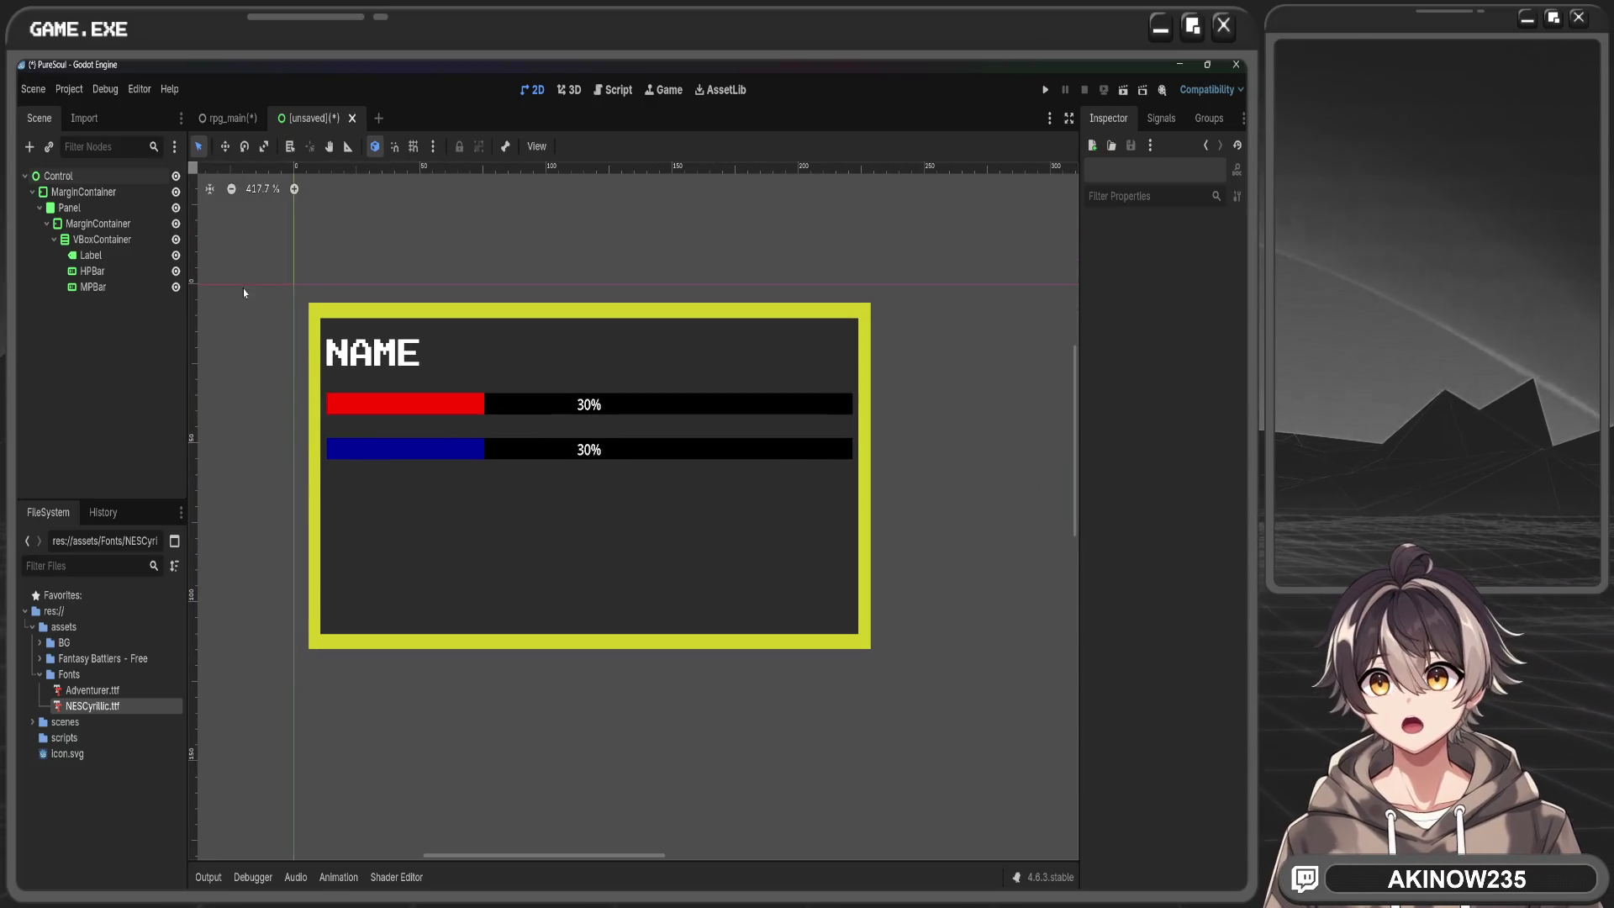
Select the HPBar node in the Scene tree to edit its properties
left_click(103, 274)
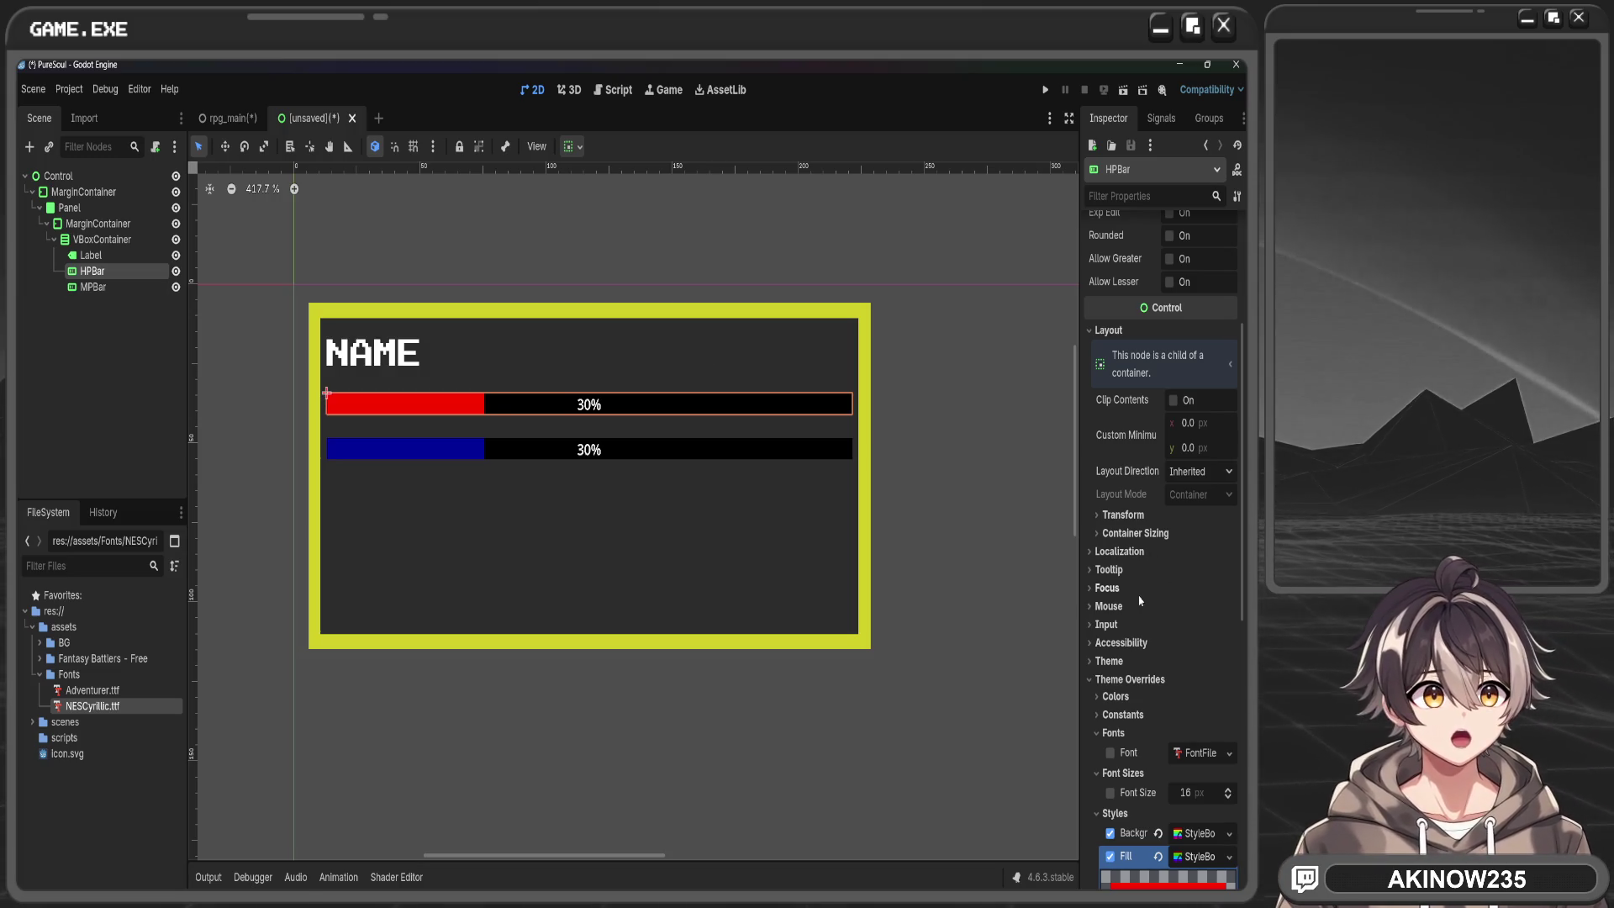
Expand the Fill StyleBox and check its Border Width and Border colour, leaving the colour unchanged
left_click(1200, 855)
scroll(1152, 602, "down", 5)
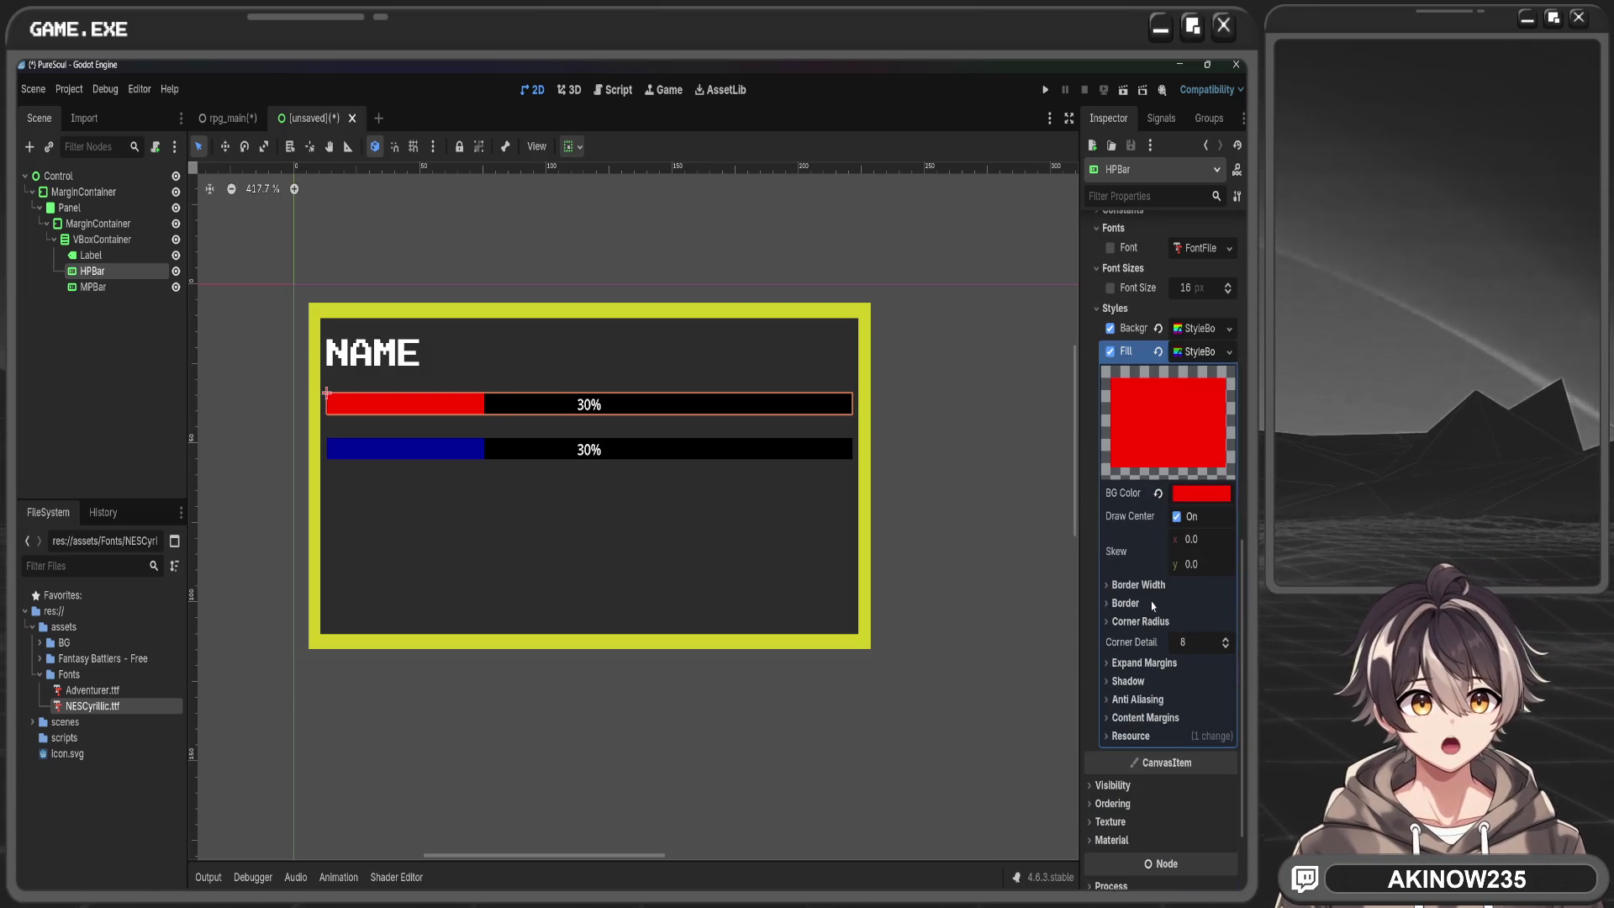
left_click(1153, 588)
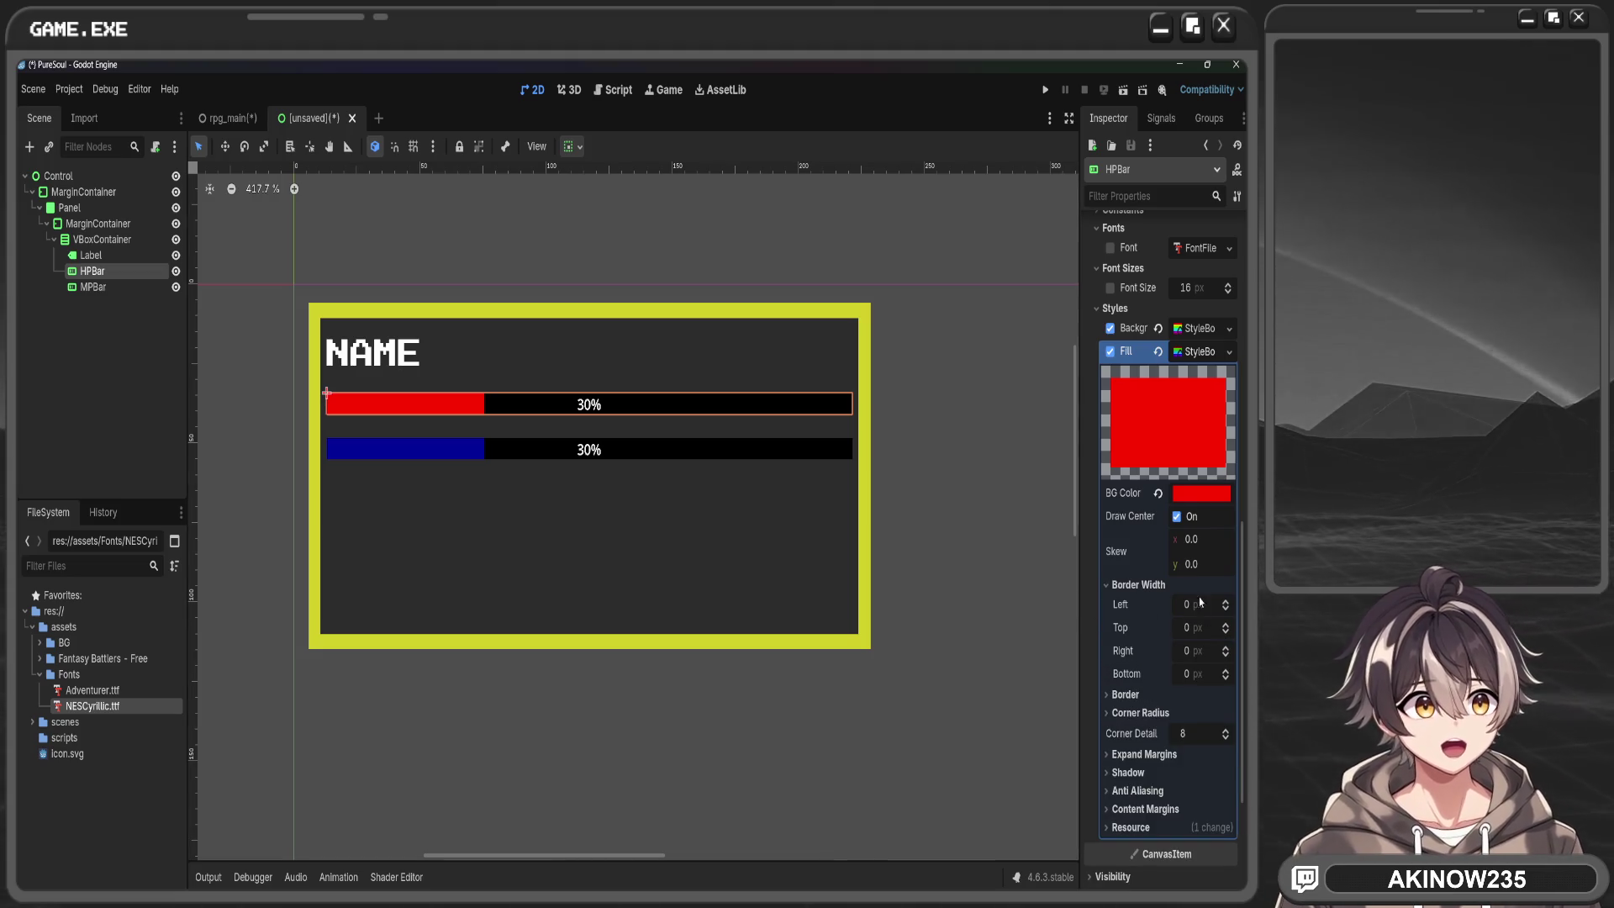
left_click(1137, 586)
left_click(1127, 603)
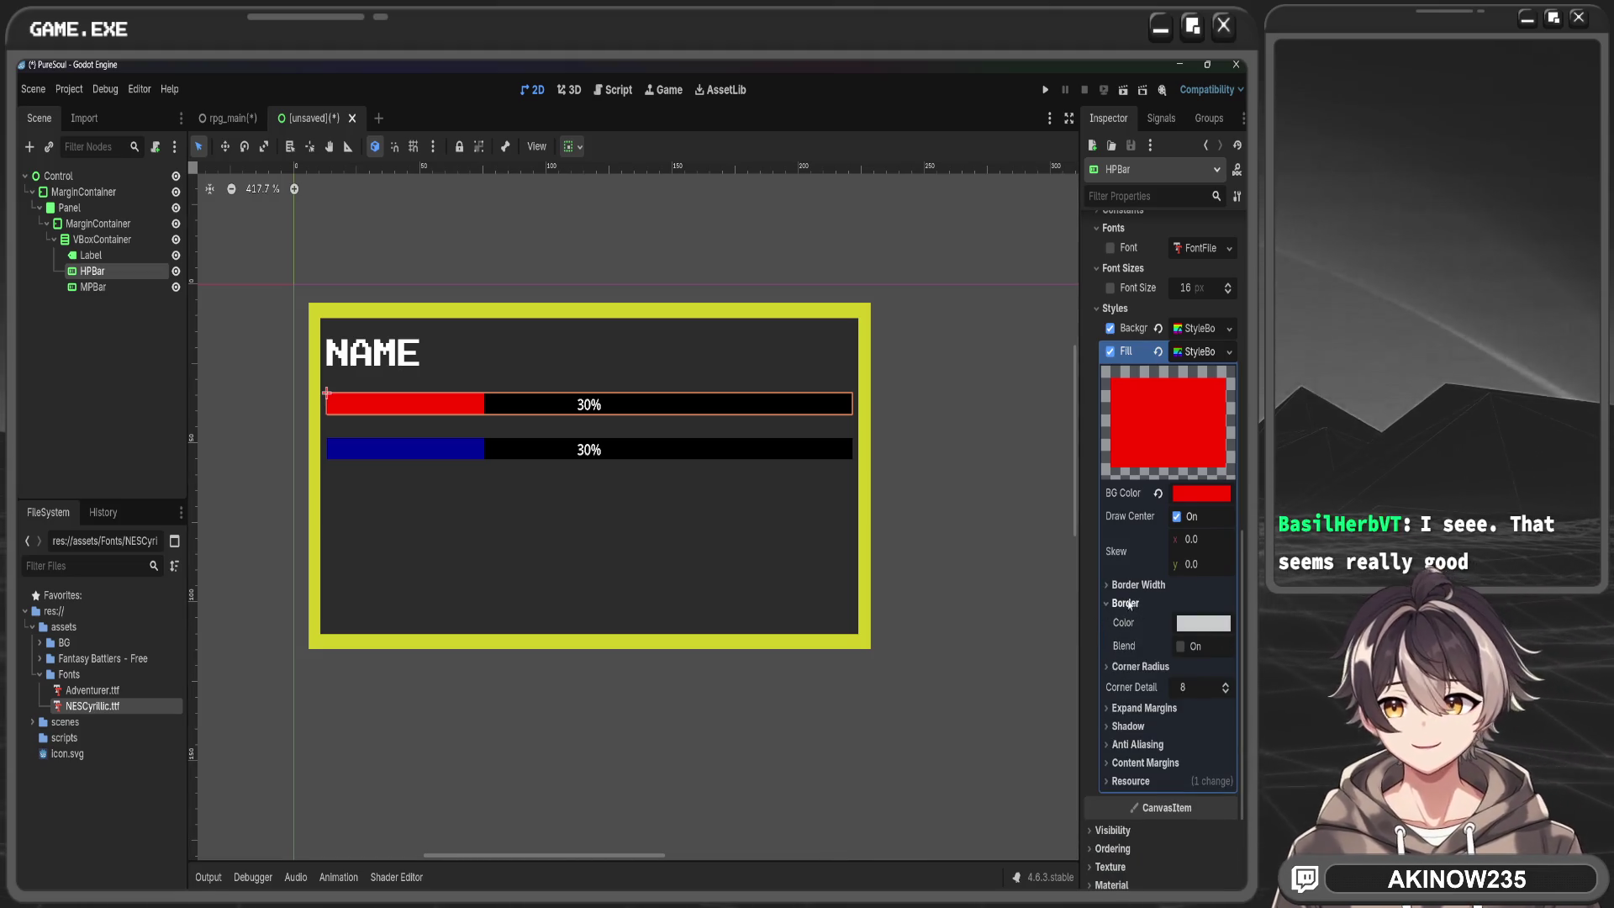
left_click(1183, 626)
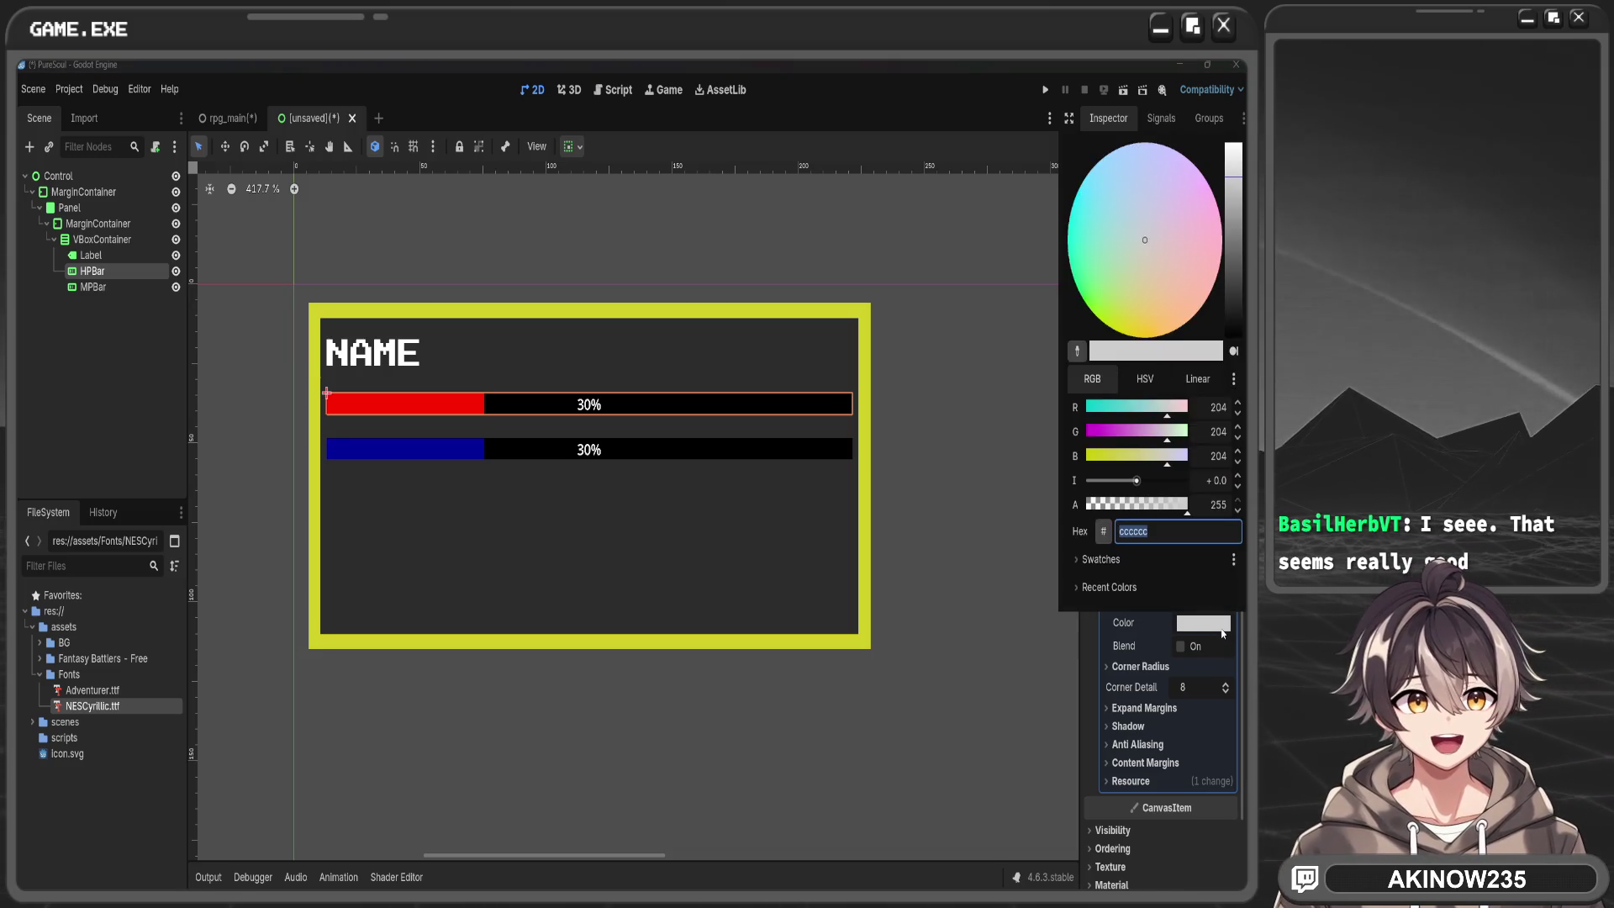
left_click(965, 491)
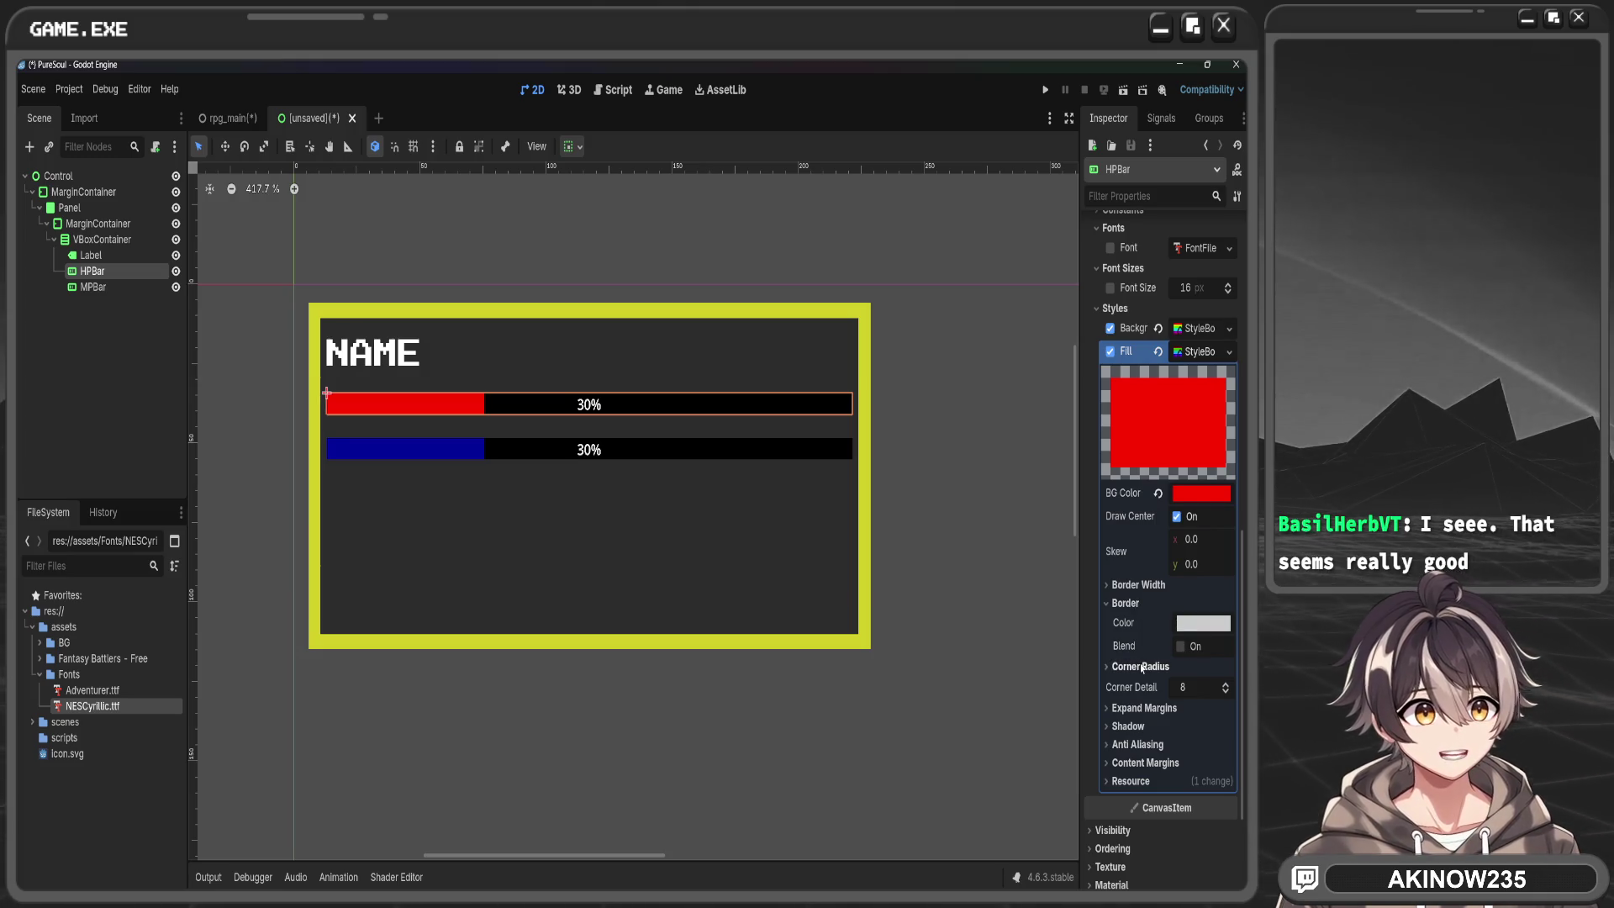
left_click(1138, 584)
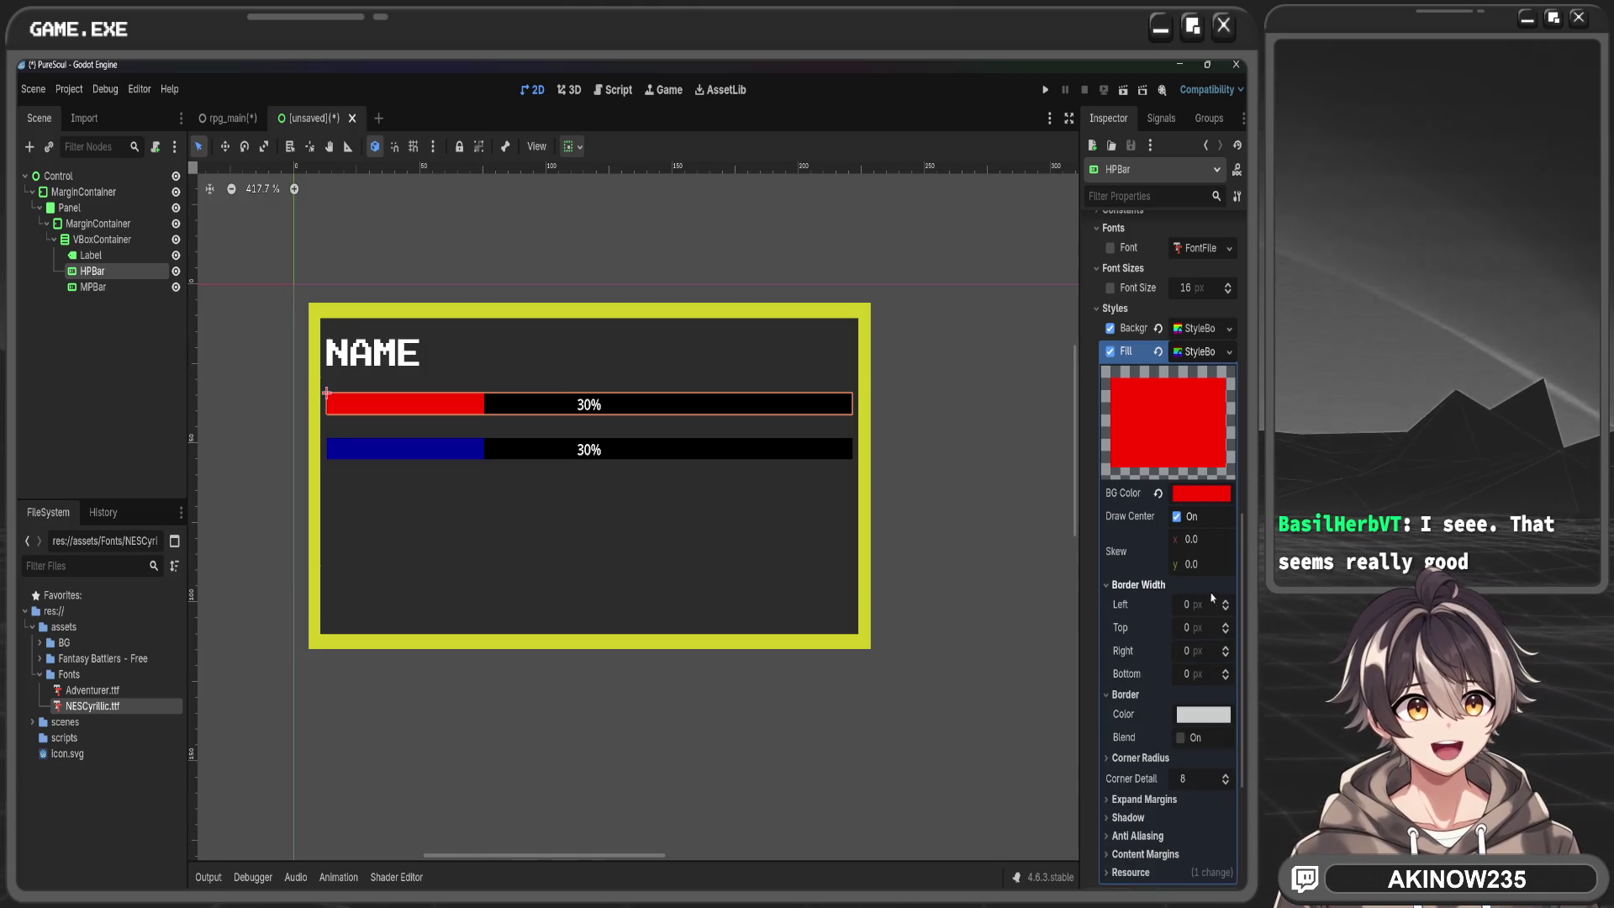
Set the fill's border width to 4 px on left, top, right and bottom
left_click(1224, 602)
left_click(1224, 602)
left_click(1225, 603)
left_click(1224, 602)
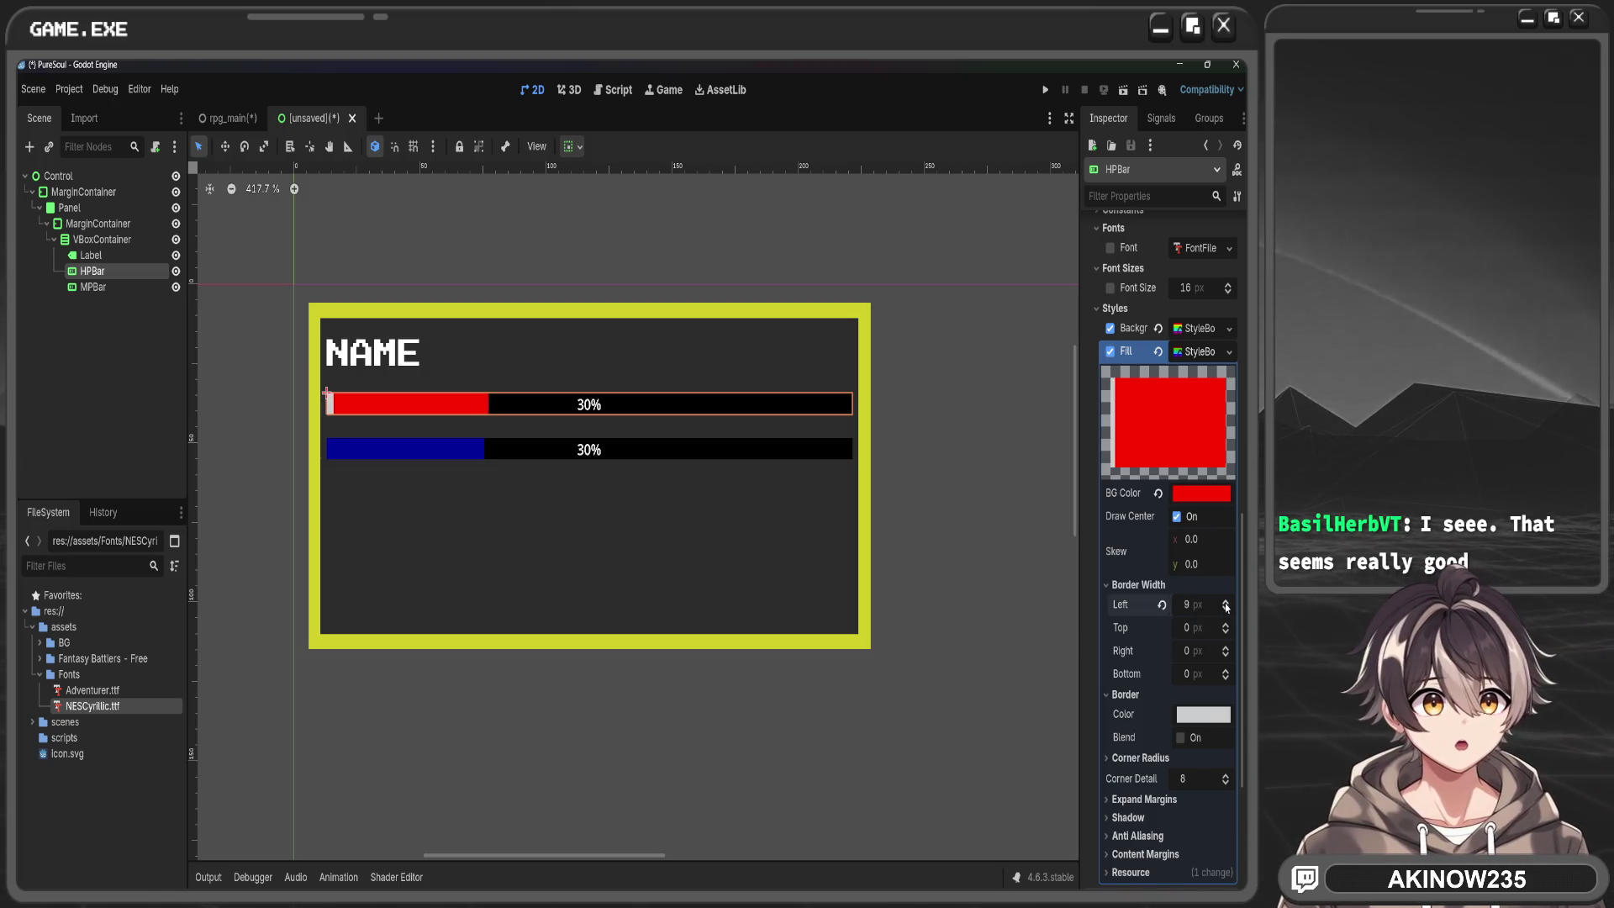
left_click(1225, 609)
left_click(1225, 610)
left_click(1224, 609)
left_click(1224, 609)
left_click(1225, 609)
left_click(1225, 624)
left_click(1225, 624)
left_click(1225, 624)
left_click(1225, 623)
left_click(1226, 647)
left_click(1225, 647)
left_click(1226, 647)
left_click(1225, 647)
left_click(1226, 670)
left_click(1225, 670)
left_click(1225, 670)
left_click(1225, 670)
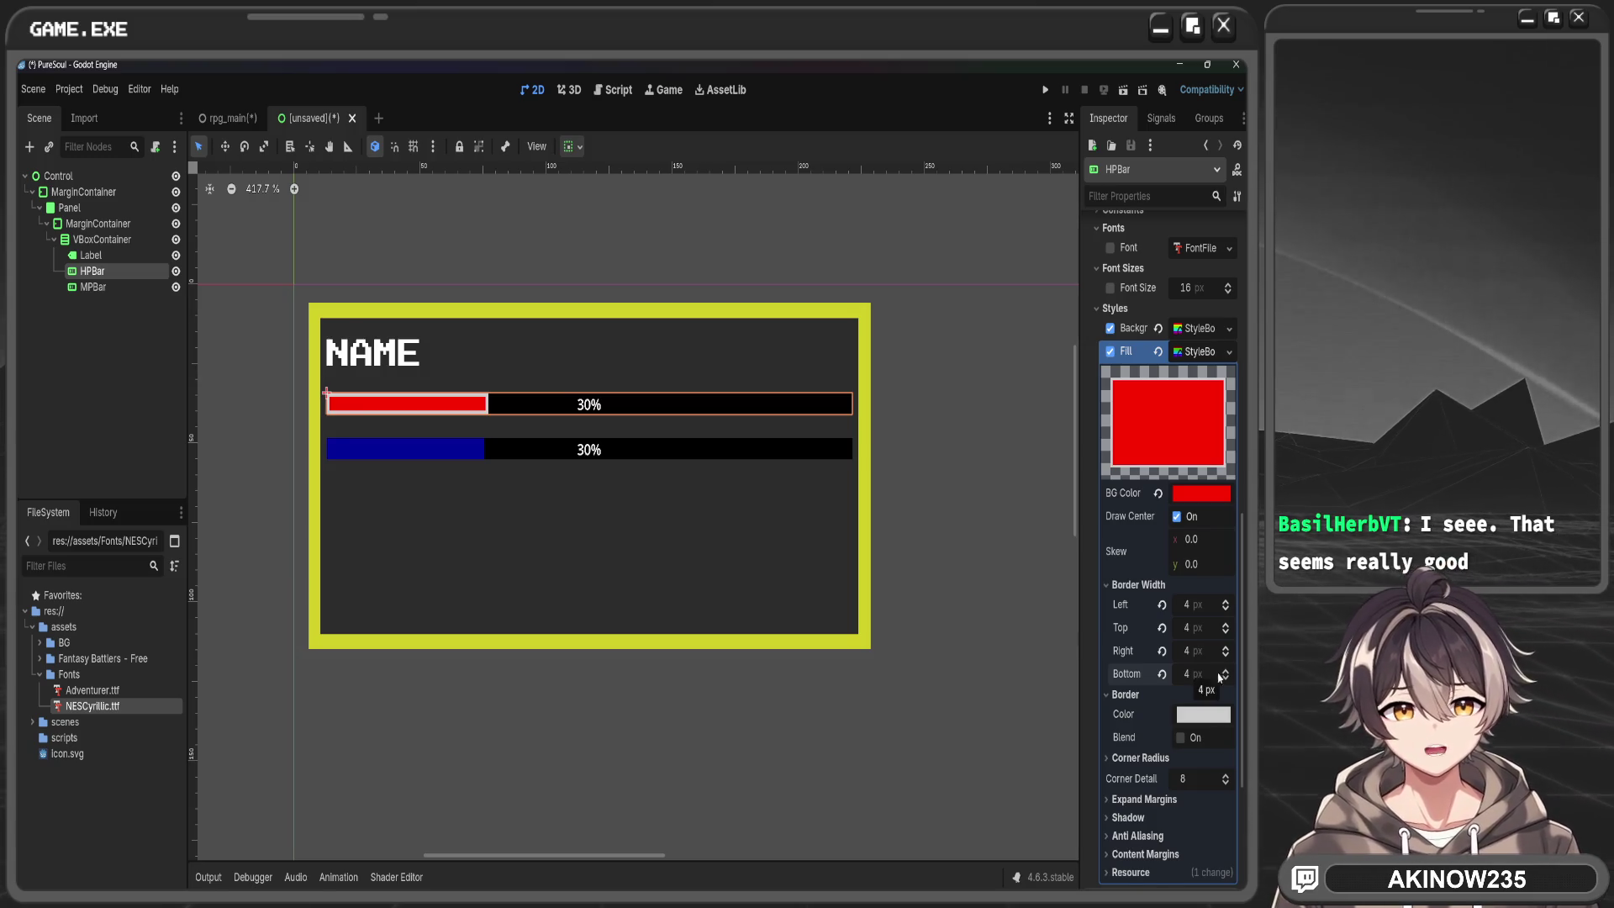
Set the fill's Expand Margins to 1 px on all four sides, then undo the last change
left_click(1154, 797)
scroll(1160, 757, "down", 3)
left_click(1206, 652)
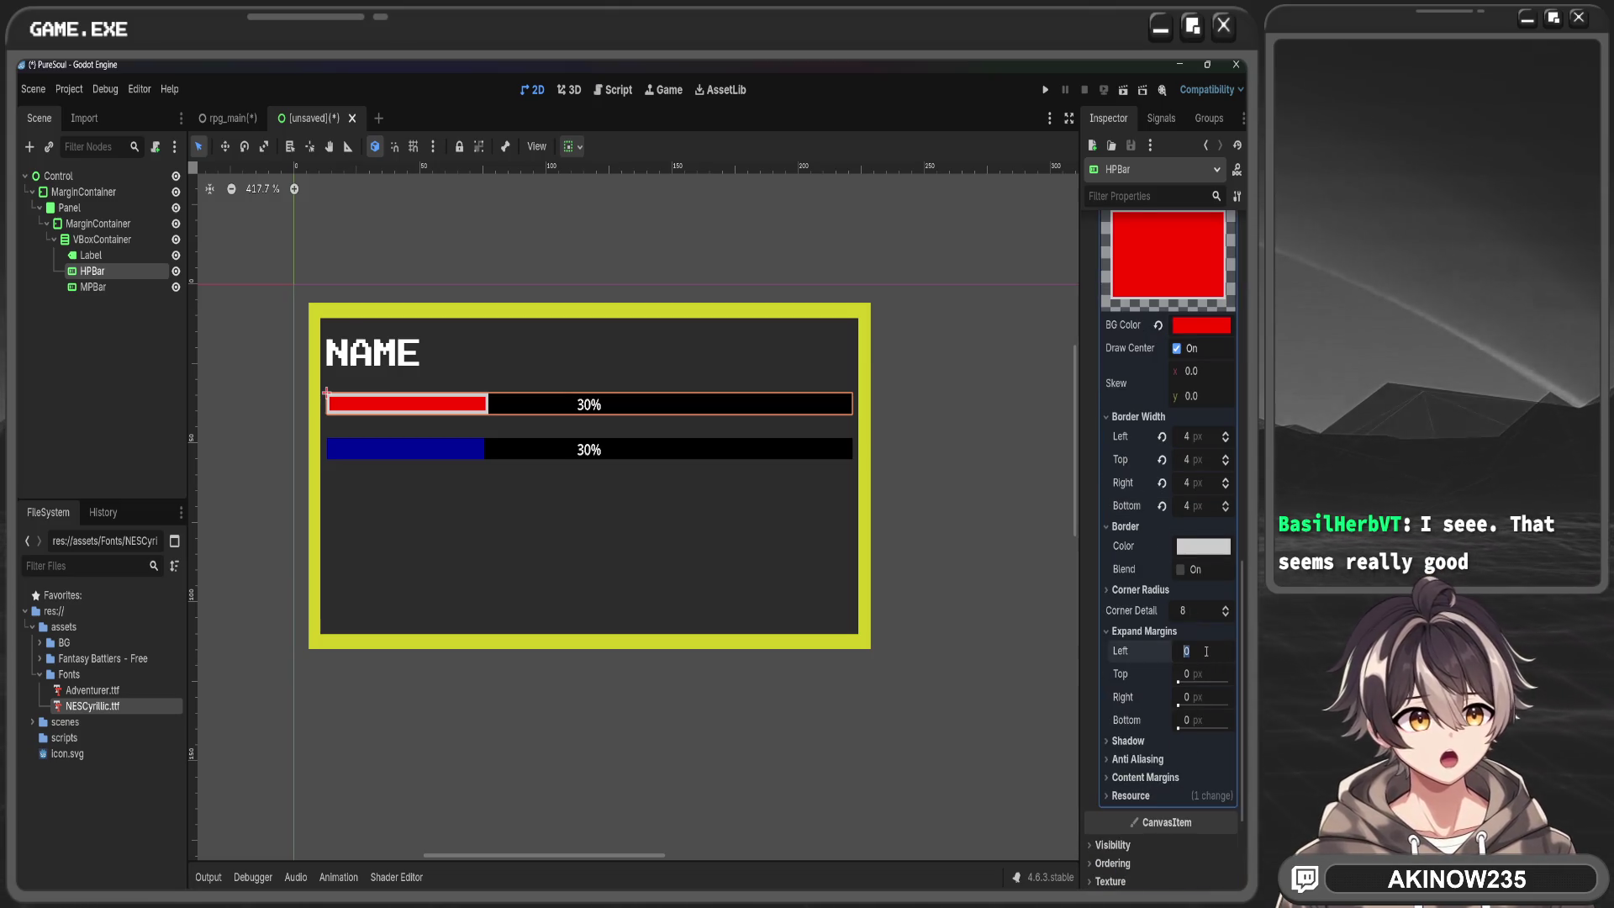
type("1")
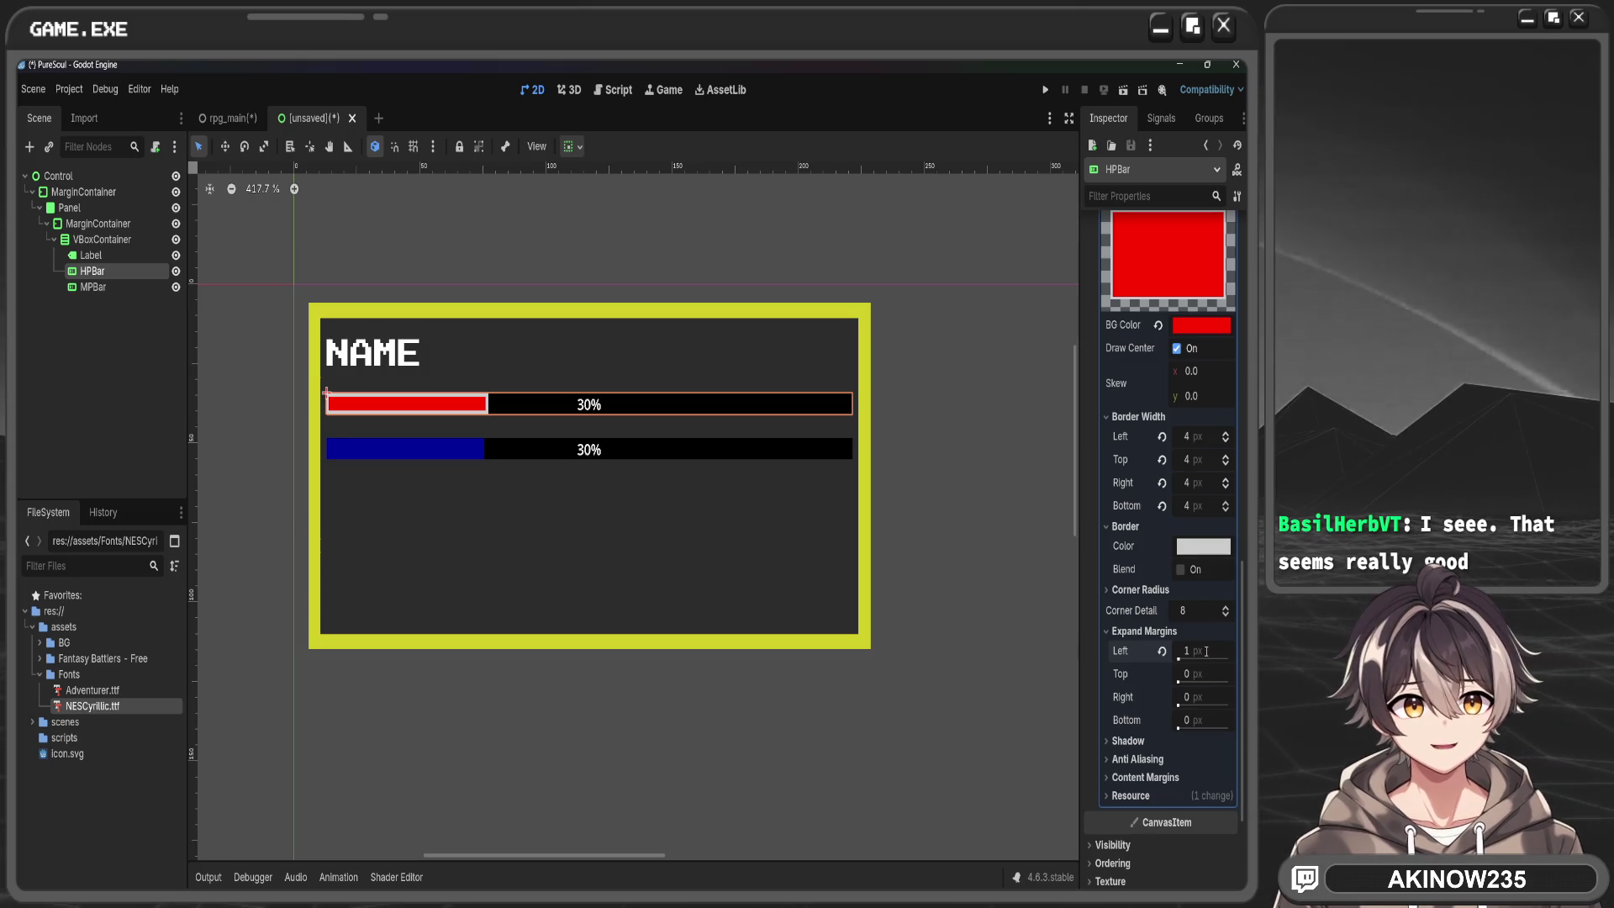
left_click(1199, 673)
type("1")
key("Return")
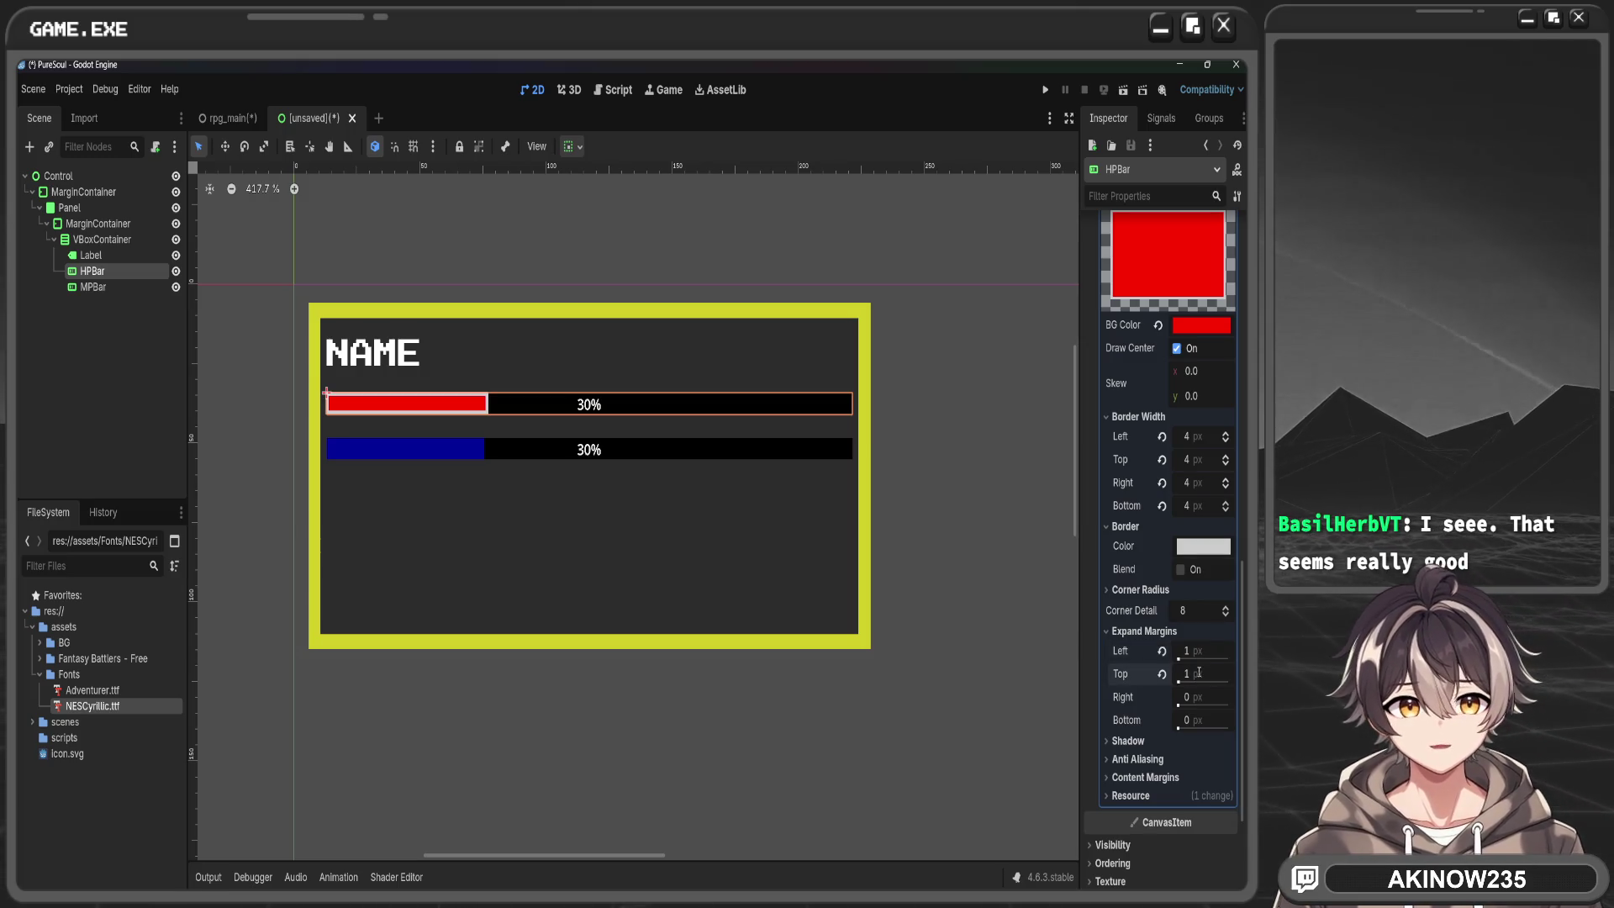
left_click(1200, 699)
type("1")
left_click(1203, 716)
type("1")
key("Return")
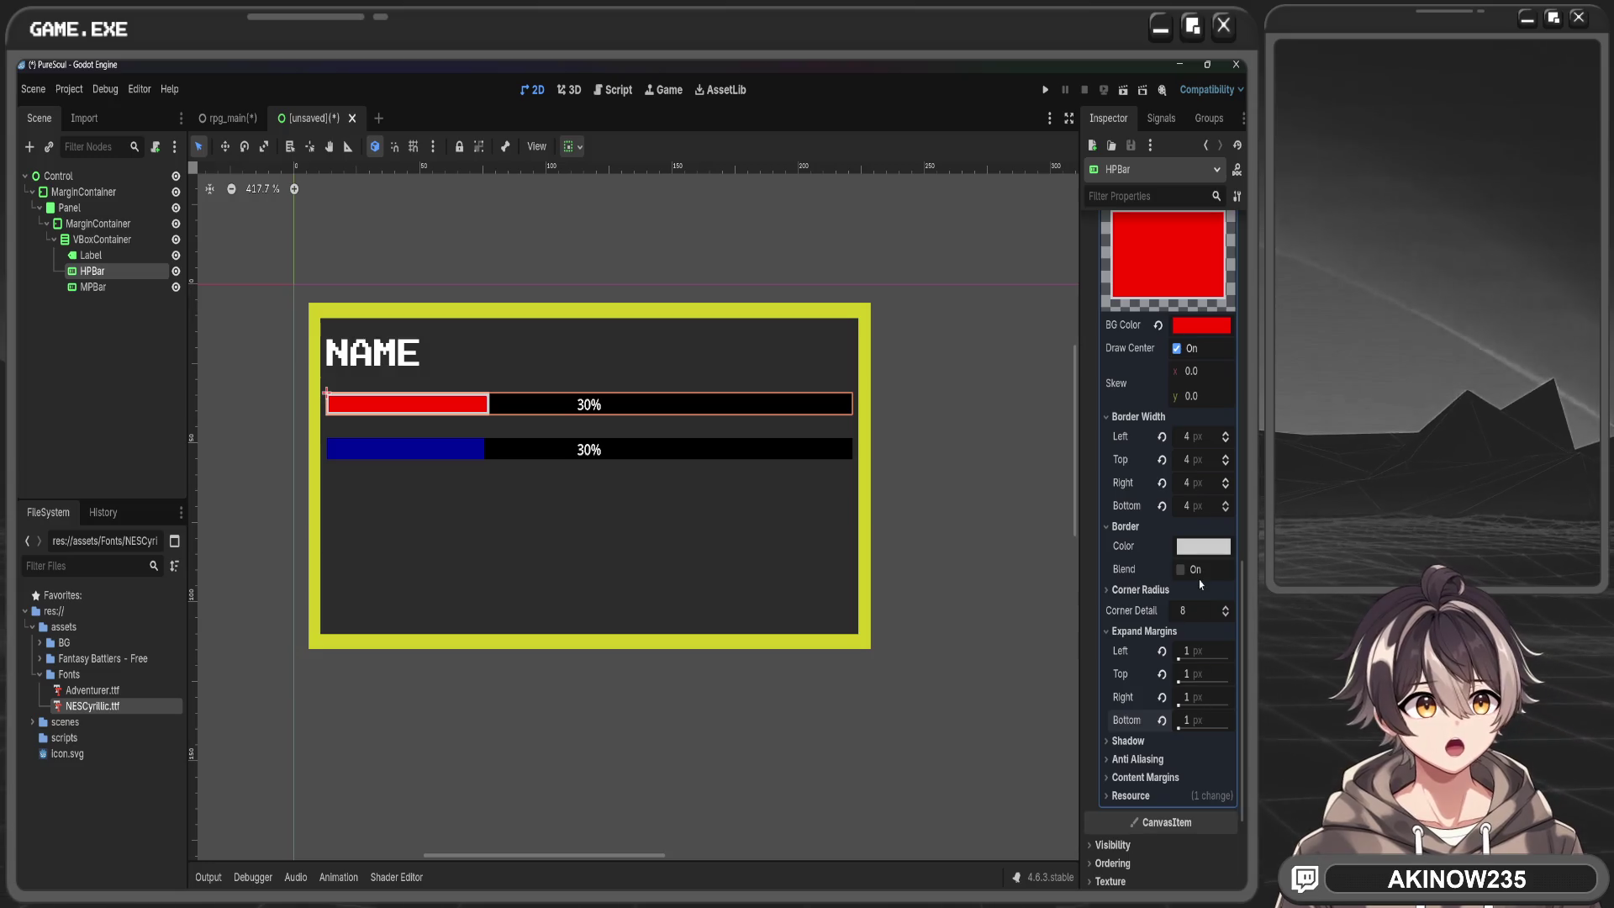
left_click(1144, 591)
key("ctrl+z")
key("ctrl+z")
key("ctrl+z")
key("ctrl+z")
Raise the fill's top-left corner radius, then bring it back down to 0 px
left_click(1226, 607)
left_click(1226, 607)
left_click(1226, 607)
left_click(1226, 607)
left_click(1226, 607)
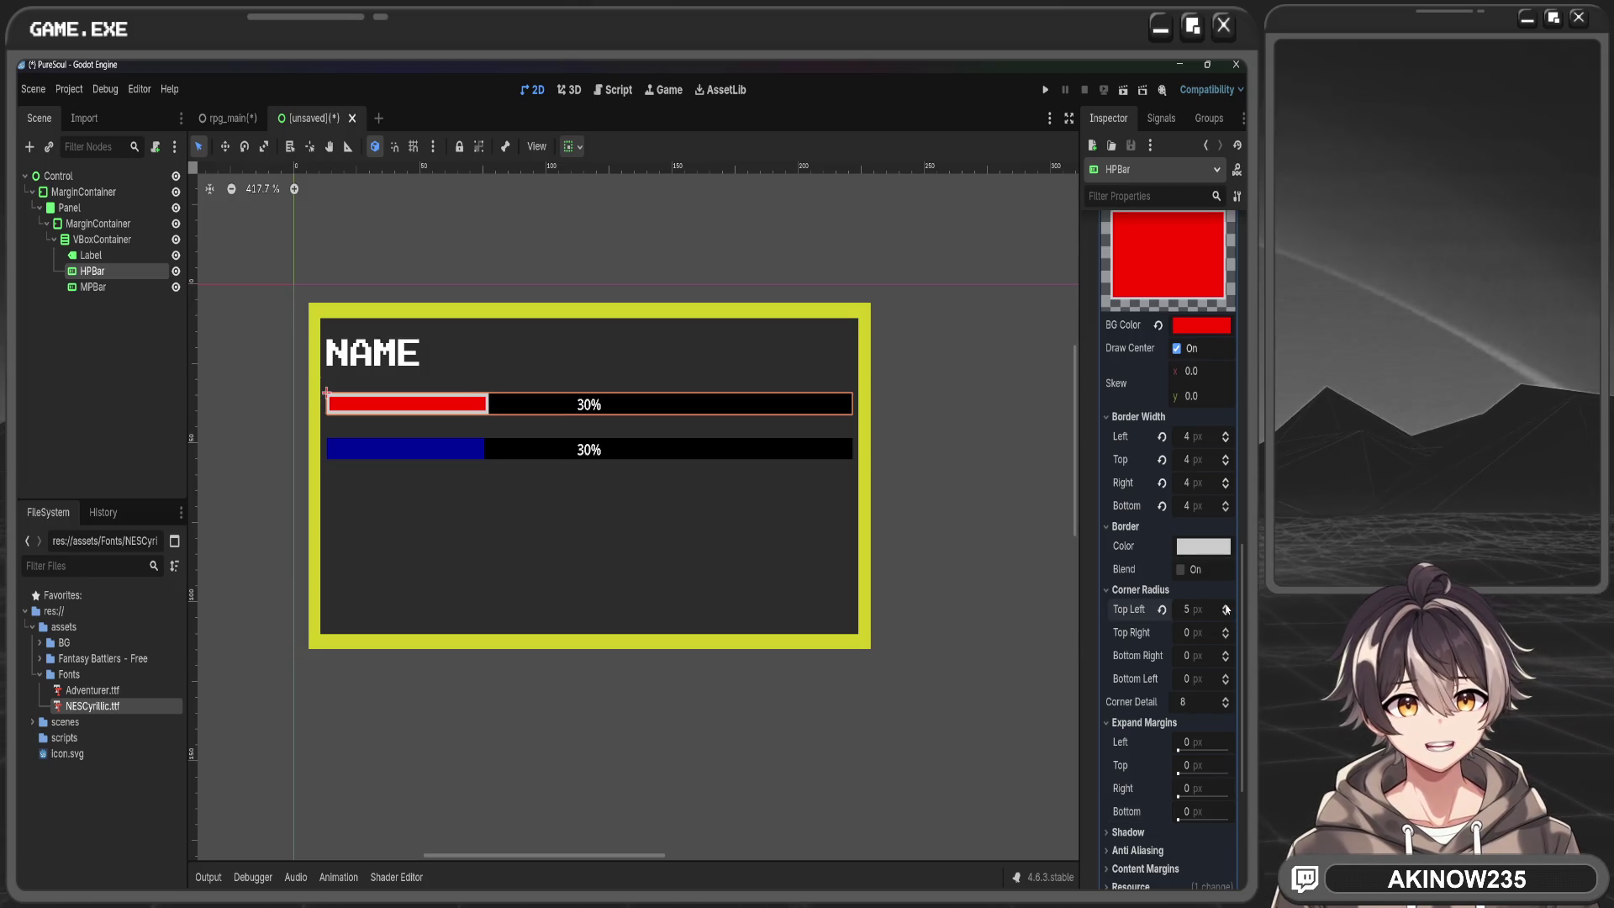
left_click(1226, 607)
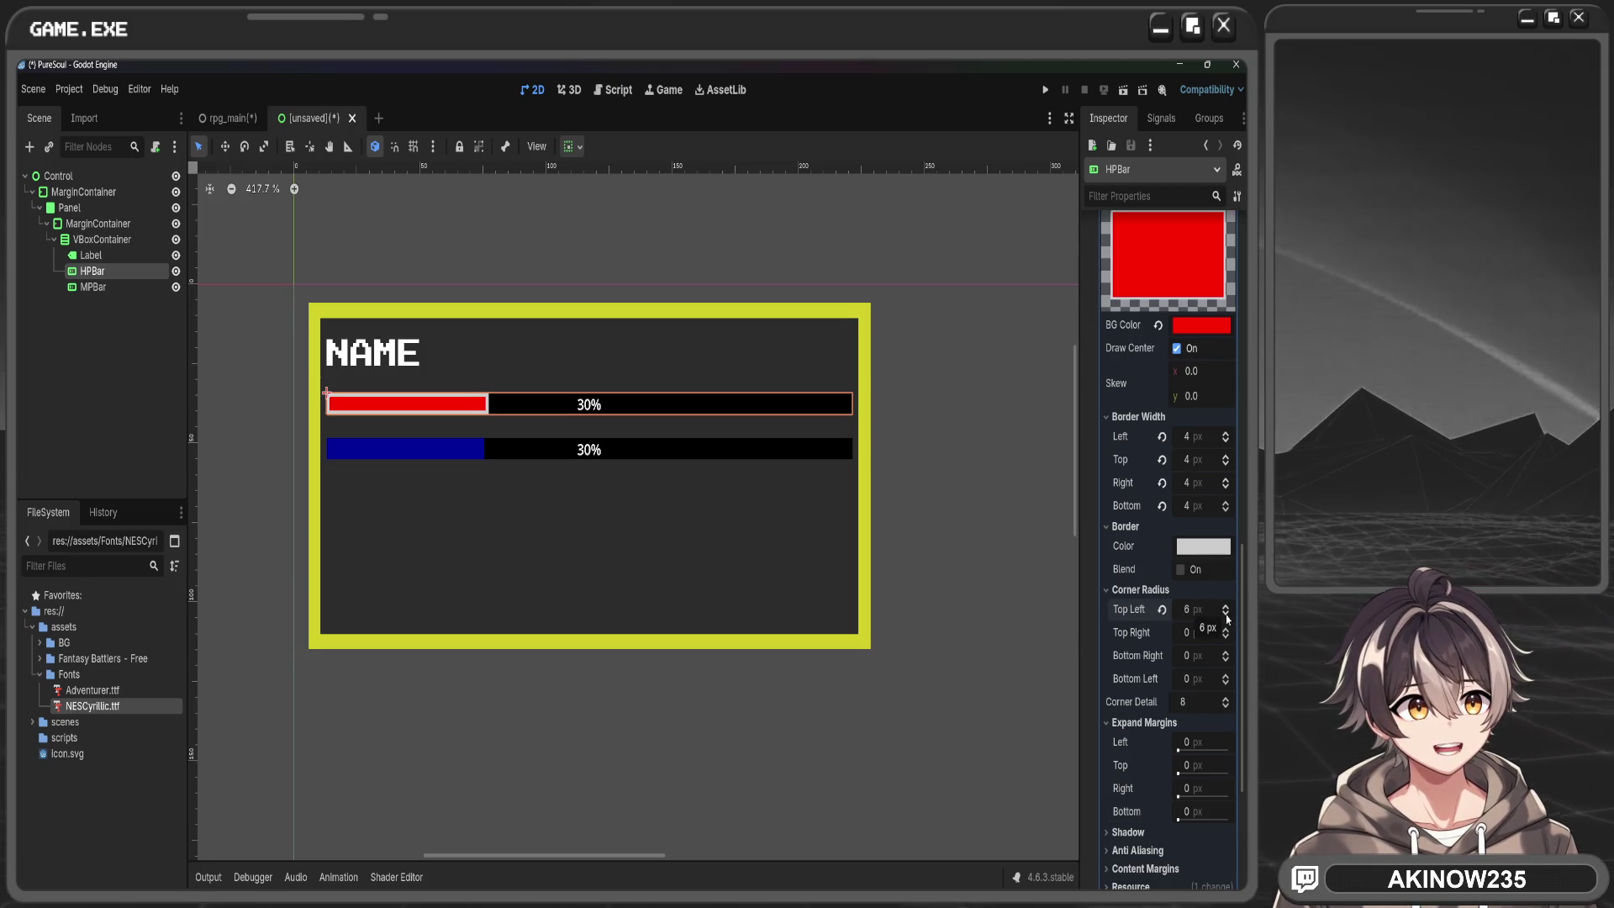
left_click(1226, 618)
left_click(1227, 618)
left_click(1227, 617)
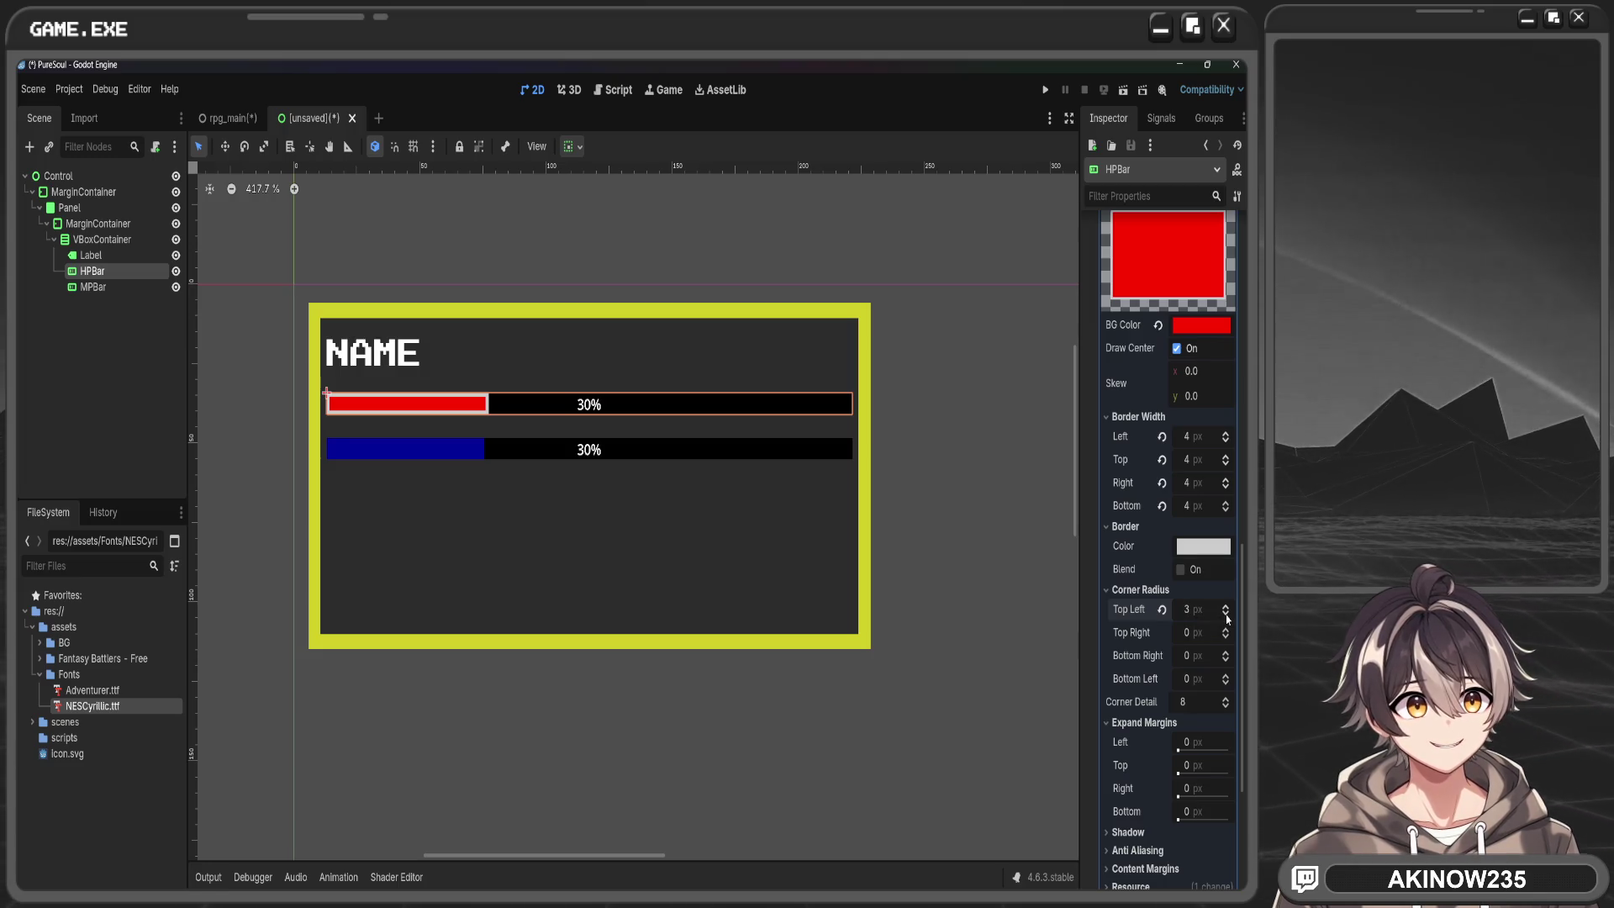
left_click(1226, 617)
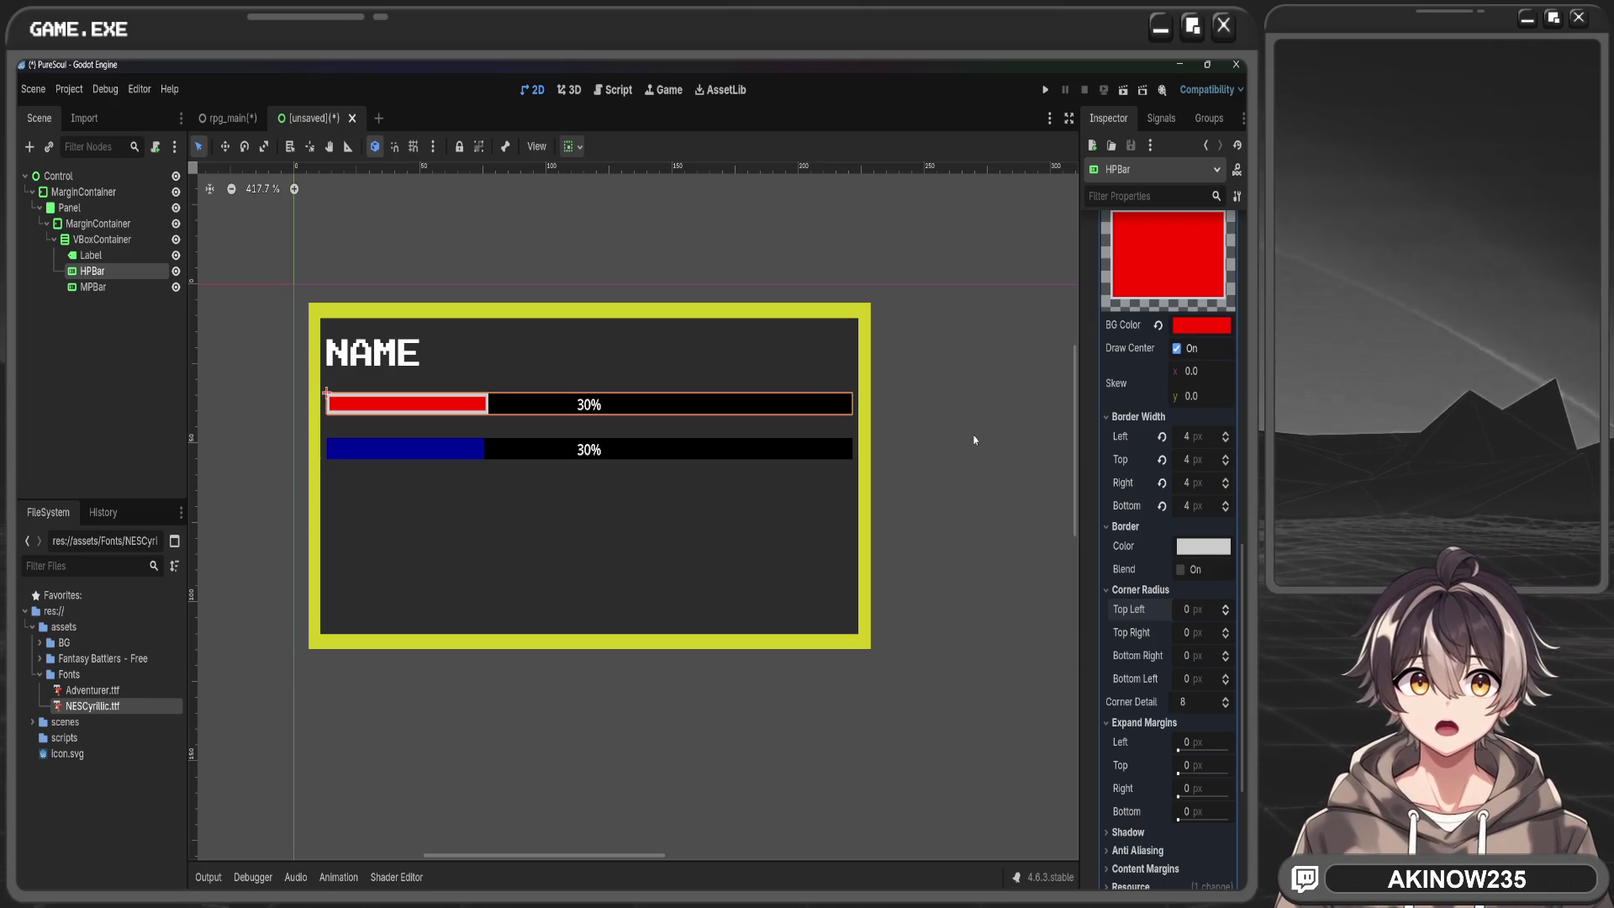
scroll(1164, 606, "down", 4)
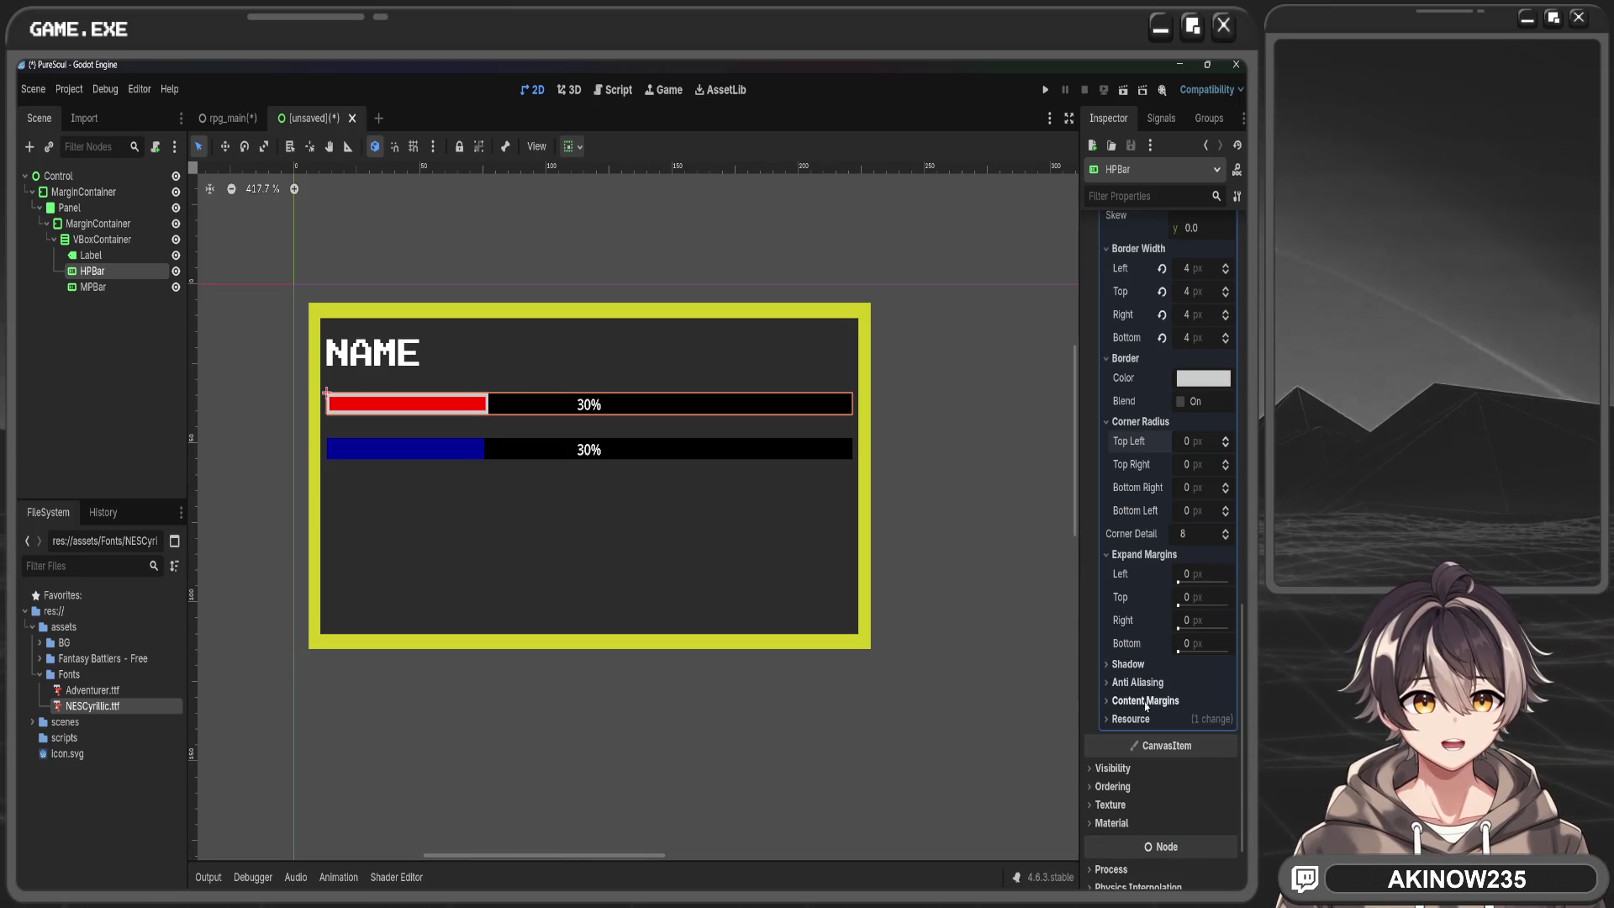
Try a larger left content margin, then drag the top-left corner radius up to about 52 px
left_click(1143, 700)
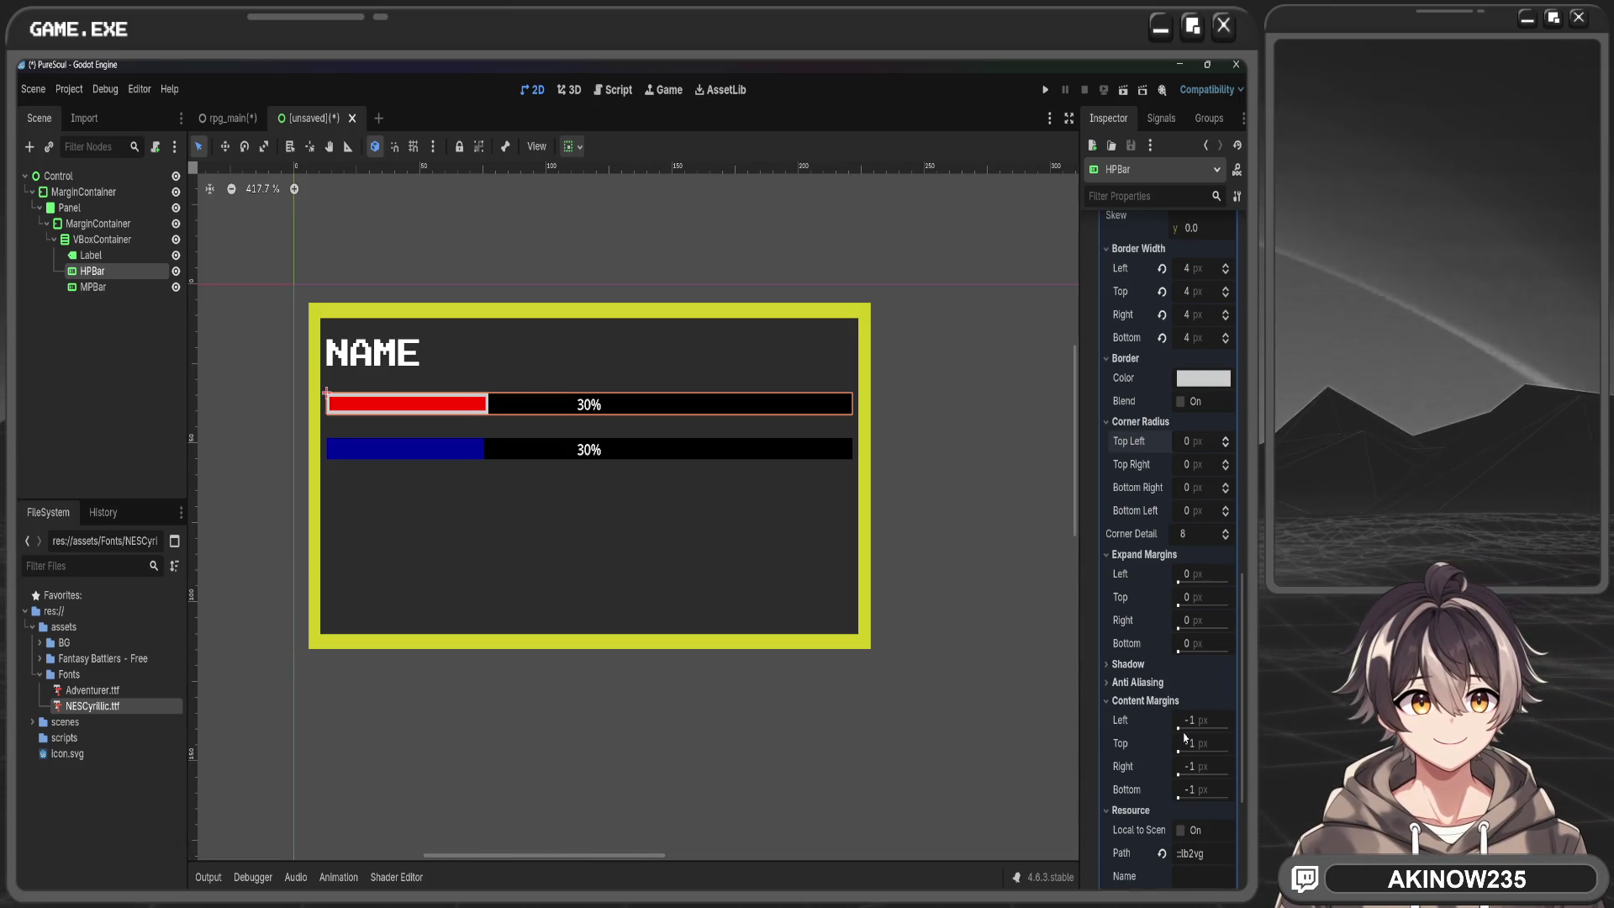
mouse_move(1187, 720)
left_mouse_down()
mouse_move(1271, 721)
mouse_move(1199, 720)
left_mouse_up()
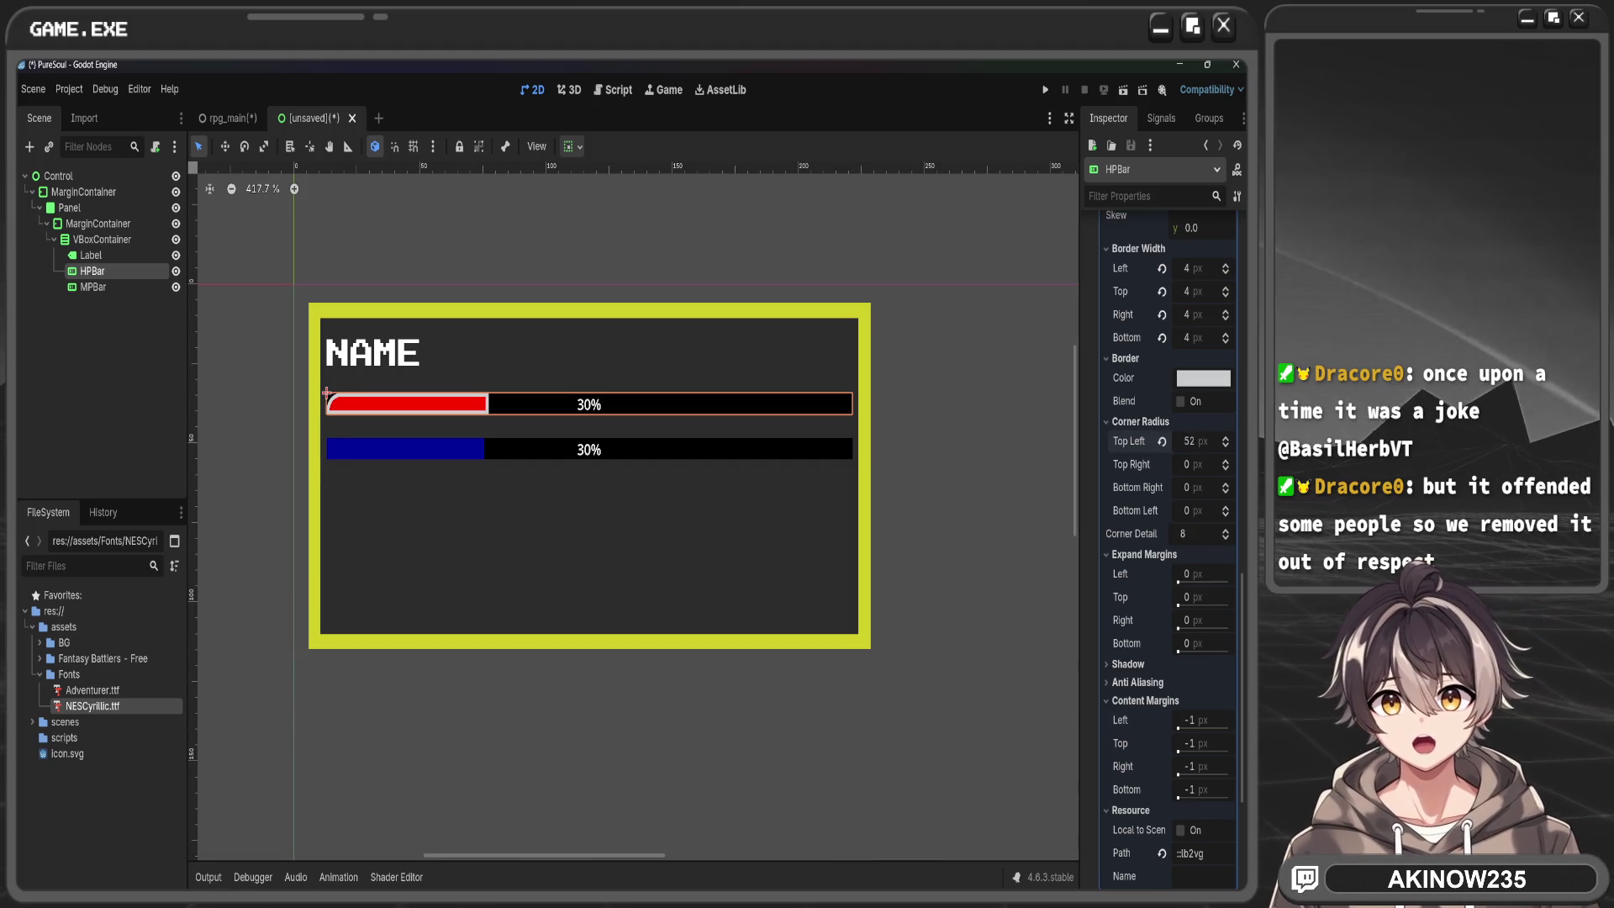
mouse_move(1188, 441)
left_mouse_down()
mouse_move(1240, 441)
mouse_move(1219, 488)
mouse_move(1235, 489)
mouse_move(1202, 511)
mouse_move(1231, 511)
left_mouse_up()
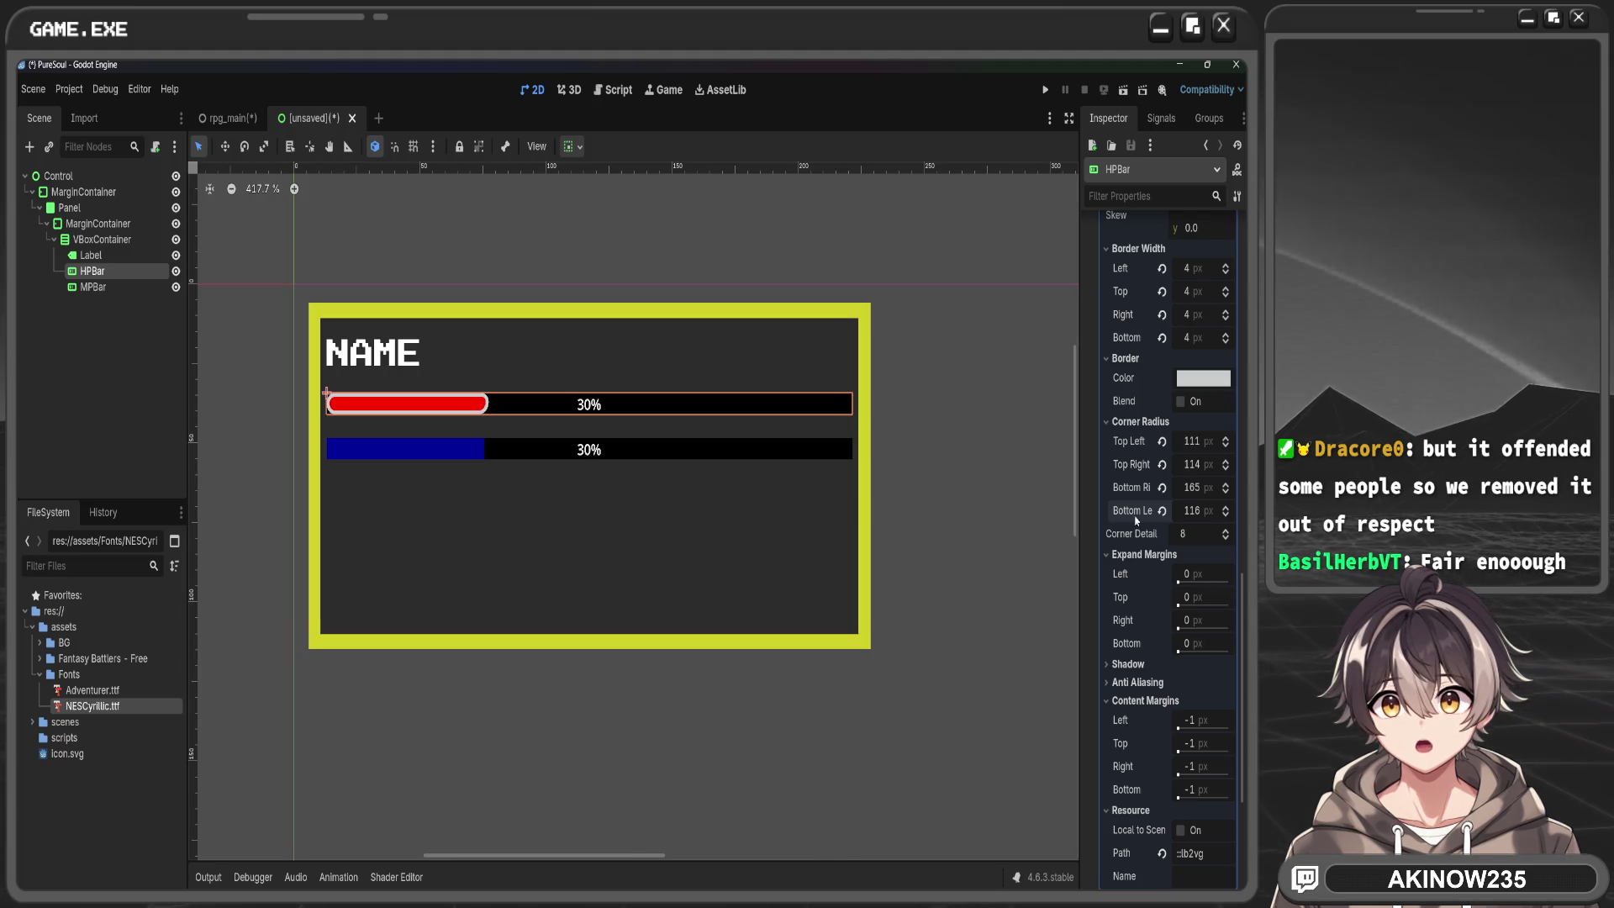
Set the fill's top-left corner radius to 100 px
scroll(468, 552, "up", 4)
scroll(694, 444, "up", 3)
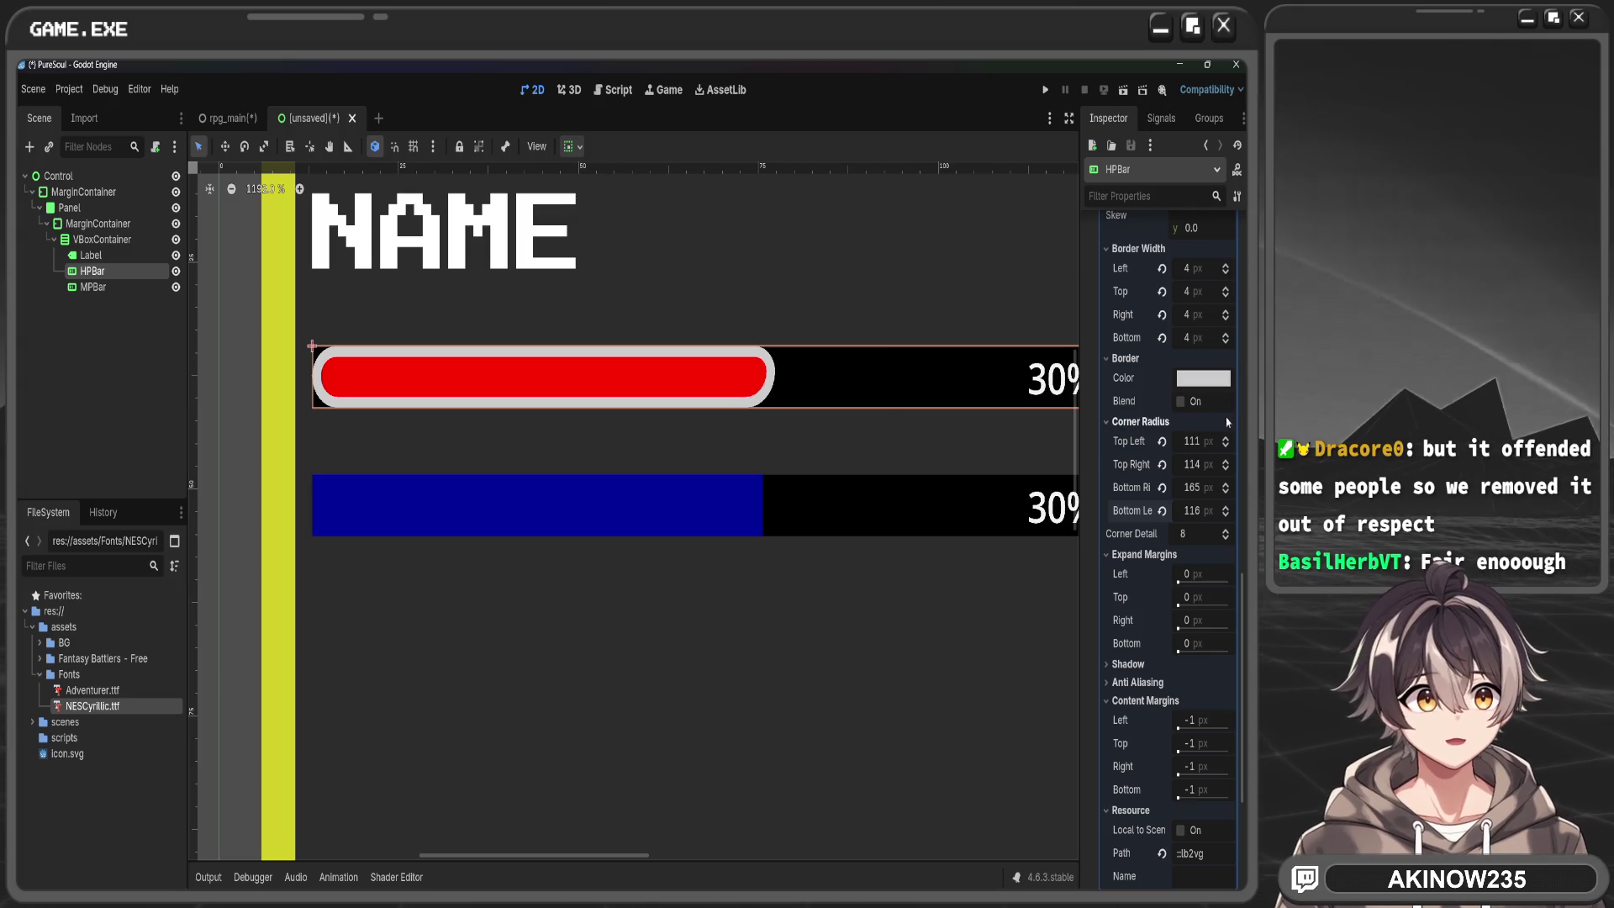
left_click(1209, 441)
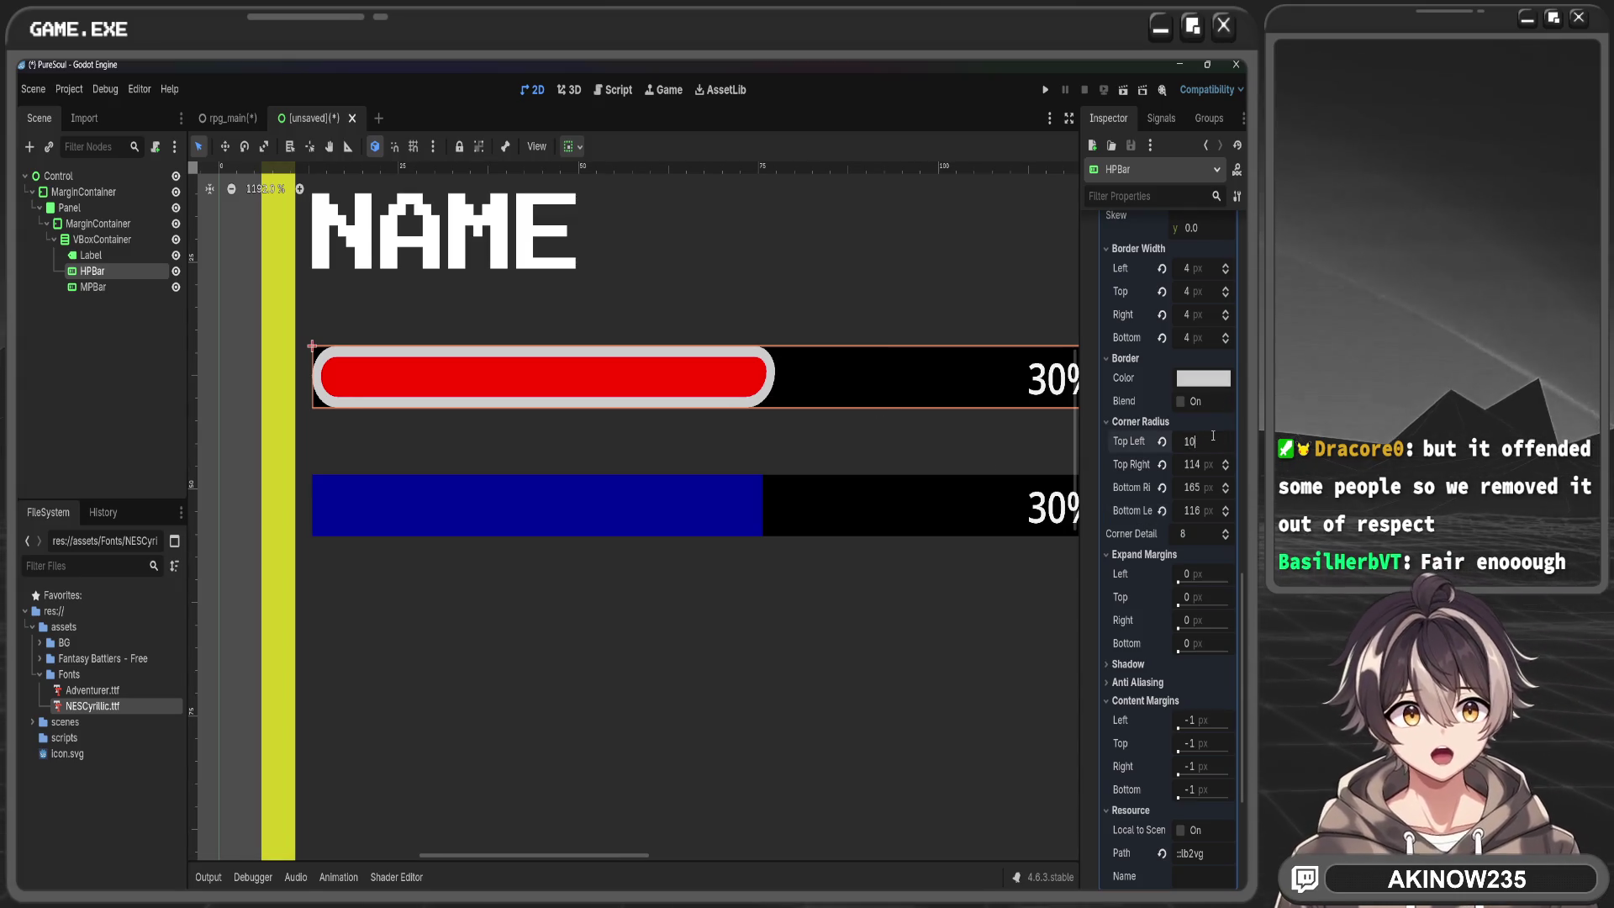
type("10")
key("Return")
left_click(1200, 446)
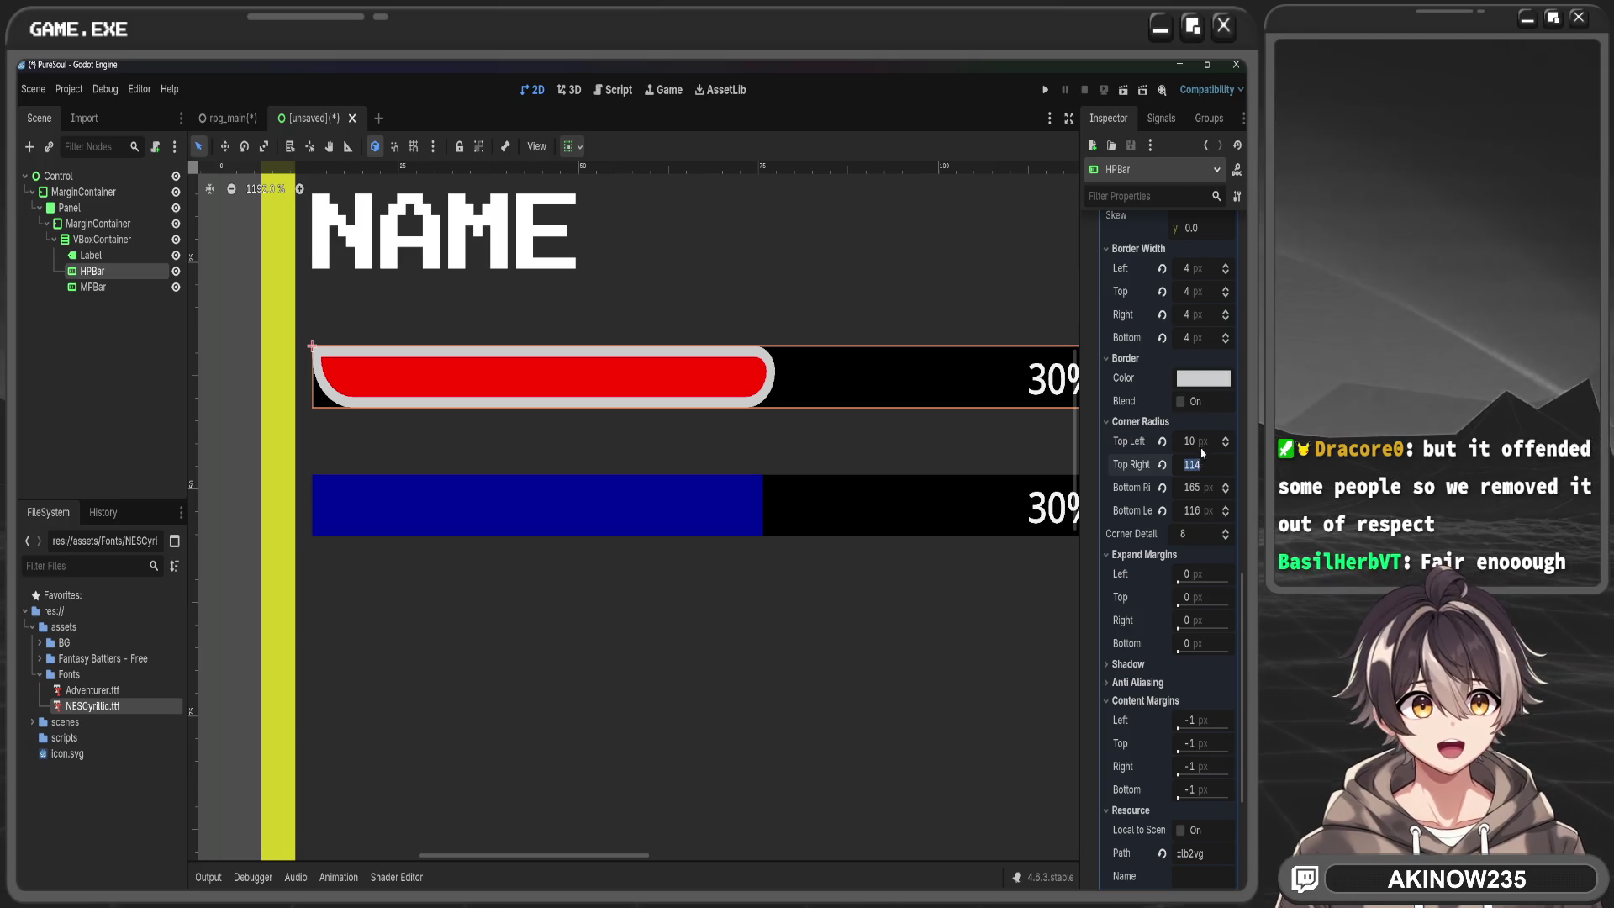
type("100")
key("Return")
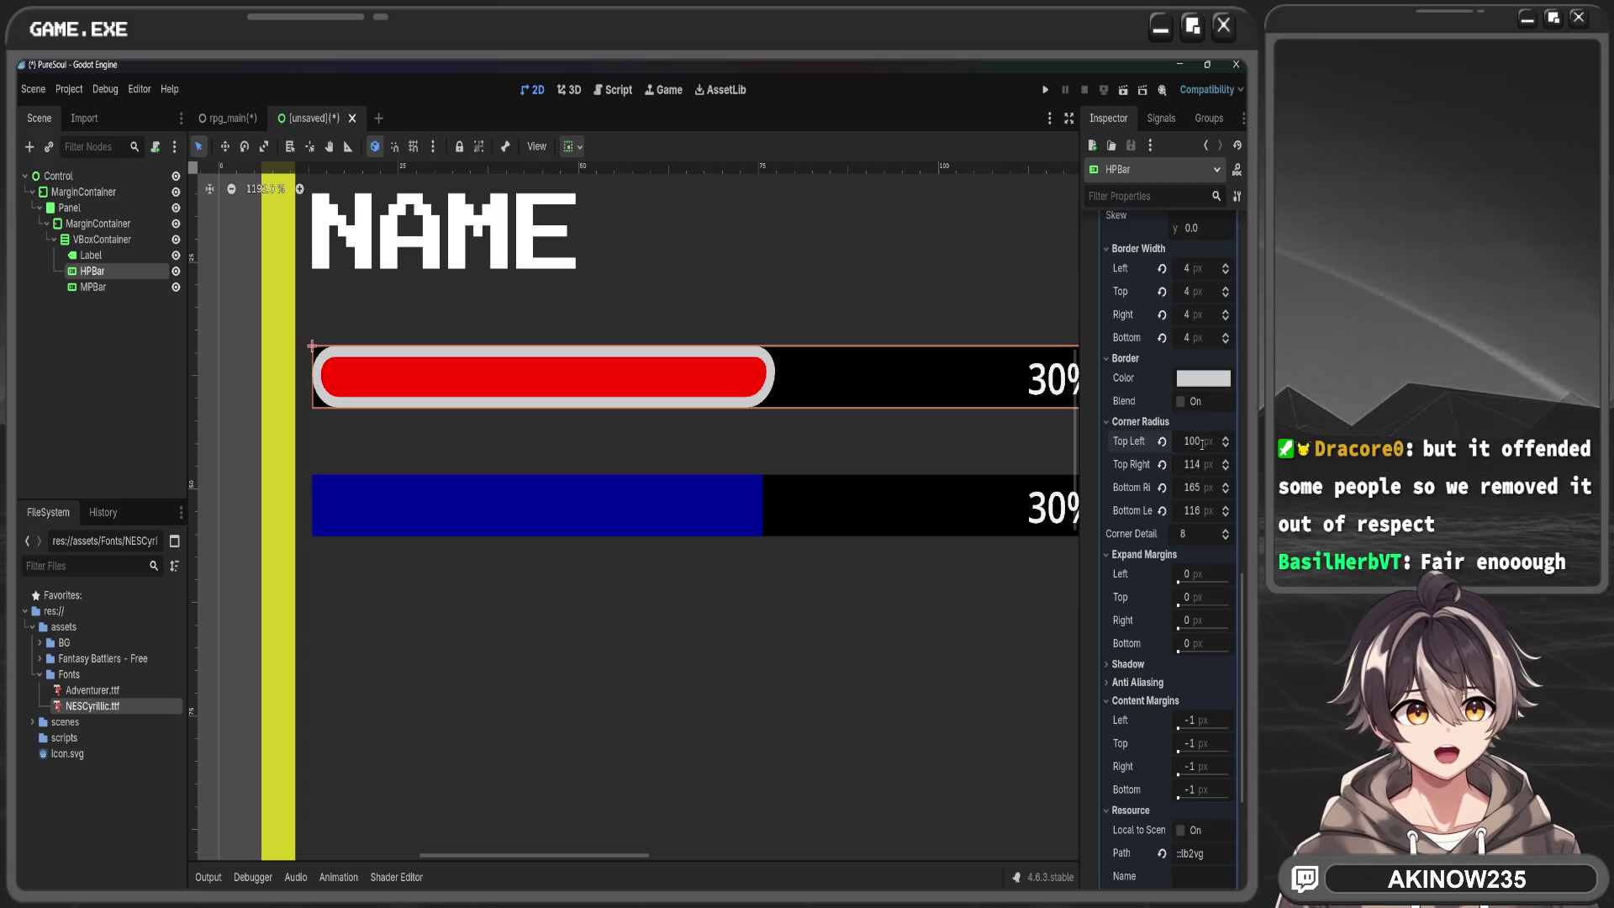
Set the top-right, bottom-right and bottom-left corner radii to 100 px each
left_click(1200, 462)
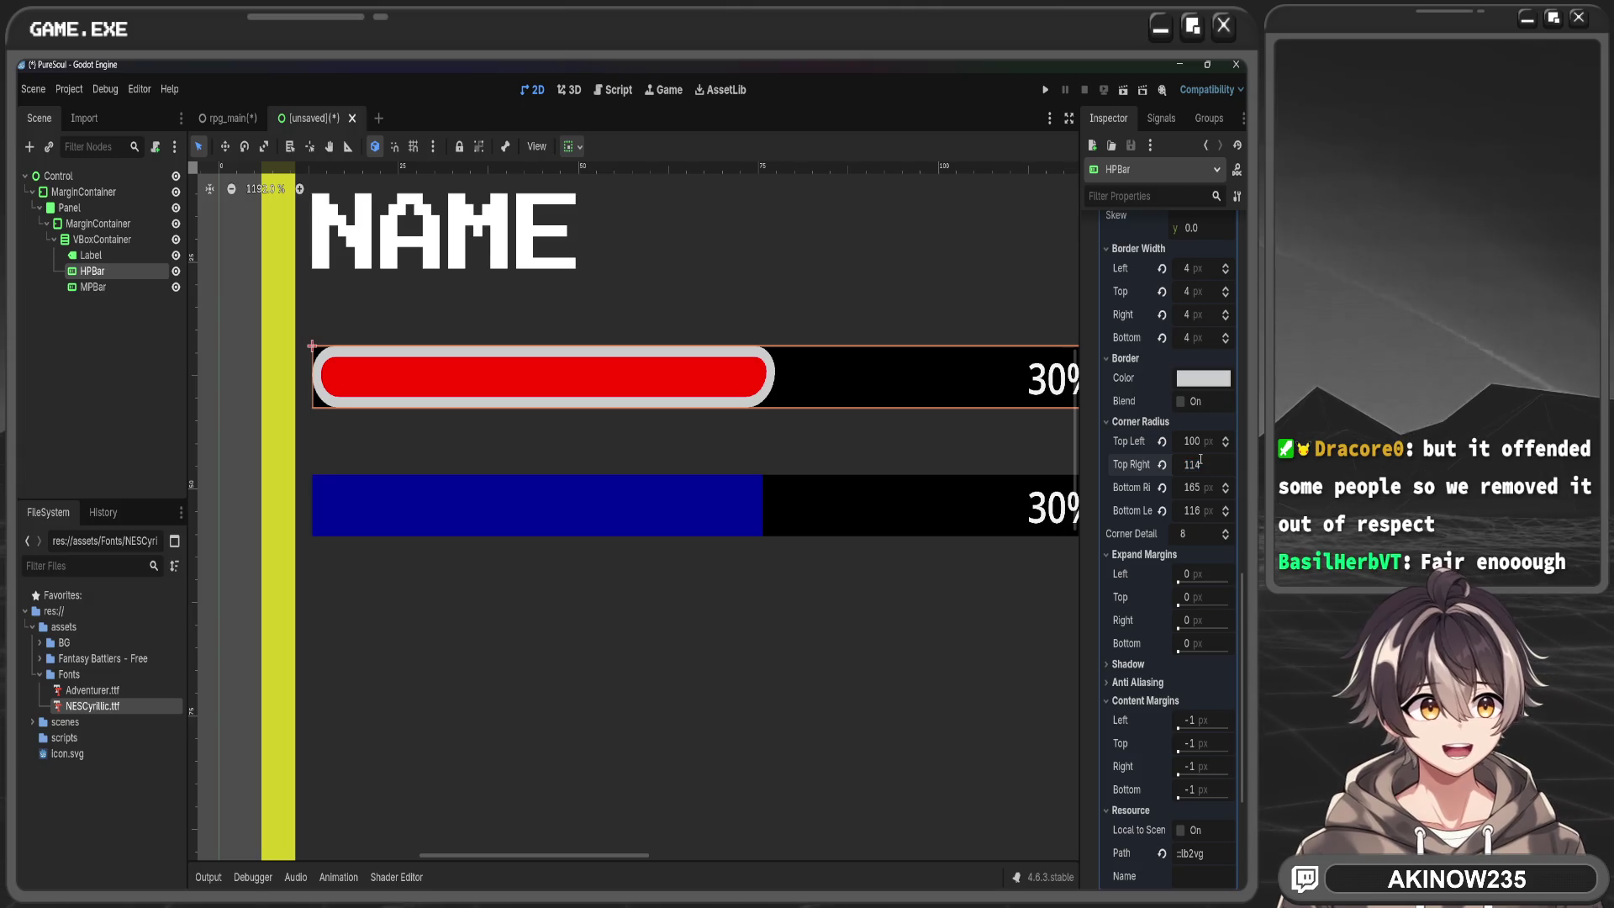
key("BackSpace")
key("BackSpace")
type("00")
key("Return")
left_click(1201, 486)
key("BackSpace")
key("BackSpace")
type("00")
key("Return")
left_click(1197, 510)
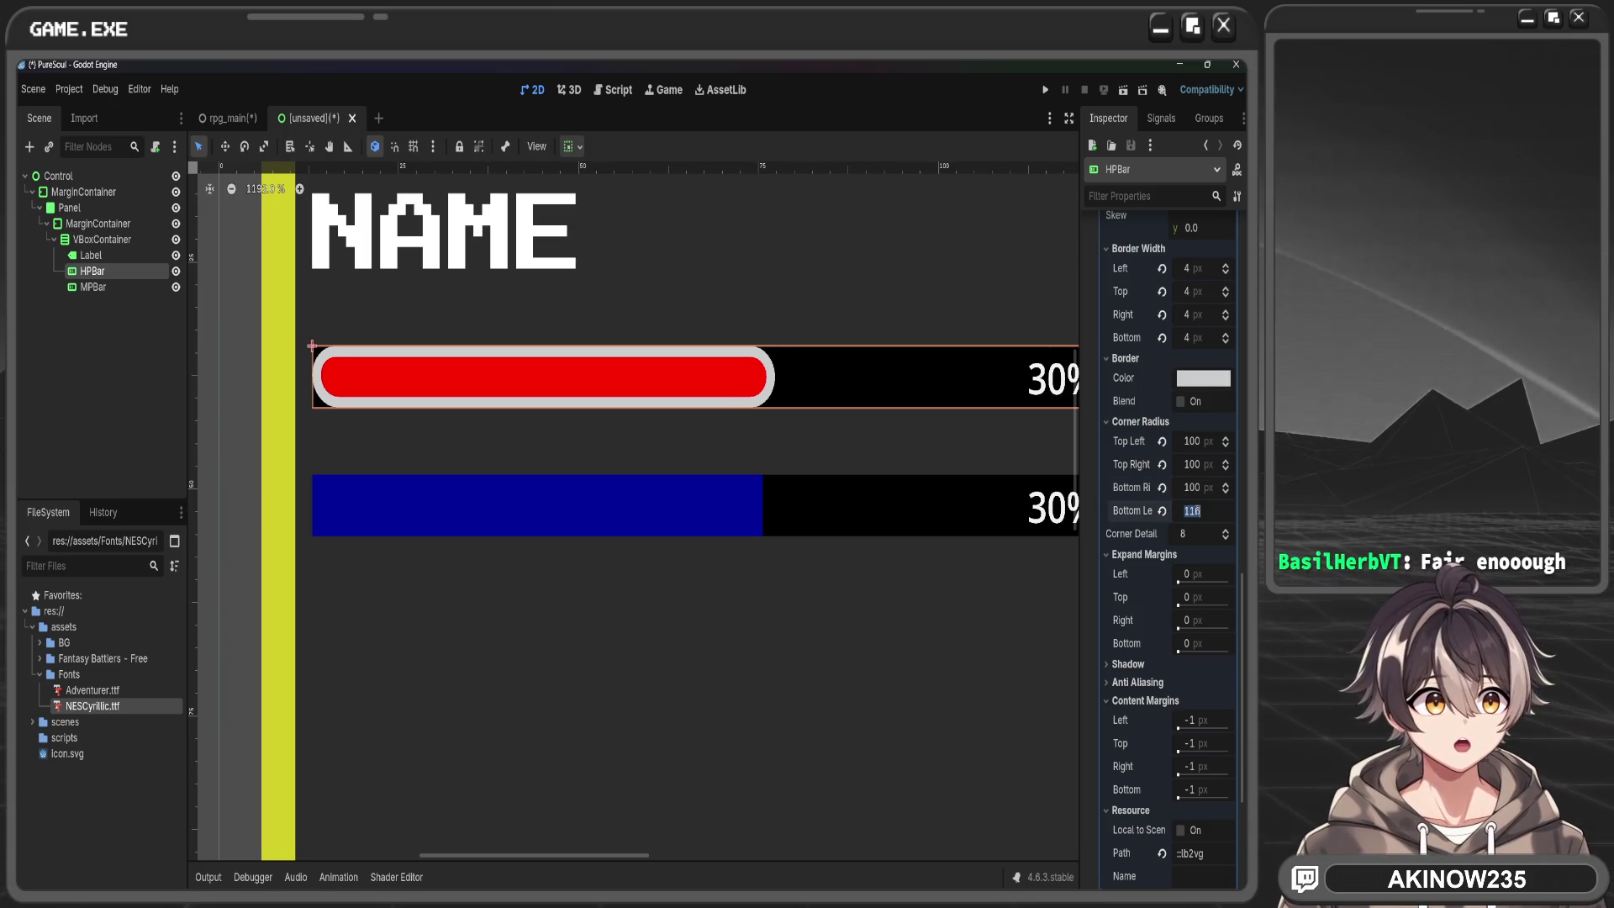
type("100")
key("Return")
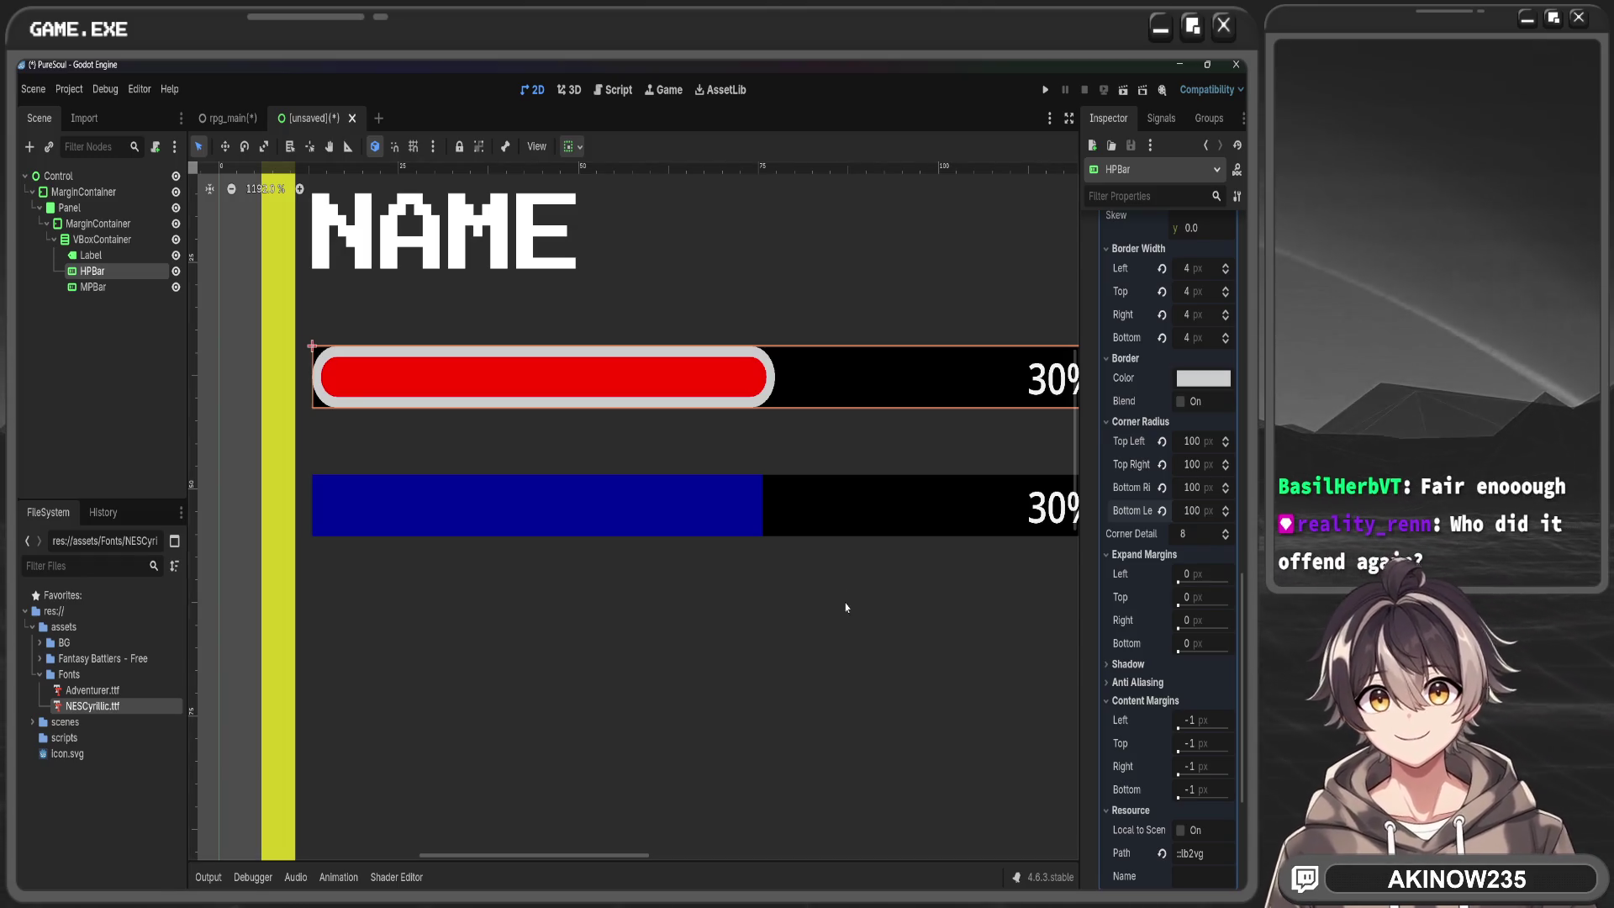
Select the VBoxContainer node to edit its theme constants
left_click(845, 607)
scroll(851, 583, "down", 2)
scroll(532, 523, "down", 2)
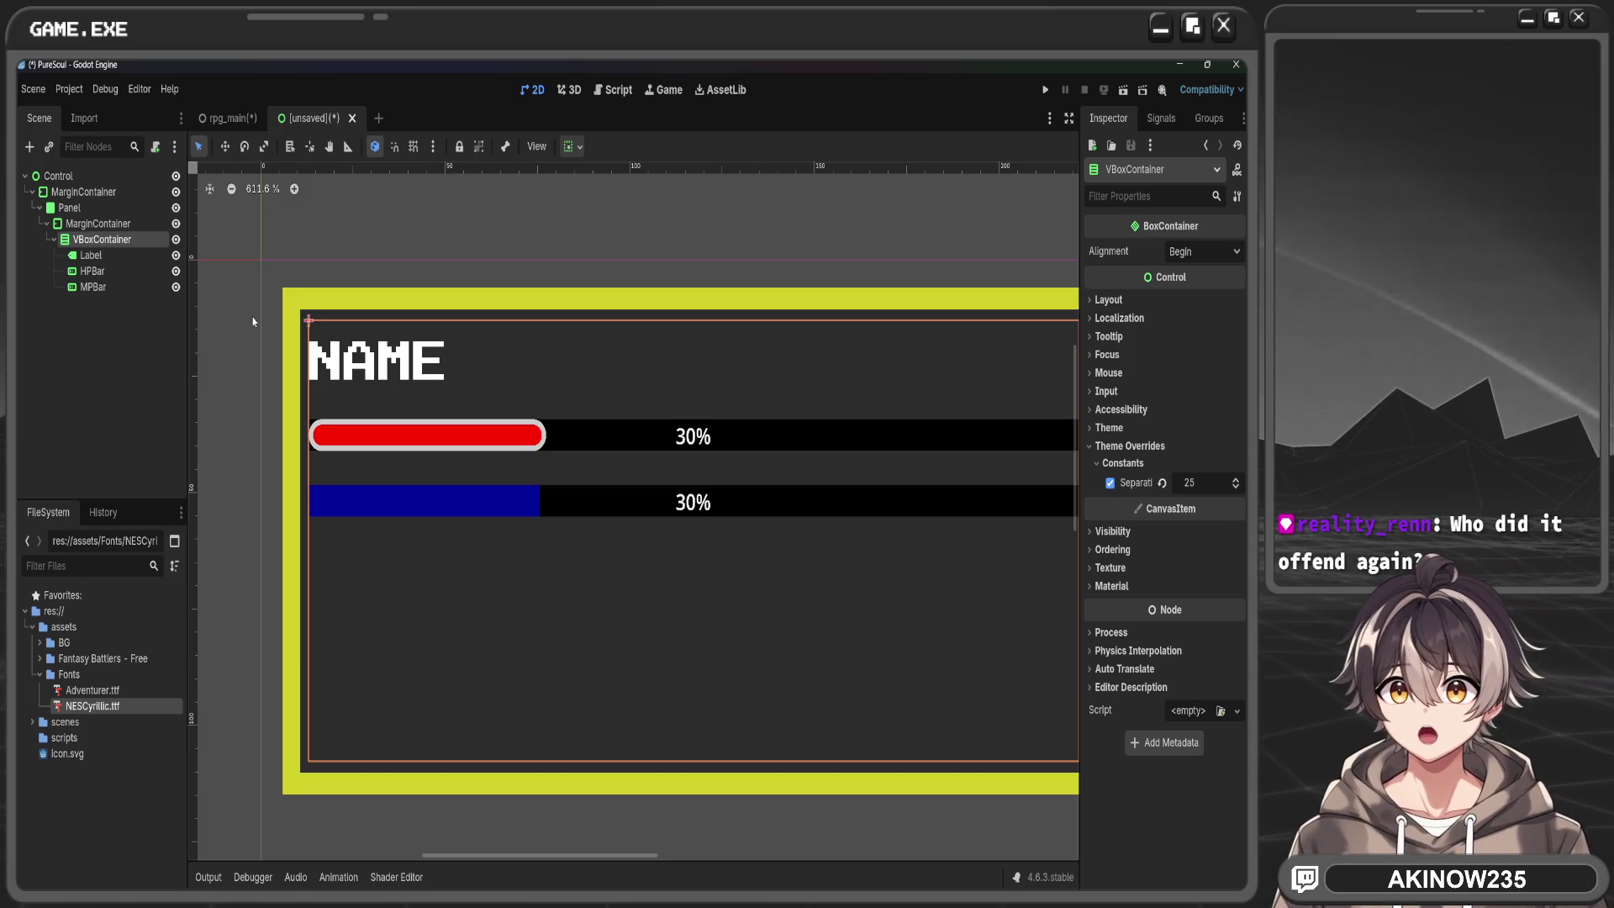
Select the outer MarginContainer, clear the selection, then select the HPBar node
left_click(264, 320)
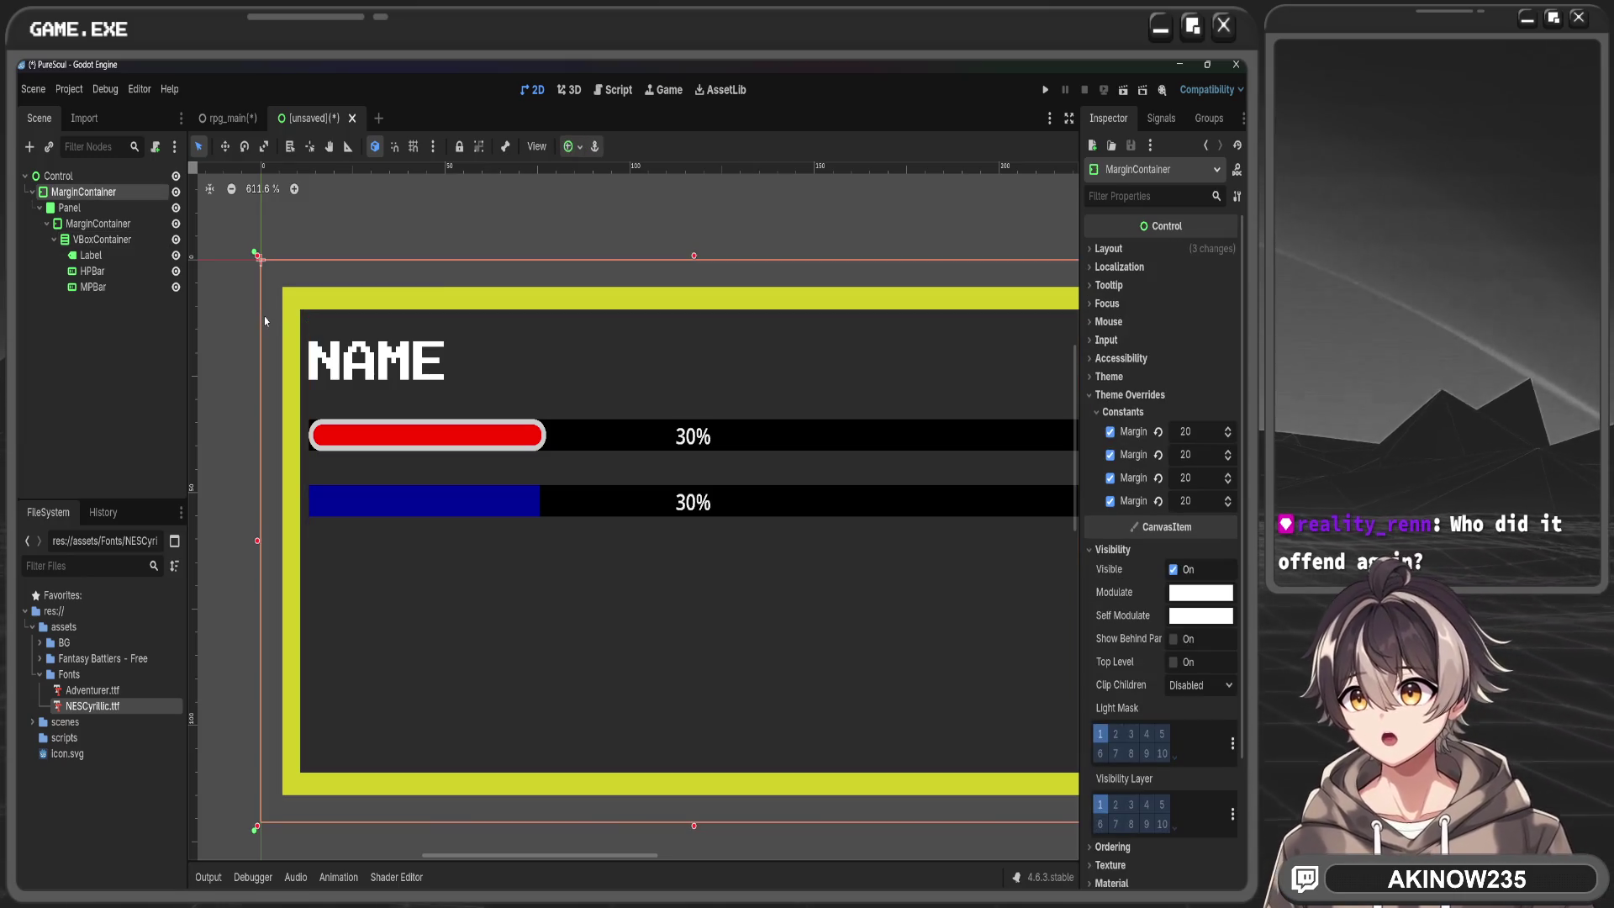
left_click(244, 358)
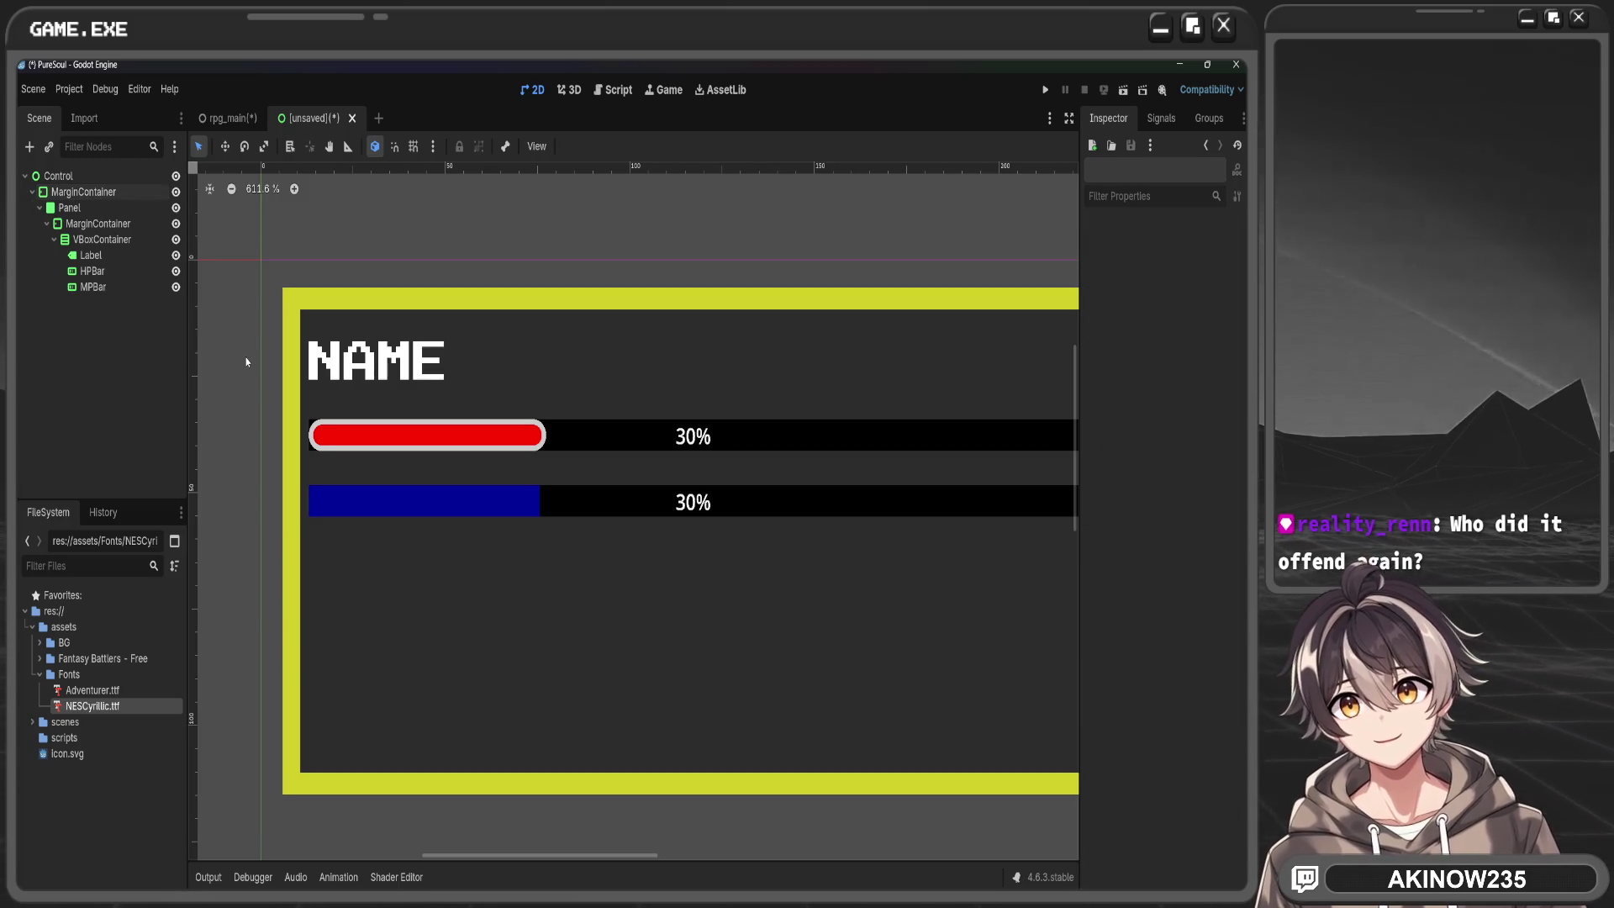
scroll(246, 362, "down", 2)
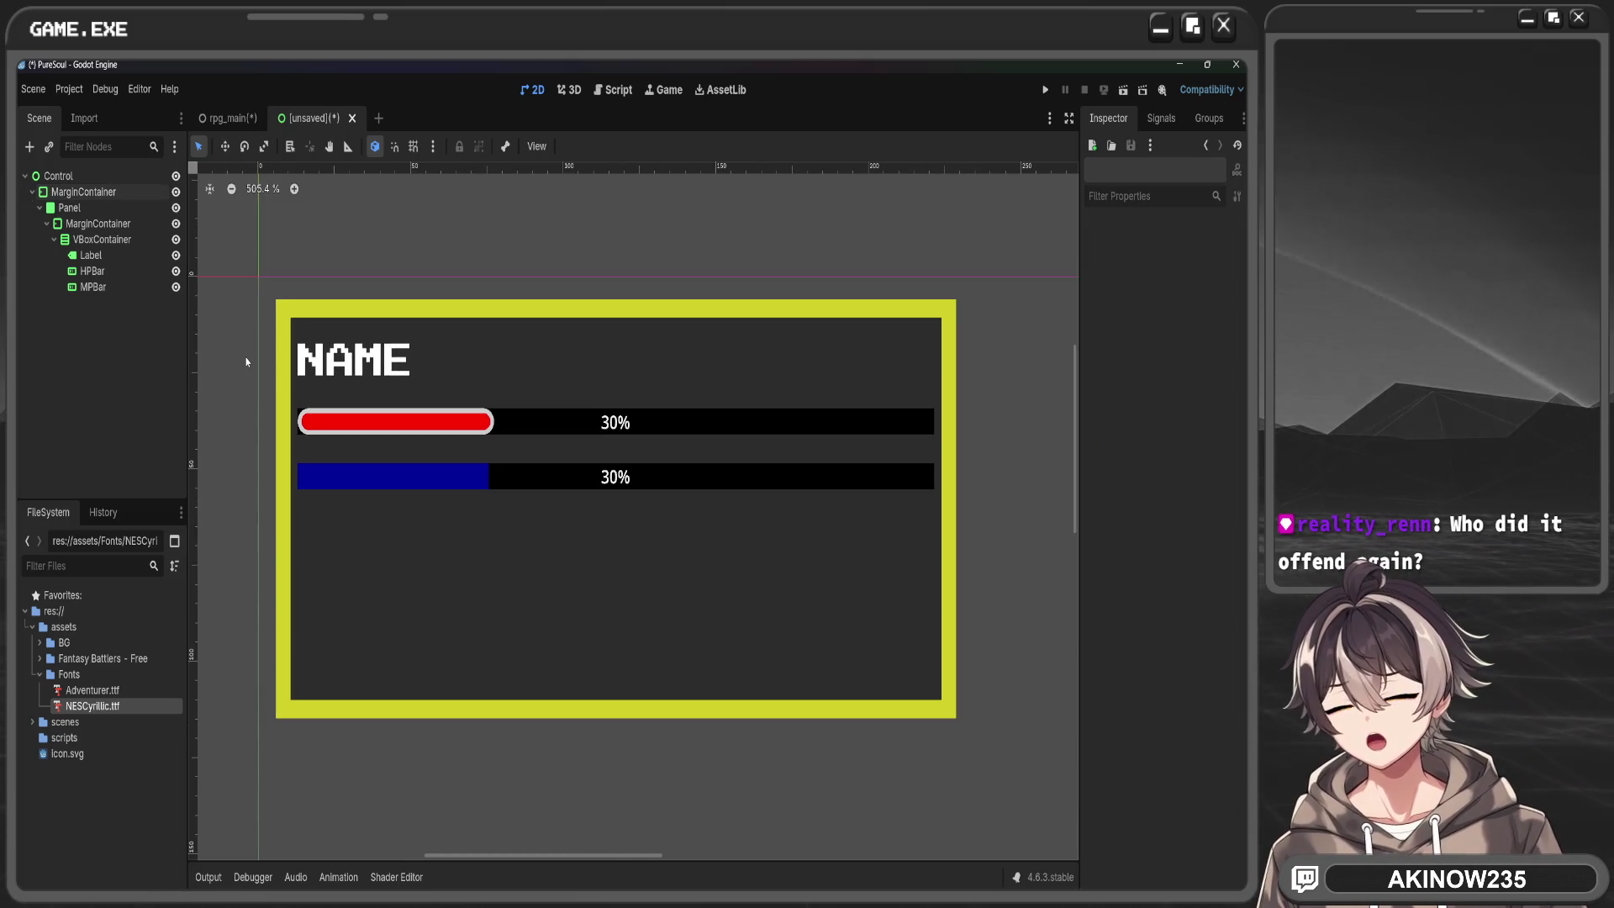
left_click(331, 434)
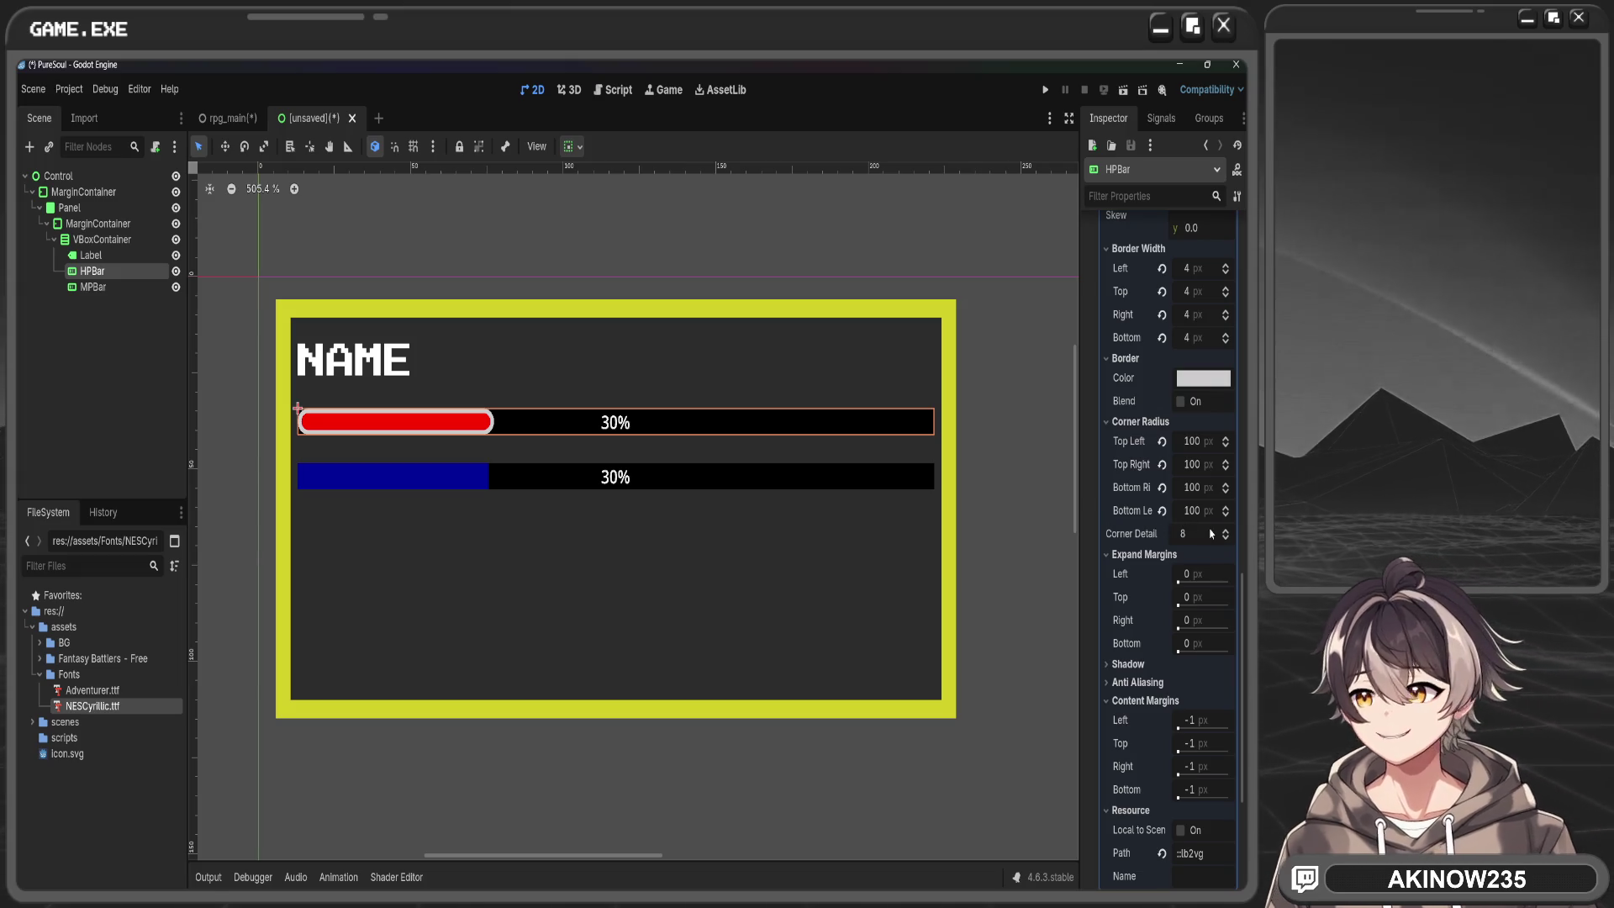
Undo the rounding so the HP fill's corners are square again
scroll(1056, 488, "up", 3)
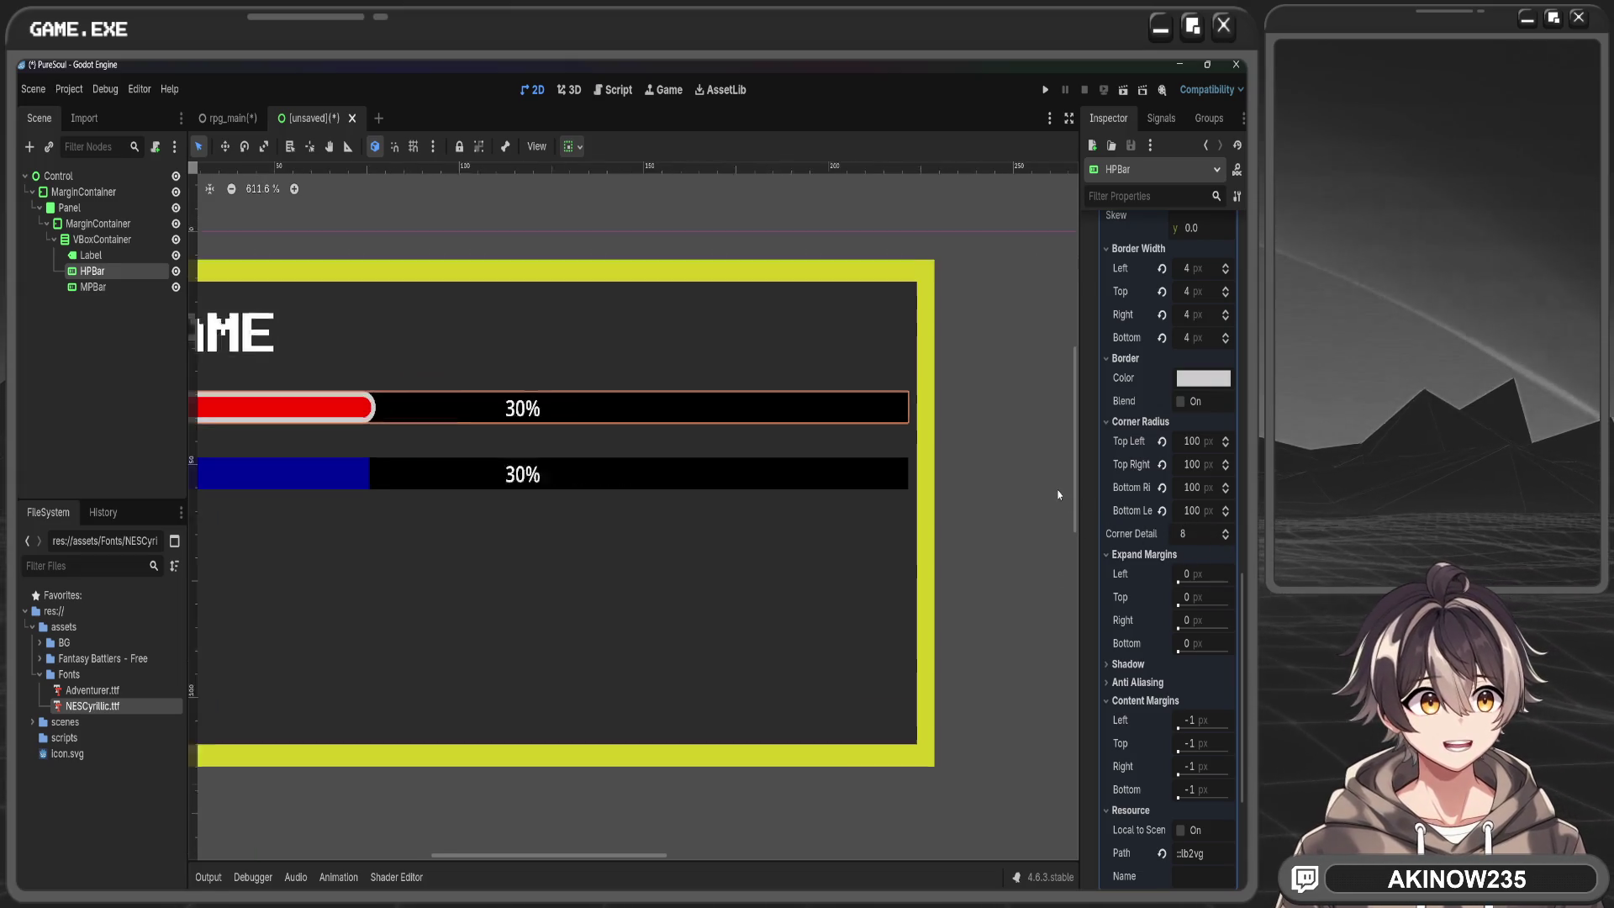
scroll(673, 462, "left", 5)
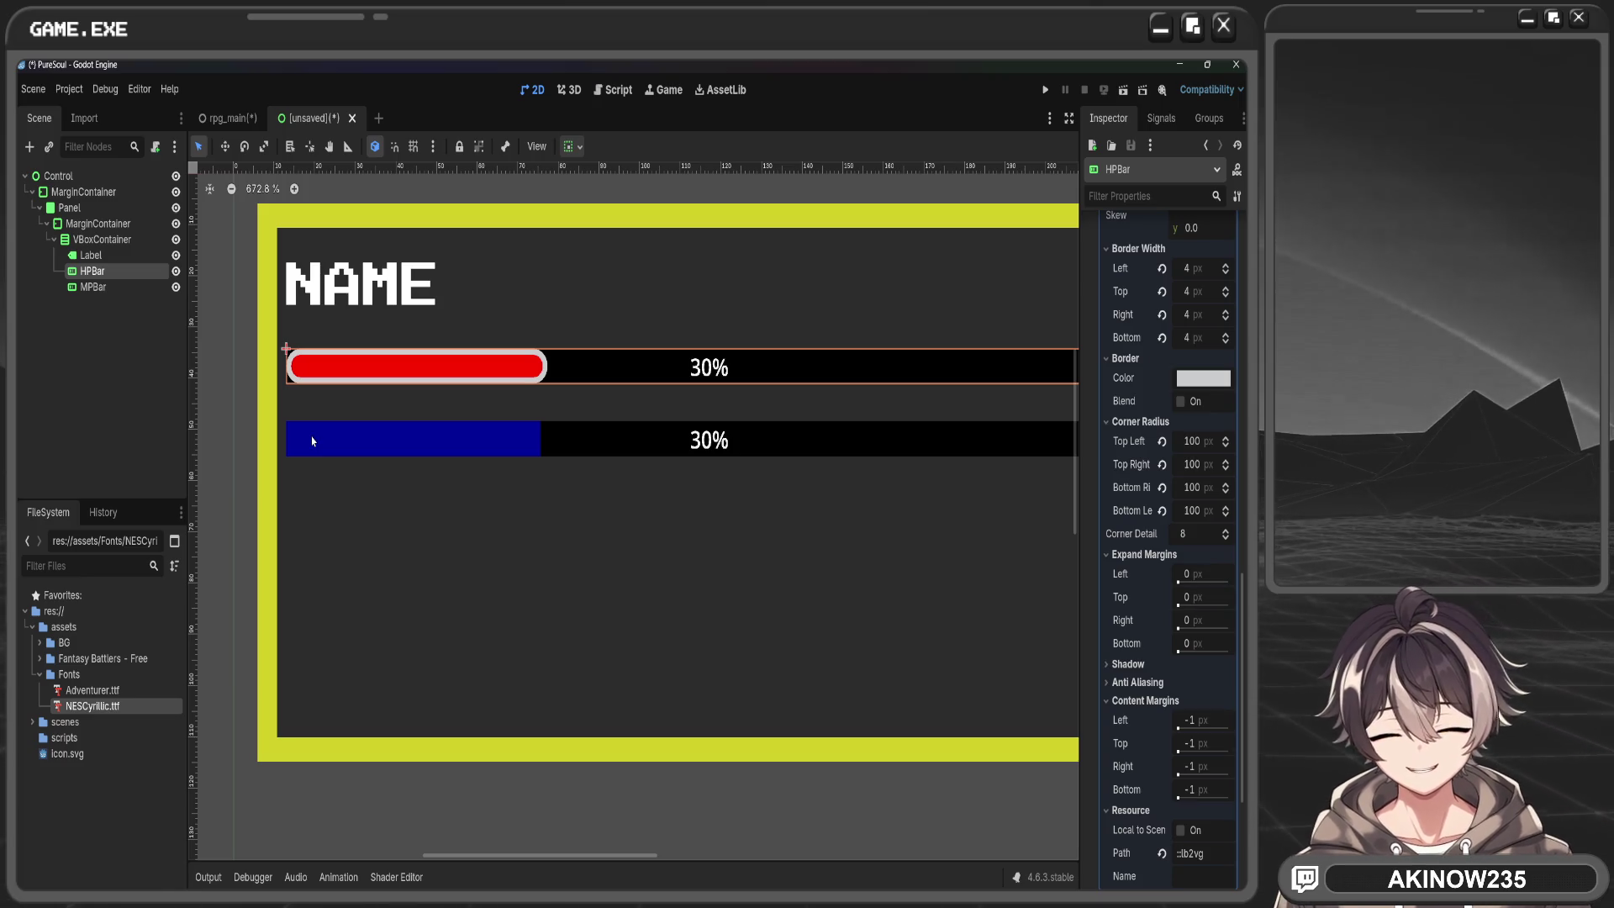
key("ctrl+z")
key("ctrl+z")
key("ctrl+z")
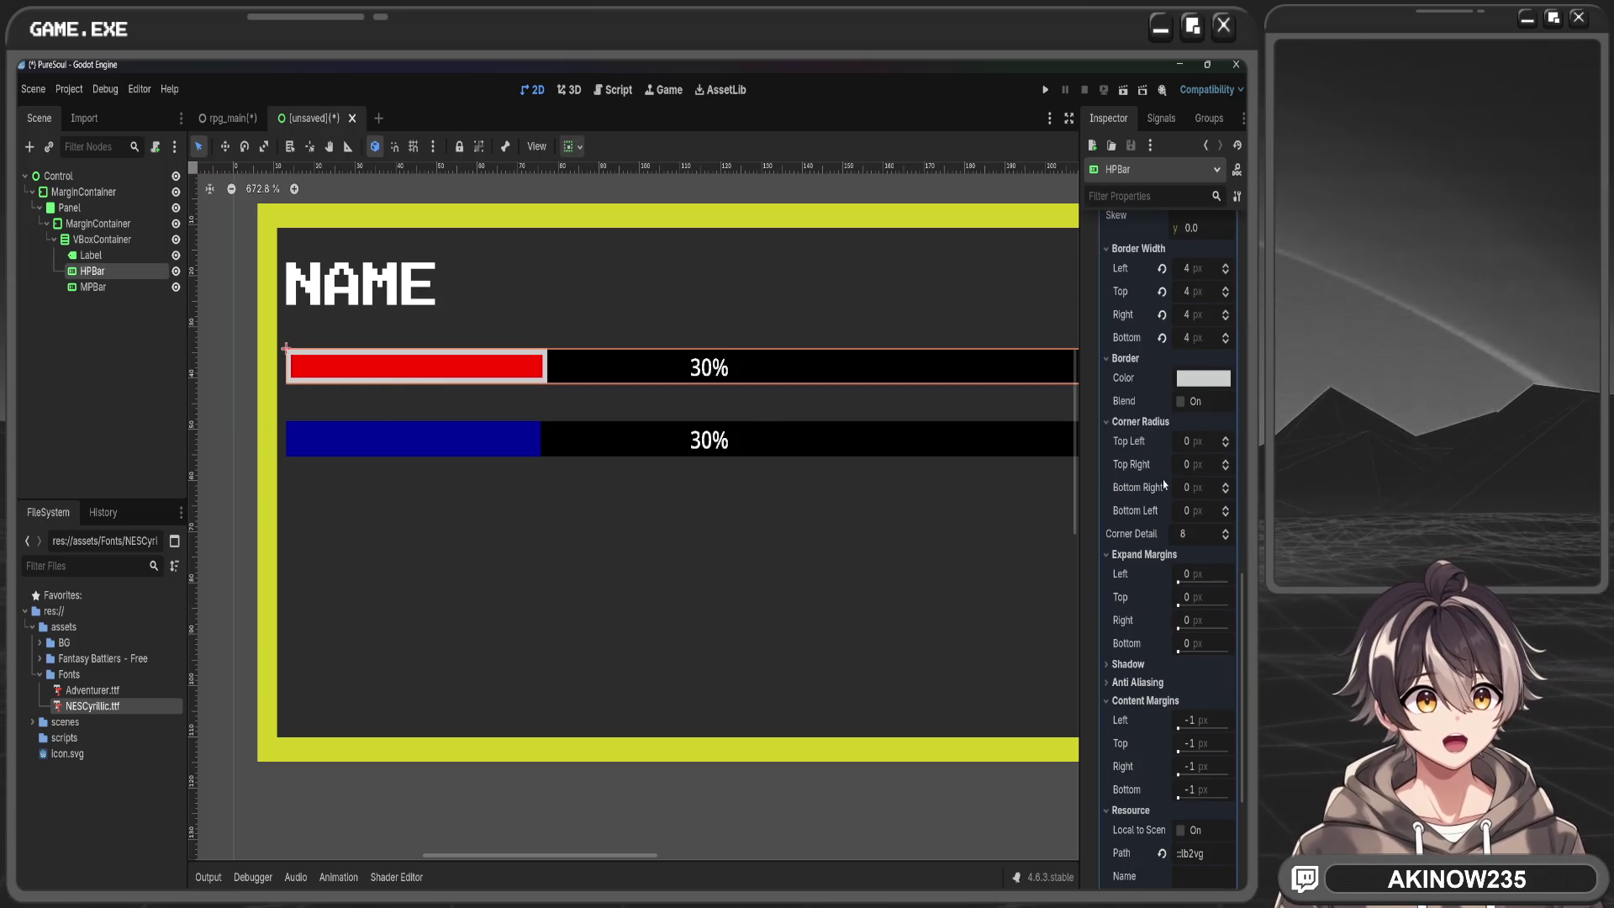
Inspect the fill's Anti Aliasing size and left Expand Margin, then expand the Background StyleBox
left_click(1170, 683)
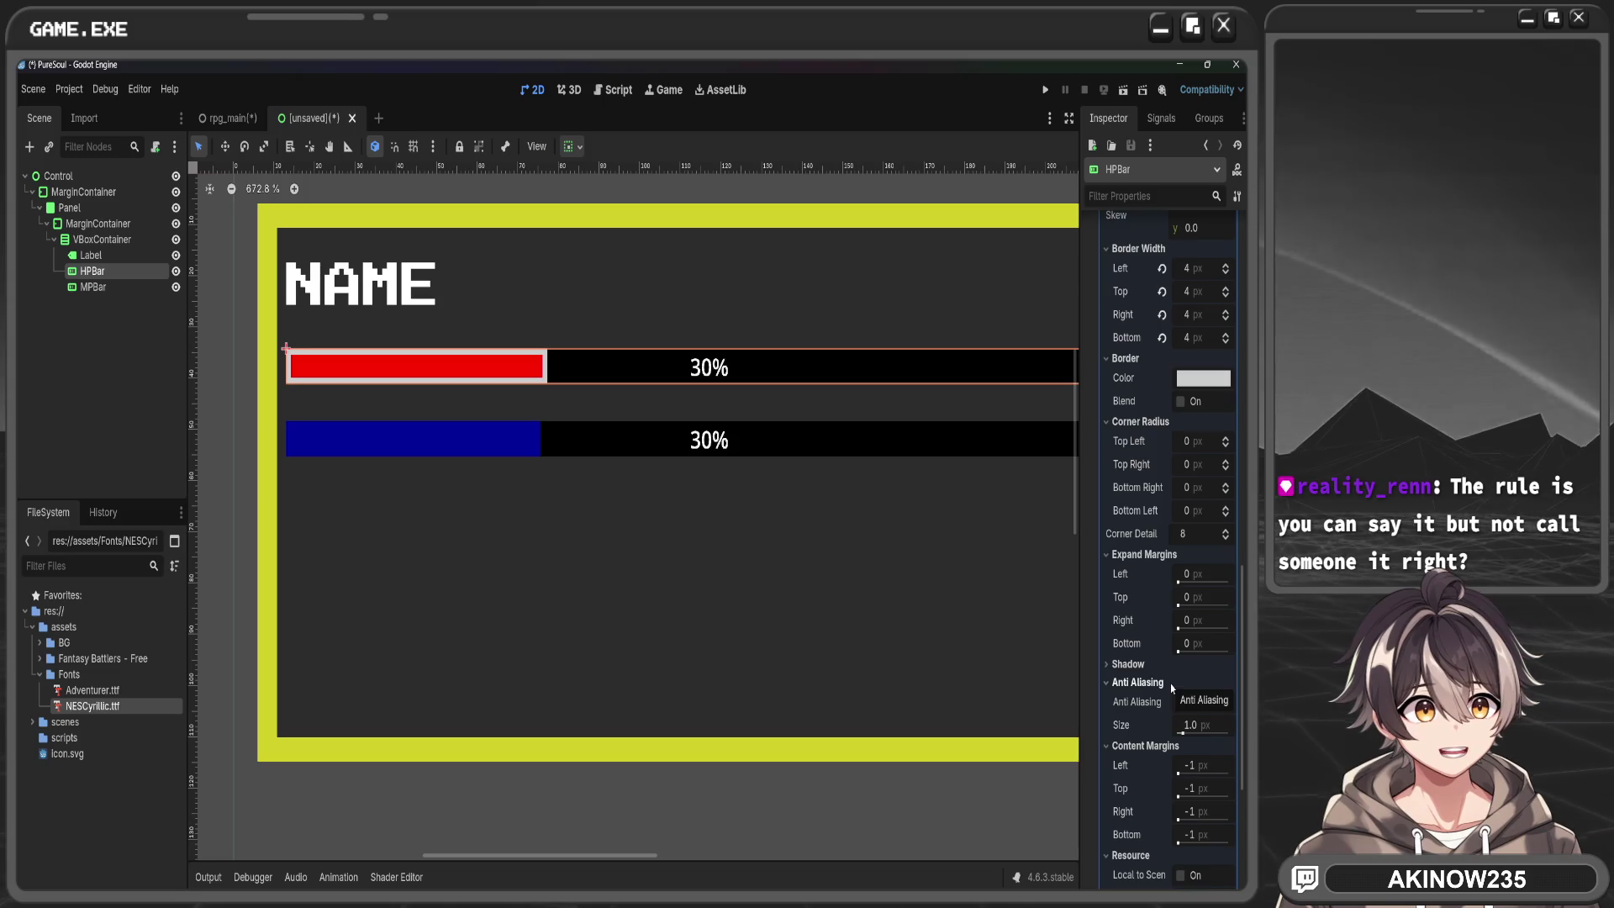
left_click_drag(1179, 733, 1179, 733)
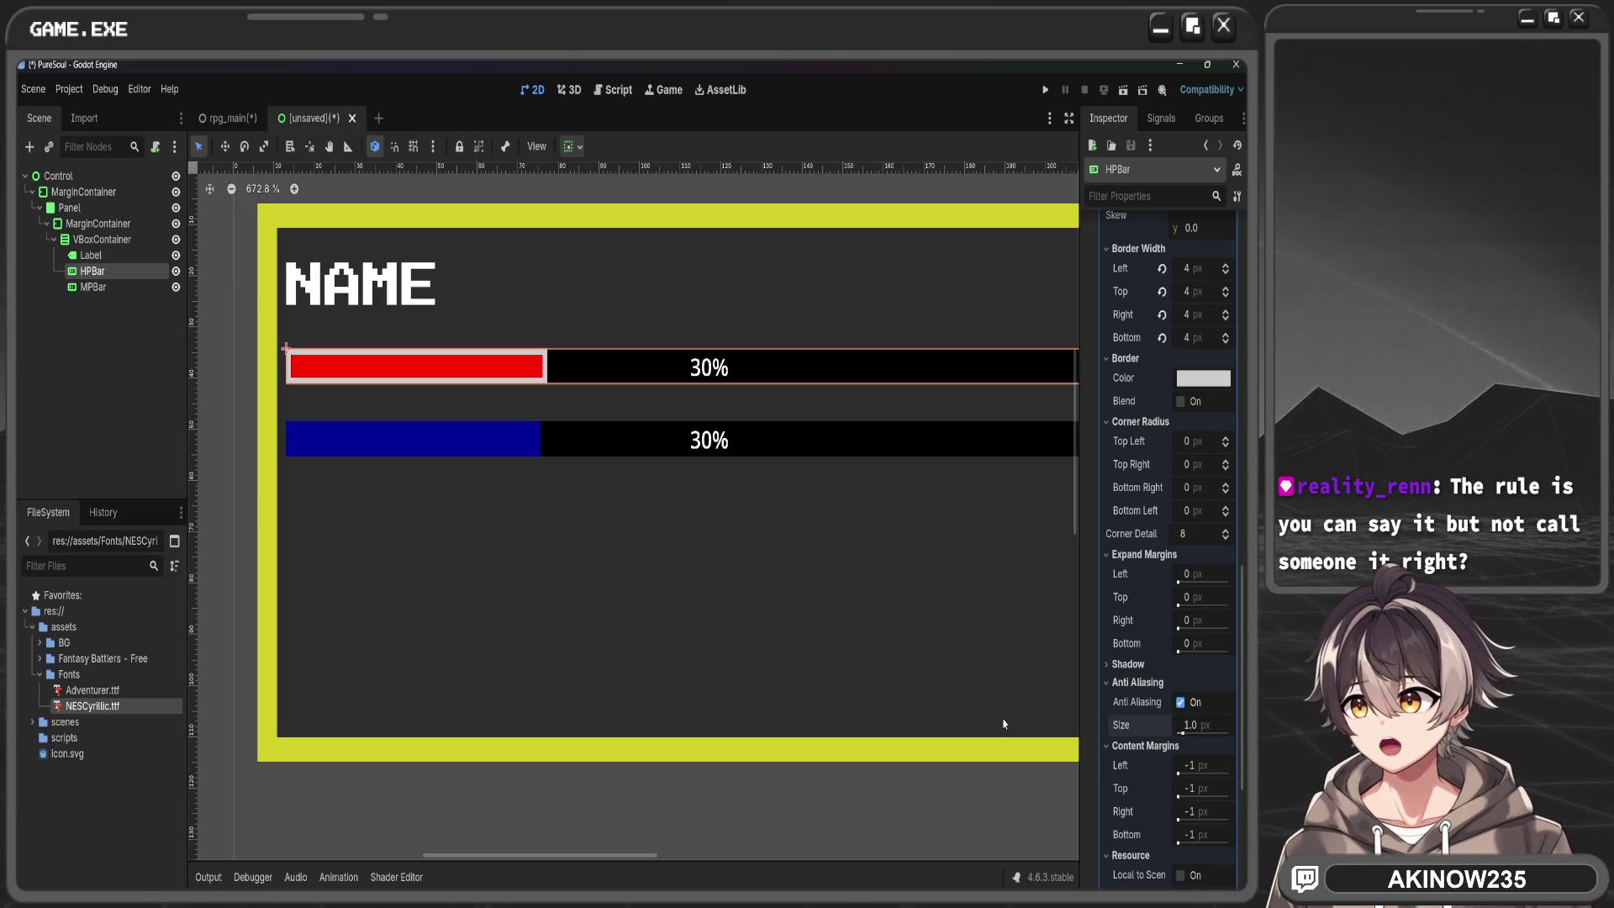
mouse_move(1190, 573)
left_mouse_down()
mouse_move(1261, 574)
mouse_move(1178, 573)
left_mouse_up()
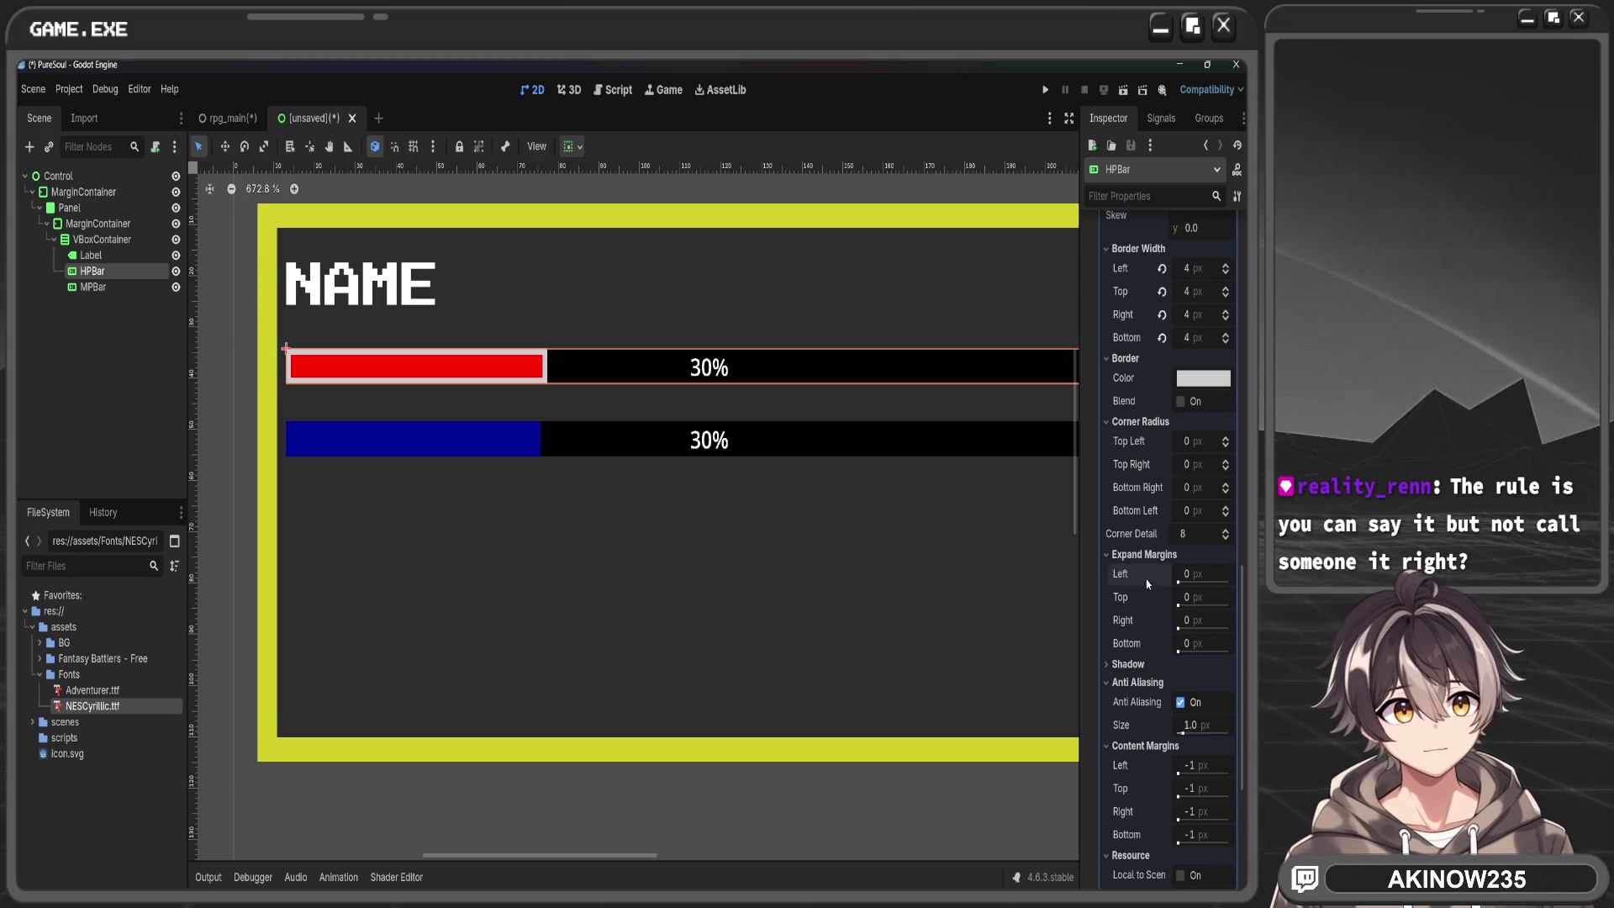
scroll(1160, 622, "down", 5)
scroll(1126, 655, "up", 10)
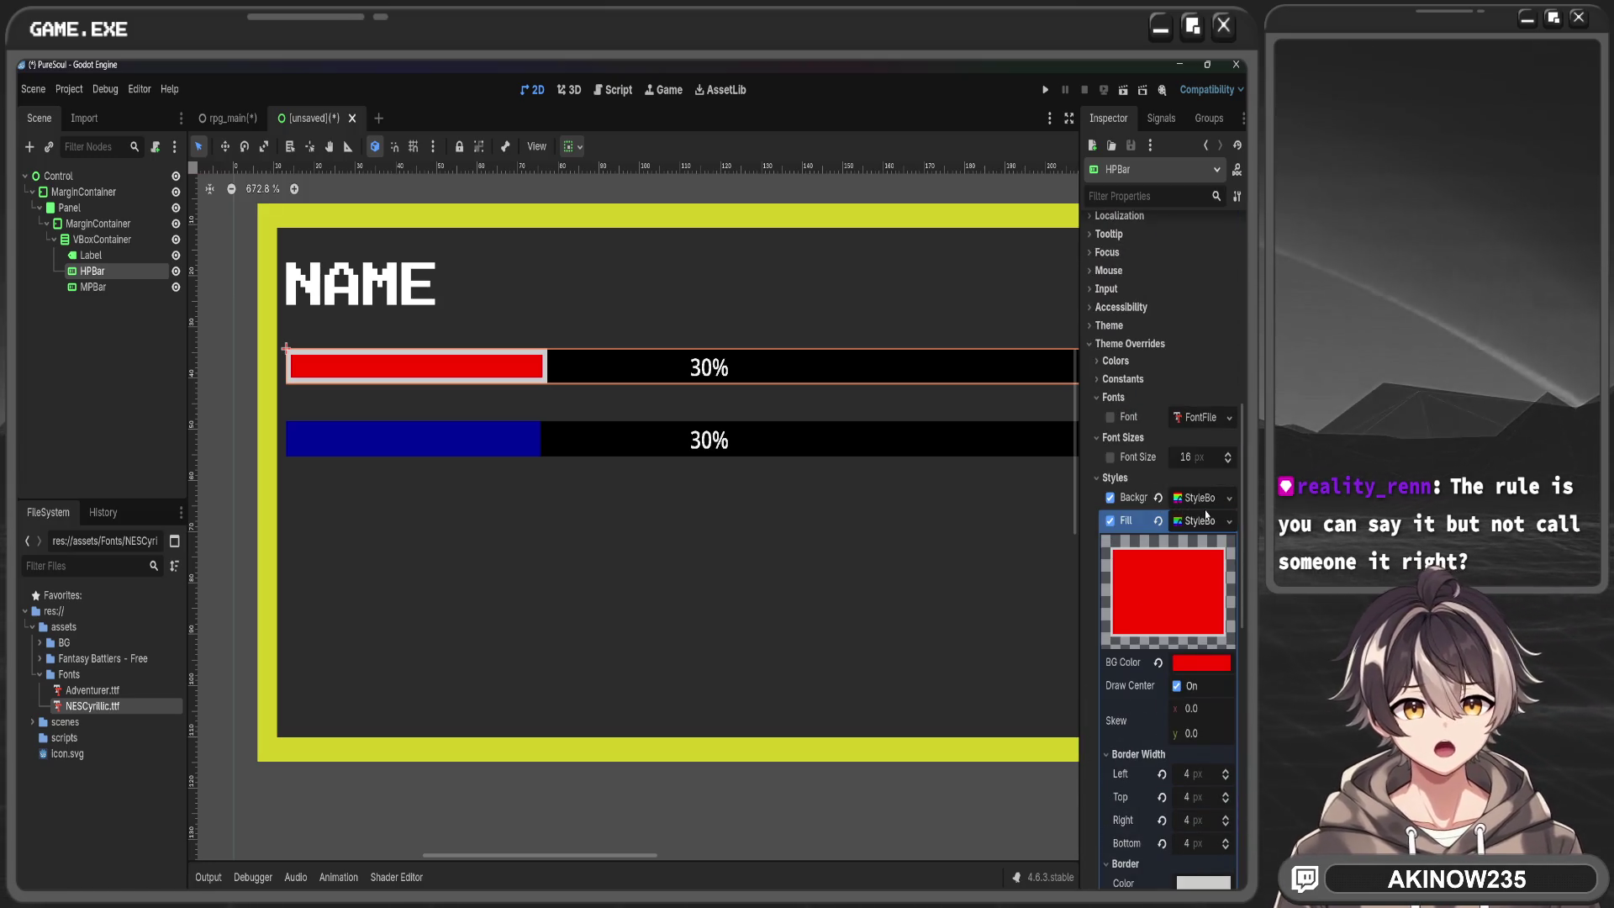
left_click(1206, 501)
Review the Background StyleBox's border width, border colour and corner radius, then switch to the JRPG Fight project
scroll(1206, 504, "down", 5)
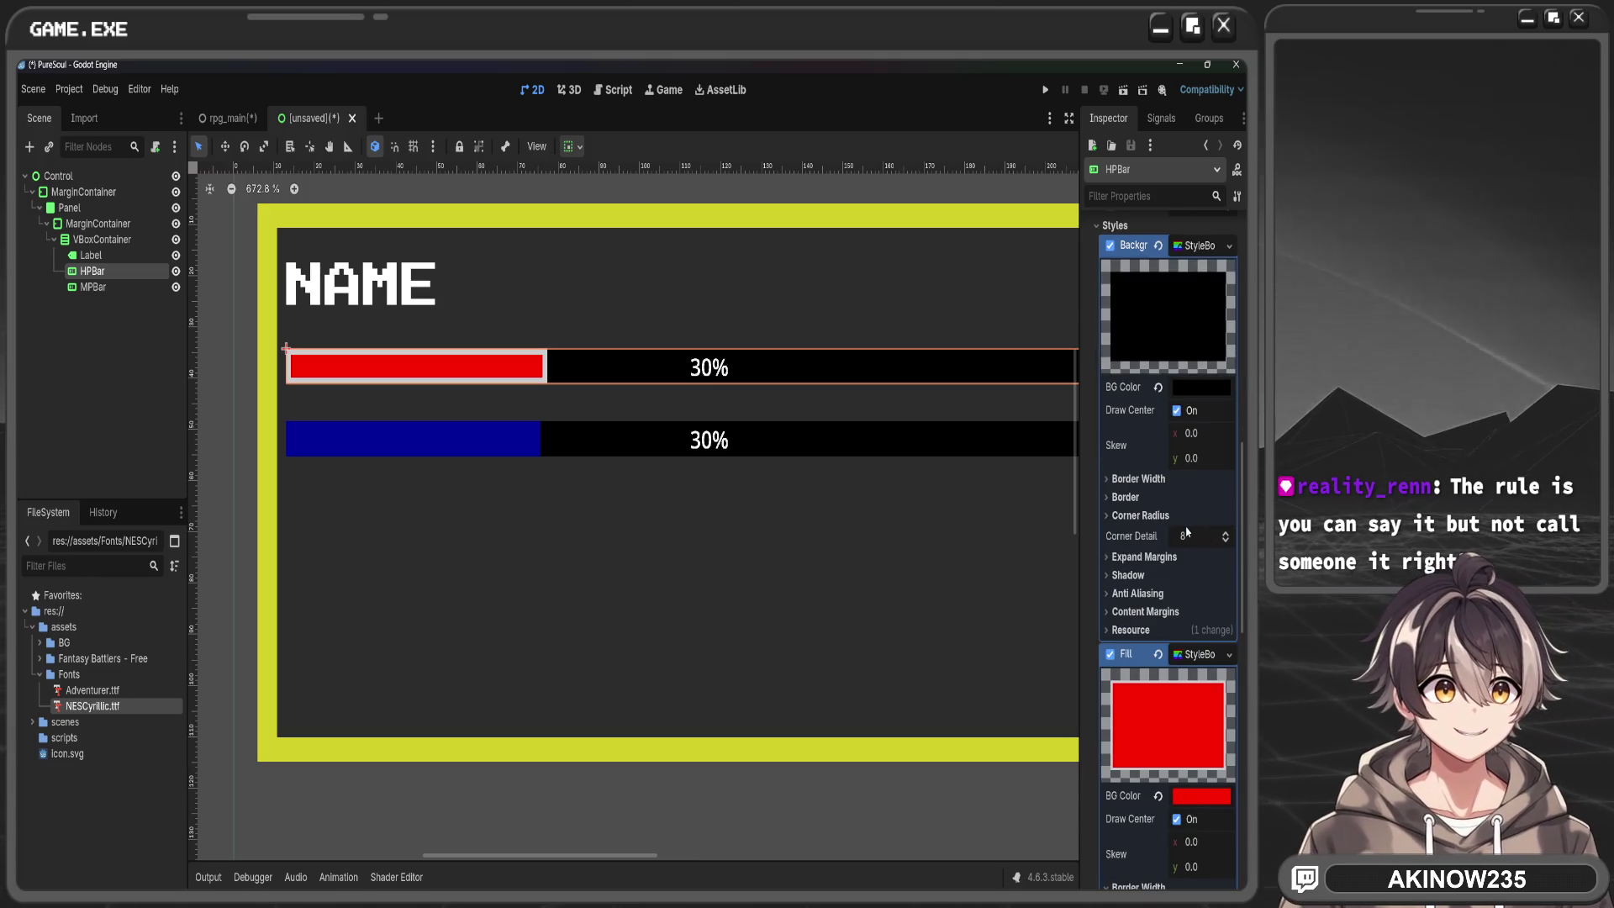
left_click(1177, 479)
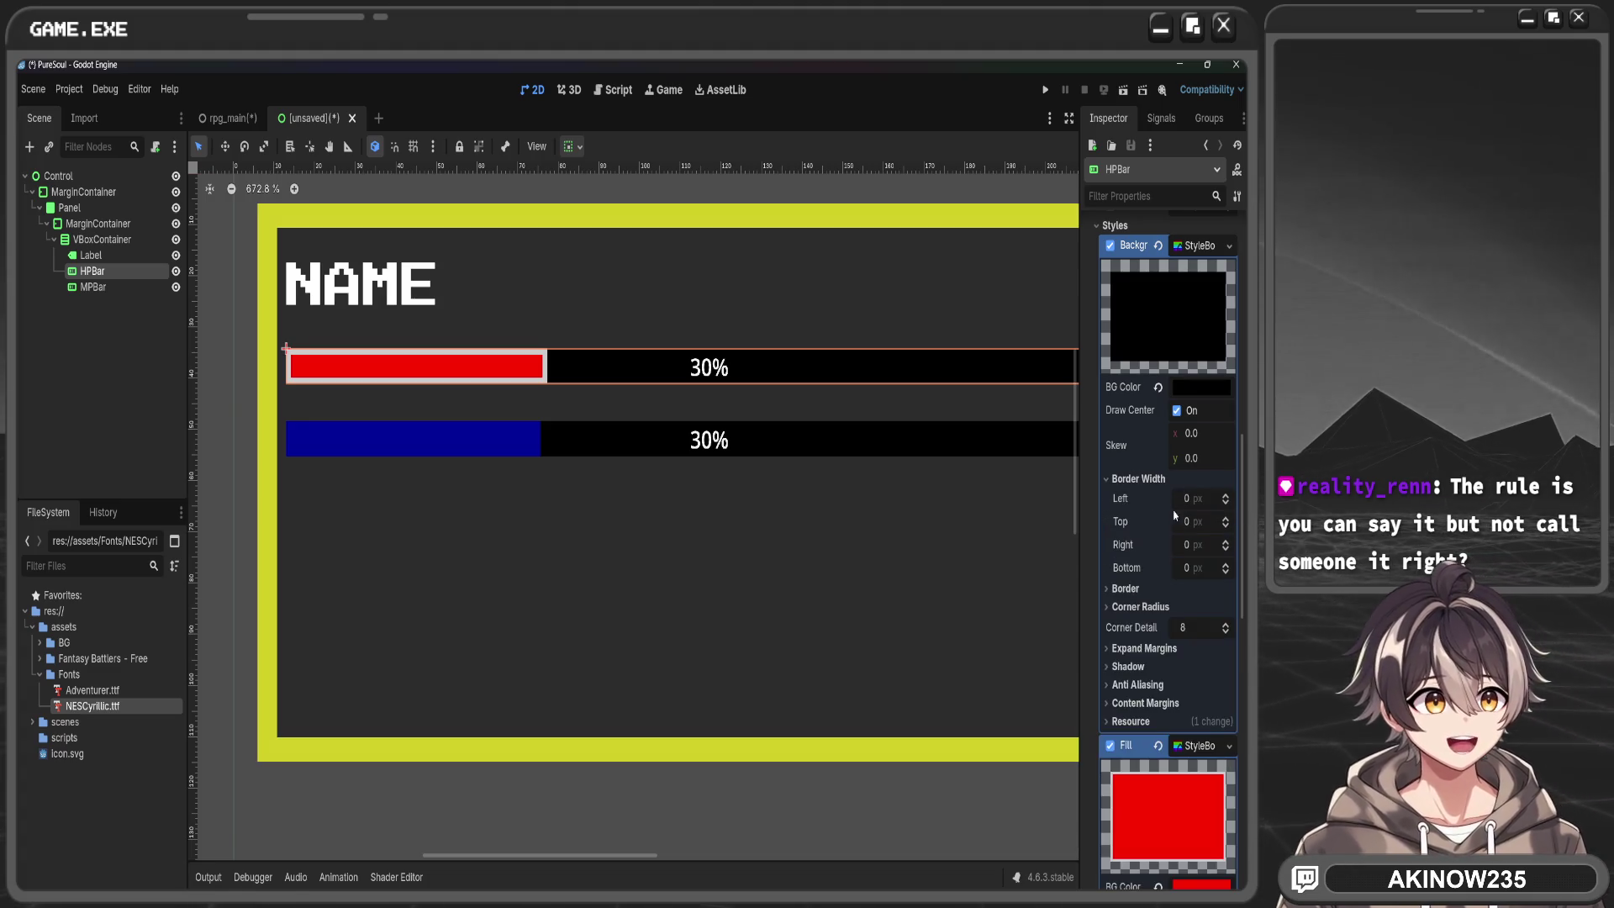
left_click(1142, 589)
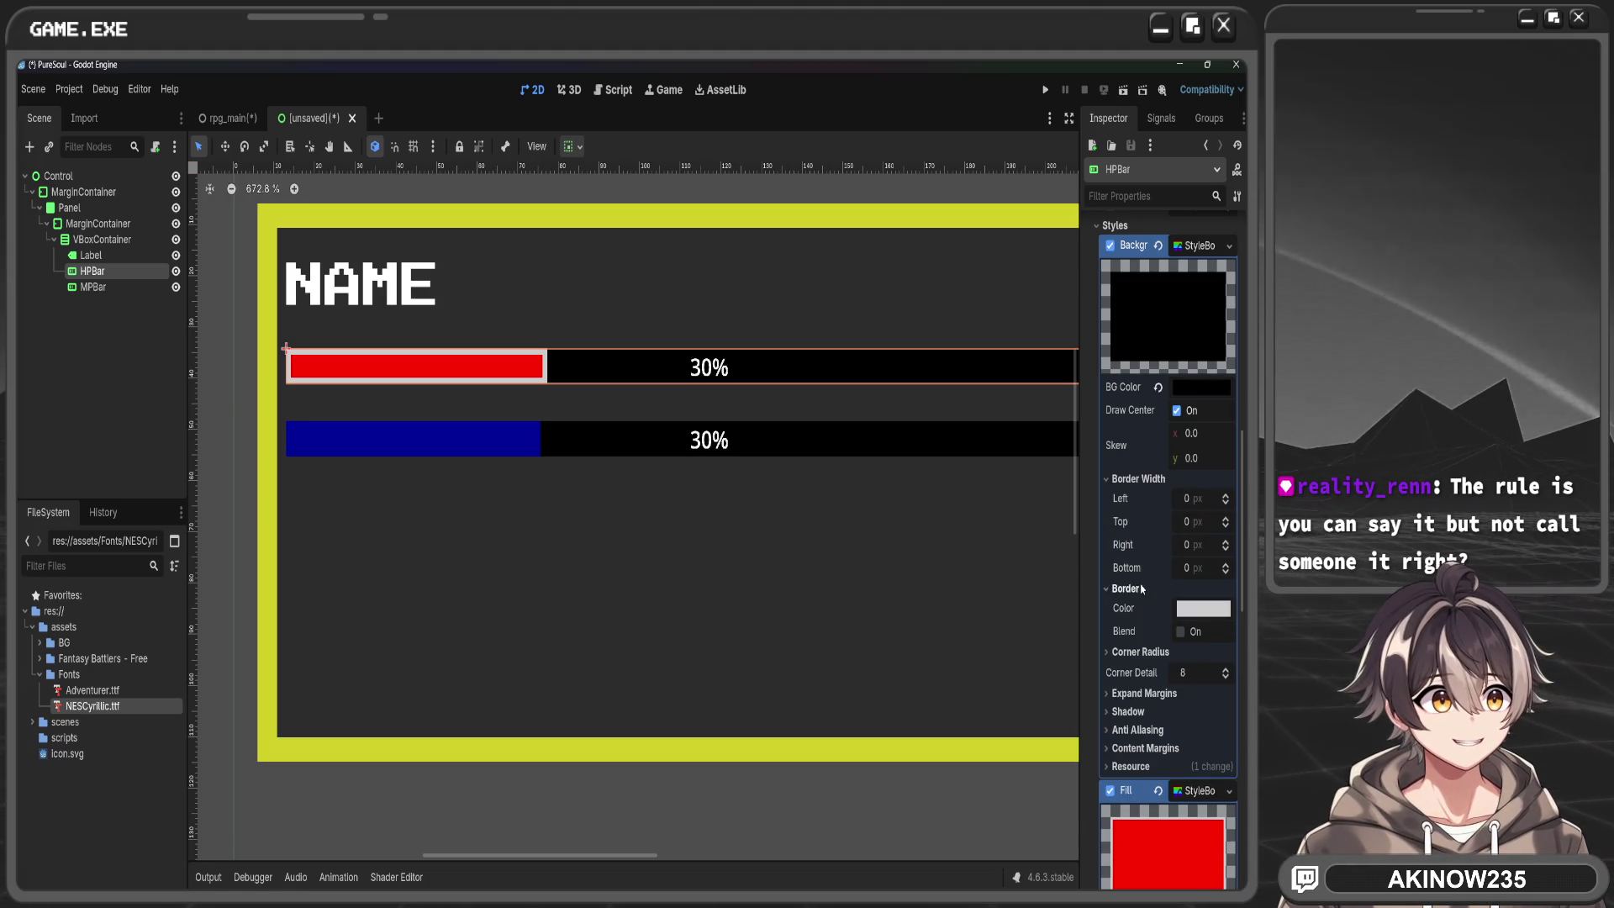
left_click(1140, 652)
left_click(1139, 651)
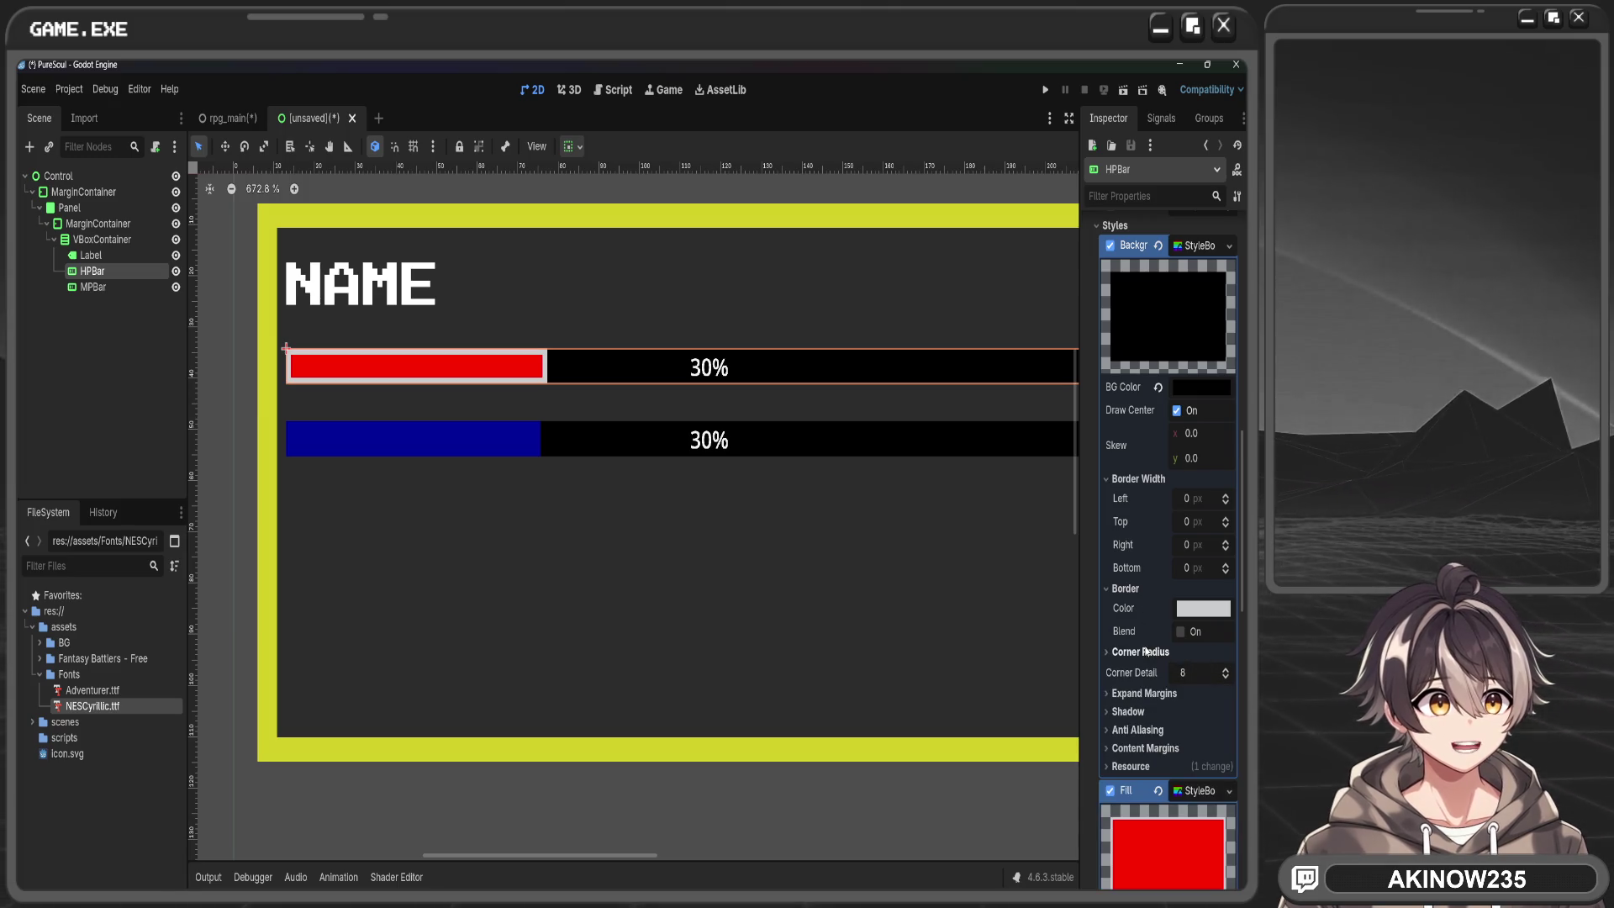
left_click(840, 843)
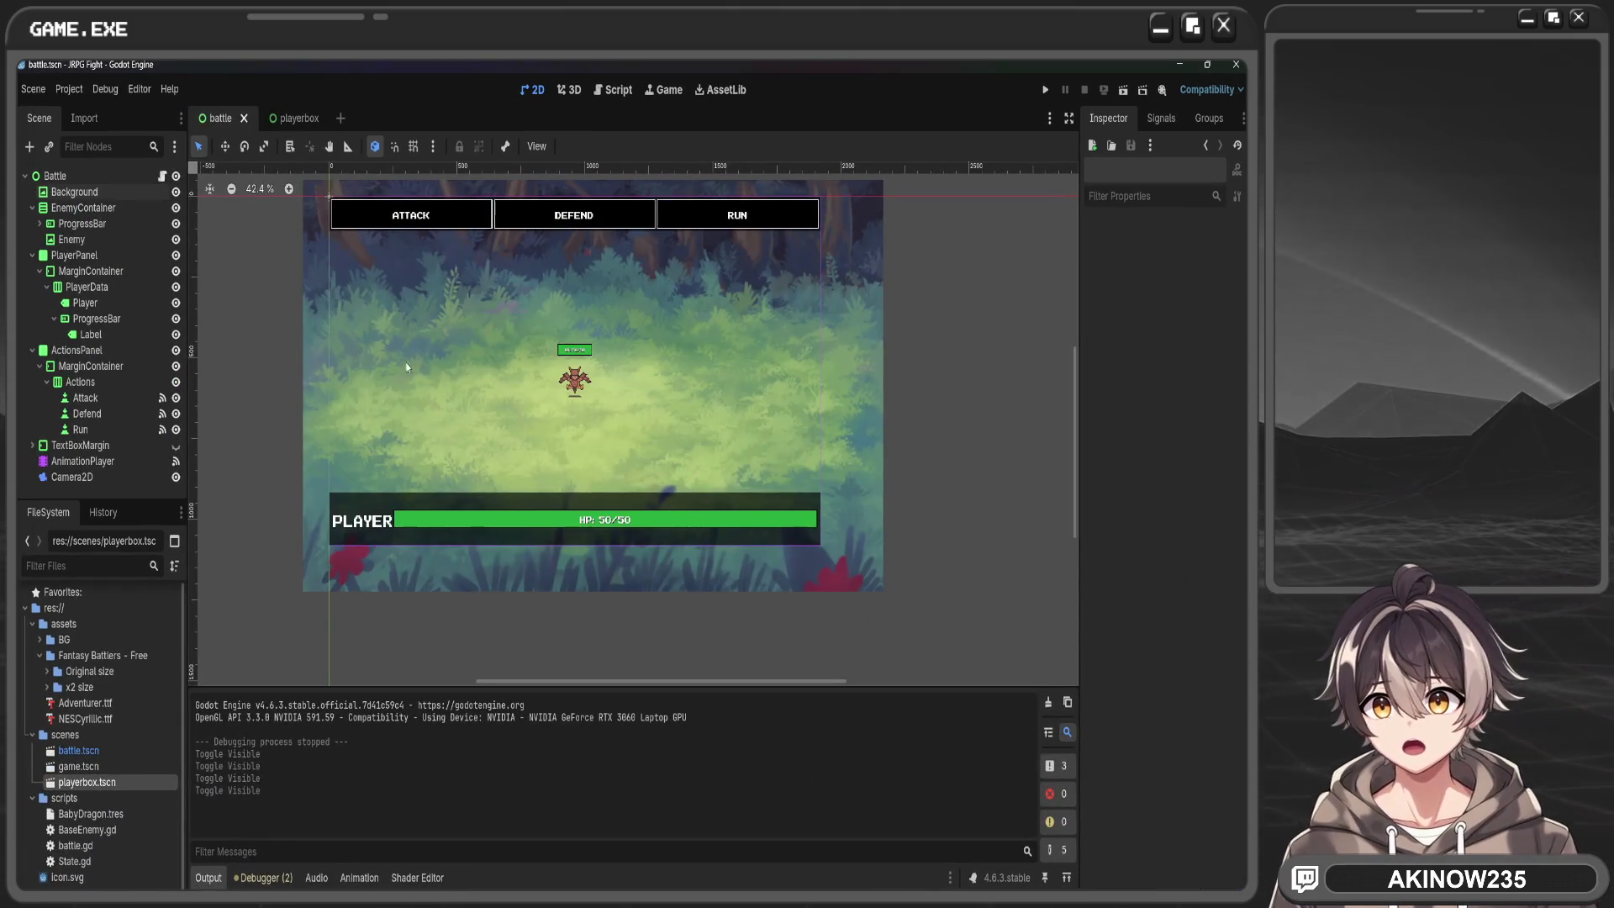
Inspect the battle ProgressBar's Background StyleBox with its 3 px border, then return to PureSoul
scroll(411, 412, "up", 2)
scroll(493, 526, "up", 2)
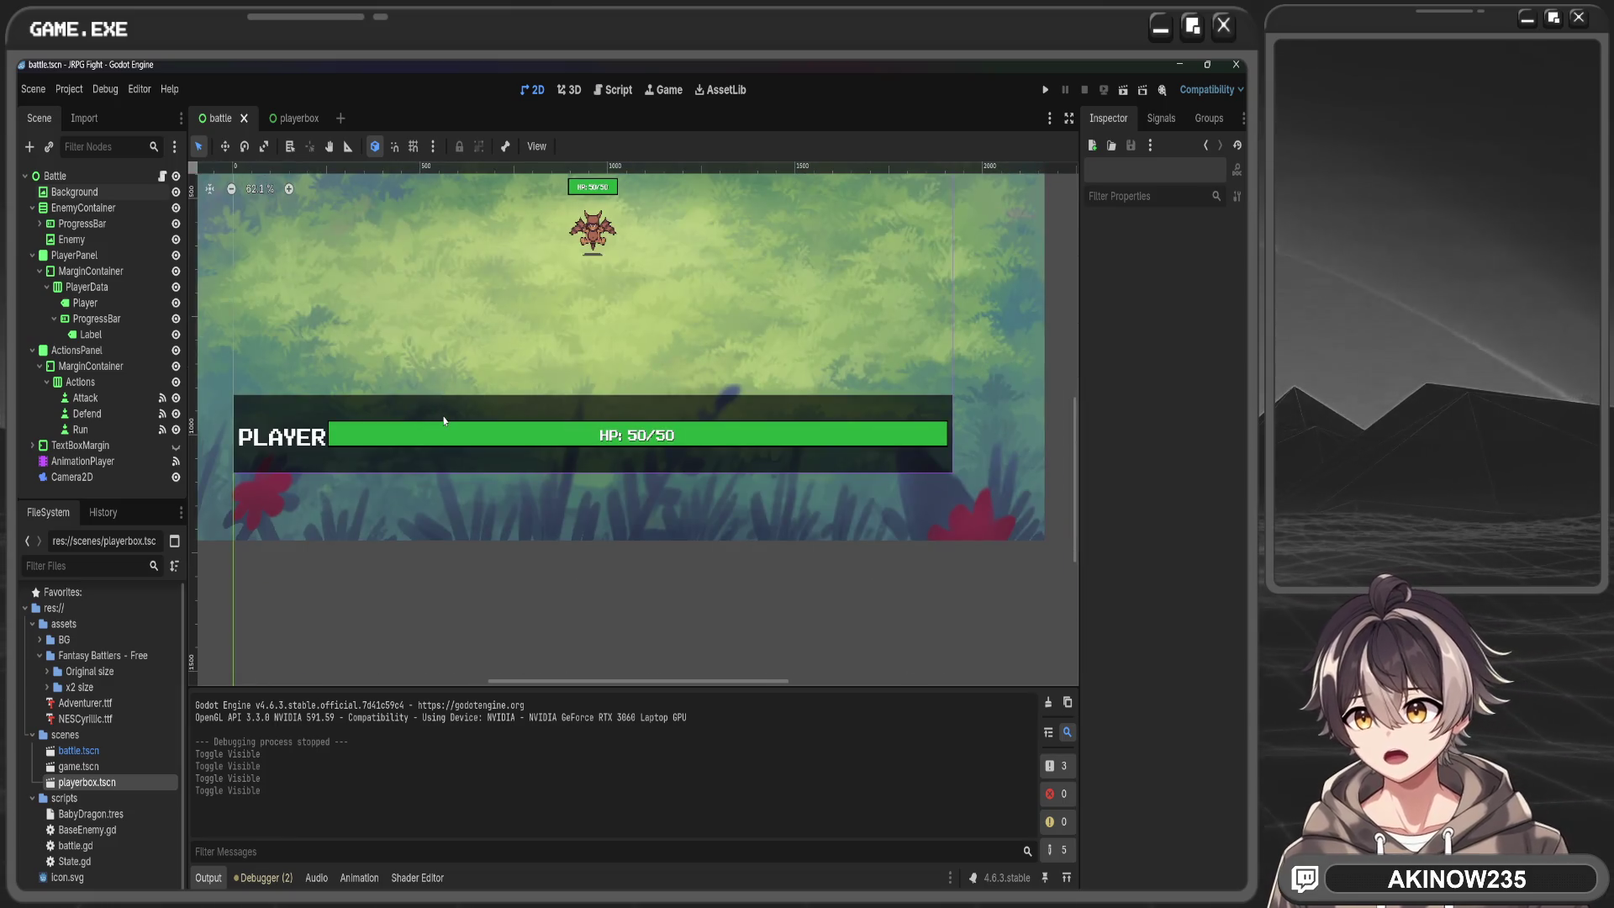
left_click(111, 320)
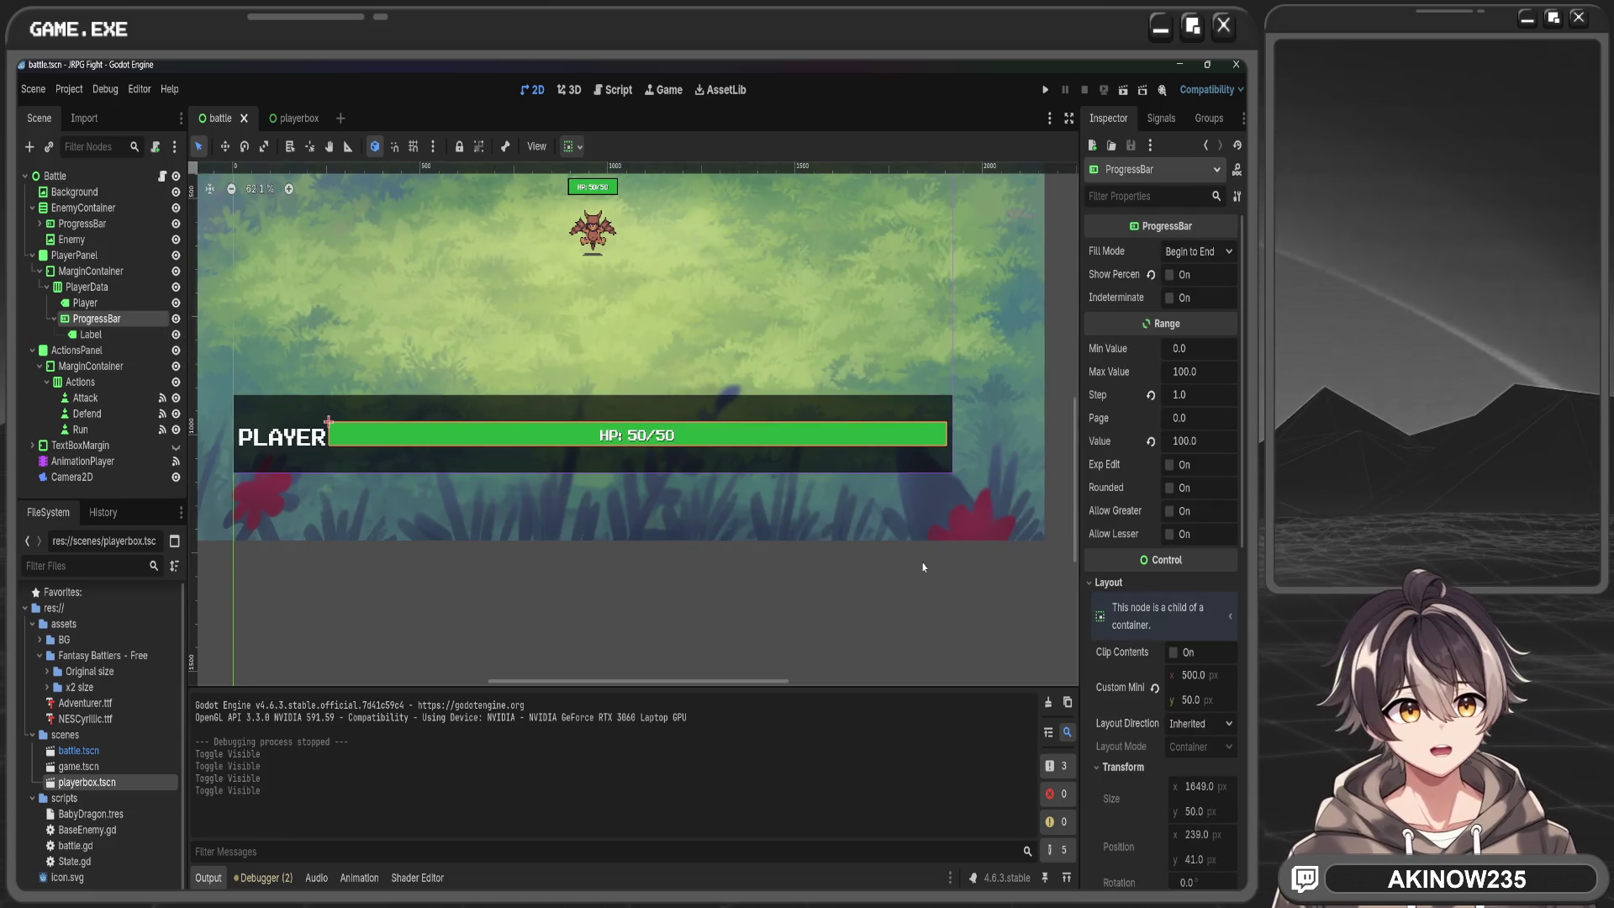
scroll(1123, 545, "down", 5)
scroll(1123, 544, "down", 2)
left_click(1206, 580)
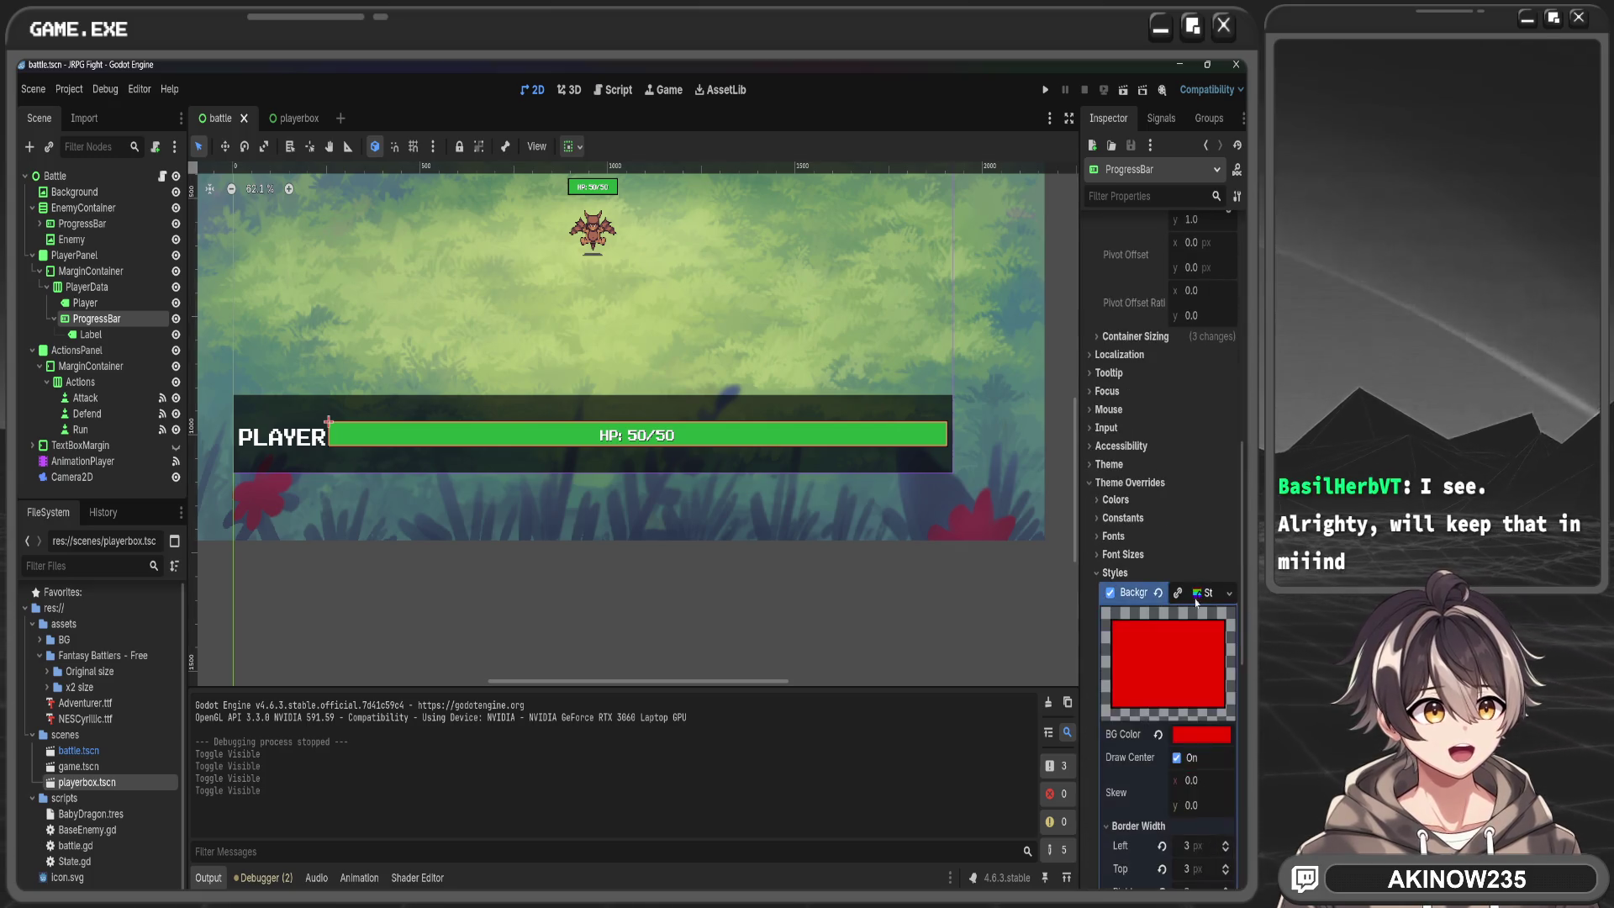
scroll(1200, 592, "down", 5)
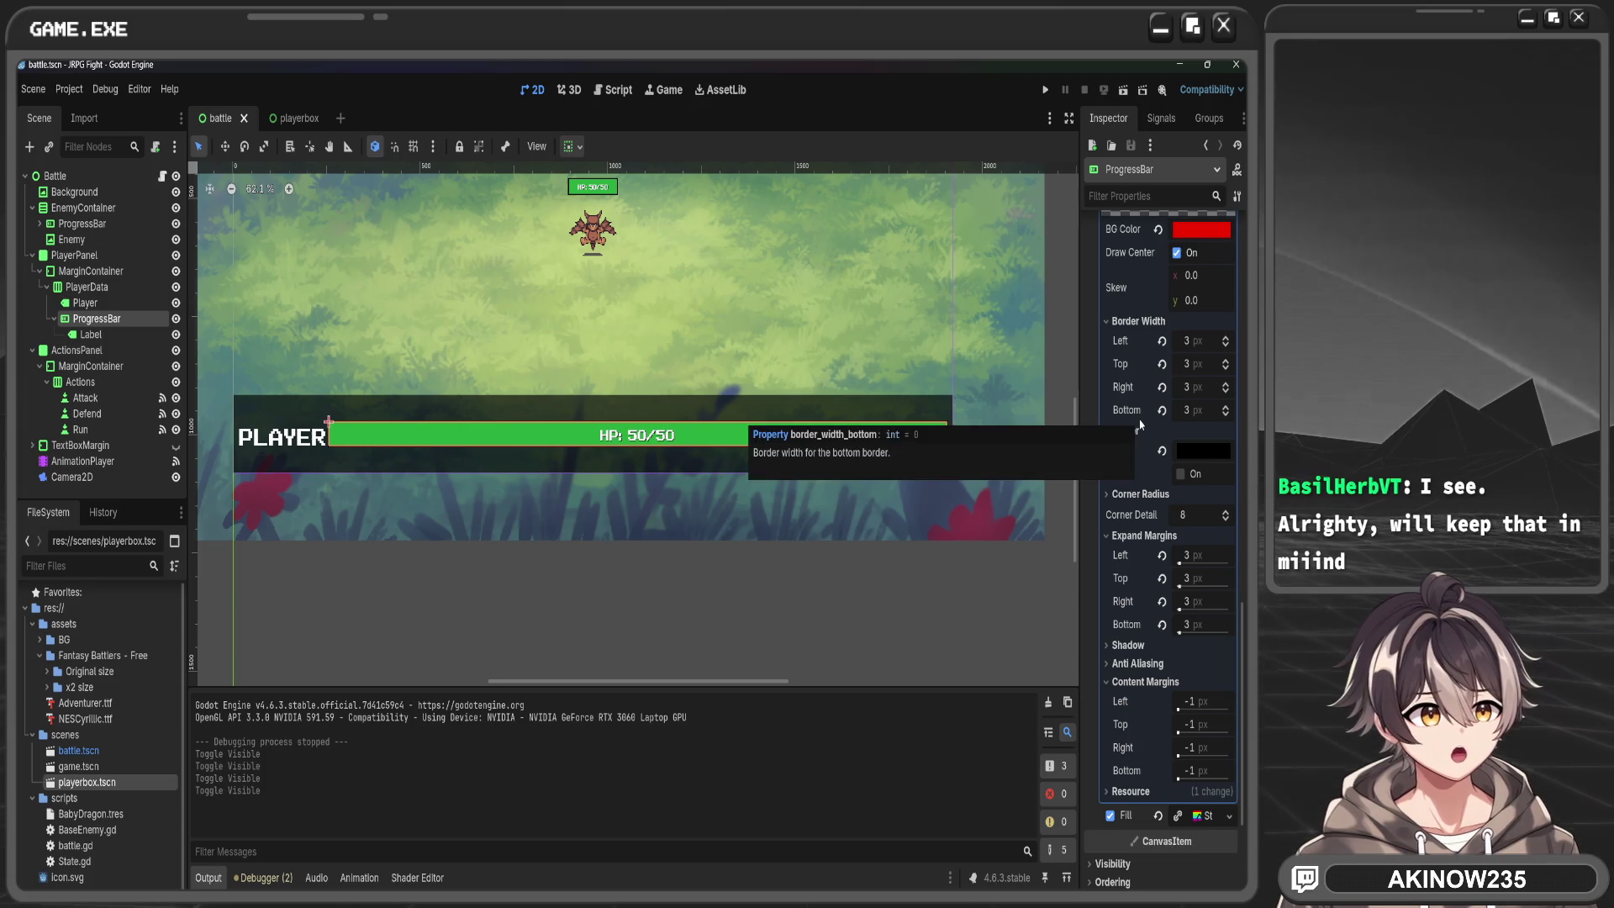
scroll(1143, 416, "up", 2)
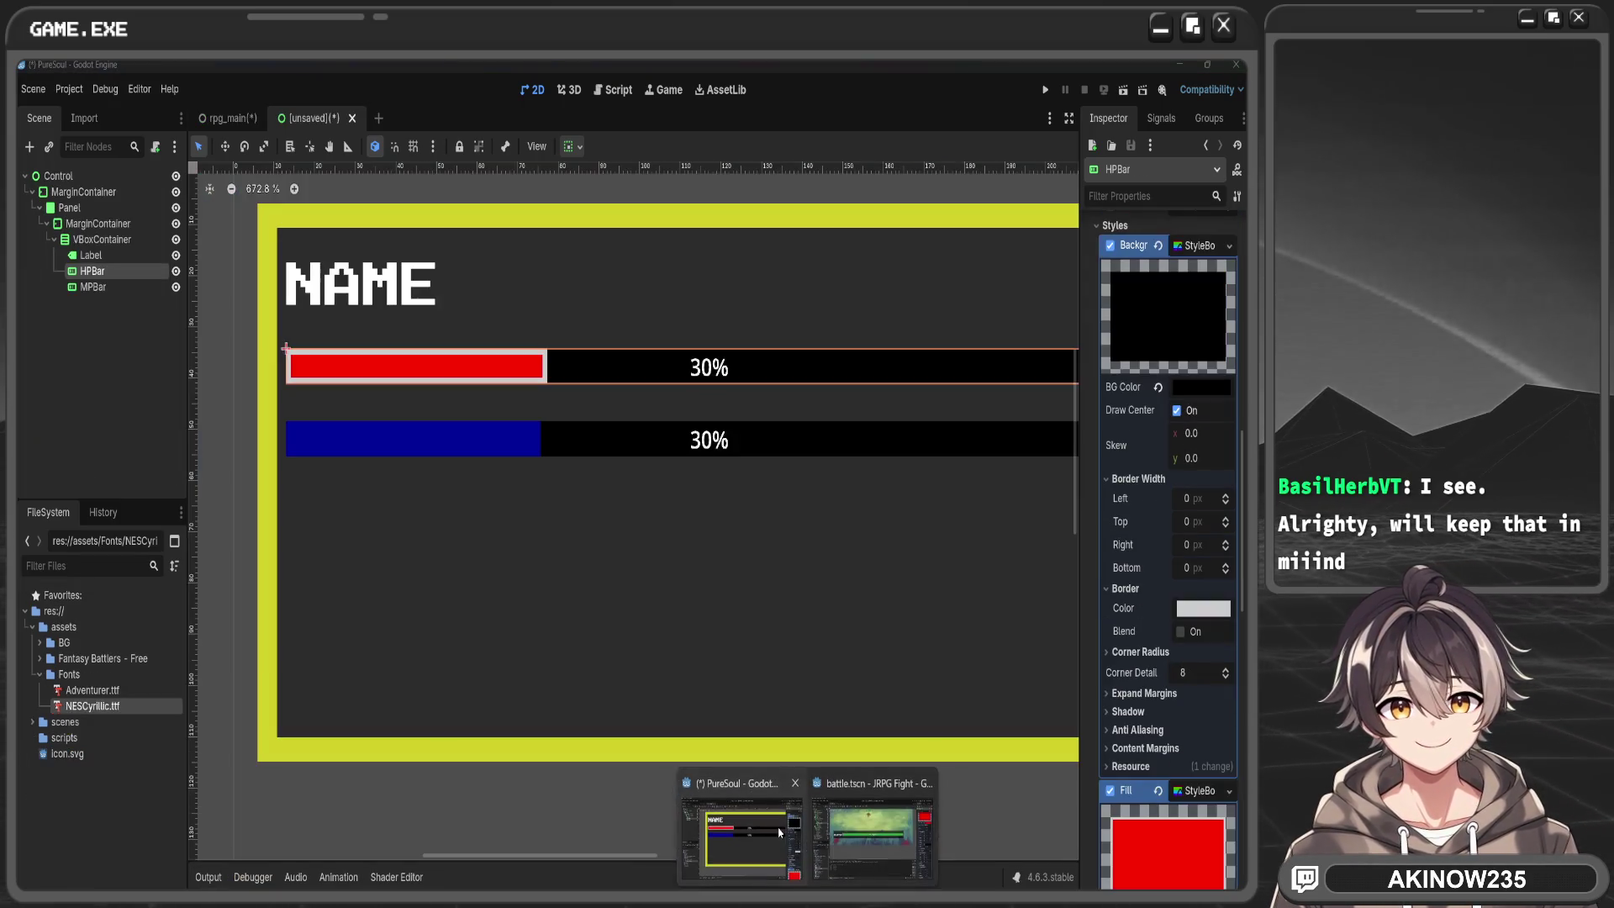
left_click(779, 832)
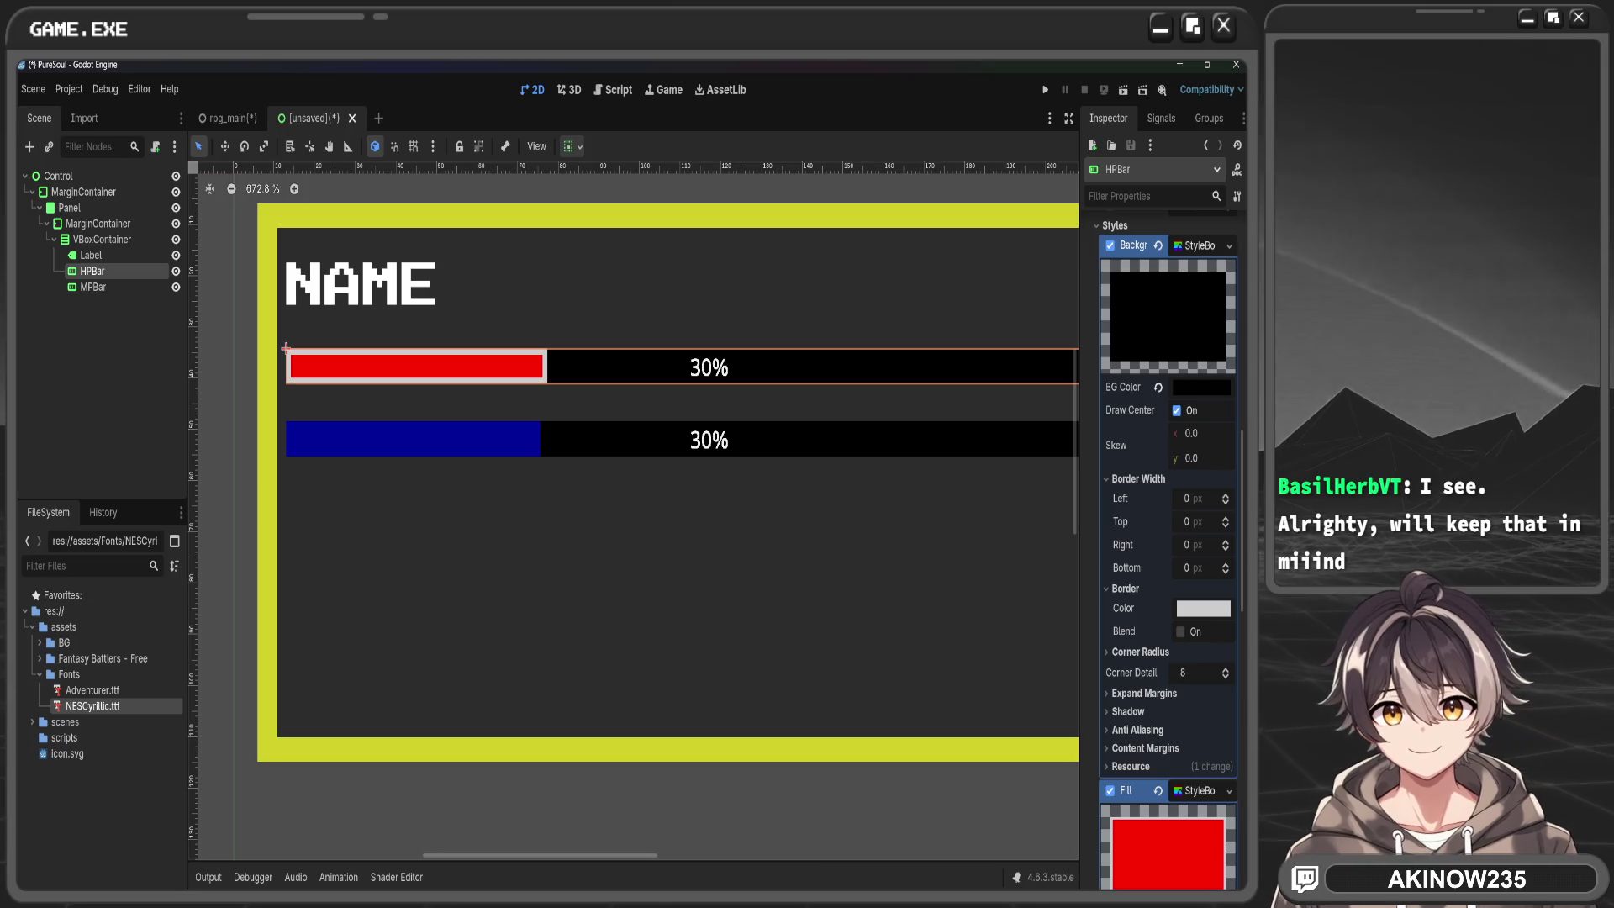
Return to the JRPG Fight project's PureSoul player box scene and frame the panel
left_click(849, 855)
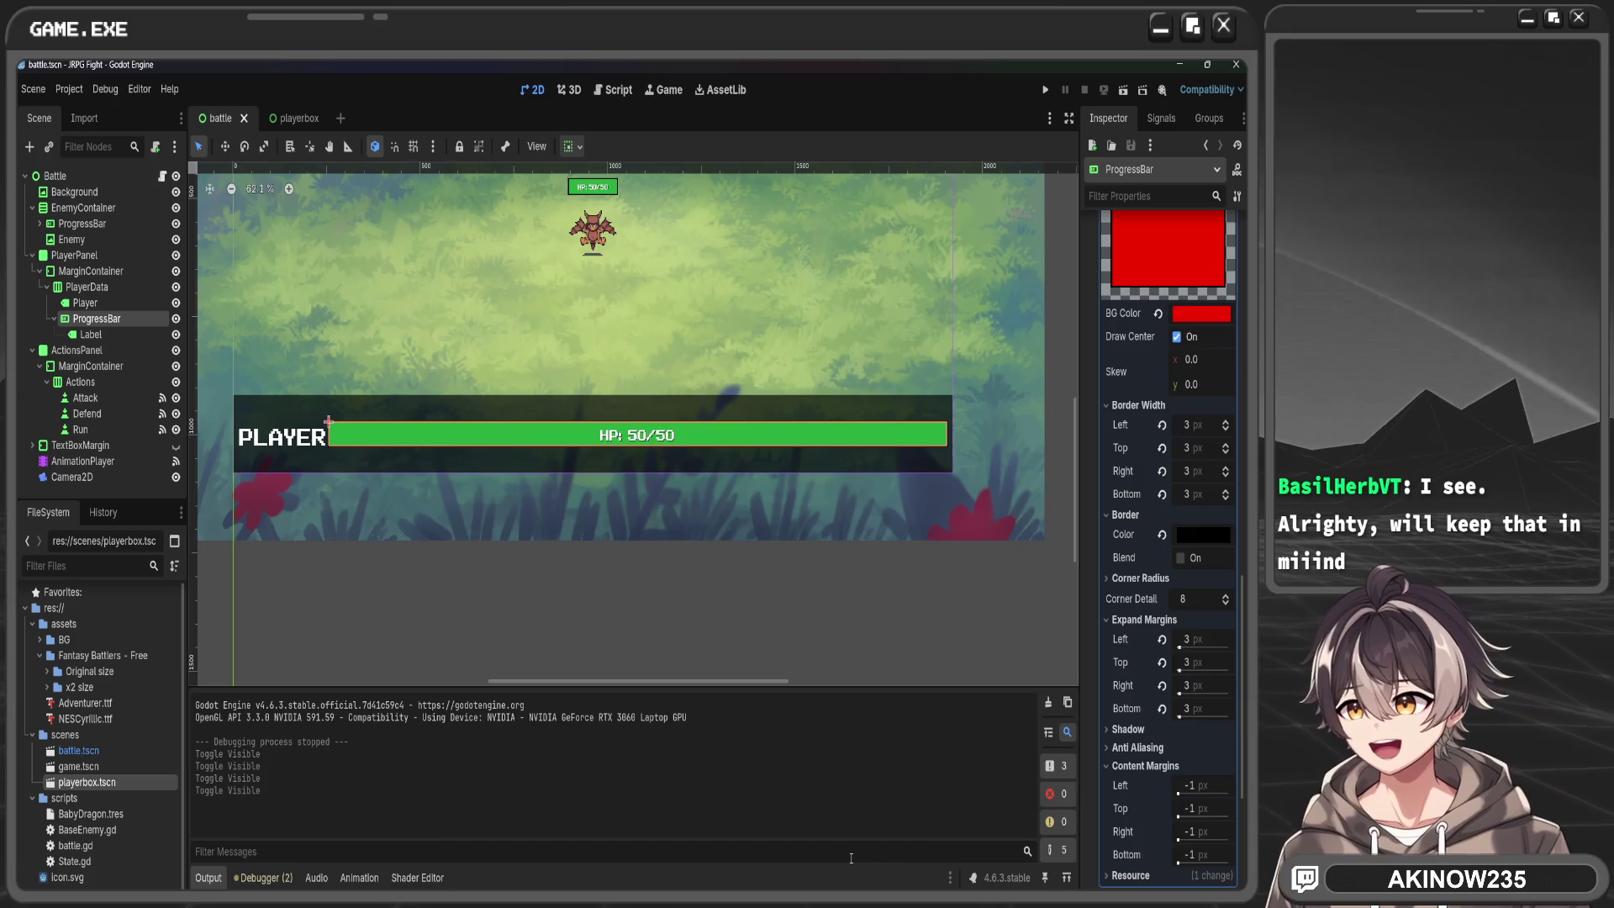
left_click(850, 858)
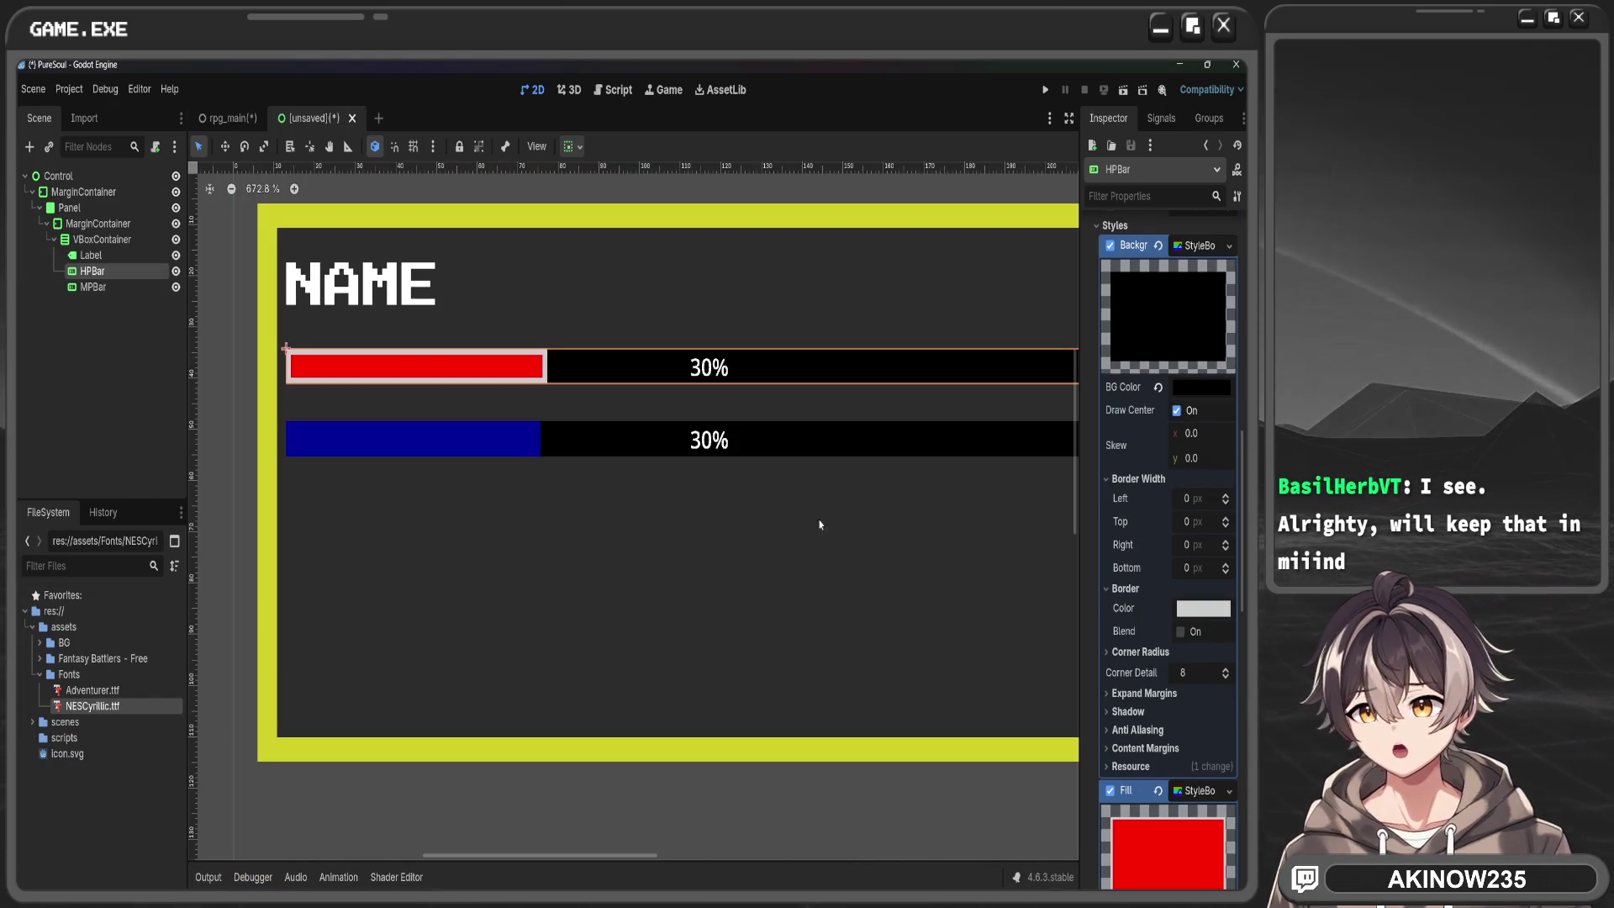
left_click_drag(990, 479, 919, 533)
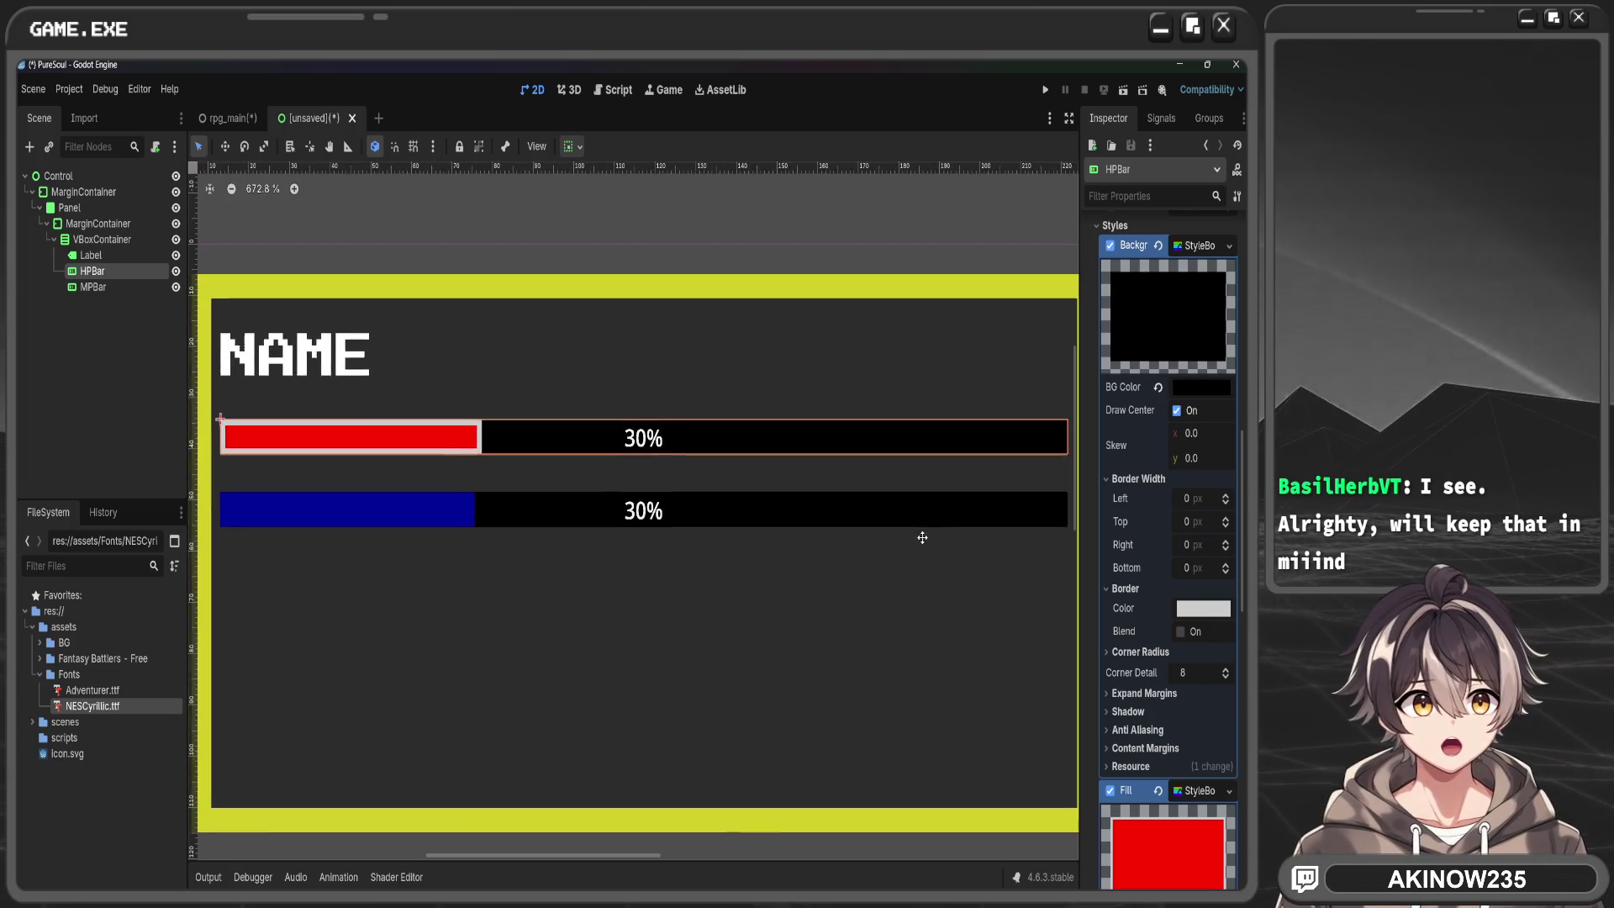
Give the HP background a 3 px border on all sides and thin the red fill's left border to 0
left_click(1224, 498)
left_click(1225, 498)
left_click(1224, 498)
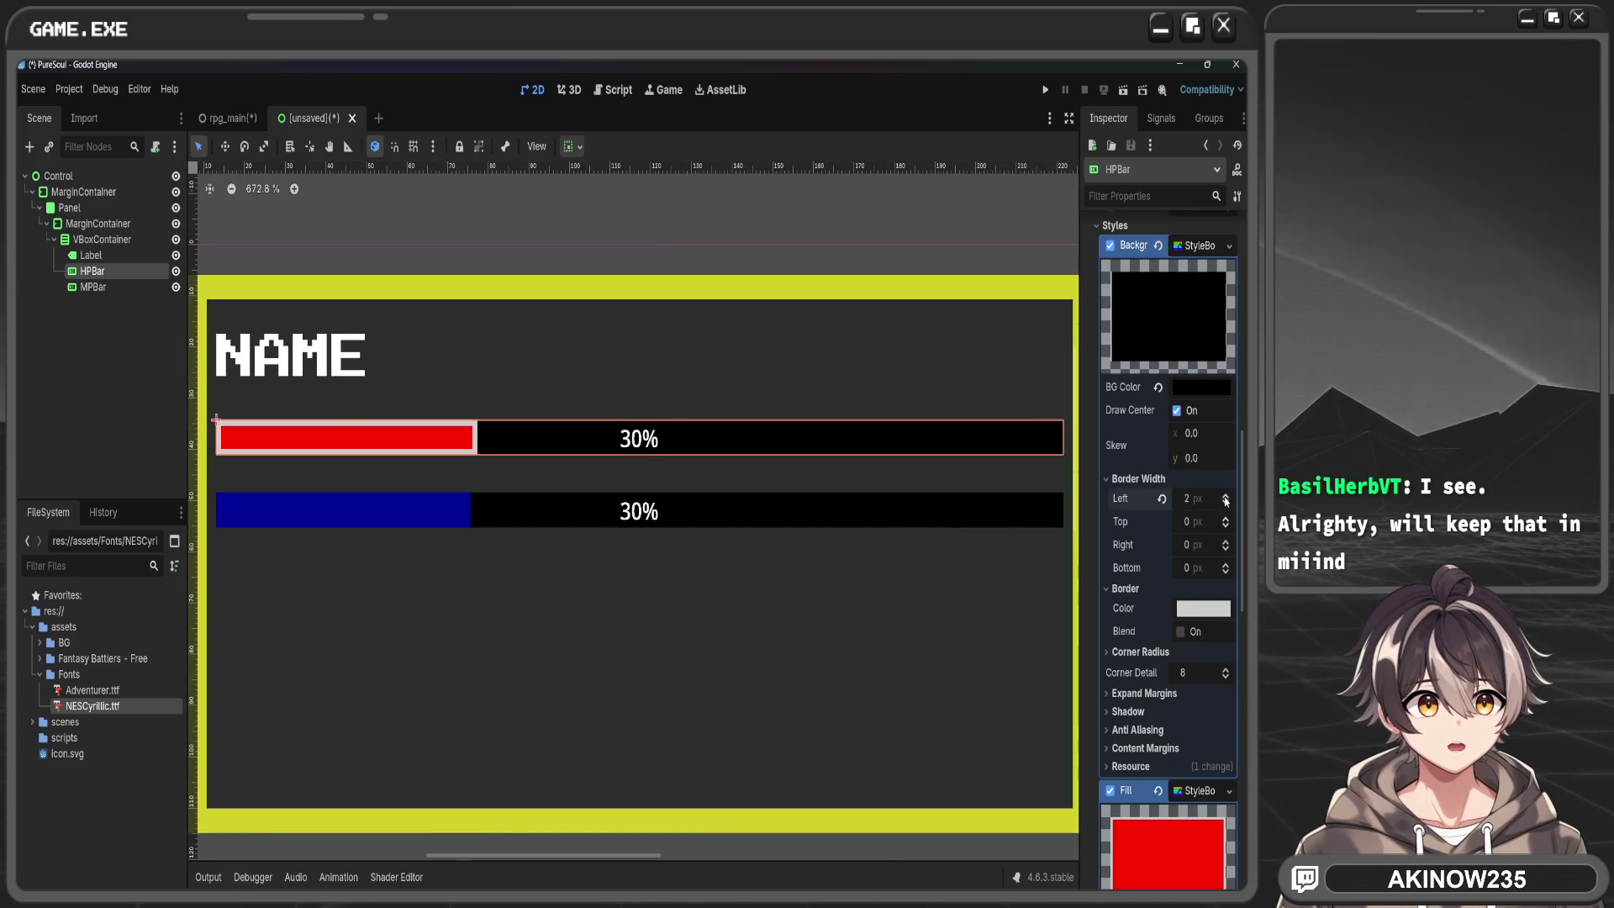
left_click(1226, 521)
left_click(1226, 521)
left_click(1226, 521)
left_click(1225, 542)
left_click(1225, 542)
left_click(1225, 542)
left_click(1224, 565)
left_click(1224, 565)
left_click(1225, 565)
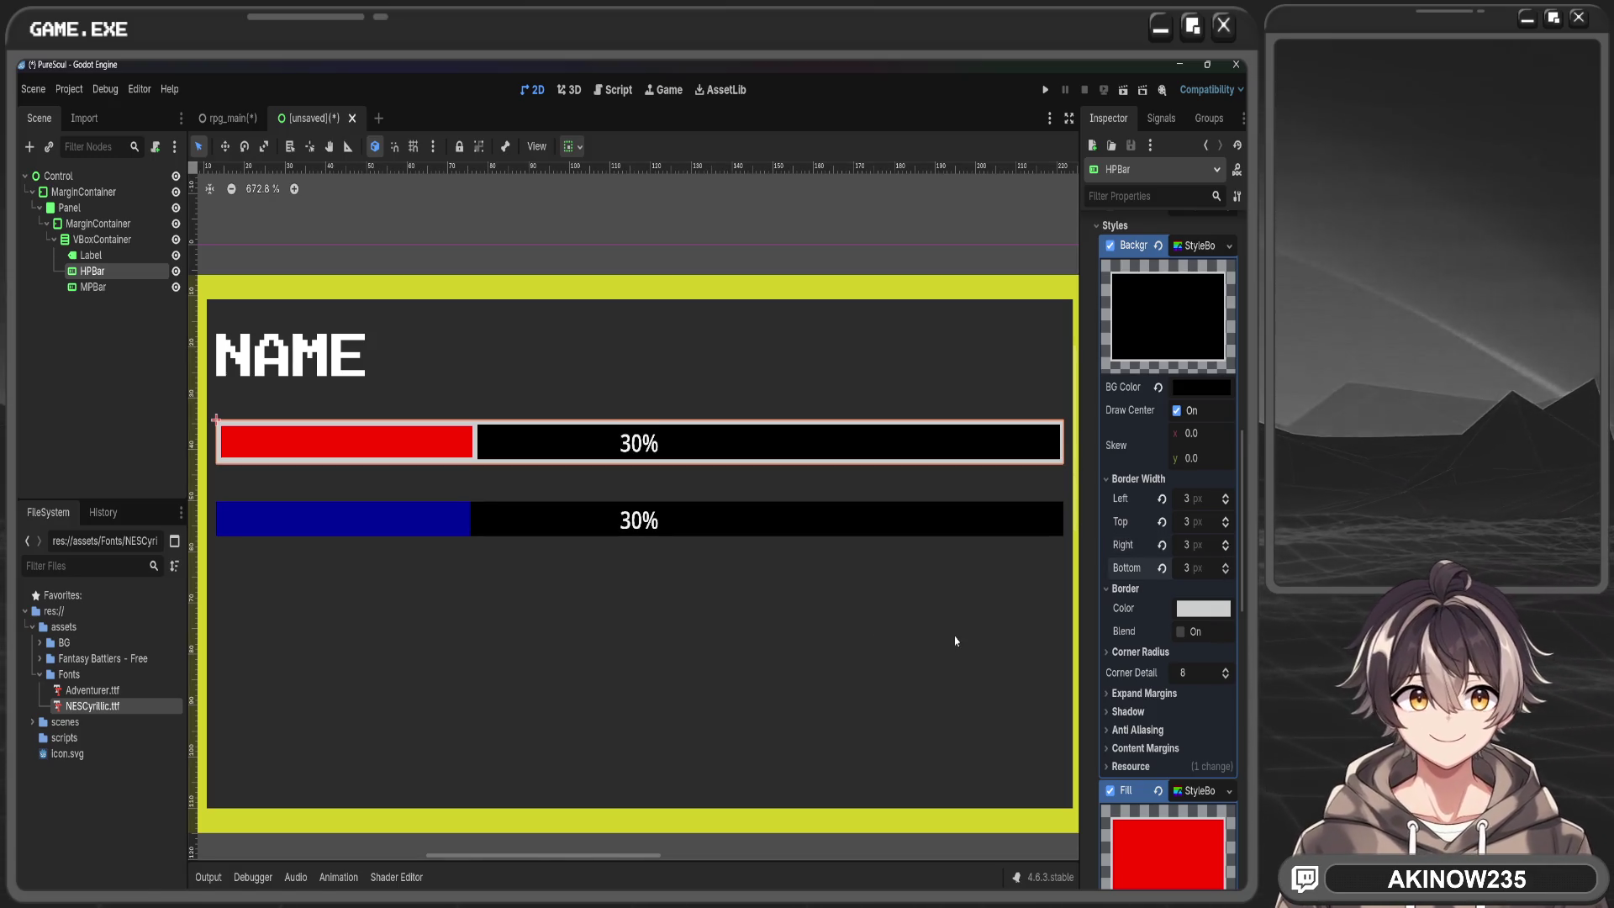
scroll(1041, 664, "down", 1)
scroll(1225, 635, "down", 6)
left_click_drag(1226, 458, 1227, 535)
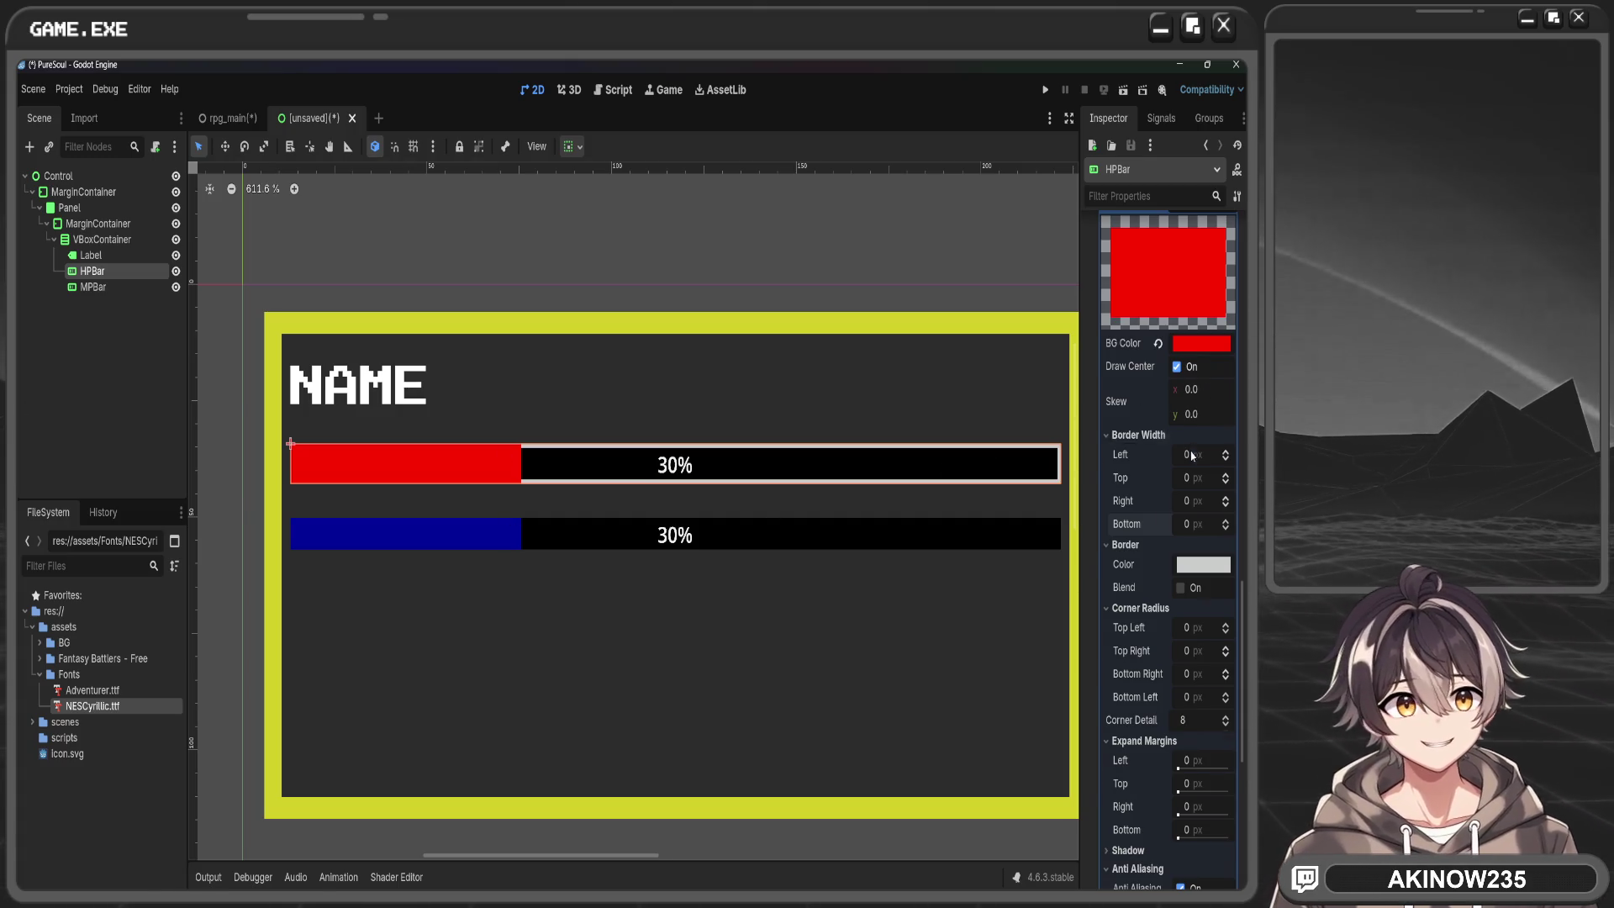
Set the red fill's top-left corner radius to 2
scroll(1131, 401, "down", 2)
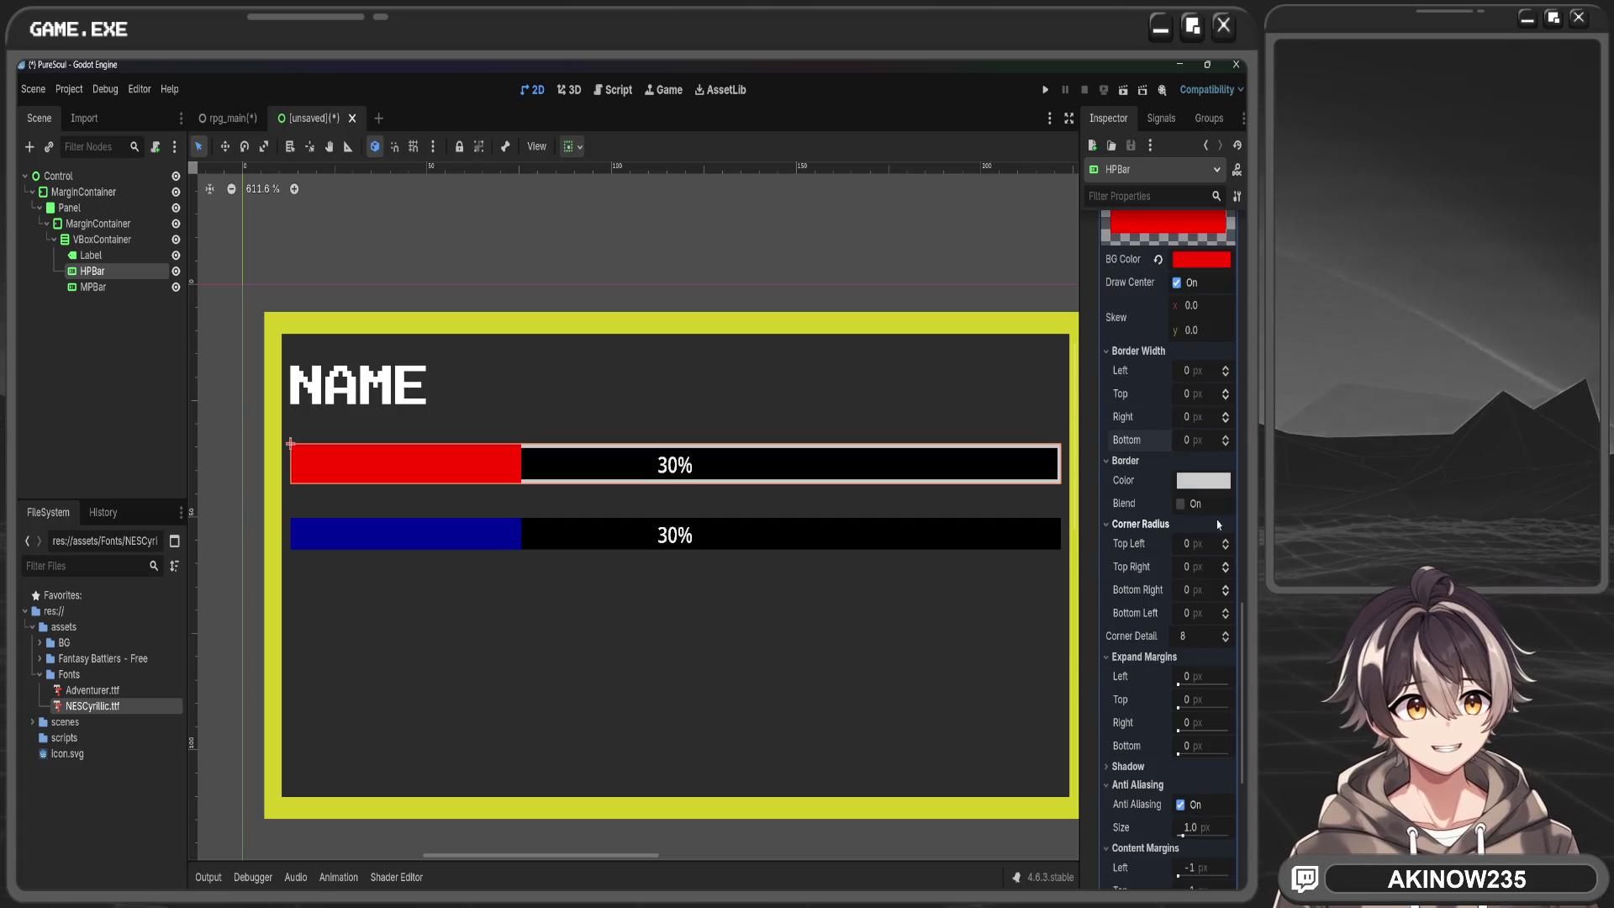
left_click(1226, 564)
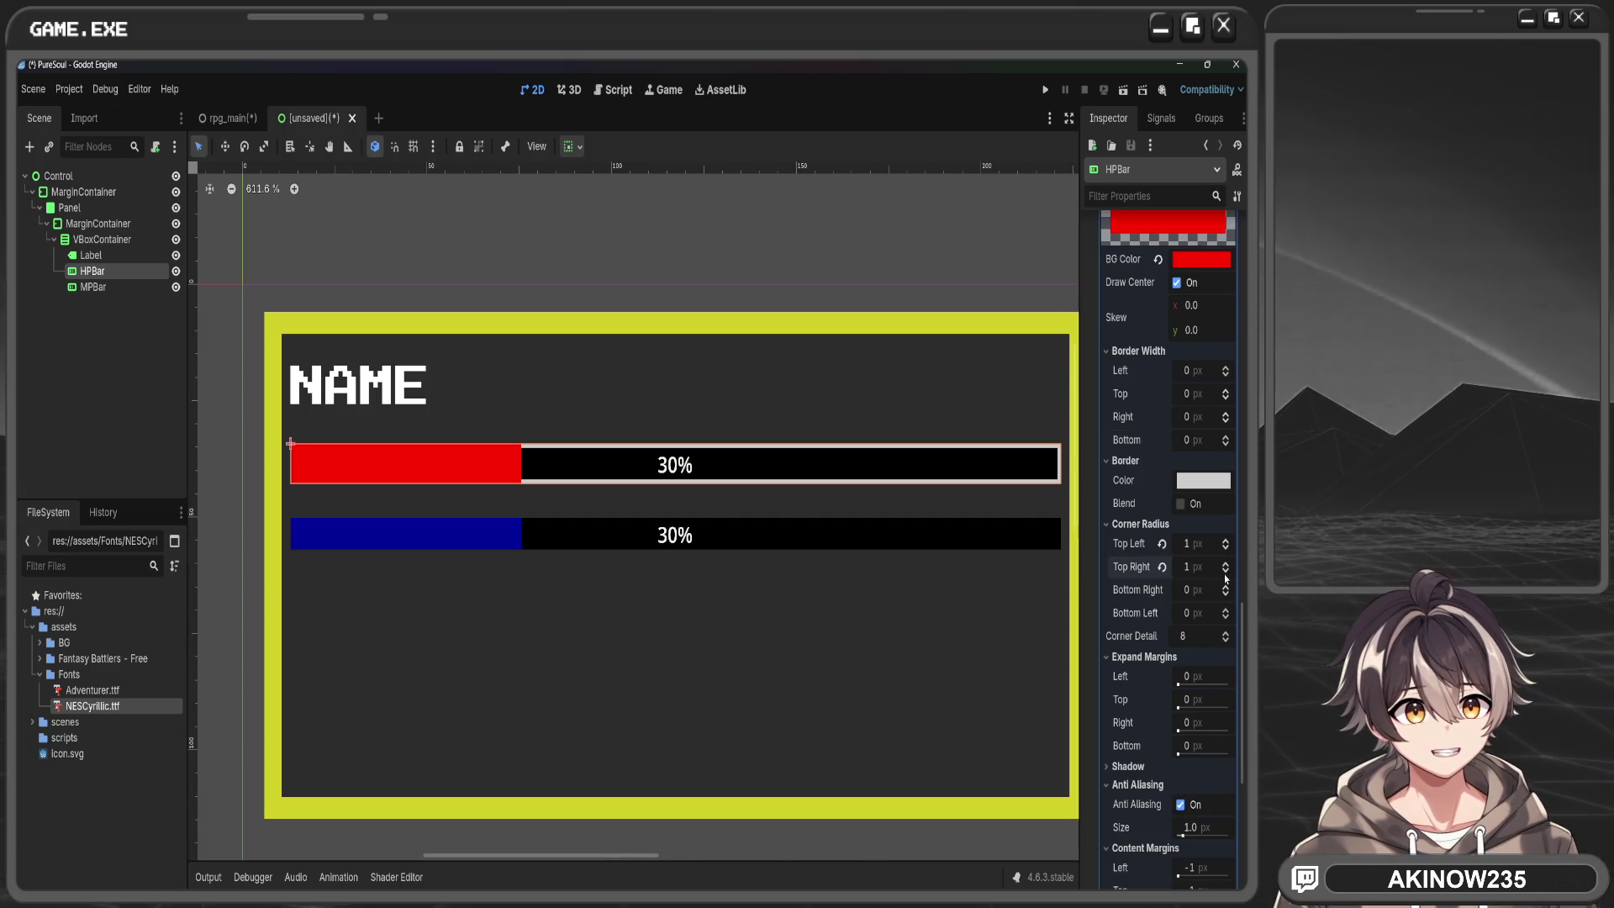
left_click(1225, 574)
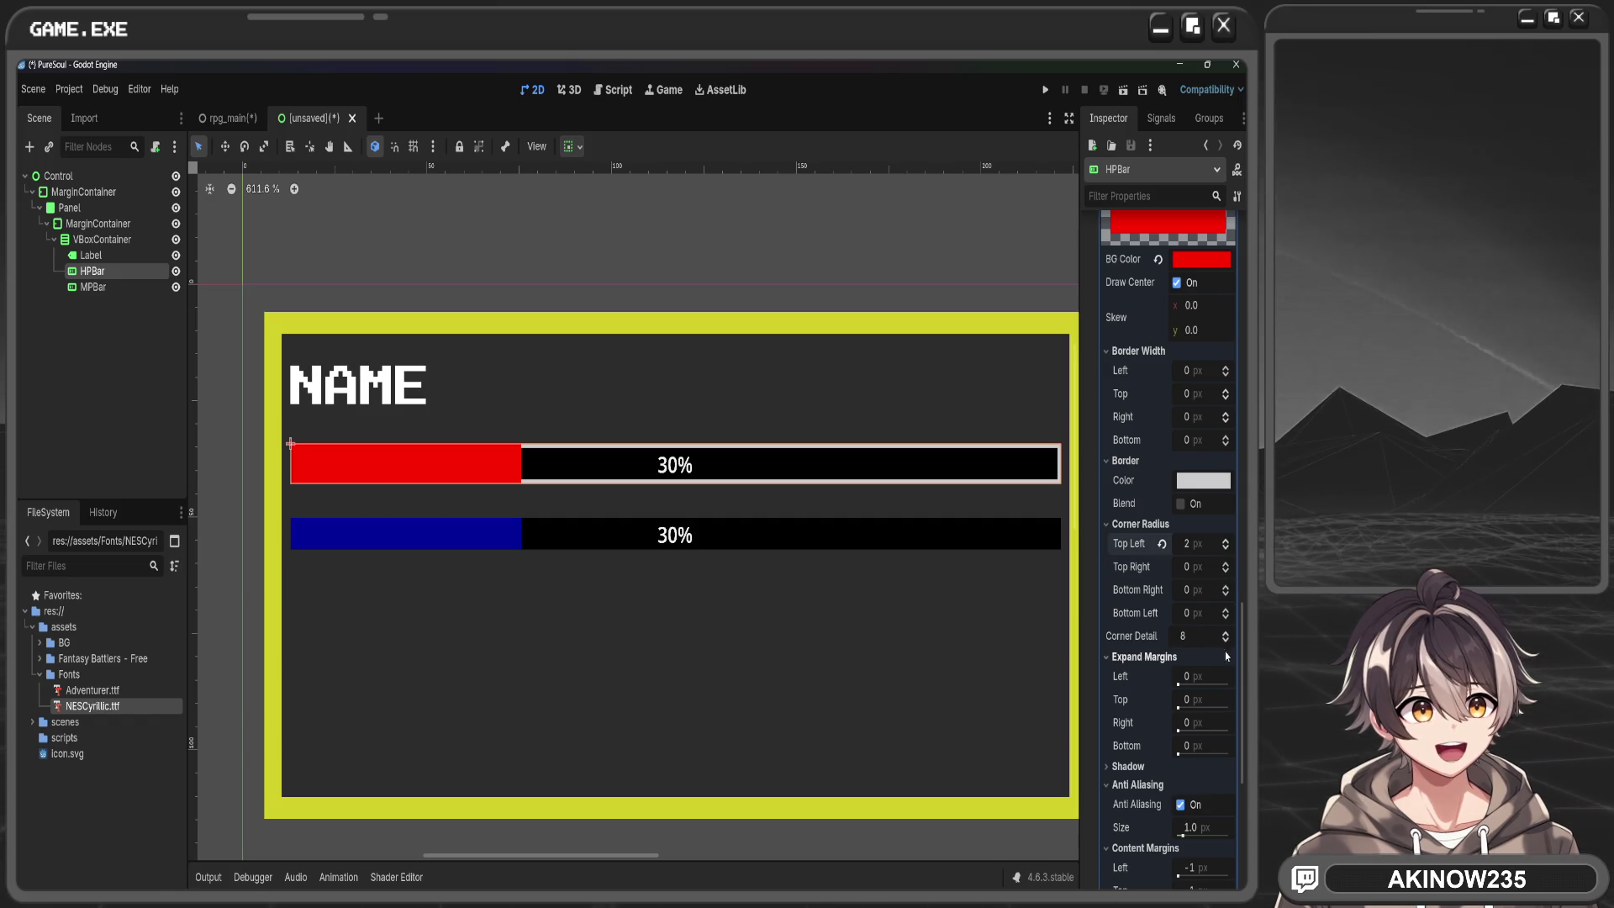
left_click(1118, 524)
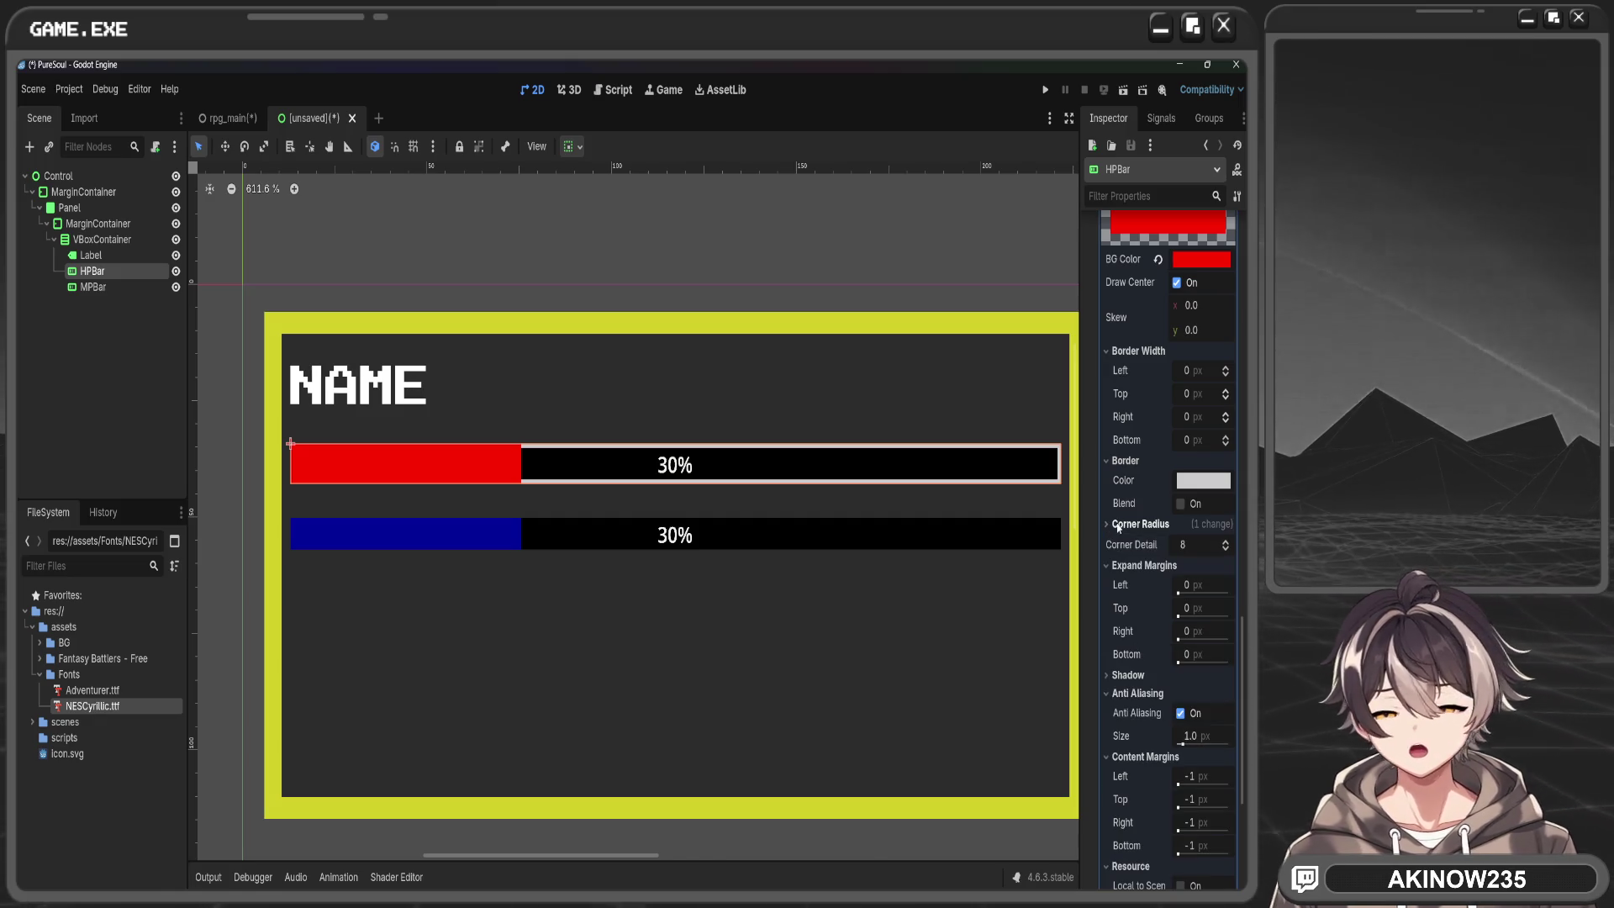
Set the red fill's Left and Top expand margins to 3 px
left_click(1196, 586)
type("3")
key("Return")
left_click(1196, 608)
type("3")
key("Return")
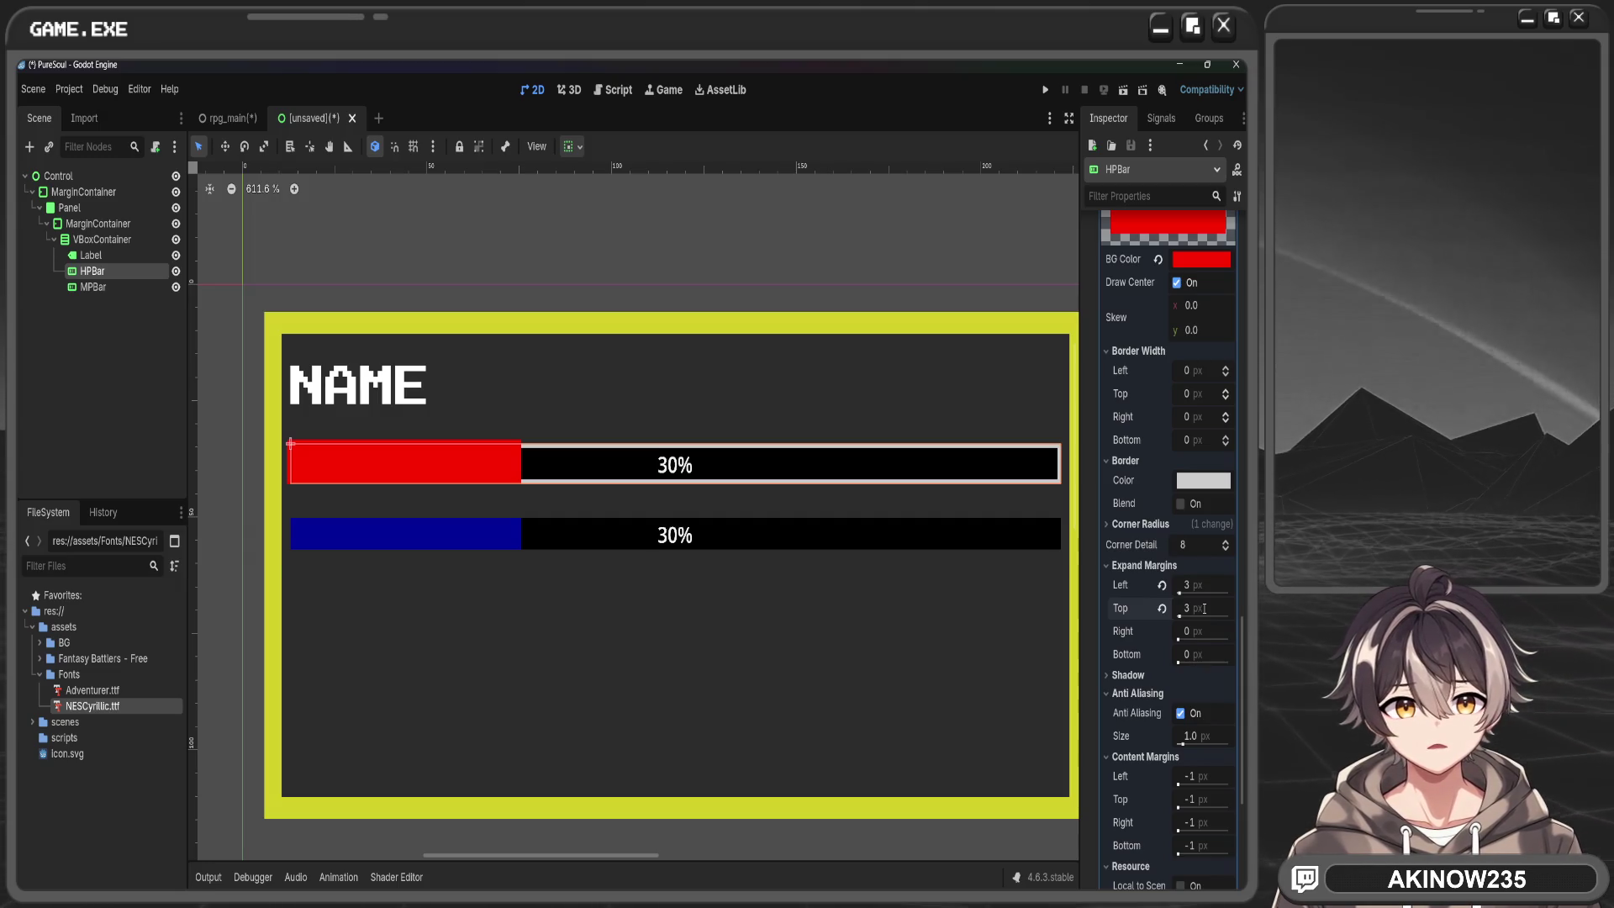
scroll(1204, 607, "up", 6)
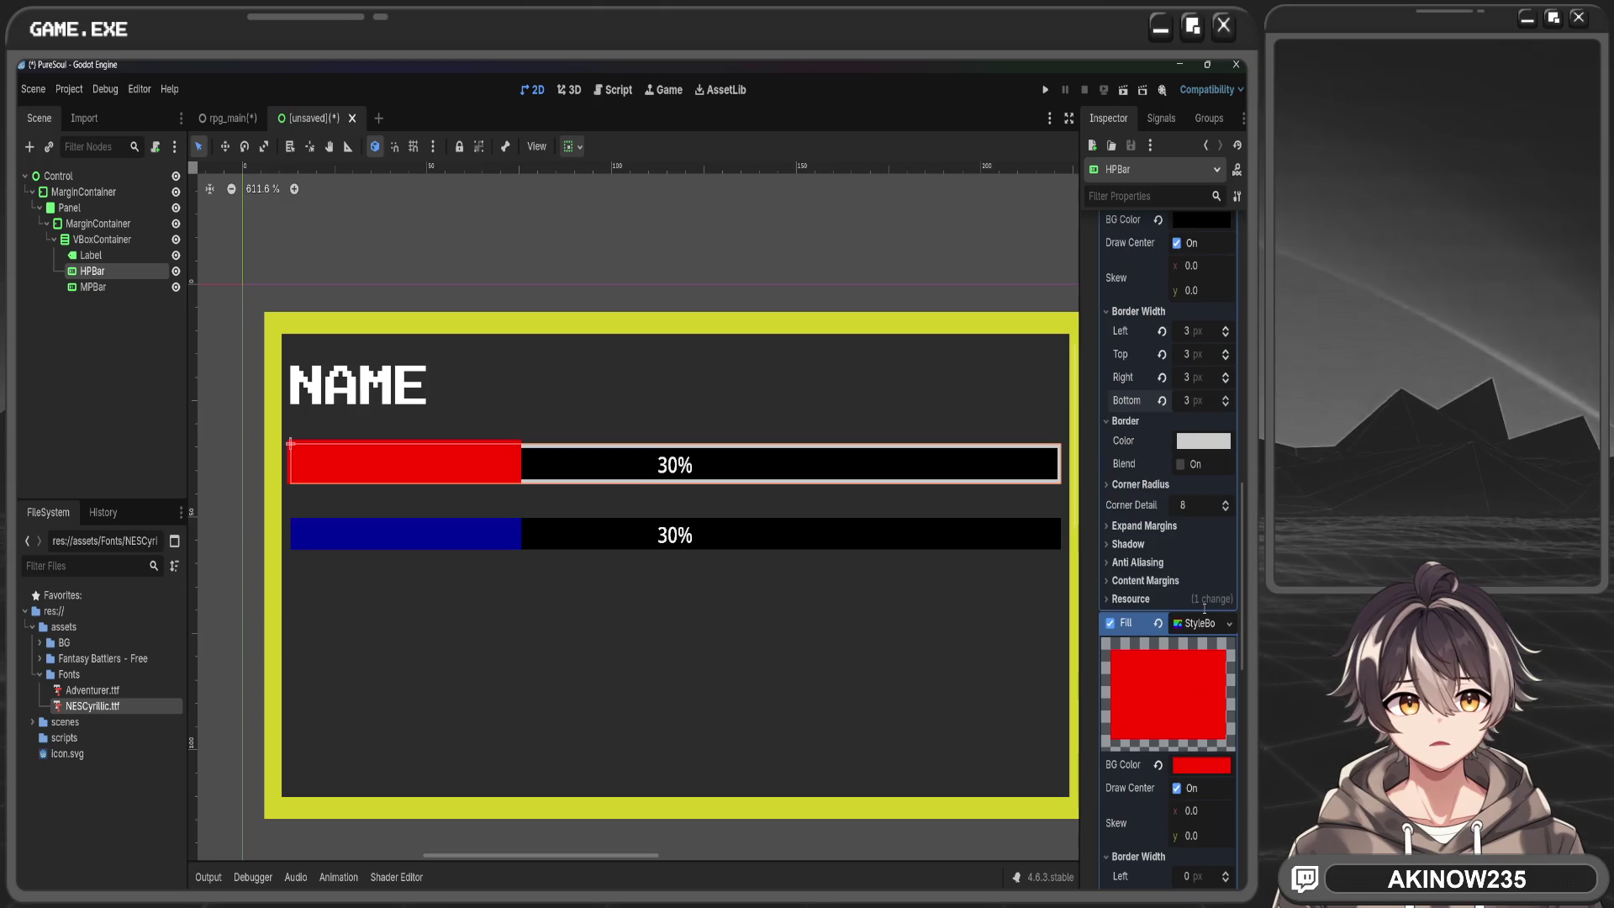
Set the HP background's Left and Top expand margins to 3 px
scroll(1204, 607, "down", 5)
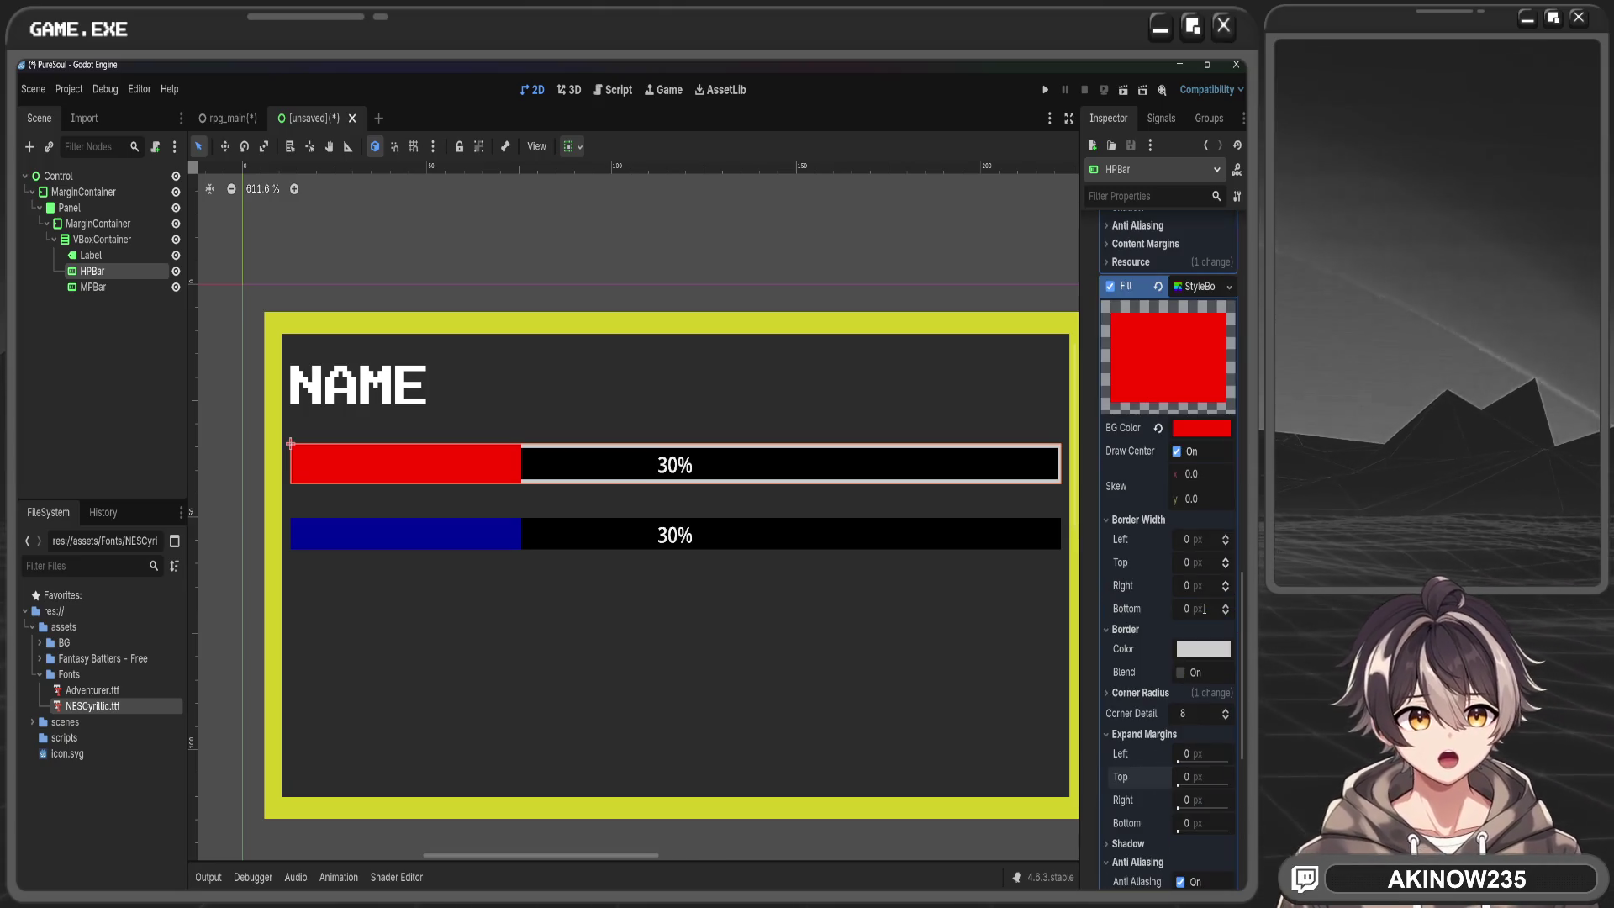
scroll(1204, 607, "up", 7)
scroll(1204, 607, "up", 1)
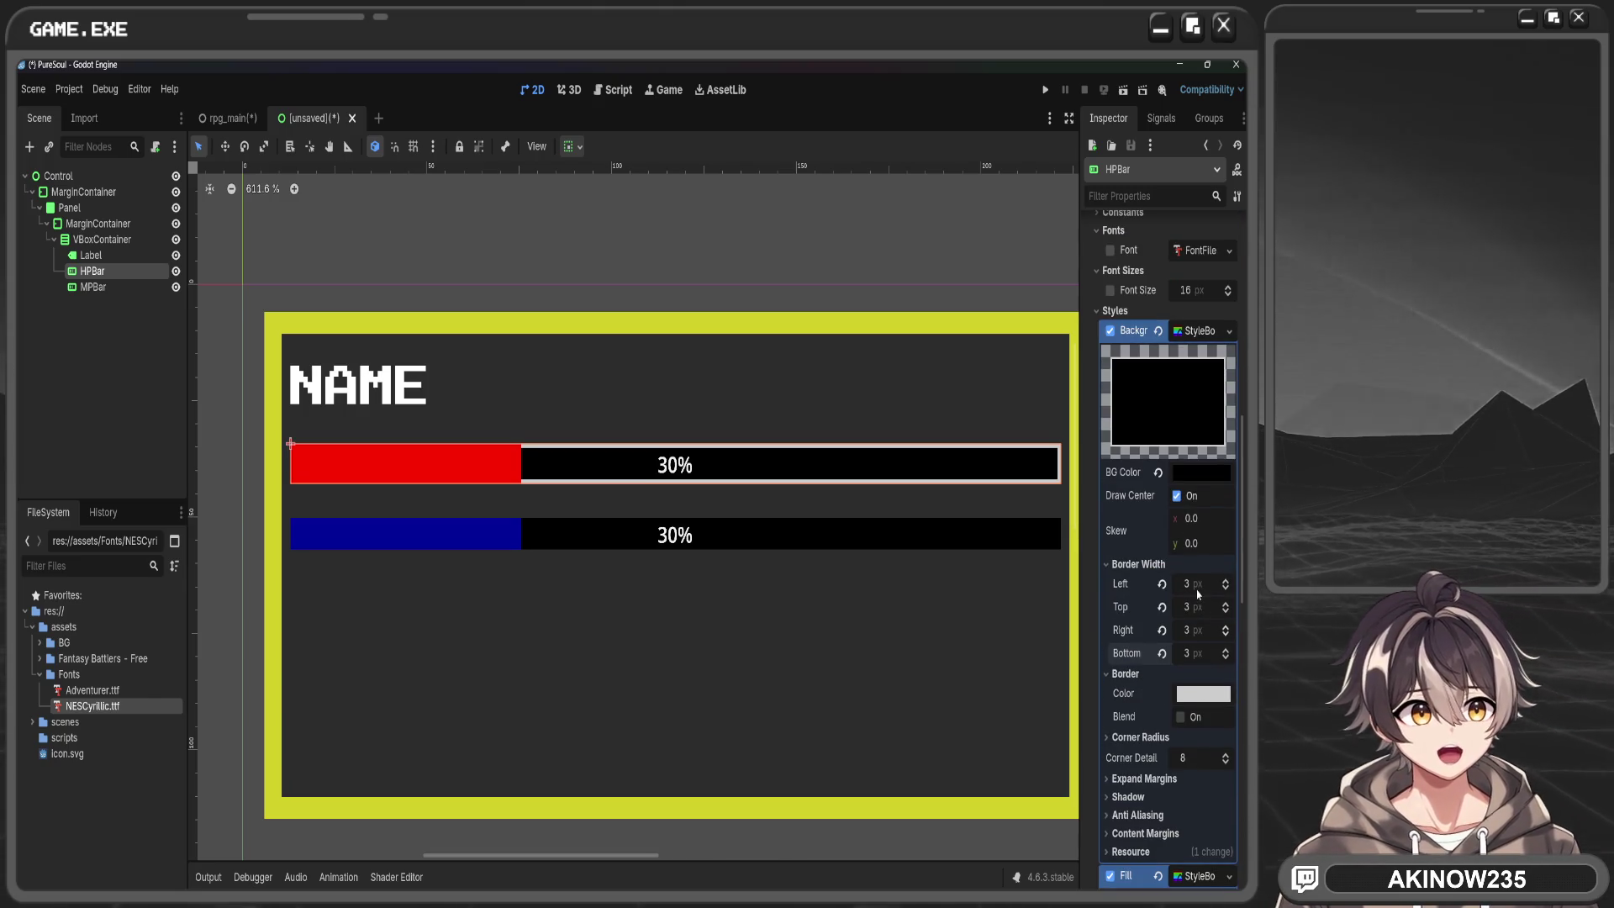
left_click(1143, 779)
scroll(1143, 778, "down", 2)
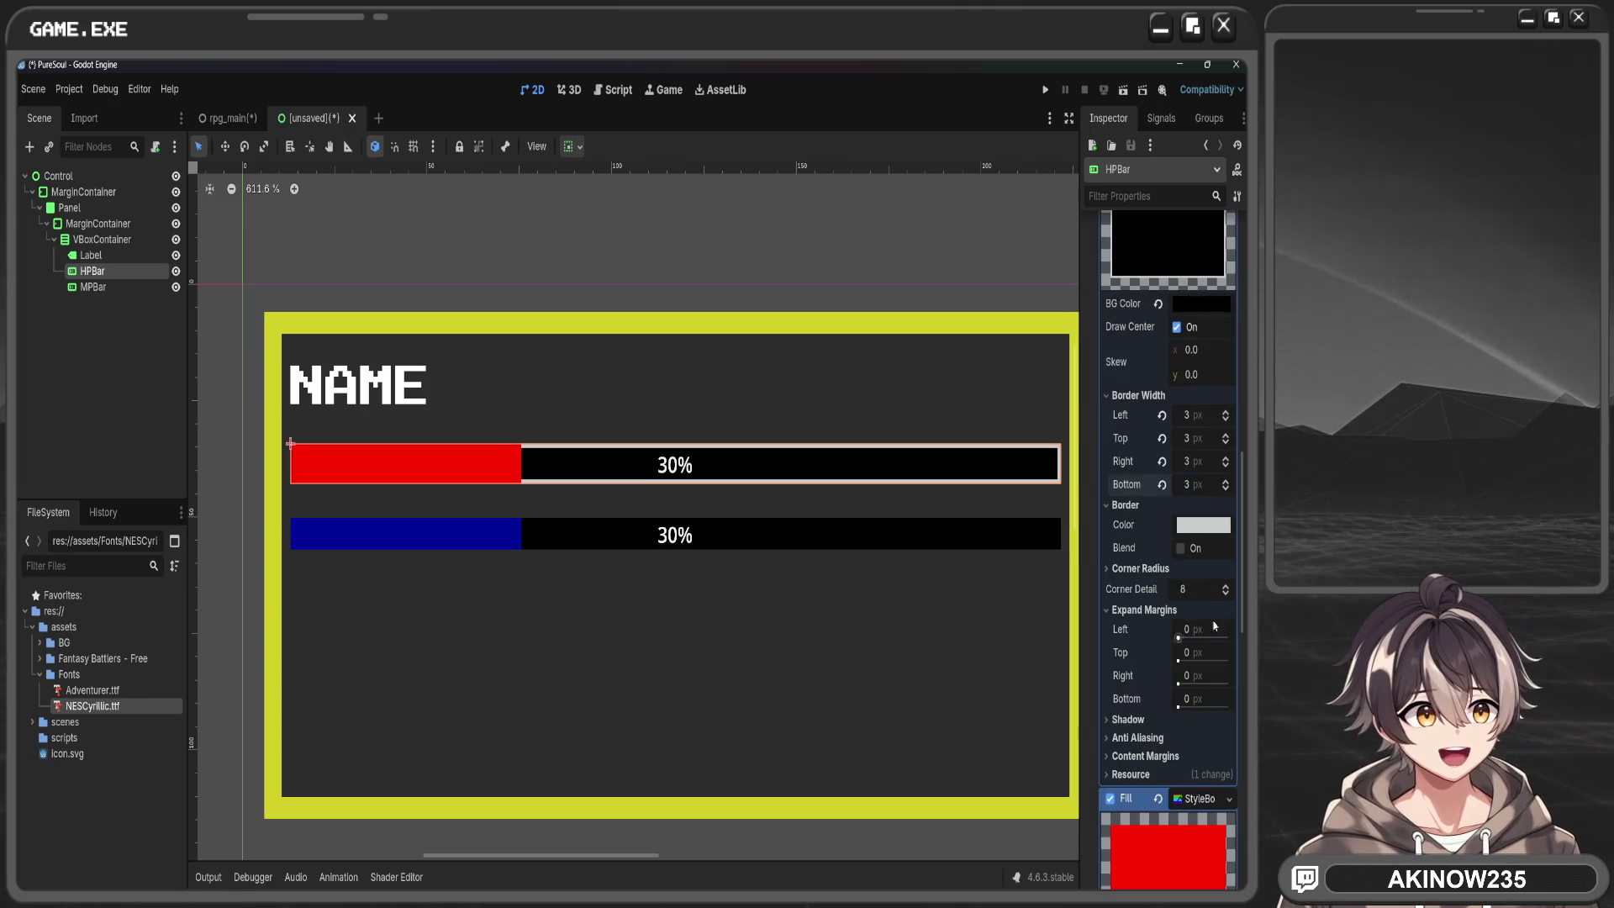
left_click(1212, 627)
type("3")
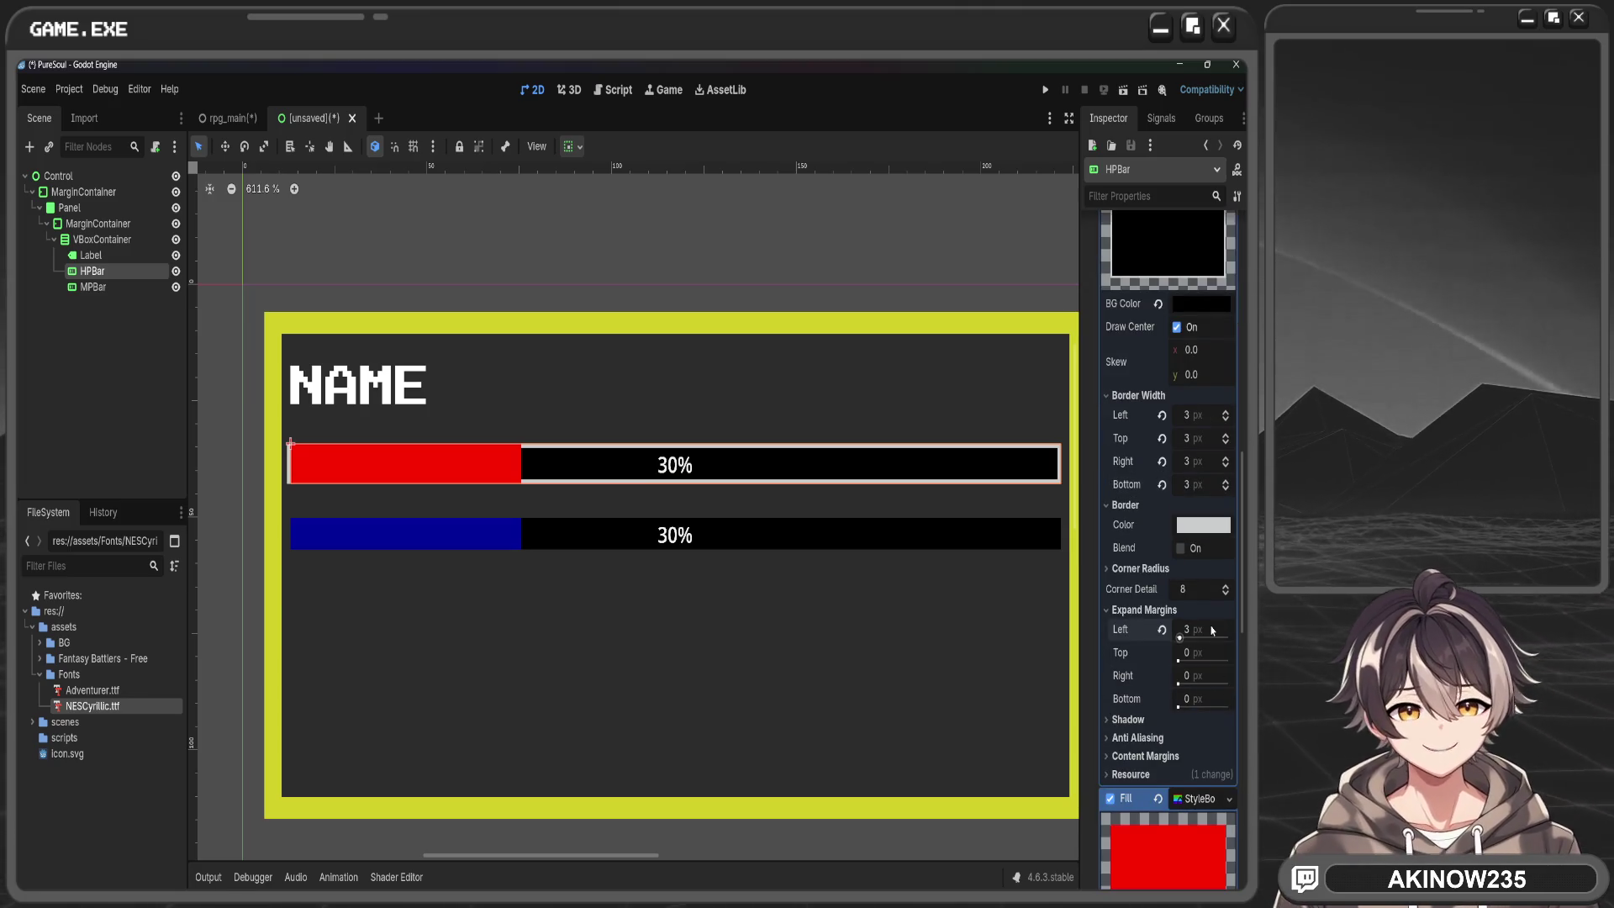
left_click(1207, 651)
type("3")
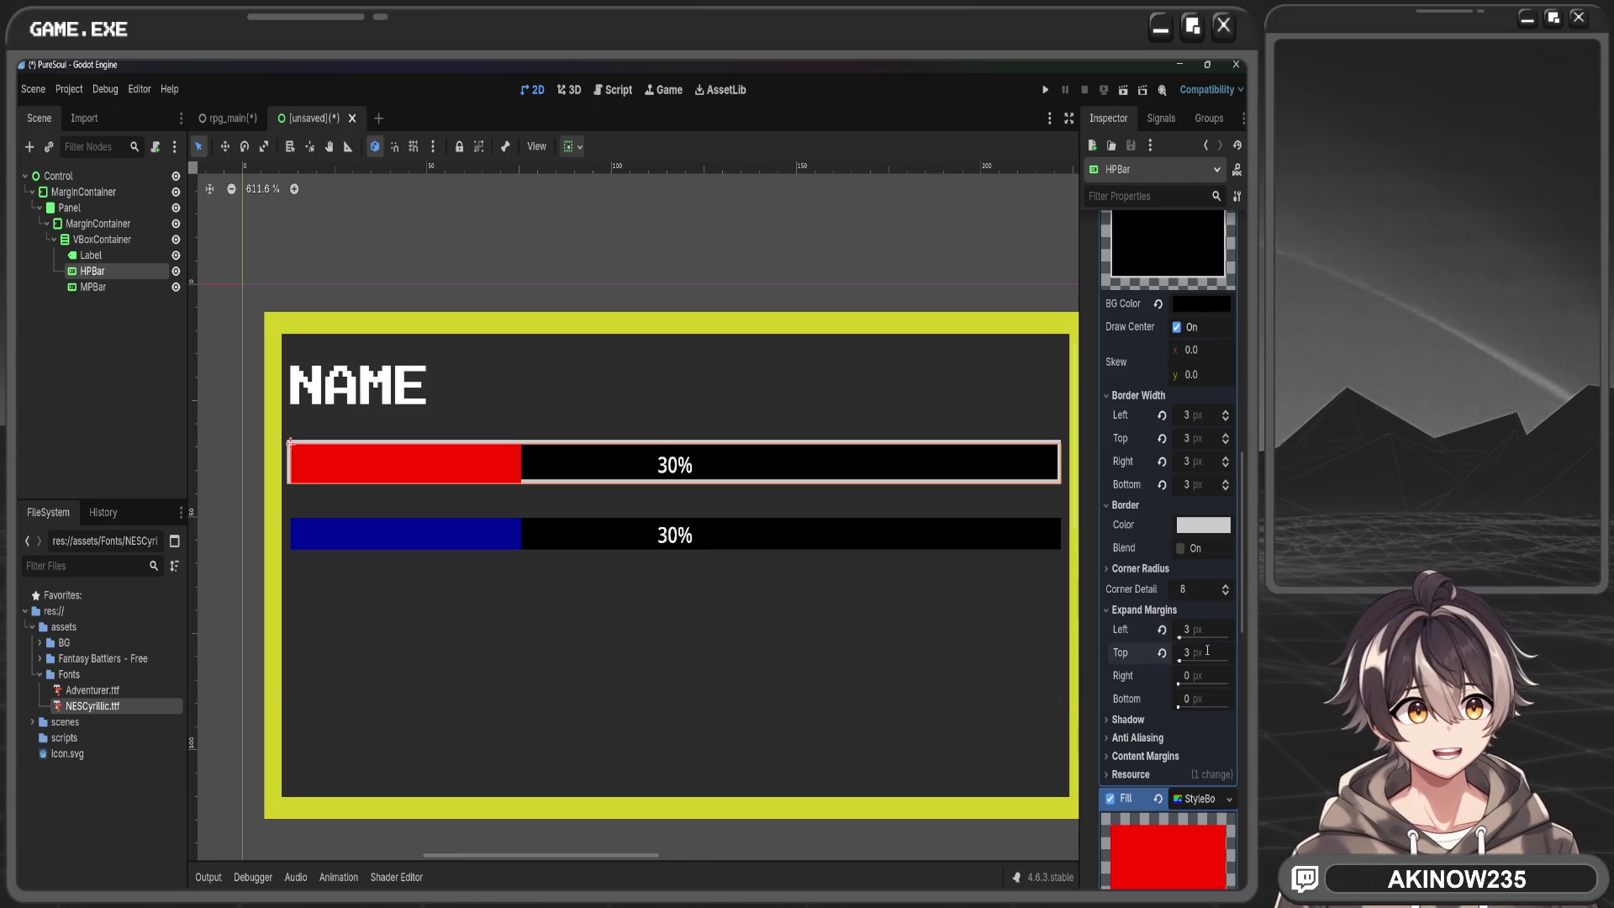
Set the Right and Bottom expand margins to 3 px and preview the framed bar
left_click(1206, 672)
type("3")
key("Return")
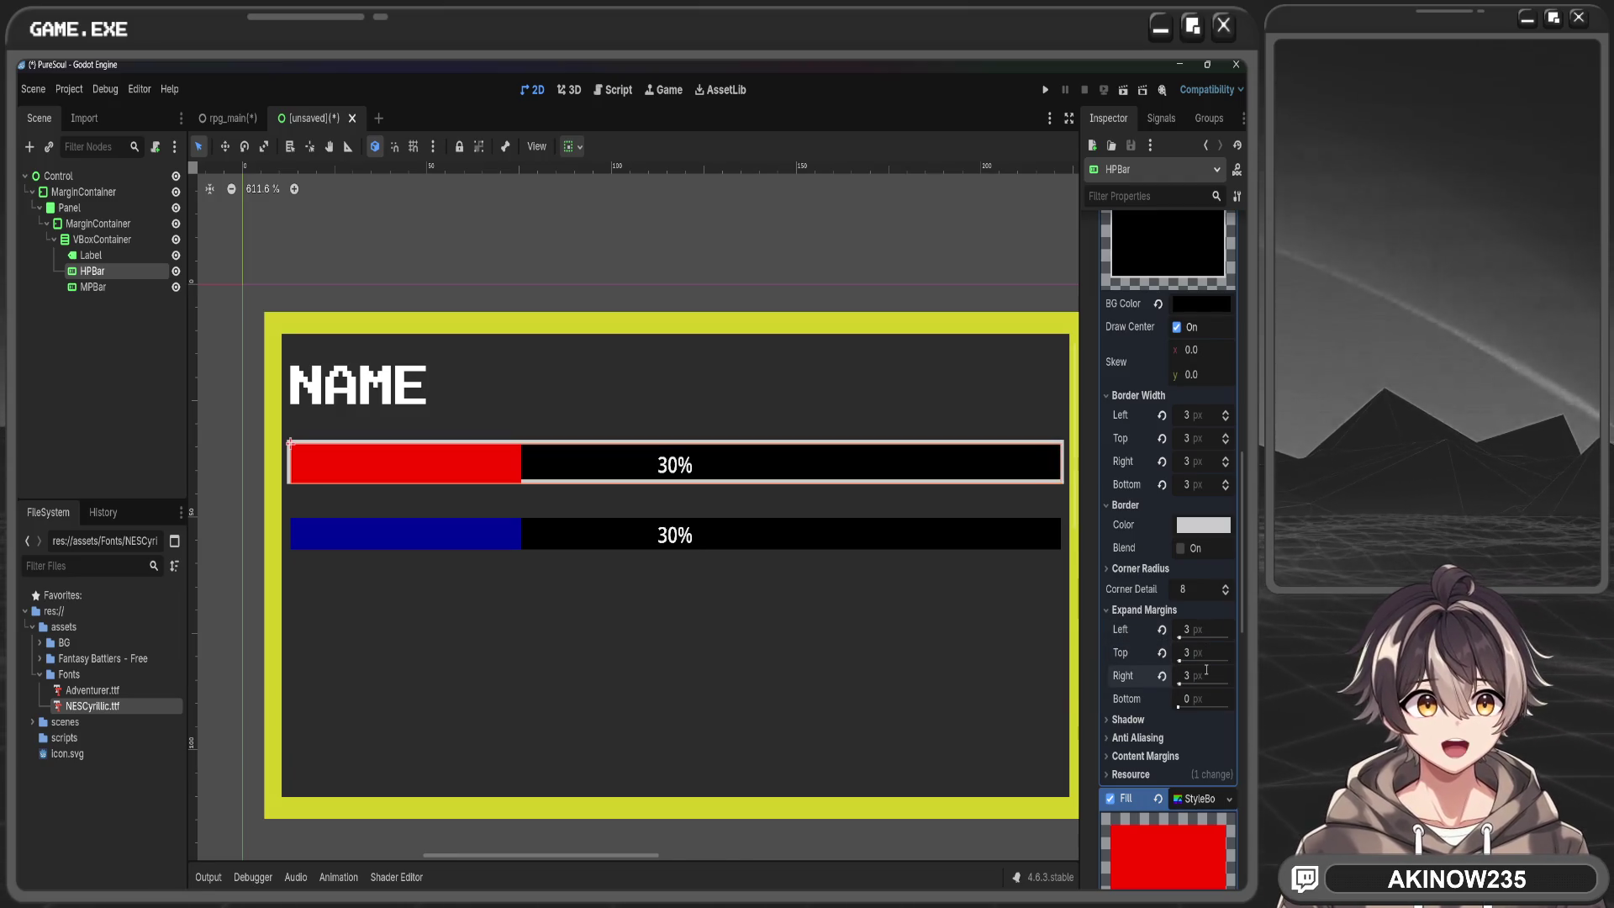
left_click(1201, 698)
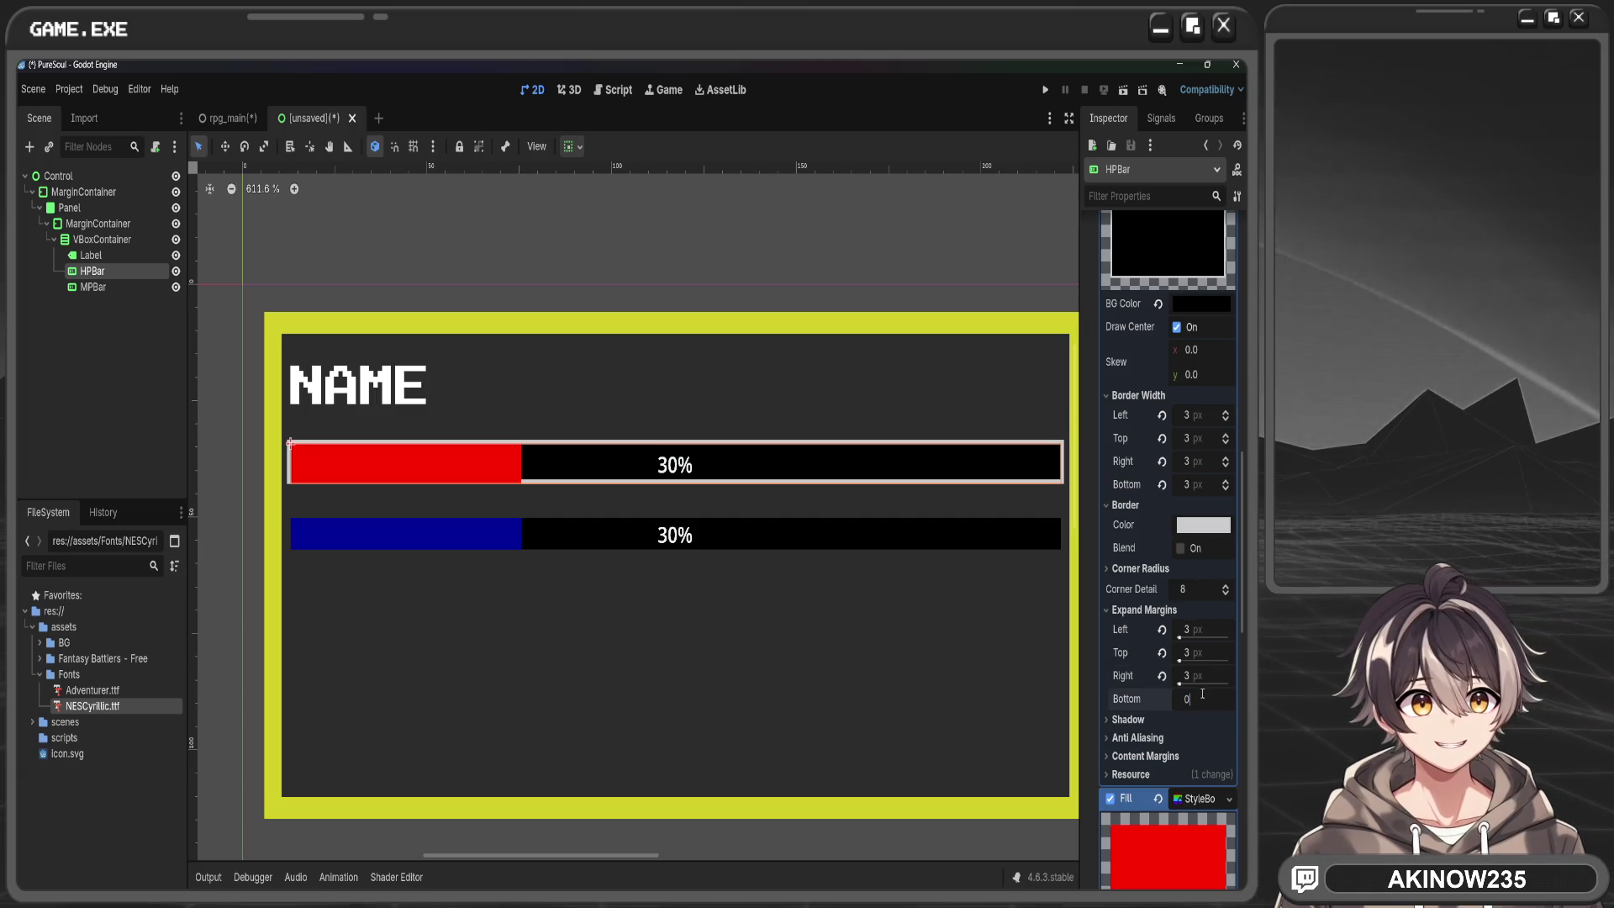
type("3")
key("Return")
left_click(811, 409)
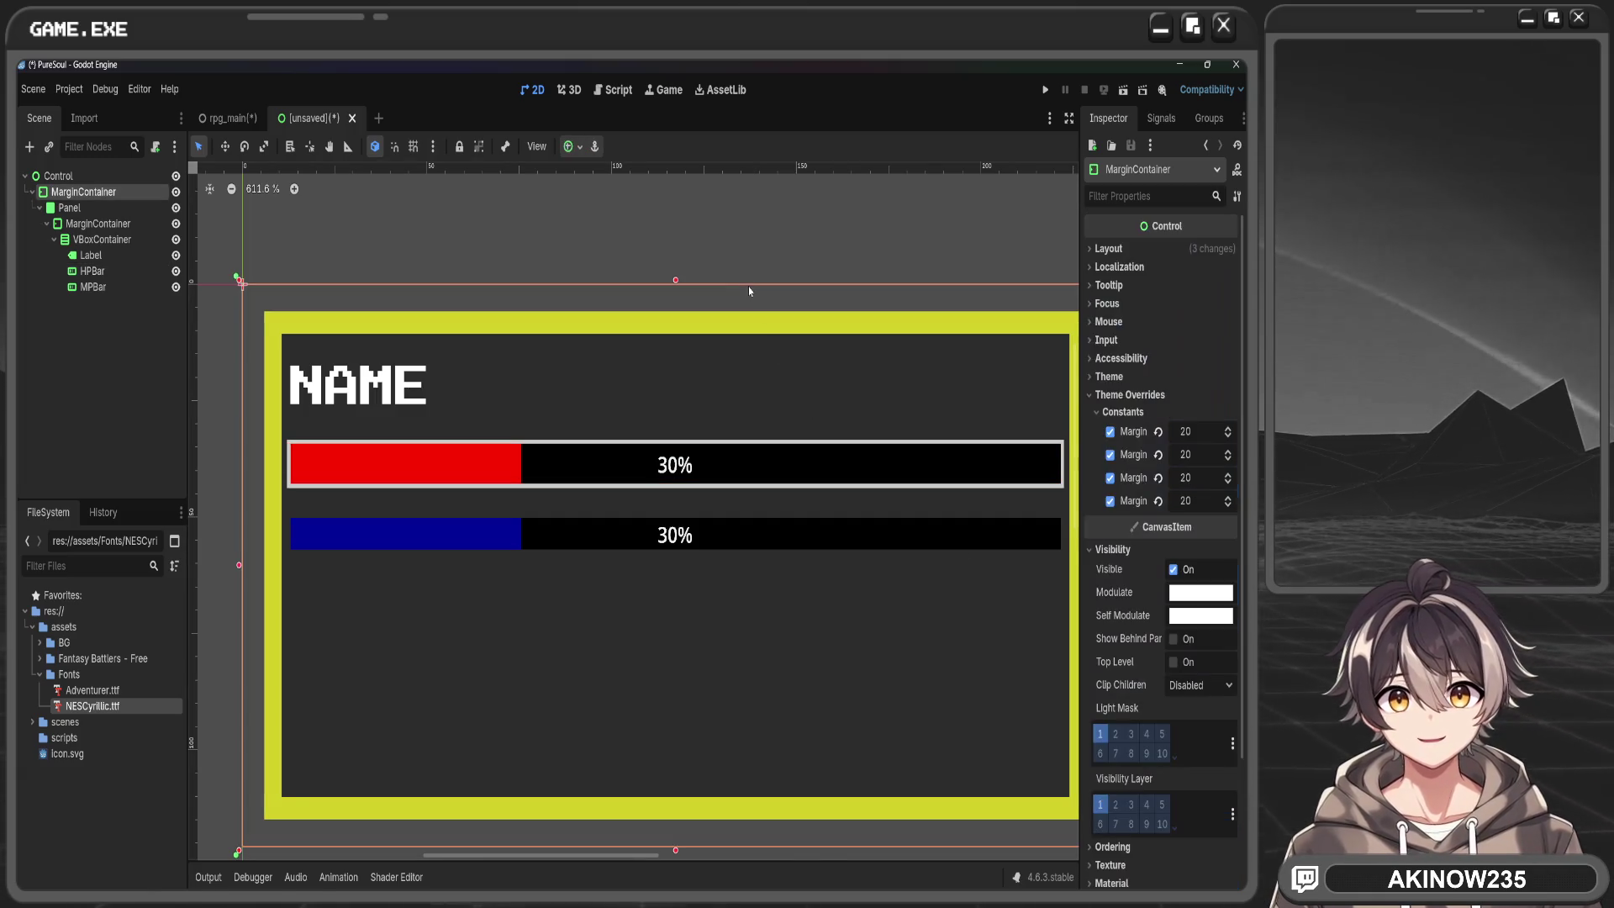
left_click(718, 280)
Reset the HP bar fill's top-left corner radius to 0
scroll(394, 418, "up", 1)
scroll(394, 418, "up", 8)
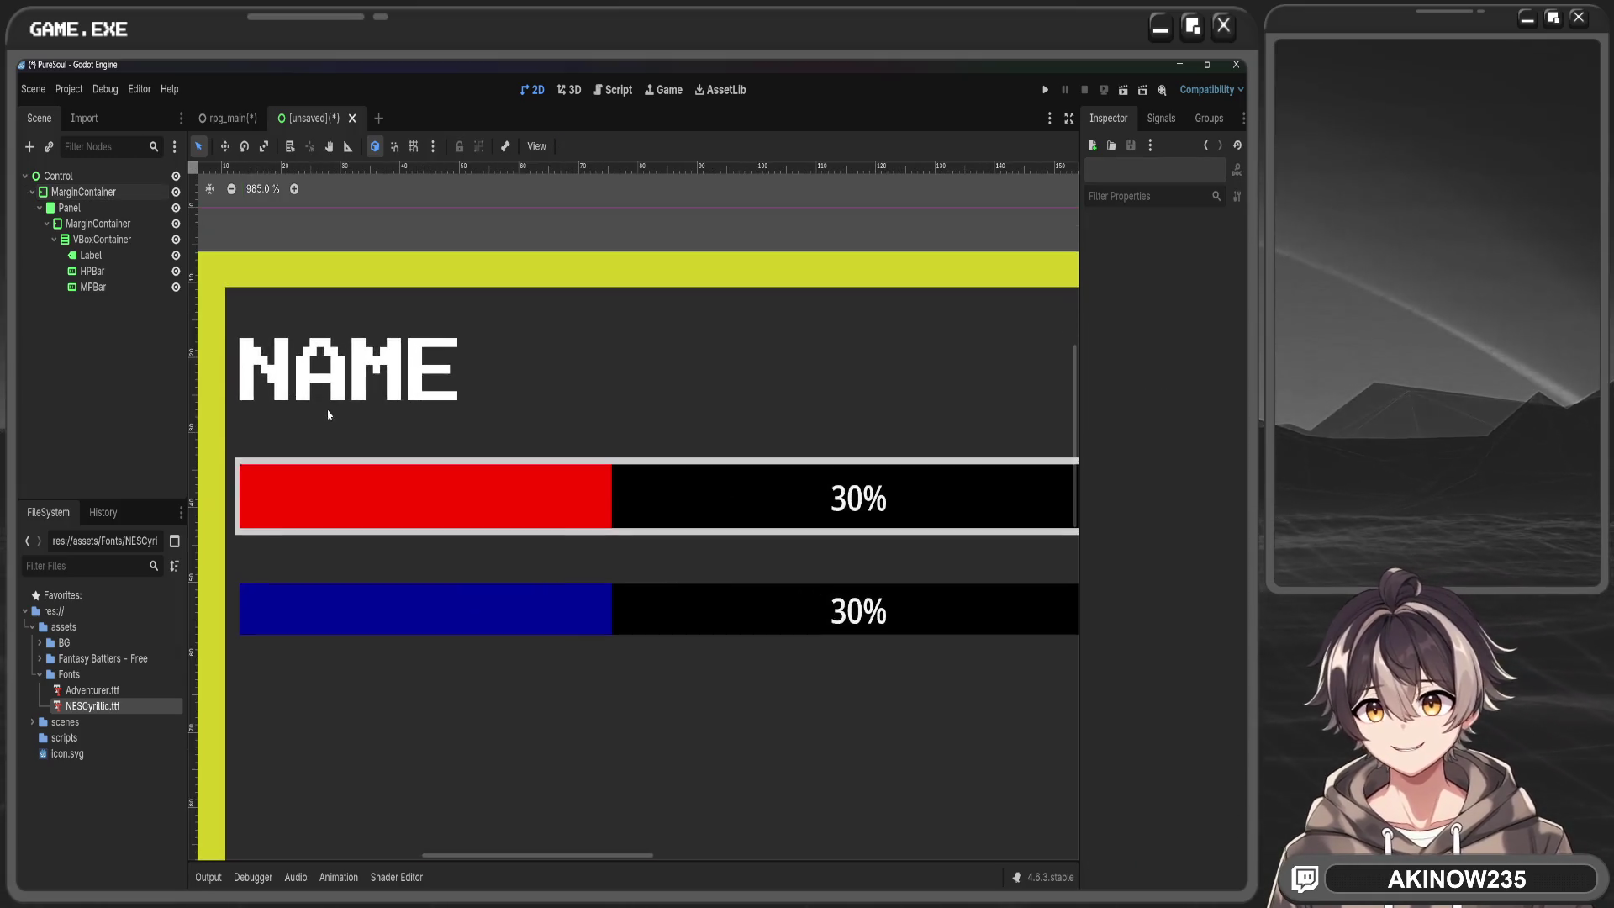
left_click(316, 508)
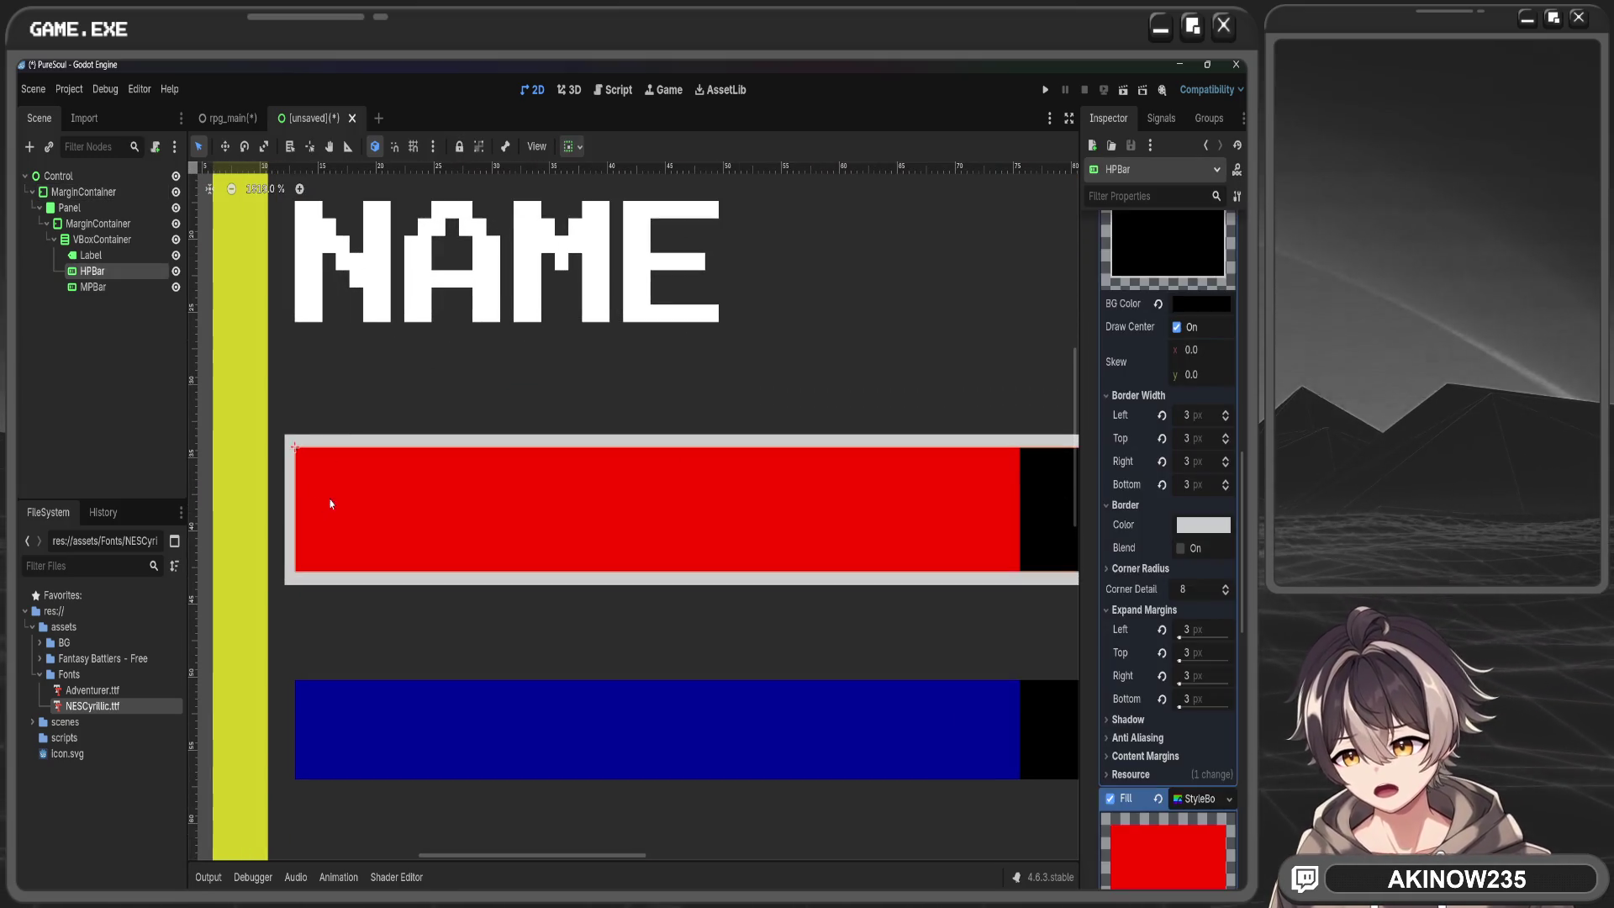
scroll(1174, 586, "down", 5)
scroll(1174, 587, "down", 5)
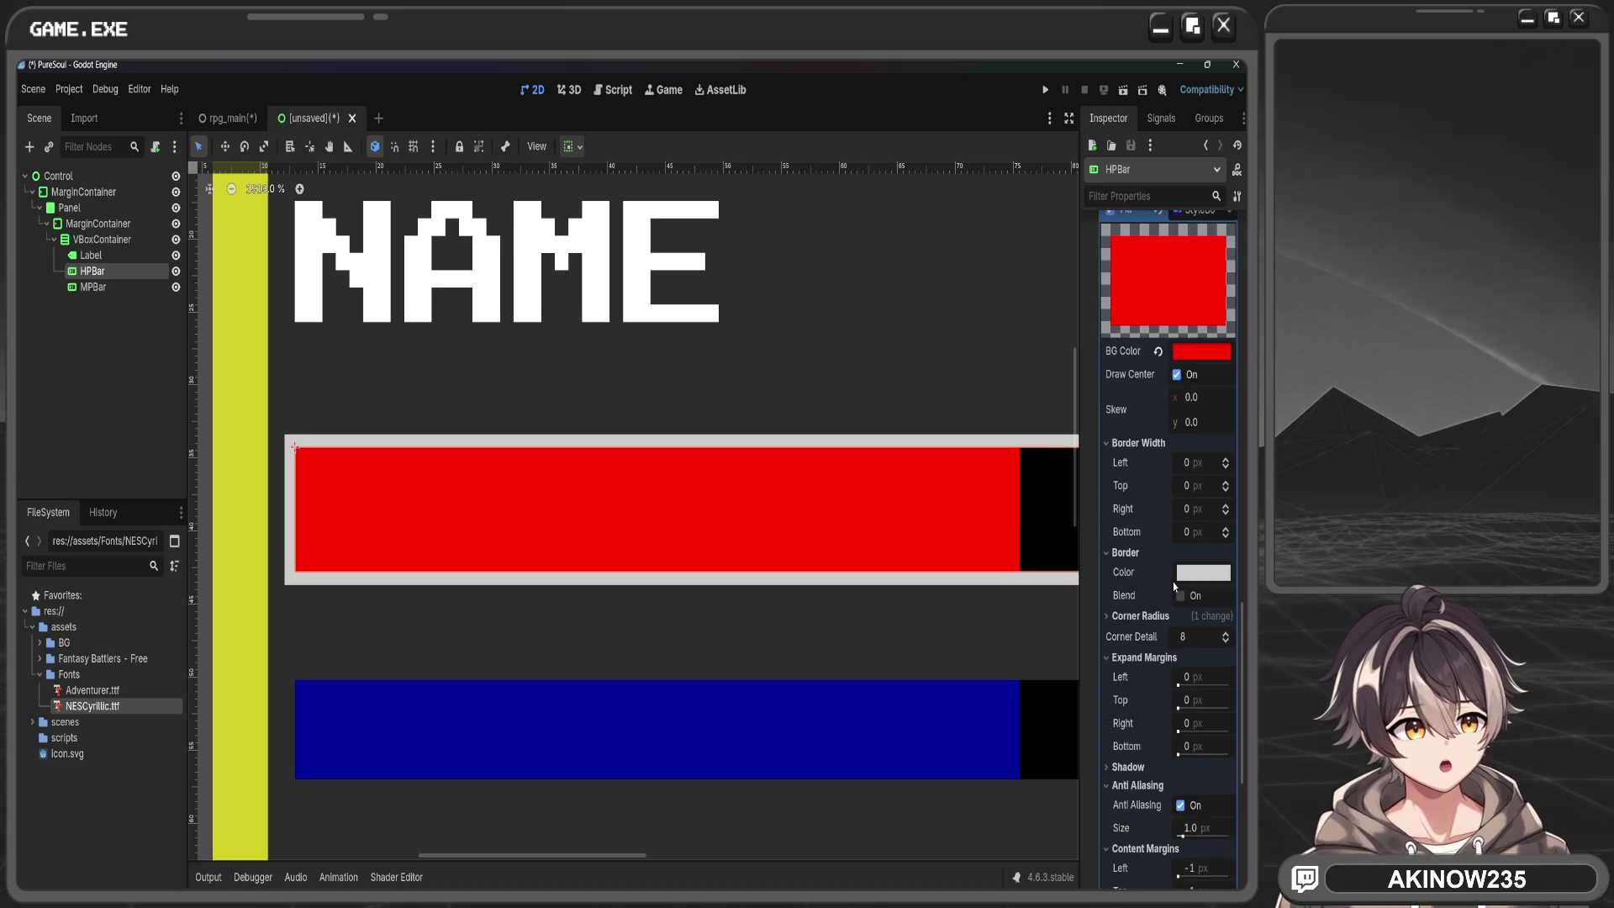
scroll(1160, 765, "down", 2)
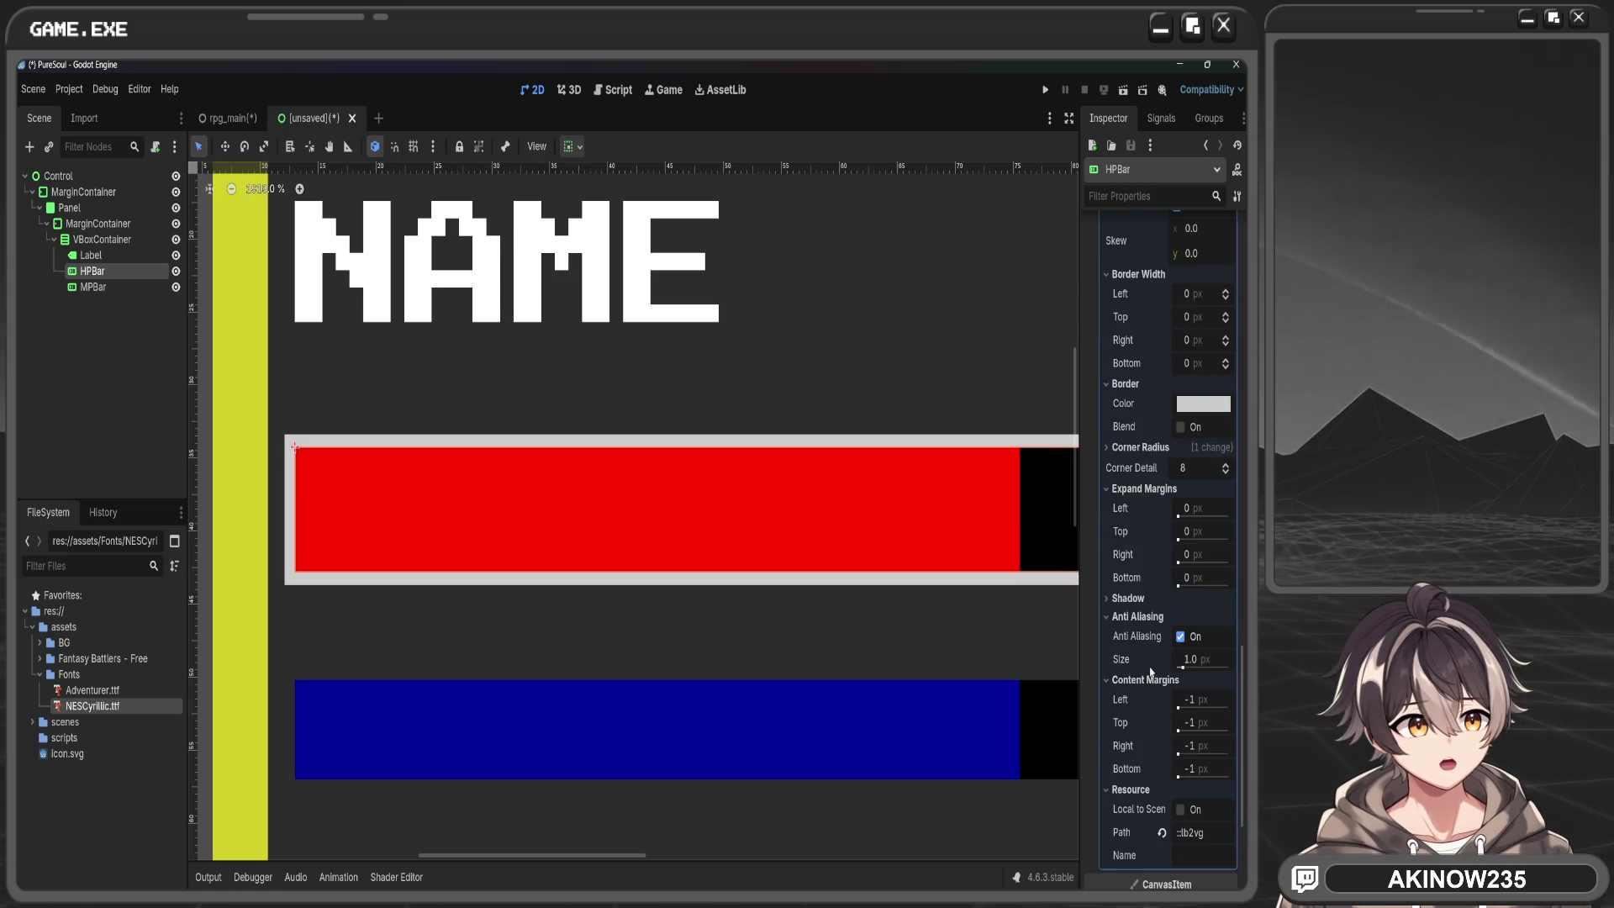
left_click(1138, 448)
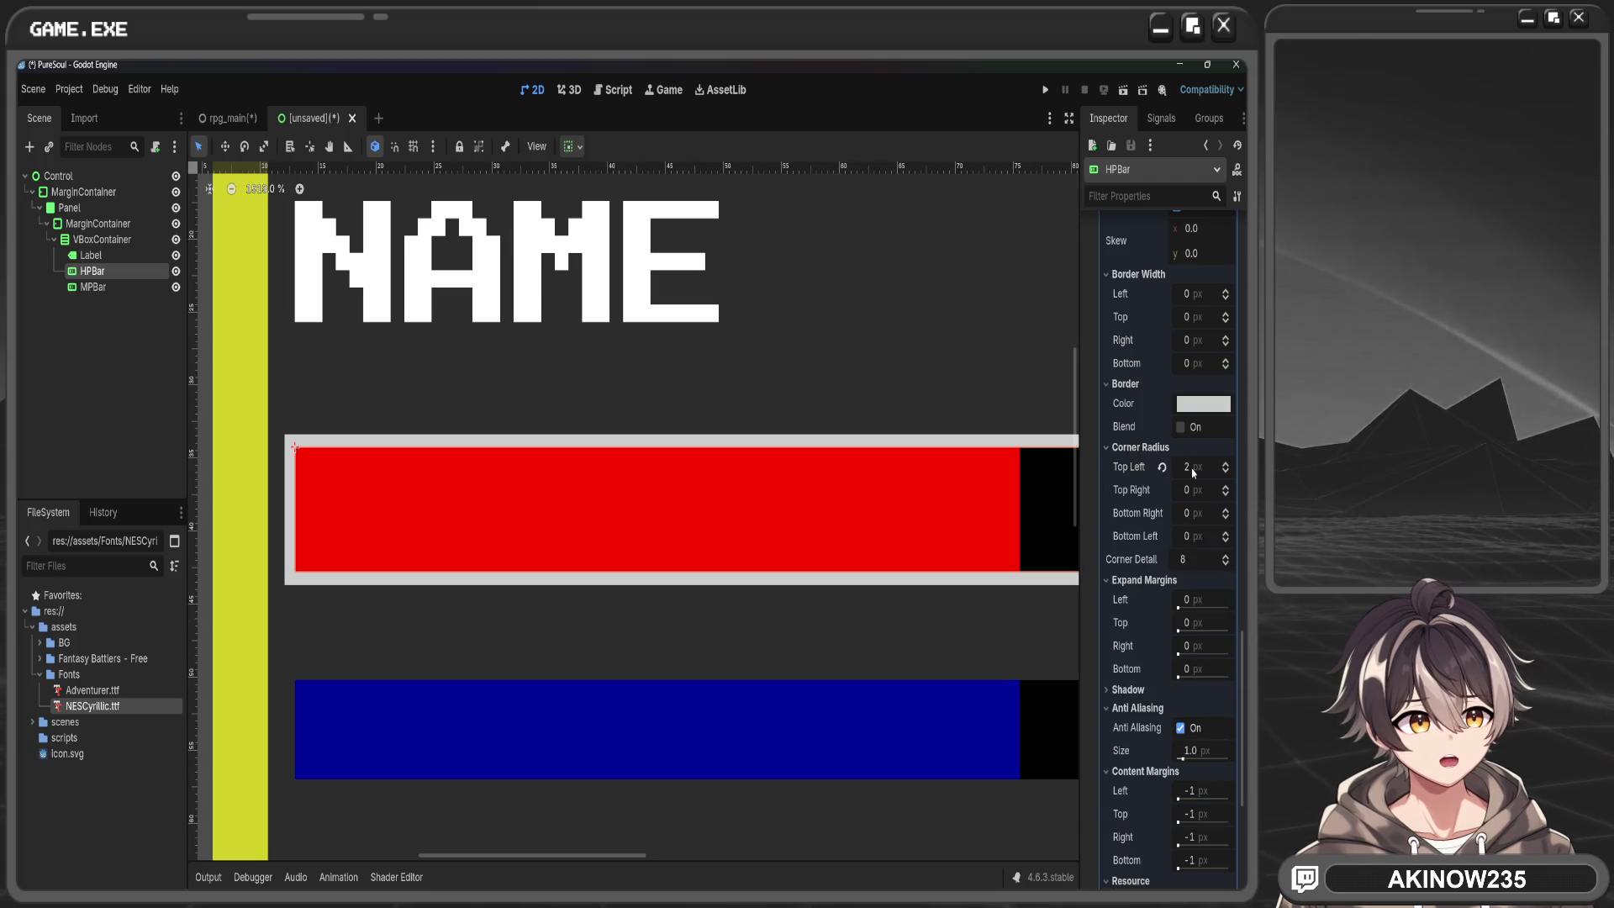
left_click(1162, 467)
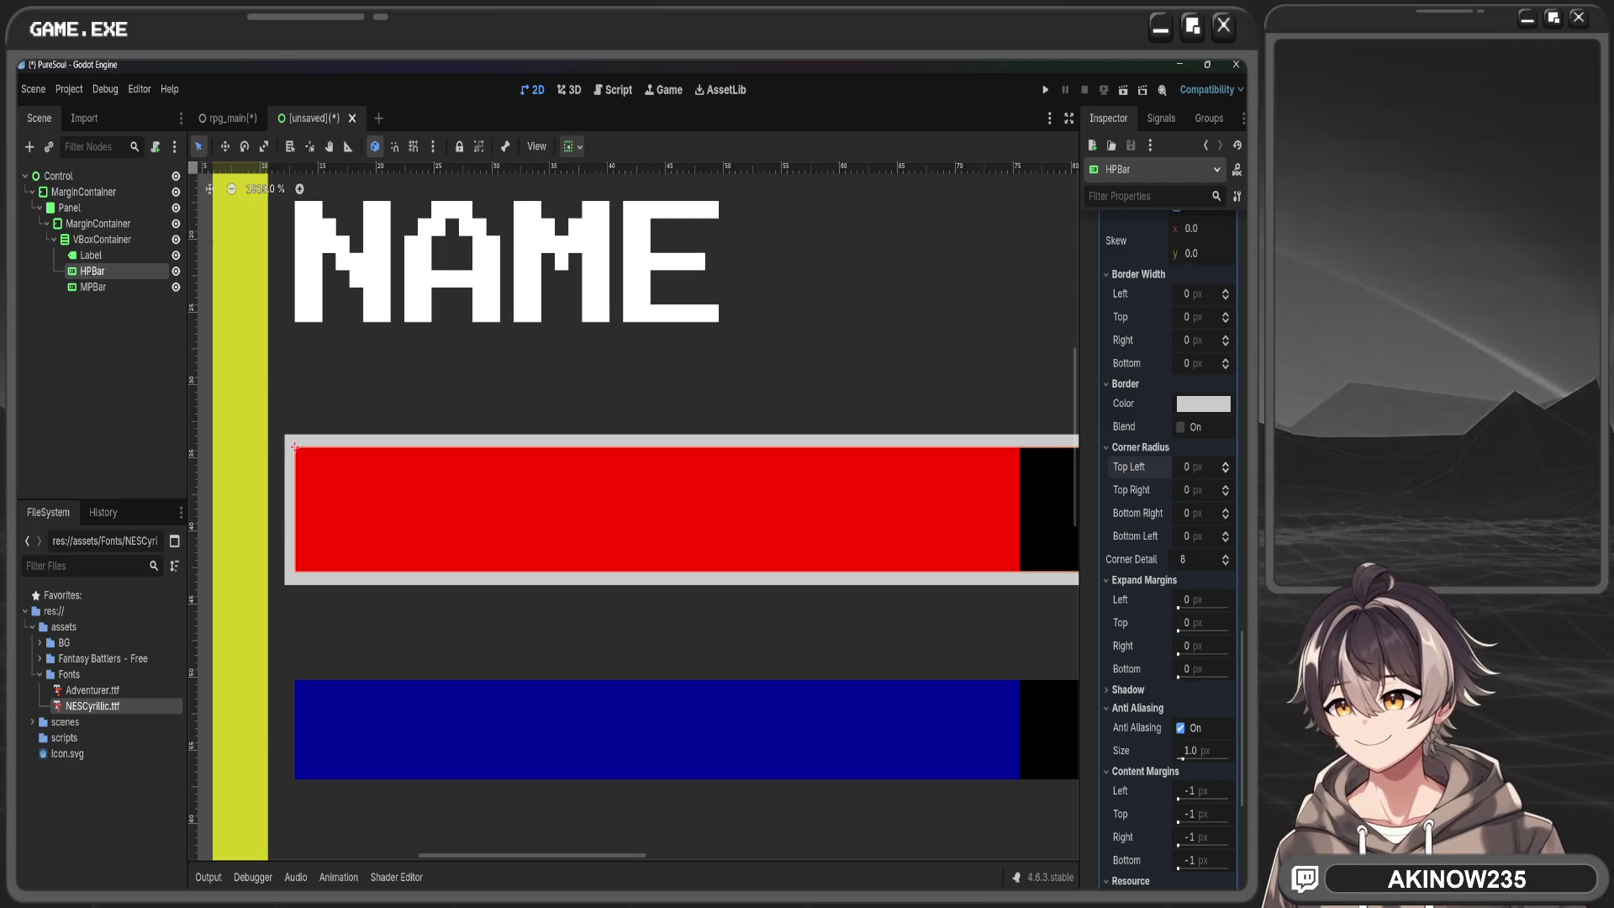
Select the MP bar to edit its styles
scroll(599, 336, "down", 6)
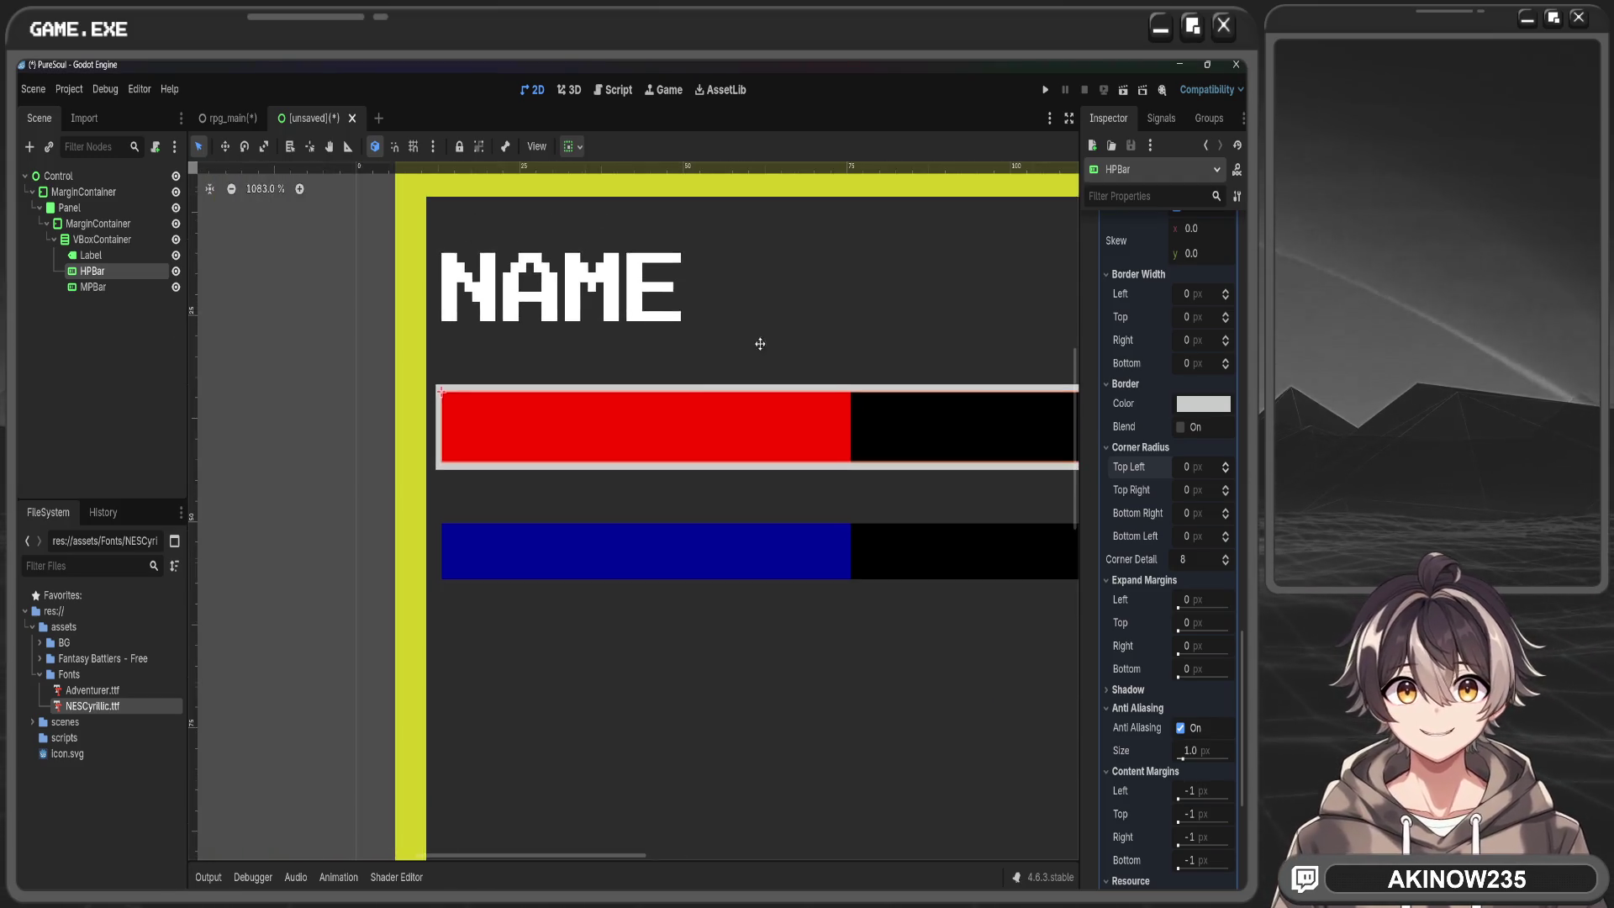
scroll(607, 315, "down", 3)
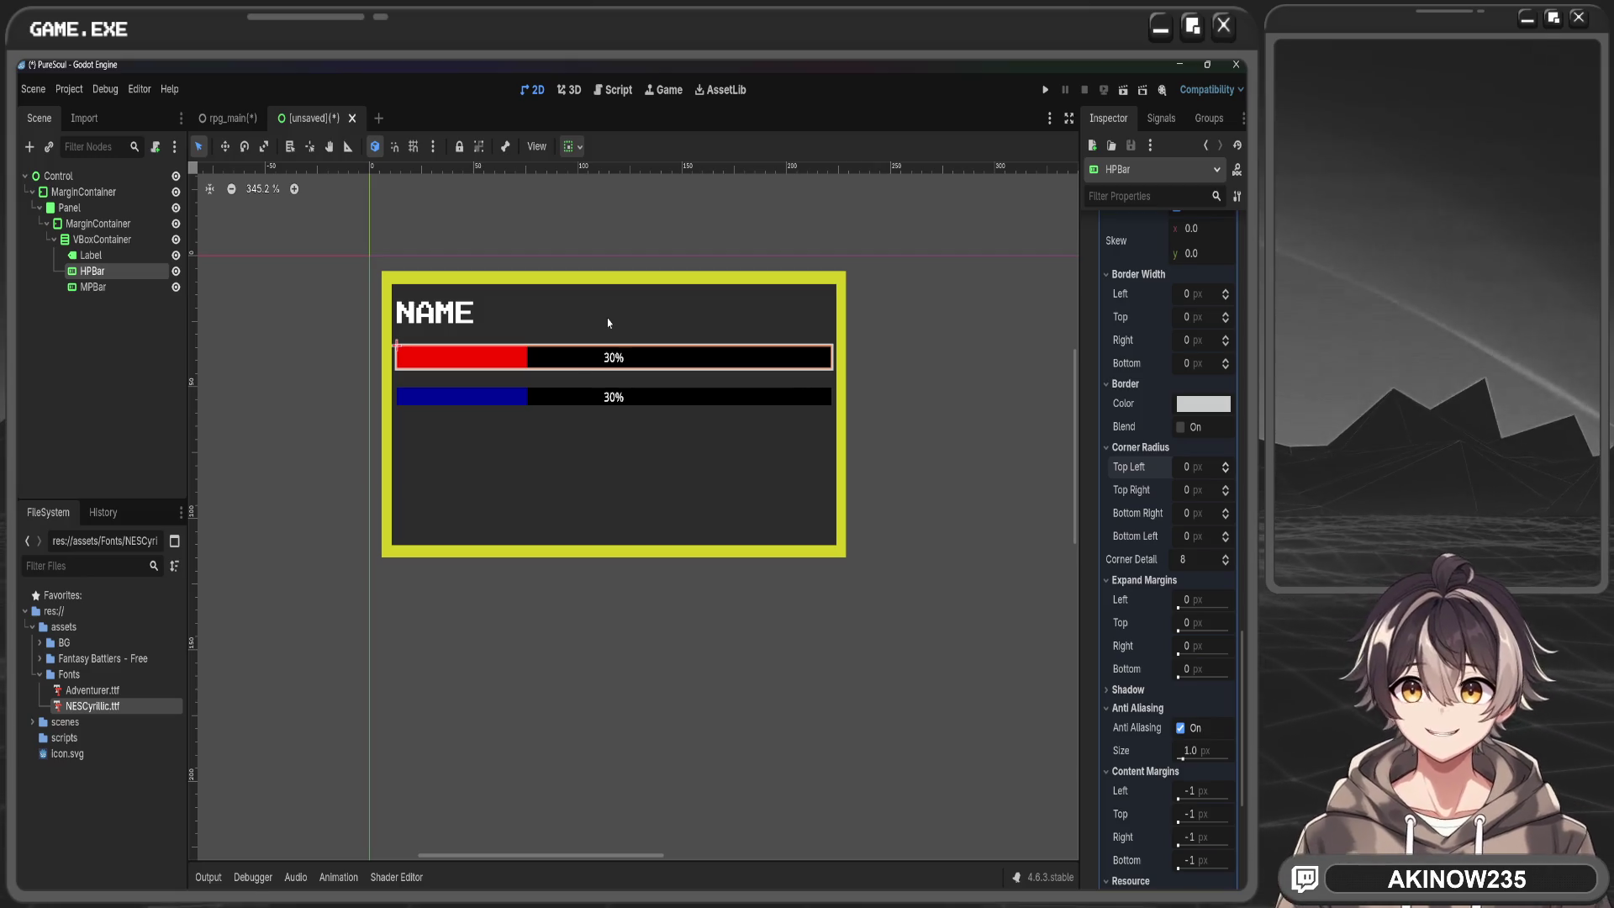
scroll(577, 362, "up", 3)
left_click(535, 429)
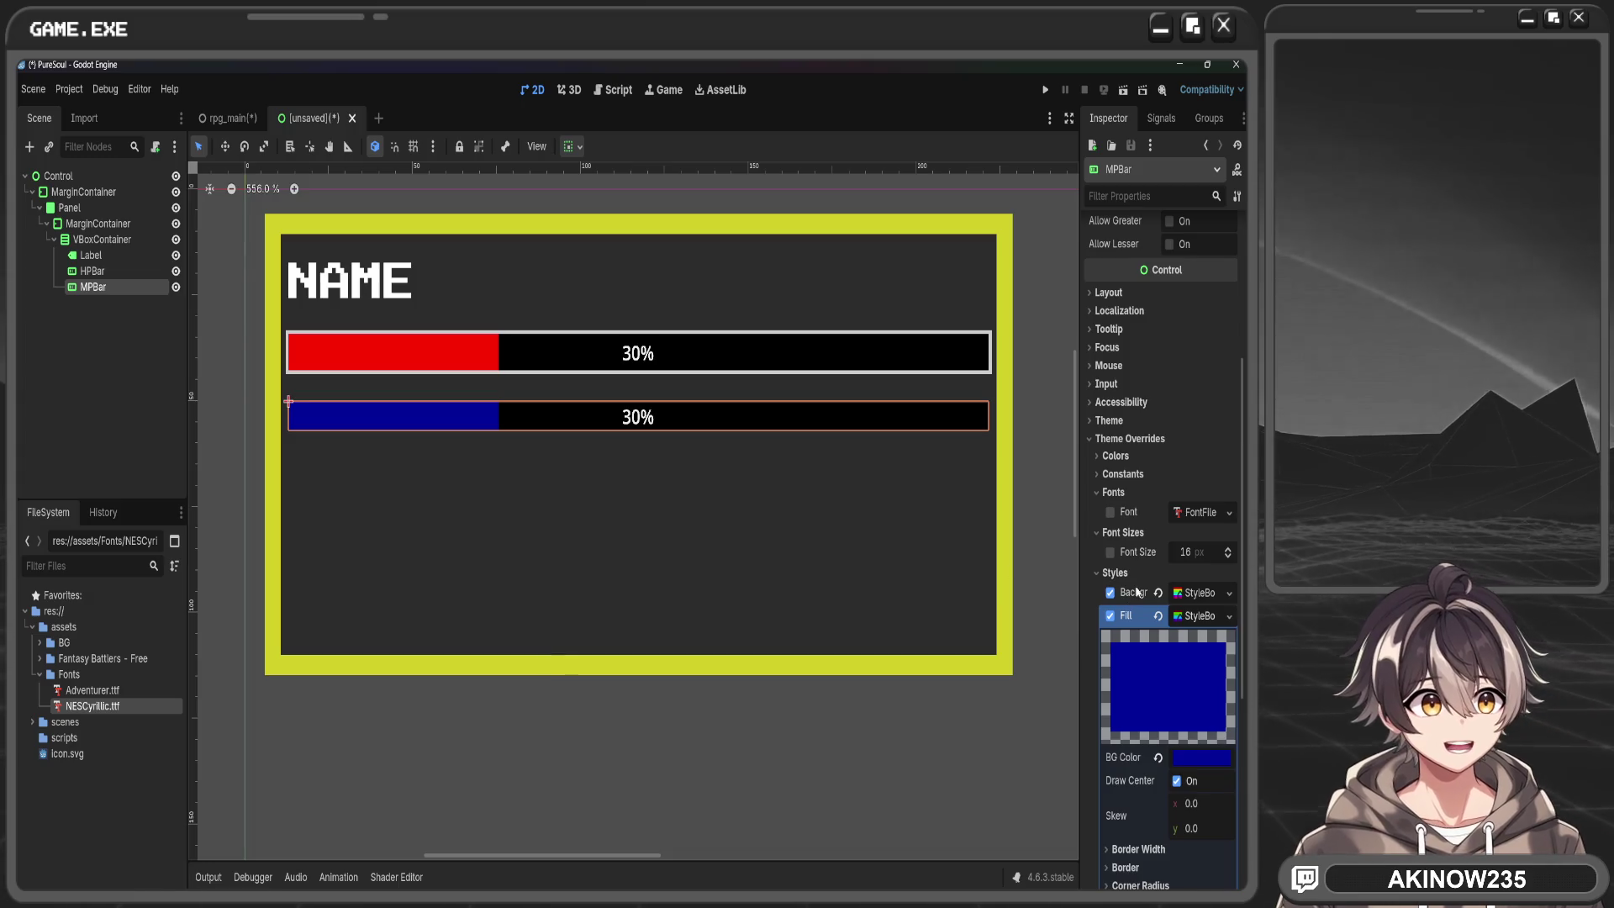
Give the MP bar's background a 3 px border on all four sides
scroll(1185, 553, "down", 5)
left_click(1189, 448)
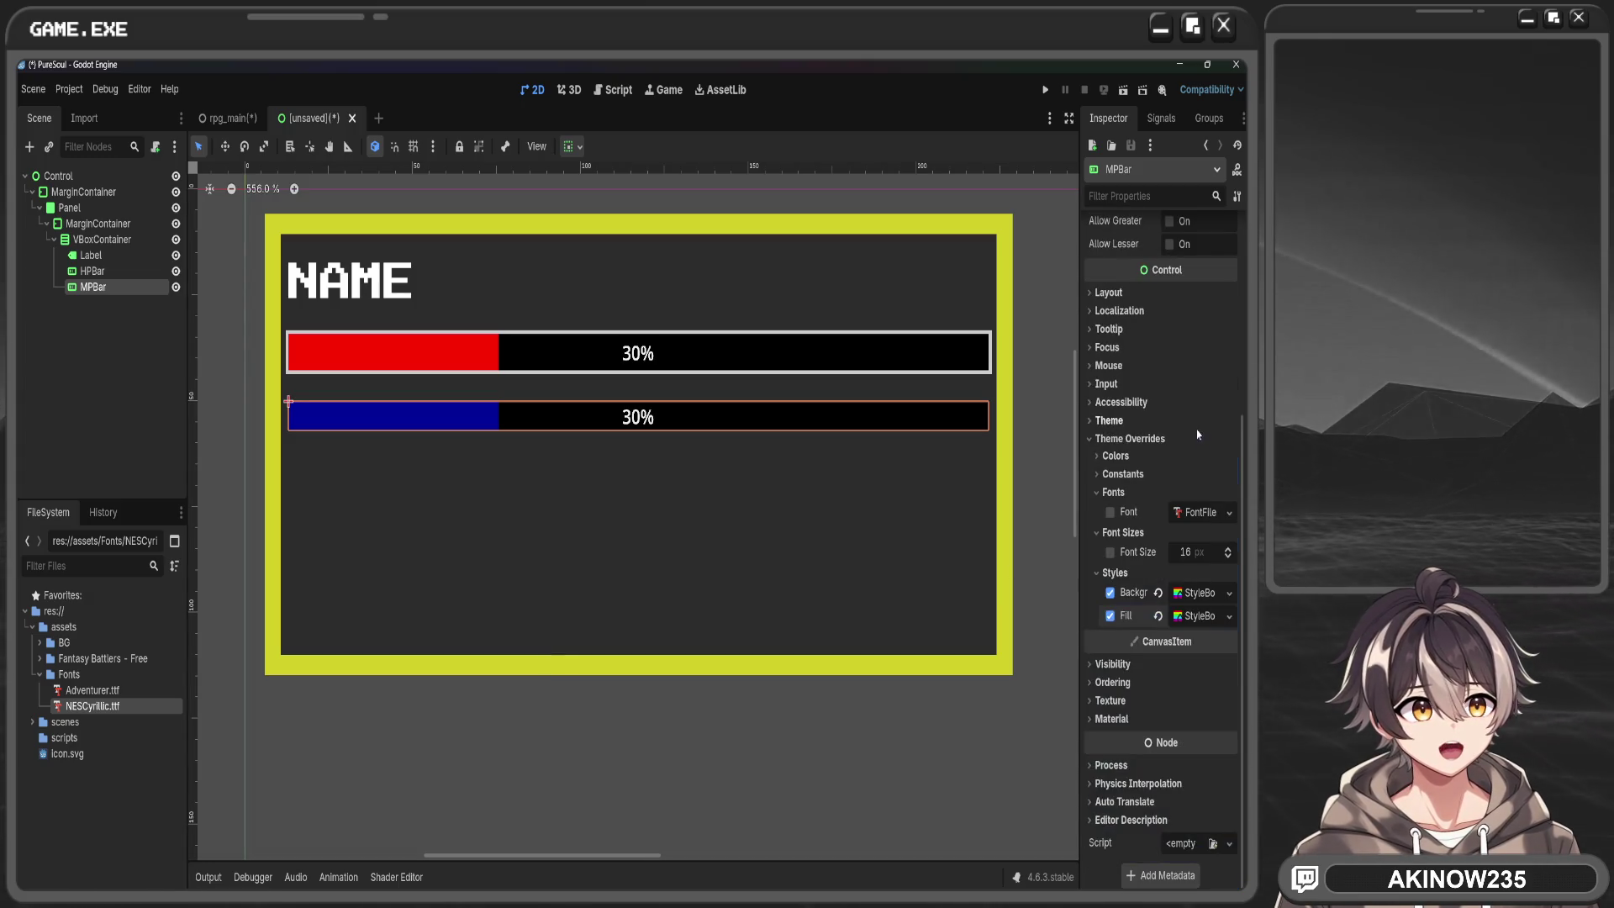
left_click(1202, 594)
scroll(1173, 578, "down", 5)
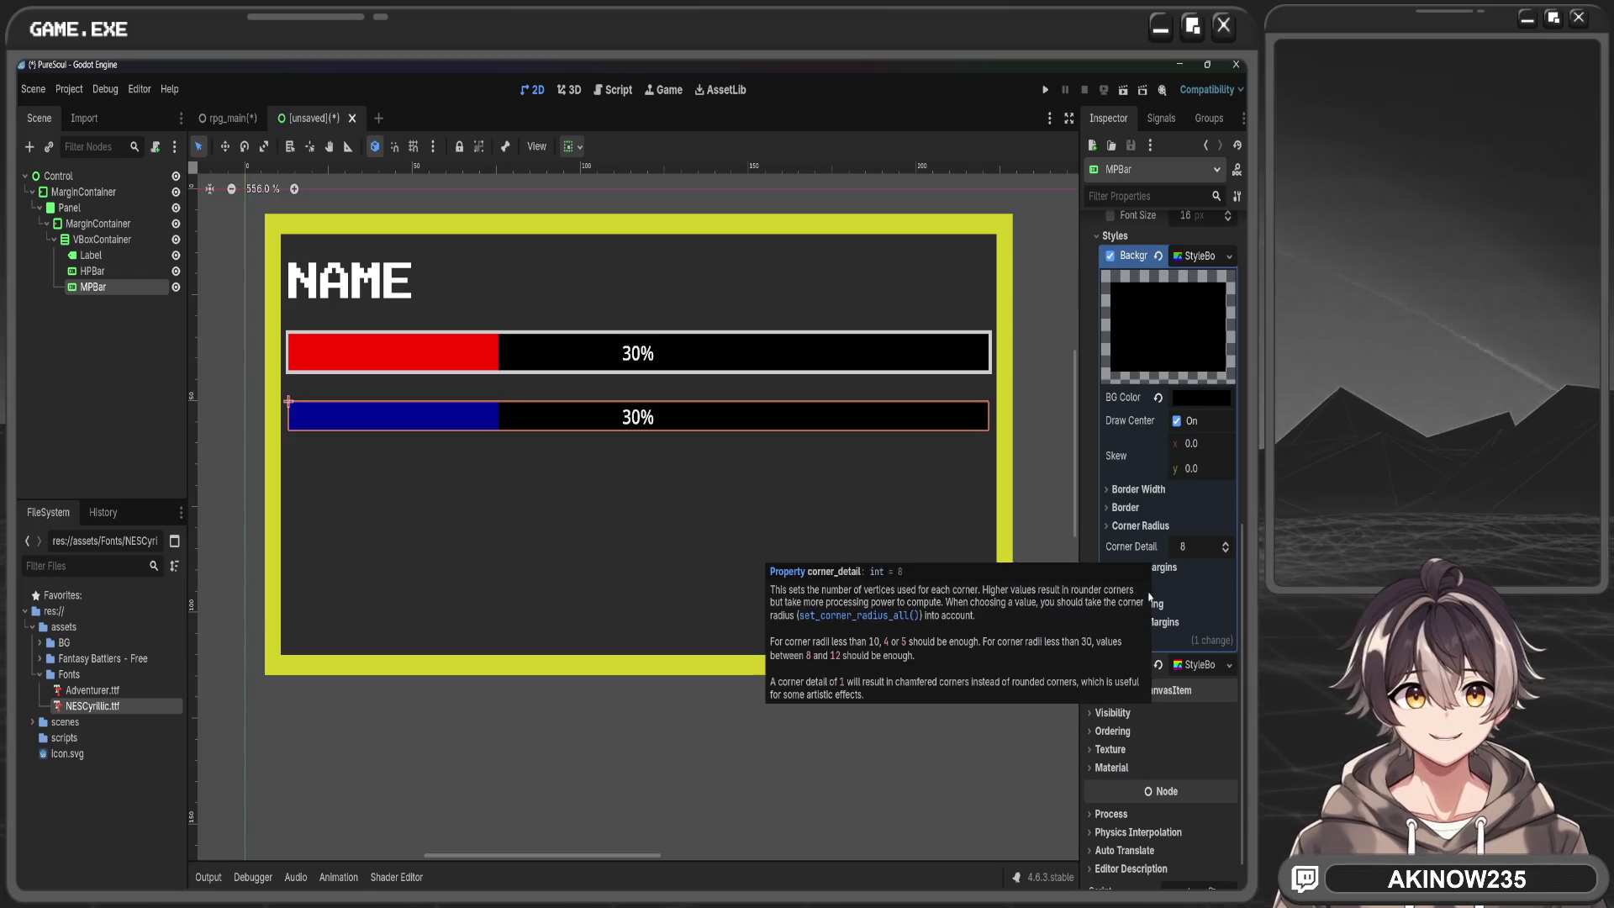
left_click(1131, 491)
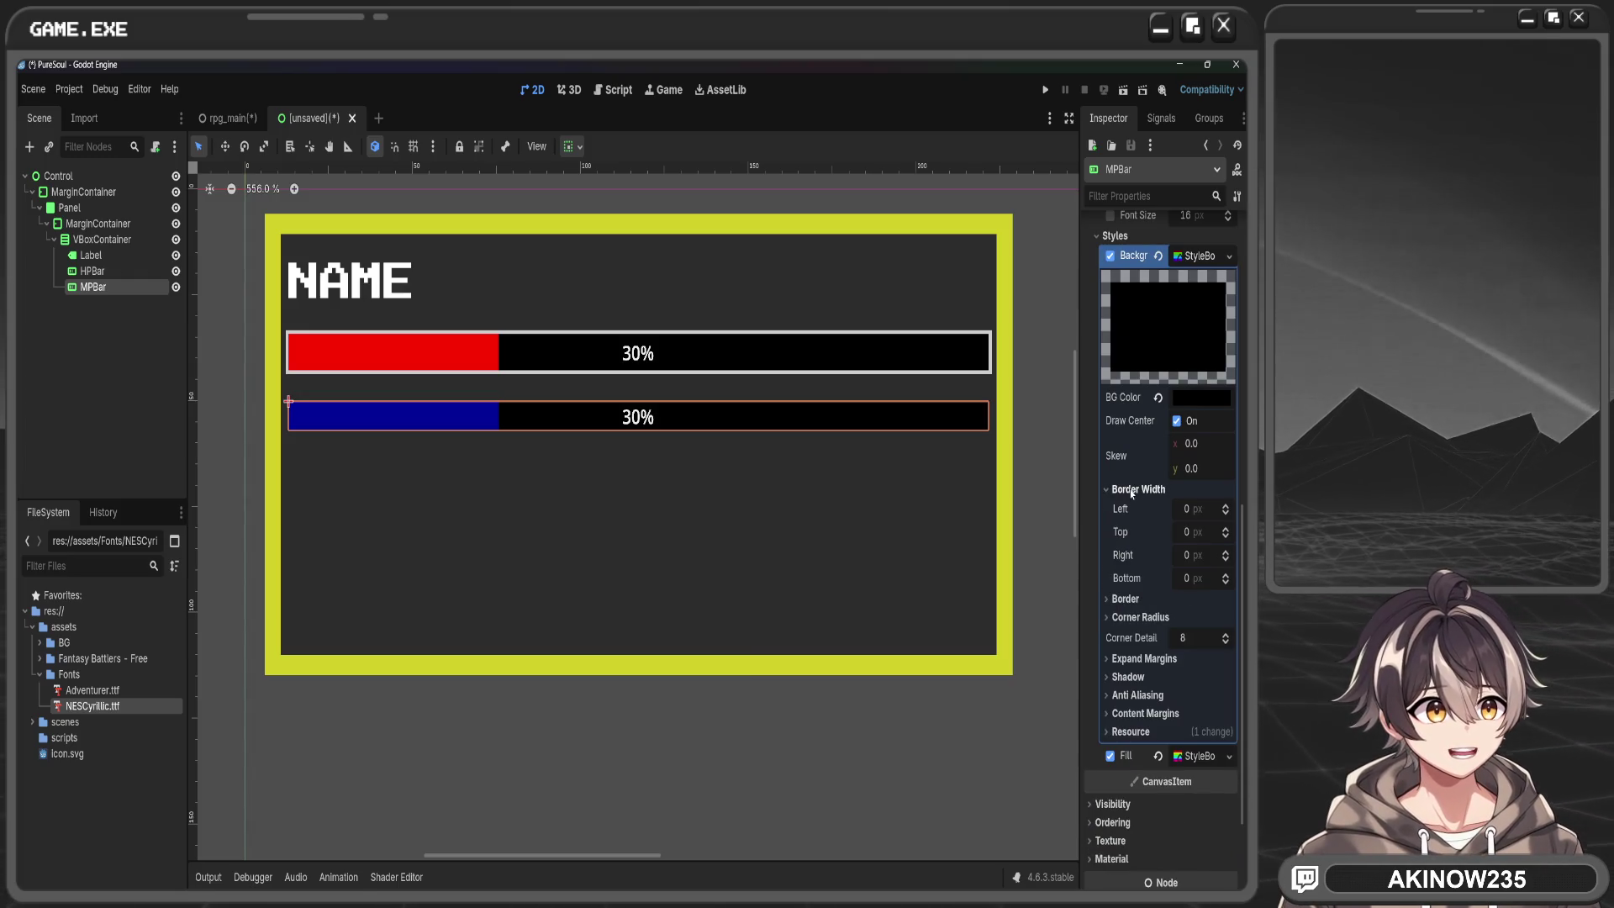
left_click(1225, 507)
left_click(1225, 507)
left_click(1224, 508)
left_click(1224, 529)
left_click(1225, 530)
left_click(1225, 530)
left_click(1224, 553)
left_click(1225, 553)
left_click(1224, 553)
left_click(1224, 576)
left_click(1225, 576)
left_click(1225, 575)
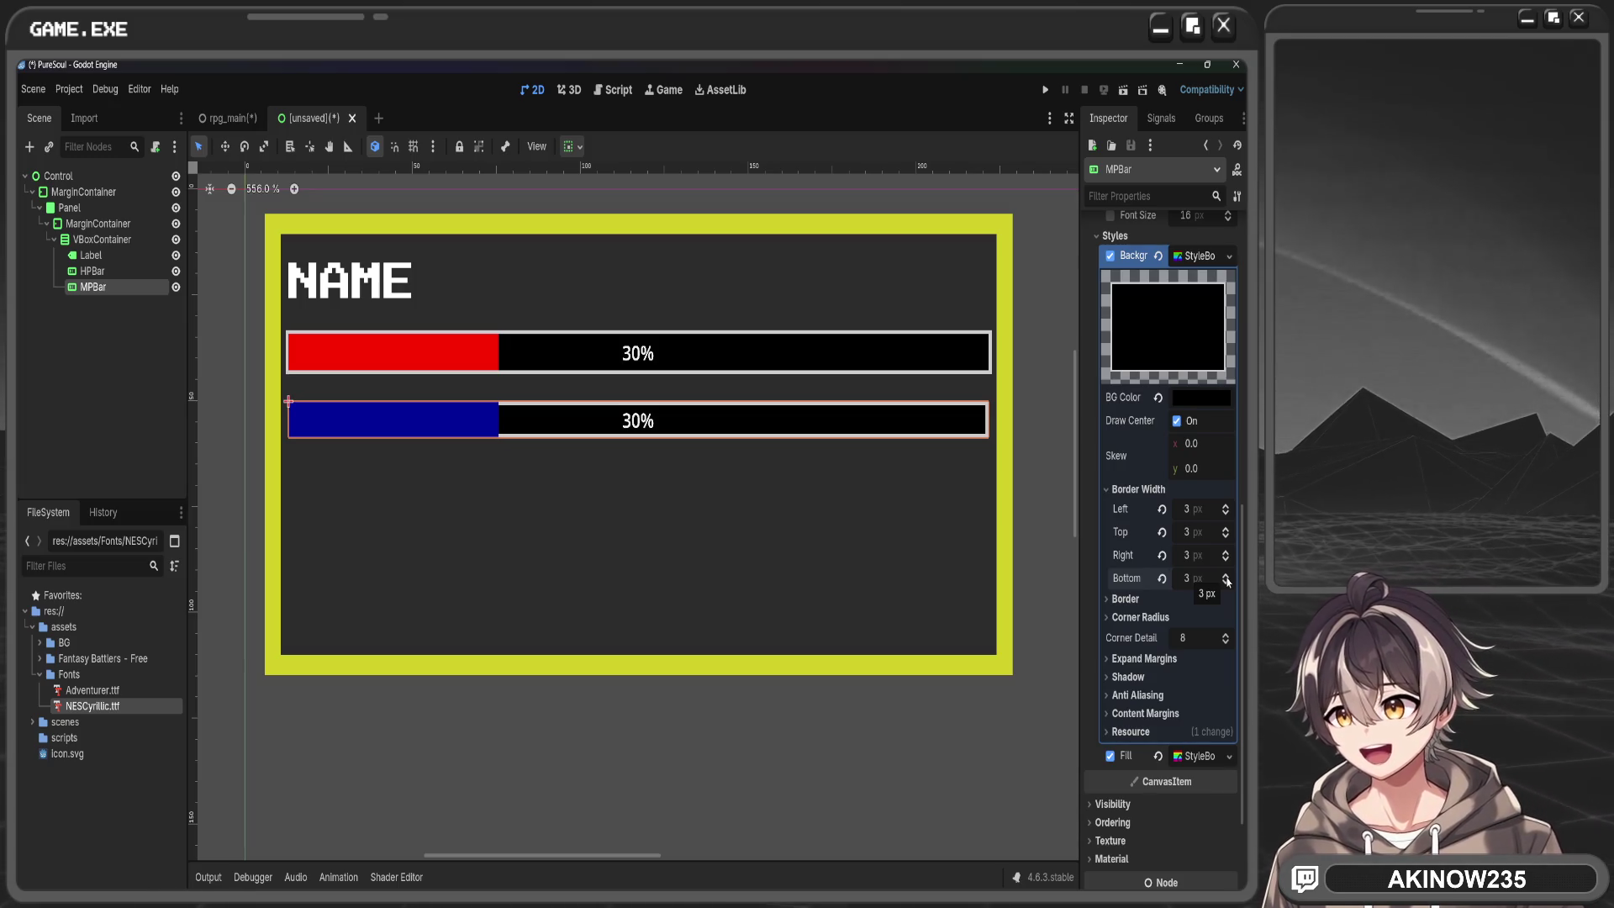
Preview the MP bar's new border, then reselect it and rearrange the background's setting sections
left_click(1051, 478)
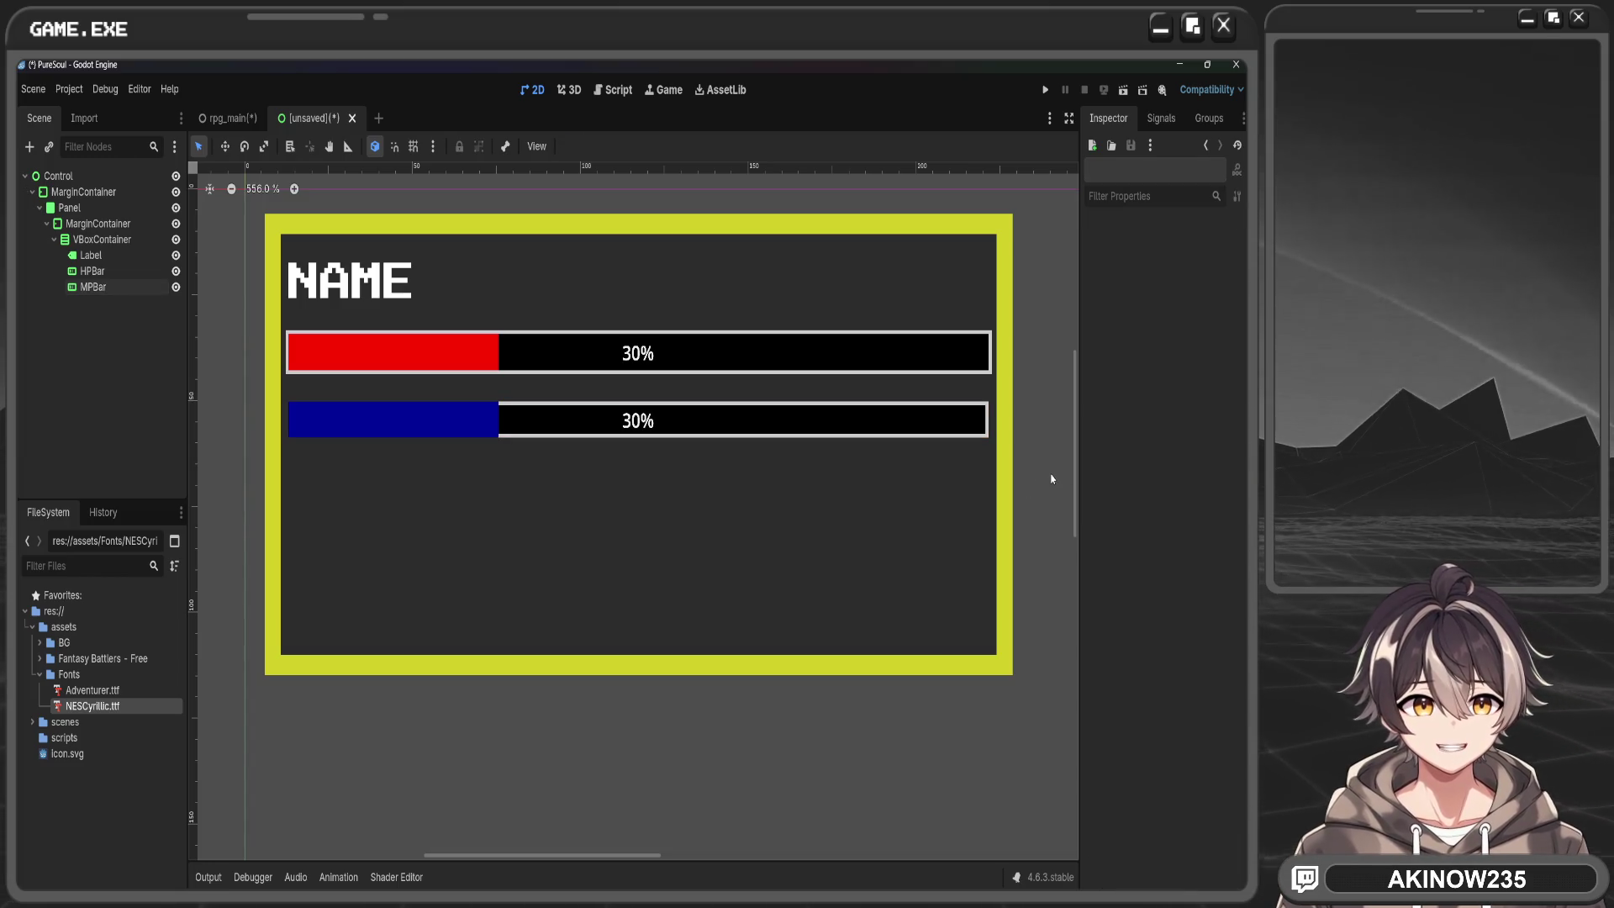
left_click(754, 422)
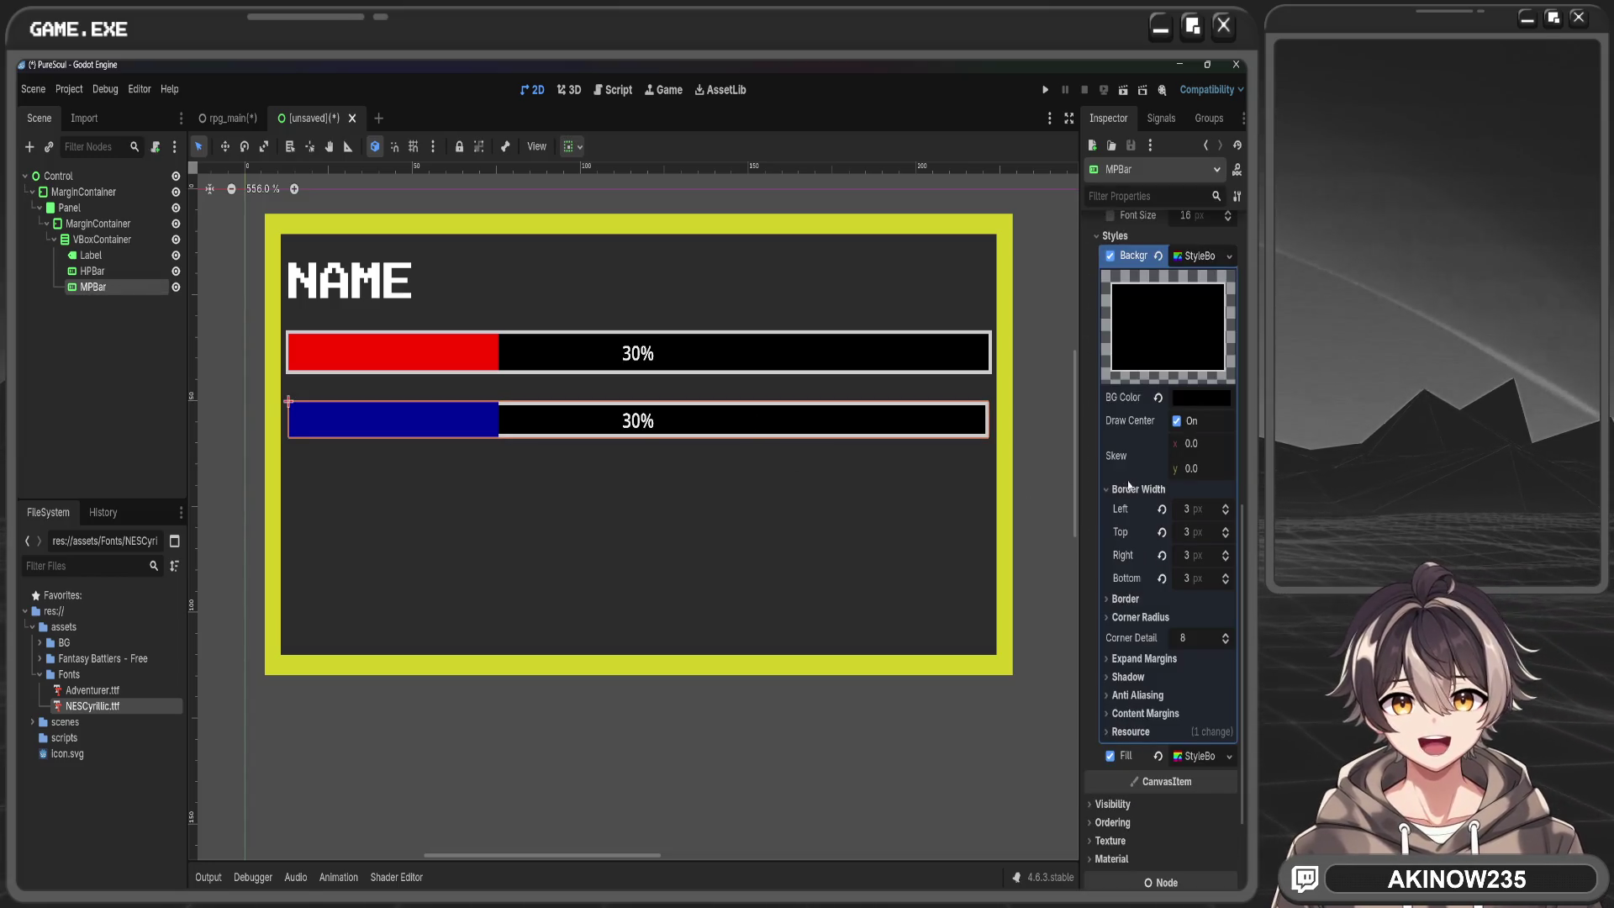
left_click(1140, 617)
left_click(1140, 617)
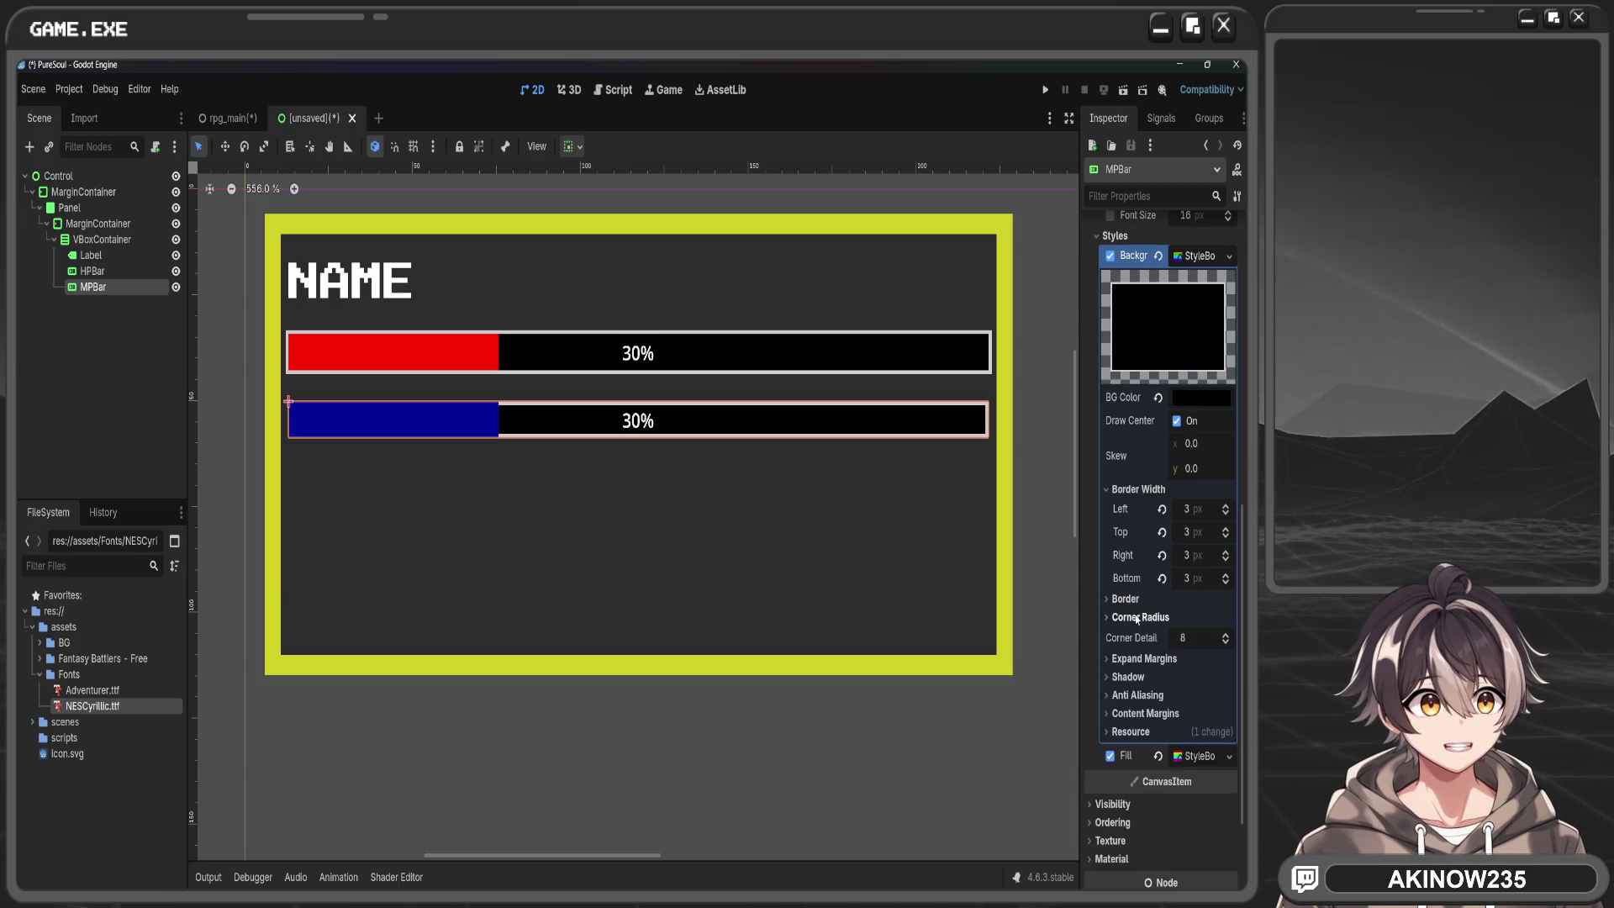
left_click(1129, 602)
left_click(1130, 604)
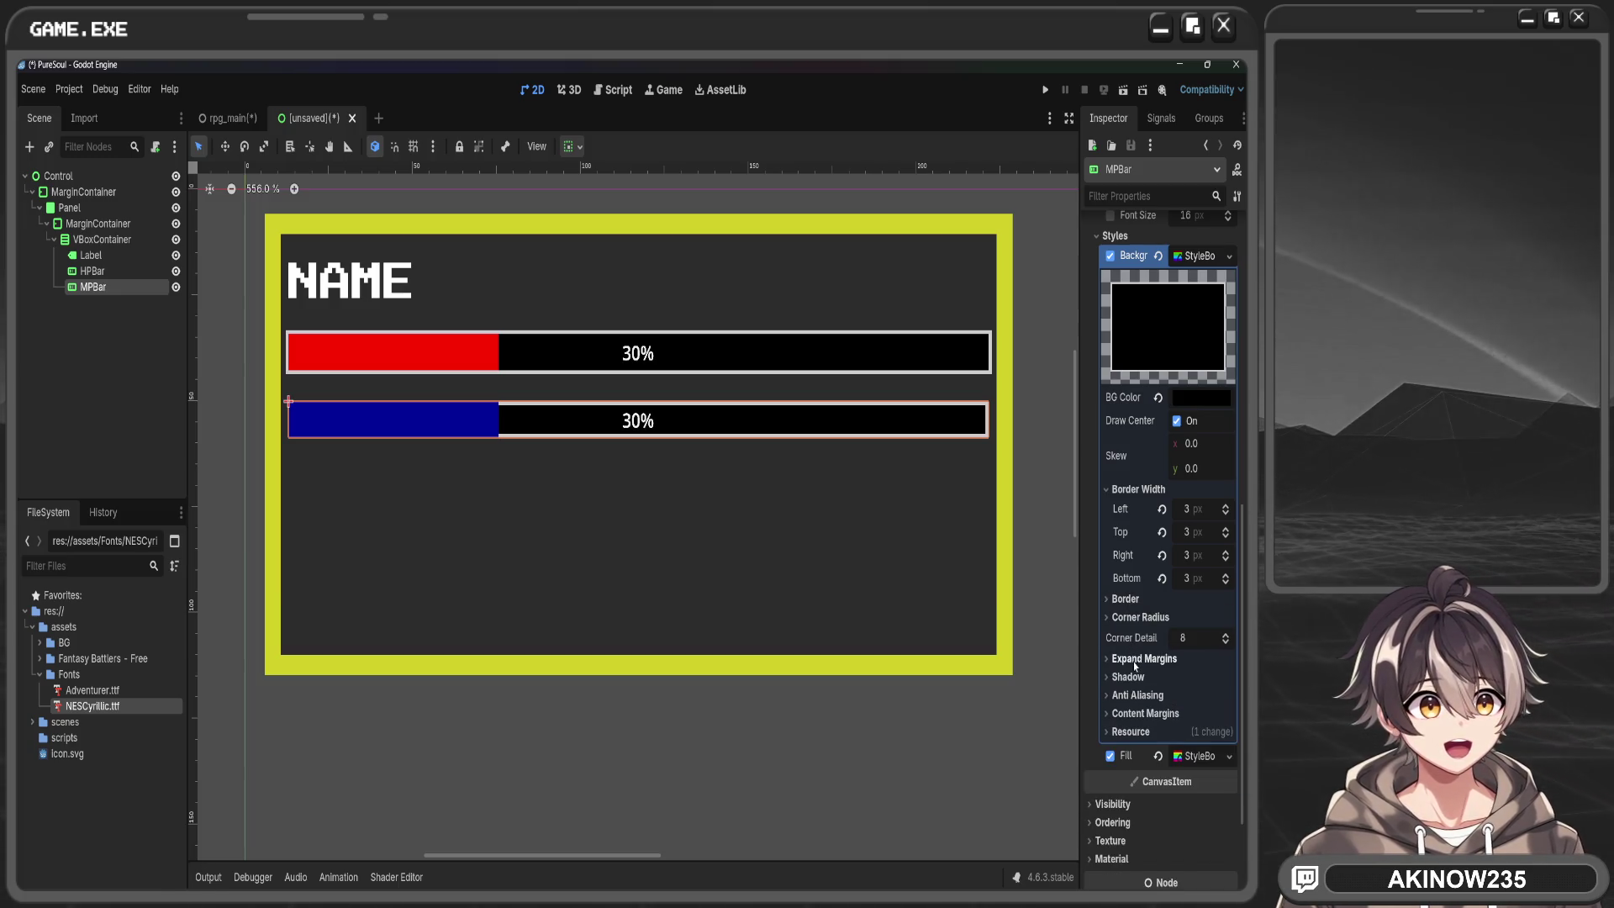
Set the MP background's Left, Top, Right and Bottom expand margins to 3 px
left_click(1135, 661)
left_click(1211, 679)
left_click(1211, 703)
type("3")
left_click(1209, 725)
type("3")
left_click(1205, 748)
type("3")
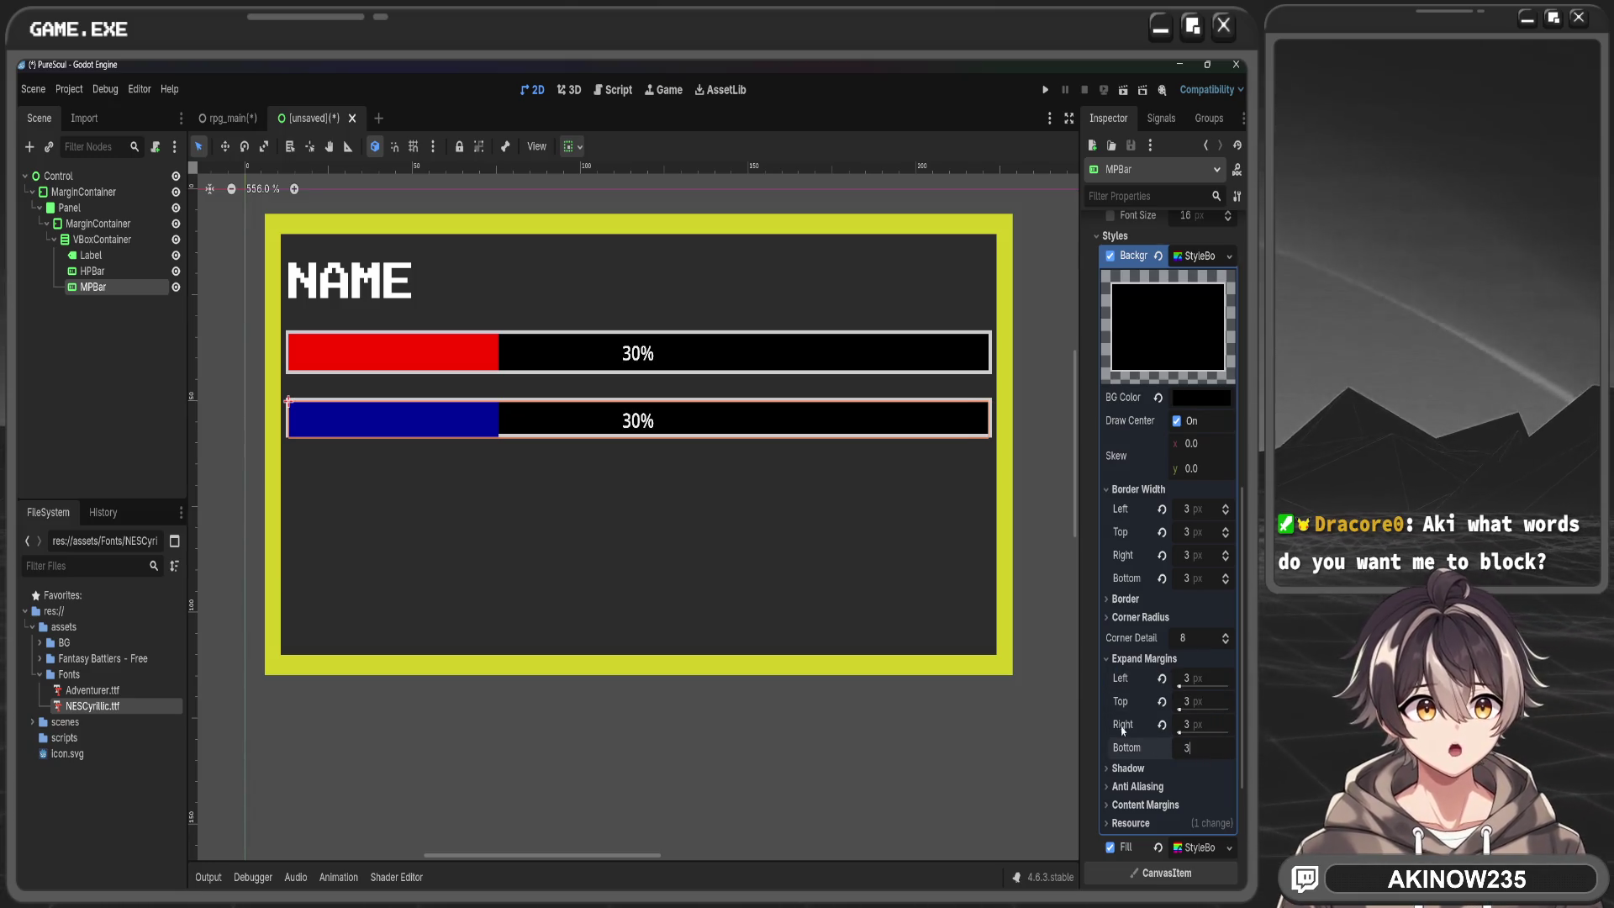
key("Return")
left_click(956, 684)
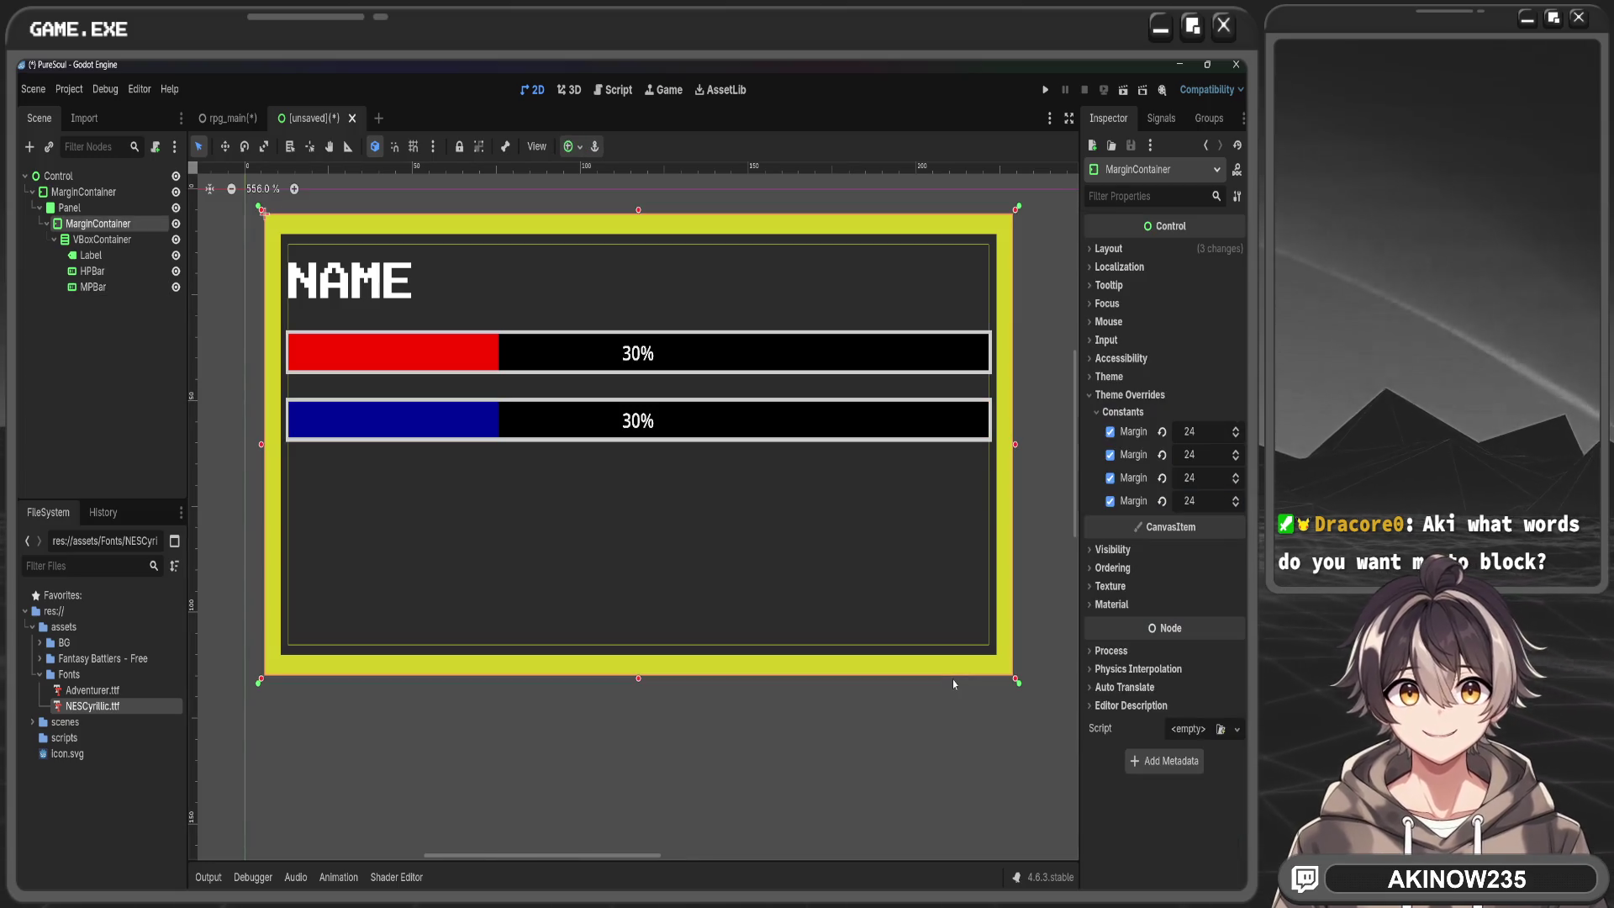
left_click(989, 738)
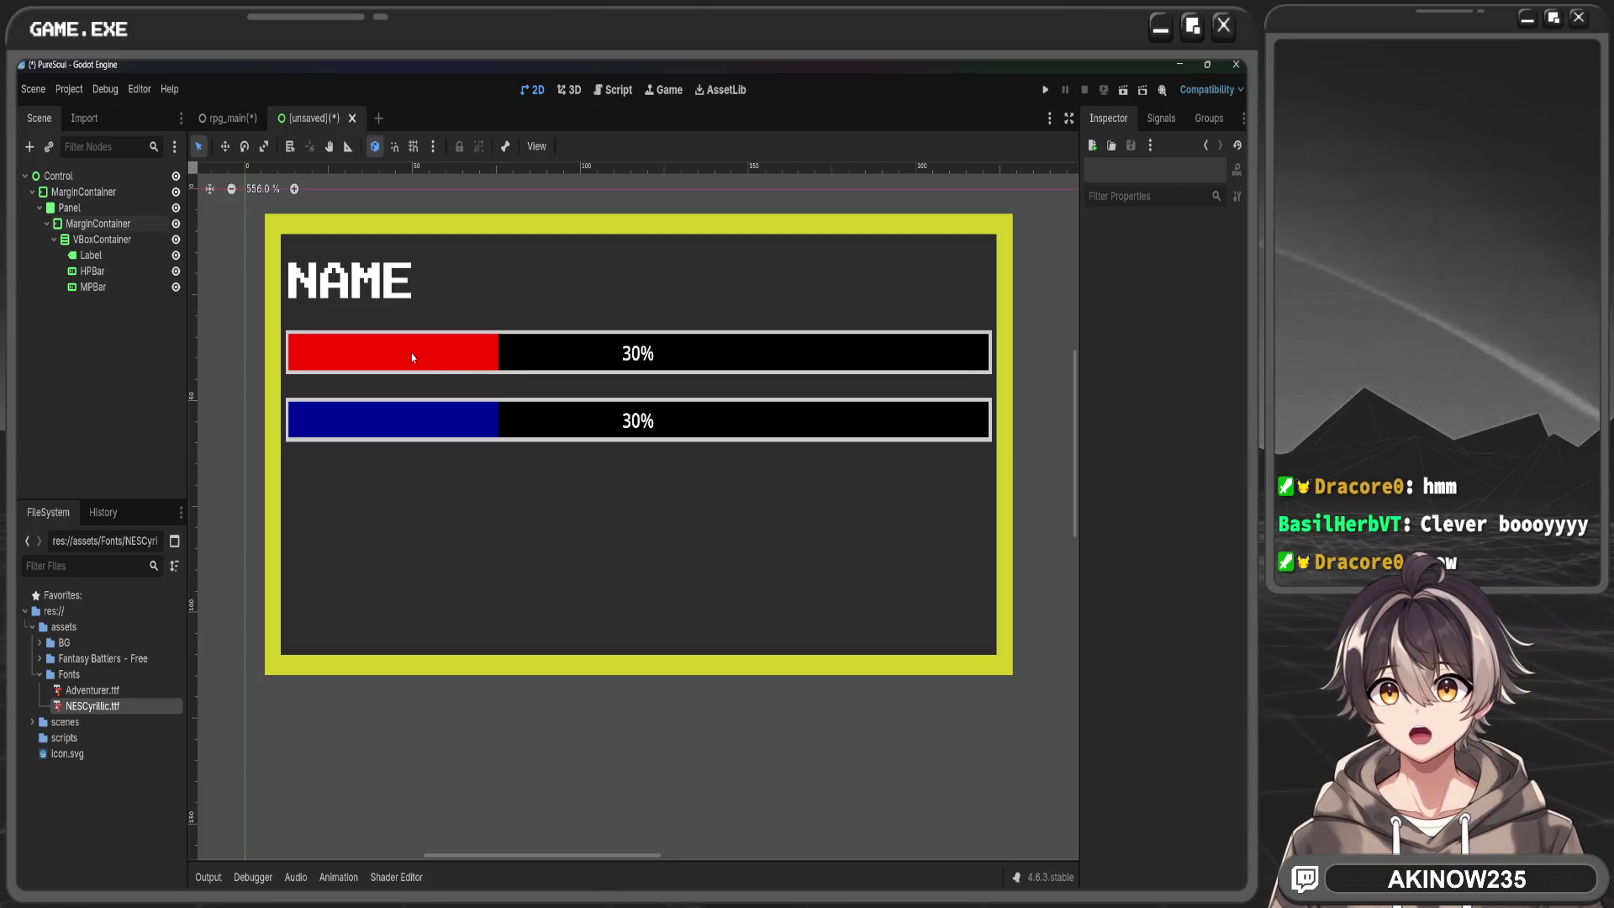
left_click(93, 272)
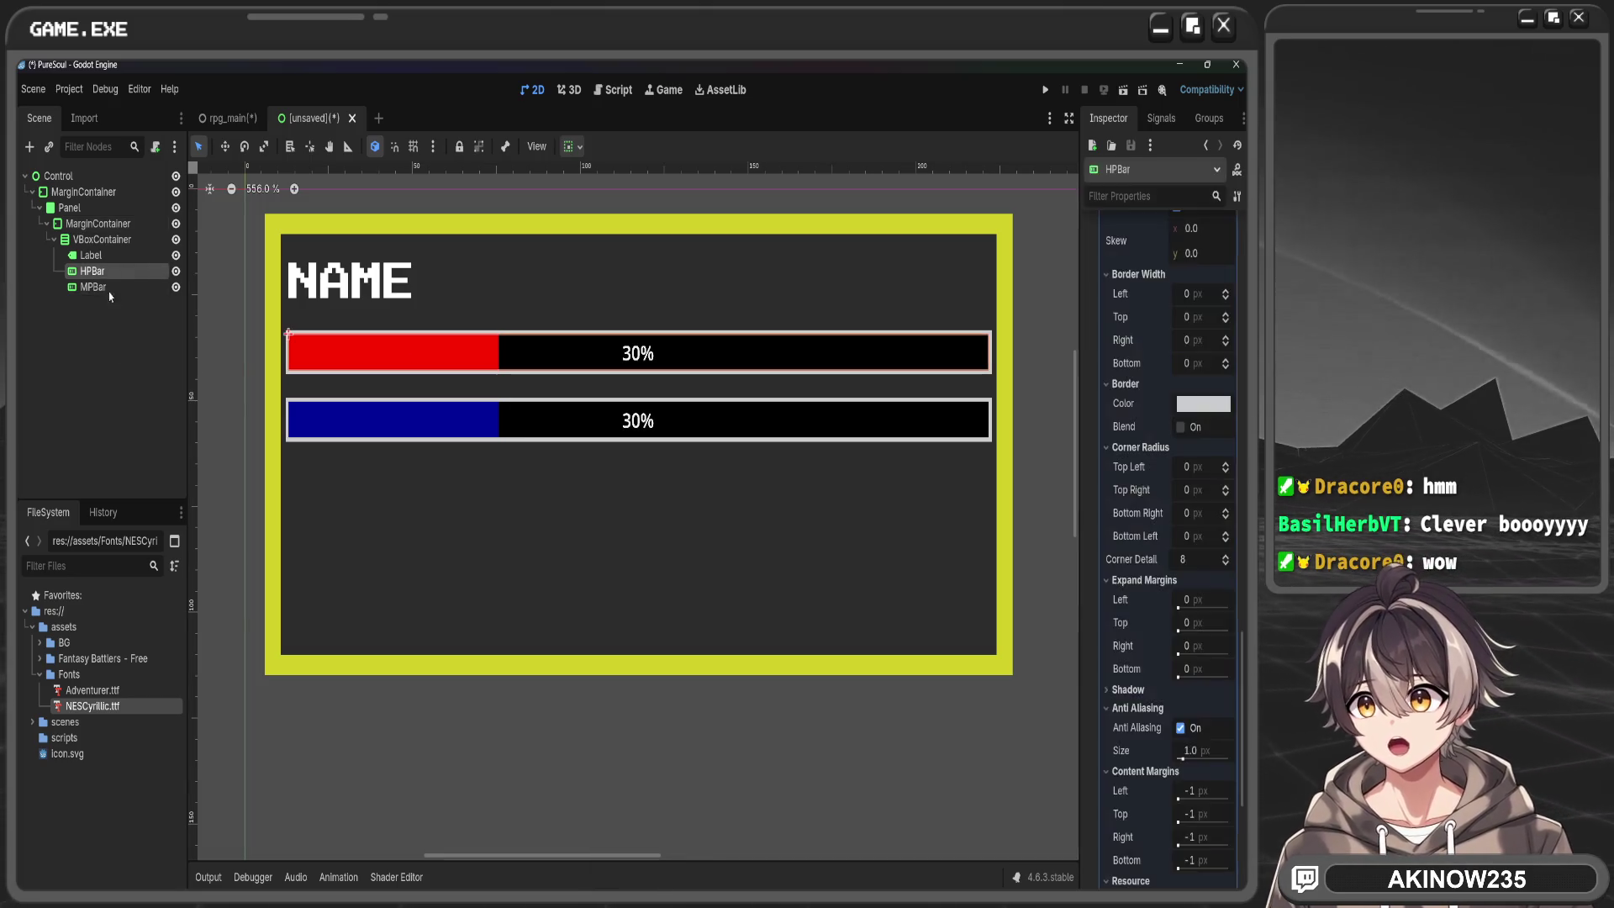
Collapse the HP bar's style editors and turn off its Show Percentage
scroll(1160, 423, "up", 3)
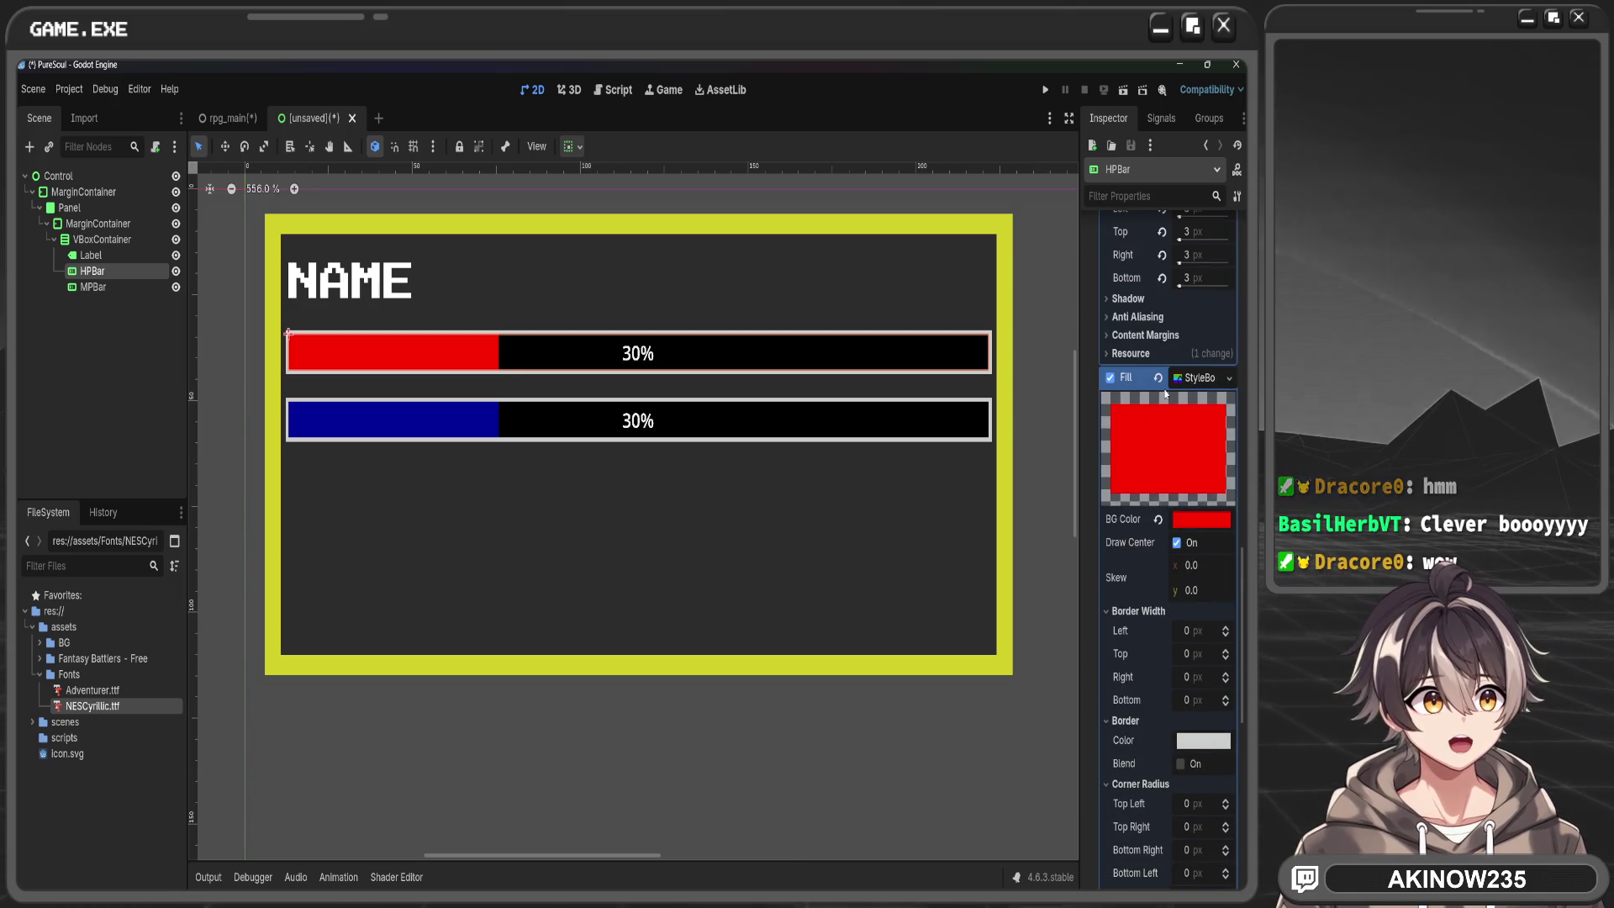
left_click(1192, 383)
scroll(1192, 389, "up", 2)
left_click(1209, 402)
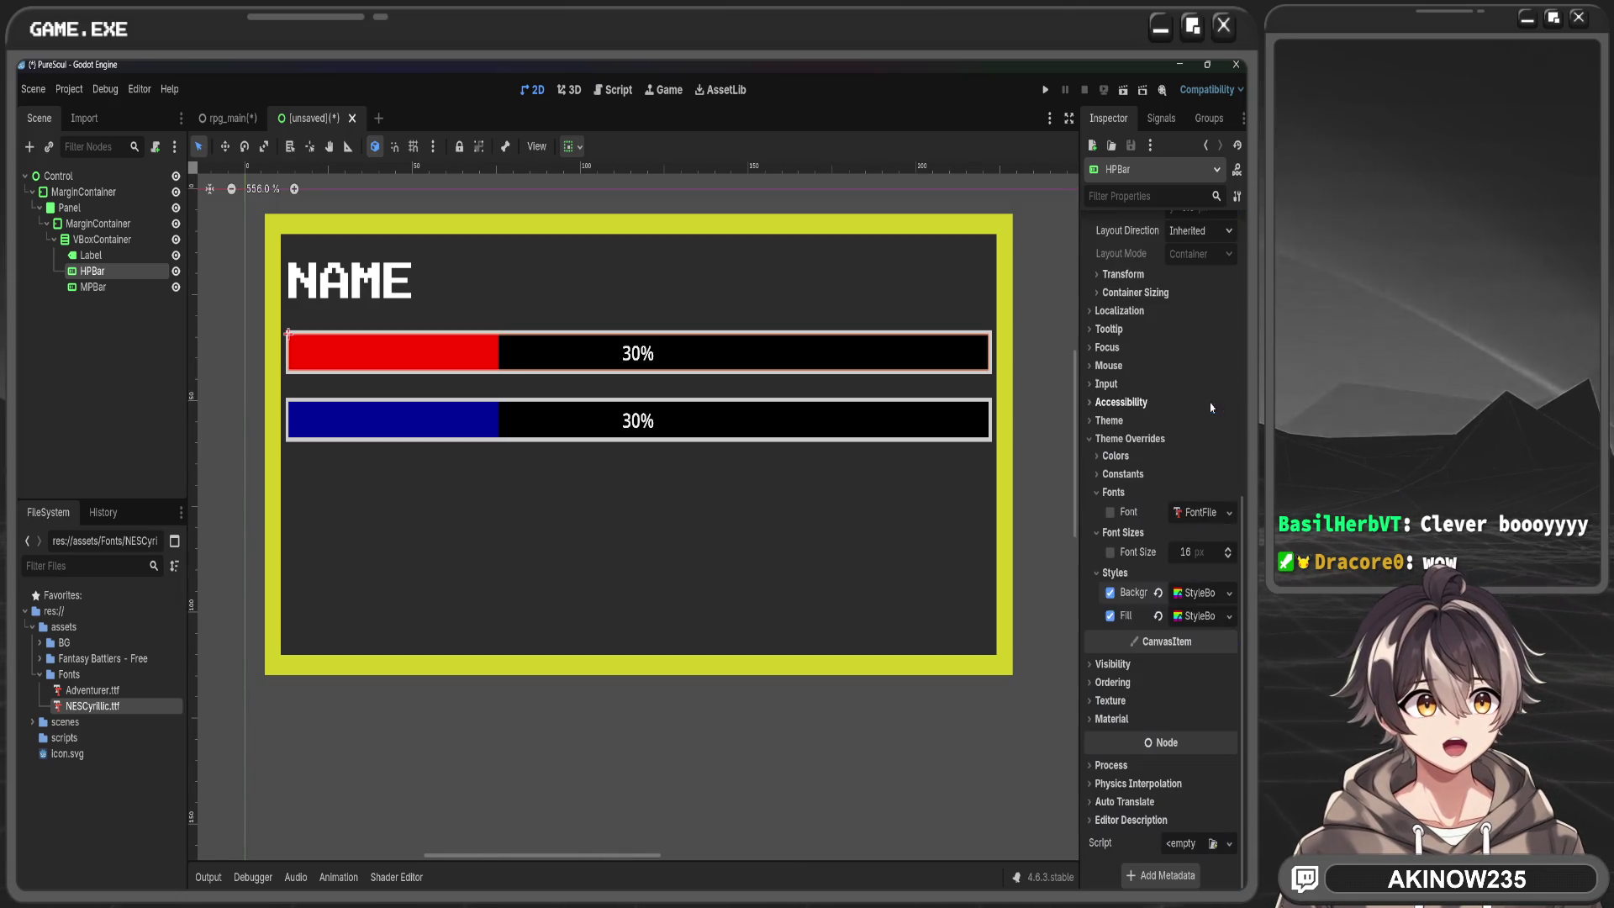
scroll(1194, 387, "up", 6)
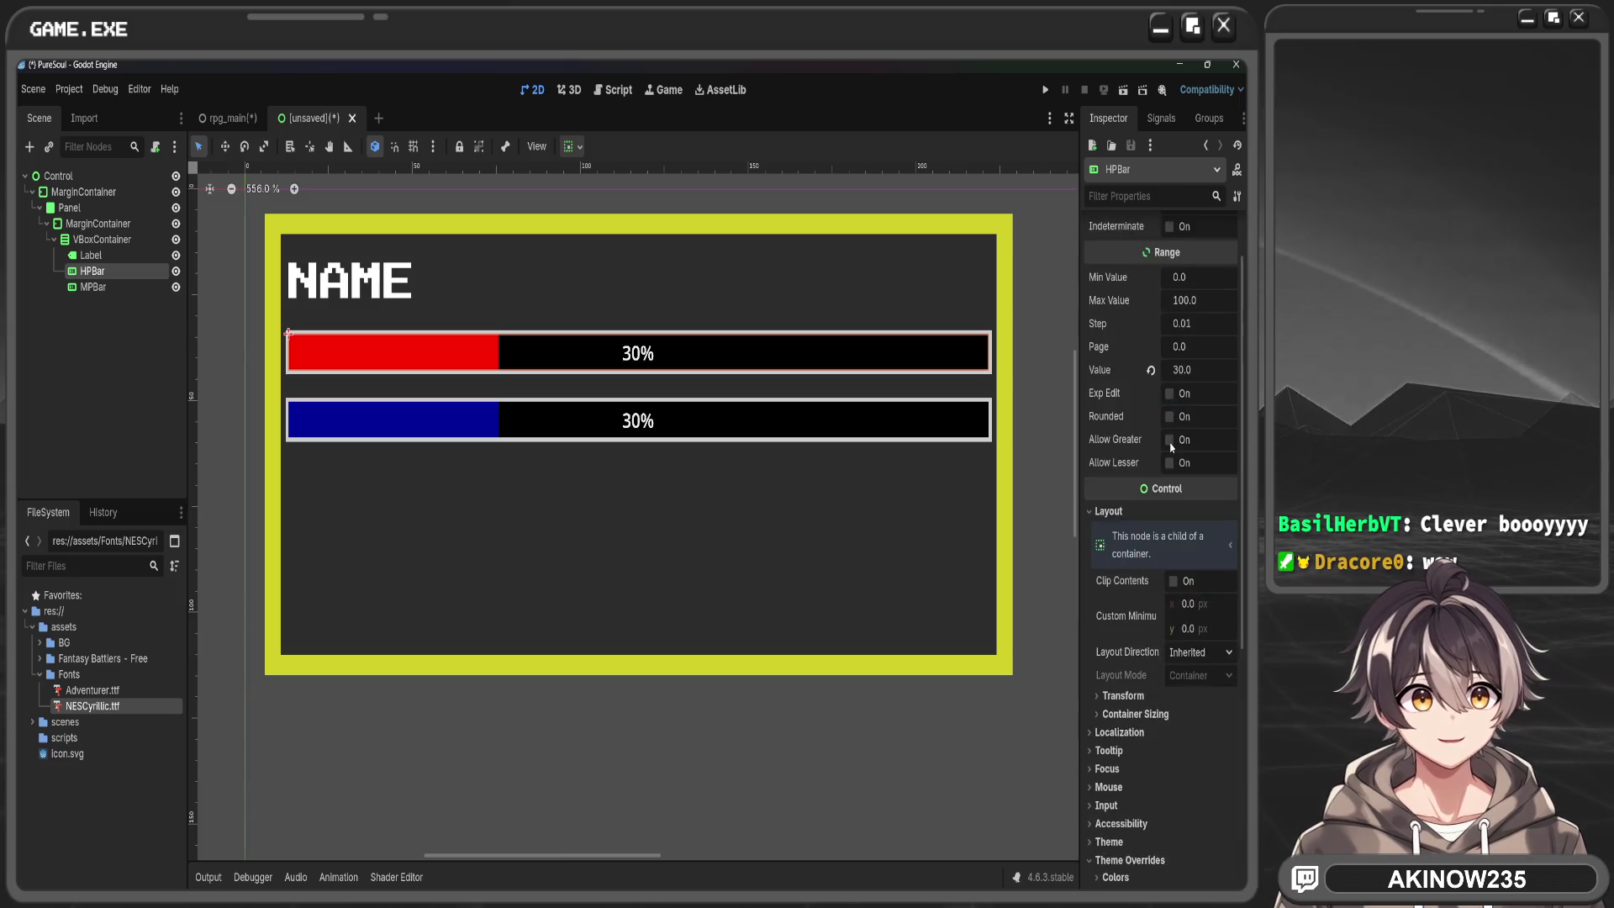
left_click(1170, 276)
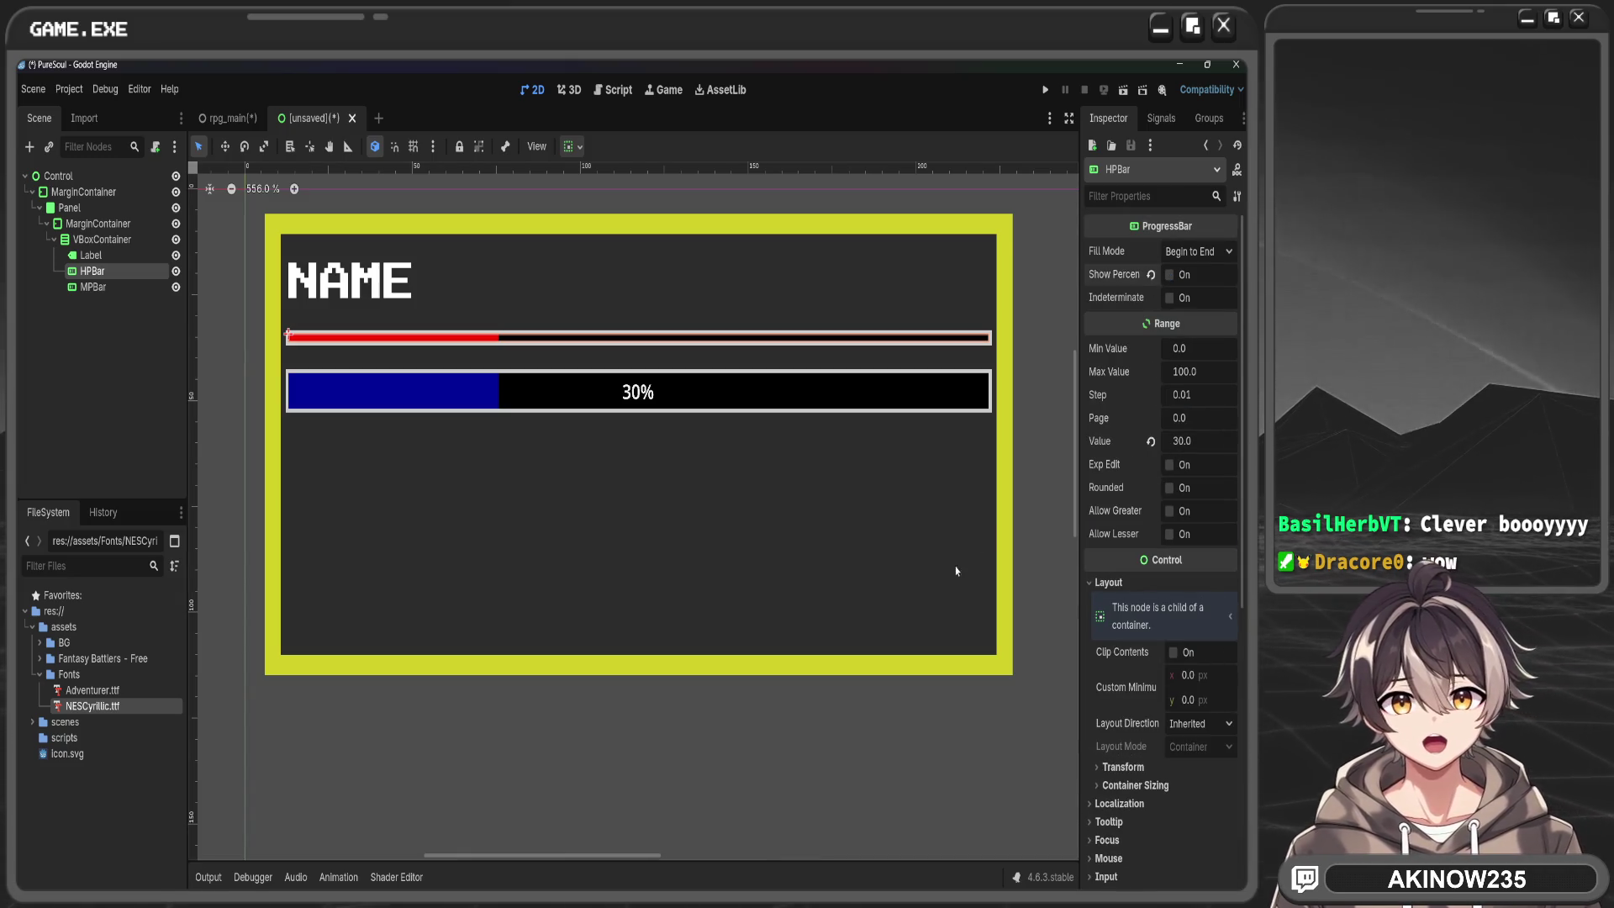
left_click(1058, 541)
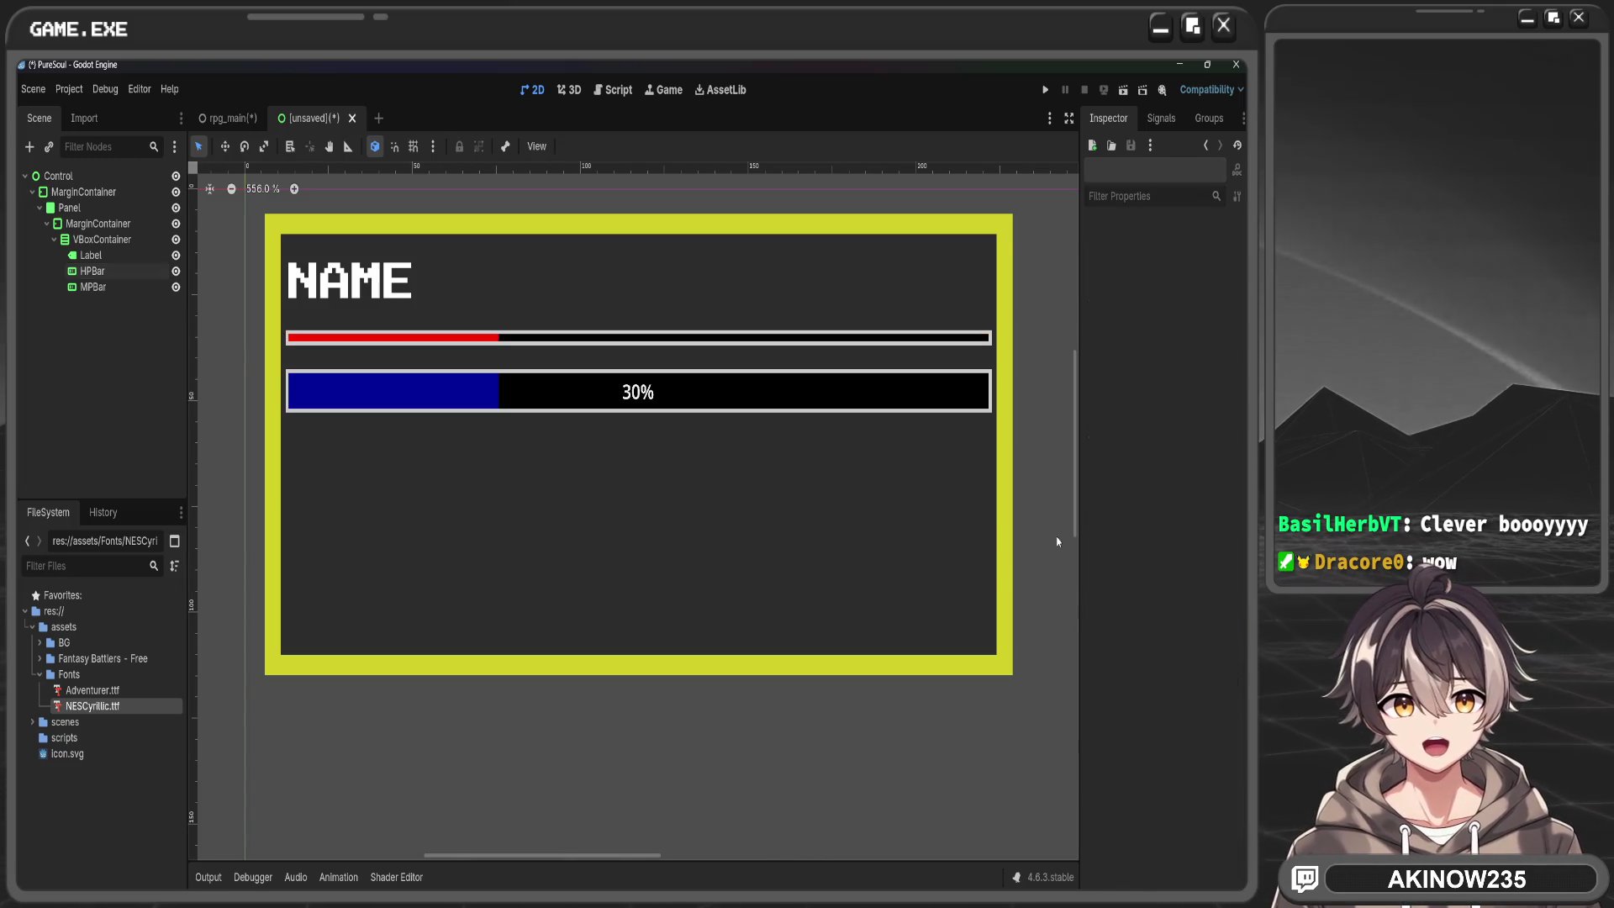
Set the HP bar's Custom Minimum Size height to 50
left_click(118, 274)
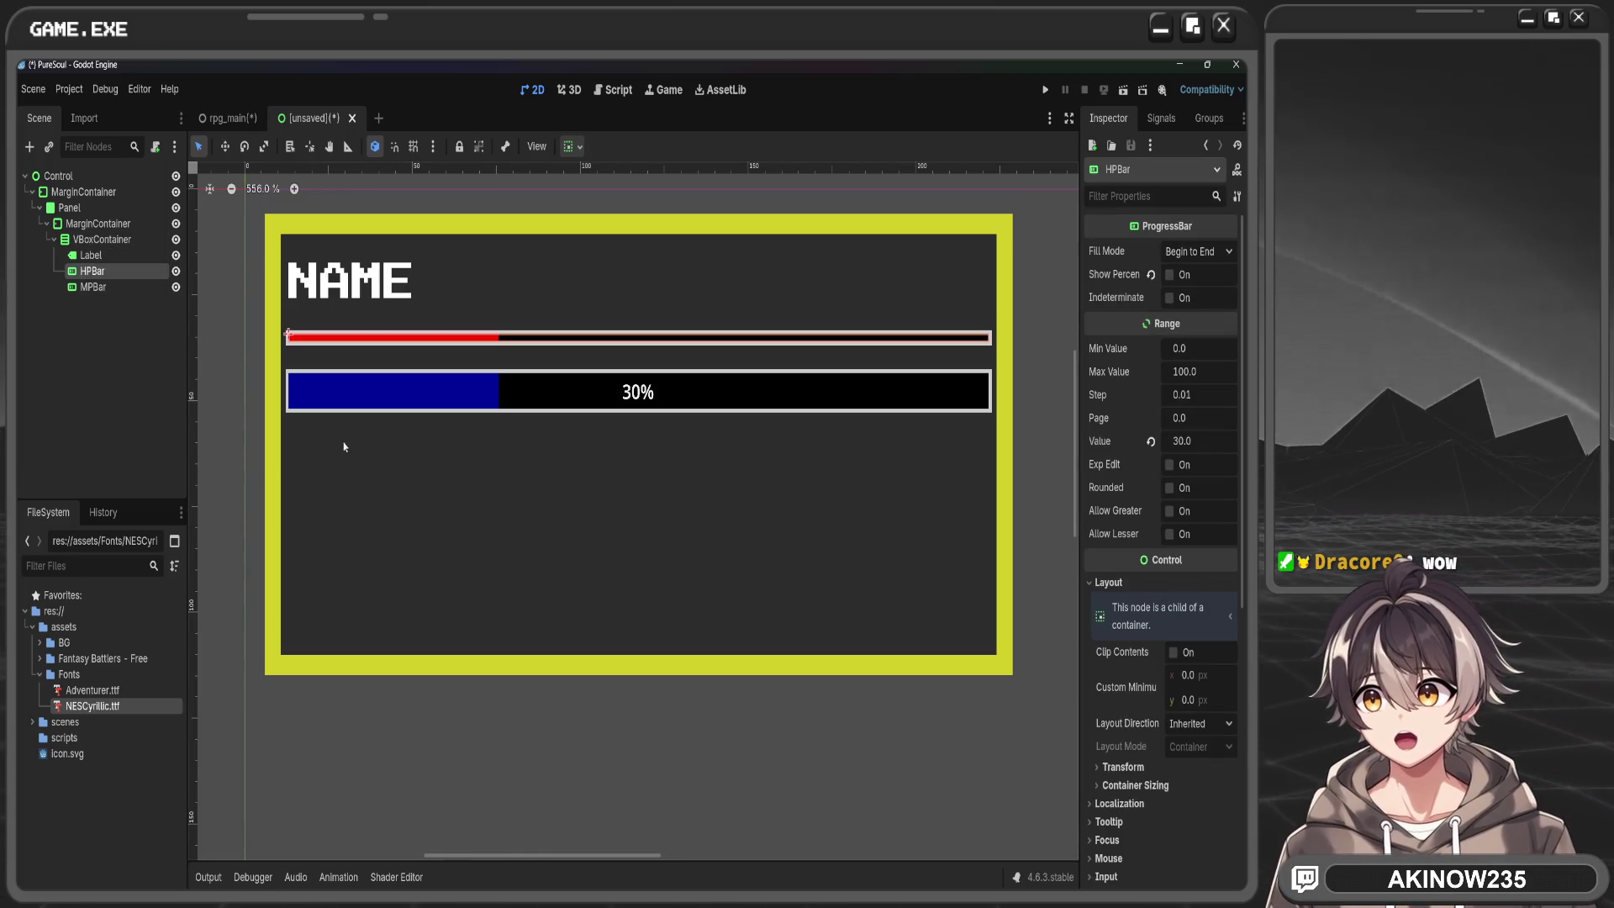
scroll(656, 370, "down", 16)
scroll(815, 516, "up", 12)
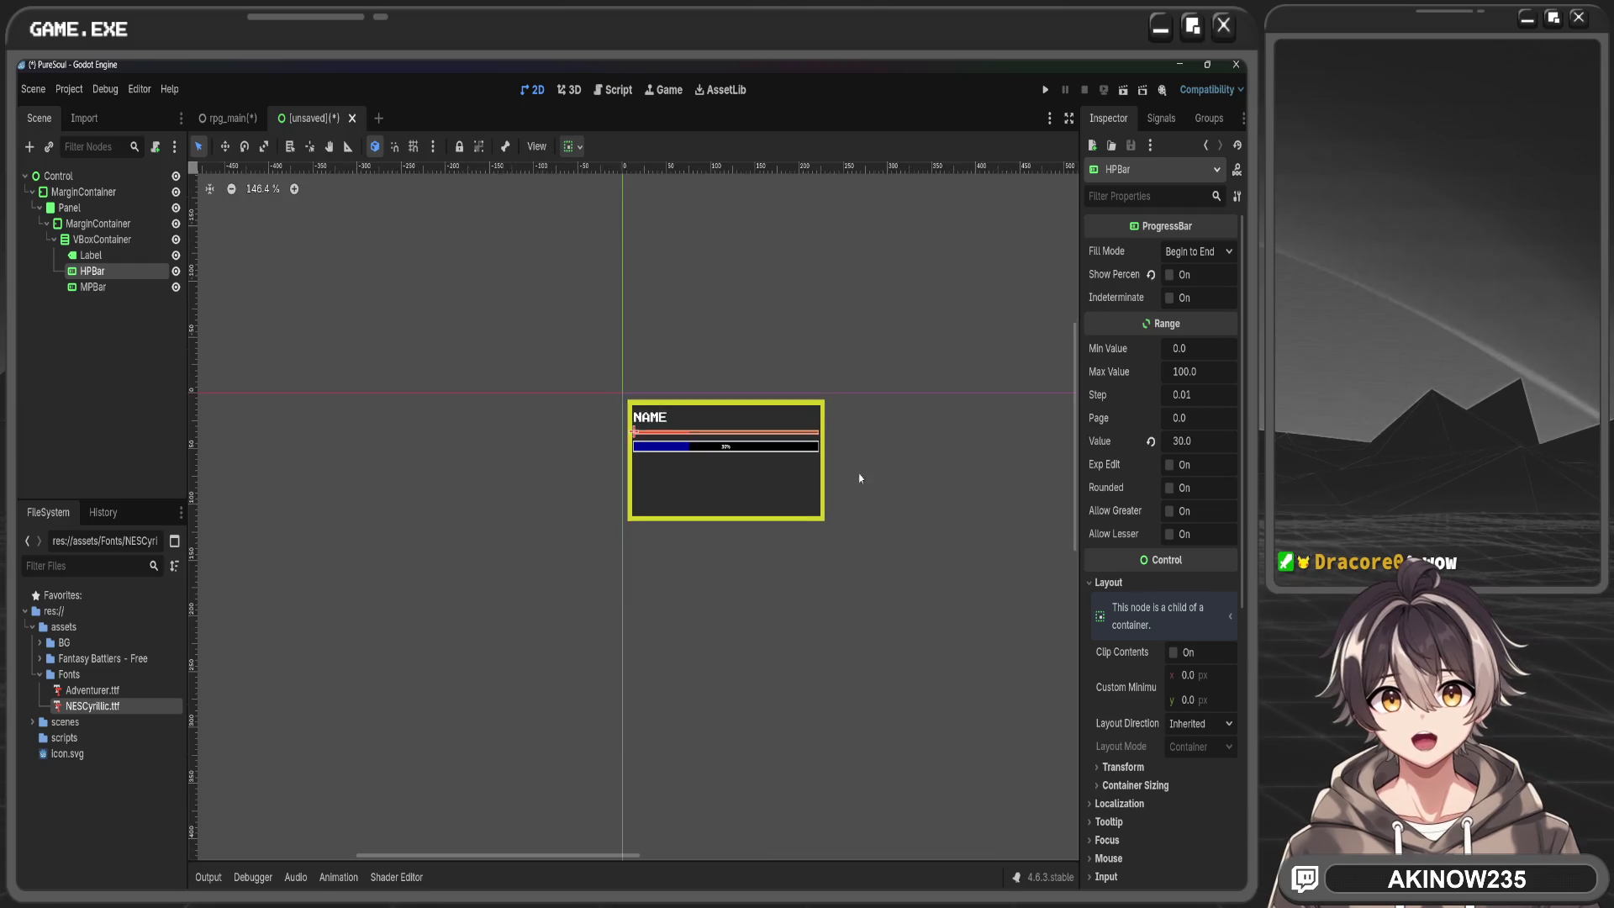
mouse_move(791, 466)
left_mouse_down()
mouse_move(908, 458)
mouse_move(1019, 489)
left_mouse_up()
scroll(953, 437, "up", 1)
left_click_drag(1188, 699, 1258, 699)
double_click(1208, 704)
key("Return")
left_click(1009, 589)
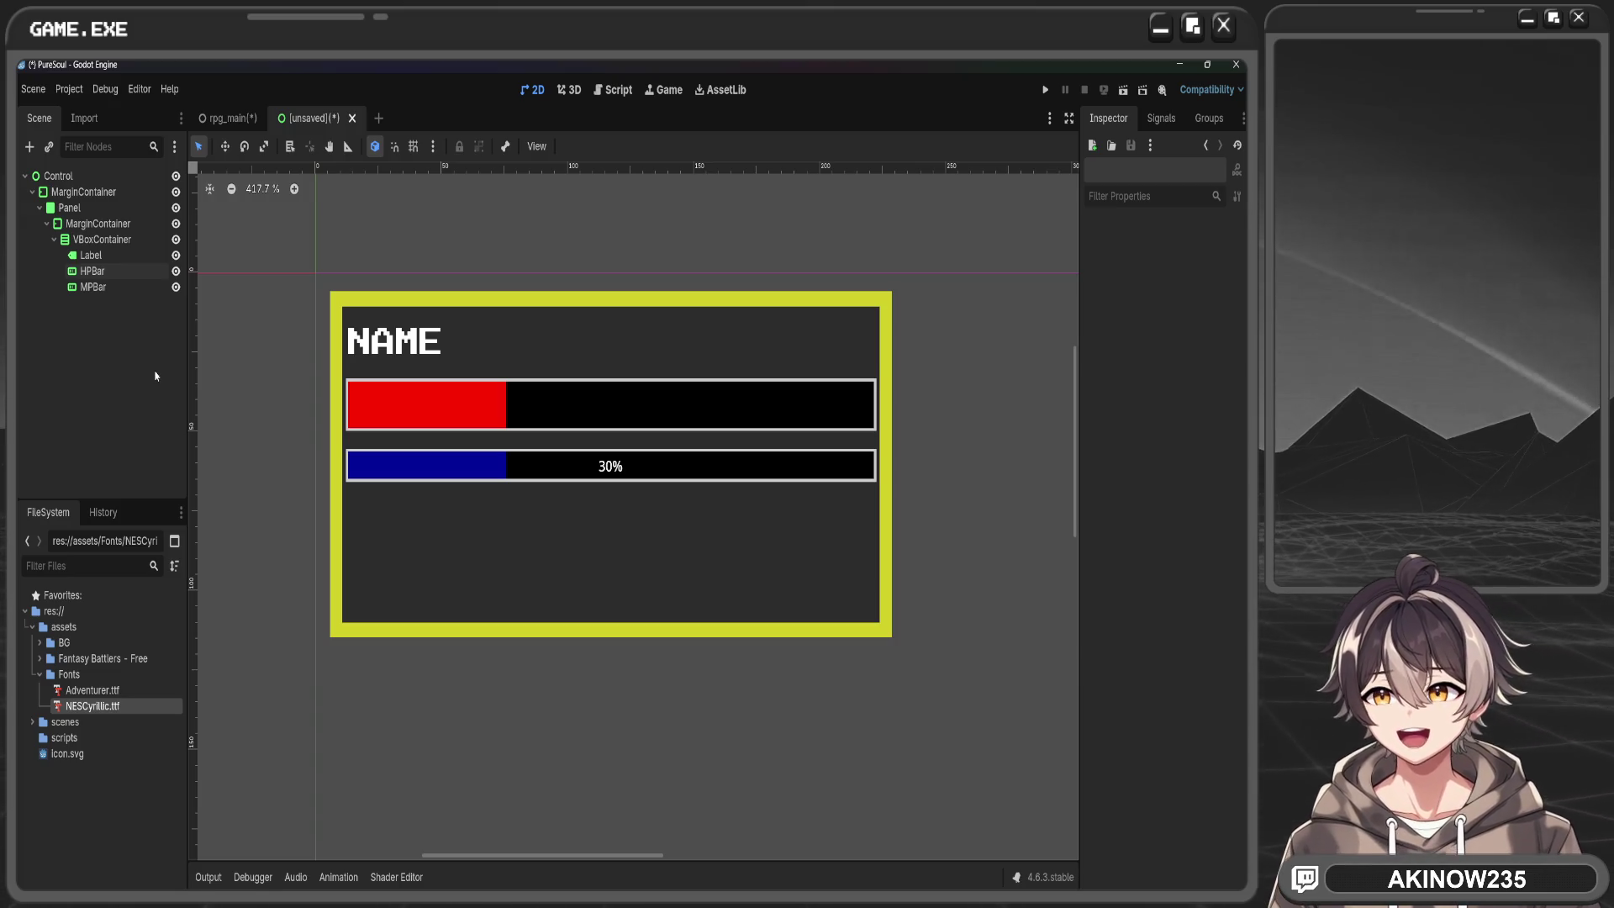
Turn off Show Percentage on the MP bar
left_click(92, 287)
scroll(1142, 474, "up", 6)
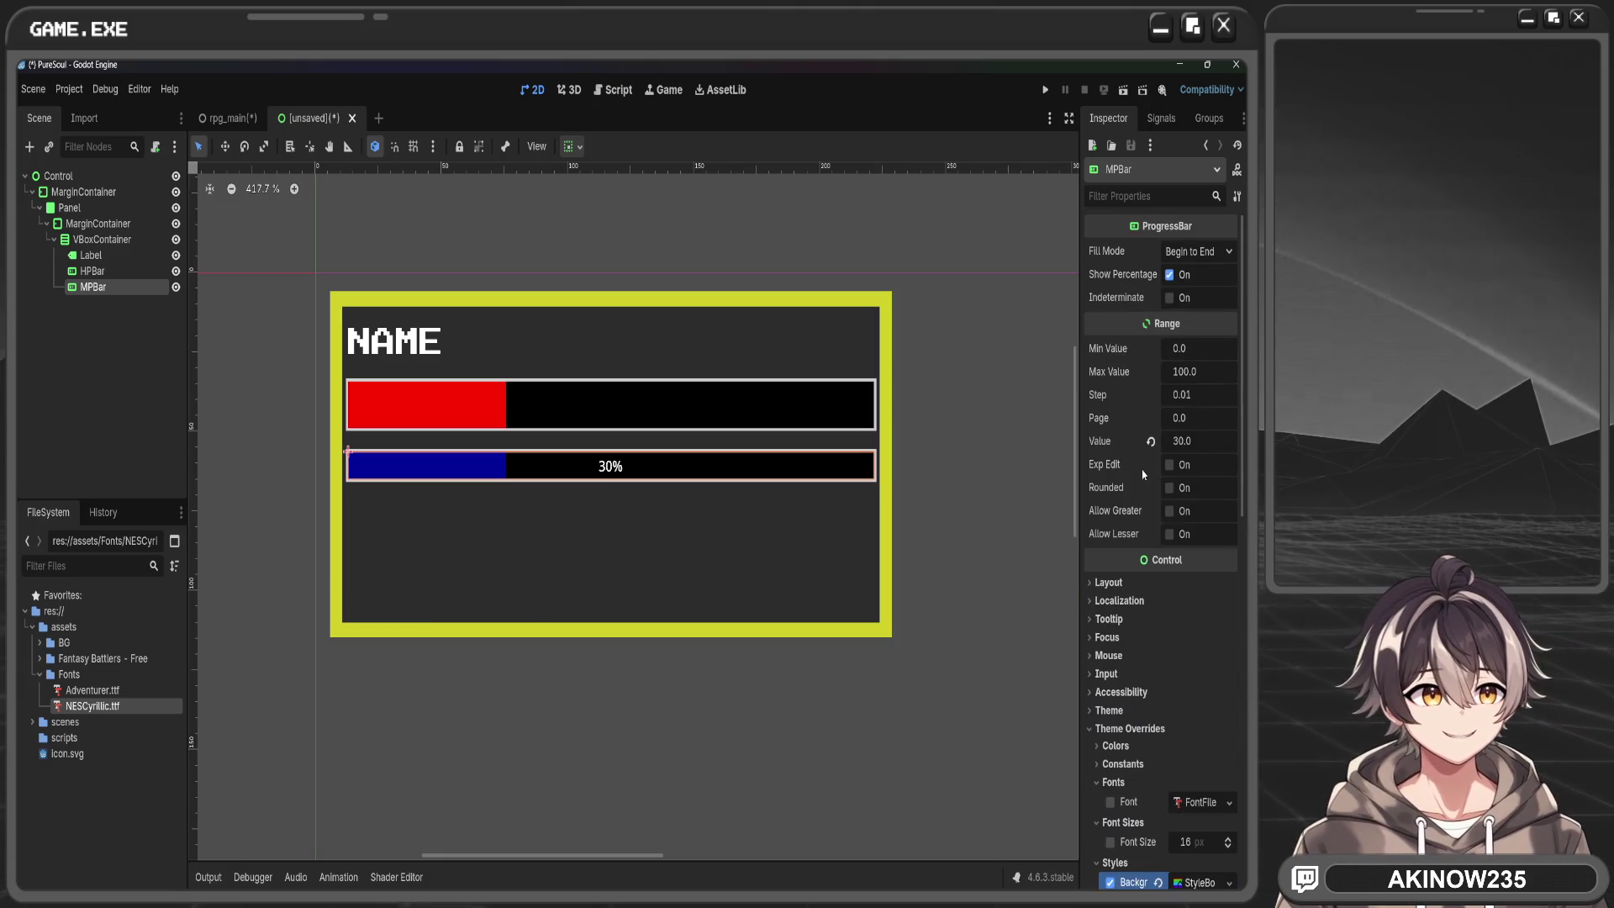
left_click(1169, 275)
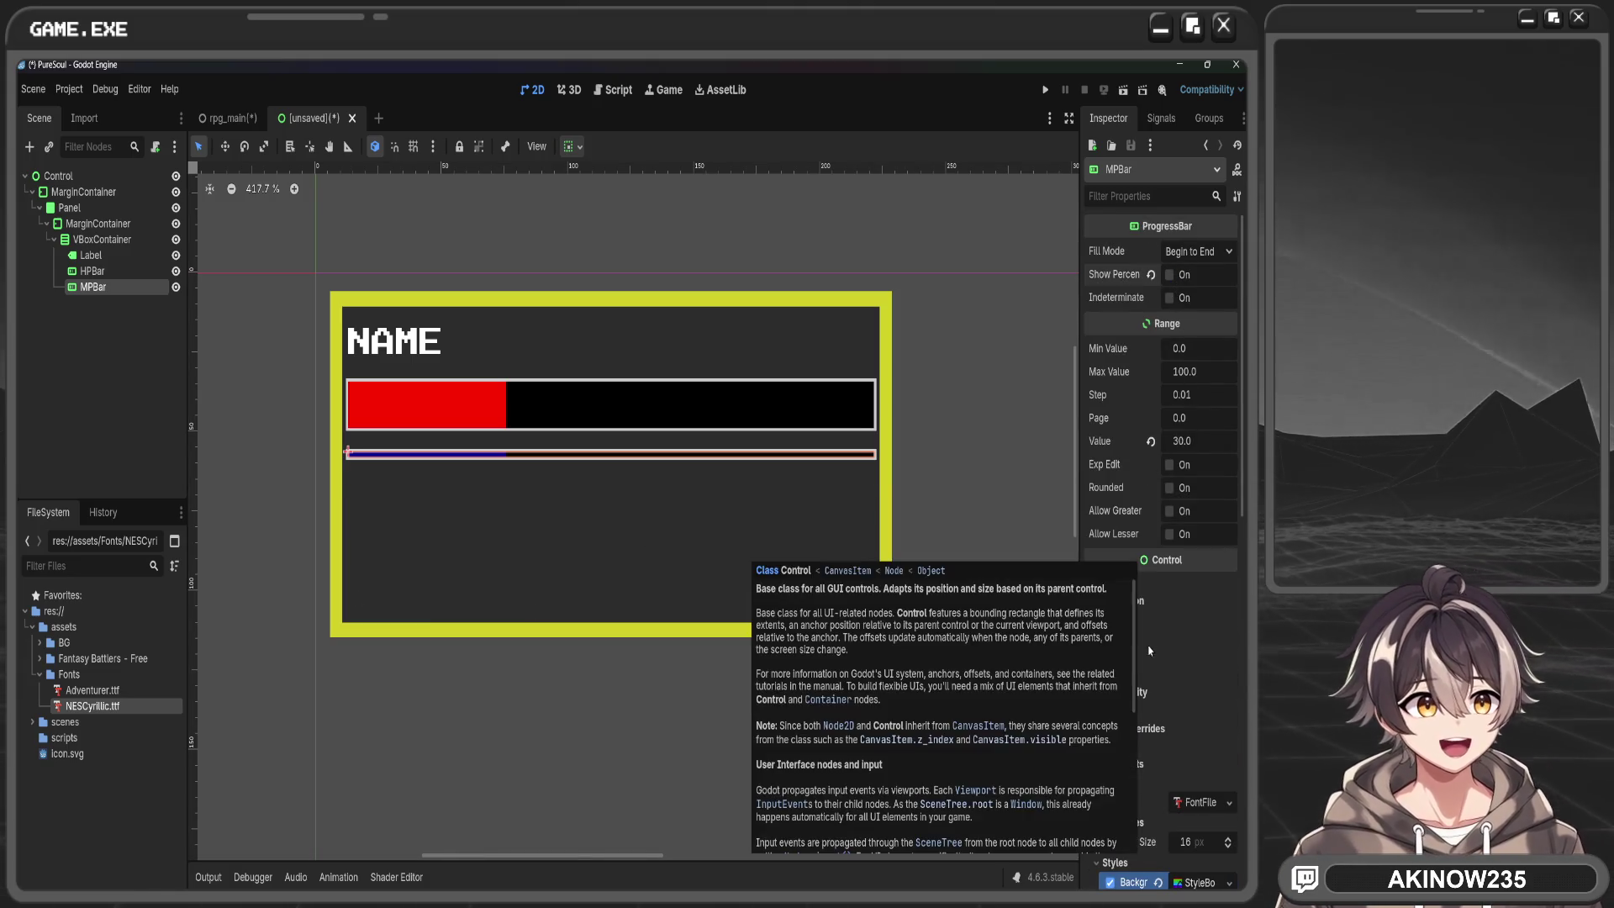
Set the MP bar's Layout Custom Minimum Size height to 50
scroll(1227, 580, "down", 2)
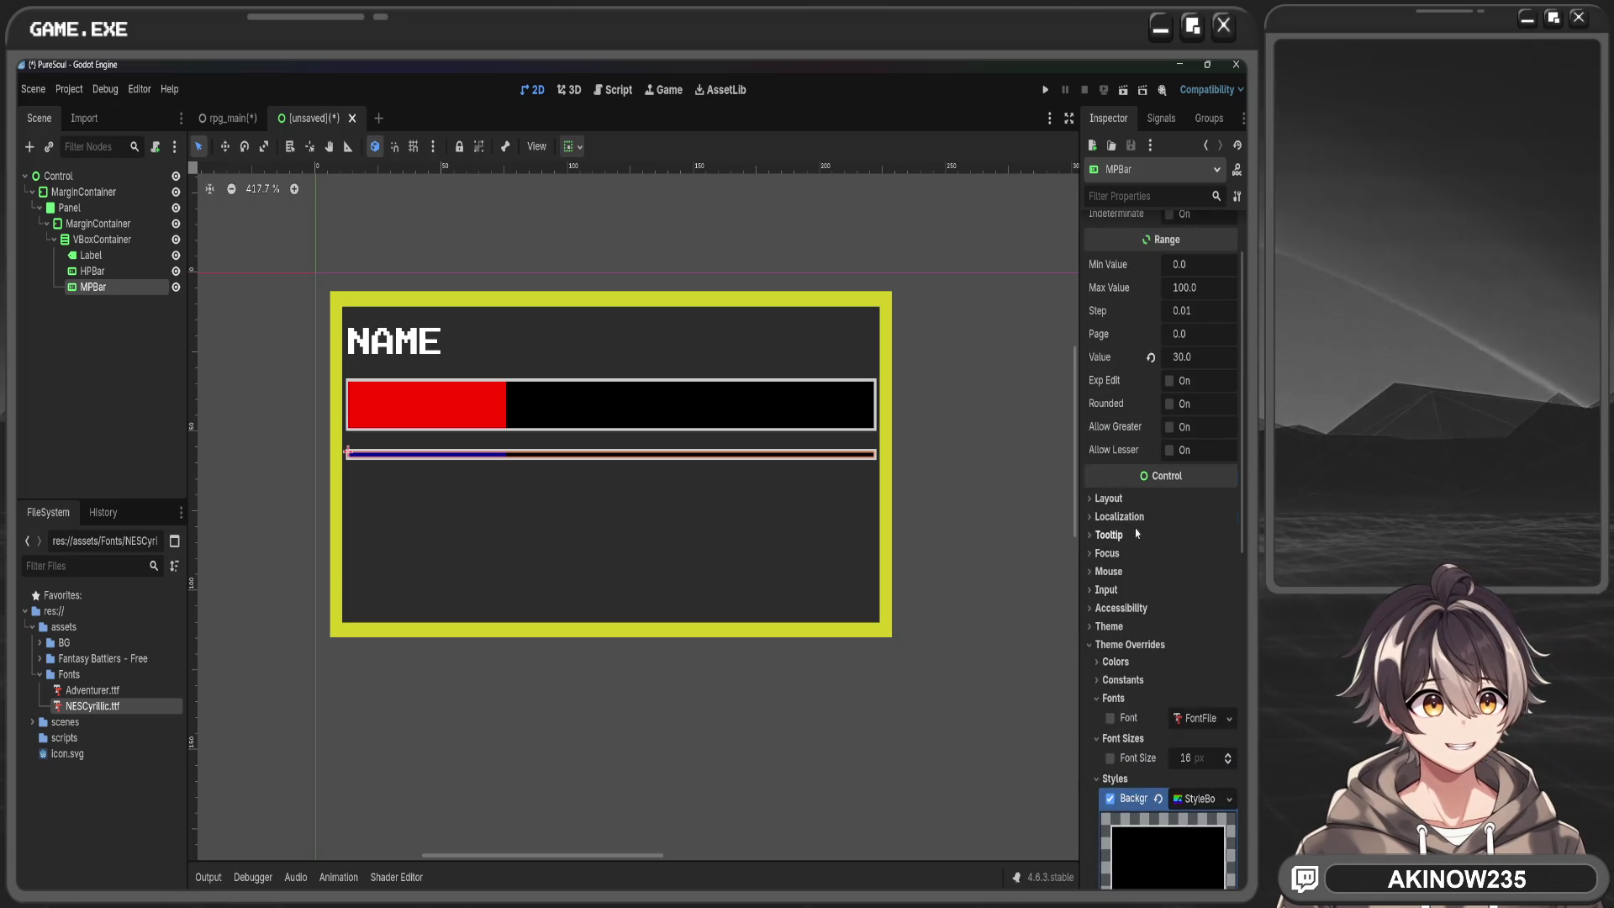
left_click(1128, 497)
left_click(1210, 618)
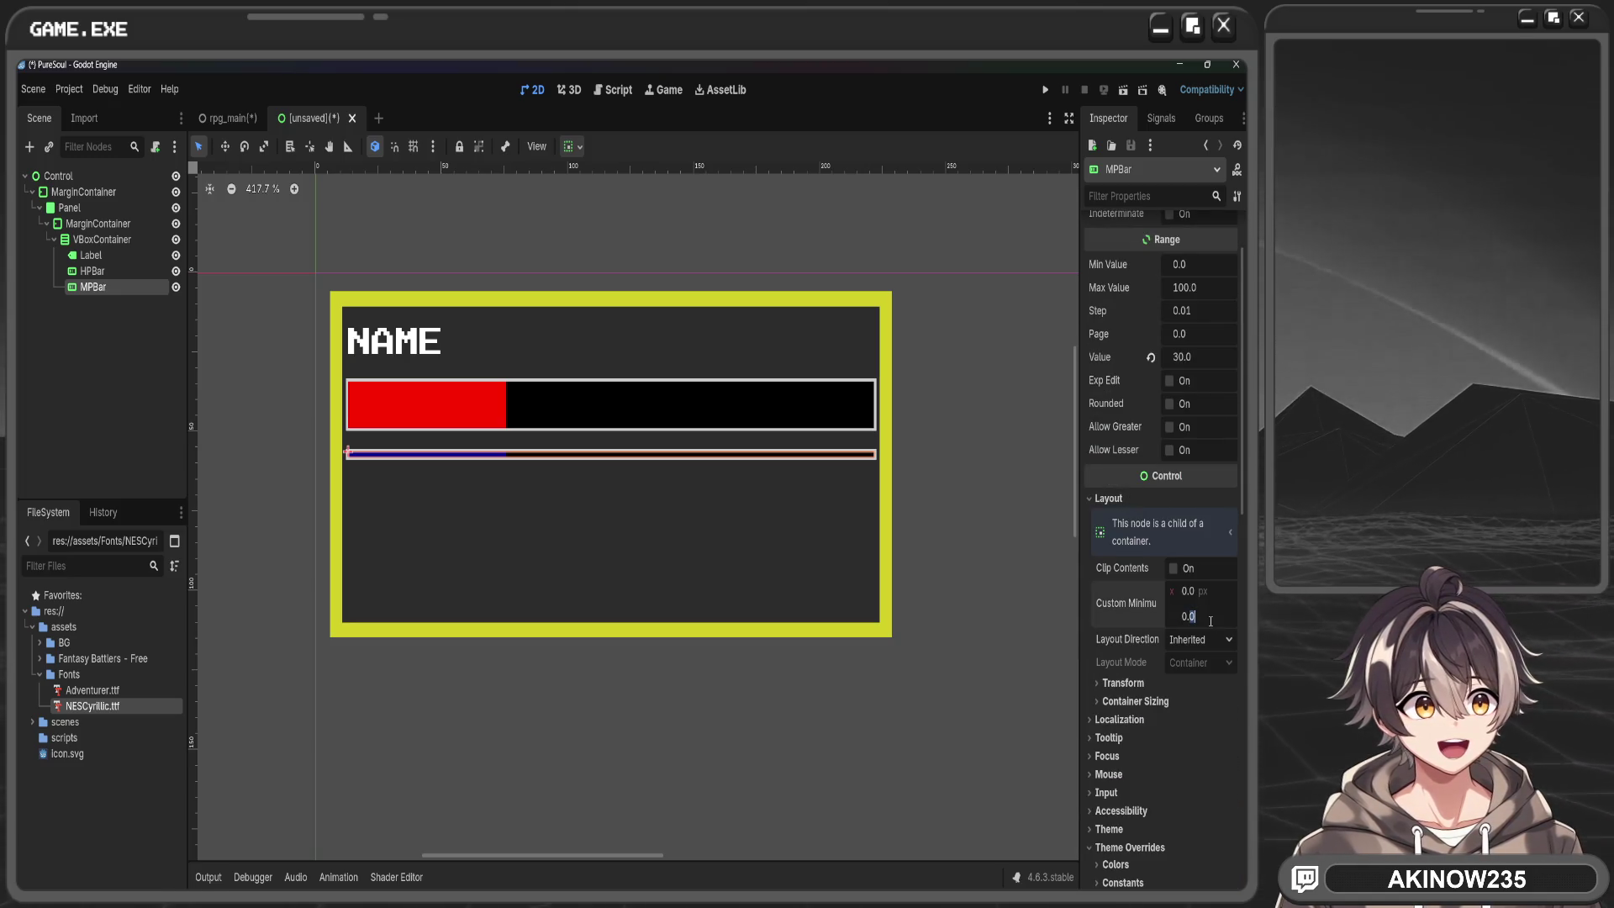
type("50")
key("Return")
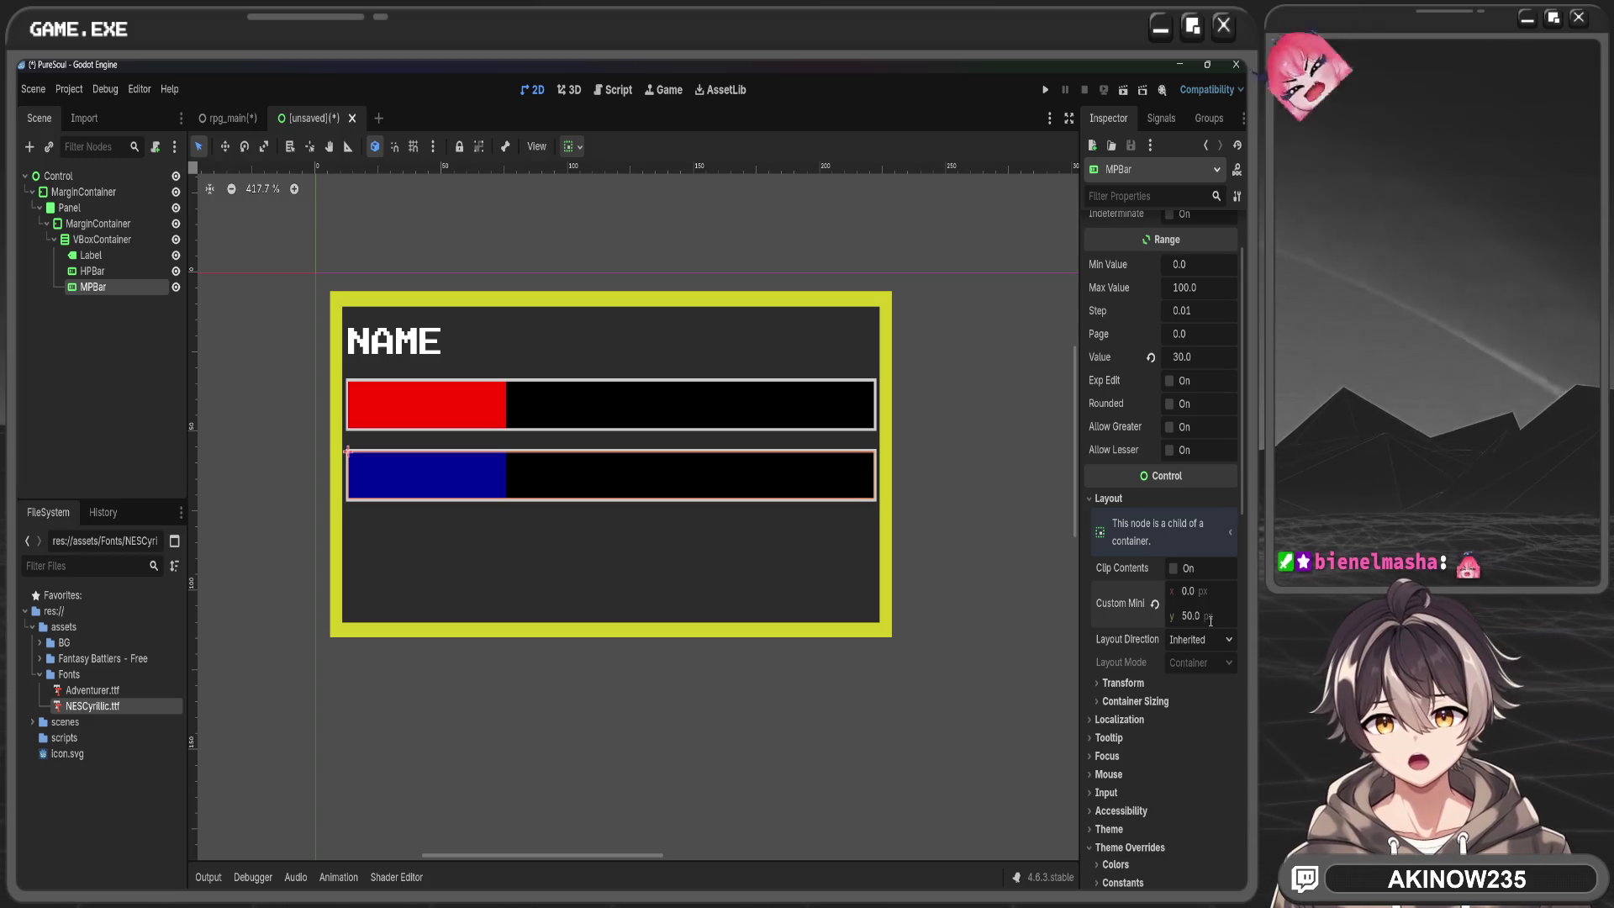
left_click(993, 482)
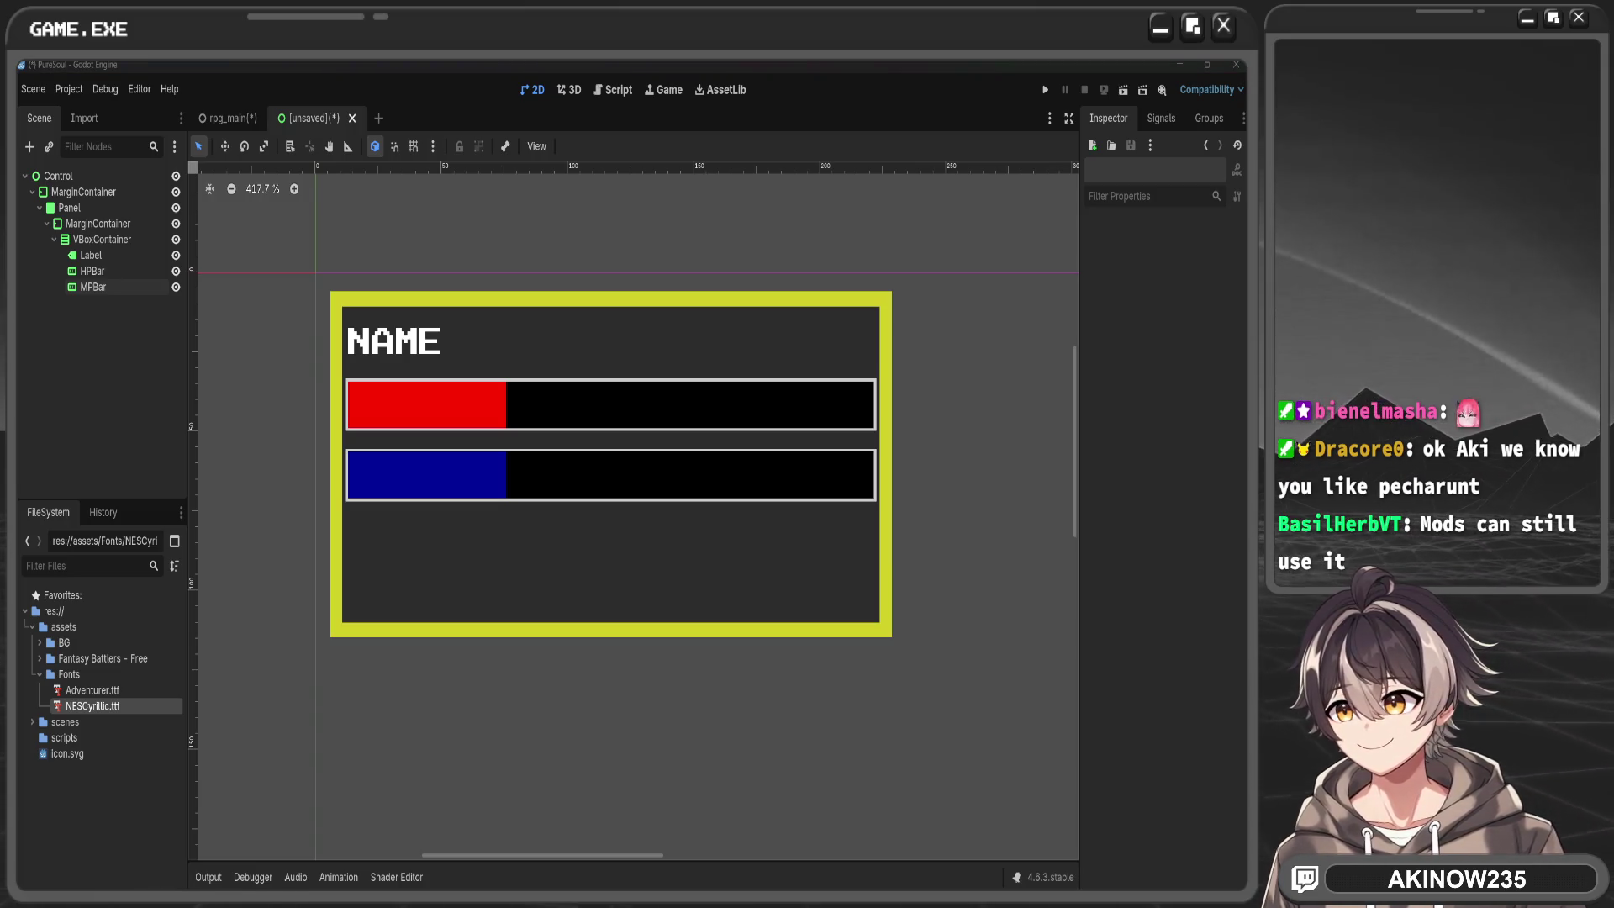
left_click(111, 271)
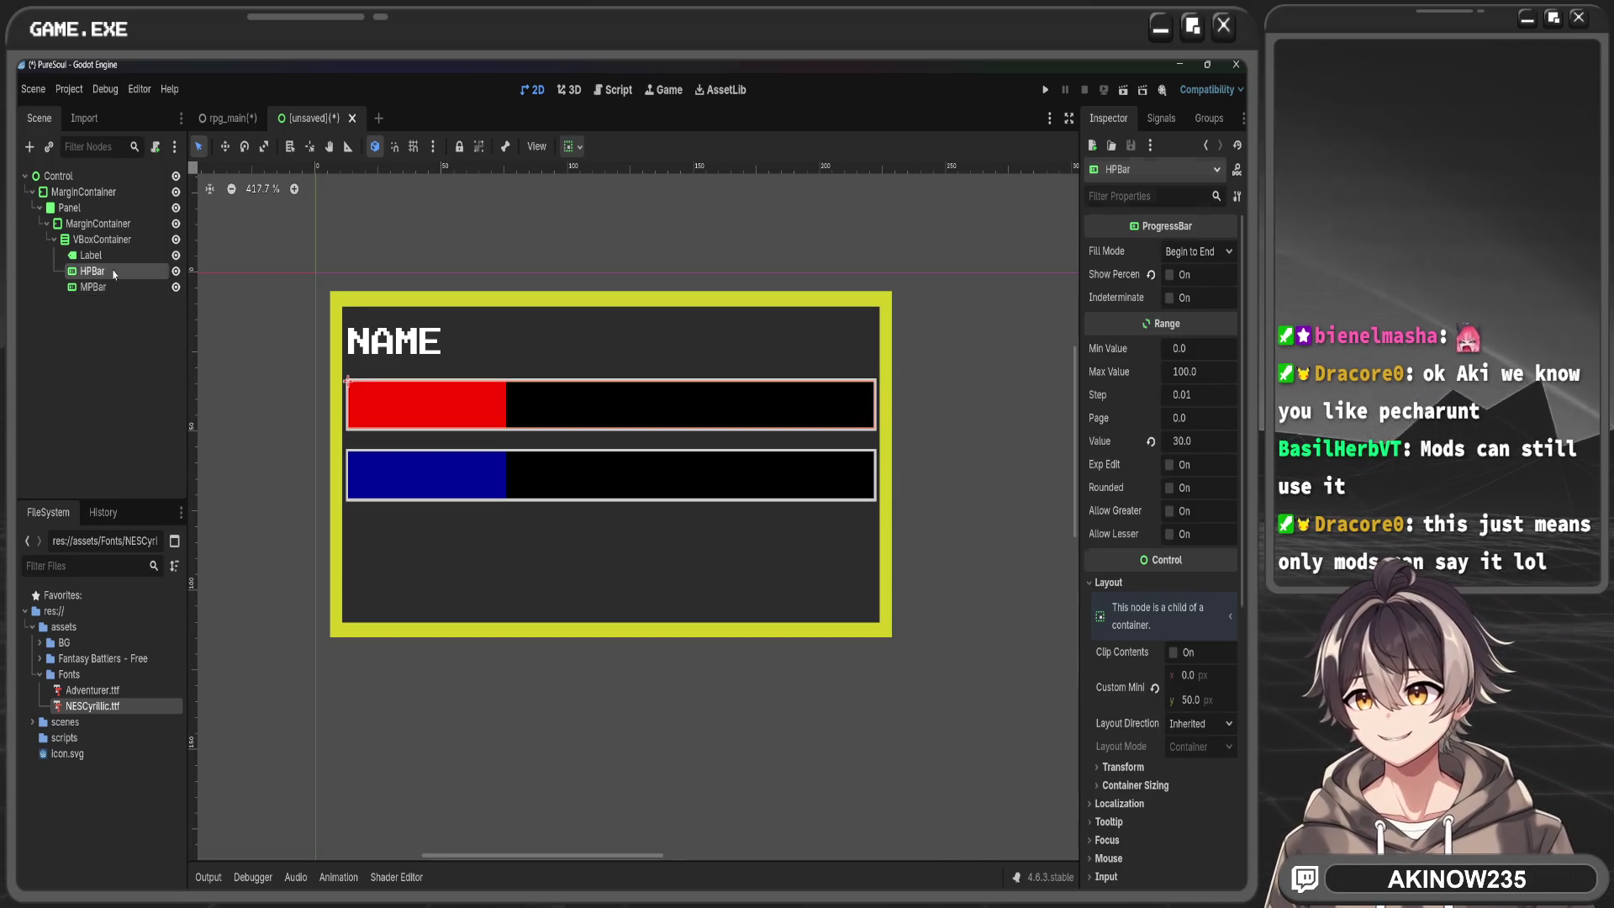
Add a Label under HPBar with the Full Rect anchor preset and text '30 / 100'
key("ctrl+a")
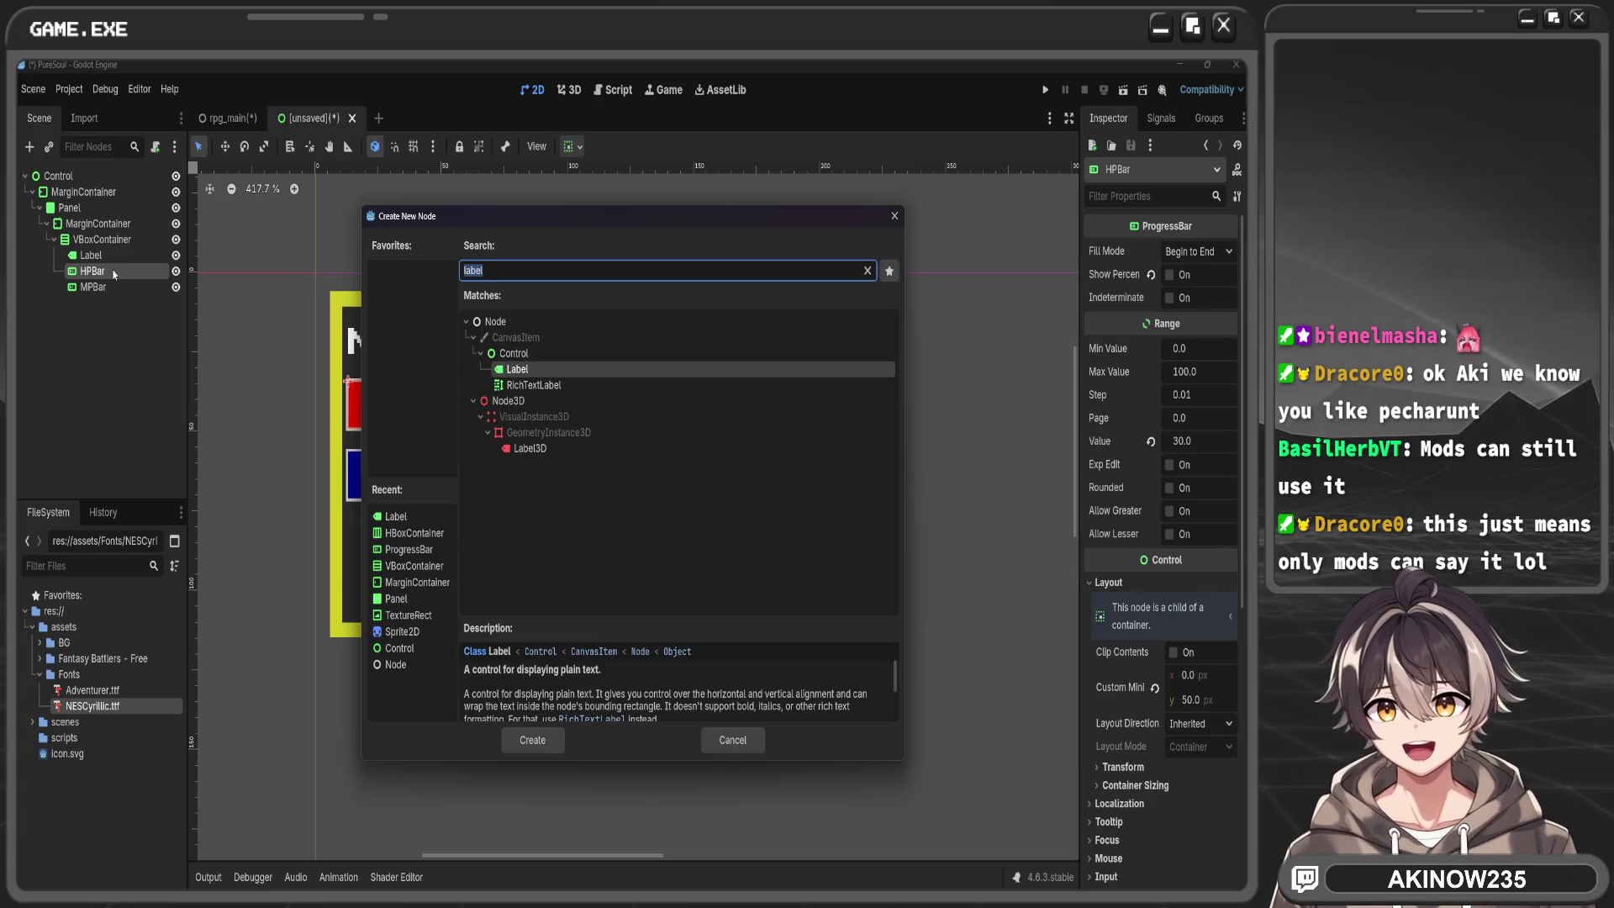
left_click(538, 745)
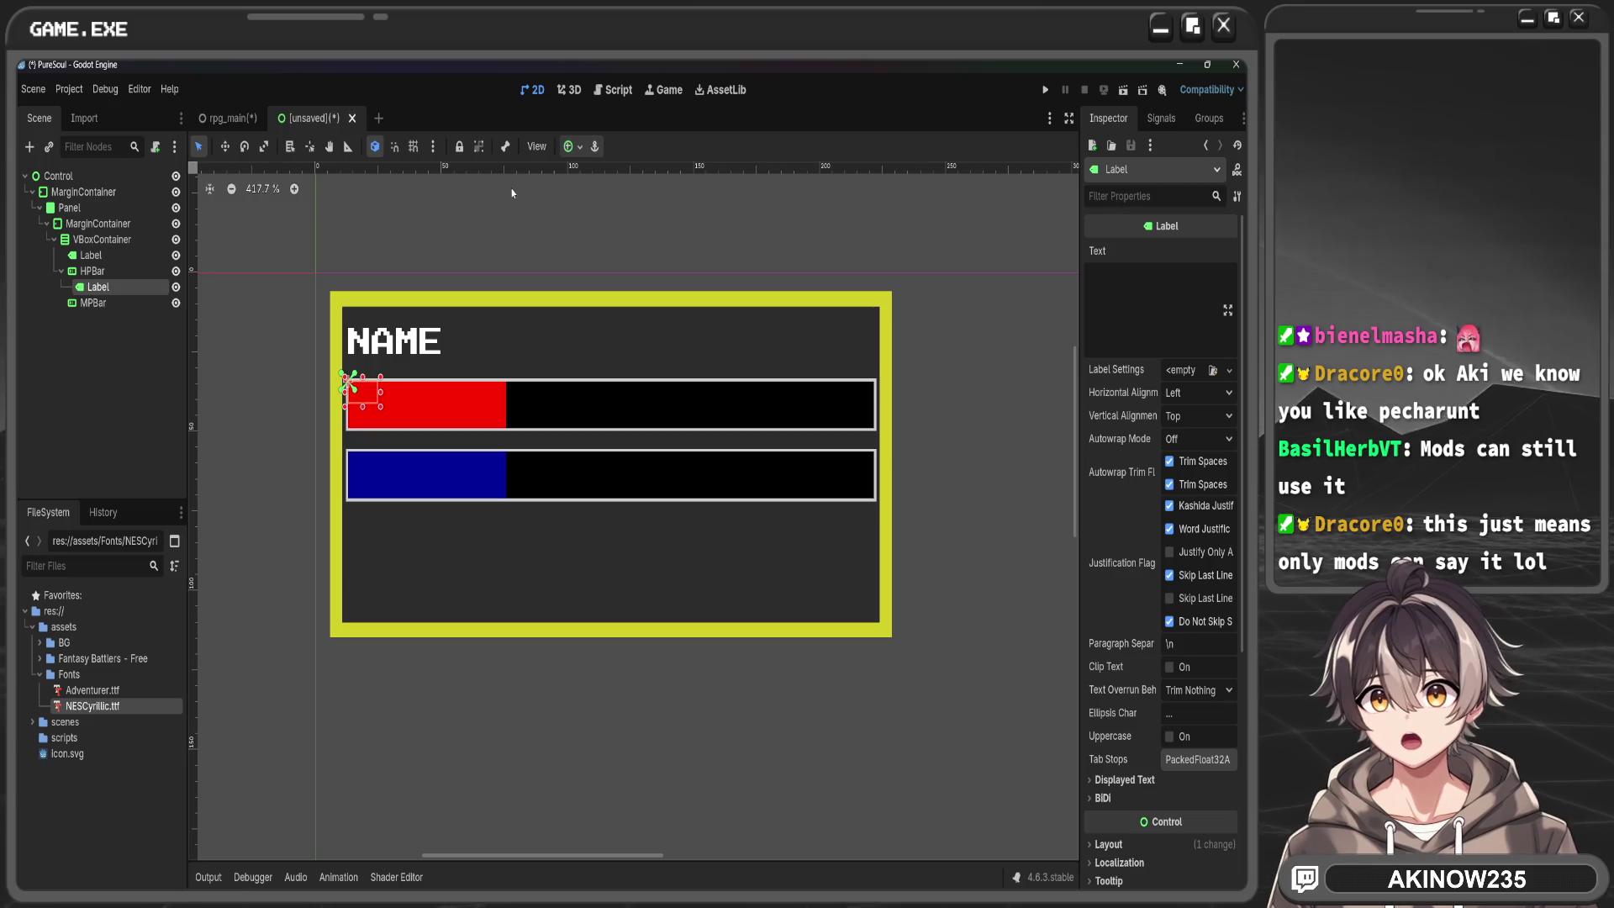
left_click(572, 146)
left_click(639, 269)
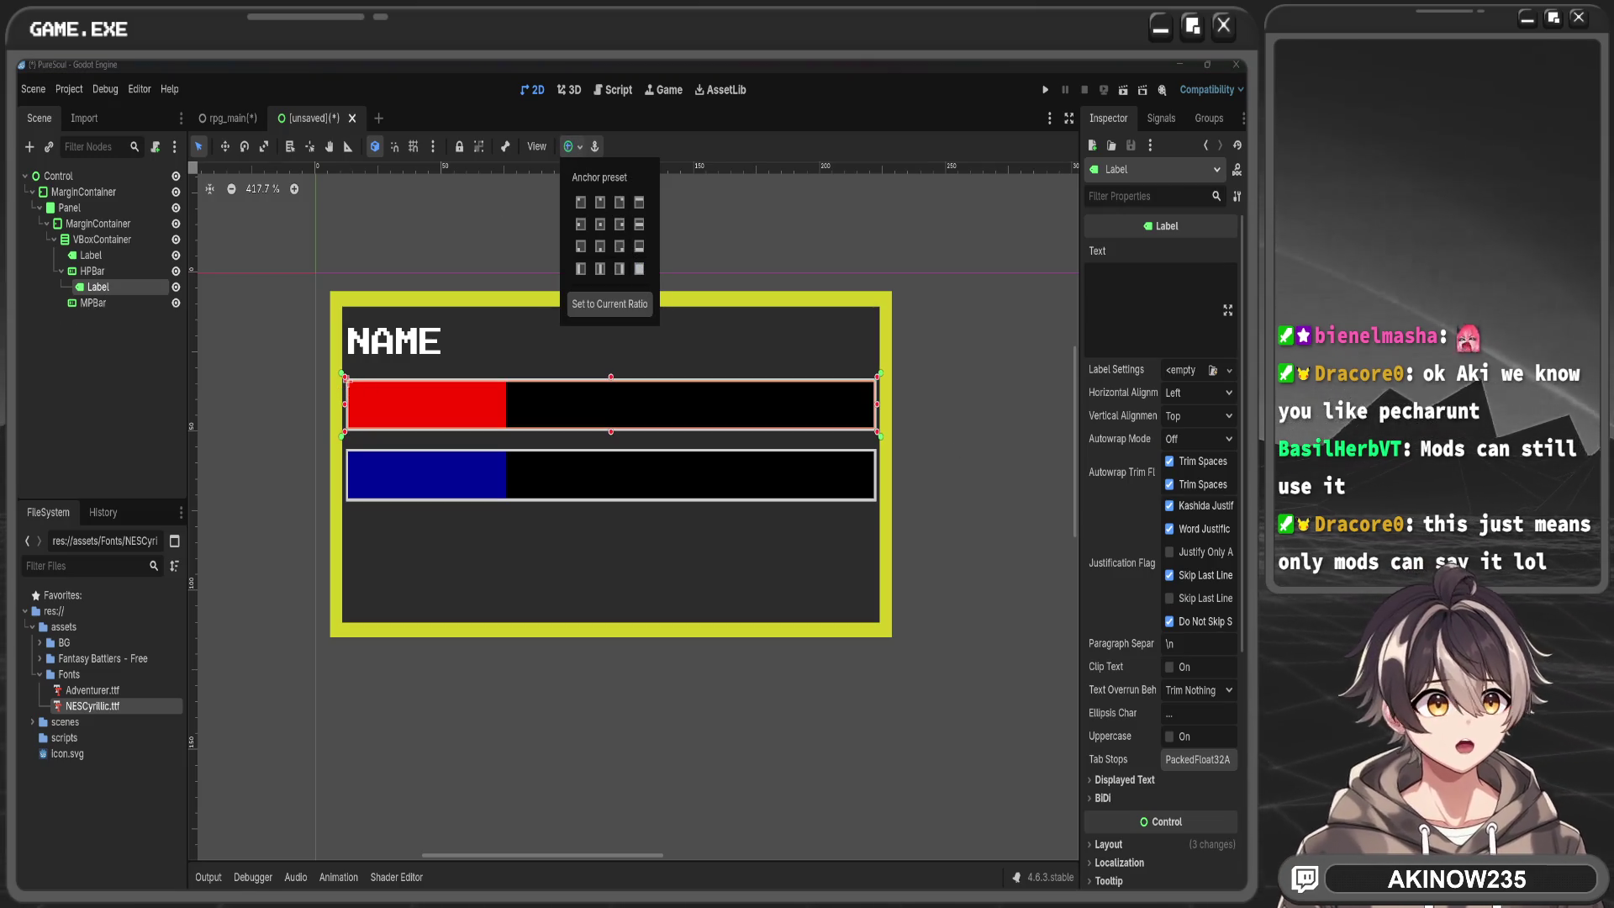
left_click(1169, 297)
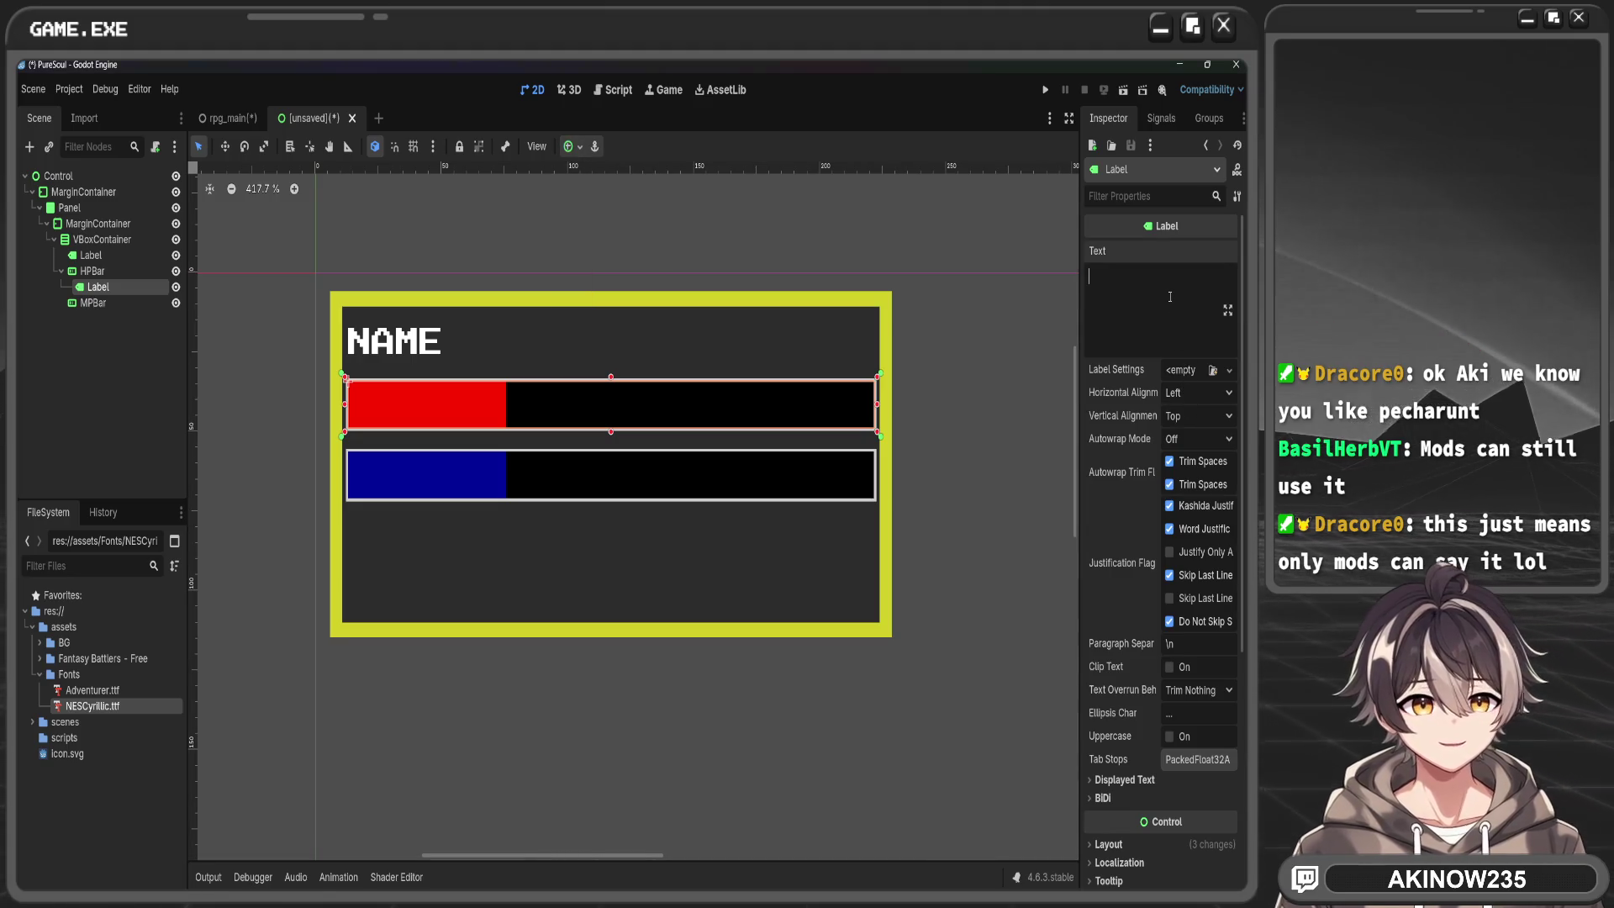
type("30 / 100")
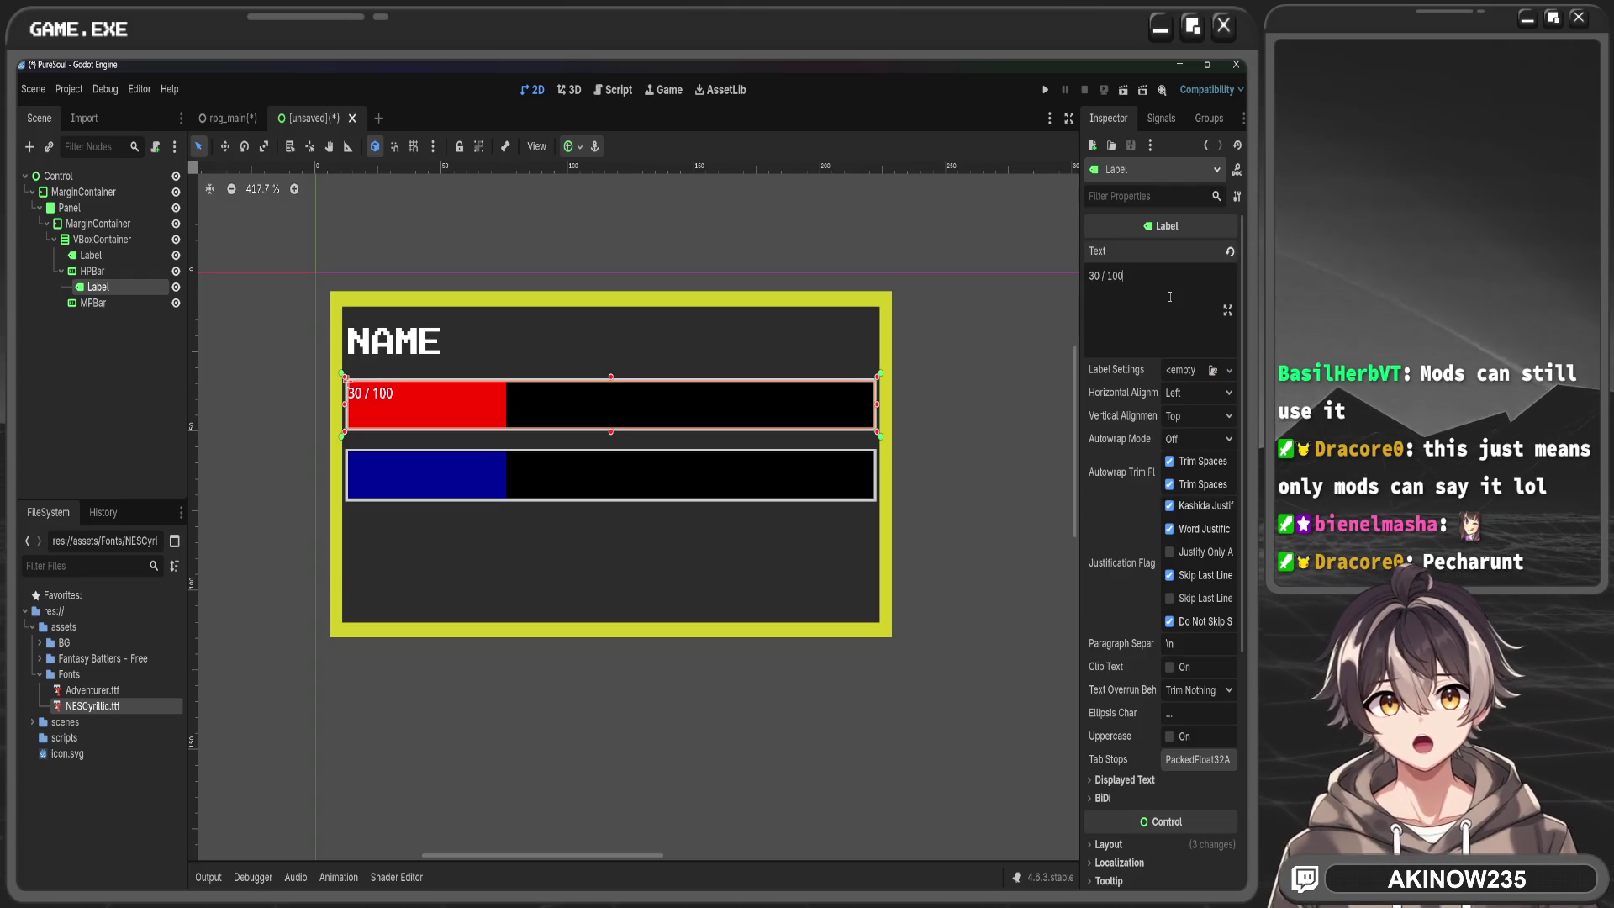
scroll(1118, 441, "down", 5)
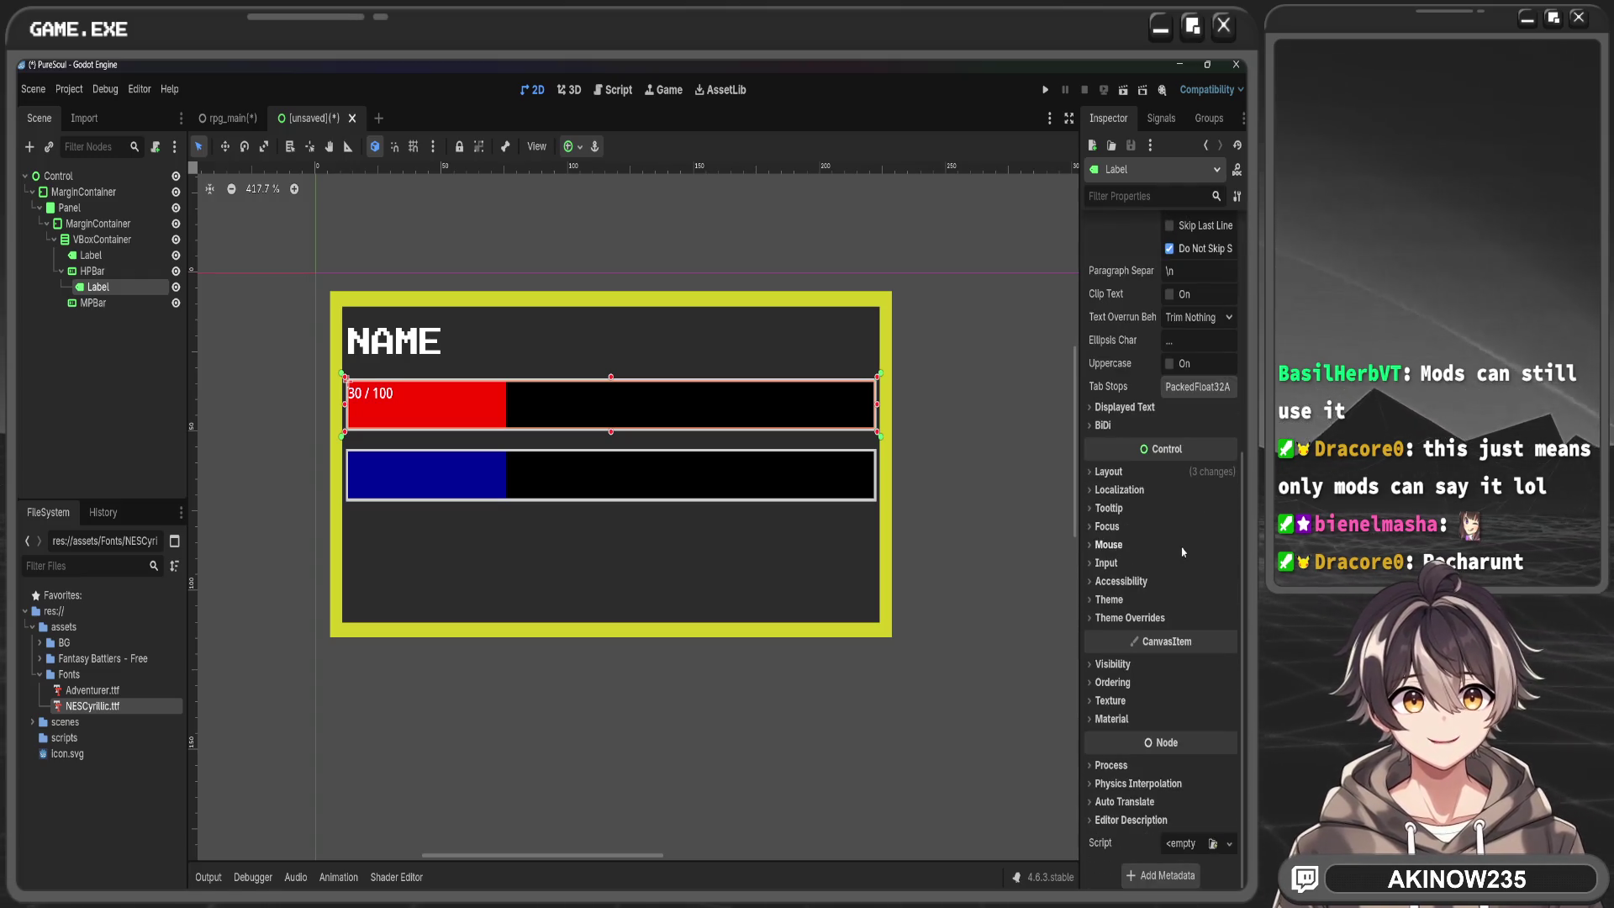
Center the HP label's 30 / 100 text horizontally and vertically
left_click(1126, 617)
left_click(1124, 673)
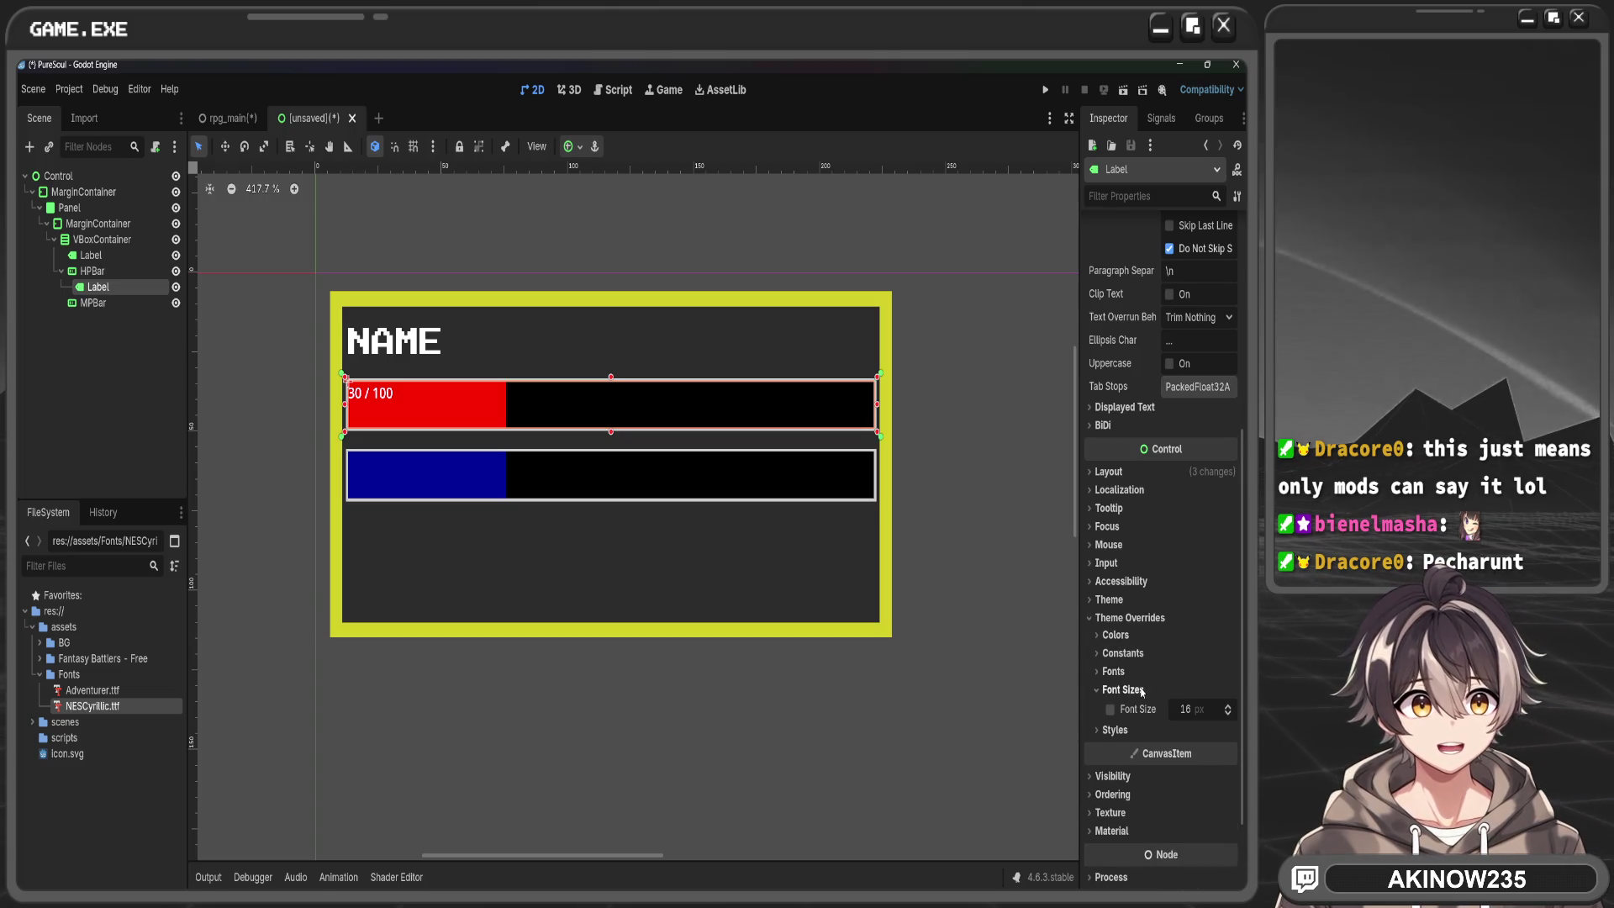
scroll(1125, 679, "down", 2)
mouse_move(93, 706)
left_mouse_down()
mouse_move(302, 659)
mouse_move(1157, 568)
mouse_move(1194, 578)
left_mouse_up()
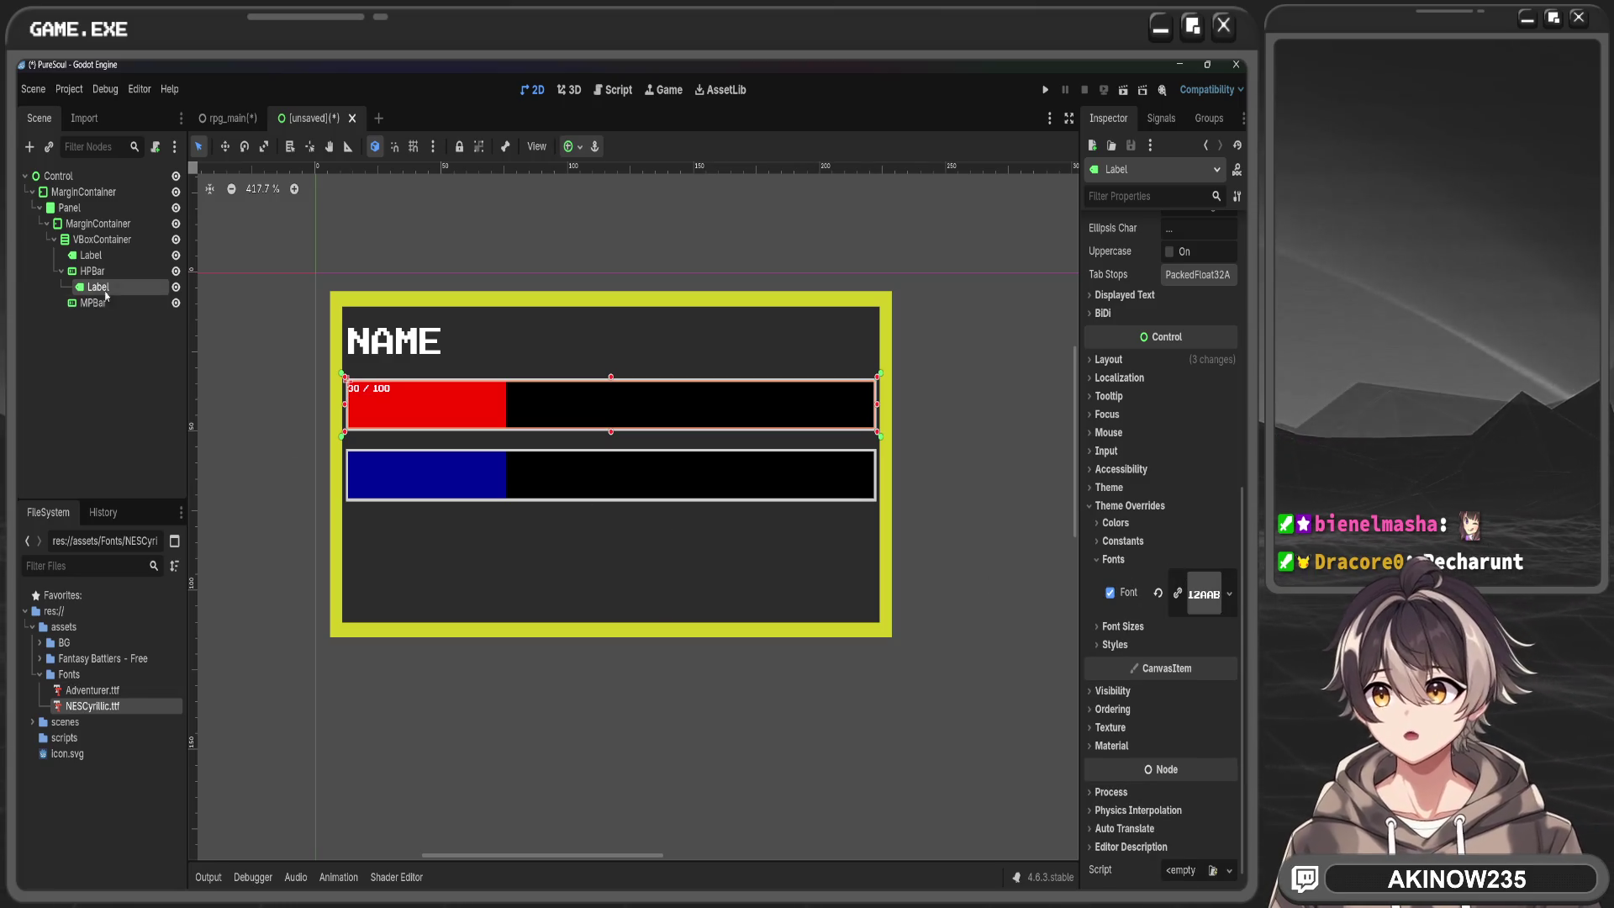
scroll(1150, 389, "up", 8)
left_click(1223, 393)
left_click(1197, 439)
left_click(1198, 416)
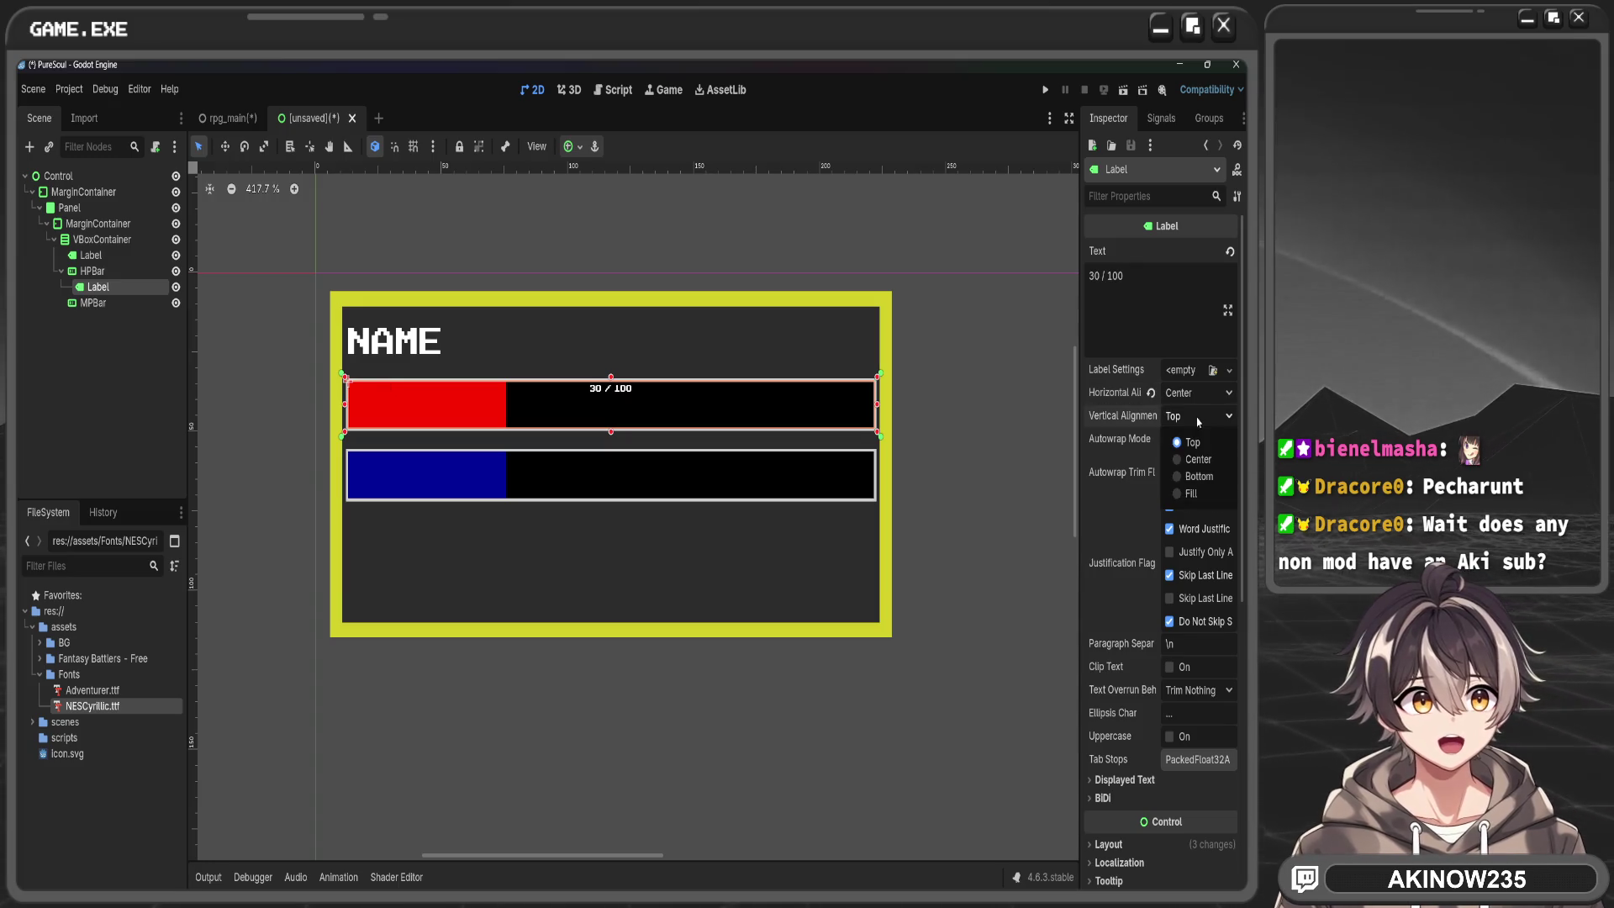
left_click(1197, 460)
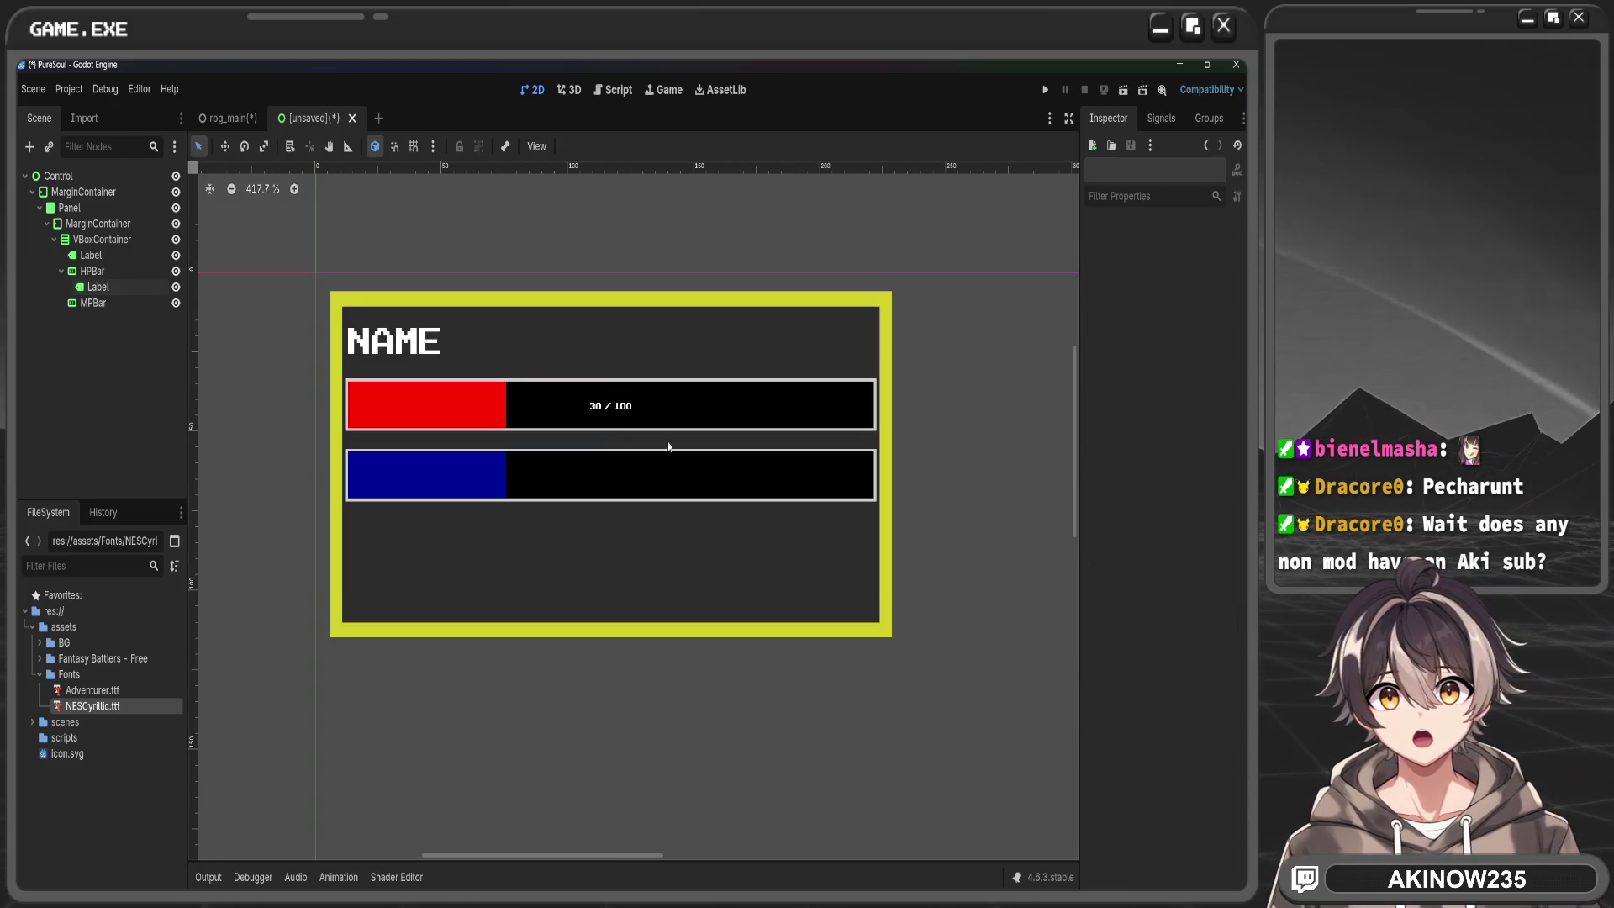
Override the HP label's font size to 64 px
scroll(1145, 536, "down", 5)
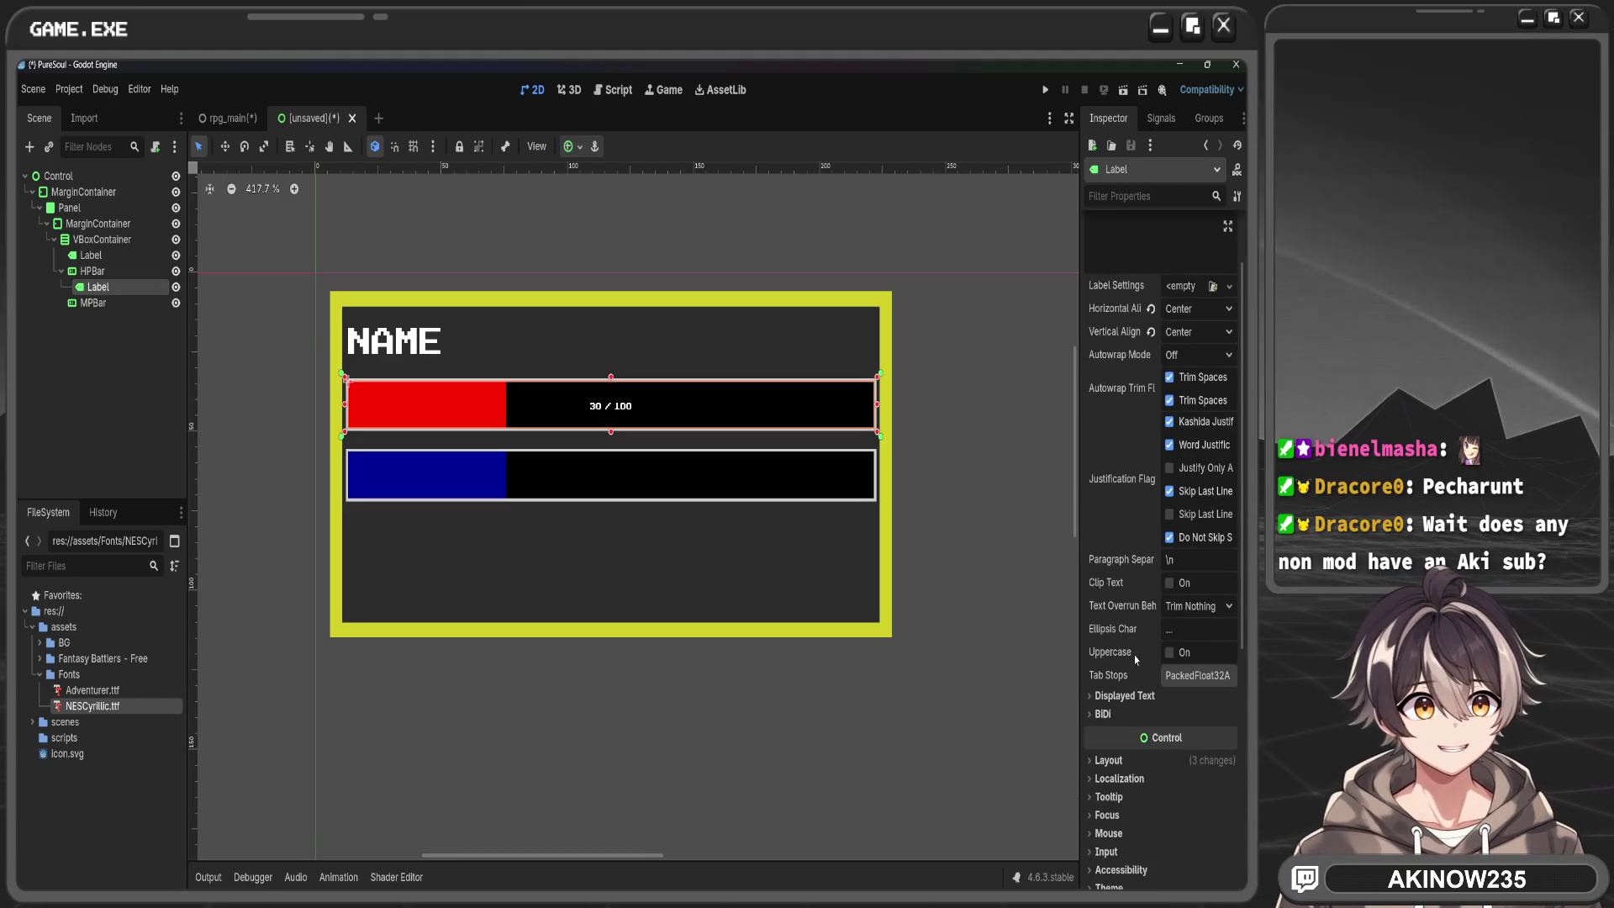
left_click(1123, 691)
left_click(1212, 706)
type("64")
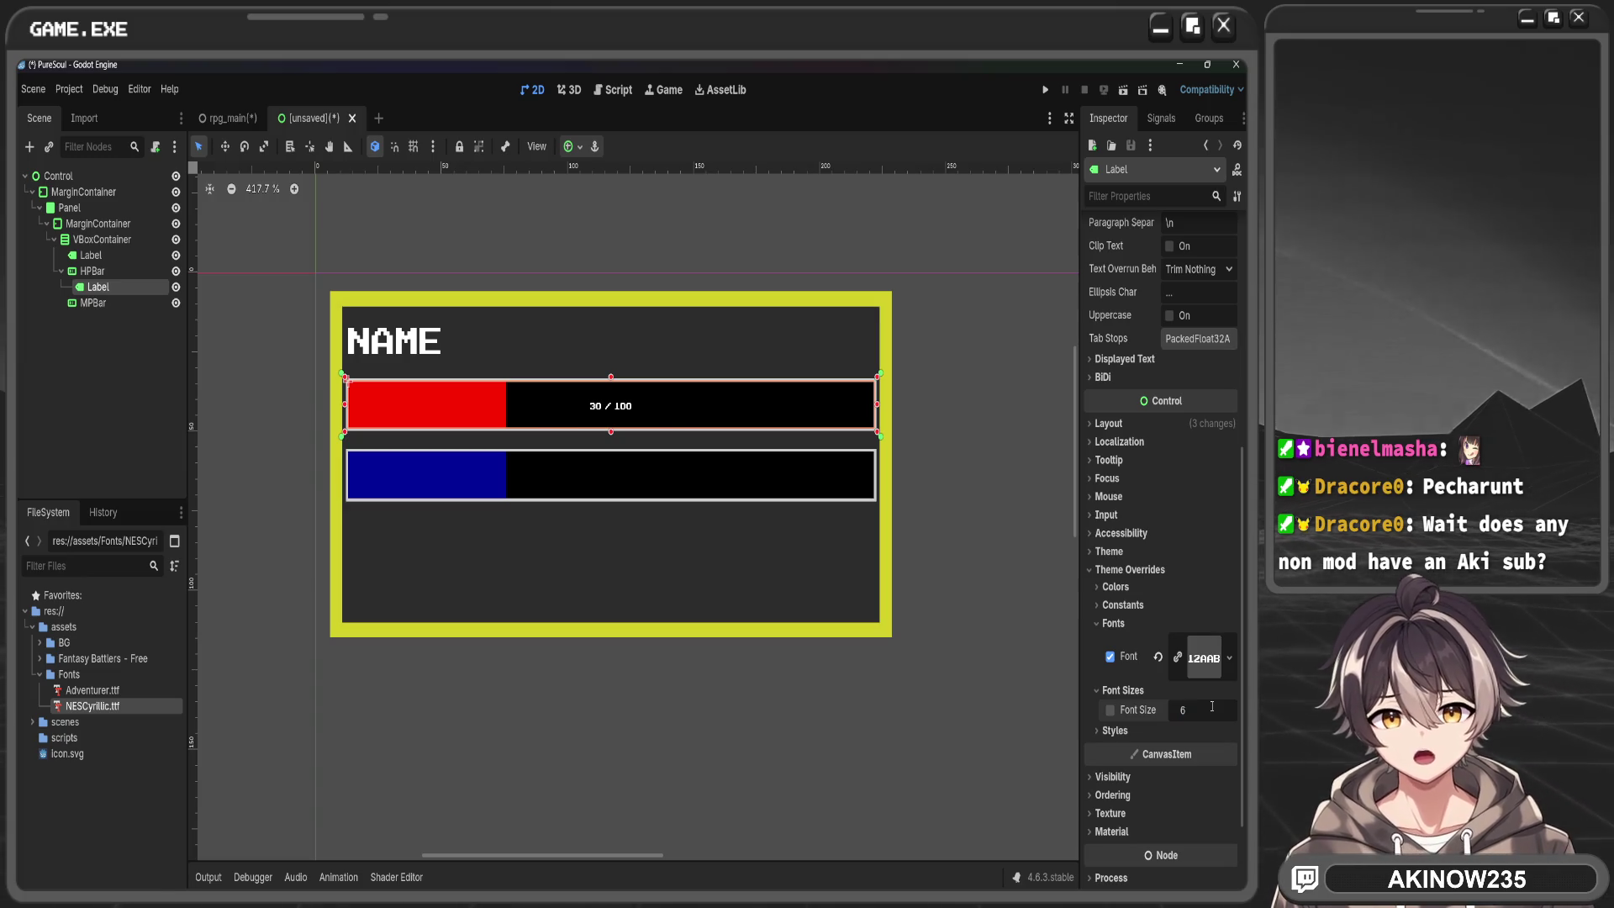
key("Return")
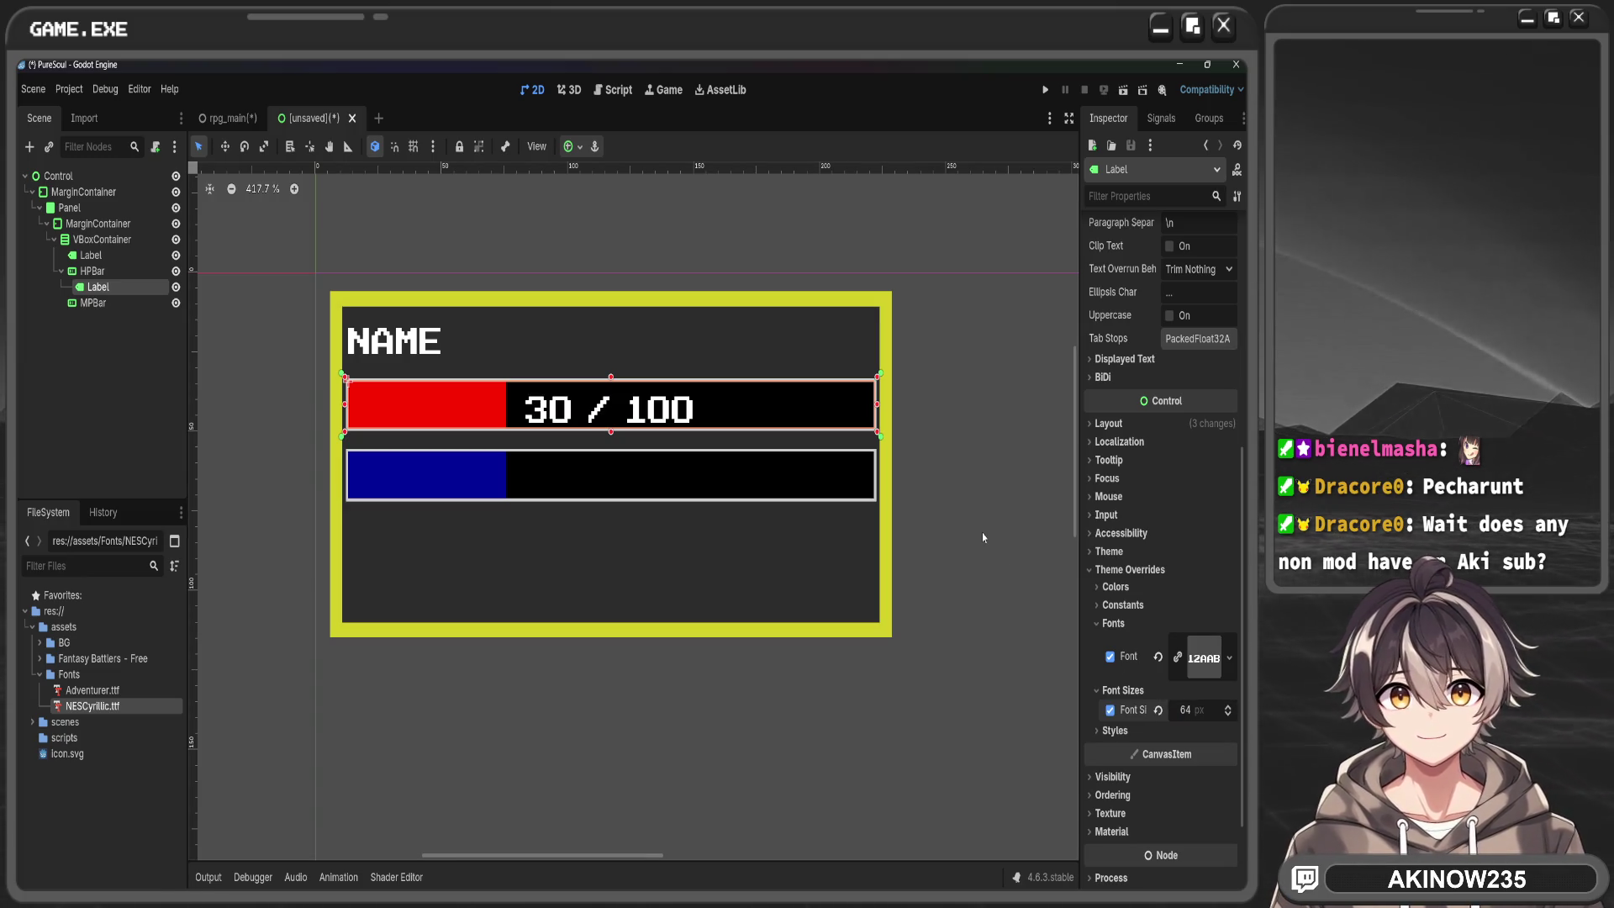
left_click(971, 523)
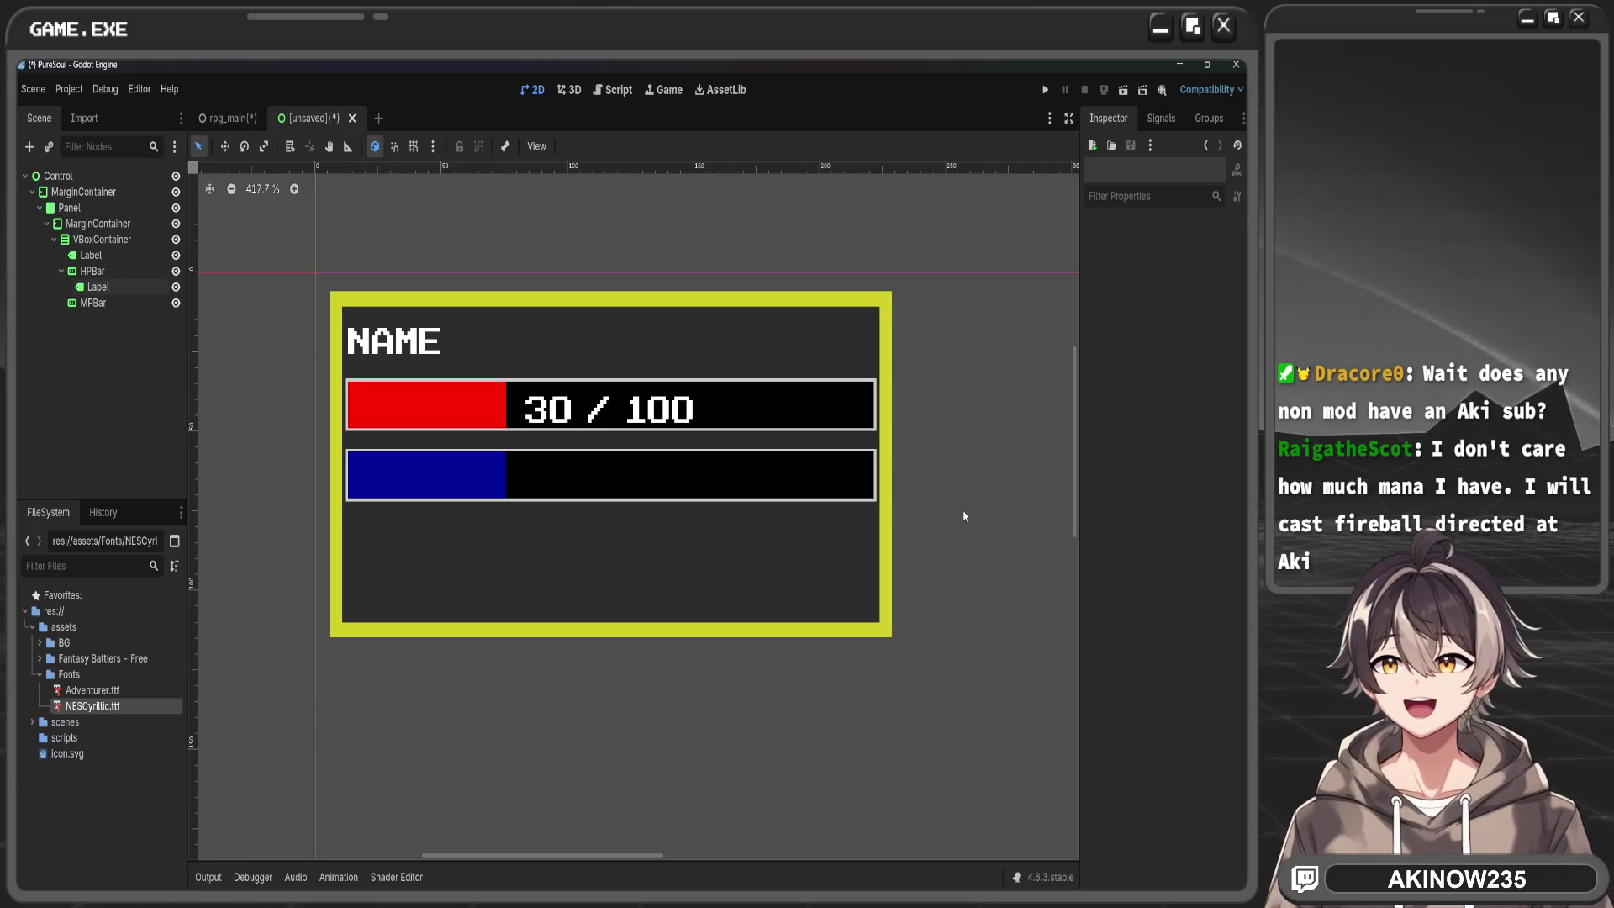
left_click(91, 255)
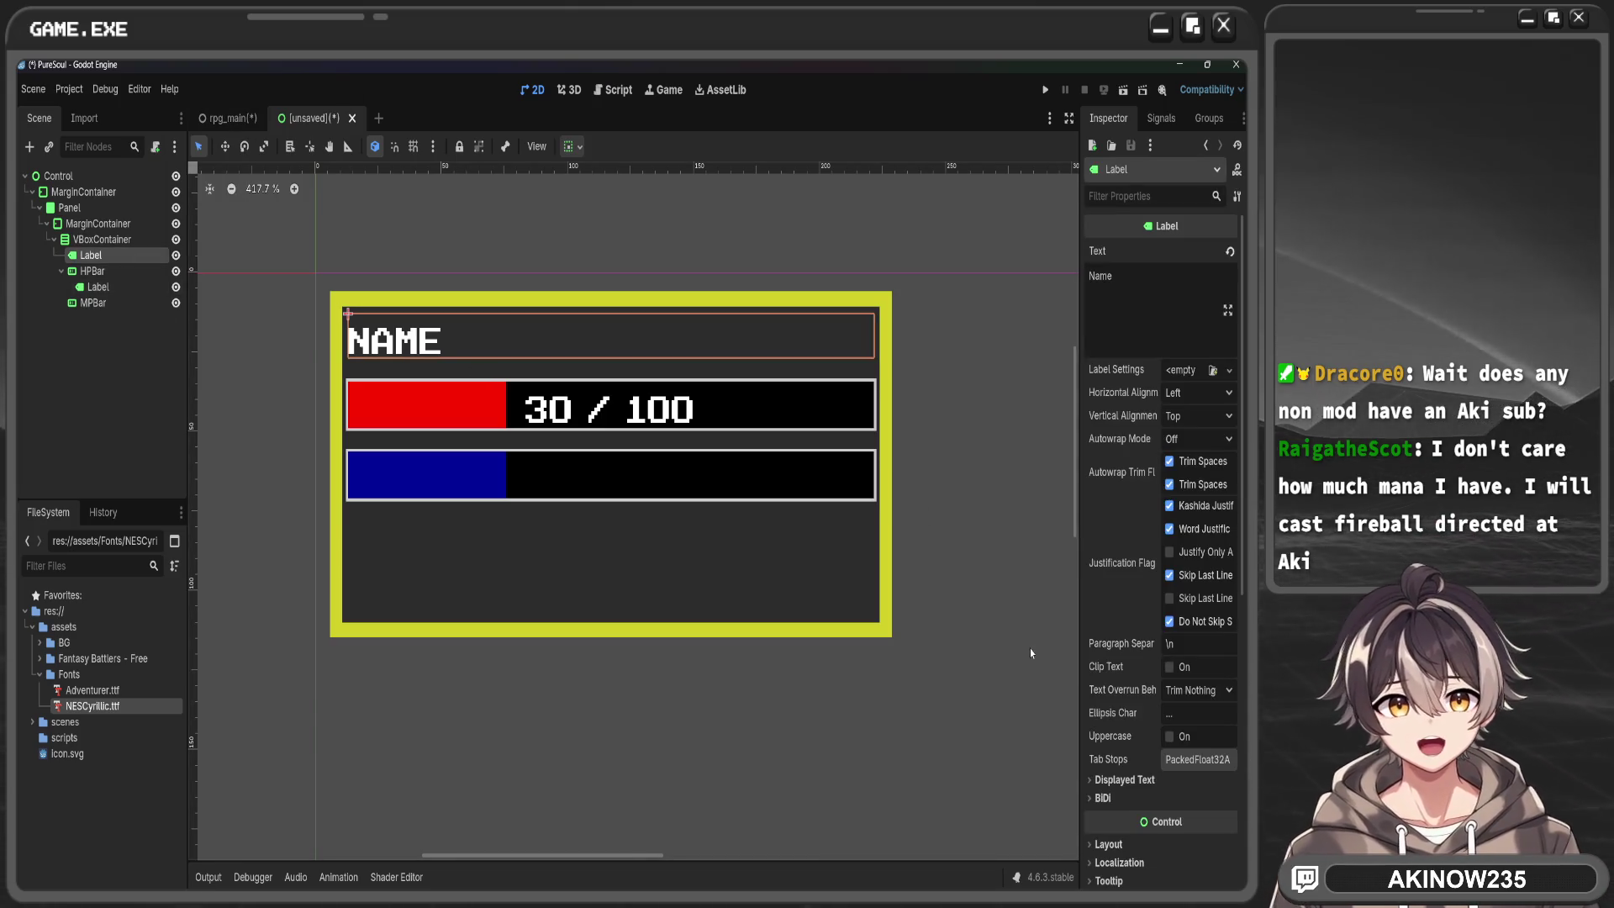
Try a 6112 font size on the NAME label, then undo the oversized value
scroll(1133, 759, "down", 5)
left_click(1204, 708)
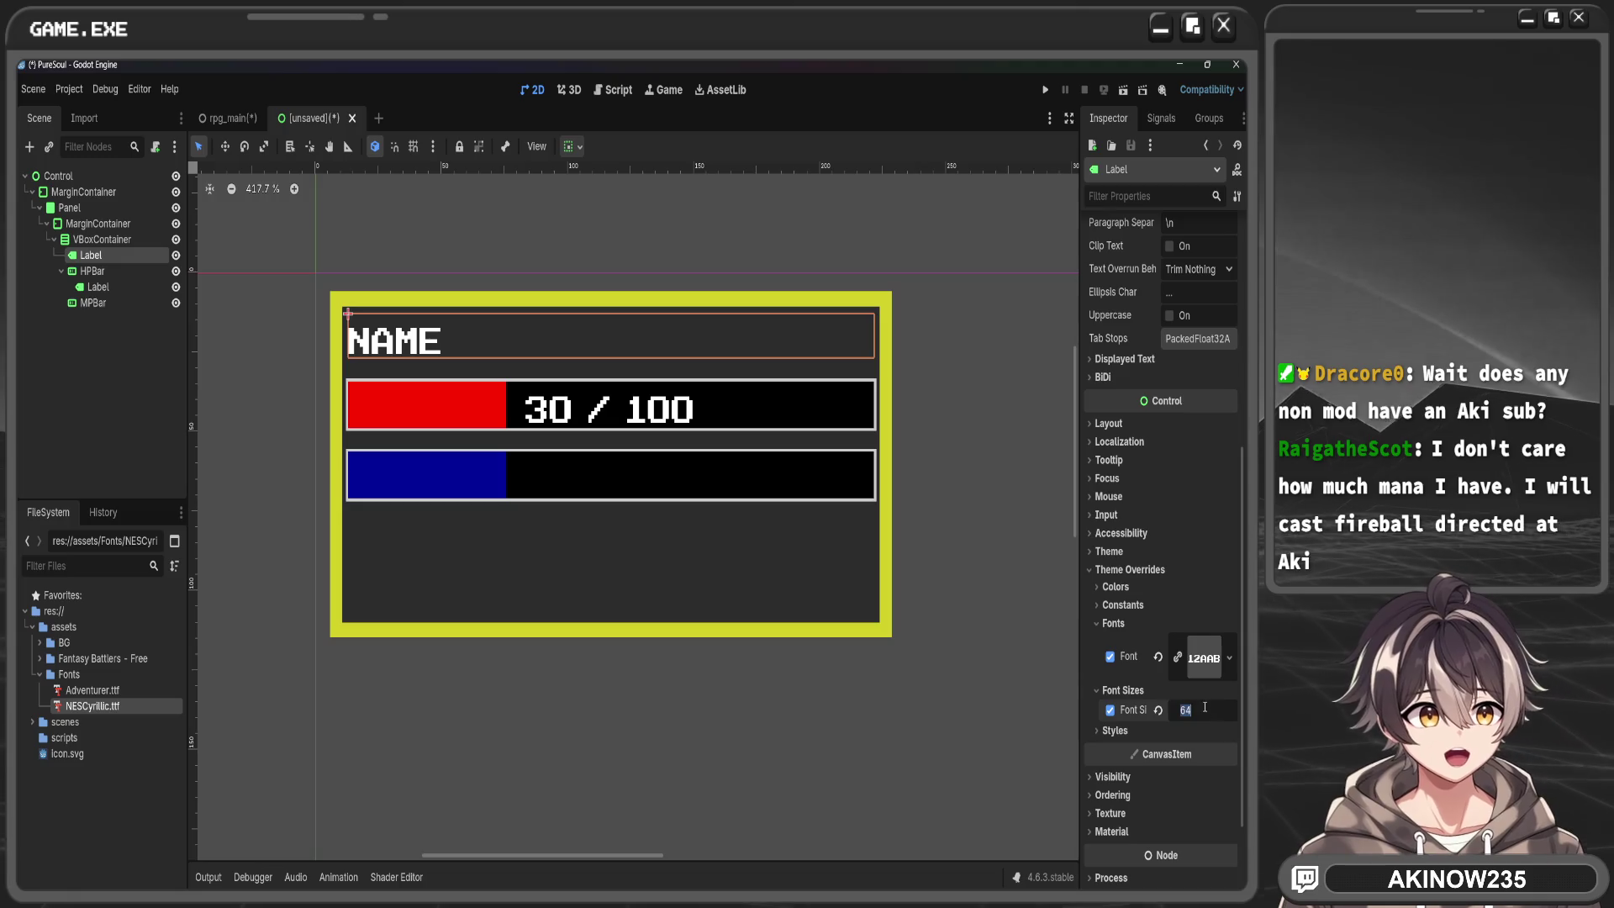
type("6")
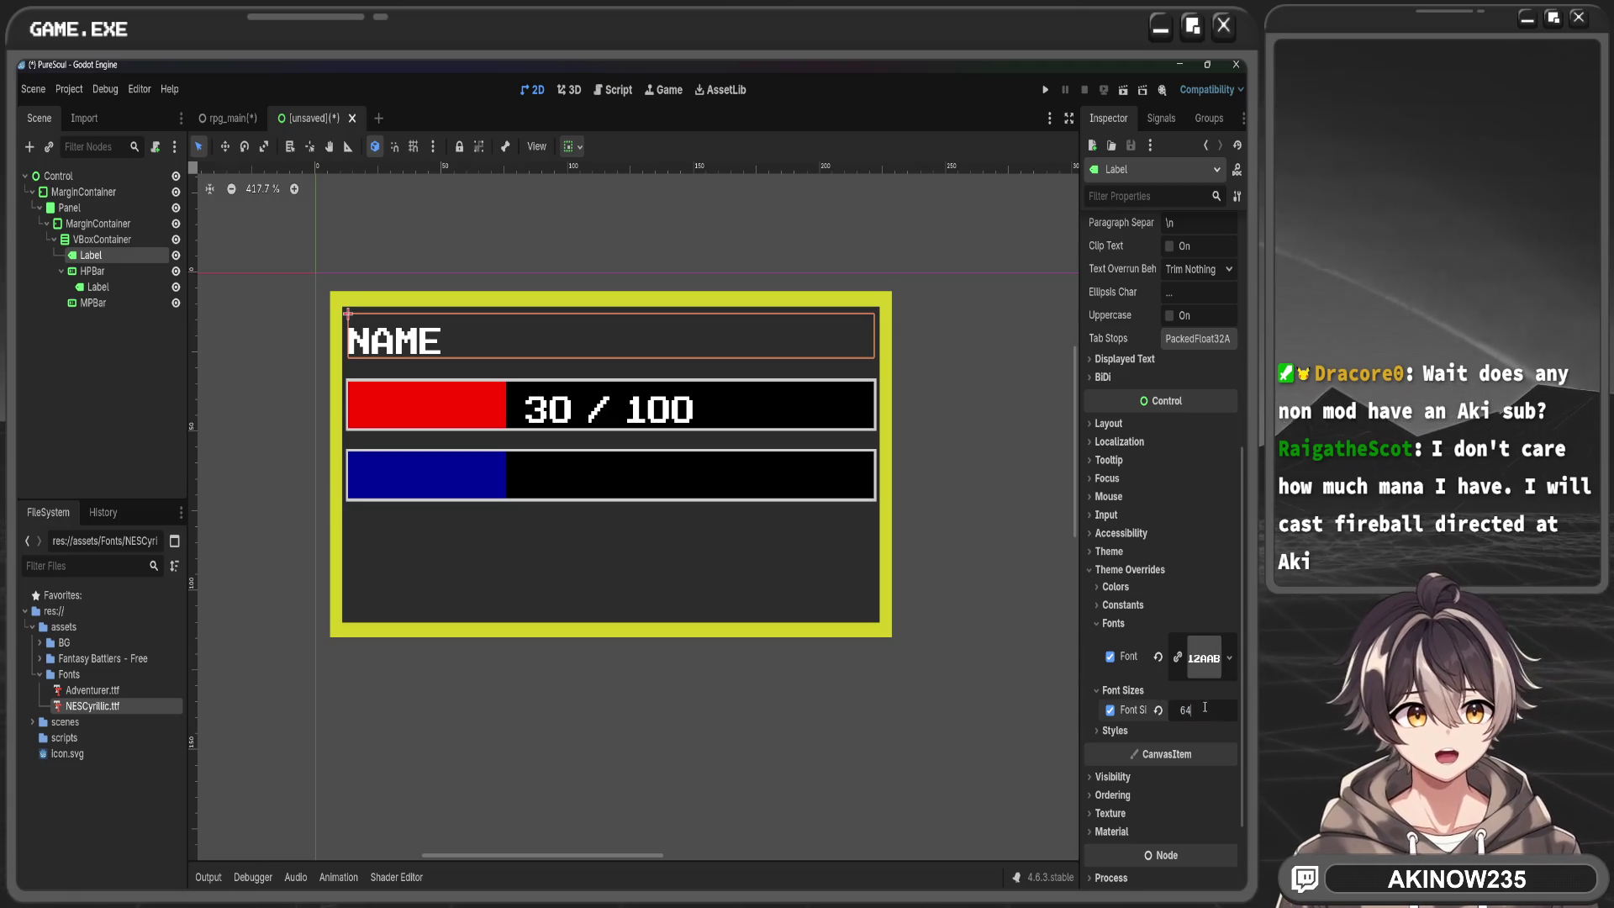
type("1128")
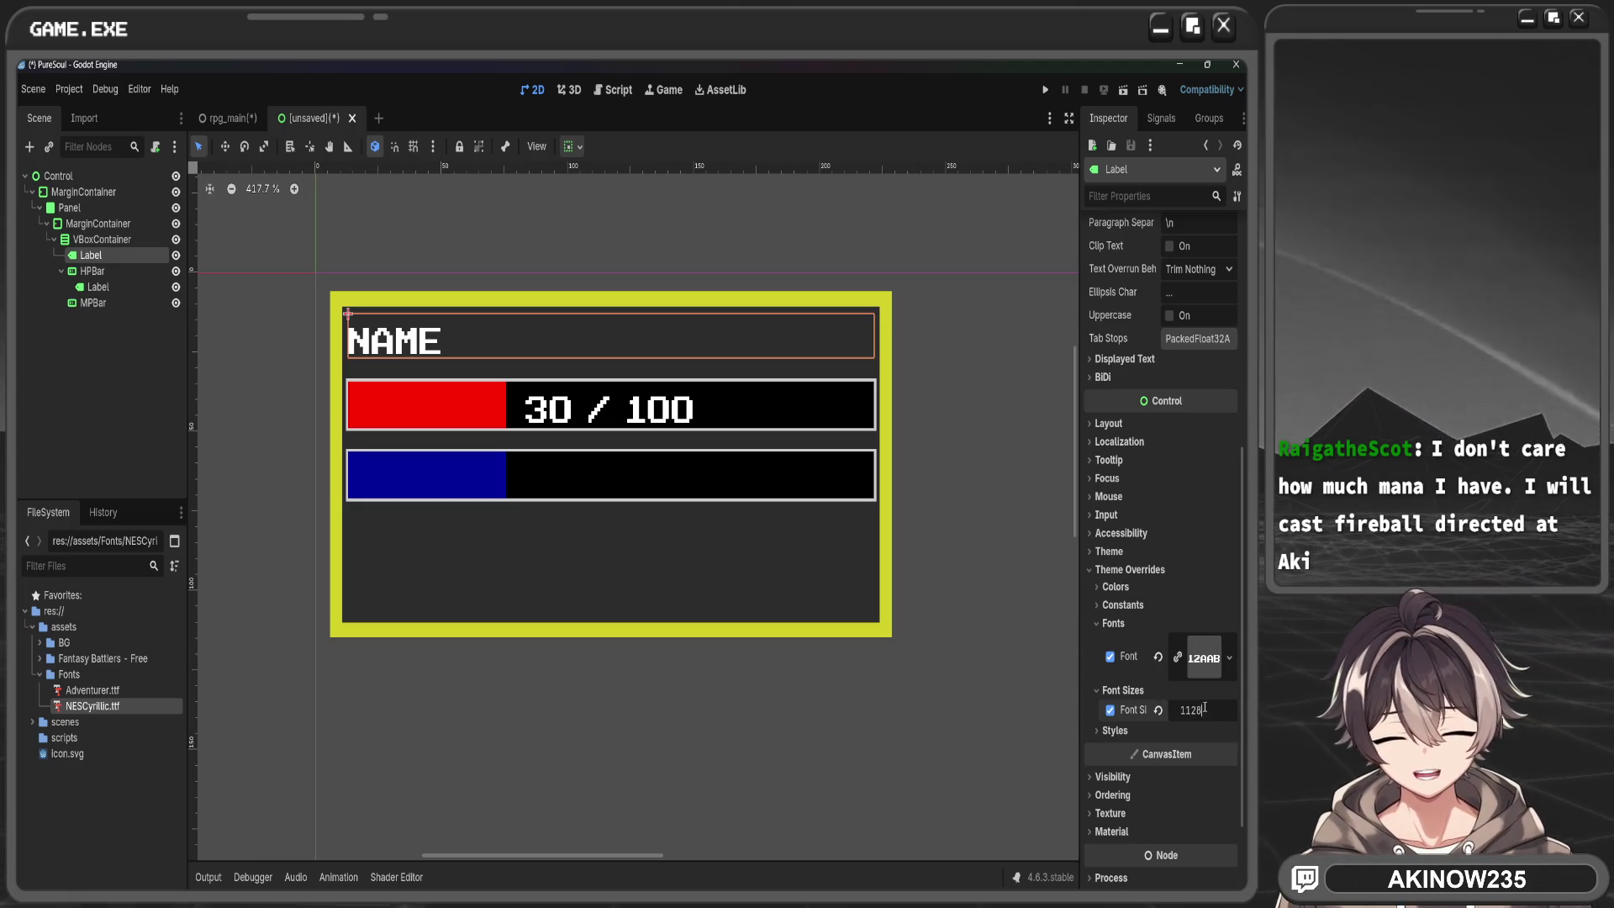
key("Return")
scroll(1204, 708, "down", 2)
scroll(841, 593, "down", 8)
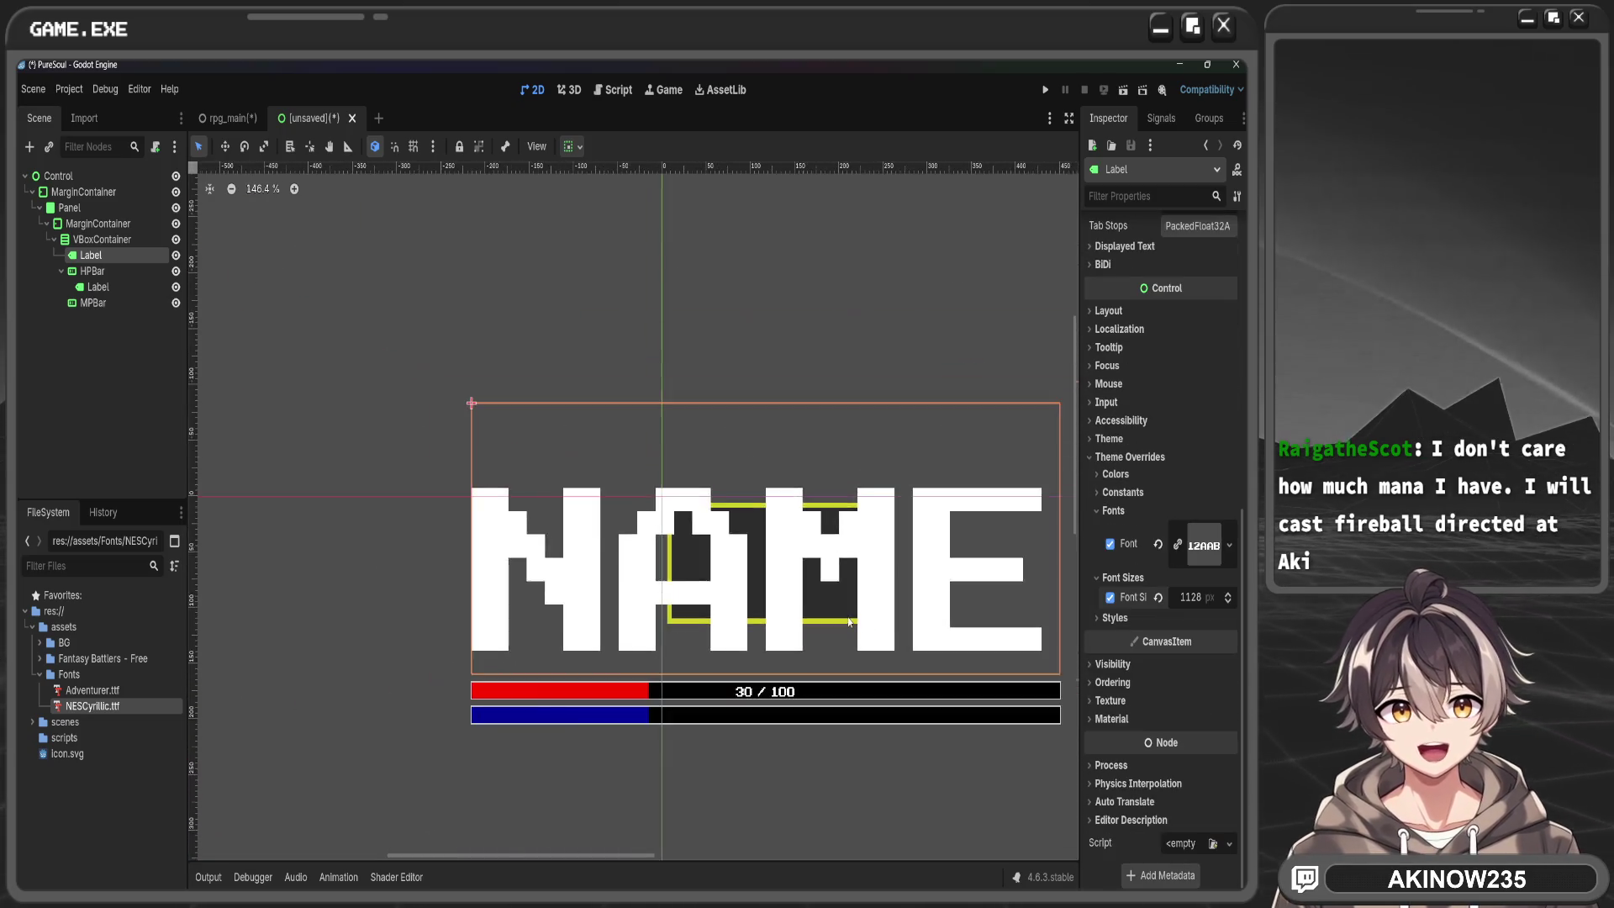
key("ctrl+z")
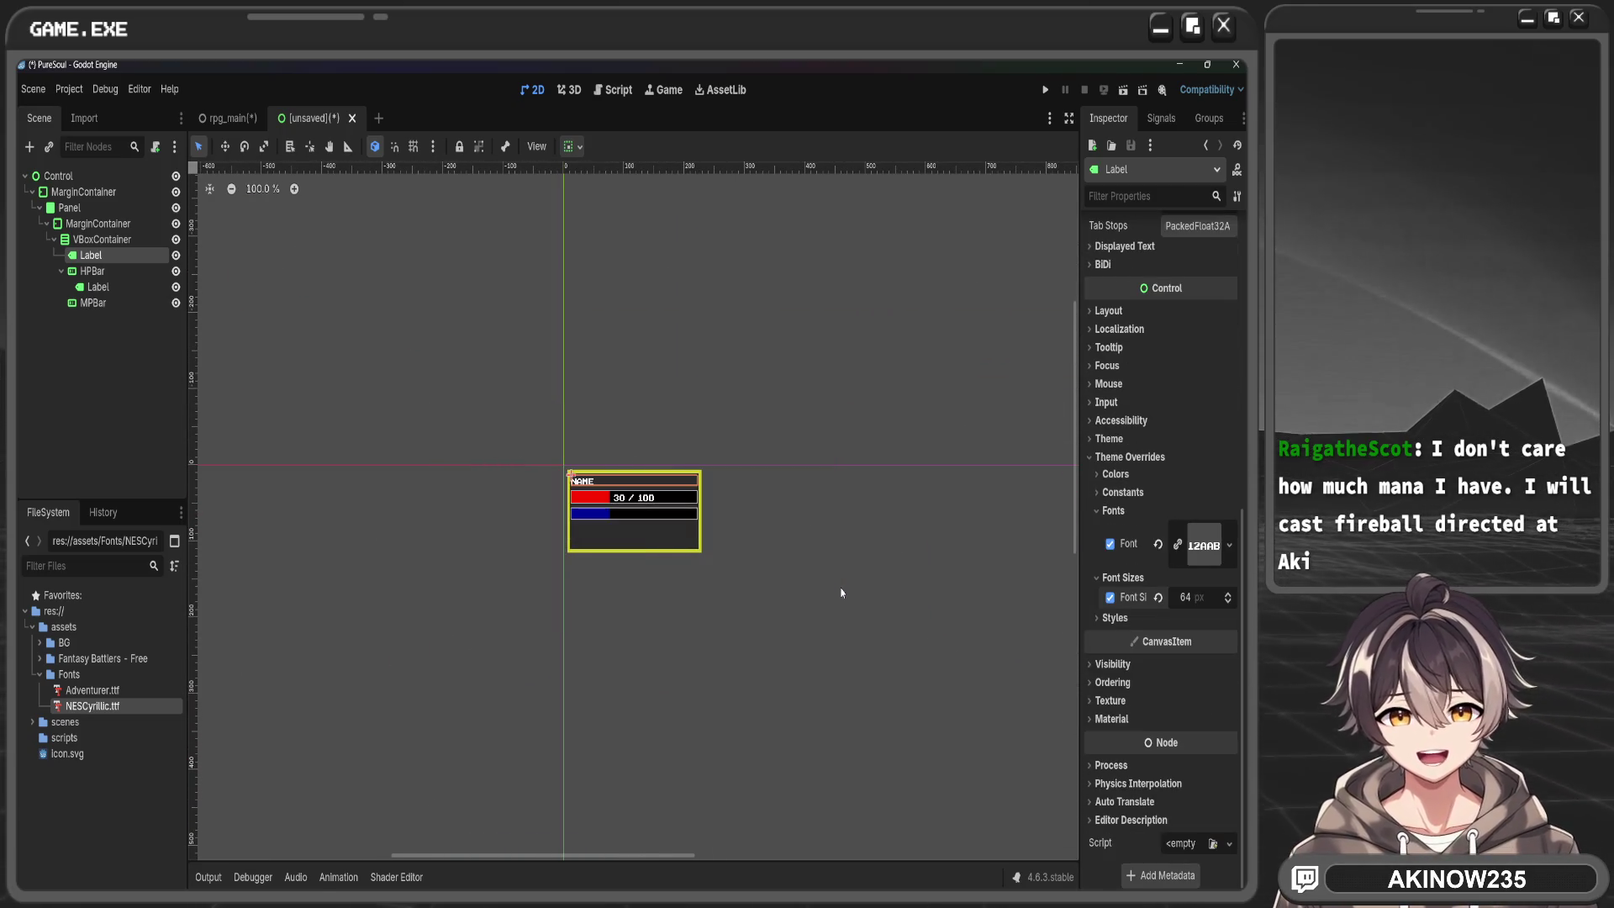
Set the NAME label's font size override to 150, then start renaming the HP bar's label
scroll(1113, 667, "up", 7)
scroll(980, 648, "down", 2)
scroll(1167, 669, "down", 7)
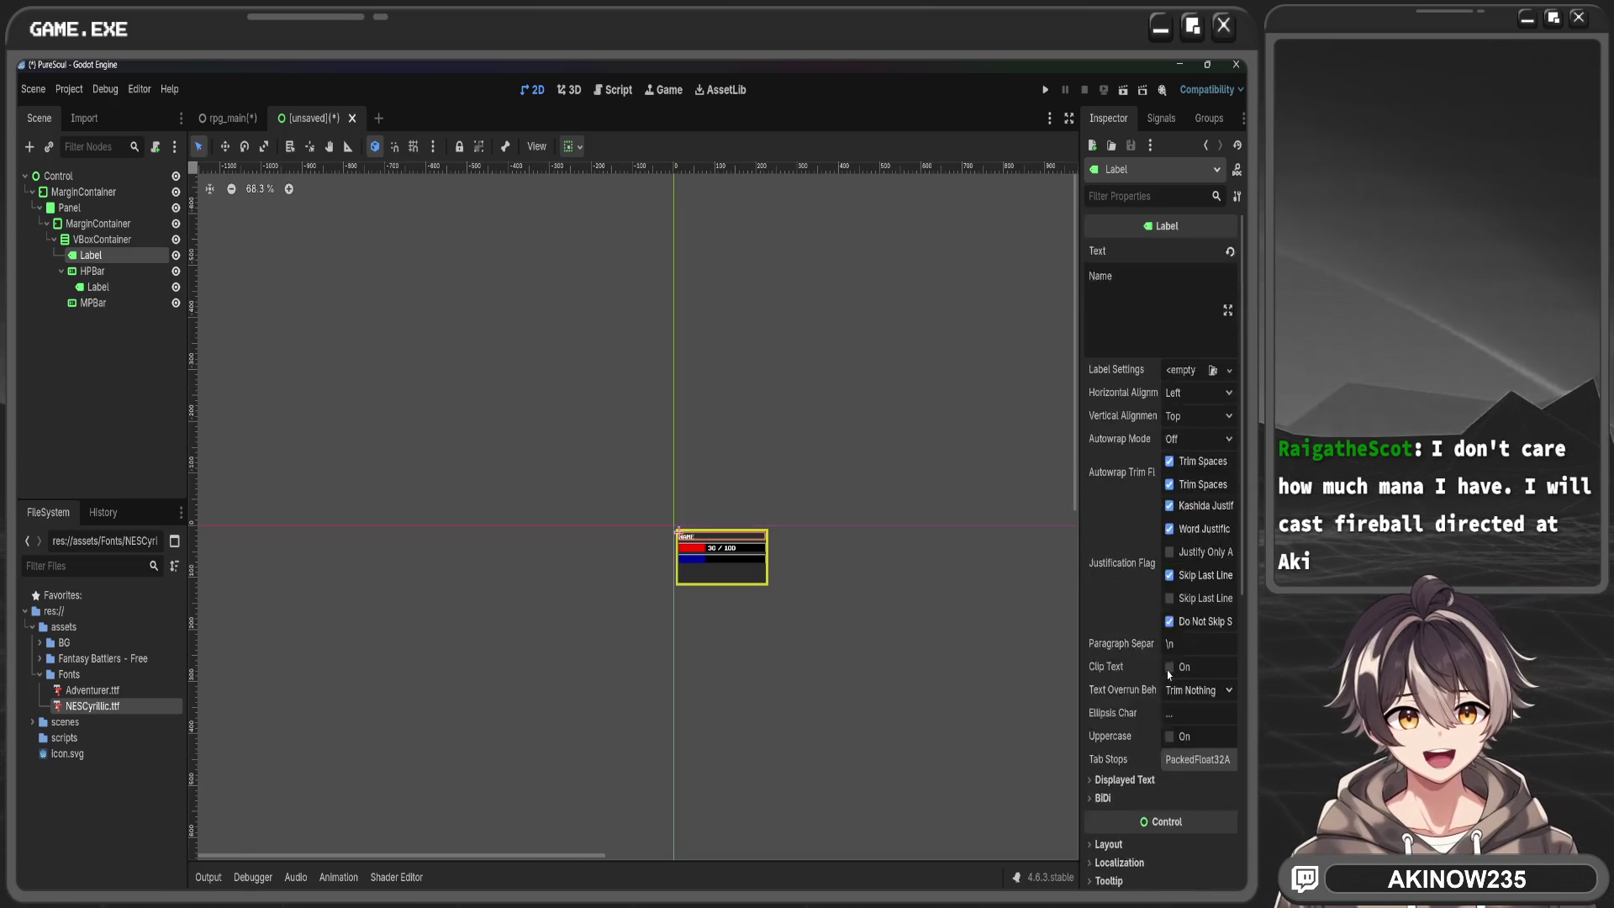
scroll(807, 605, "up", 6)
scroll(765, 571, "up", 2)
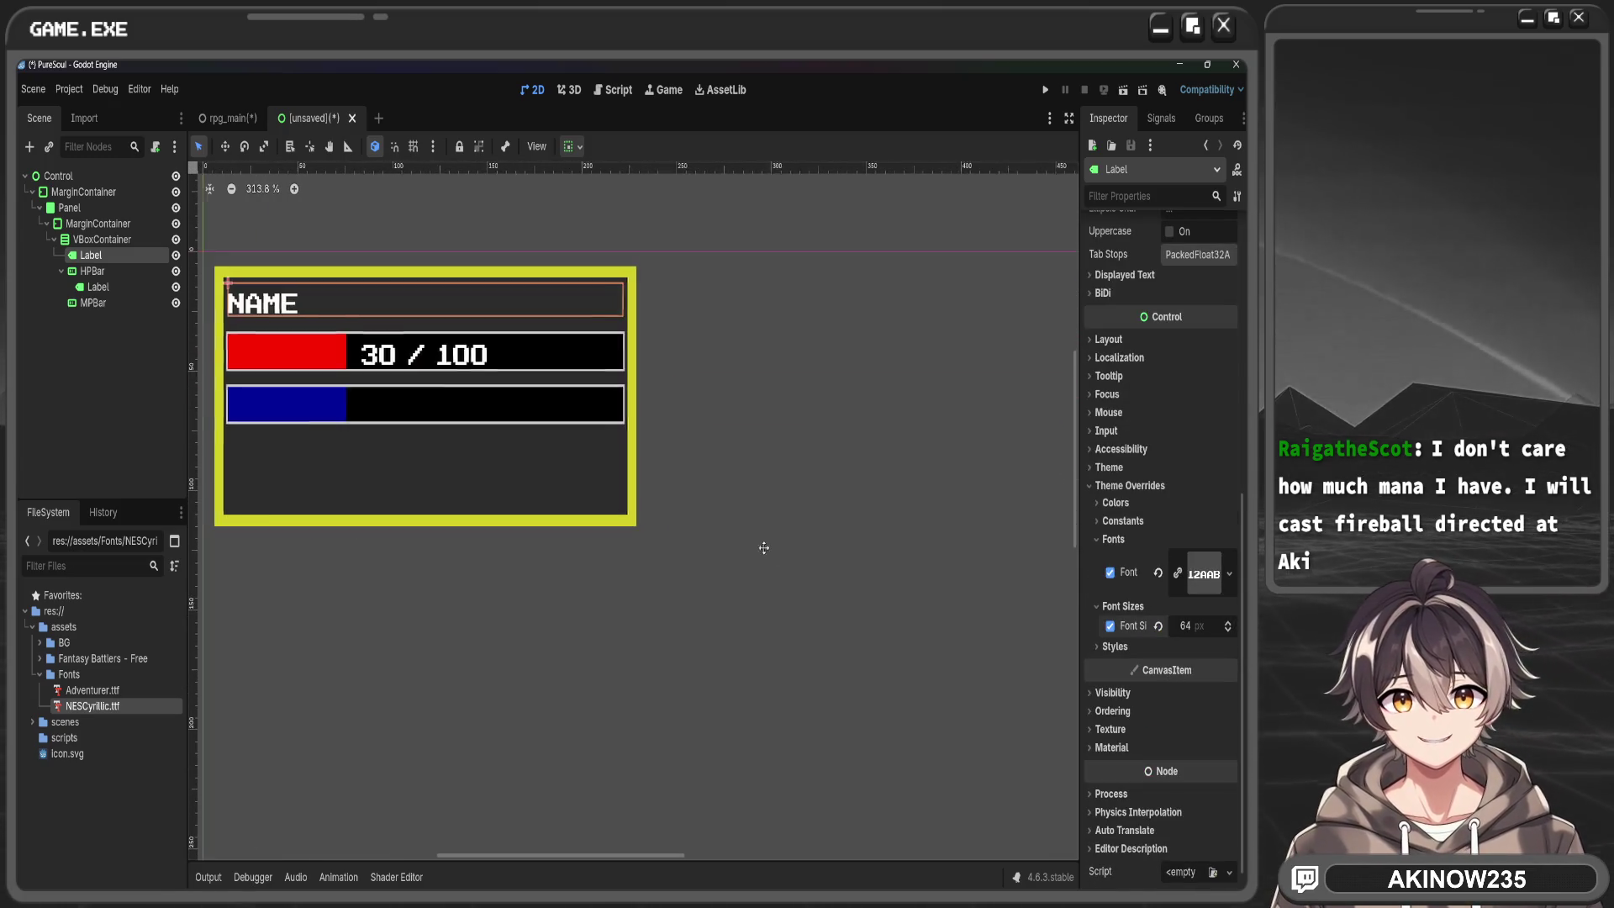
mouse_move(1187, 626)
left_mouse_down()
mouse_move(1265, 626)
mouse_move(1205, 628)
left_mouse_up()
left_click(1204, 629)
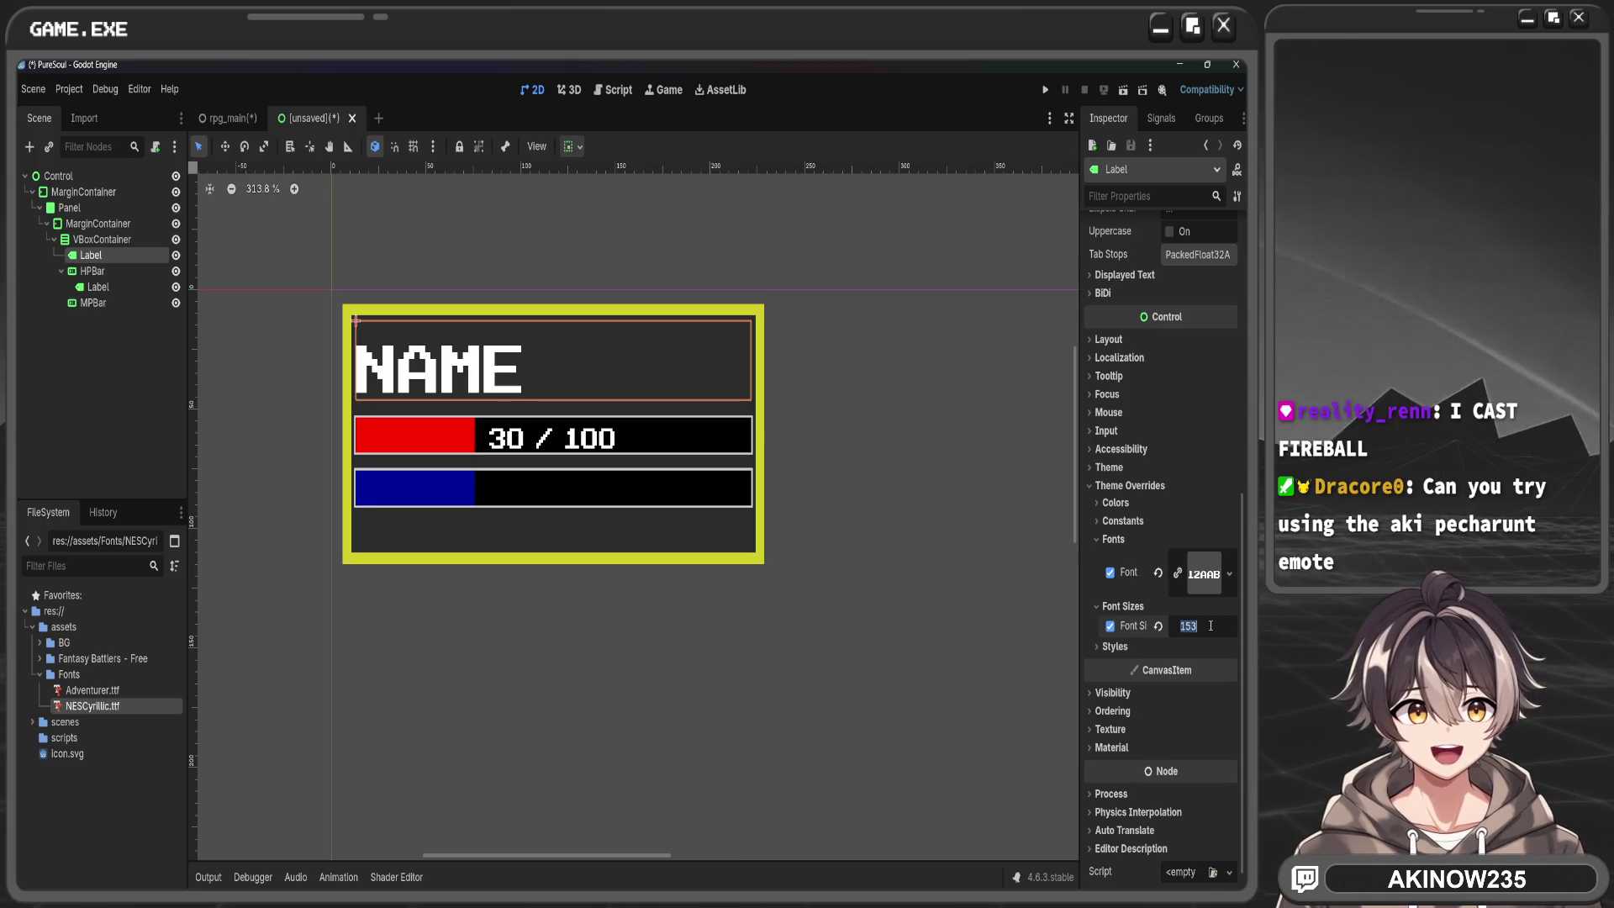
type("150")
key("Return")
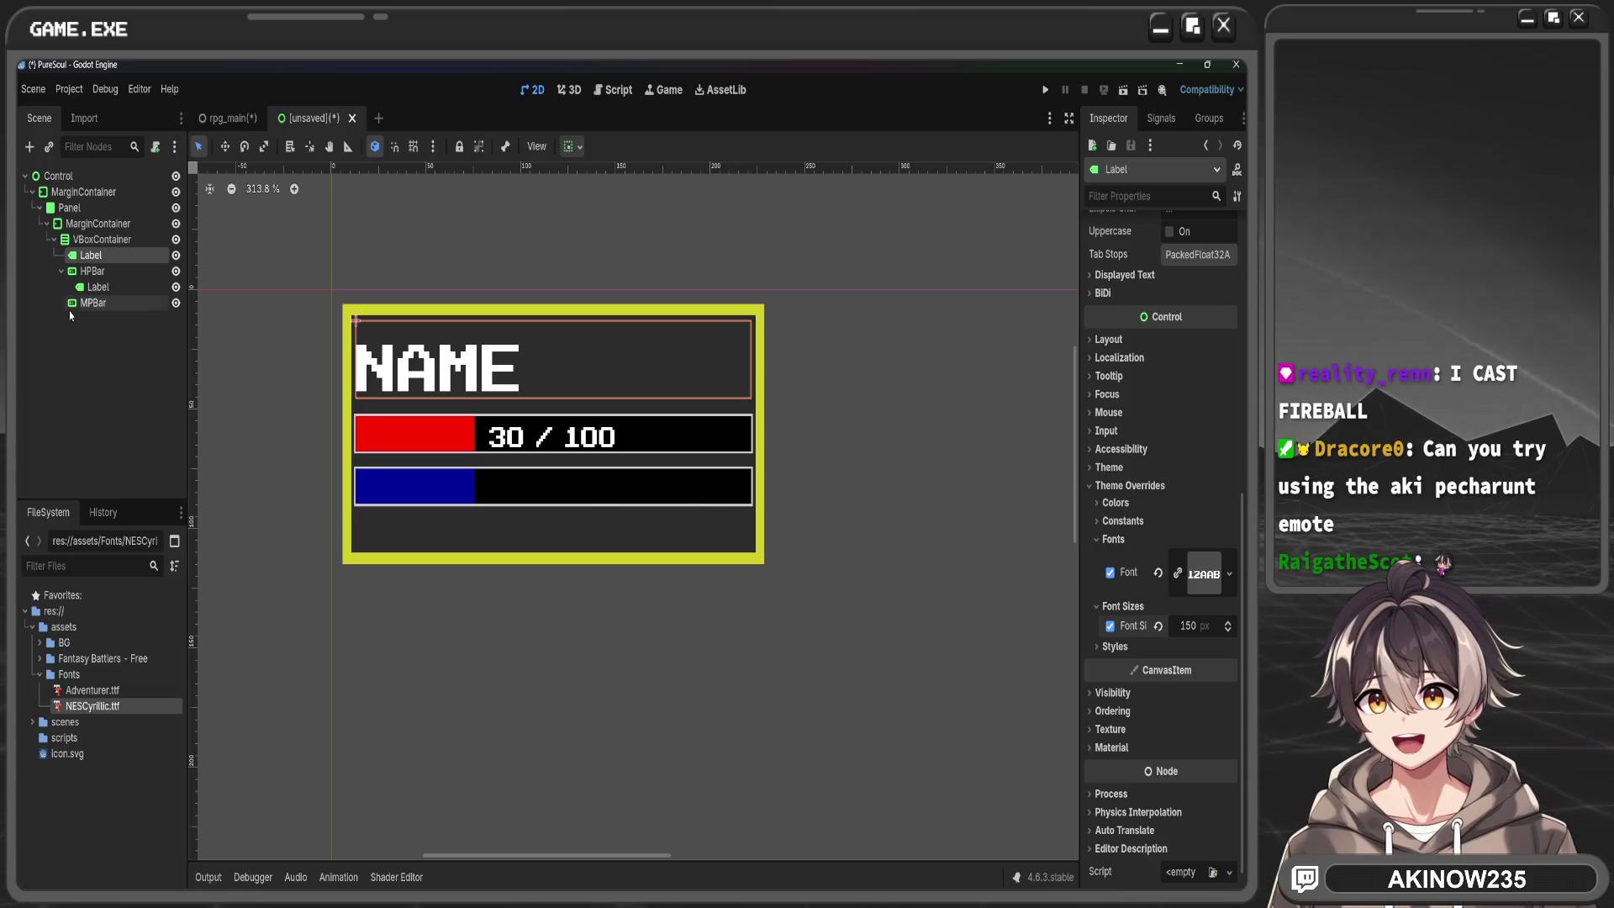
left_click(113, 289)
left_click(114, 288)
type("HP")
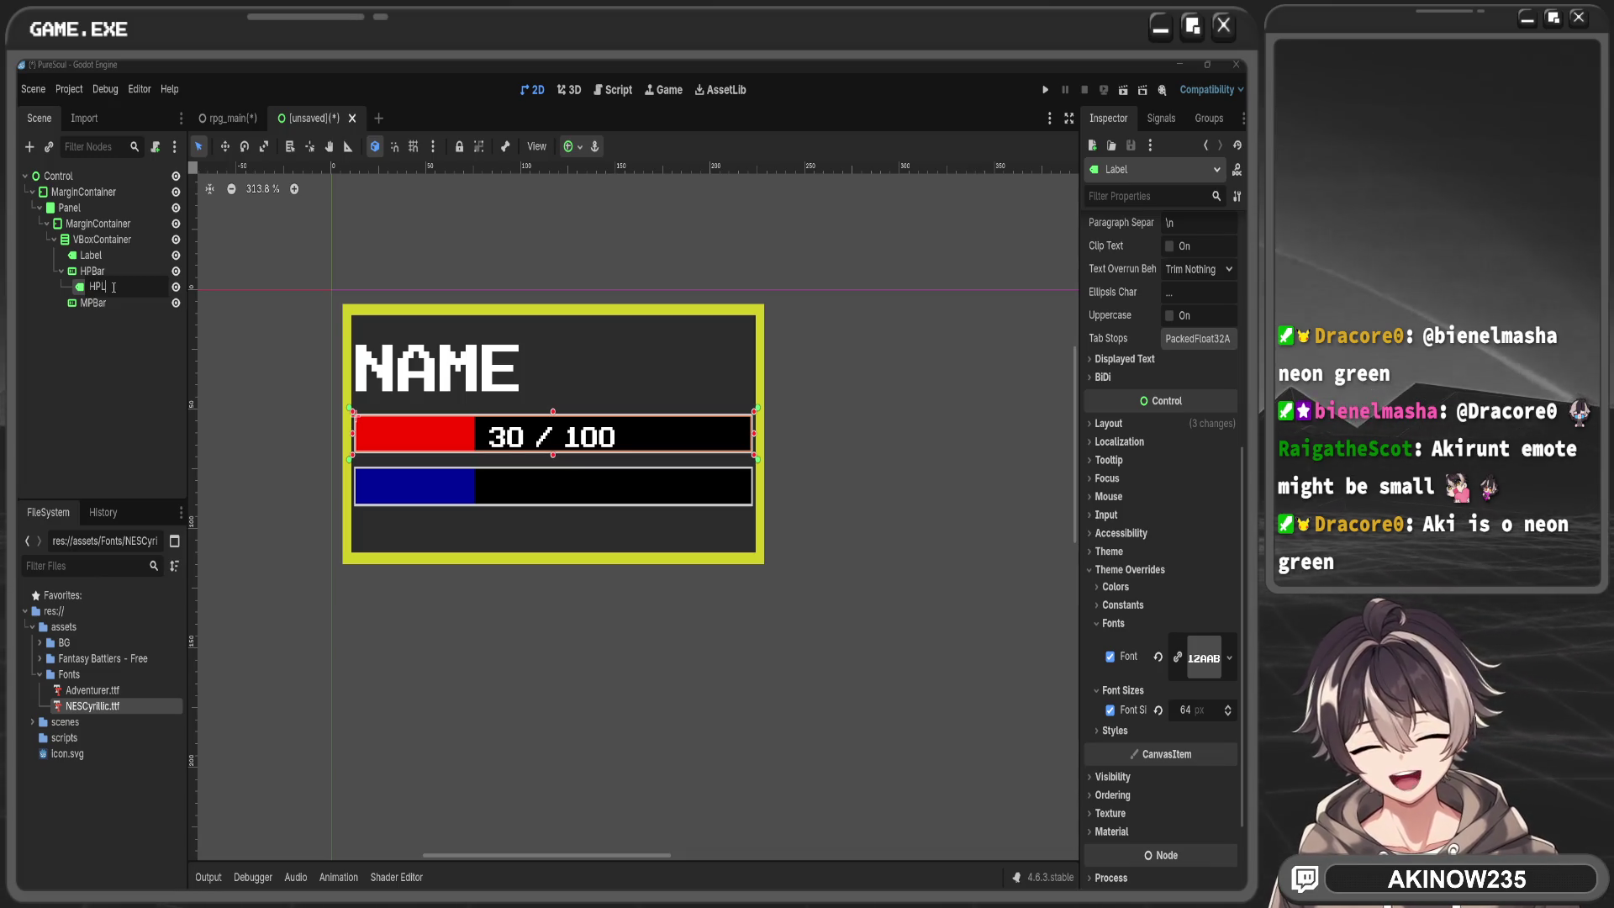
Confirm the name HPLabel and add a Label child named MPLabel under MPBar
key("Return")
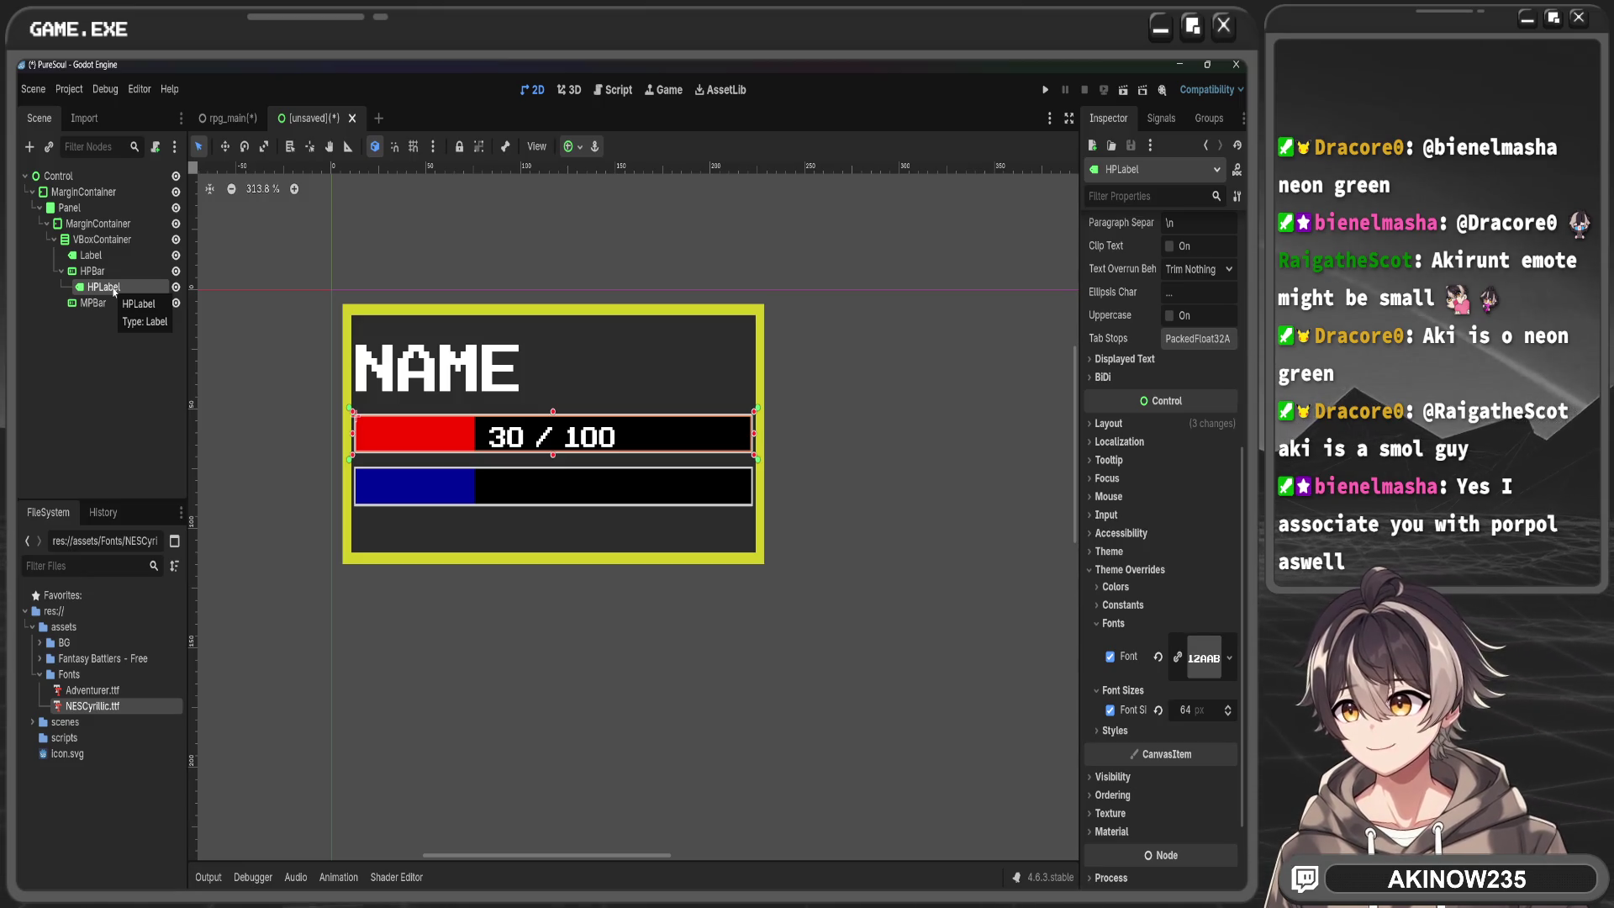
left_click(138, 304)
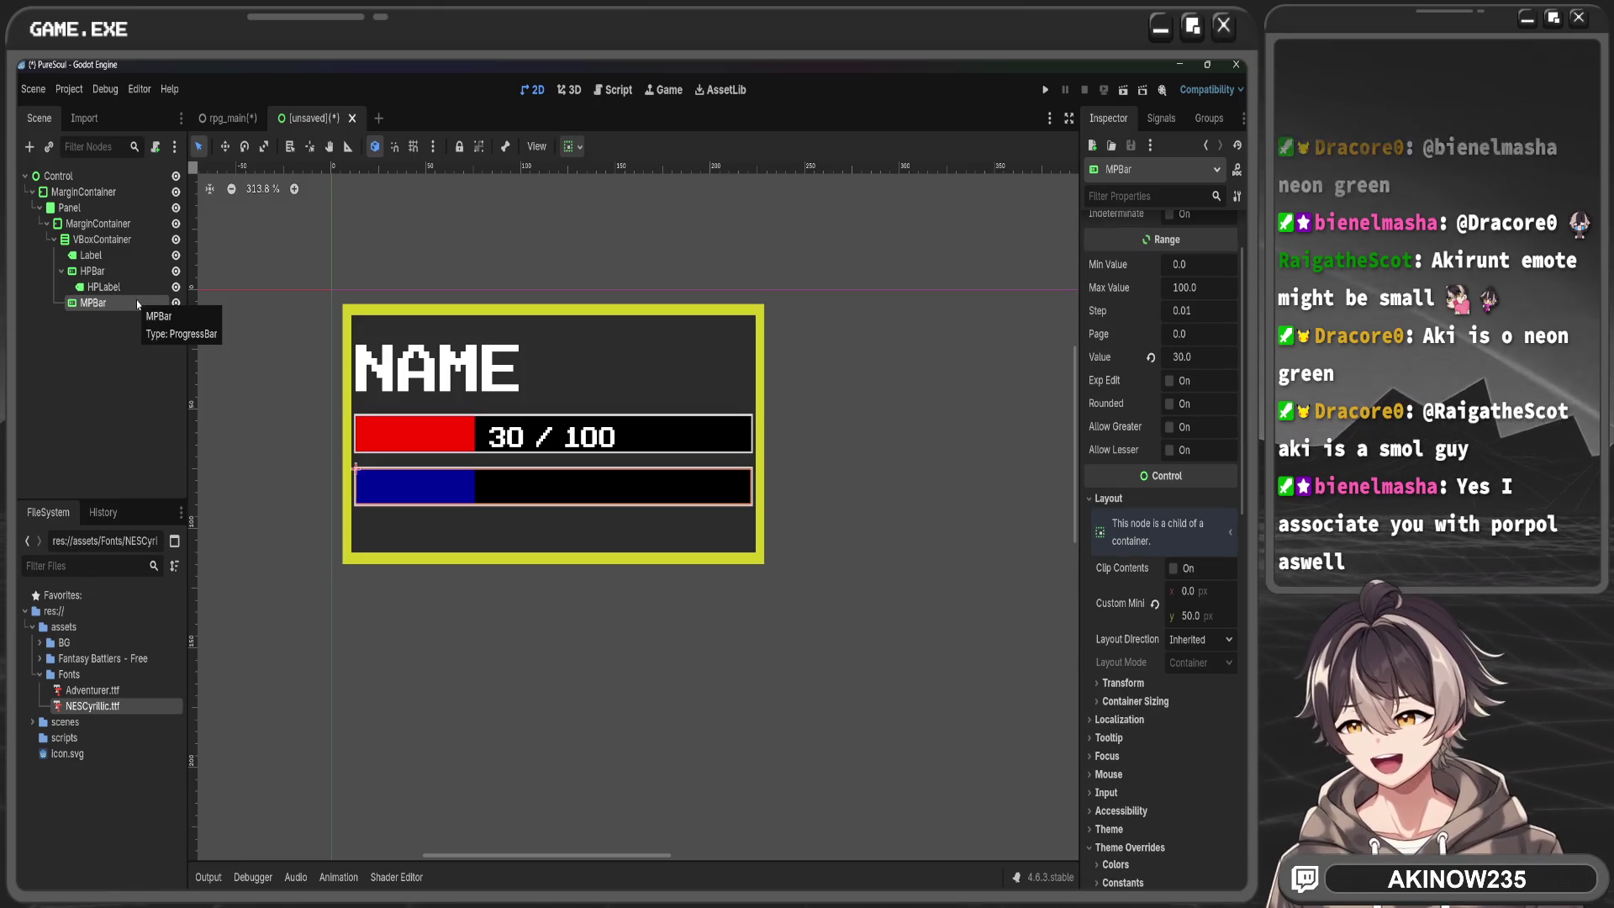
key("ctrl+a")
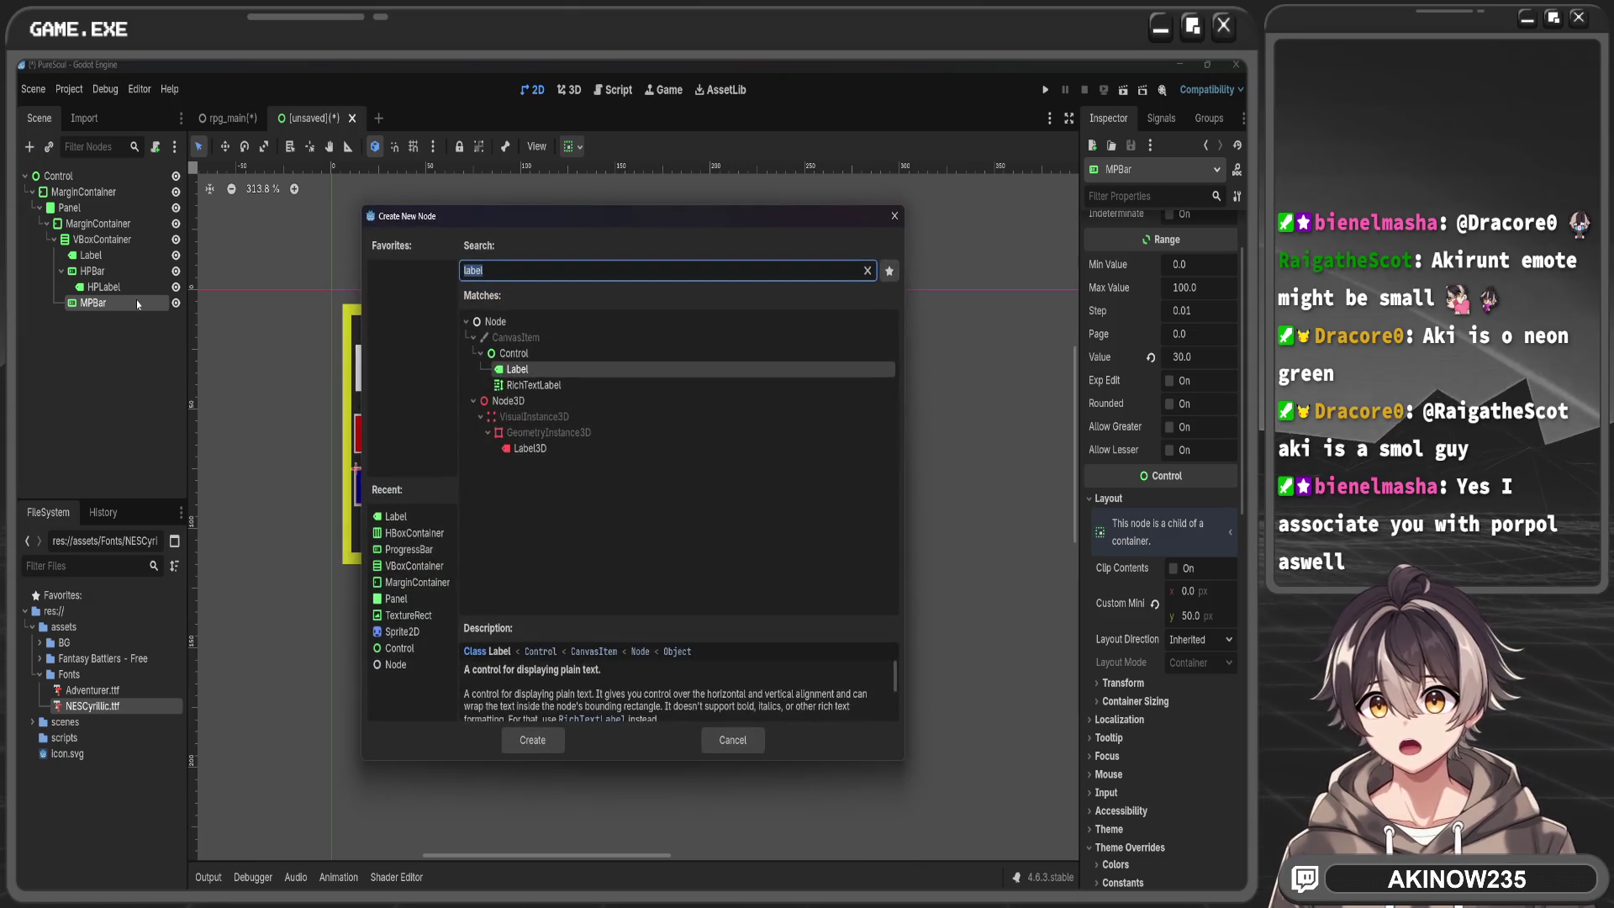
key("Return")
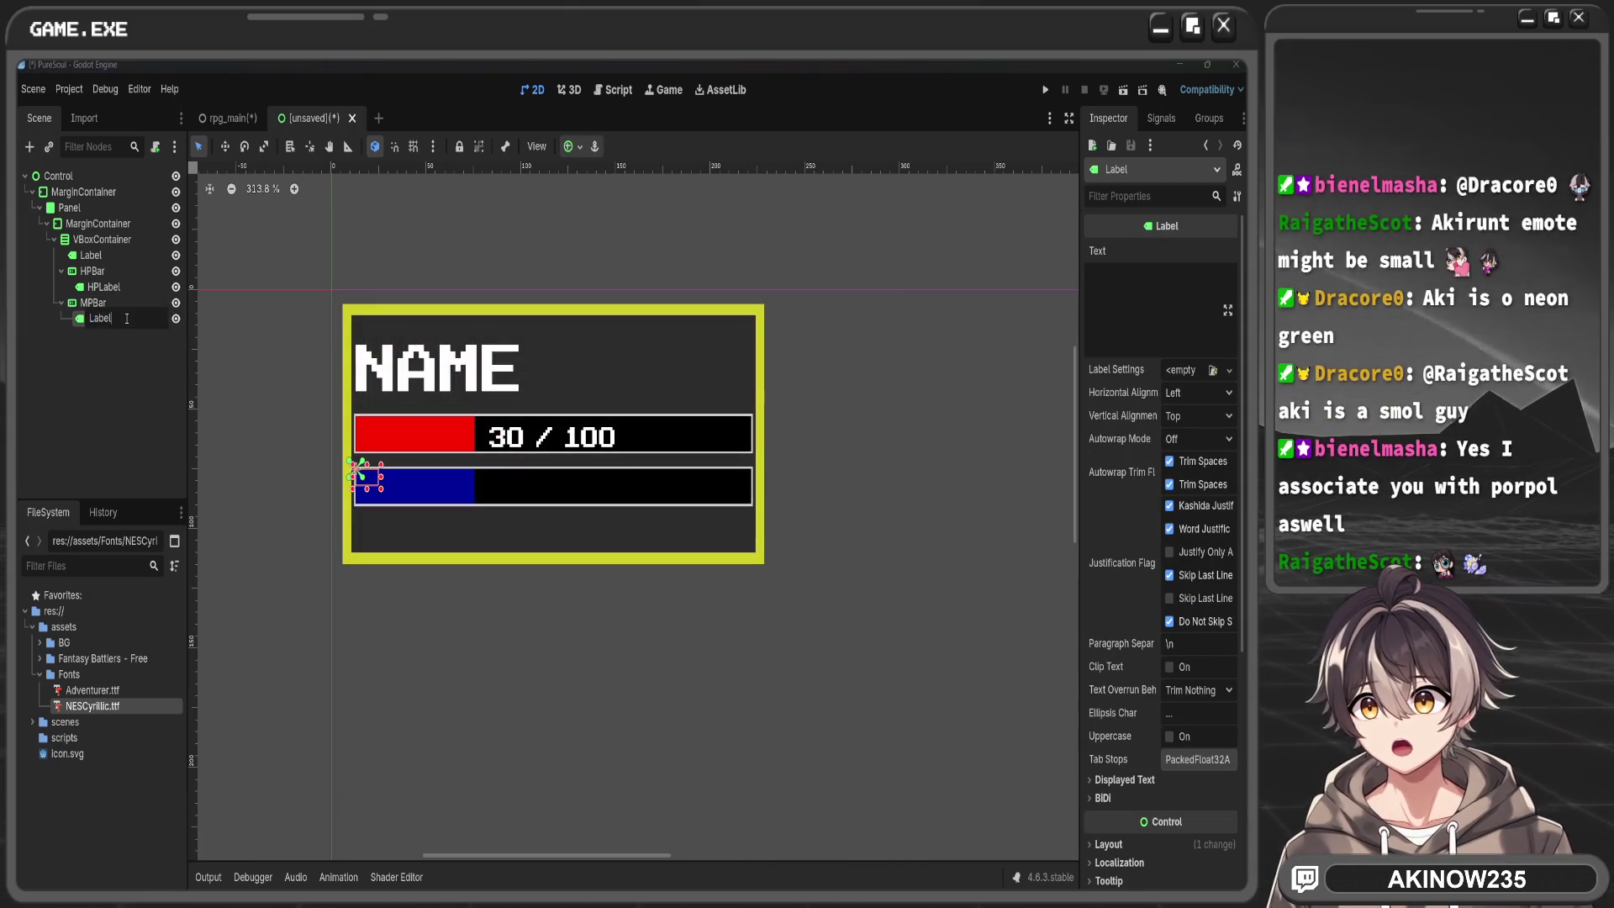
double_click(126, 319)
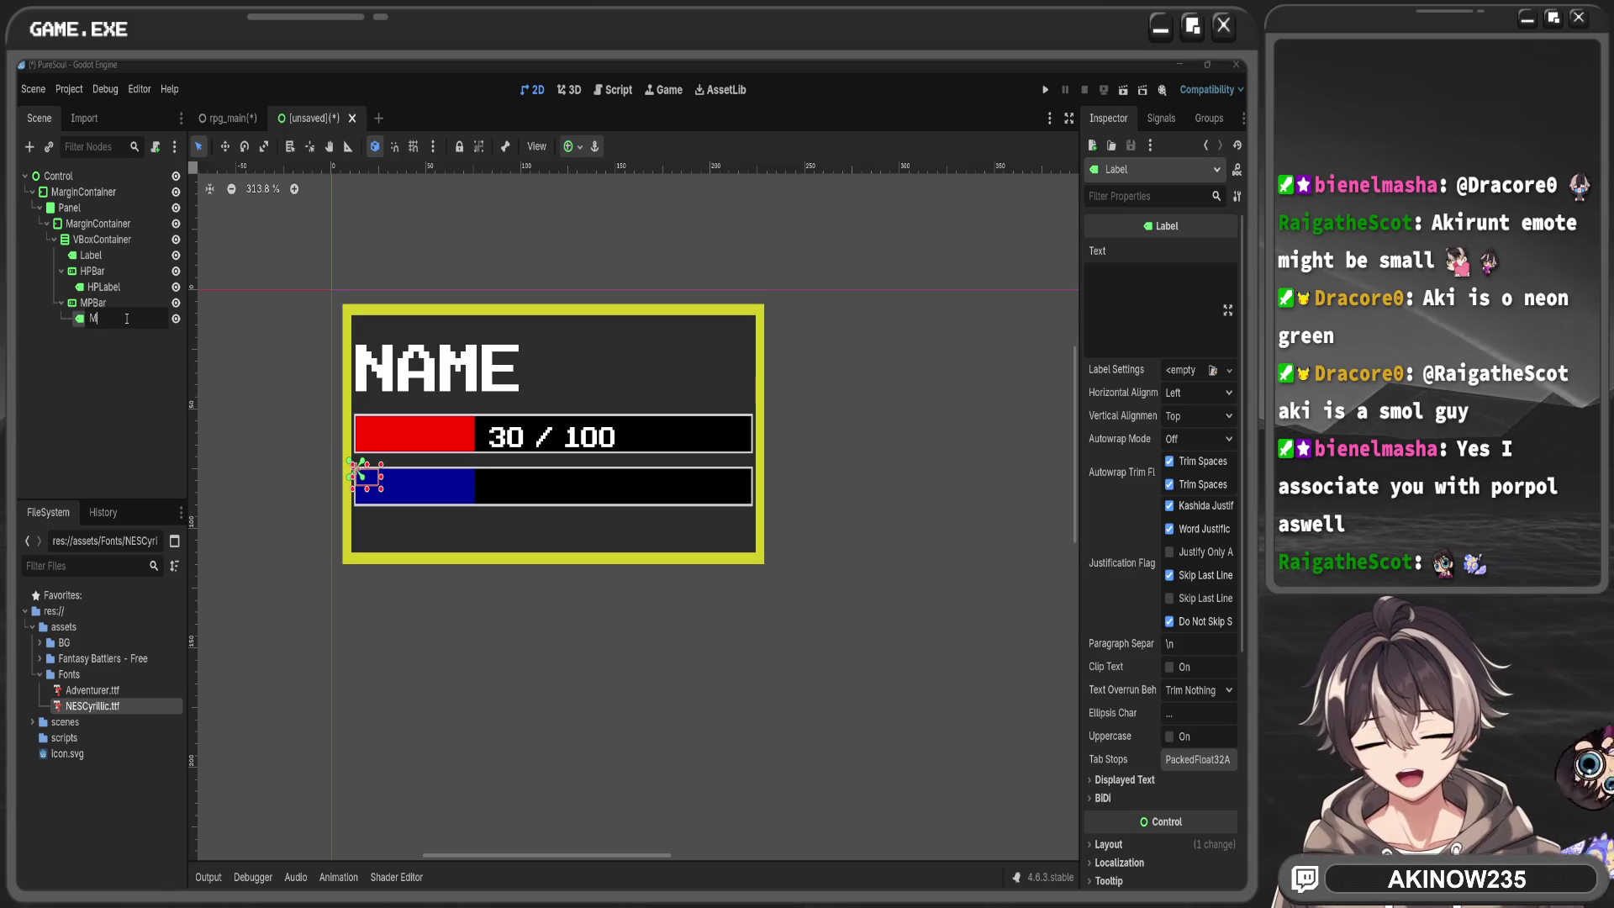
key("Return")
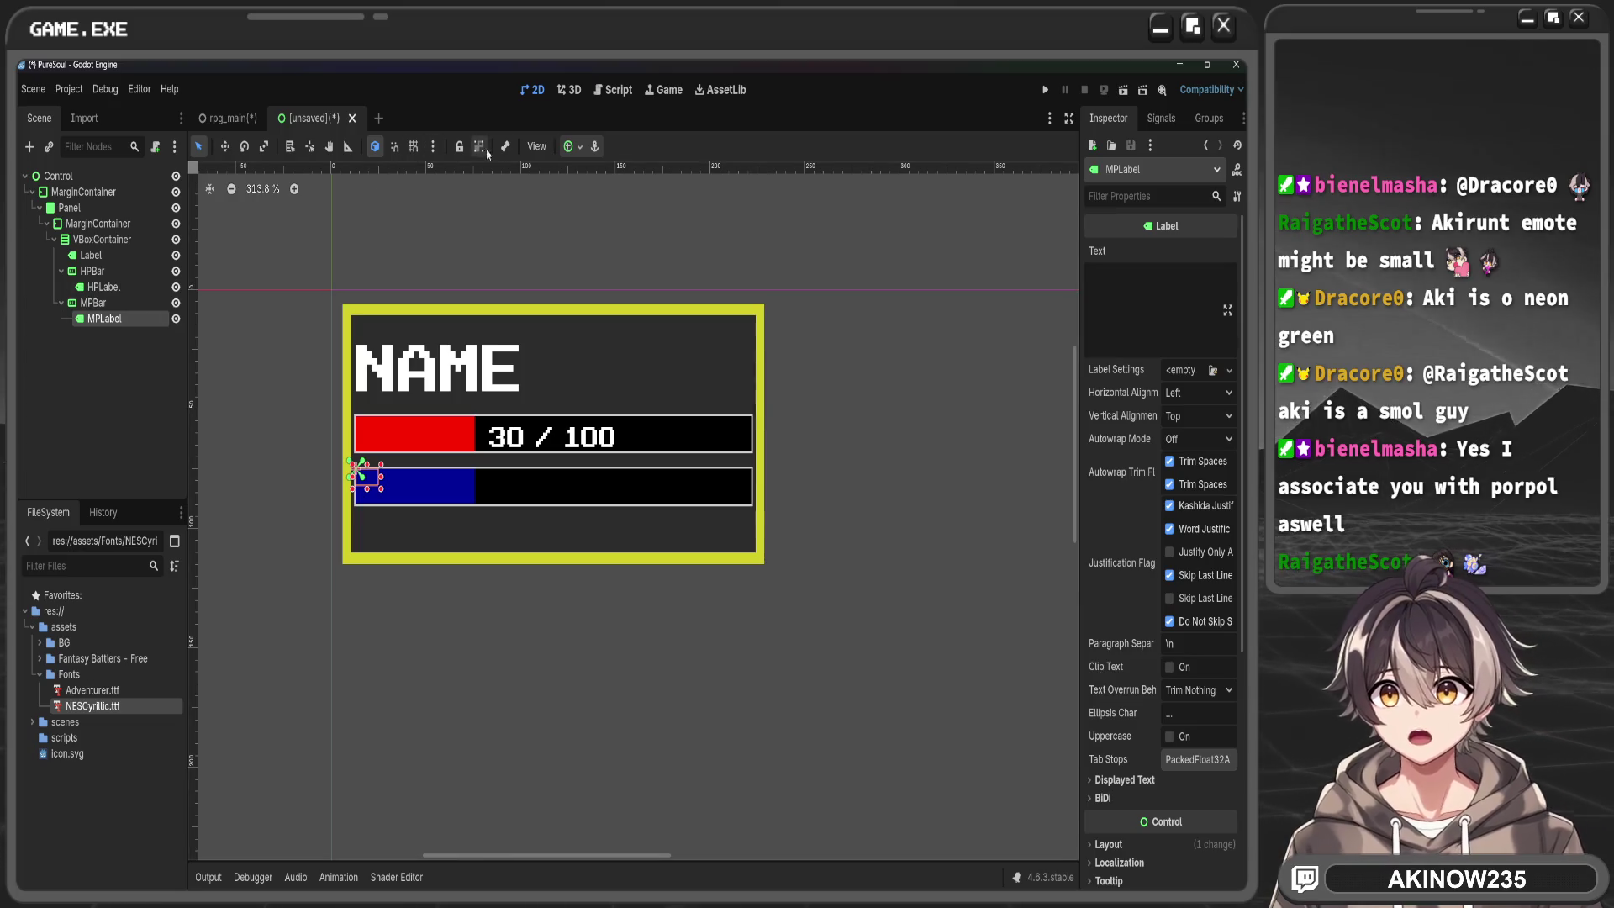
Stretch MPLabel to fill the MP bar and center its text horizontally and vertically
left_click(572, 146)
left_click(640, 267)
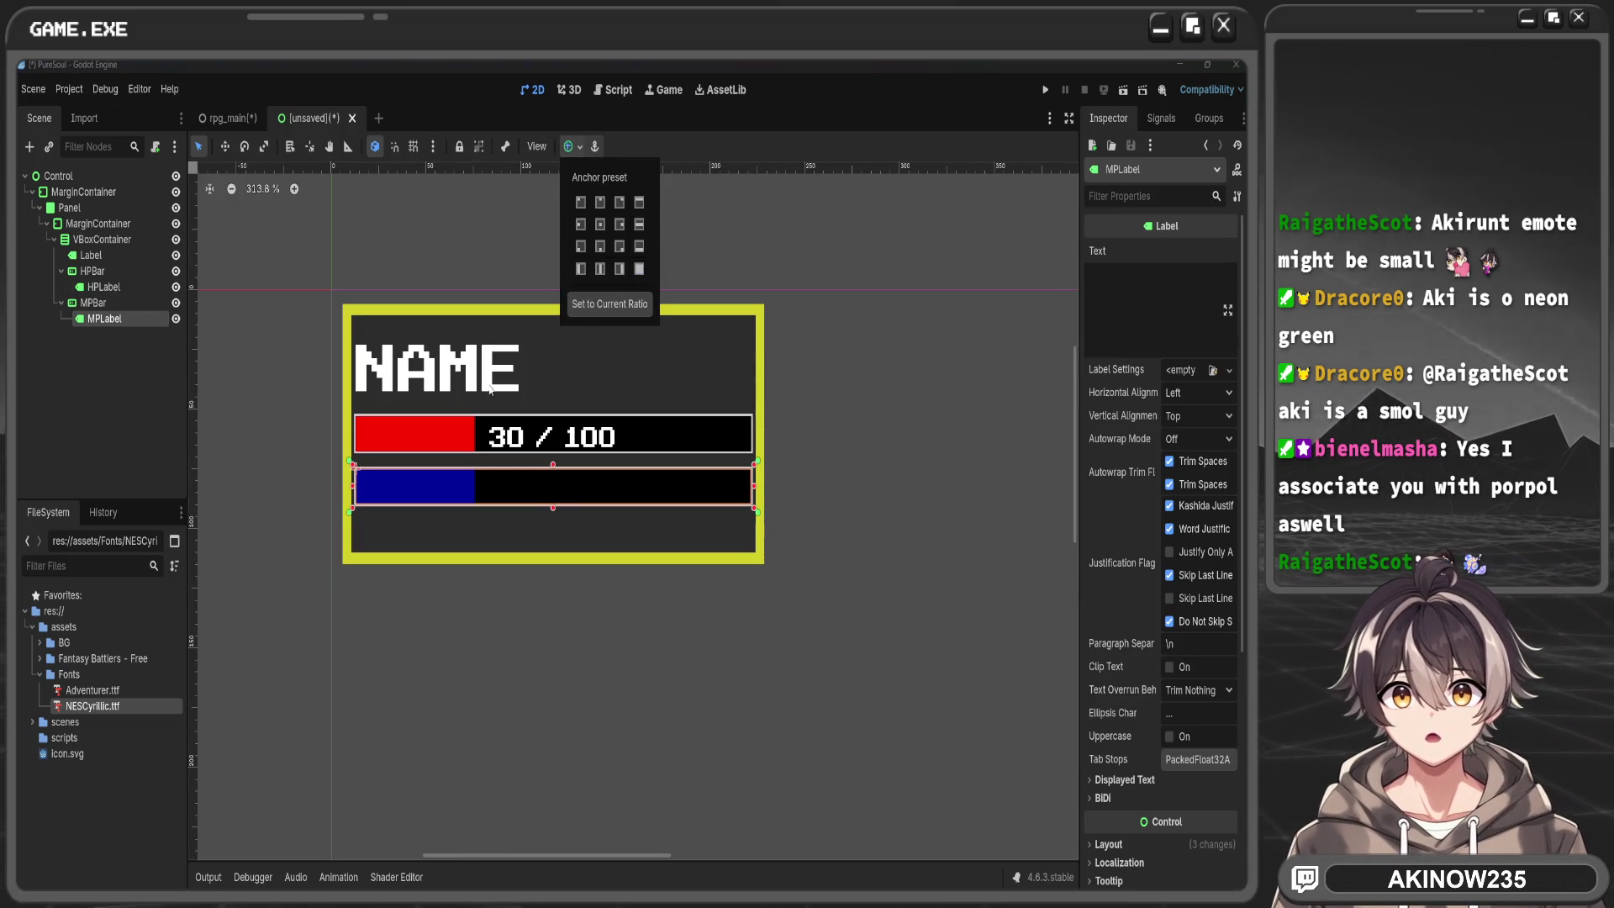
left_click(1198, 392)
left_click(1198, 437)
left_click(1198, 416)
left_click(1198, 460)
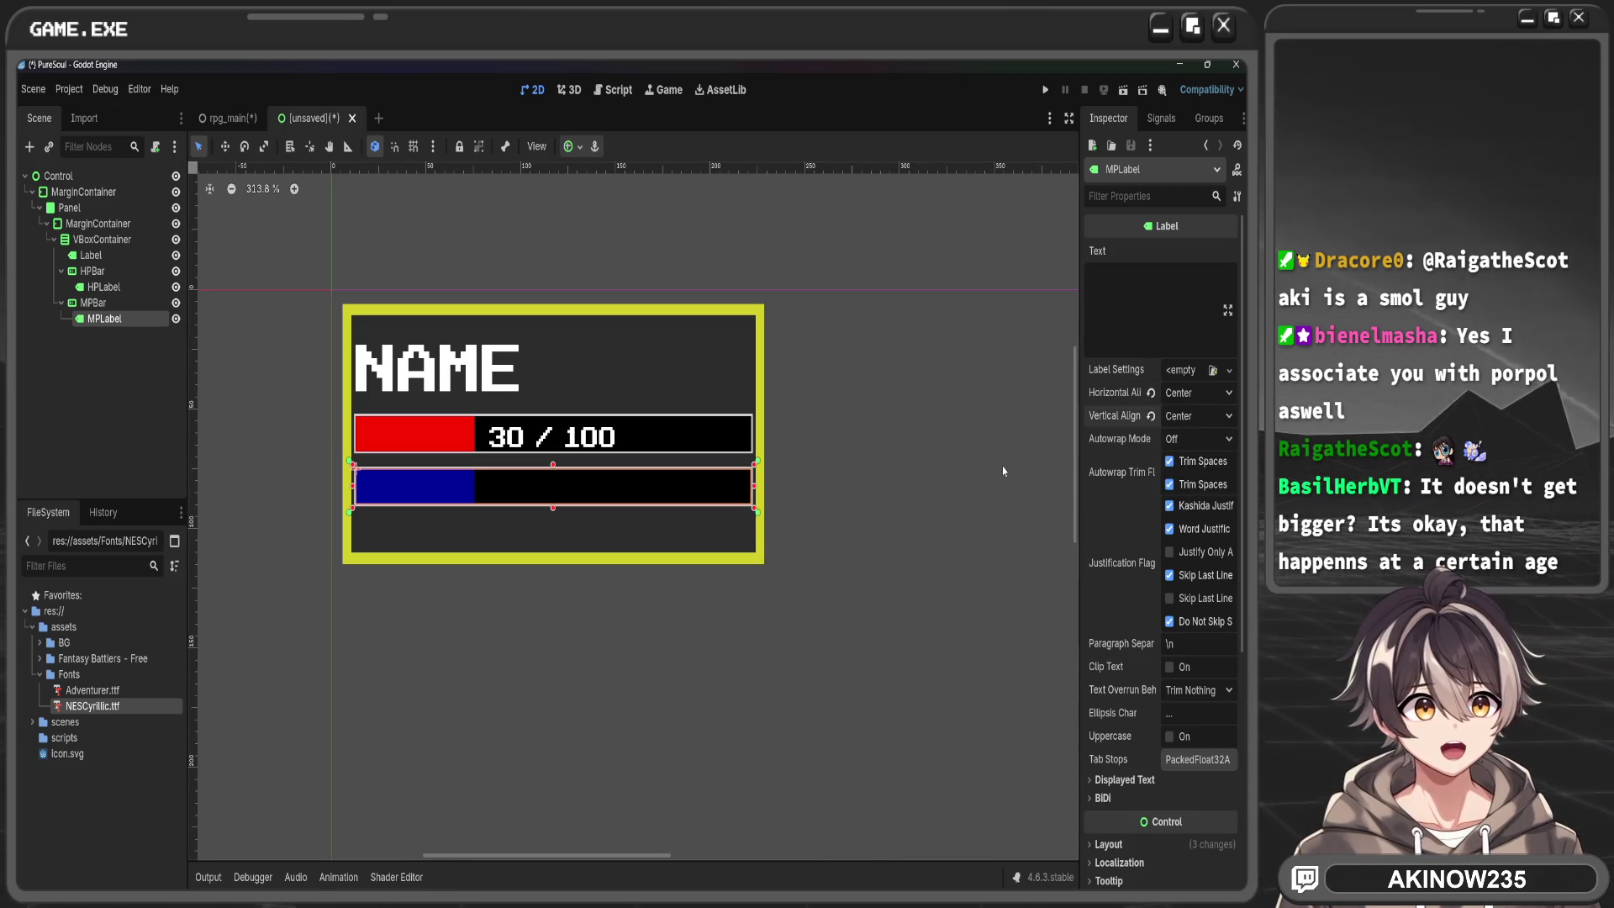
Assign NESCyrillic.ttf as MPLabel's font override
scroll(1131, 441, "down", 5)
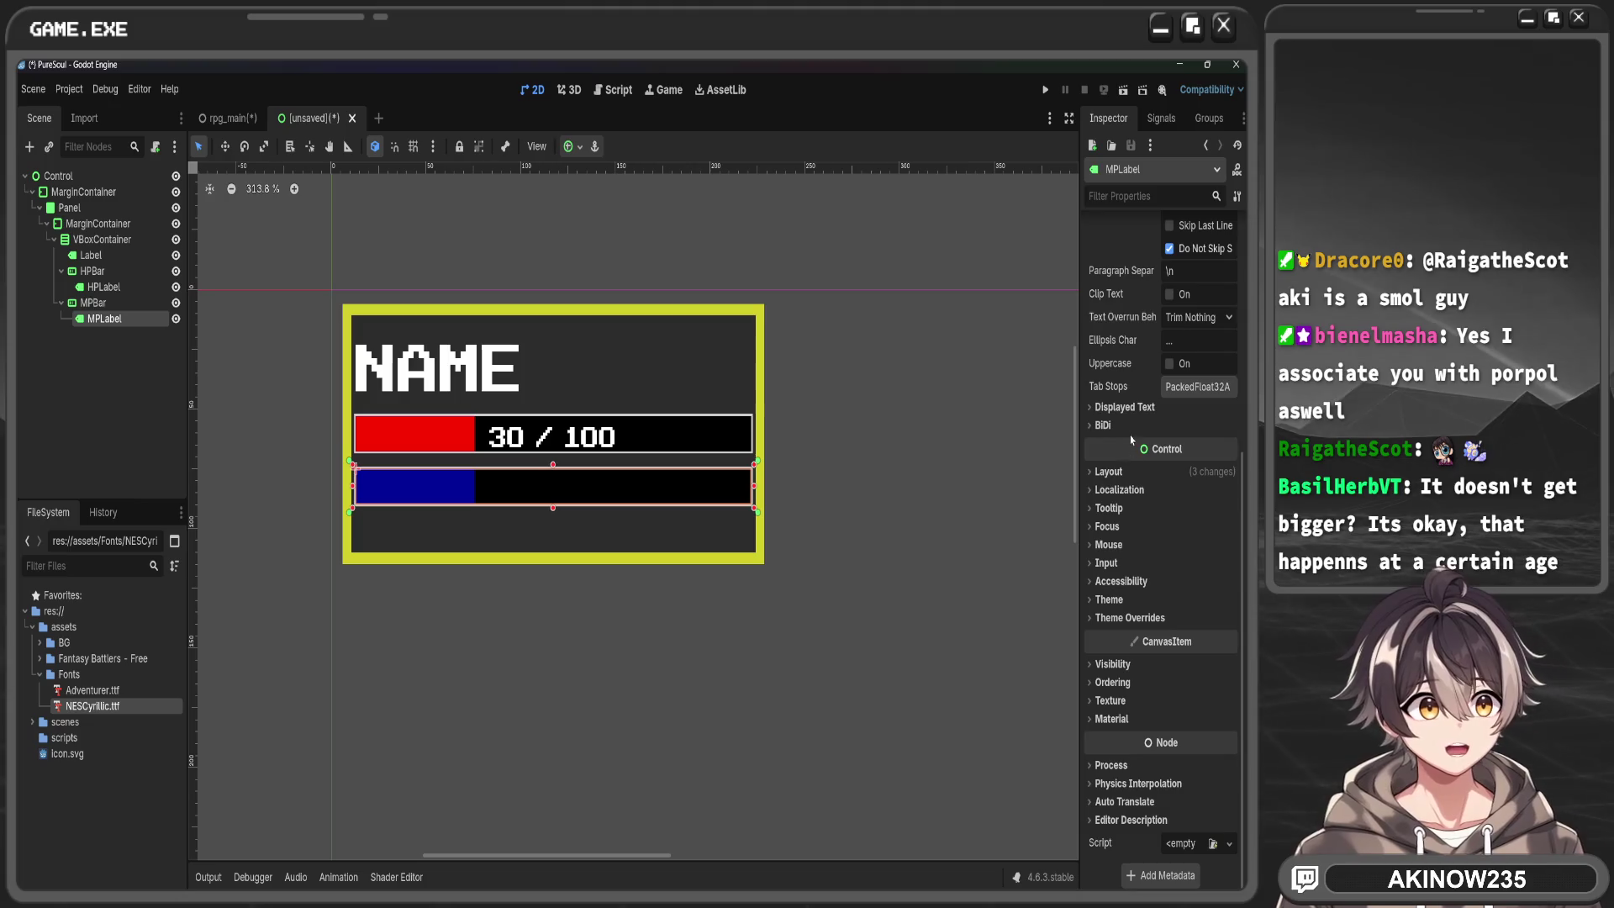
left_click(1130, 618)
left_click(1113, 671)
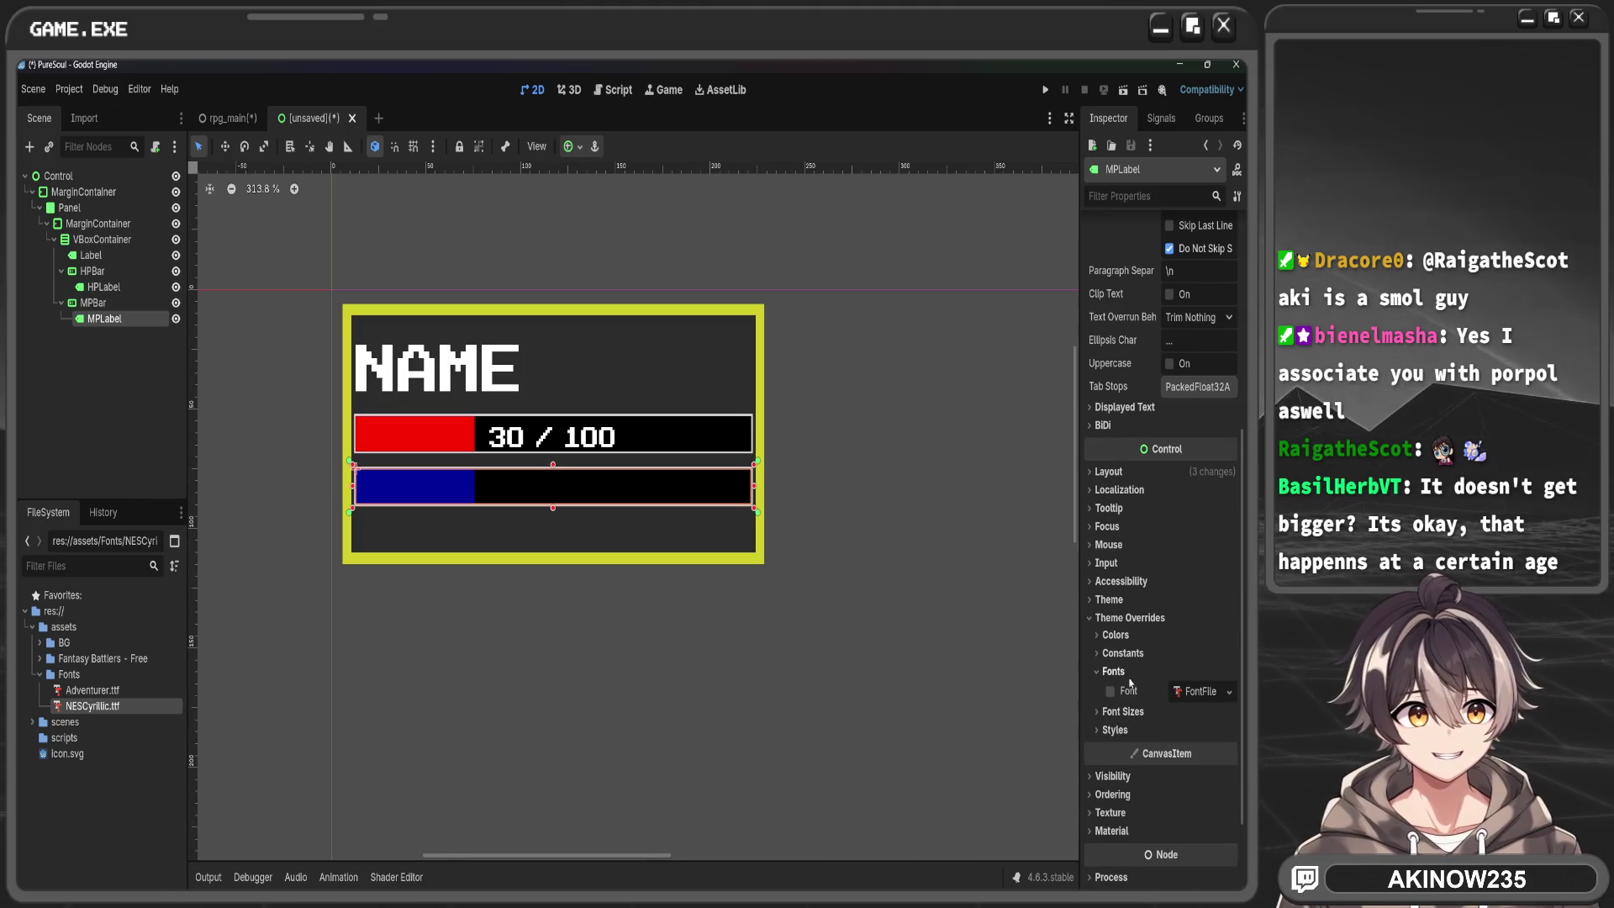
mouse_move(118, 713)
left_mouse_down()
mouse_move(899, 677)
mouse_move(1201, 691)
left_mouse_up()
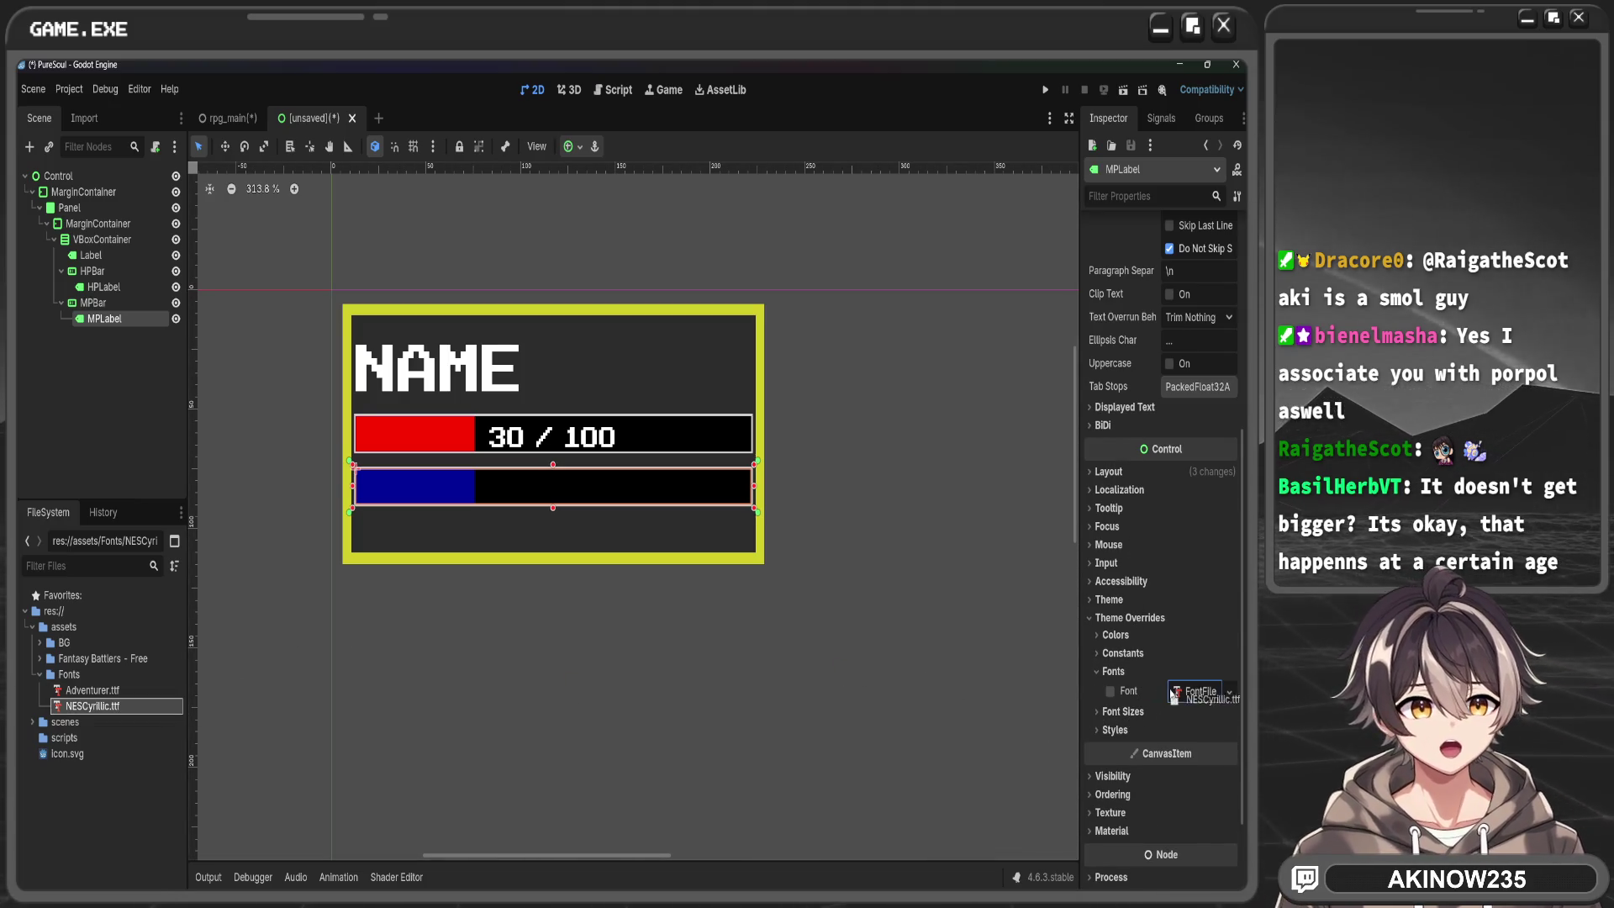
left_click(1173, 736)
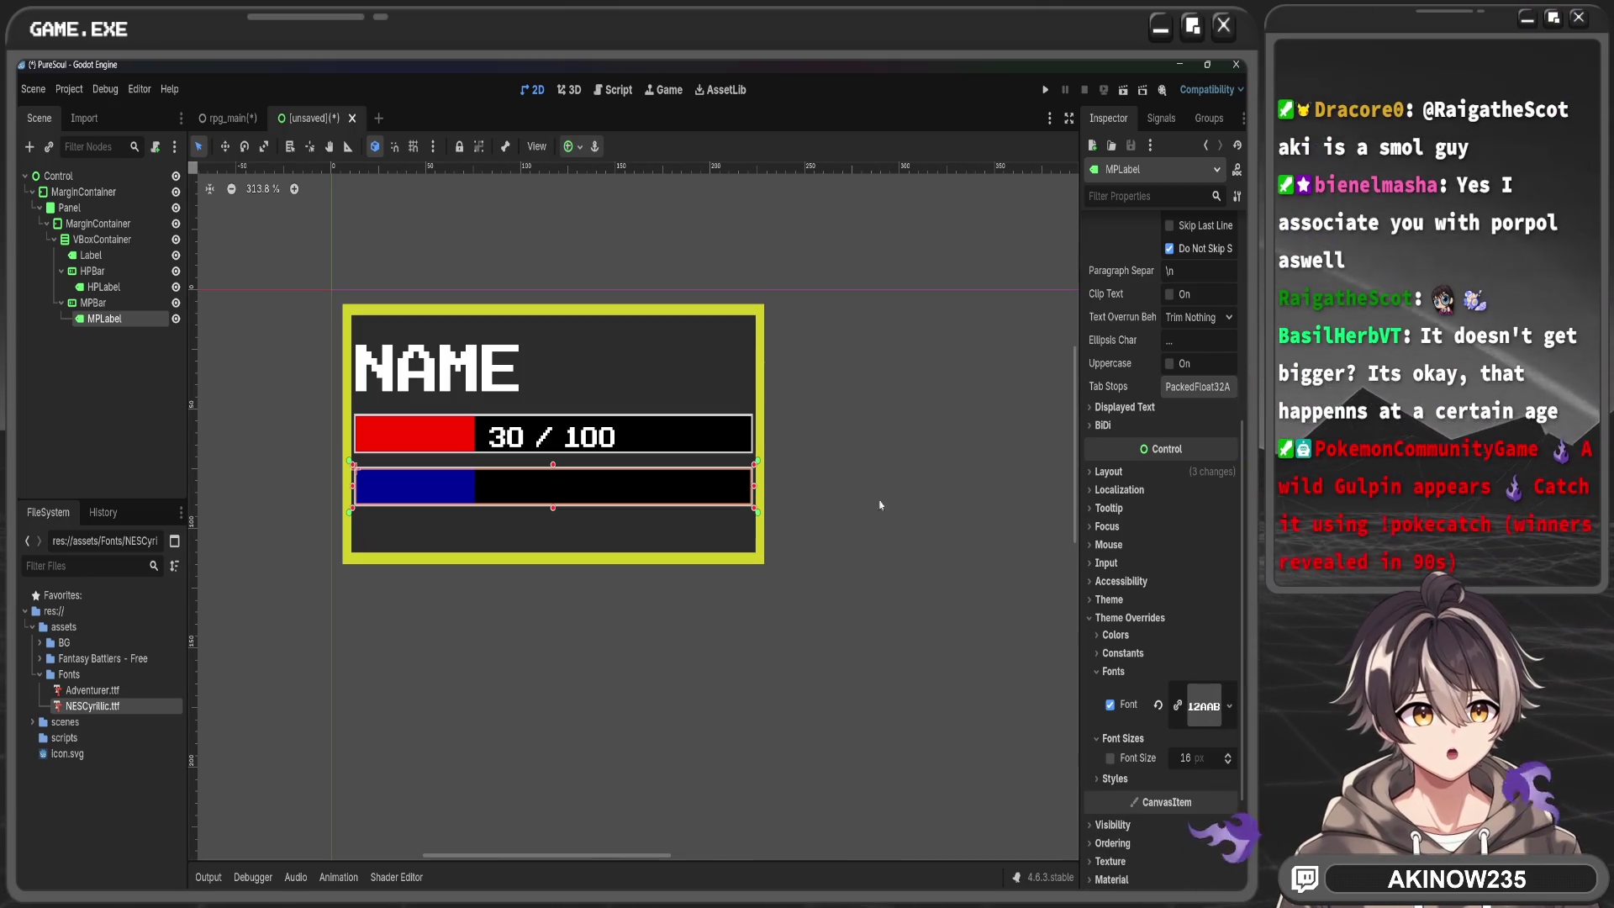
Check HPLabel's font size, then give MPLabel a 64 px font size
left_click(106, 289)
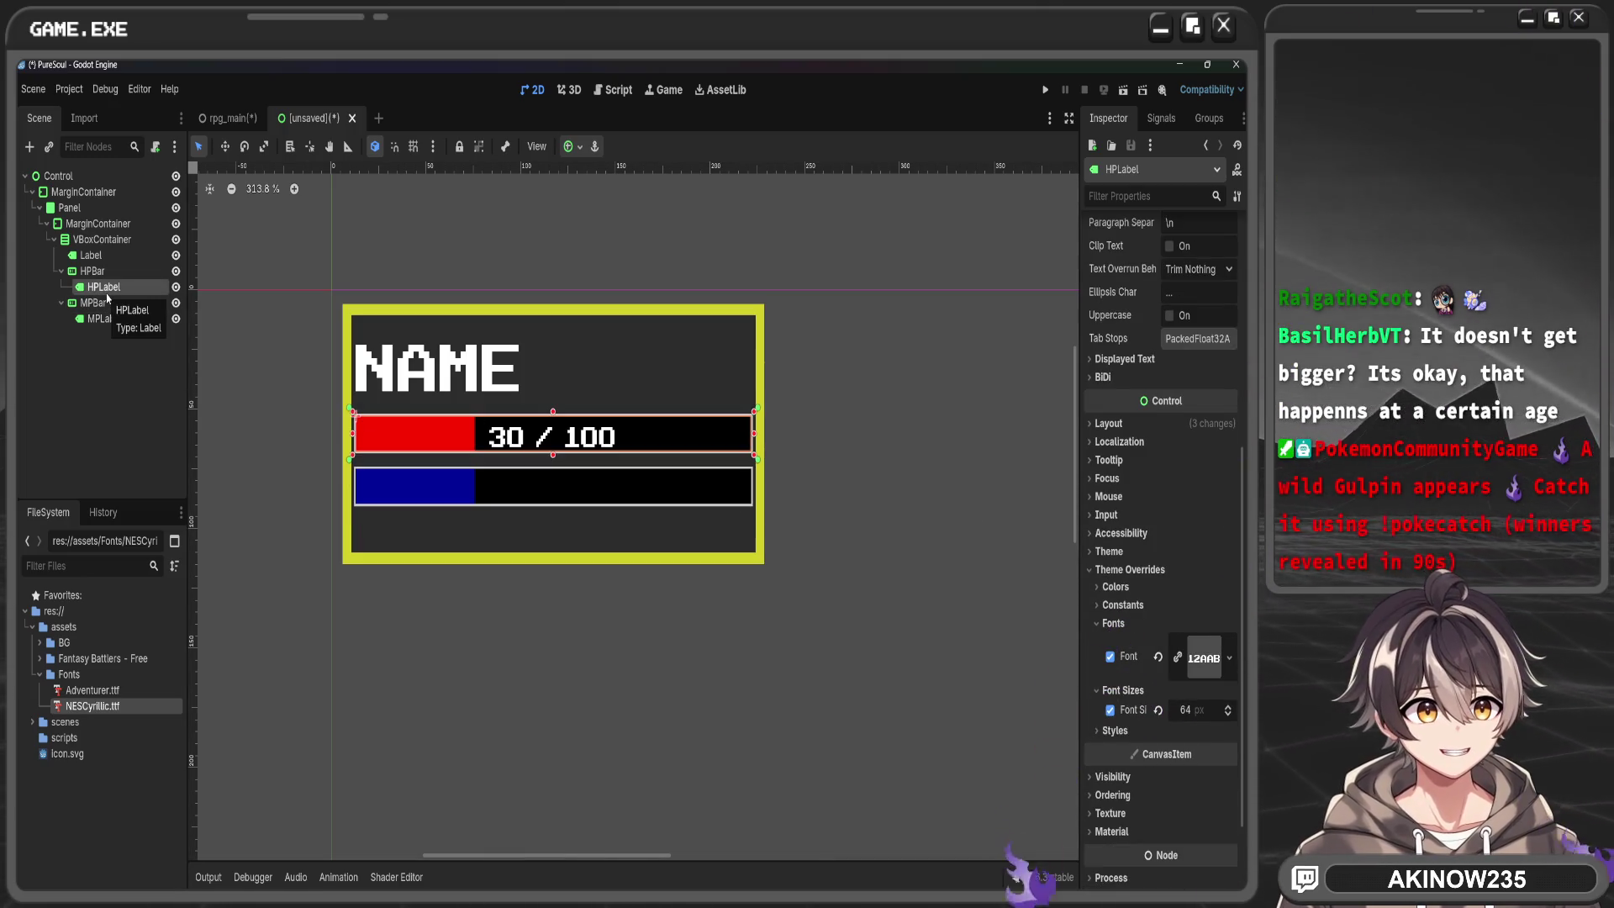
double_click(106, 286)
key("Escape")
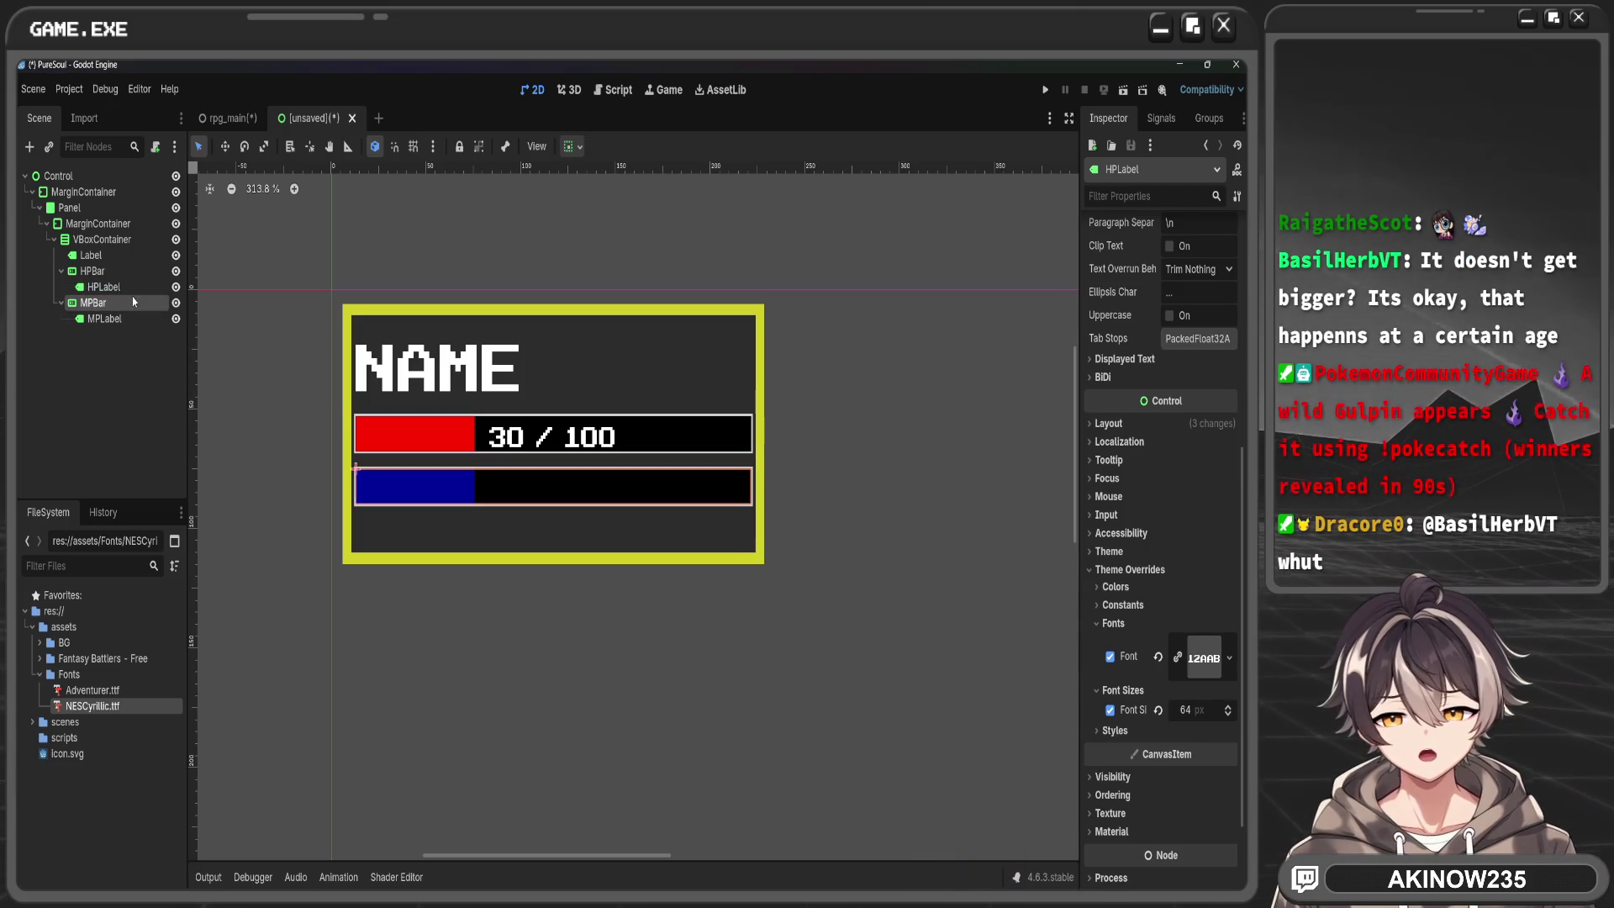
left_click(117, 318)
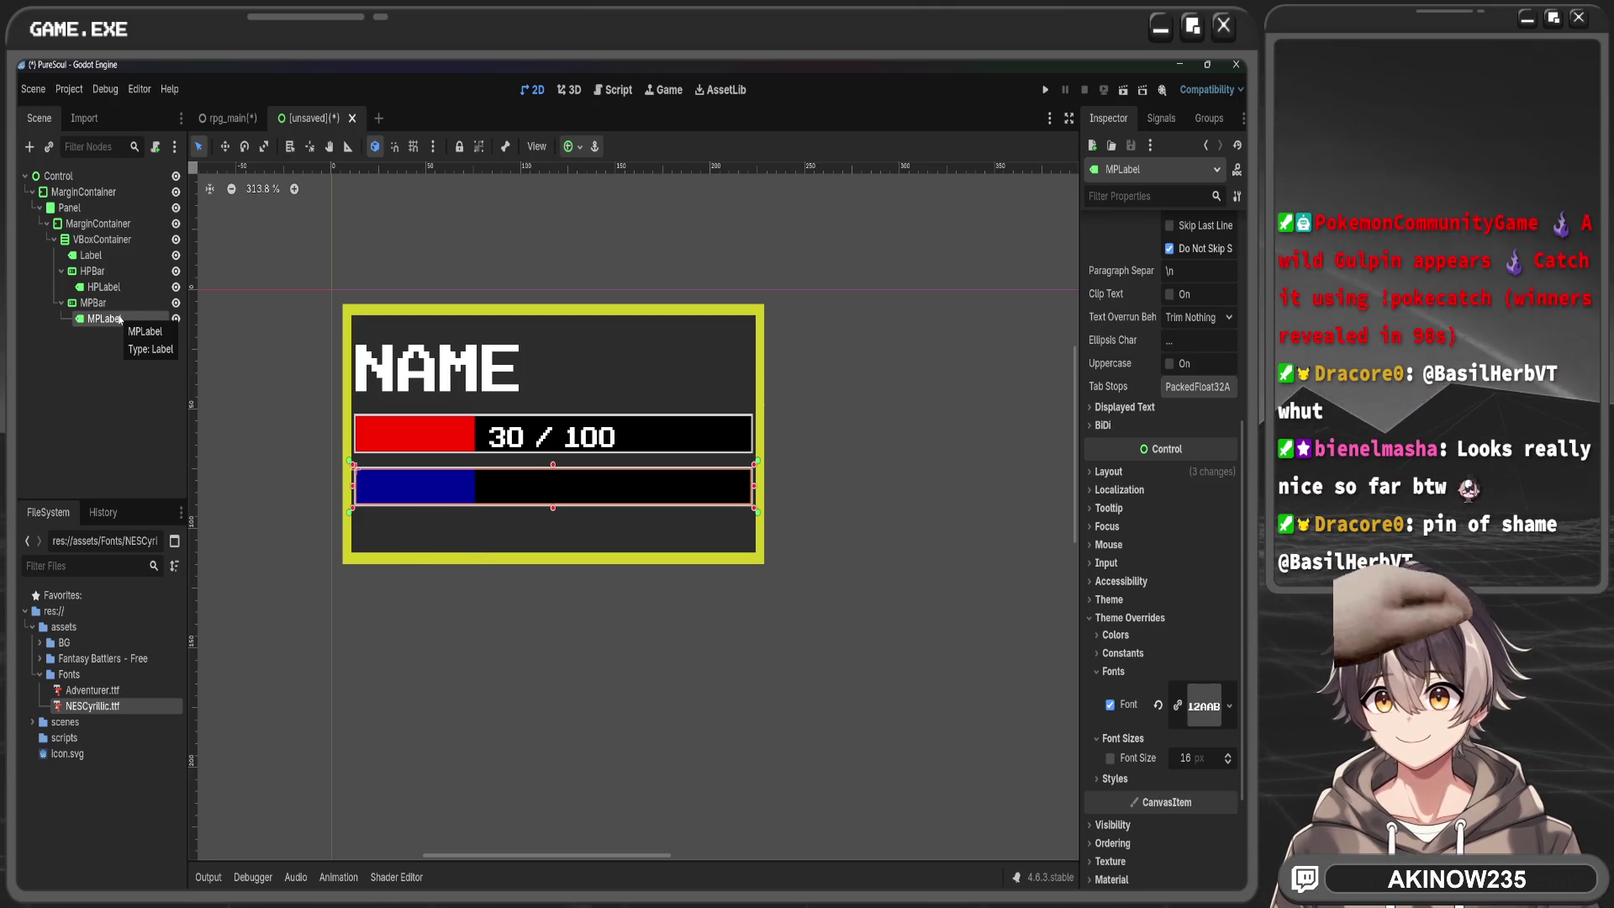
left_click(1208, 760)
type("4")
key("Return")
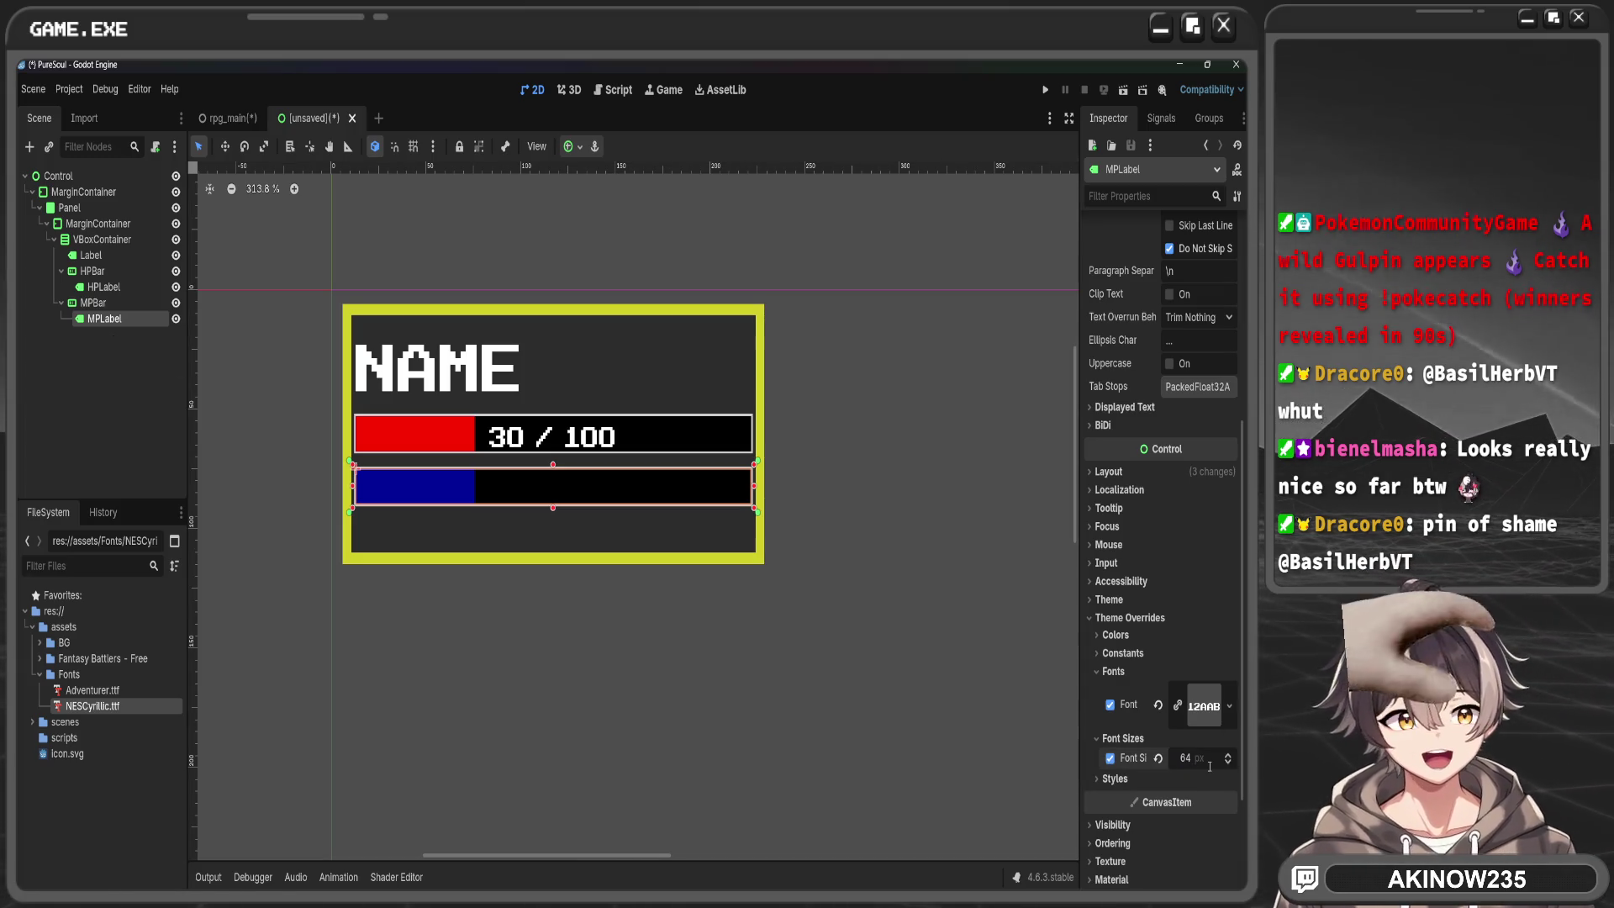
left_click(915, 668)
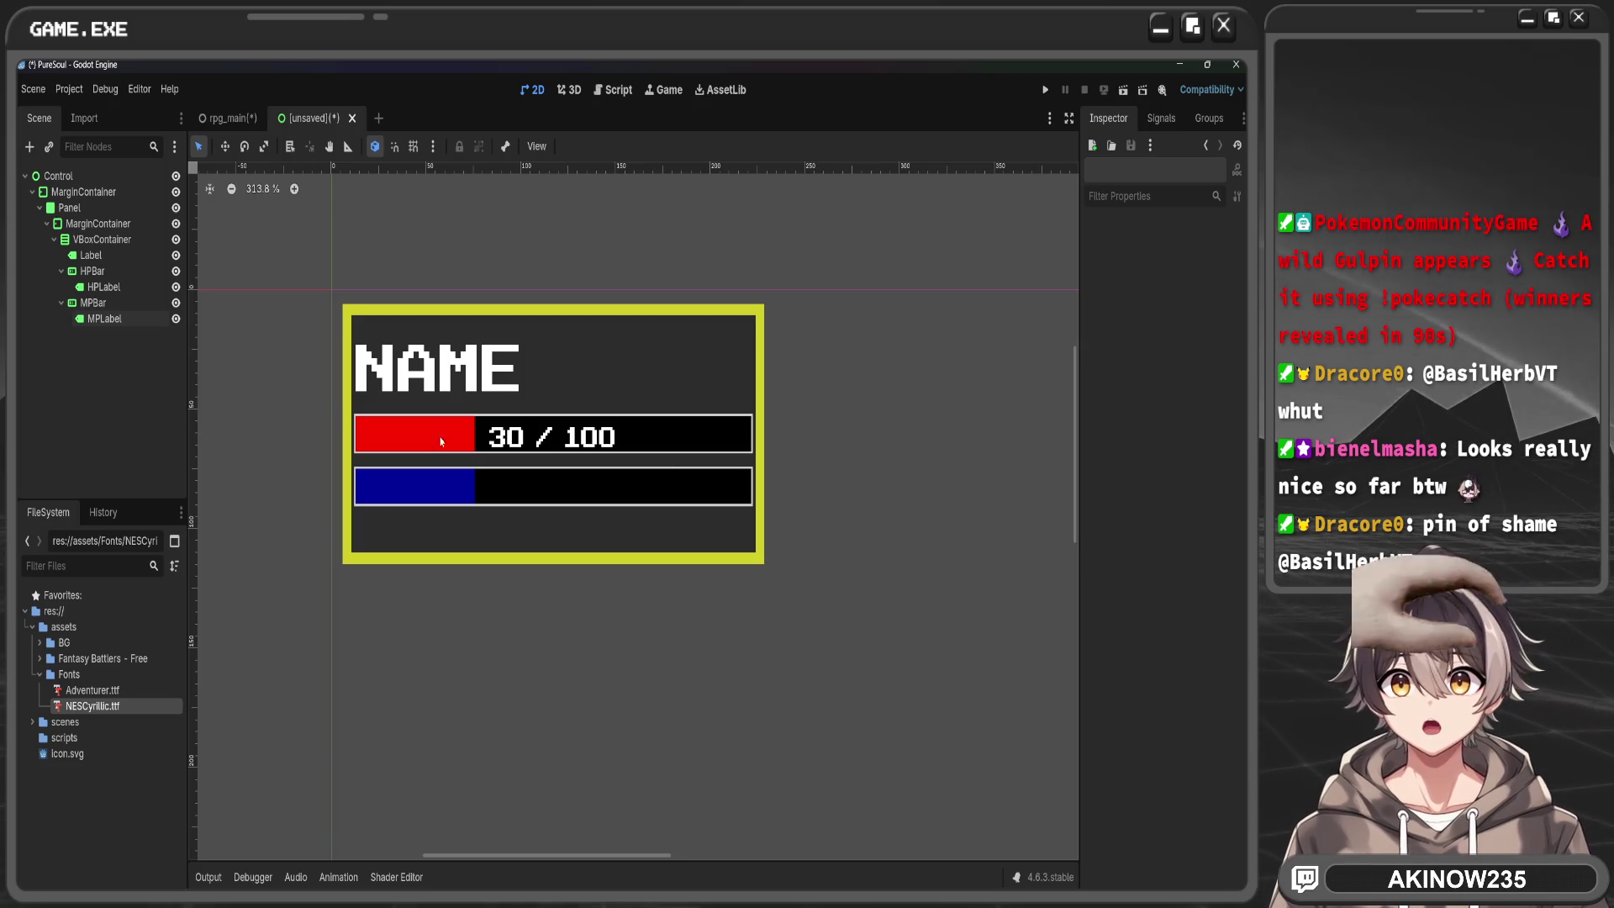
Set the MP label's text to '30 / 100' and start saving the scene
left_click(559, 484)
left_click(1129, 294)
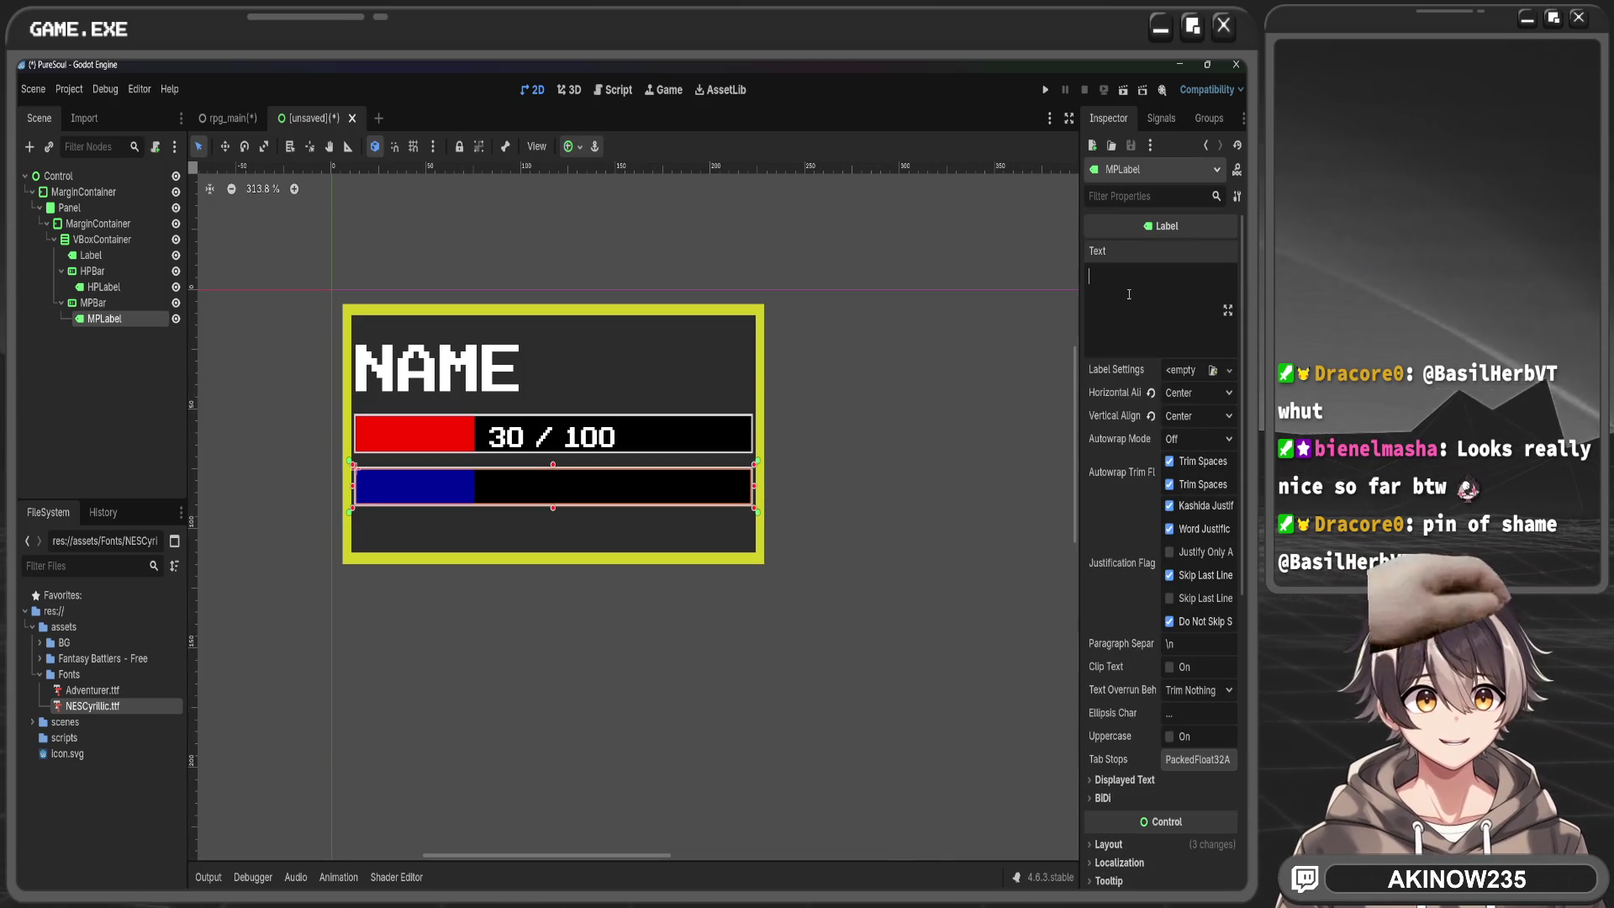
type("30 /")
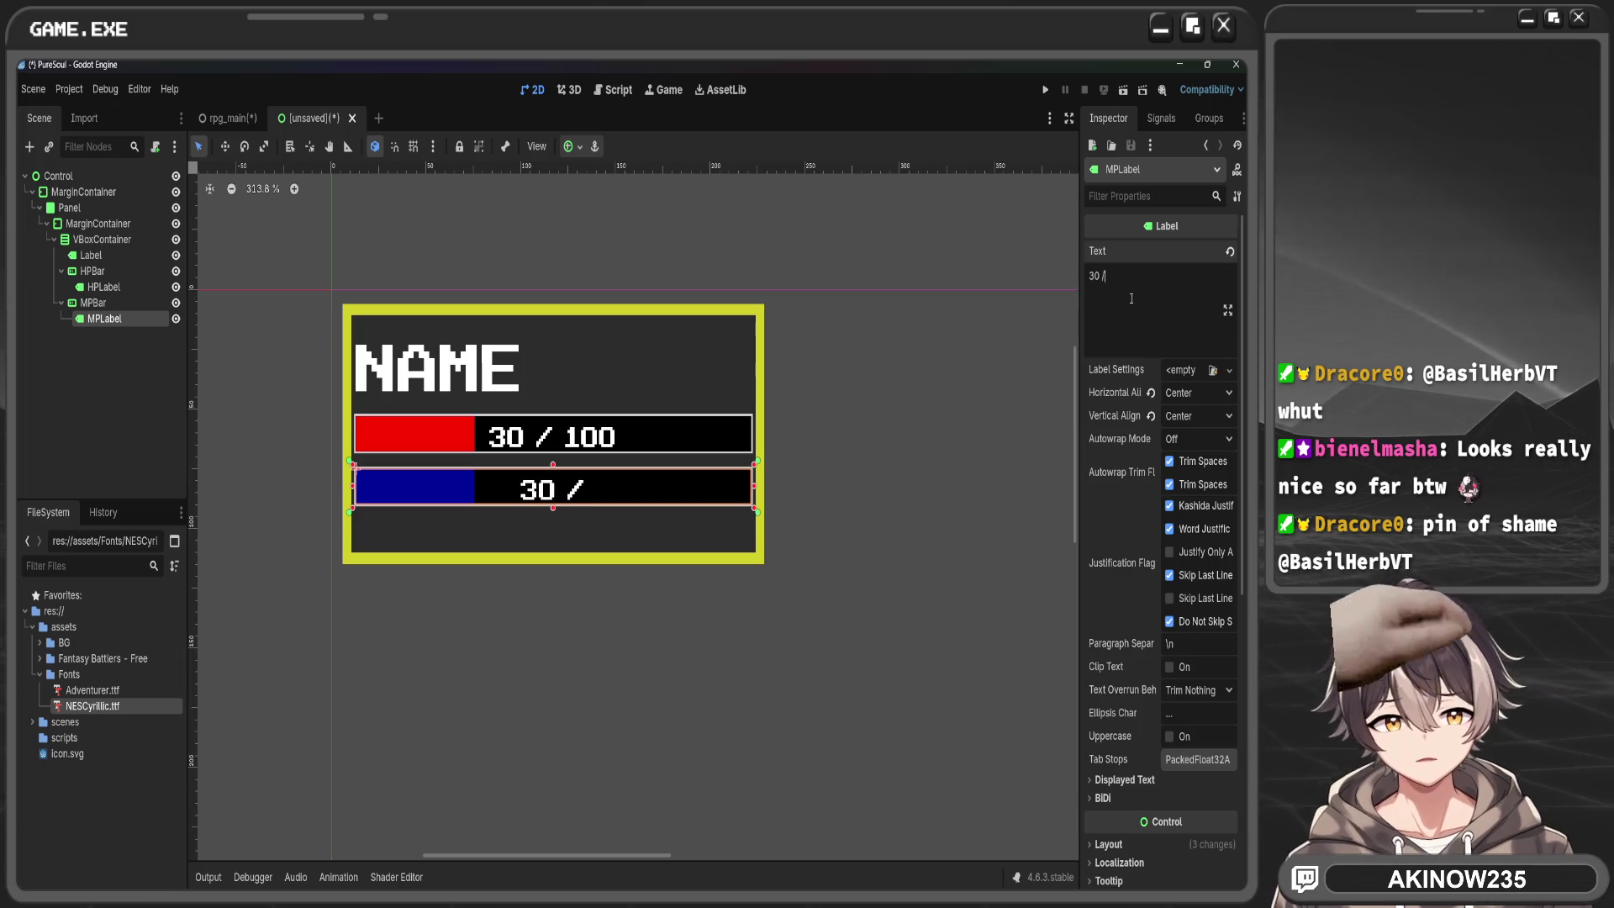
type(" 100")
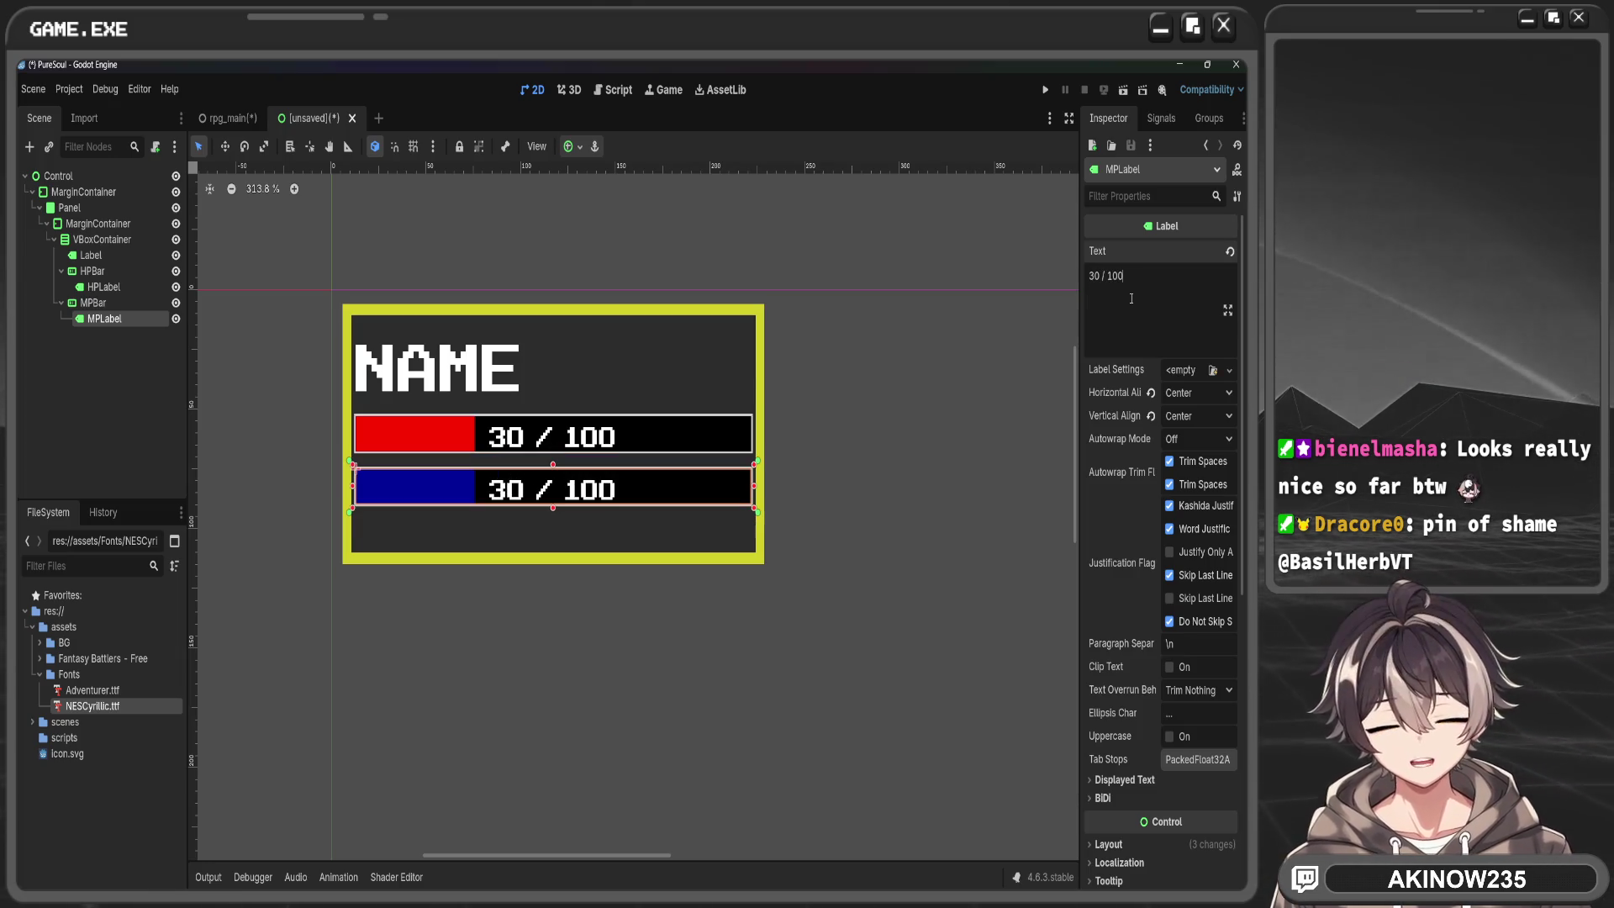
left_click(936, 479)
scroll(641, 656, "down", 2)
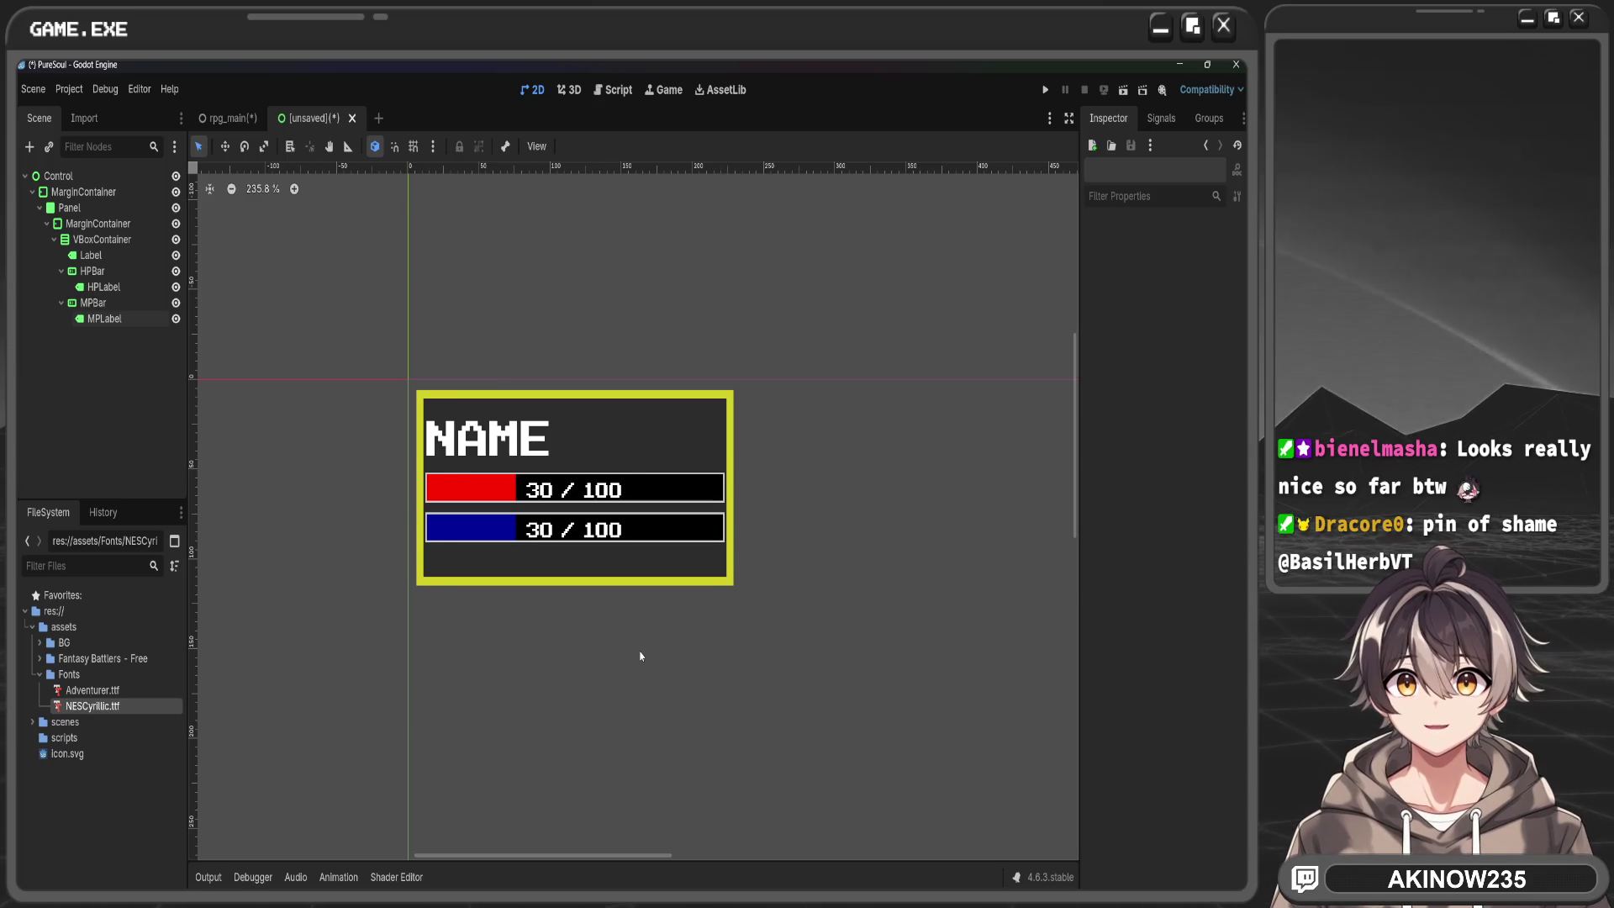
scroll(640, 655, "down", 2)
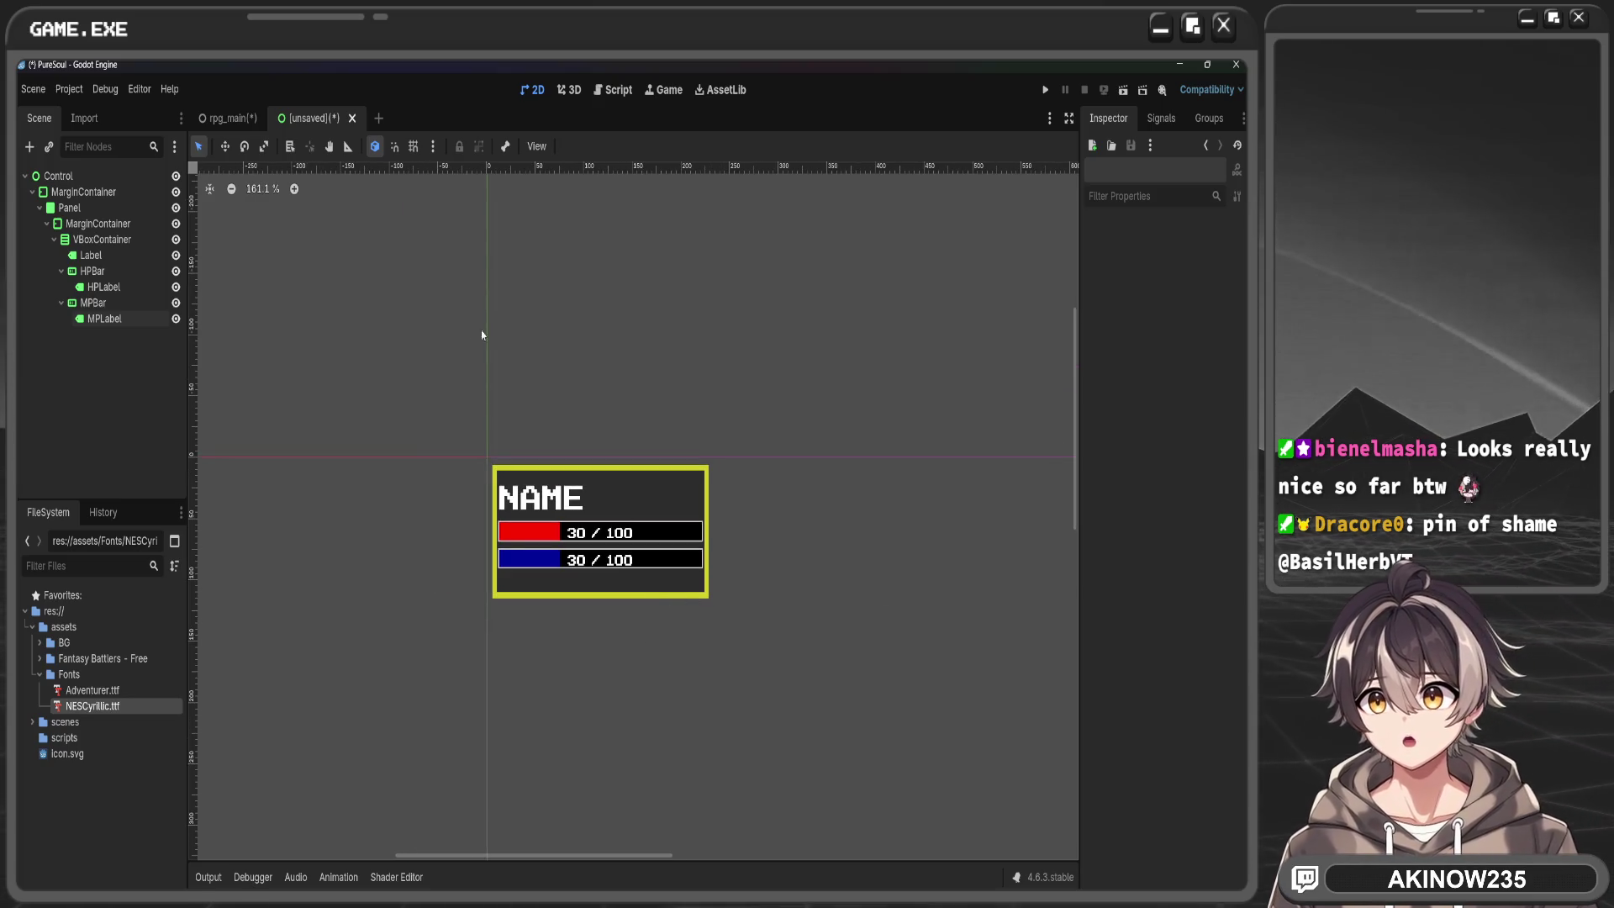
key("ctrl+s")
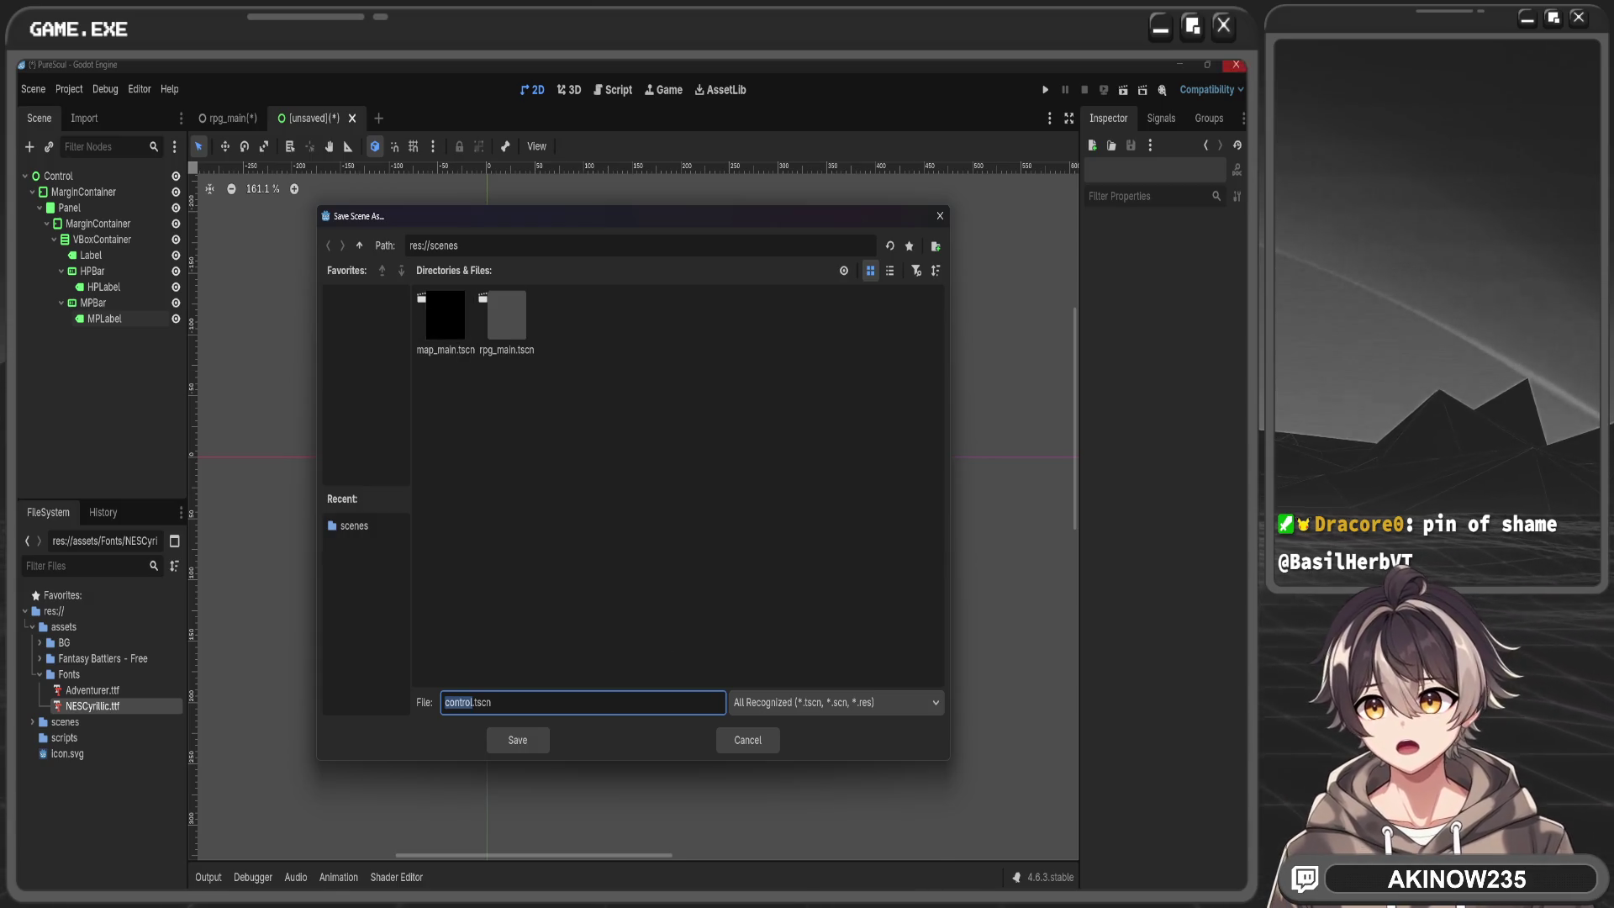
Cancel the save, rename the root Control node to Player, and switch to Krita
left_click(751, 741)
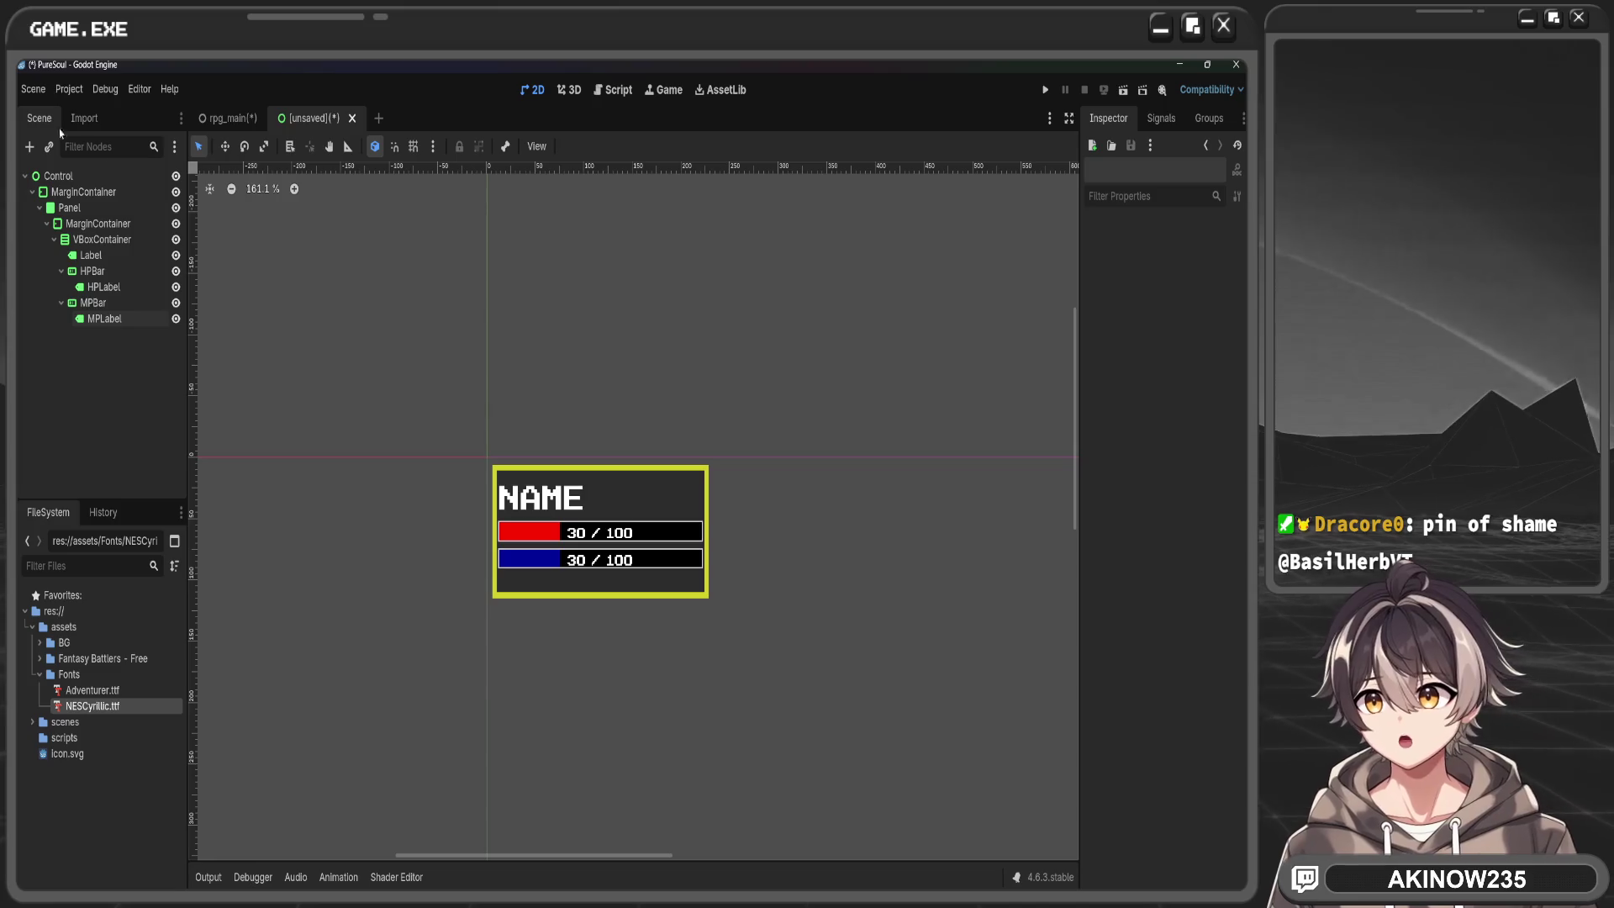
left_click(88, 177)
double_click(86, 175)
type("Player")
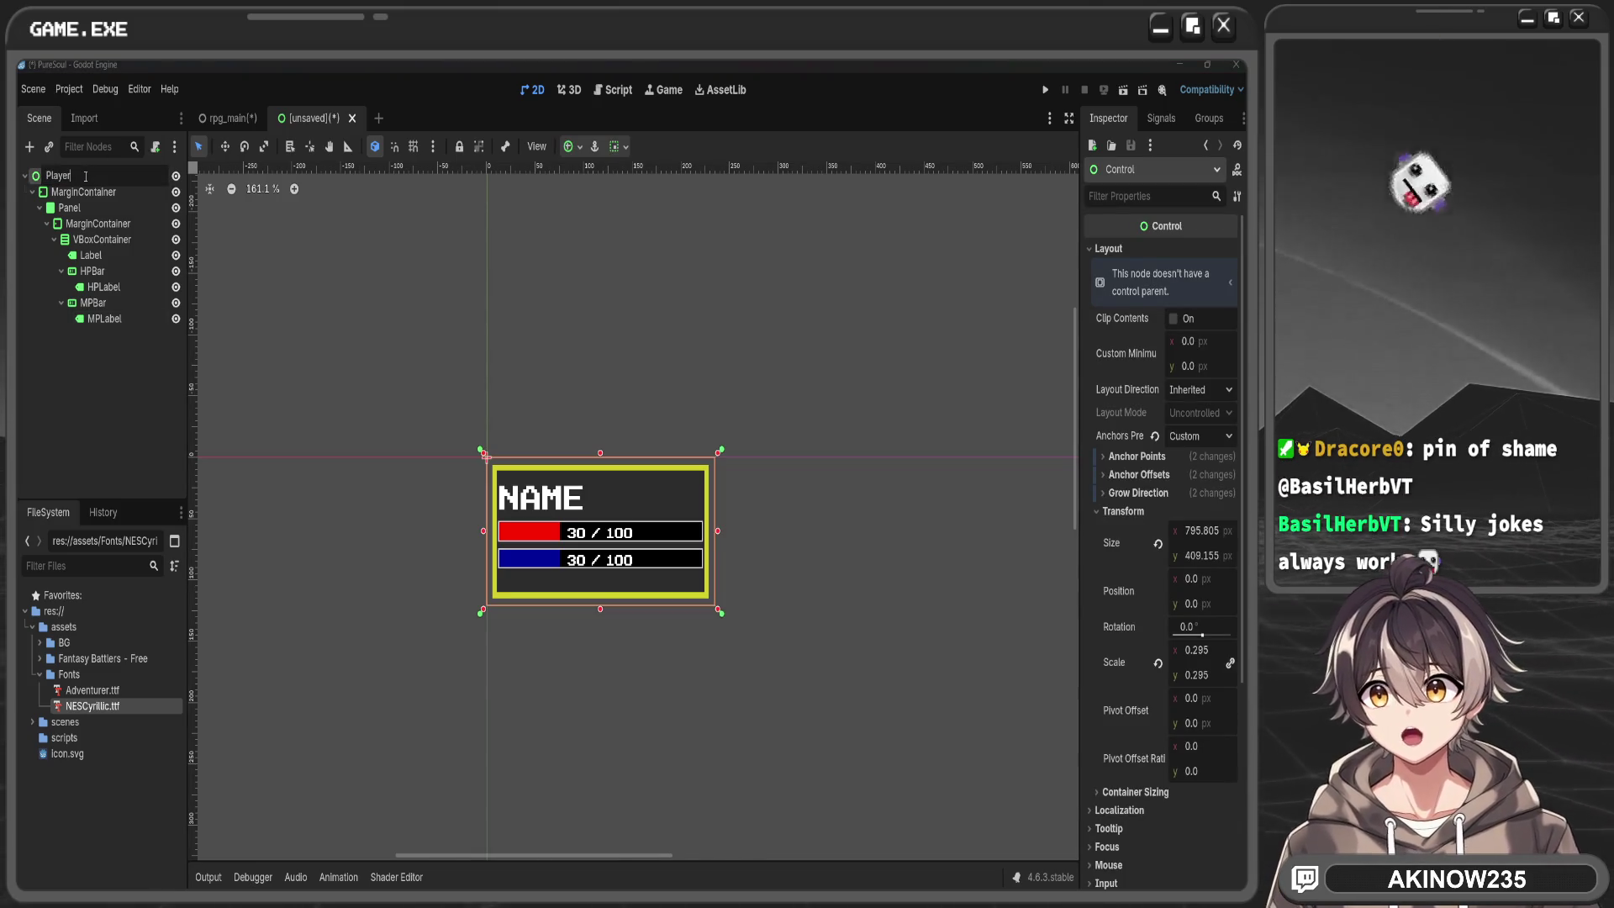
key("Return")
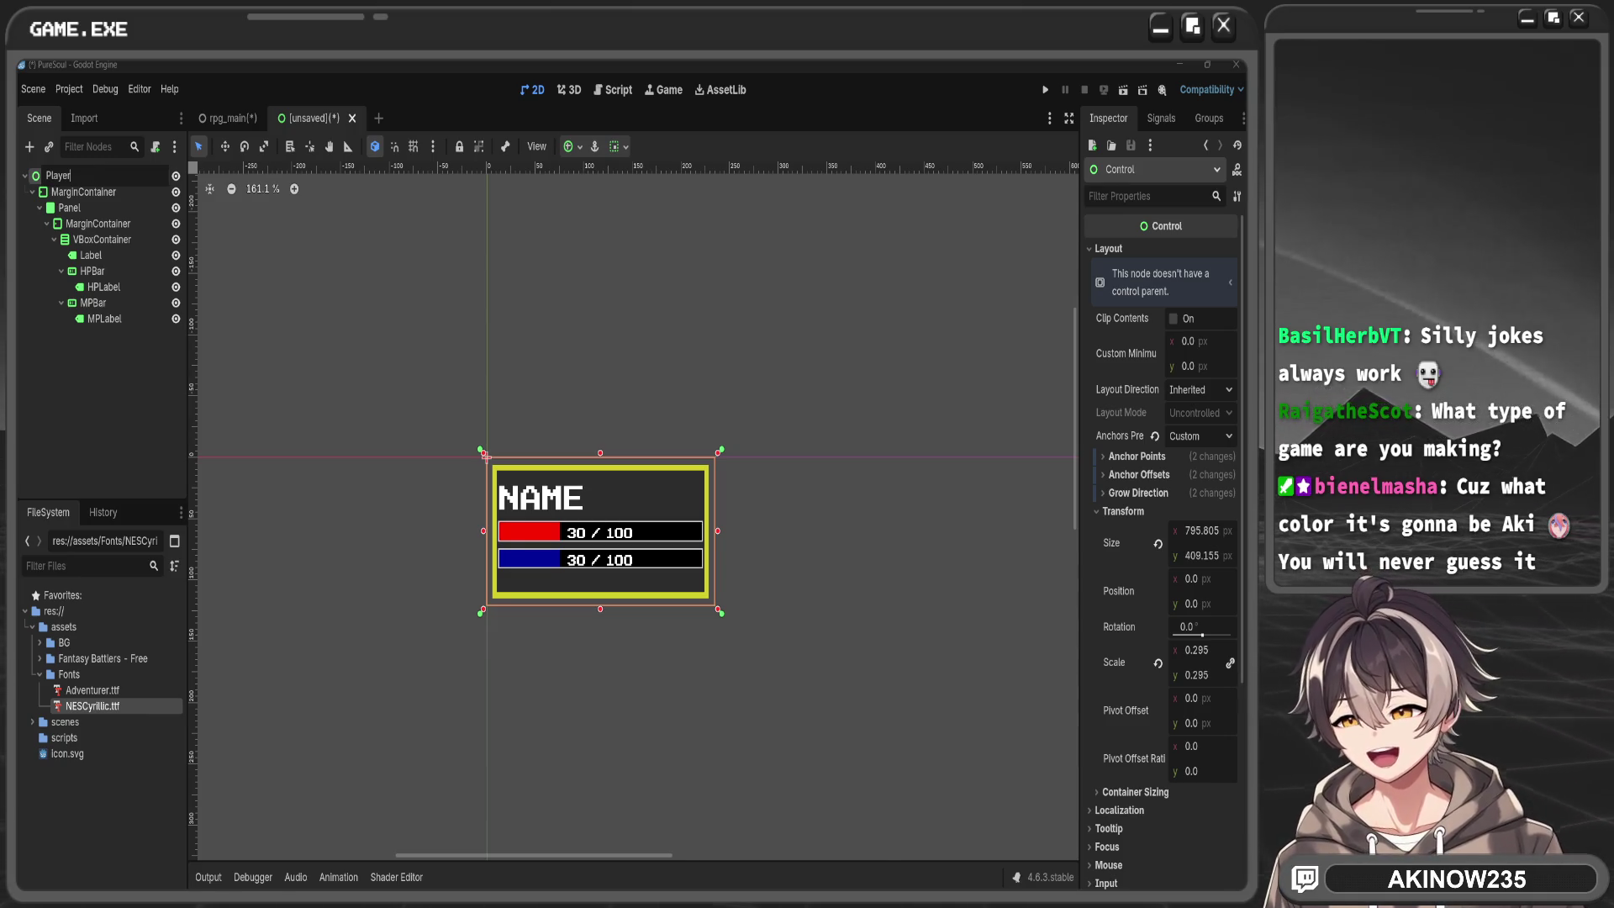
key("Return")
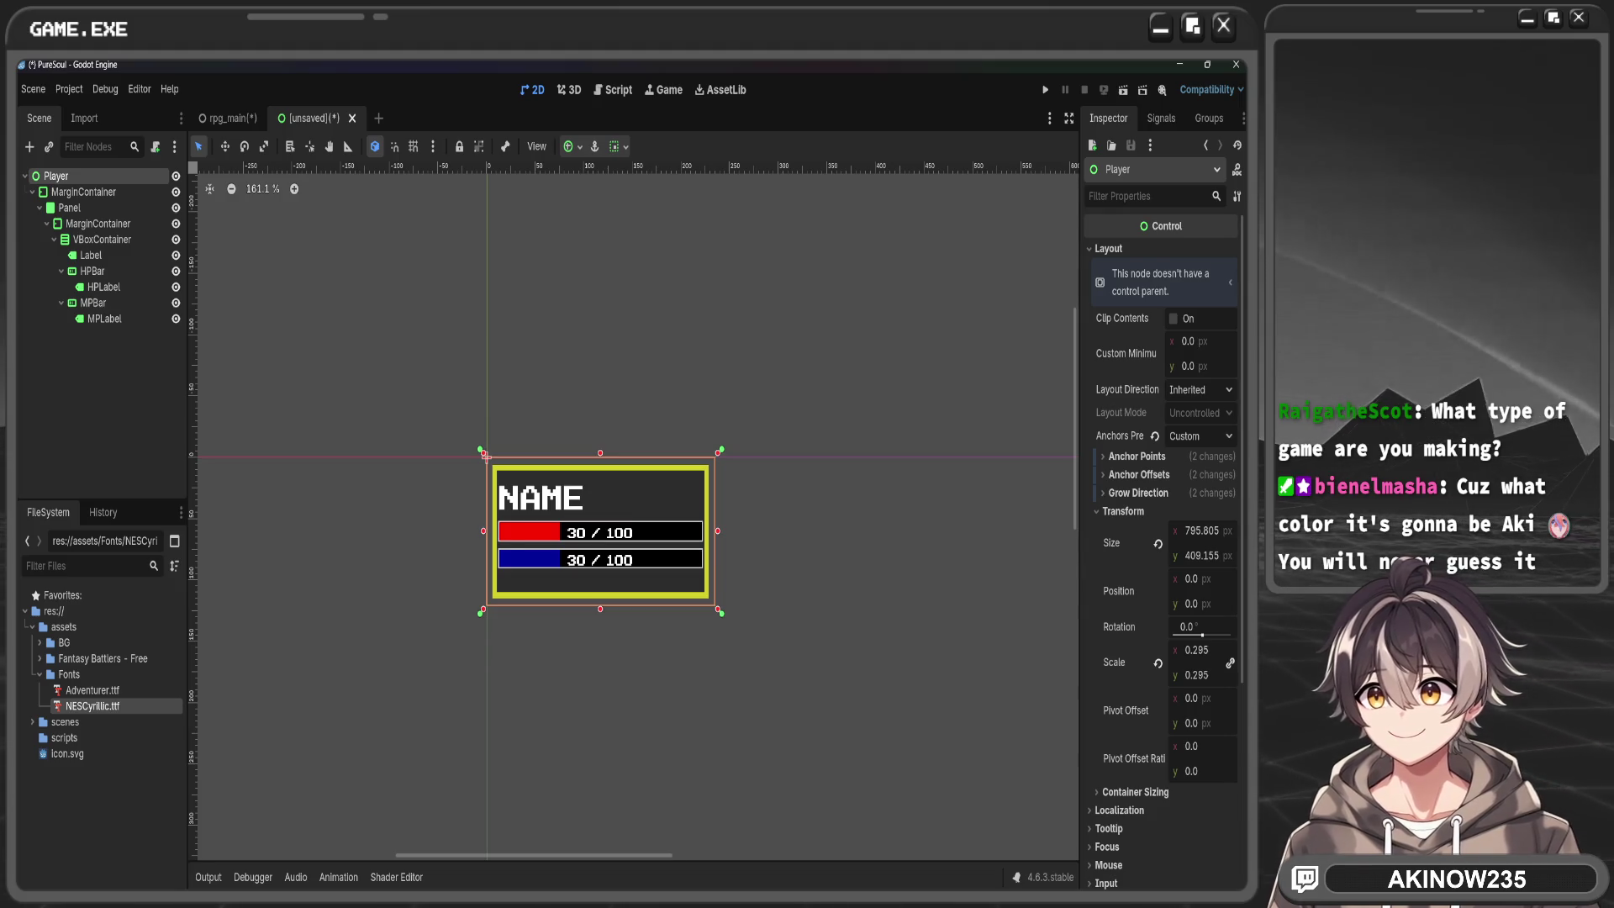
key("alt+Tab")
key("minus")
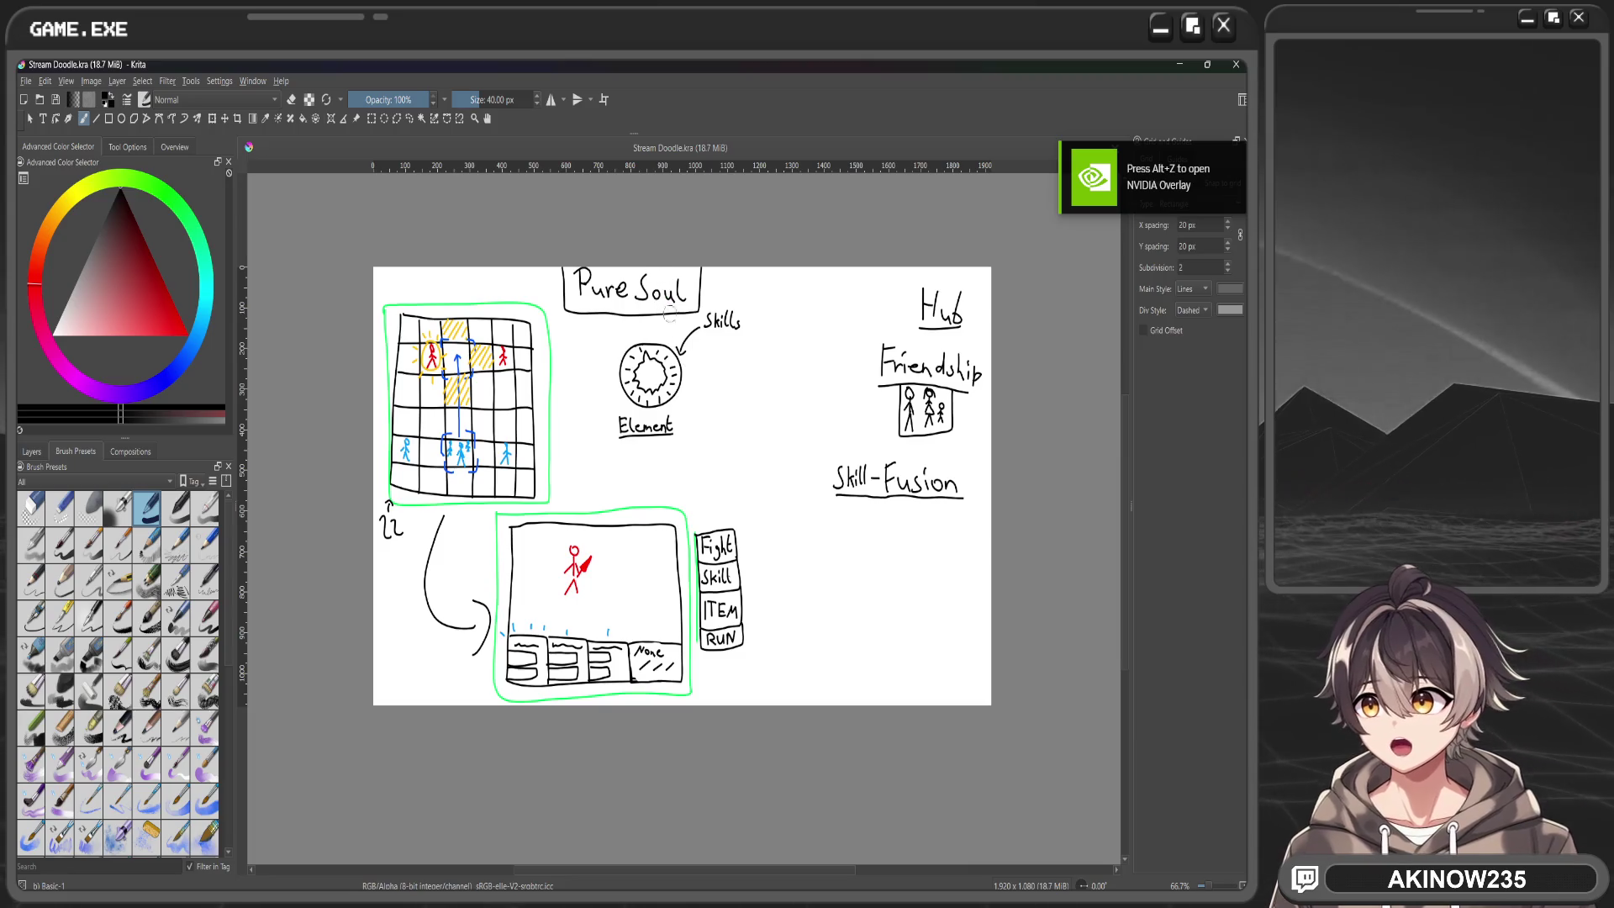
Zoom and pan over the Krita battle sketch, then minimize Krita to return to Godot
scroll(475, 384, "up", 3)
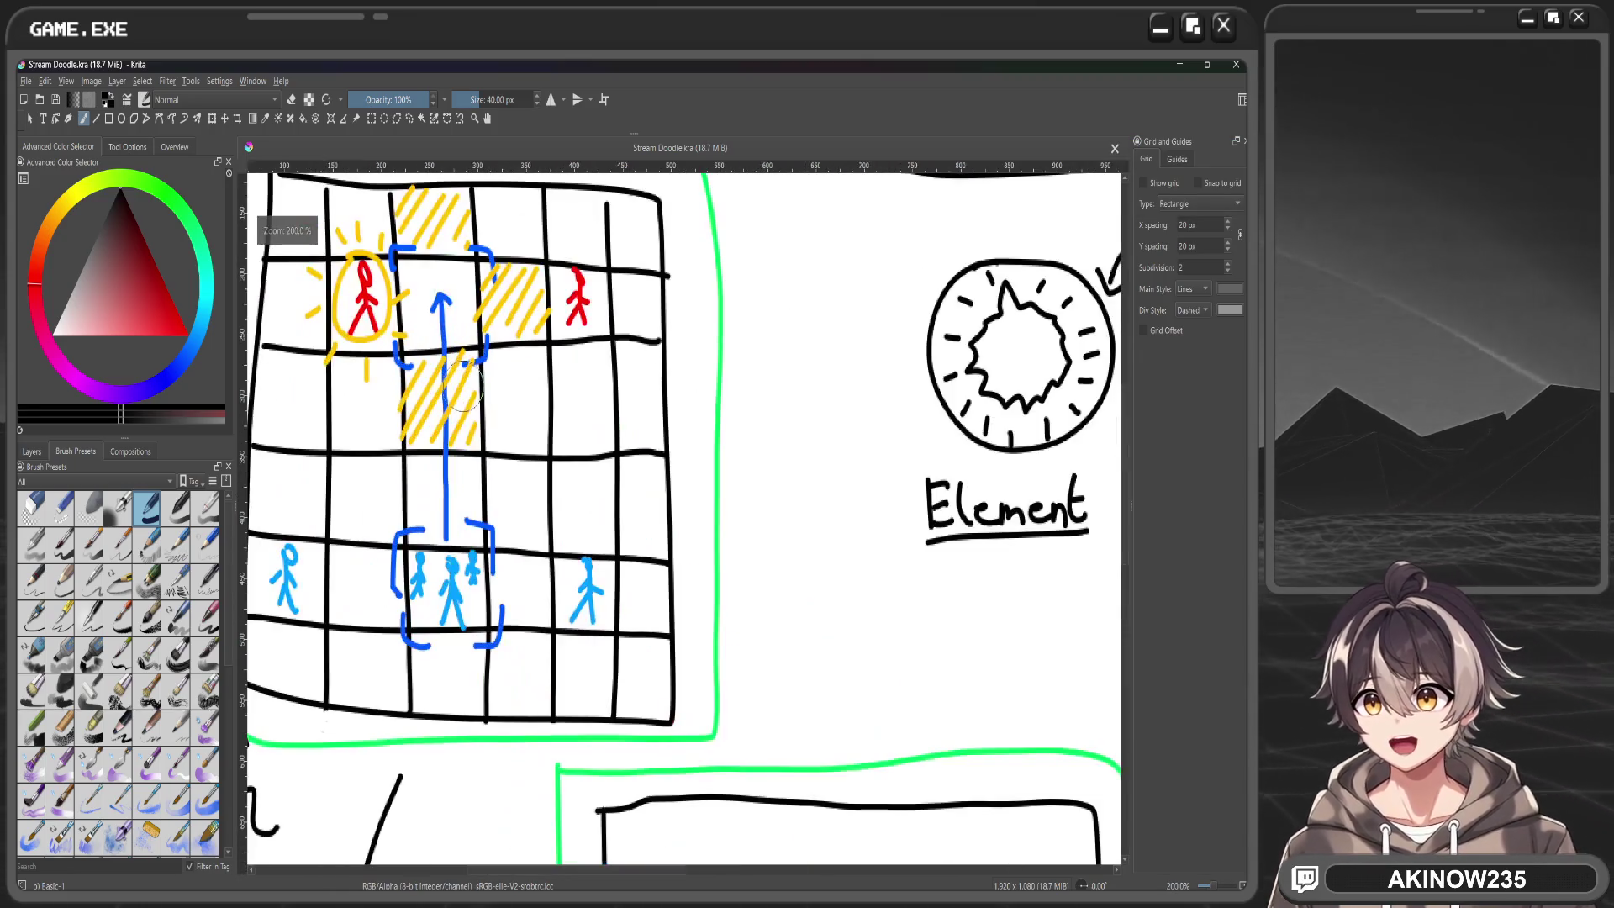
scroll(588, 421, "down", 2)
scroll(611, 433, "up", 1)
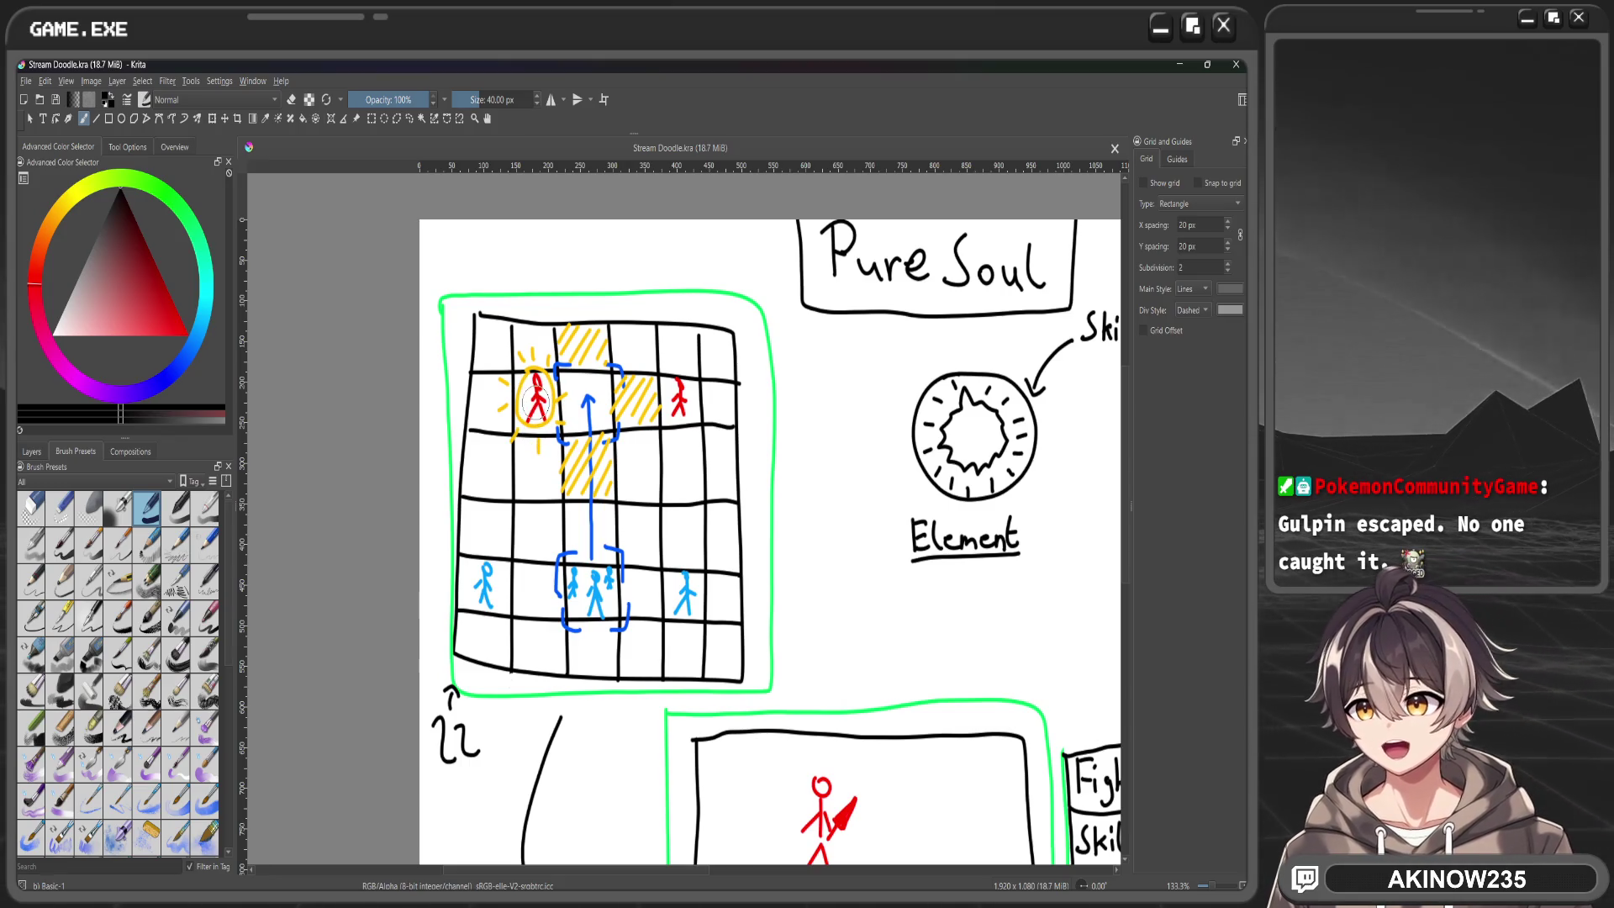
key("minus")
scroll(558, 328, "down", 3)
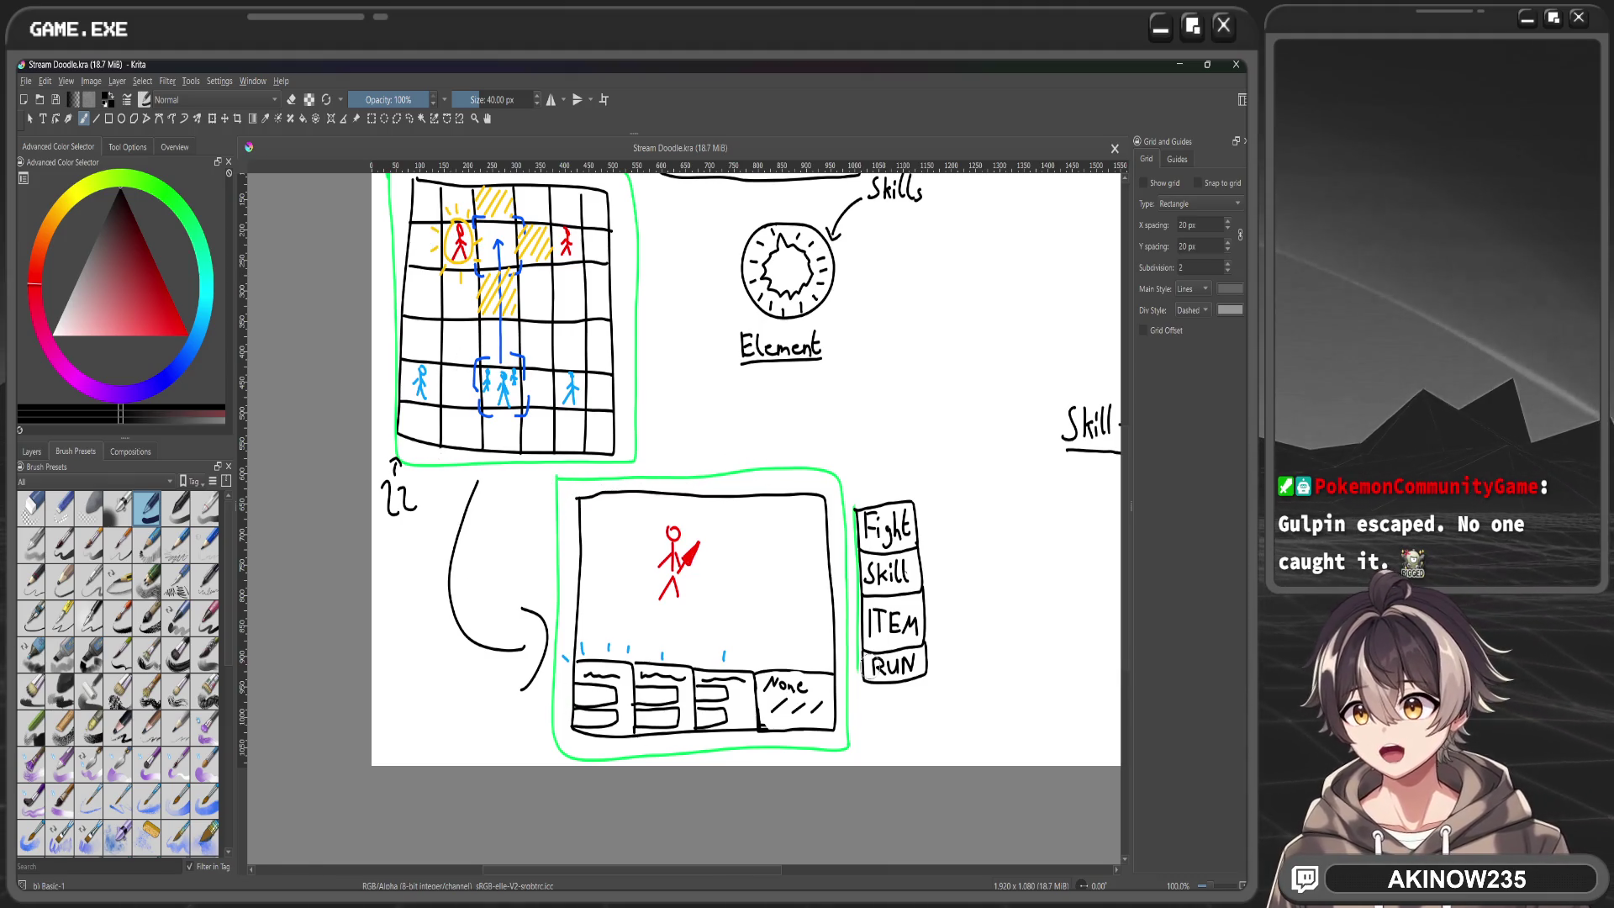
scroll(756, 504, "down", 1)
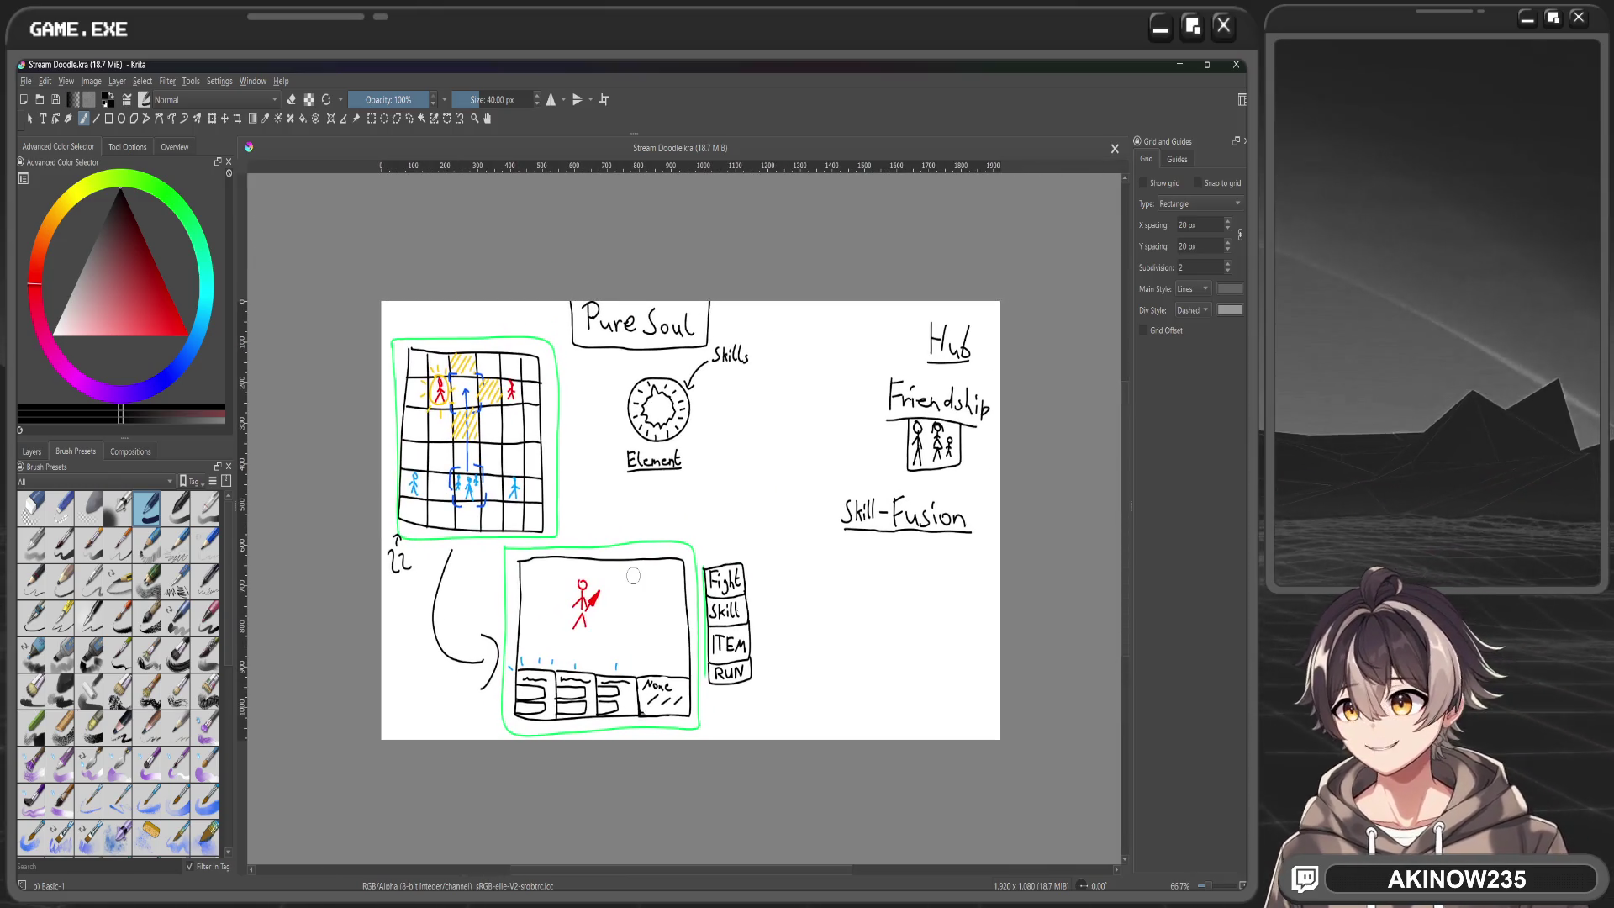
scroll(647, 538, "down", 1)
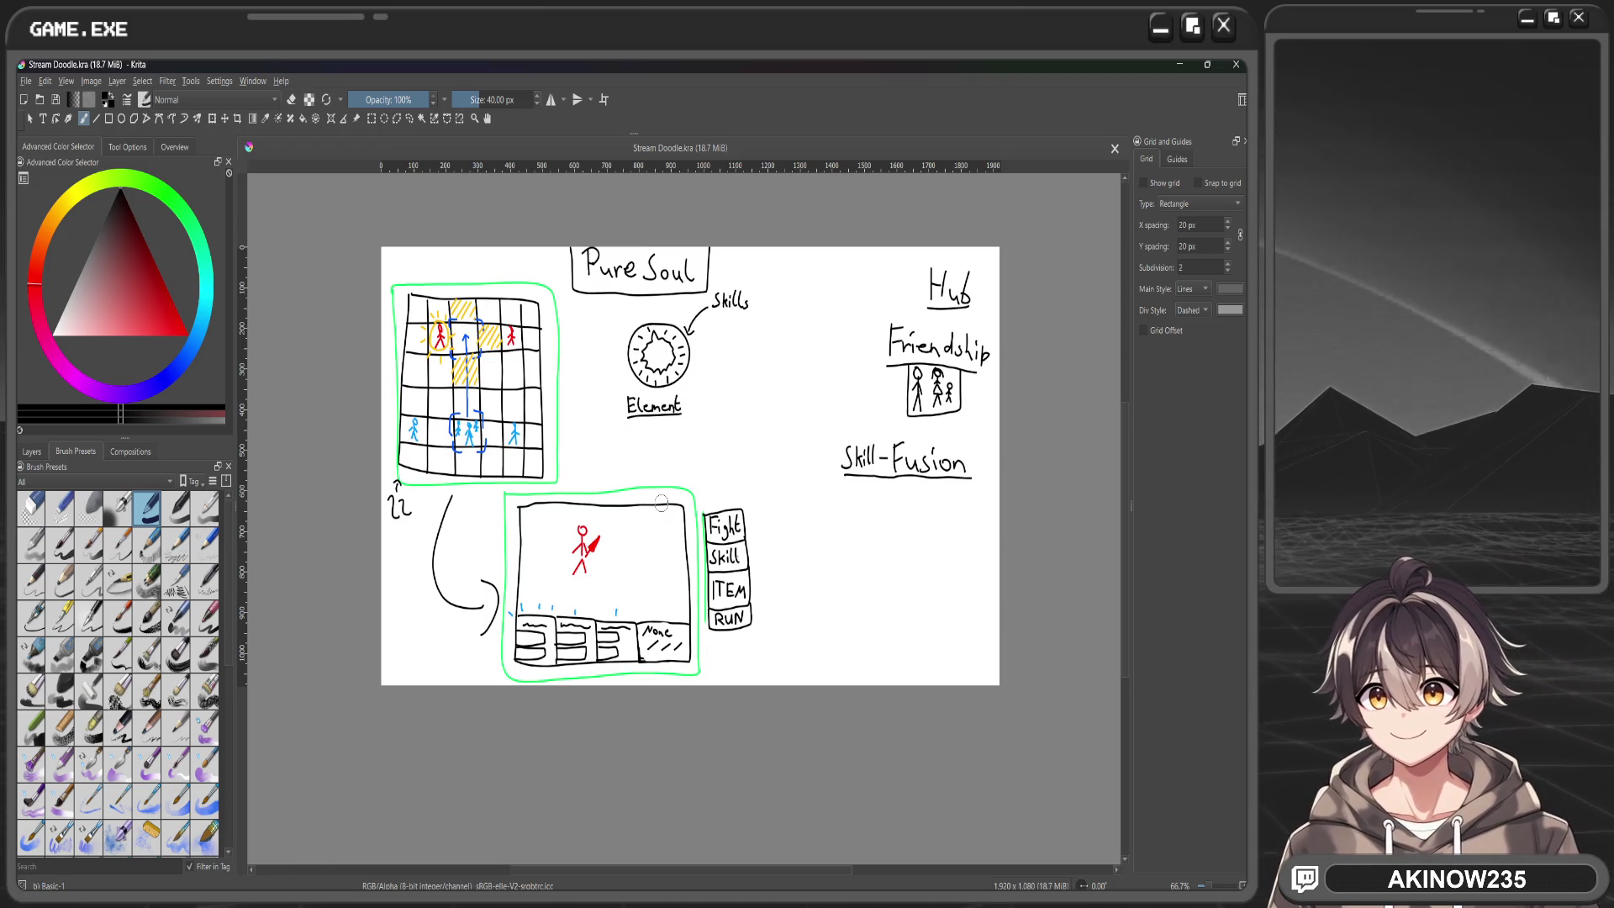
left_click(1235, 64)
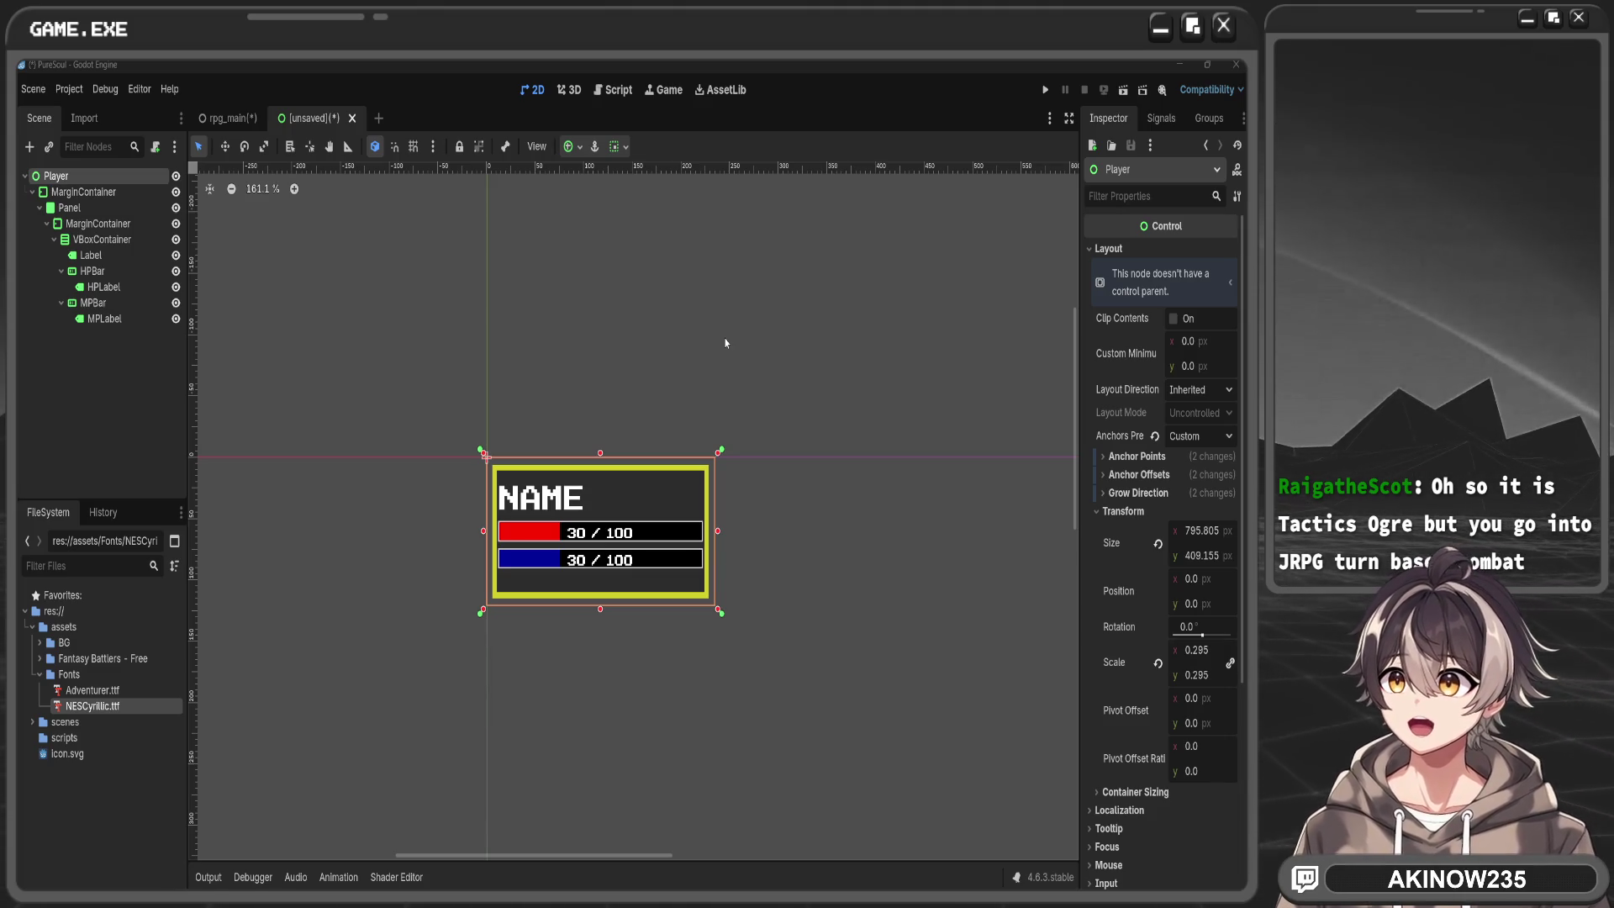
Set the HP bar's custom minimum height to 70 px after briefly trying 80
left_click(833, 511)
scroll(832, 510, "up", 3)
scroll(757, 547, "left", 2)
scroll(756, 546, "down", 1)
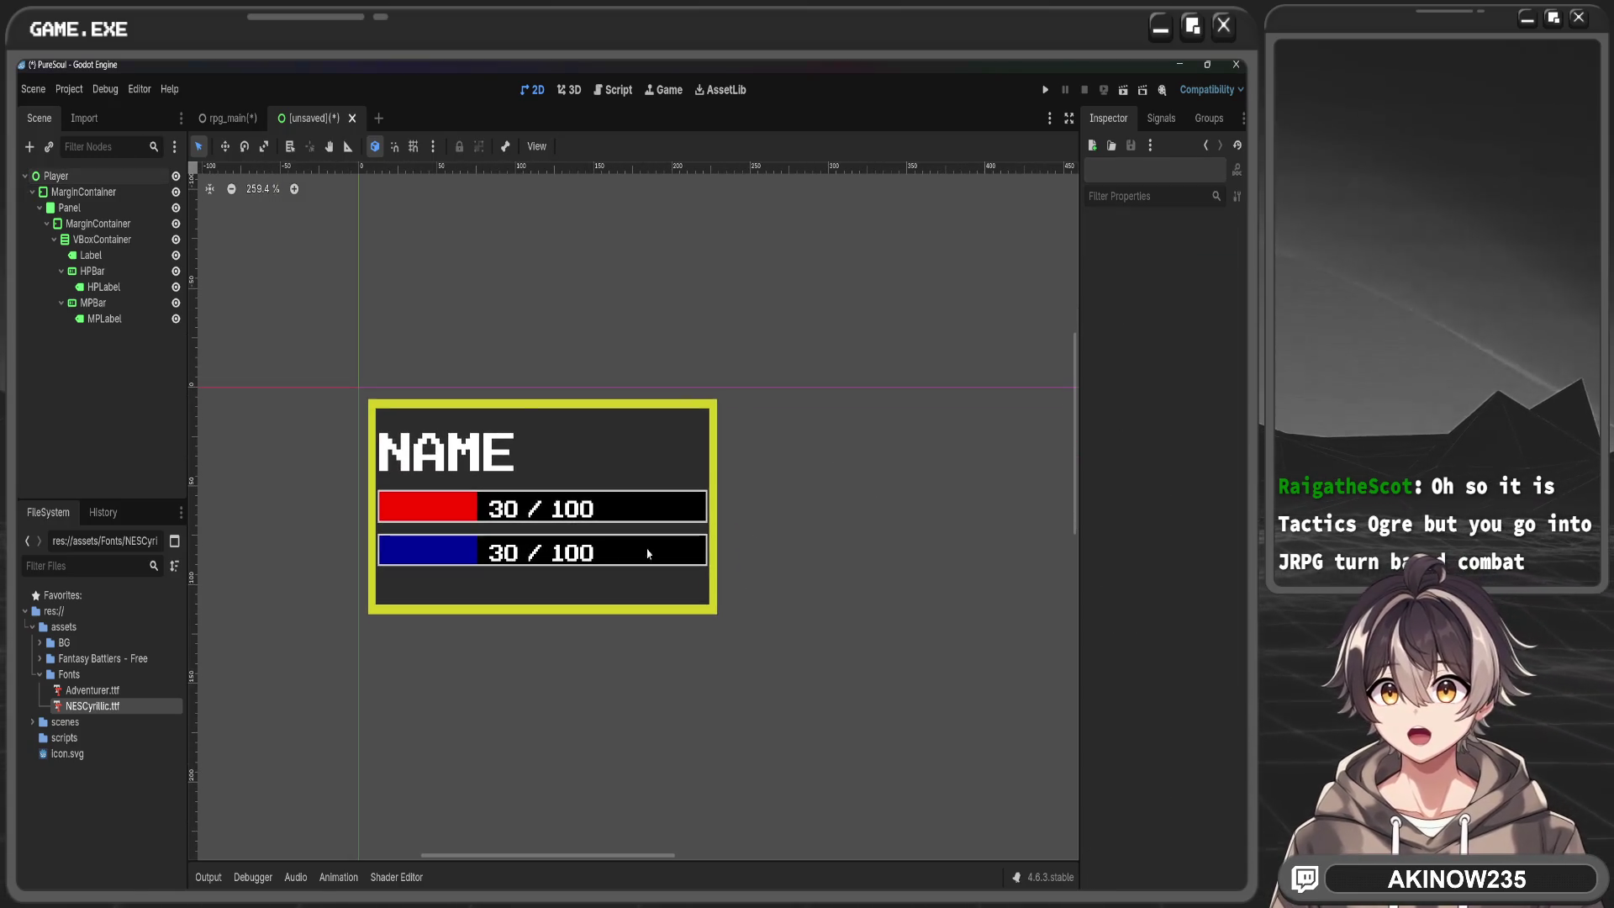
left_click(614, 514)
left_click(92, 270)
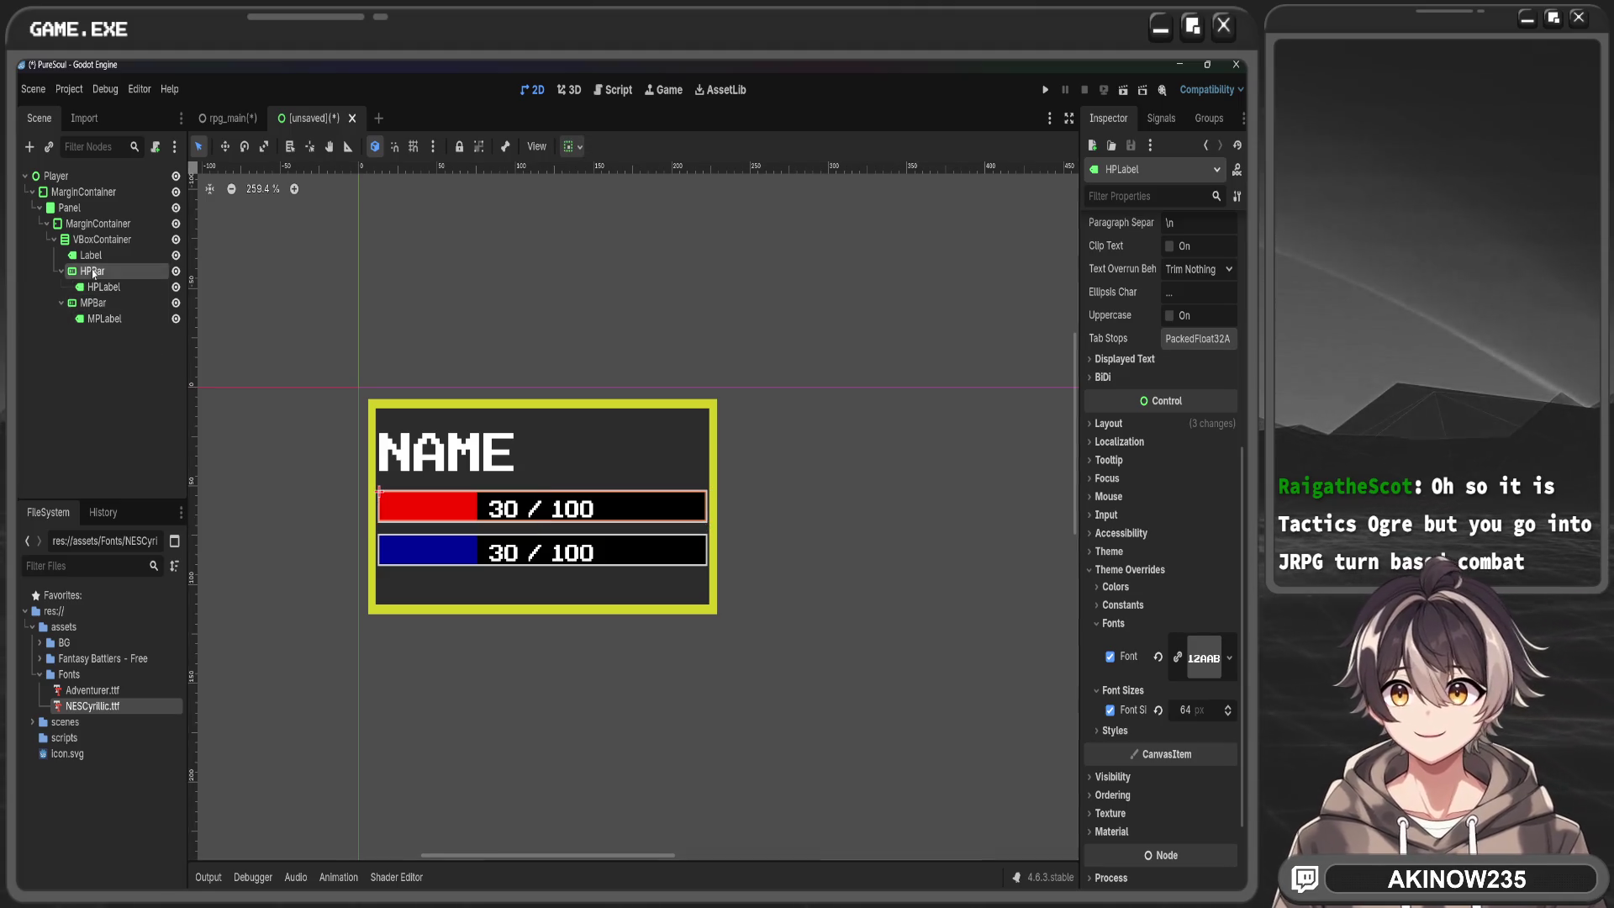
left_click(1224, 702)
key("Left")
key("BackSpace")
type("8")
key("Return")
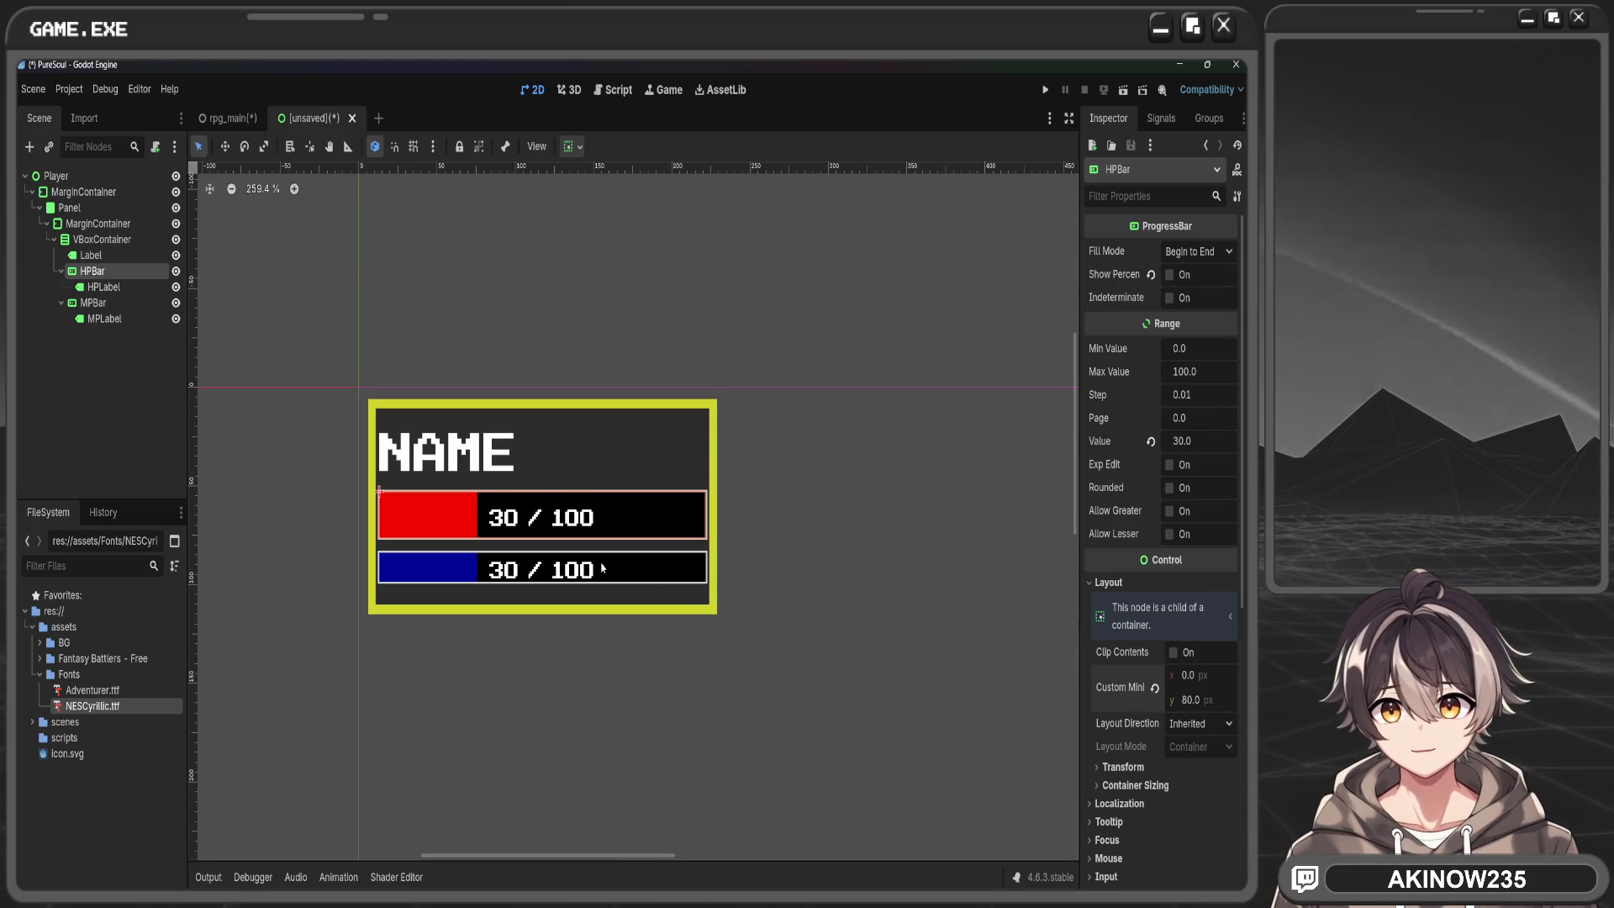
left_click(1205, 700)
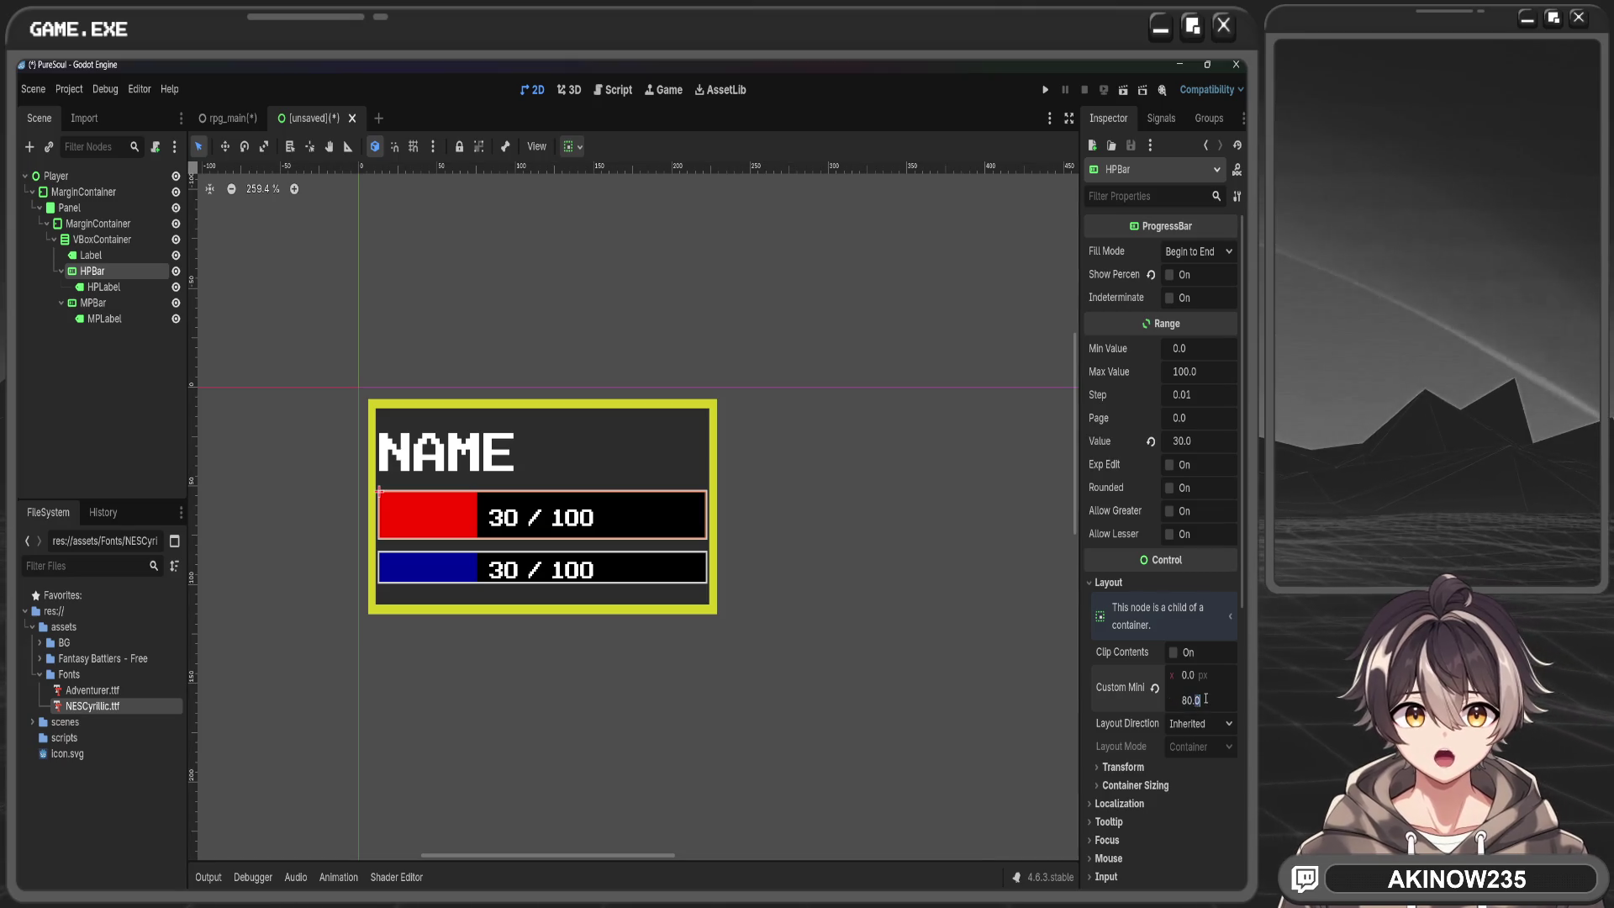
type("70")
key("Return")
Give the MP bar the same 70 px custom minimum height
left_click(94, 303)
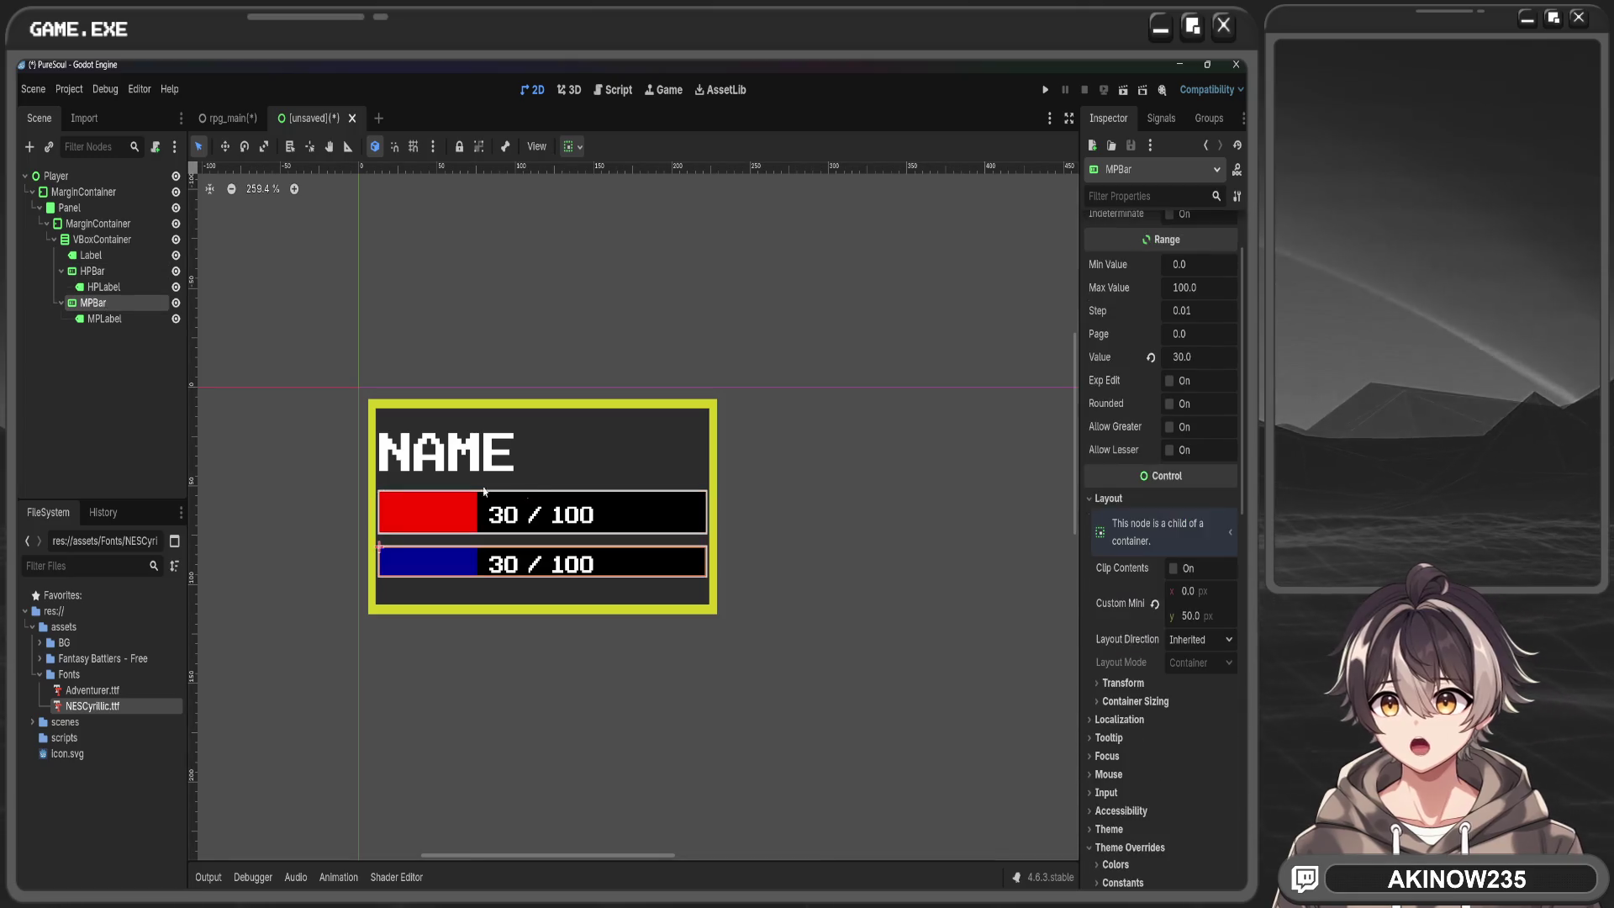
left_click(1202, 619)
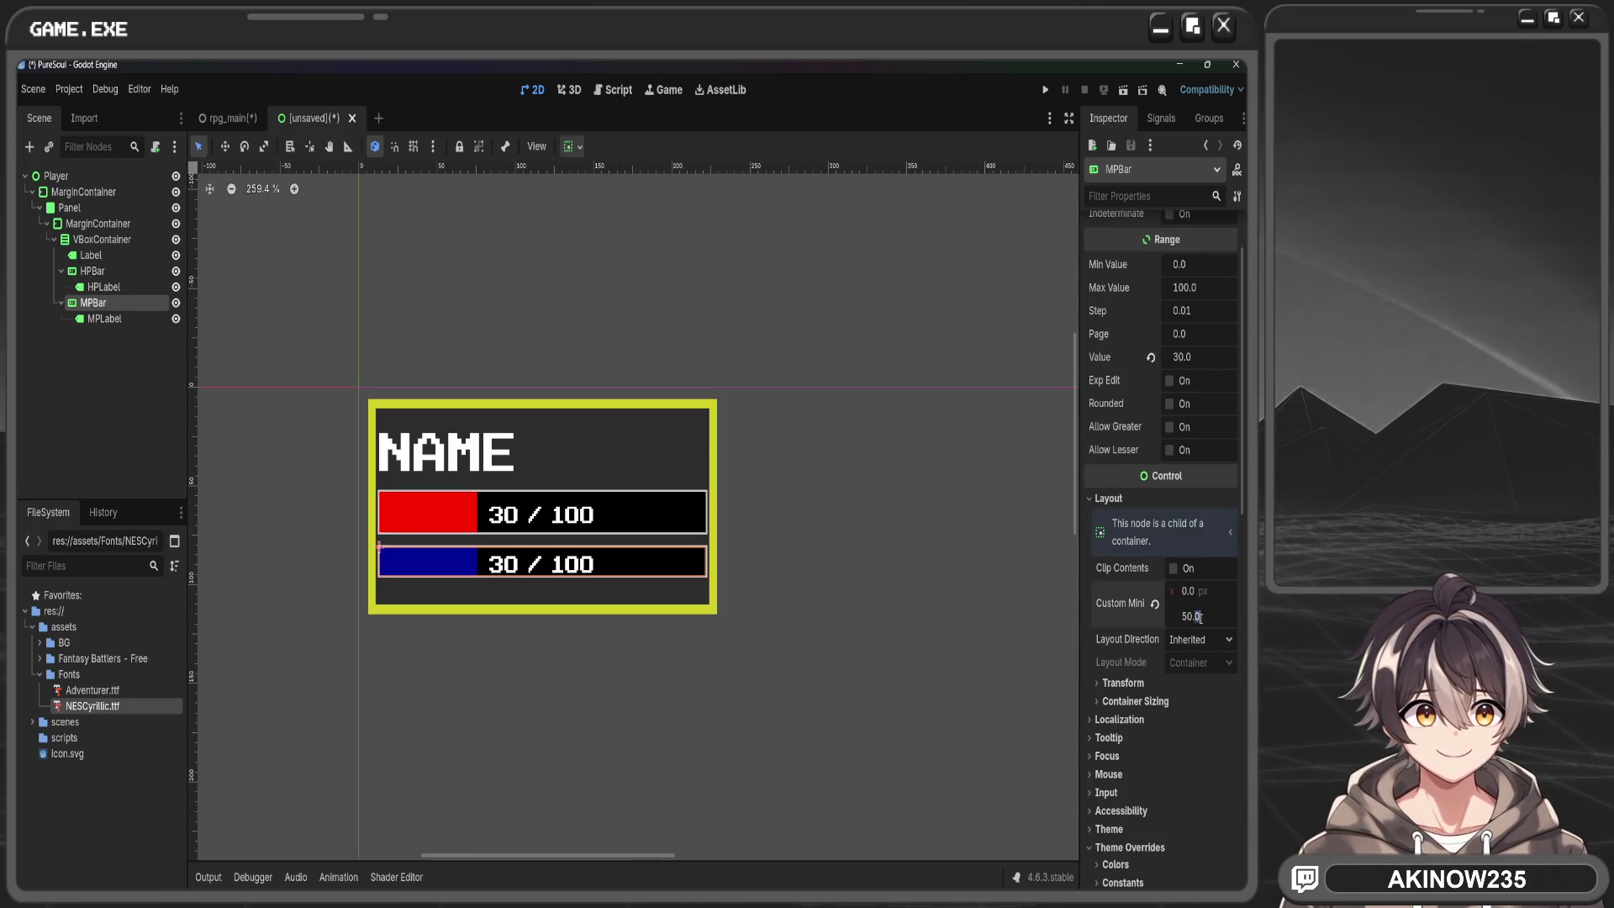
type("70")
key("Return")
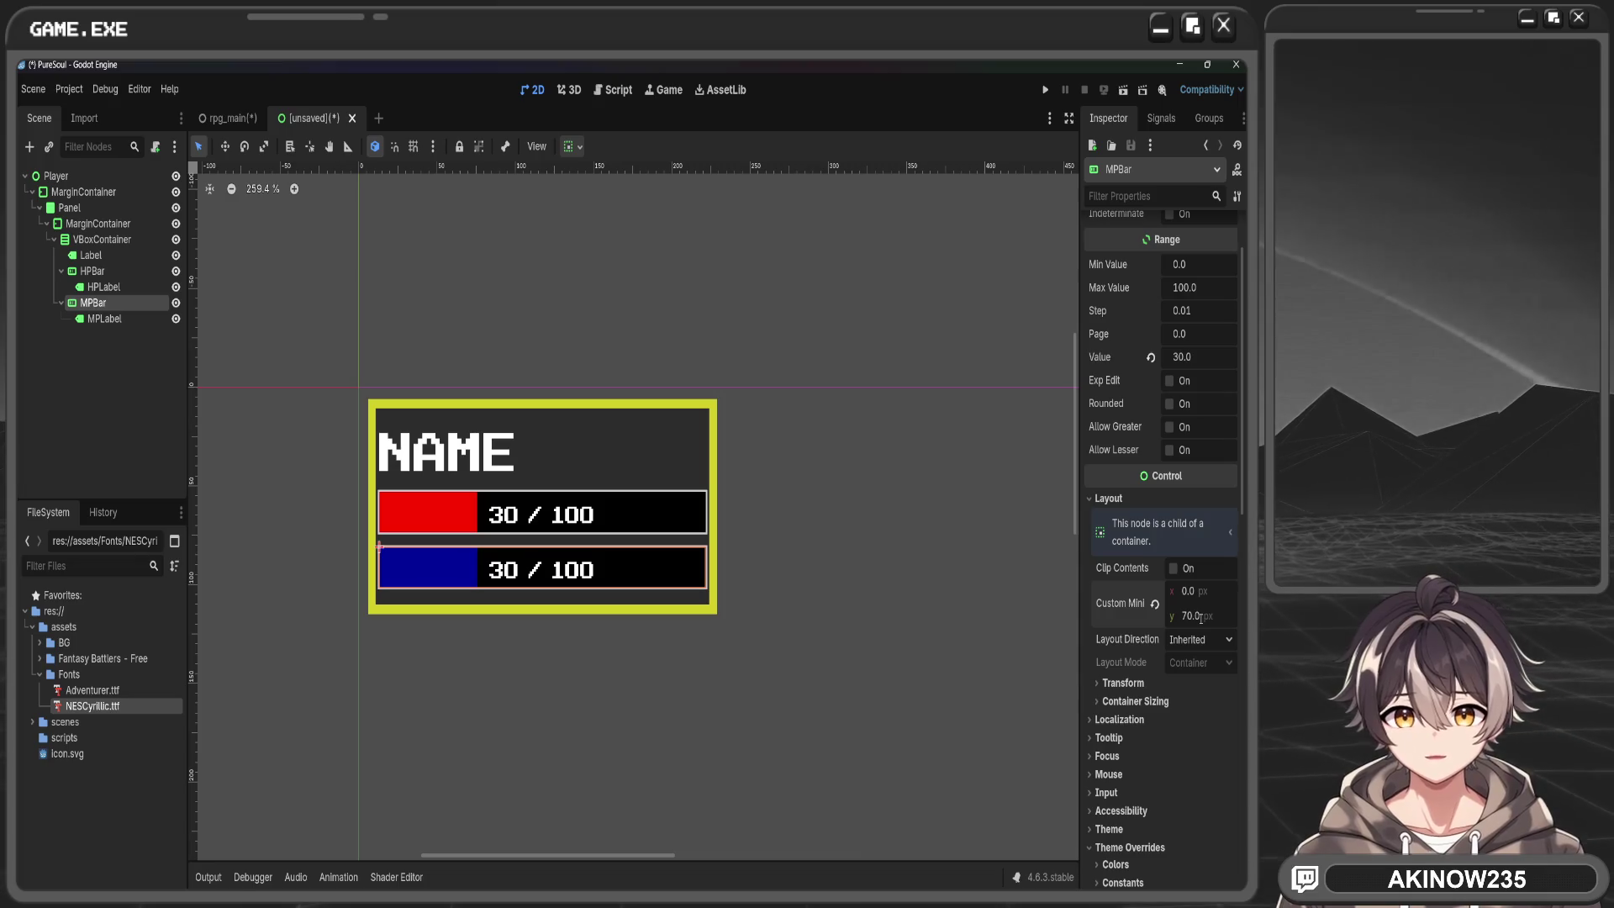
left_click(884, 611)
scroll(887, 609, "down", 1)
scroll(887, 610, "down", 3)
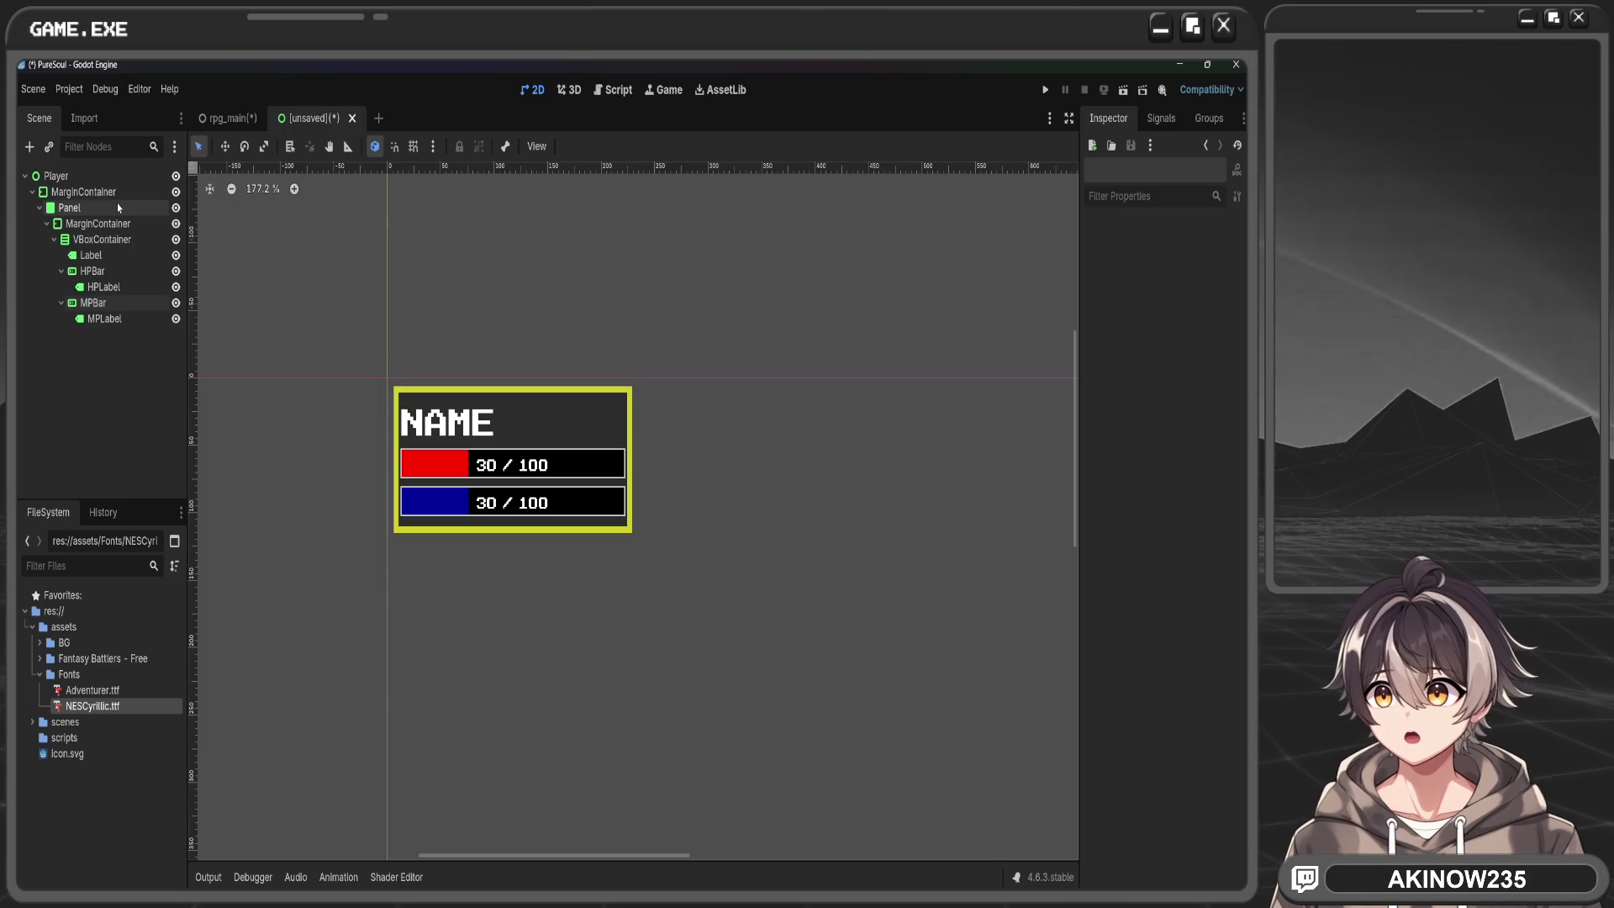
left_click(84, 177)
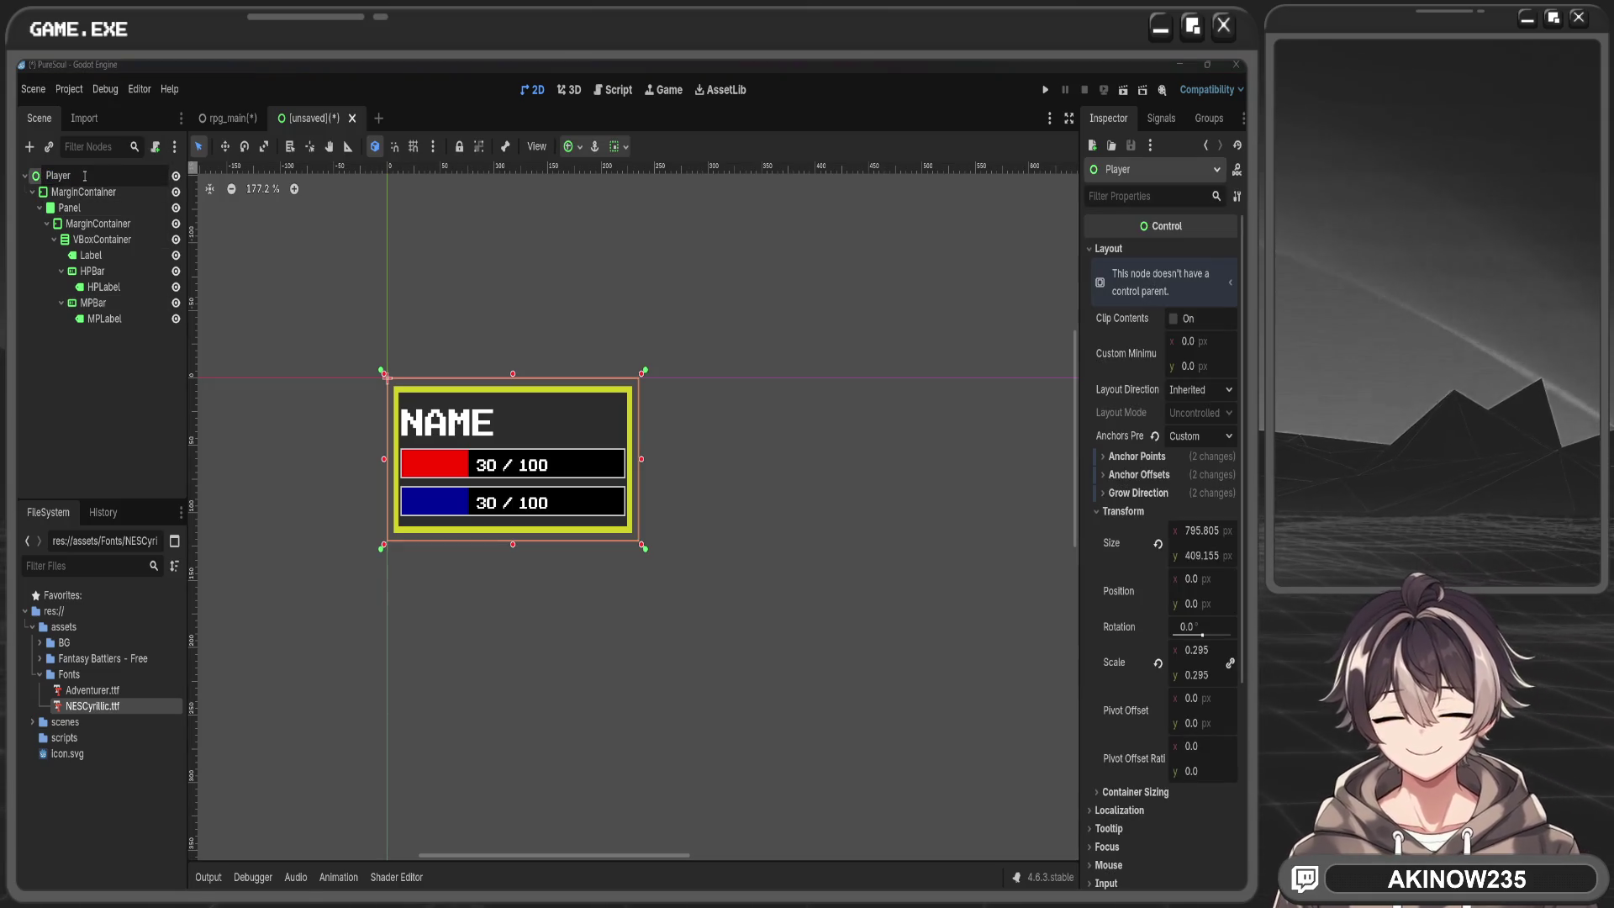
Rename the root node to PlayerBox and save it as player_box.tscn
type("Box")
key("Return")
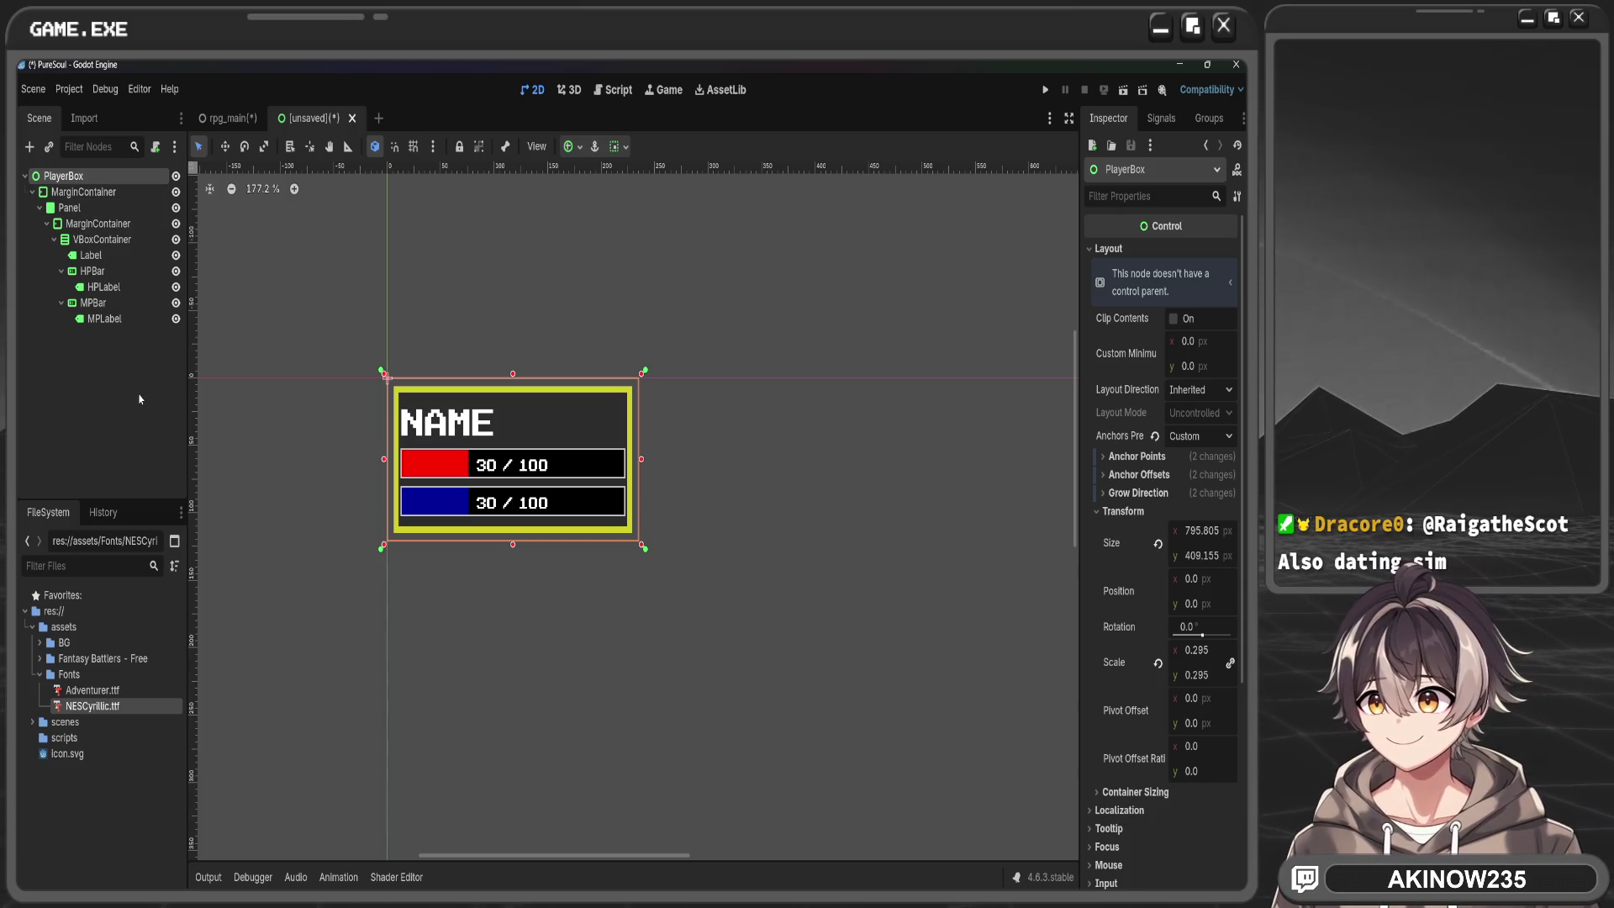
key("ctrl+s")
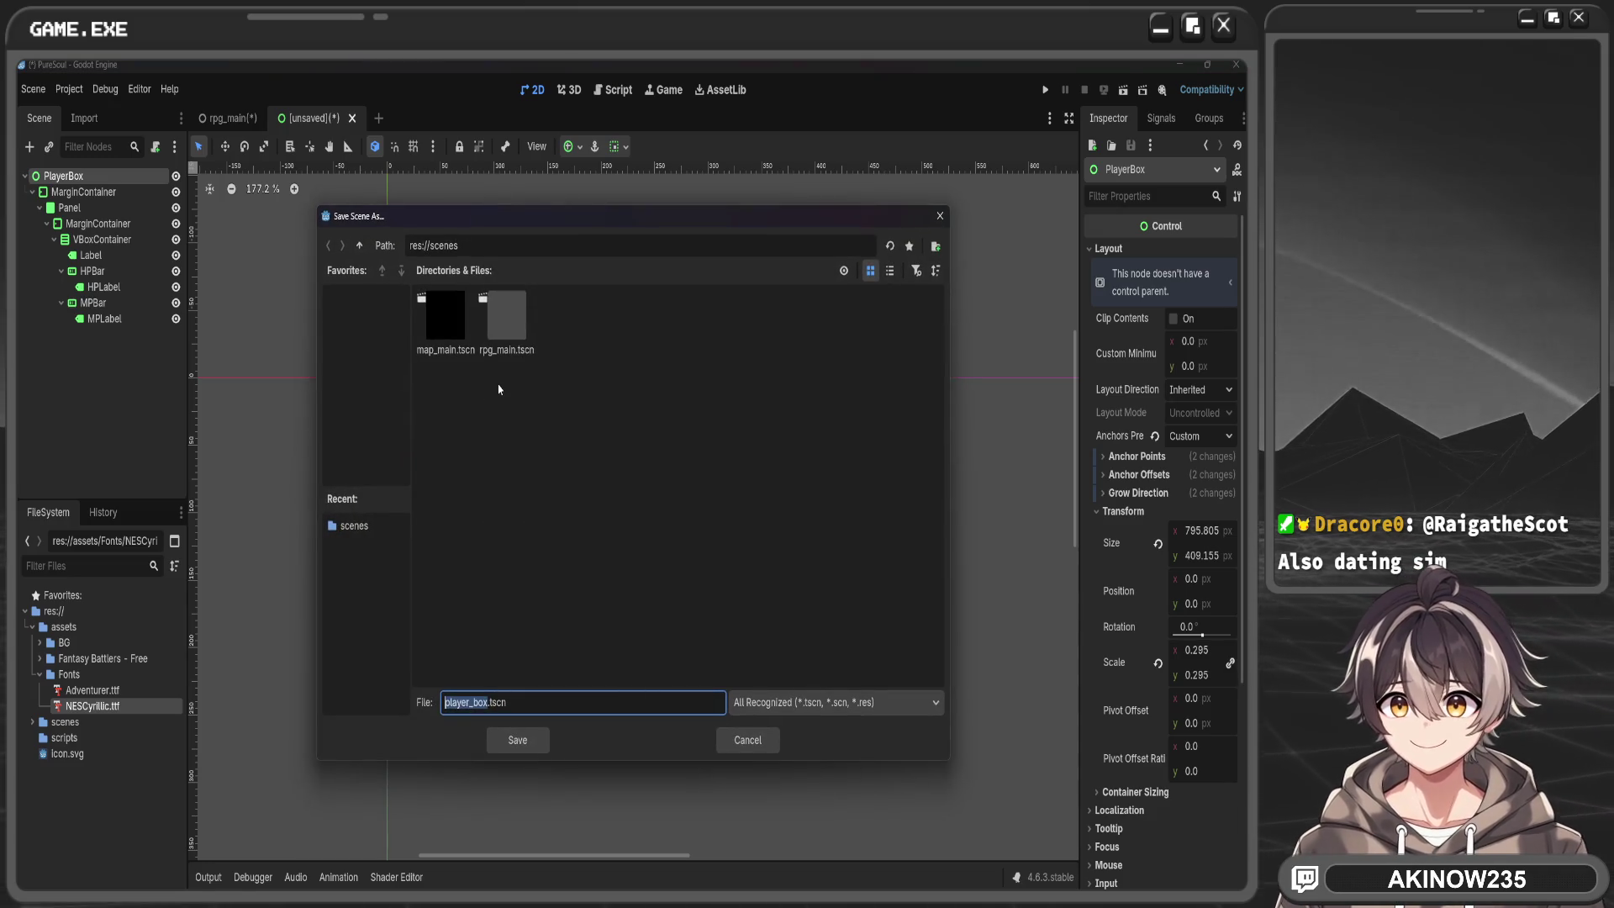
left_click(519, 739)
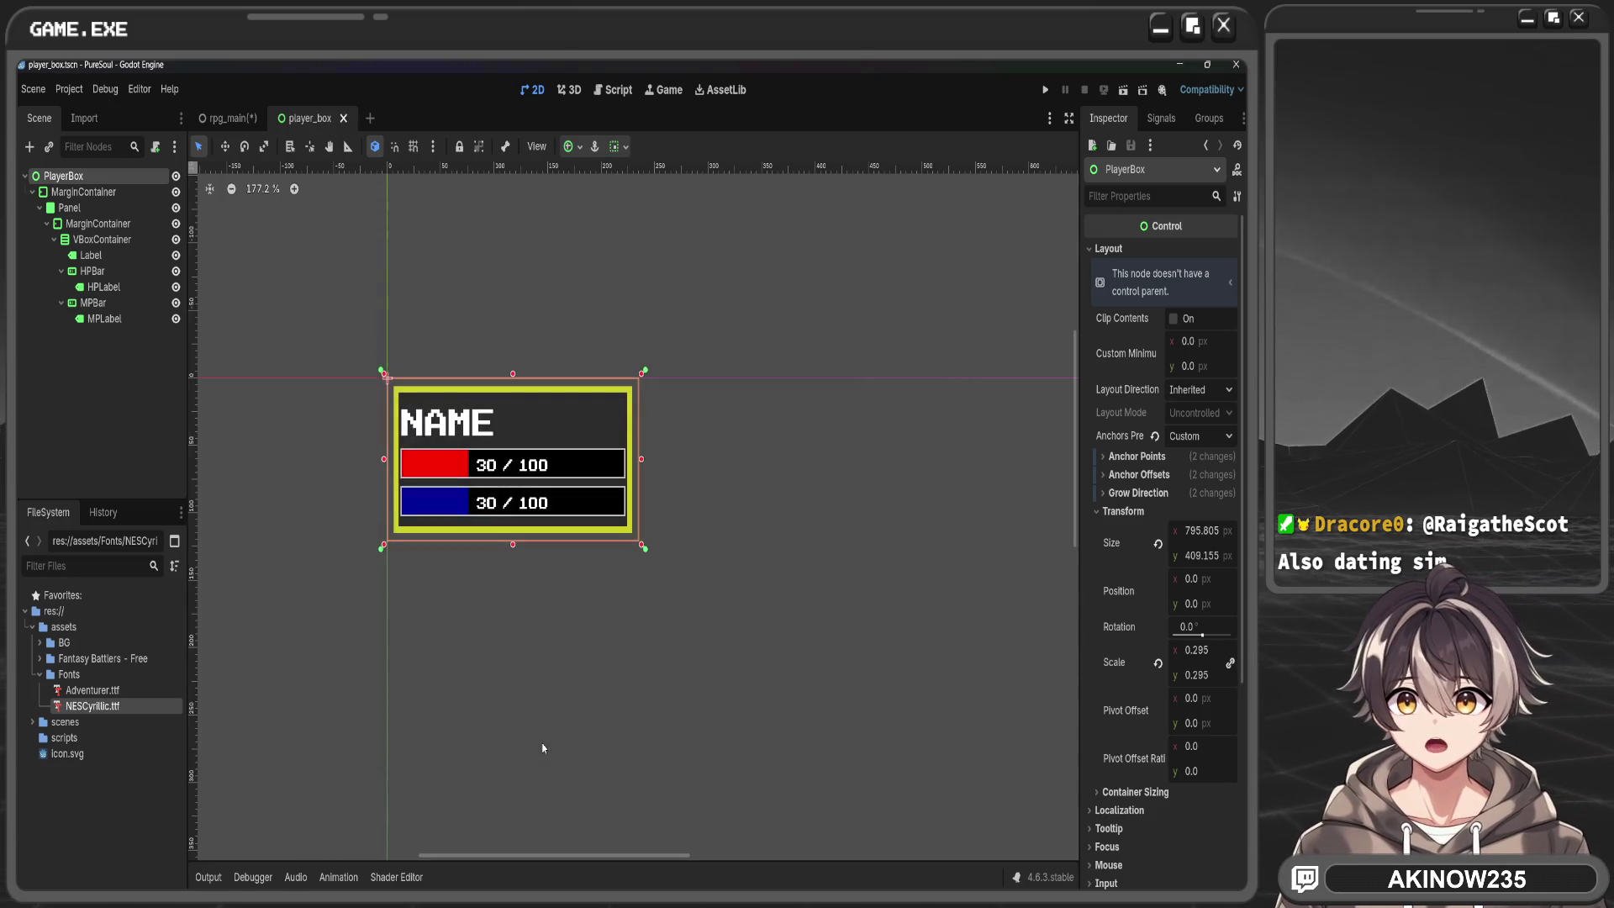
Switch to the rpg_main scene and save it
left_click(225, 118)
key("ctrl+s")
left_click(389, 273)
Instance player_box.tscn as a child of RpgMain
left_click(60, 176)
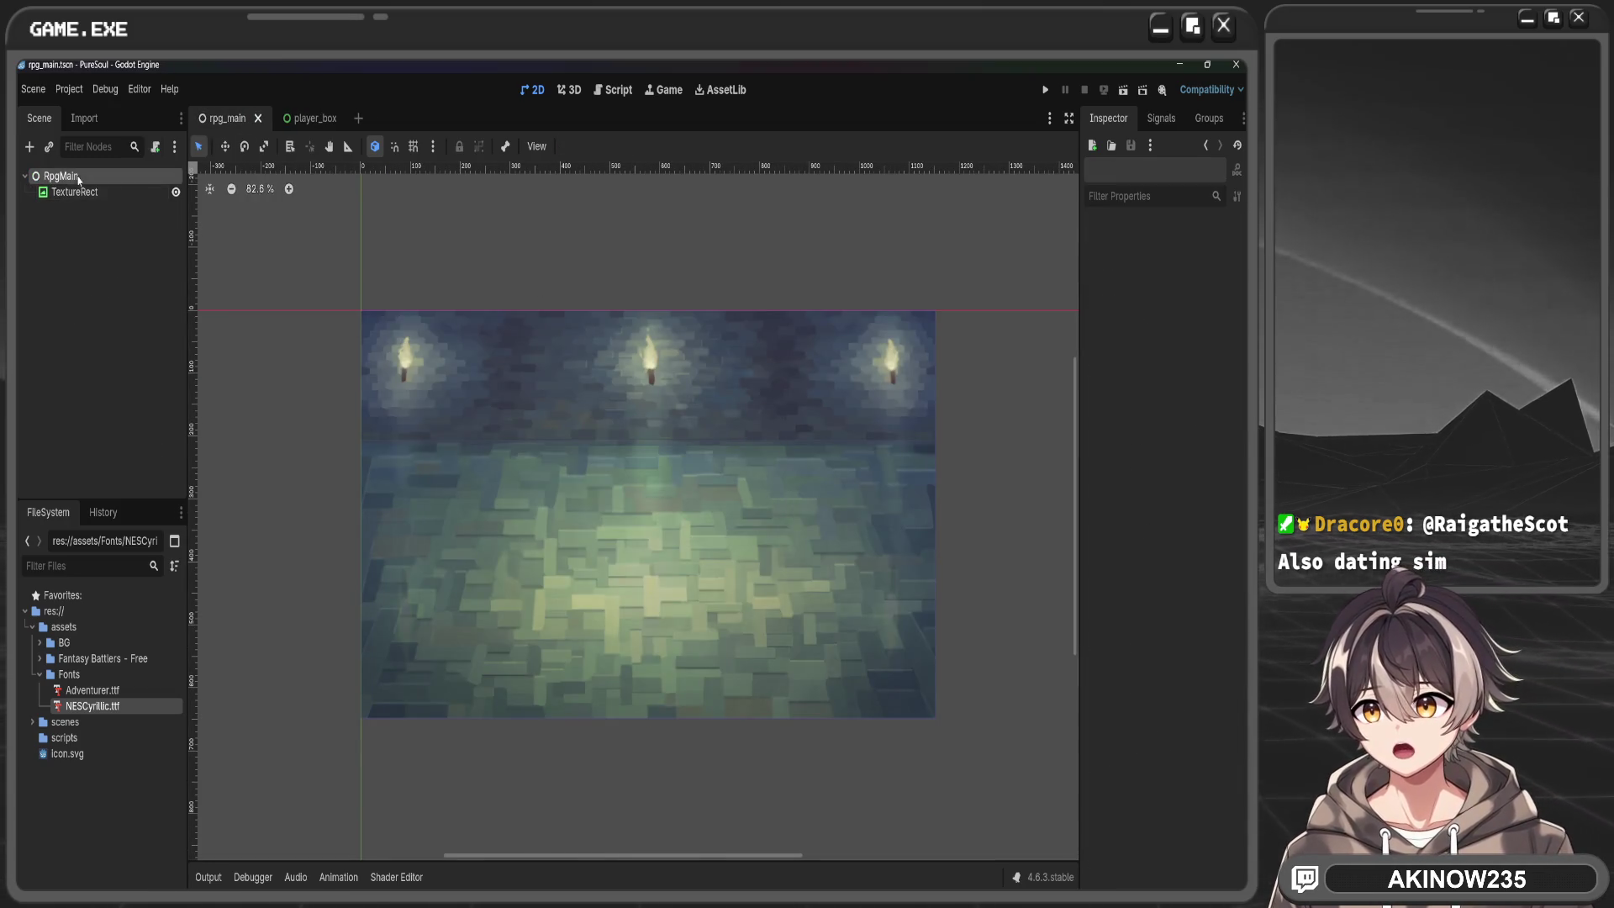
left_click(48, 146)
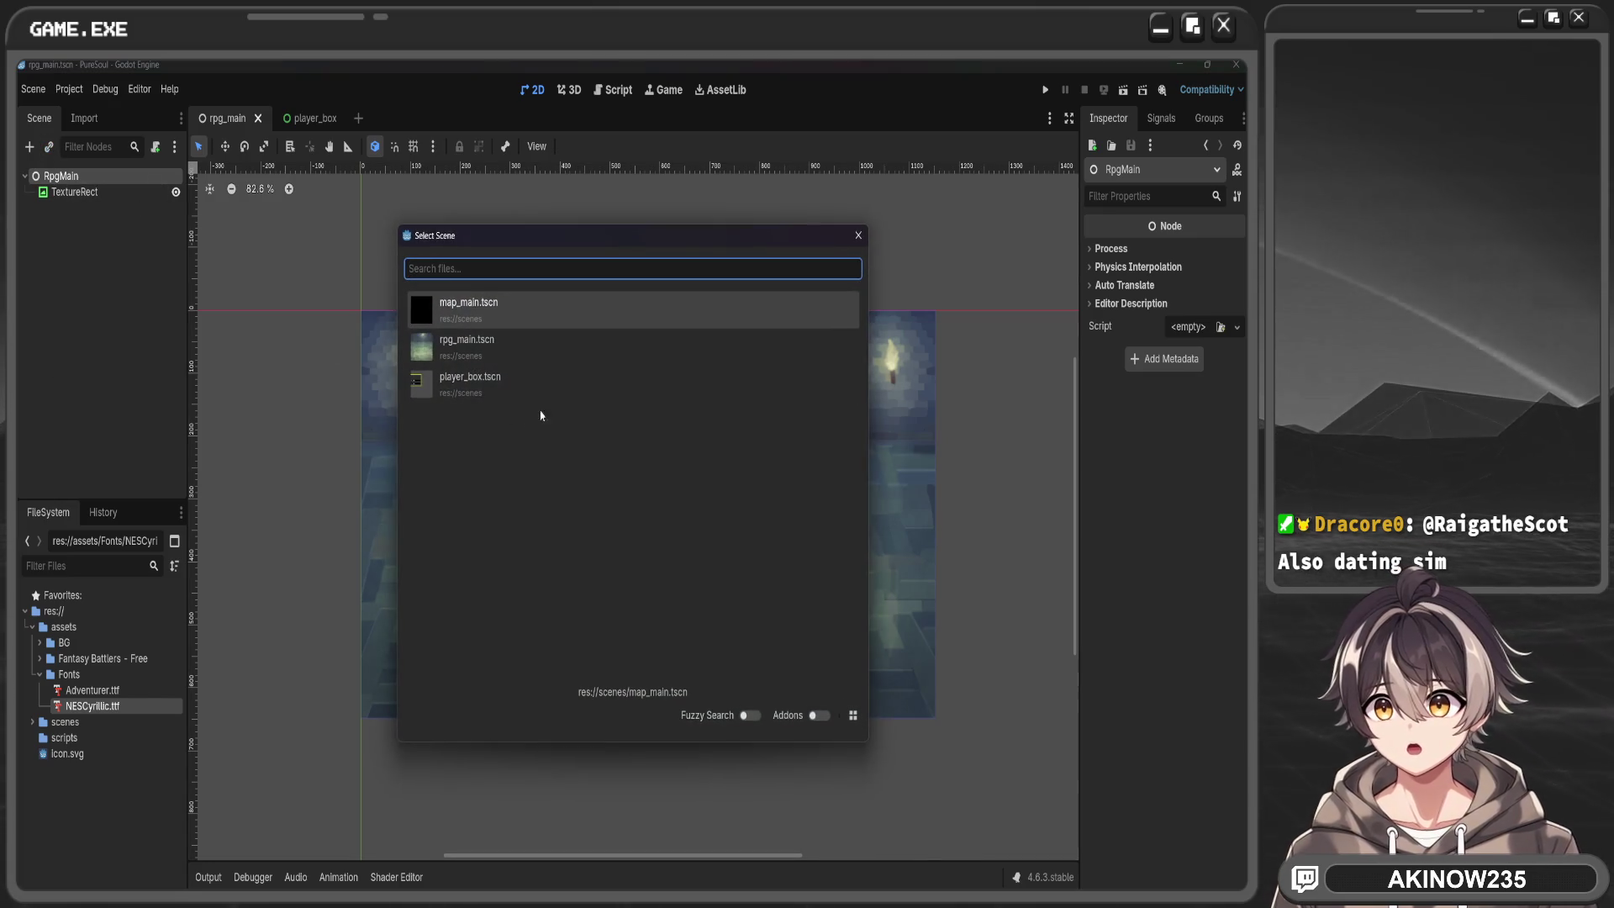
double_click(548, 383)
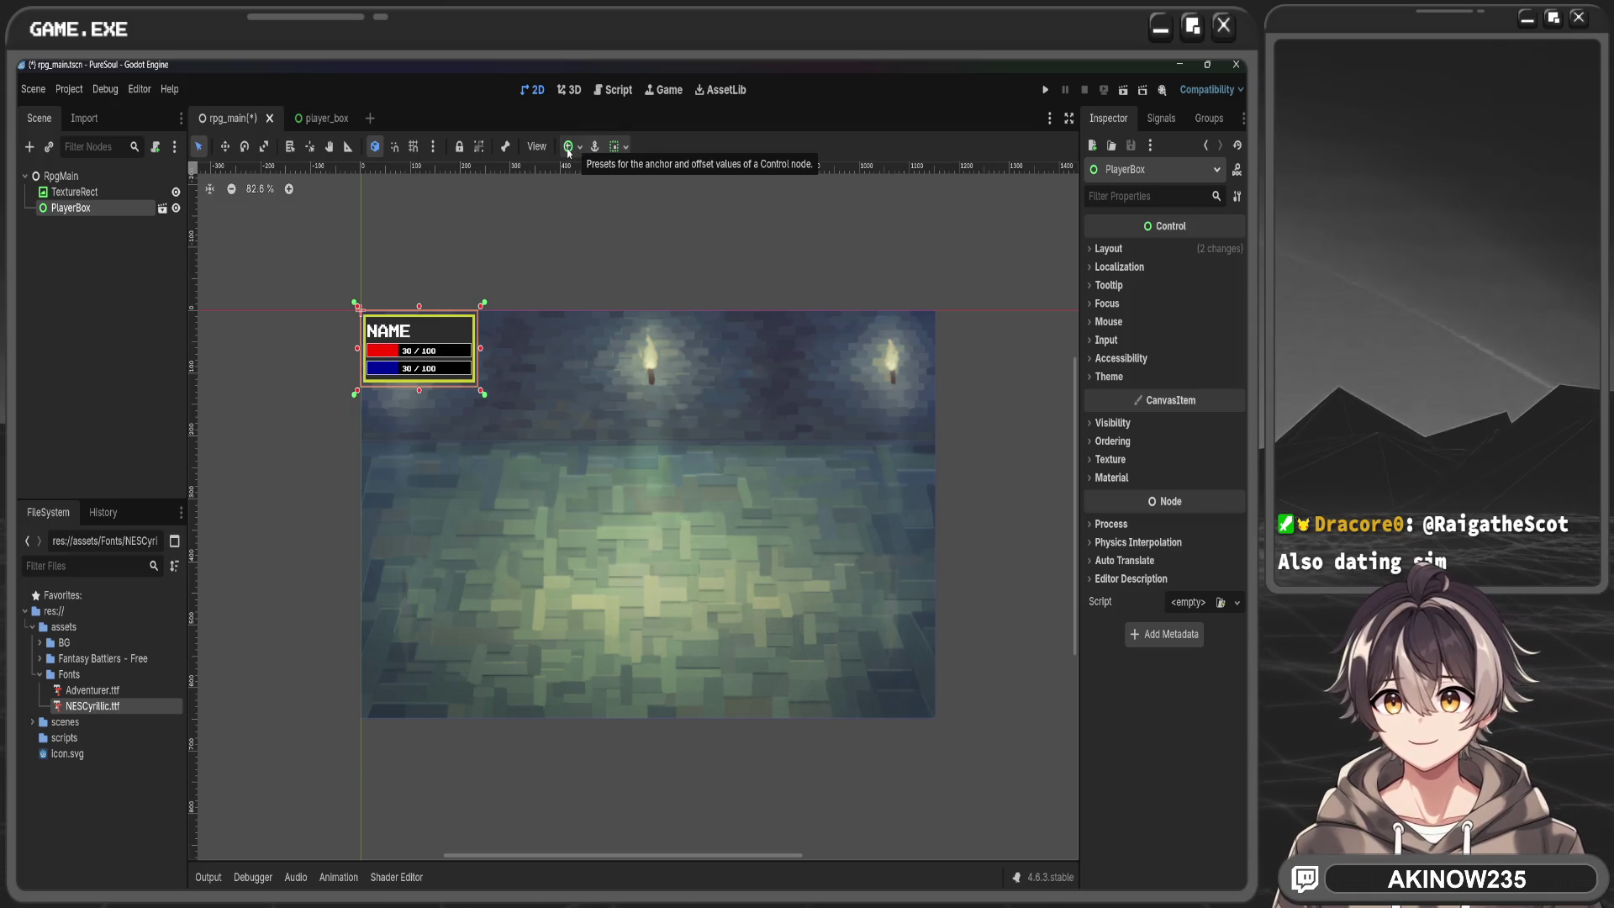
Begin adding a new node under RpgMain, filtering the node list to 'hb'
left_click(61, 176)
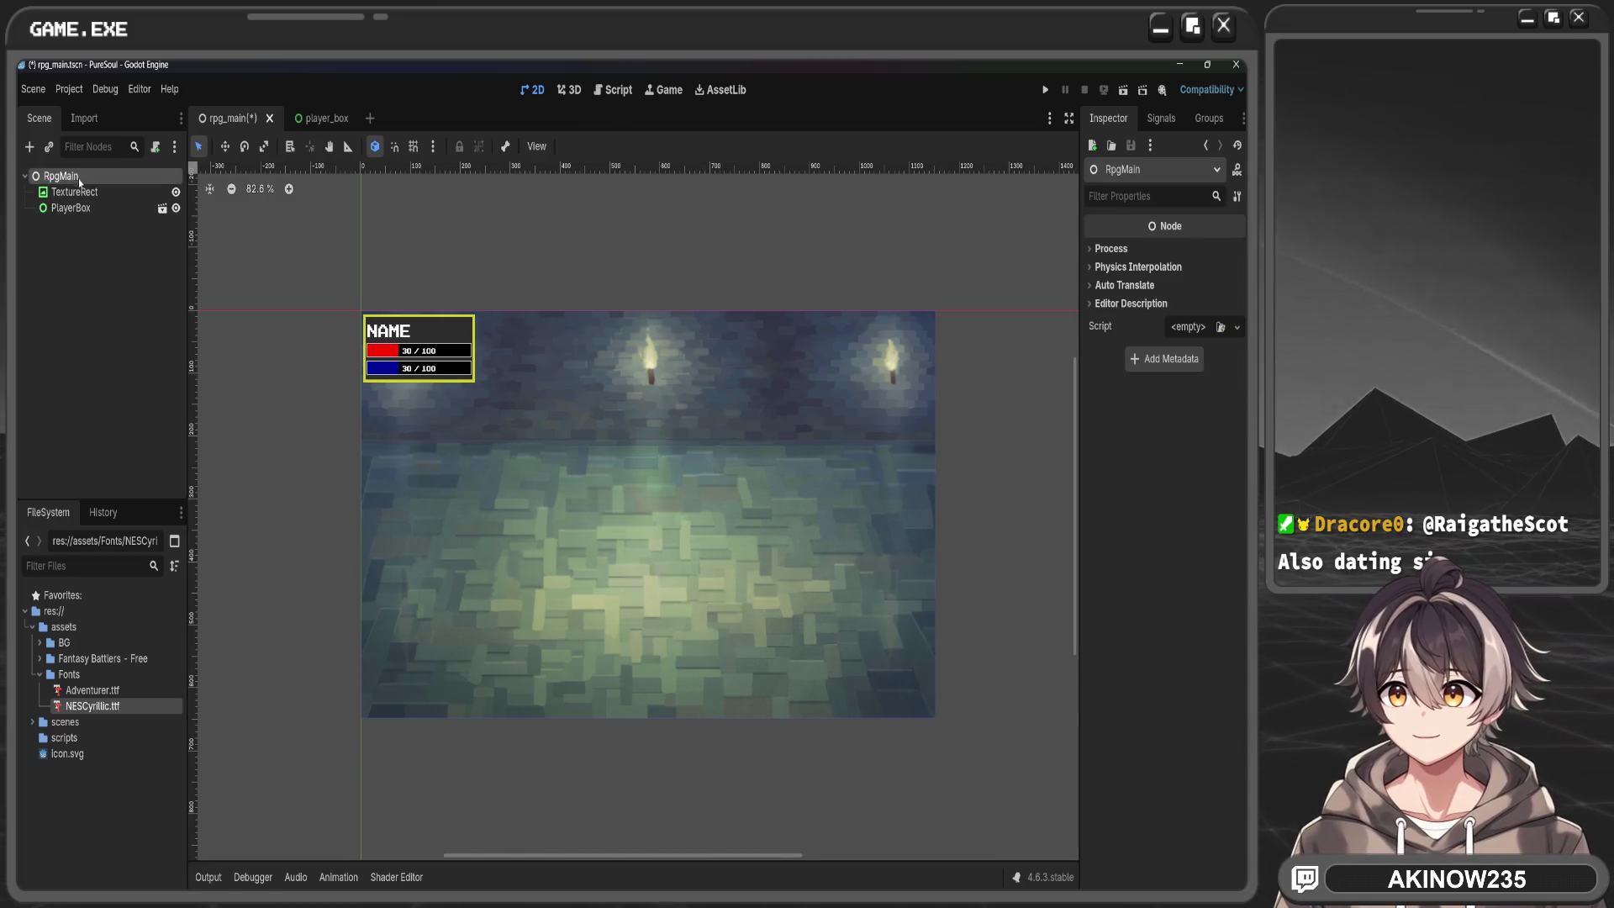
key("ctrl+a")
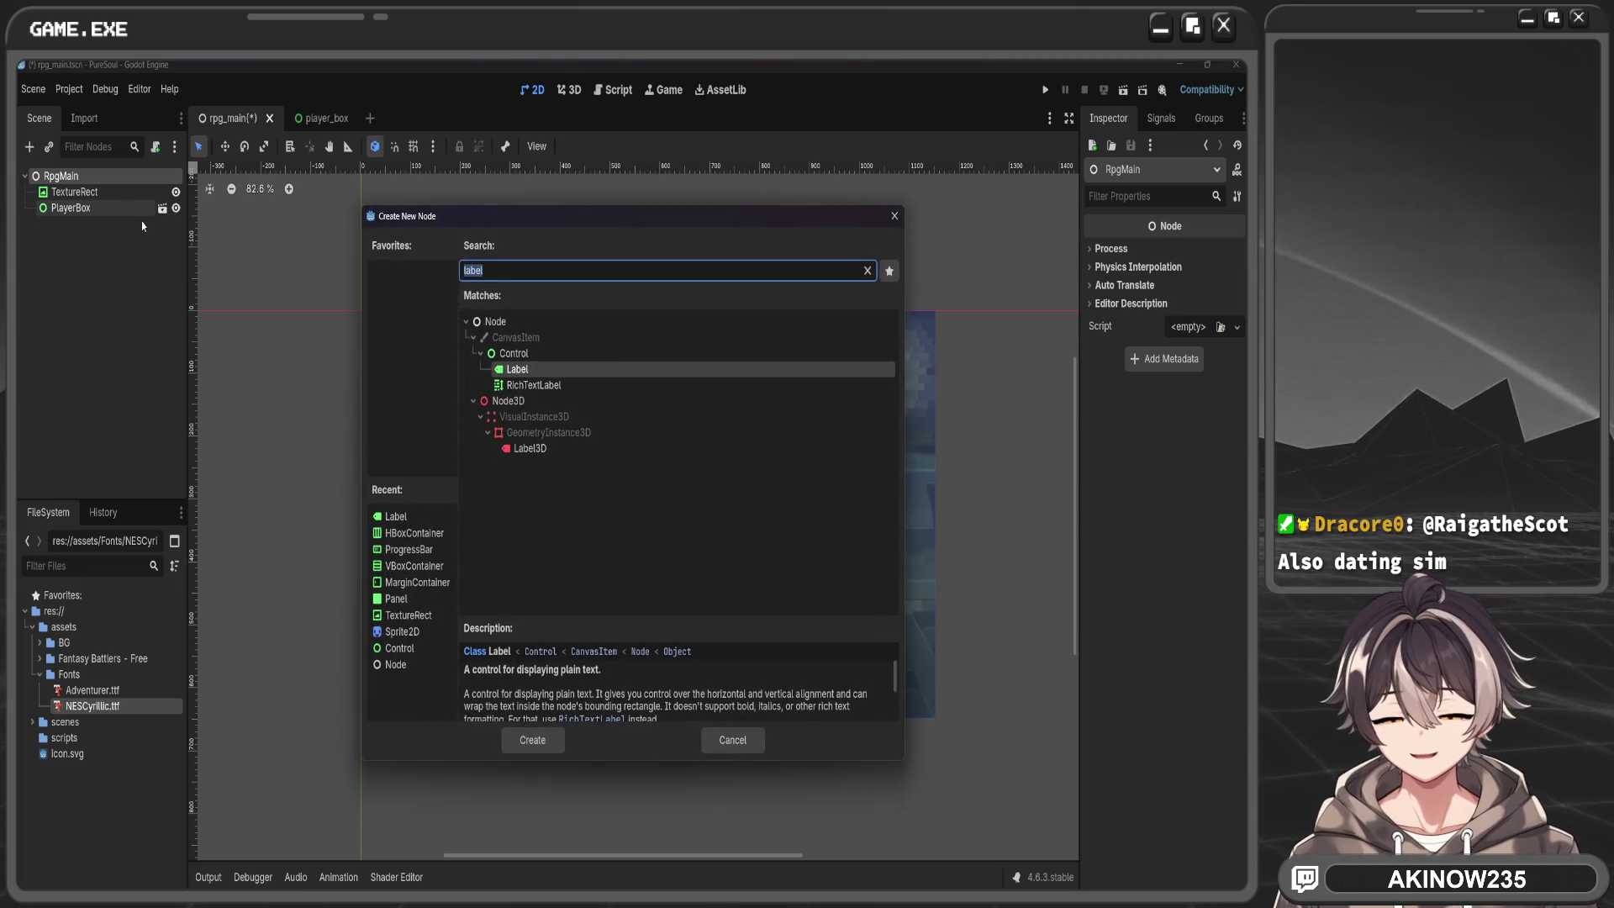
type("hb")
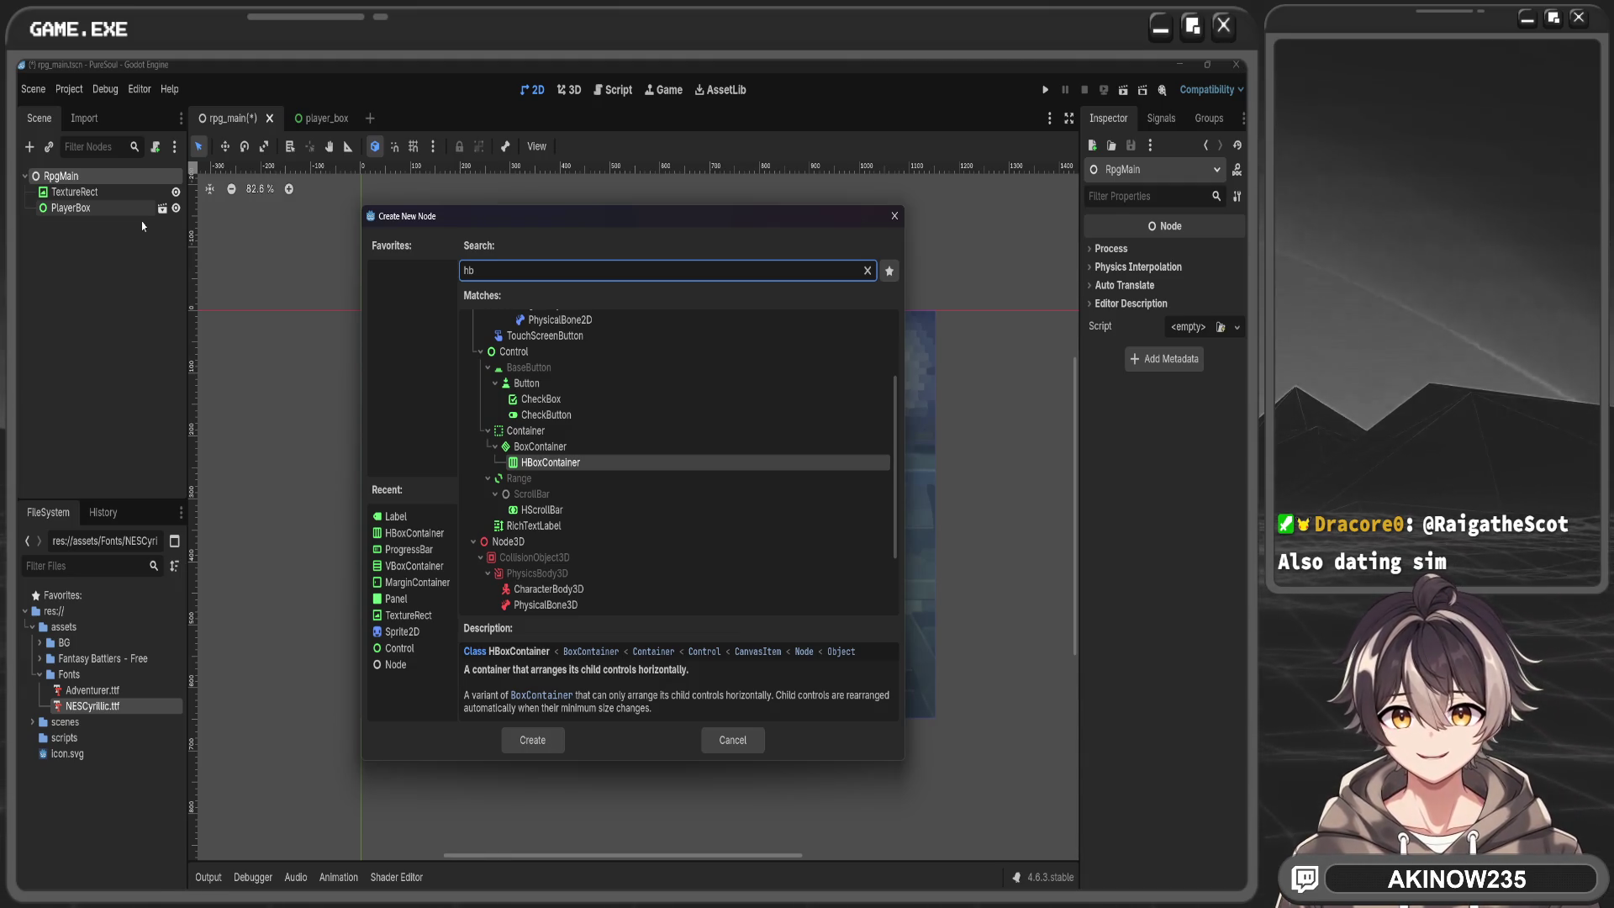
Add an HBoxContainer anchored Bottom Wide, raise its top edge, and move PlayerBox into it
key("Return")
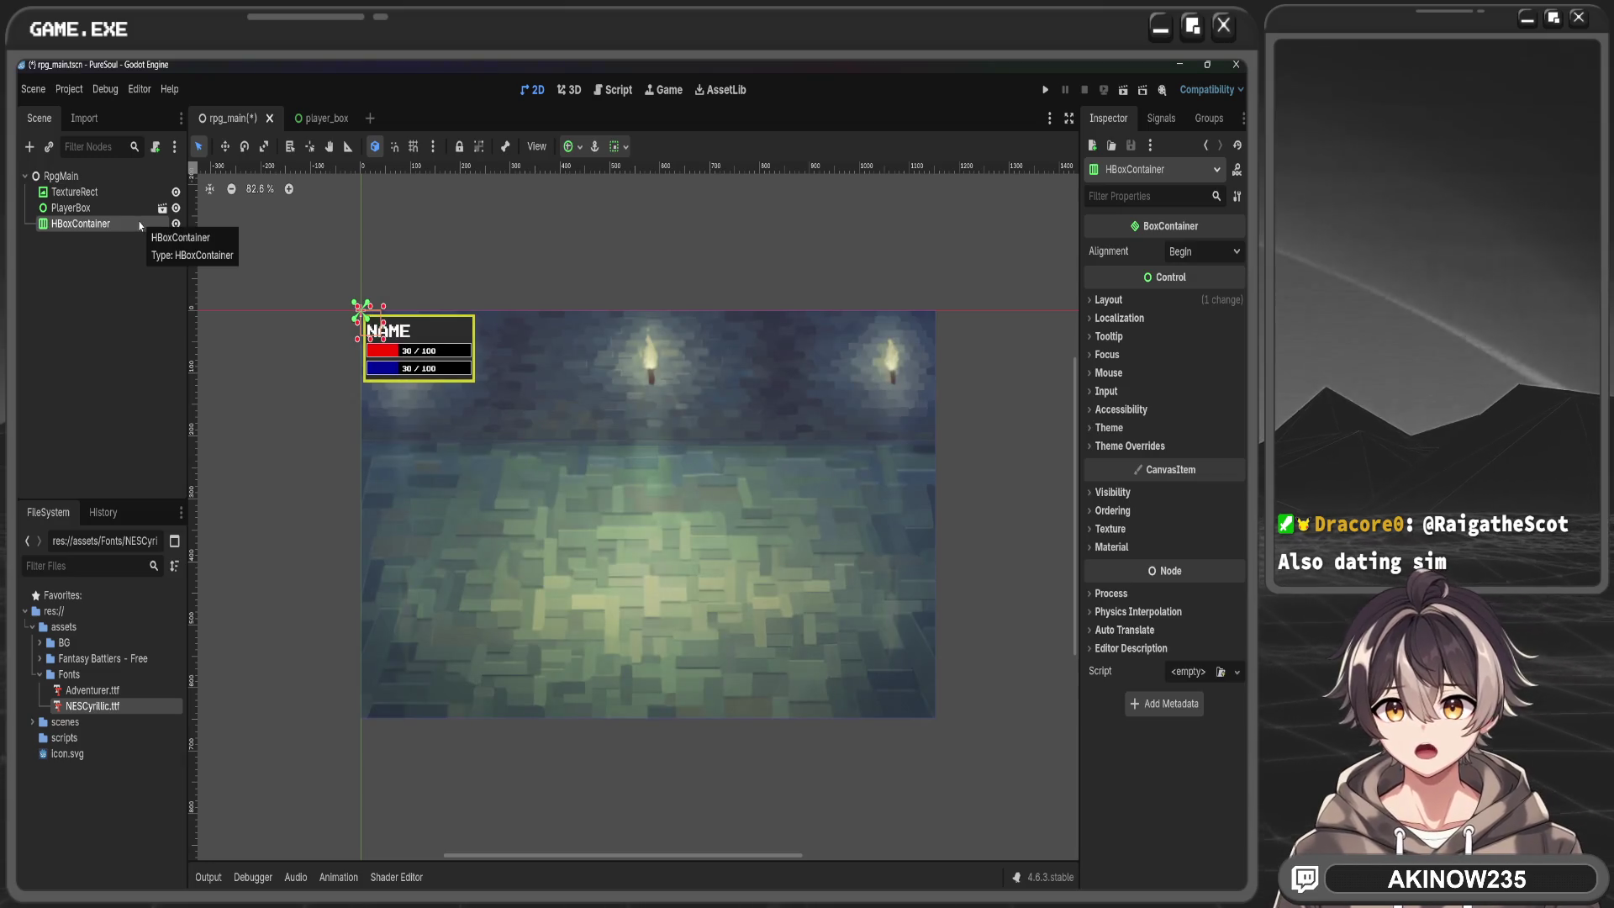
left_click(569, 148)
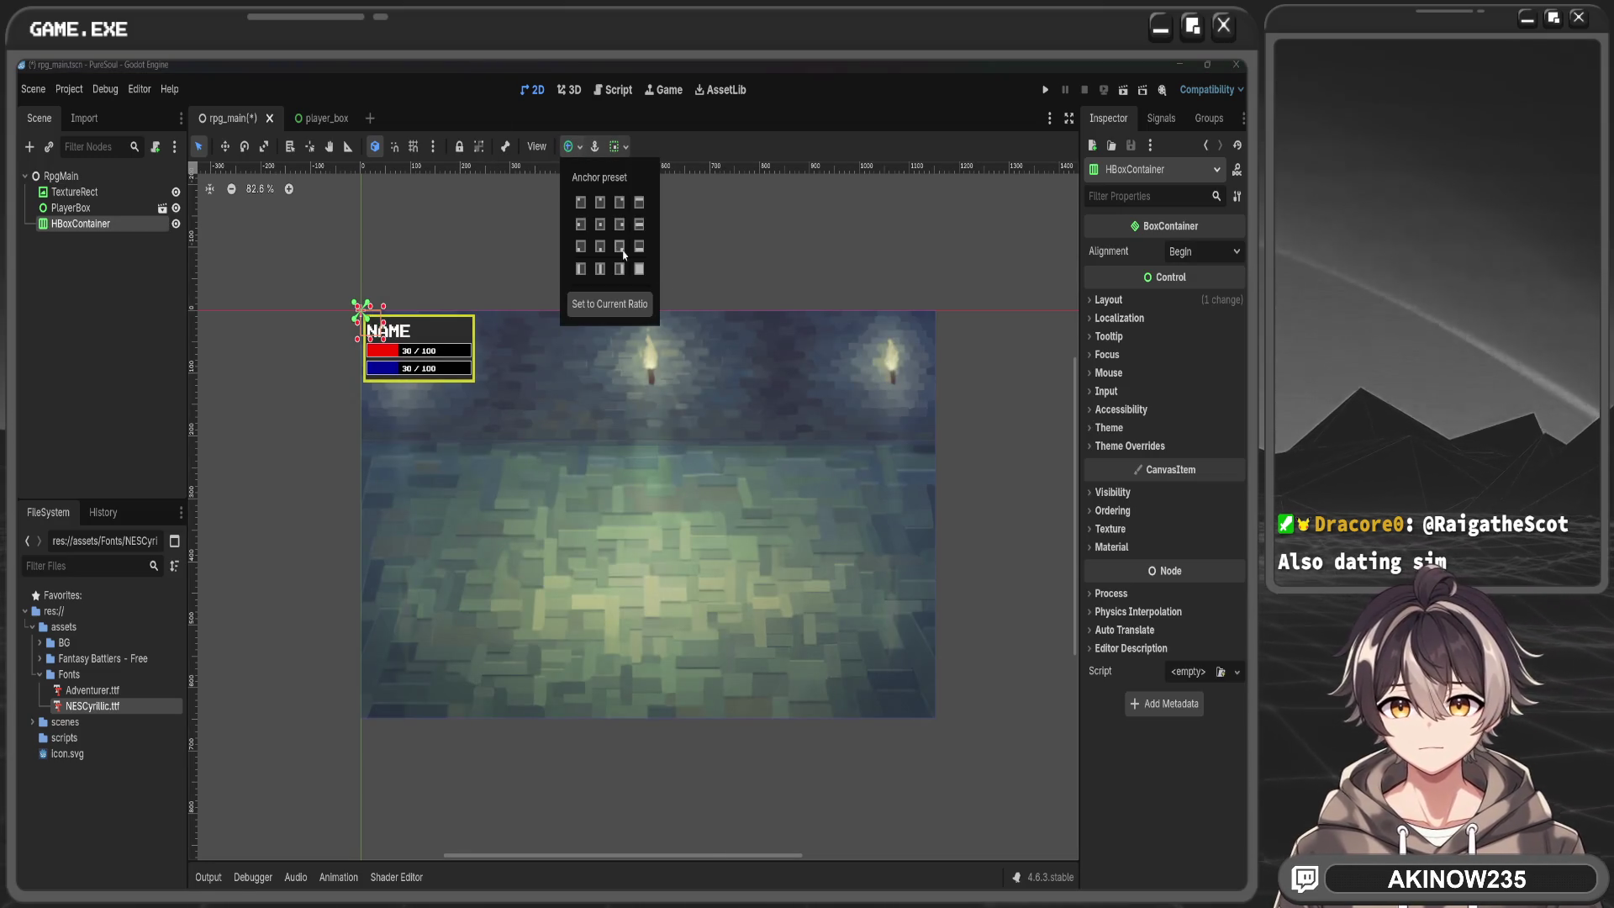
left_click(639, 246)
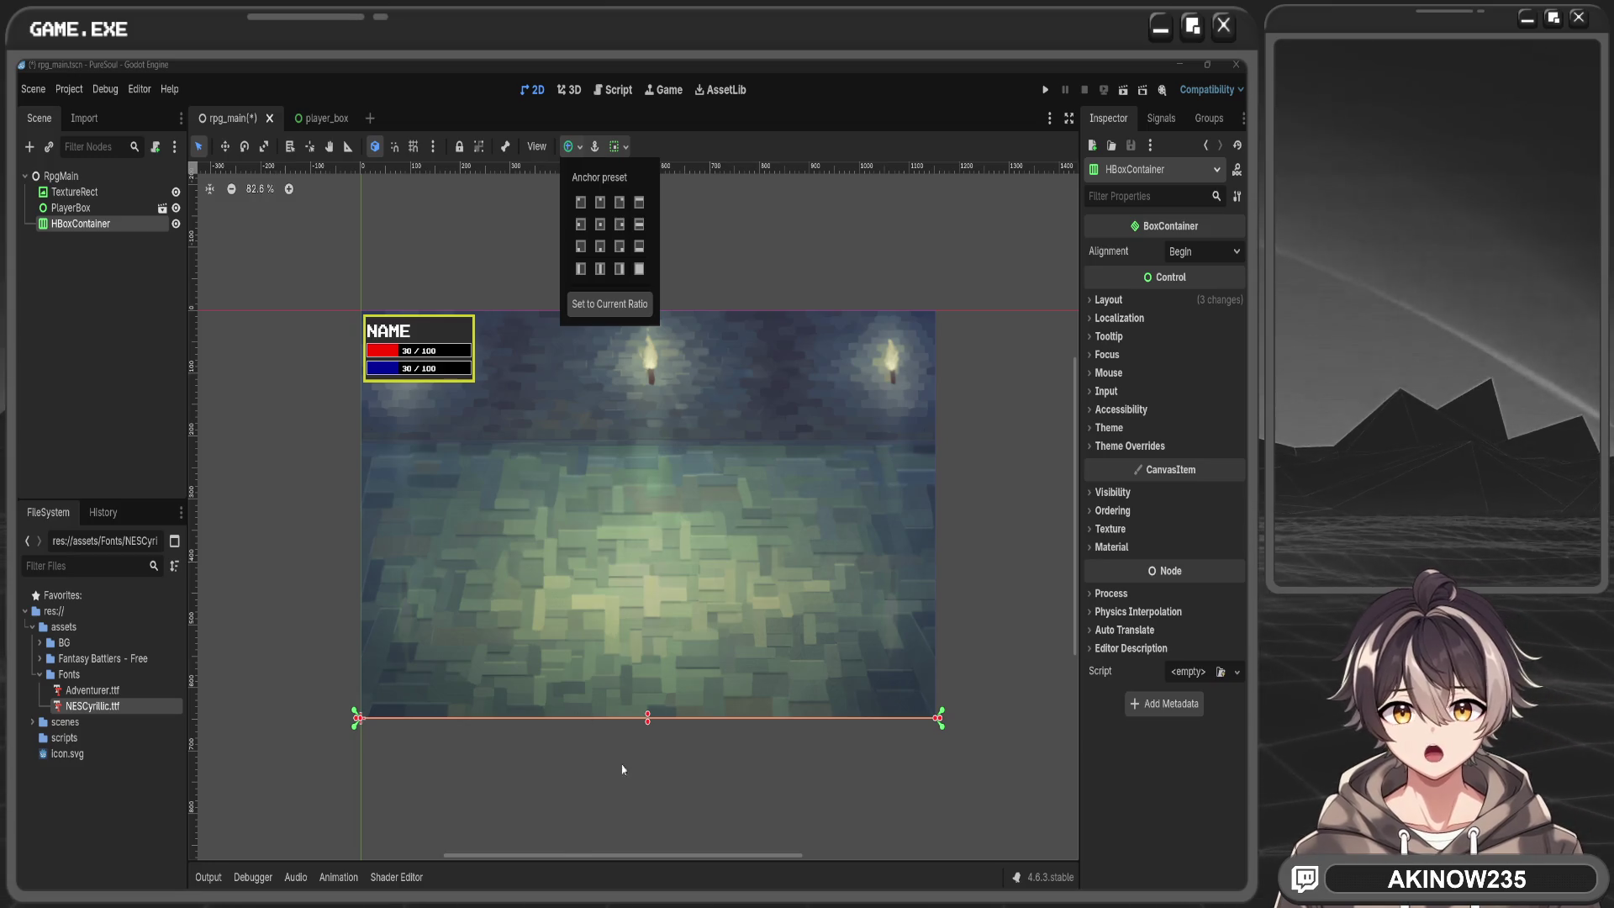
left_click(647, 717)
mouse_move(648, 717)
left_mouse_down()
mouse_move(647, 598)
mouse_move(657, 625)
left_mouse_up()
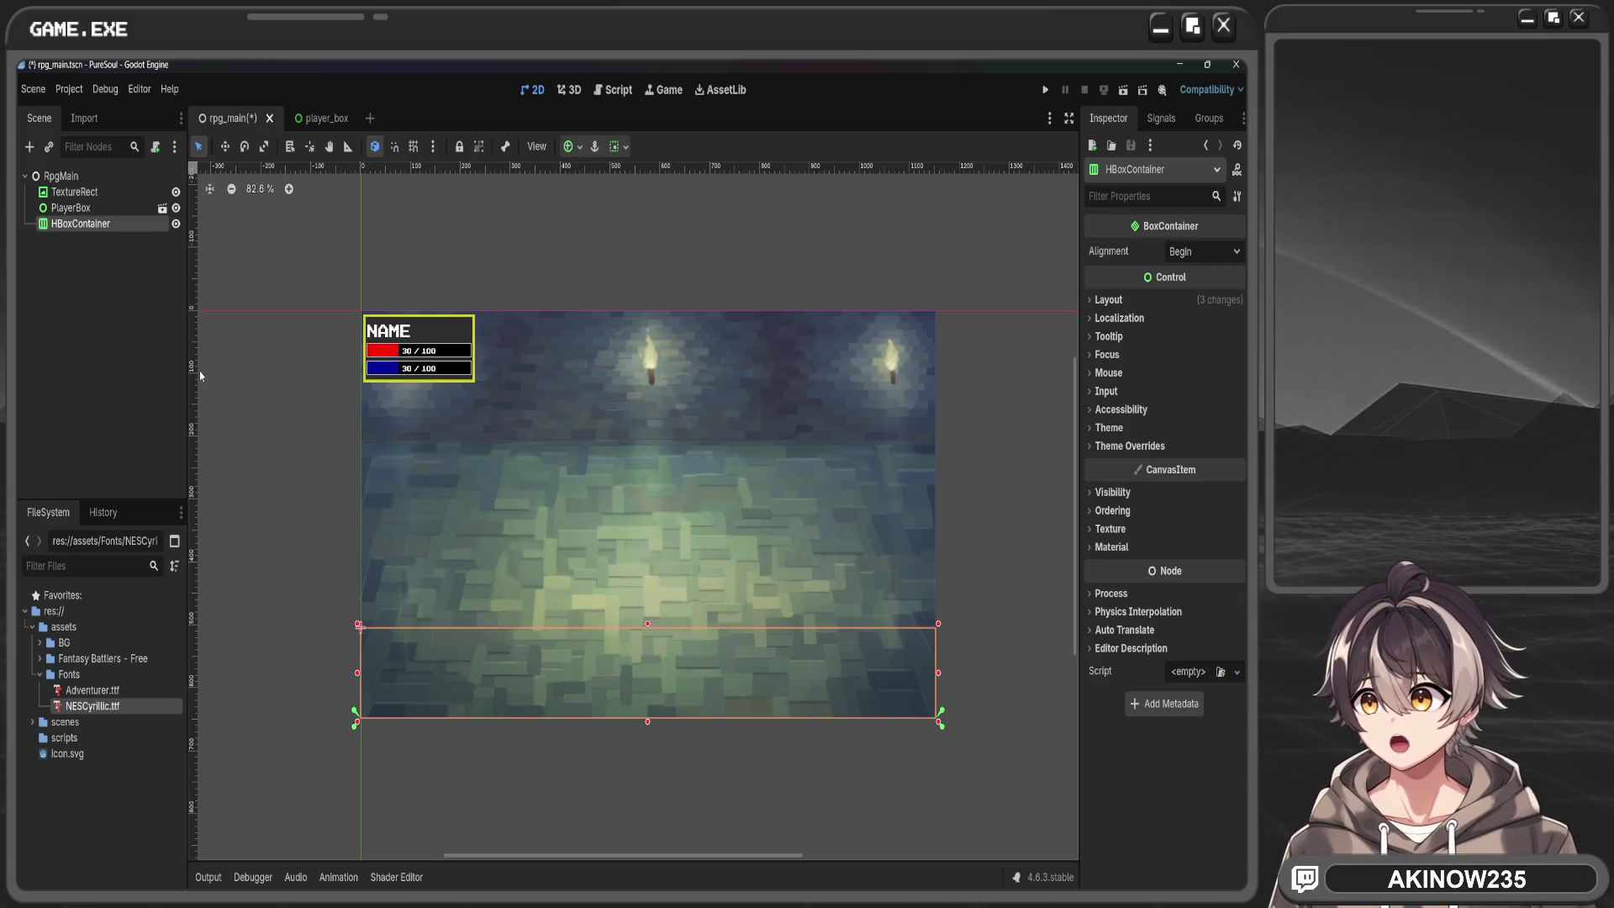
left_click(71, 207)
left_click_drag(71, 208, 89, 225)
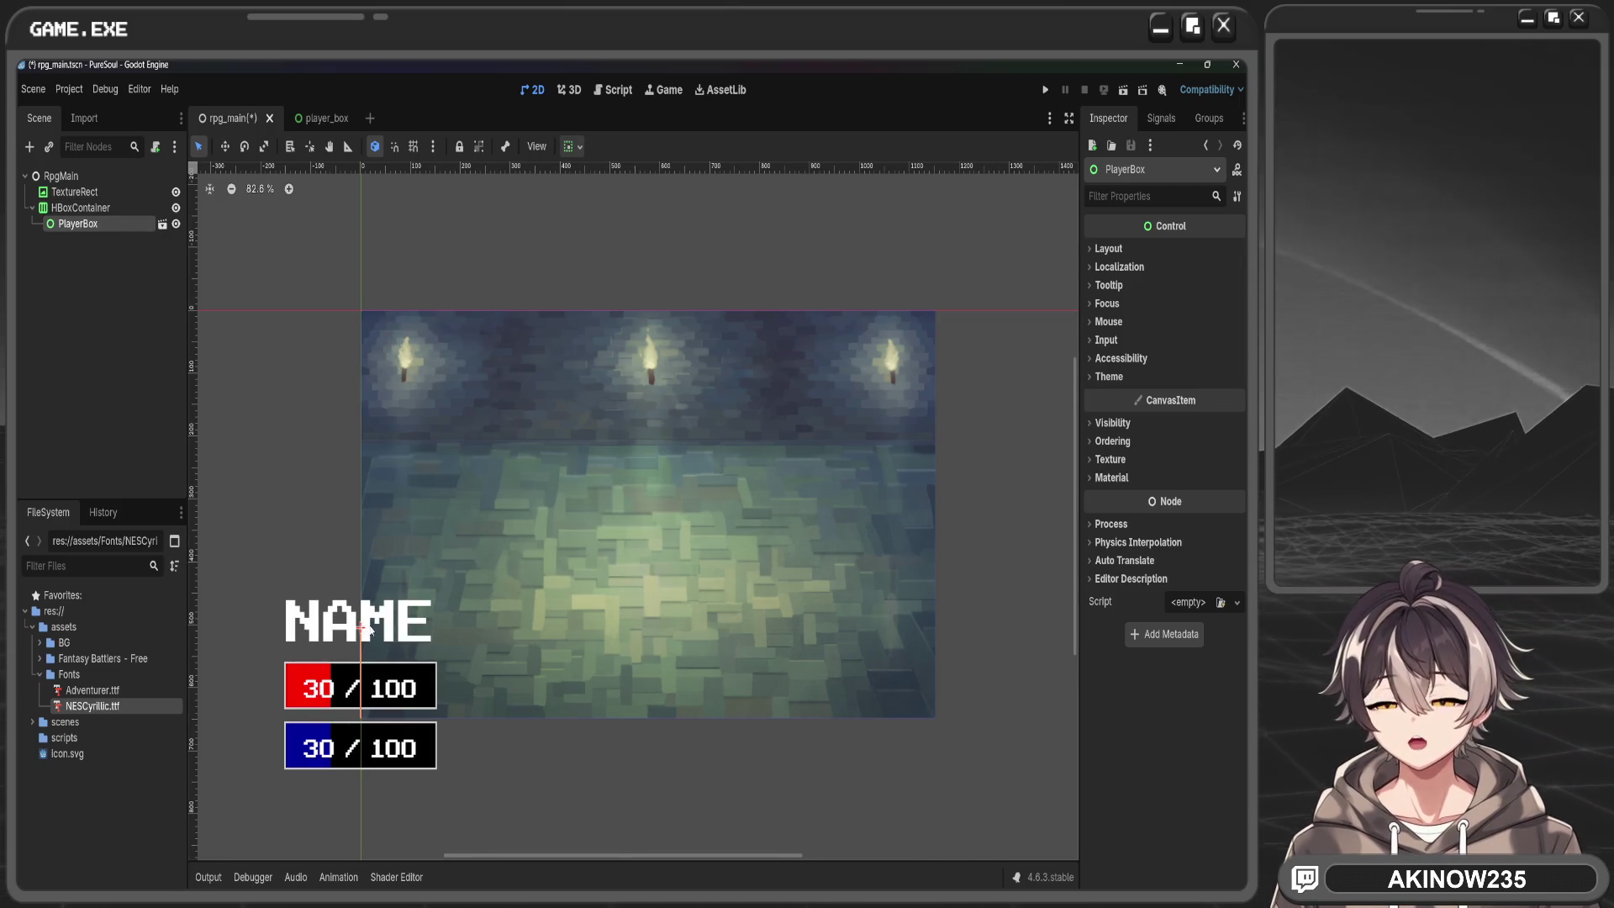
Enable horizontal Expand on PlayerBox and raise the HBoxContainer's top edge to fit it
left_click(572, 146)
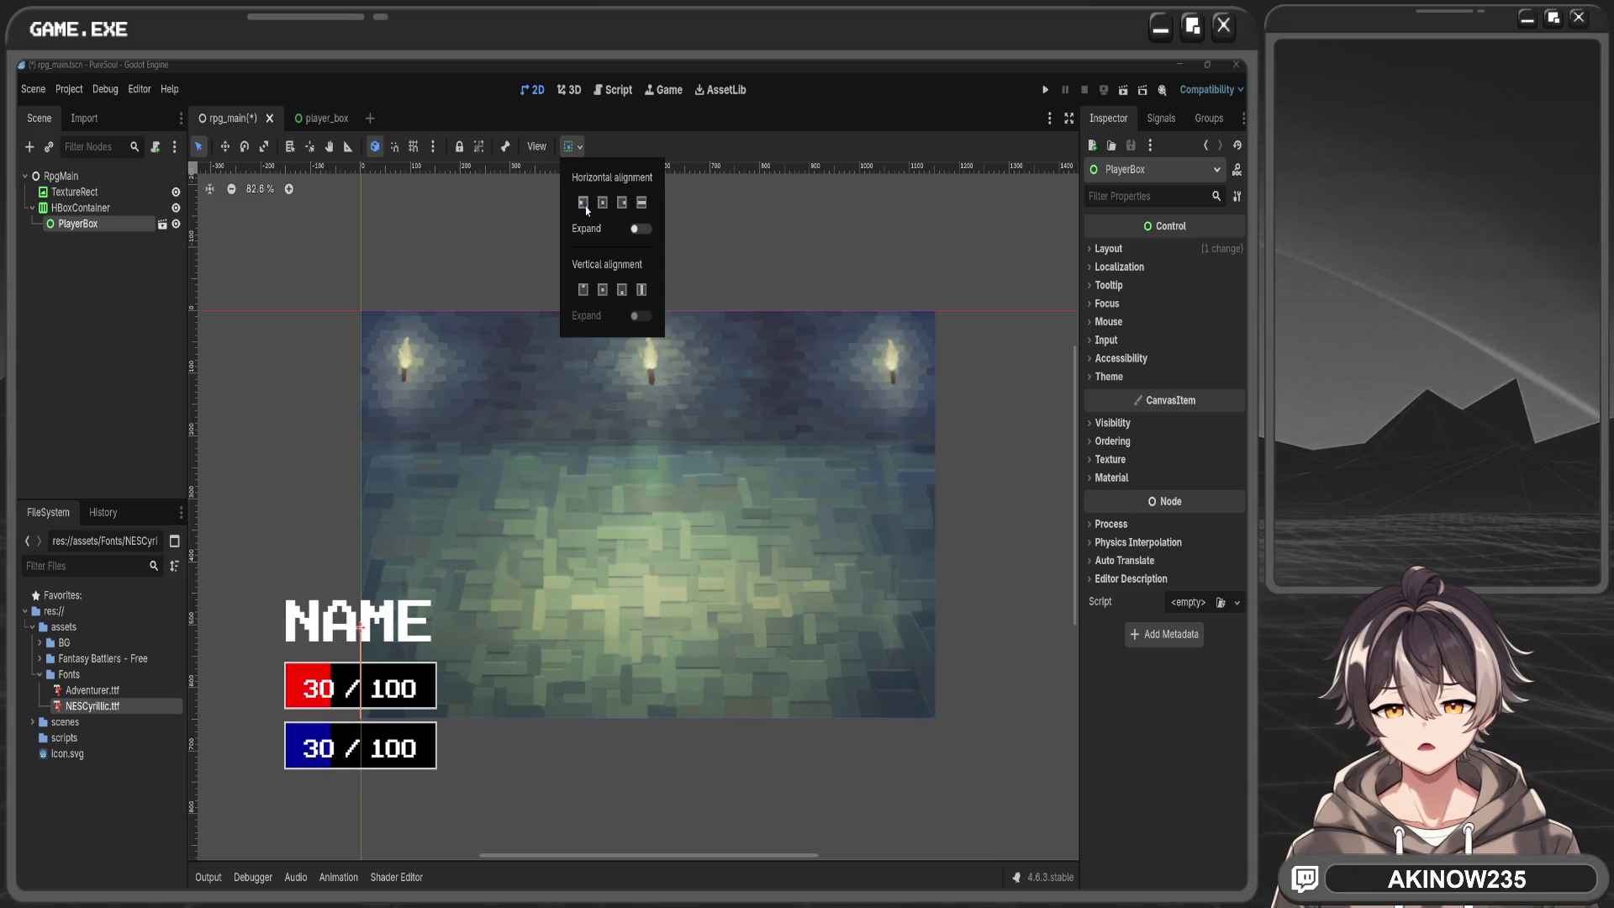
left_click(641, 230)
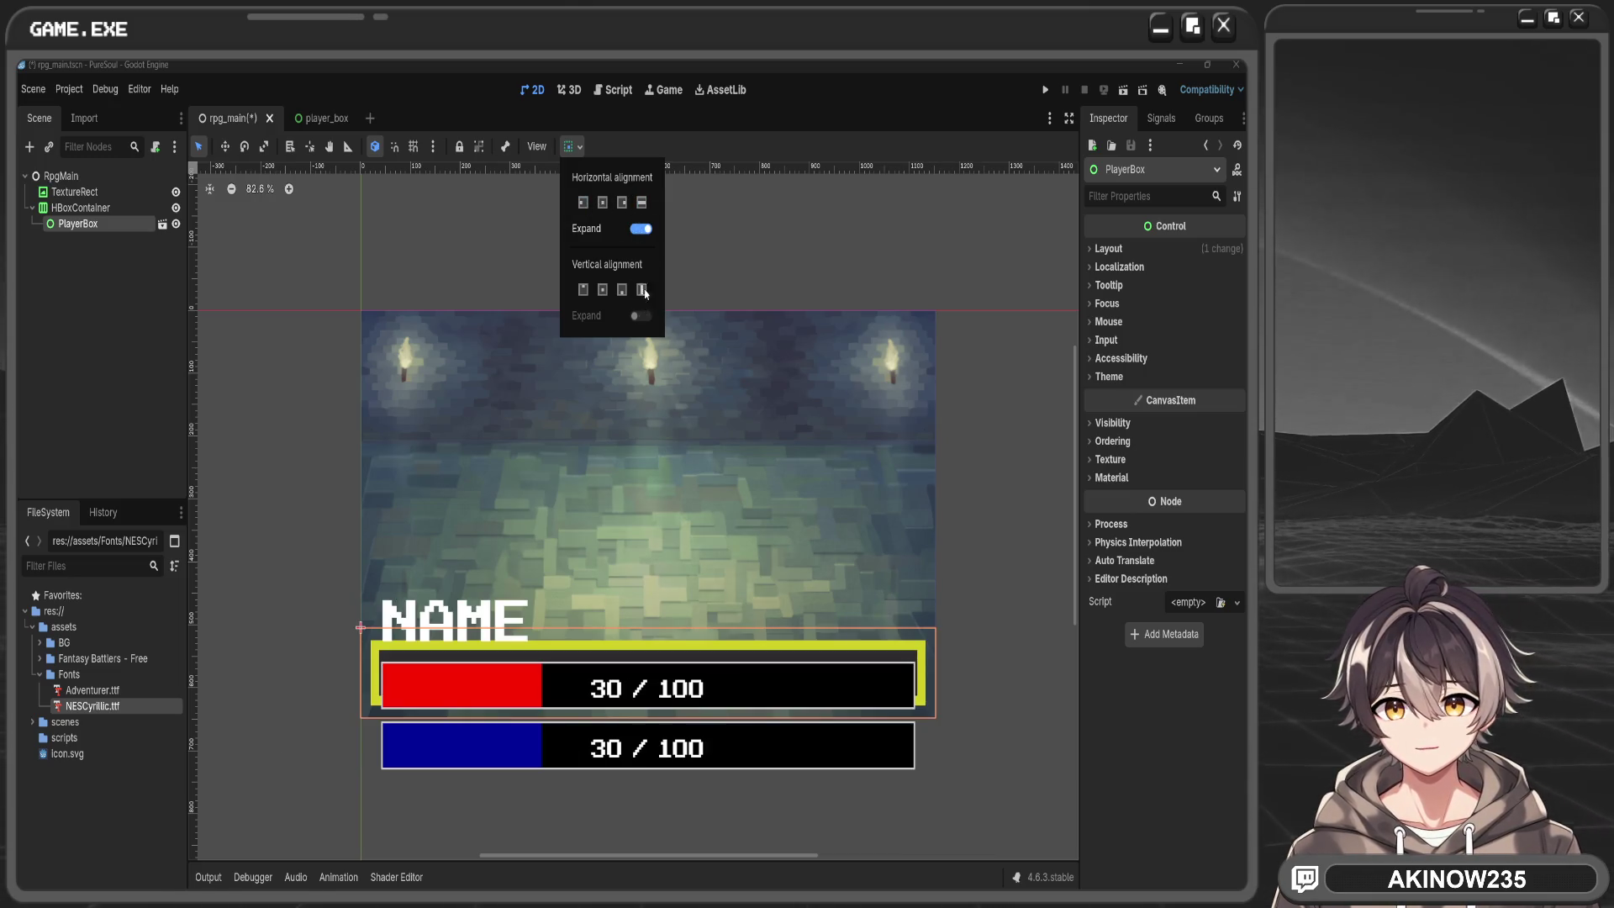
left_click(622, 204)
left_click(601, 203)
left_click(582, 204)
left_click(602, 203)
left_click(641, 202)
left_click(642, 229)
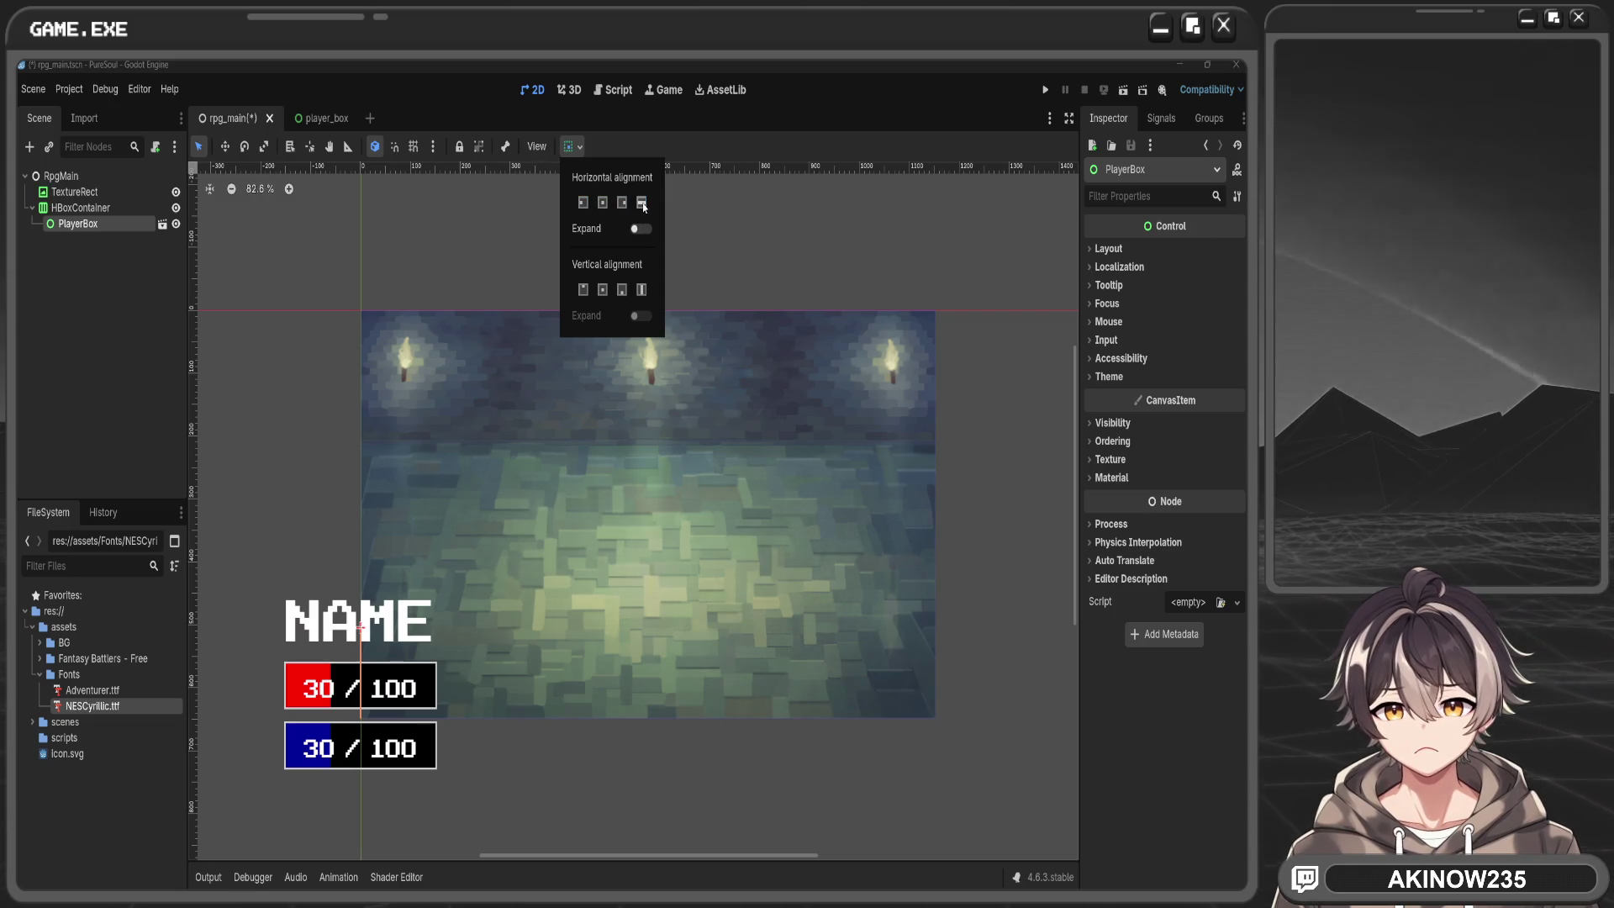
left_click(649, 227)
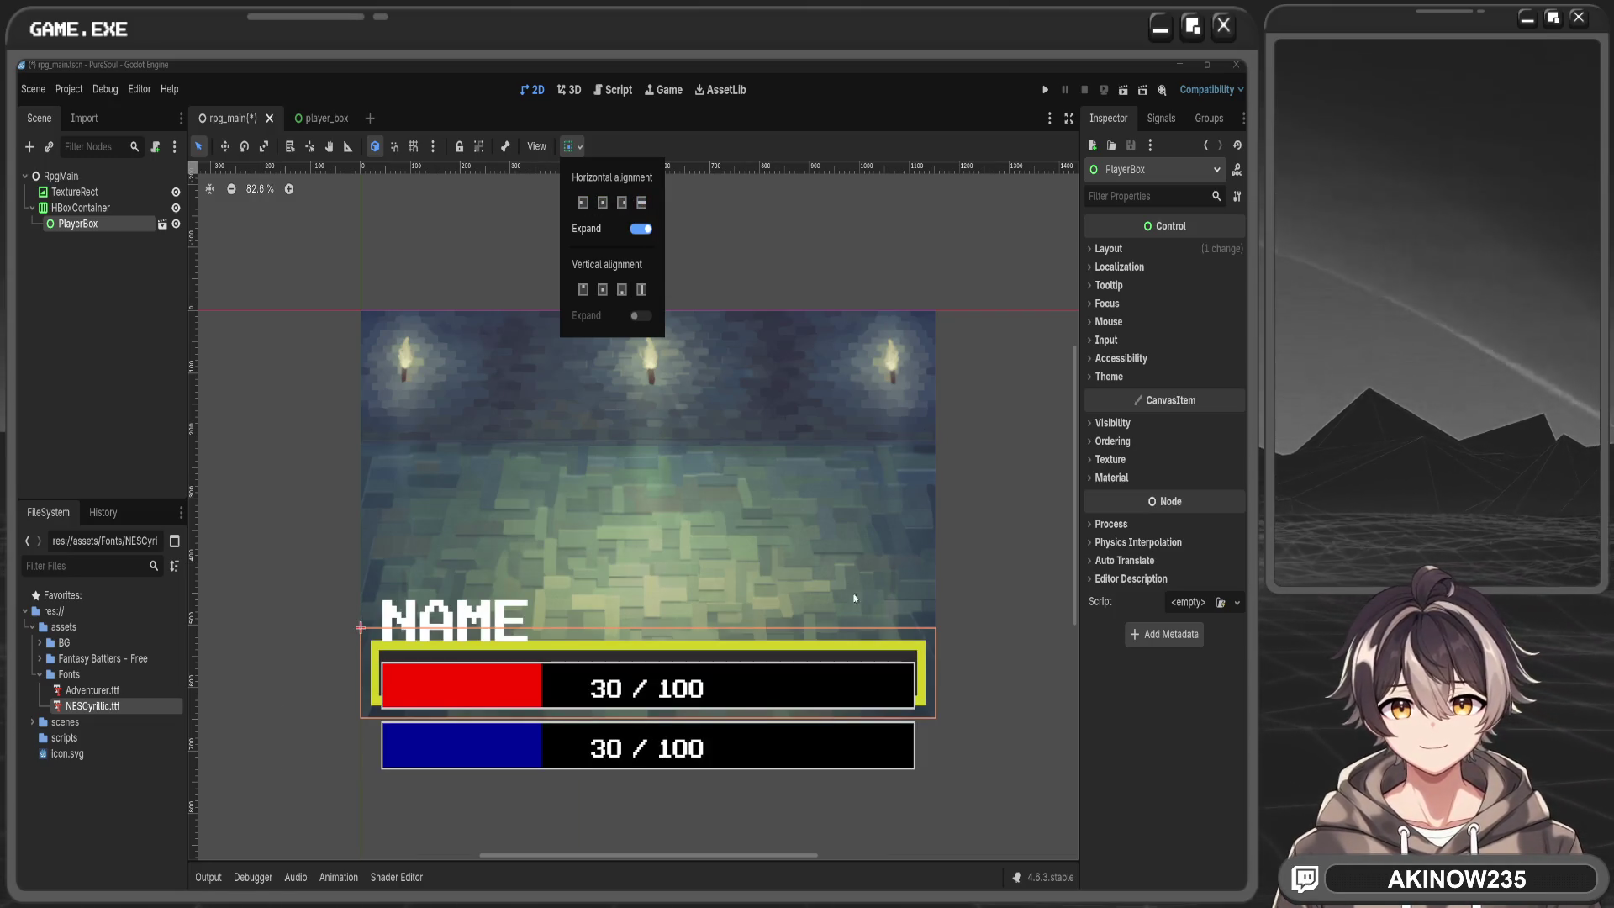
left_click(608, 632)
left_click(647, 624)
left_click_drag(647, 624, 647, 461)
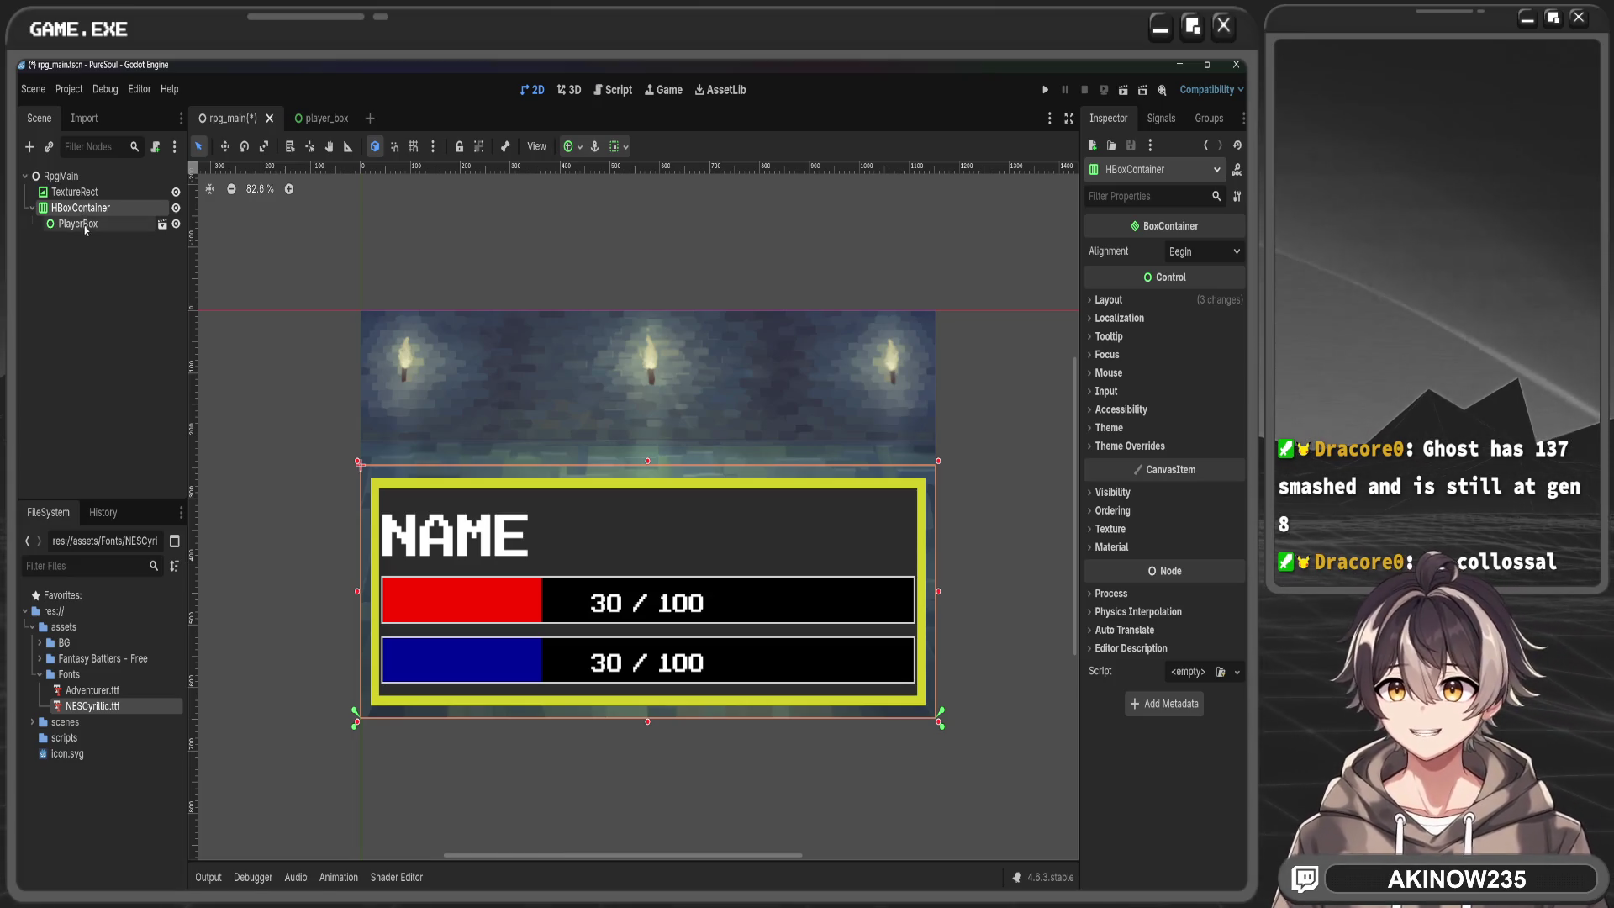
Drag player_box.tscn from the scenes folder into HBoxContainer as PlayerBox2
left_click(82, 242)
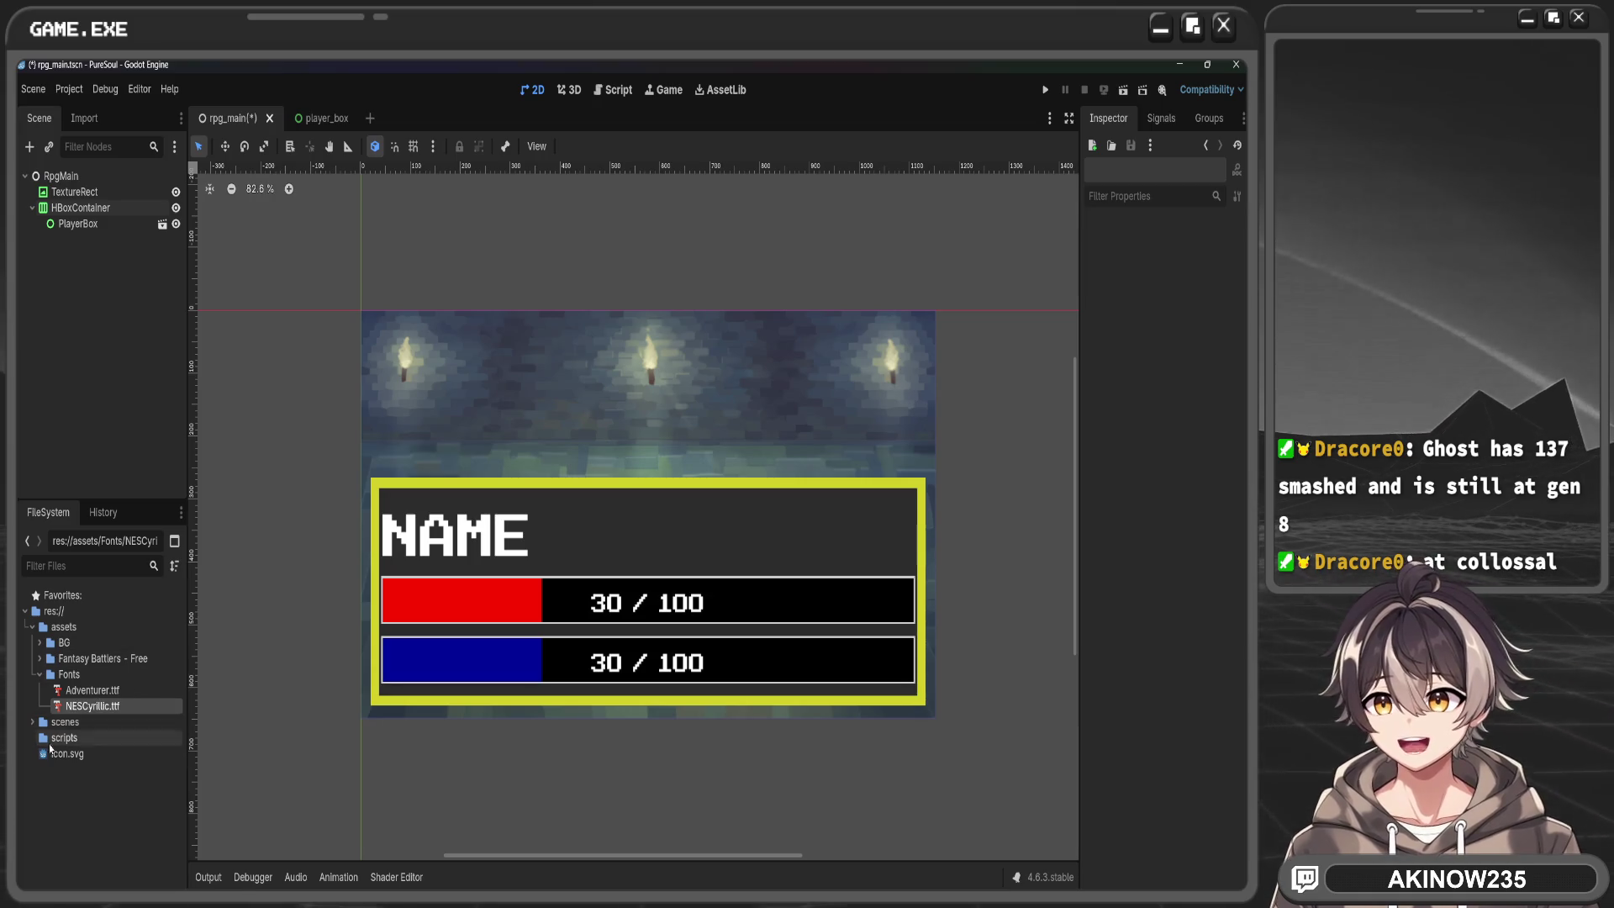
left_click(67, 725)
double_click(69, 728)
mouse_move(84, 753)
left_mouse_down()
mouse_move(178, 447)
mouse_move(112, 208)
left_mouse_up()
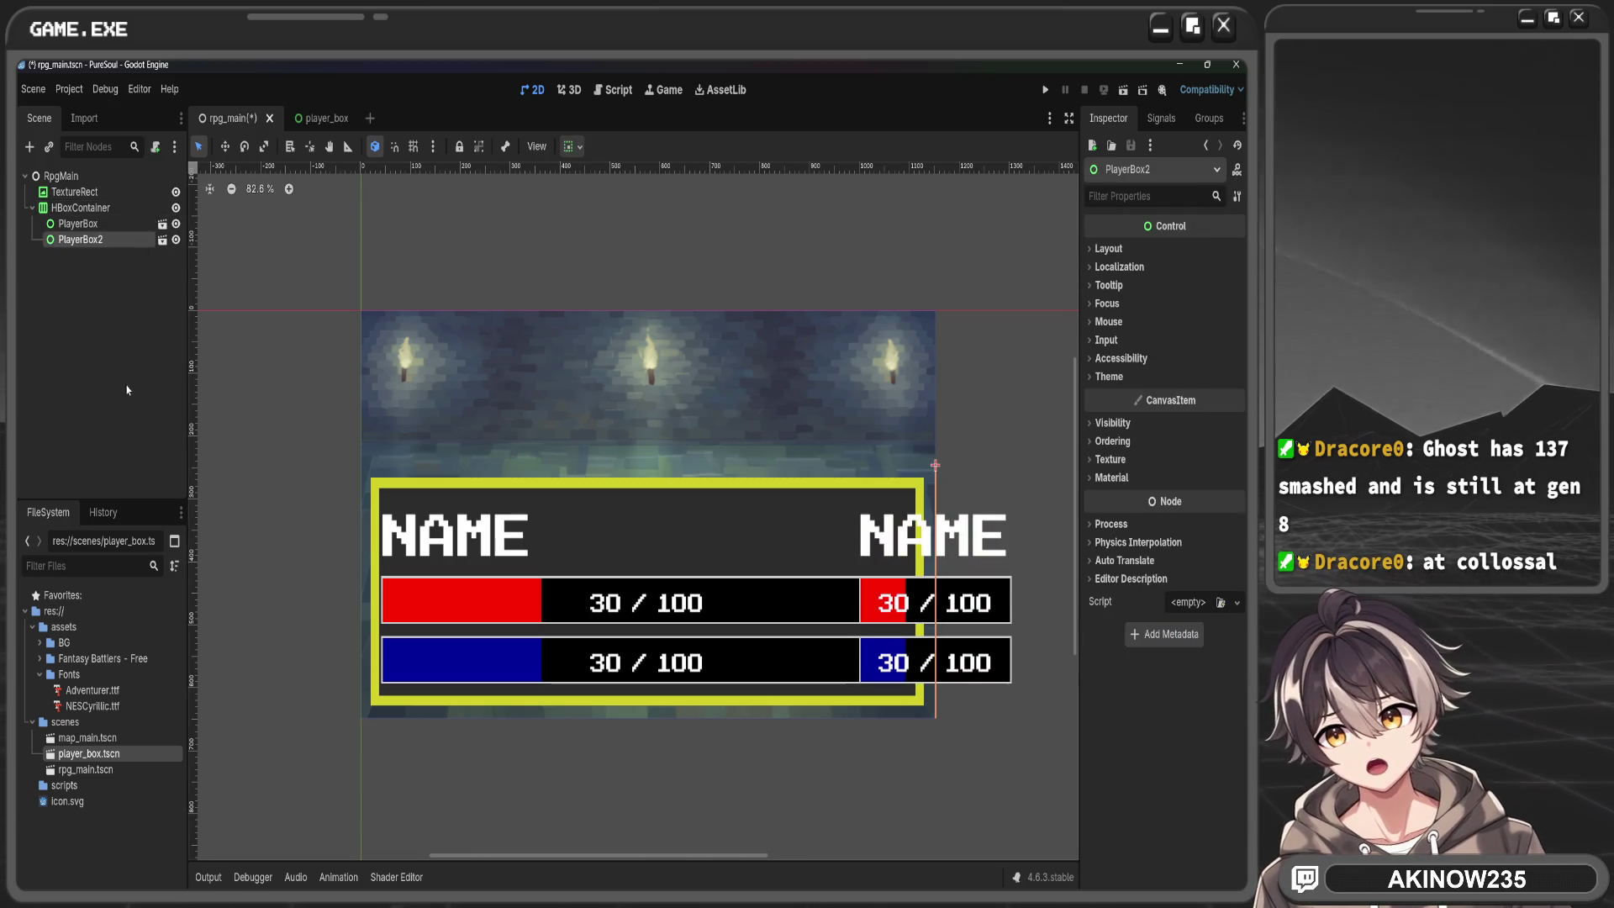
Anchor the HBoxContainer with the Center Bottom preset
left_click(117, 209)
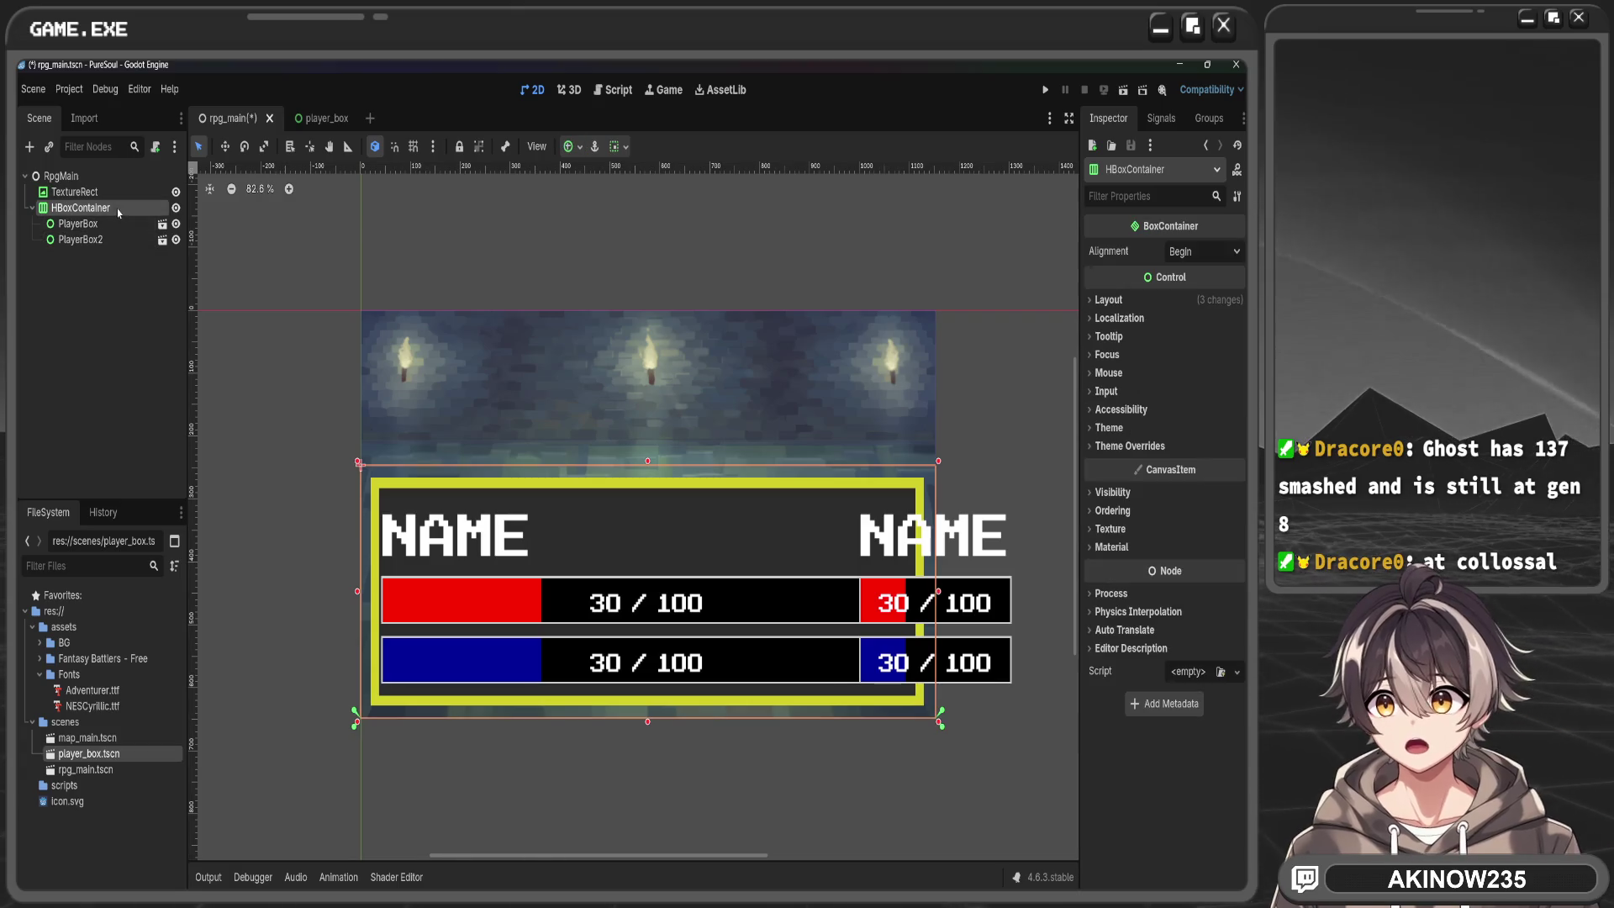
left_click(580, 148)
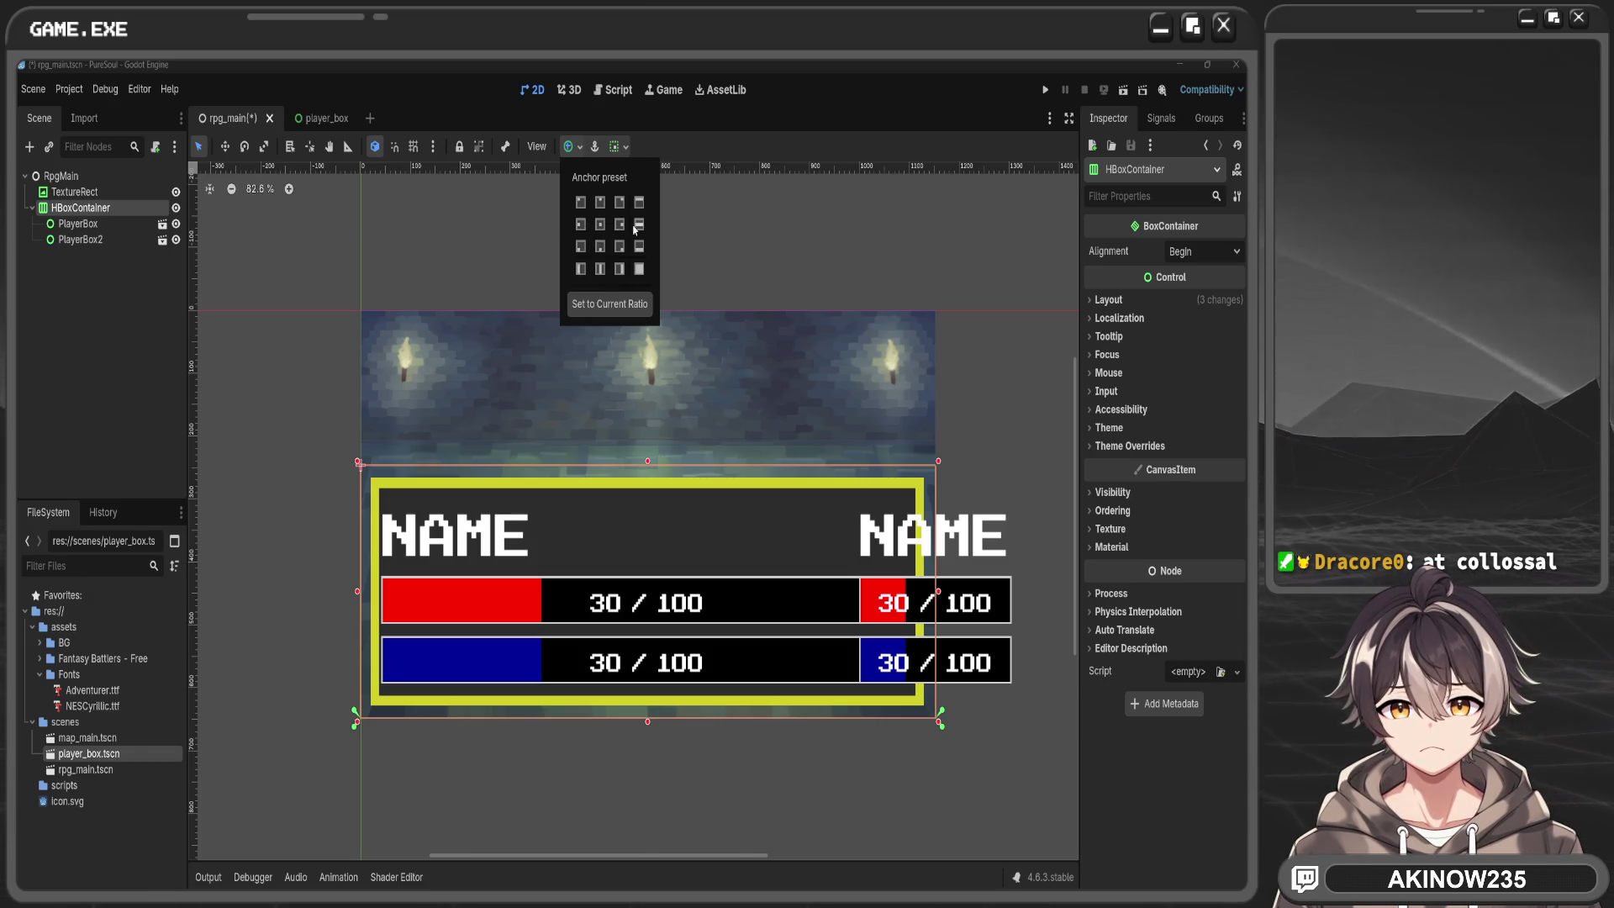
left_click(600, 246)
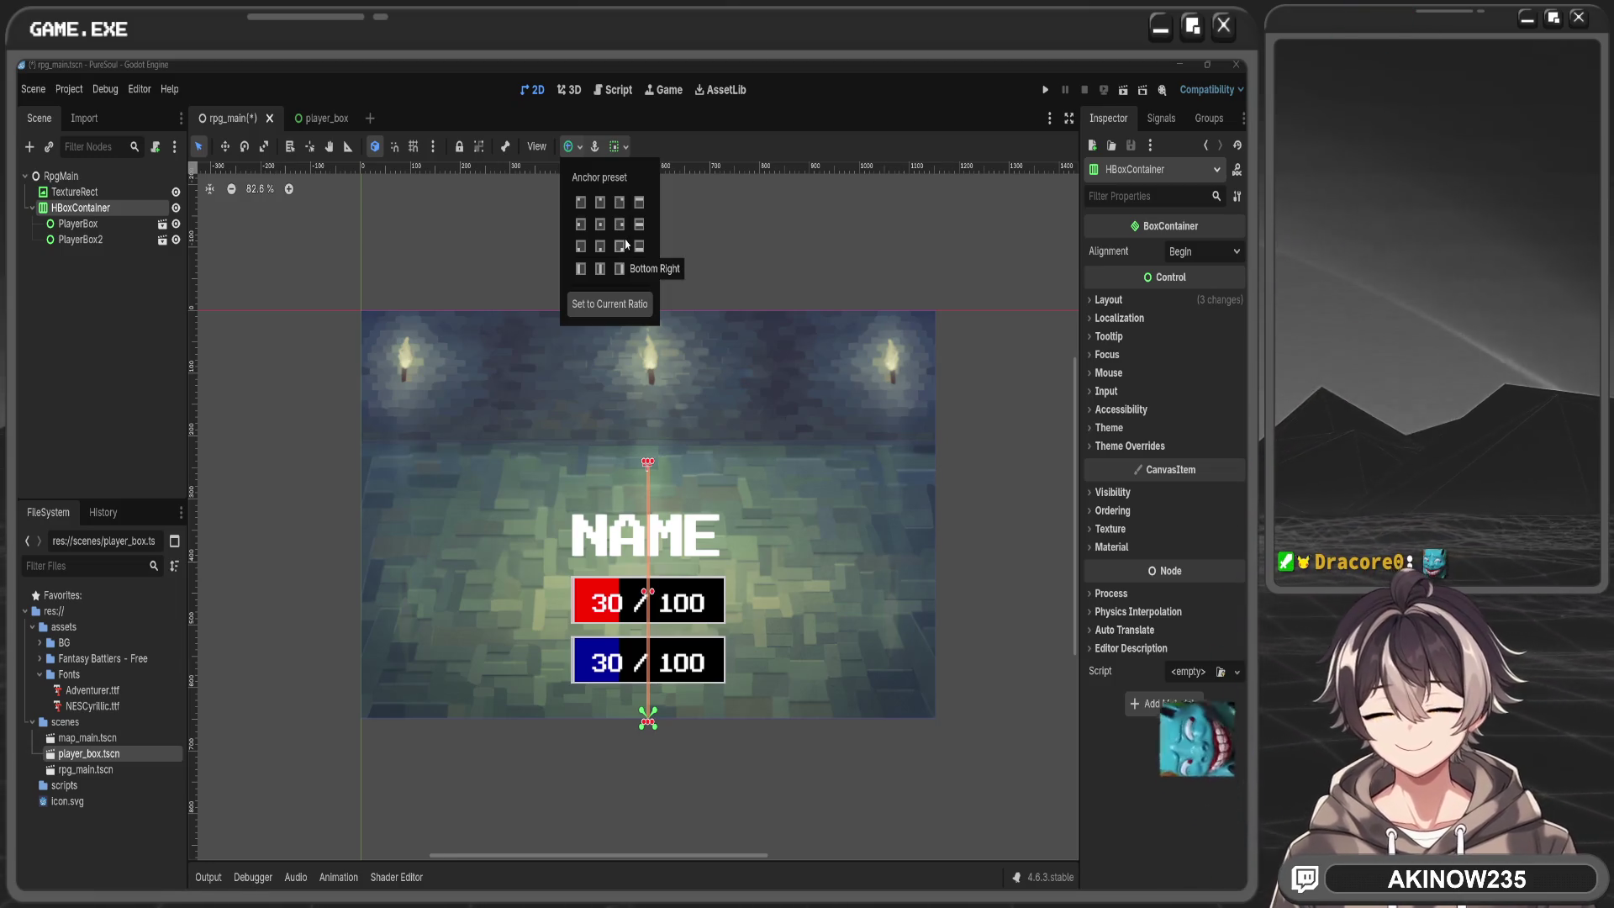
left_click(155, 241)
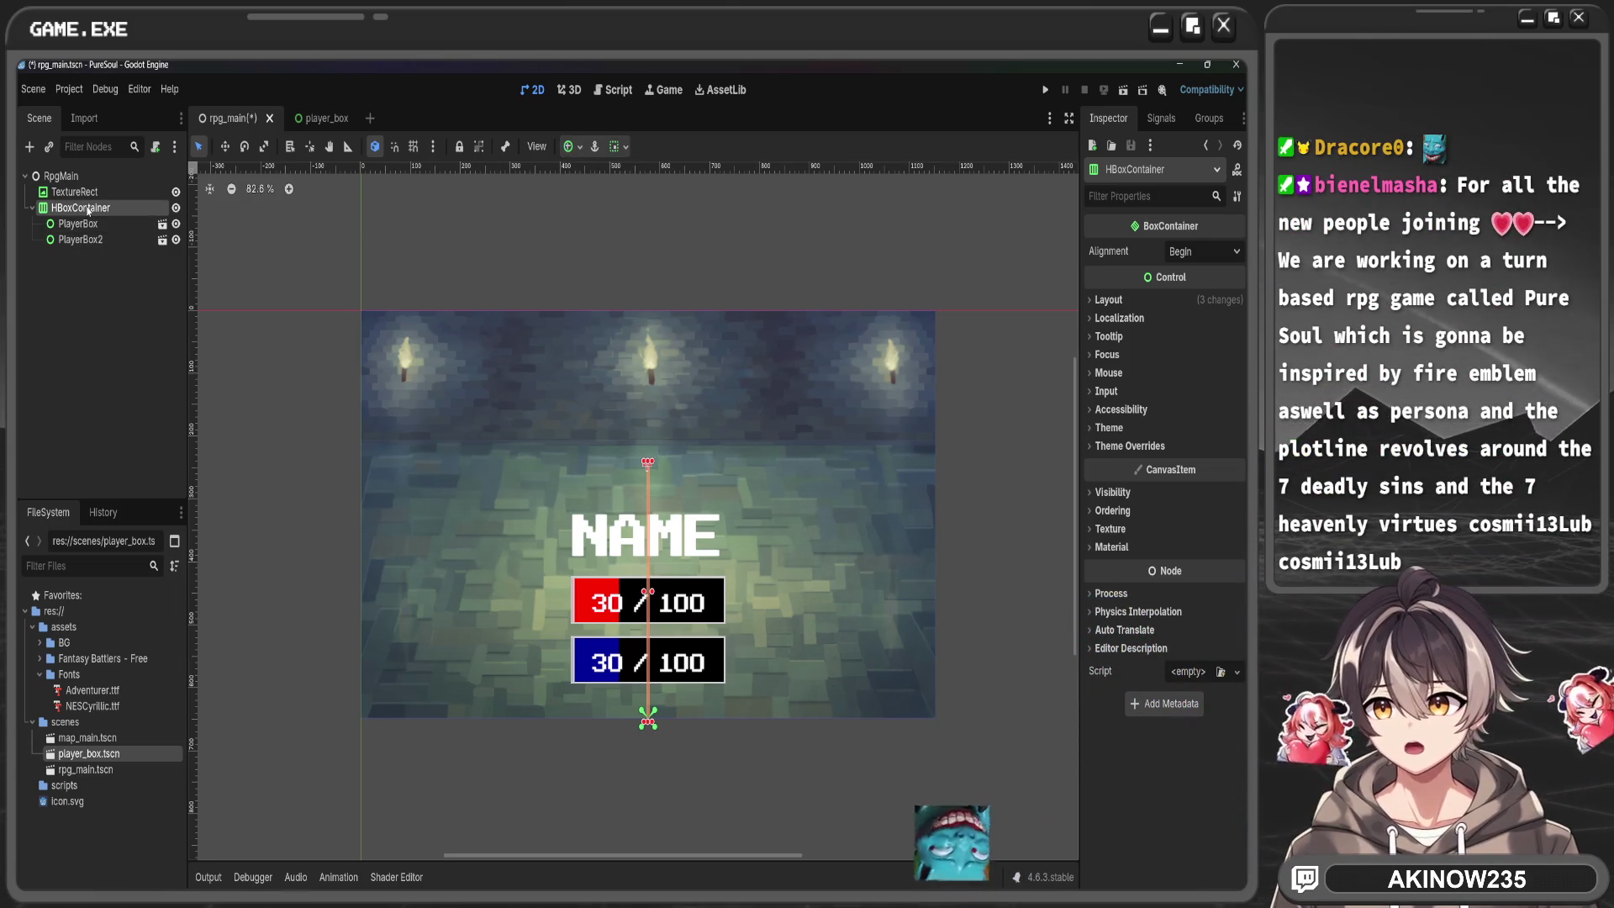
Delete the HBoxContainer with its PlayerBoxes and add a plain Container under RpgMain
key("Delete")
left_click(76, 176)
key("ctrl+a")
left_click(555, 430)
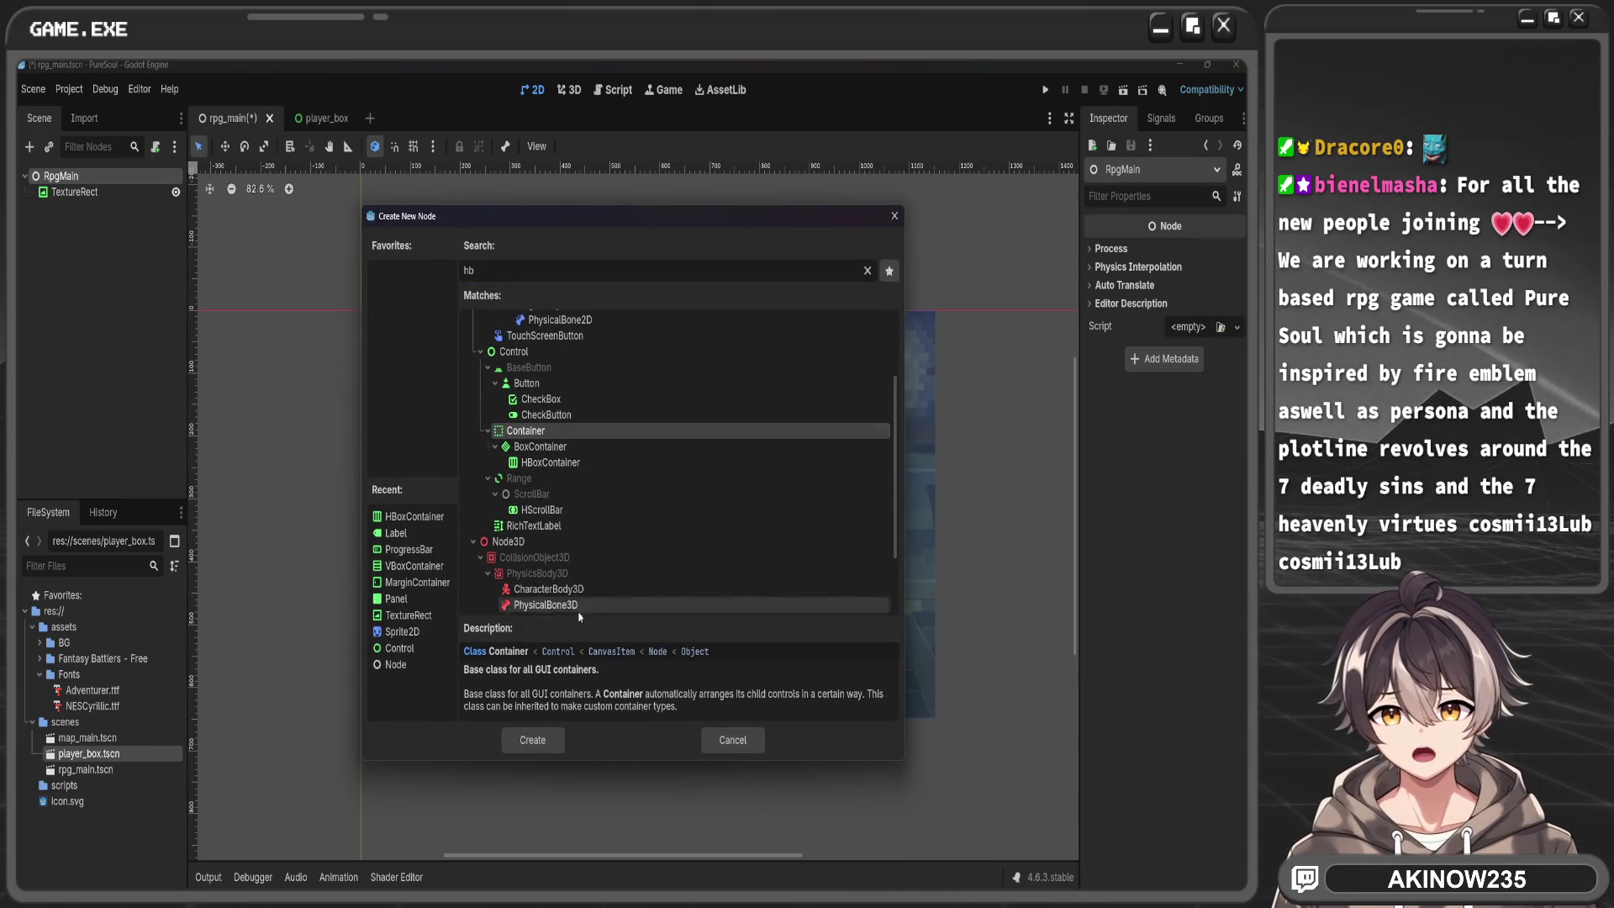
left_click(539, 741)
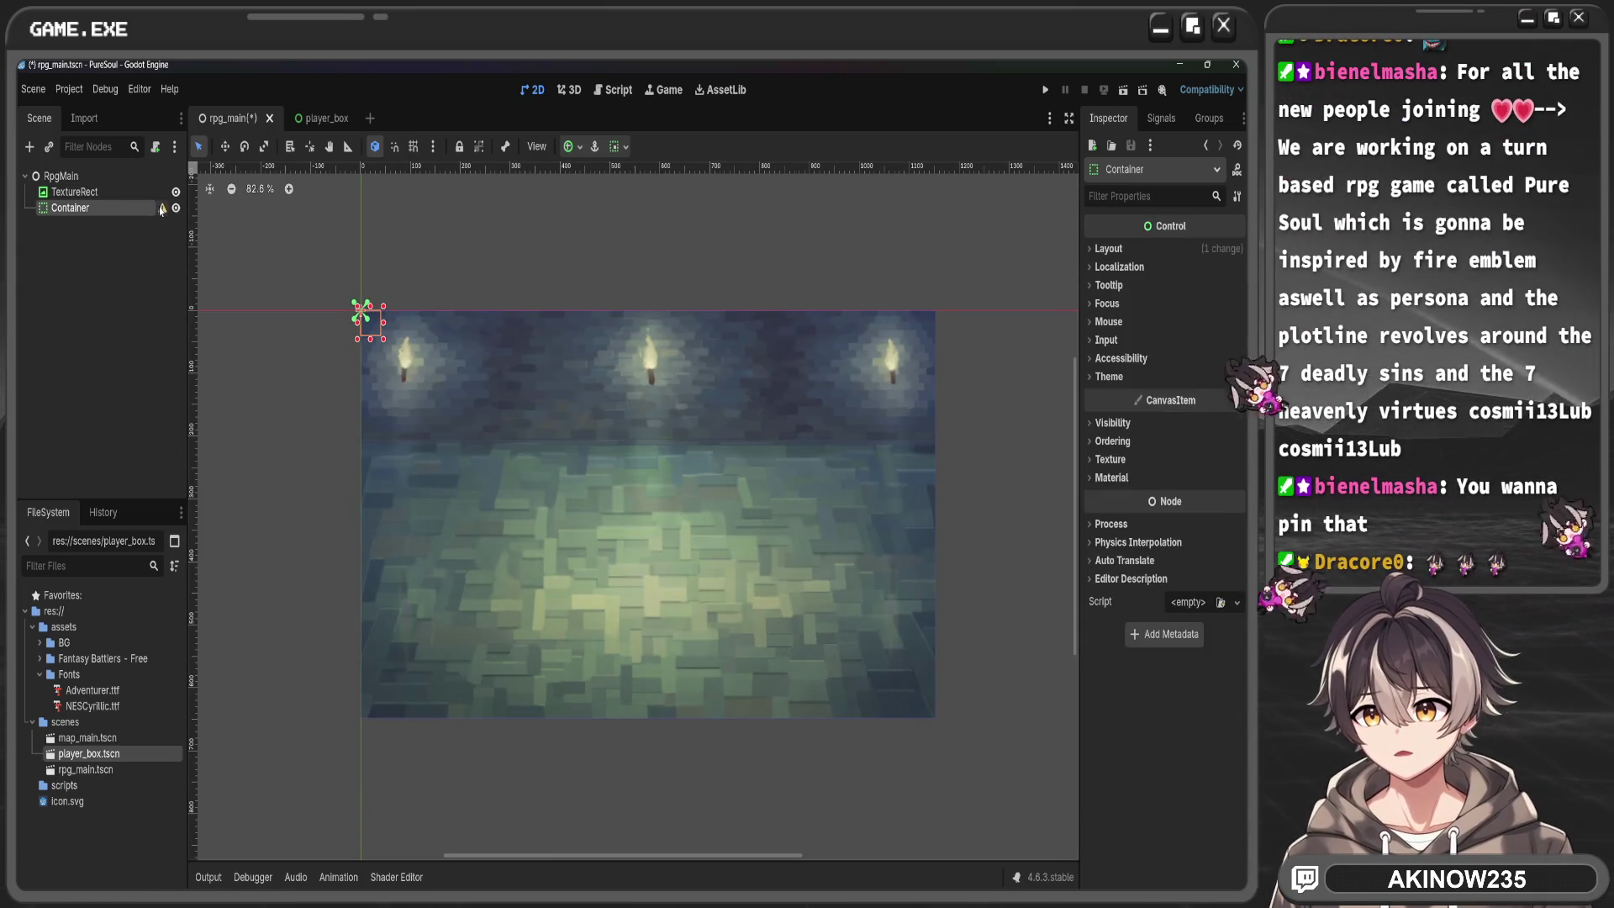
Check the Container's configuration warning, dismiss it, and delete the Container node
left_click(162, 209)
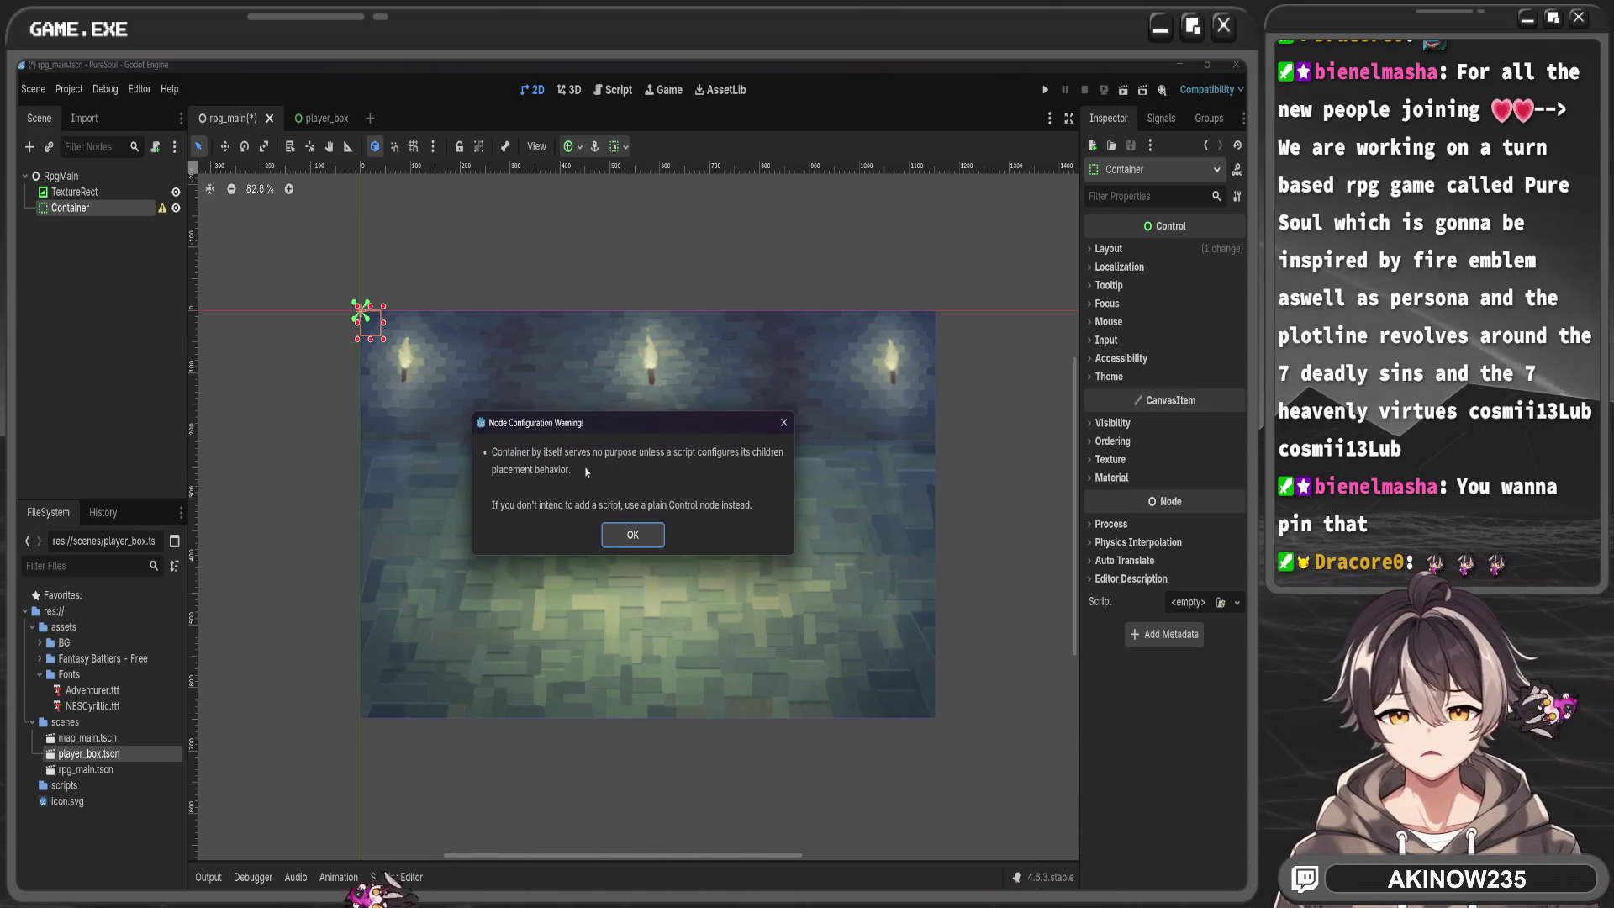
left_click(632, 534)
key("Delete")
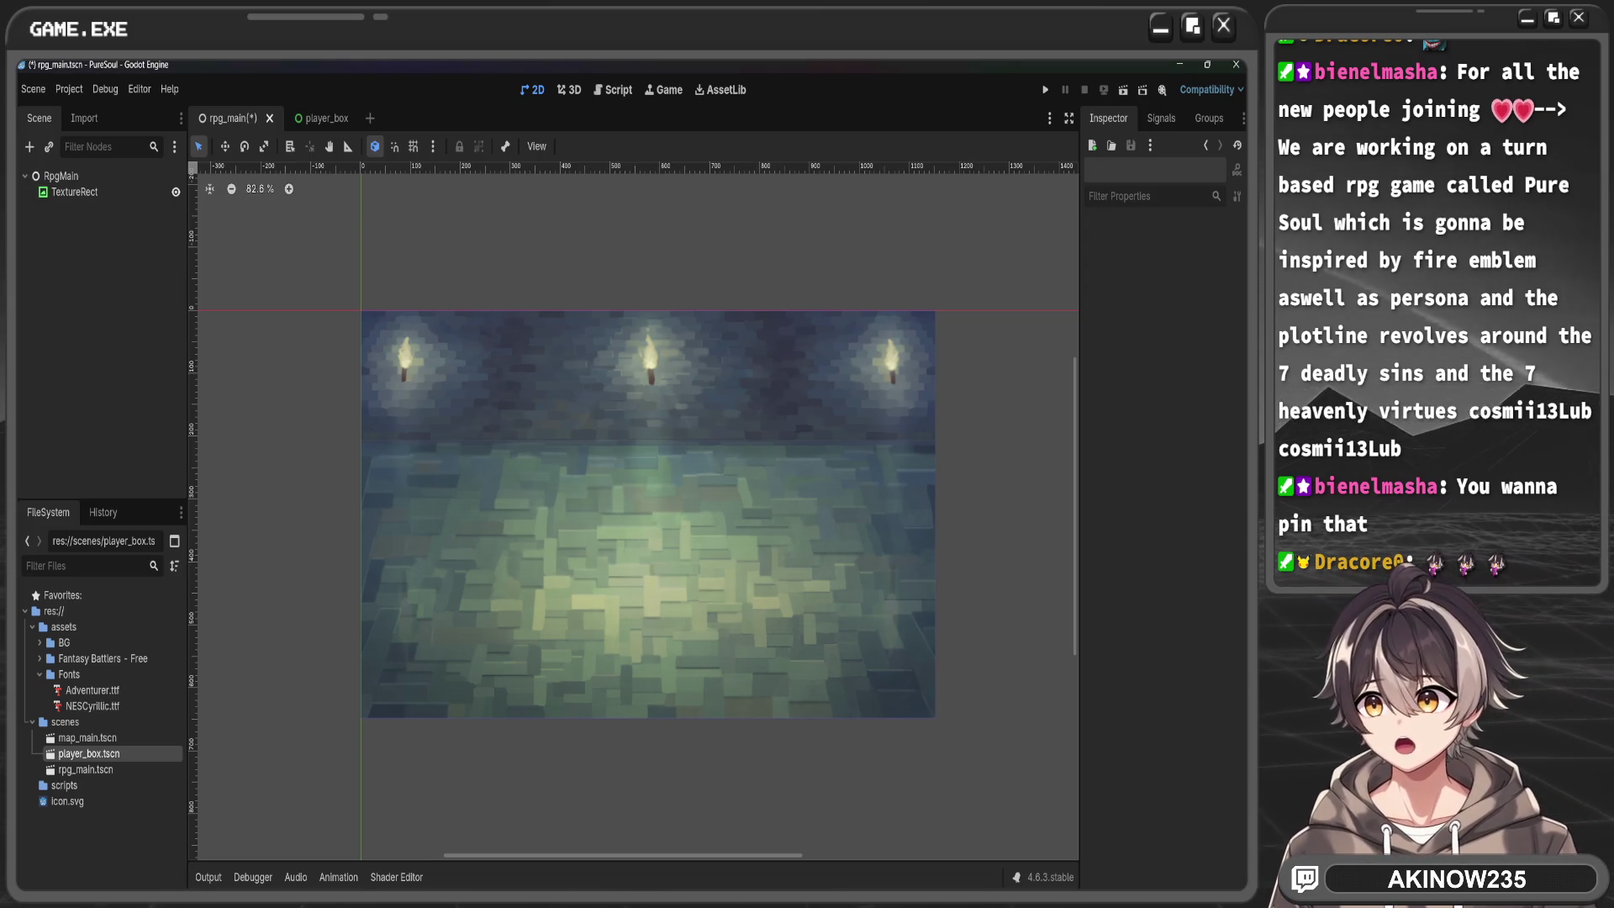
Add a BoxContainer as a child of RpgMain
left_click(96, 177)
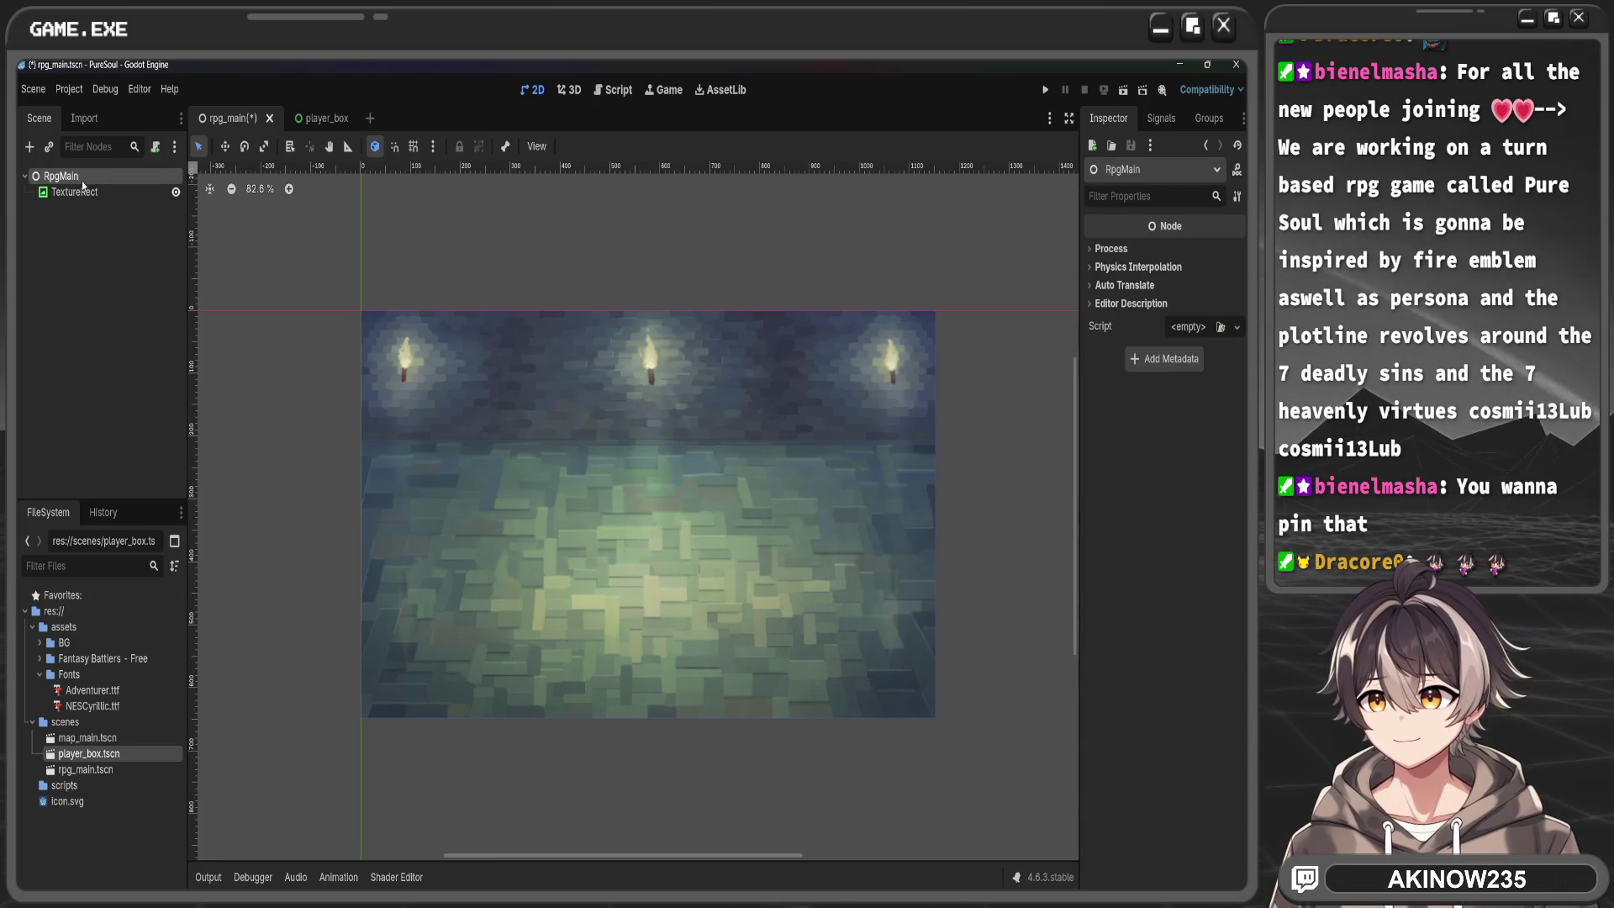
key("ctrl+a")
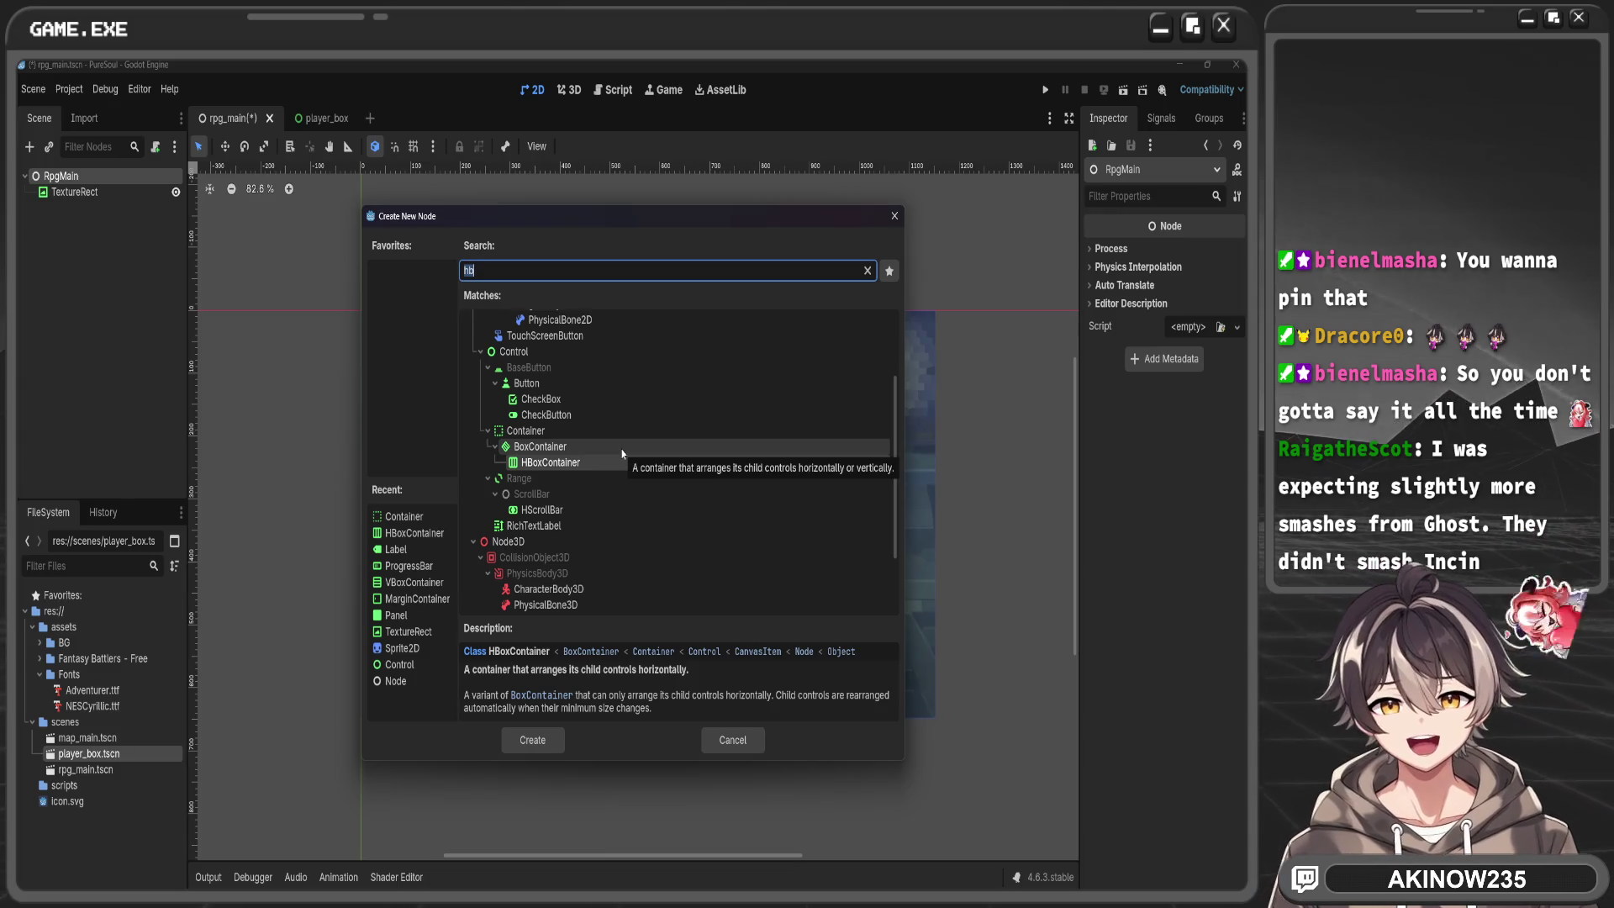
scroll(617, 450, "down", 2)
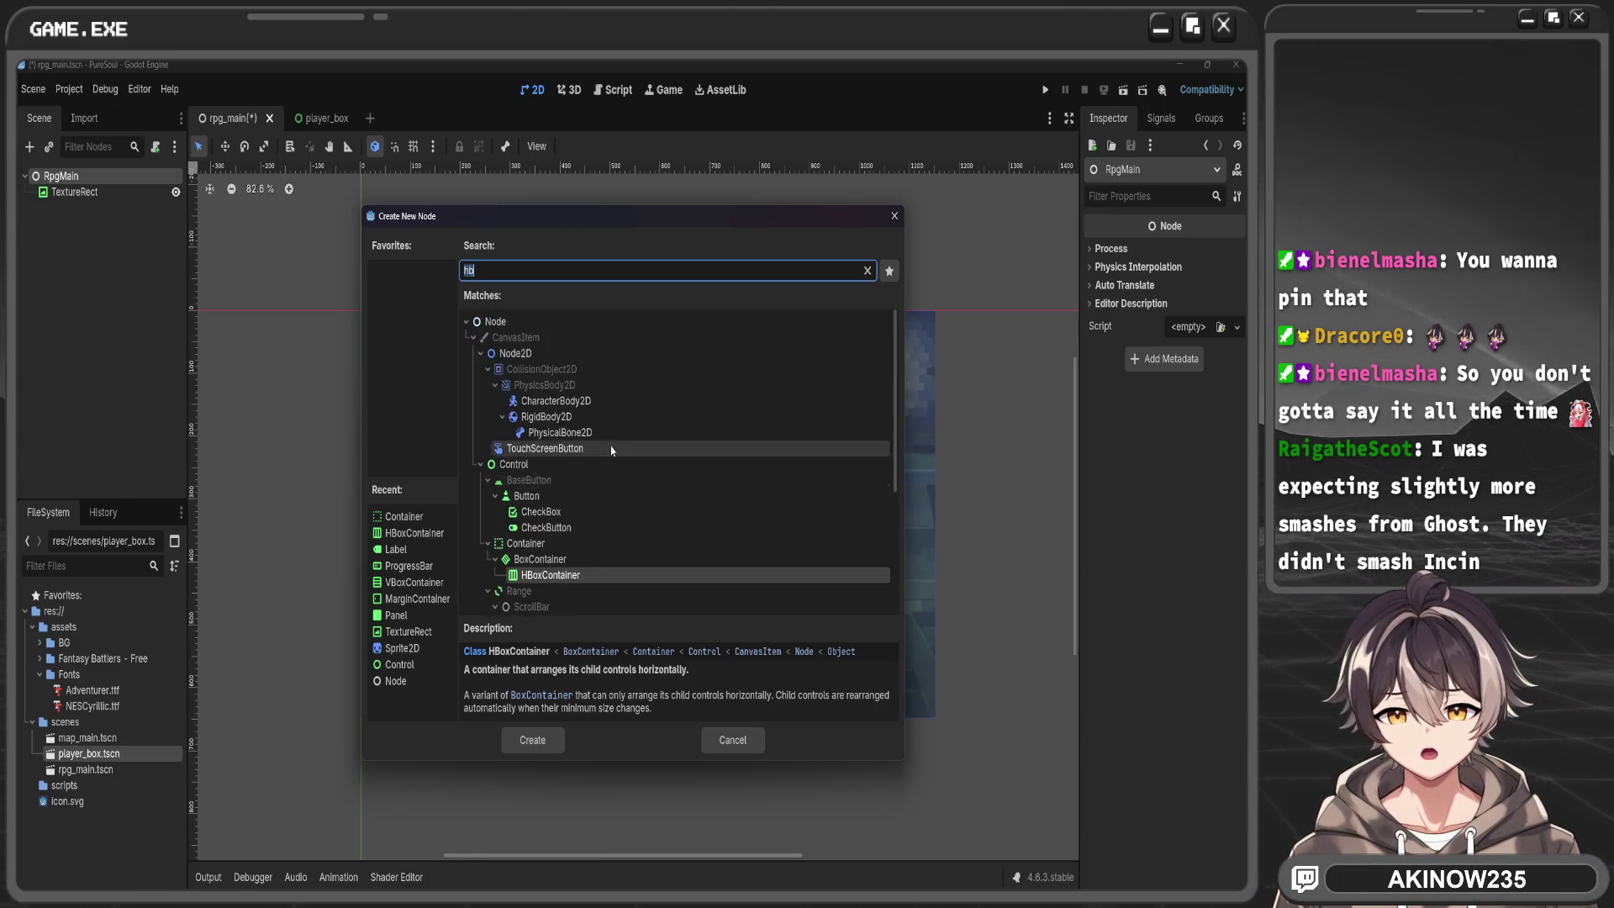
scroll(611, 451, "up", 1)
left_click(589, 426)
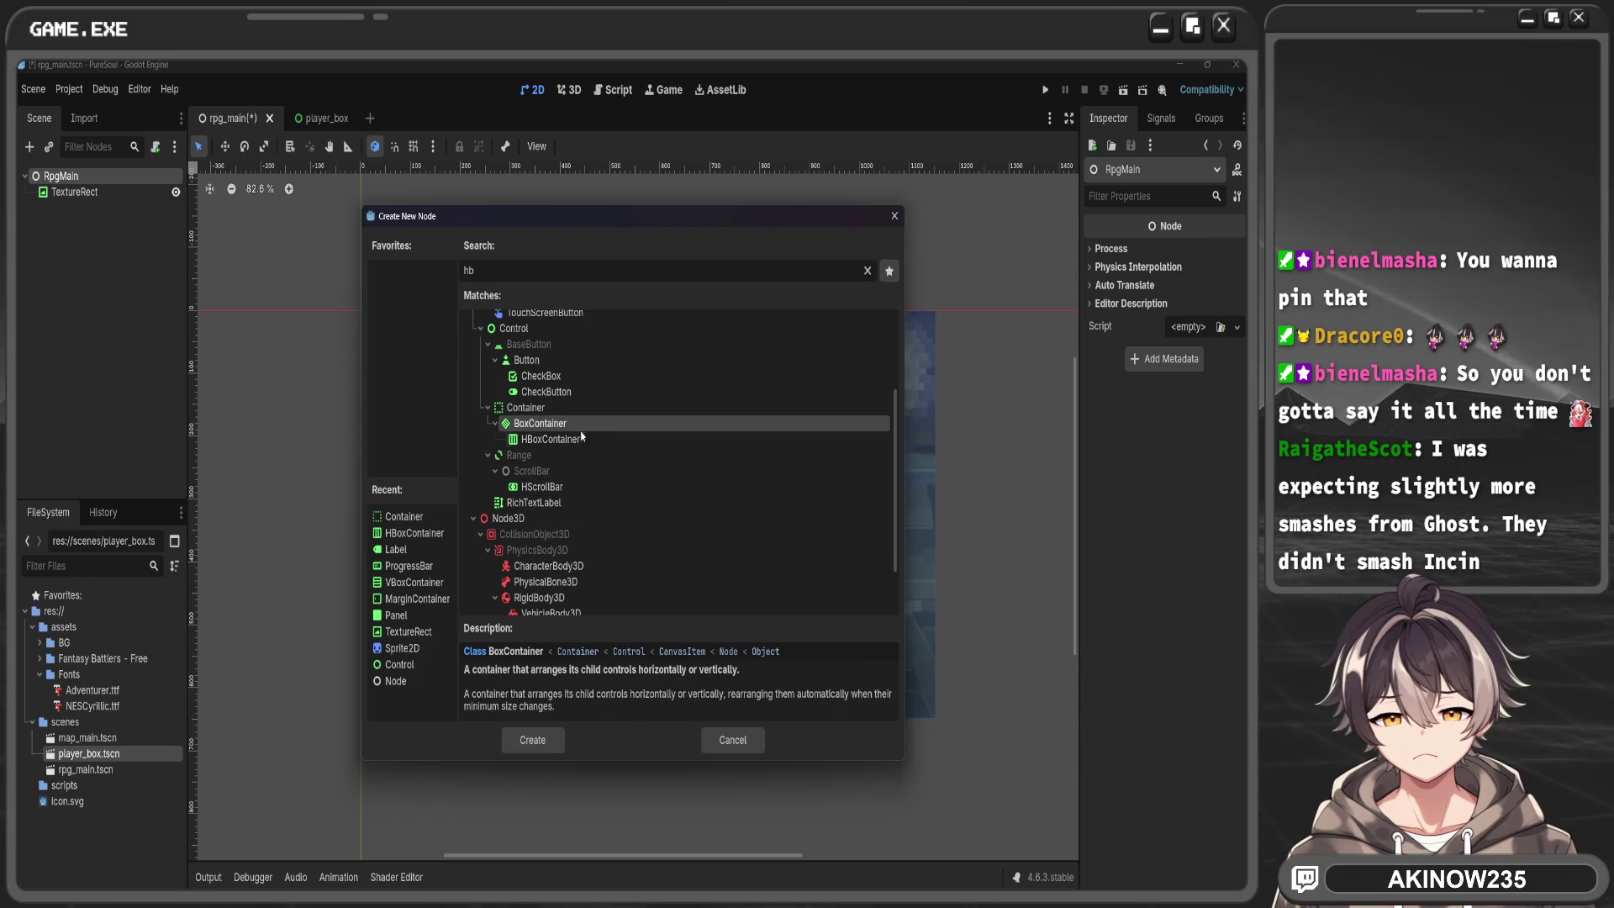
left_click(542, 743)
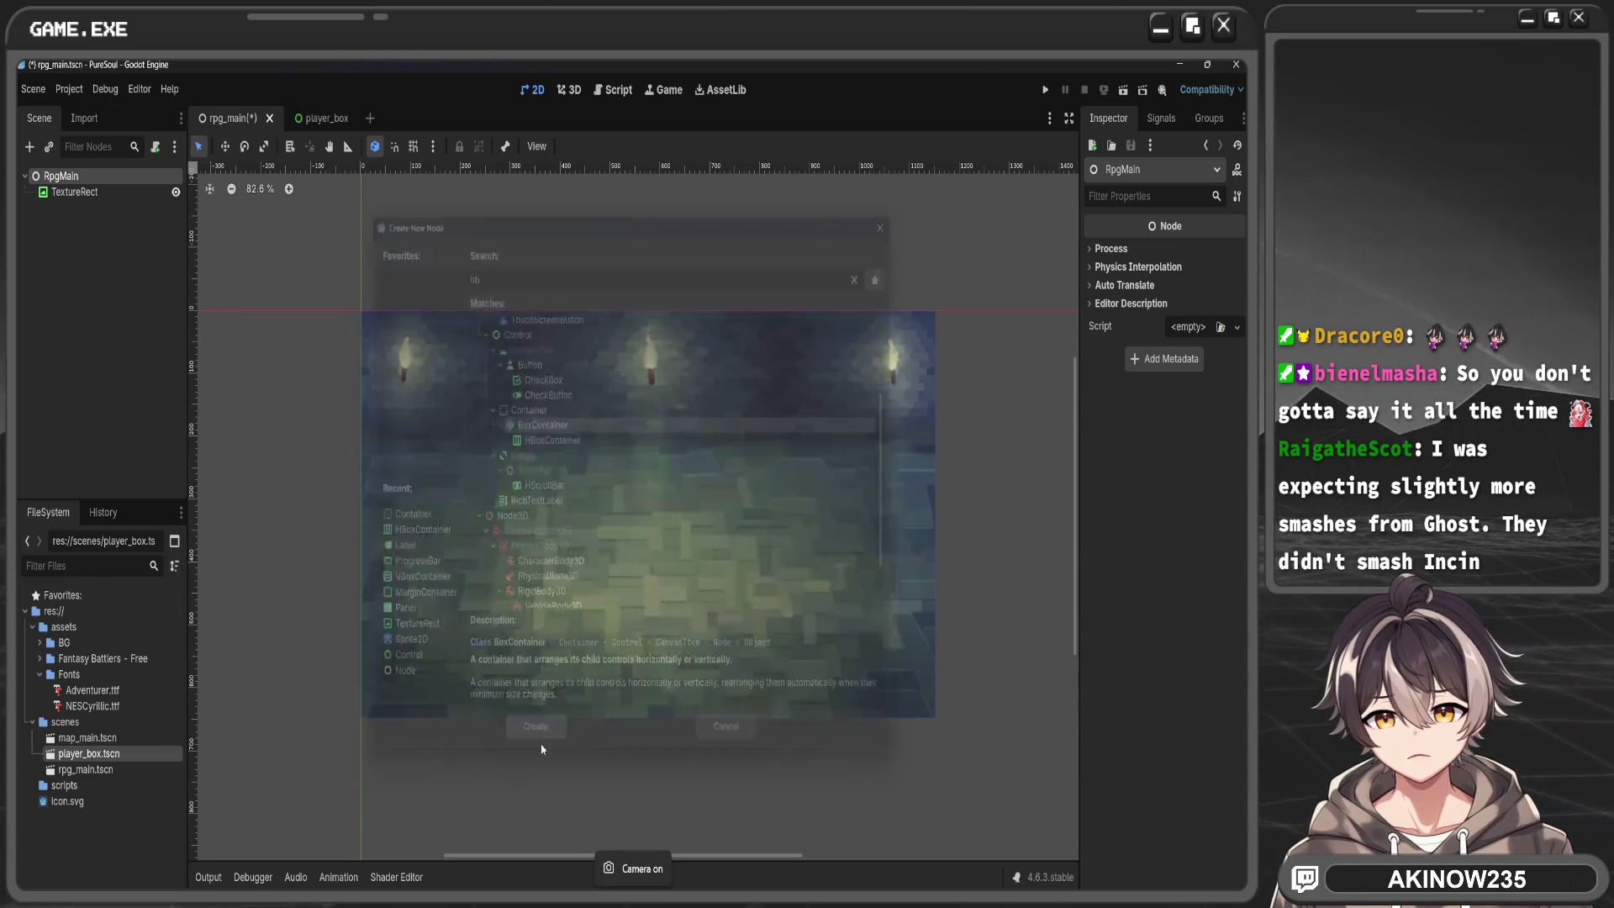
Anchor the BoxContainer Bottom Wide, raise its top edge, and set Alignment to Center
left_click(570, 146)
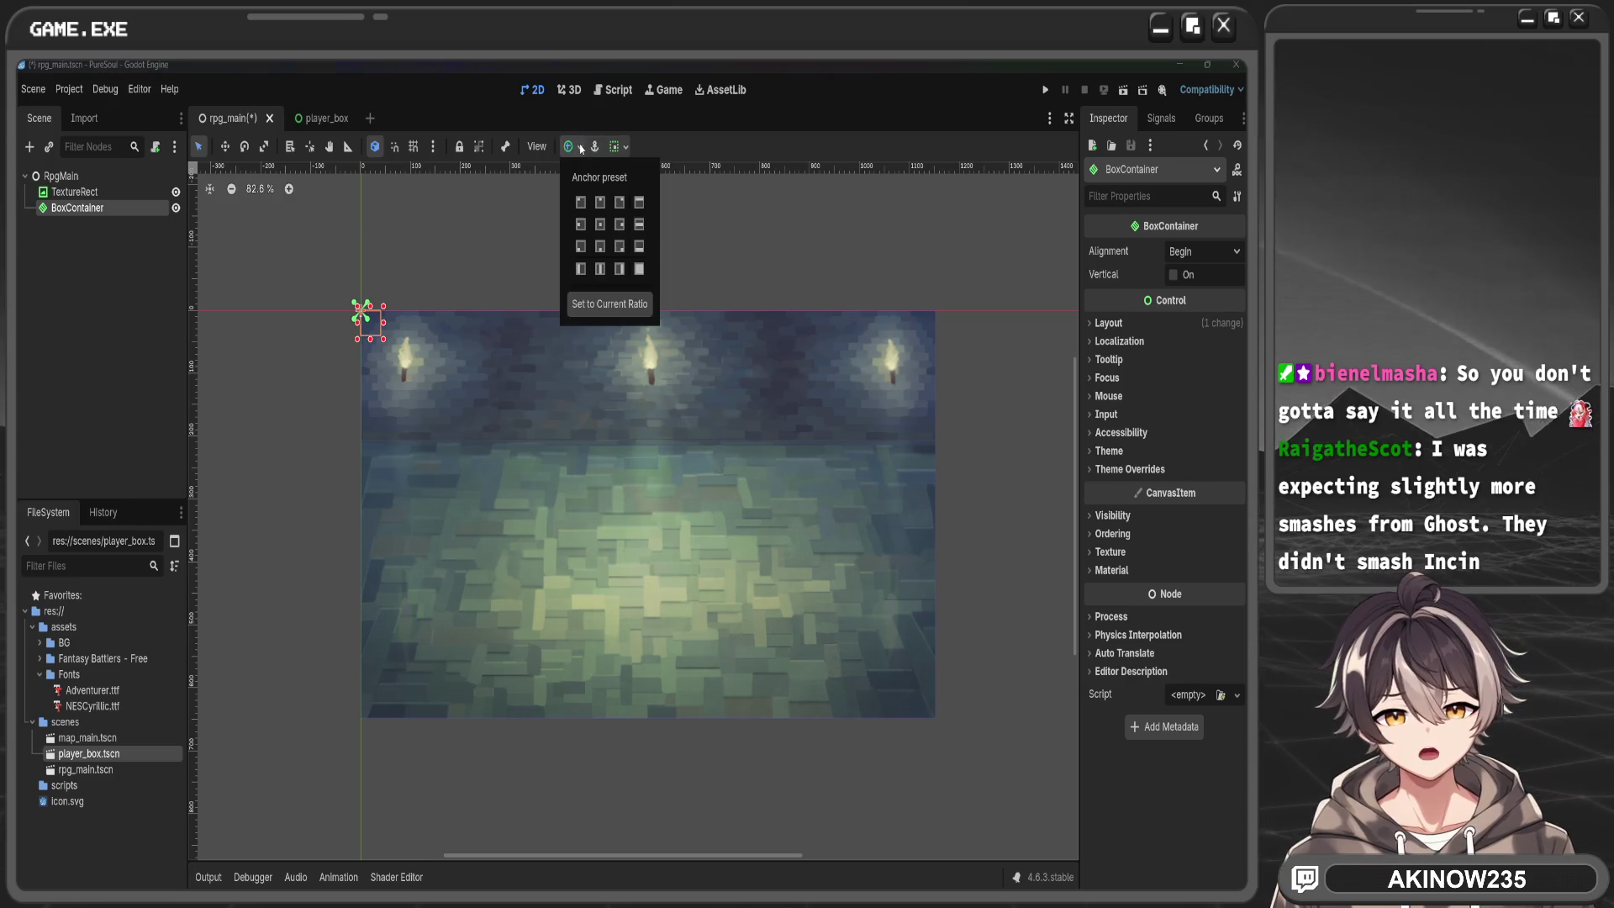
left_click(639, 246)
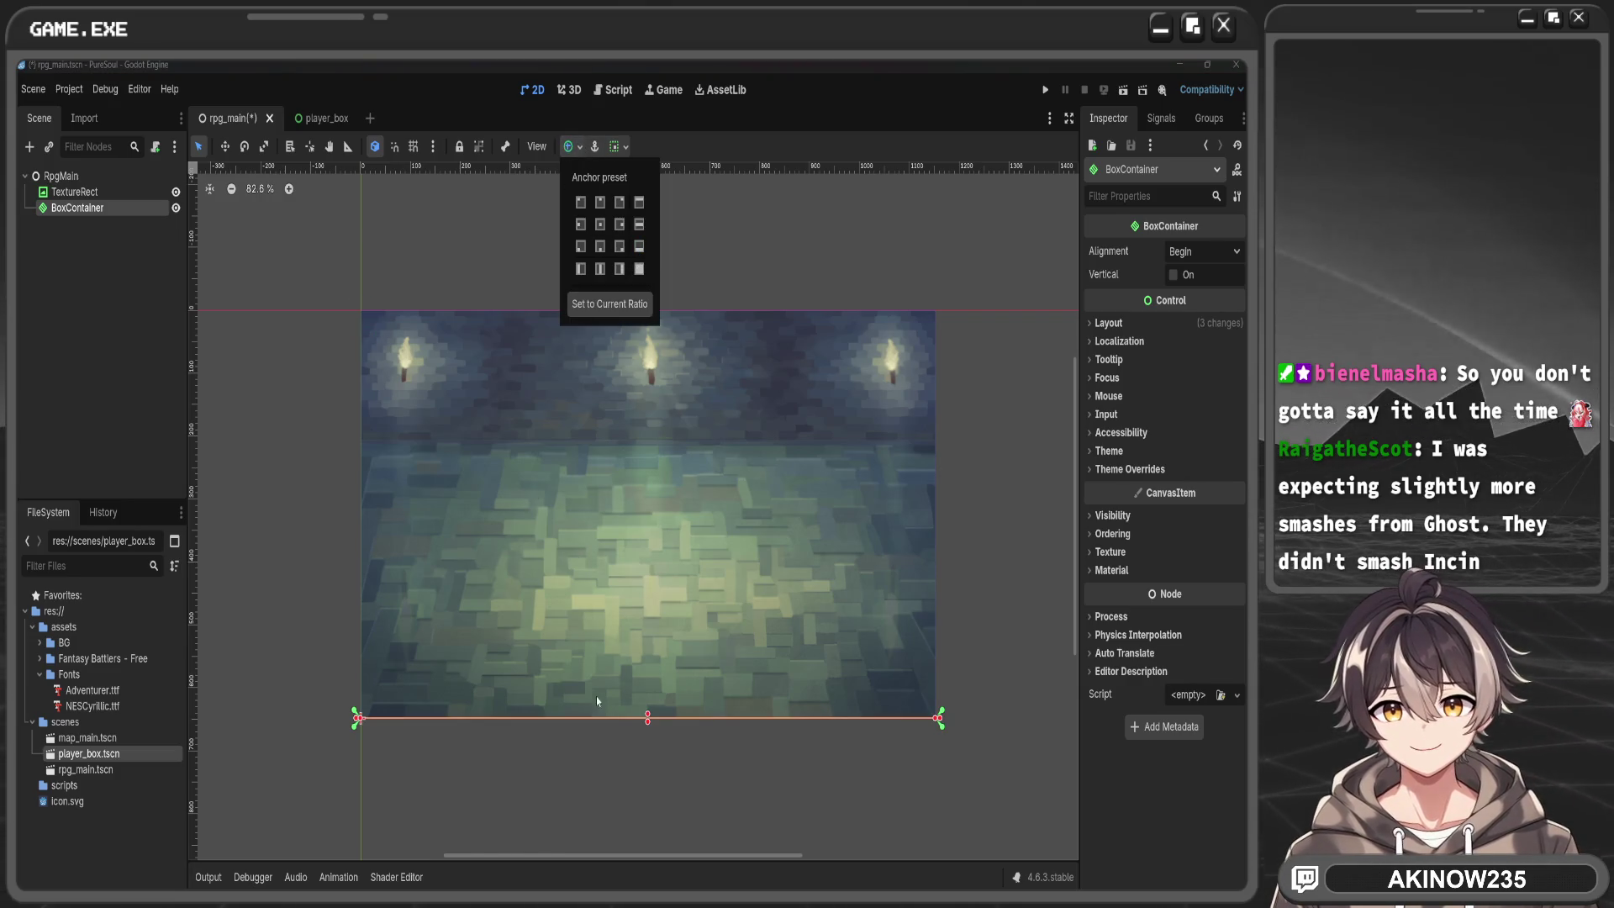
left_click(658, 622)
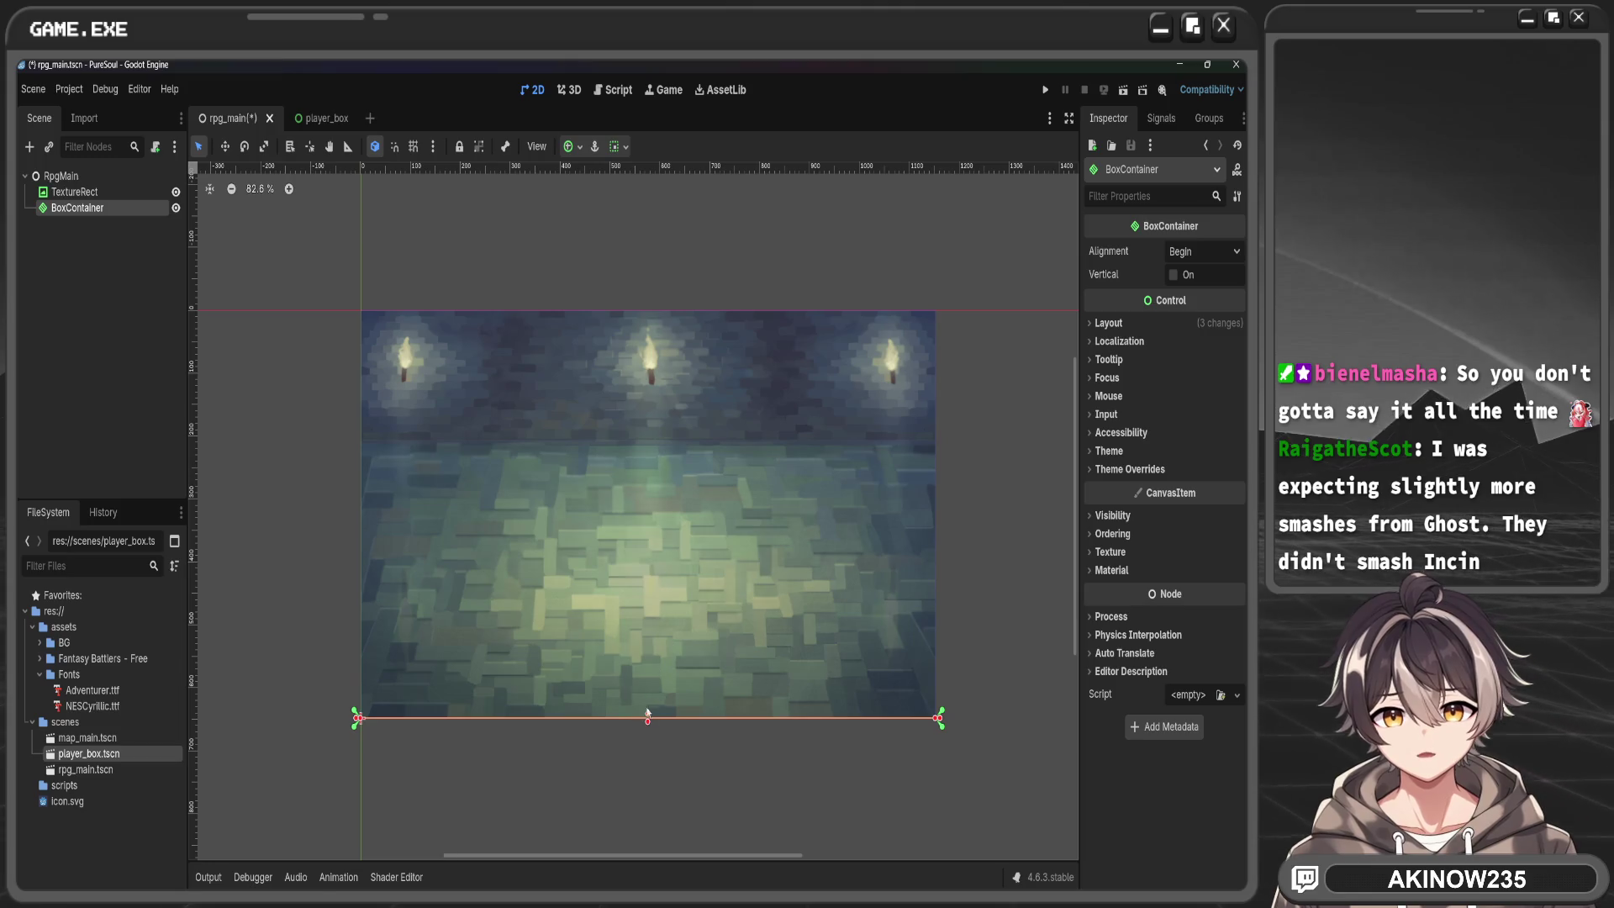
left_click_drag(647, 717, 652, 571)
left_click(1202, 251)
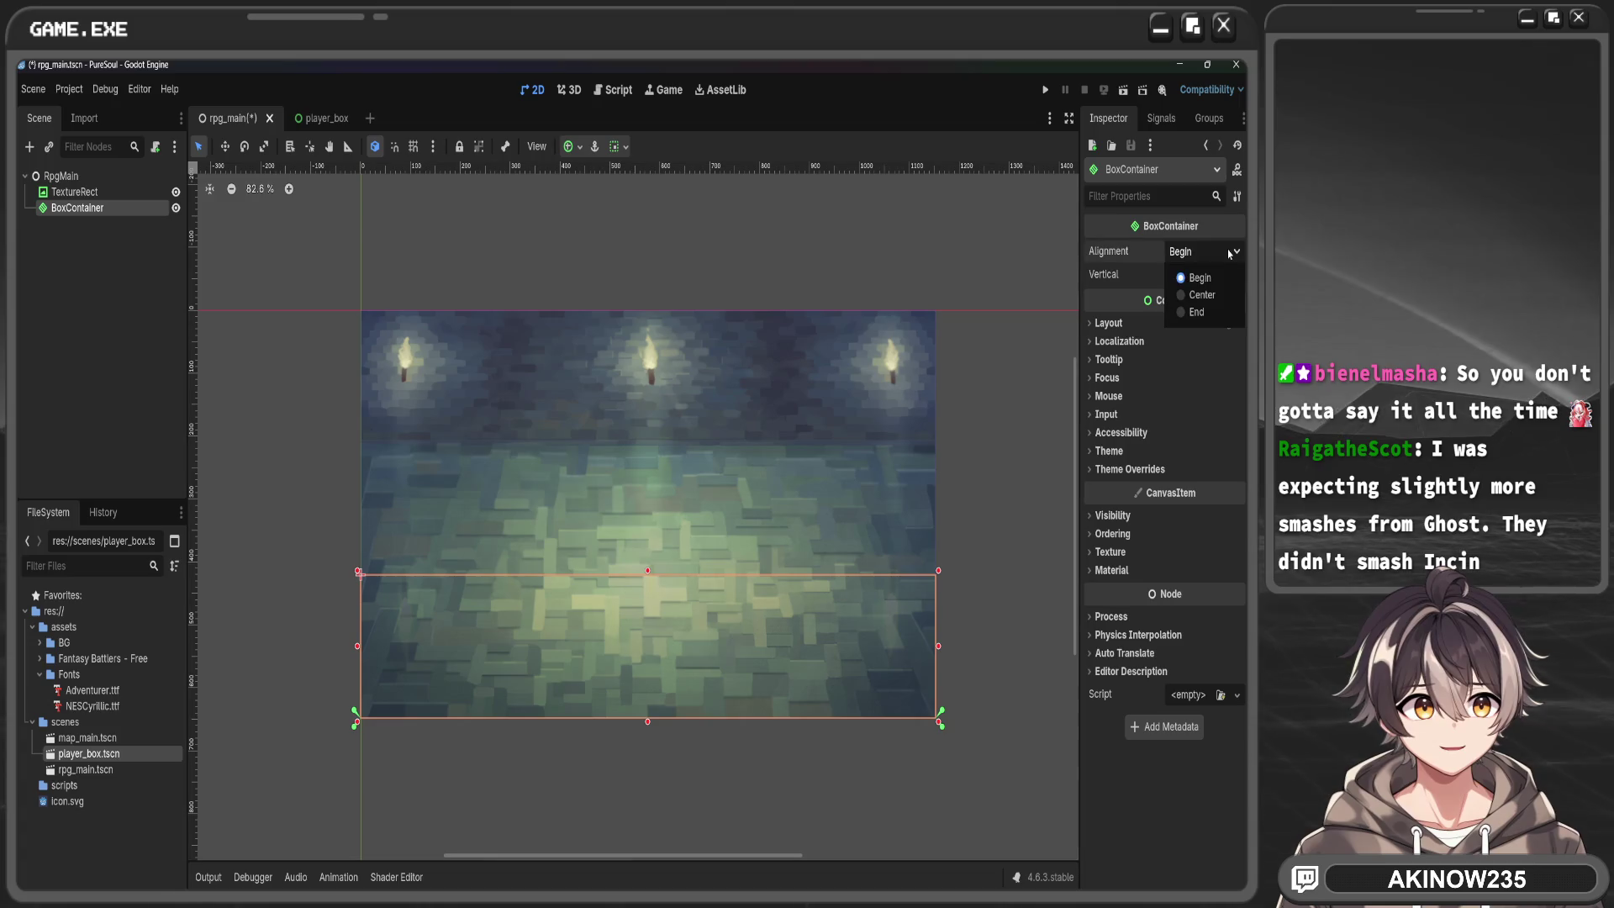
left_click(1194, 290)
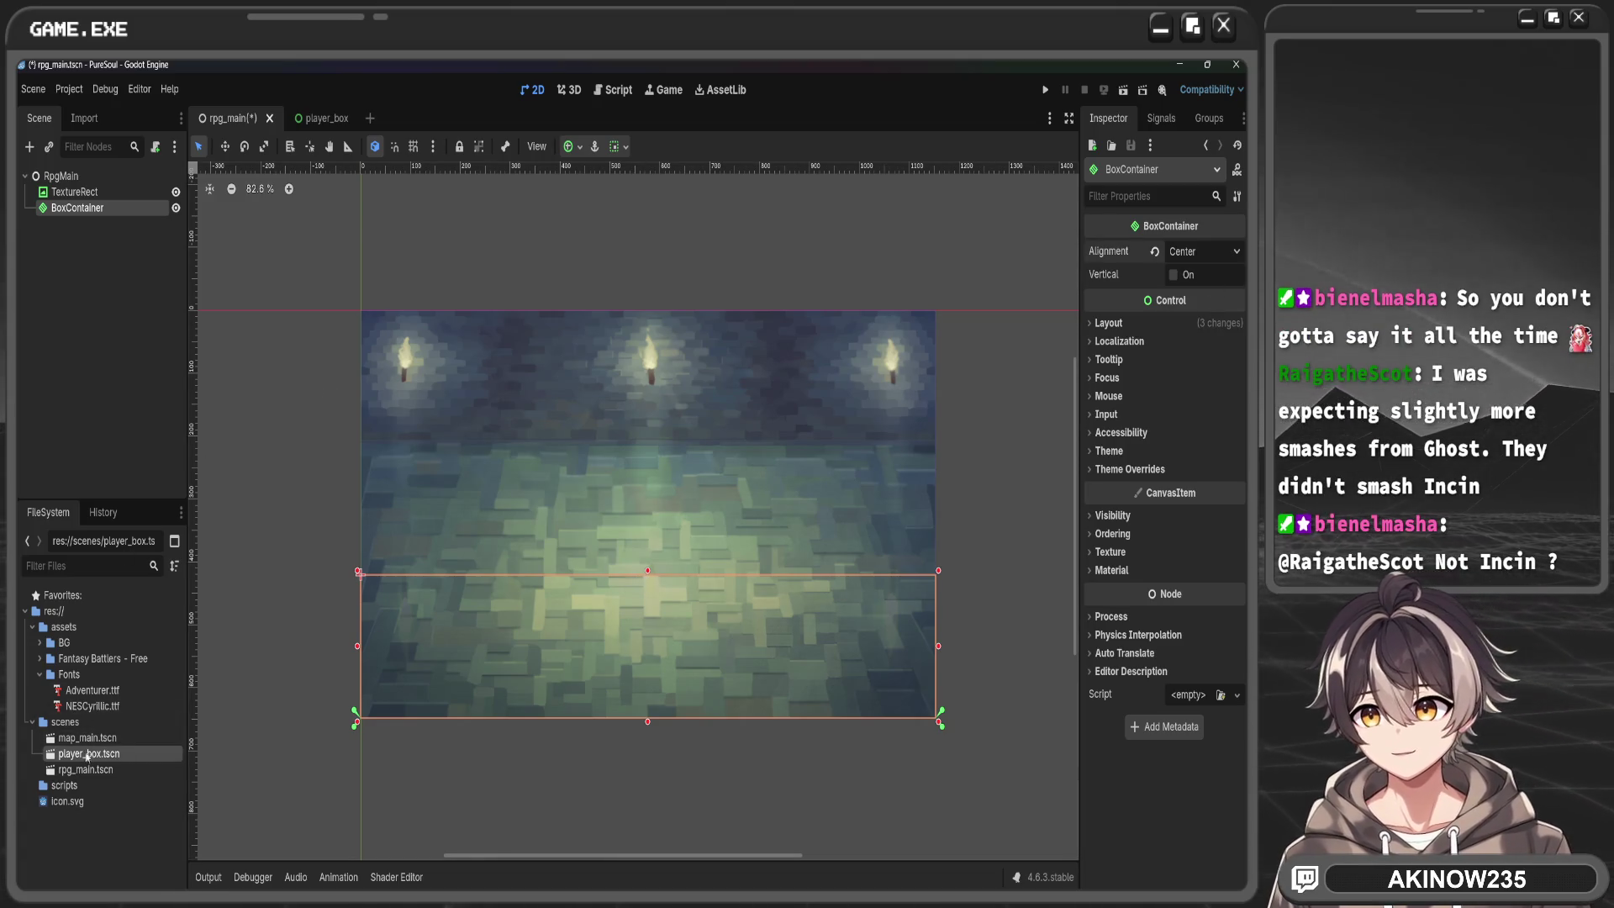
Drag player_box.tscn into BoxContainer to create PlayerBox through PlayerBox4
mouse_move(86, 753)
left_mouse_down()
mouse_move(118, 716)
mouse_move(99, 208)
left_mouse_up()
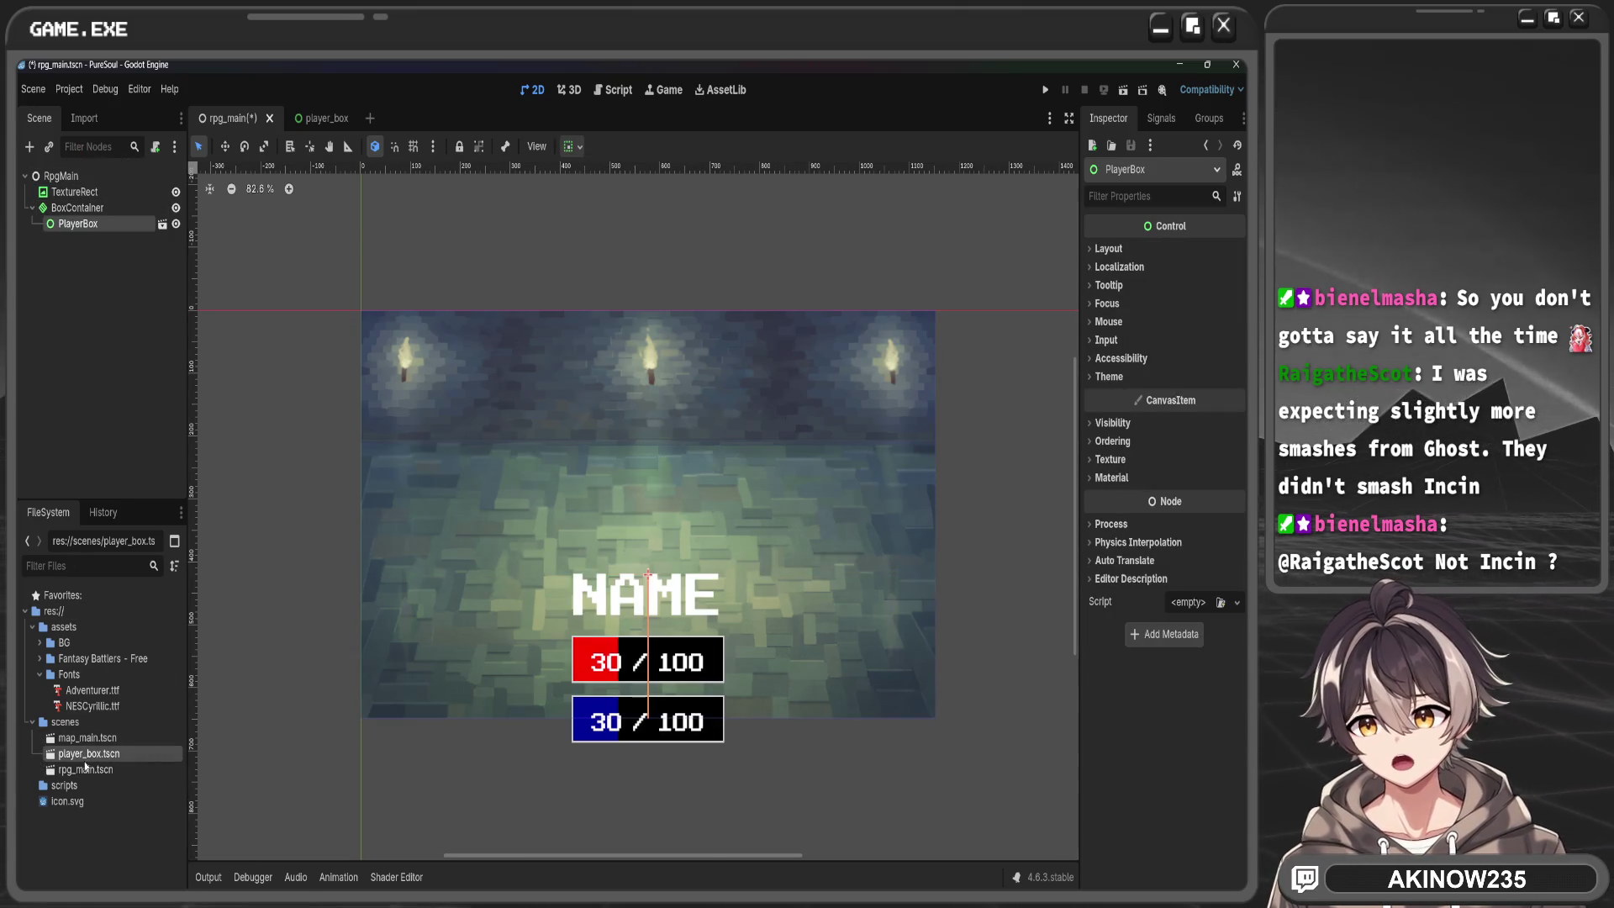
left_click_drag(85, 754, 94, 216)
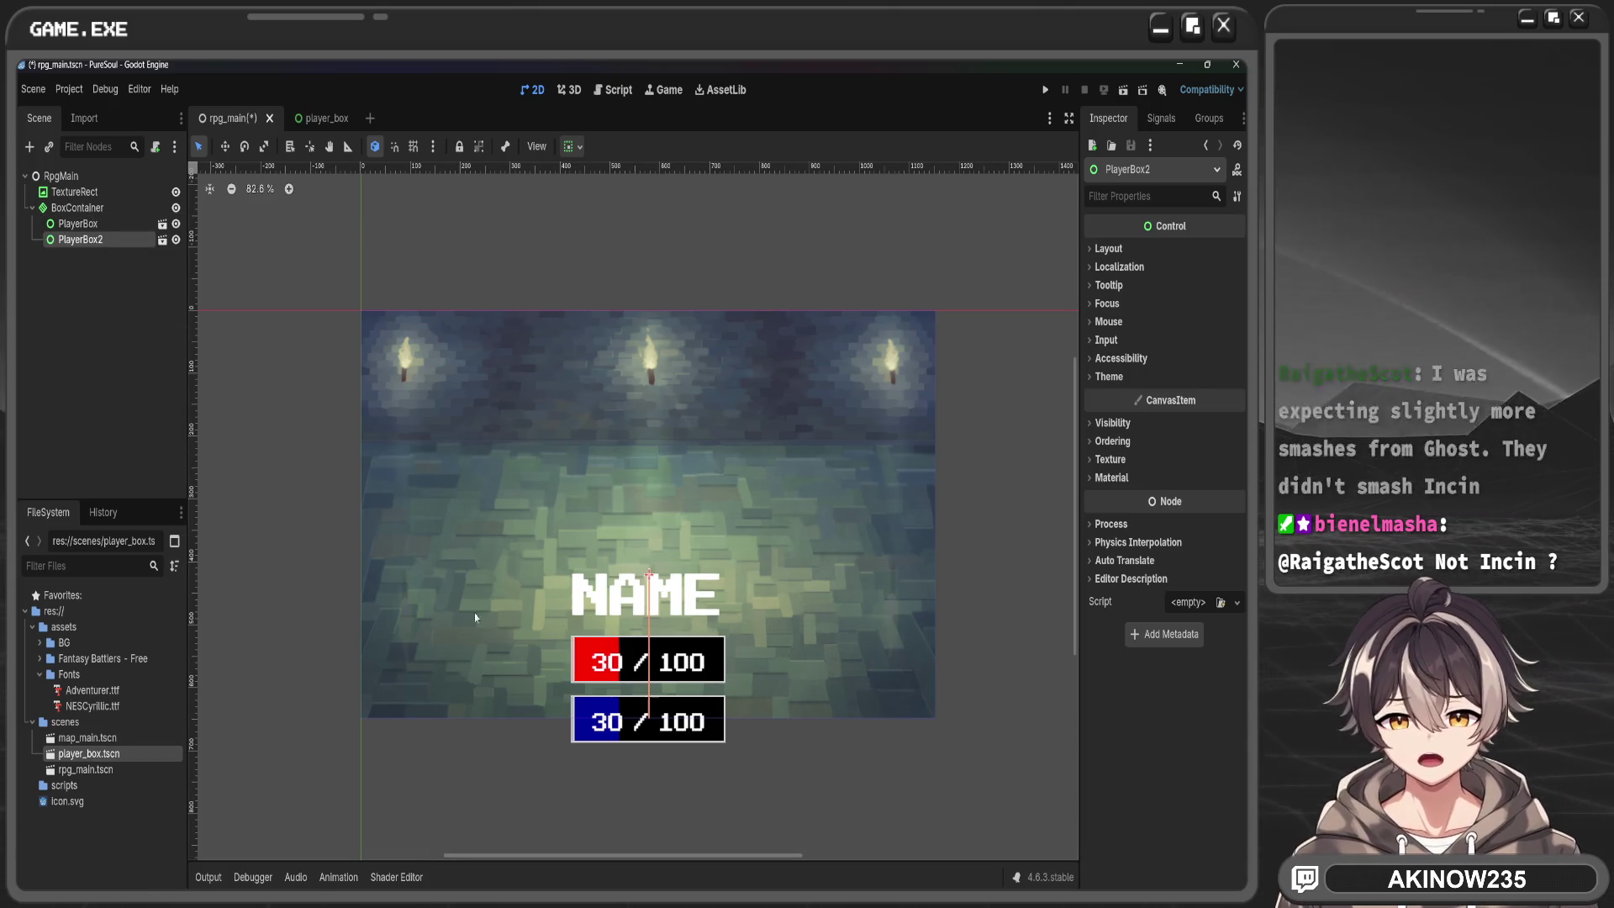
mouse_move(86, 753)
left_mouse_down()
mouse_move(140, 357)
mouse_move(99, 221)
left_mouse_up()
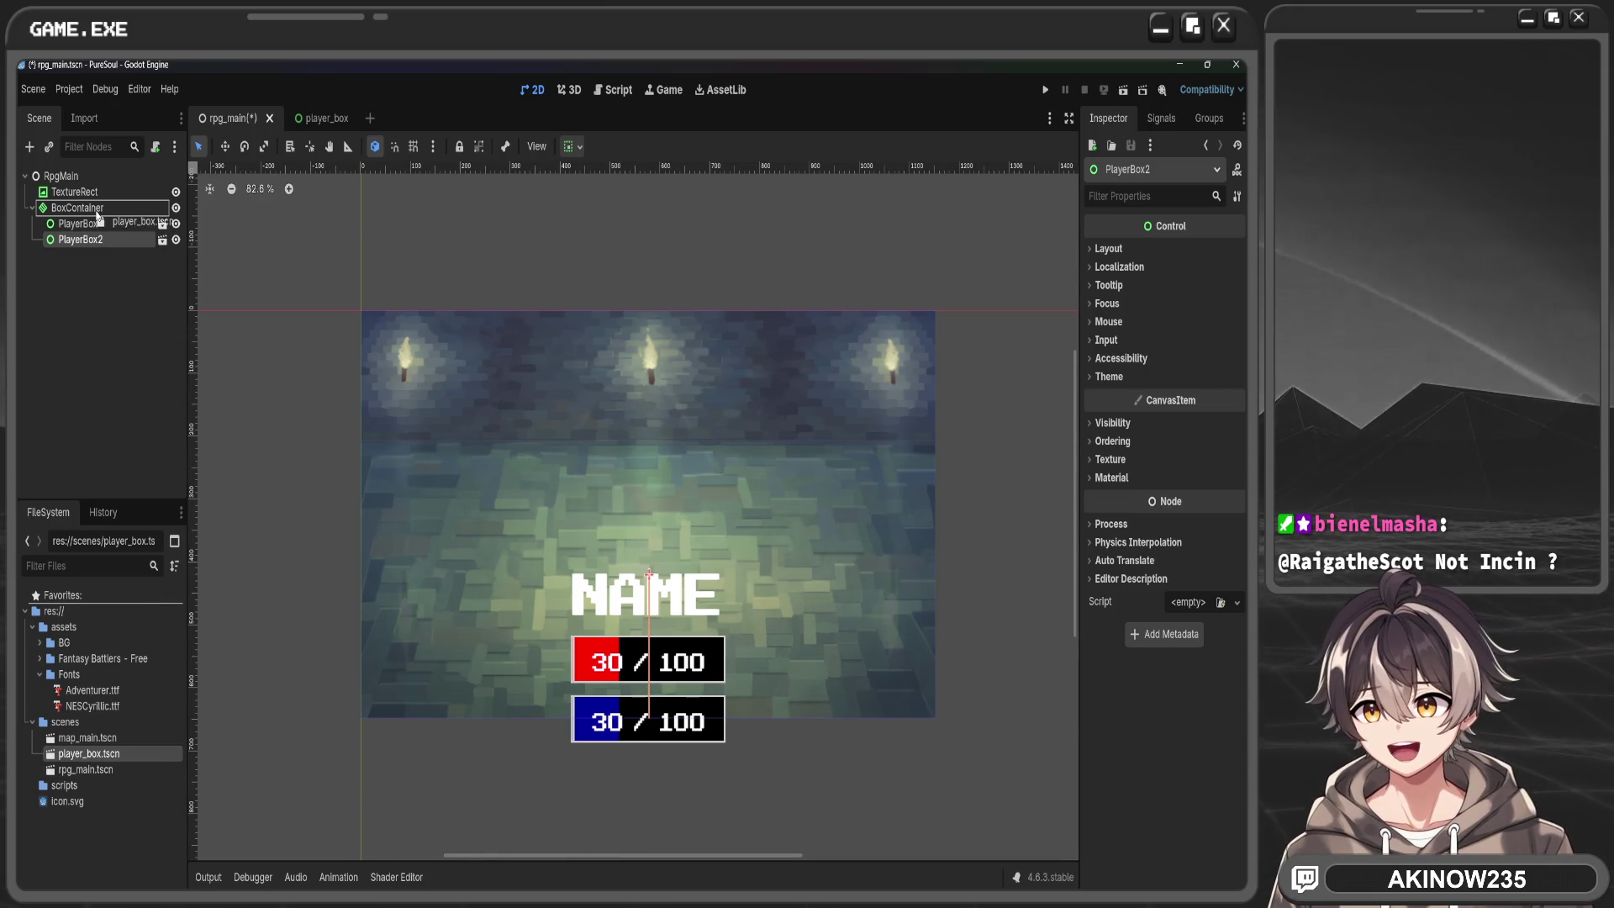
mouse_move(92, 754)
left_mouse_down()
mouse_move(73, 193)
mouse_move(80, 220)
left_mouse_up()
Toggle the BoxContainer's Vertical option on and then back off
left_click(76, 208)
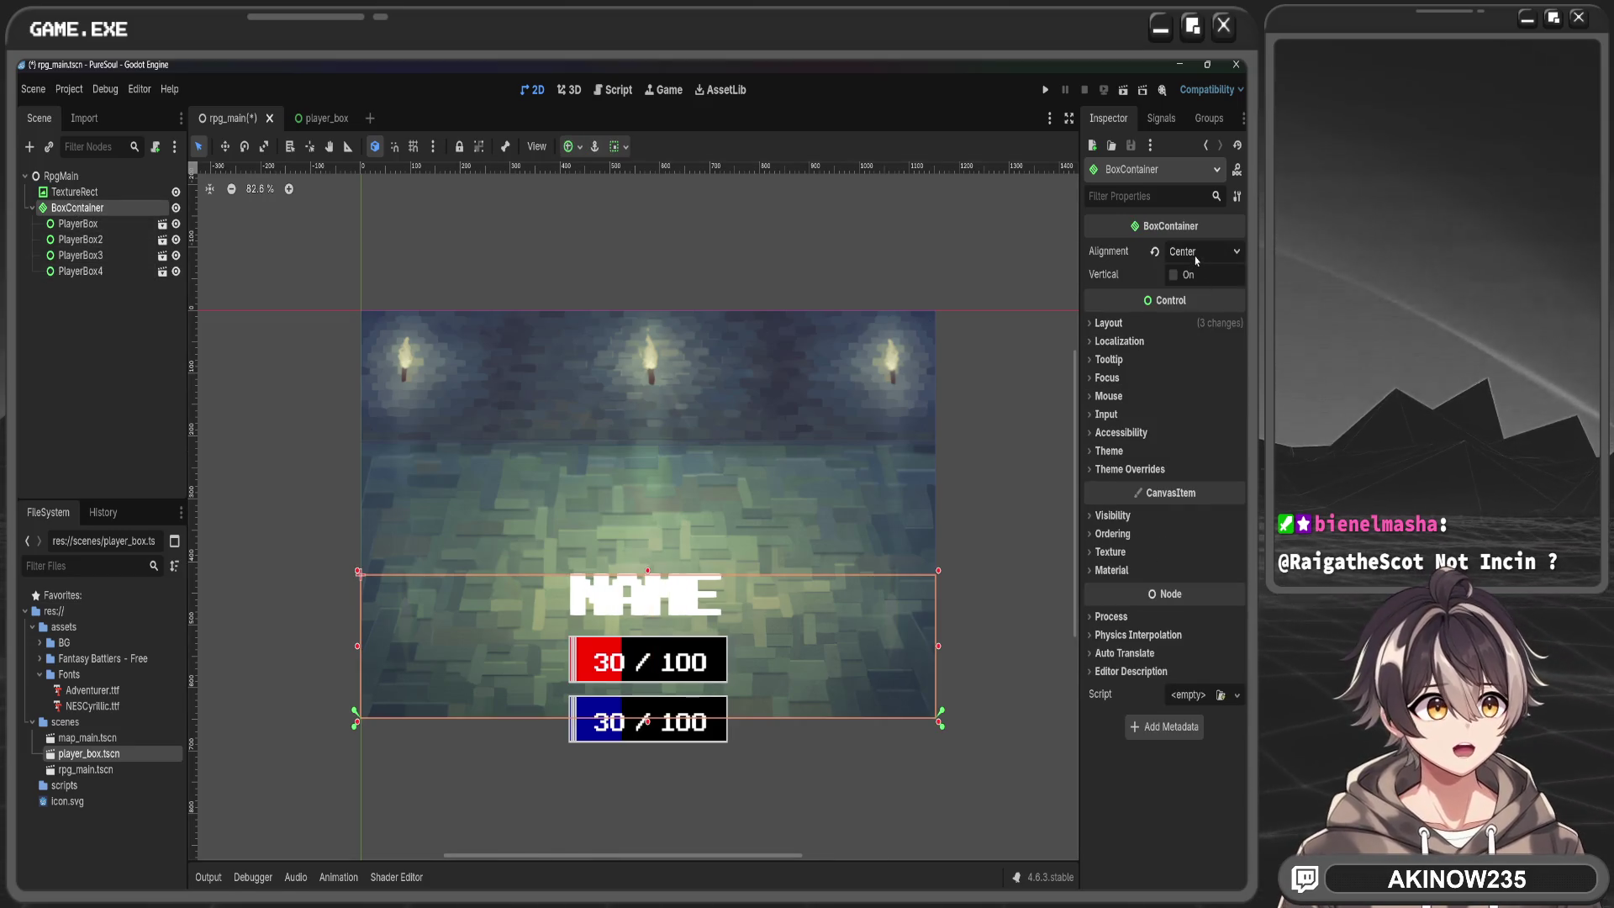
left_click(1173, 275)
left_click(1174, 275)
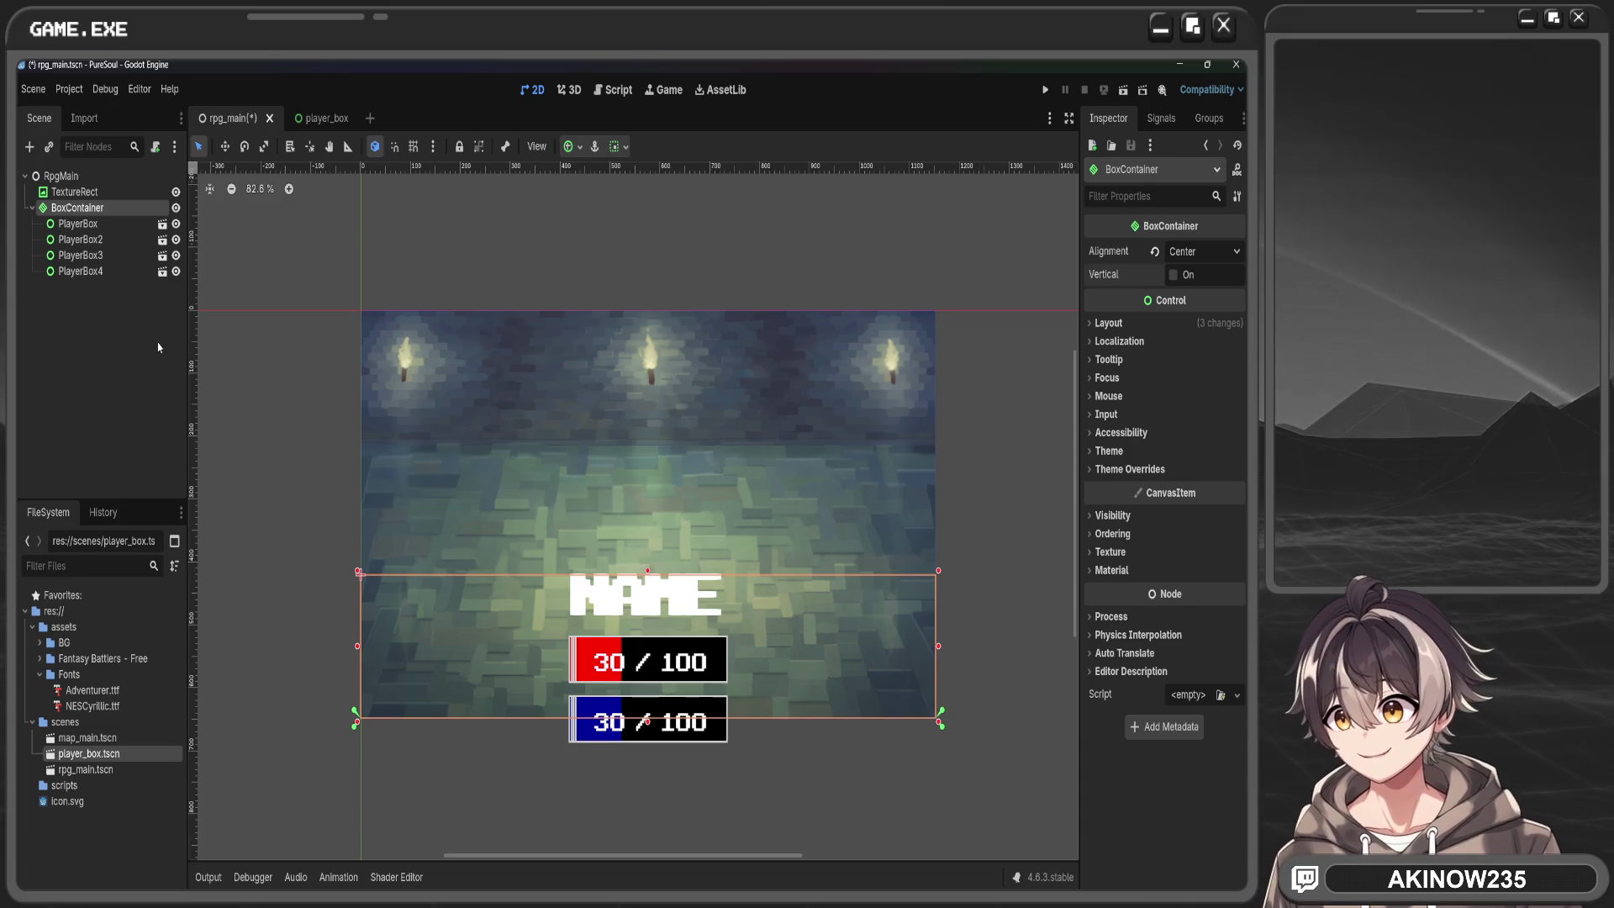
Try Full Rect and Center Bottom presets, settle on Bottom Wide, then drag the top edge higher
left_click(1150, 321)
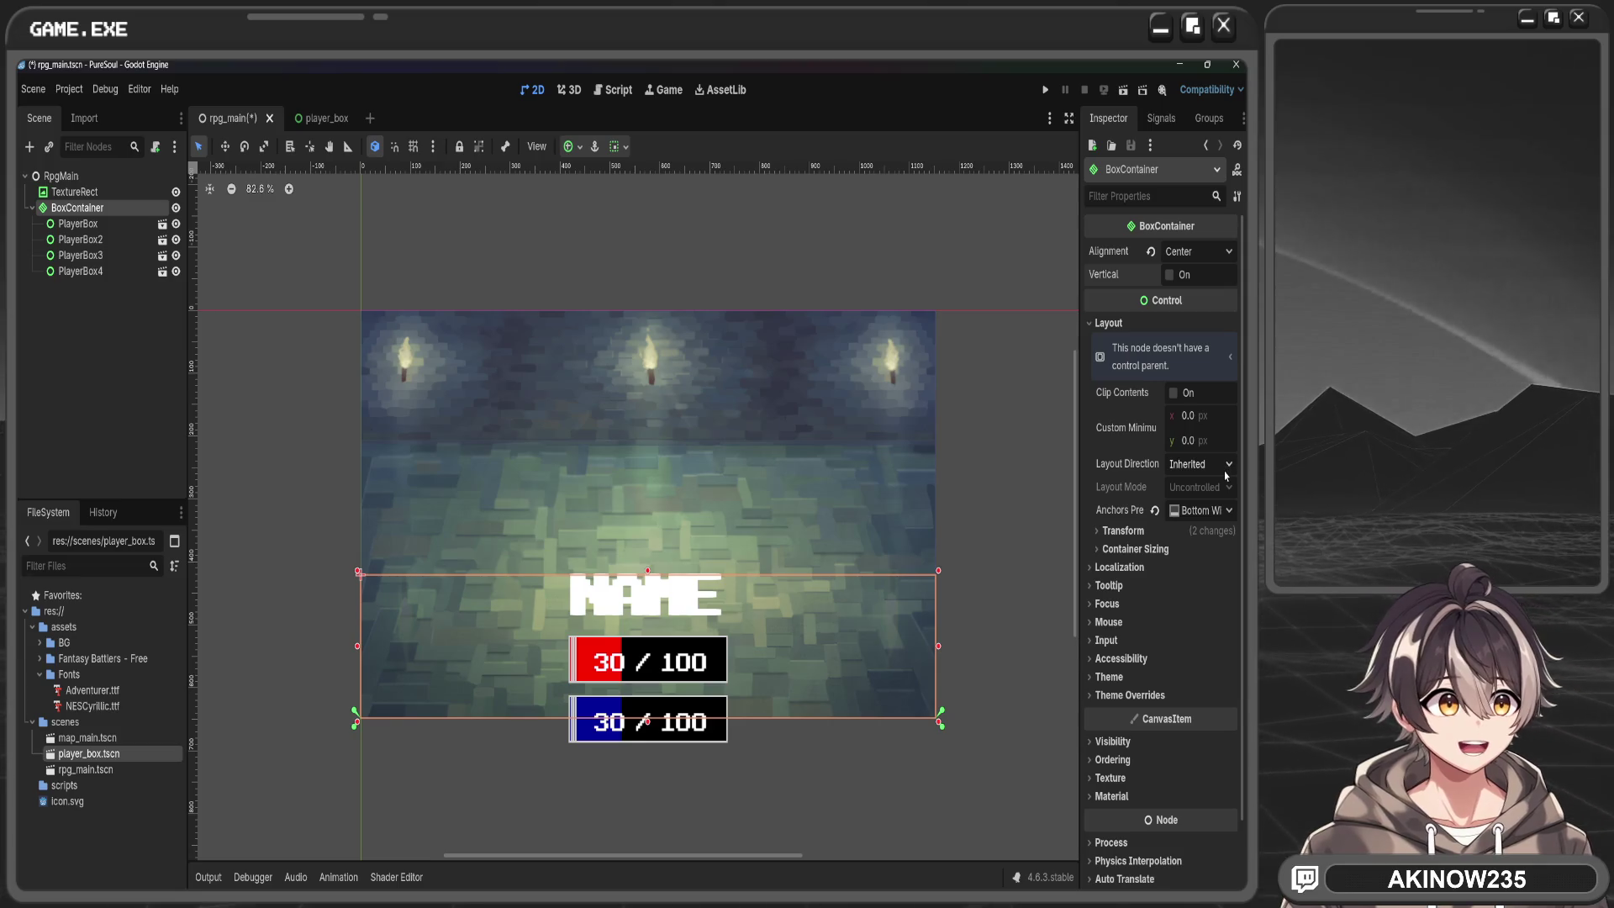
left_click(1213, 515)
left_click(1213, 515)
left_click(1213, 515)
left_click(1193, 560)
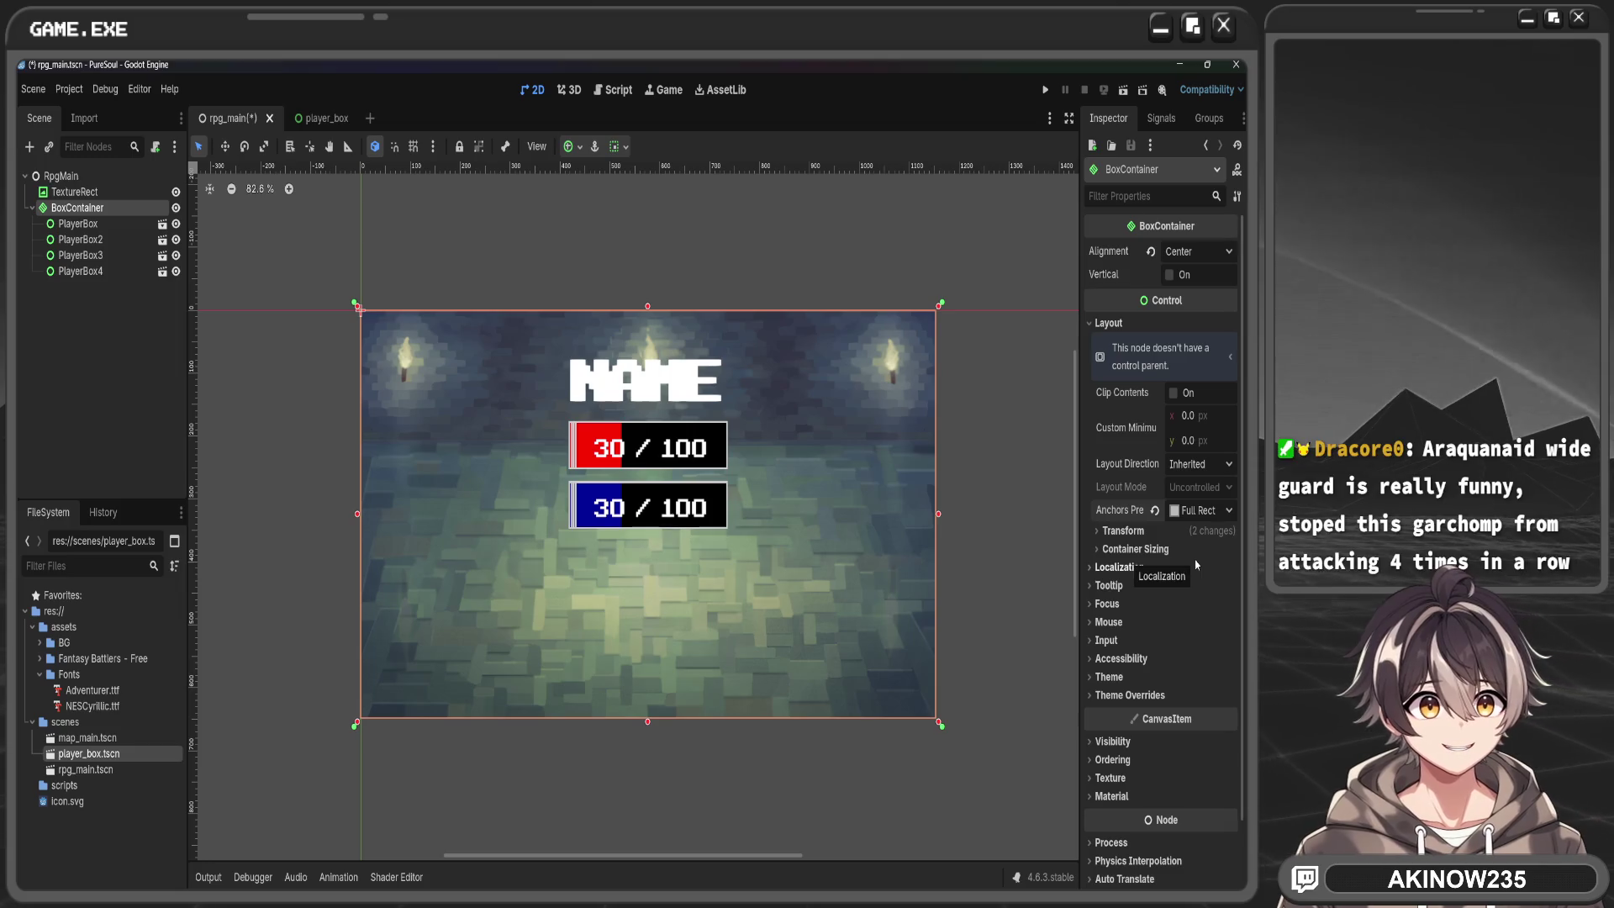
left_click(1202, 511)
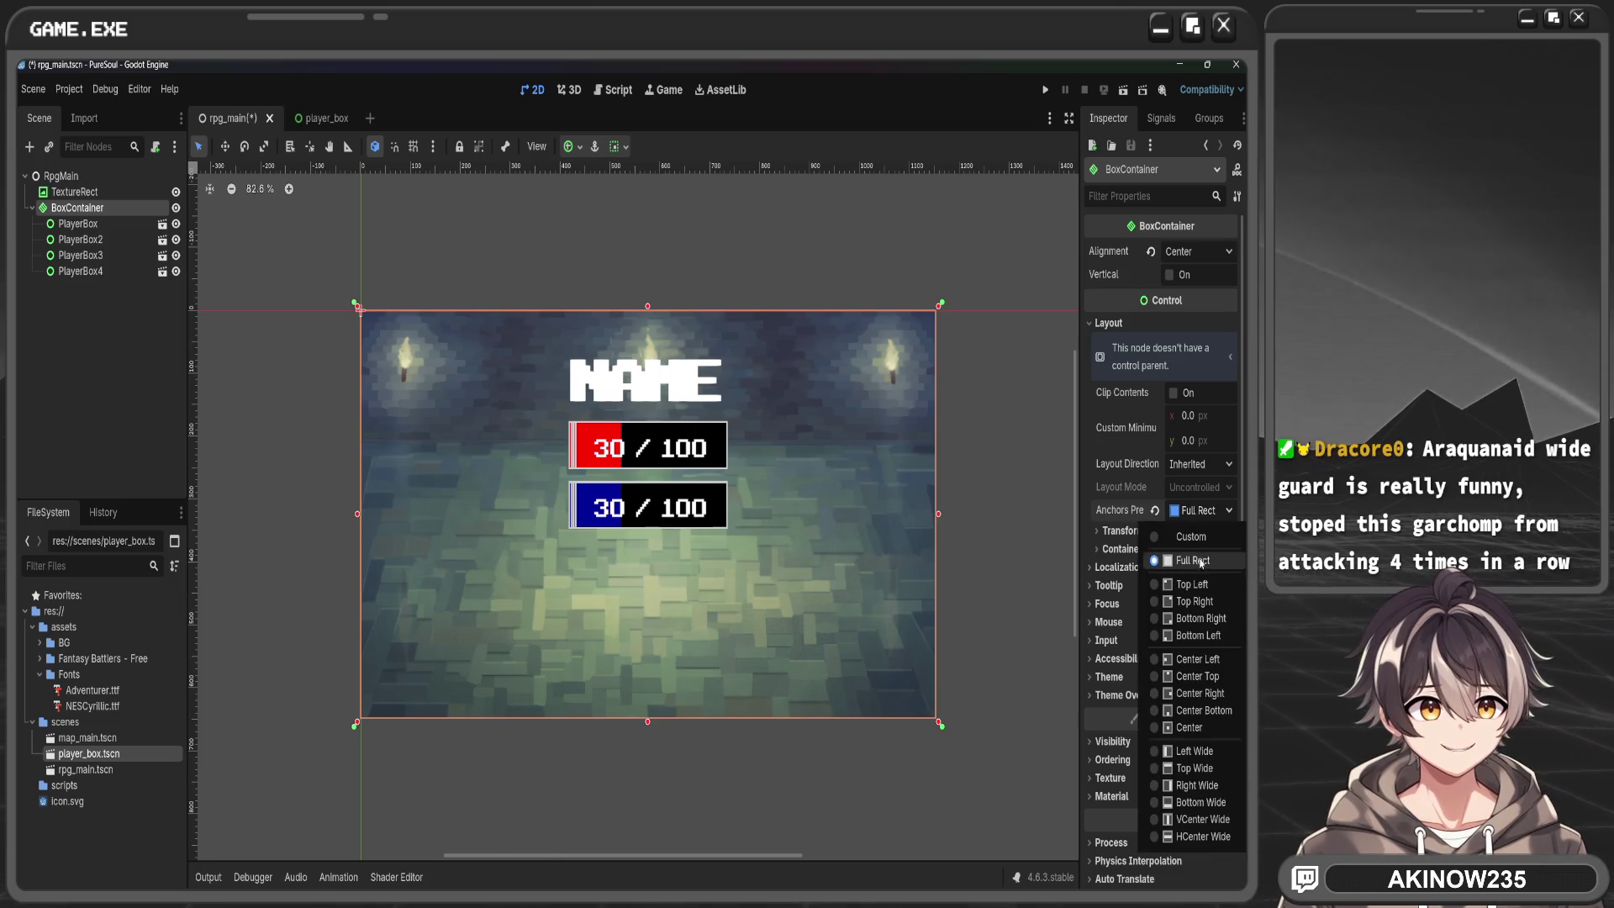
left_click(1194, 715)
left_click(1202, 510)
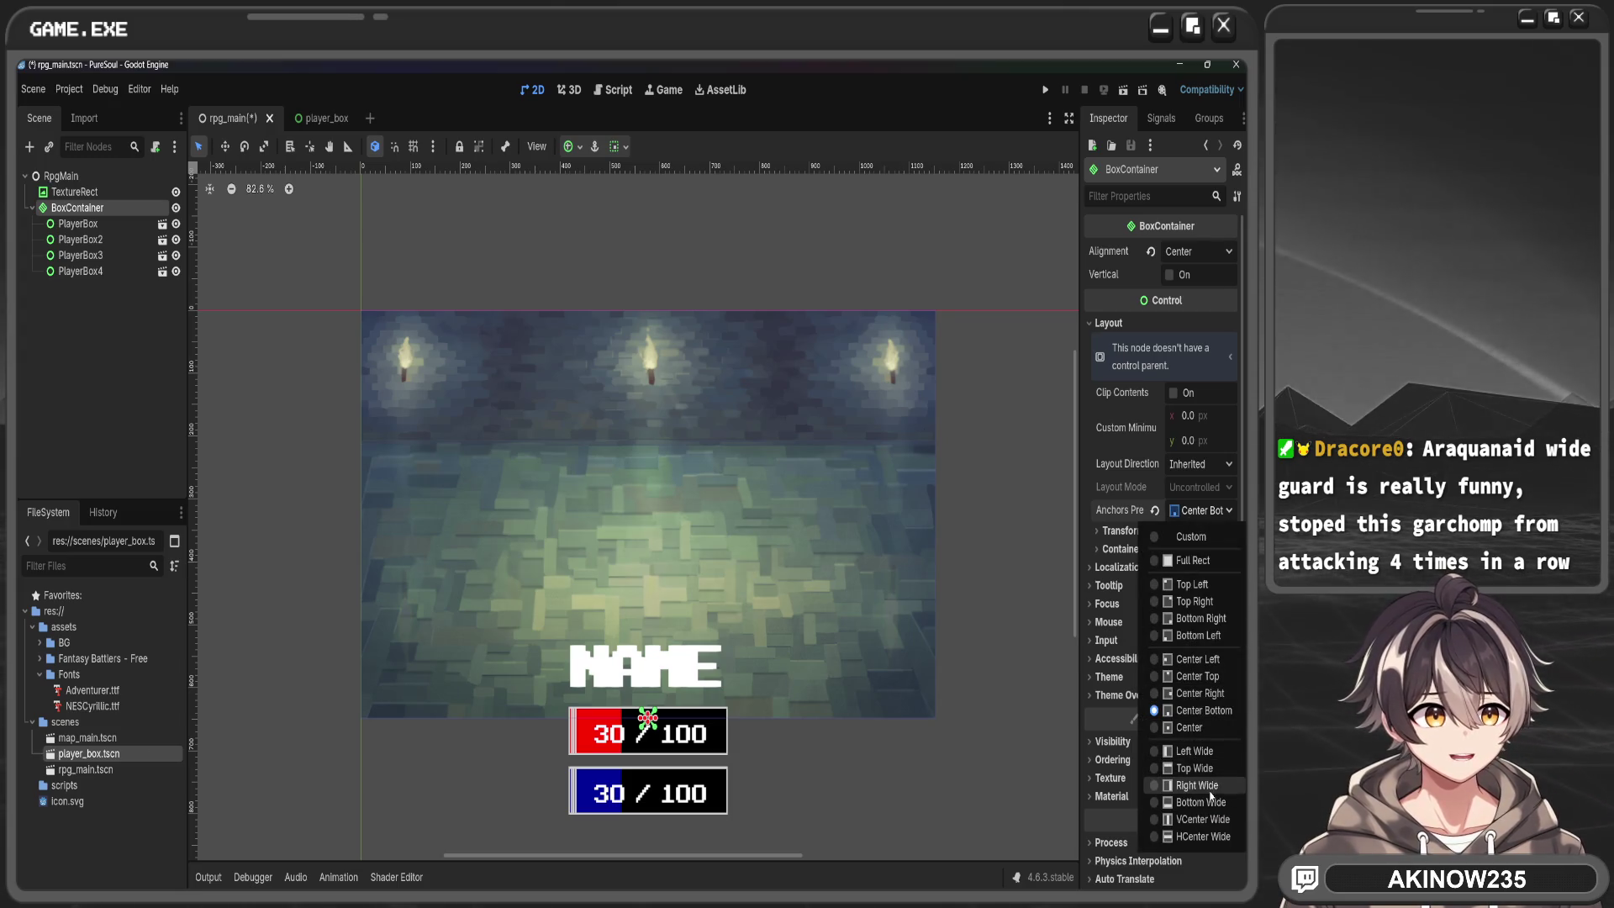
left_click(1202, 802)
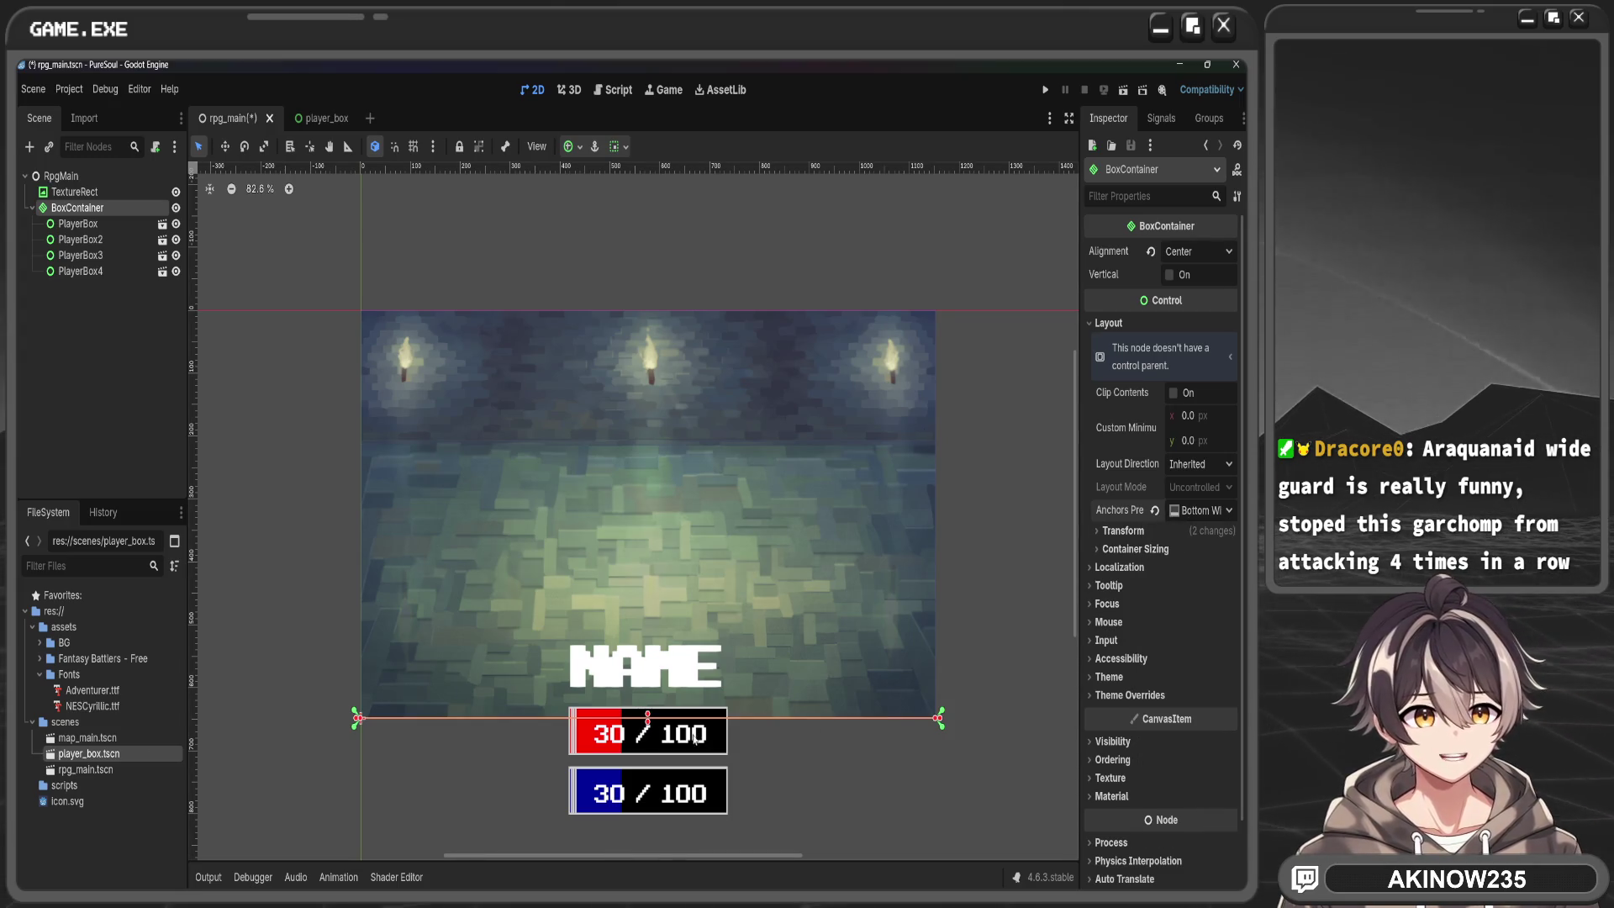
mouse_move(648, 717)
left_mouse_down()
mouse_move(652, 489)
mouse_move(647, 509)
left_mouse_up()
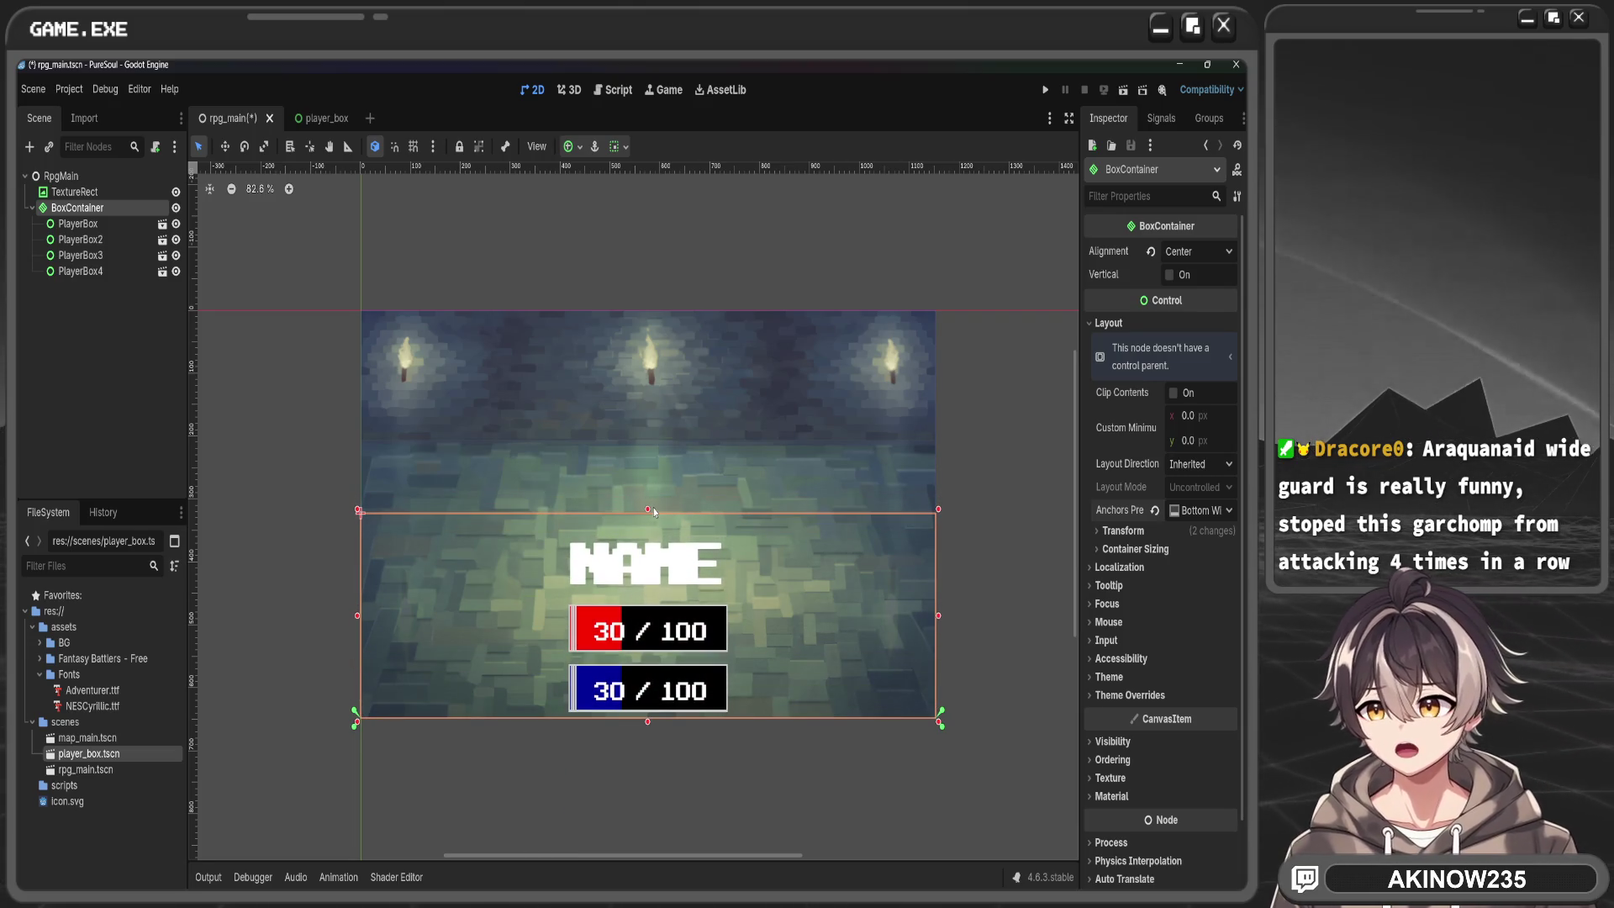
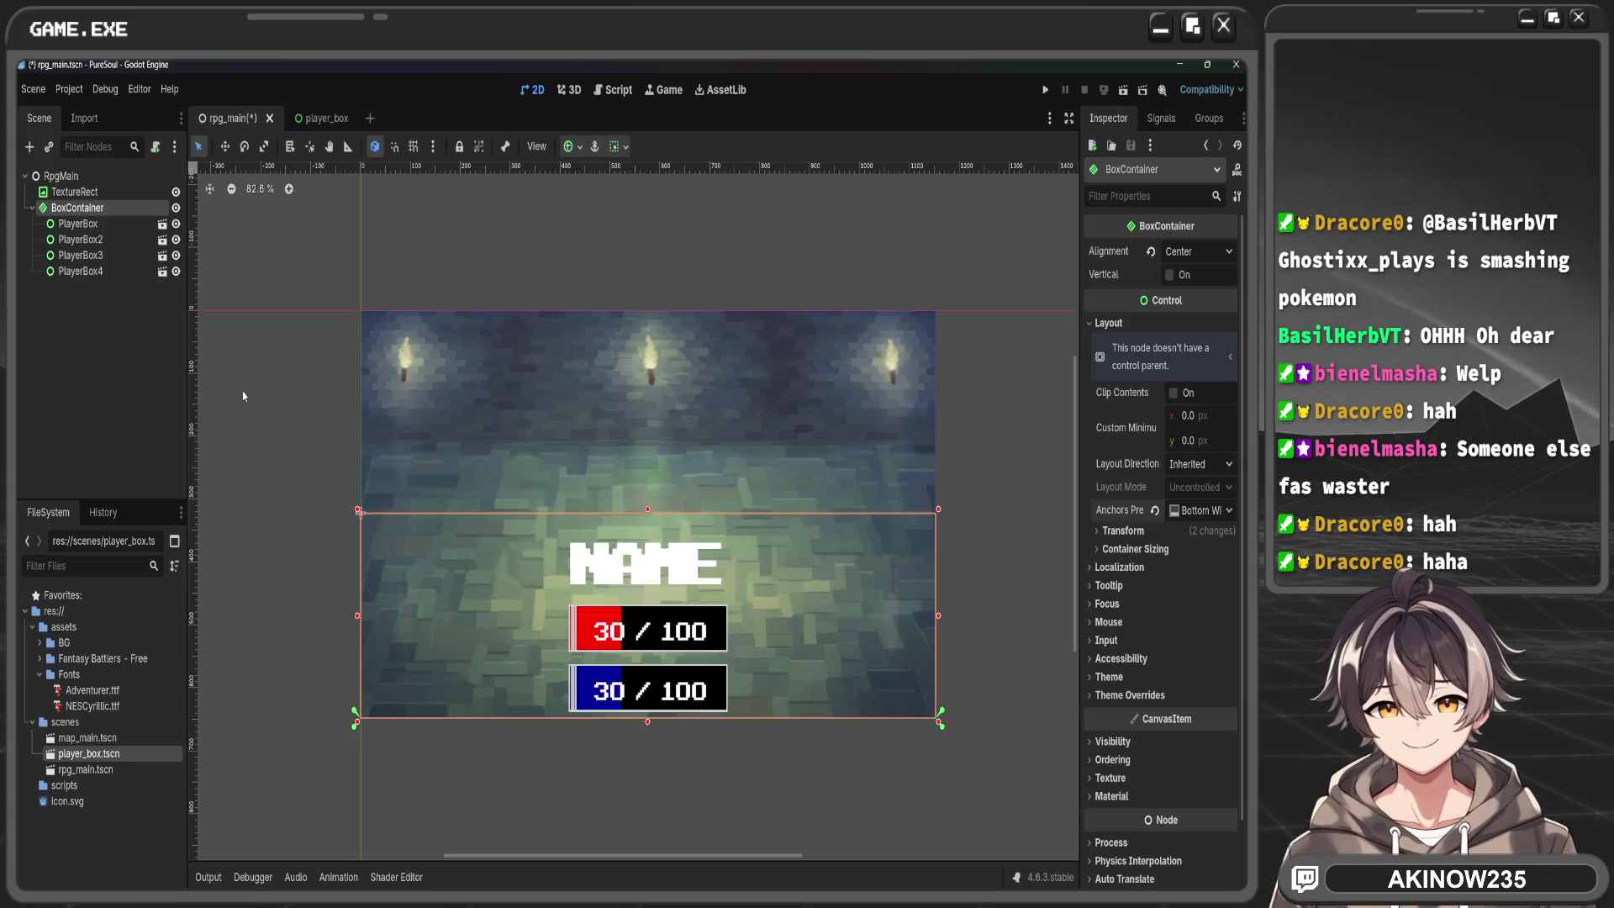
Enable Clip Contents on the BoxContainer and keep the first player box's horizontal sizing at Fill
left_click(1174, 393)
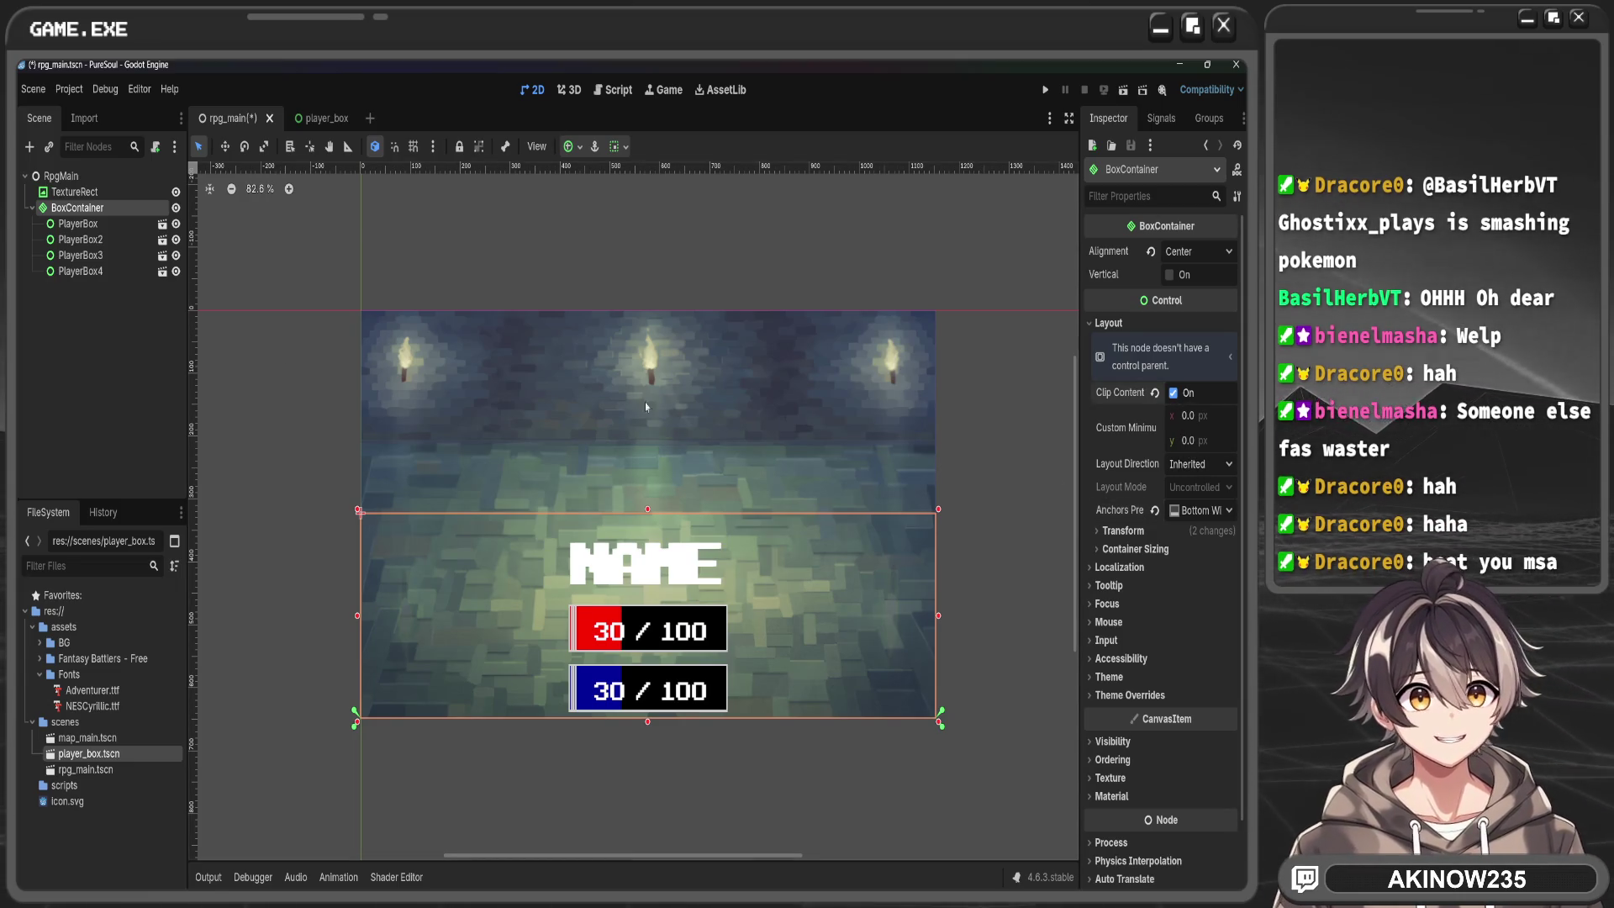
left_click(78, 224)
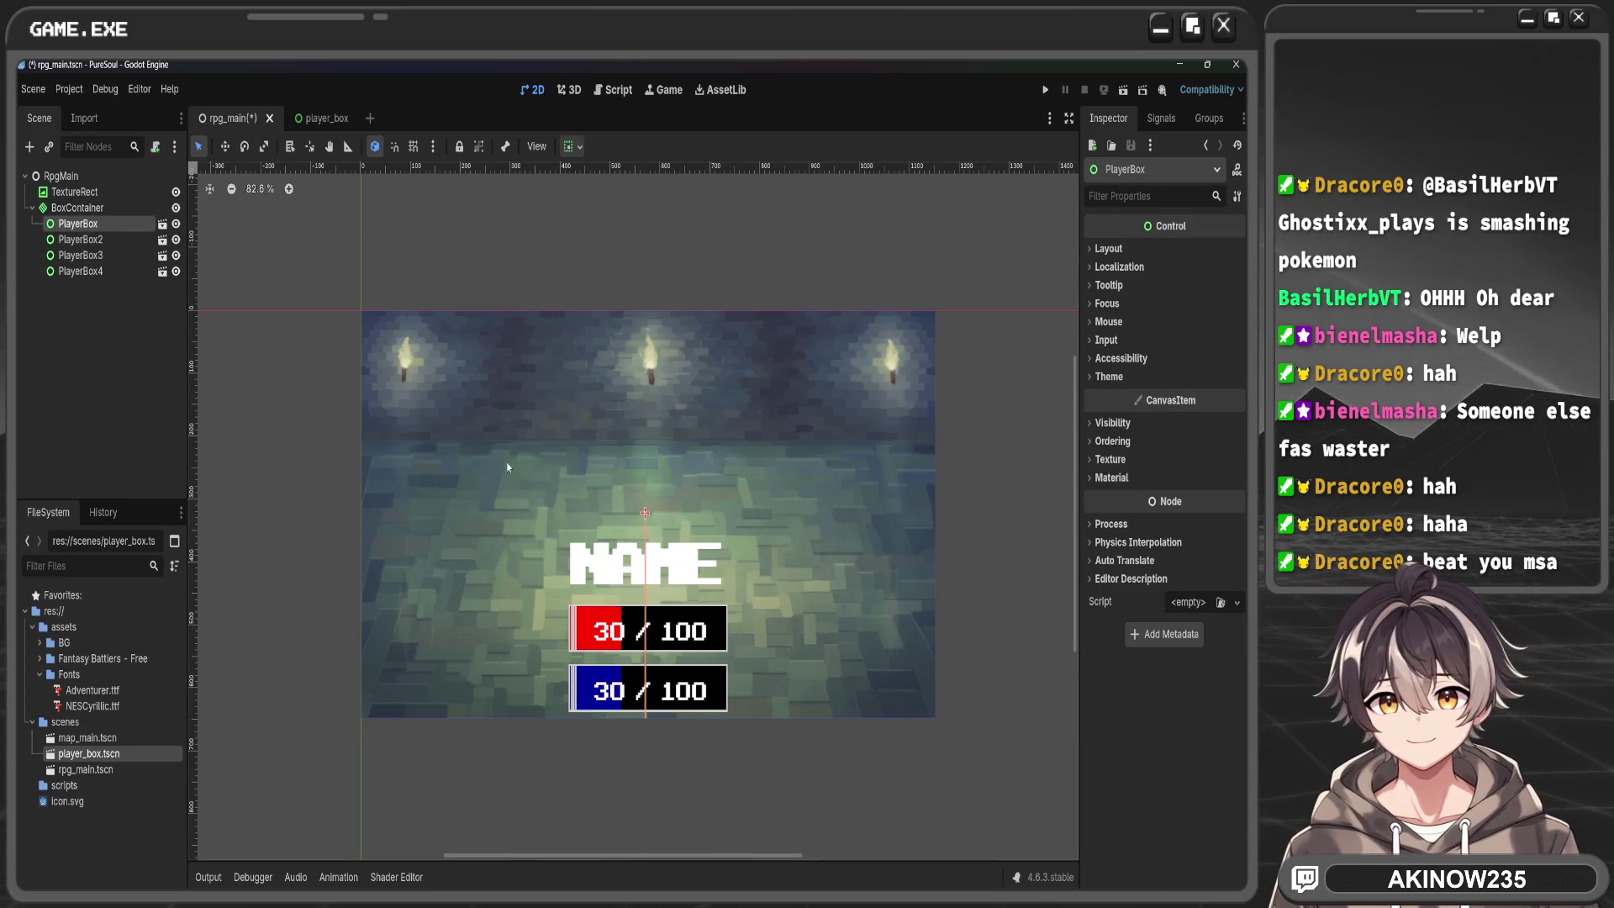
left_click(1131, 252)
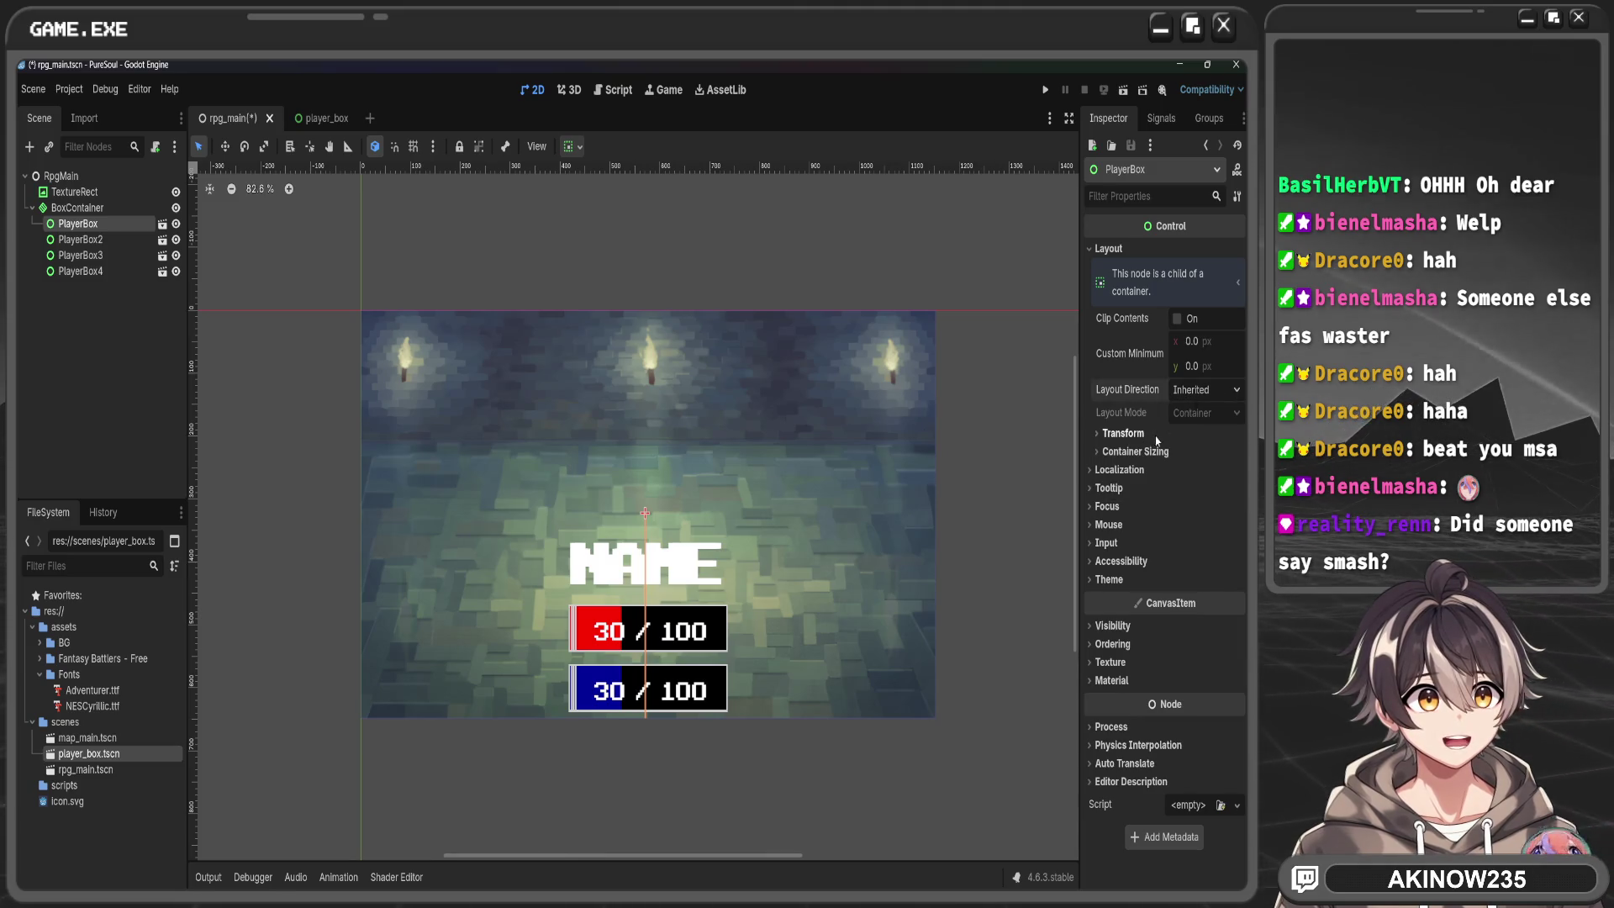
left_click(1156, 452)
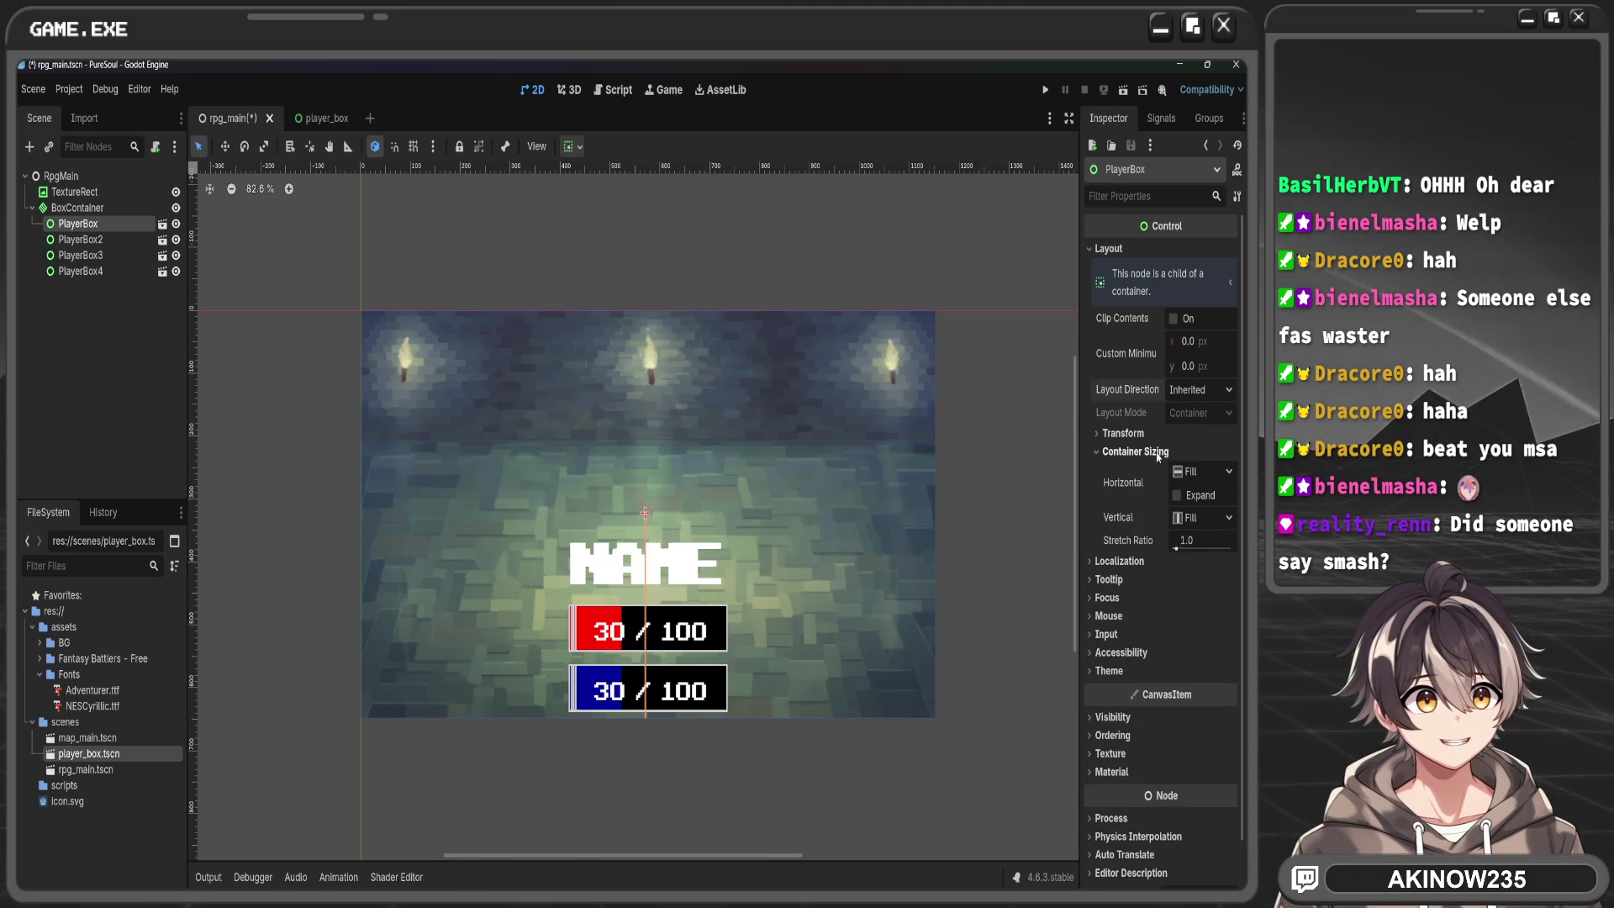
left_click(1207, 475)
left_click(1202, 515)
left_click(1211, 479)
left_click(1210, 498)
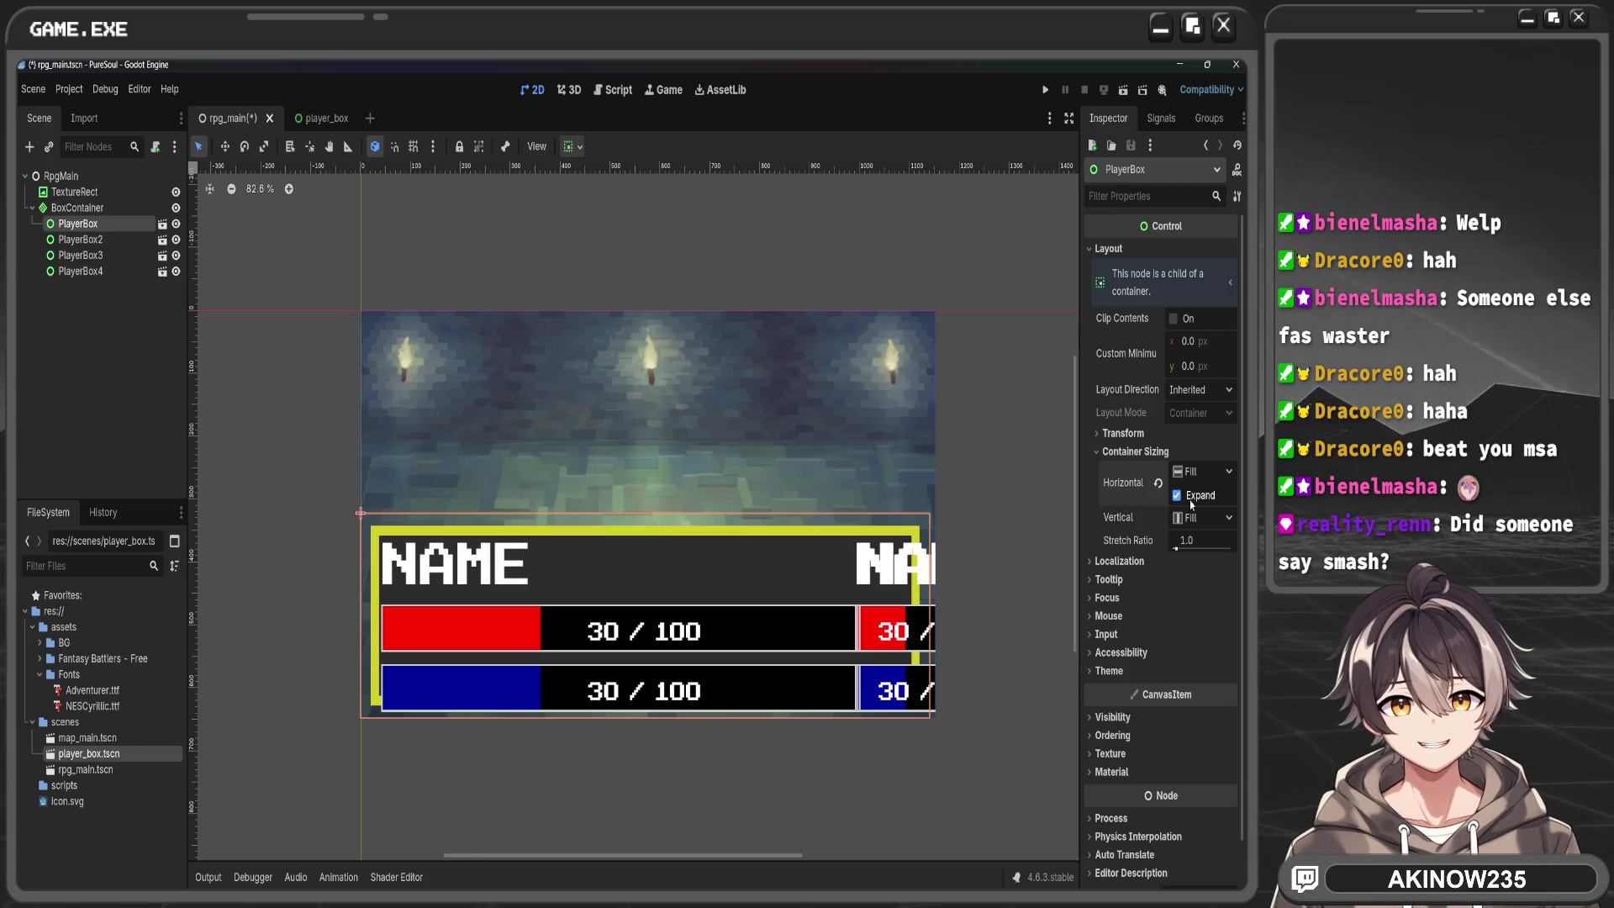
Turn on horizontal Expand for the second and third player boxes
left_click(108, 236)
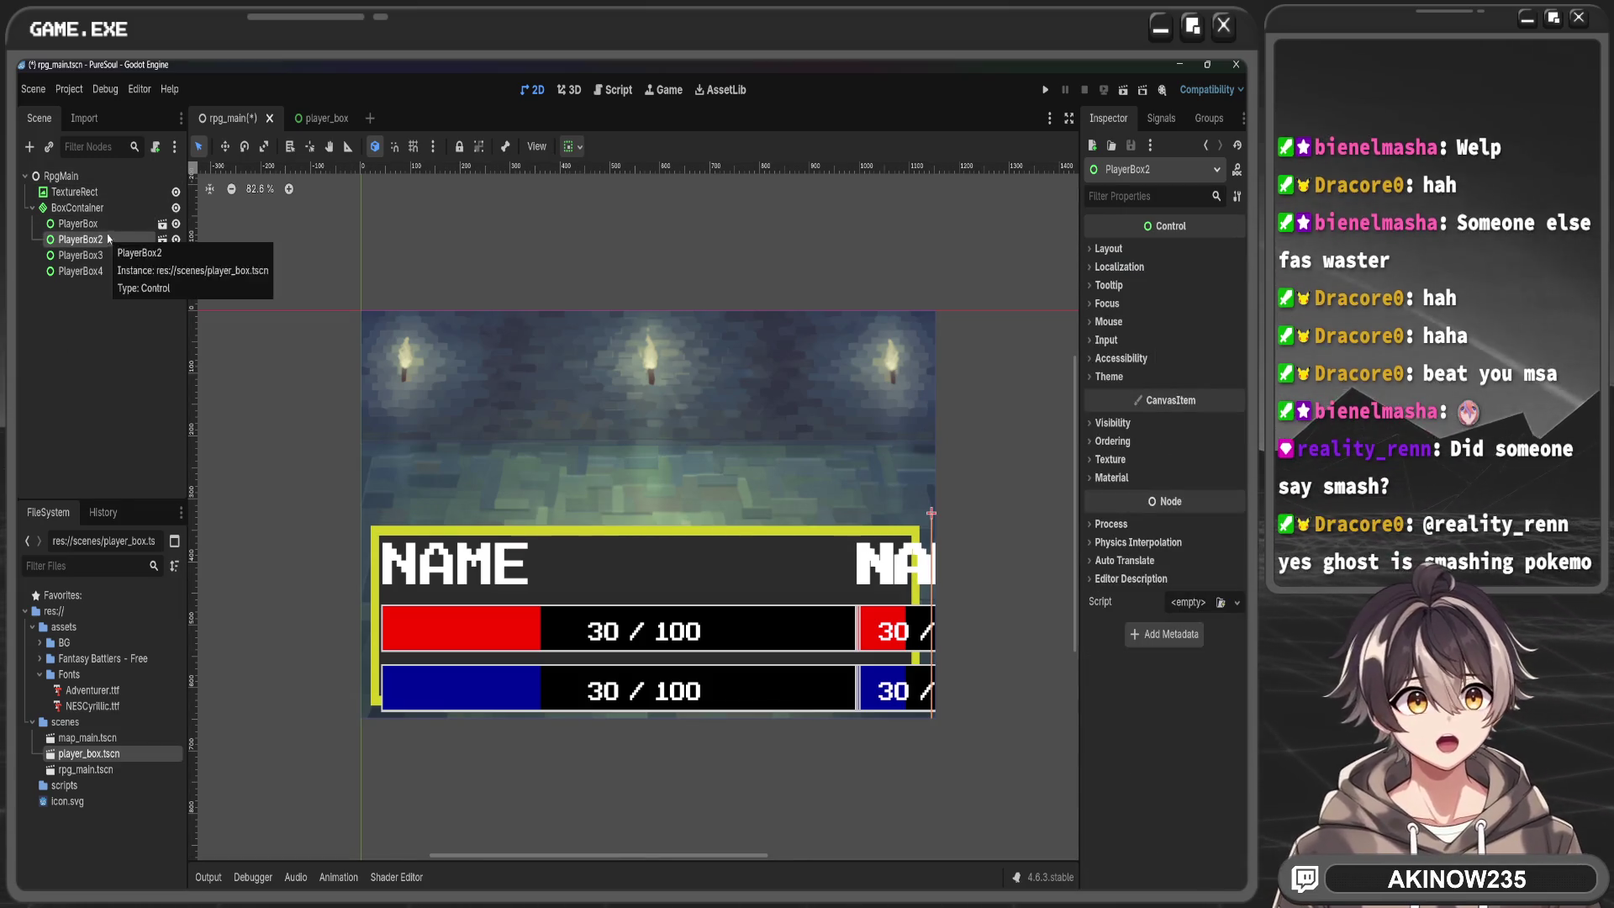
left_click(105, 230)
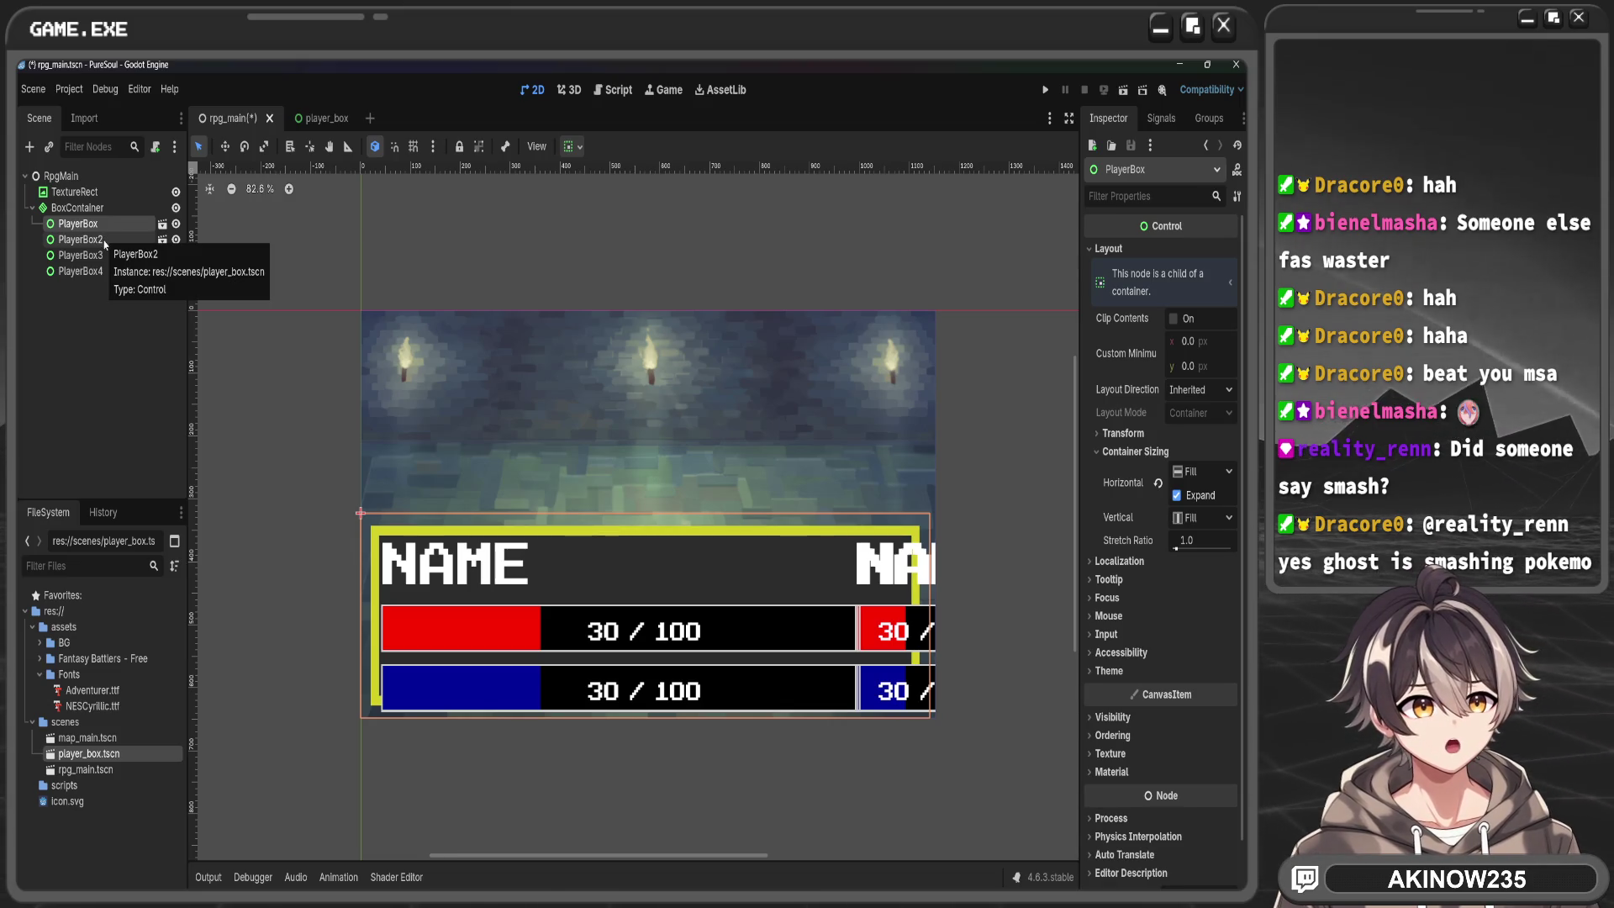
left_click(104, 242)
left_click(1109, 249)
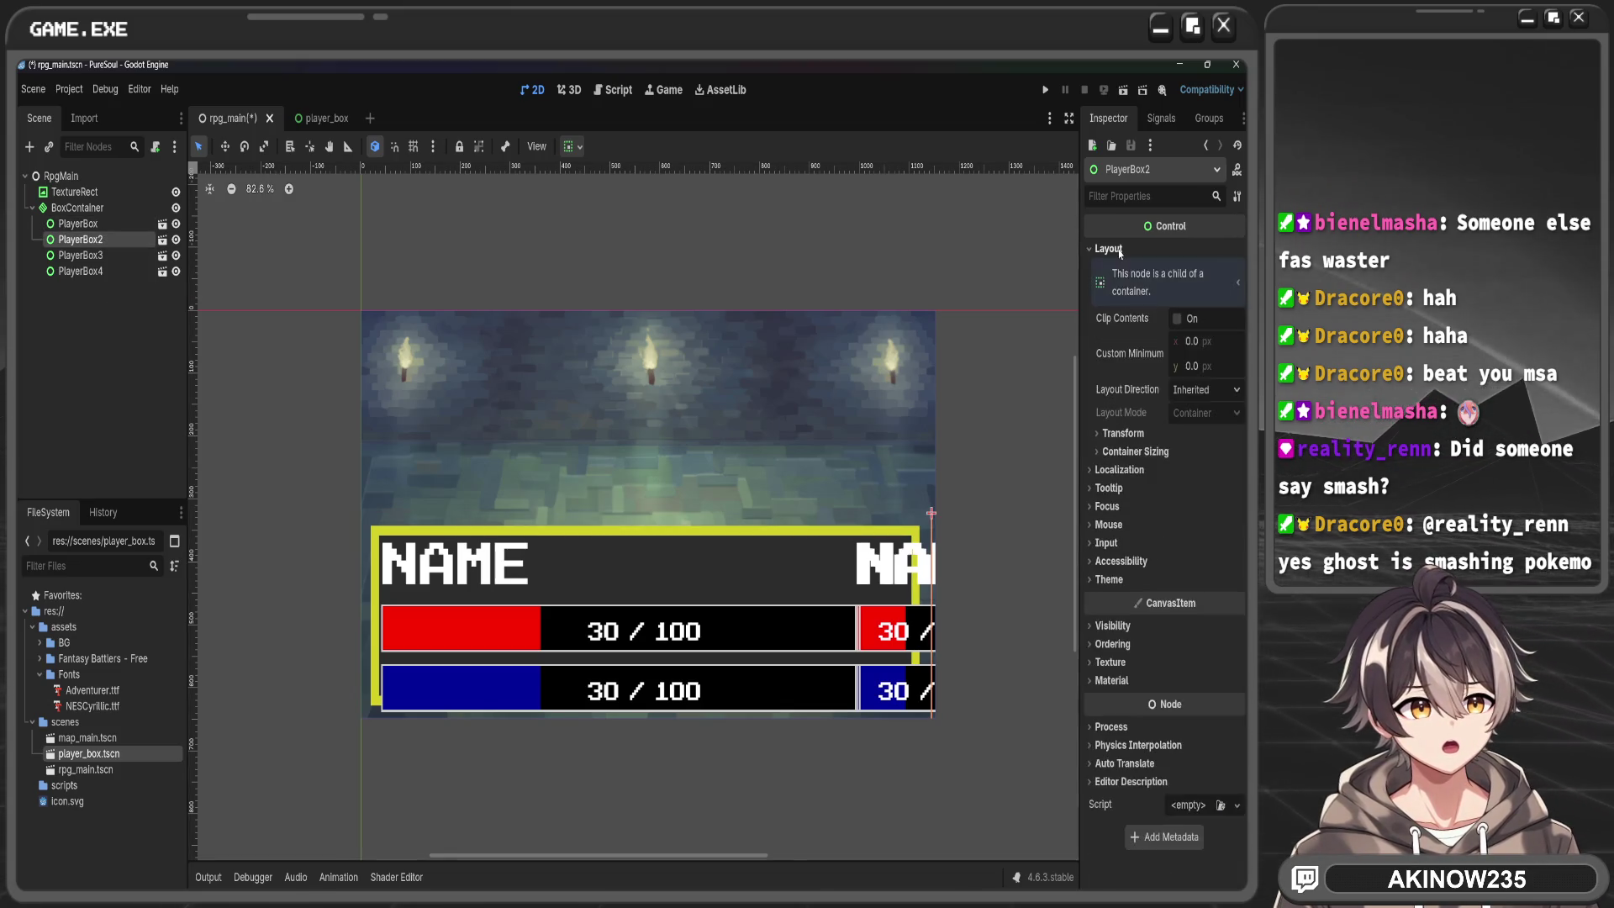
left_click(1135, 451)
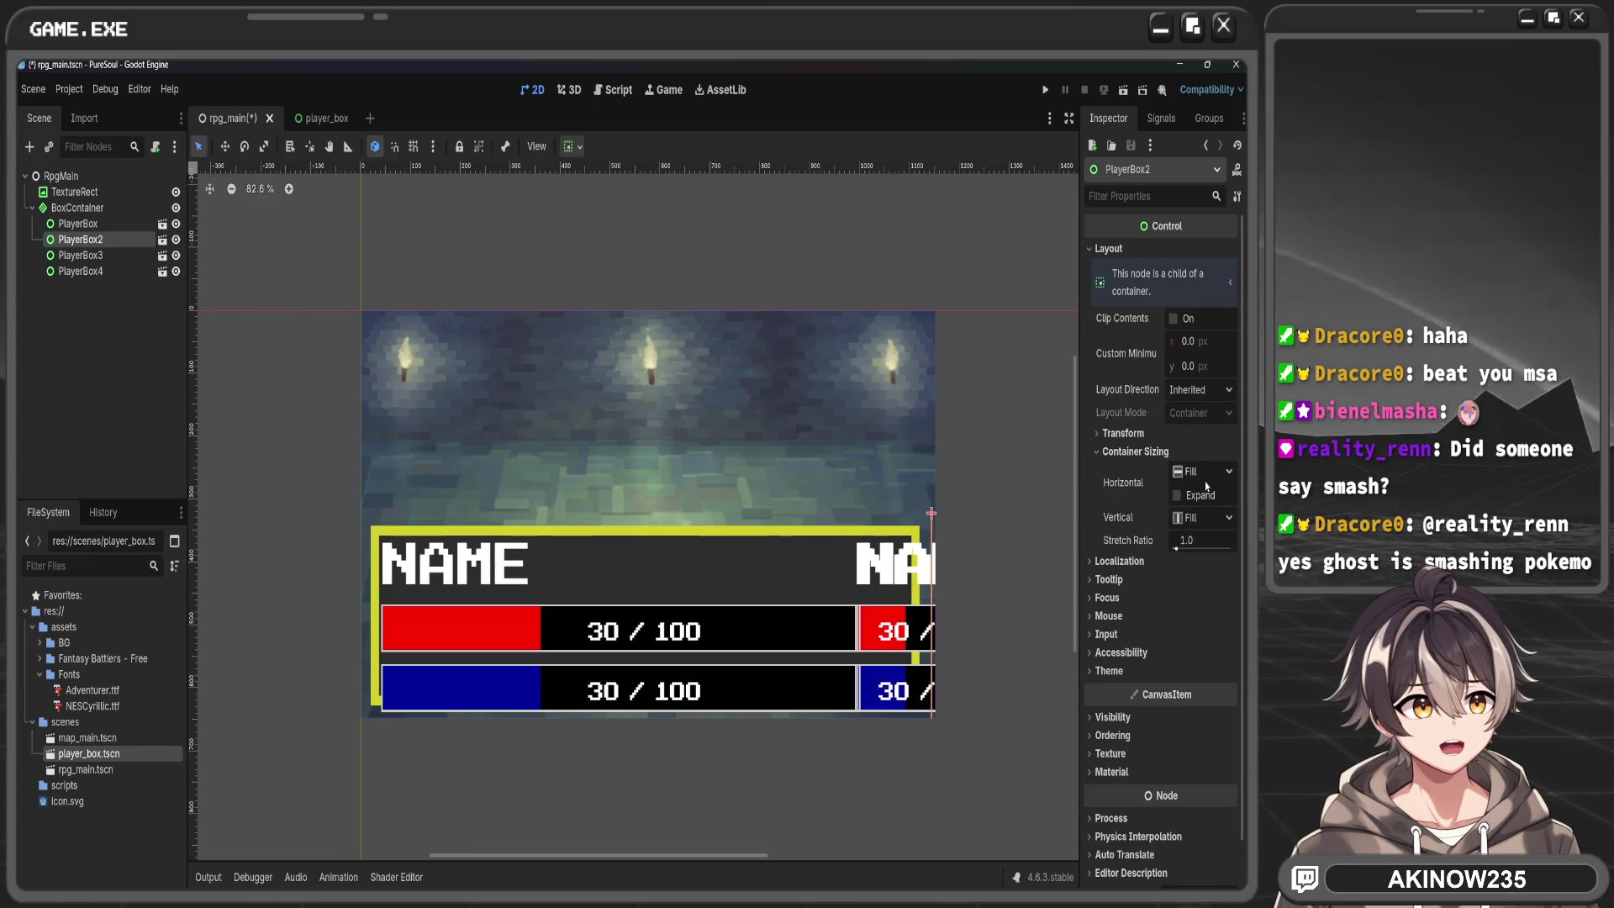
left_click(1188, 498)
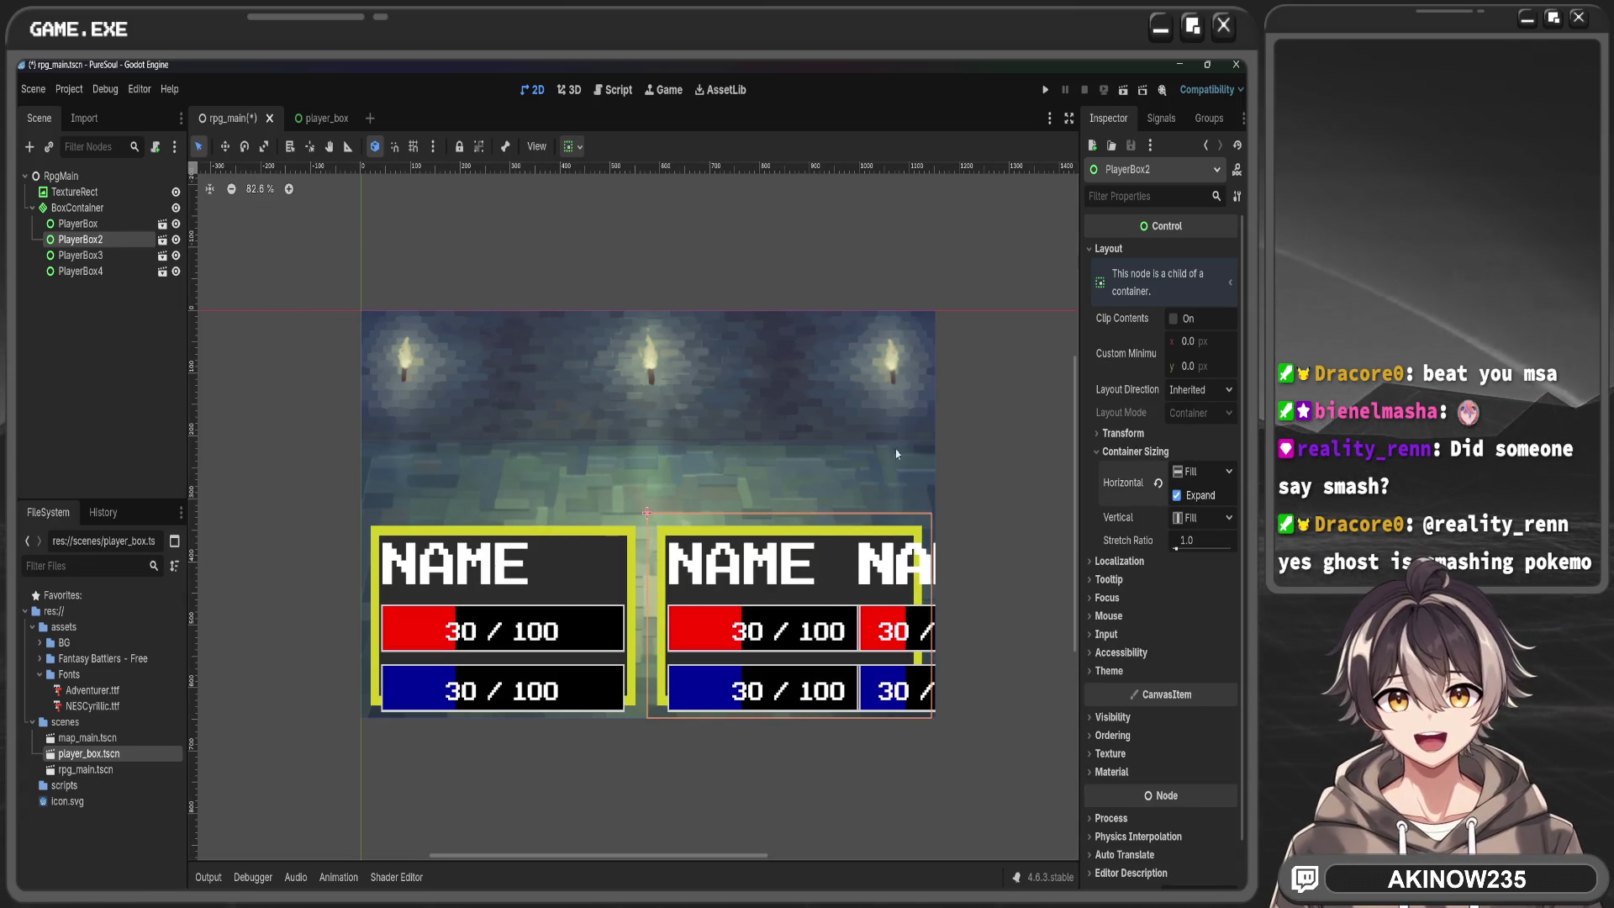
left_click(81, 255)
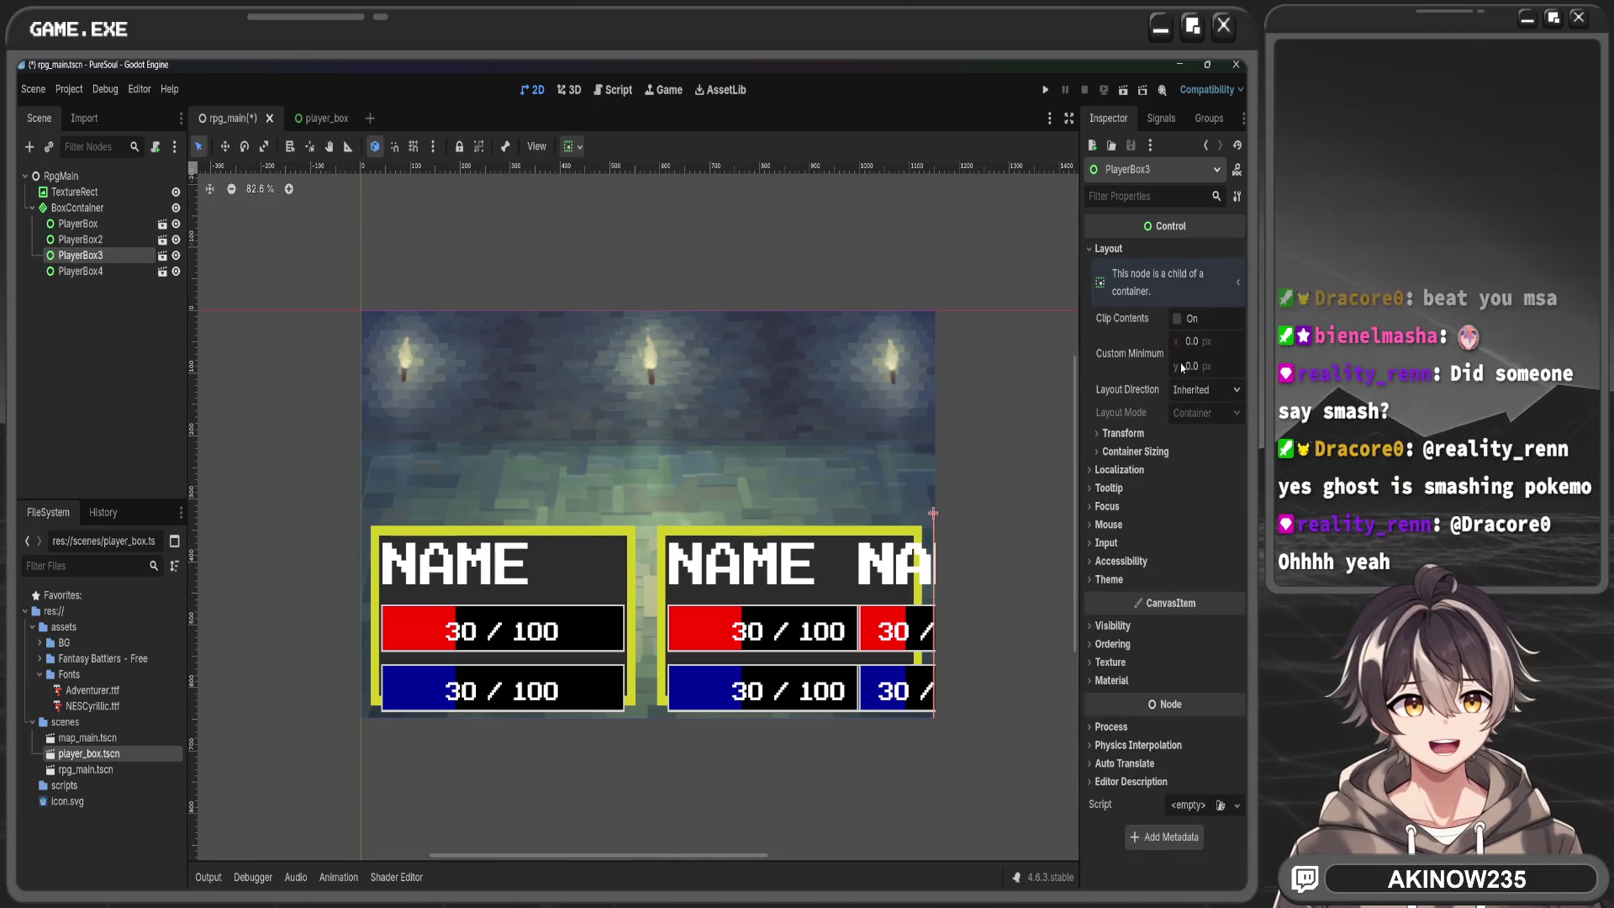
left_click(1135, 451)
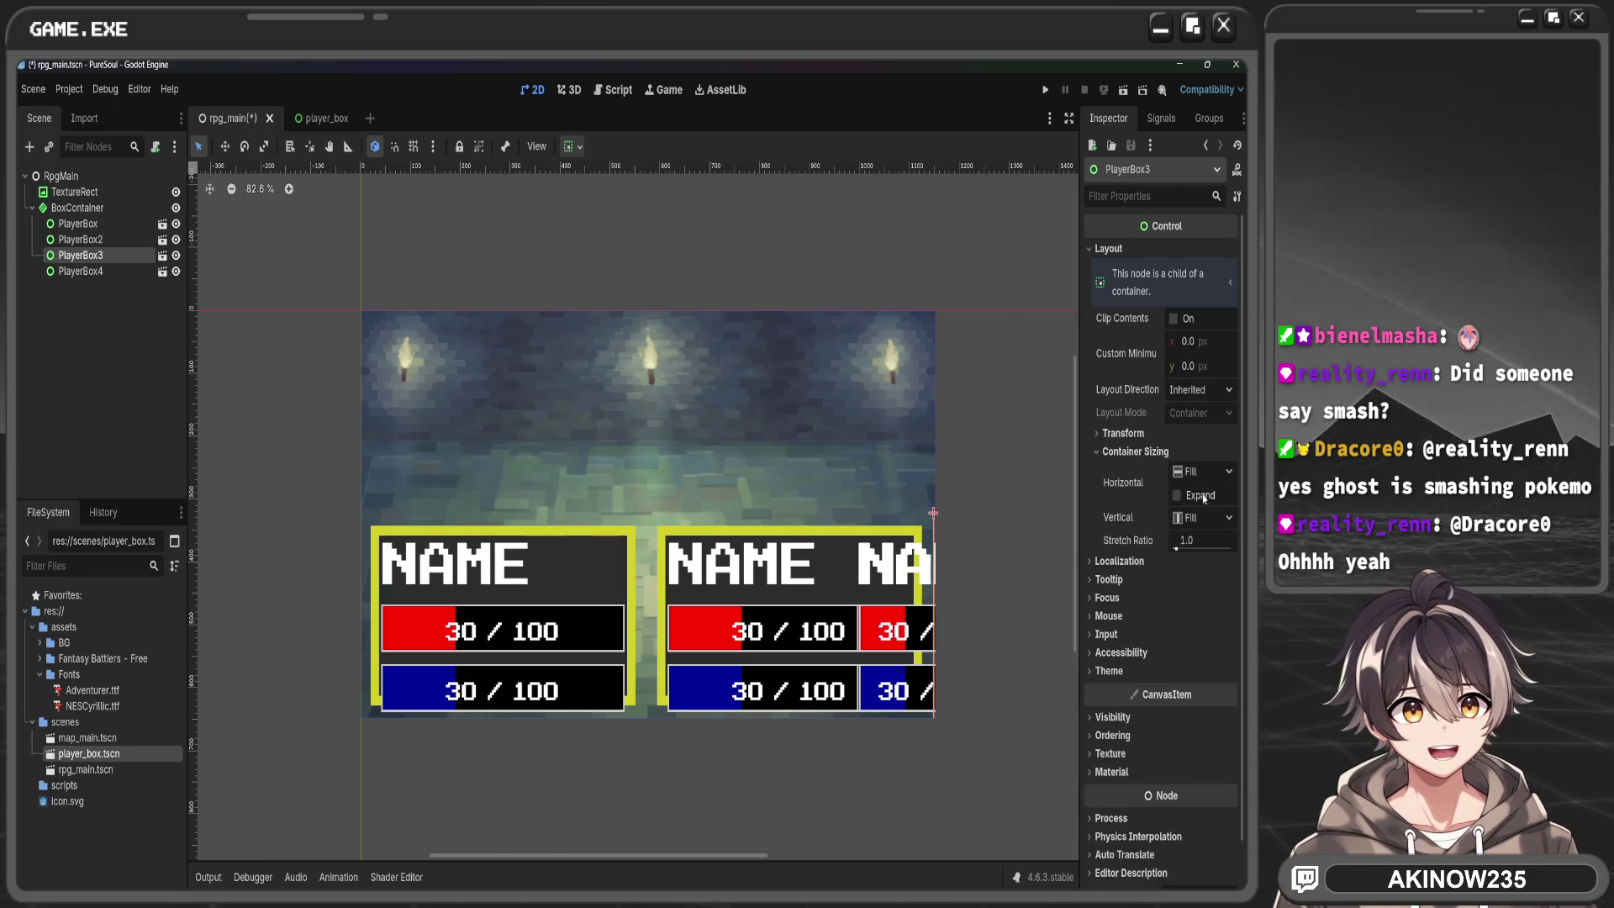
left_click(1177, 495)
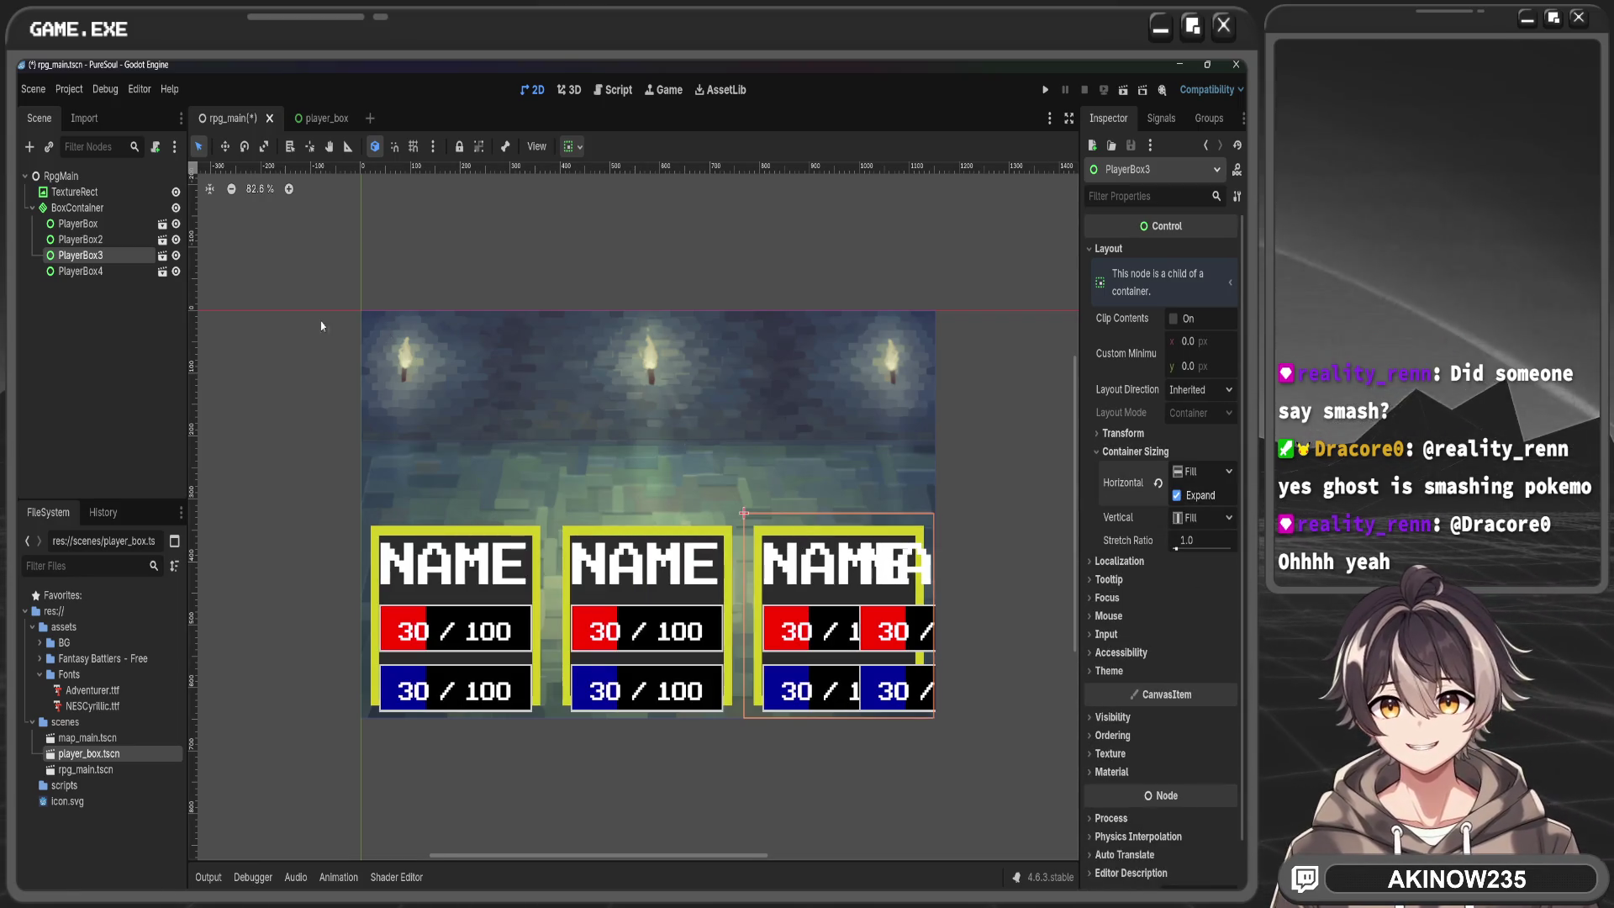
Turn on horizontal Expand for the fourth player box so all four share equal widths
left_click(81, 271)
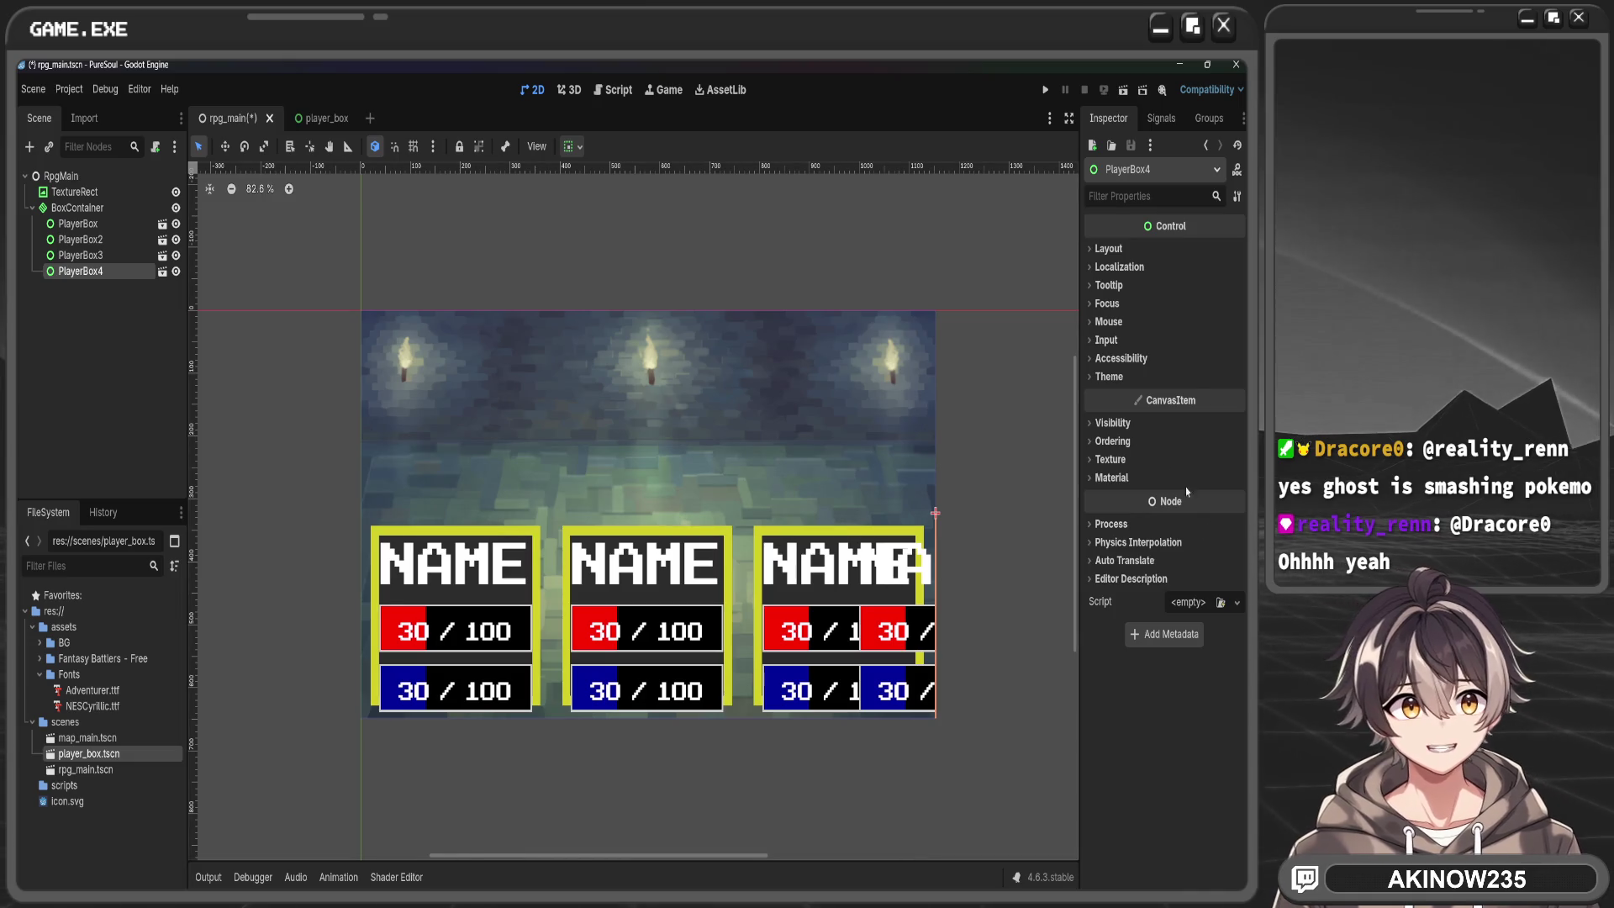
left_click(1108, 249)
left_click(1107, 249)
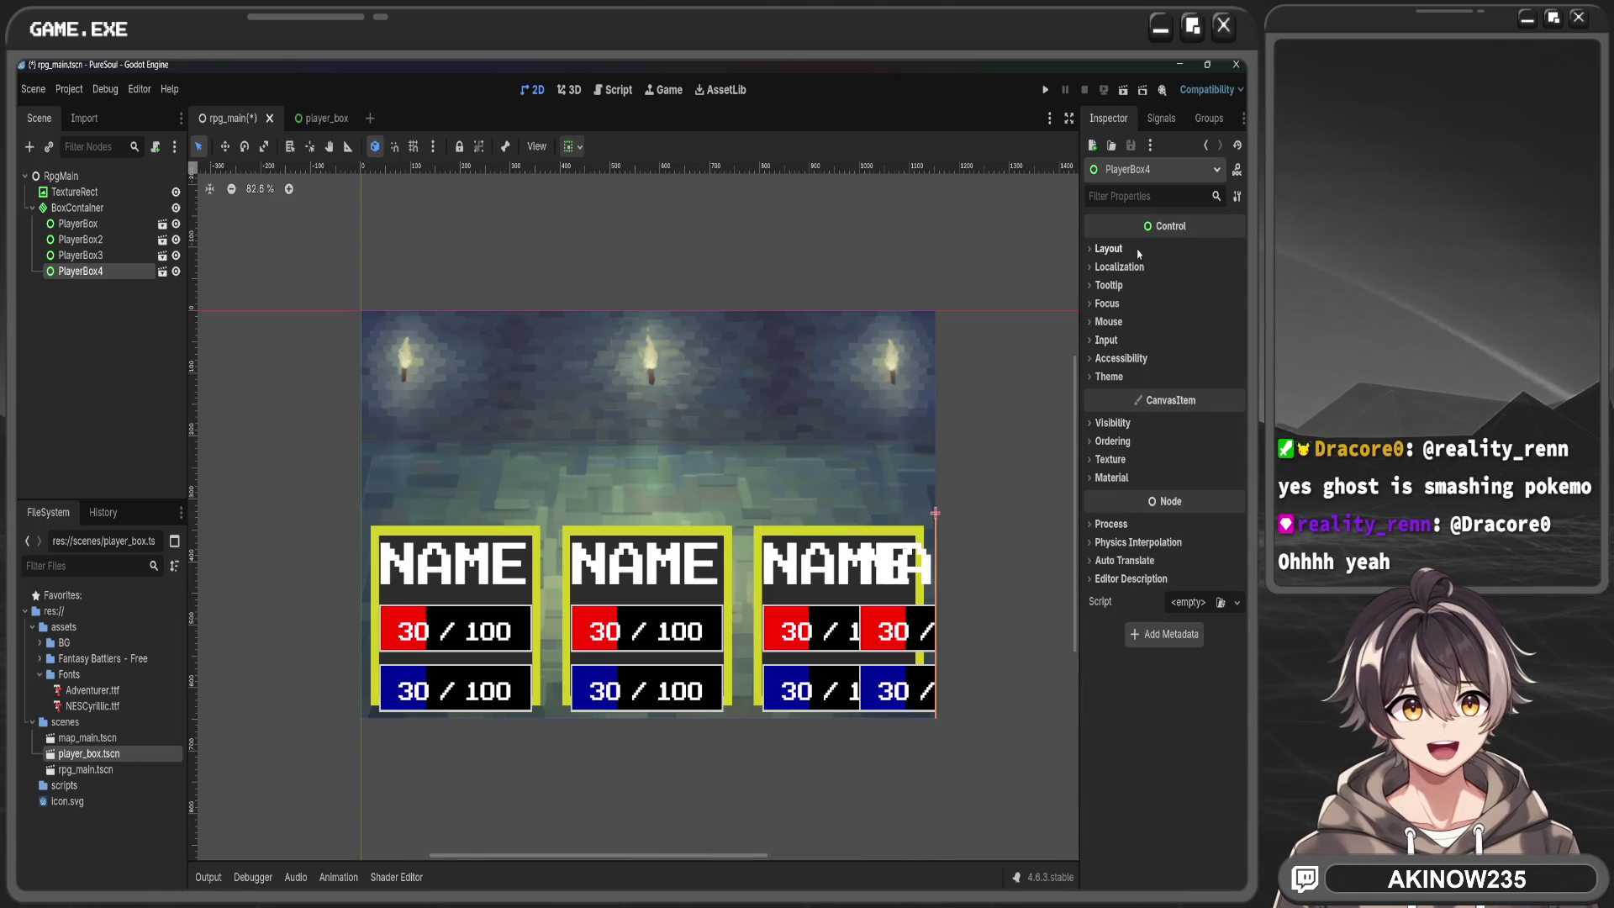
left_click(1107, 249)
left_click(1135, 452)
left_click(1196, 496)
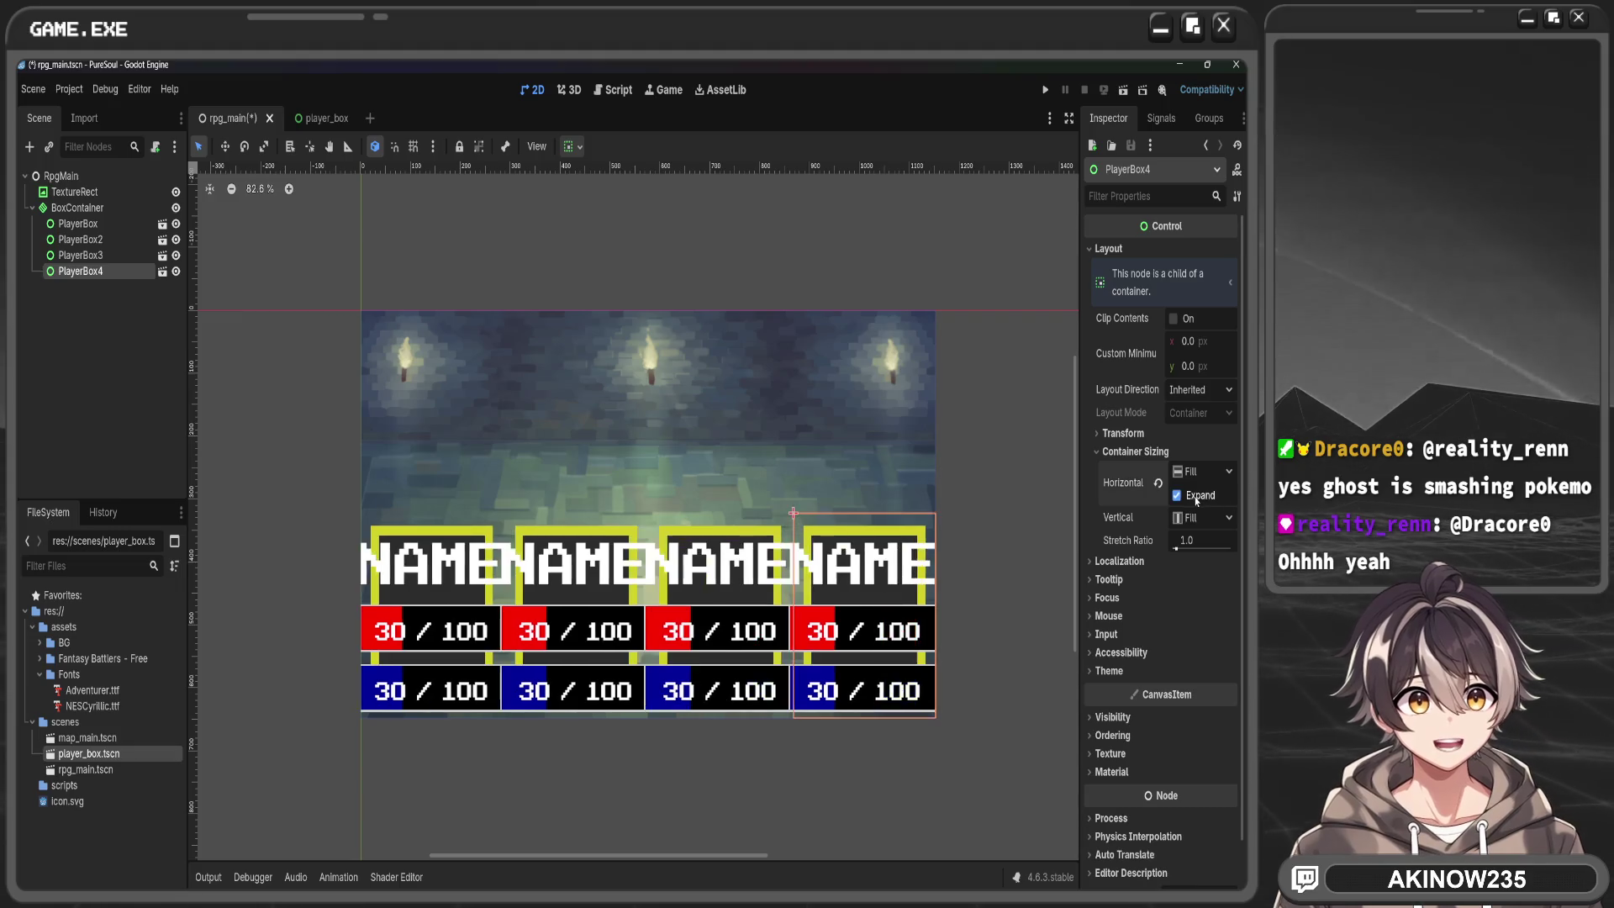
left_click(1038, 529)
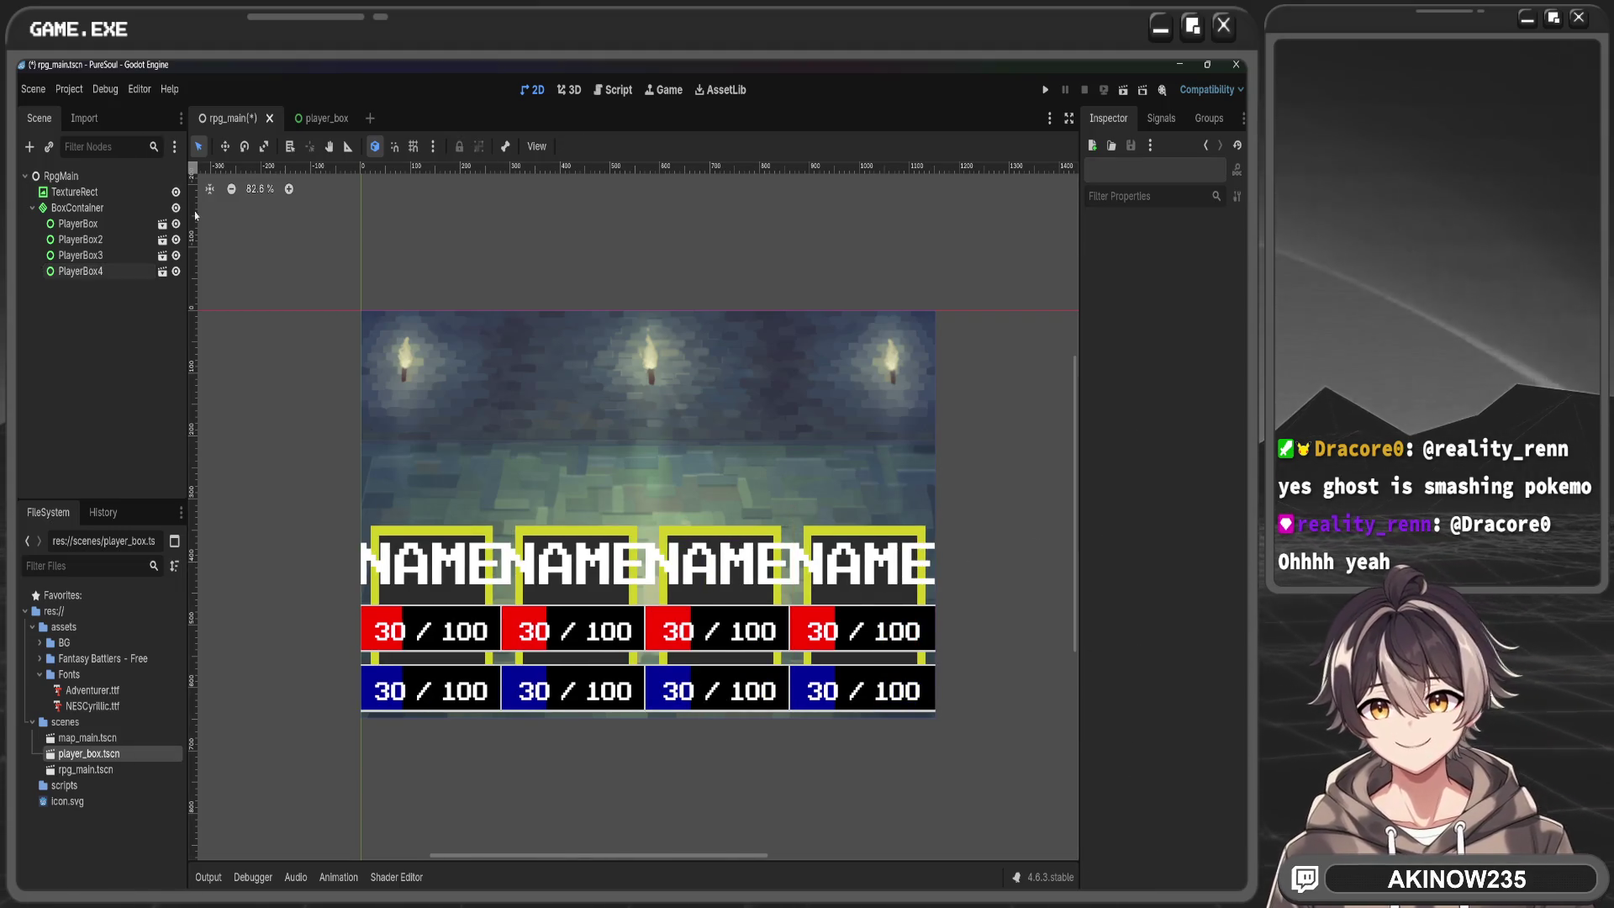
mouse_move(310, 125)
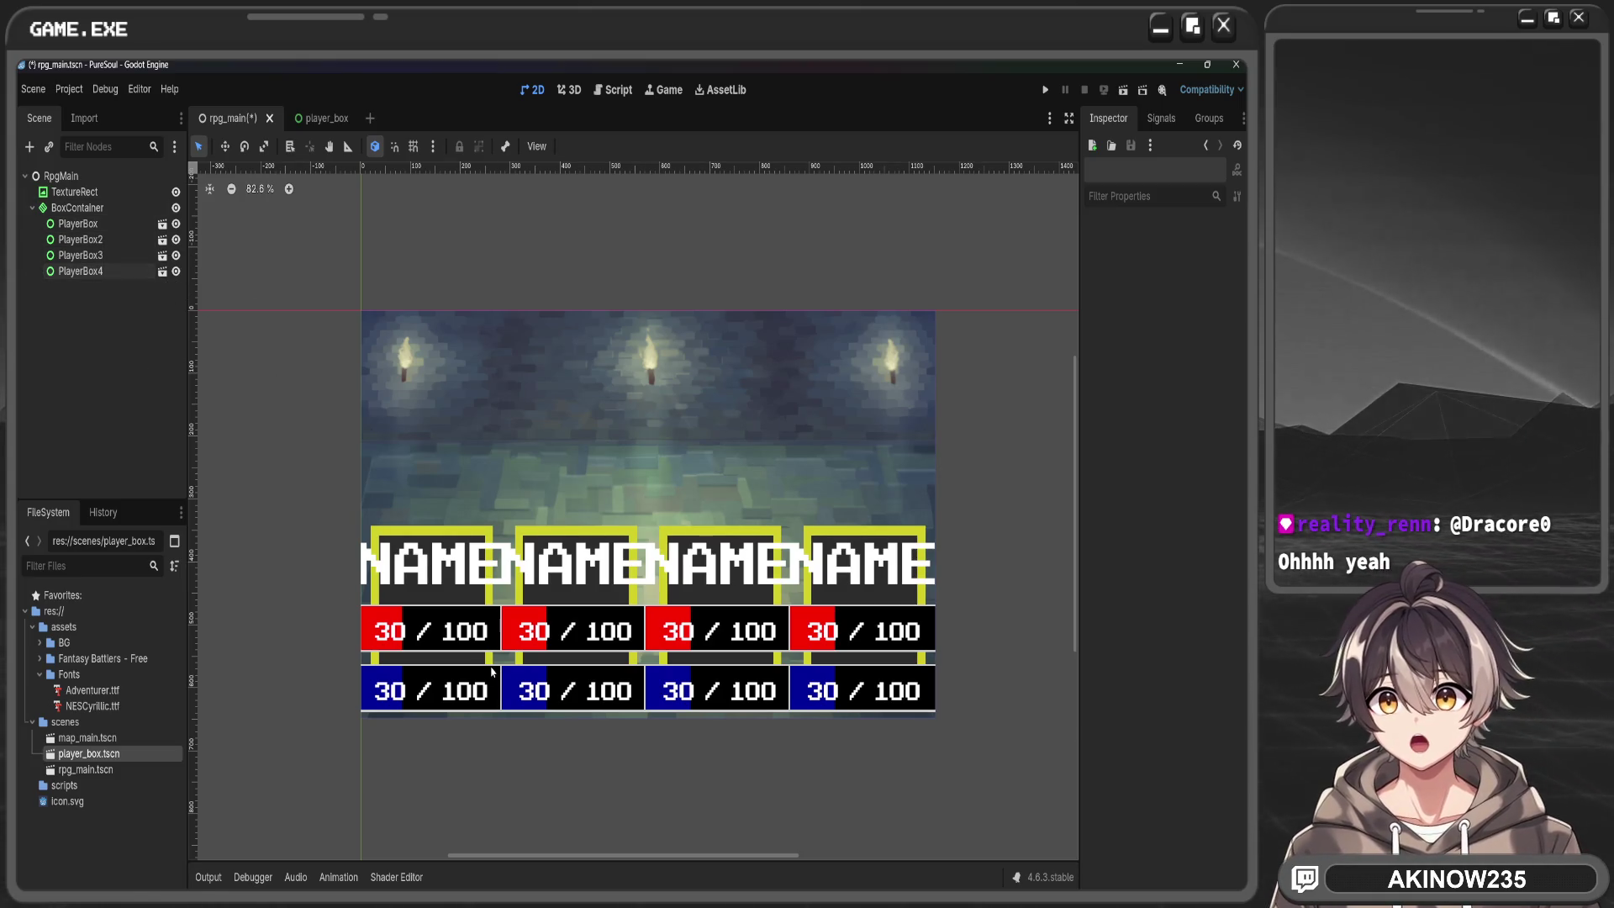
Open the player_box scene and narrow the PlayerBox to about 531 px wide
left_click(320, 118)
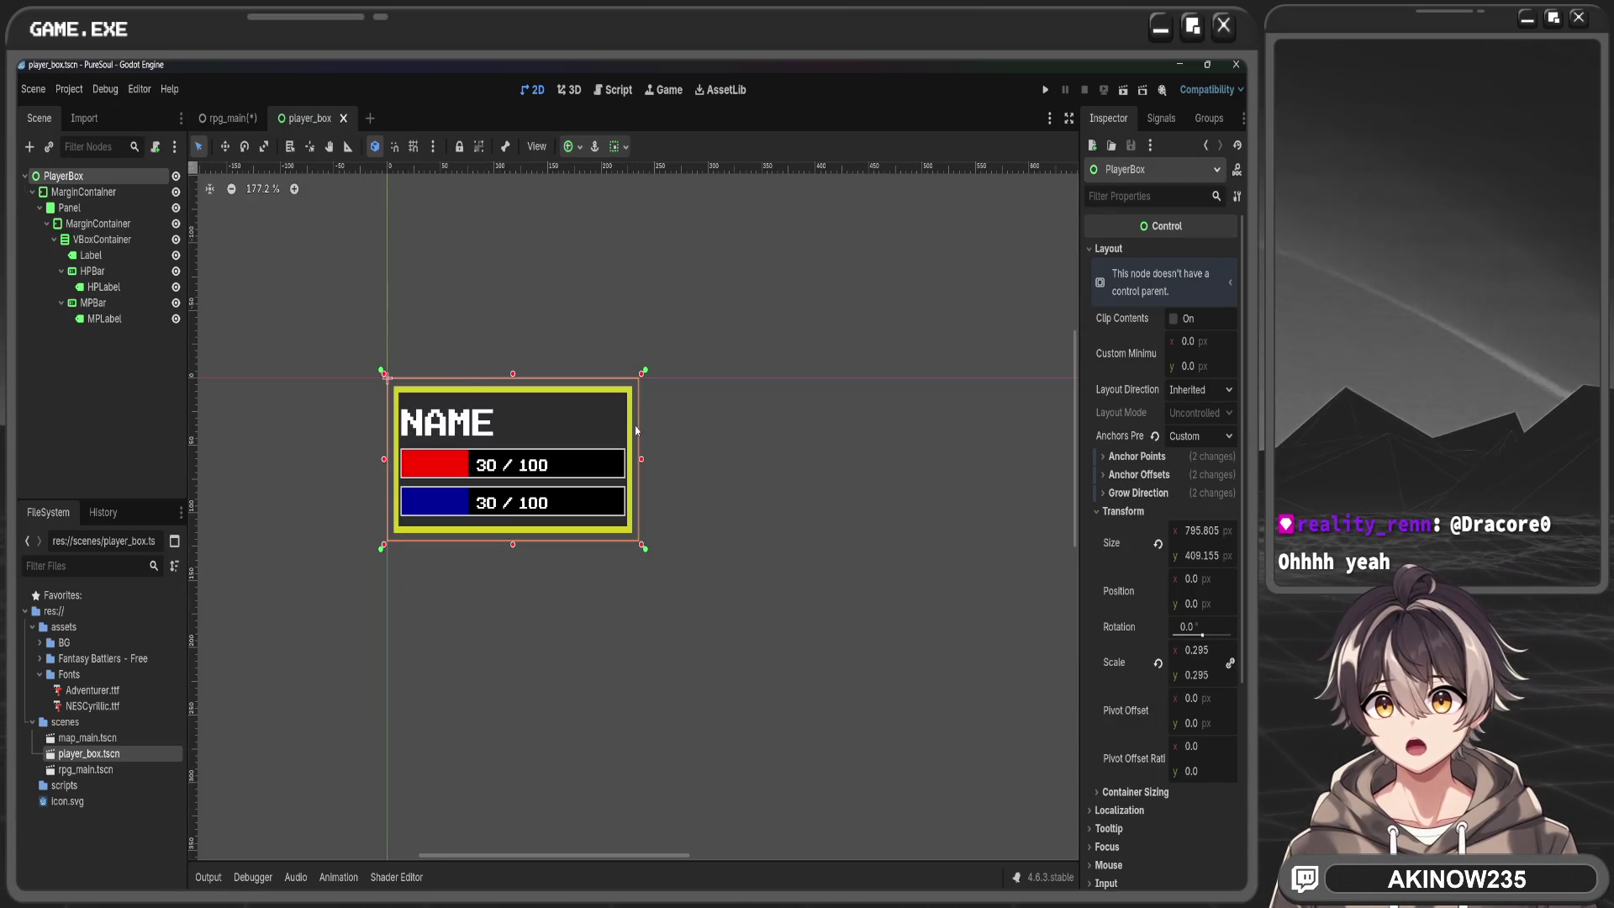
left_click_drag(1202, 530, 924, 531)
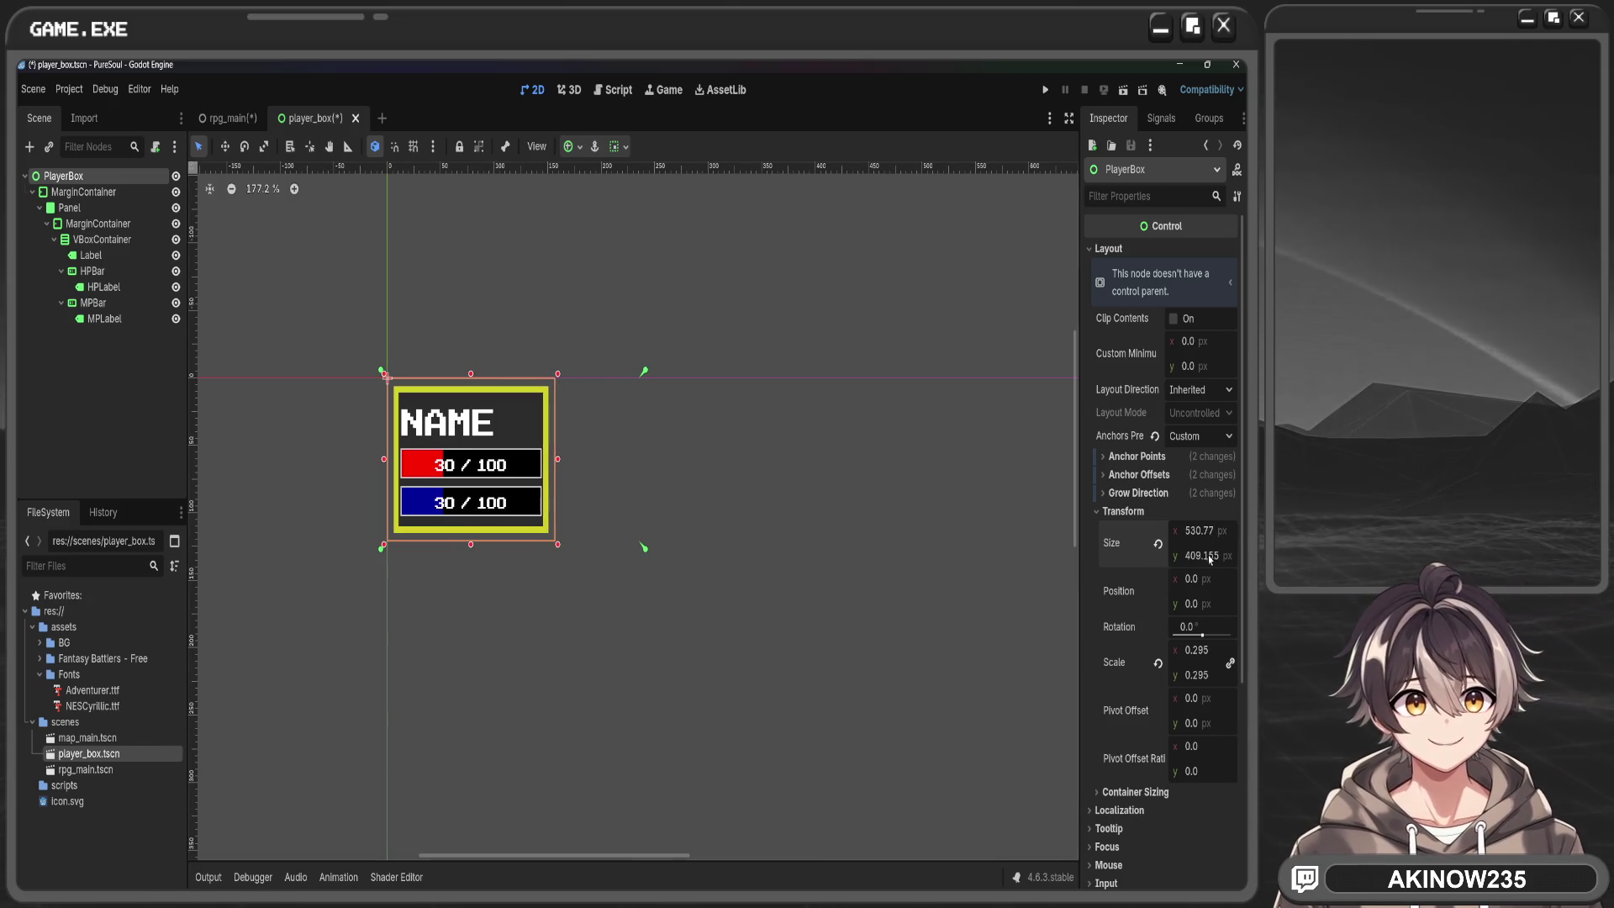
left_click(100, 222)
left_click(104, 242)
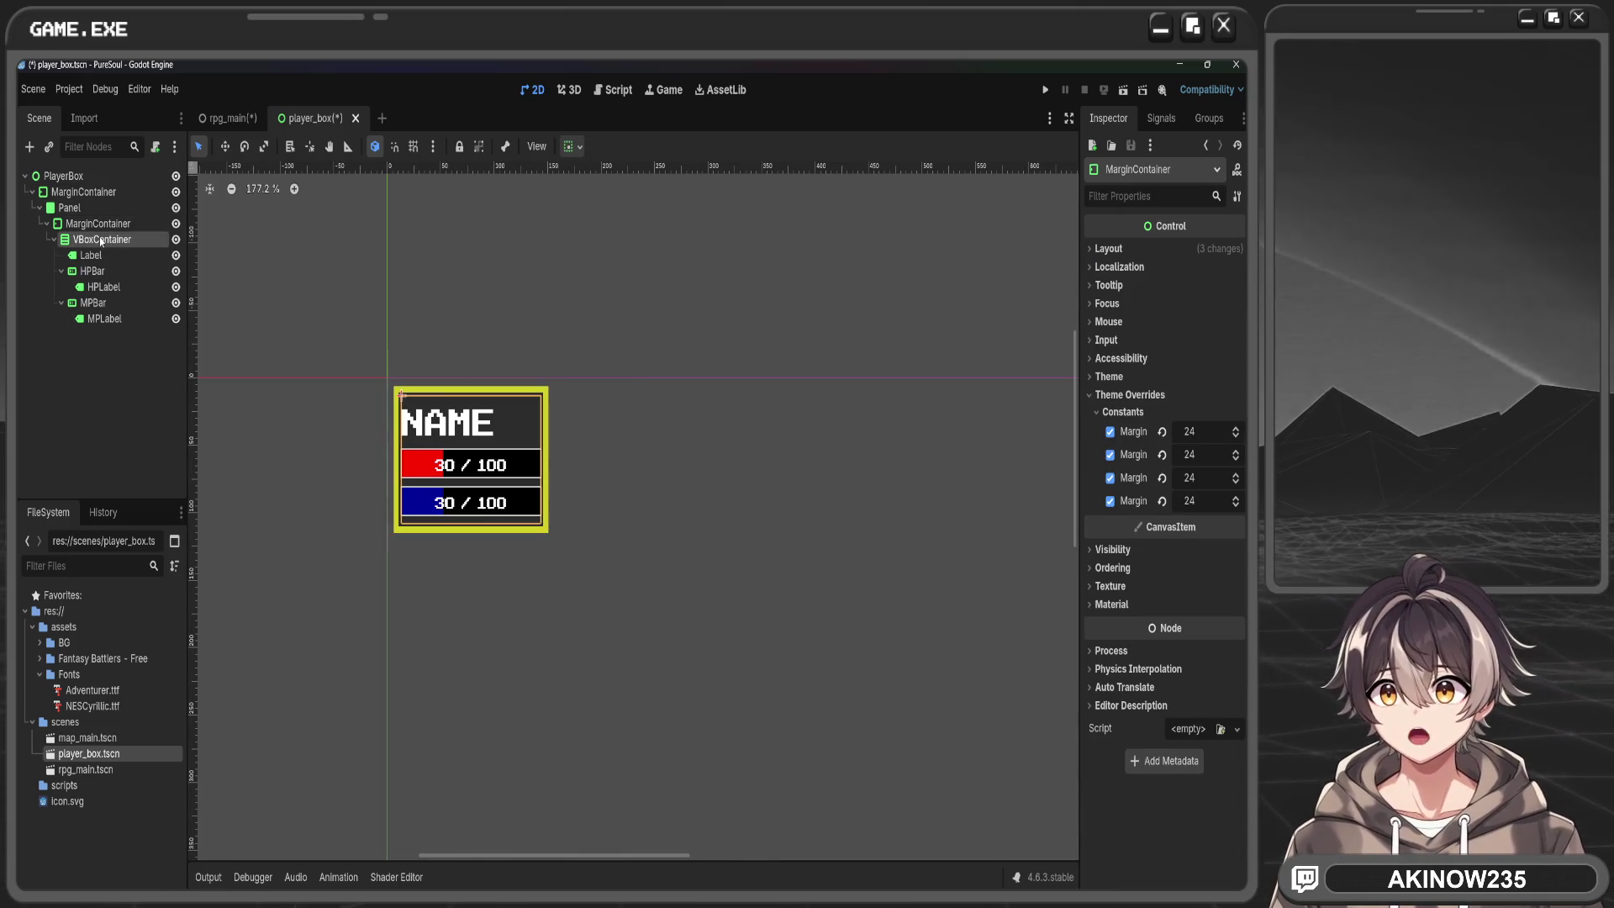
Change the NAME label's font size override from 150 to 64
left_click(90, 255)
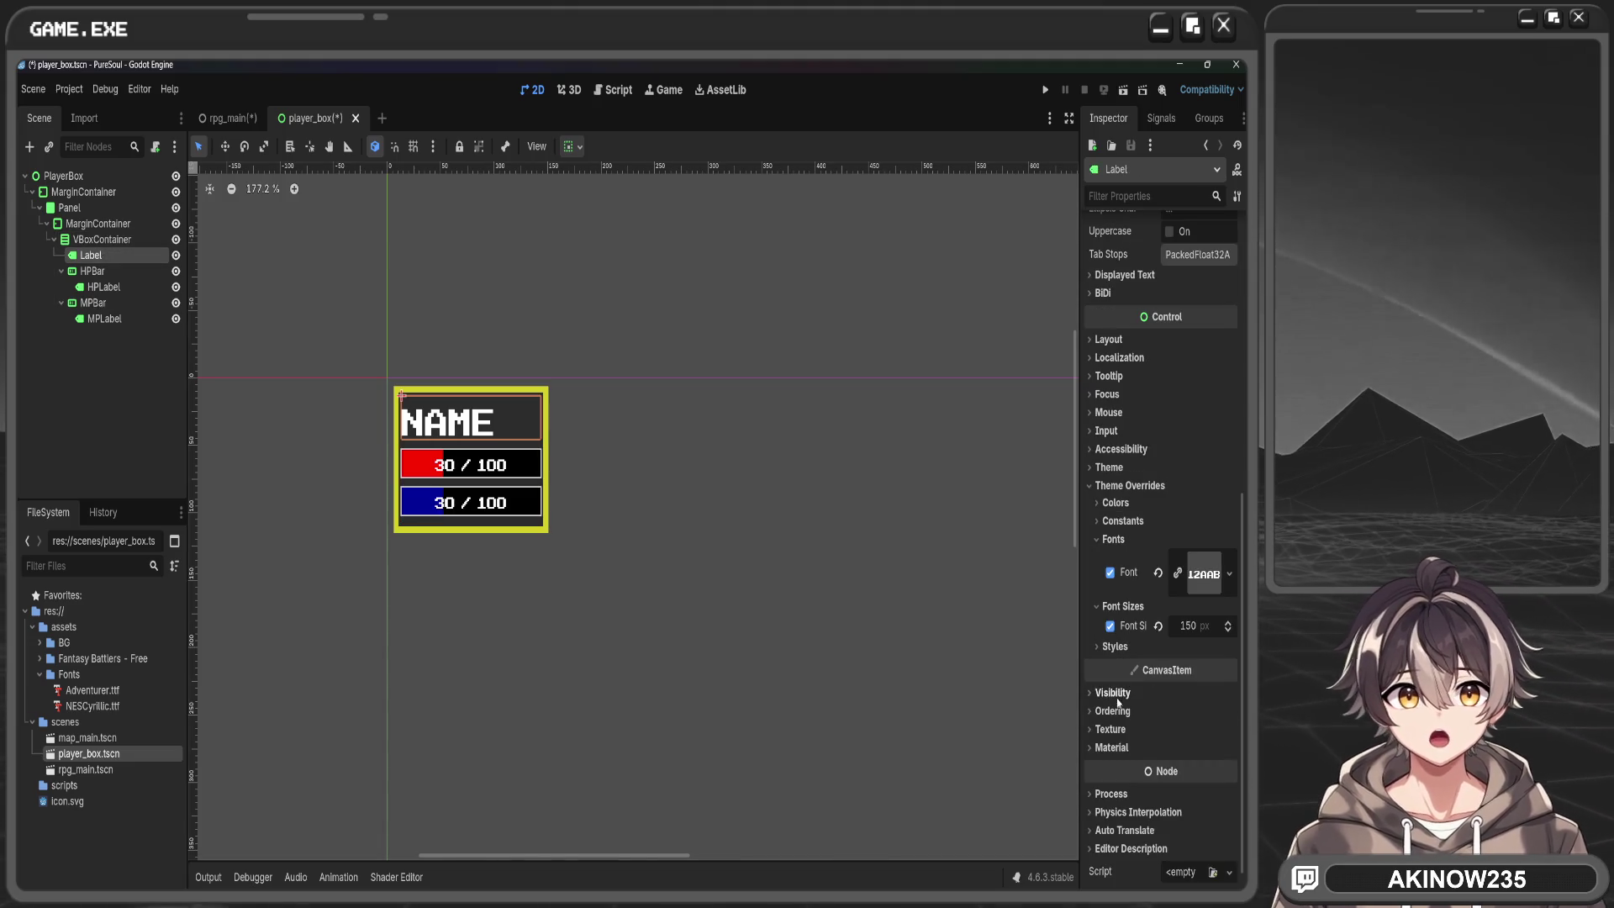
left_click(1199, 633)
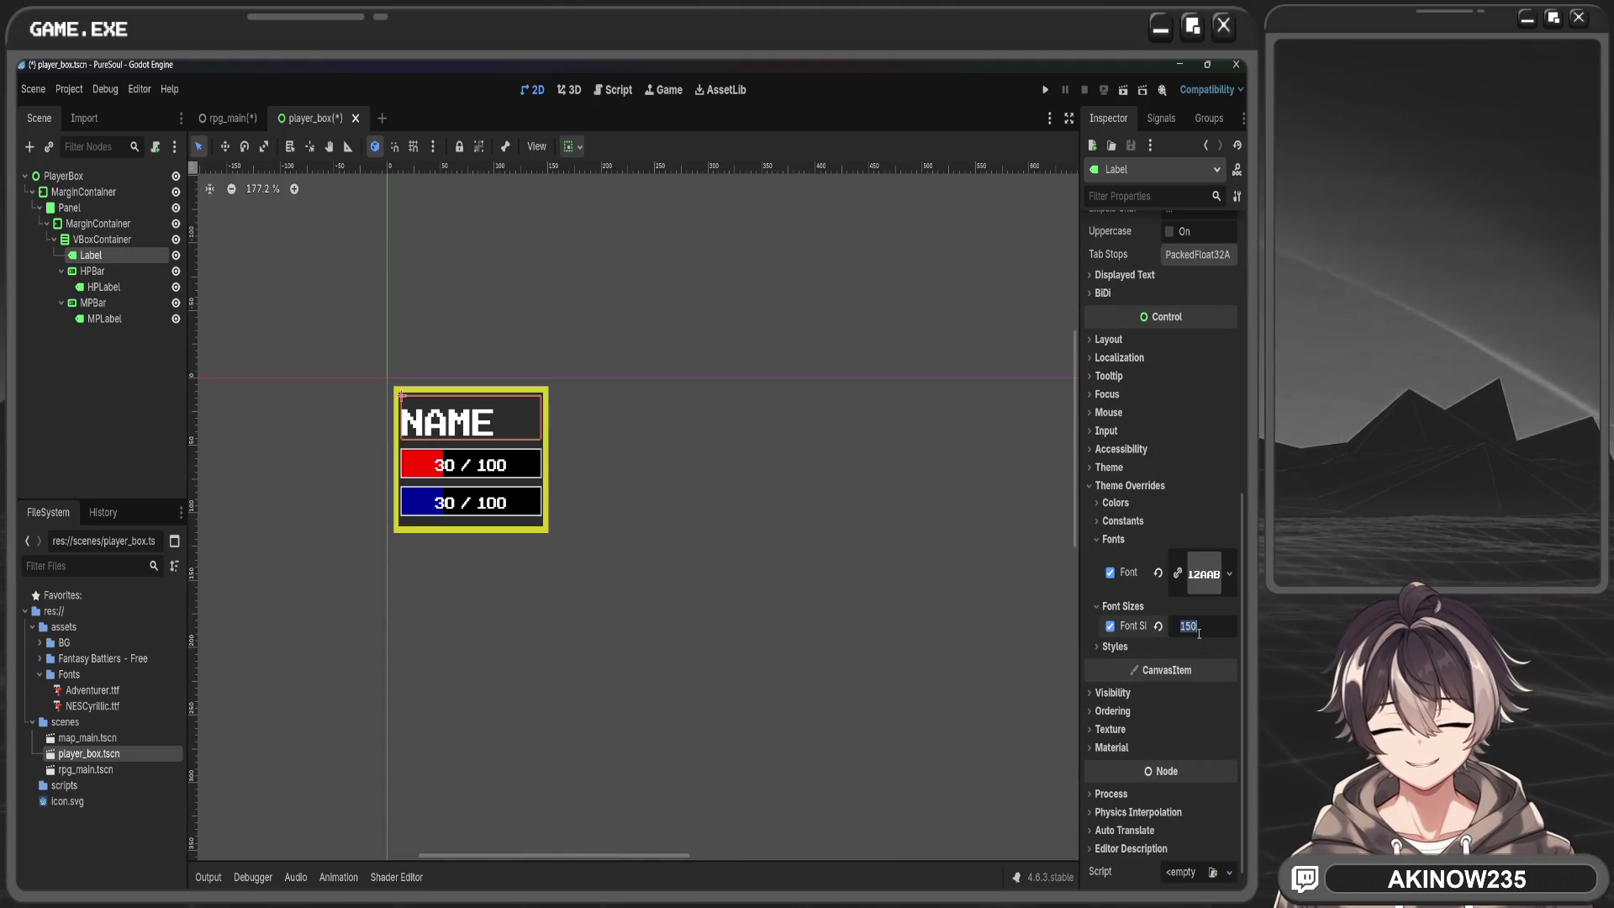
type("64")
key("Return")
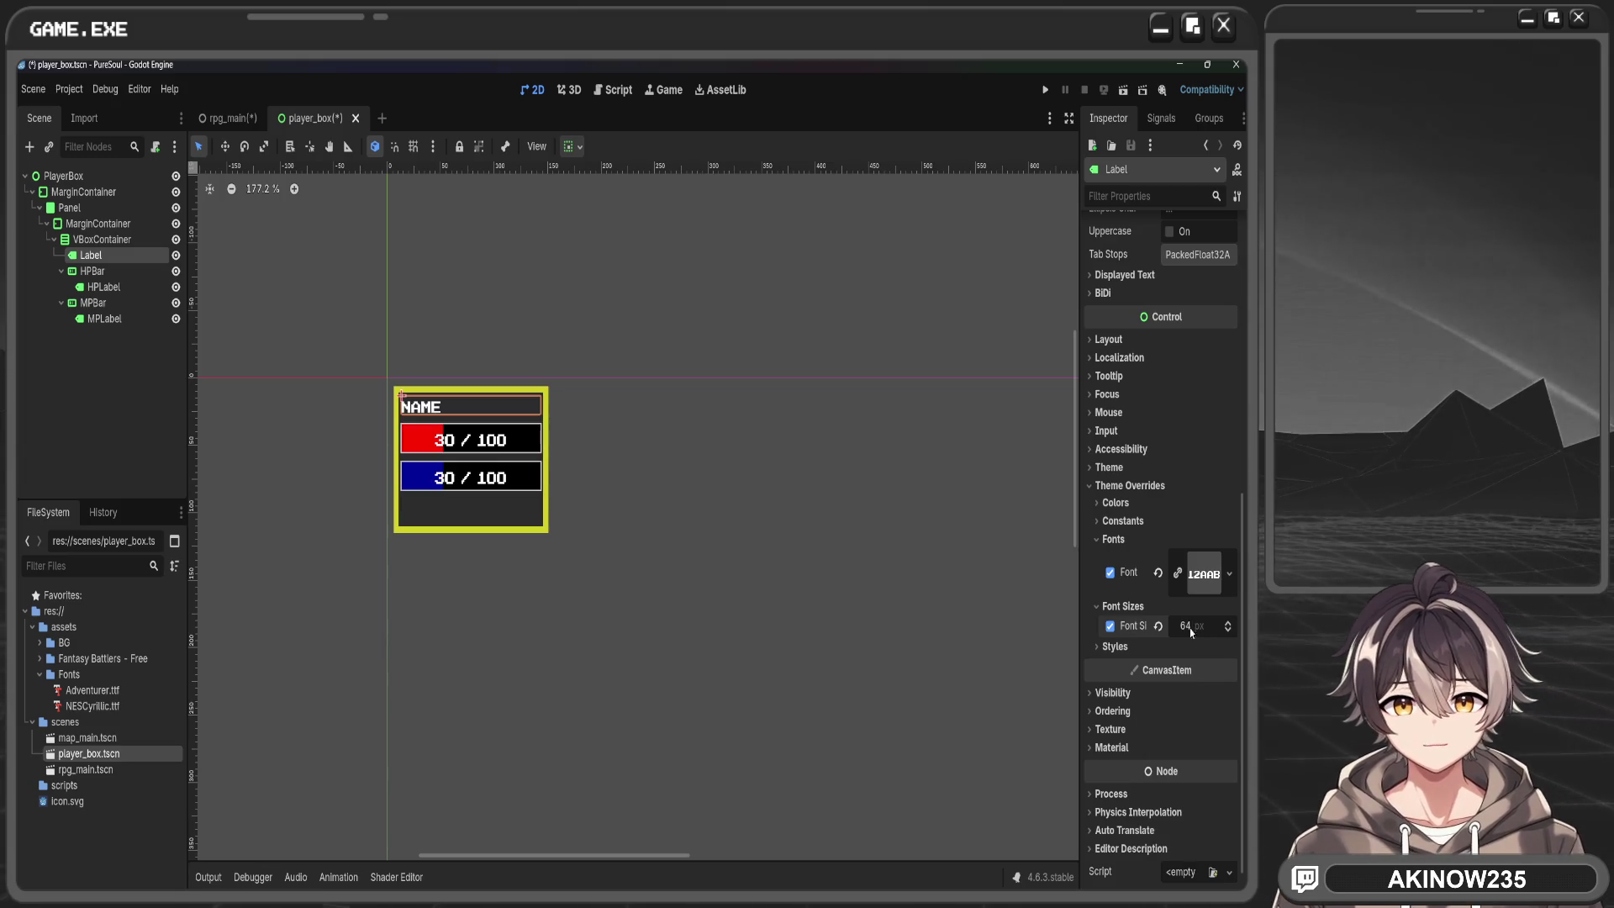
scroll(673, 504, "up", 5)
middle_click(588, 530)
scroll(828, 538, "up", 1)
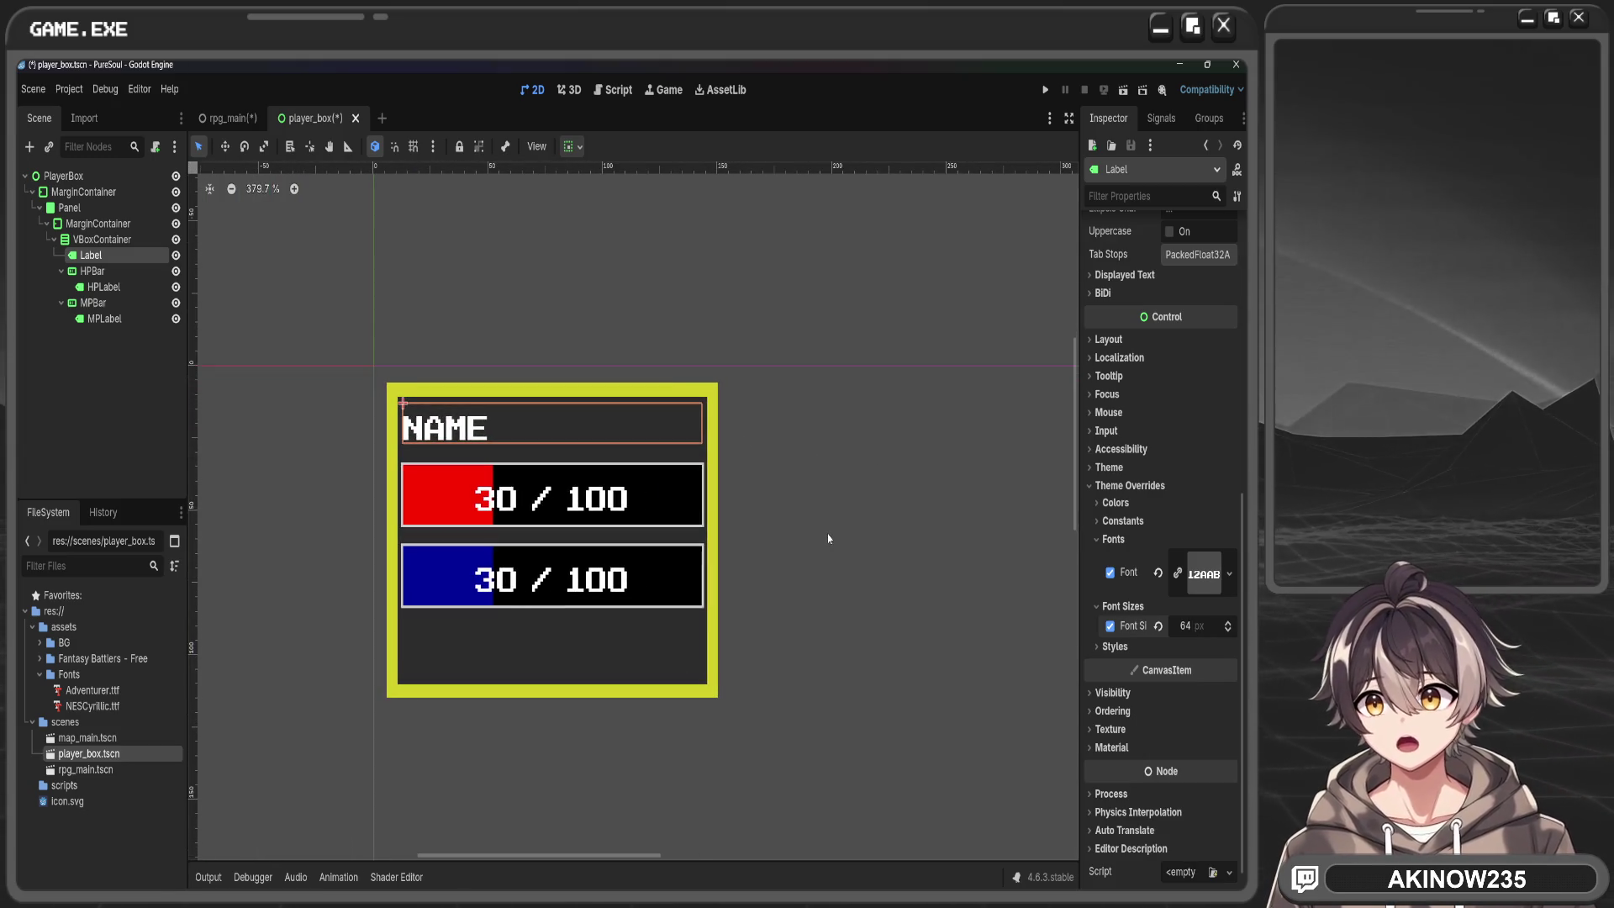
Give the HP bar a 45 px minimum height and the HP label a 32 px font size
left_click(108, 287)
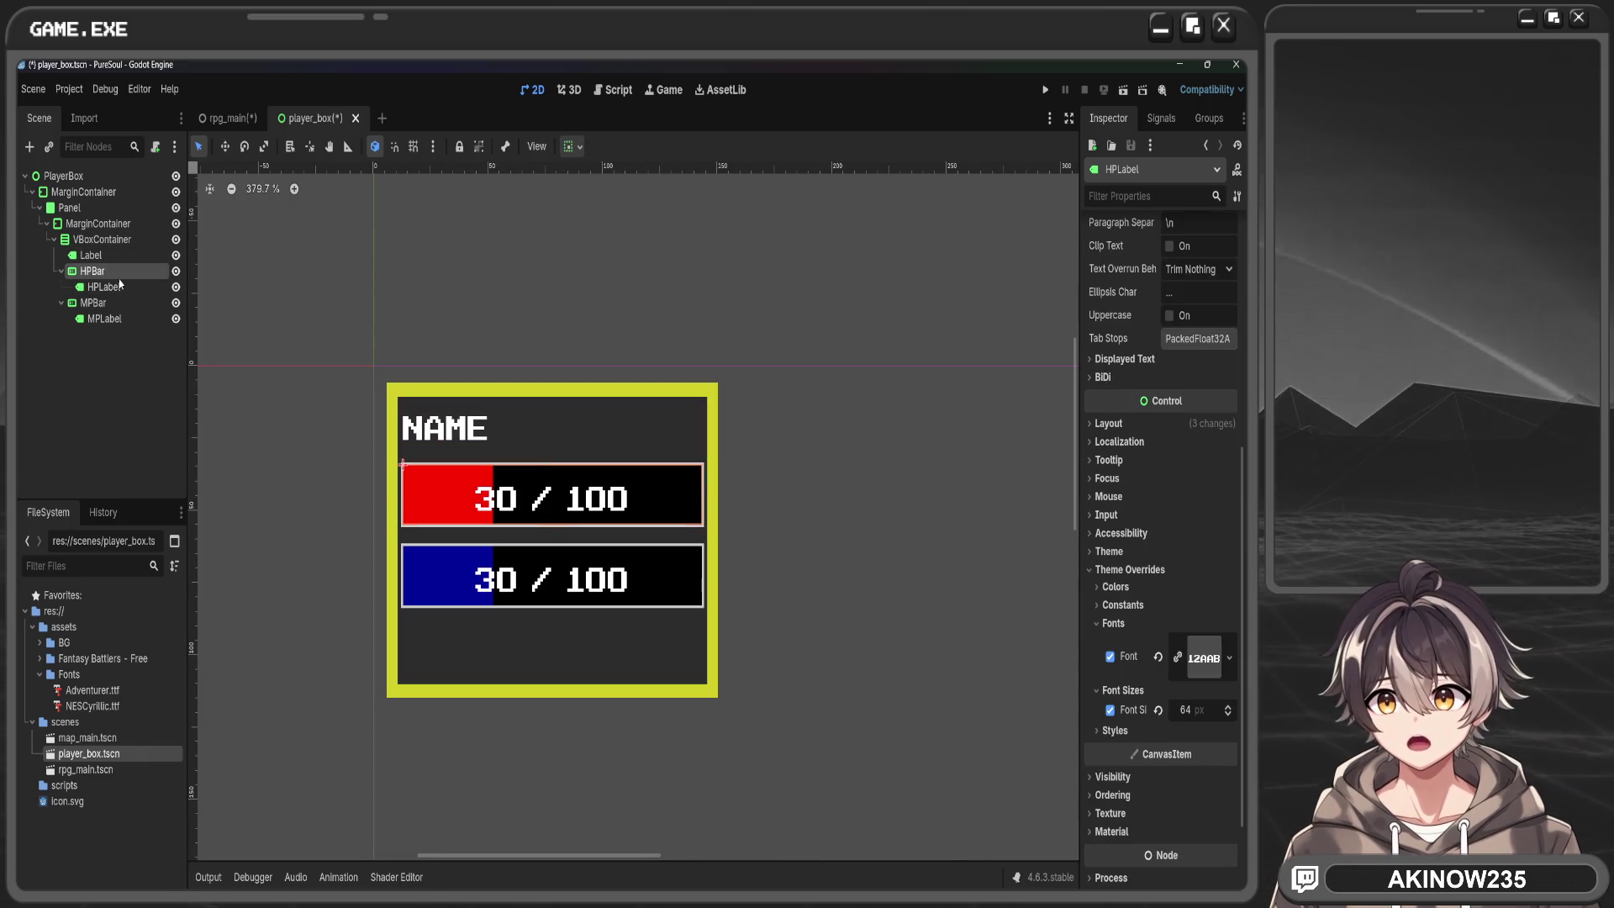
left_click(93, 271)
left_click(1211, 701)
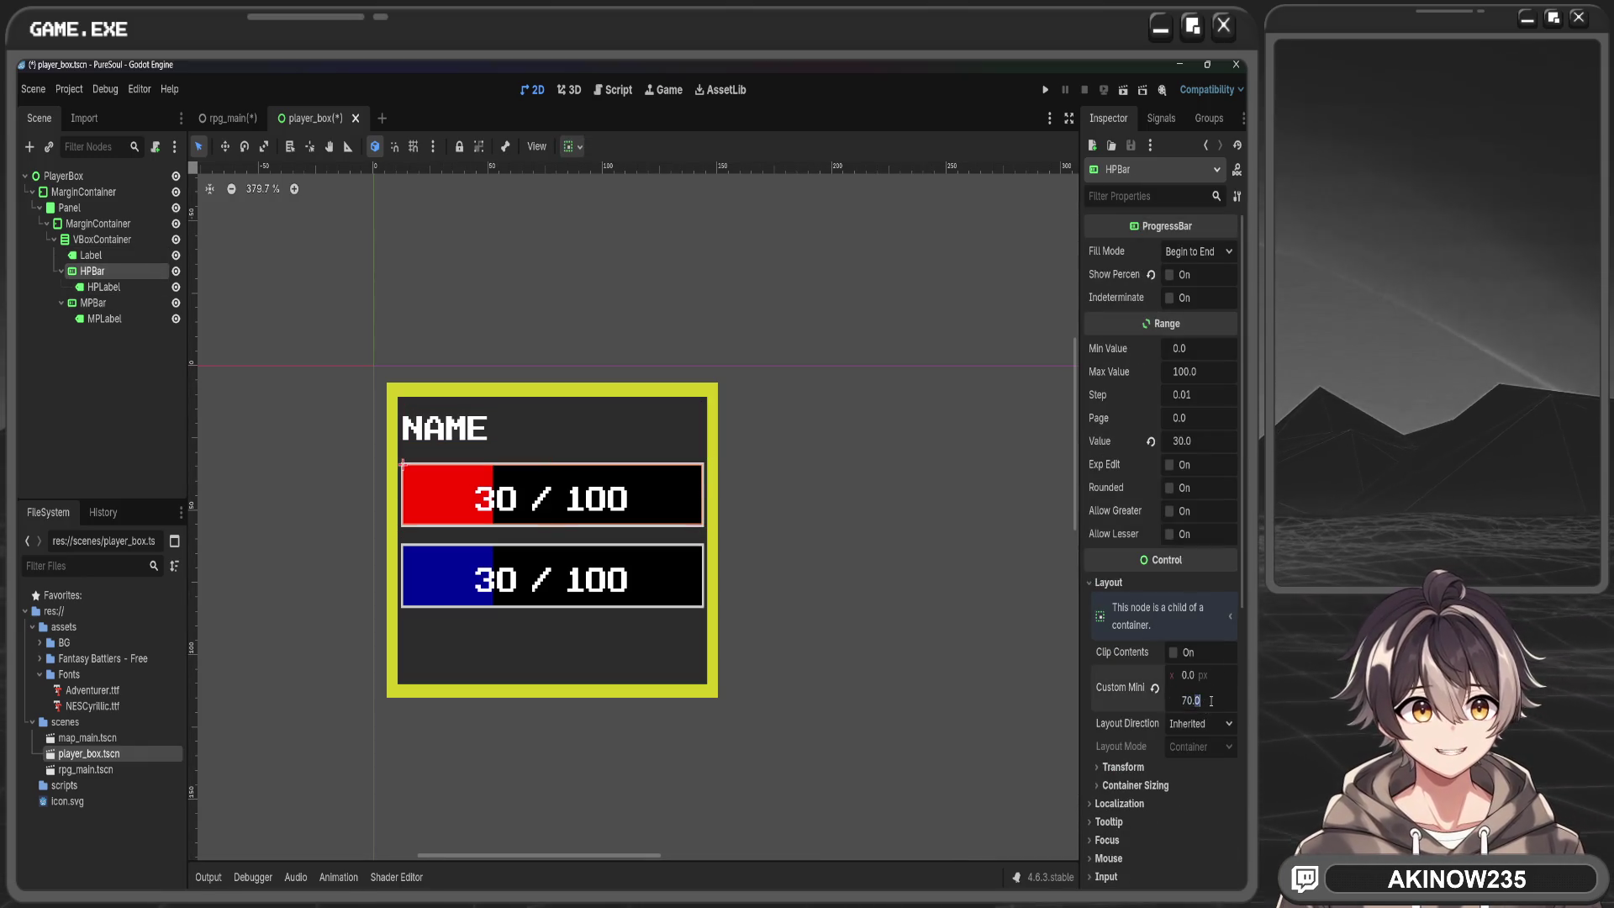
key("Escape")
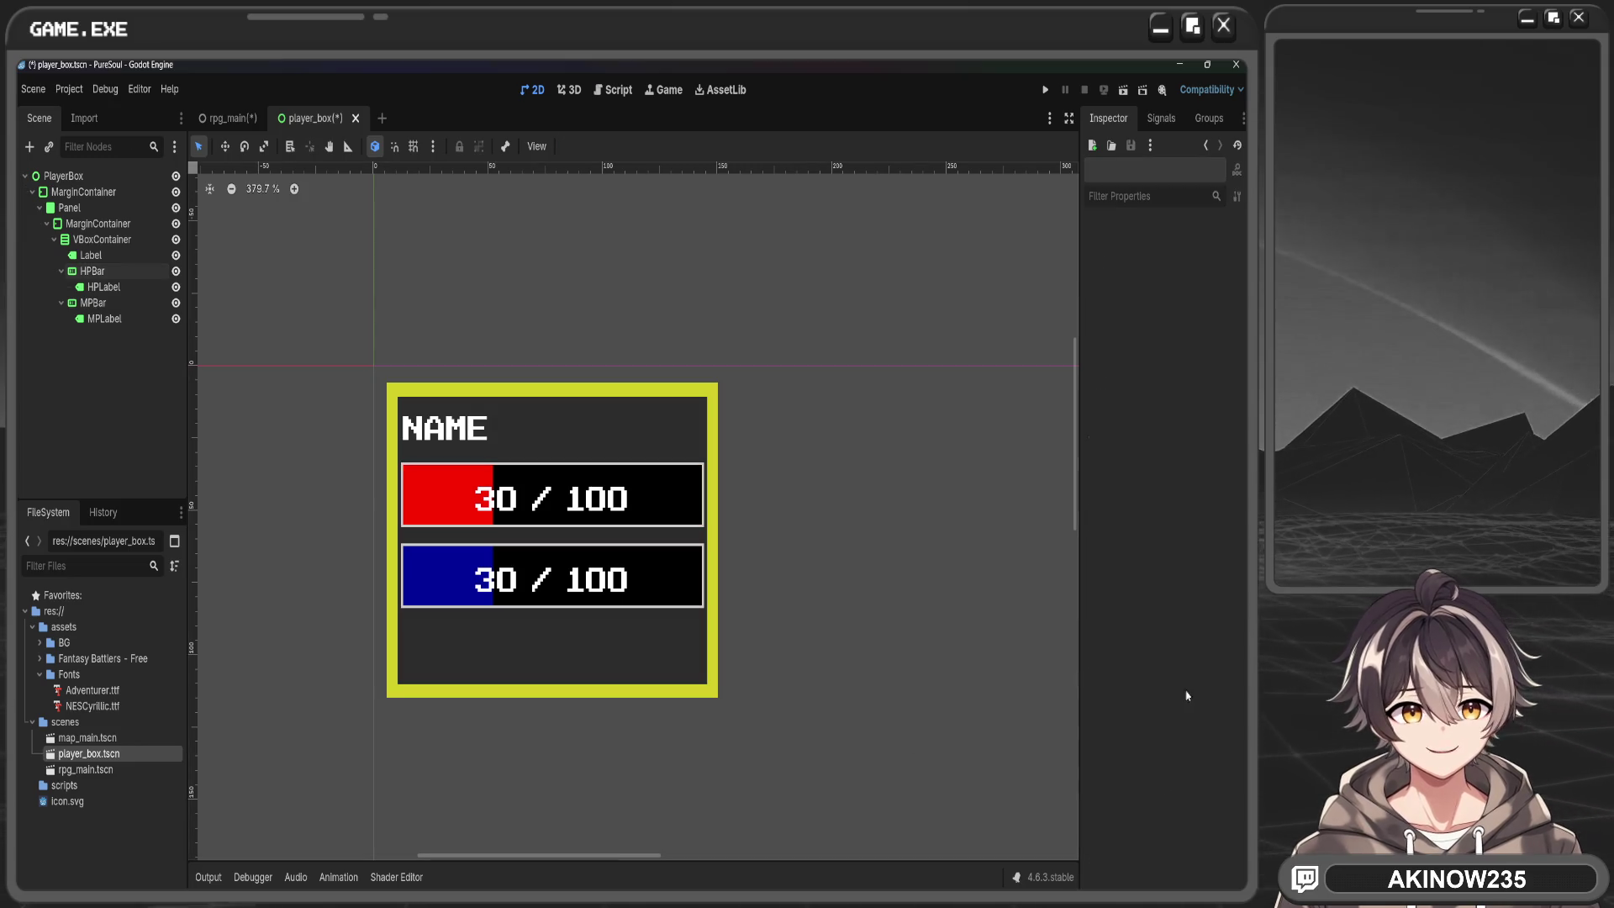
left_click(92, 271)
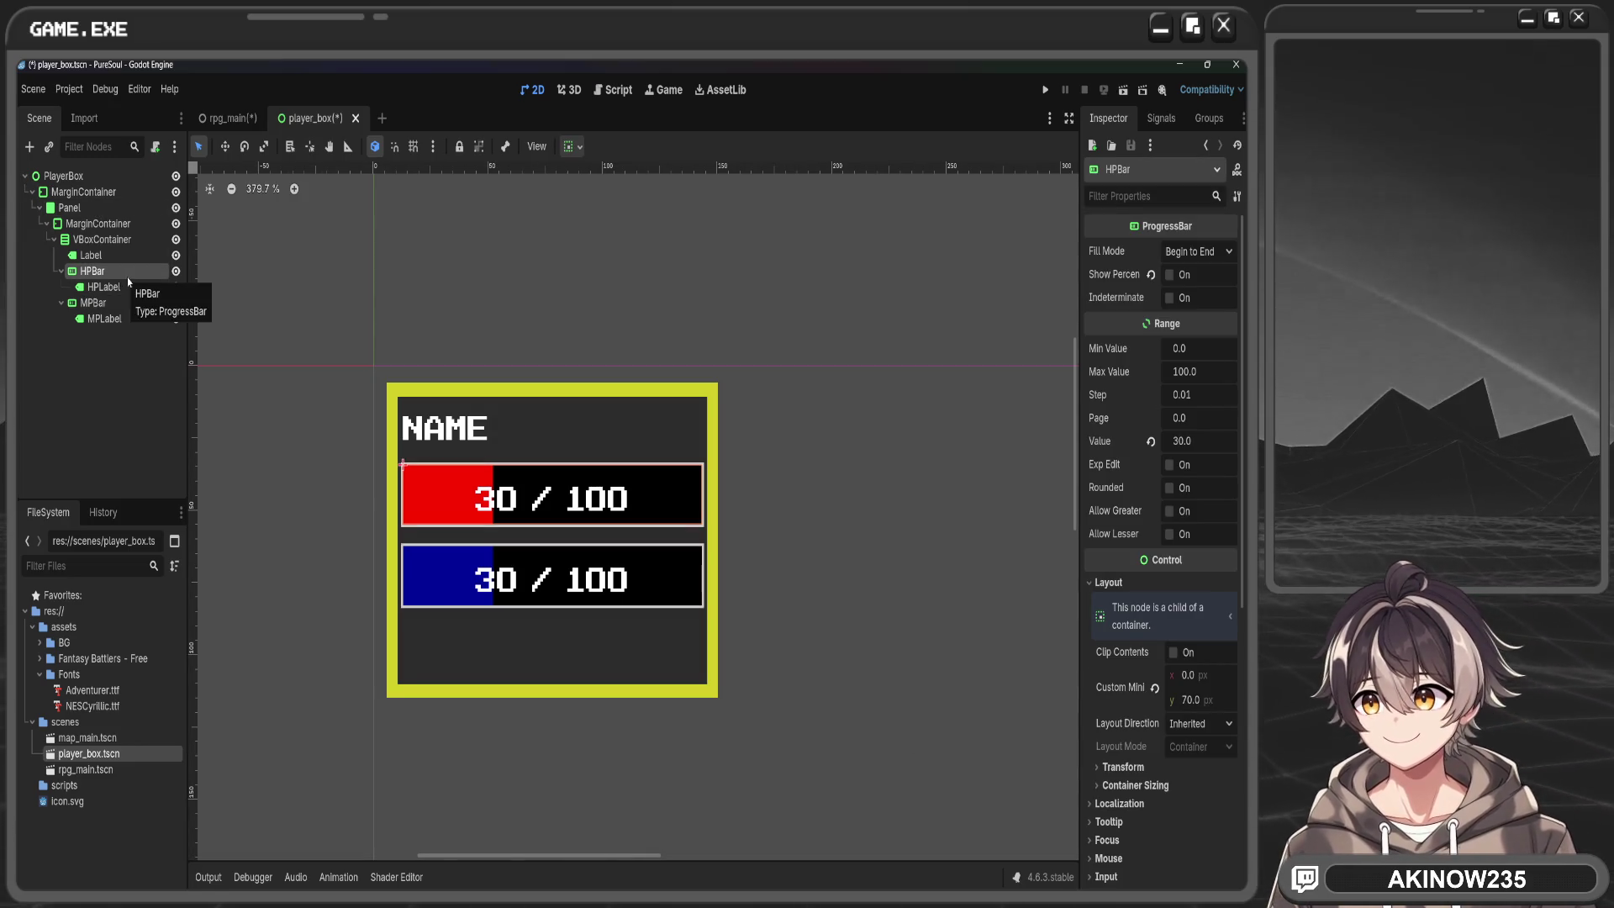
left_click_drag(1192, 700, 1140, 701)
double_click(1223, 700)
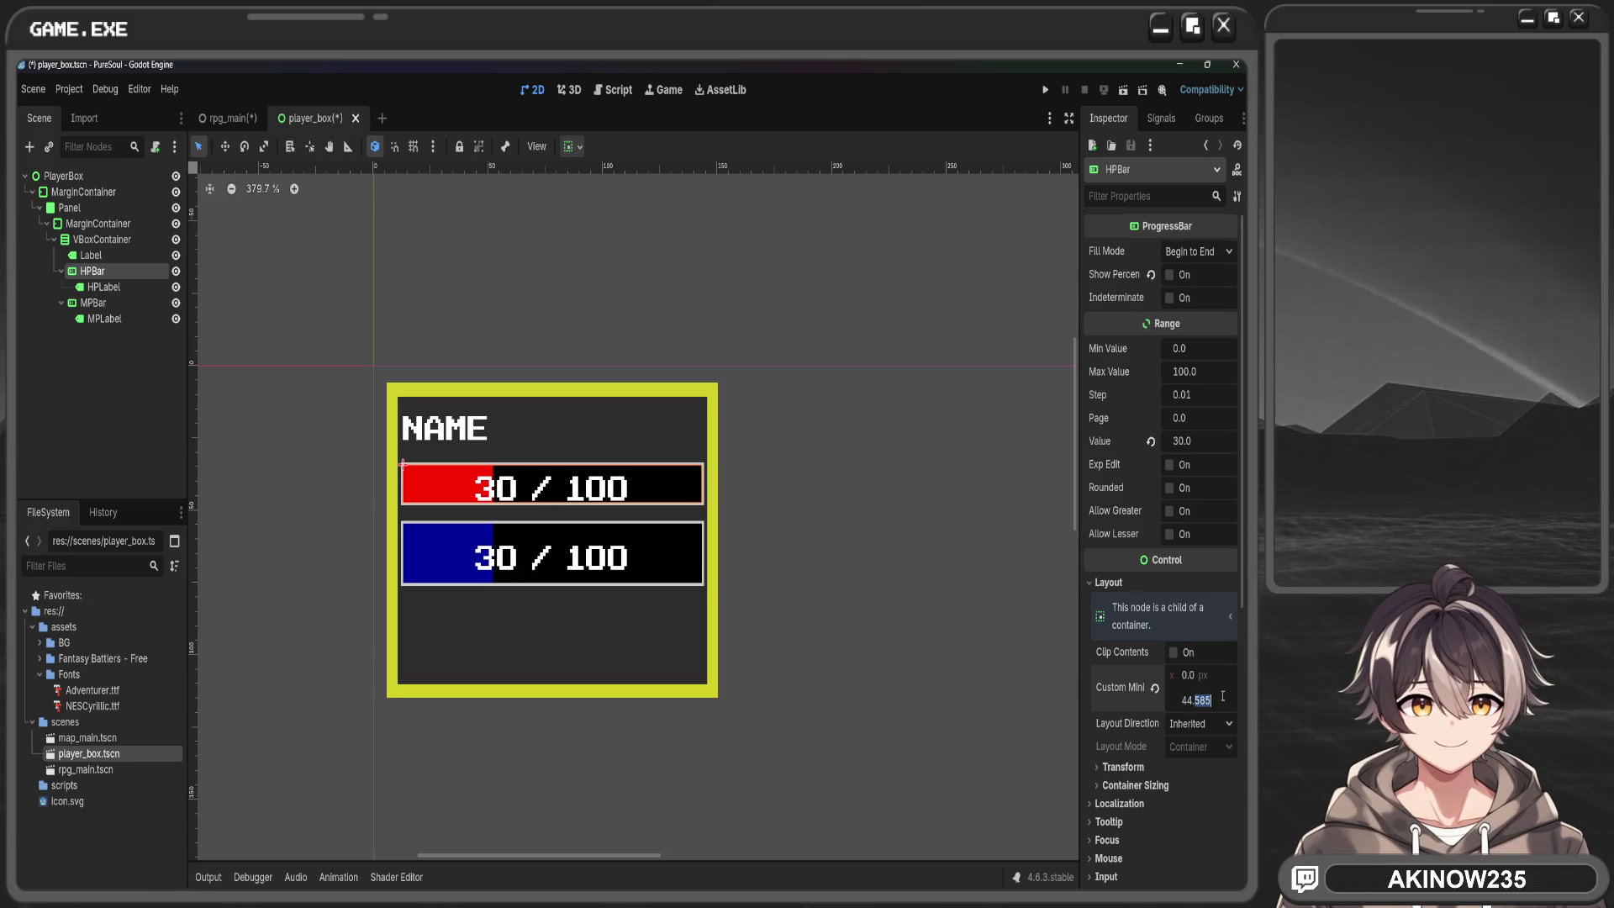
type("58")
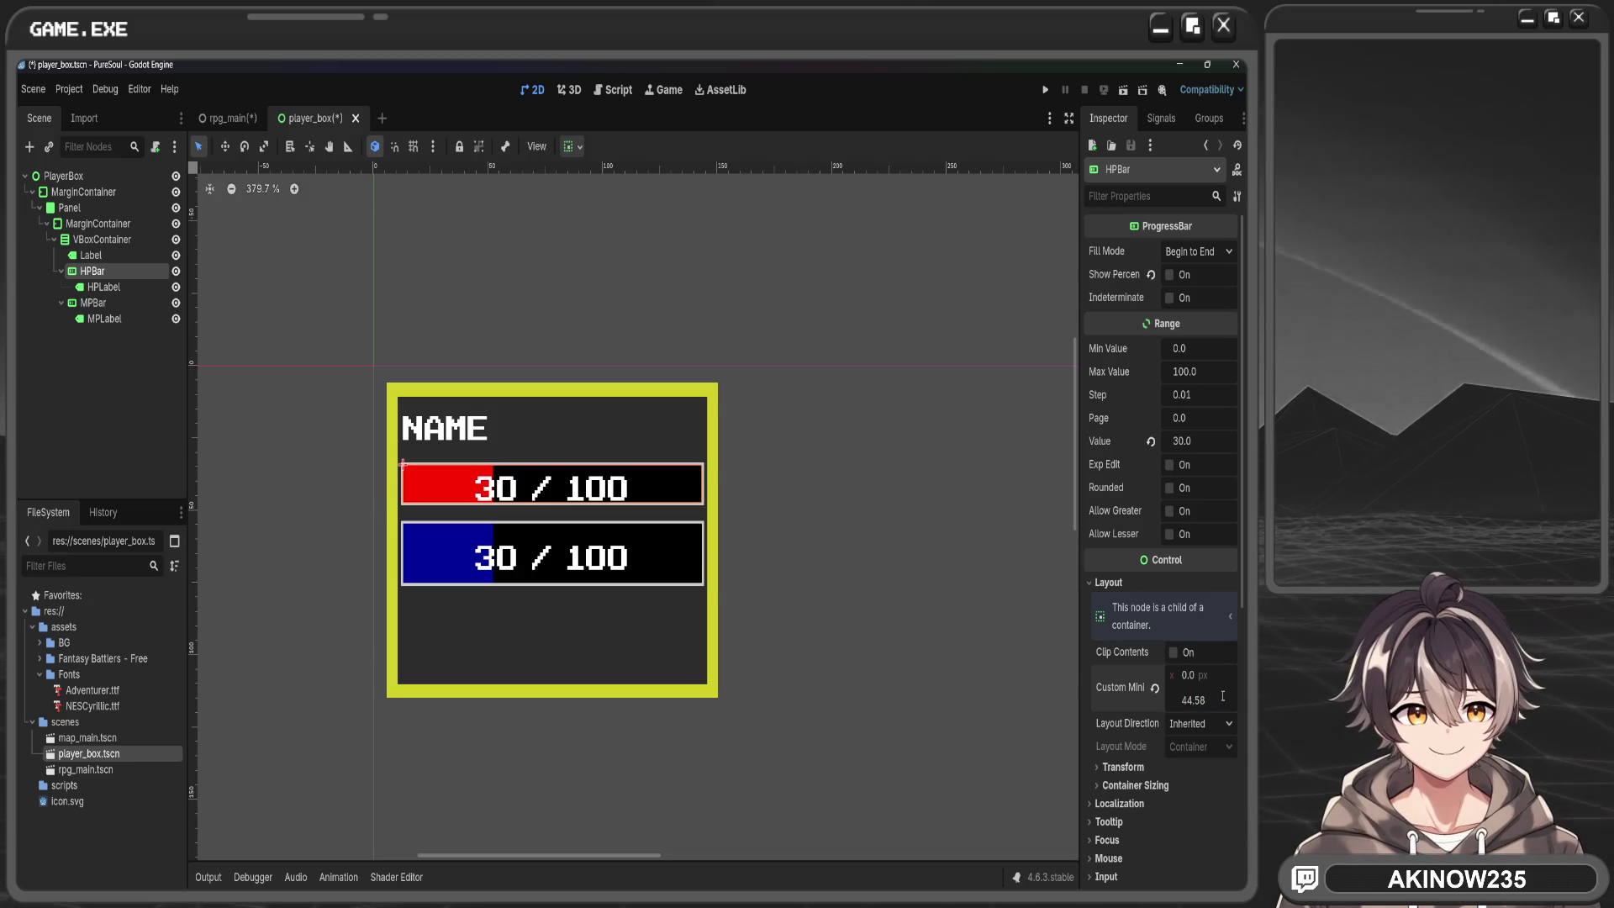
type("5")
key("Return")
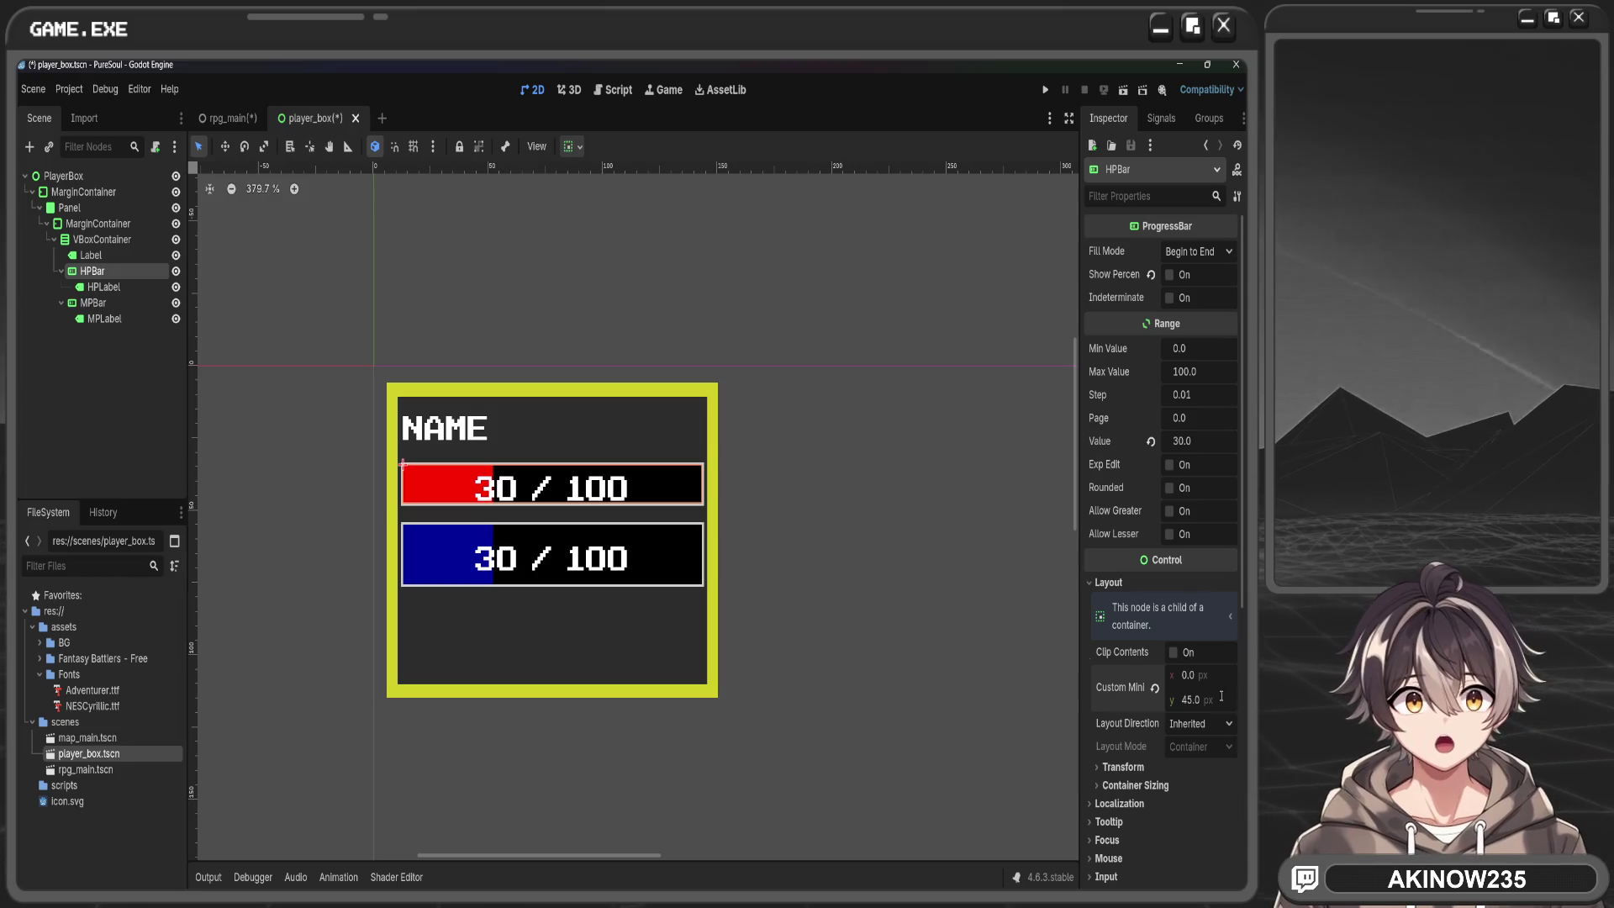
left_click(99, 289)
left_click(1203, 712)
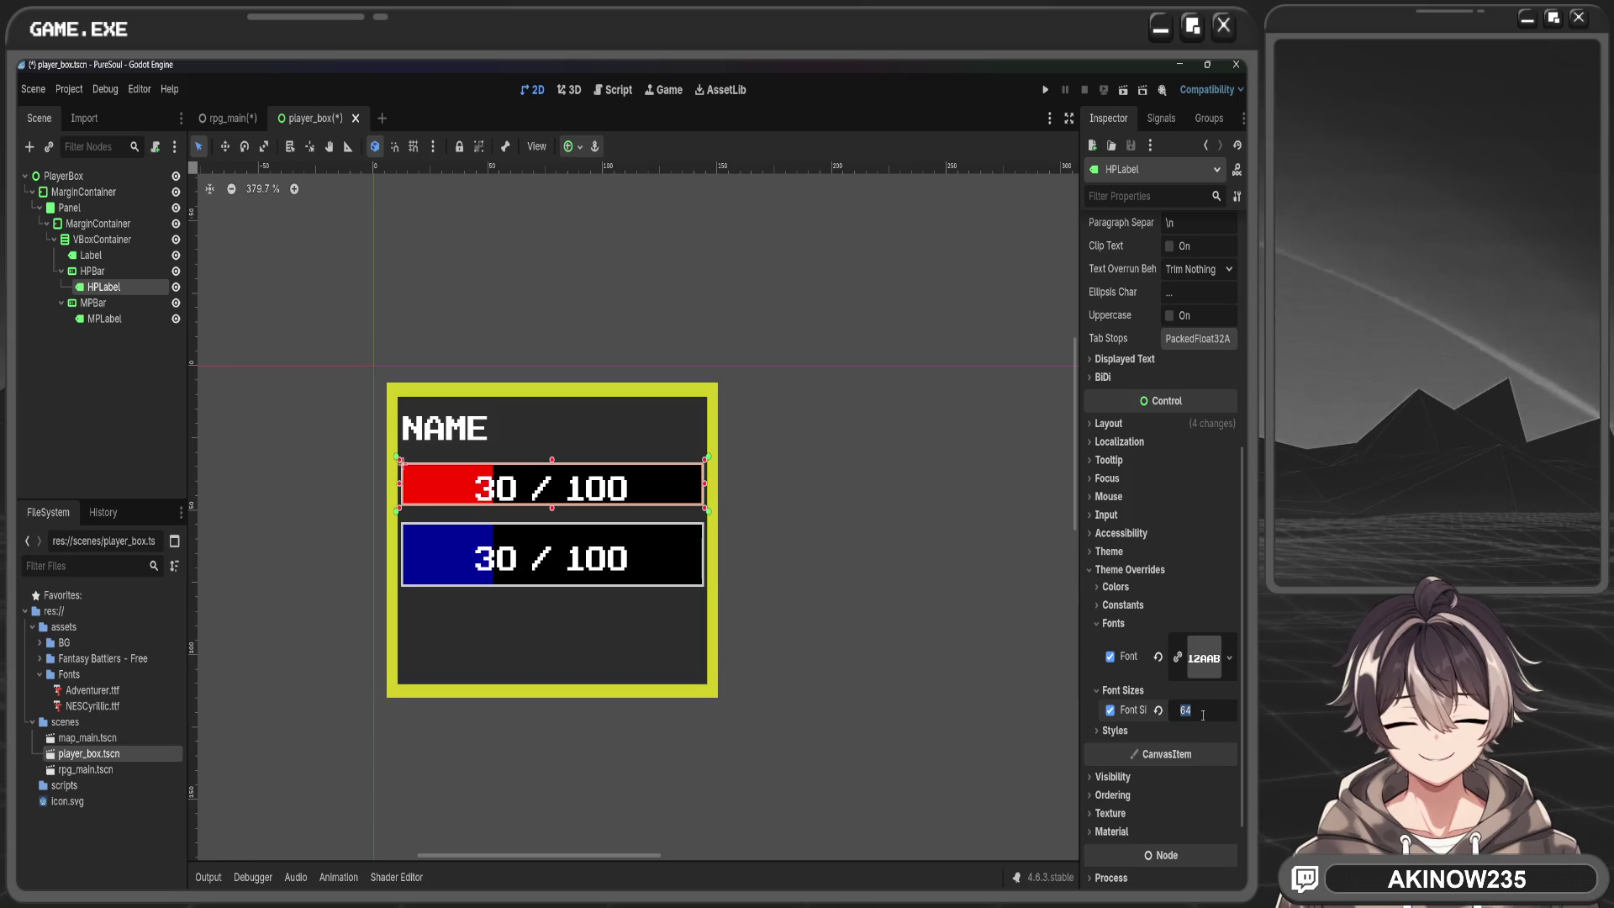
type("32")
key("Return")
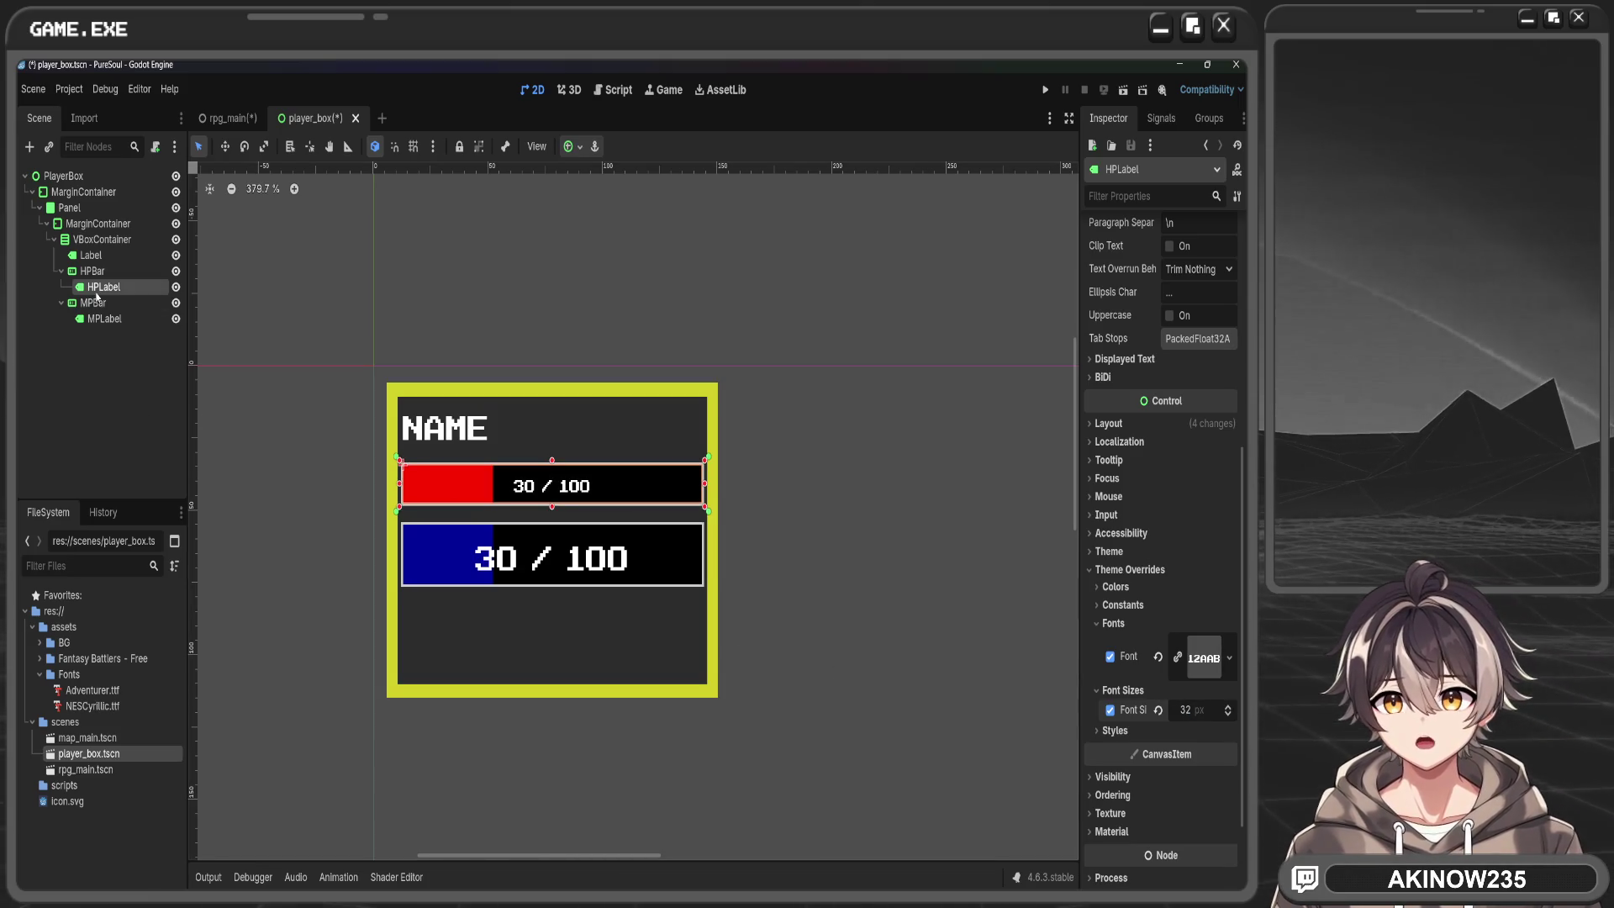
Give the MP bar a 45 px minimum height and the MP label a 32 px font size
left_click(93, 303)
left_click(1196, 616)
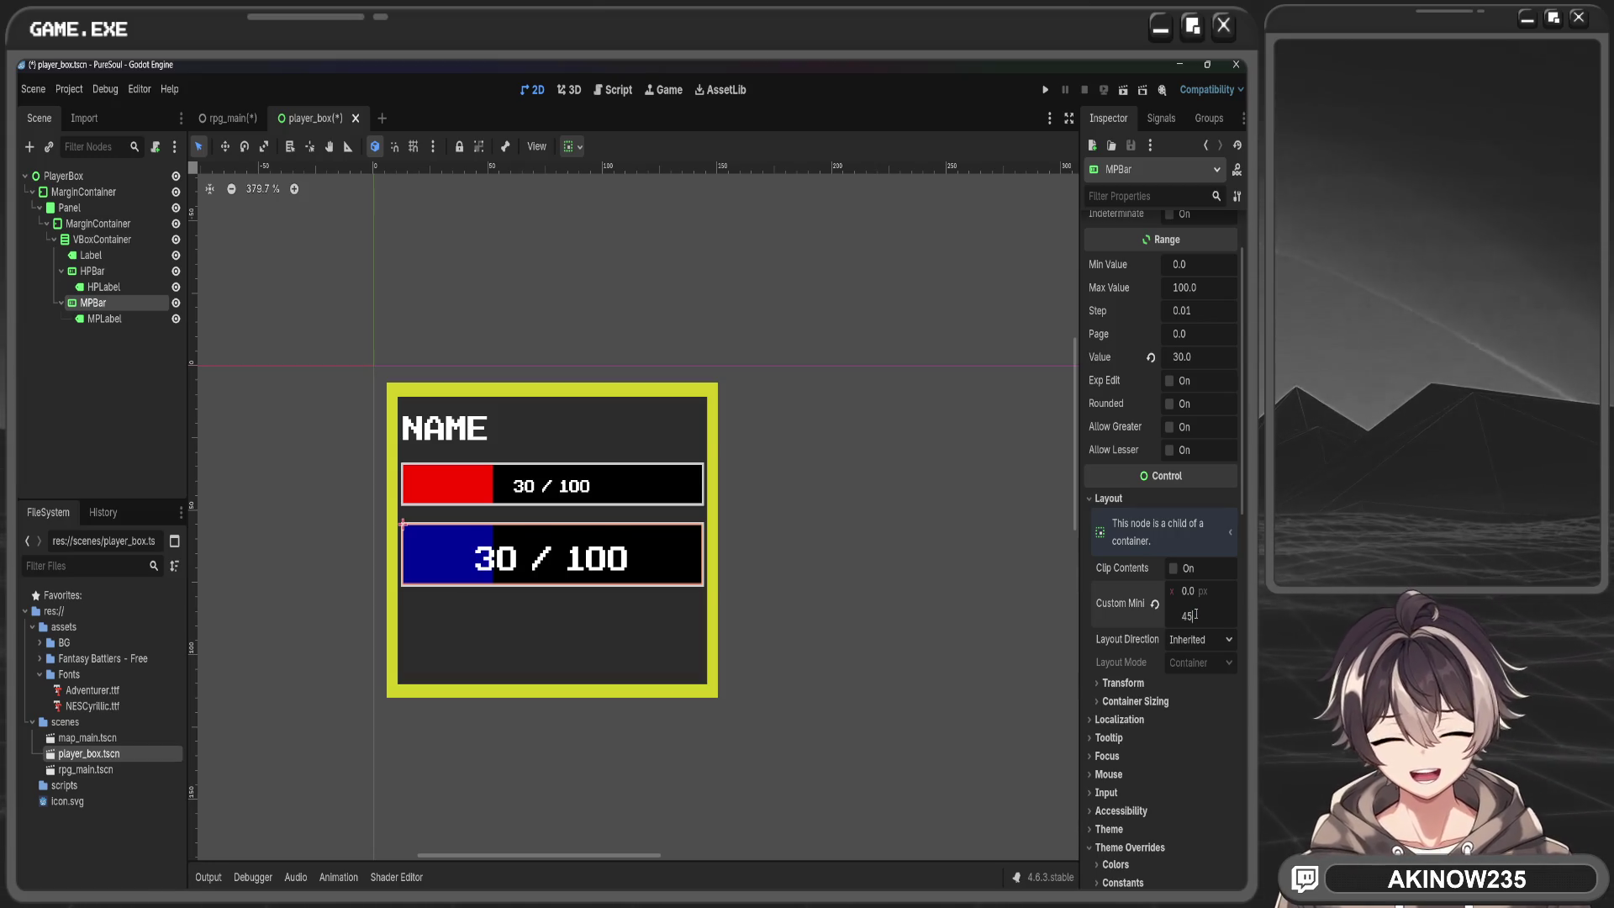
key("Return")
left_click(104, 318)
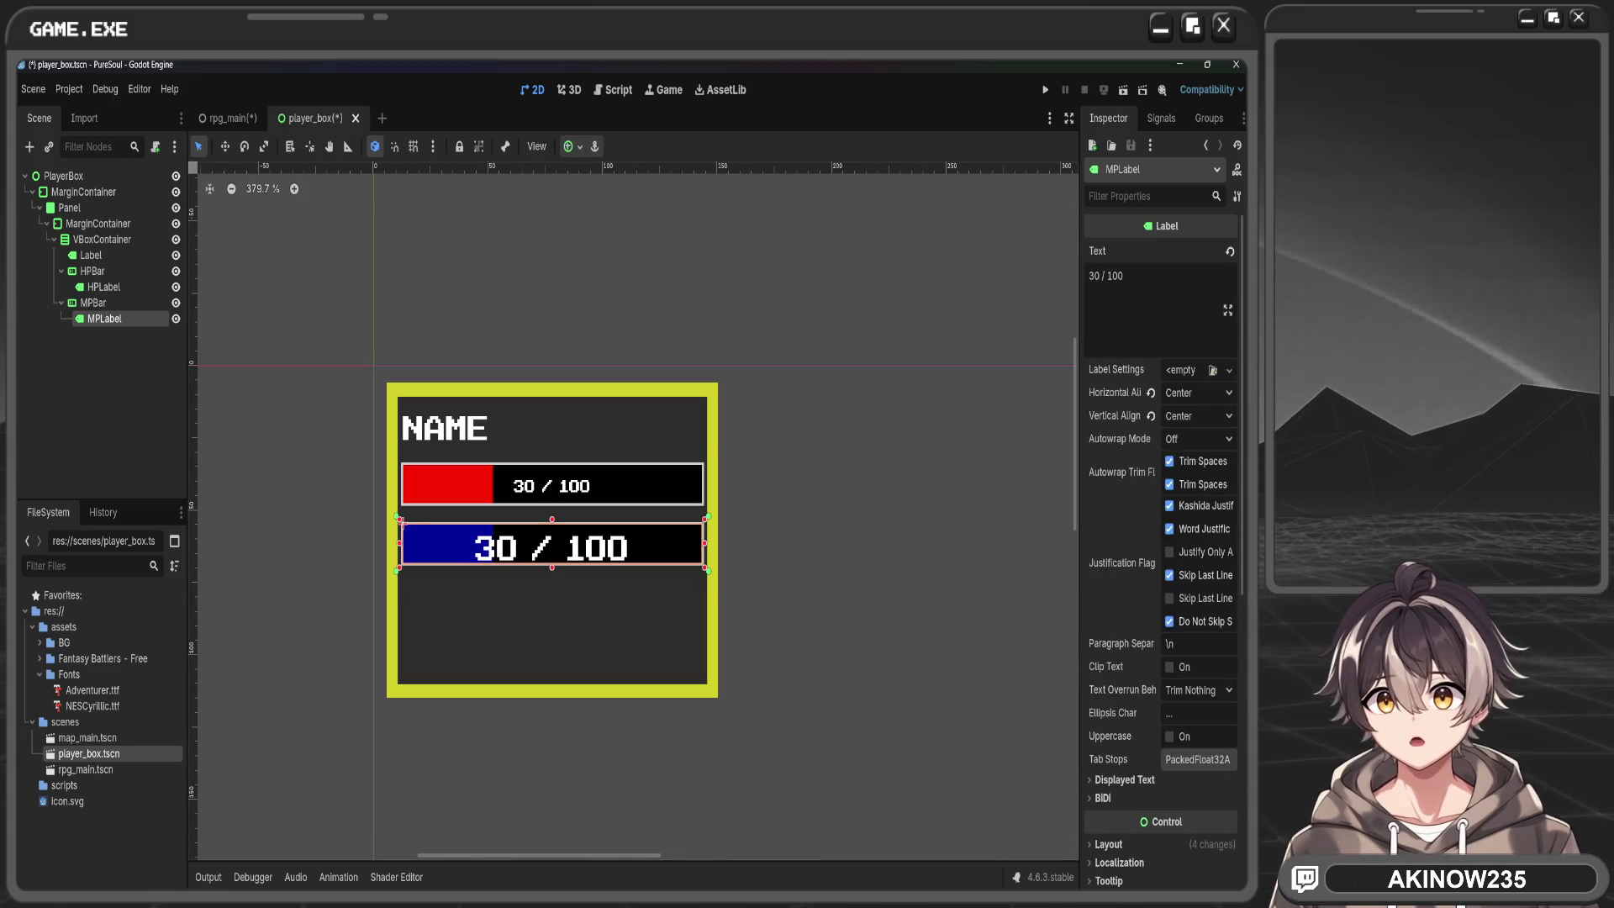
scroll(1194, 673, "down", 5)
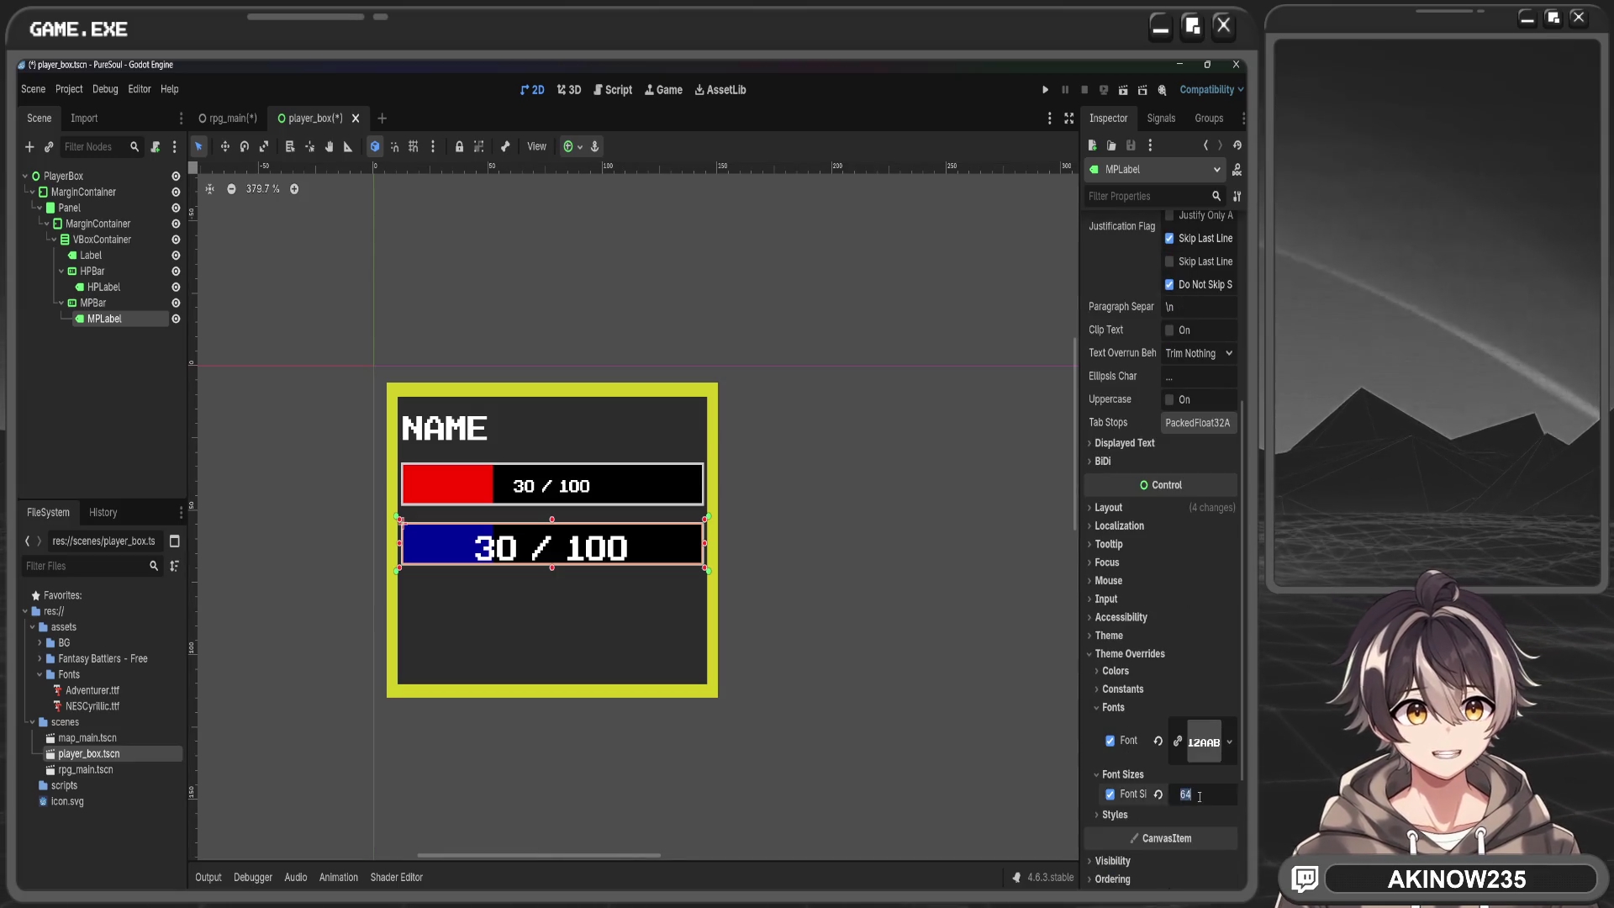
type("32")
key("Return")
Trim the PlayerBox height to about 295 px, realign its anchors, and save player_box
left_click(69, 208)
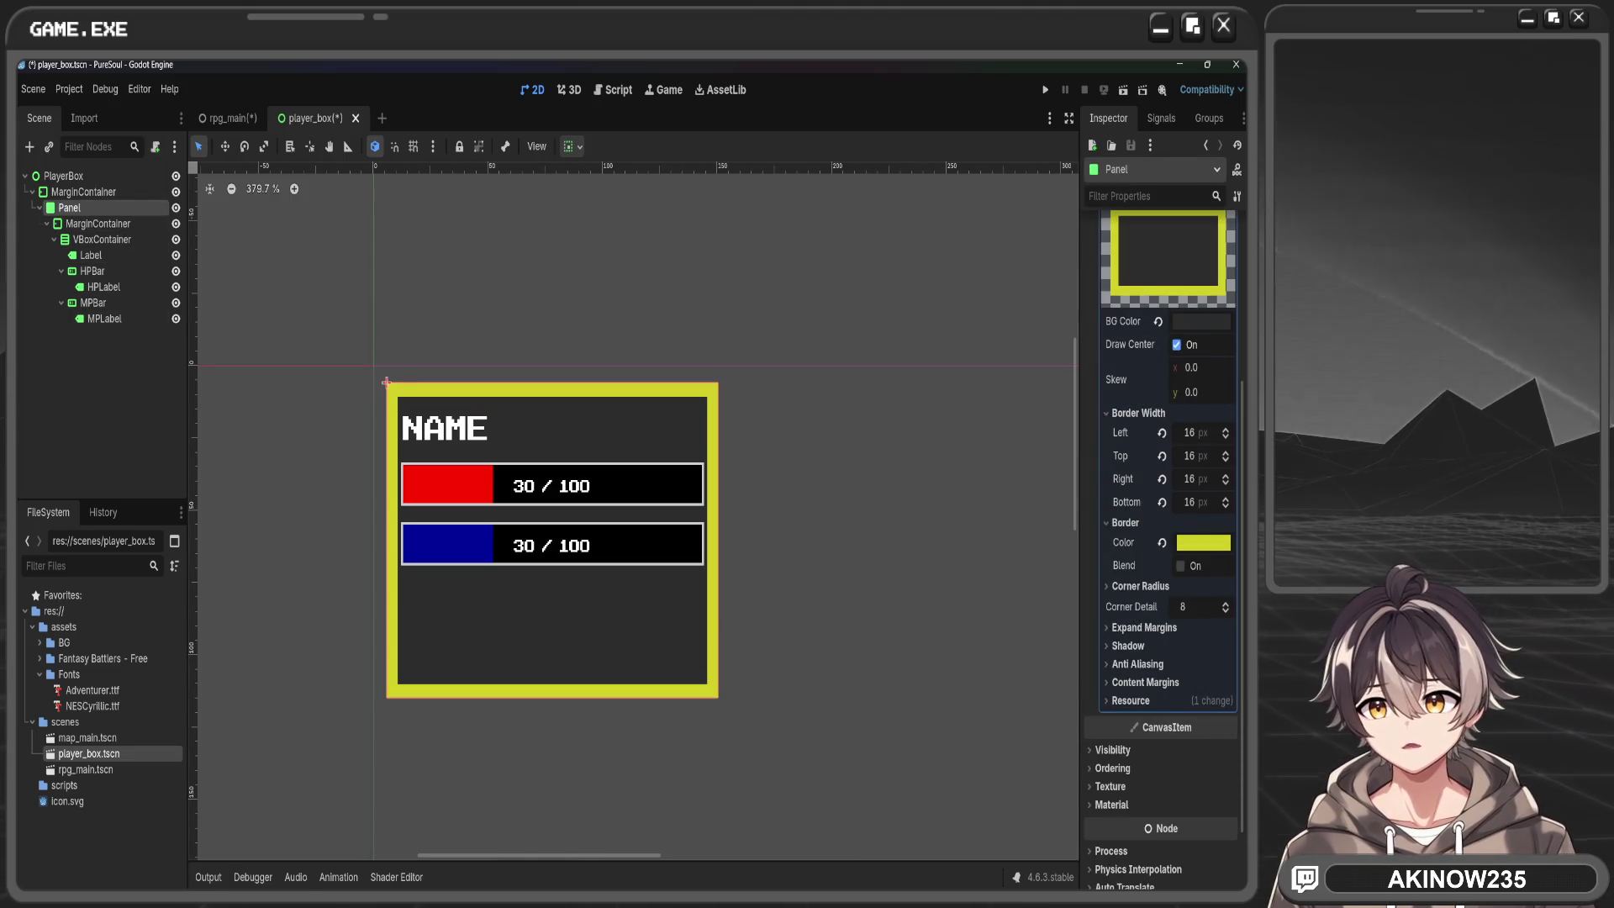
left_click(101, 239)
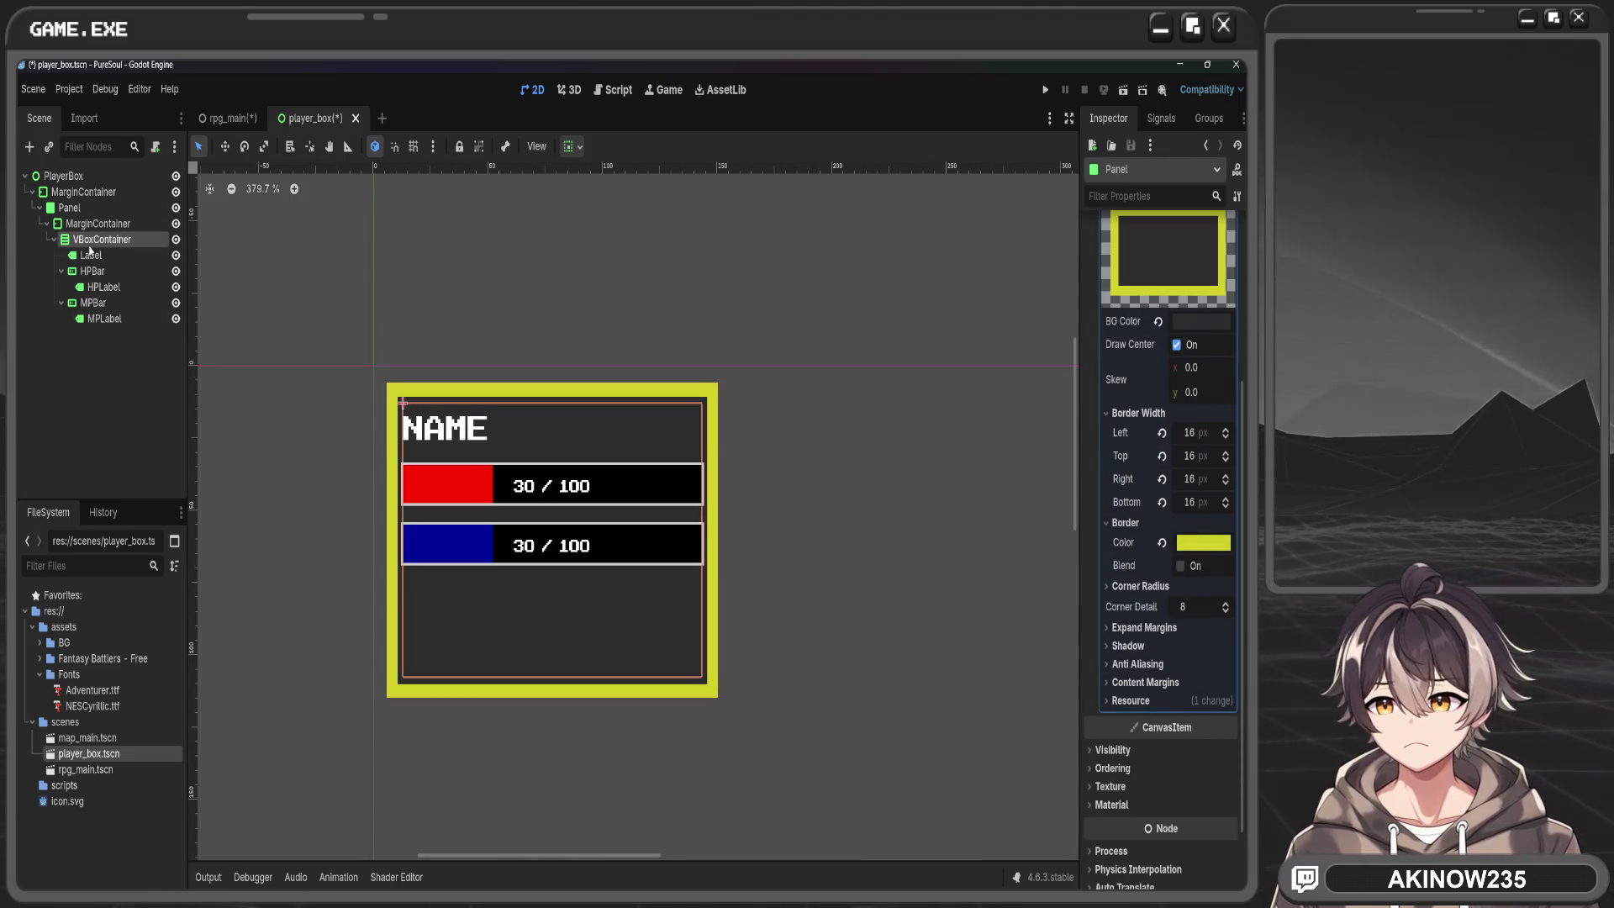
left_click(64, 175)
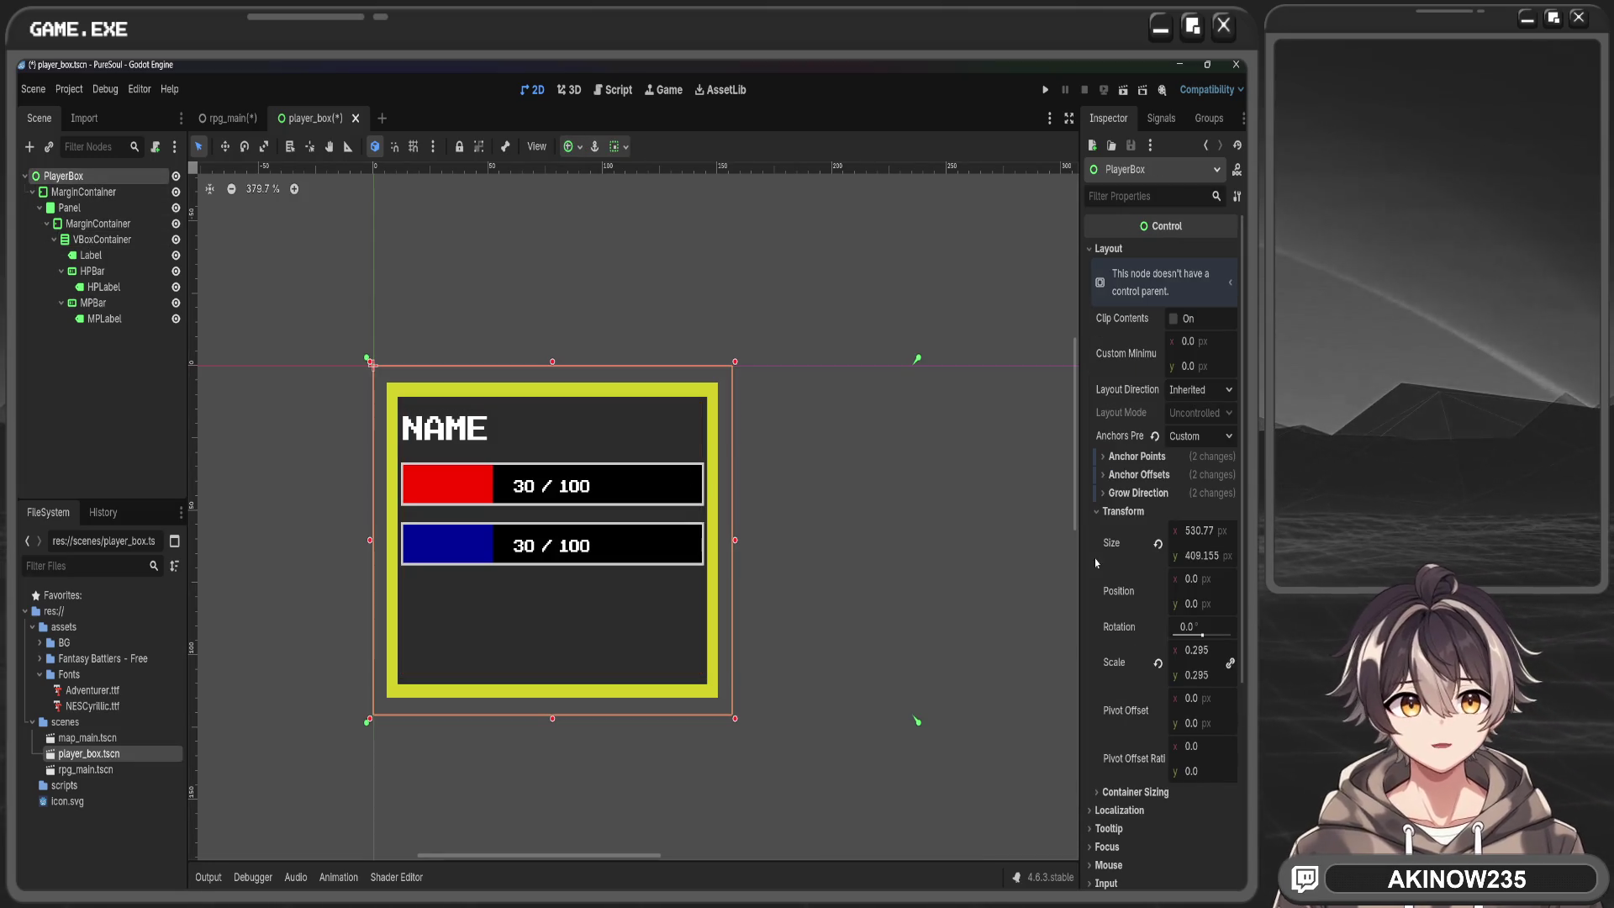
left_click_drag(1218, 567, 1123, 568)
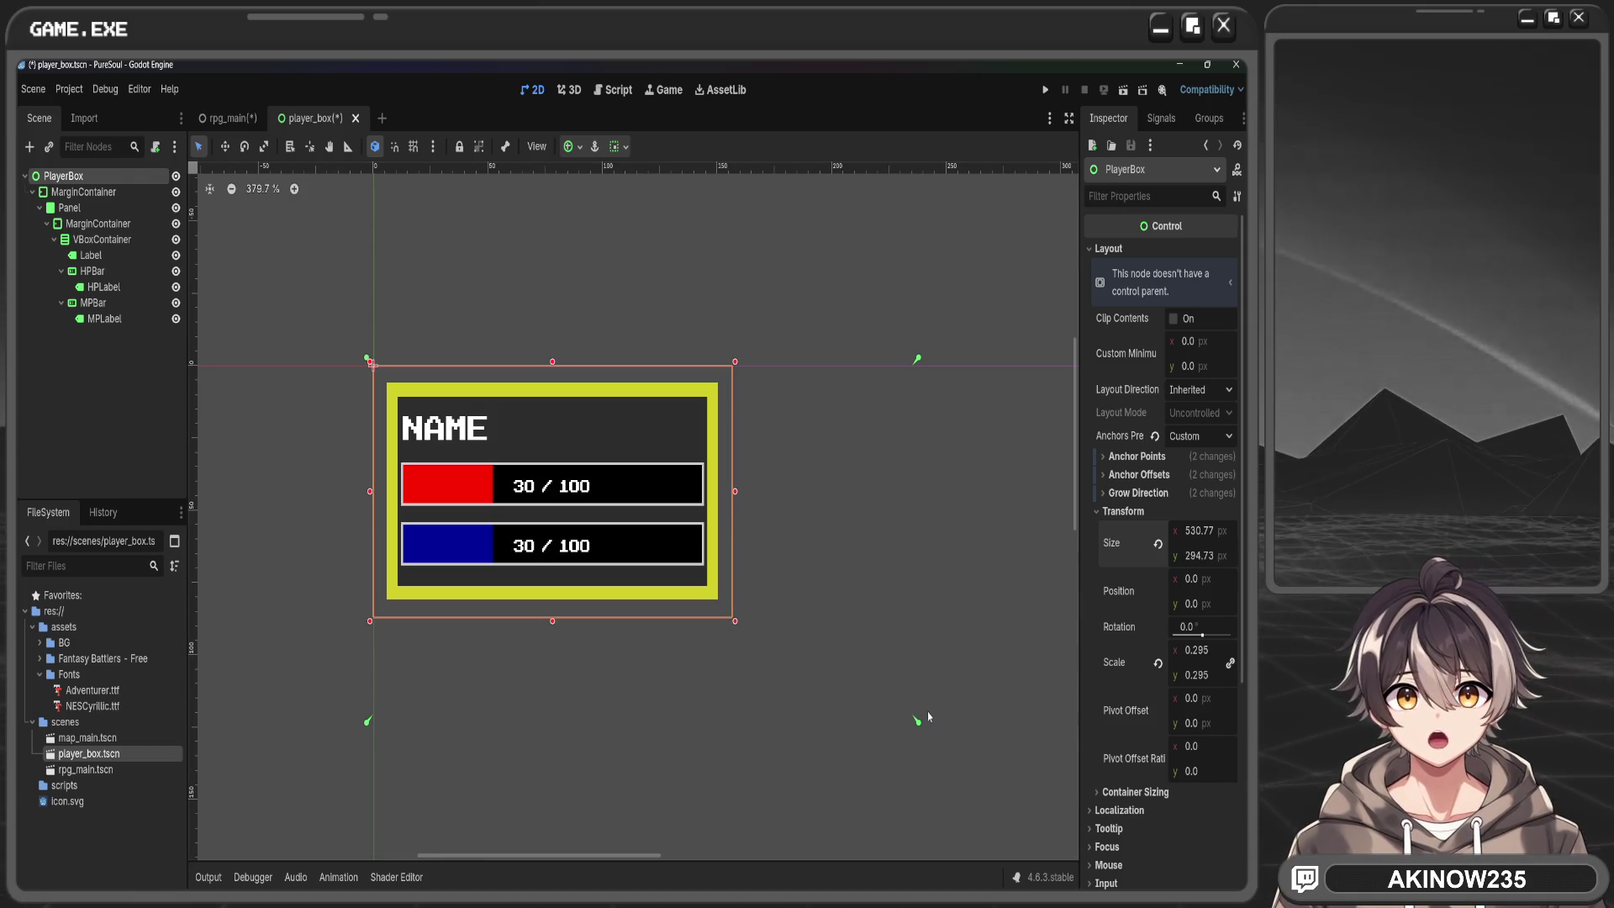
left_click_drag(917, 718, 737, 623)
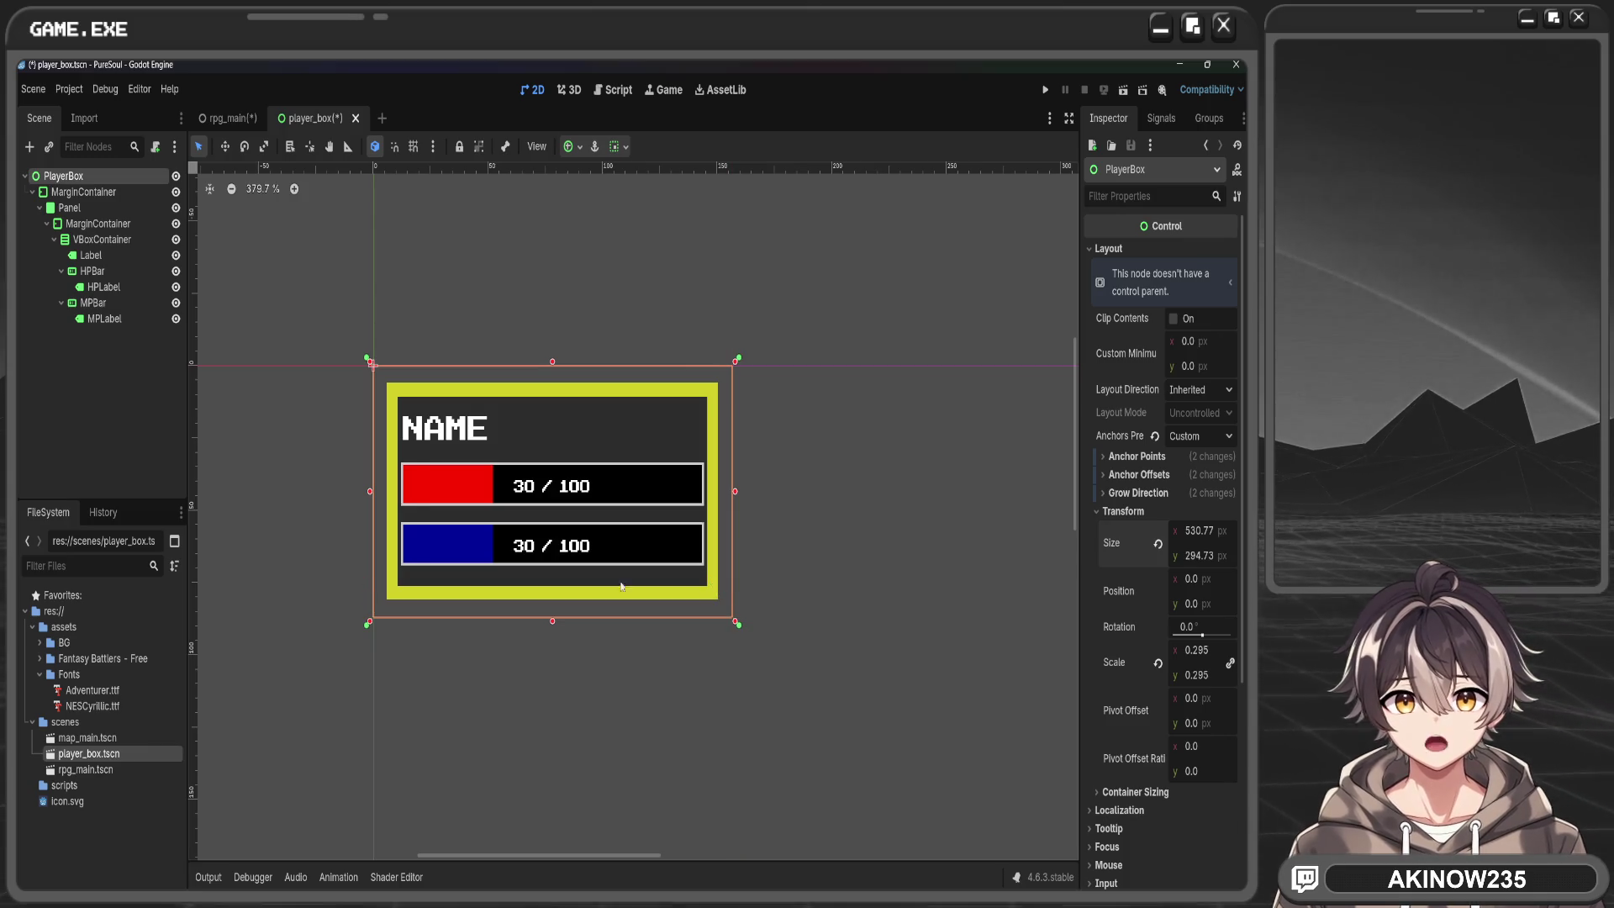
key("ctrl+s")
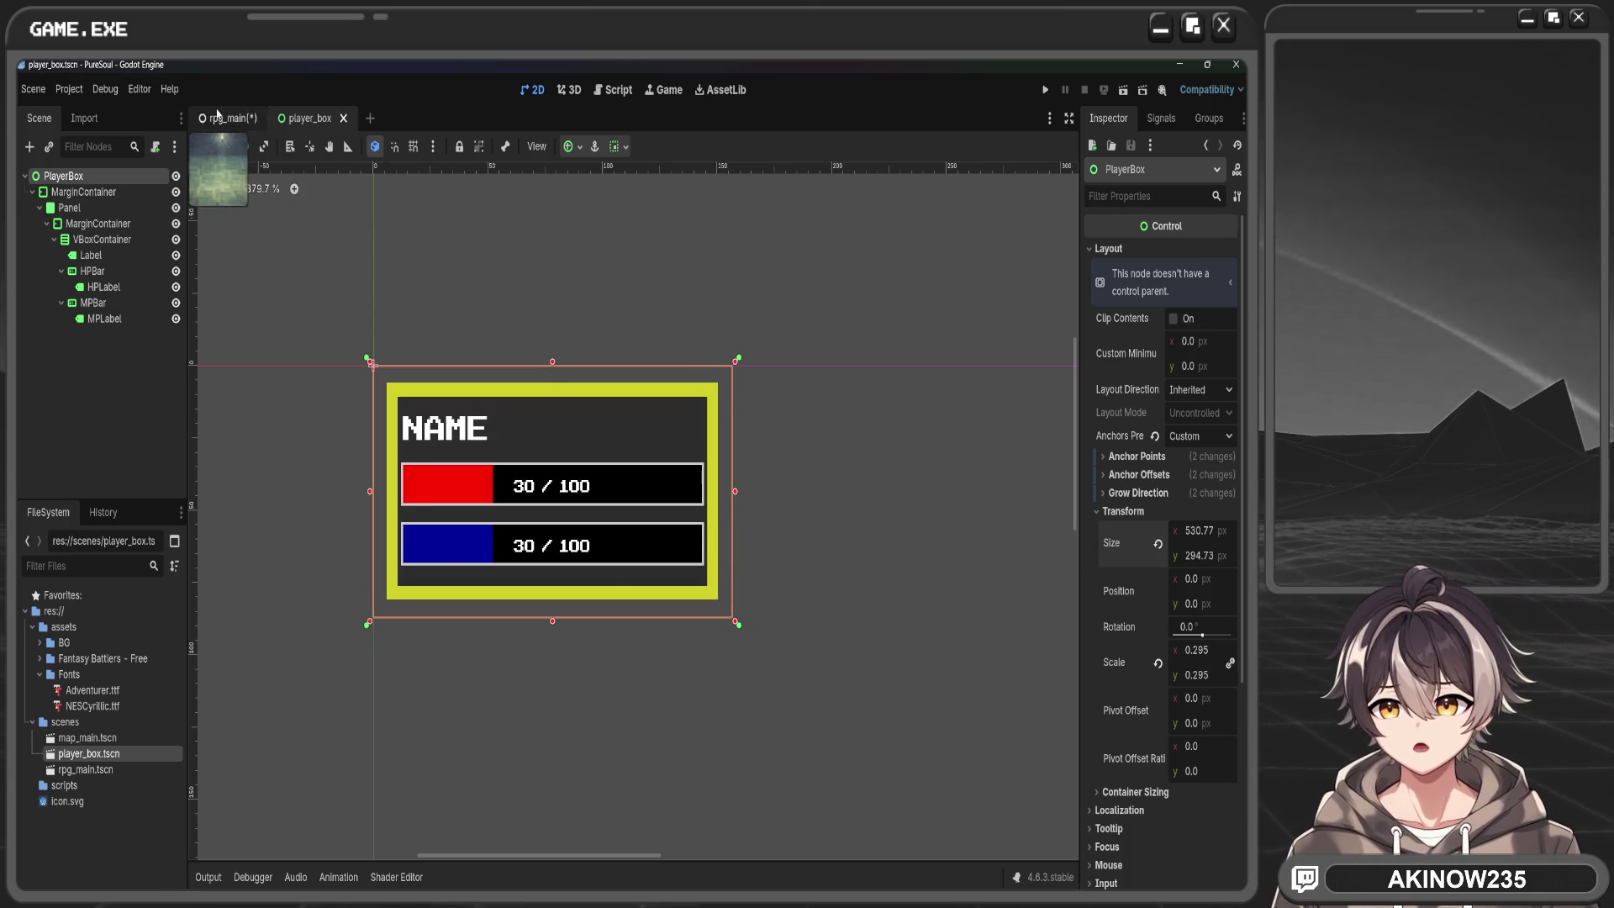
In rpg_main, lower the BoxContainer's top edge so the four stat boxes sit along the bottom
left_click(219, 117)
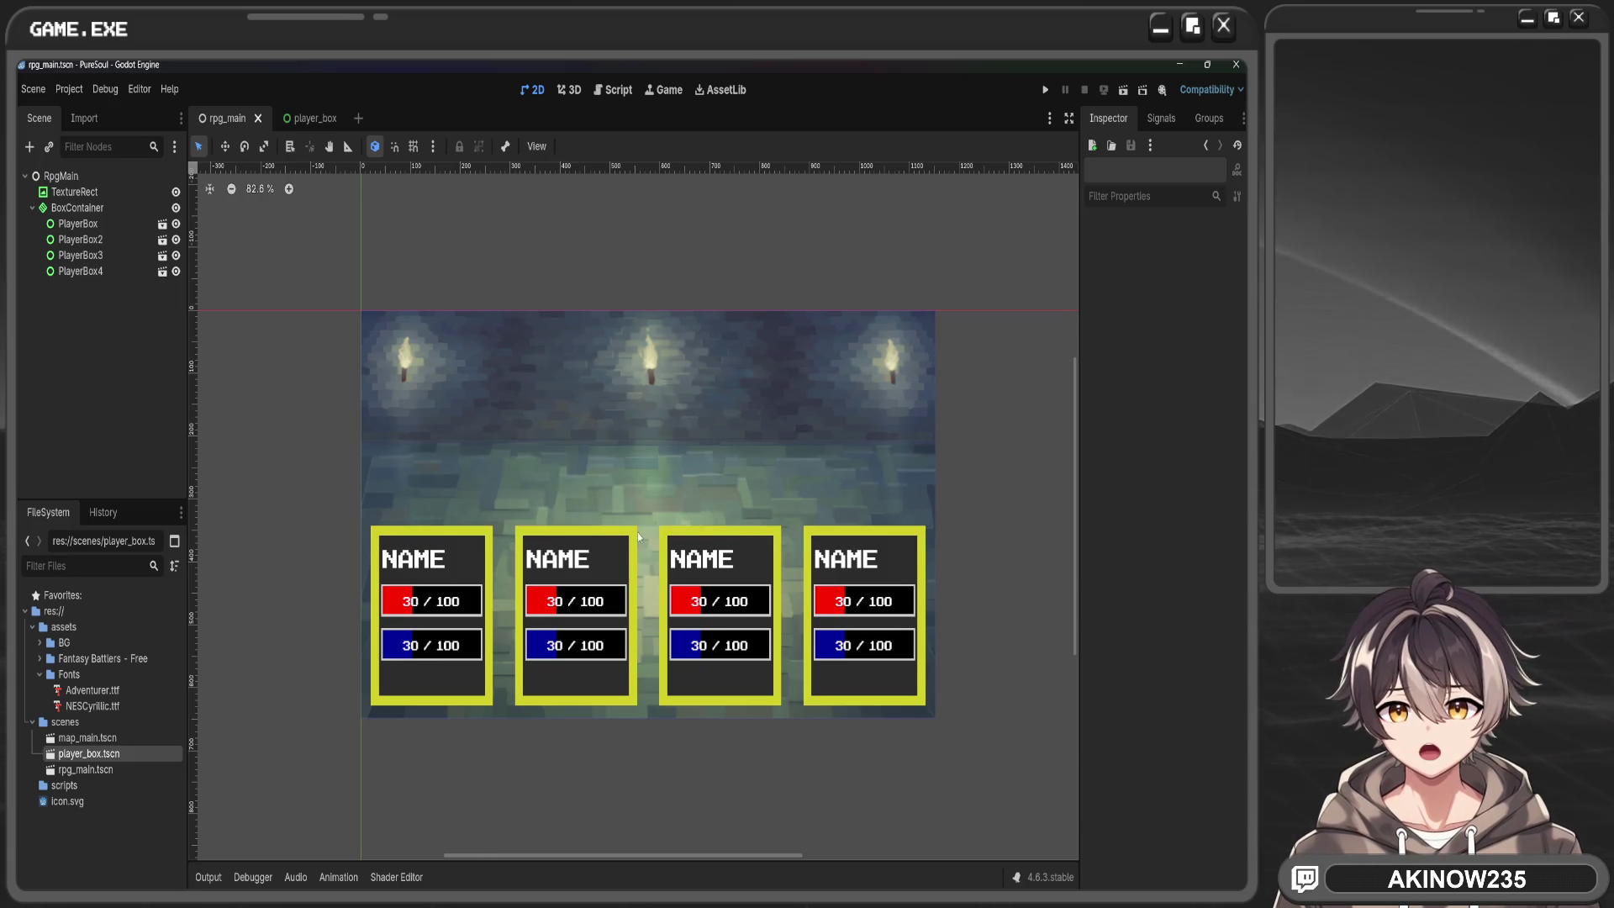
left_click(658, 497)
left_click(101, 207)
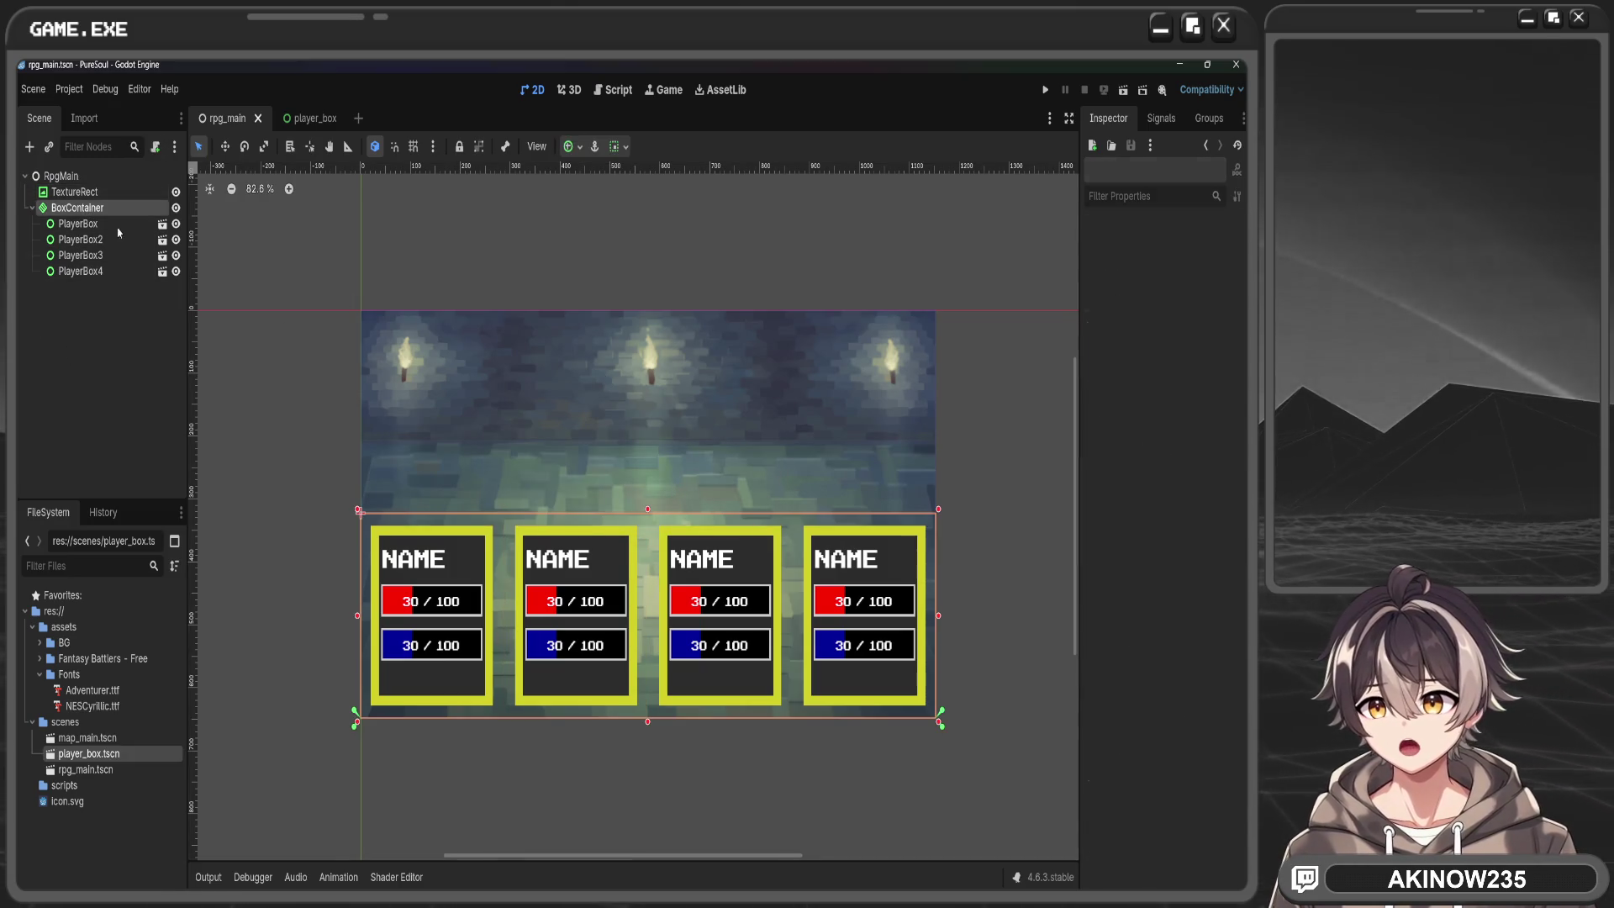
left_click_drag(648, 510, 658, 533)
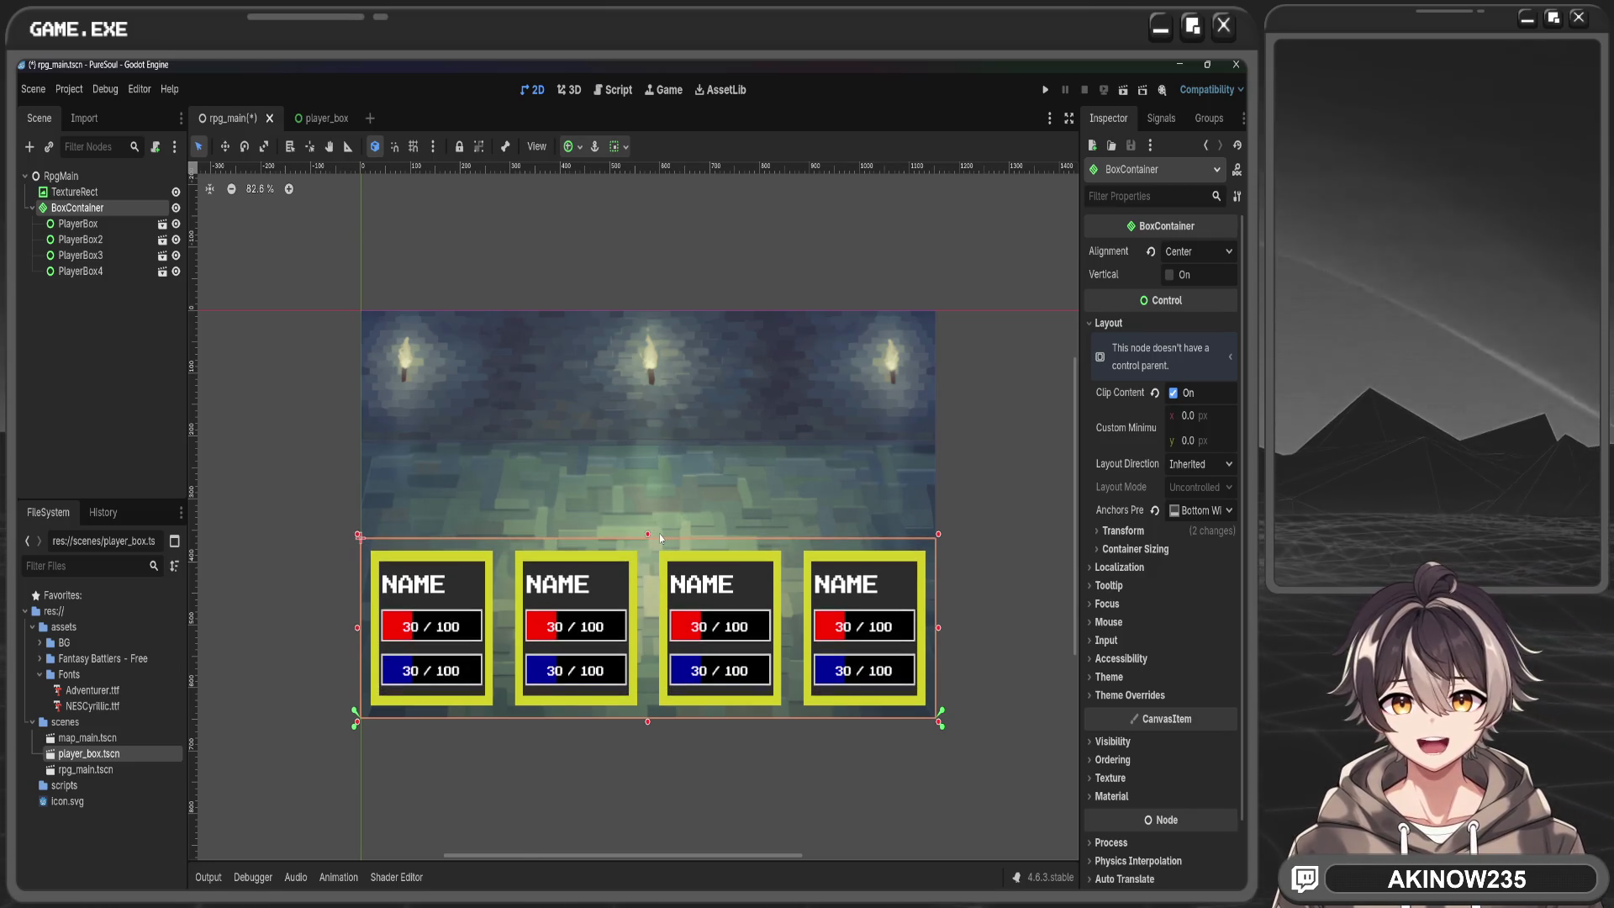
left_click(1026, 459)
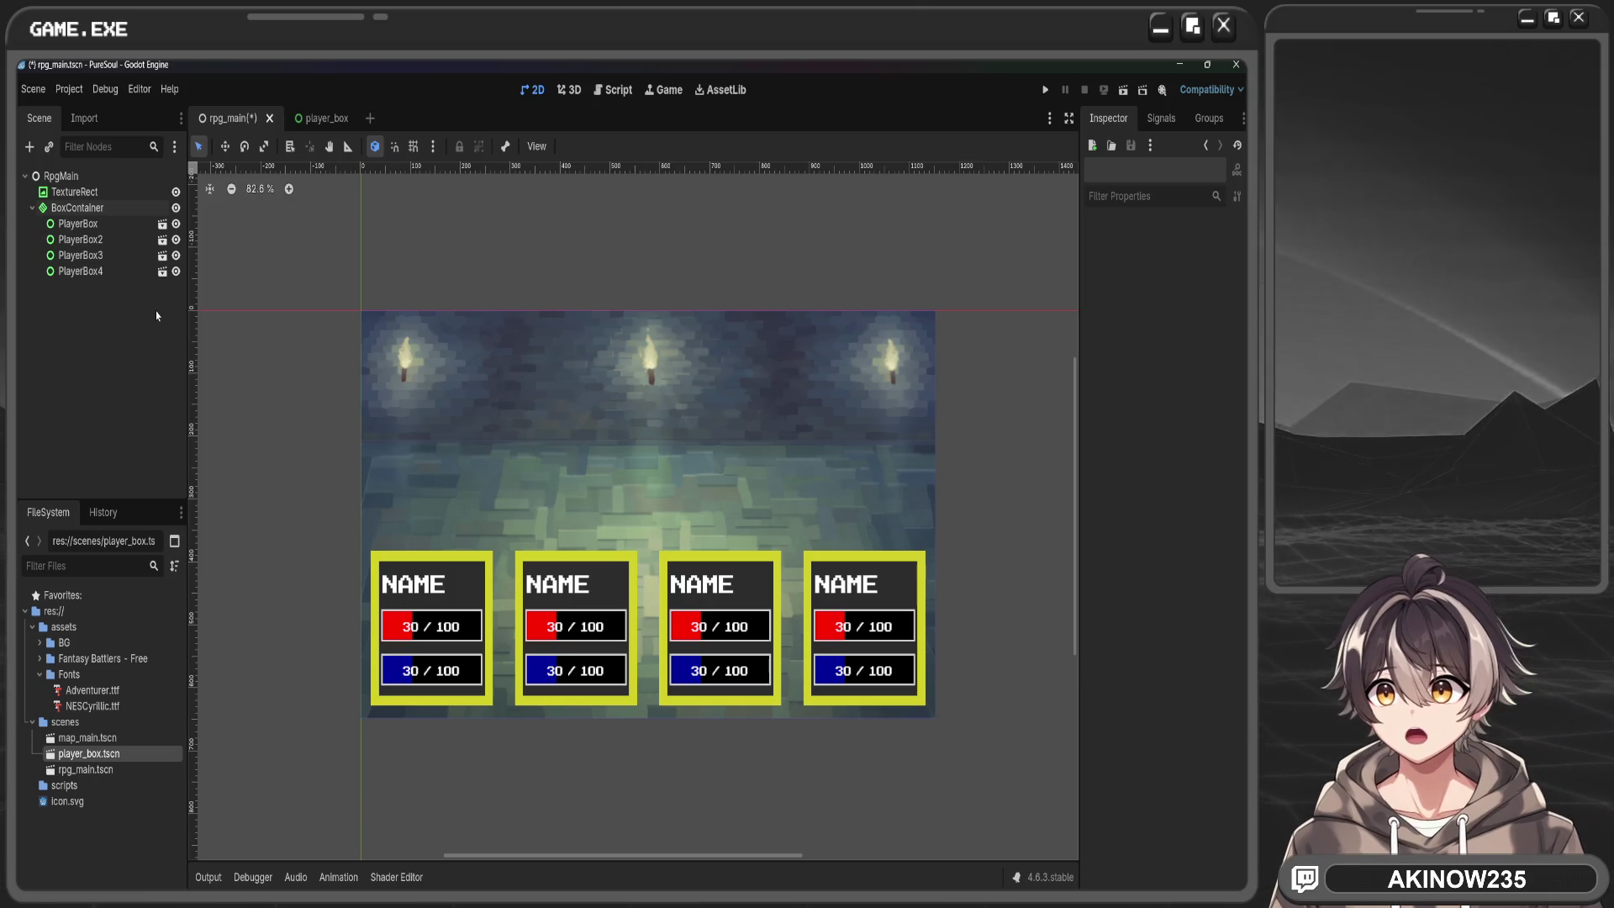
left_click(484, 618)
left_click(521, 588)
left_click(697, 580)
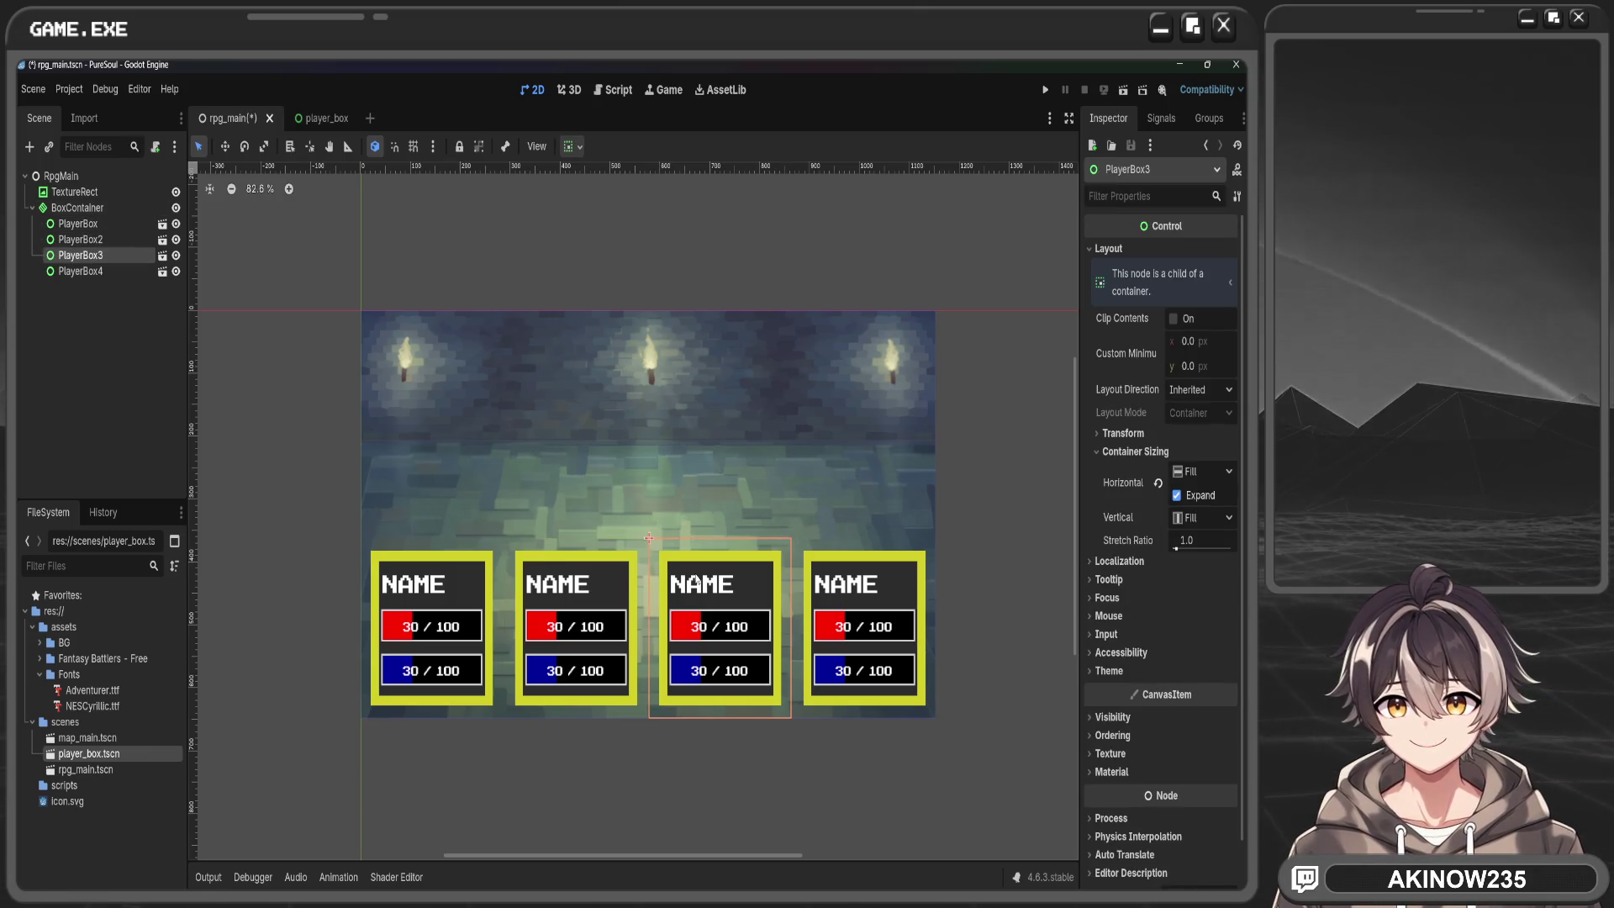
left_click(322, 118)
mouse_move(83, 192)
left_mouse_down()
mouse_move(89, 227)
mouse_move(84, 179)
mouse_move(77, 192)
left_mouse_up()
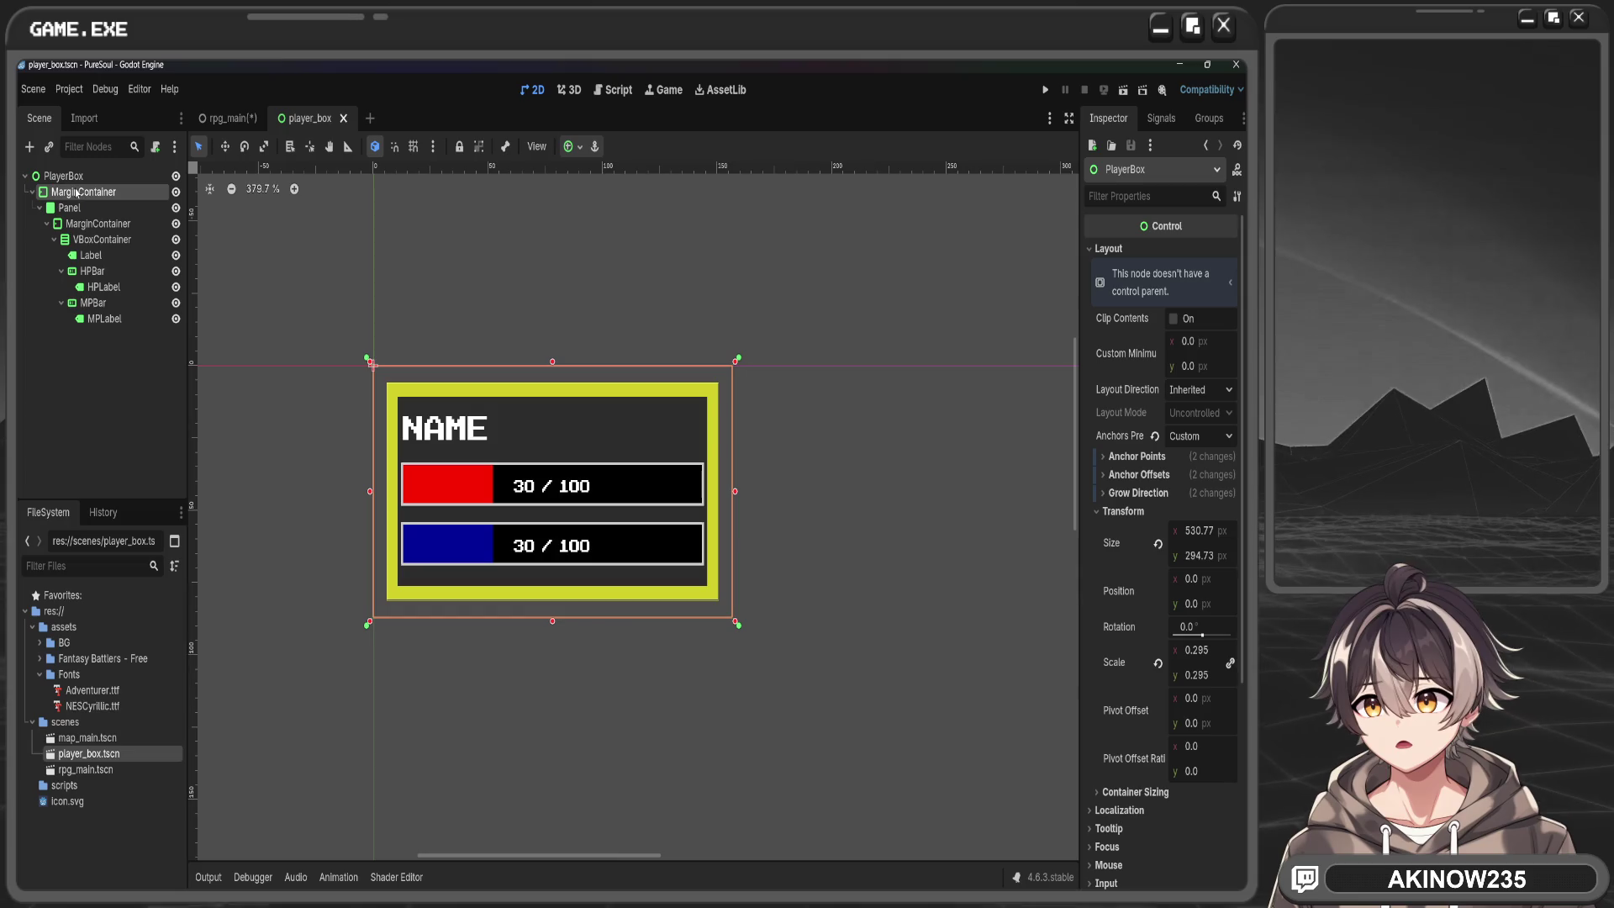
Move the Panel directly under PlayerBox and delete the leftover outer MarginContainer
left_click(80, 208)
left_click(40, 207)
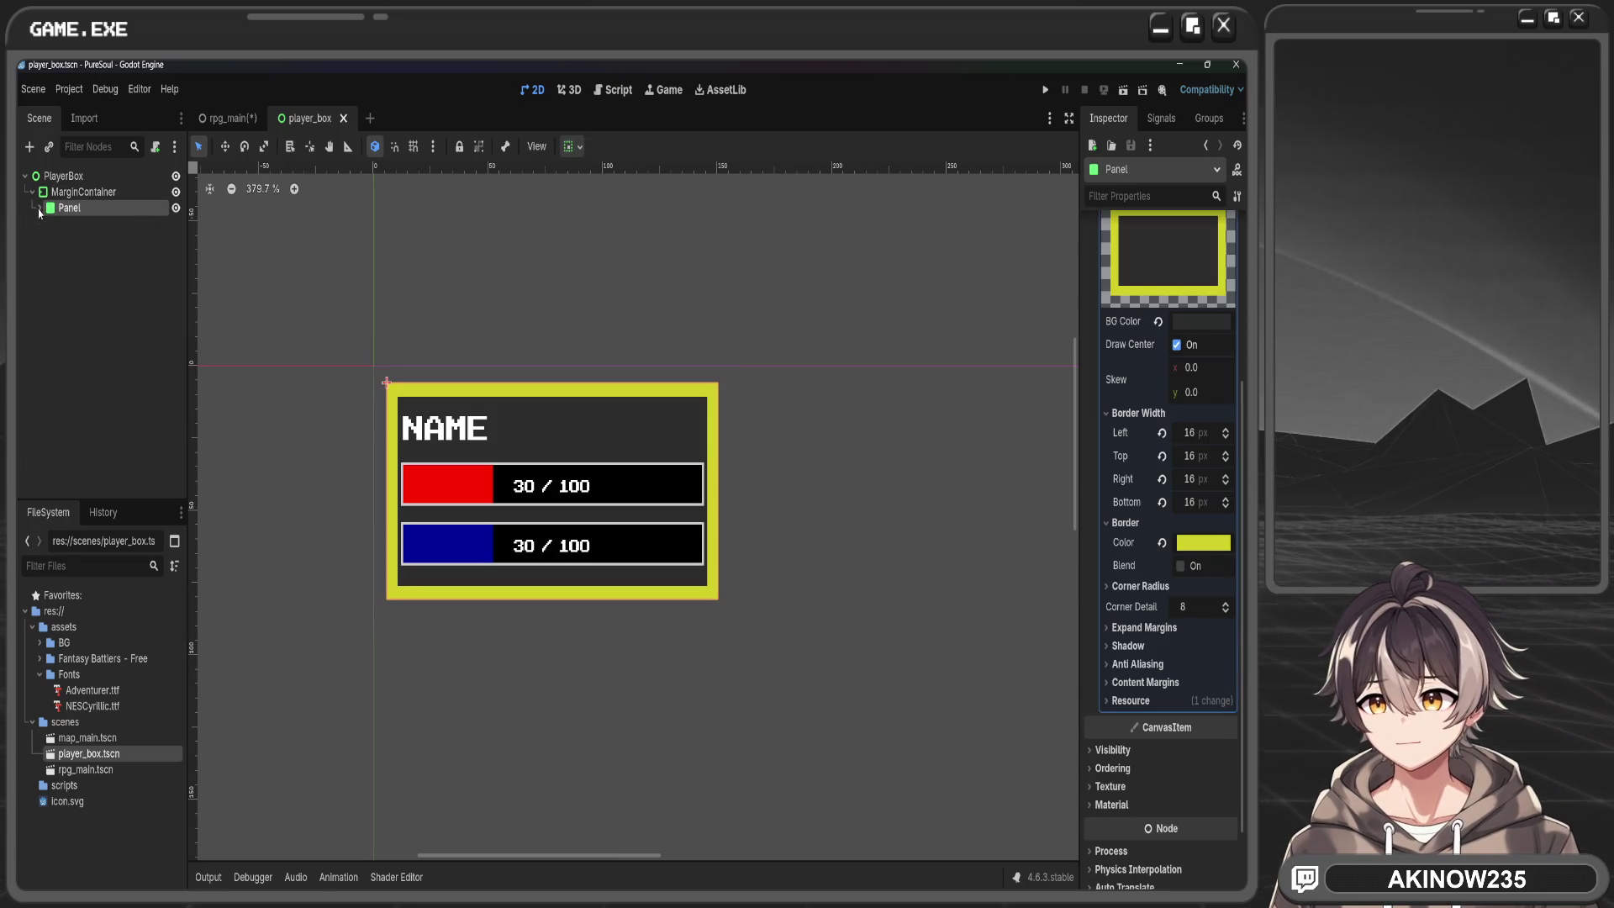
left_click_drag(85, 210, 80, 179)
left_click(80, 192)
key("Delete")
Set the Panel's StyleBox border width to 6 px on left, top, right and bottom
left_click(423, 436)
left_click(479, 416)
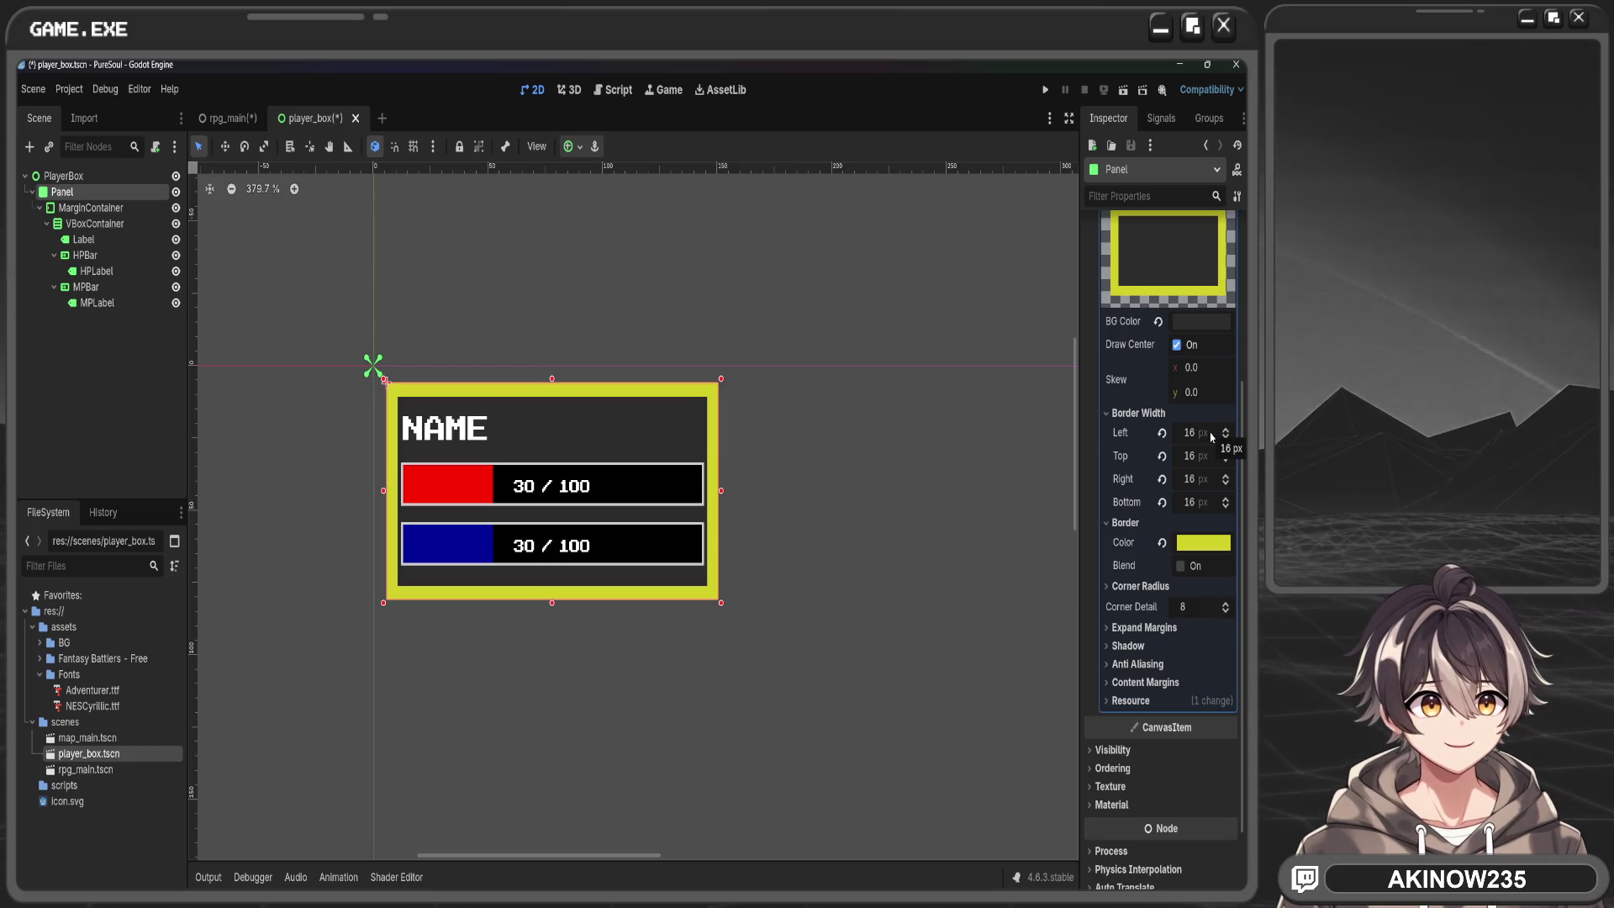
left_click_drag(1228, 443, 1228, 465)
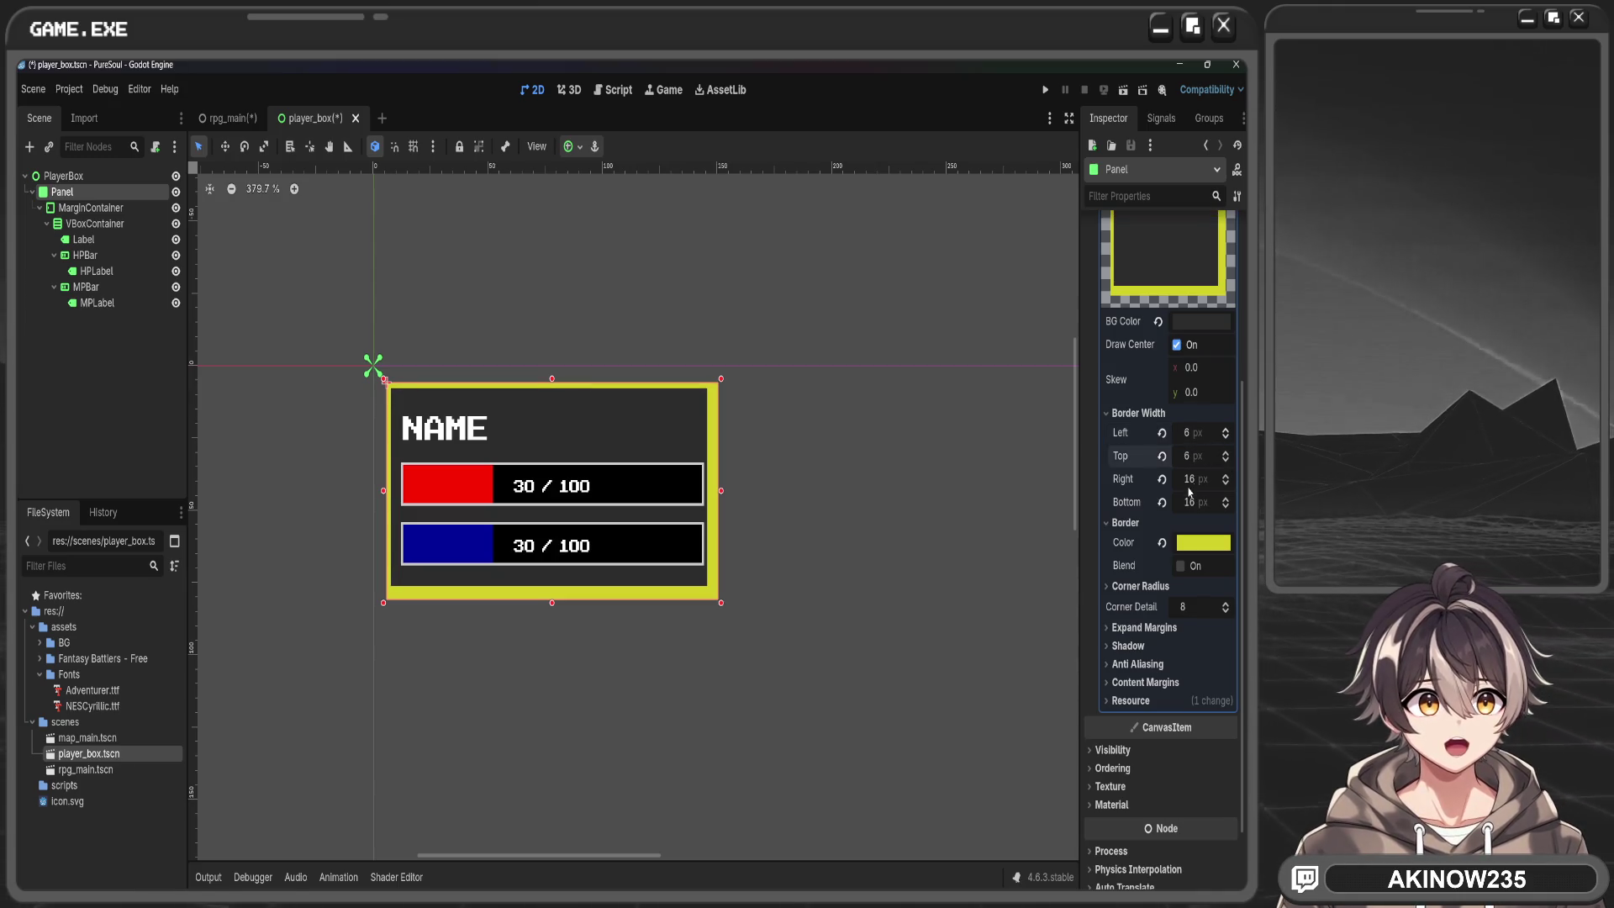
left_click(1191, 479)
left_click(1190, 502)
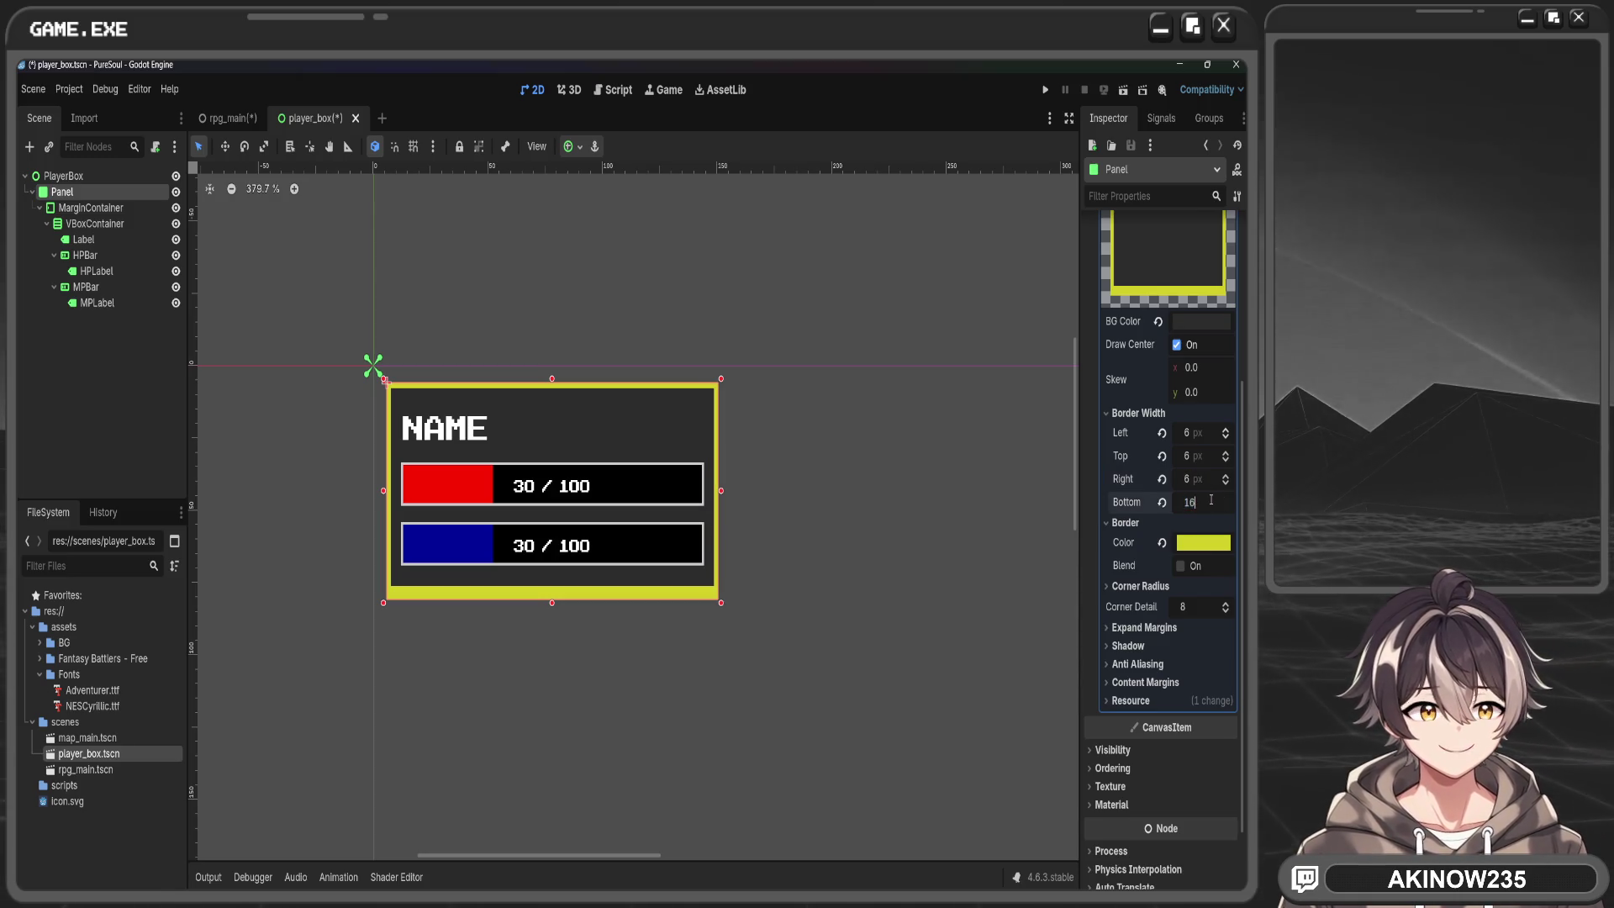
type("6")
key("Return")
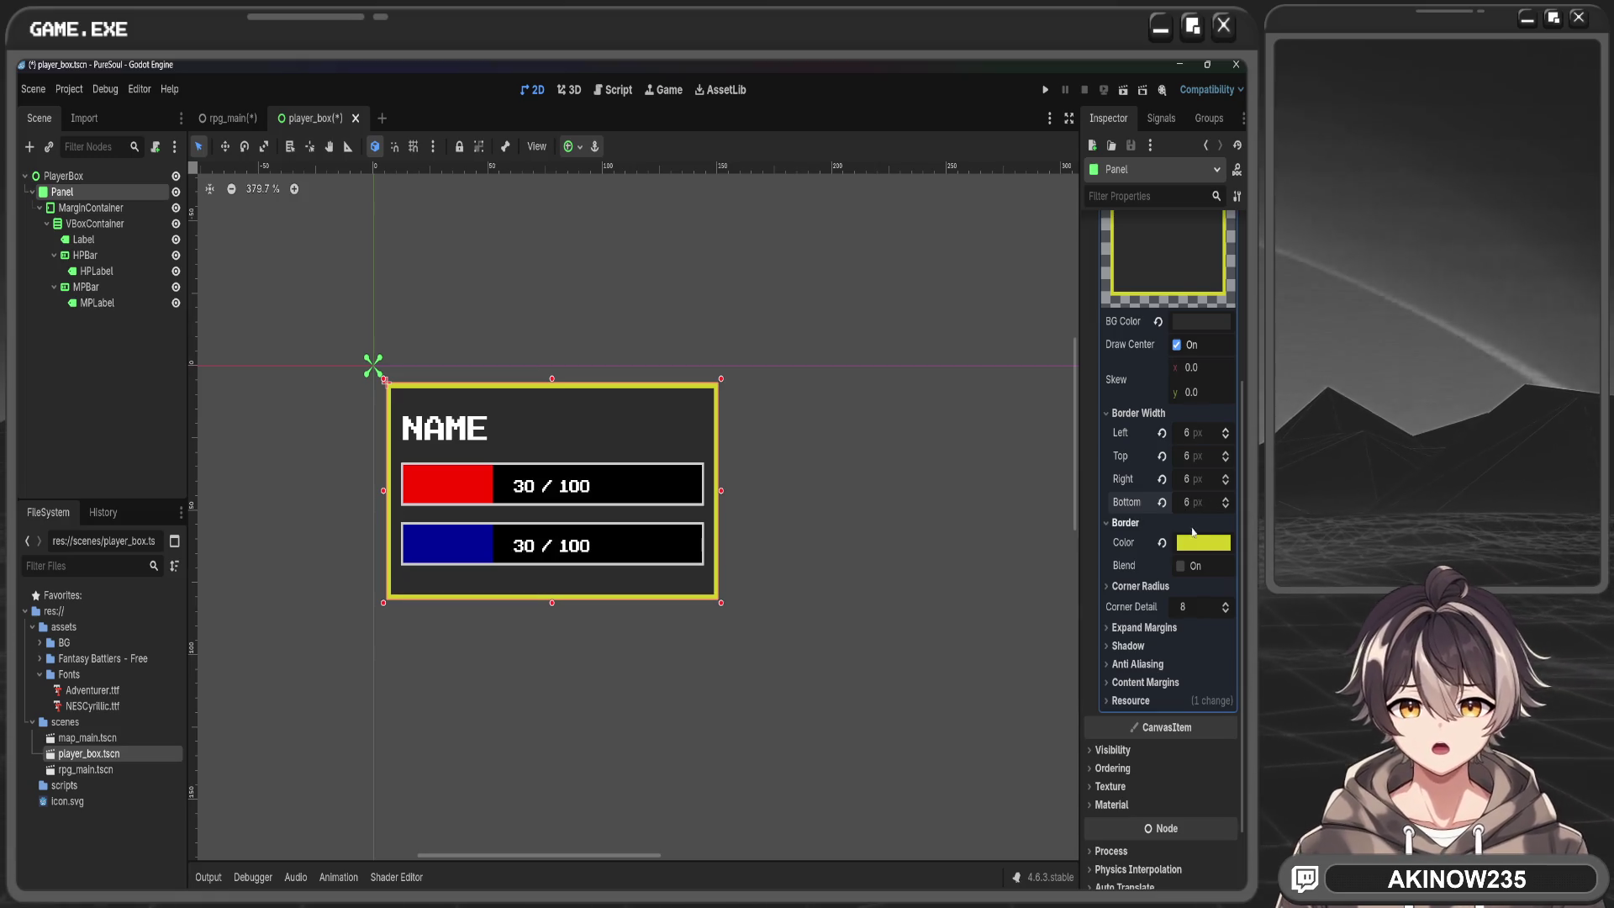
left_click(920, 483)
Nudge the inner MarginContainer and apply the Full Rect anchor preset to the Panel
left_click(220, 119)
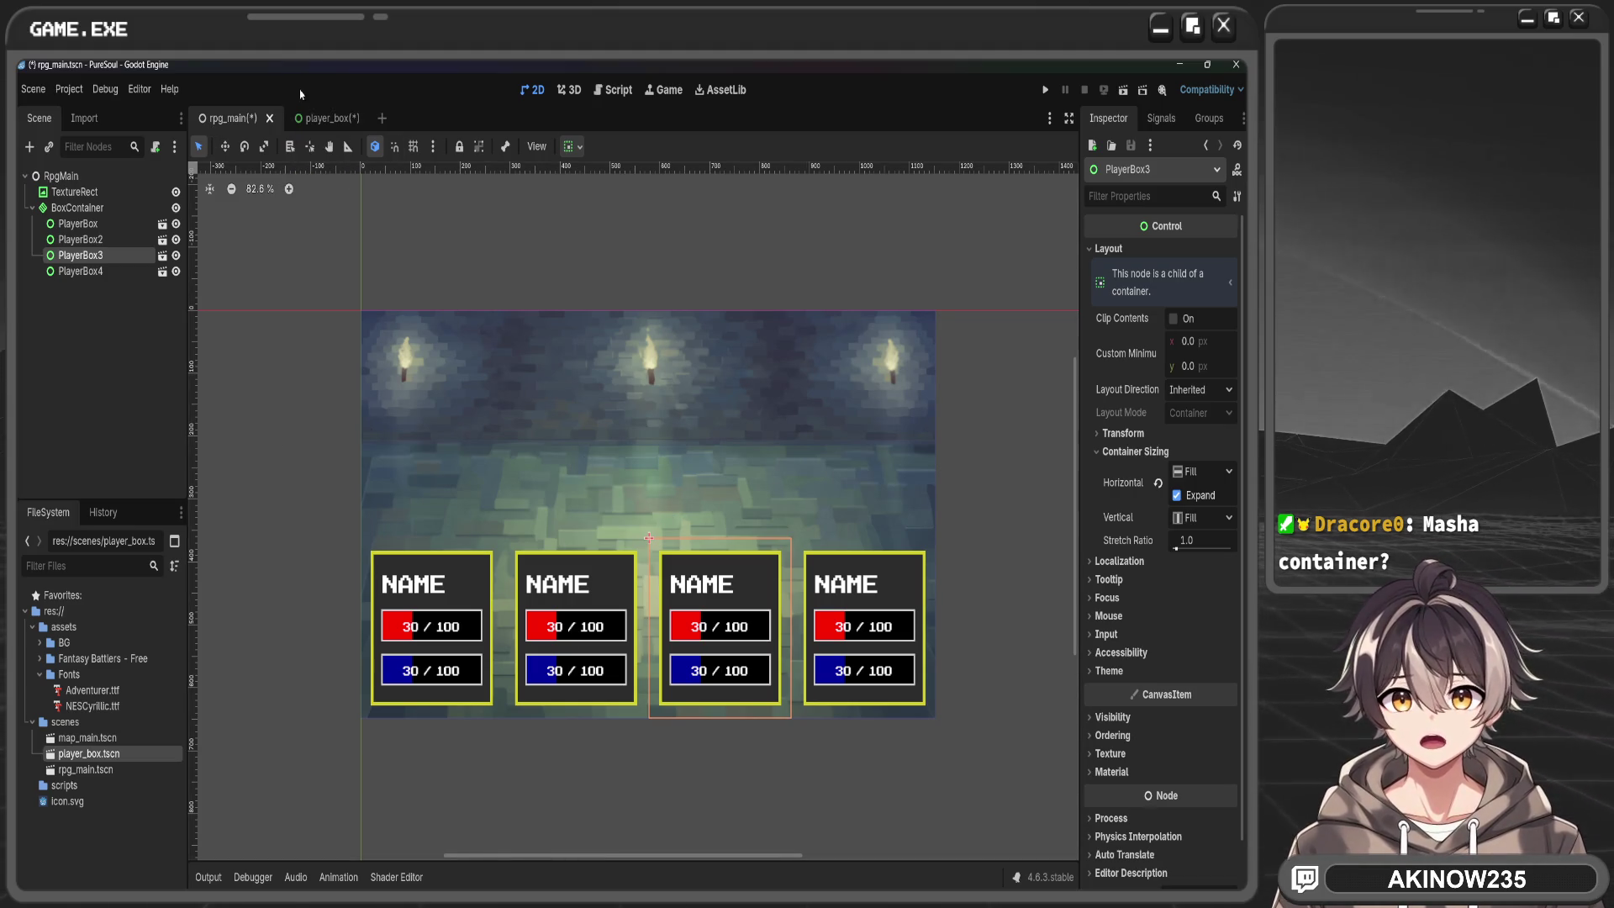
left_click(324, 119)
left_click(518, 482)
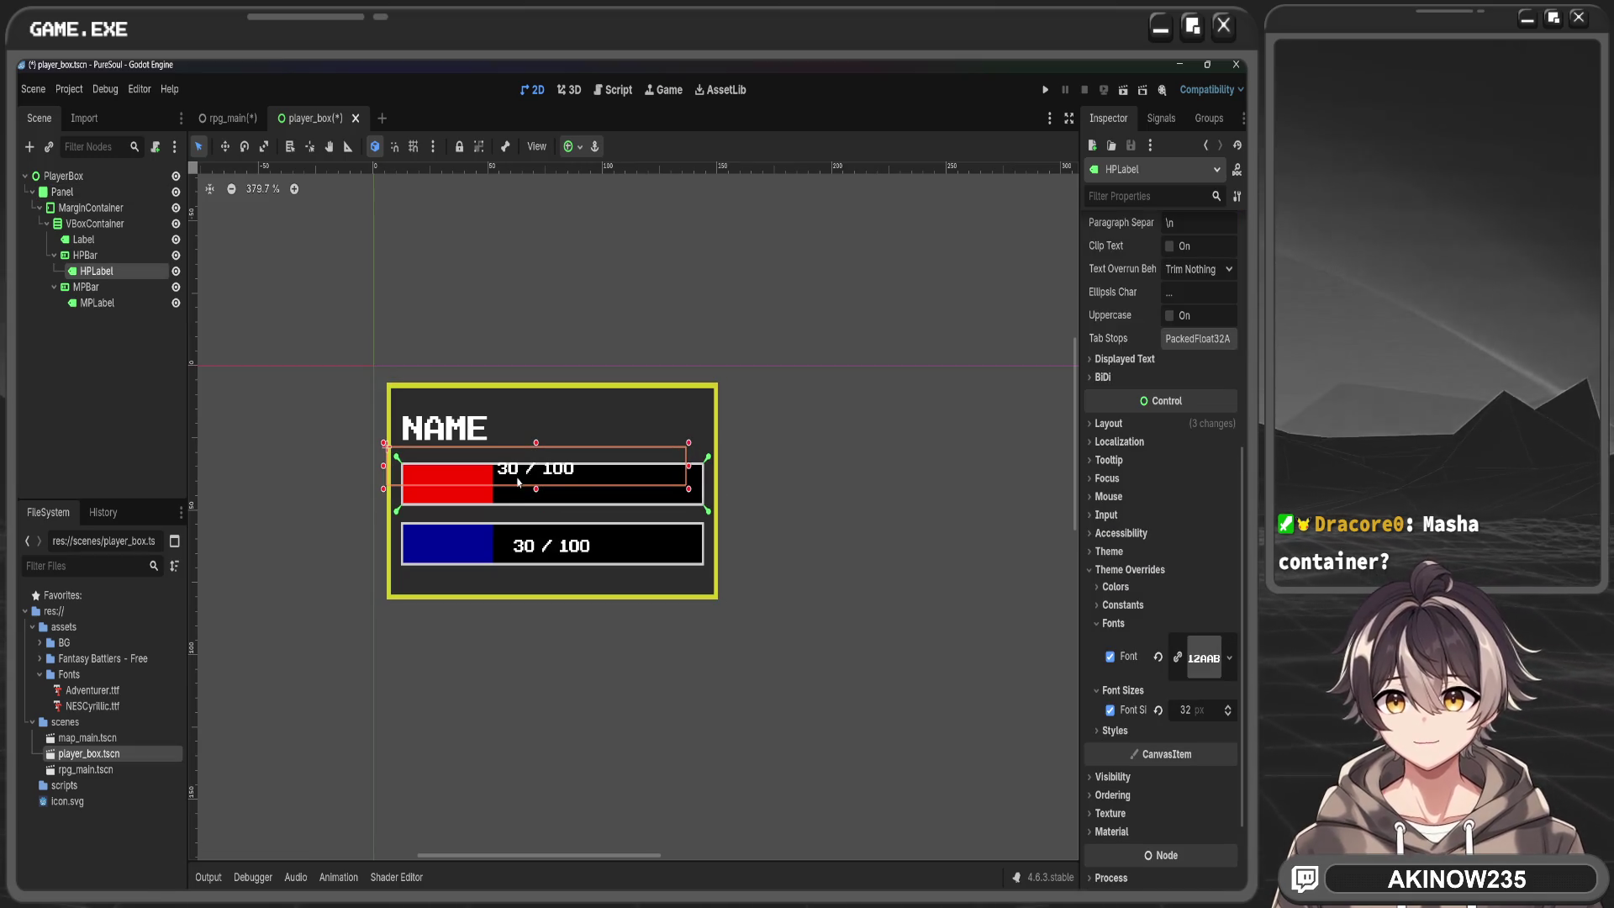
left_click(519, 394)
left_click_drag(518, 393, 510, 389)
left_click(84, 192)
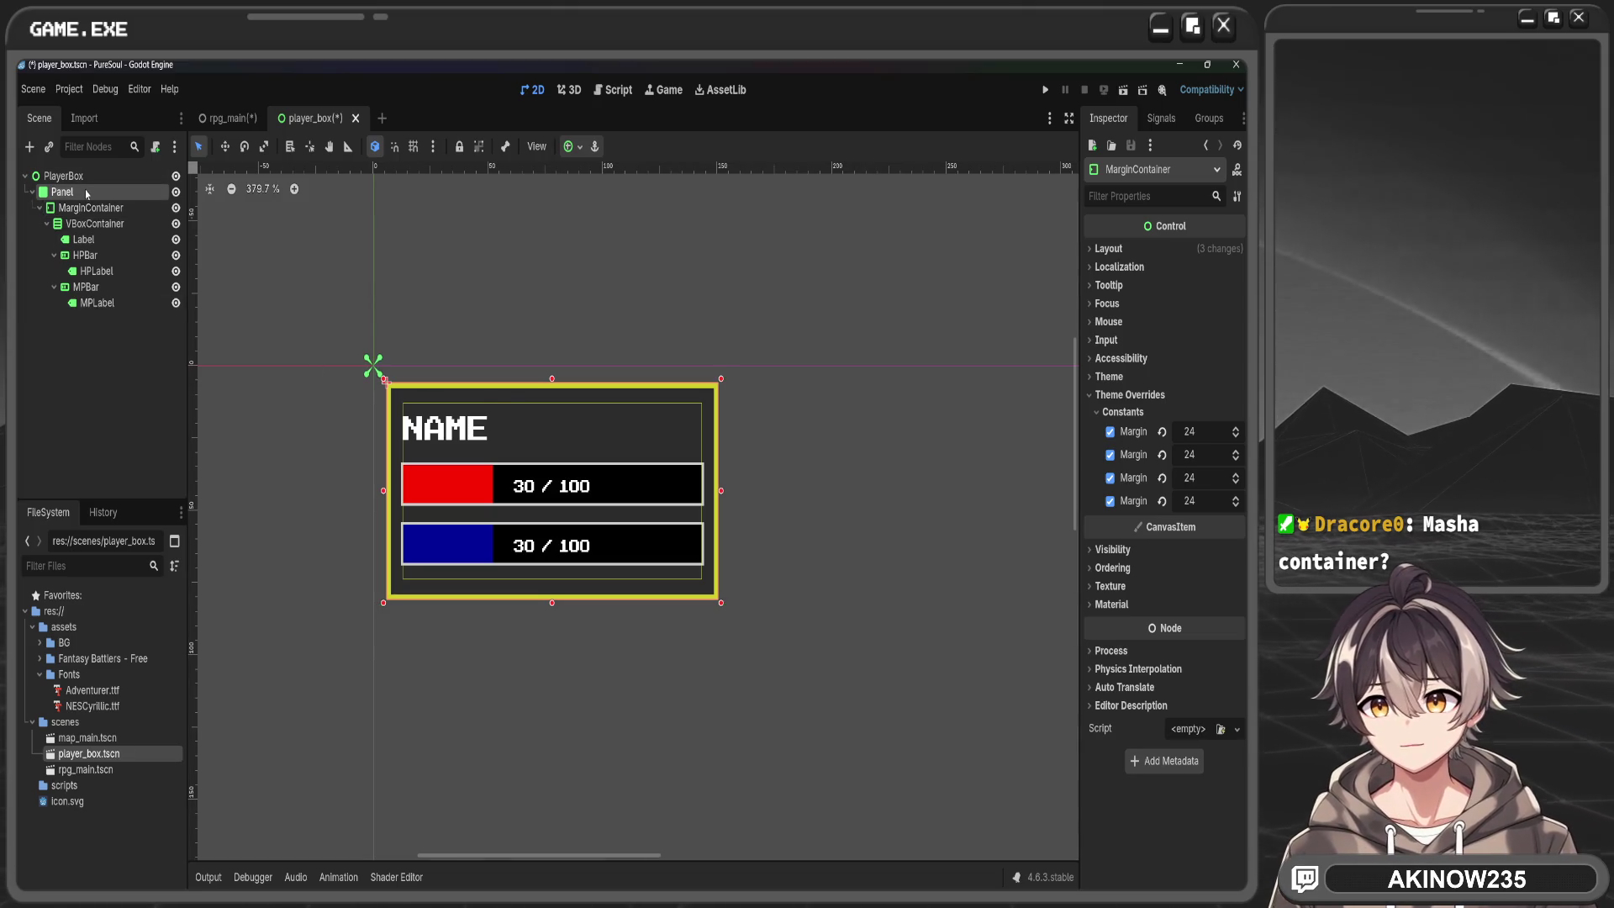
left_click(574, 427)
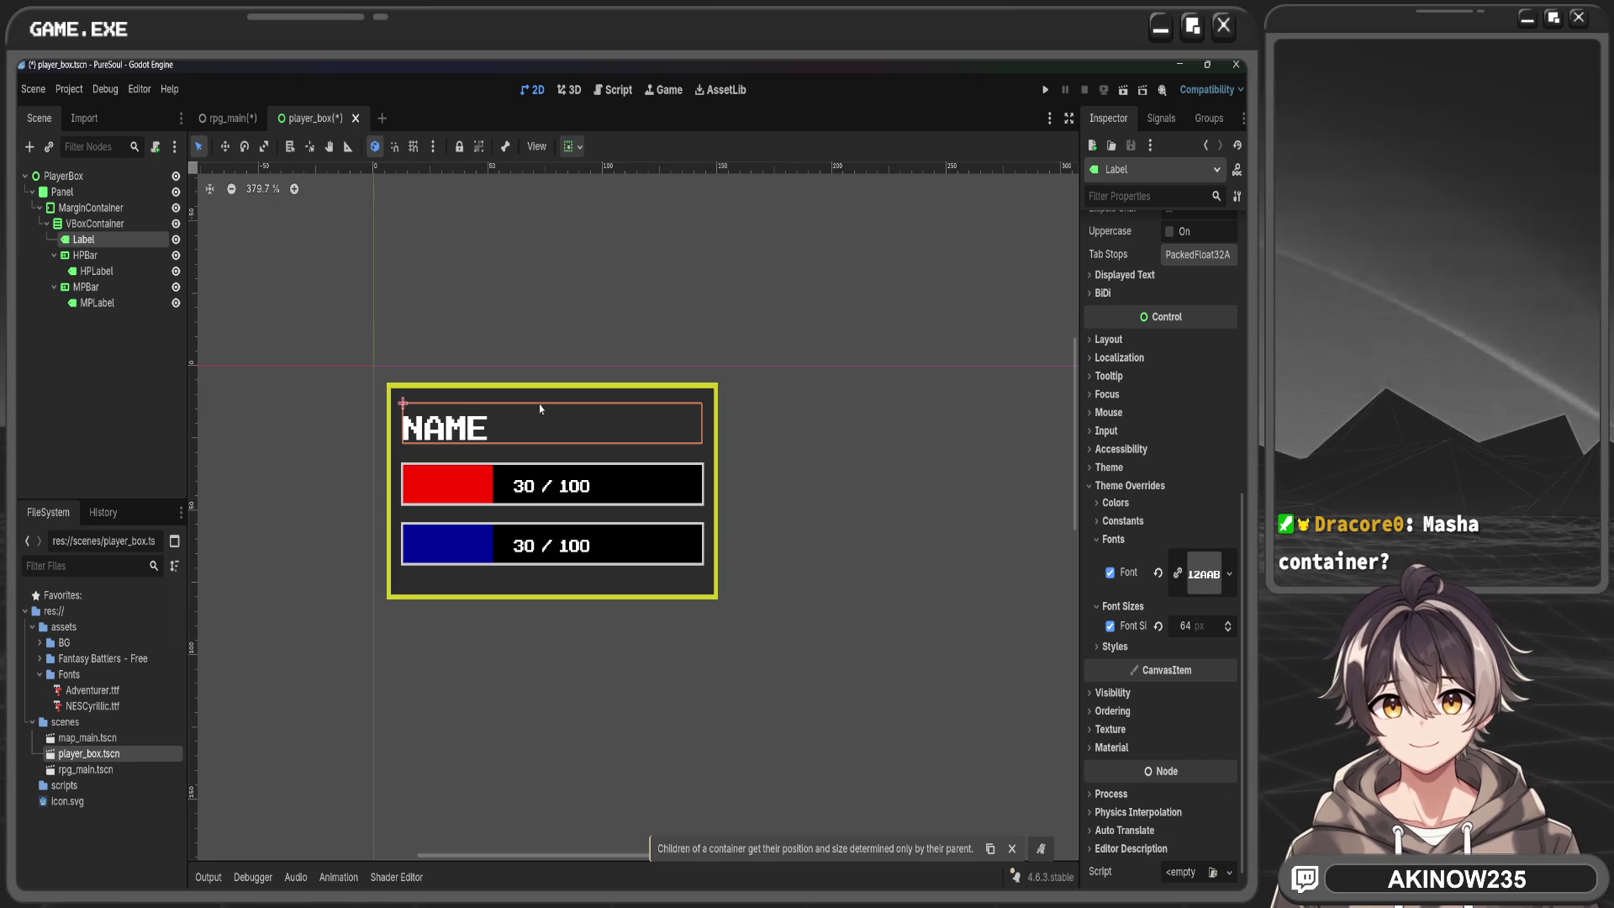
left_click(84, 192)
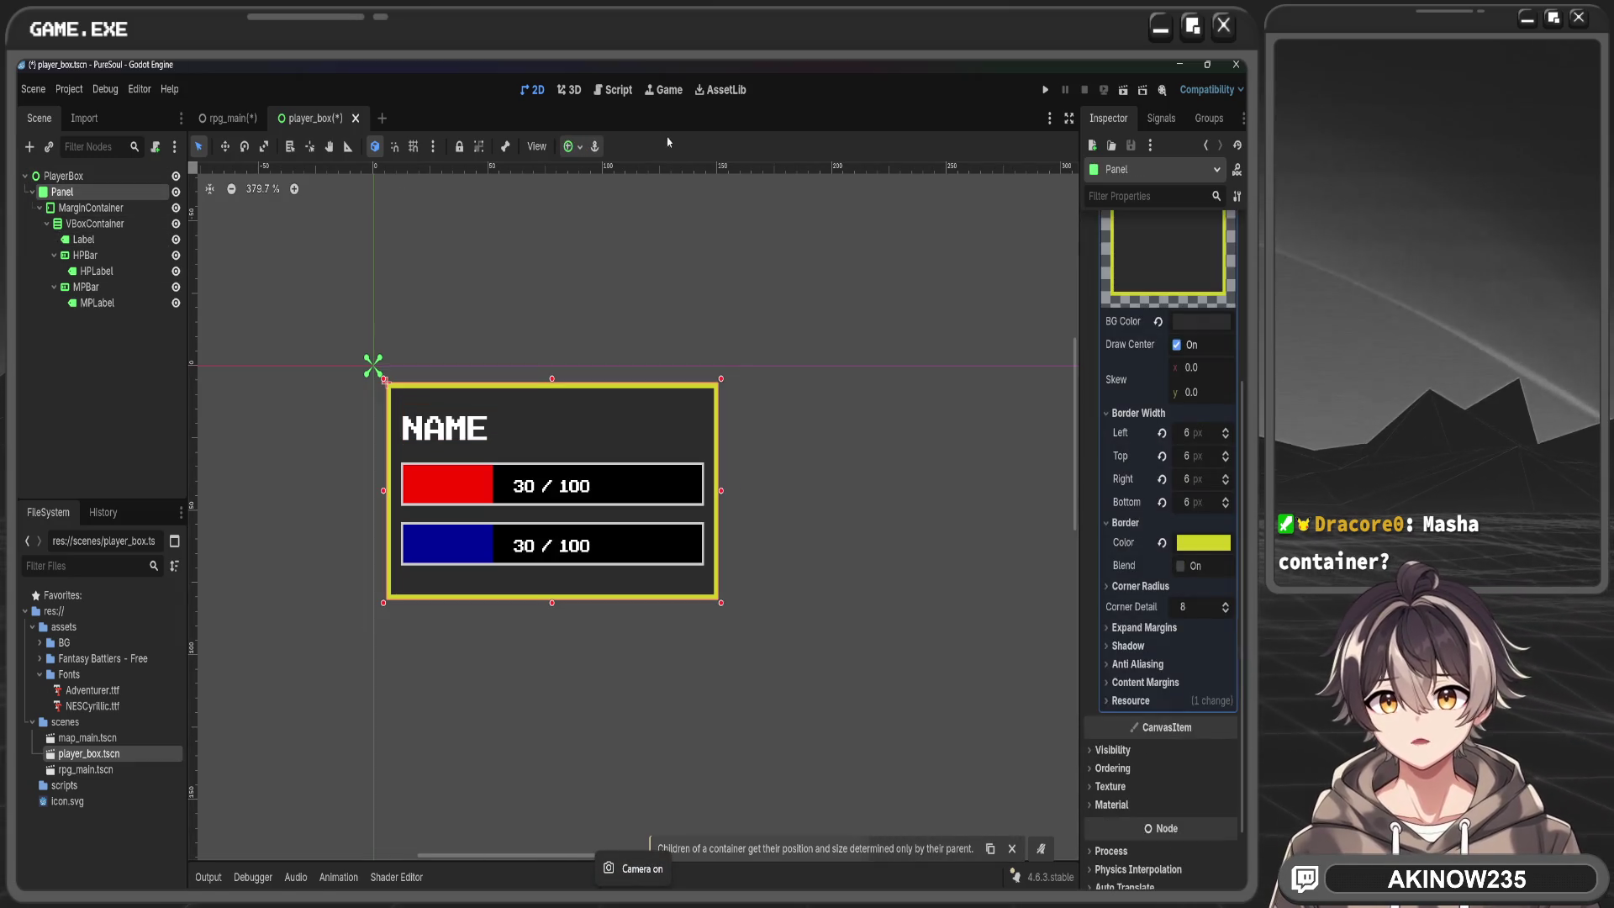
left_click(572, 146)
left_click(639, 270)
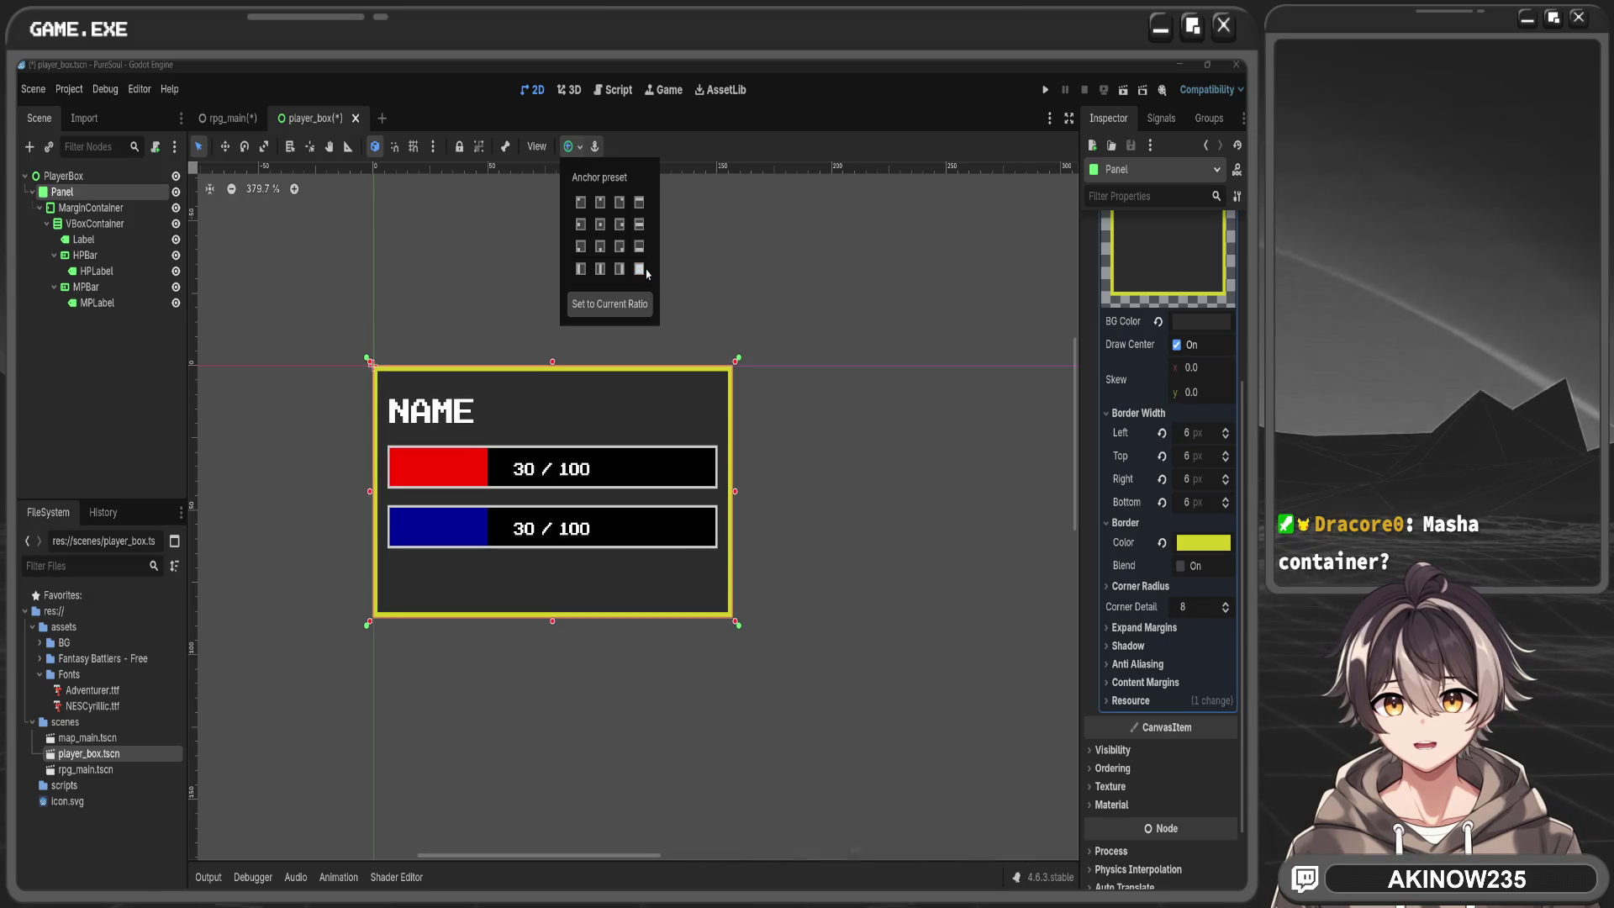
Shrink the PlayerBox to about 415 × 250 px, realign its anchors, and save player_box
left_click(83, 177)
mouse_move(1213, 539)
left_mouse_down()
mouse_move(1122, 539)
mouse_move(1212, 536)
mouse_move(1169, 558)
mouse_move(1204, 556)
left_mouse_up()
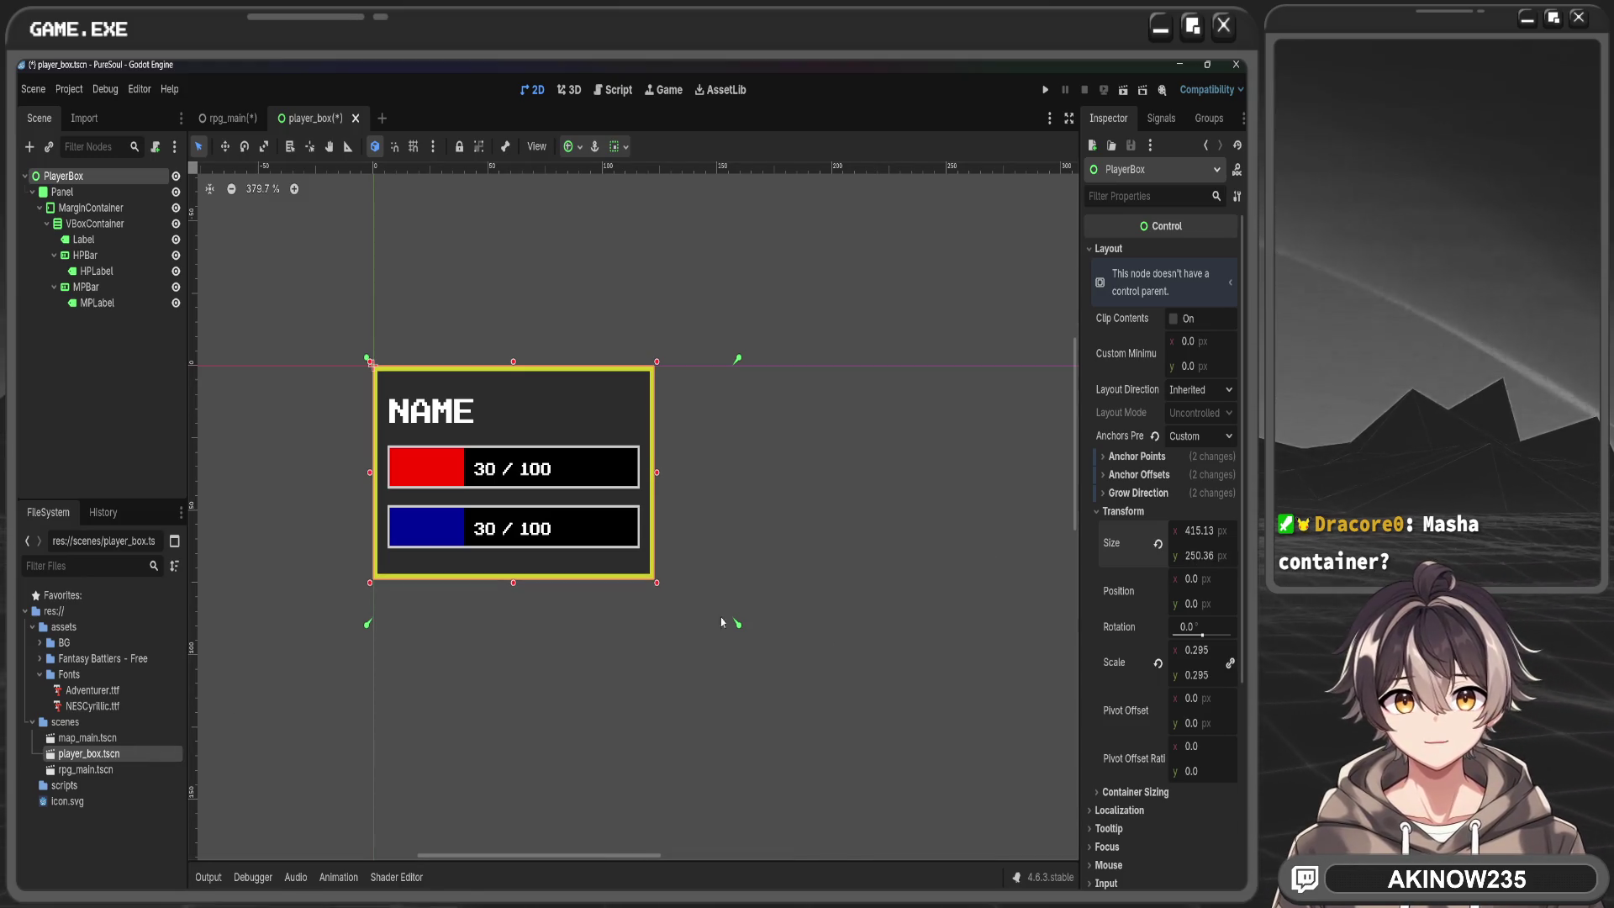
left_click_drag(648, 605, 659, 591)
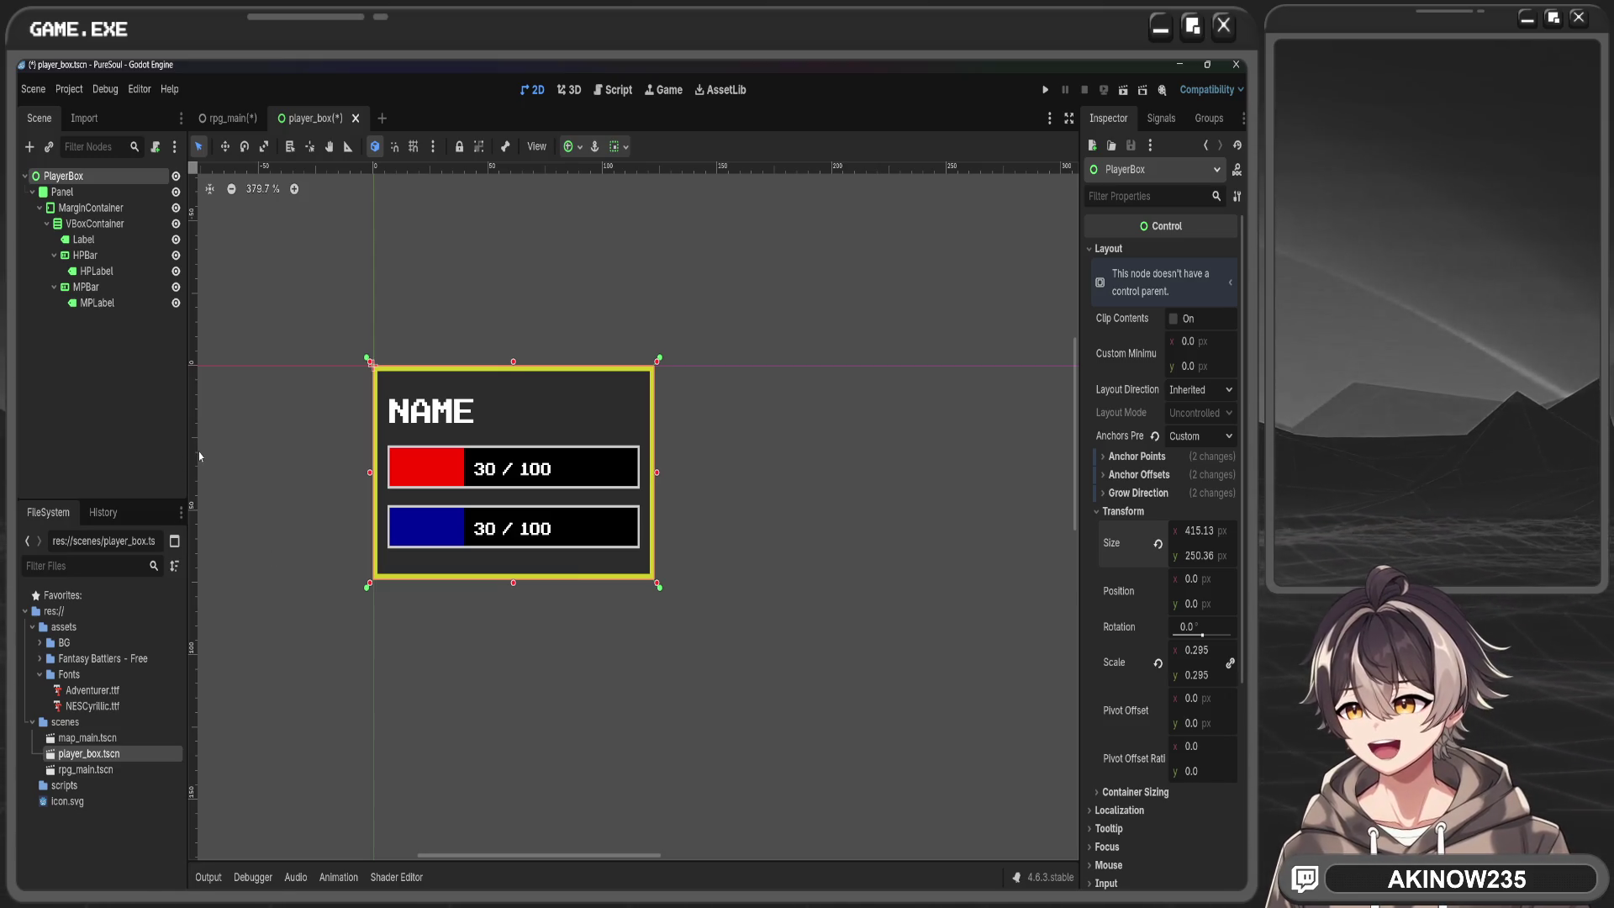
key("ctrl+s")
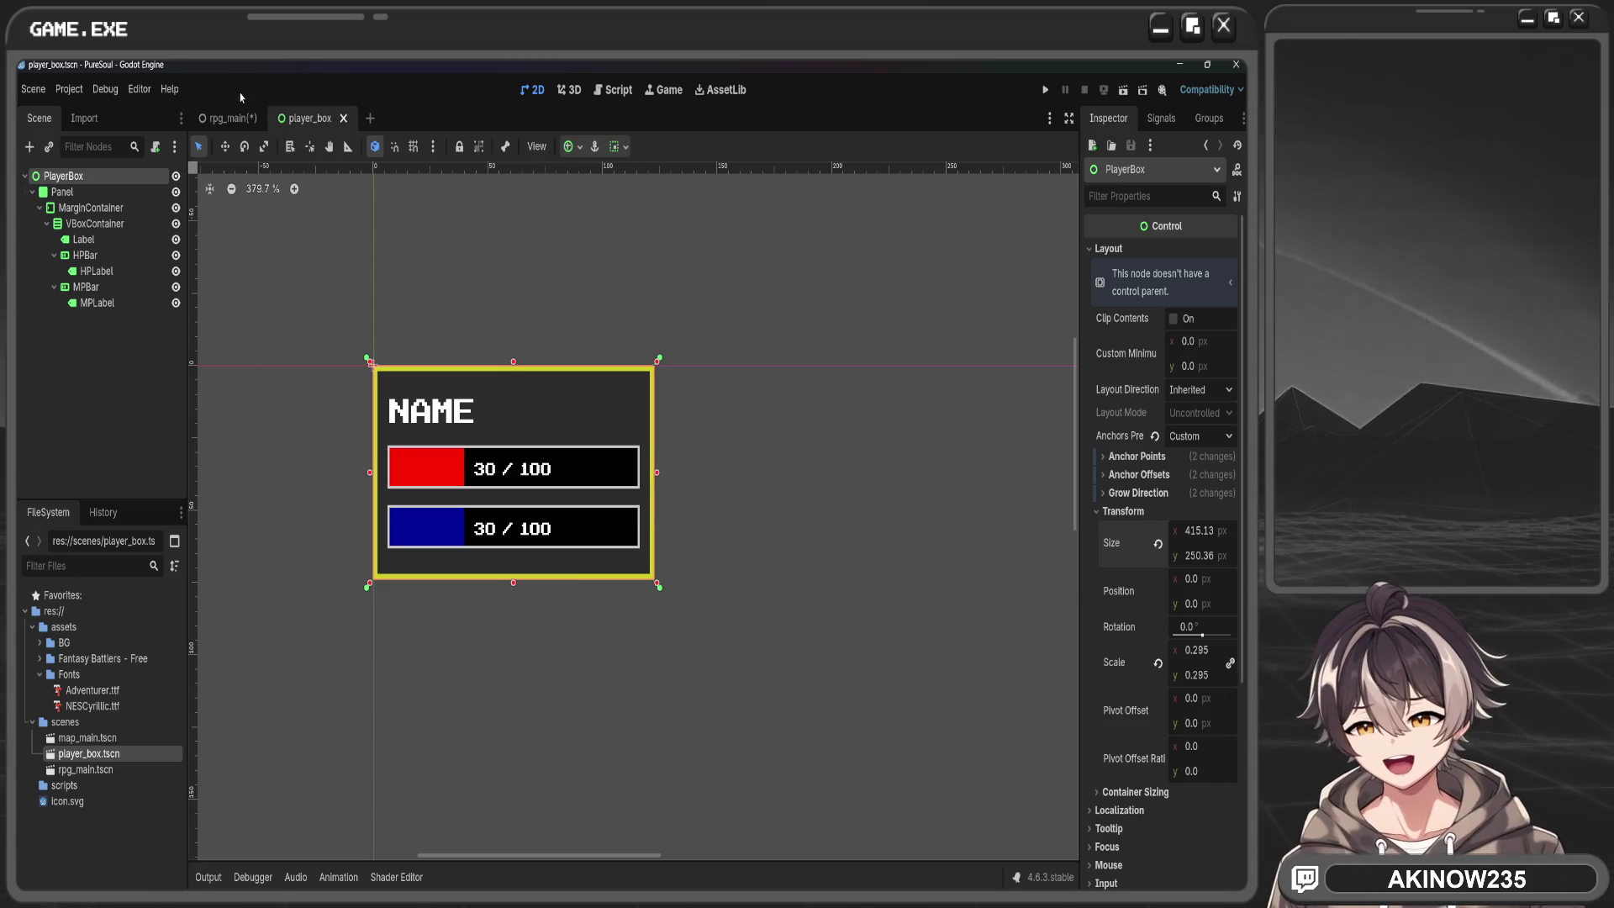
key("ctrl+Tab")
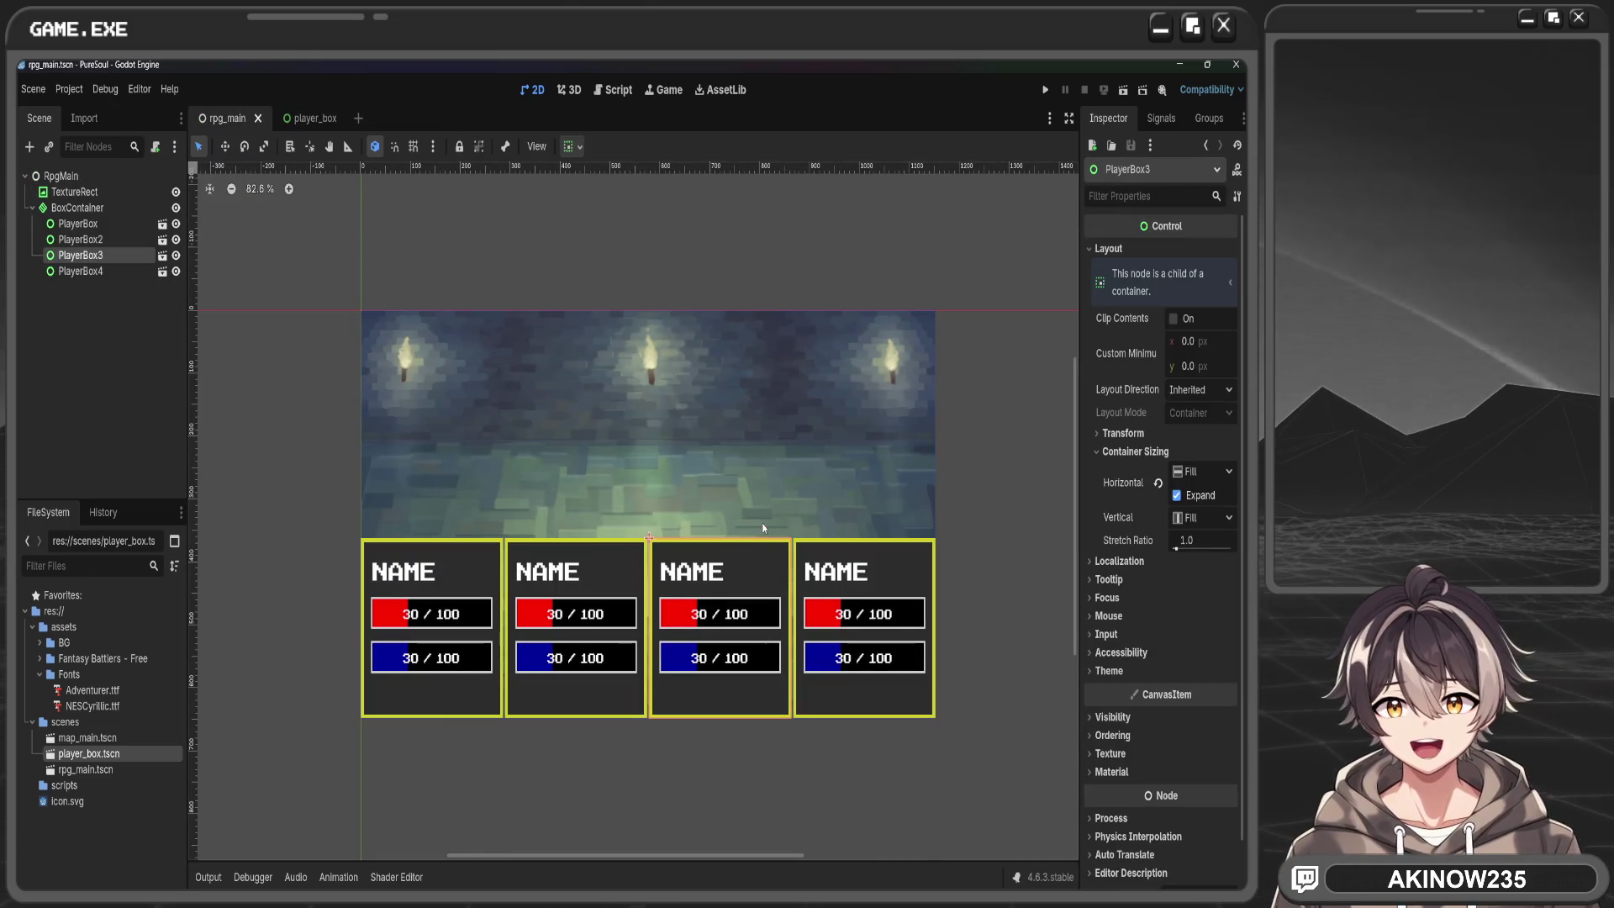
In rpg_main, drag the BoxContainer's top edge down so the four player boxes start lower
left_click(776, 570)
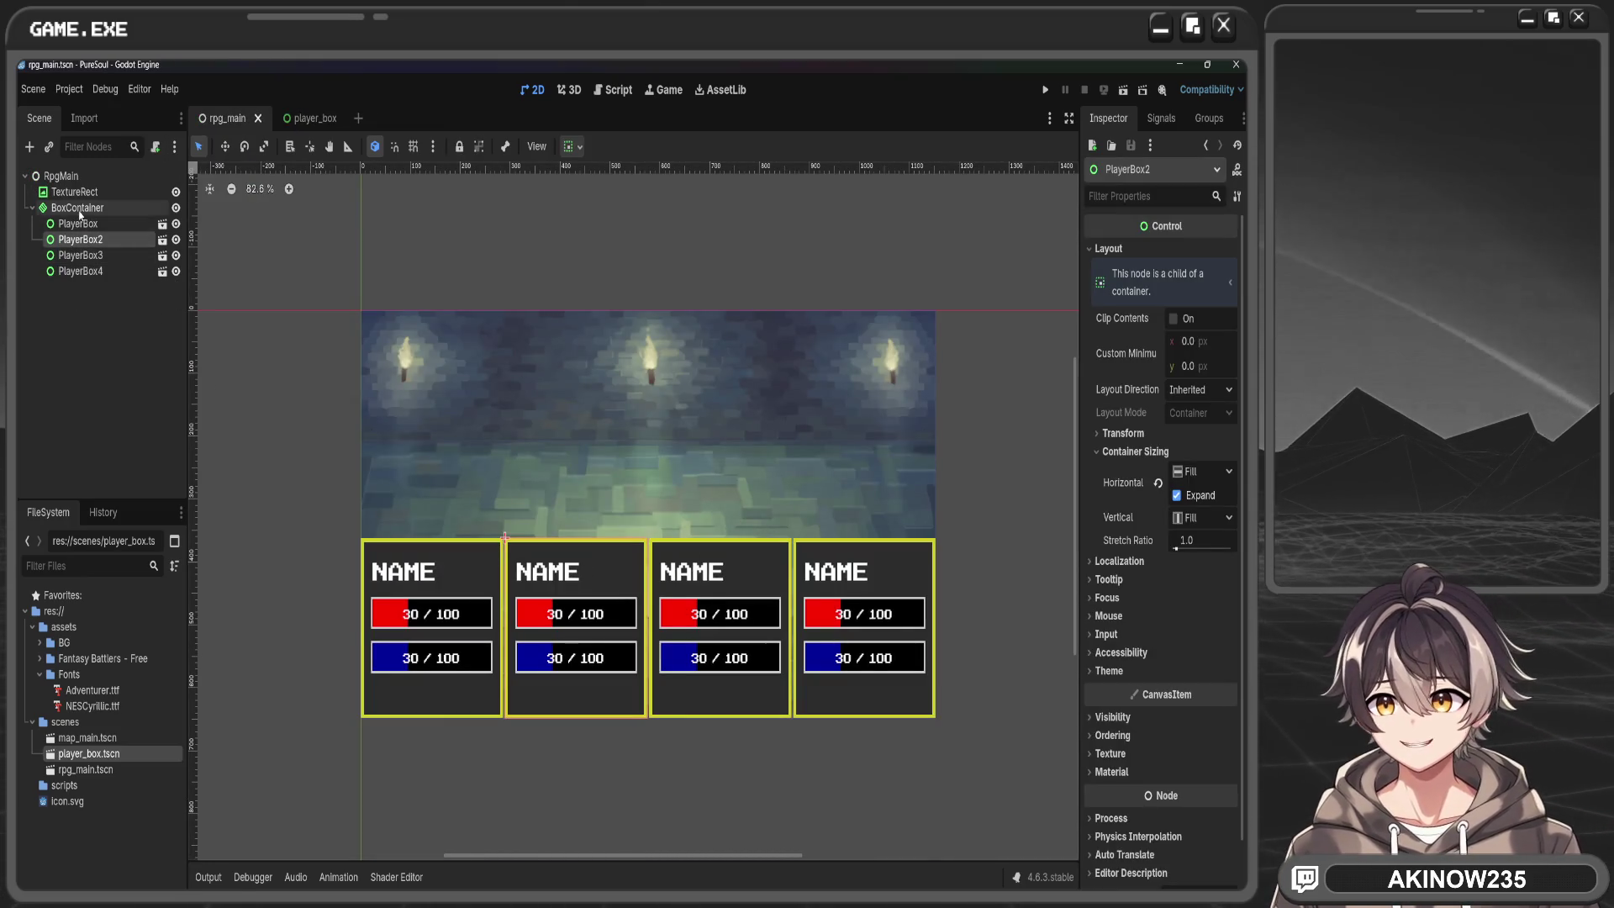
left_click_drag(648, 535, 653, 562)
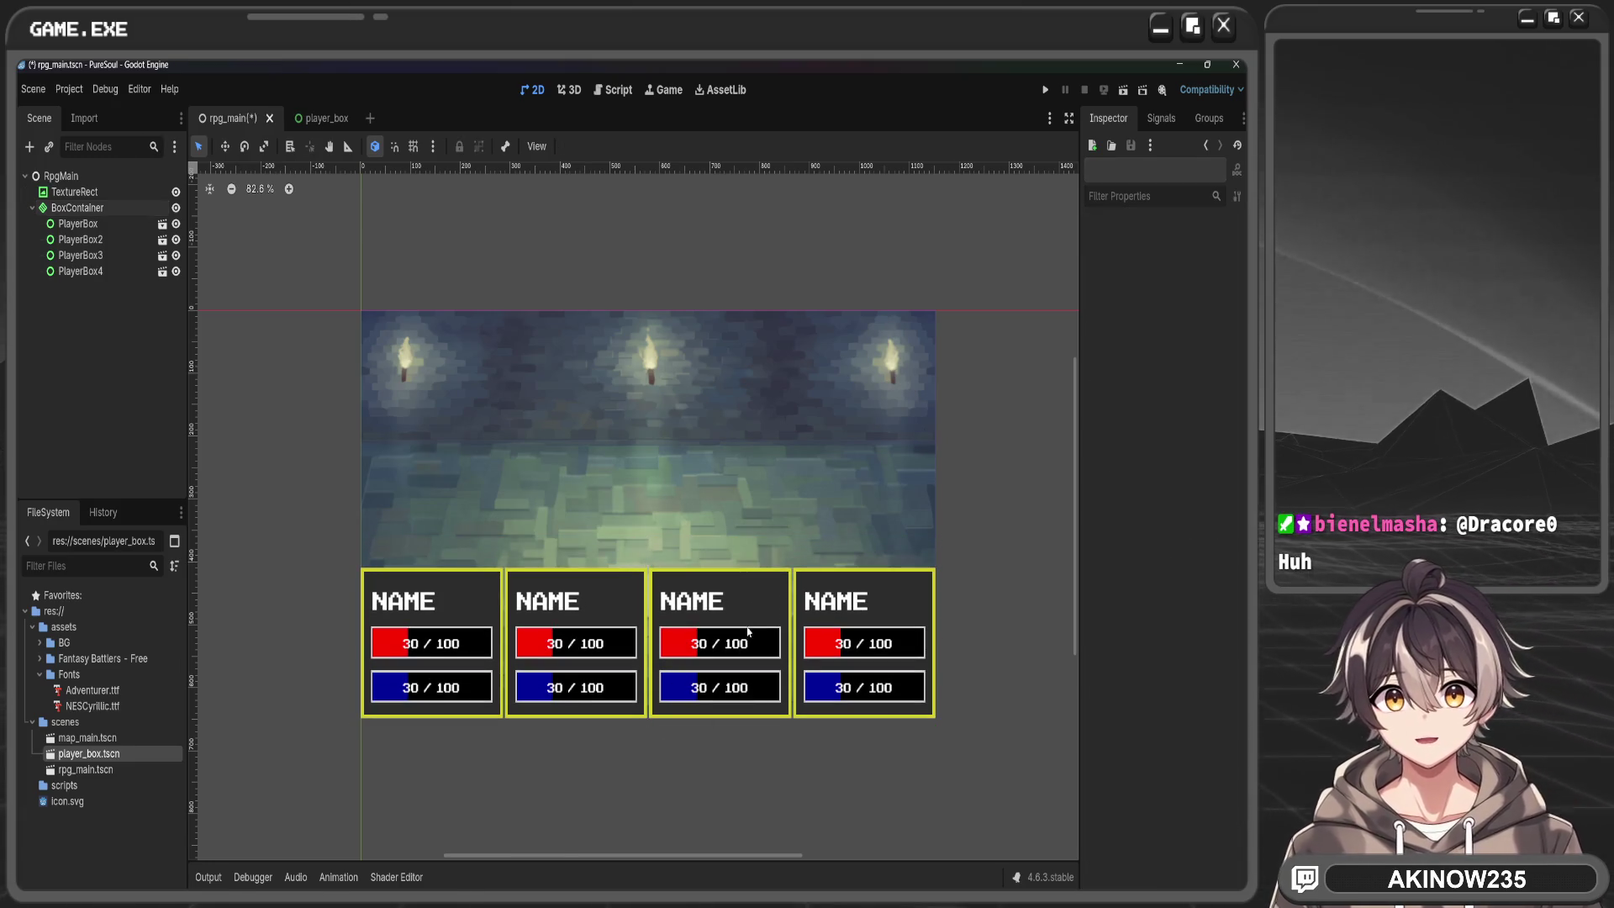
scroll(759, 595, "down", 3)
scroll(756, 597, "up", 5)
scroll(731, 504, "up", 2)
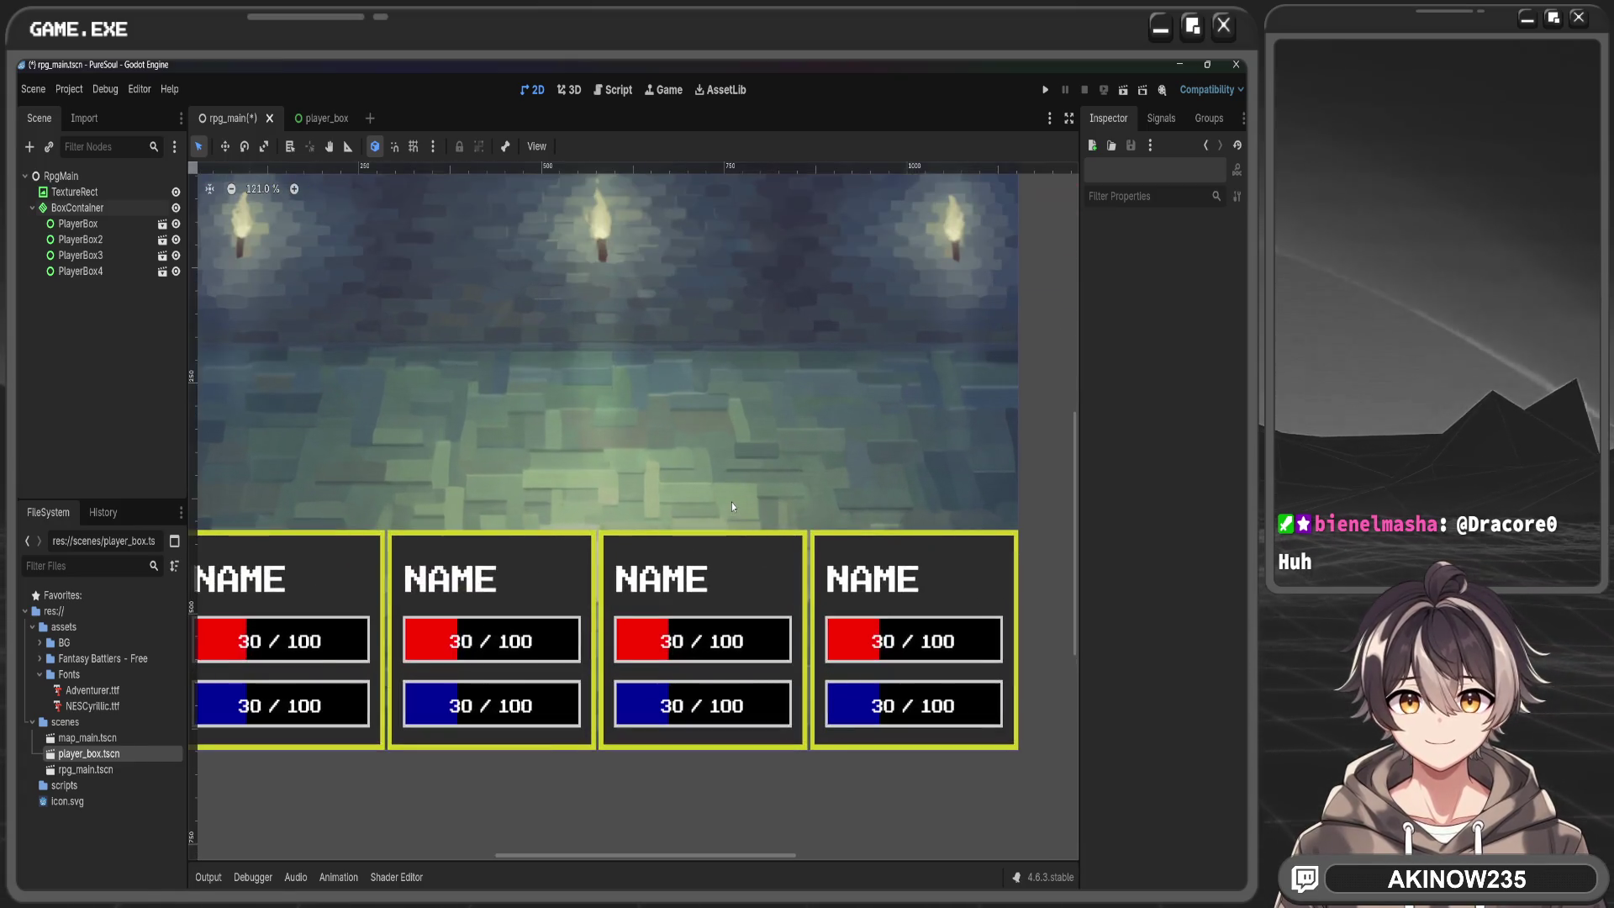
scroll(730, 492, "down", 1)
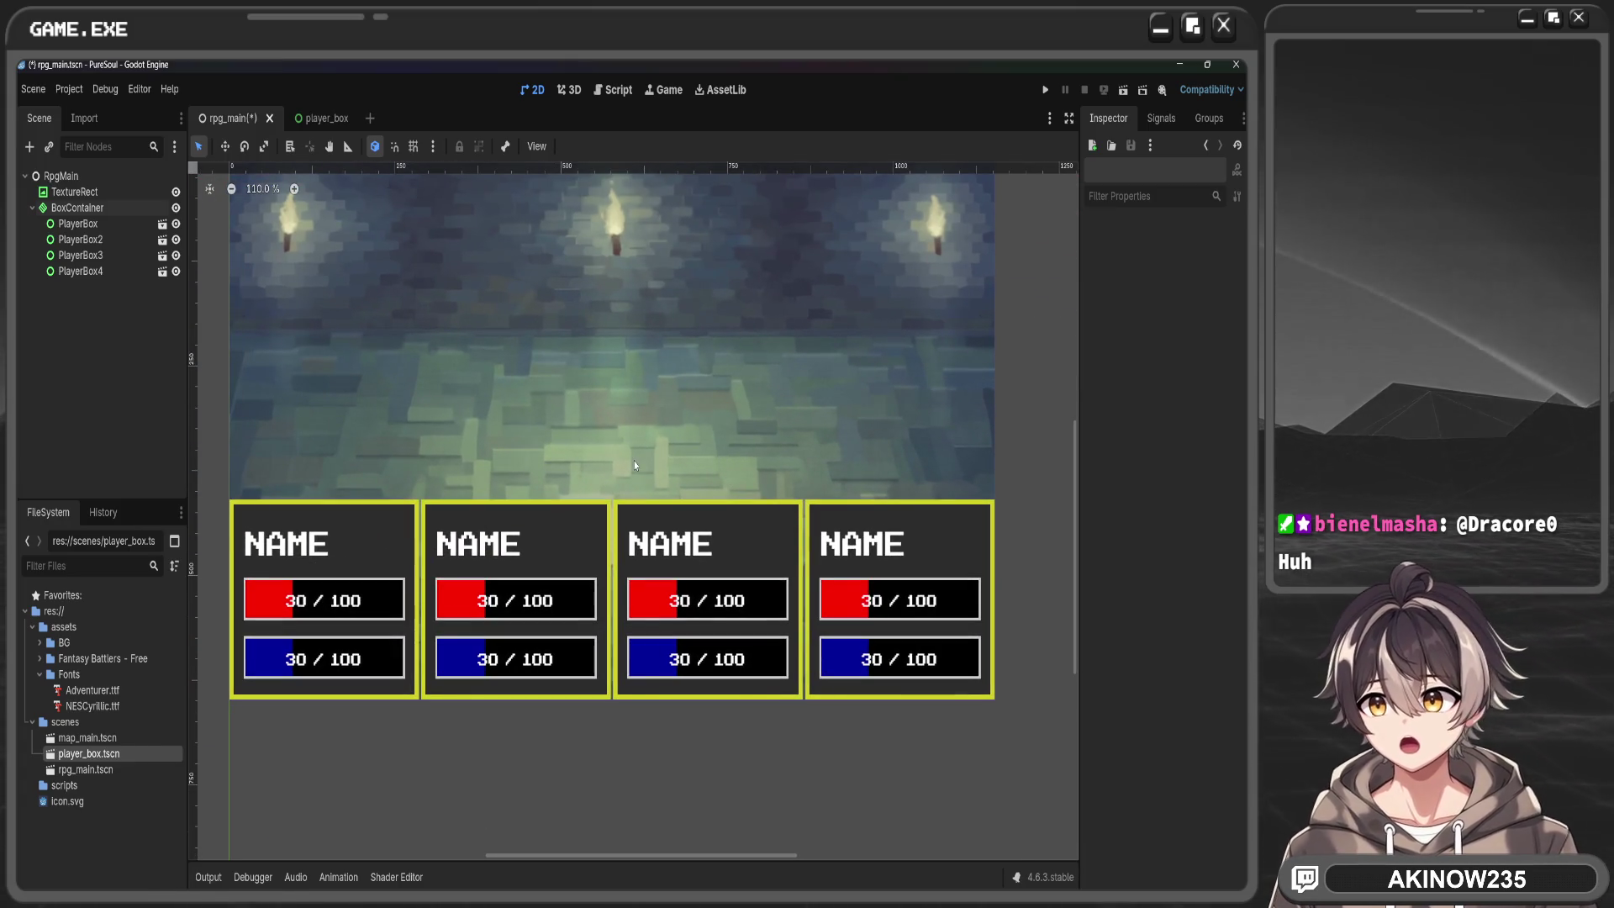
left_click(310, 124)
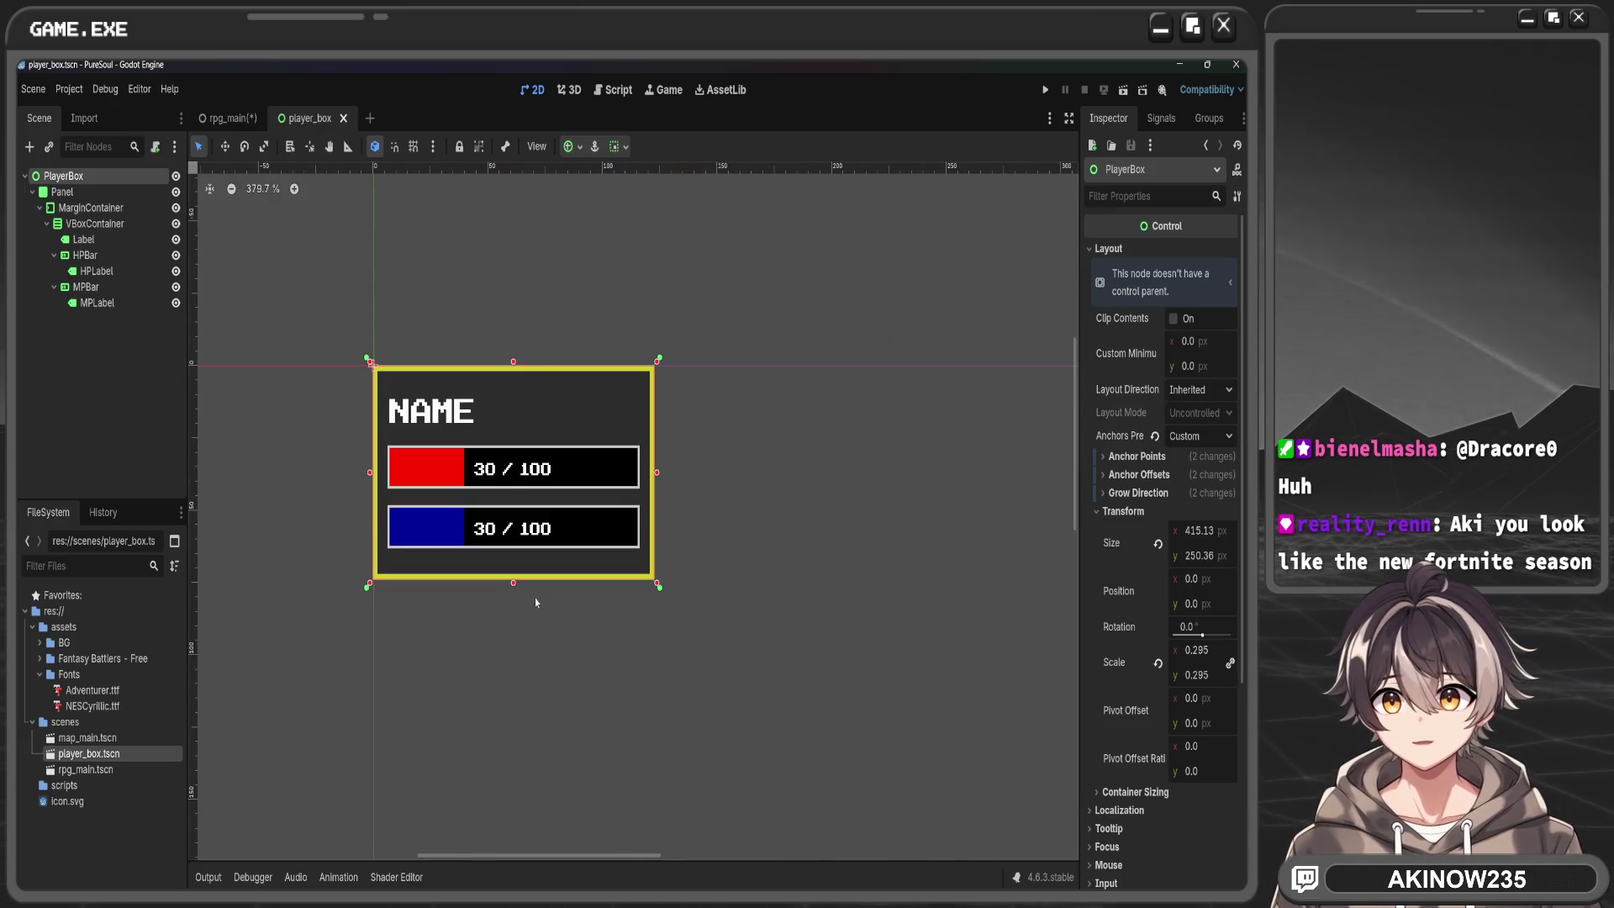
Reduce the PlayerBox size to about 344 × 215 px, checking the margin and panel styles
left_click_drag(1193, 555, 1175, 556)
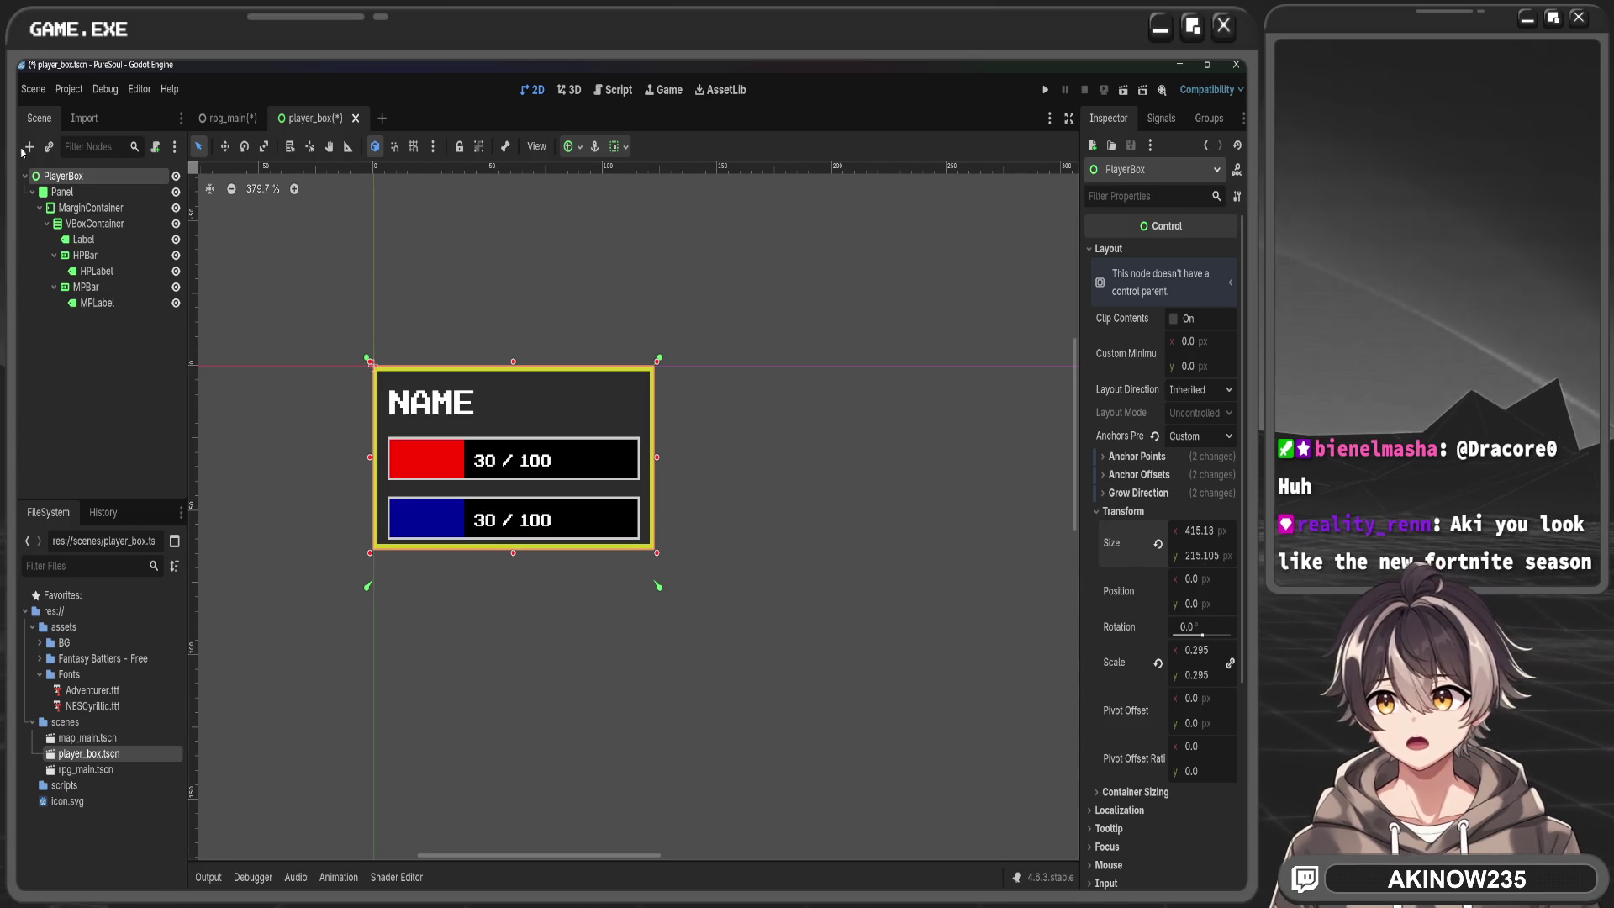
left_click(91, 208)
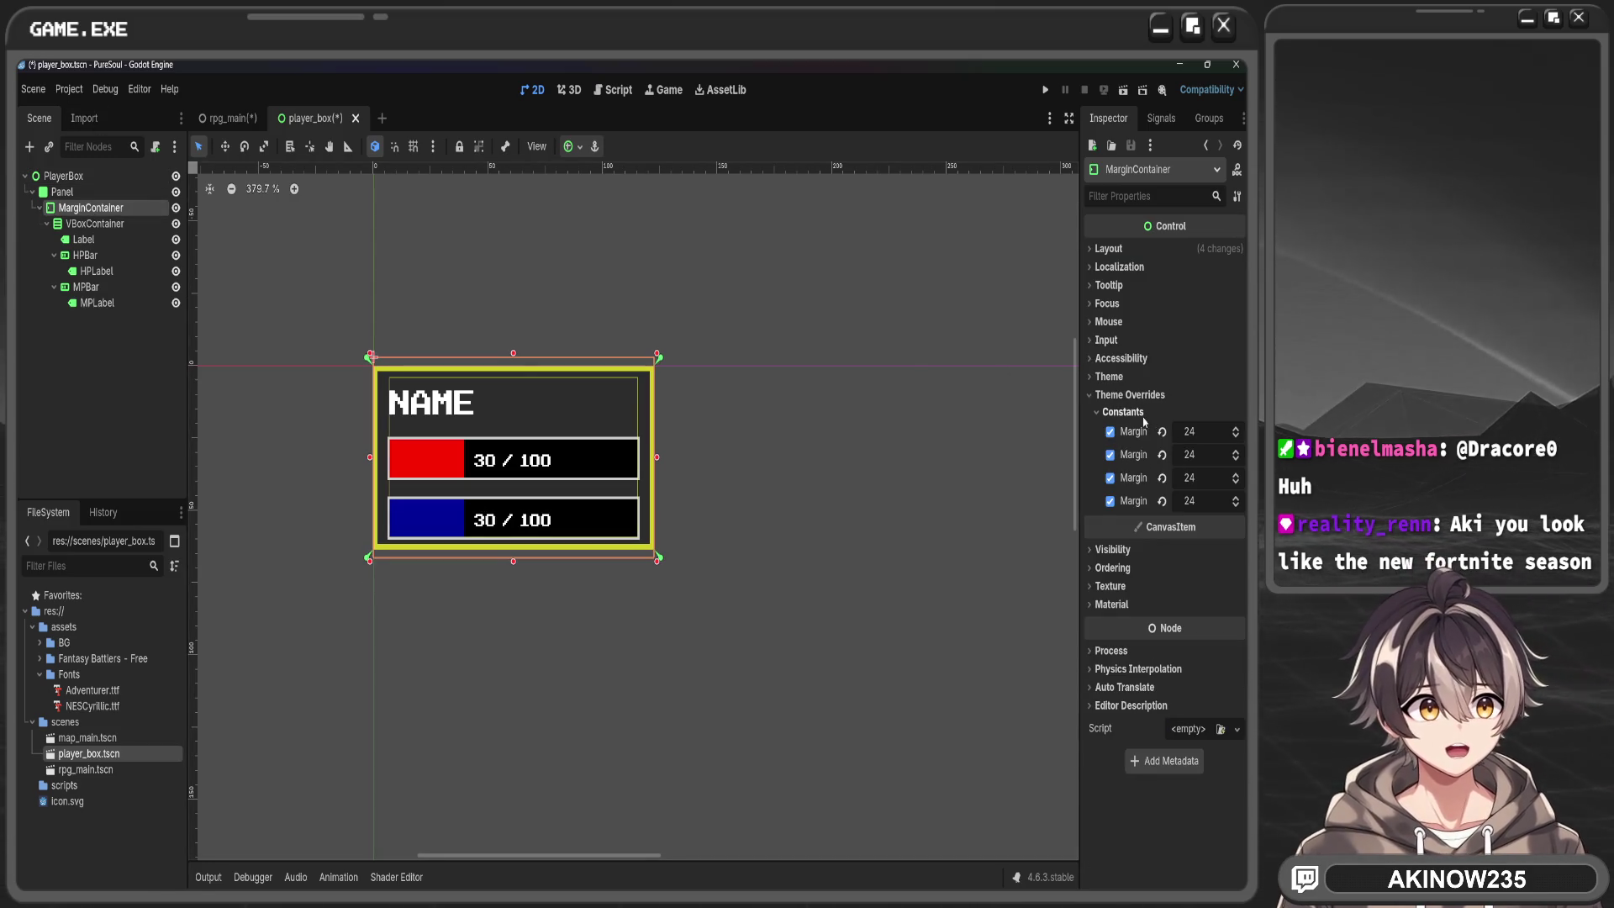
left_click(72, 192)
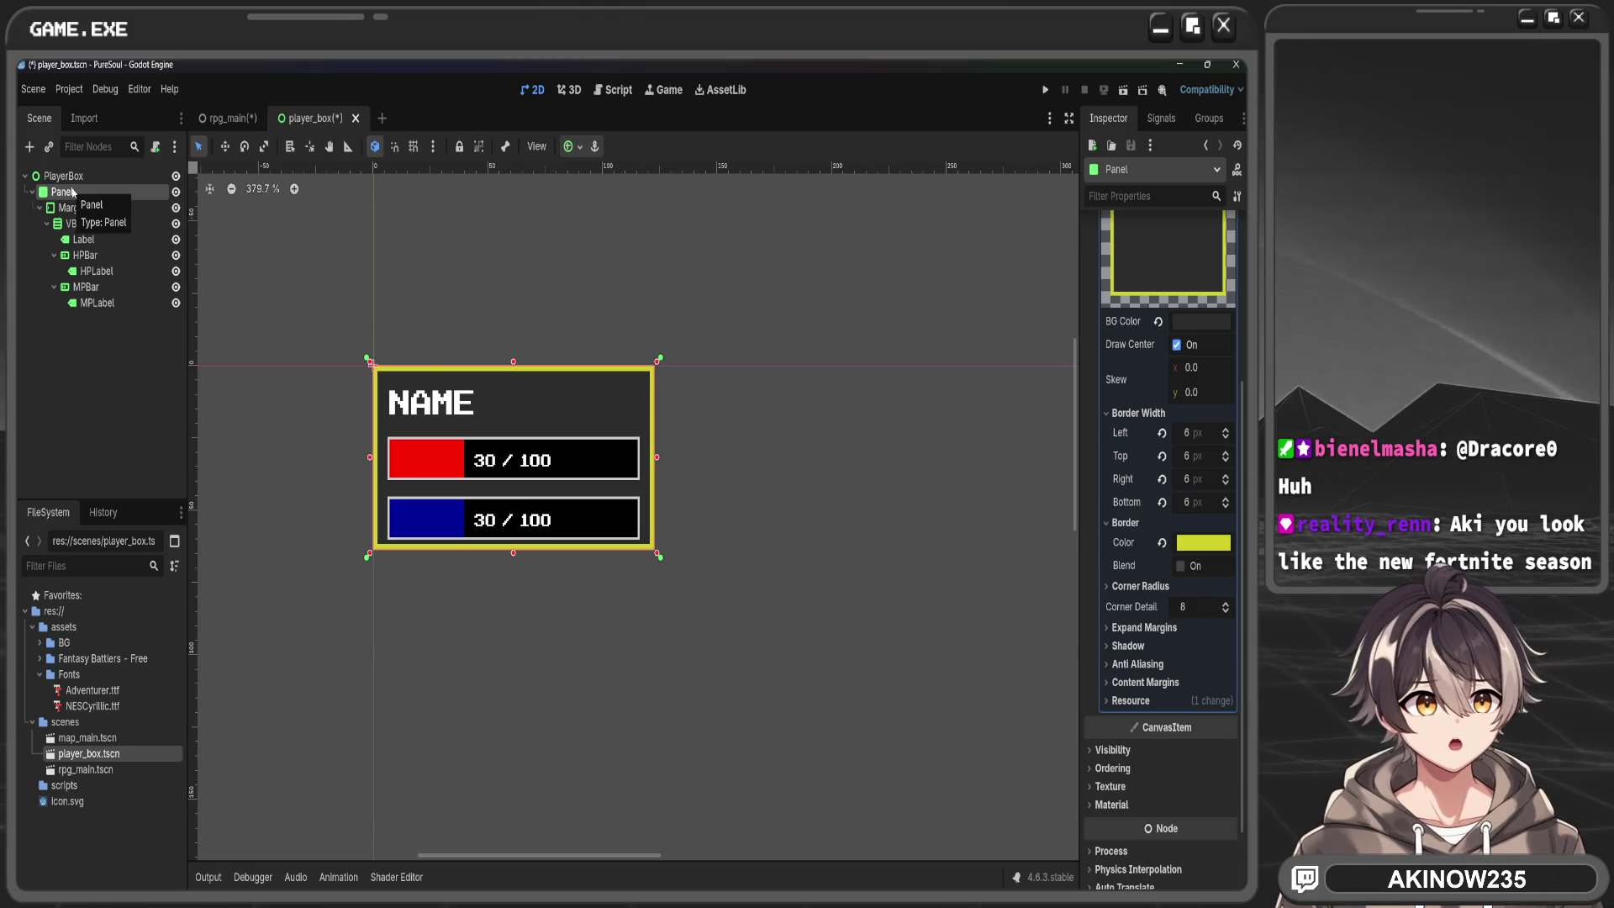
left_click(68, 176)
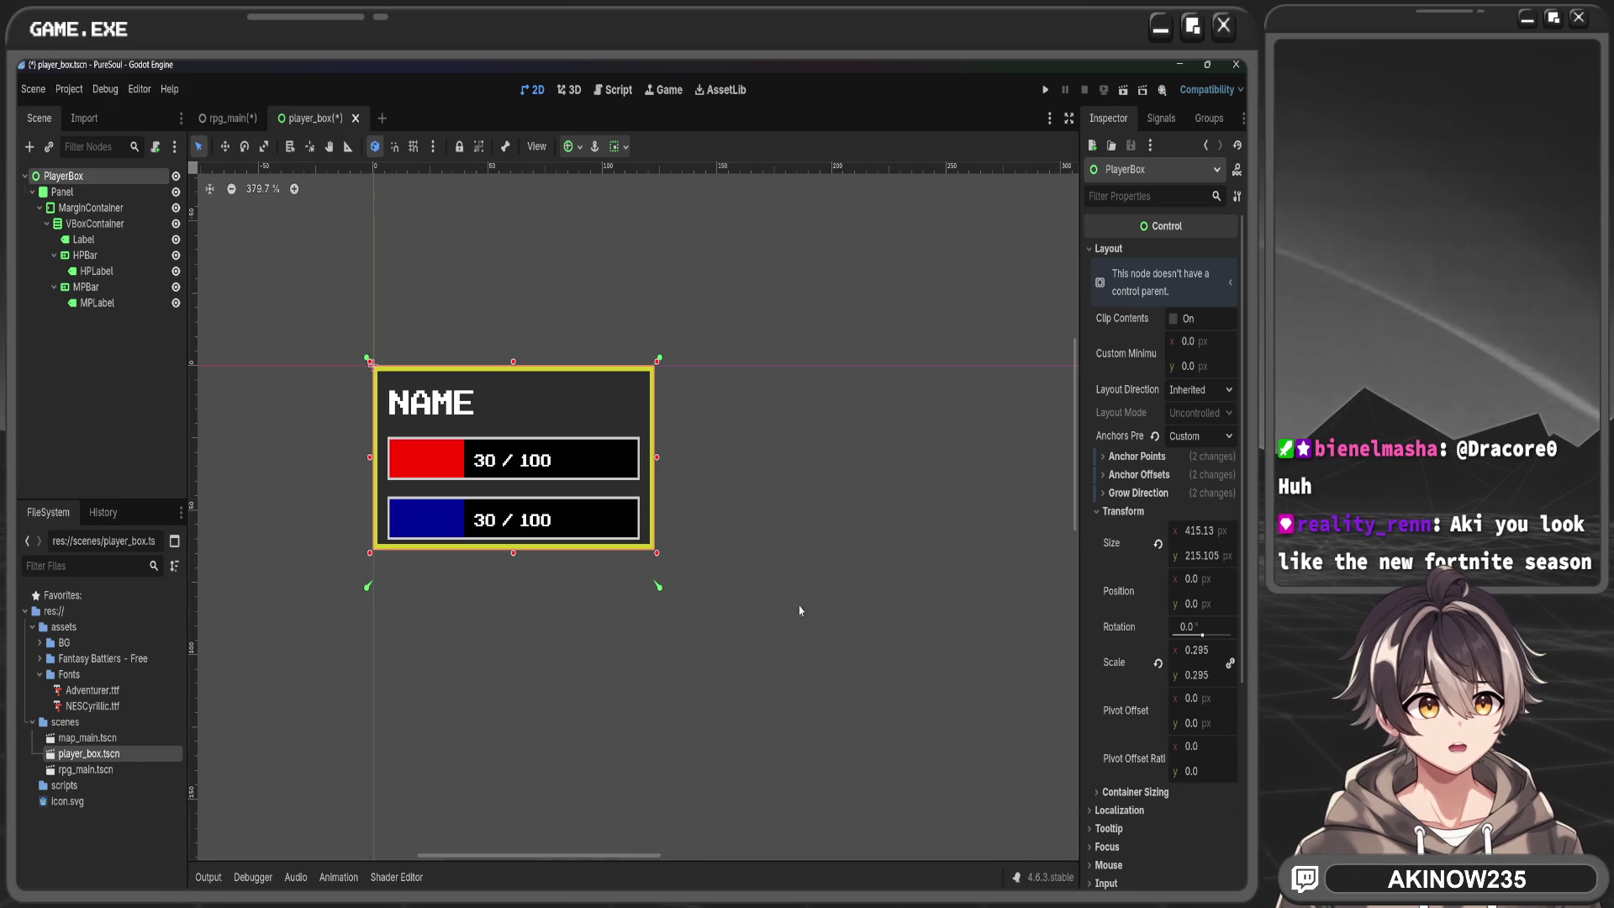
mouse_move(1202, 530)
left_mouse_down()
mouse_move(1177, 531)
mouse_move(1207, 530)
left_mouse_up()
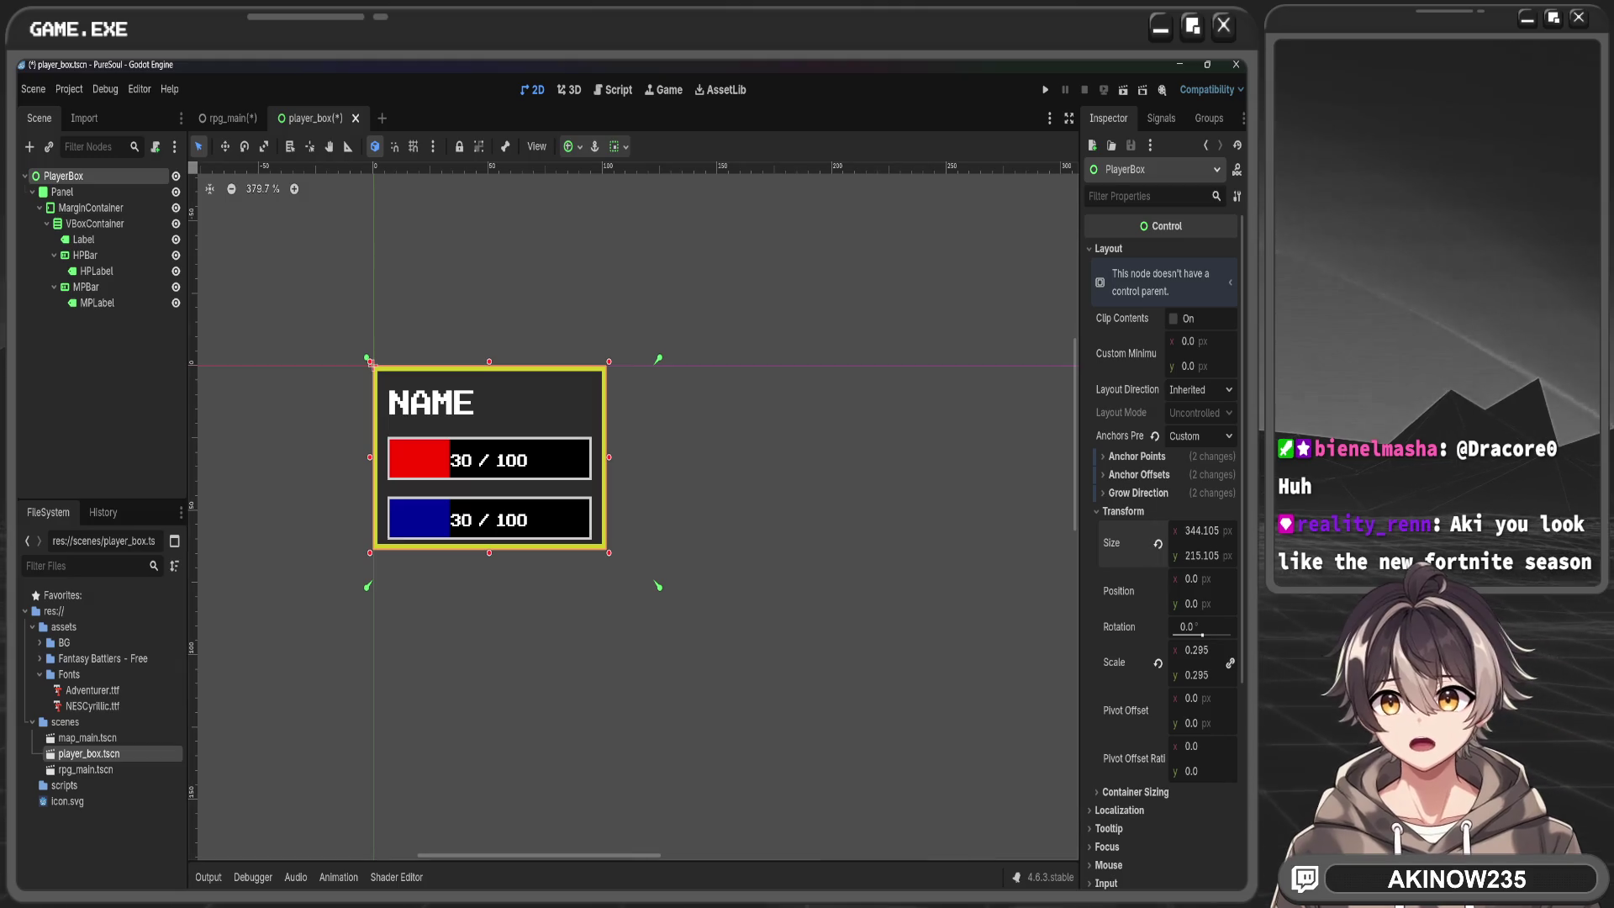
left_click(84, 192)
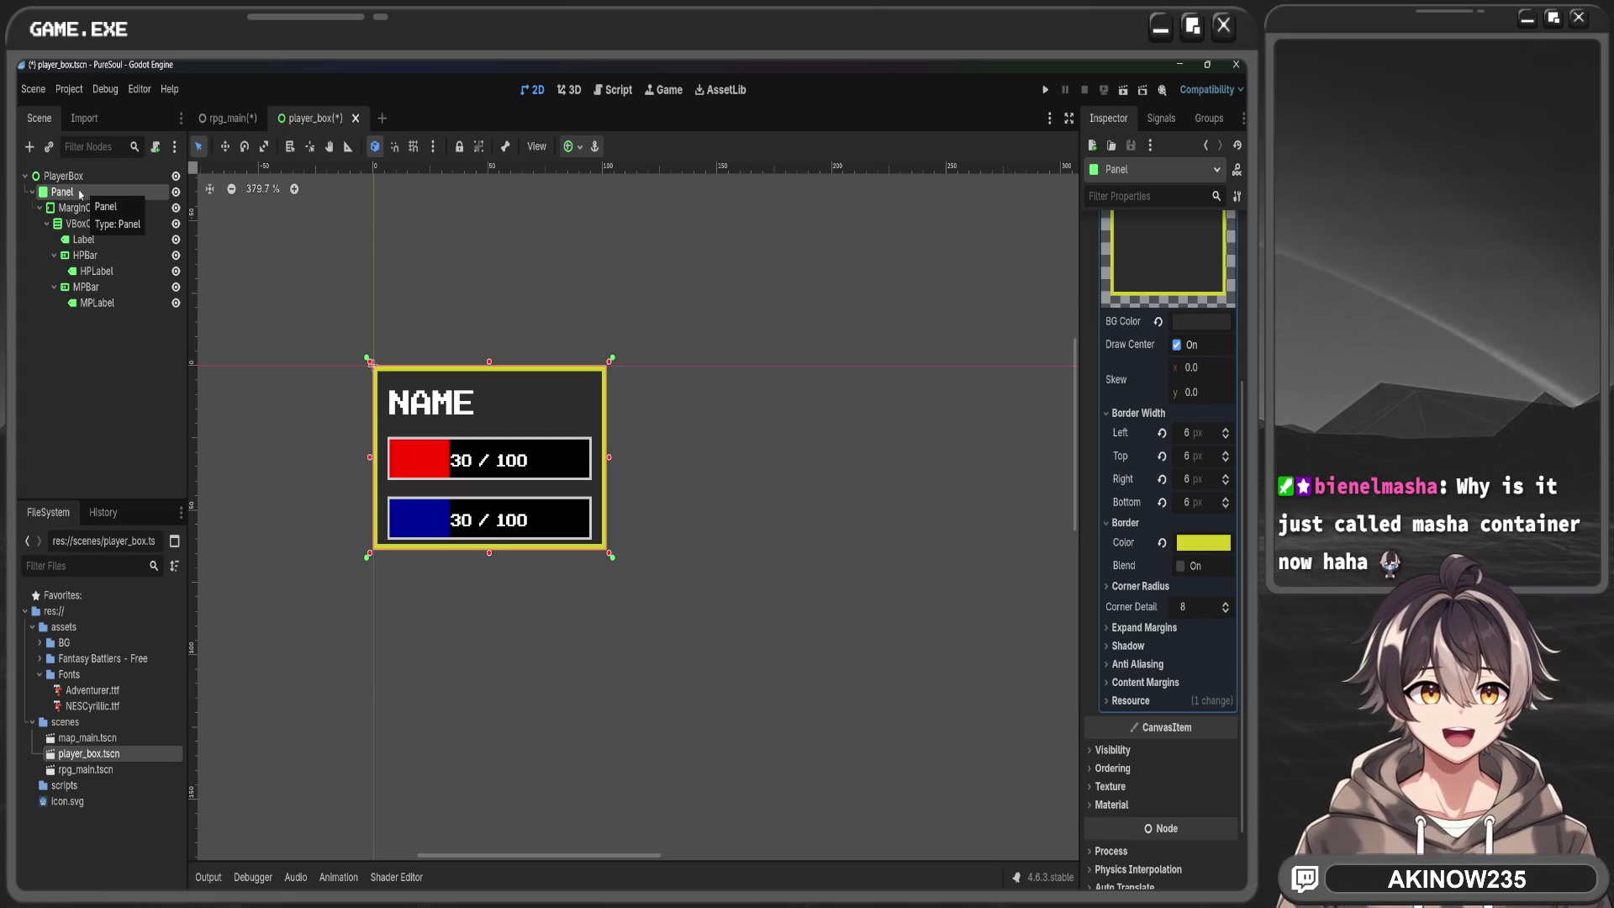
left_click(97, 224)
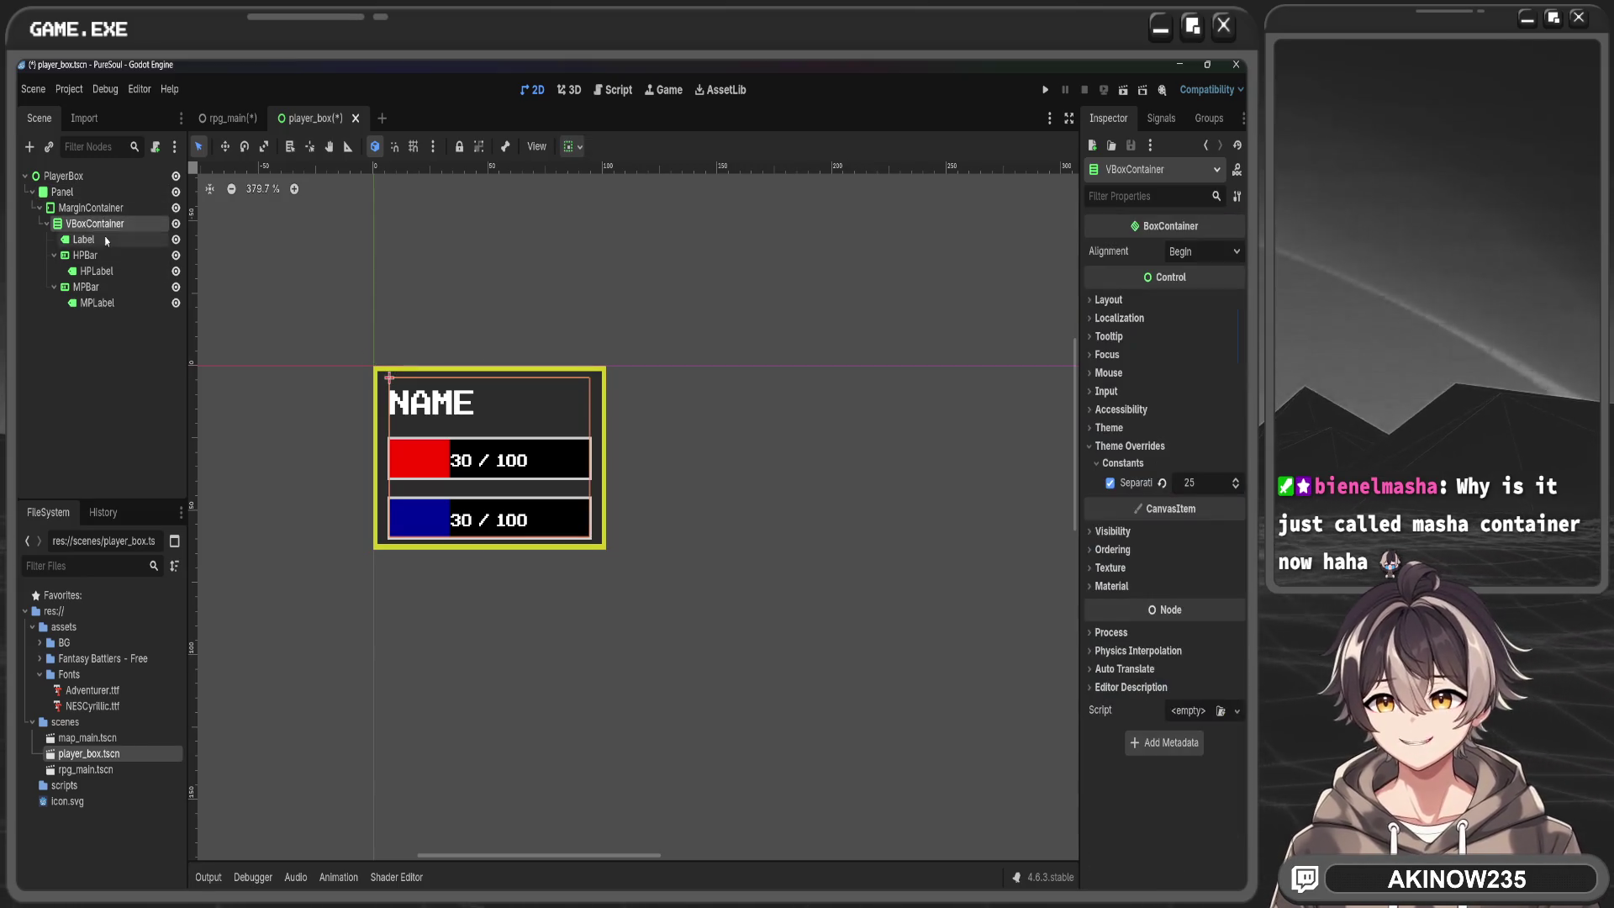
Set the VBoxContainer separation between the label and bars to 13
mouse_move(1189, 482)
left_mouse_down()
mouse_move(1135, 483)
mouse_move(1200, 482)
mouse_move(1182, 483)
left_mouse_up()
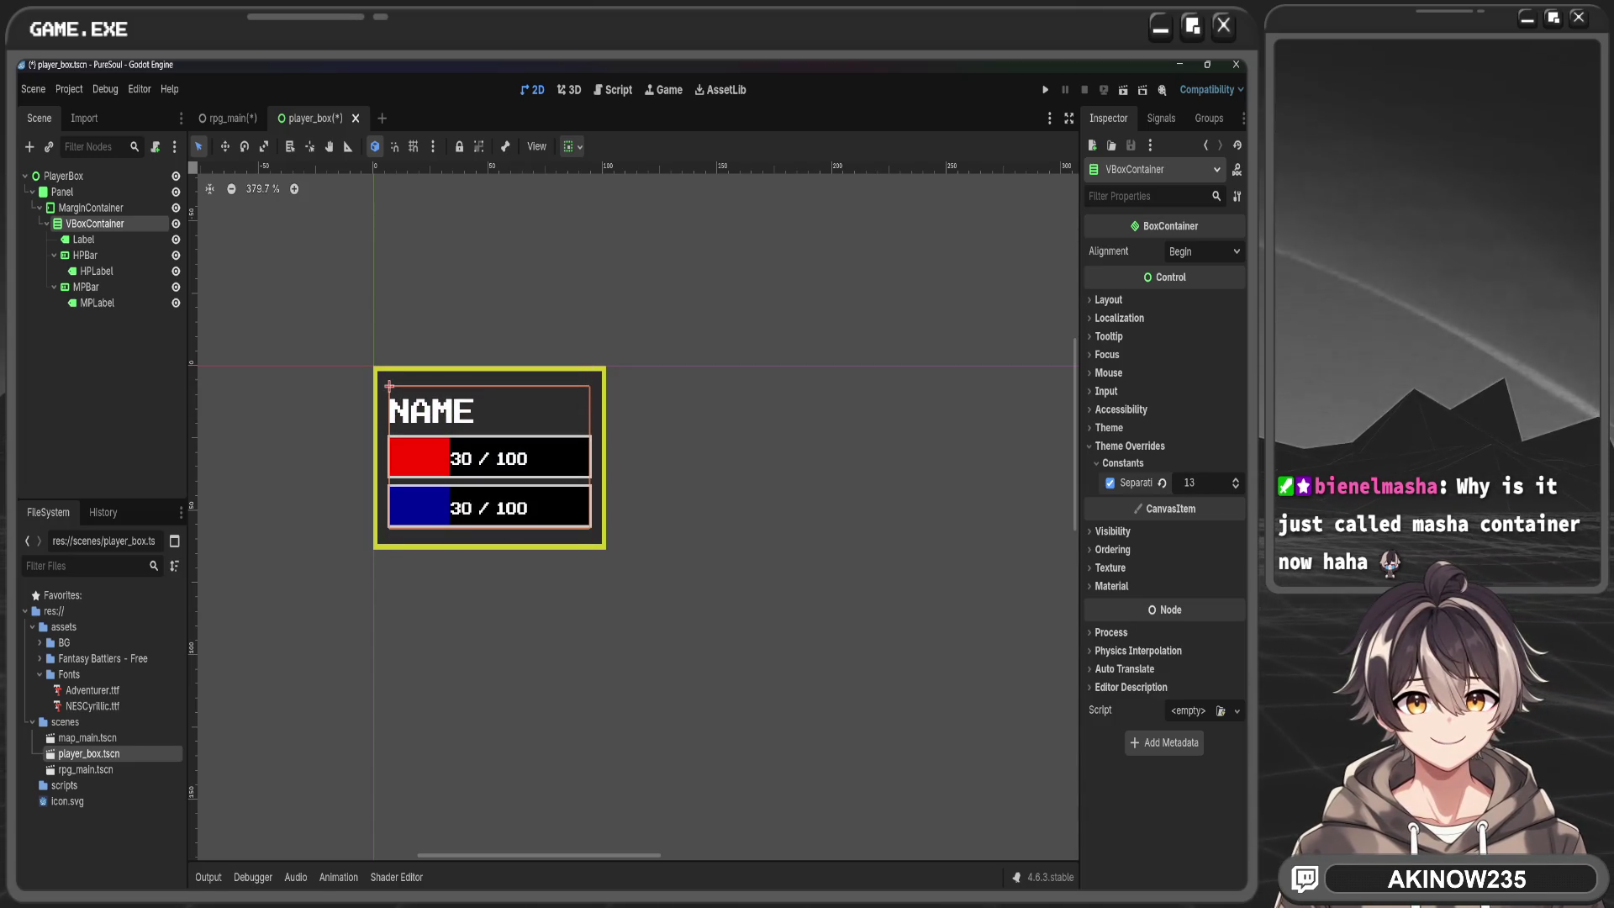
left_click(1210, 483)
left_click(1212, 481)
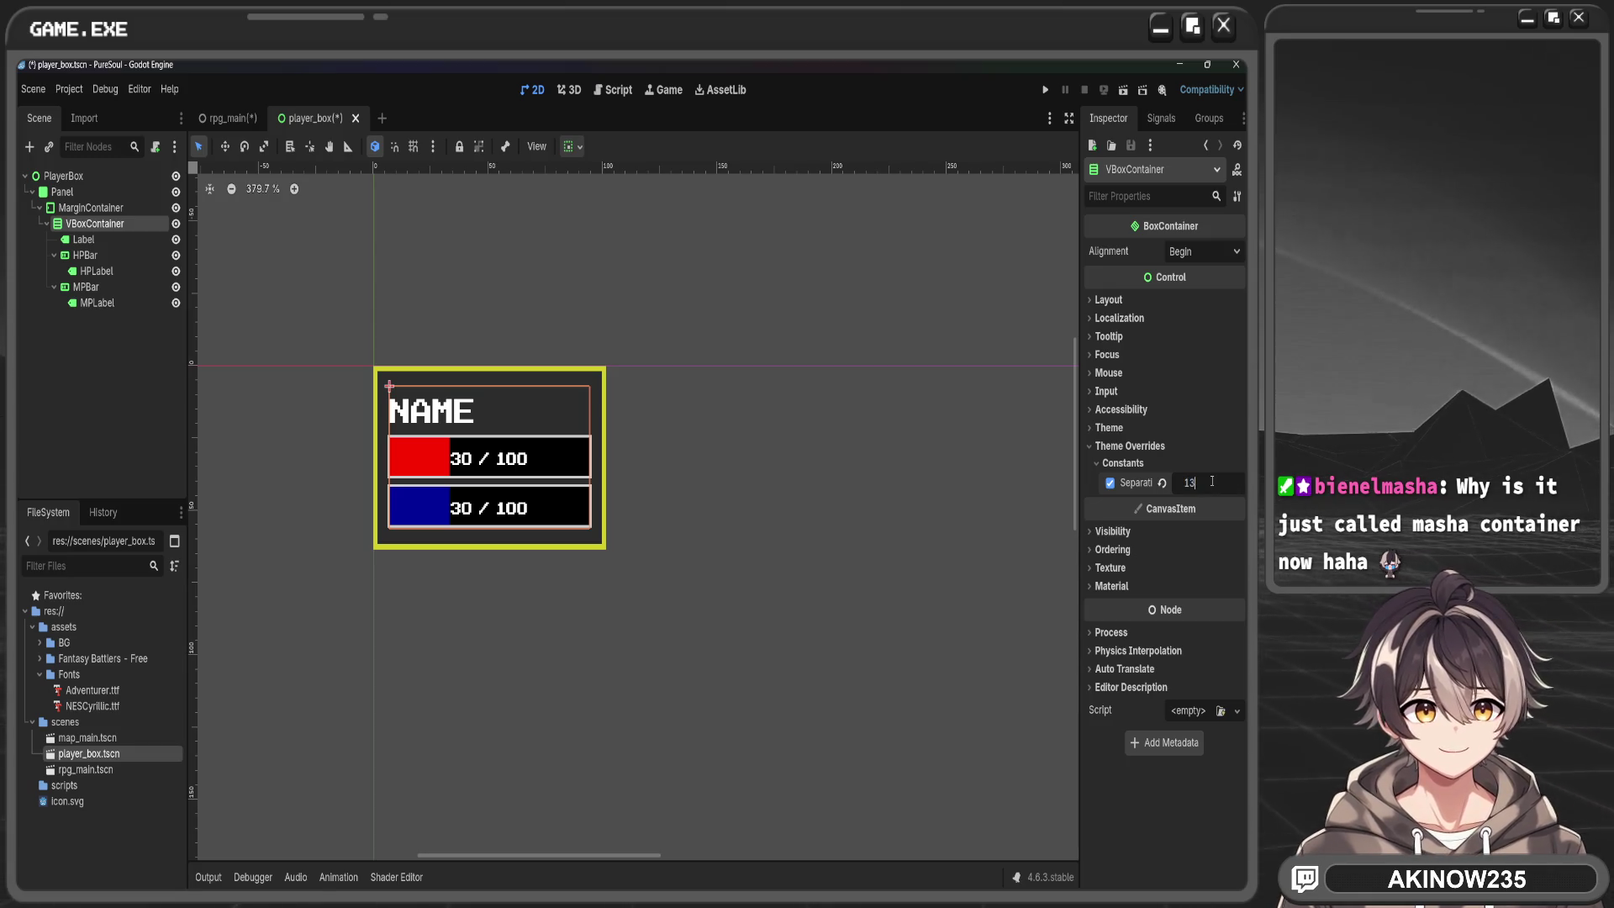
type("1")
key("Return")
left_click(759, 577)
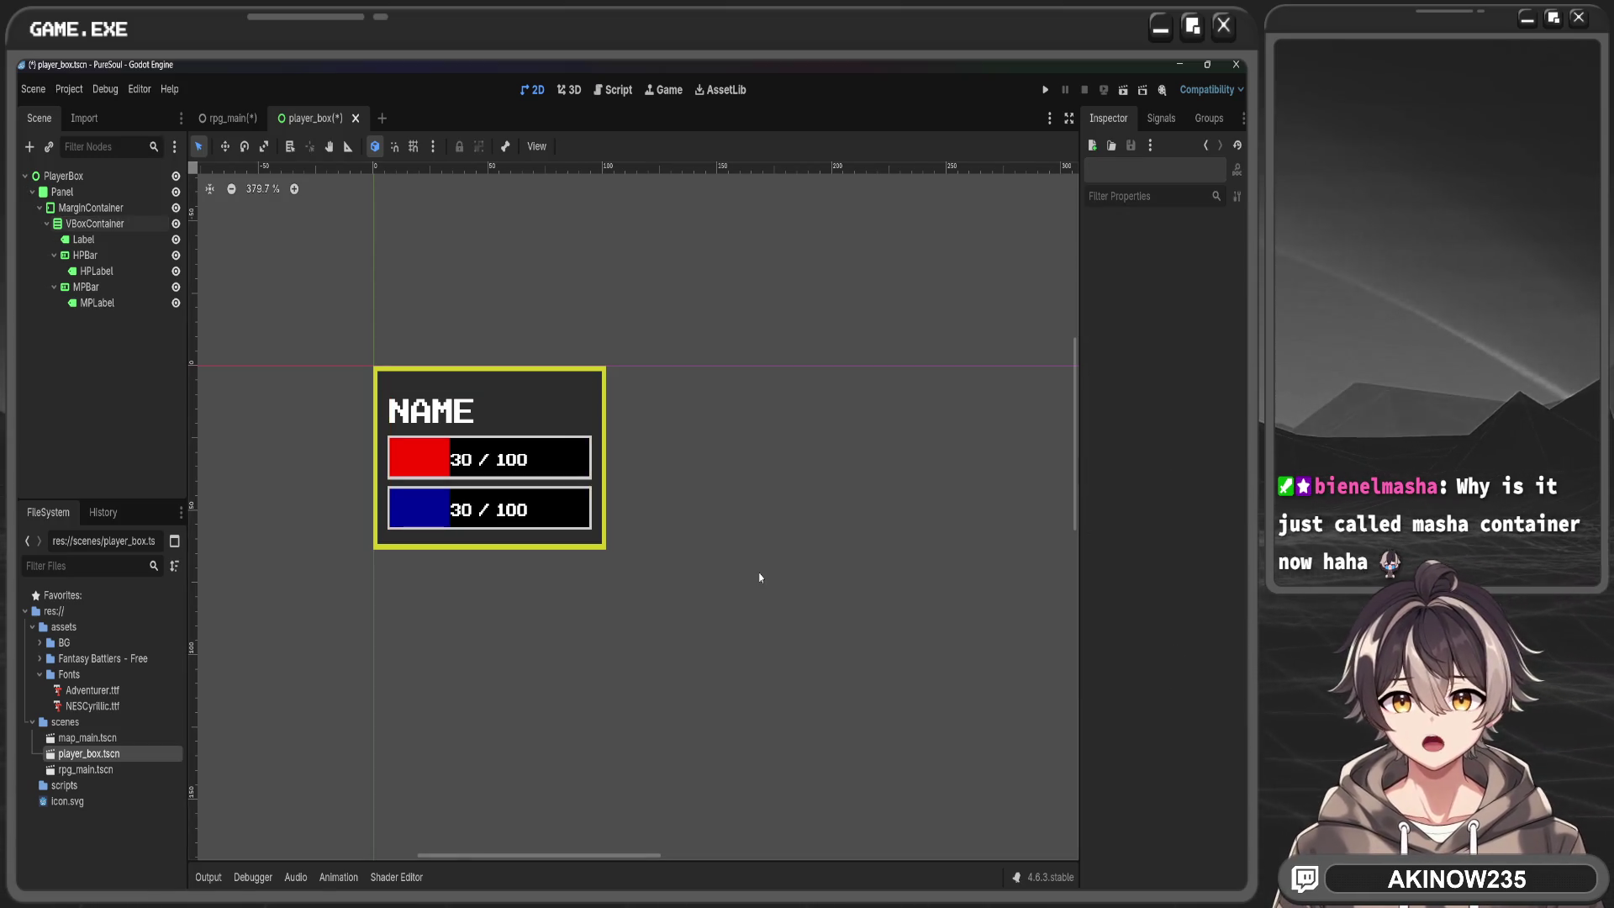
Set the MarginContainer's first margin constant to 14
left_click(470, 400)
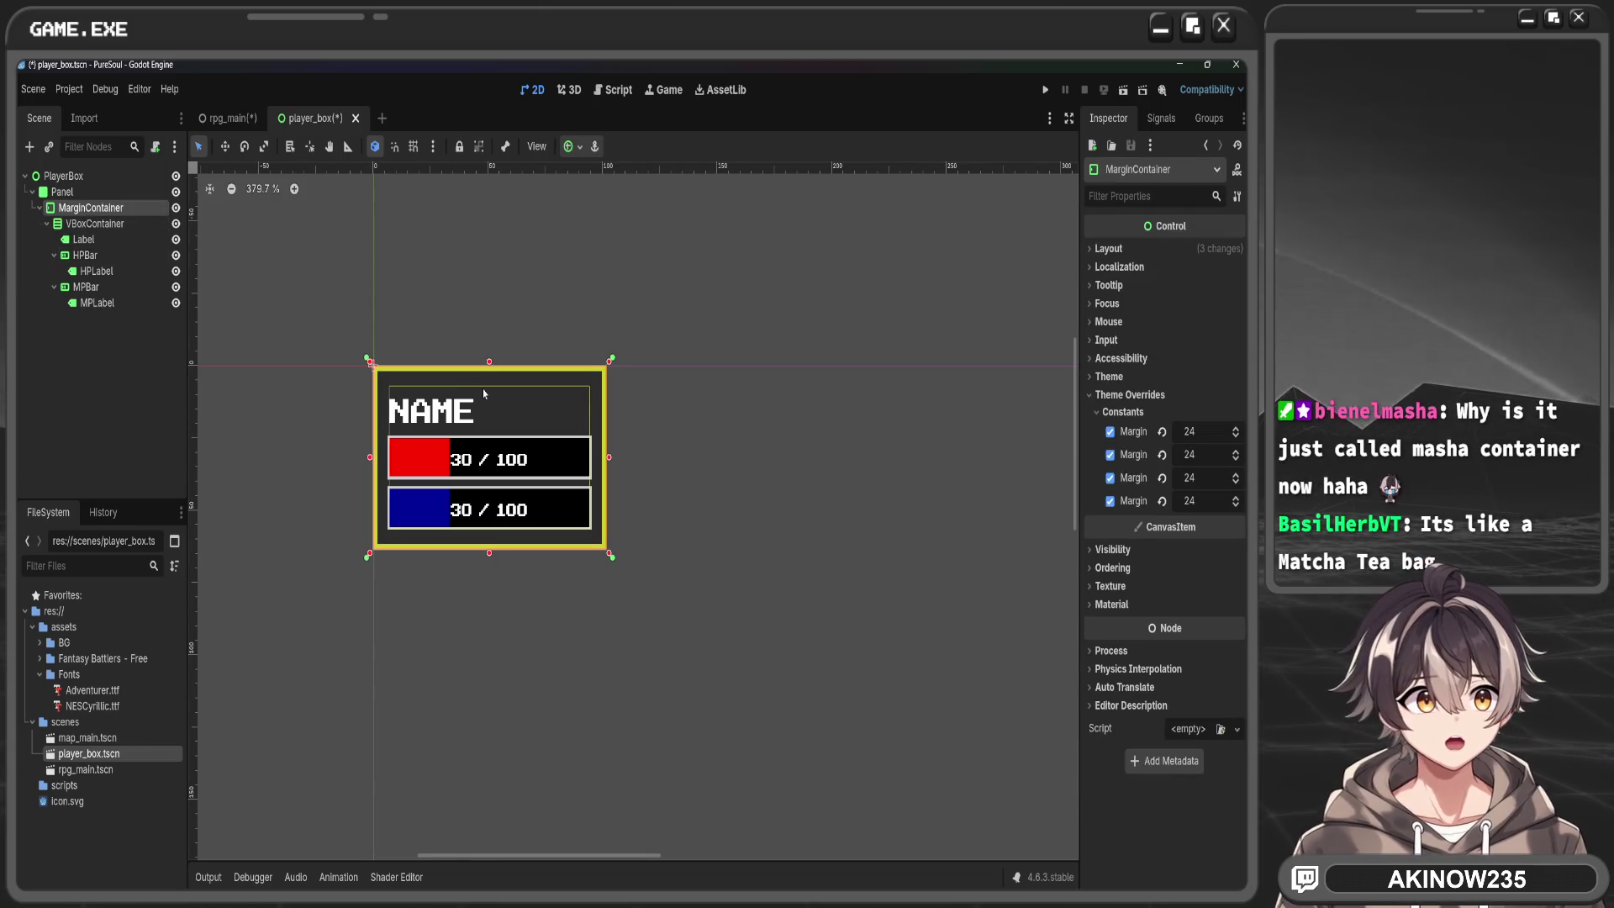
left_click(1202, 433)
key("Home")
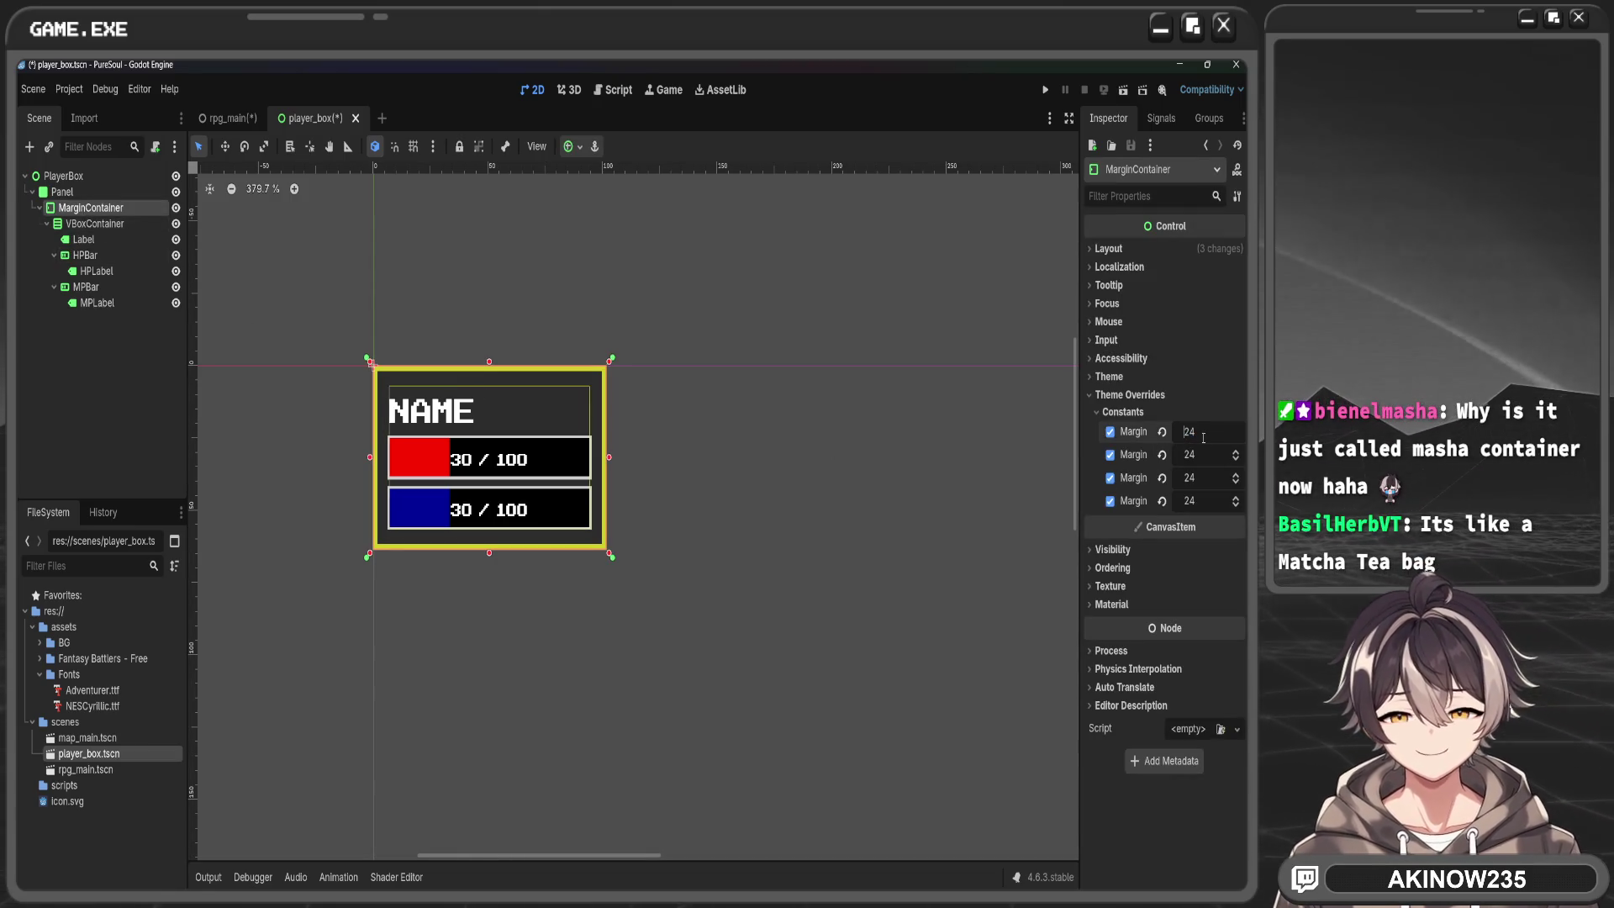
type("1")
key("Return")
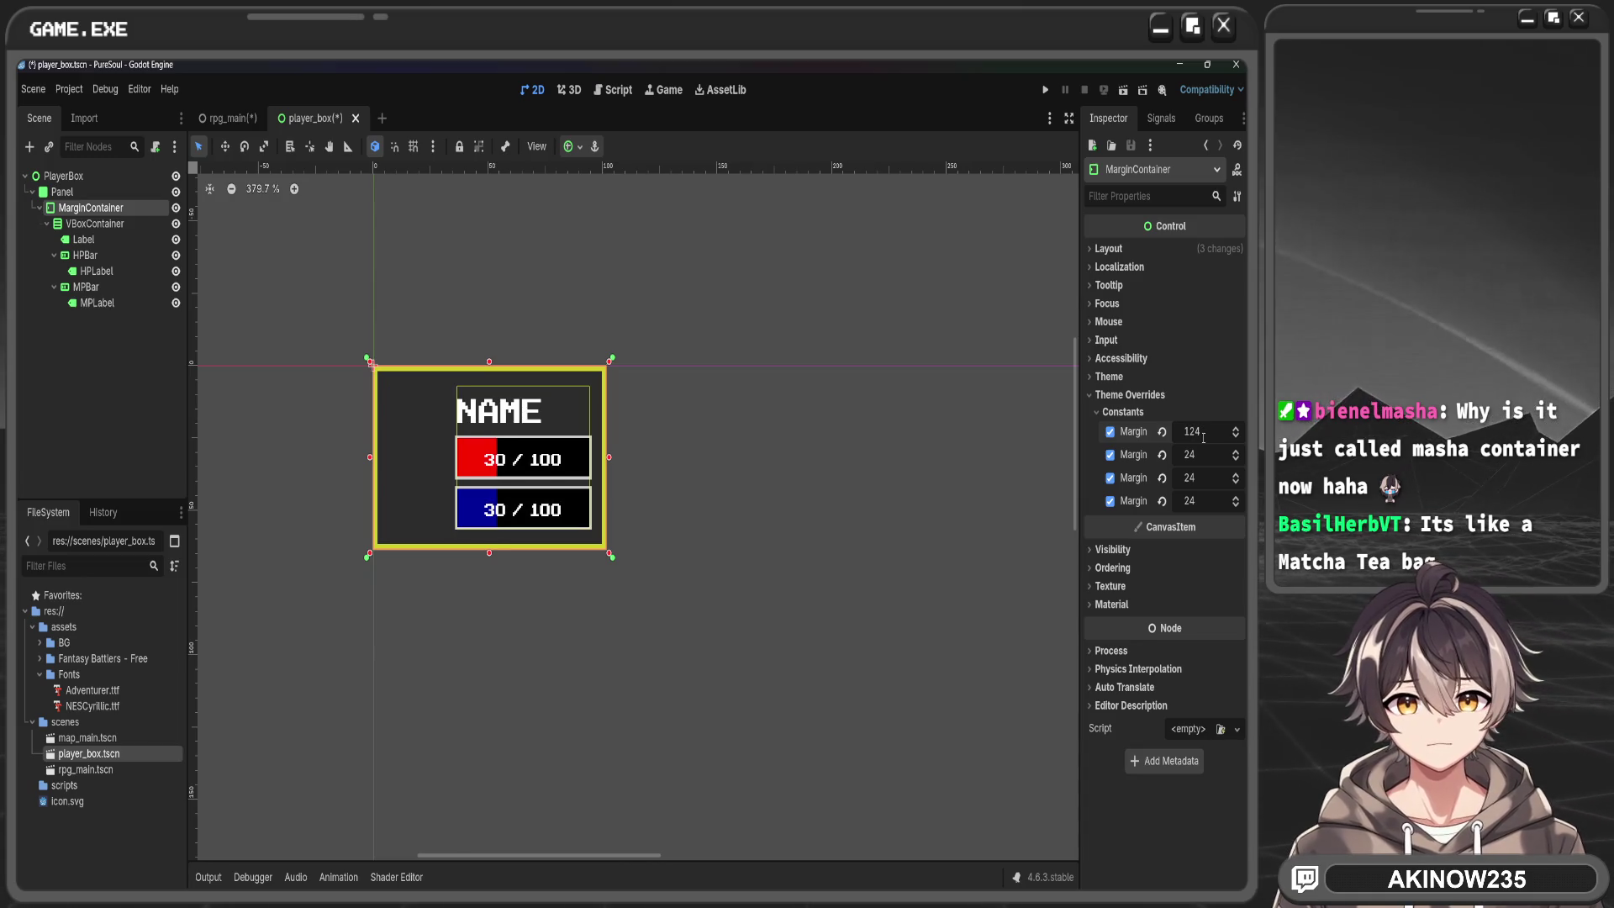
left_click(1203, 435)
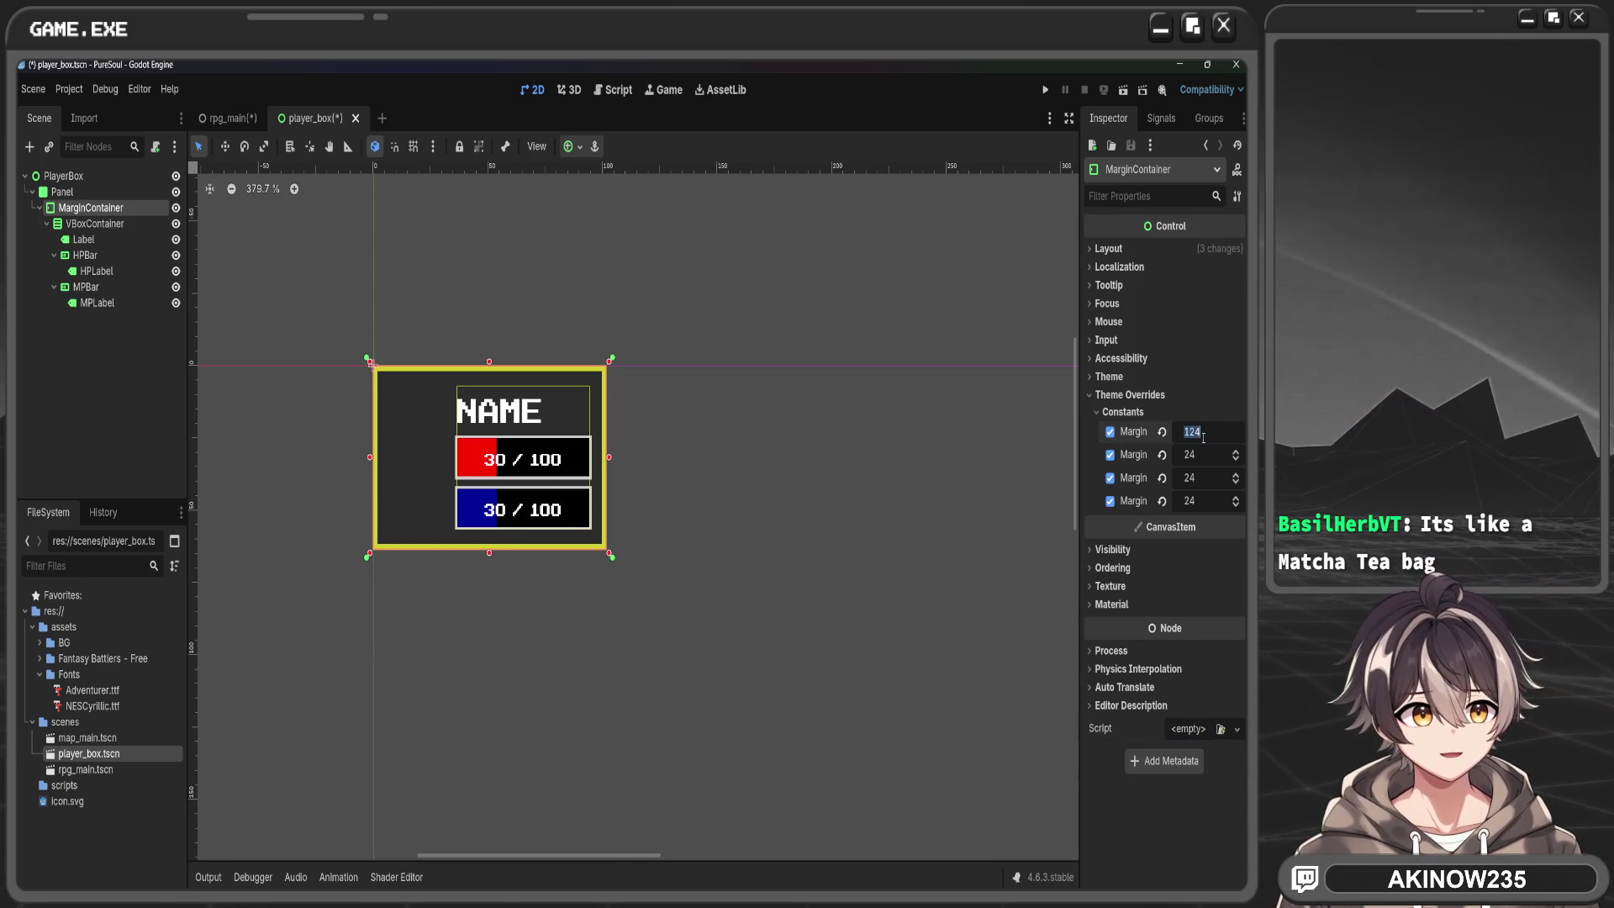
key("Home")
key("BackSpace")
key("BackSpace")
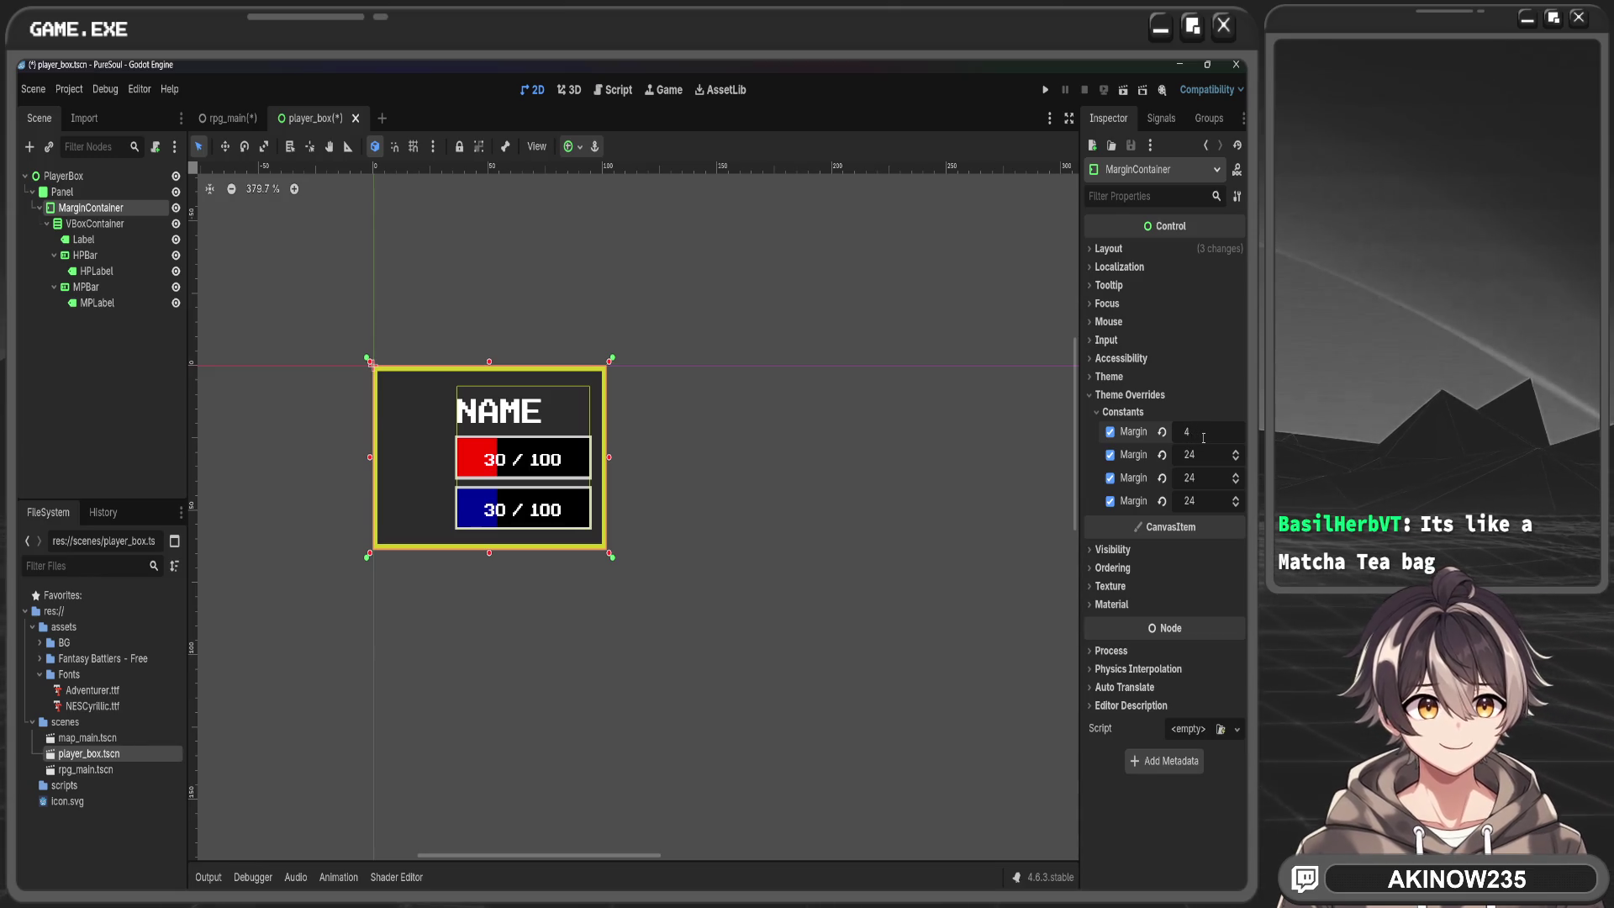
key("Return")
left_click(1203, 437)
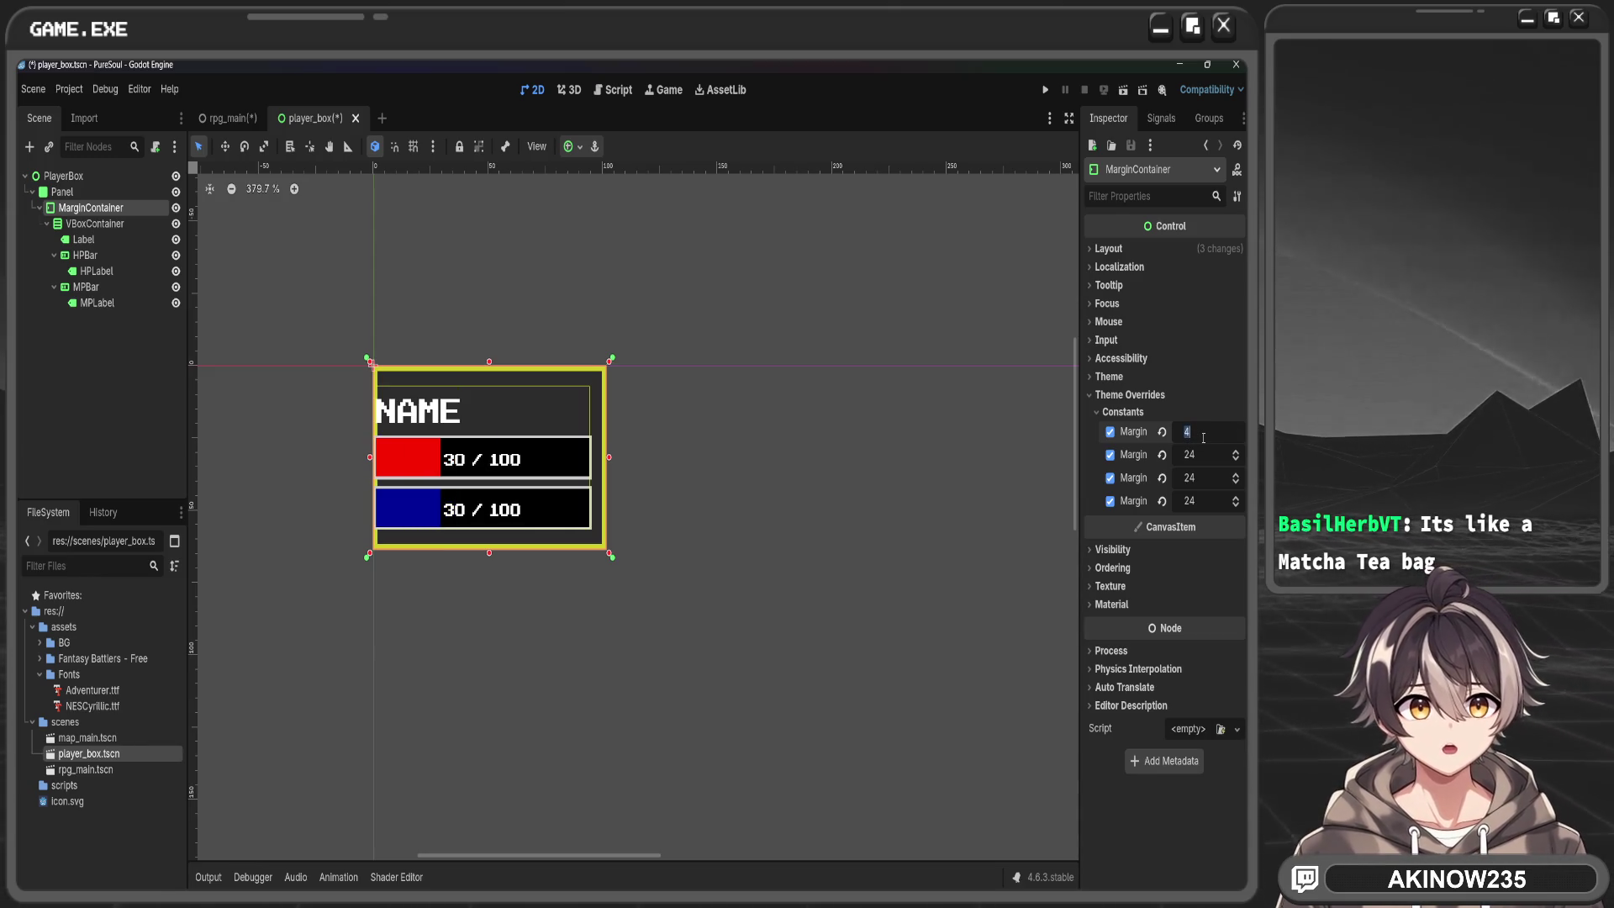
type("14")
key("Return")
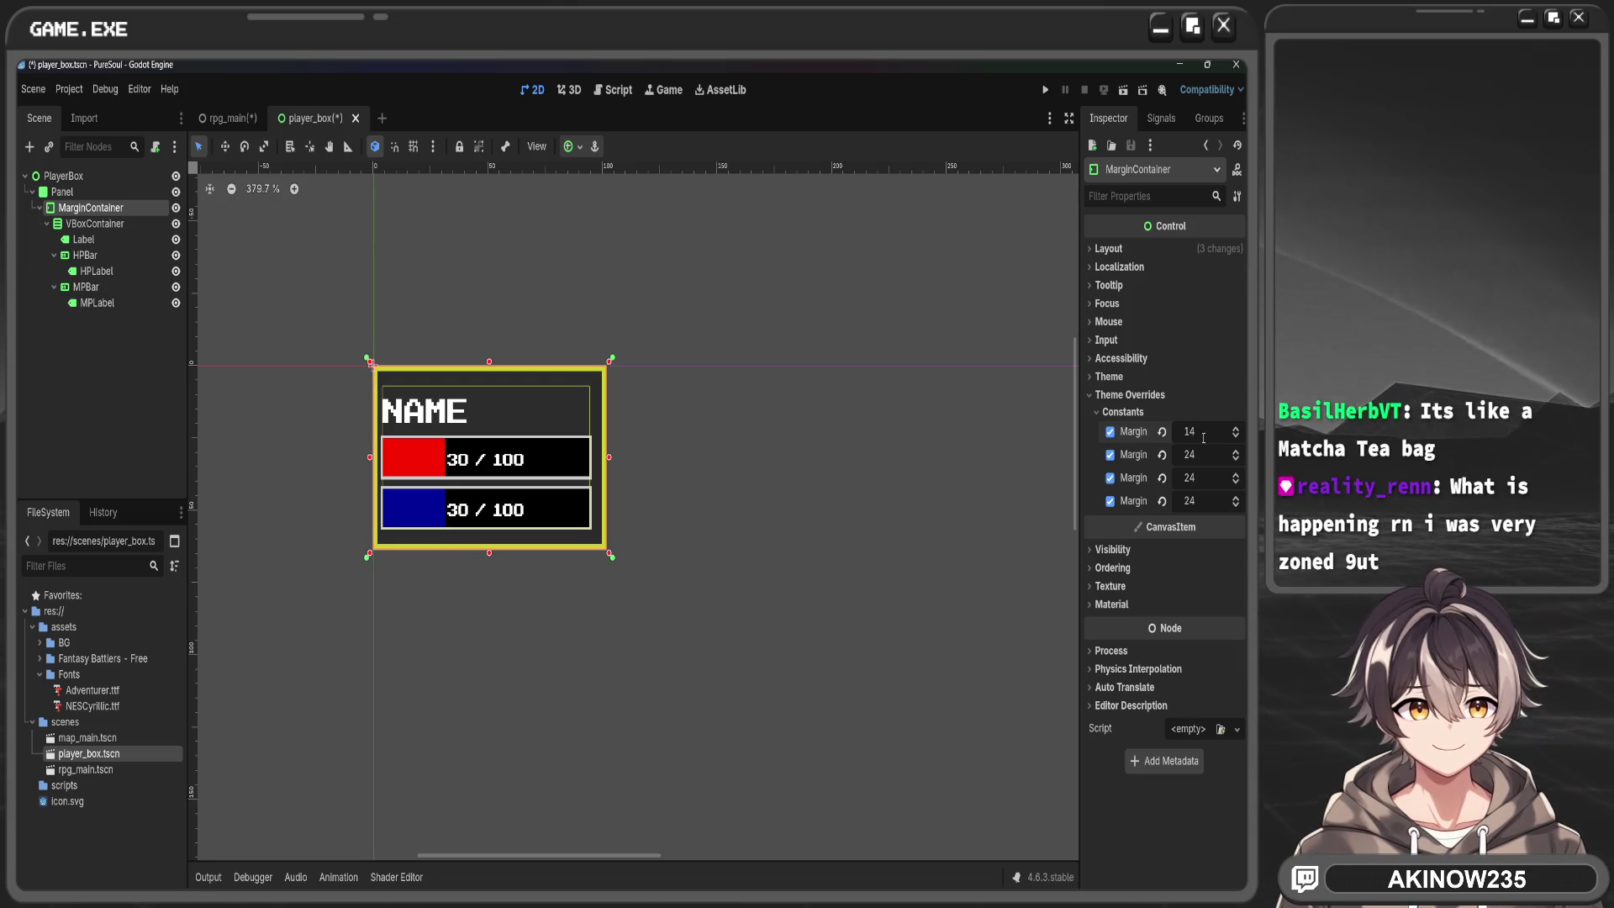
Set the remaining three margin constants to 14 each
left_click(1199, 453)
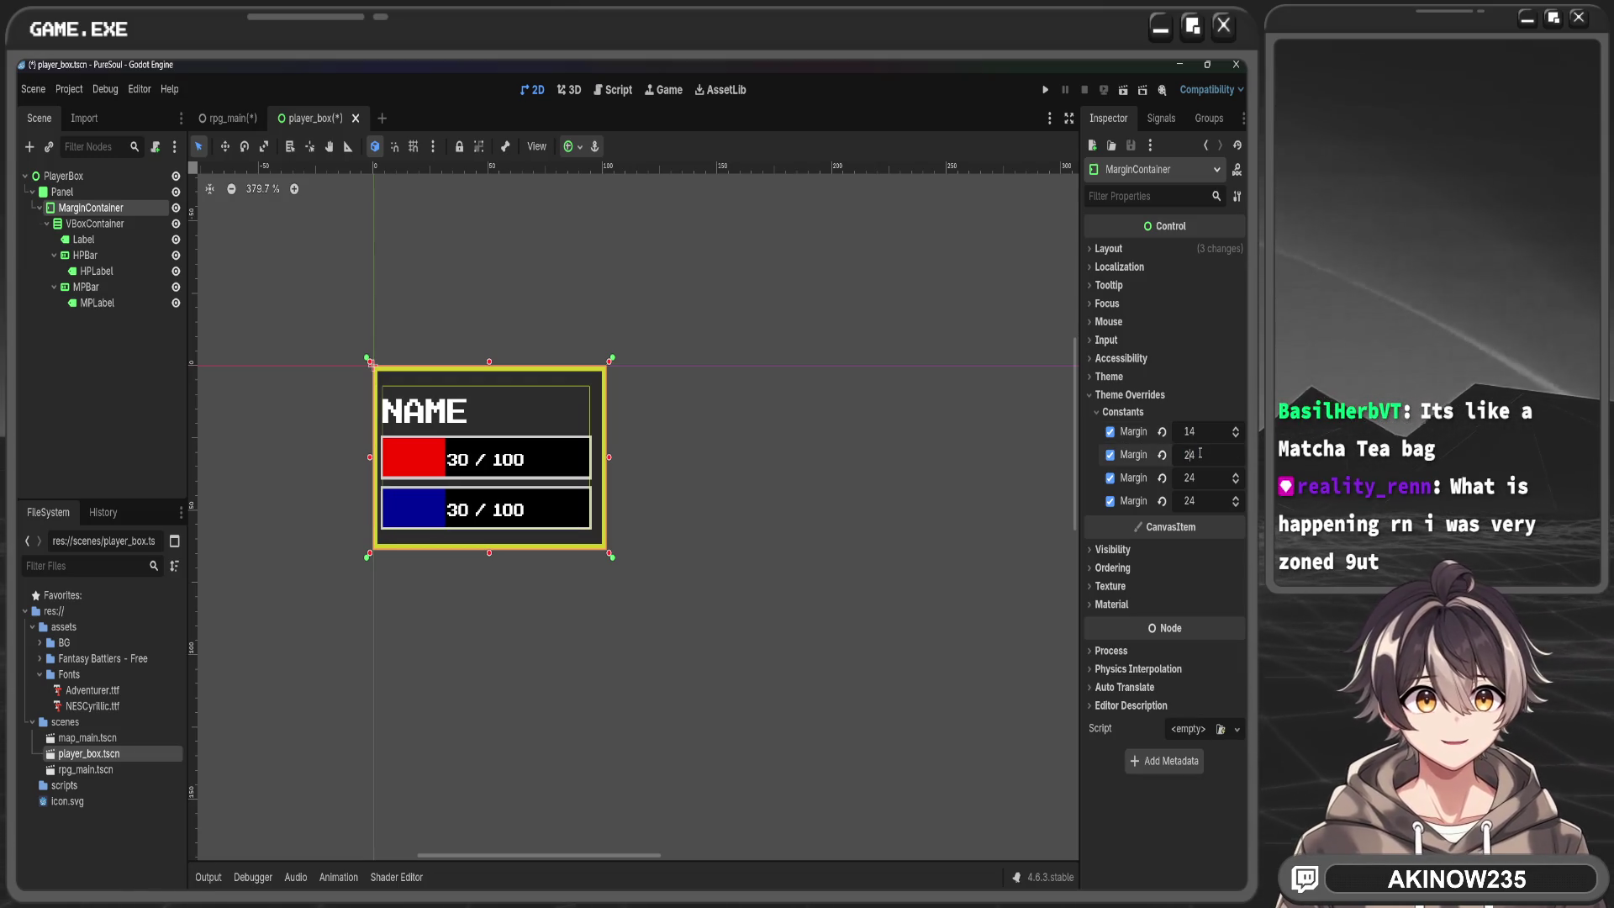
type("14")
key("Return")
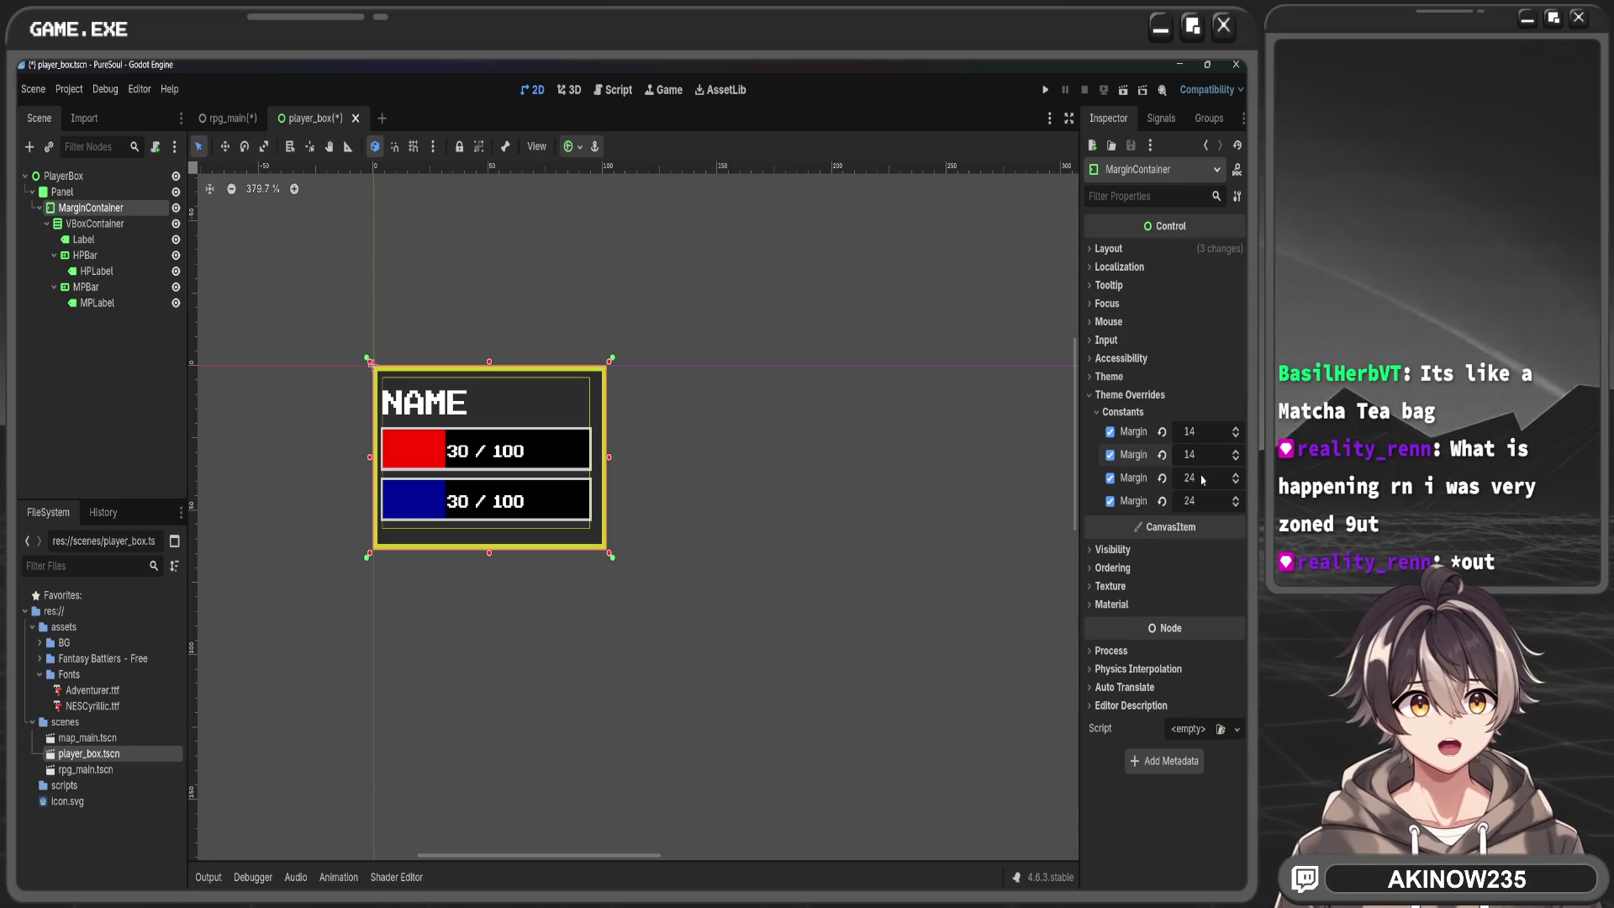
left_click(1200, 478)
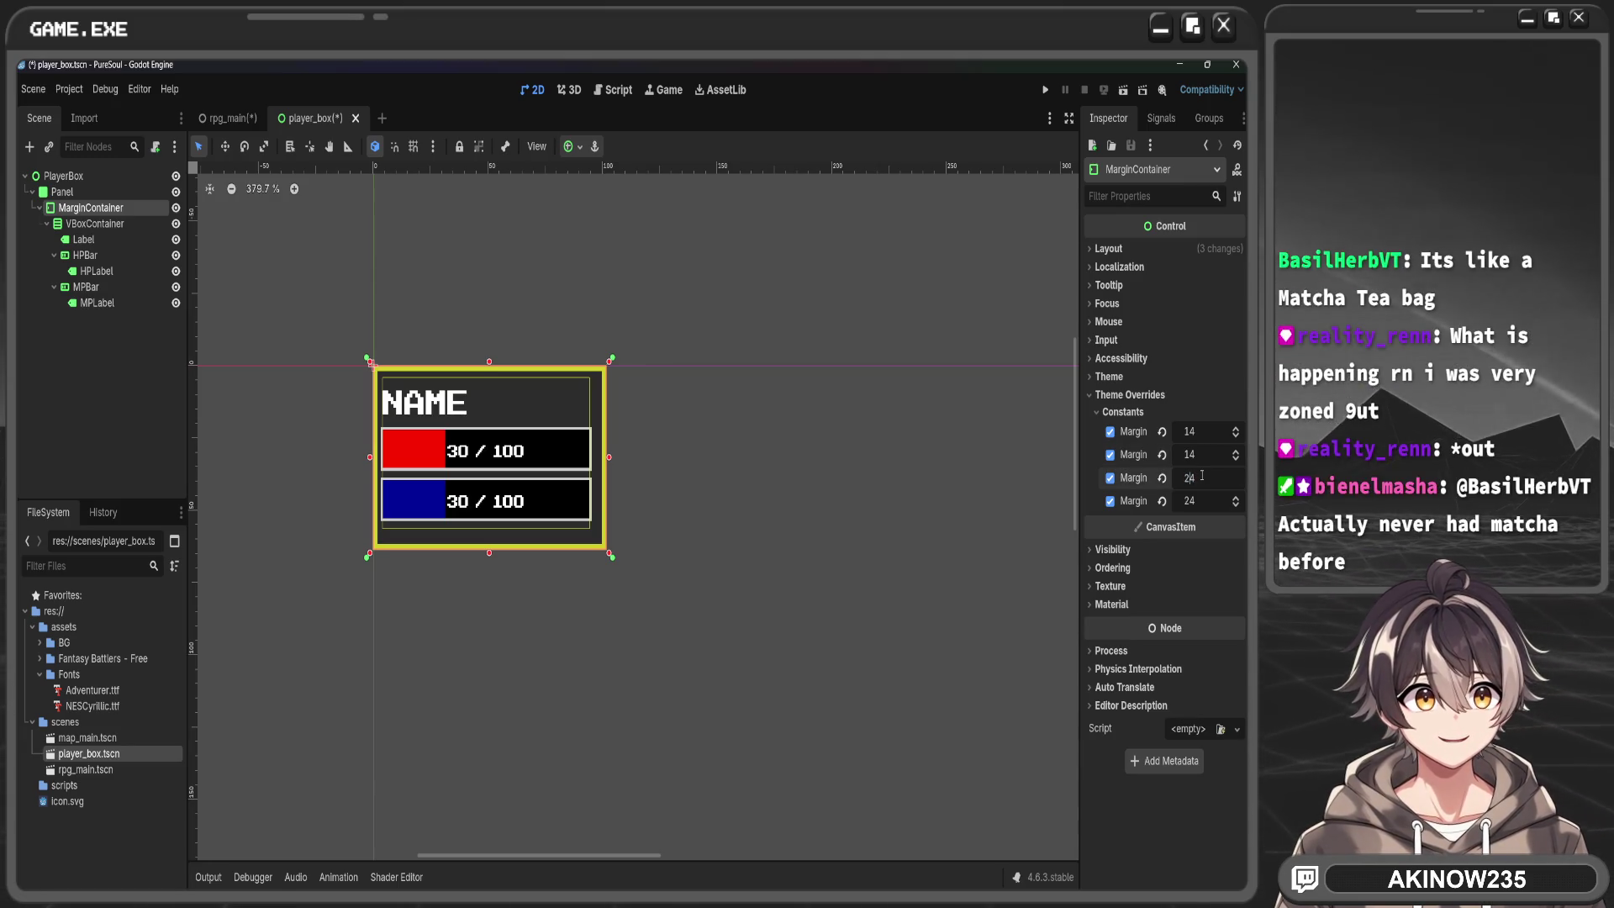
type("14")
key("Return")
left_click(1198, 502)
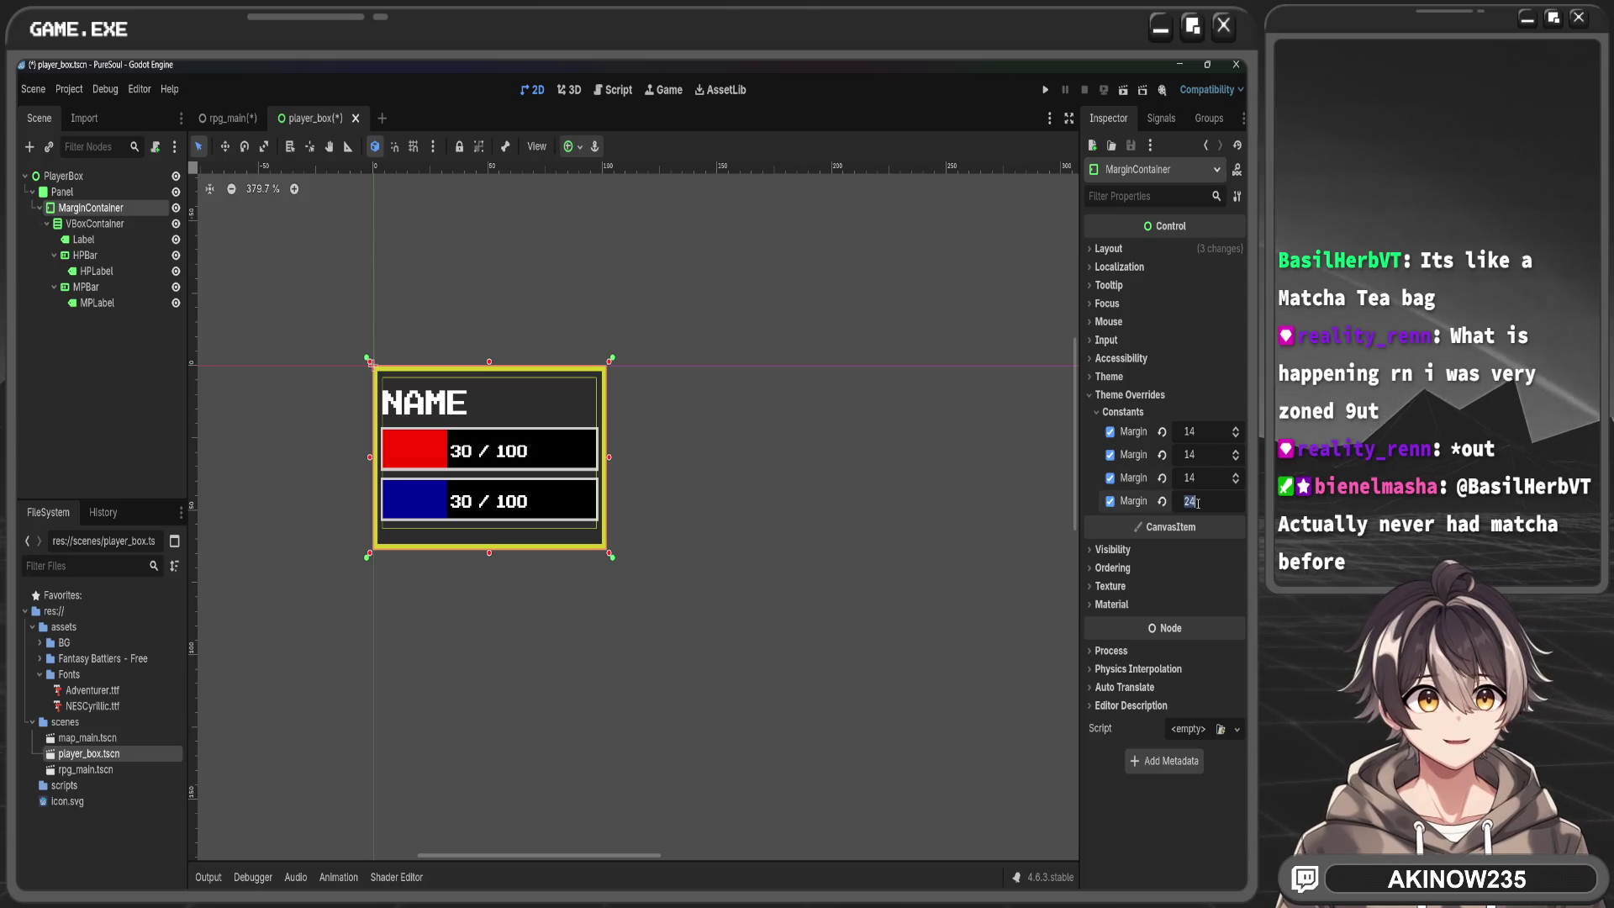
left_click(1197, 502)
type("14")
key("Return")
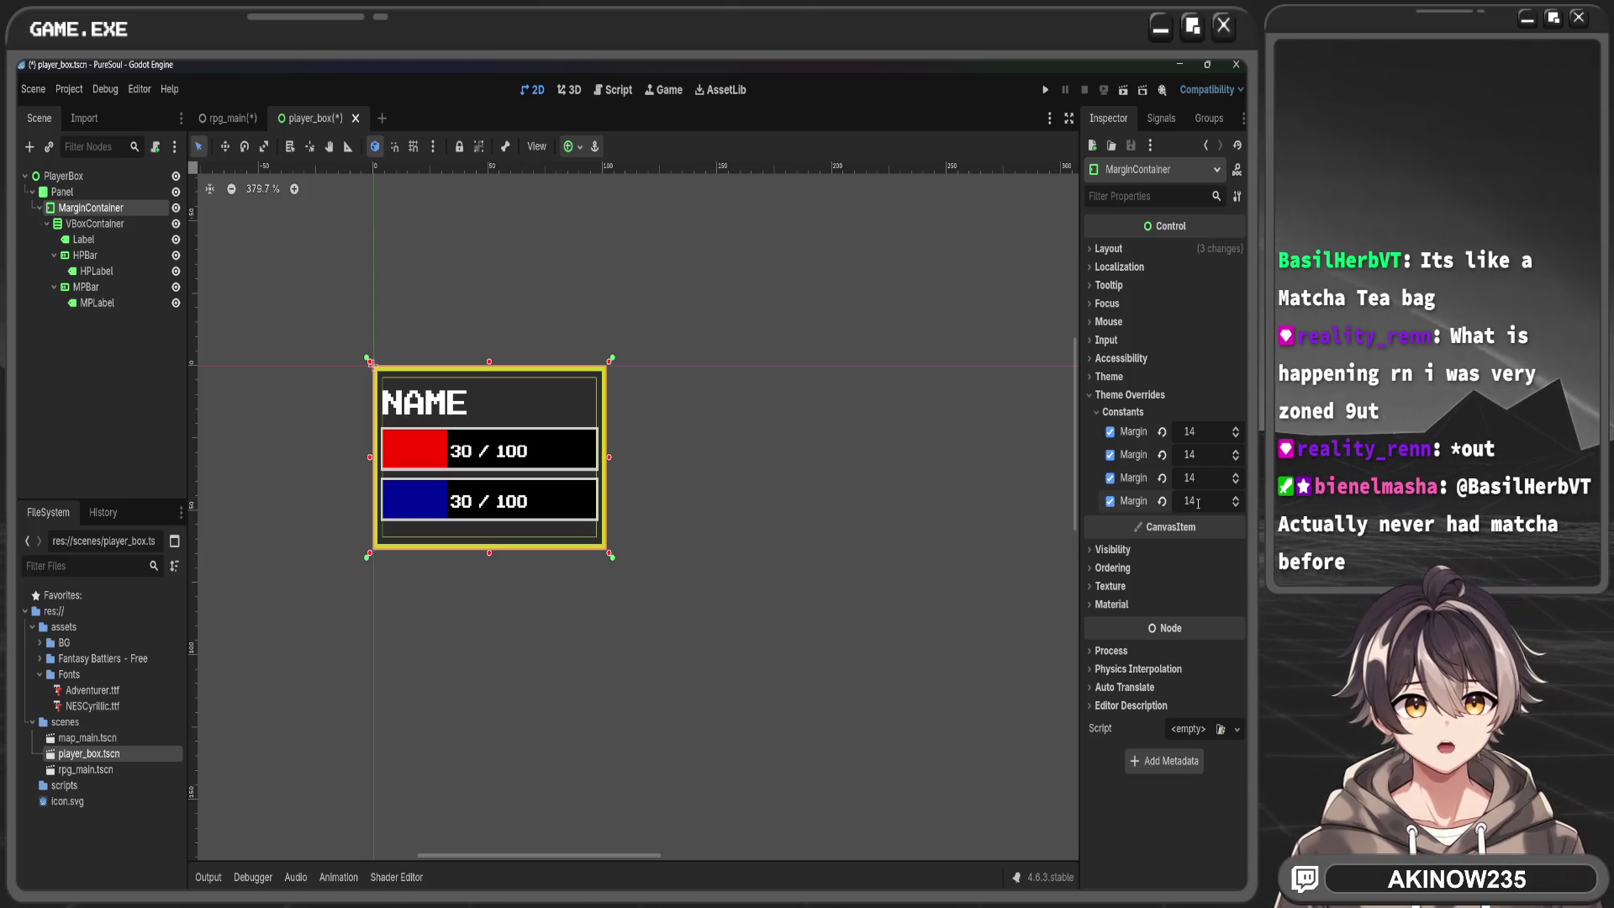
left_click(237, 117)
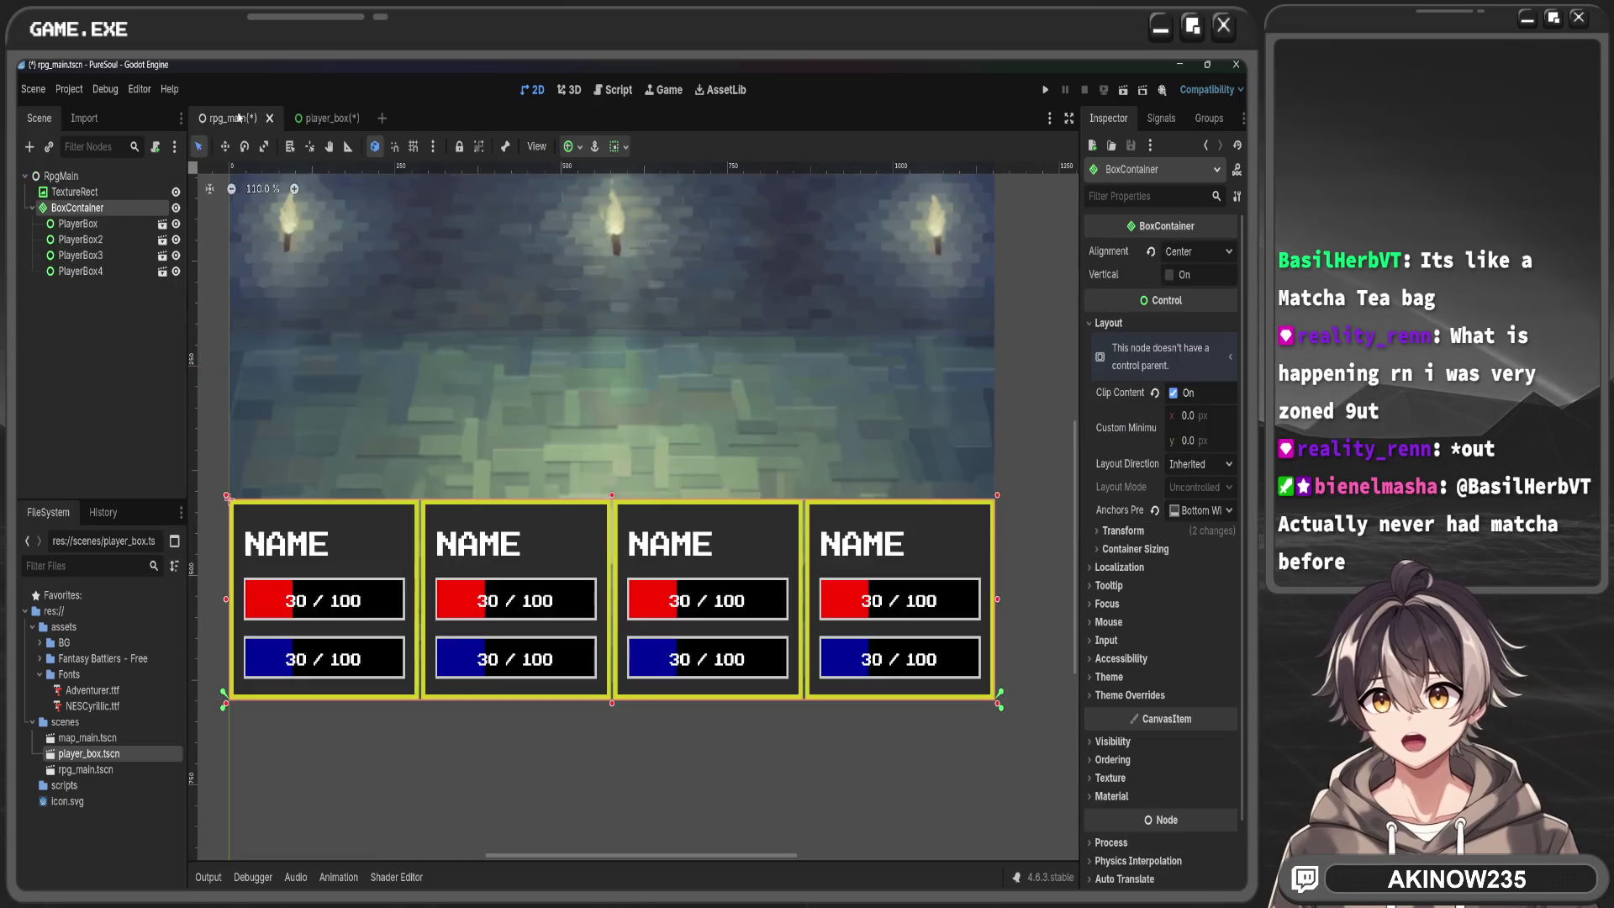
Reframe the canvas to show the whole dungeon background and all four player boxes, and select their container
scroll(730, 407, "down", 3)
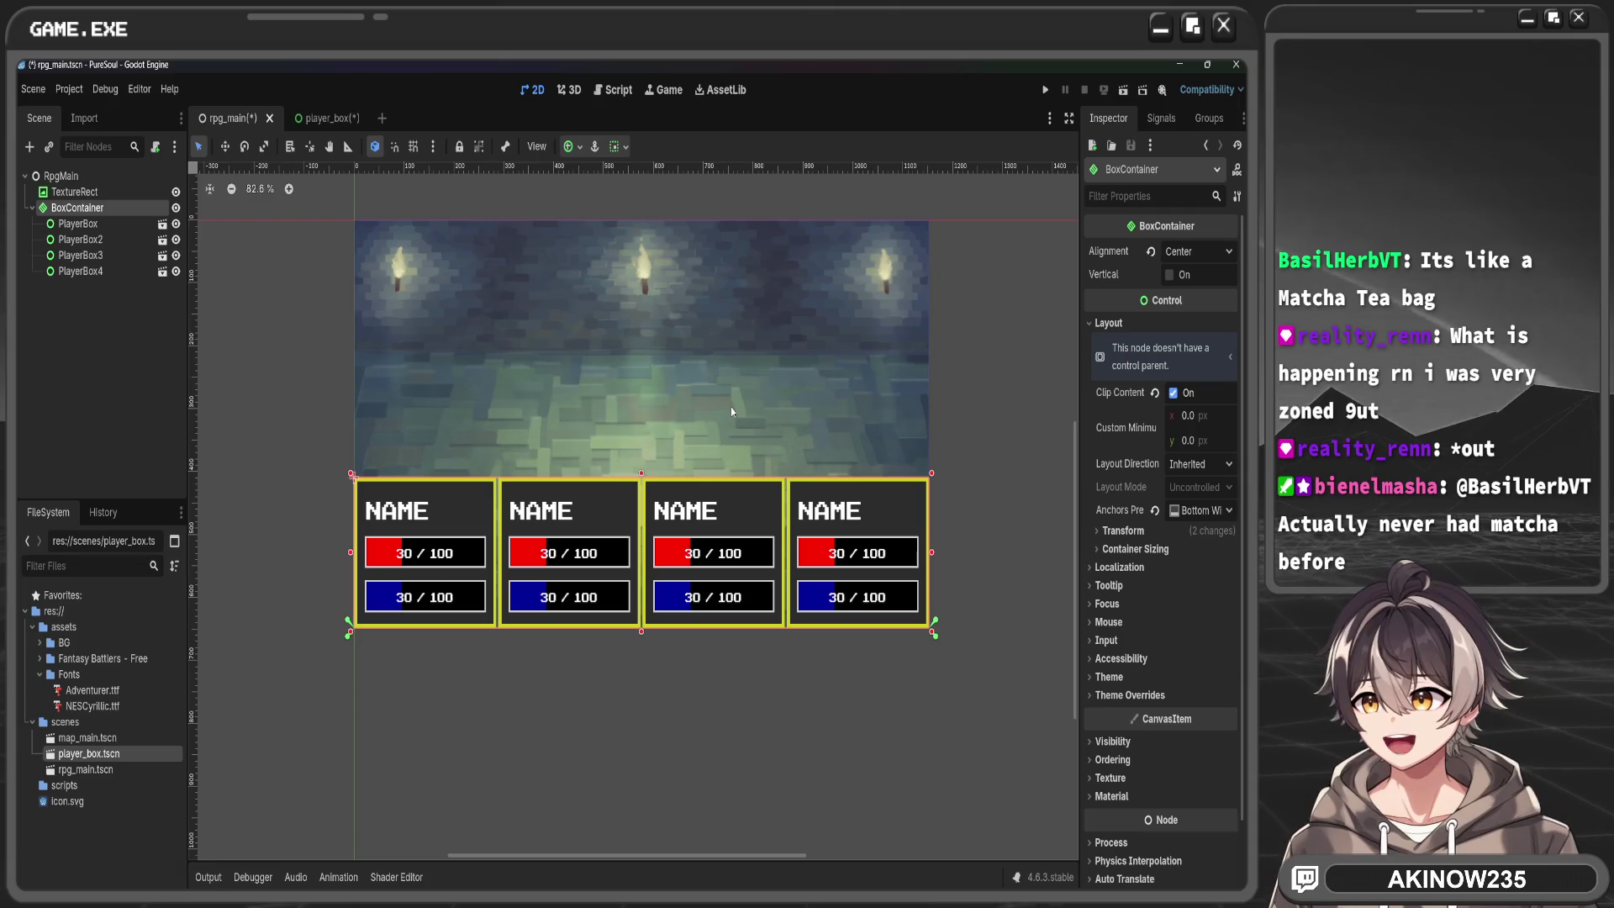
left_click(738, 696)
scroll(576, 583, "up", 5)
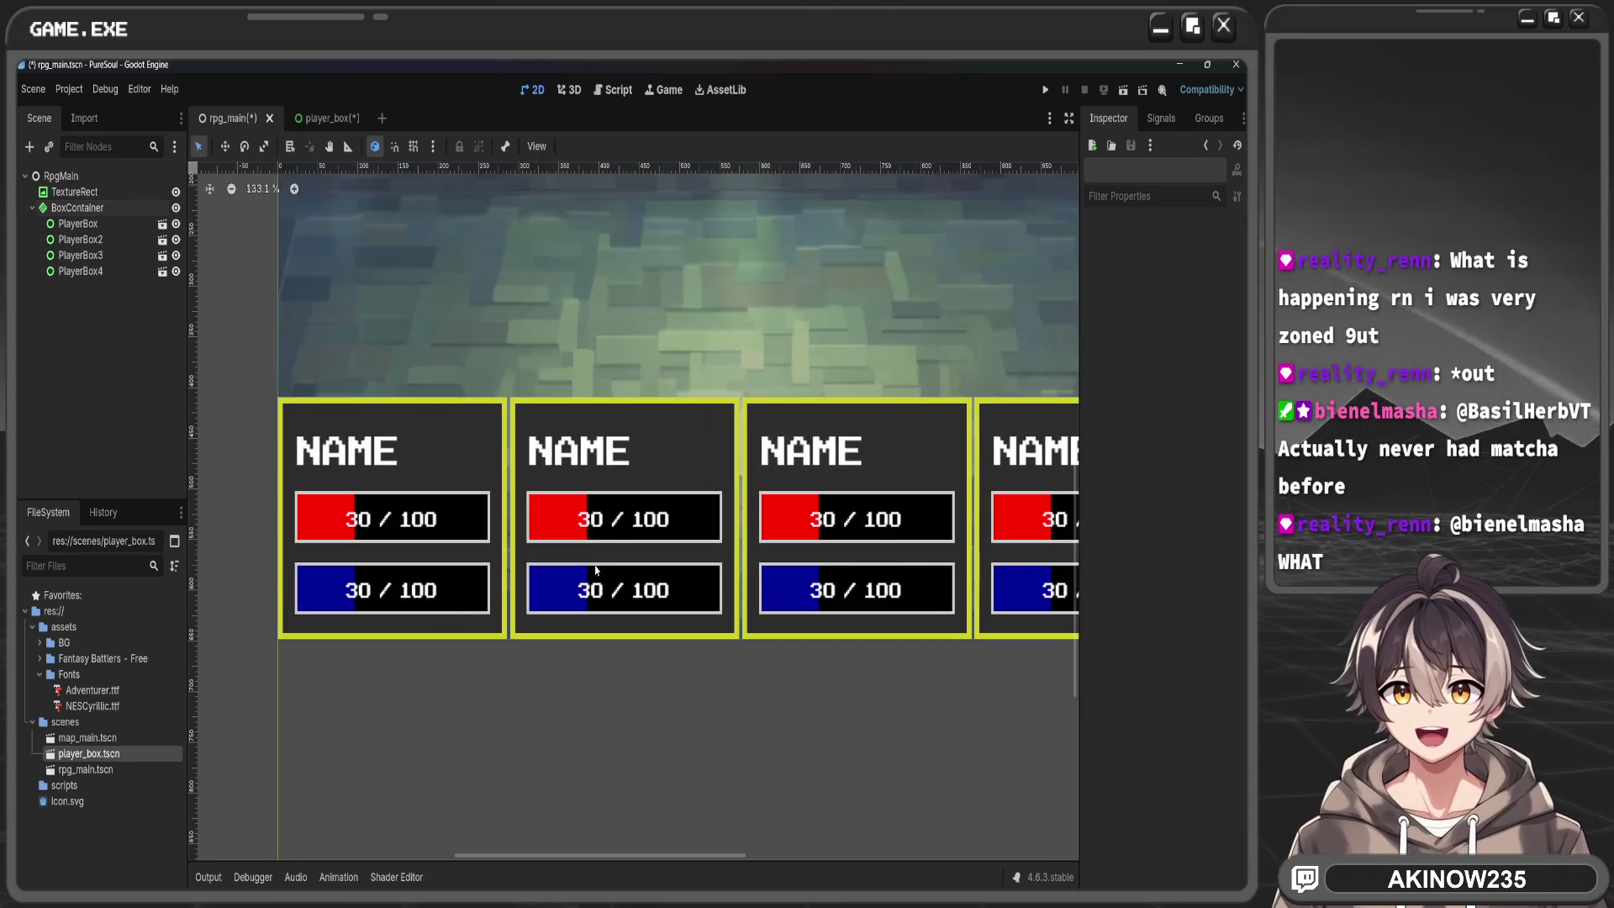
scroll(618, 420, "up", 2)
scroll(700, 385, "up", 1)
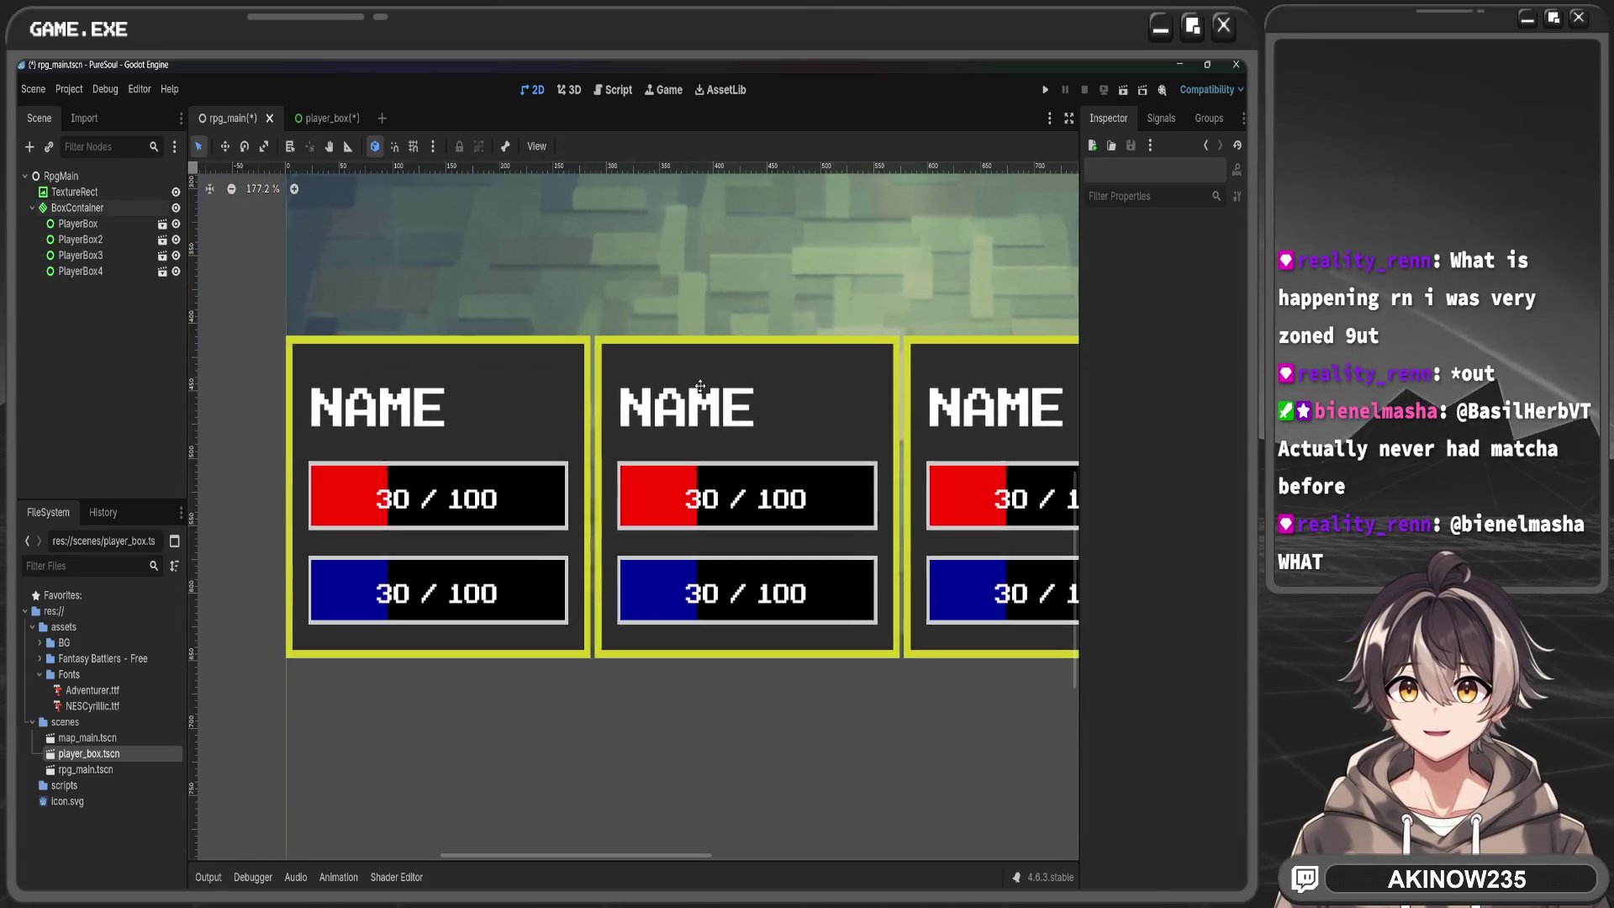
left_click_drag(701, 386, 662, 379)
left_click(78, 208)
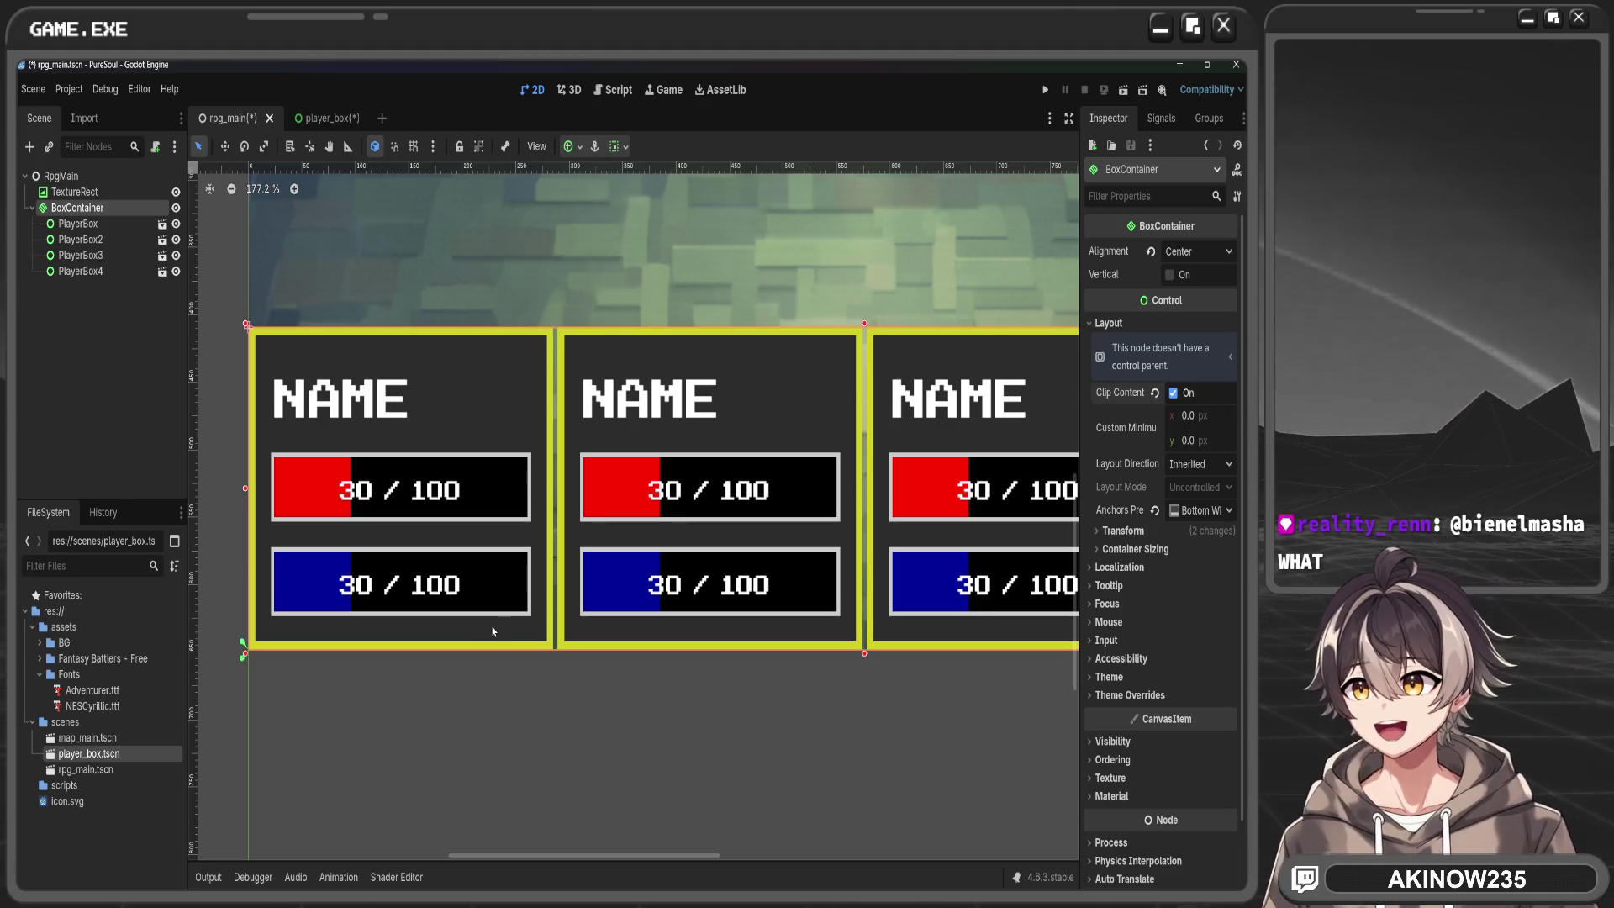
scroll(454, 596, "down", 5)
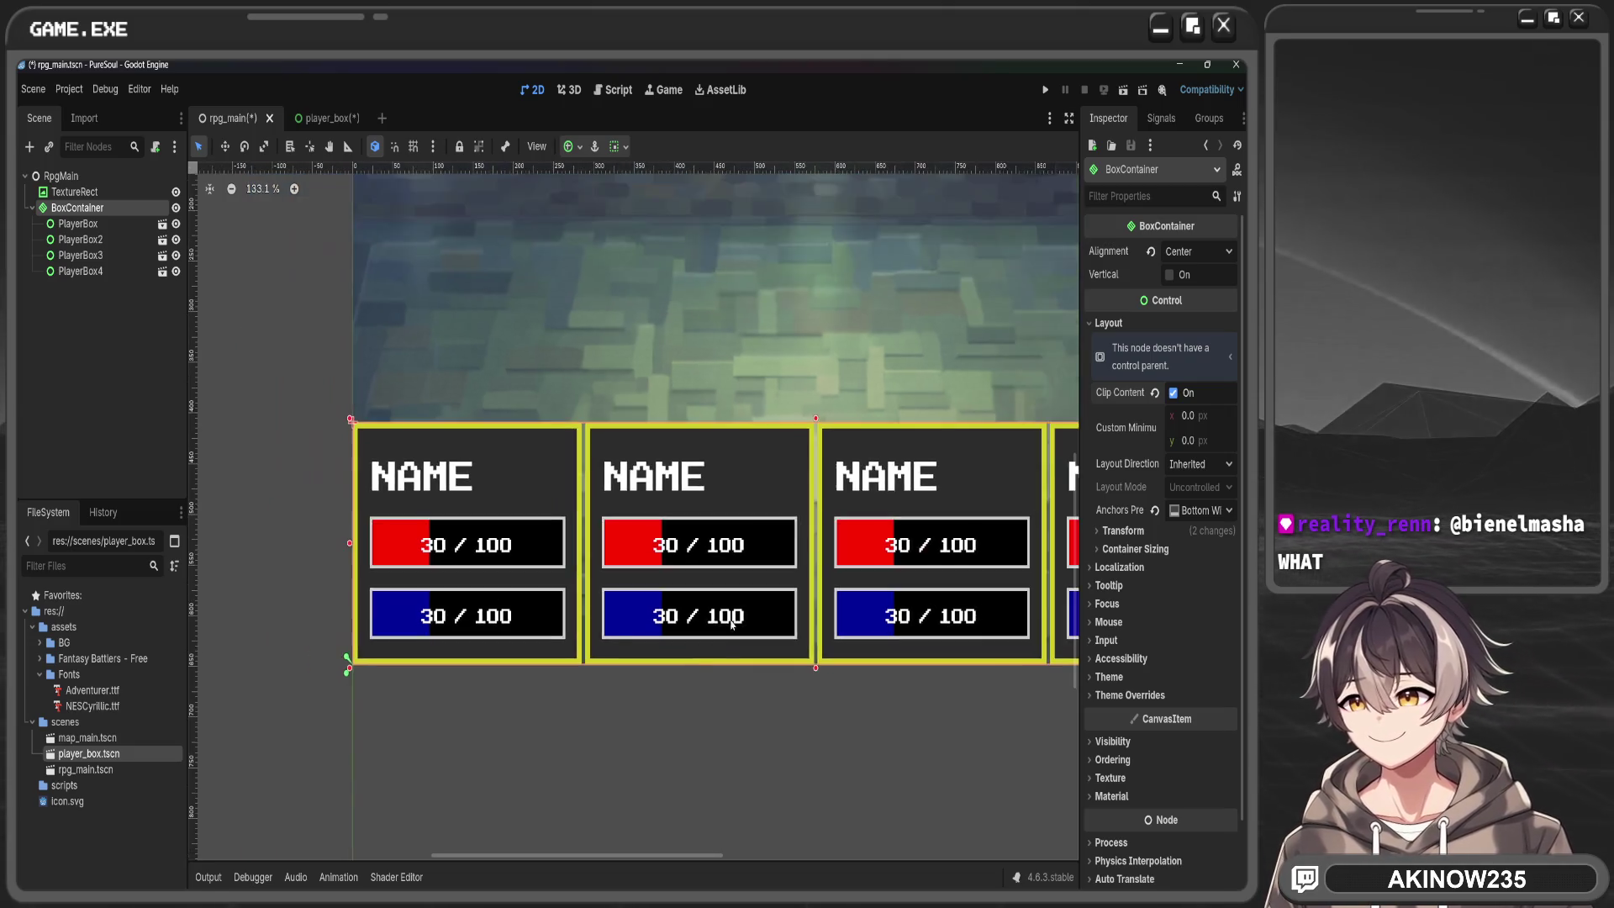
scroll(804, 508, "down", 1)
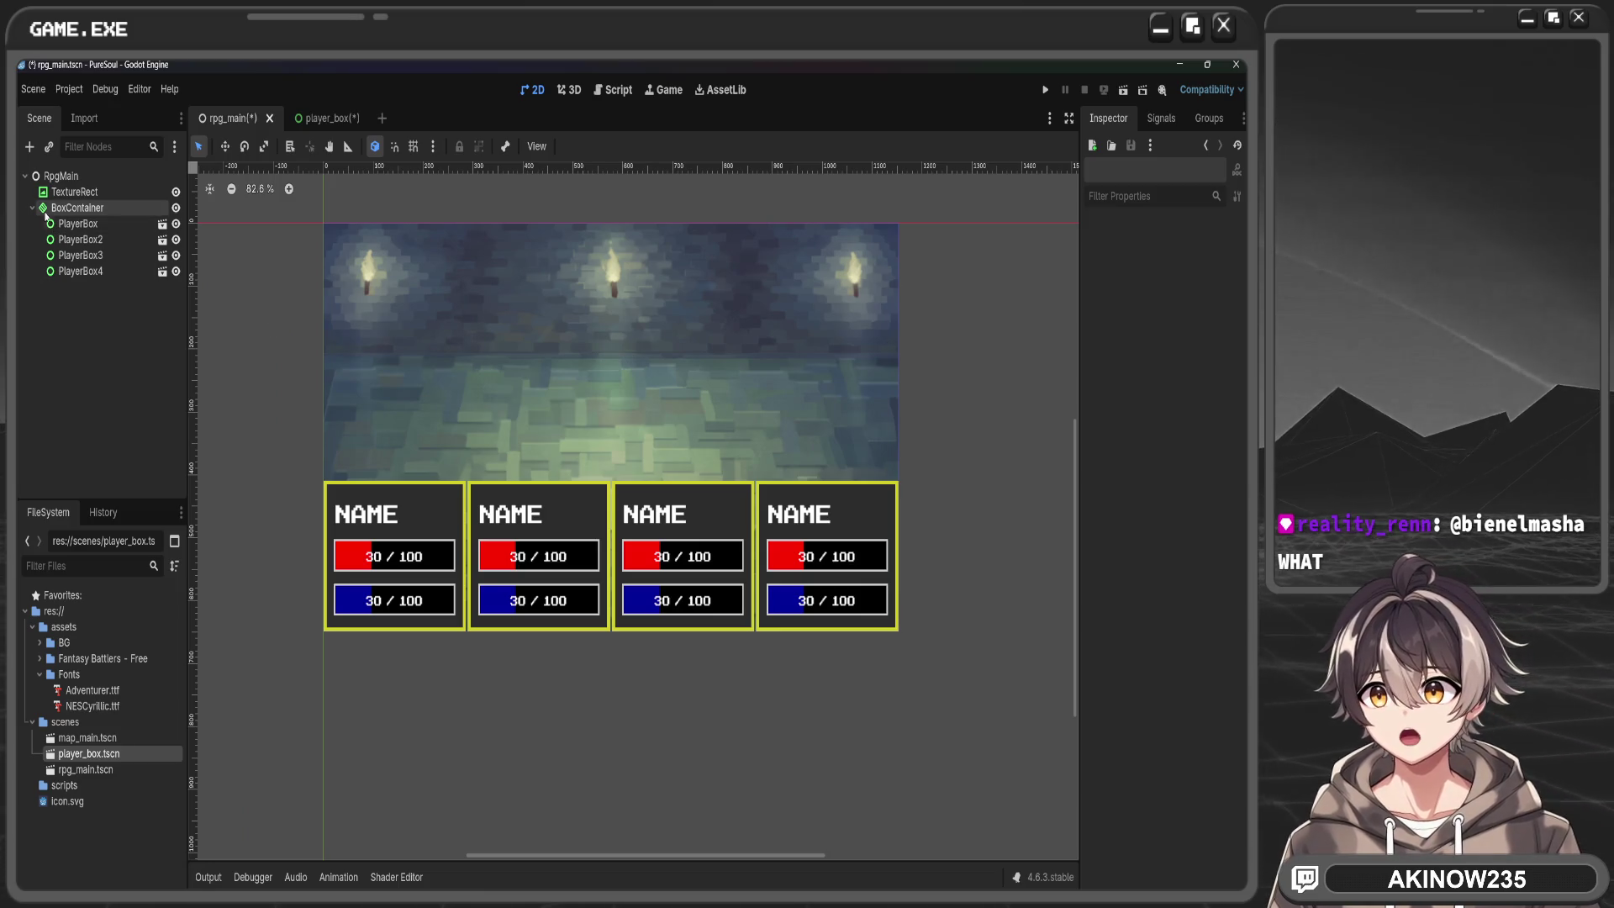
Rename the BoxContainer node to PlayerBoxes and toggle its visibility to check the boxes
double_click(128, 207)
type("Player")
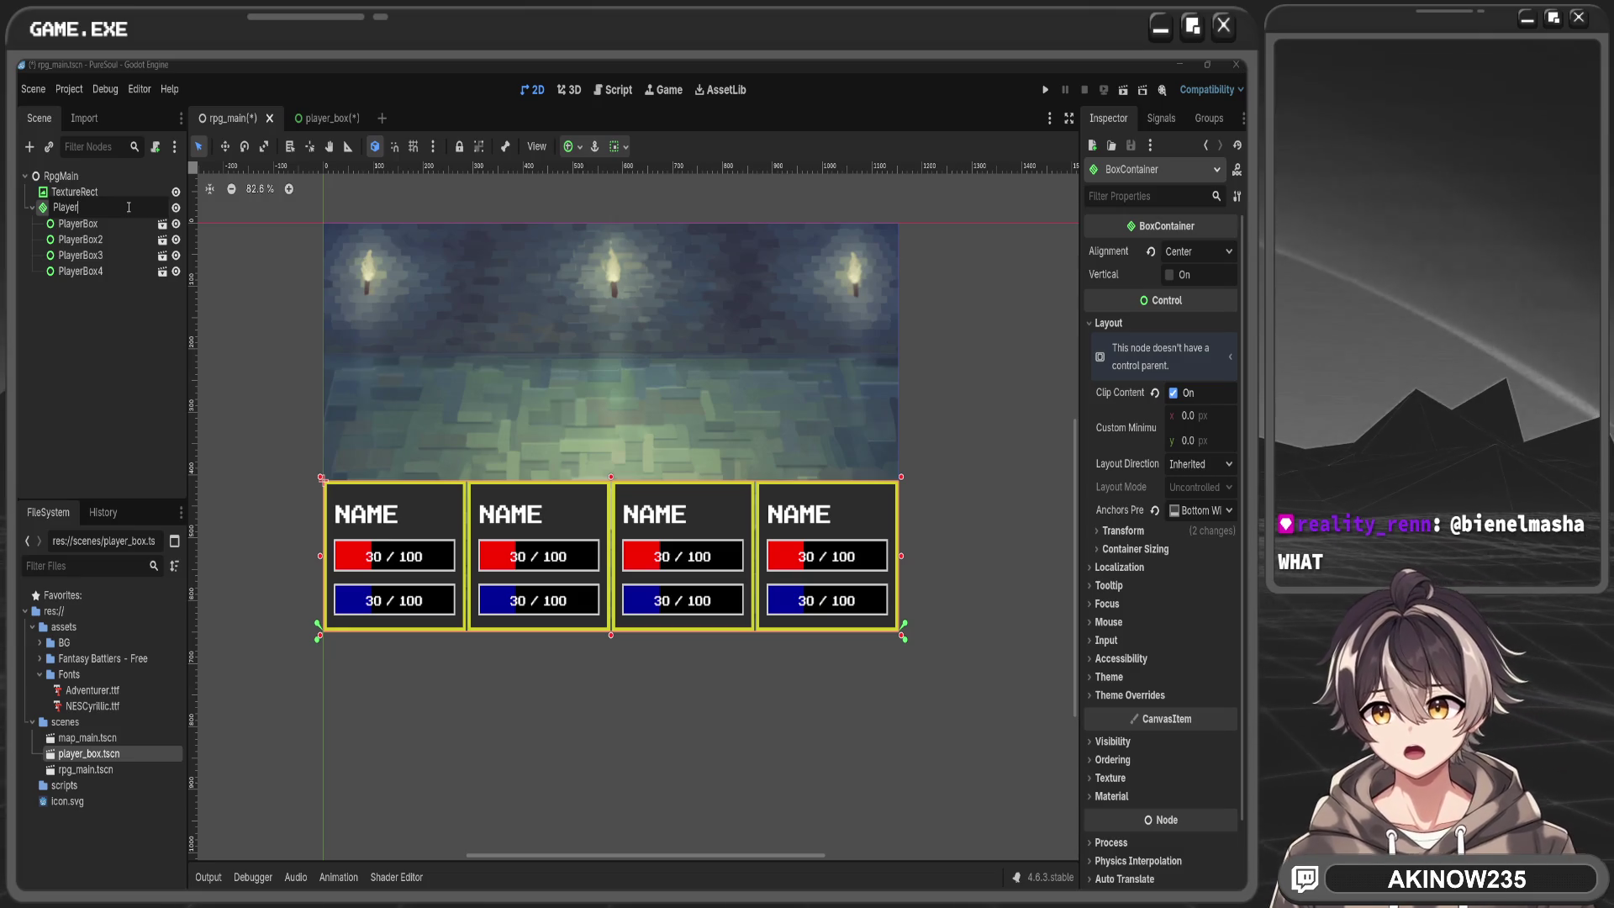
type("Boxes")
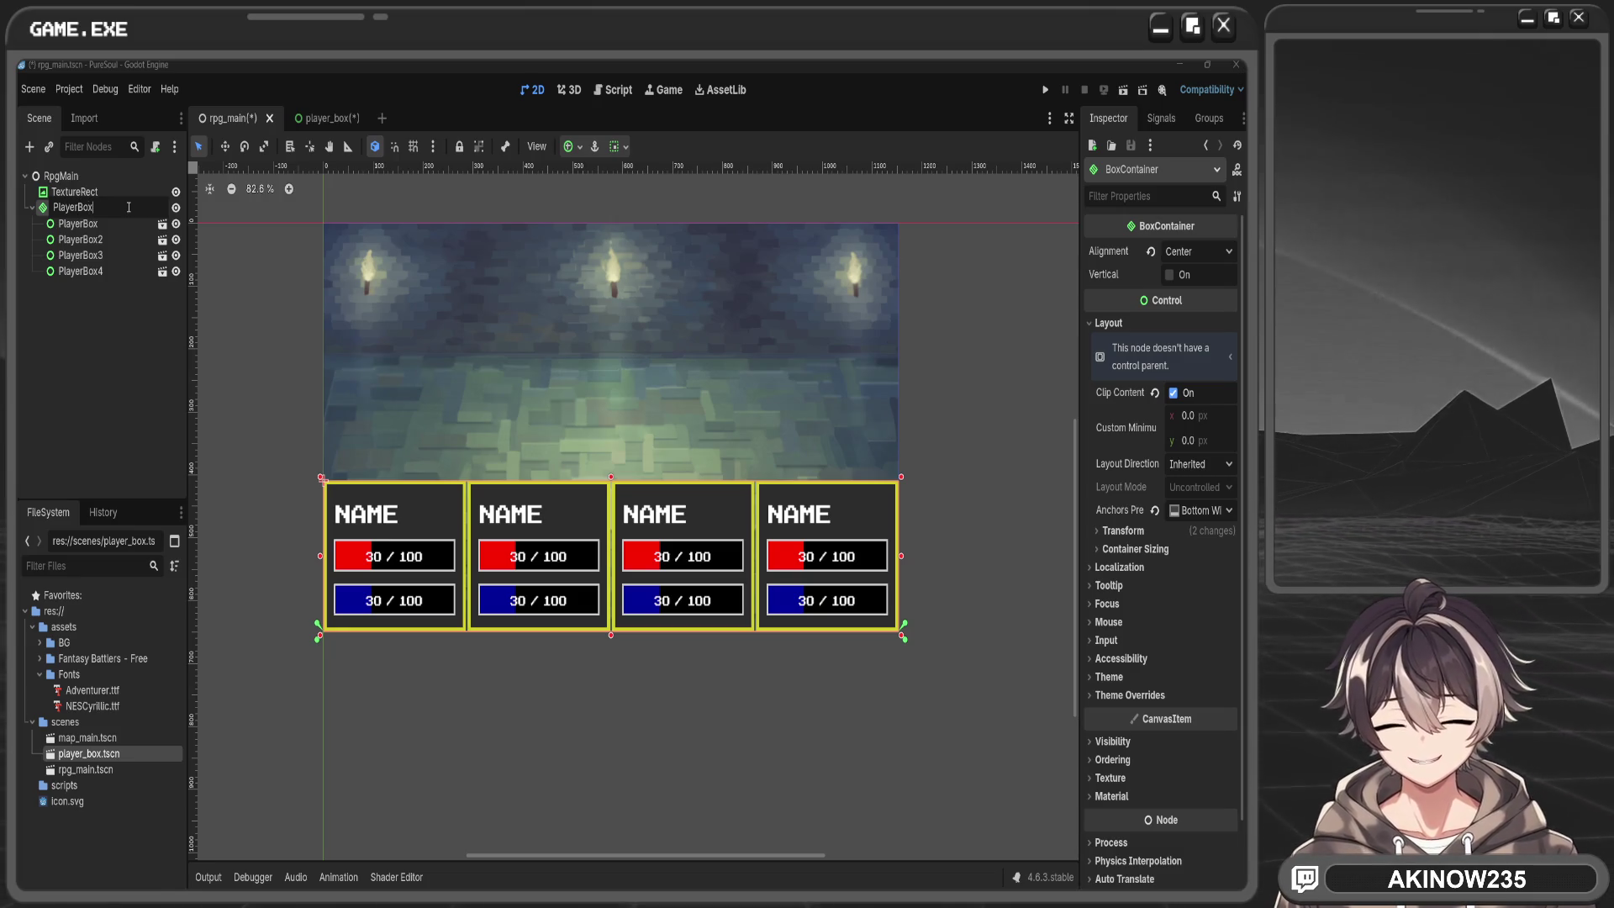
key("Return")
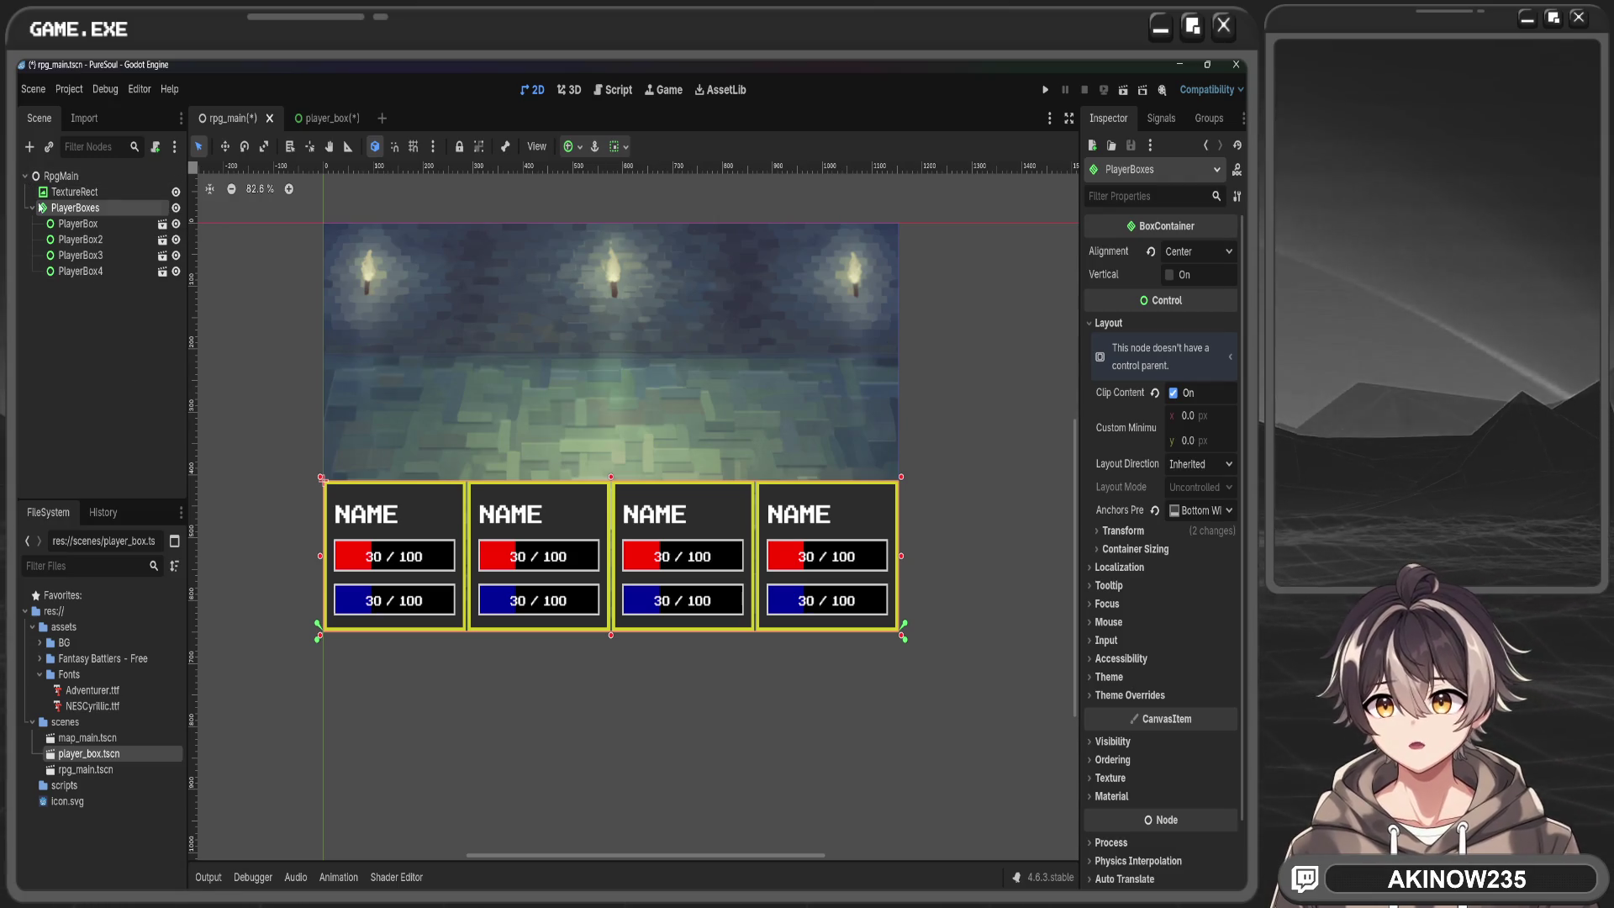
left_click(175, 208)
left_click(176, 207)
left_click(176, 207)
left_click(176, 208)
left_click(176, 208)
left_click(176, 207)
Drag the PlayerBoxes container's top edge down slightly
left_click(626, 743)
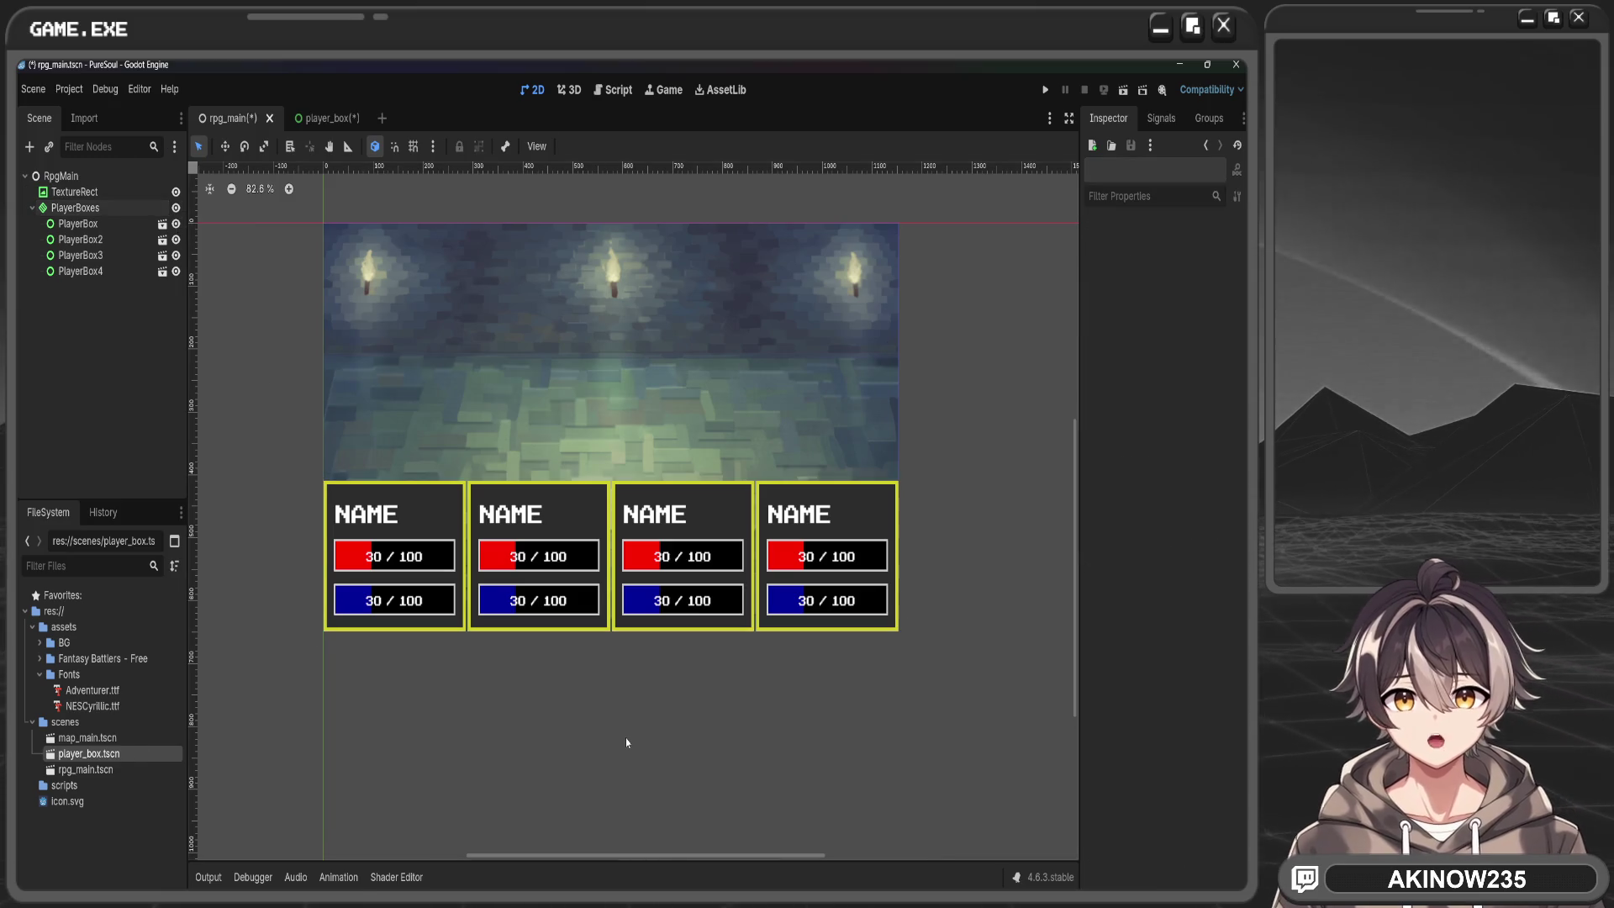
left_click(142, 207)
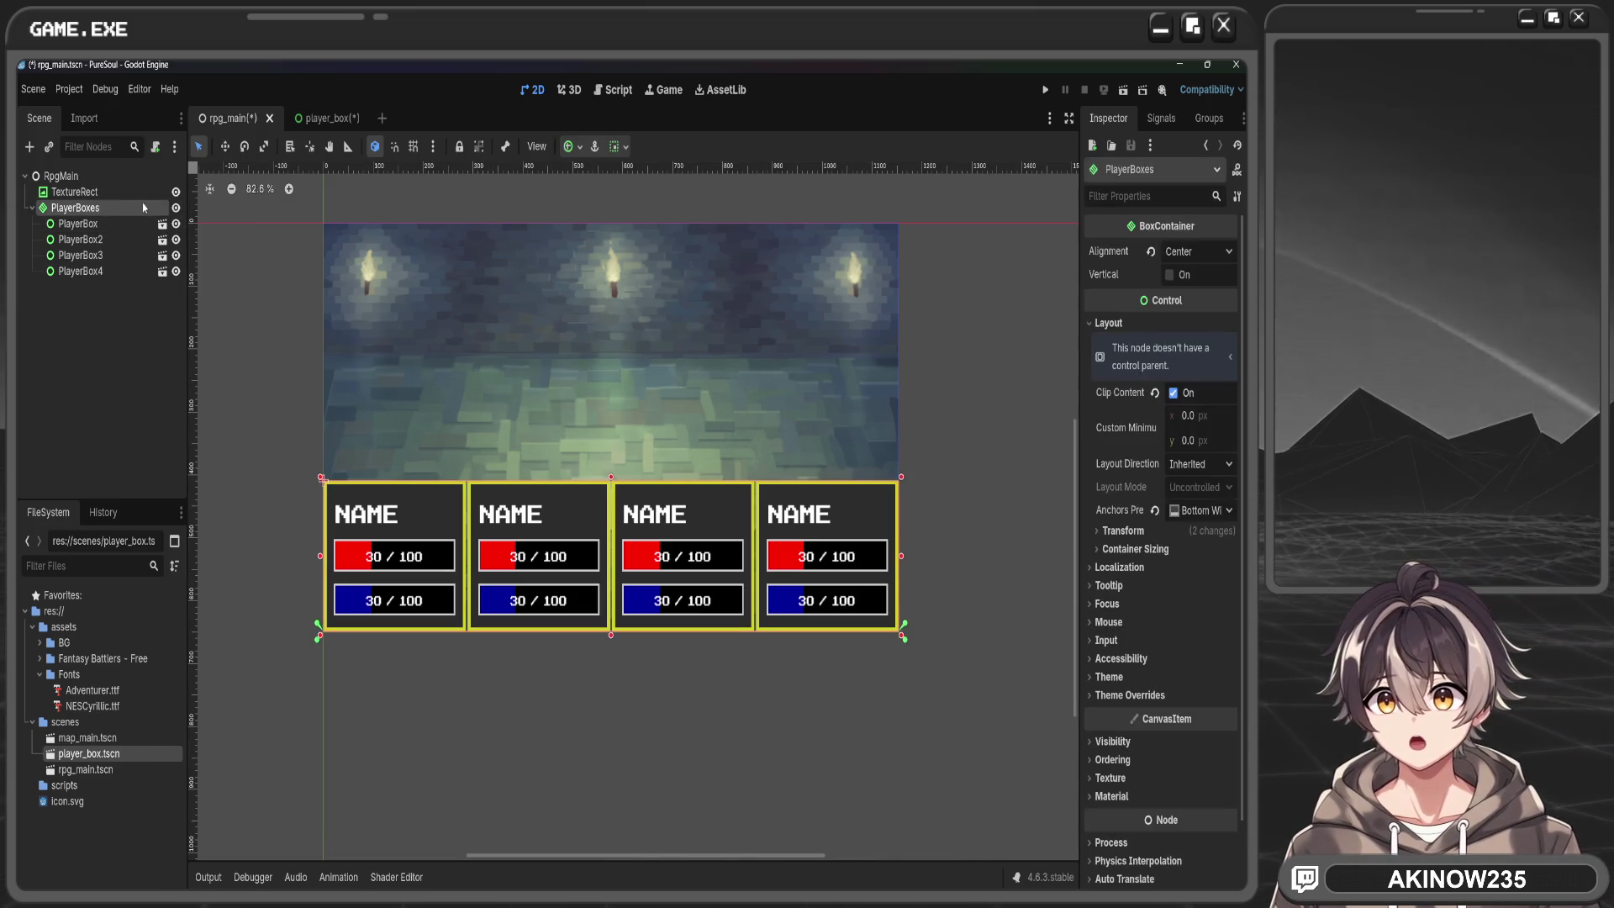
left_click(92, 255)
left_click(584, 477)
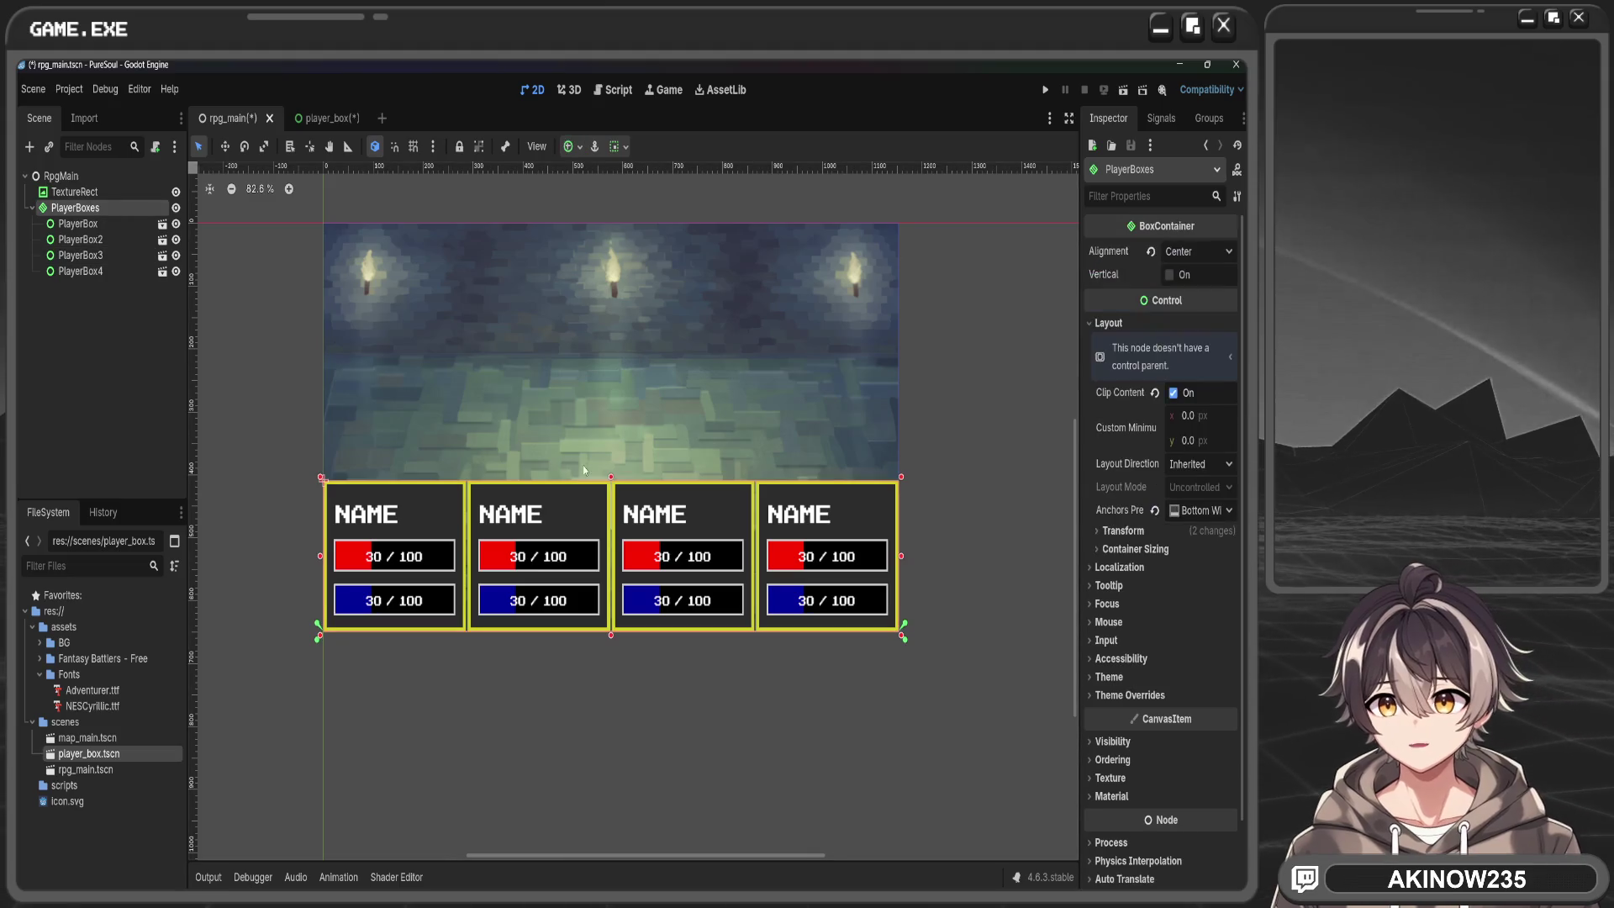
left_click_drag(610, 478, 612, 485)
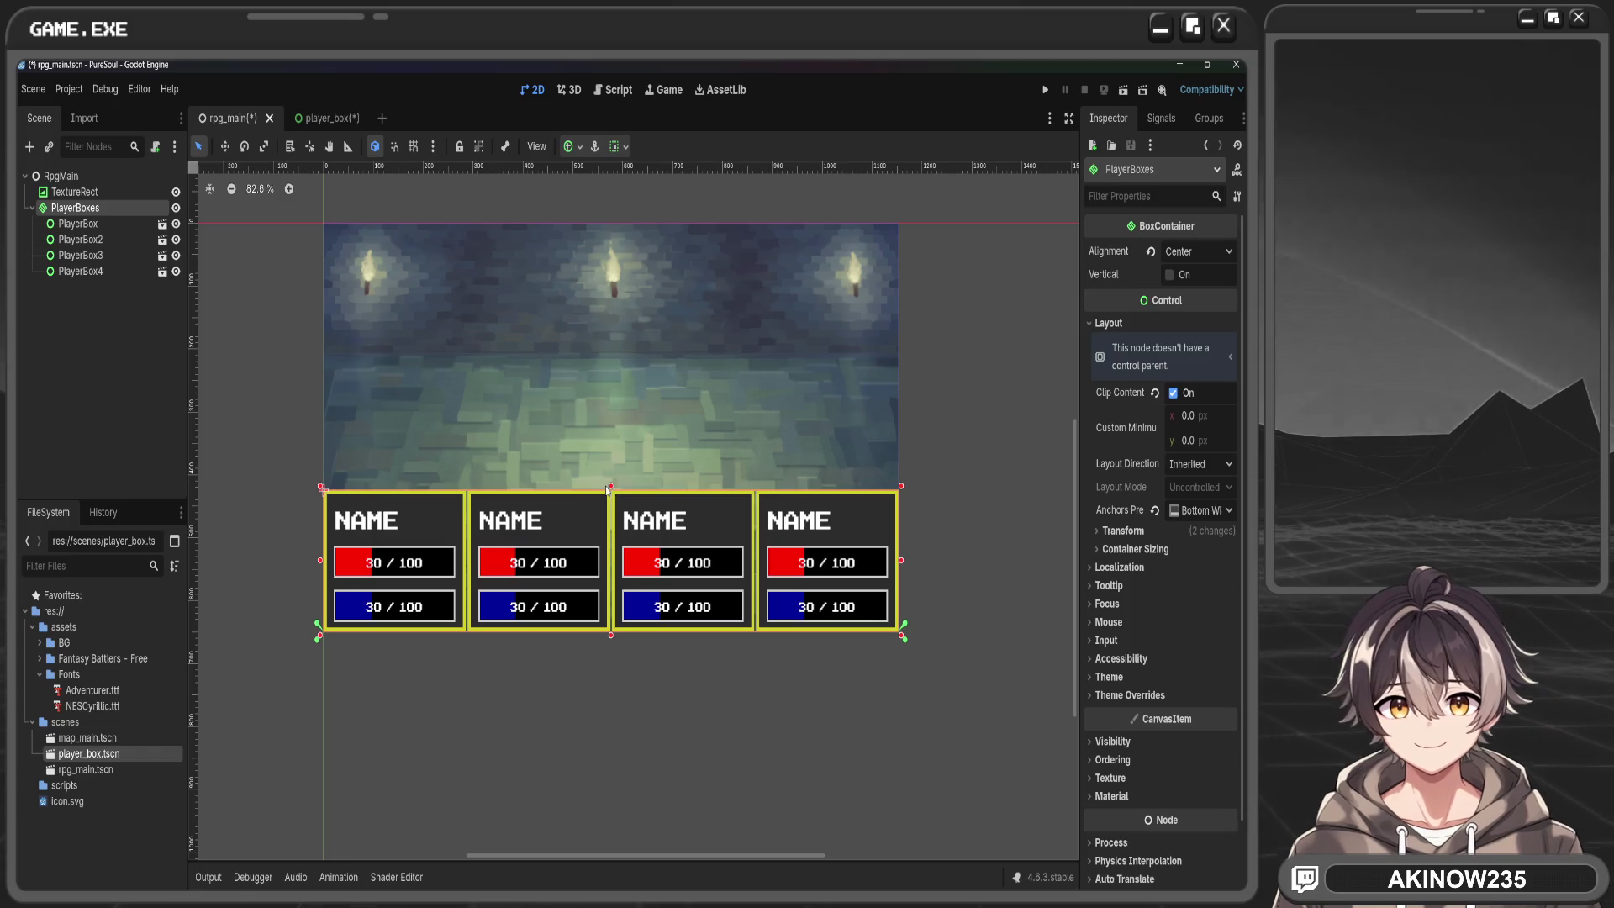
In the player_box scene, set HPBar's custom minimum height to 35
left_click(327, 118)
left_click(433, 443)
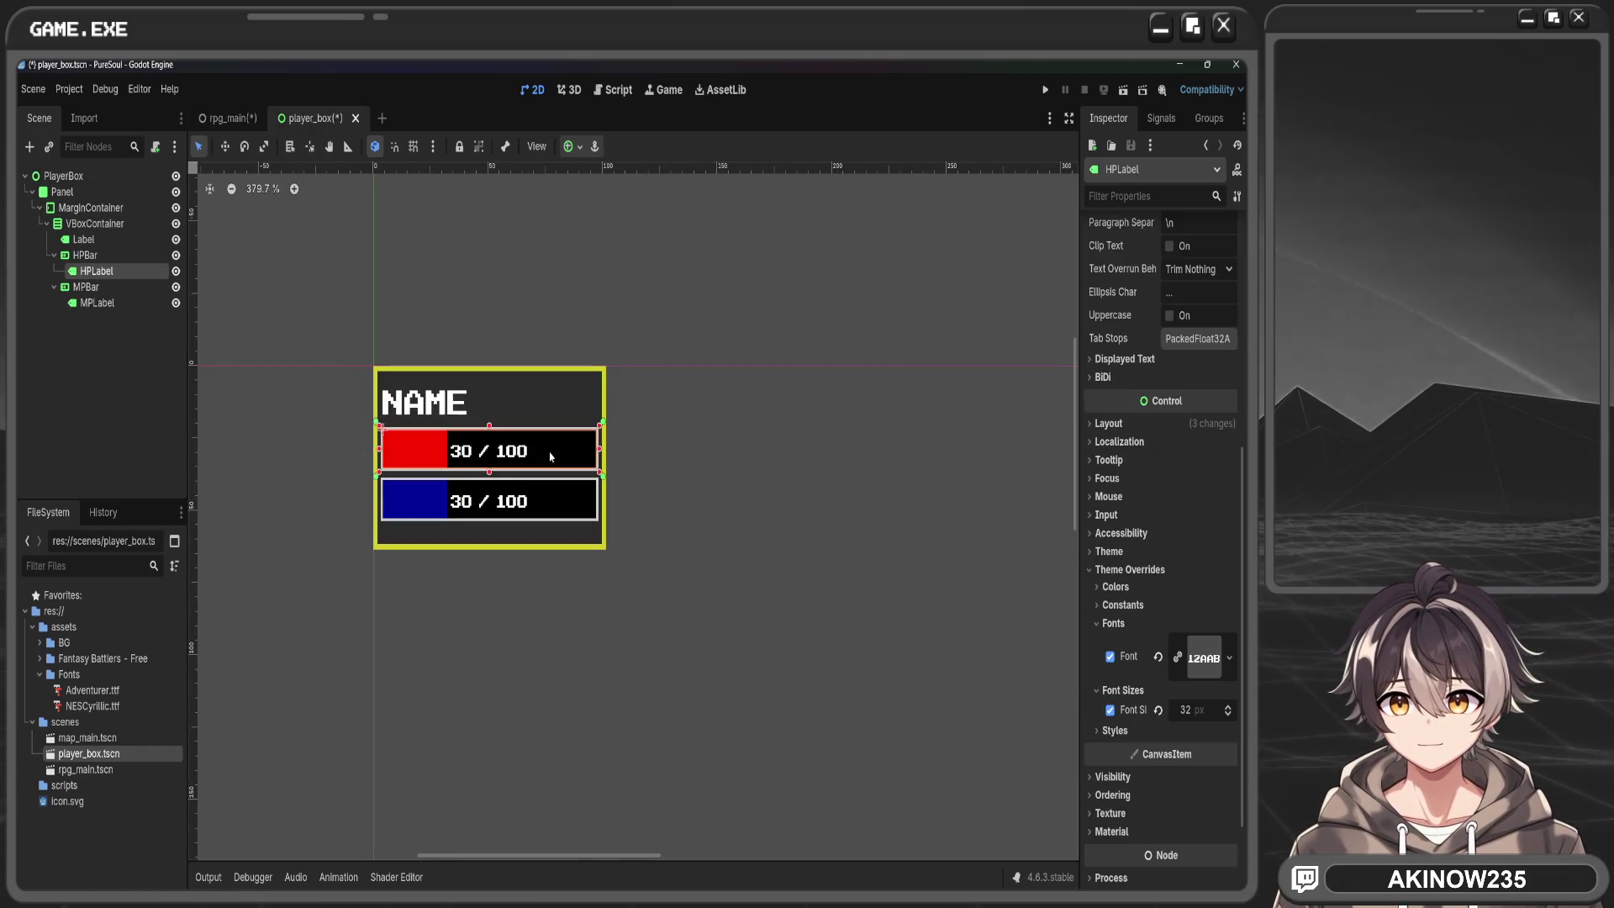
left_click(85, 254)
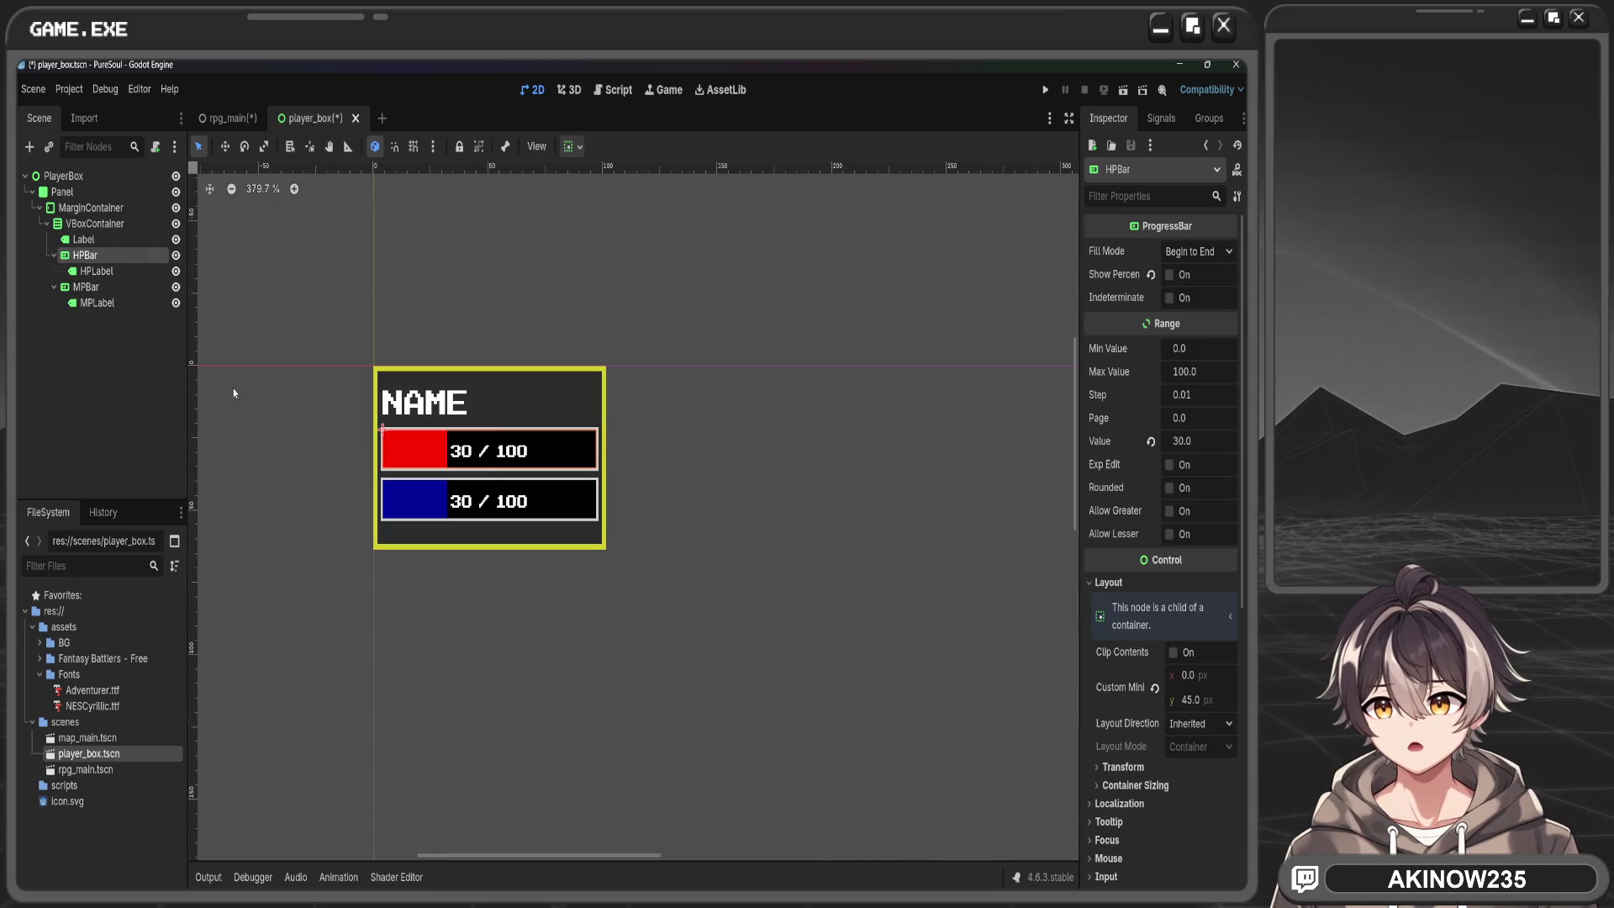
left_click(1207, 700)
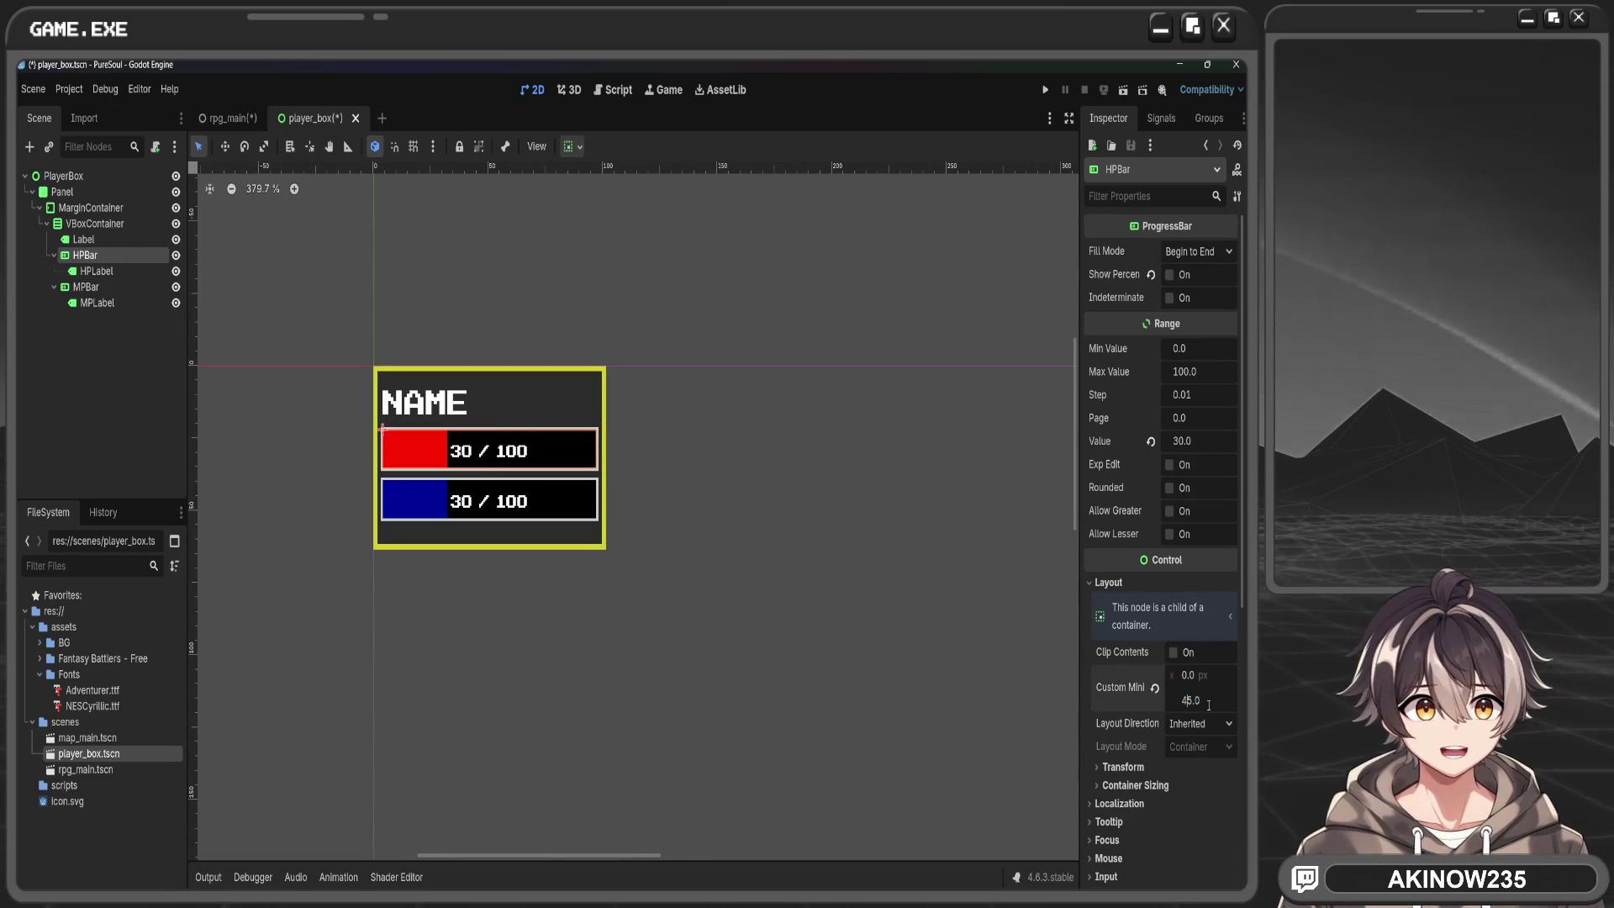
key("BackSpace")
type("3")
key("Return")
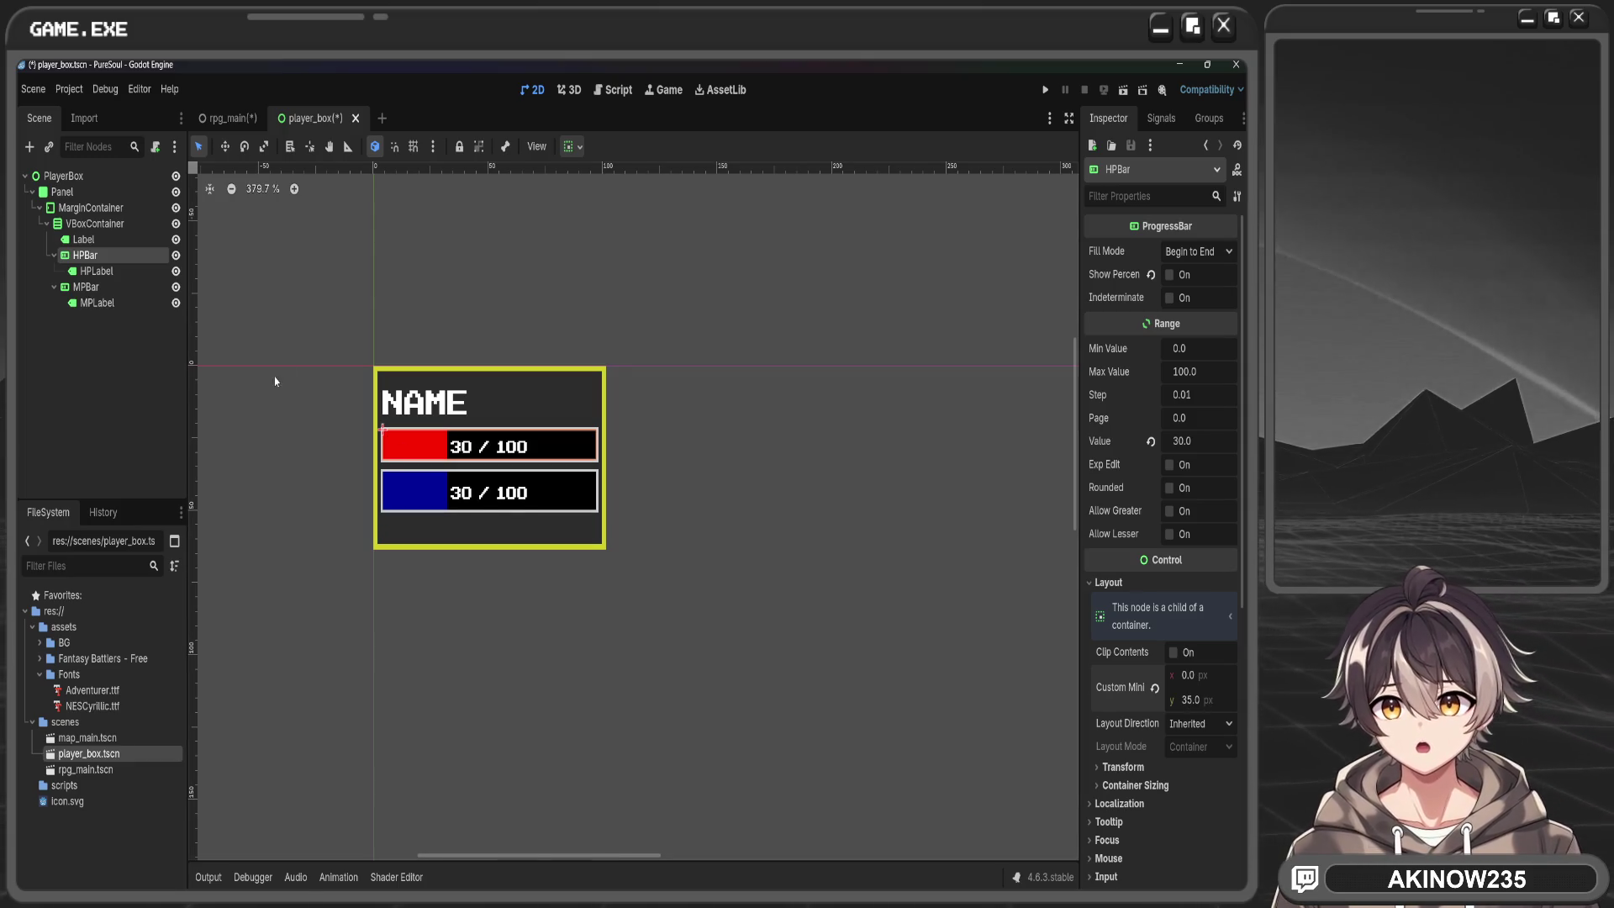
Set MPBar's custom minimum height to 35 and go back to rpg_main
left_click(84, 286)
scroll(1177, 589, "down", 2)
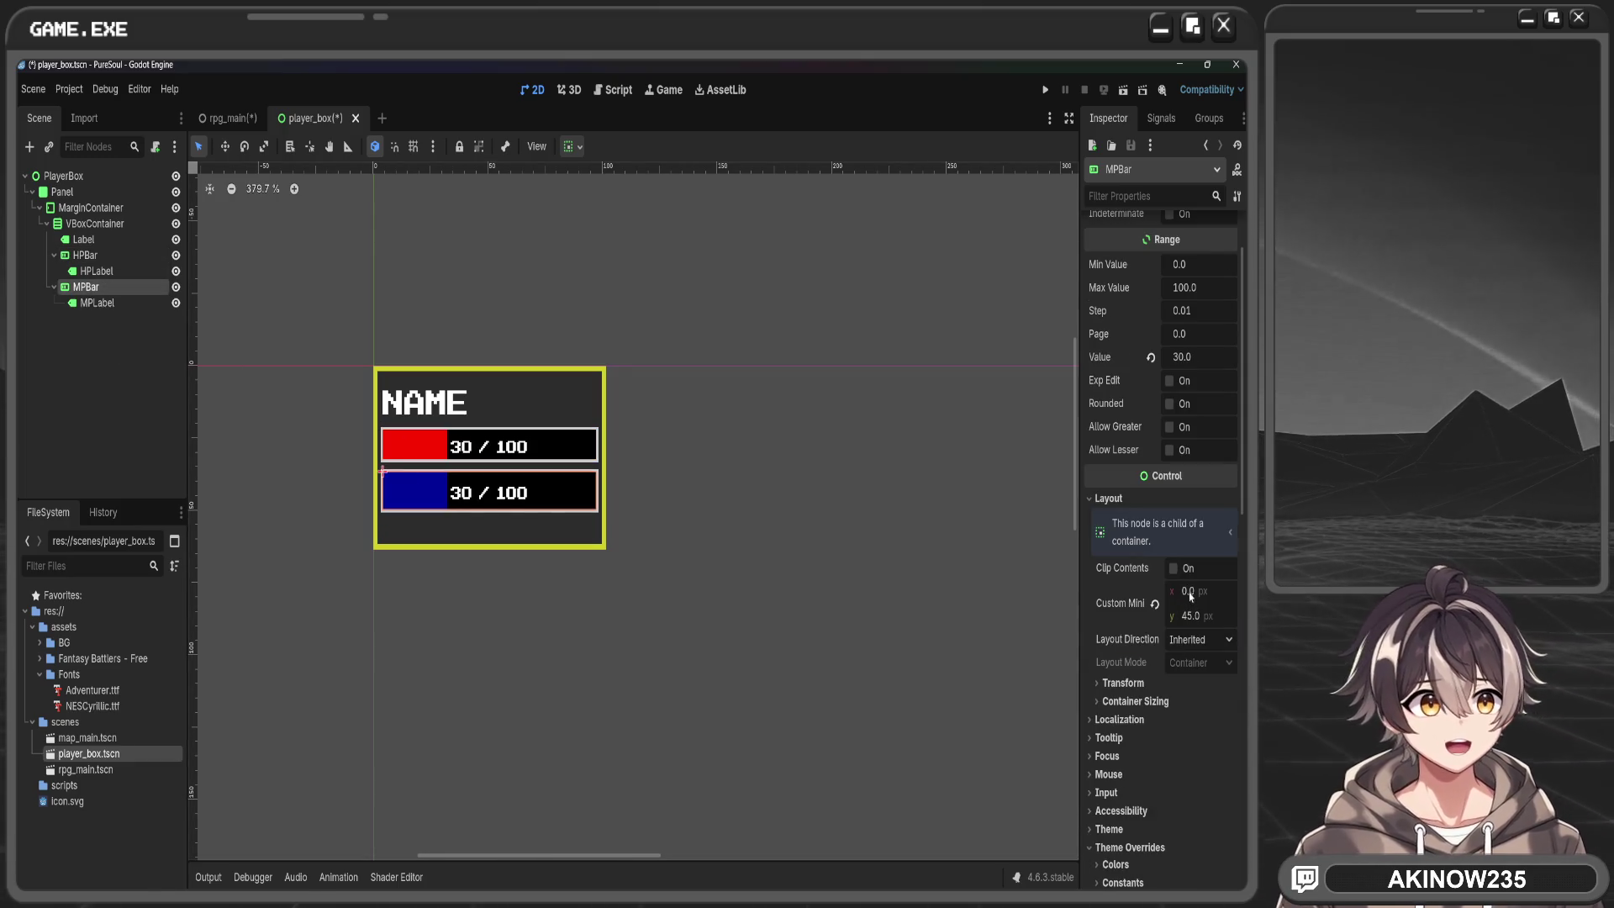
double_click(1187, 618)
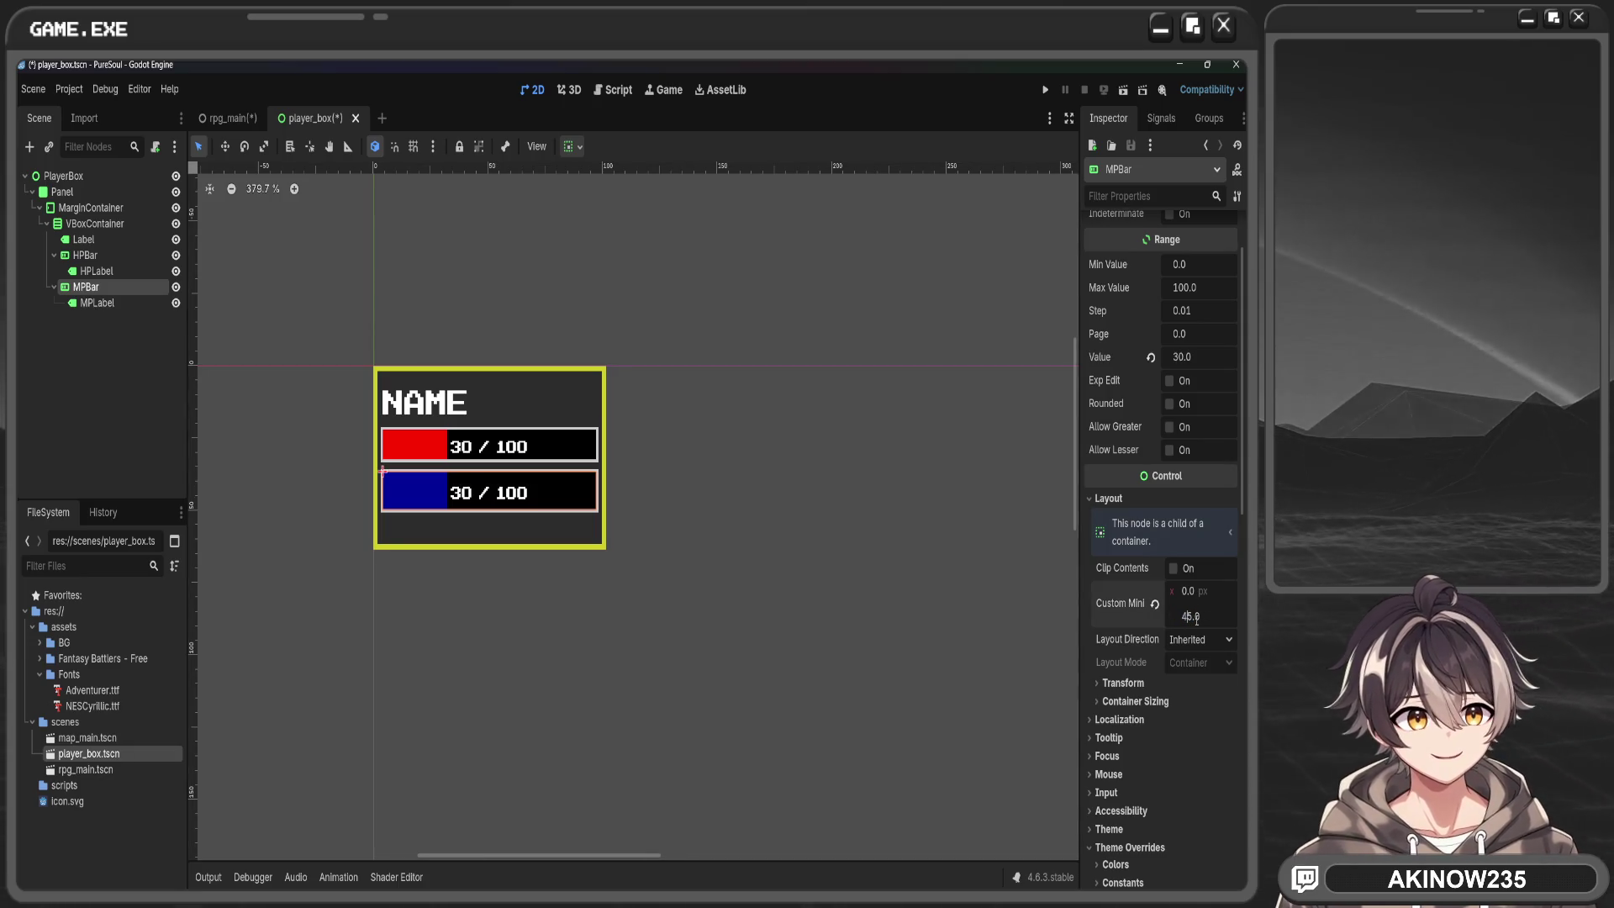
type("35")
key("Return")
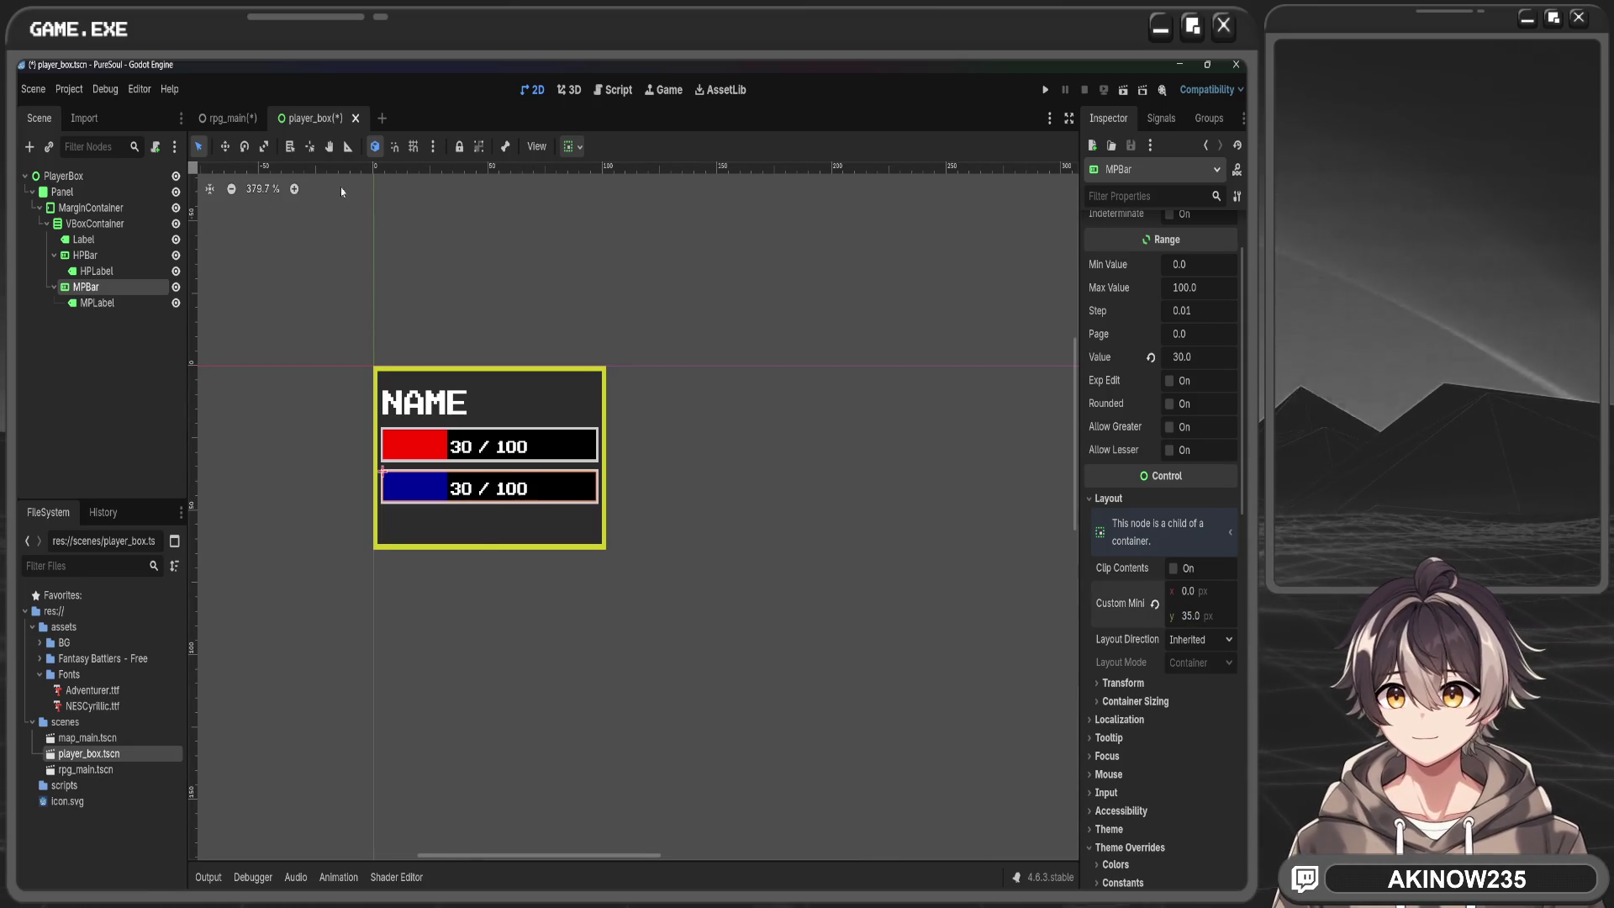
left_click(229, 118)
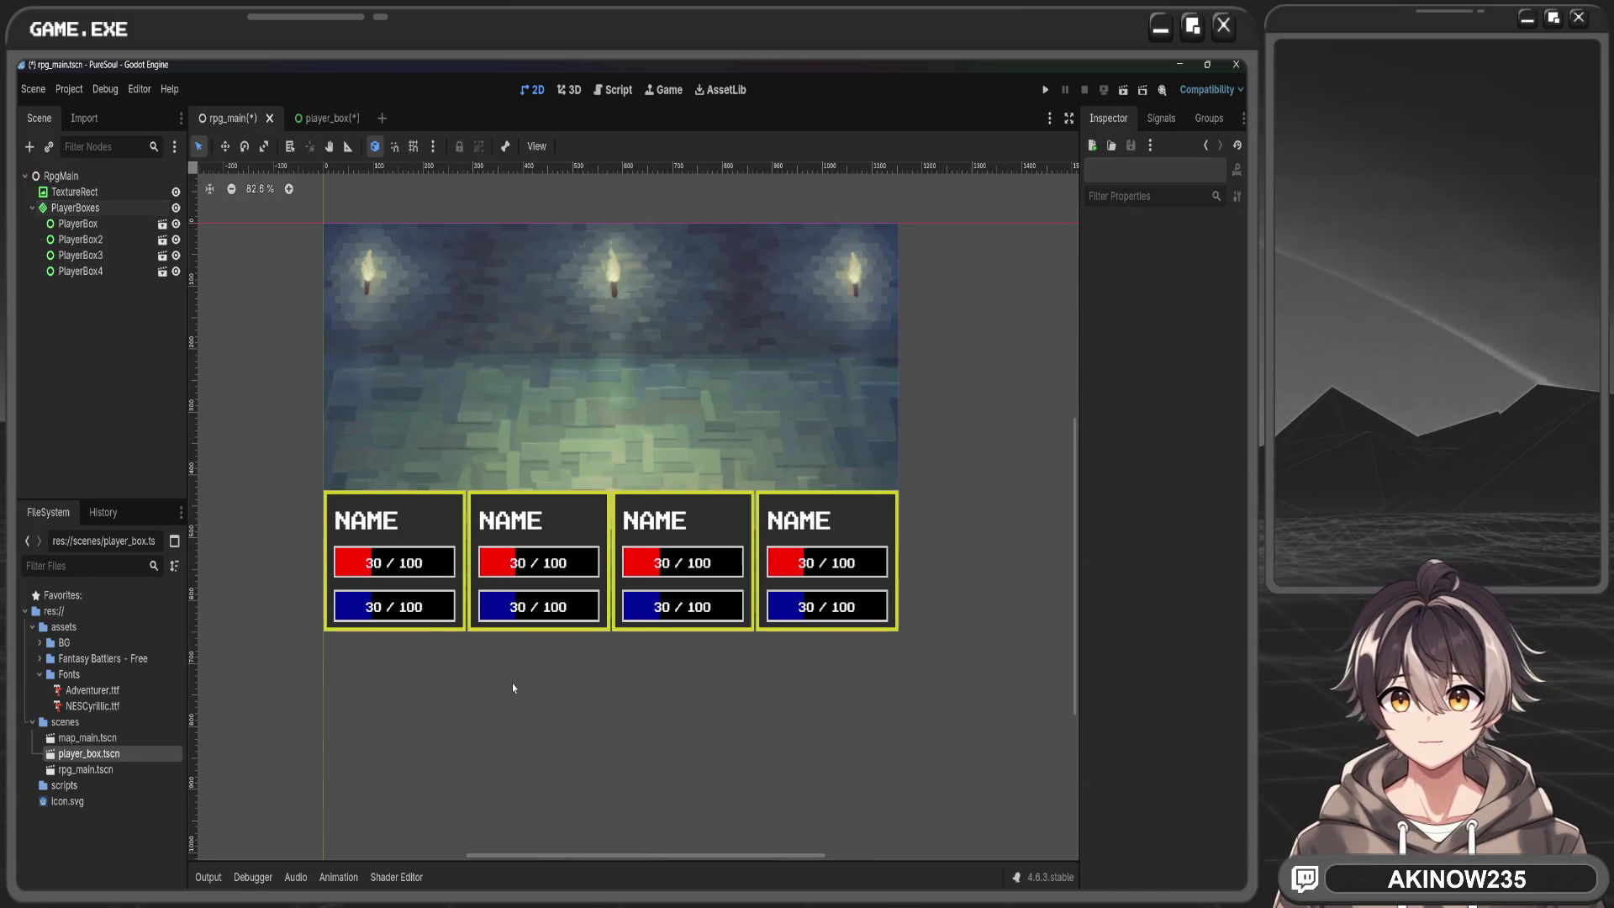
Save the rpg_main scene
left_click(75, 207)
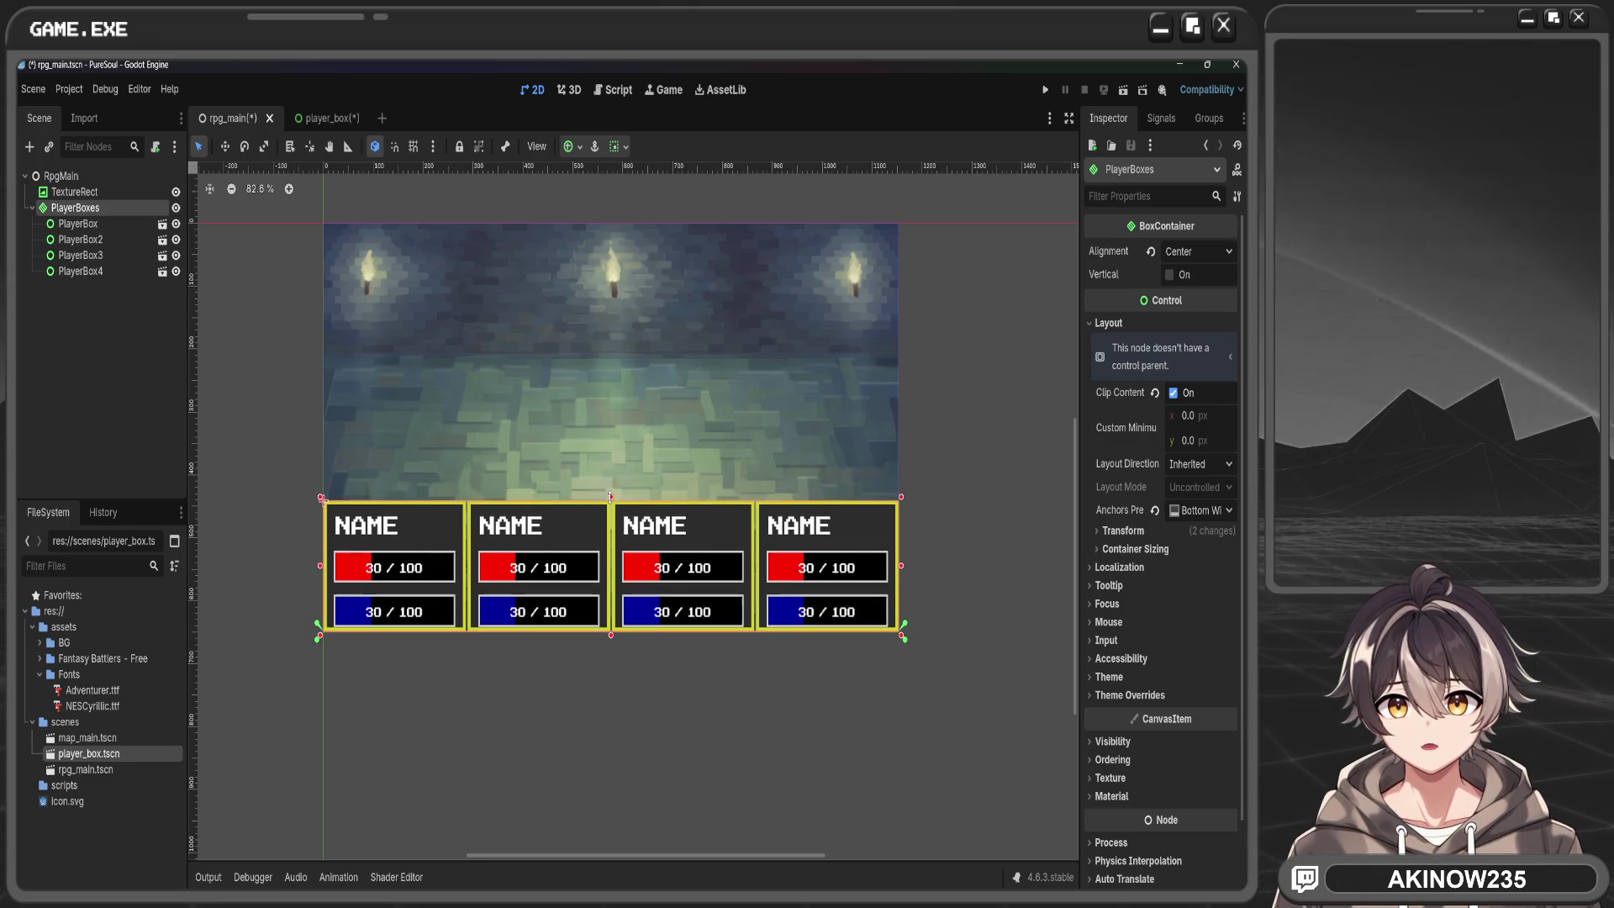
left_click(623, 649)
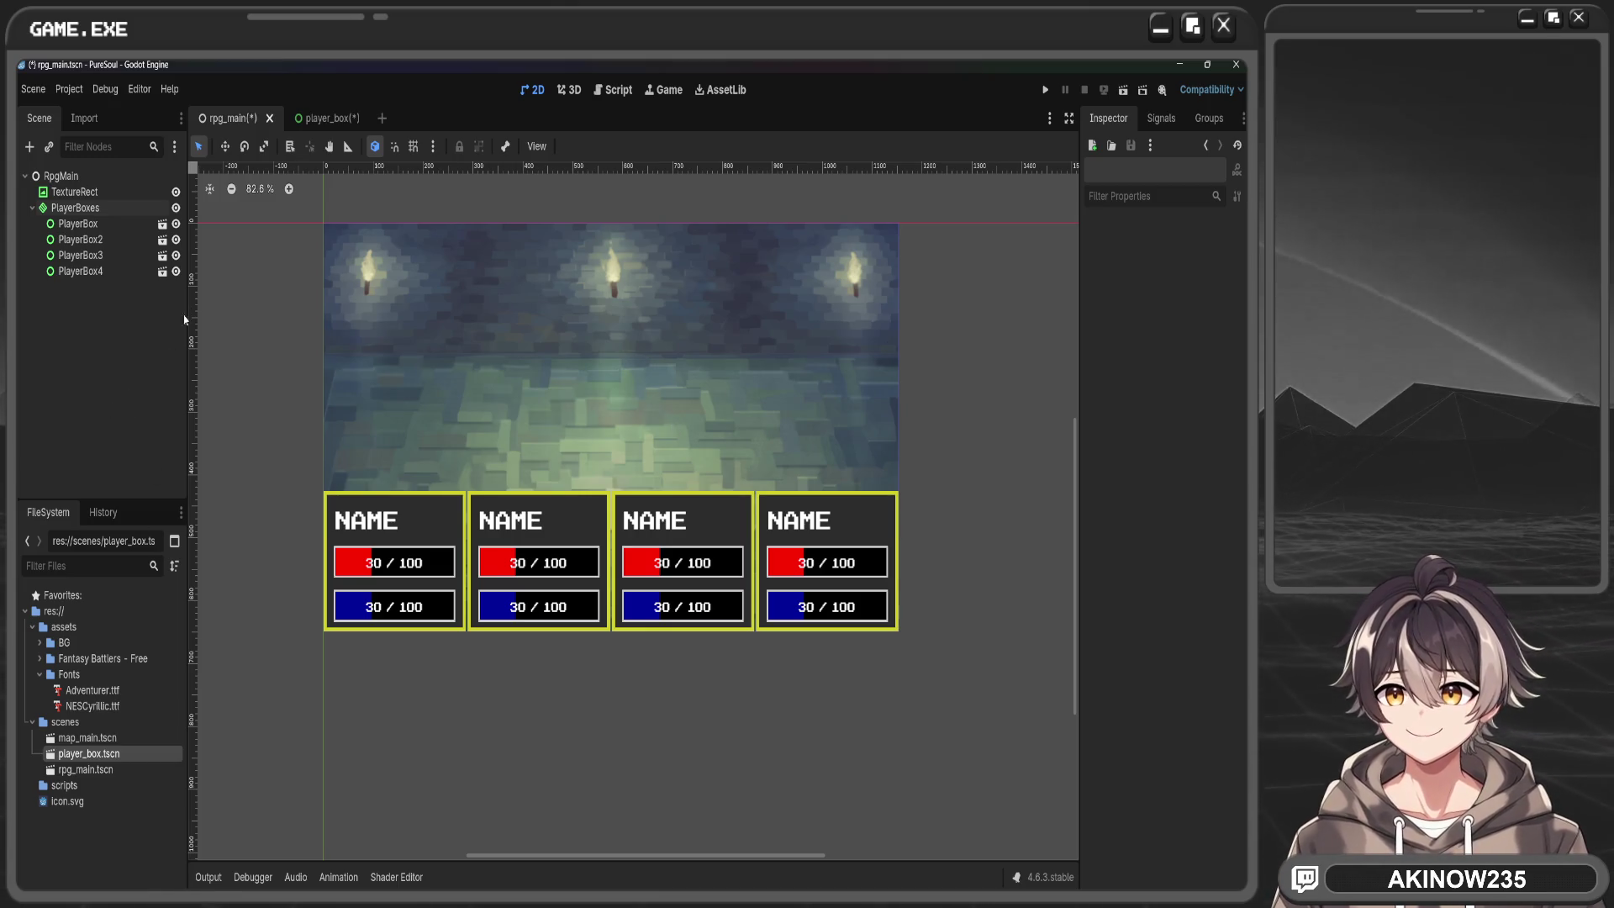
key("ctrl+s")
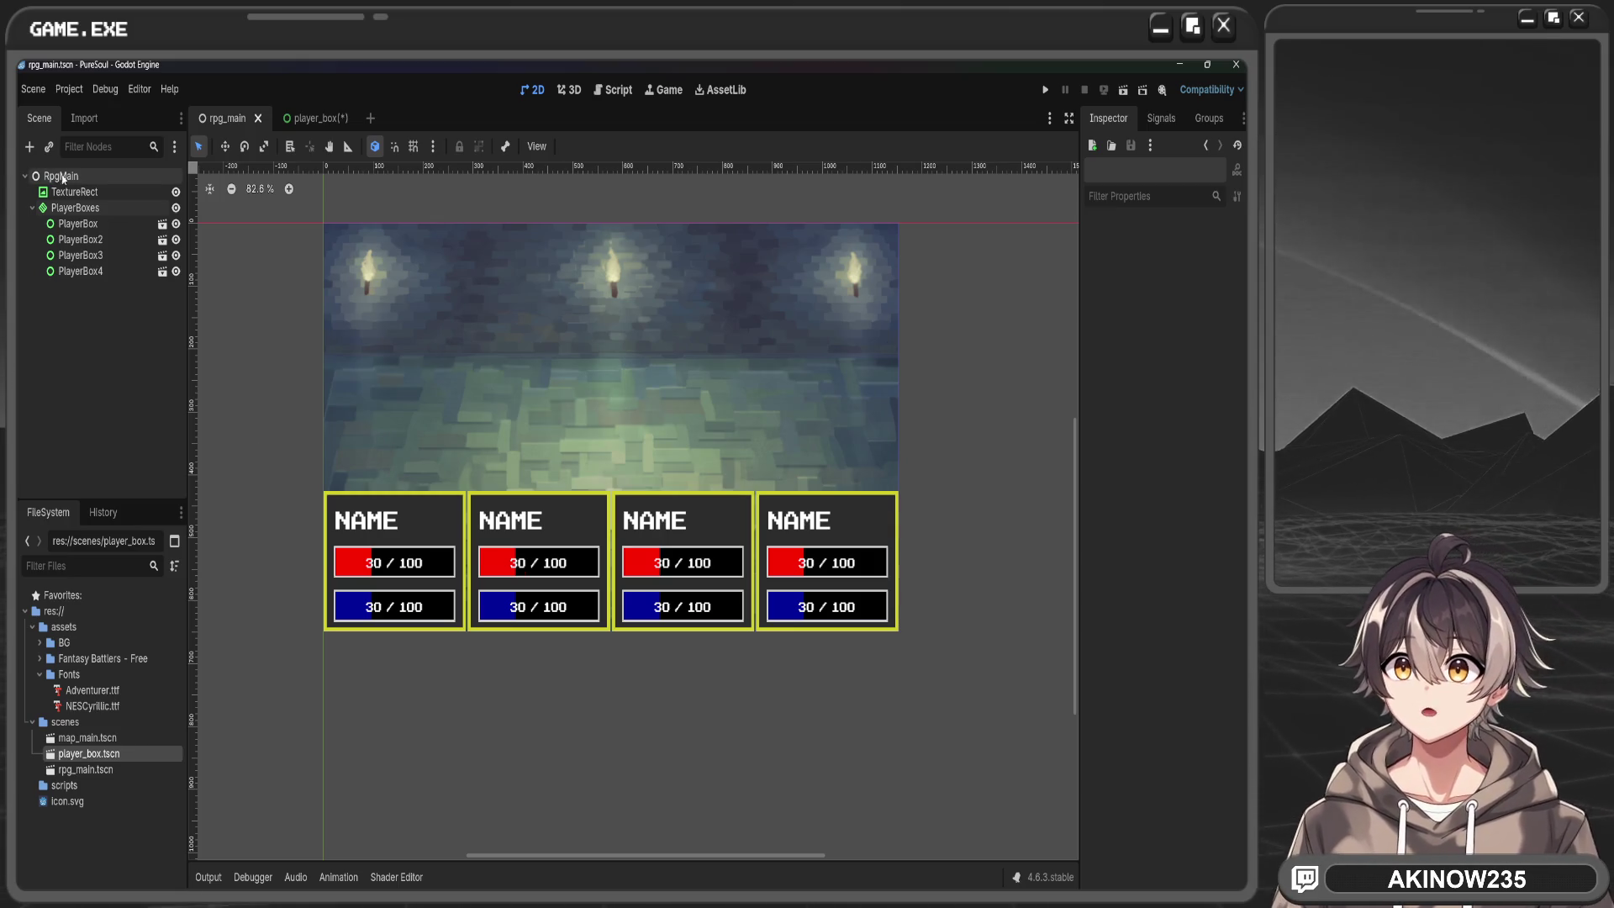
Rename the first player box node to PlayerBox1
double_click(93, 223)
type("1")
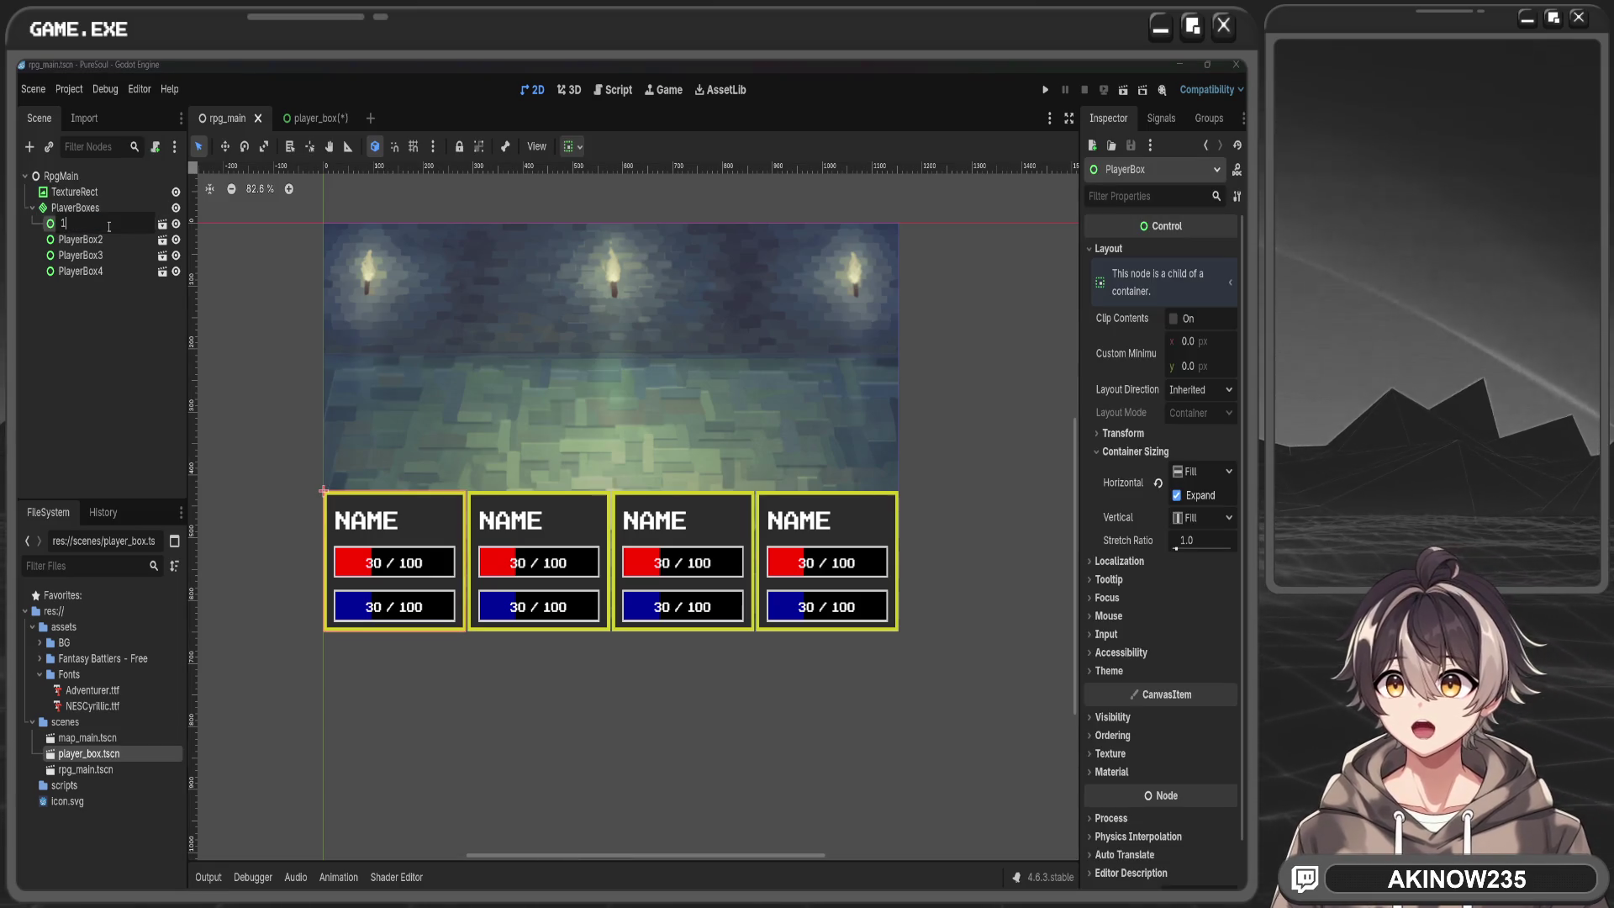
key("BackSpace")
type("PlayerBox1")
key("Return")
left_click(109, 332)
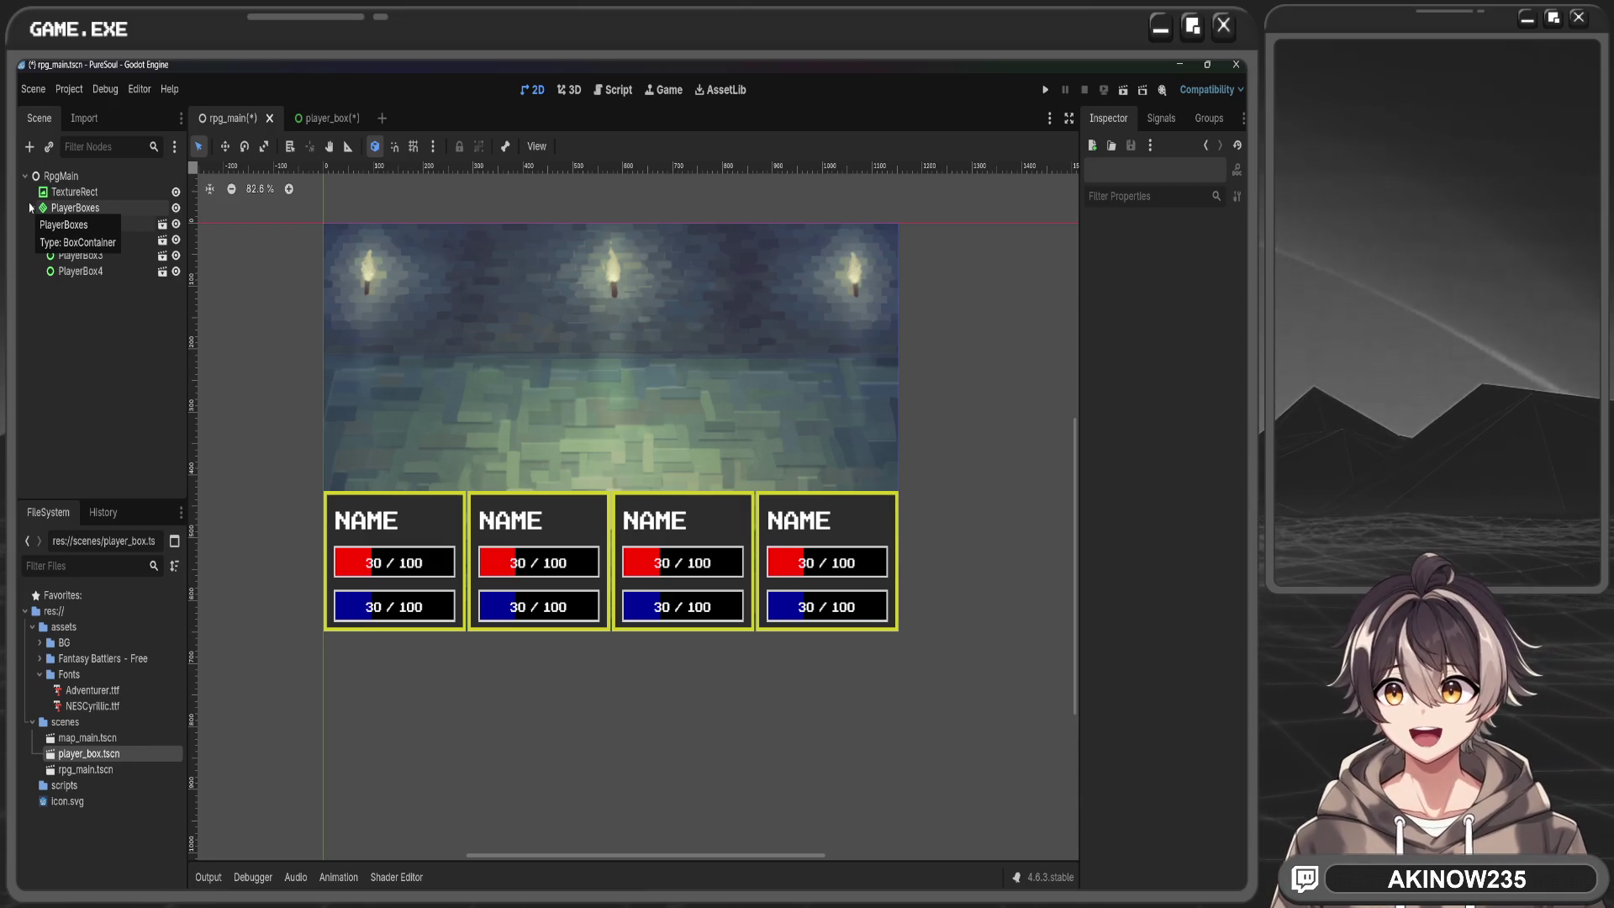
Save rpg_main and start a new scene with a User Interface (Control) root
left_click(324, 117)
left_click(227, 118)
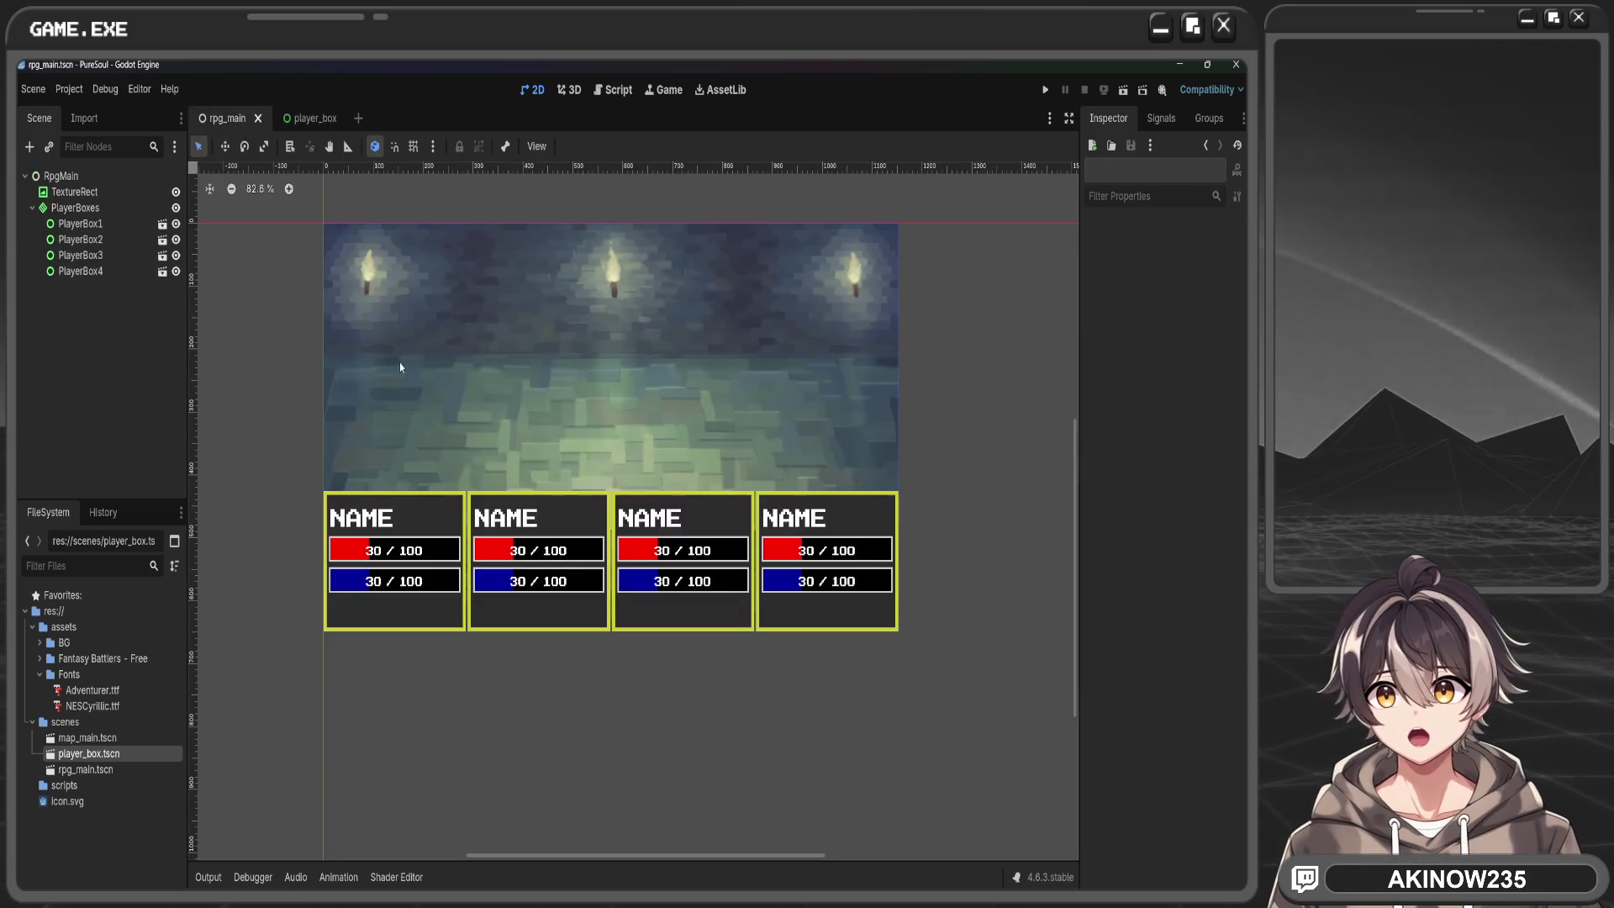
key("ctrl+s")
left_click(361, 118)
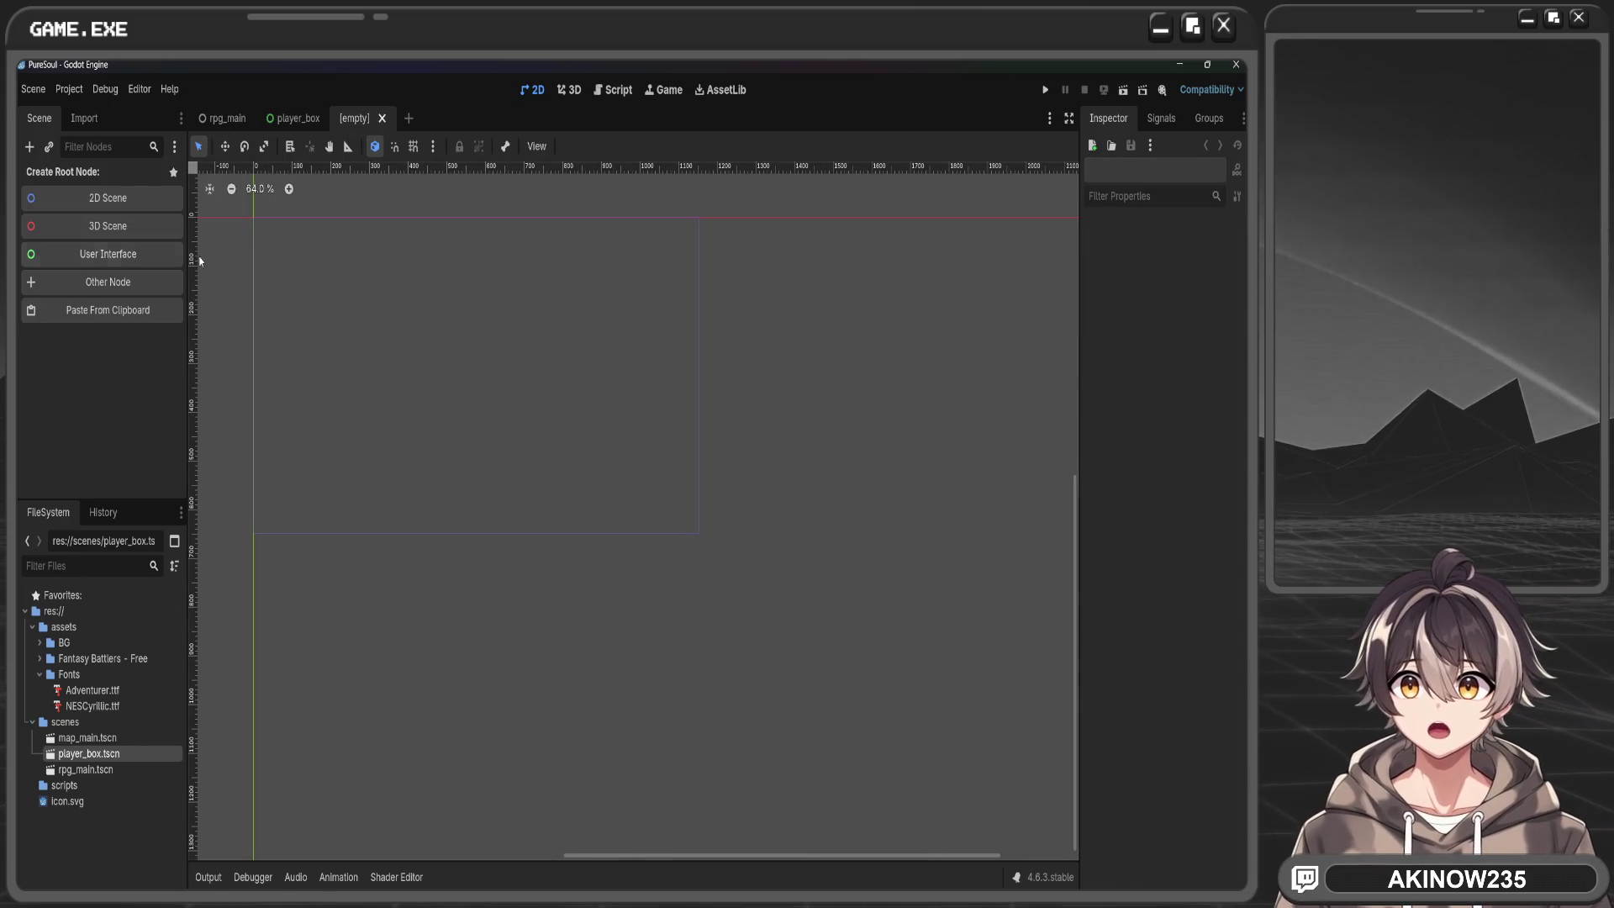
left_click(148, 262)
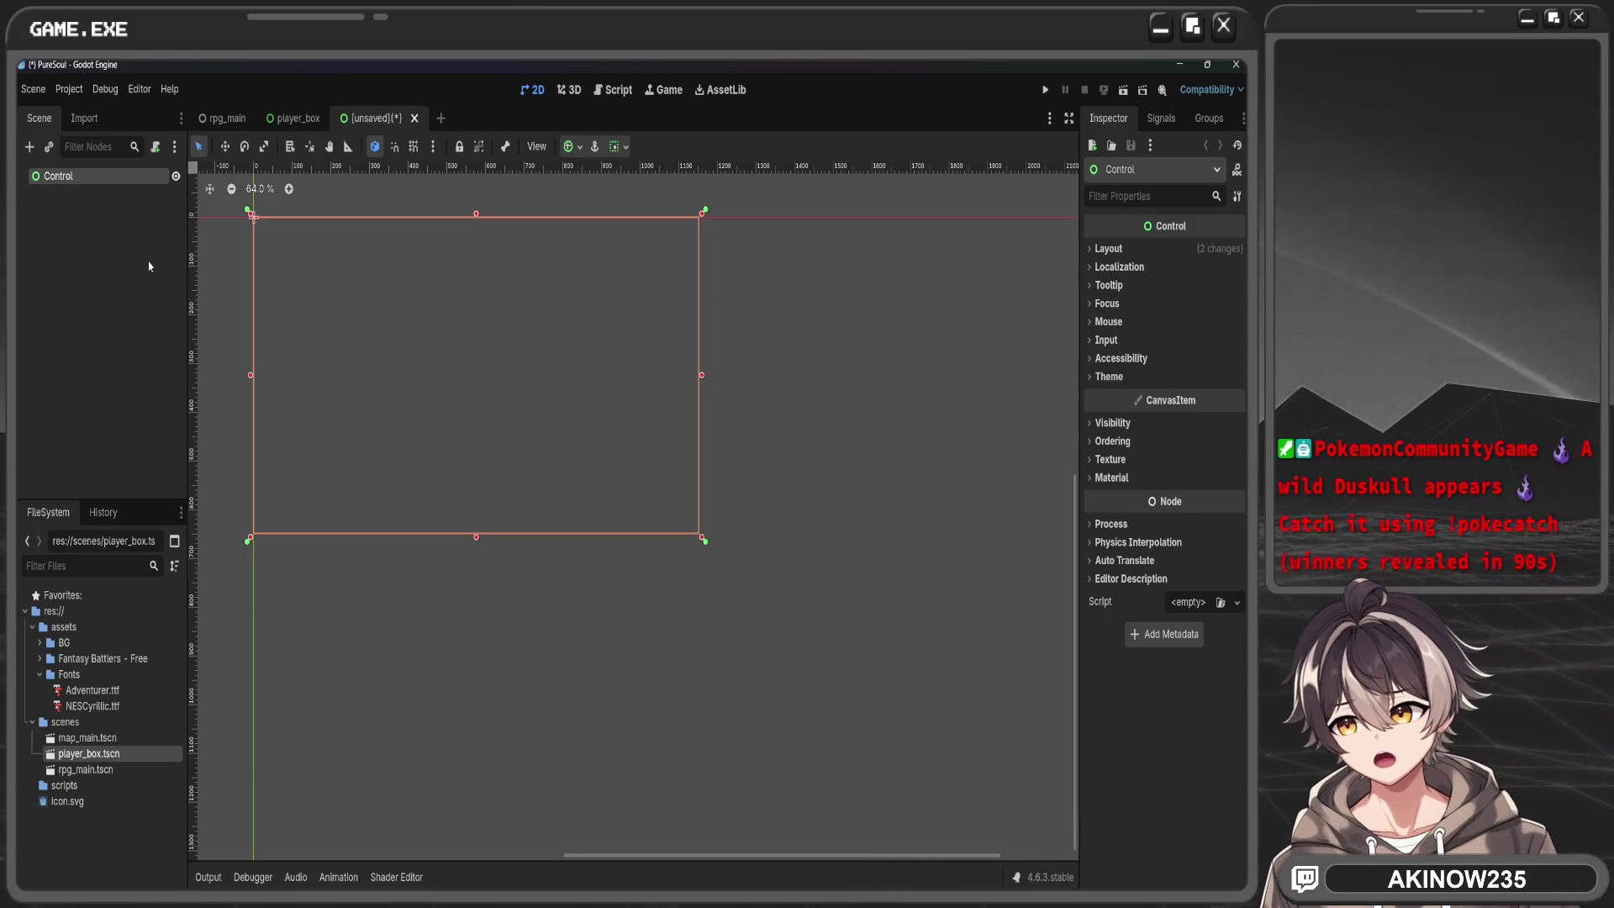
Set the Control root's anchors preset to Top Left and bring up the Create New Node dialog
left_click(279, 118)
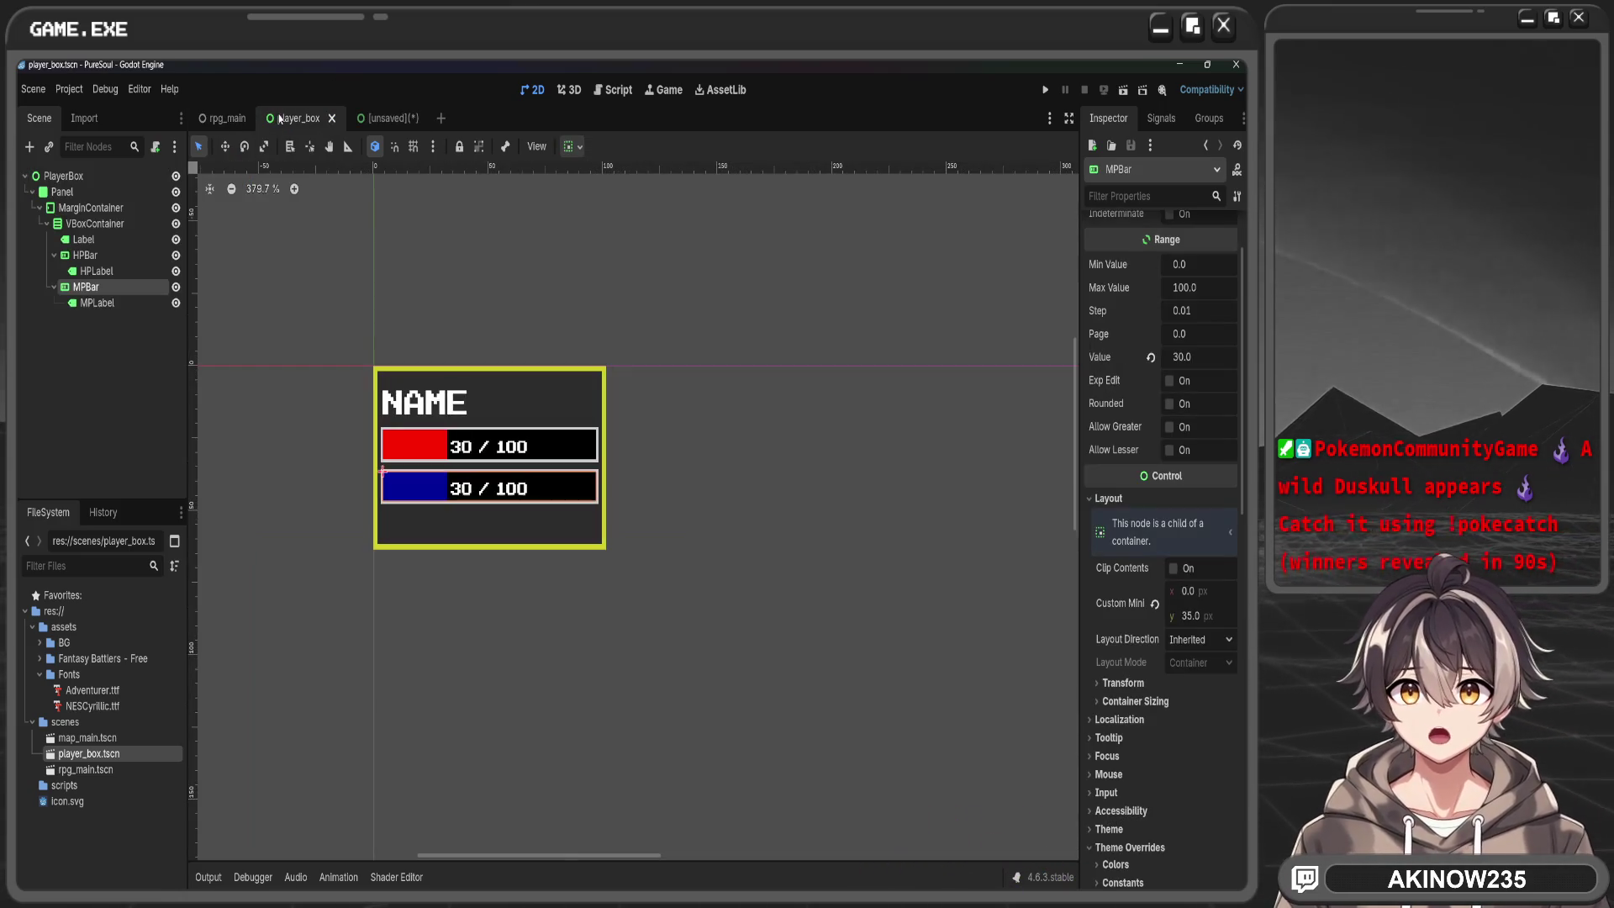
left_click(382, 119)
left_click(1108, 249)
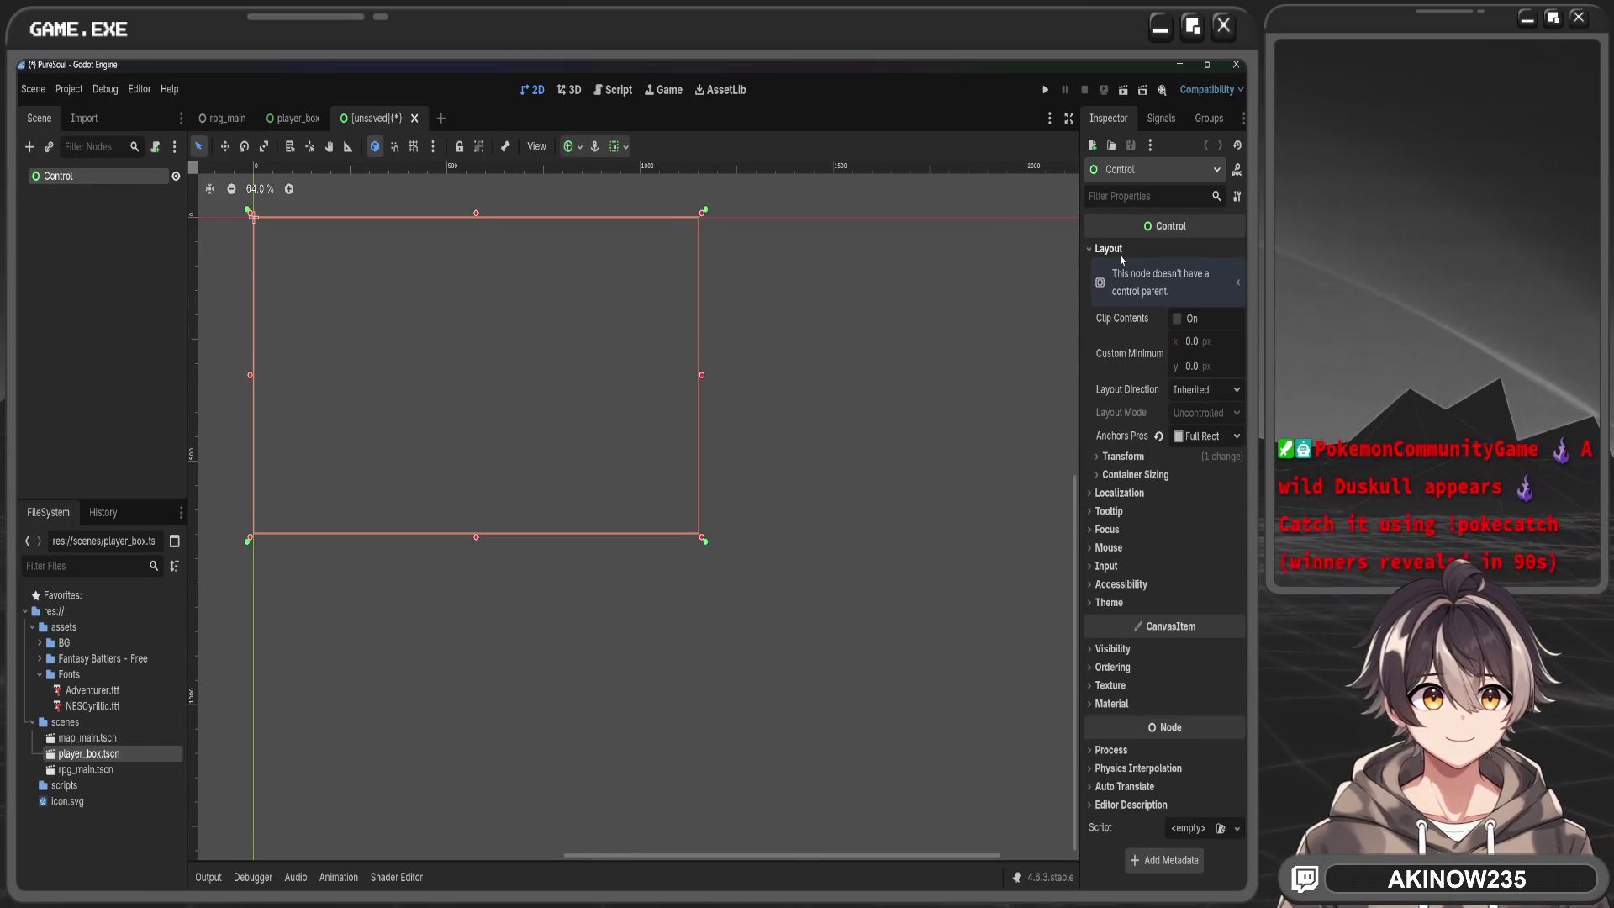
left_click(1204, 435)
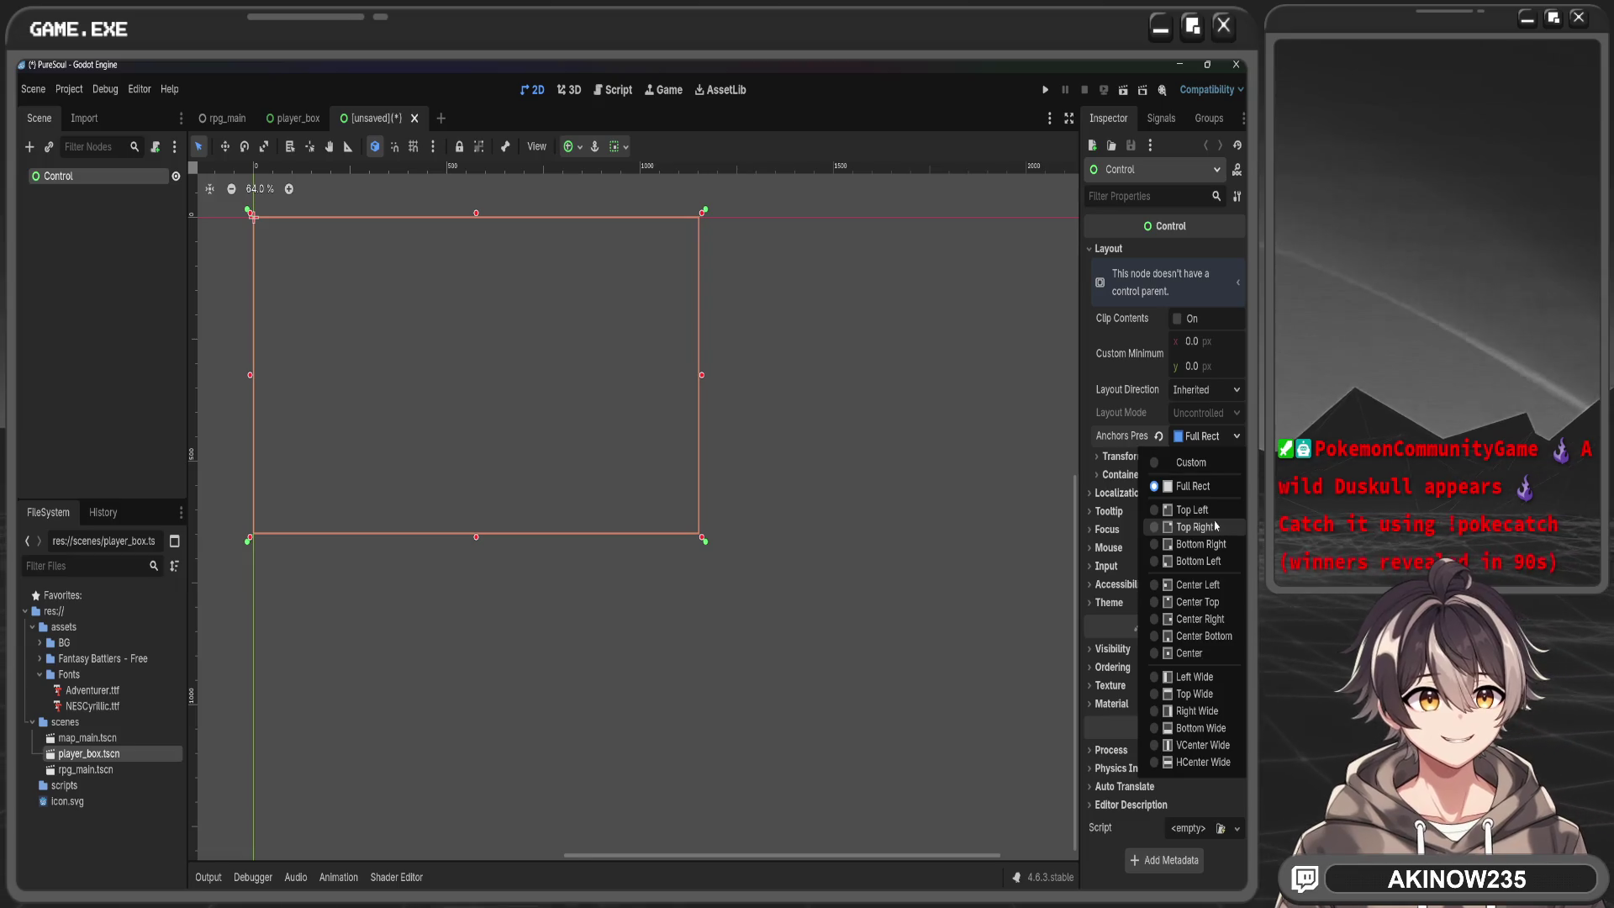
left_click(1193, 509)
scroll(540, 462, "up", 2)
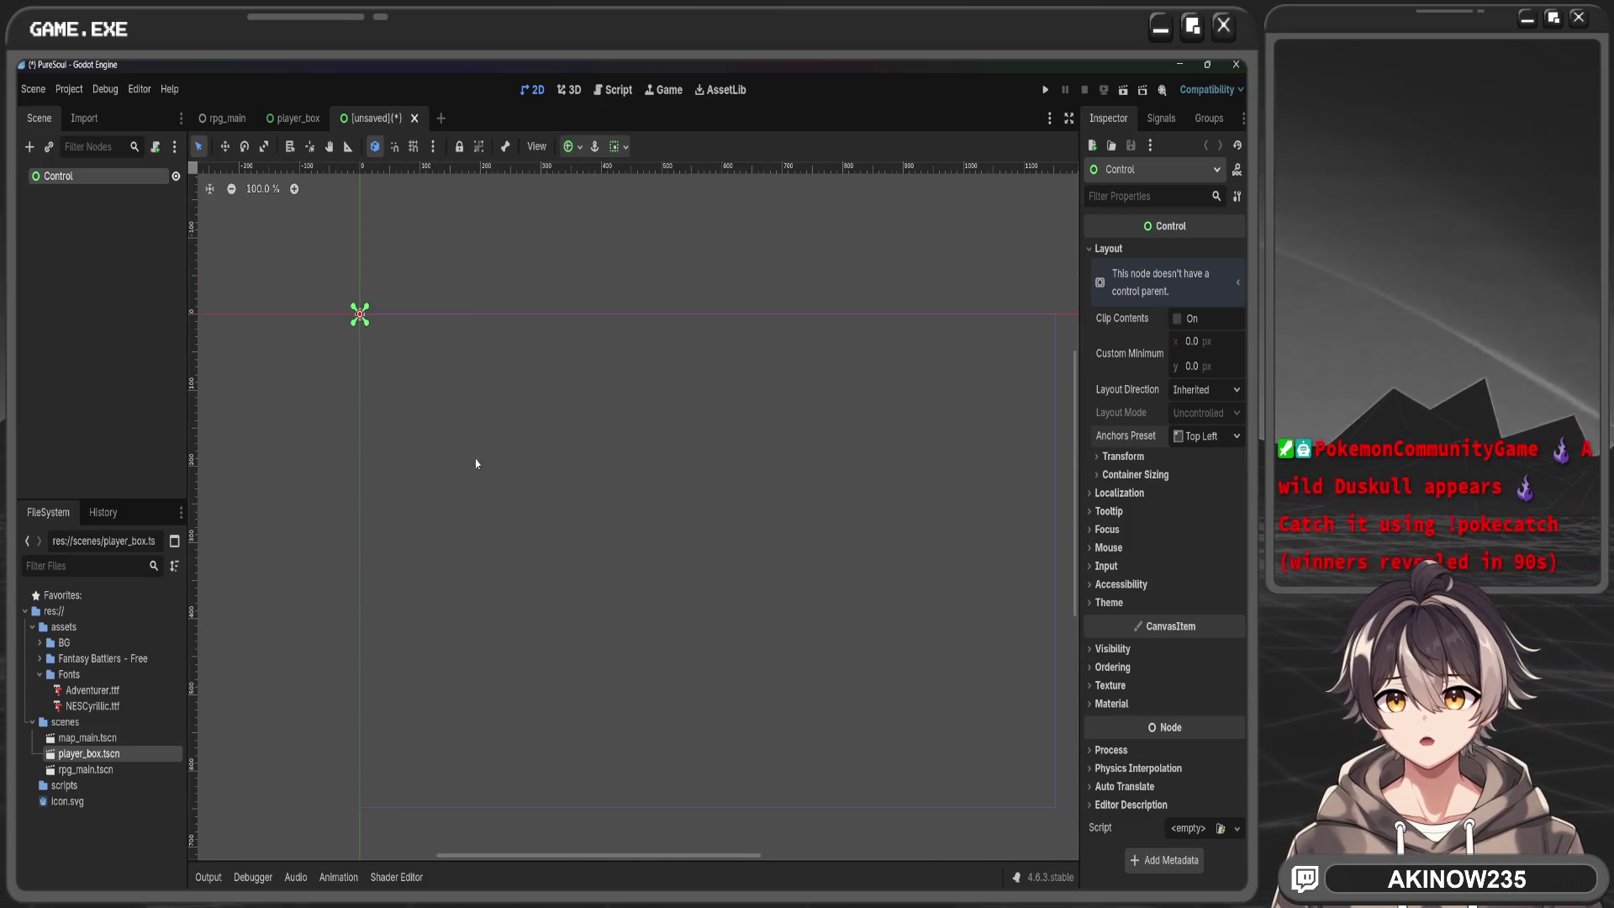
key("ctrl+a")
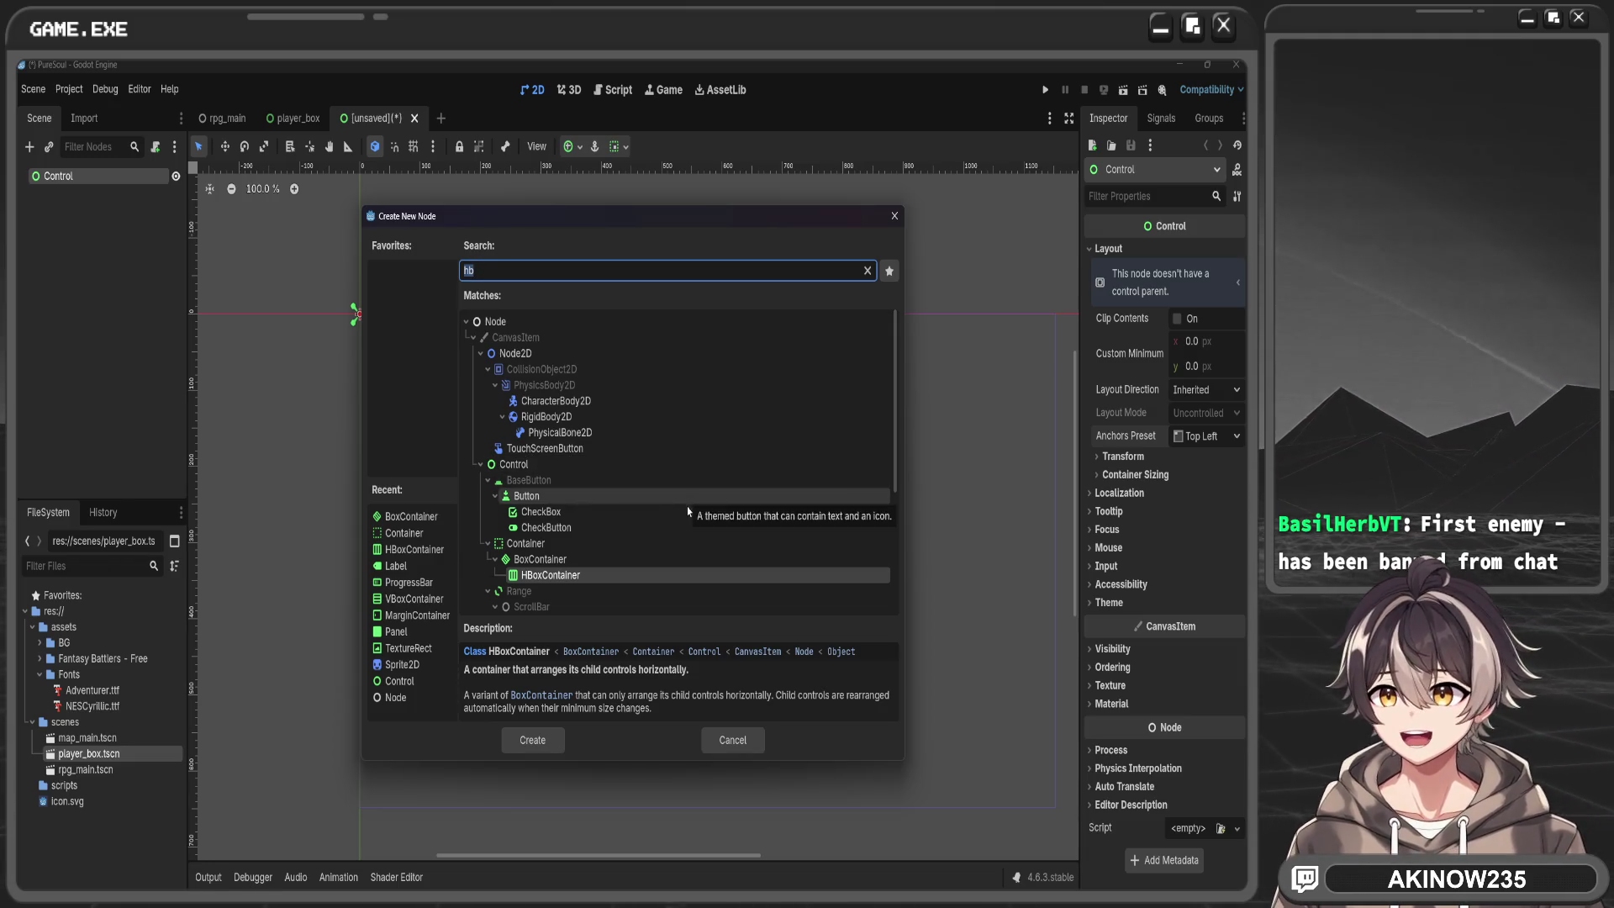
Create a TextureRect node as a child of the Control root
left_click(723, 840)
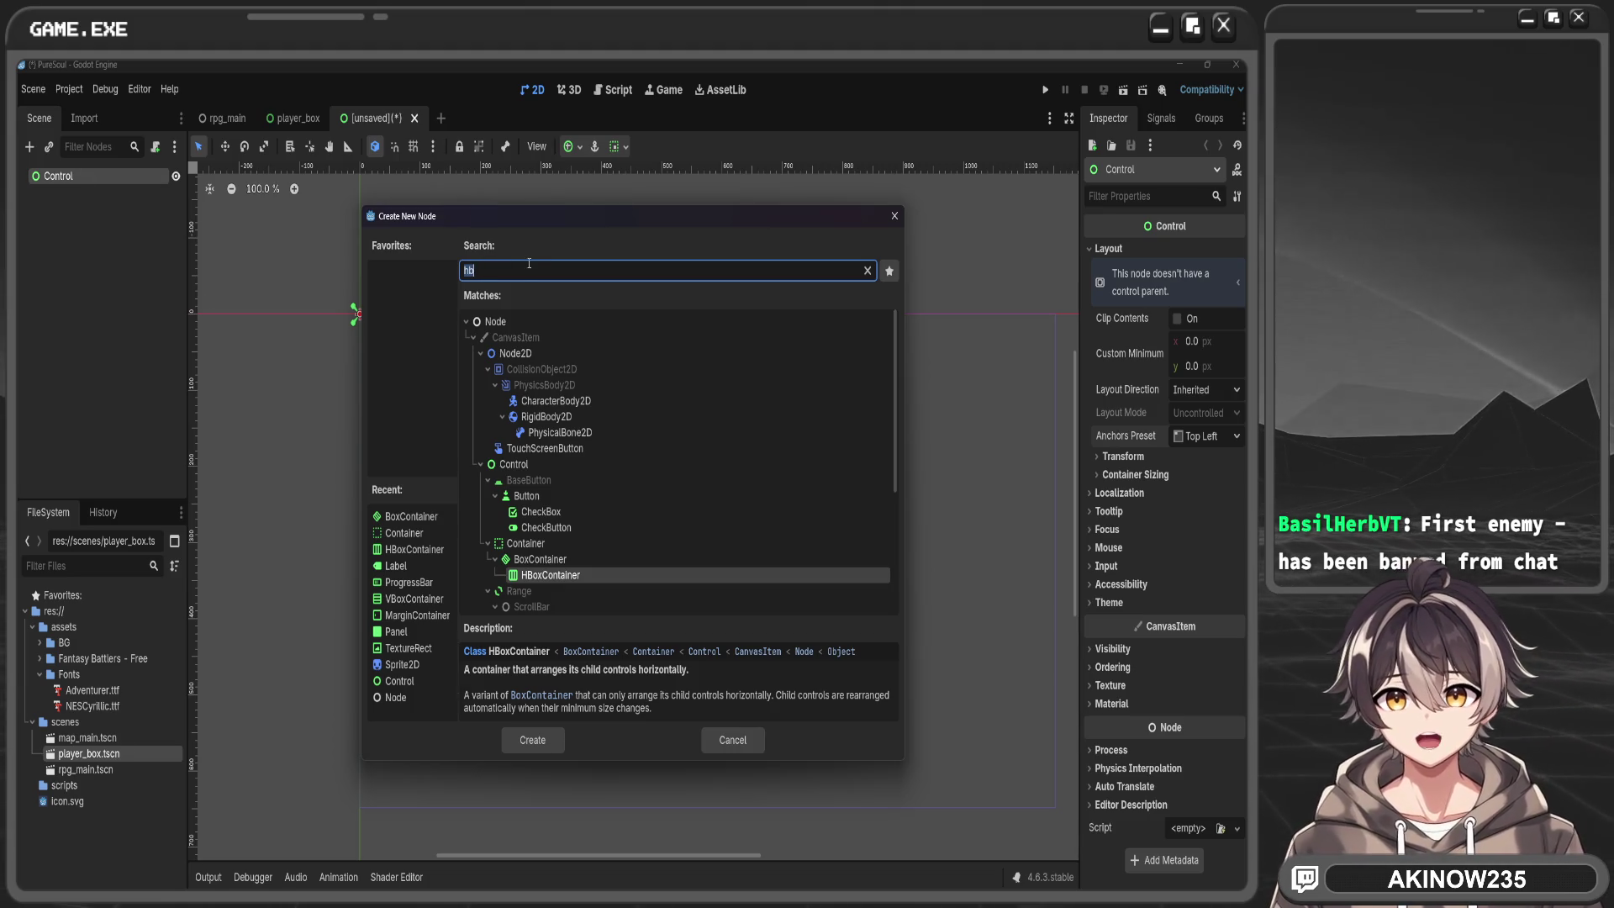
scroll(612, 527, "down", 3)
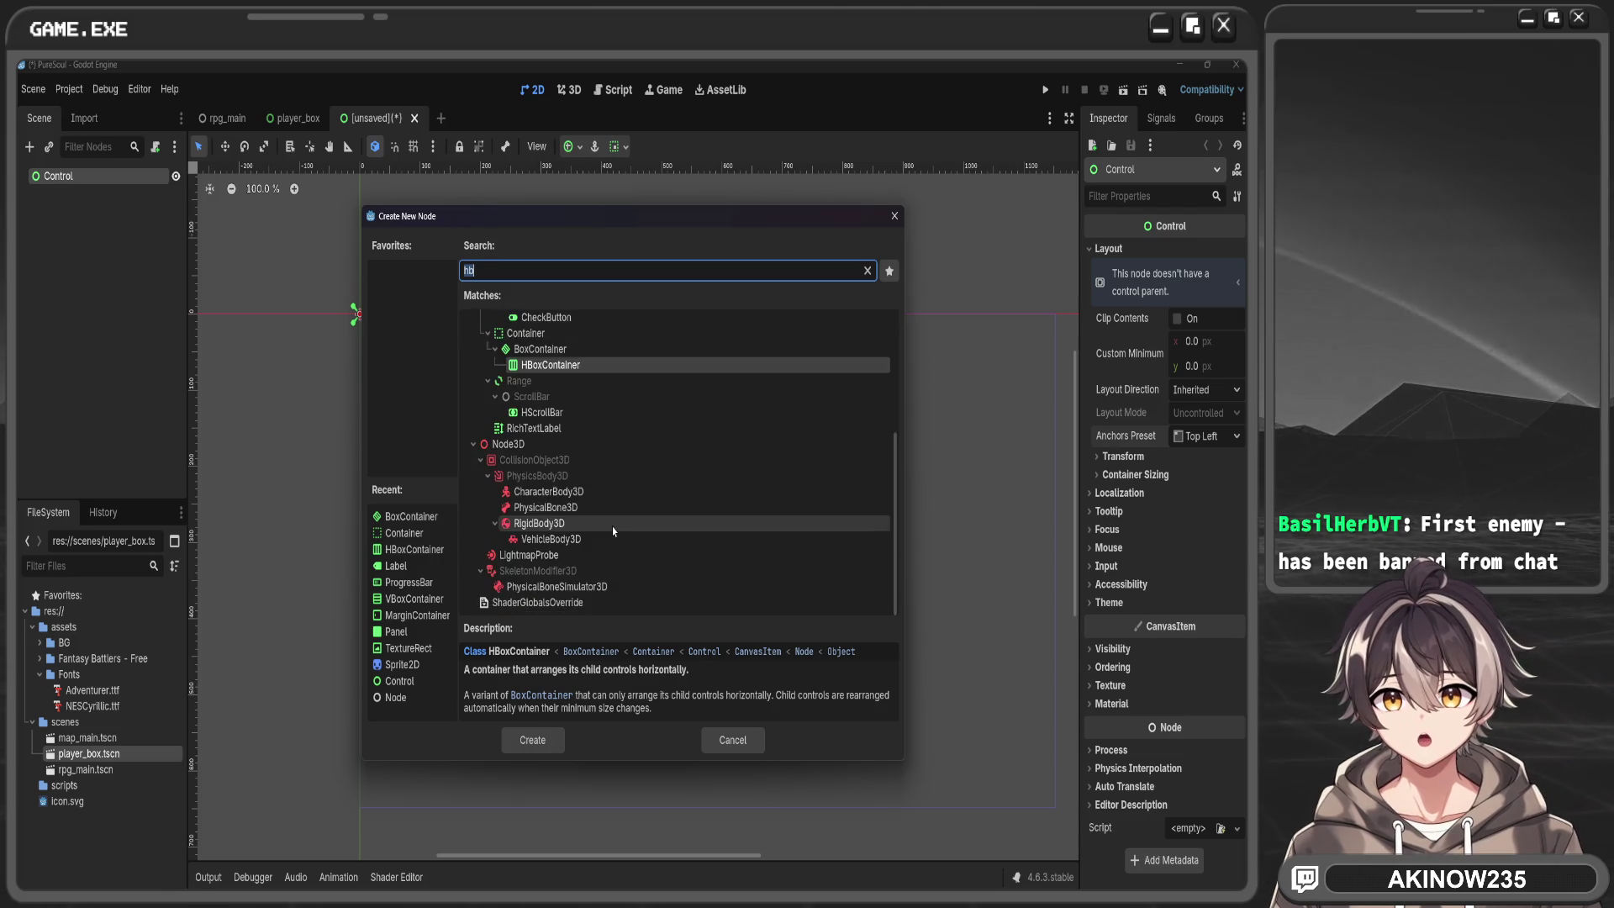
scroll(612, 526, "up", 3)
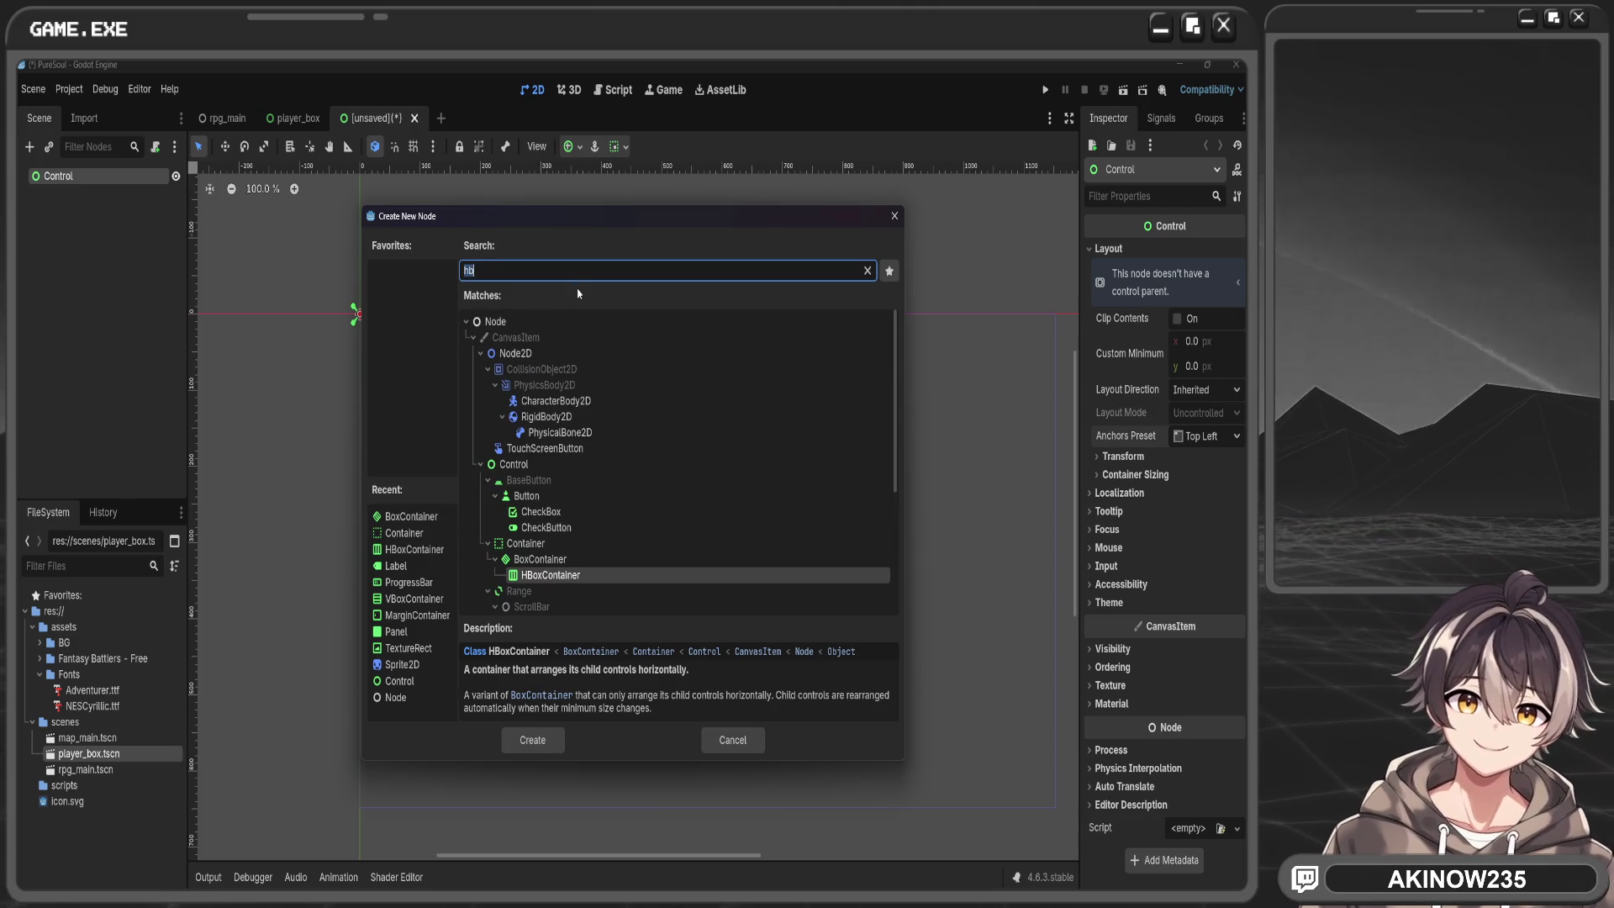
left_click(408, 648)
left_click(531, 740)
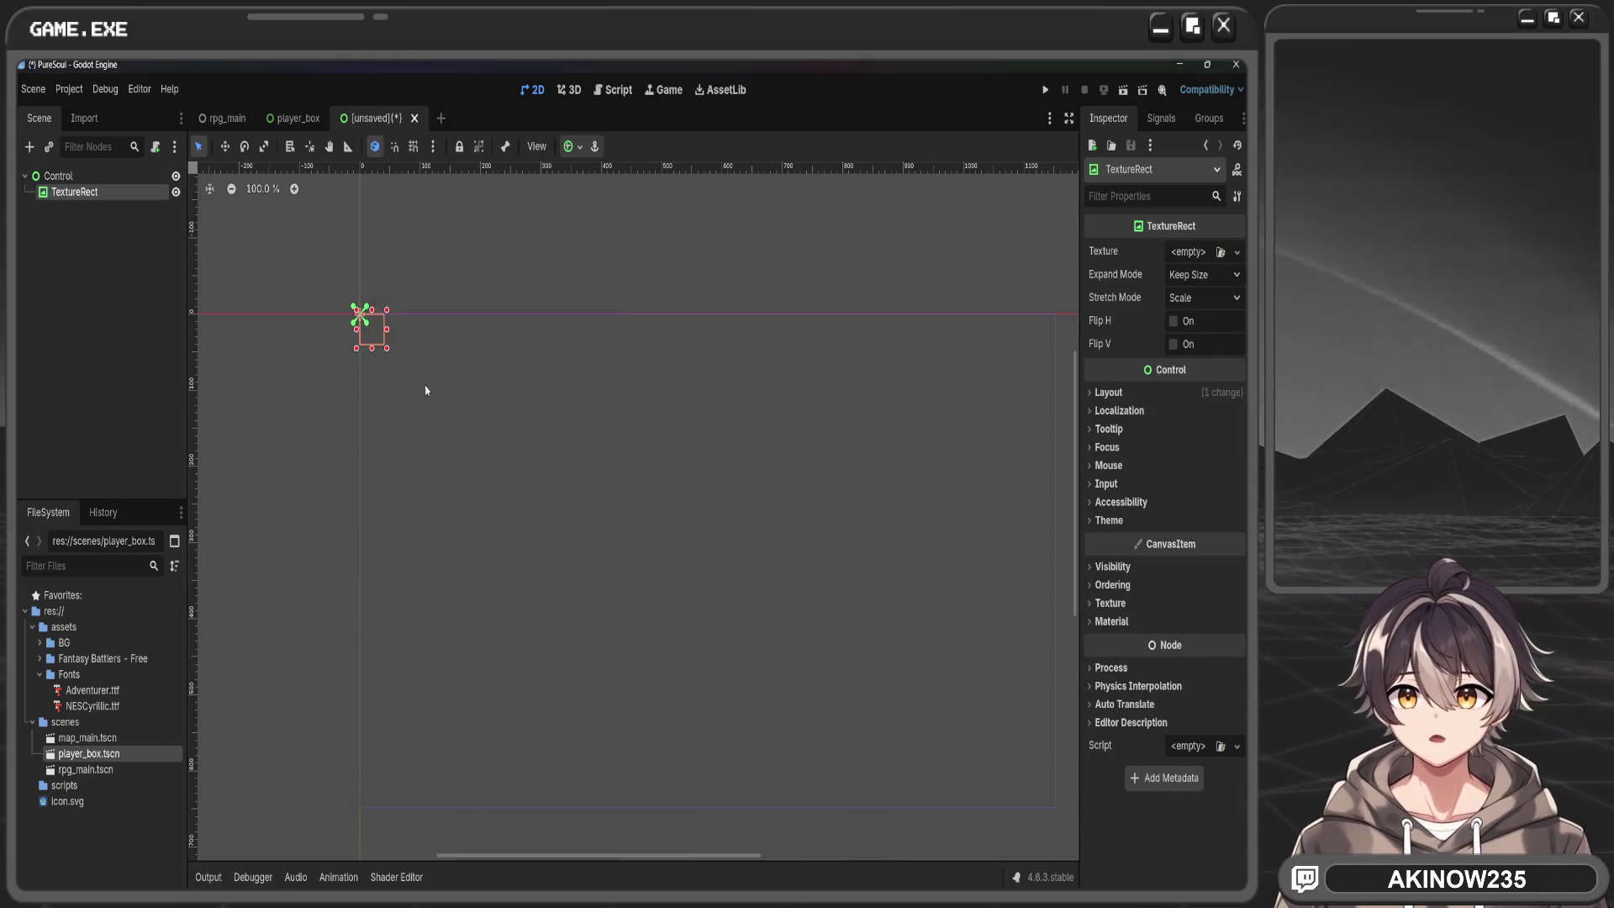
Assign 01.png from Fantasy Battlers - Free > Original size as the TextureRect's texture
double_click(93, 658)
double_click(80, 675)
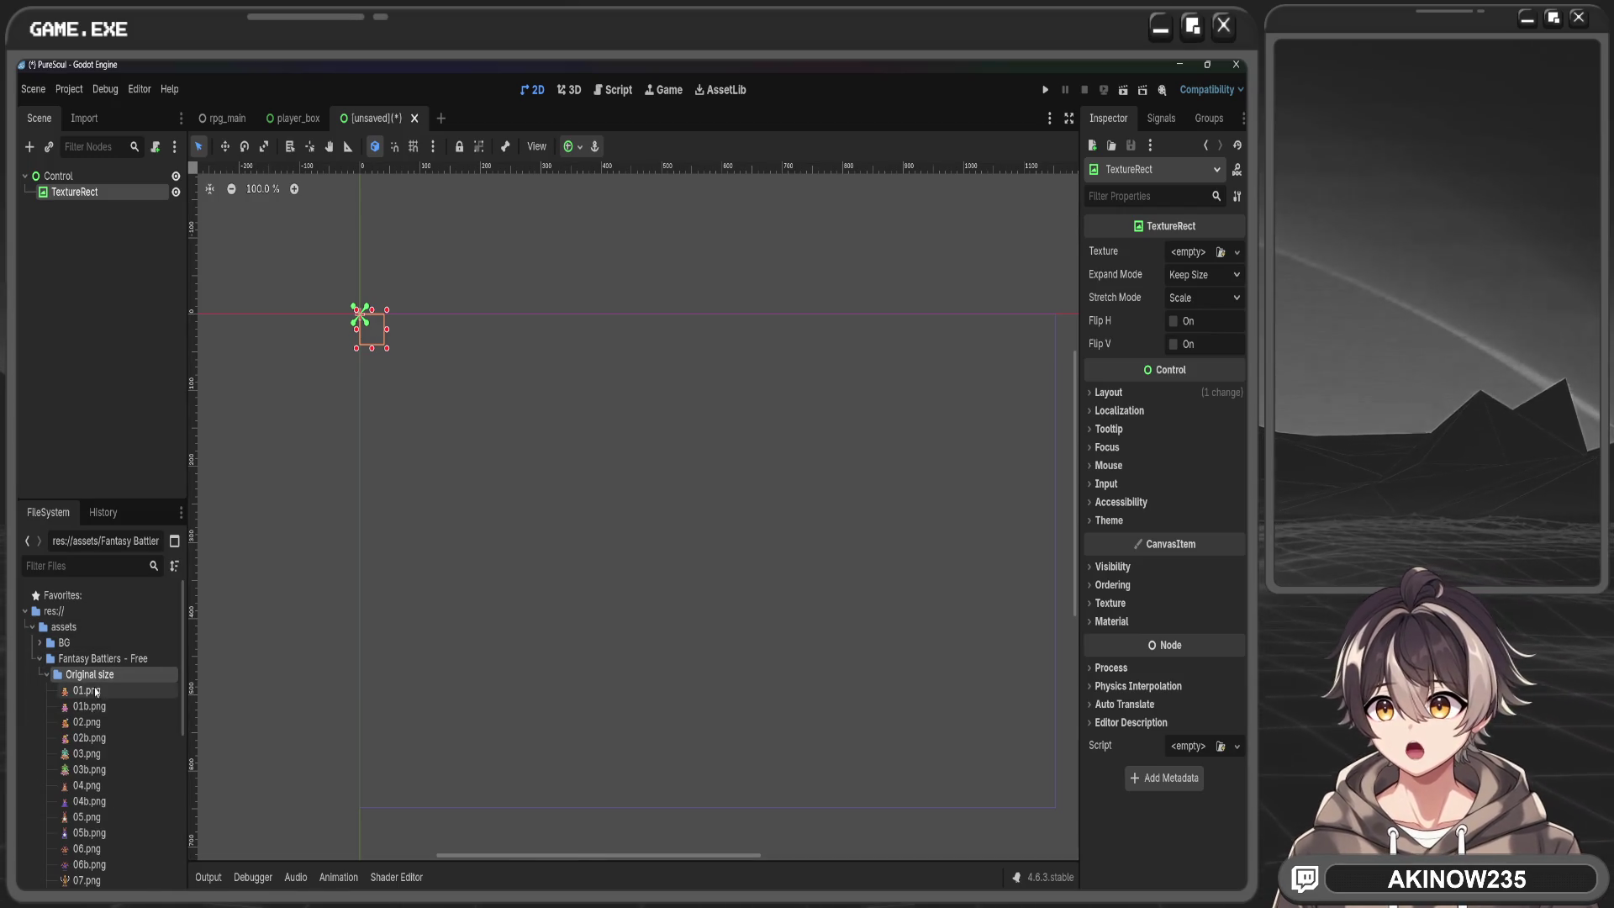
mouse_move(84, 691)
left_mouse_down()
mouse_move(252, 677)
mouse_move(1210, 262)
mouse_move(1148, 276)
left_mouse_up()
Open Project Settings from the Project menu
scroll(623, 501, "up", 8)
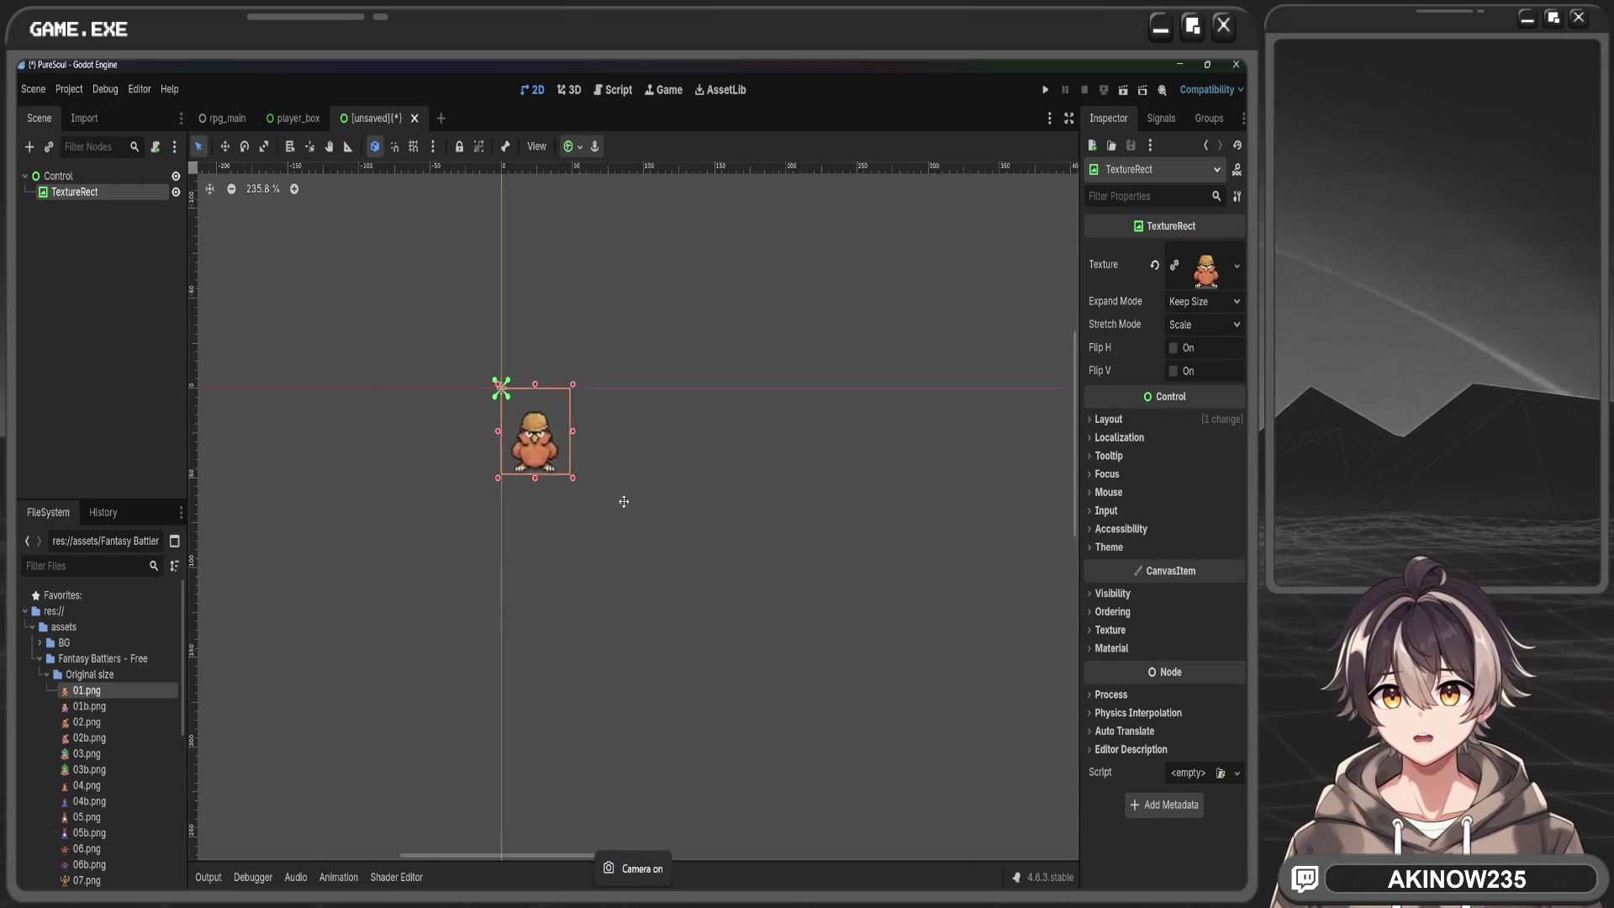
left_click(68, 89)
left_click(79, 108)
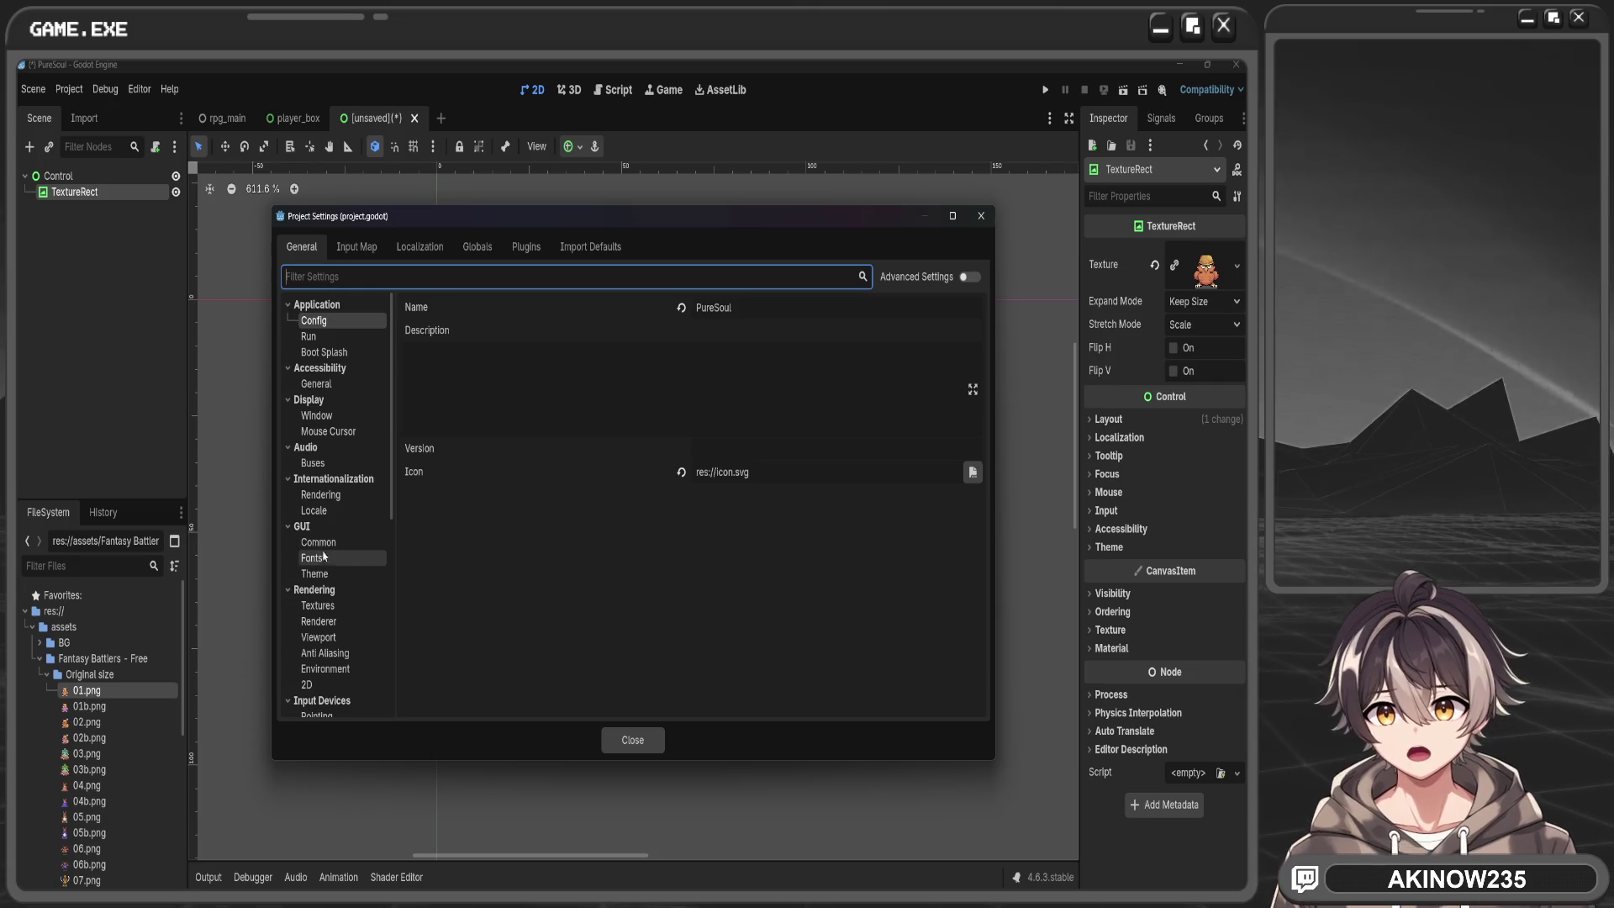
Set Rendering > Textures > Default Texture Filter to Nearest and close Project Settings
left_click(332, 609)
left_click(805, 325)
left_click(800, 346)
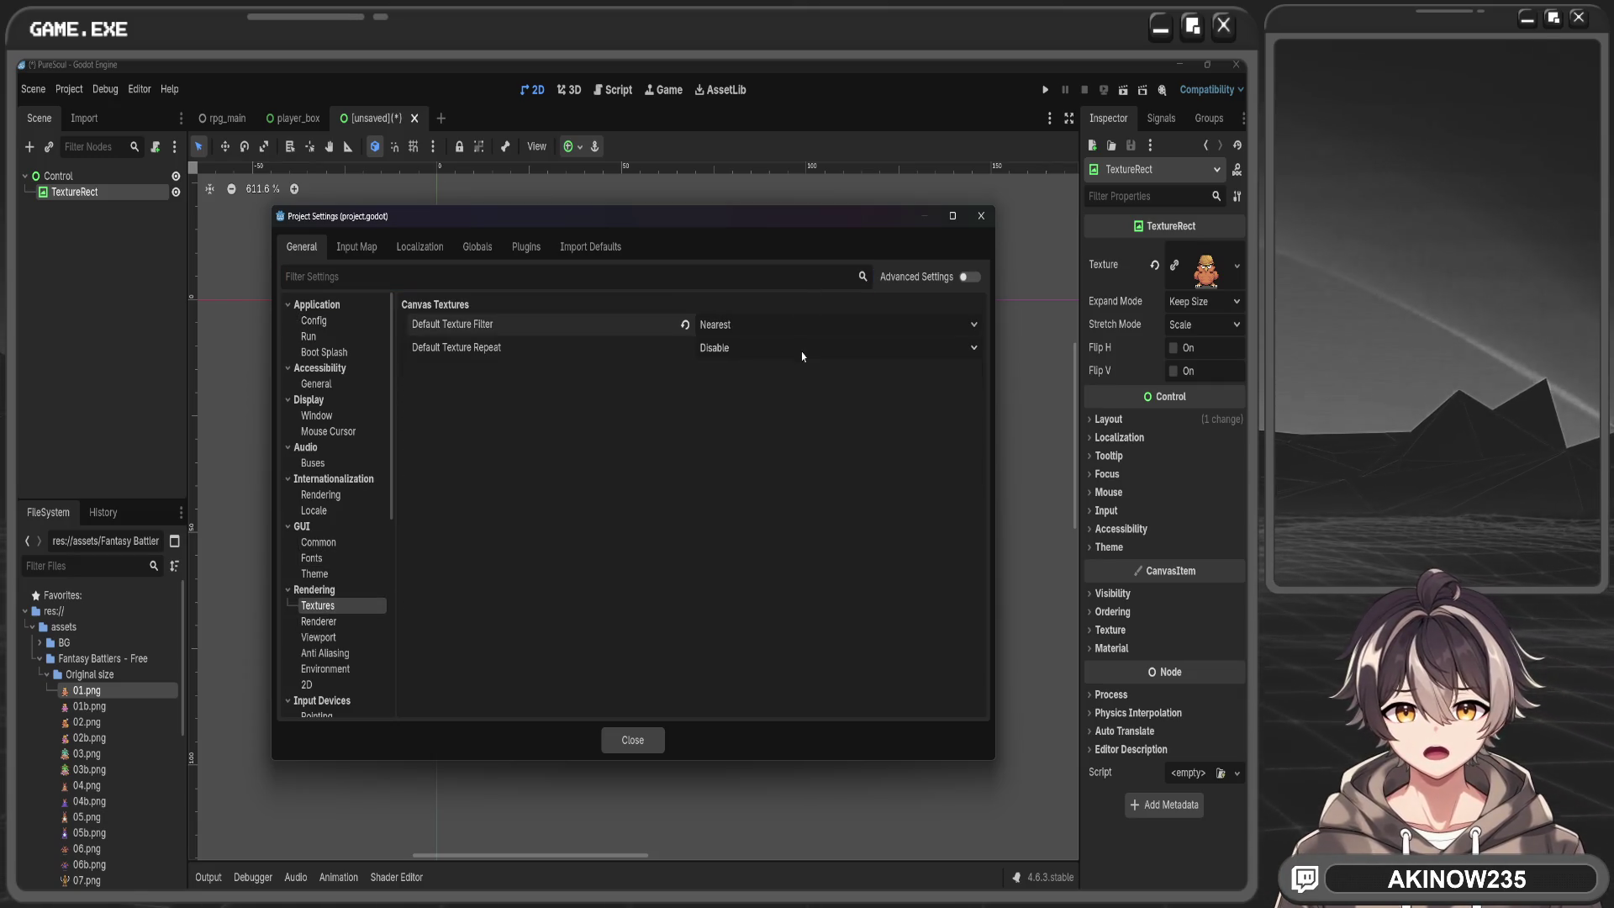
left_click(632, 740)
Try 01b.png, 02.png and 02b.png as the TextureRect texture
scroll(546, 457, "up", 3)
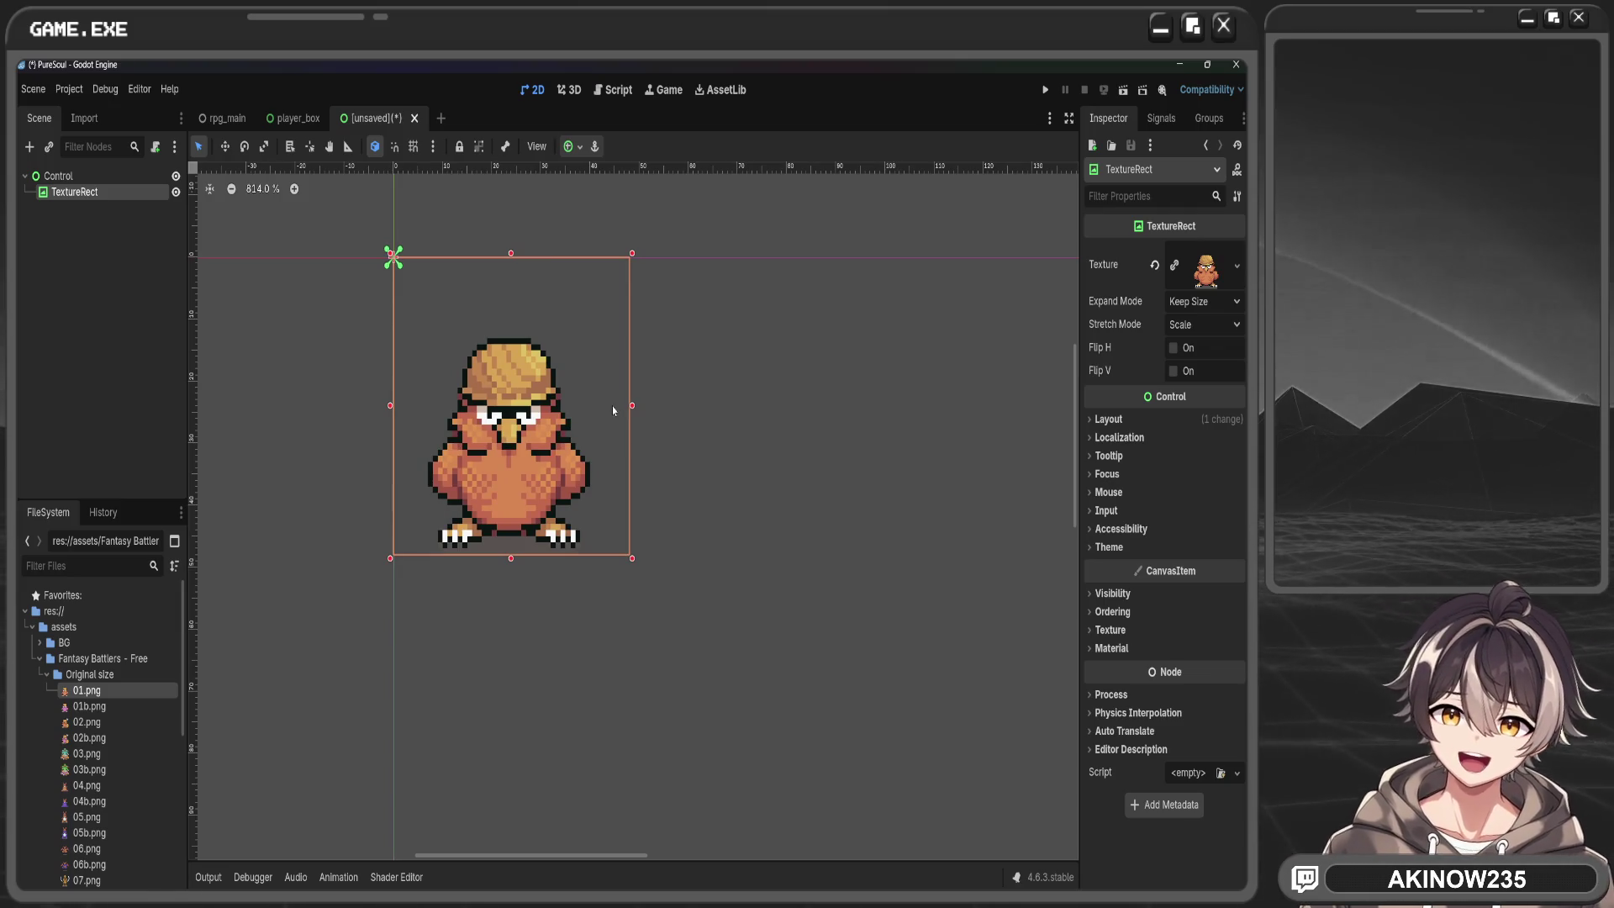
scroll(595, 382, "up", 1)
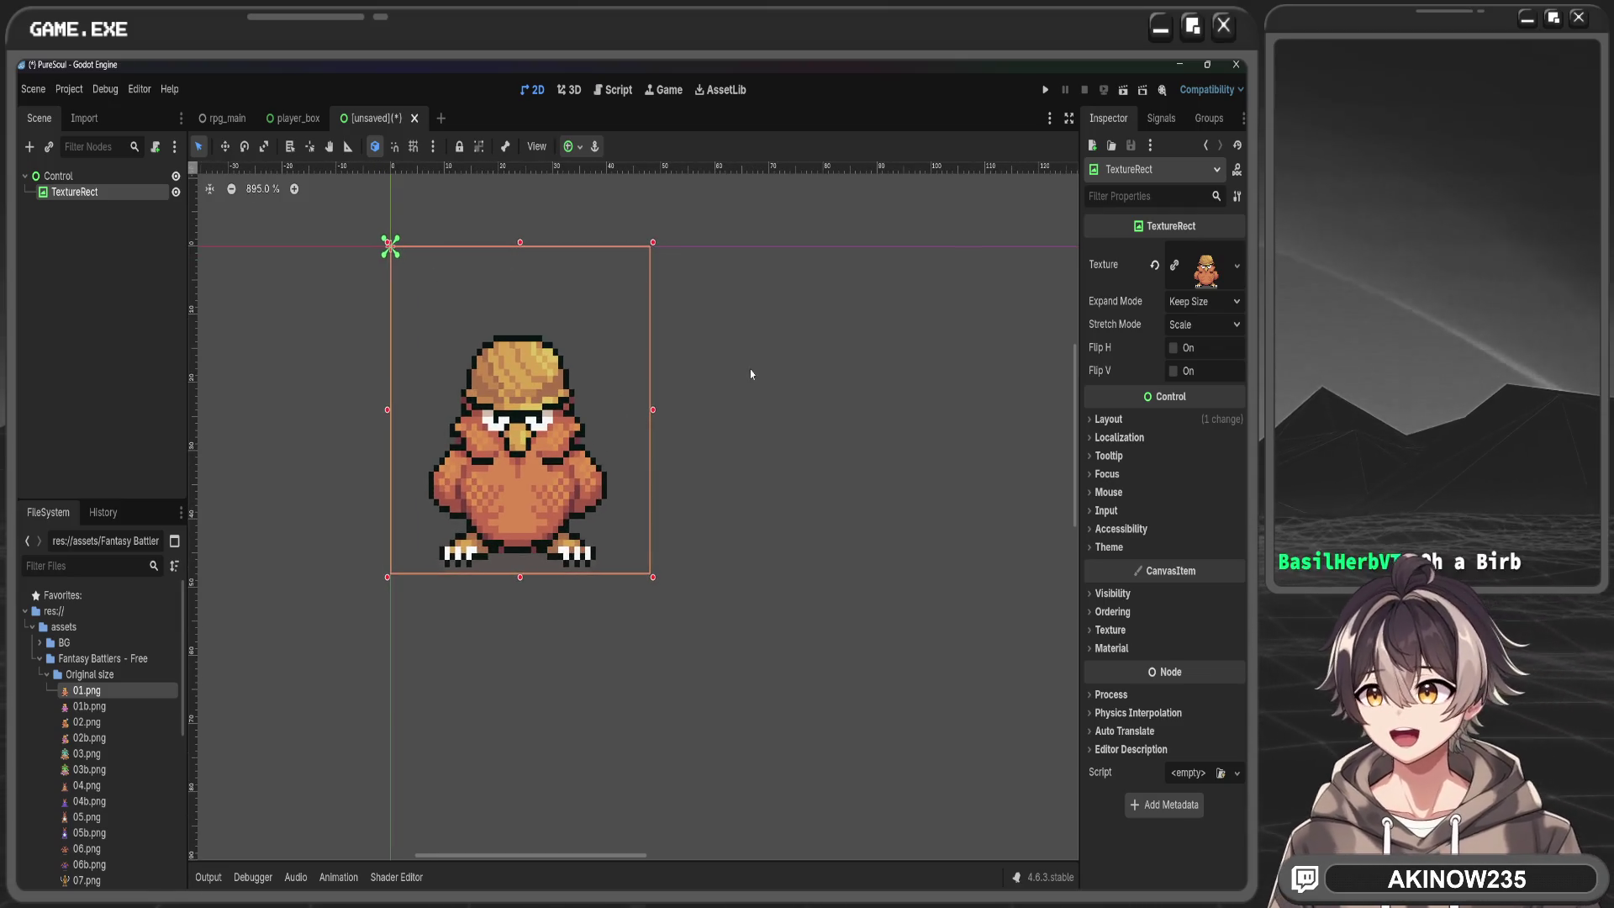
left_click_drag(597, 386, 696, 375)
scroll(696, 375, "up", 1)
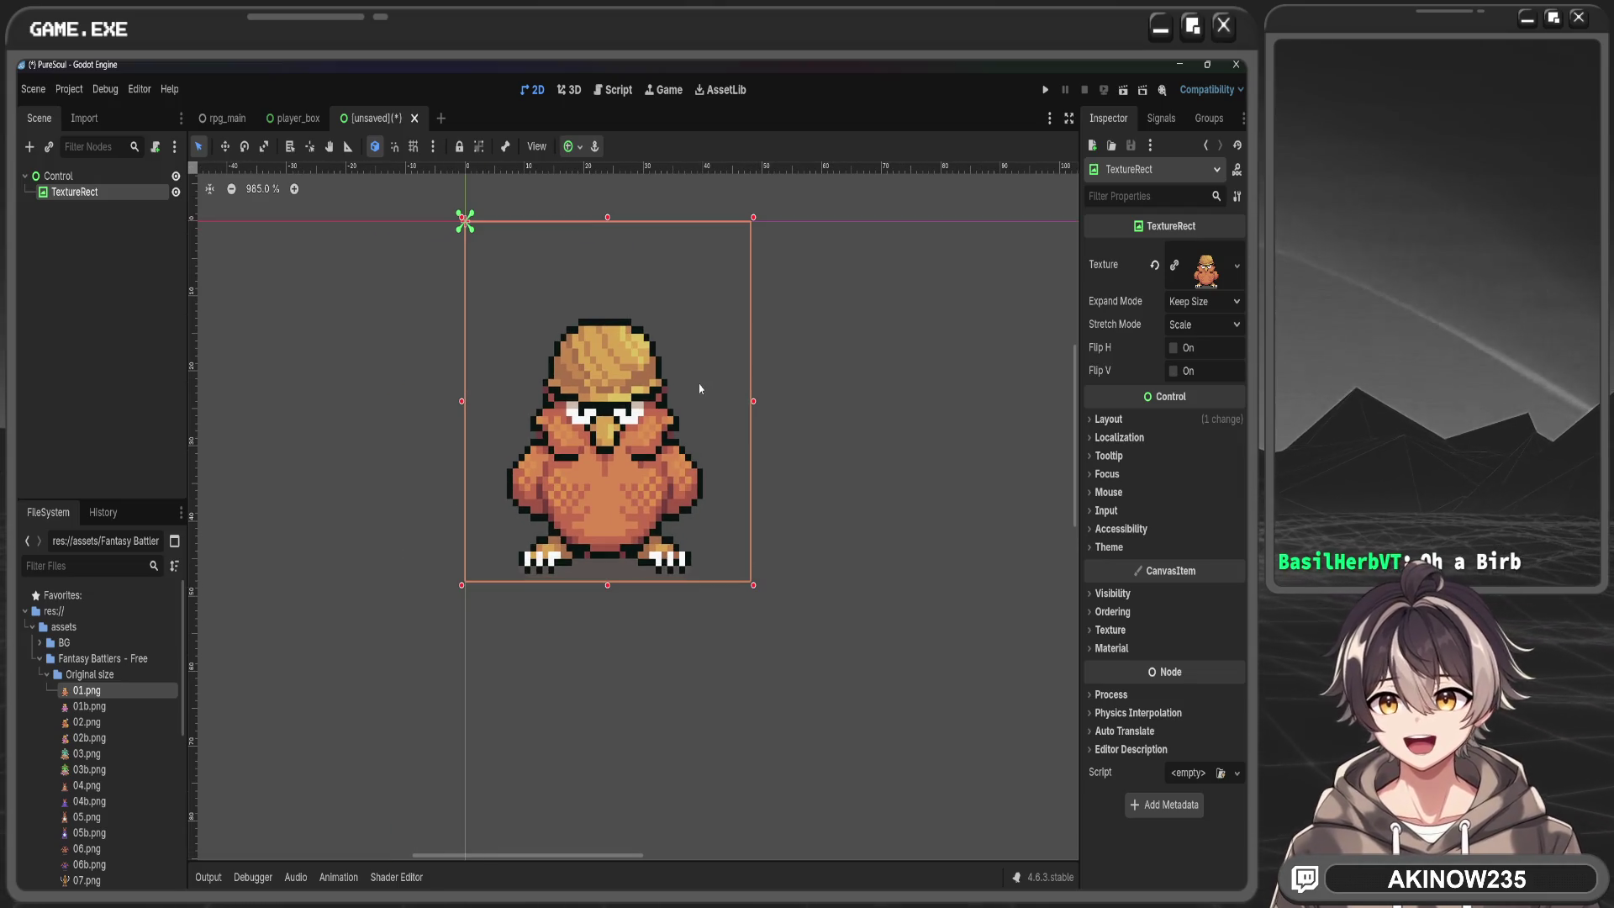
mouse_move(88, 706)
left_mouse_down()
mouse_move(185, 706)
mouse_move(1208, 264)
left_mouse_up()
mouse_move(86, 722)
left_mouse_down()
mouse_move(437, 664)
mouse_move(1211, 278)
mouse_move(1207, 265)
left_mouse_up()
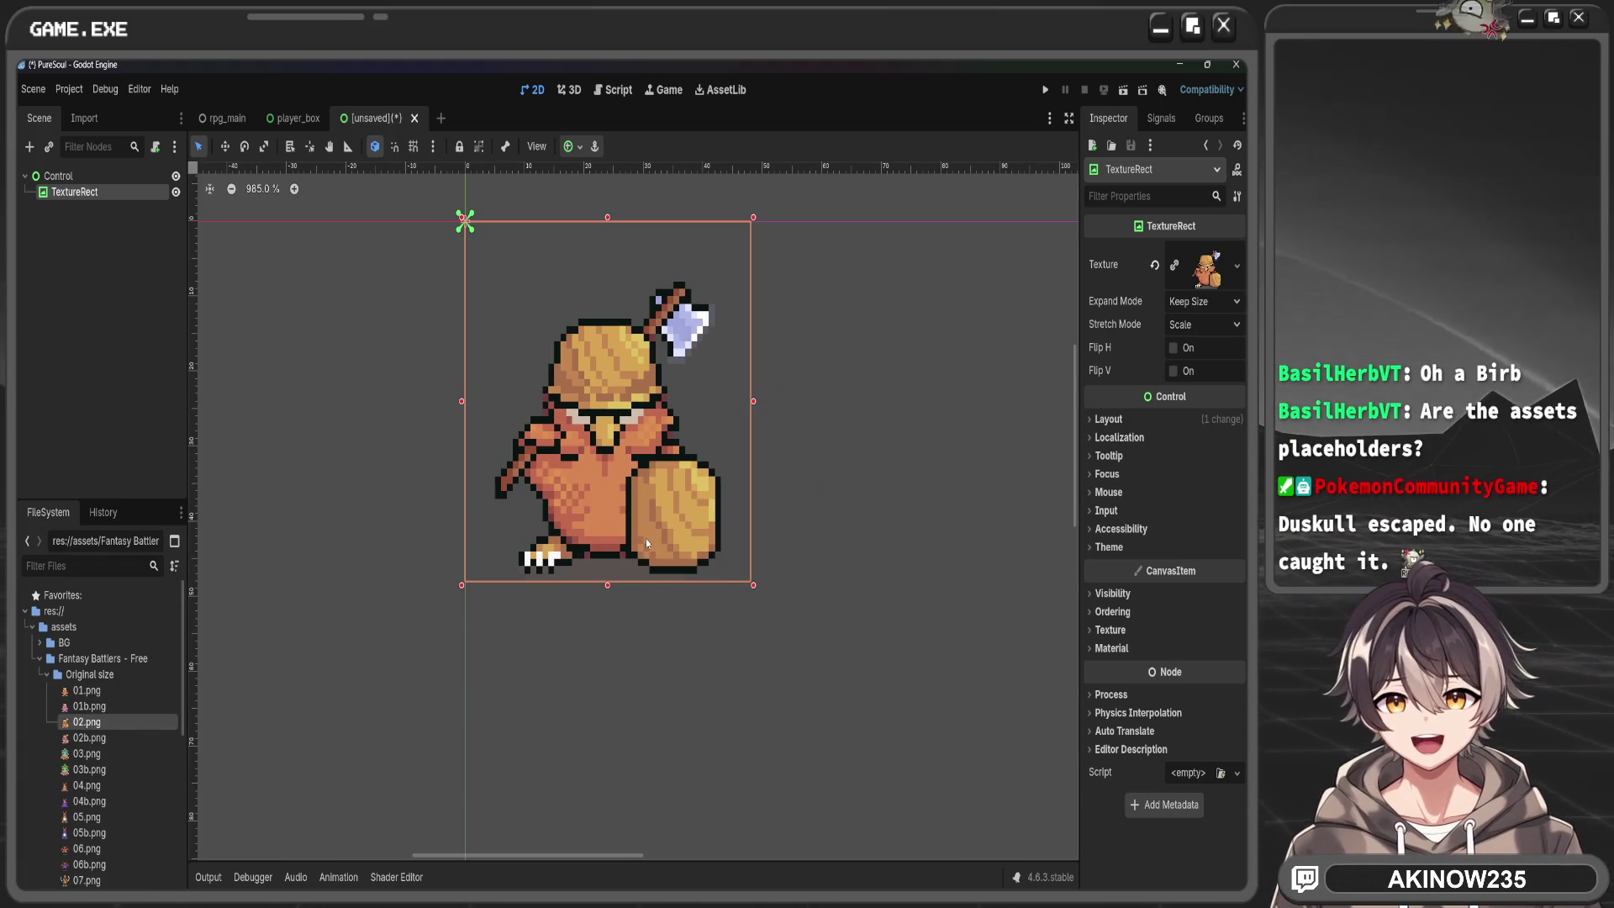
mouse_move(89, 737)
left_mouse_down()
mouse_move(924, 273)
mouse_move(1183, 279)
left_mouse_up()
Try the 03.png, 03b.png and 04.png sprites as the texture
scroll(738, 504, "down", 2)
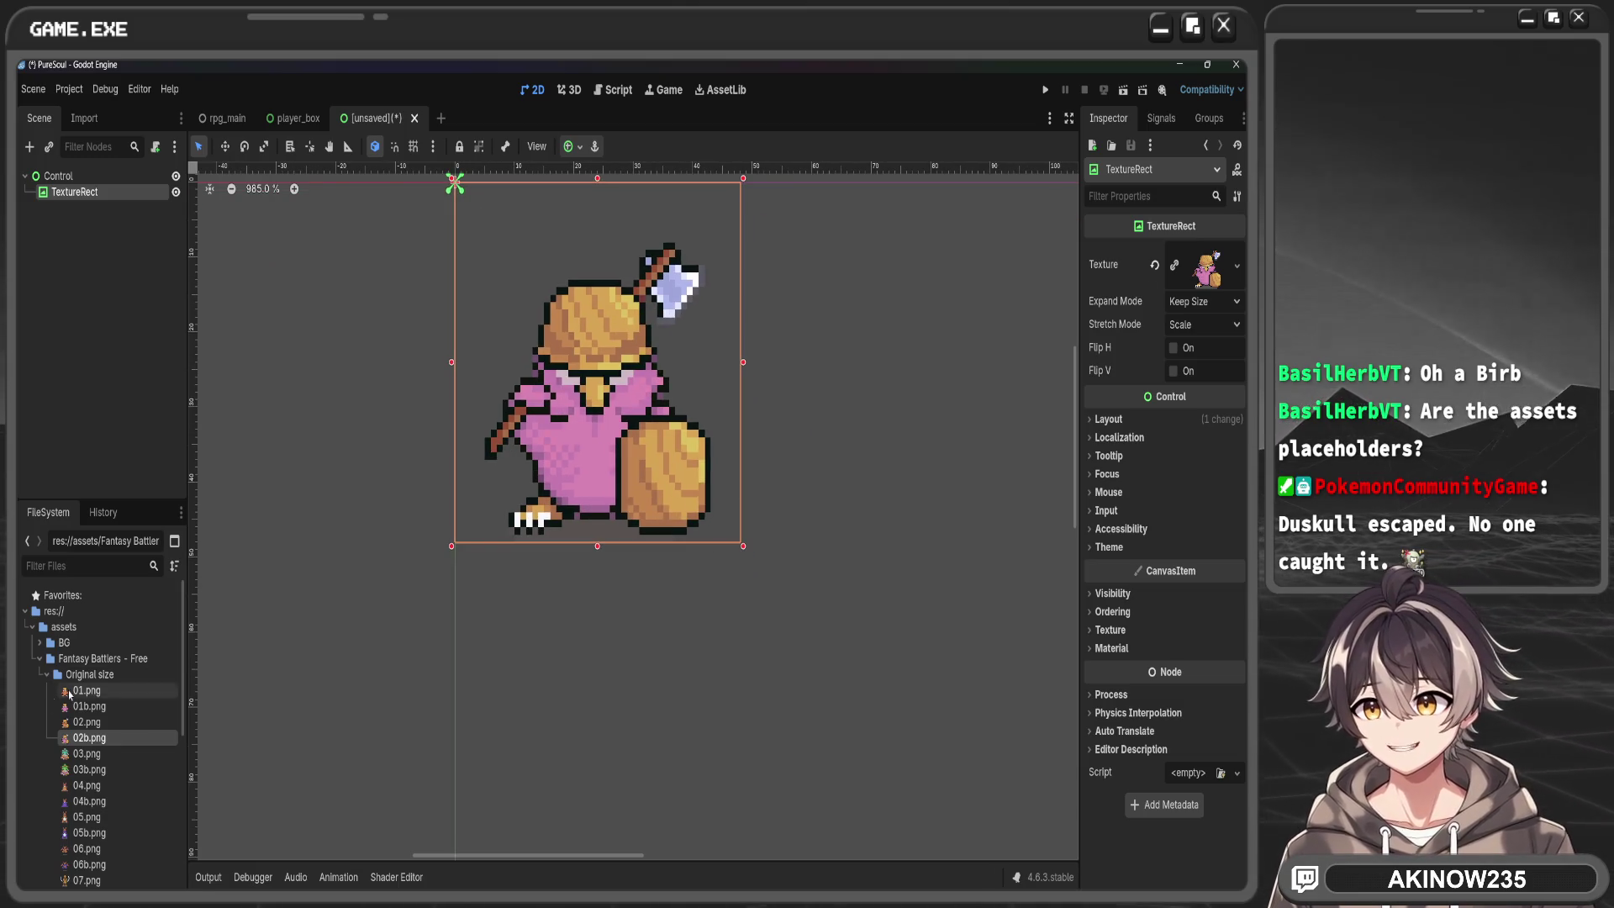
scroll(97, 690, "down", 1)
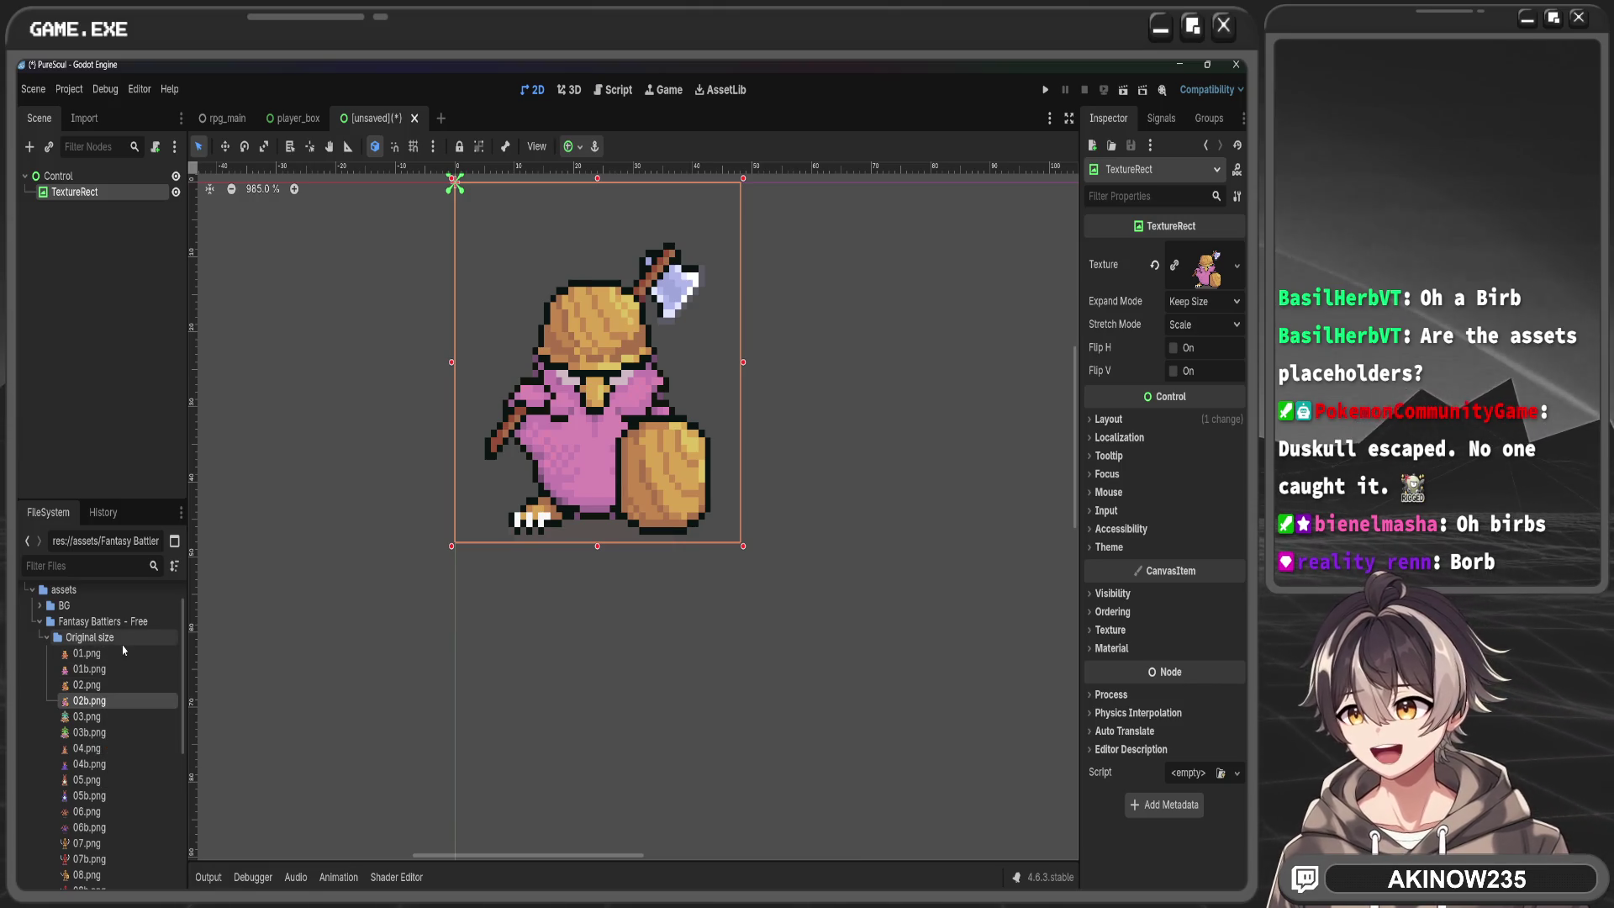
left_click_drag(86, 716, 1206, 346)
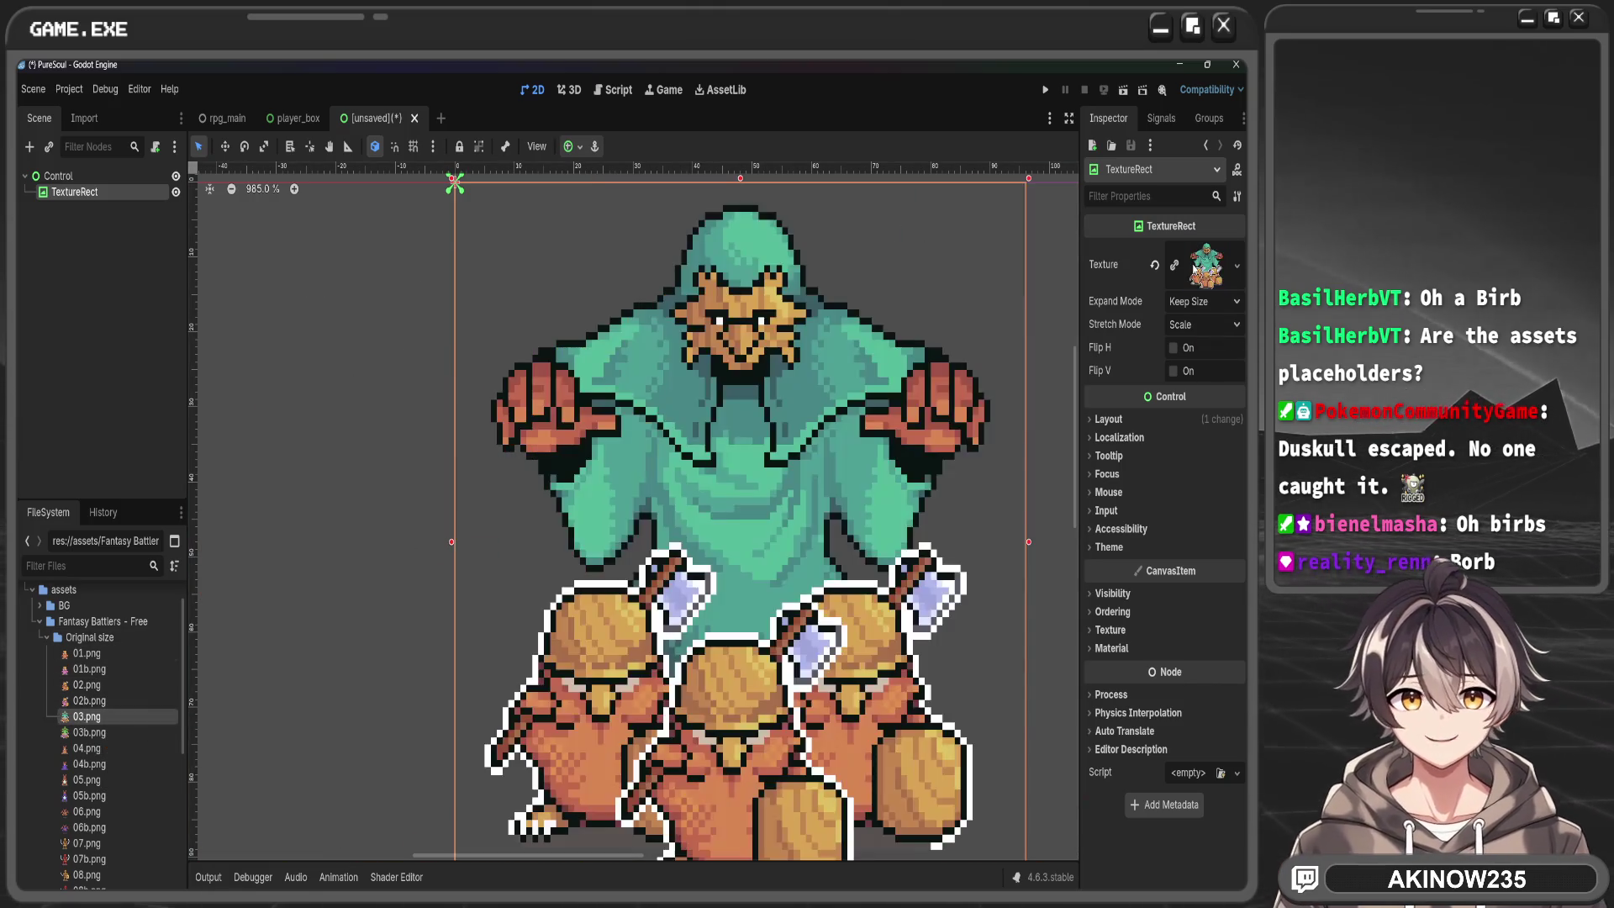
scroll(824, 321, "down", 2)
scroll(790, 353, "up", 1)
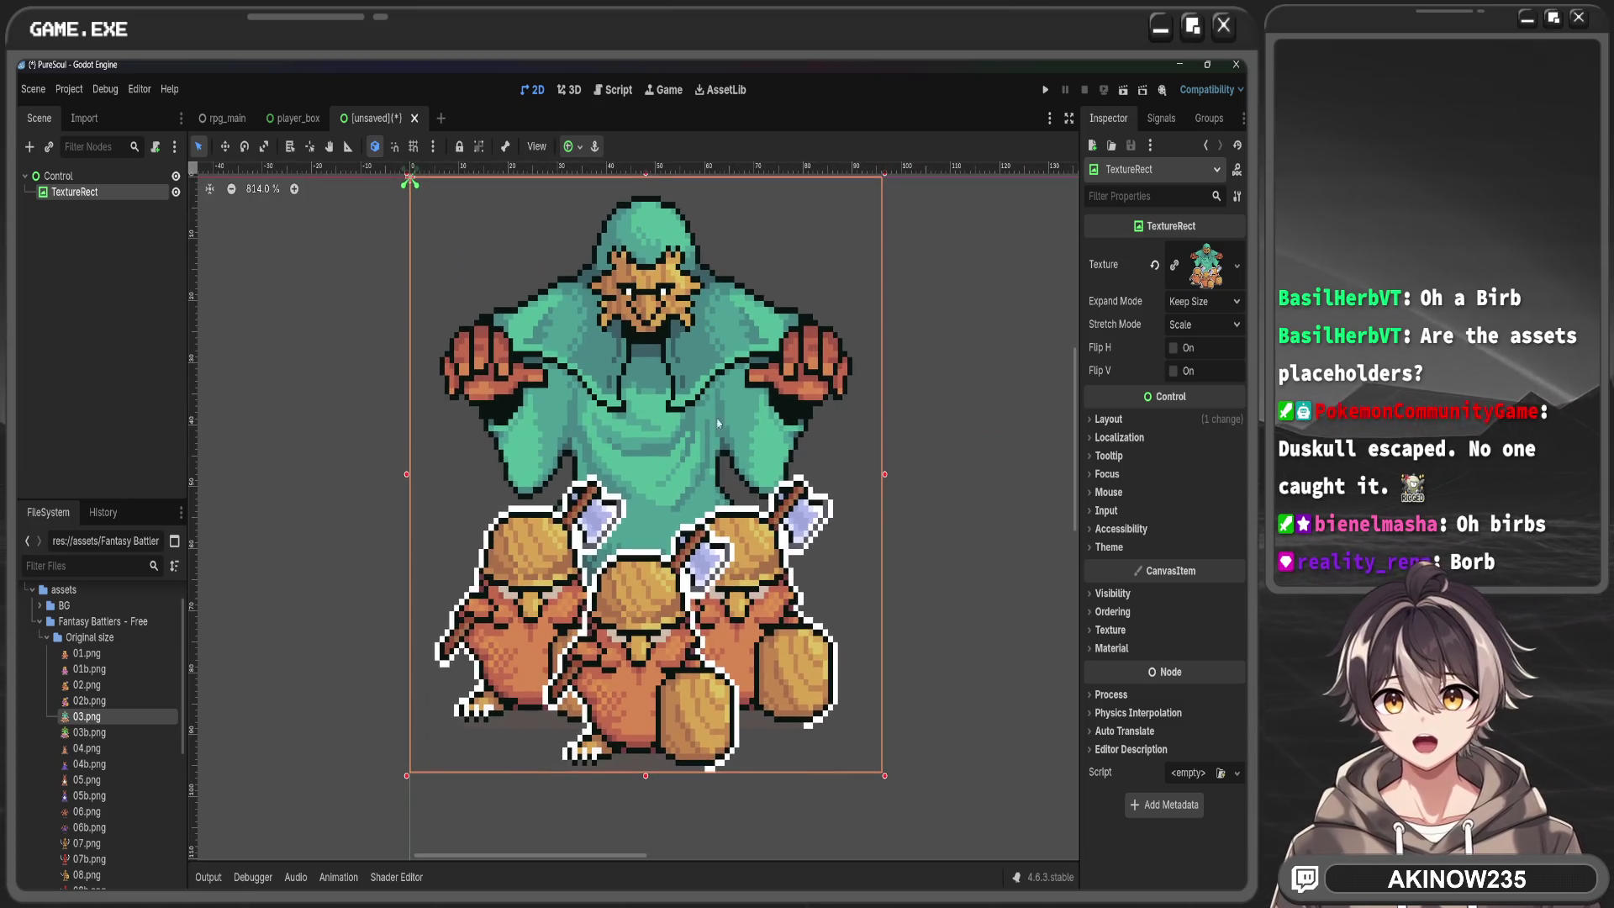
left_click_drag(89, 732, 1211, 273)
mouse_move(87, 748)
left_mouse_down()
mouse_move(277, 631)
mouse_move(1206, 271)
left_mouse_up()
Swap the texture through 04b.png, 05.png, 05b.png, 06.png and 07.png
scroll(570, 463, "left", 2)
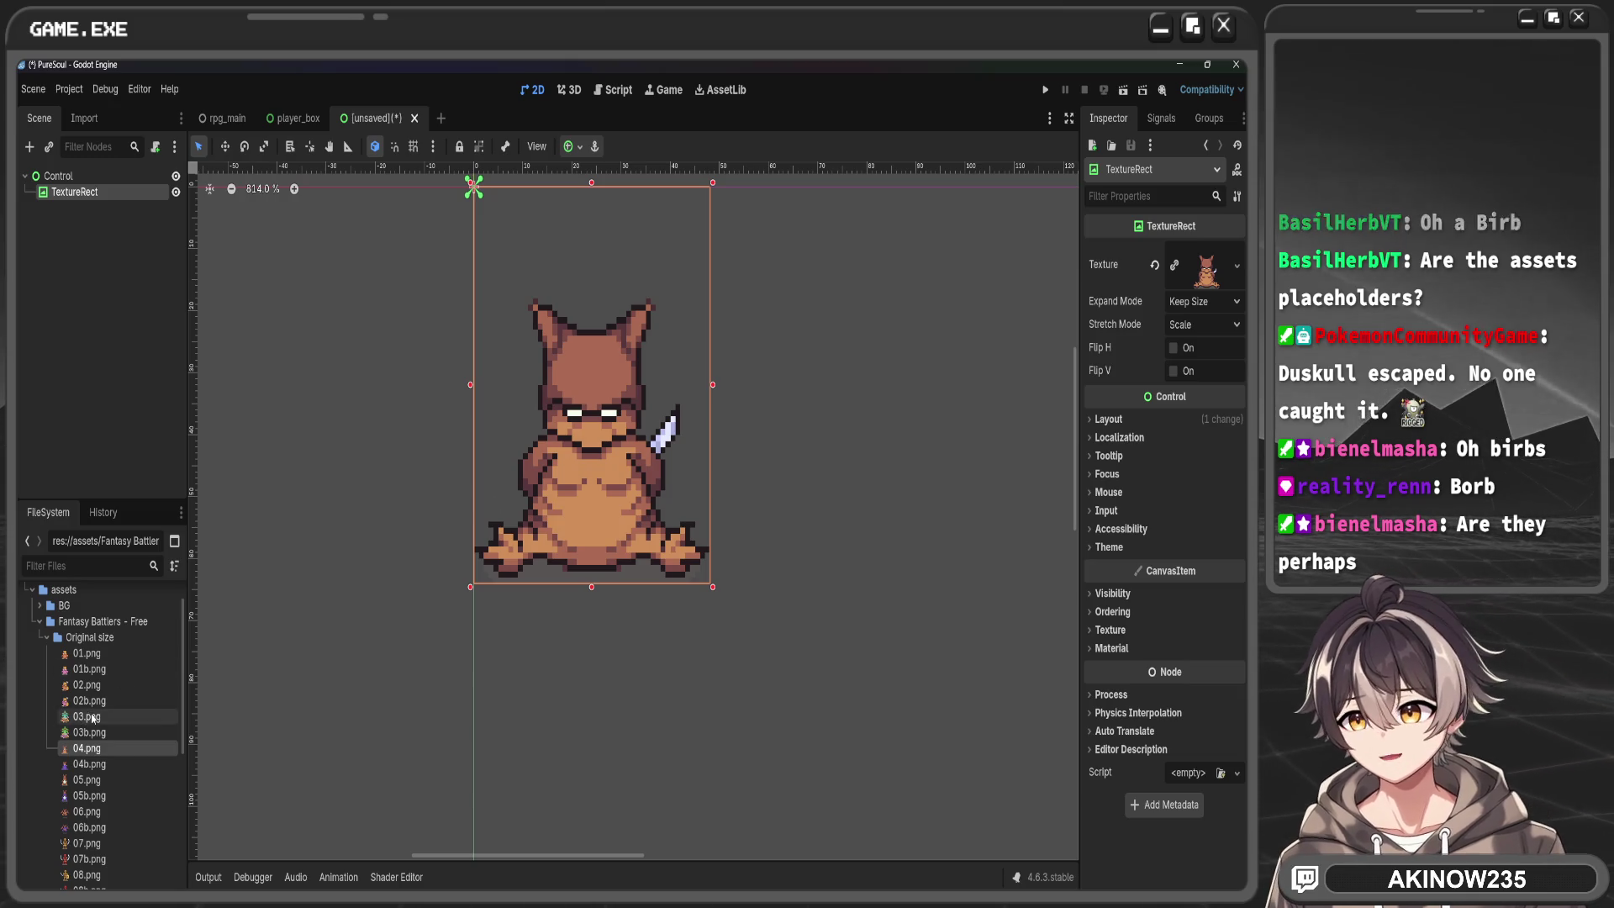
mouse_move(98, 753)
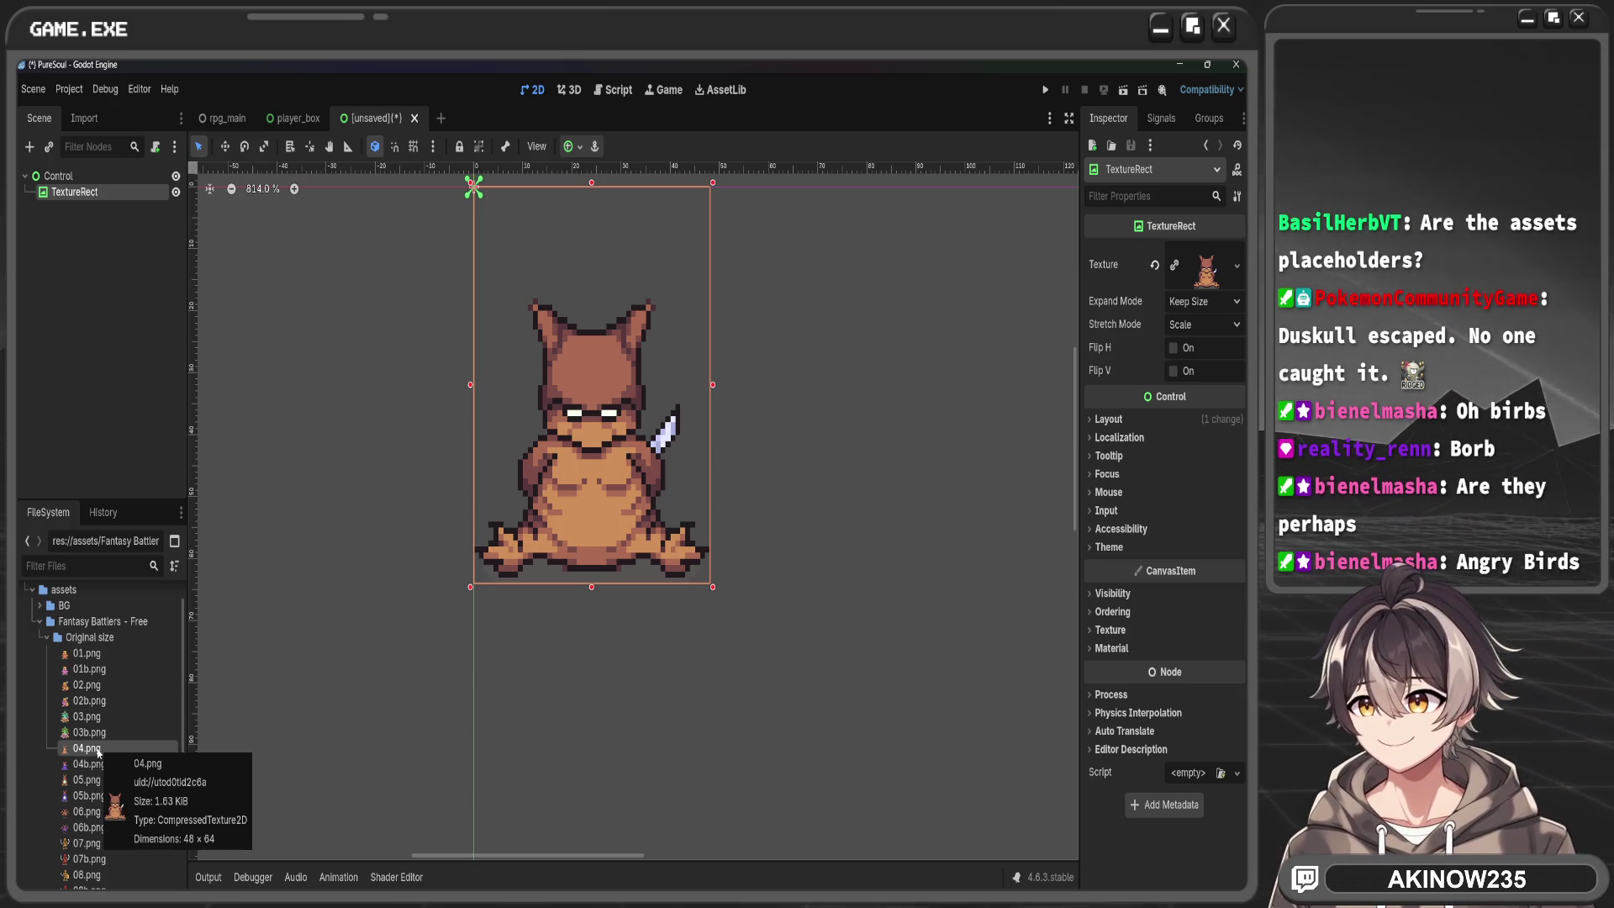
mouse_move(88, 763)
left_mouse_down()
mouse_move(203, 635)
mouse_move(1206, 269)
left_mouse_up()
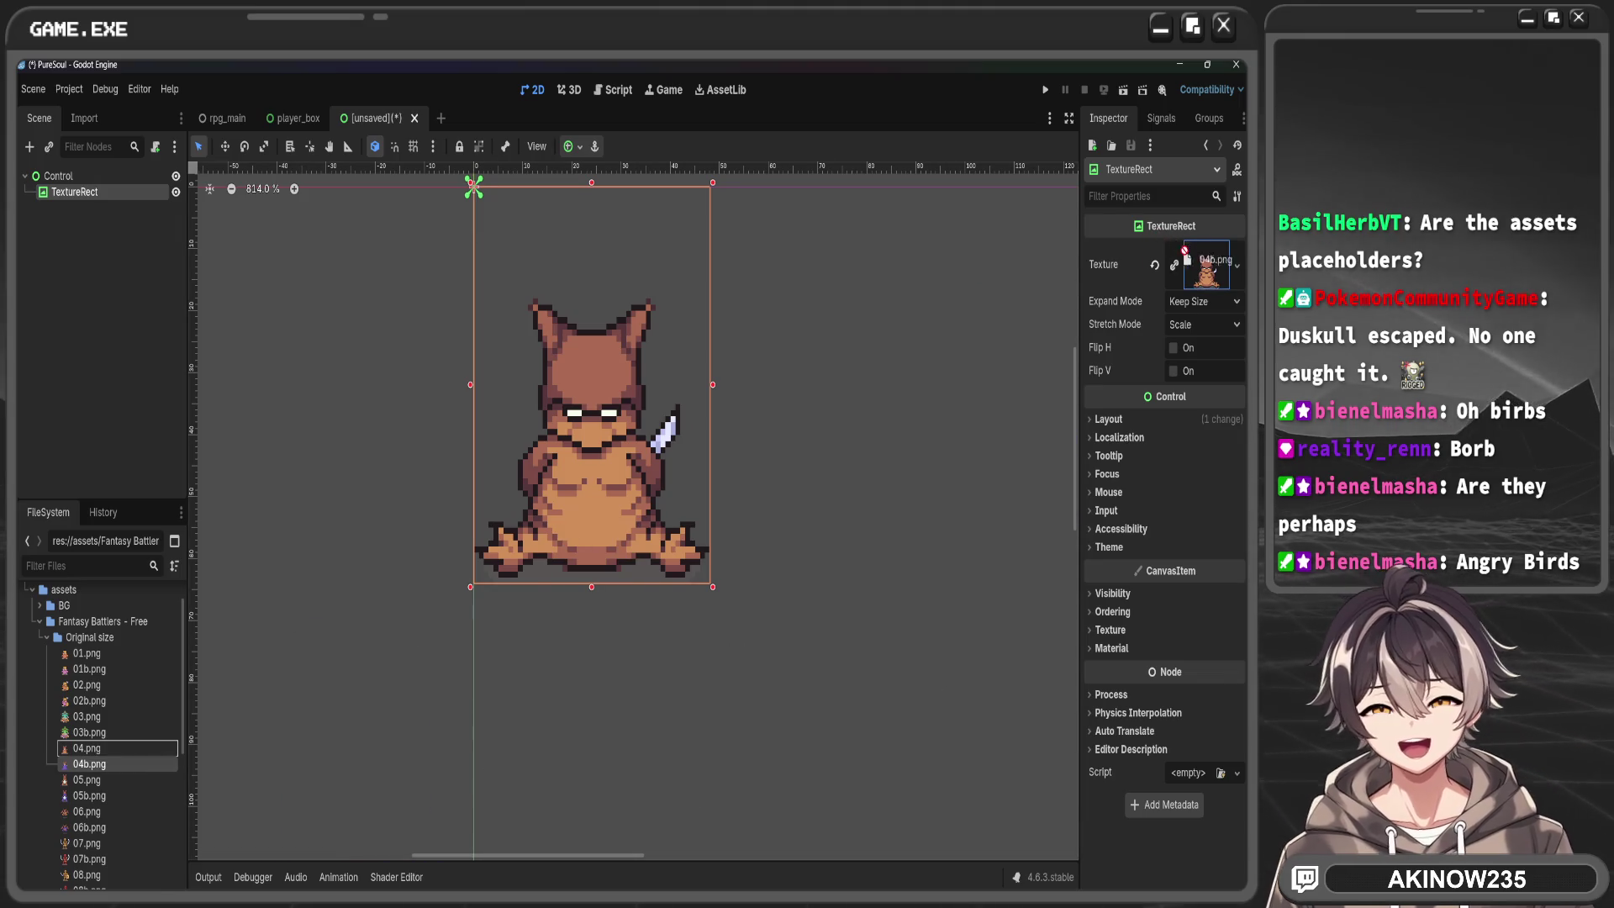
mouse_move(87, 780)
left_mouse_down()
mouse_move(1034, 336)
mouse_move(1208, 278)
left_mouse_up()
scroll(740, 454, "up", 1)
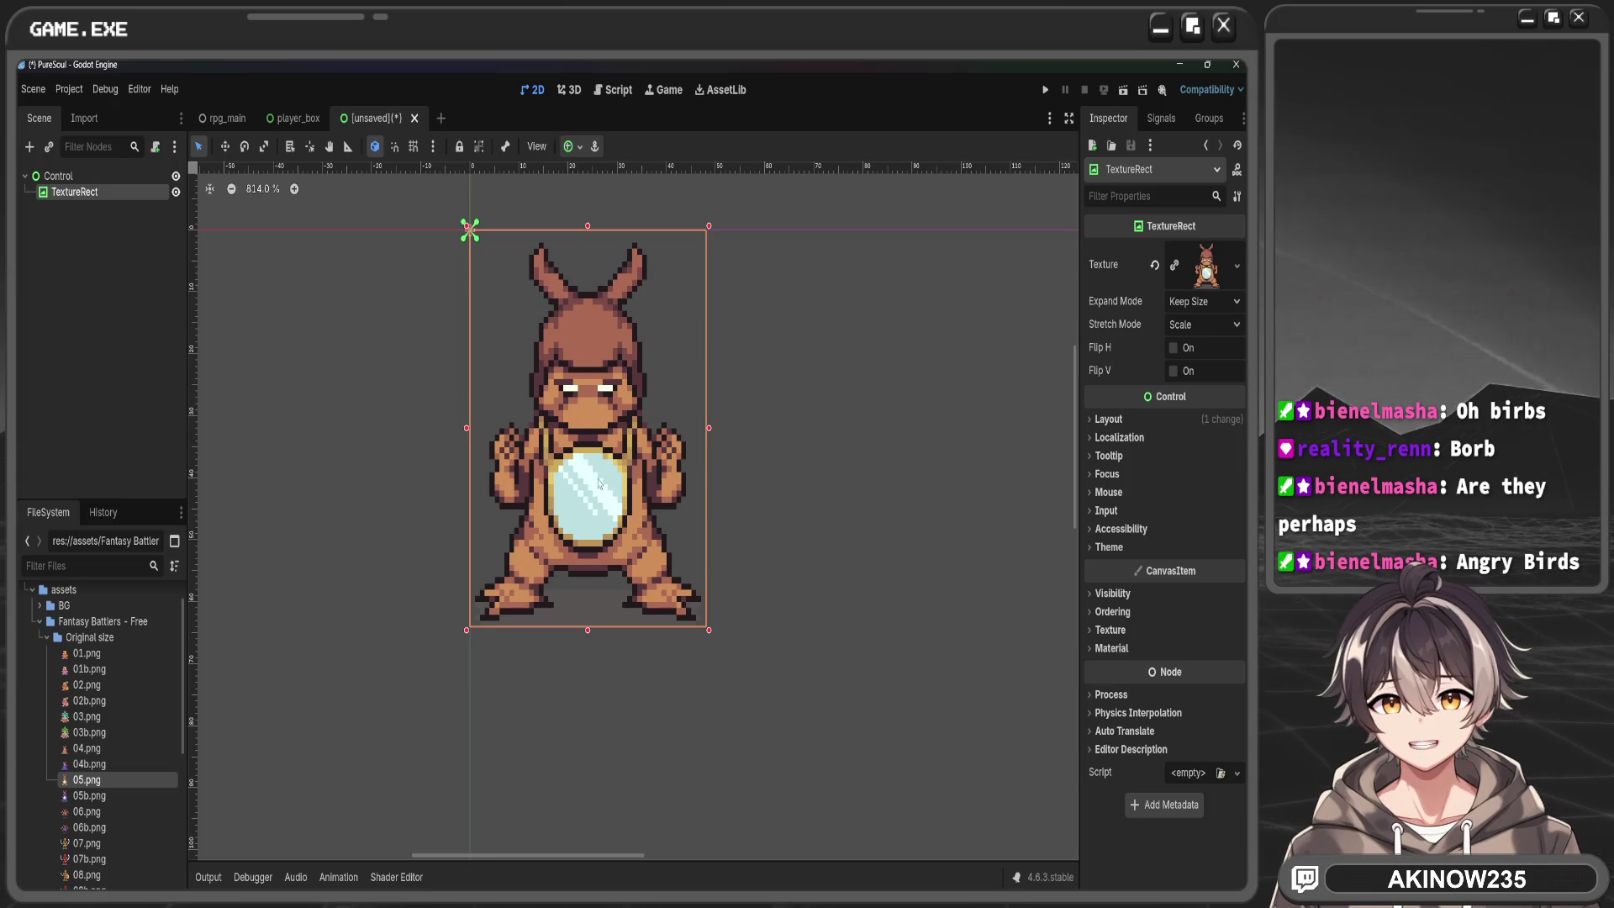
mouse_move(88, 795)
left_mouse_down()
mouse_move(571, 714)
mouse_move(1206, 269)
left_mouse_up()
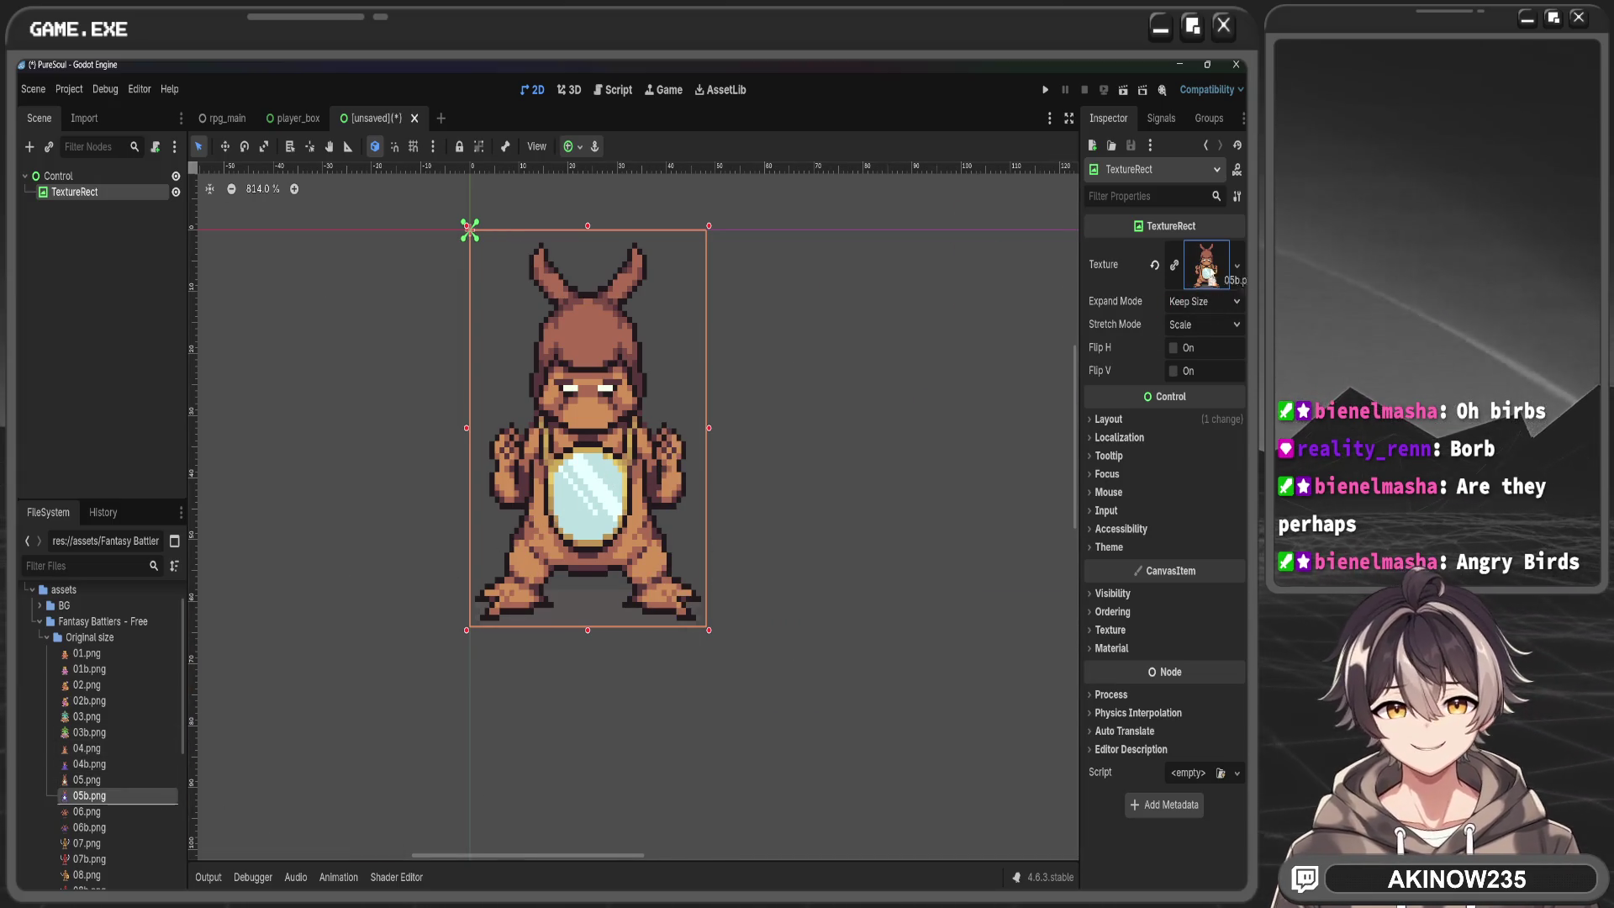
mouse_move(107, 806)
left_mouse_down()
mouse_move(584, 652)
mouse_move(612, 505)
left_mouse_up()
mouse_move(87, 843)
left_mouse_down()
mouse_move(925, 193)
mouse_move(1208, 269)
left_mouse_up()
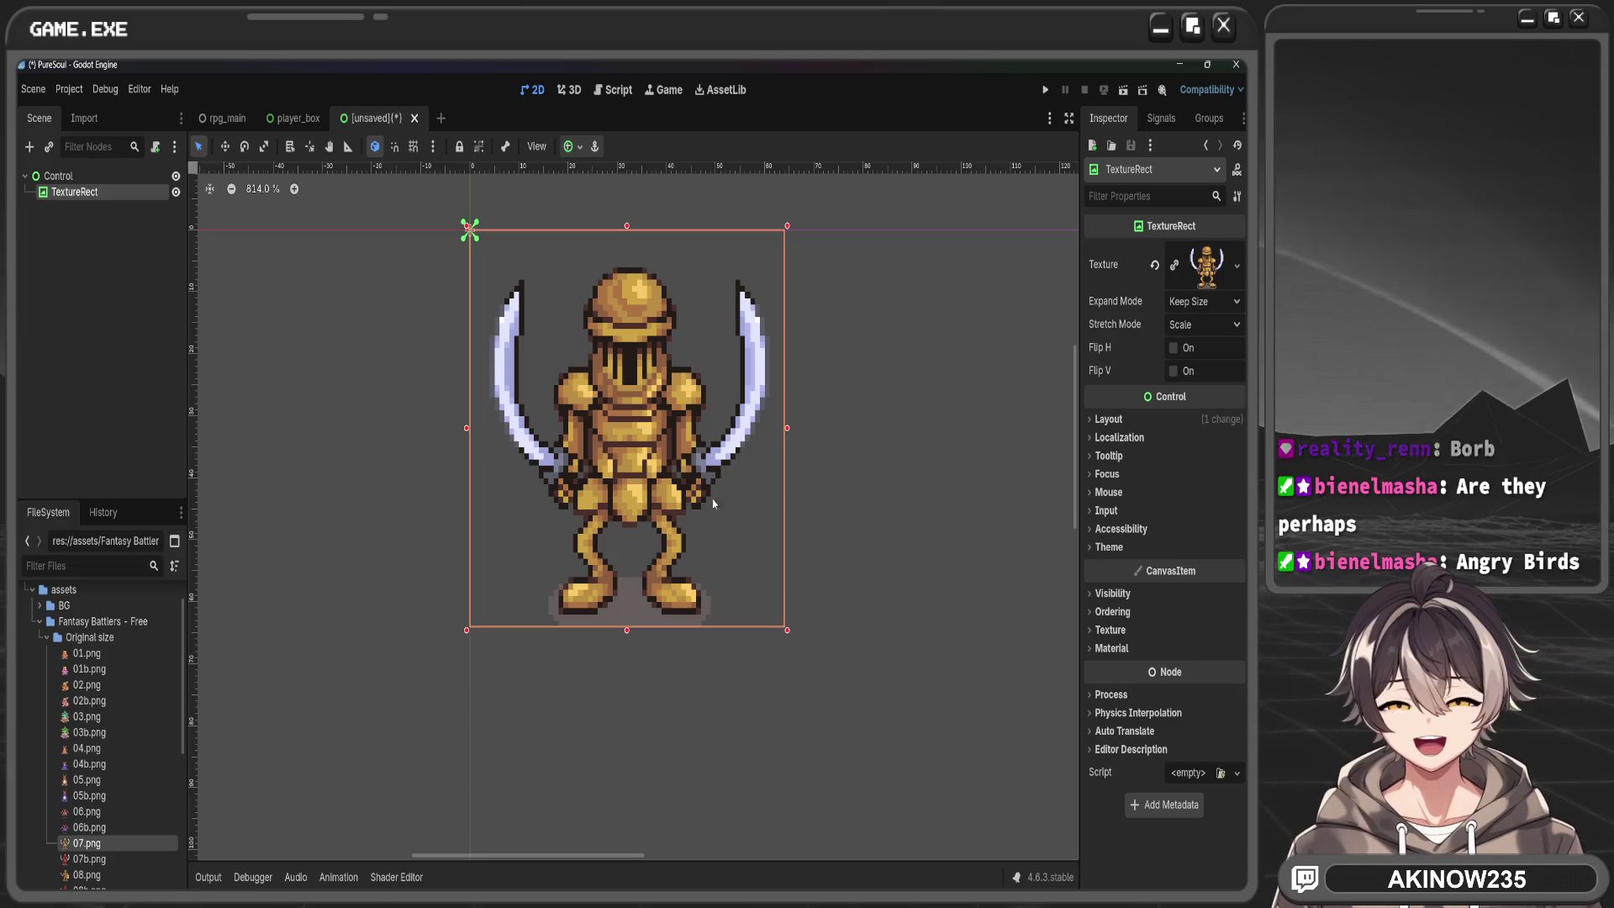
Swap the texture through the 07b.png, 08.png and 09b.png knights
scroll(101, 670, "down", 5)
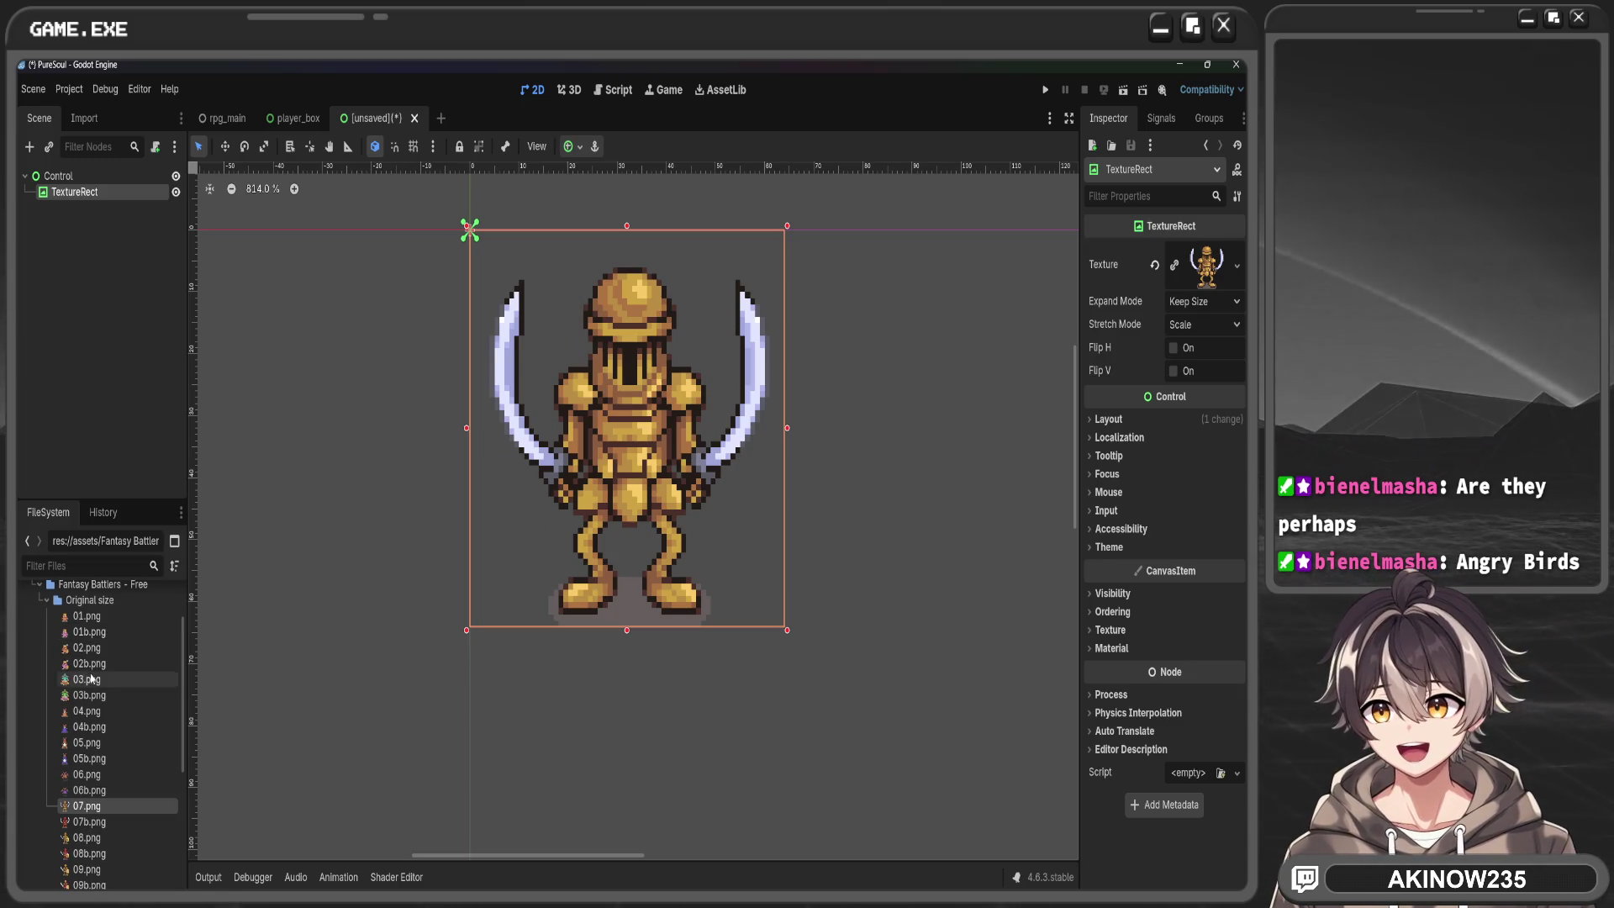
mouse_move(101, 671)
mouse_move(101, 671)
left_mouse_down()
mouse_move(718, 240)
mouse_move(1206, 265)
left_mouse_up()
mouse_move(88, 688)
left_mouse_down()
mouse_move(757, 378)
mouse_move(1207, 265)
left_mouse_up()
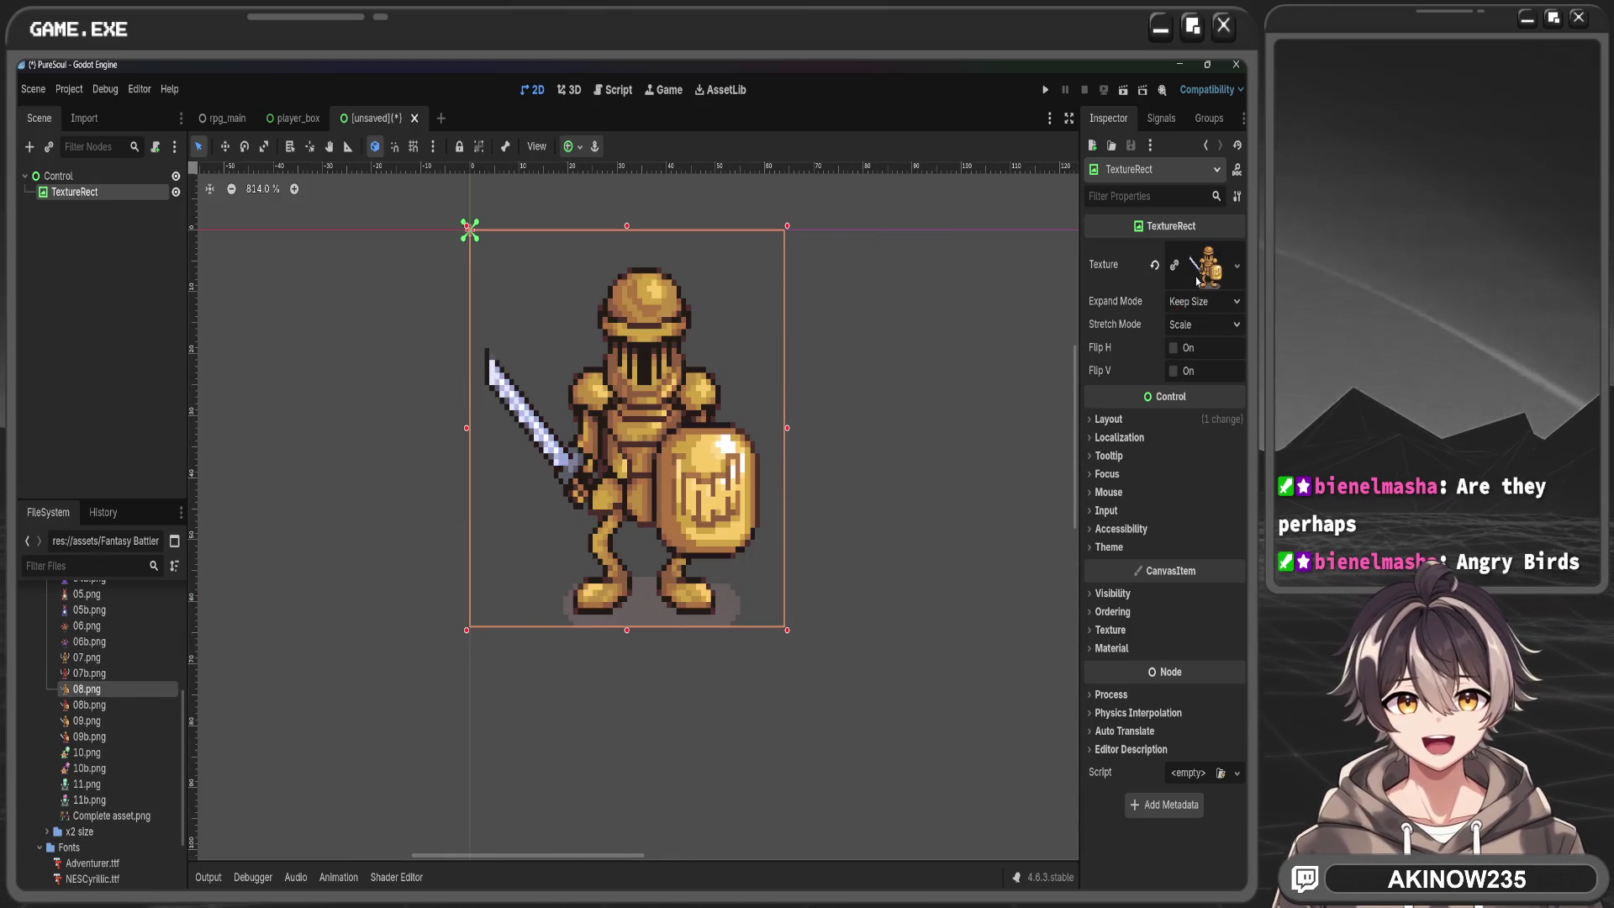
left_click(90, 738)
mouse_move(90, 738)
left_mouse_down()
mouse_move(337, 492)
mouse_move(756, 353)
mouse_move(1177, 311)
mouse_move(1202, 267)
left_mouse_up()
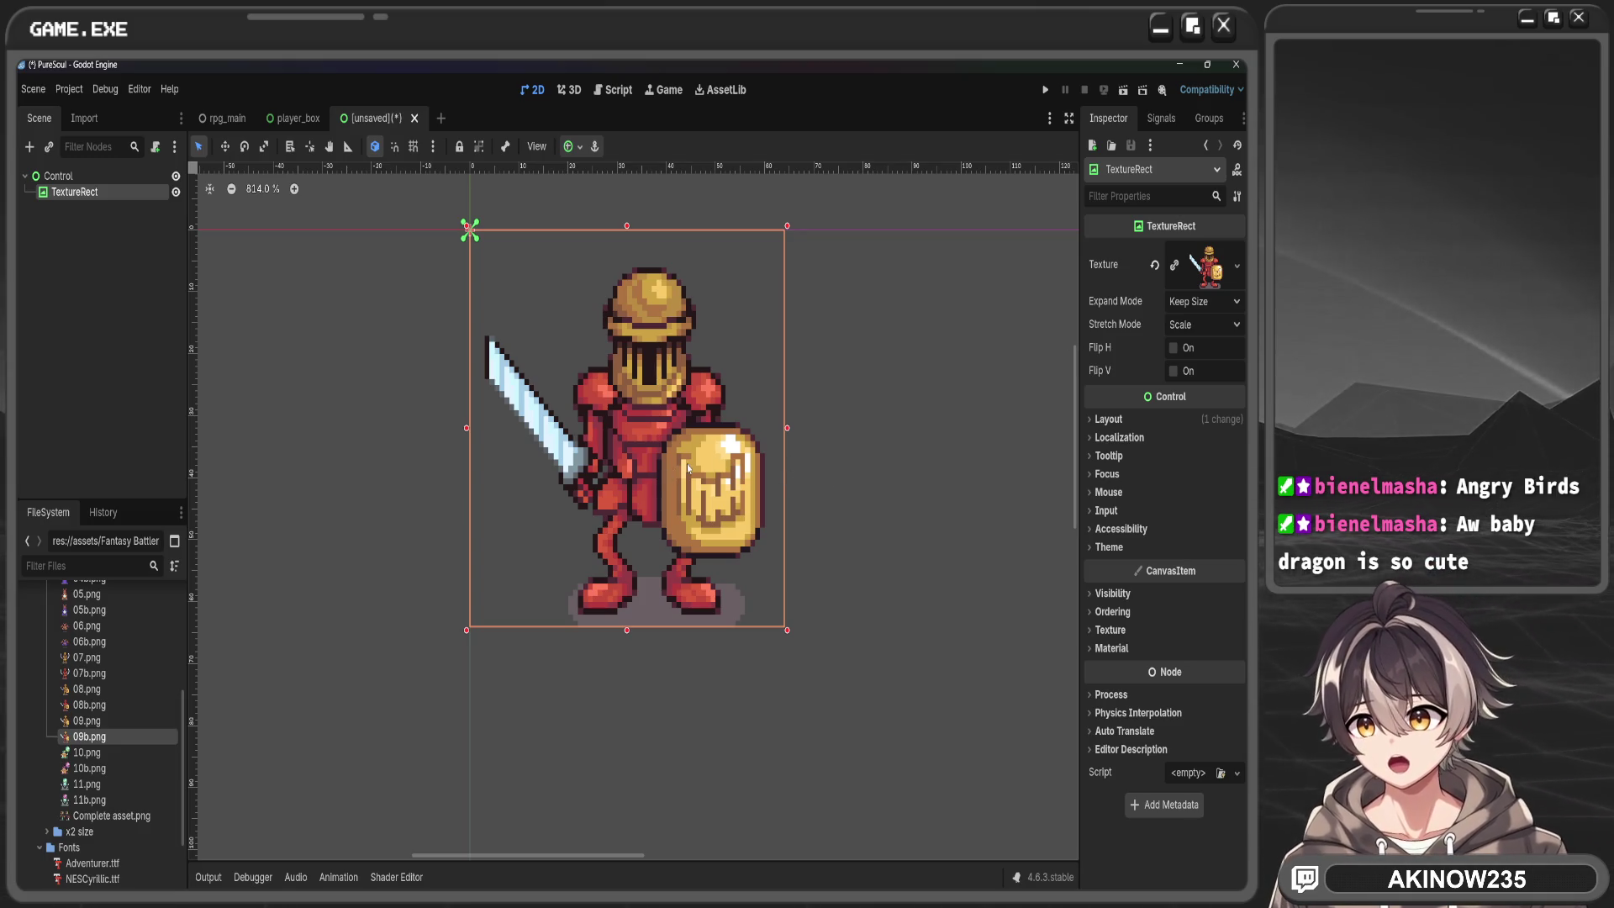
Cycle the texture through 10.png, 10b.png, 11.png and 11b.png
mouse_move(93, 752)
left_mouse_down()
mouse_move(169, 756)
mouse_move(1206, 267)
left_mouse_up()
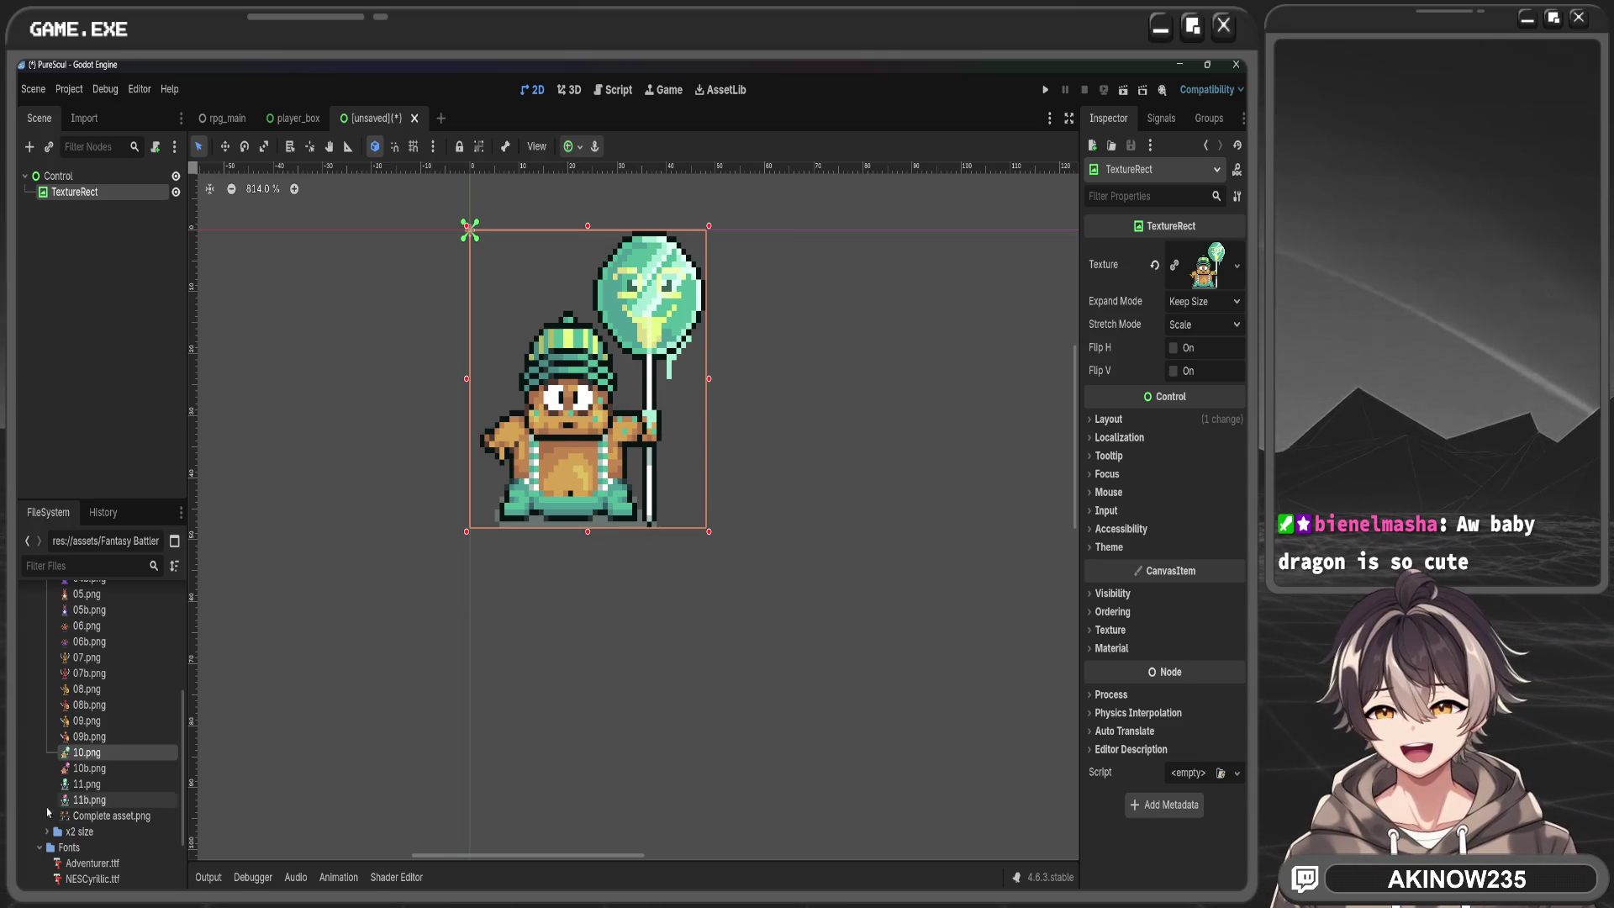
left_click_drag(89, 768, 1194, 277)
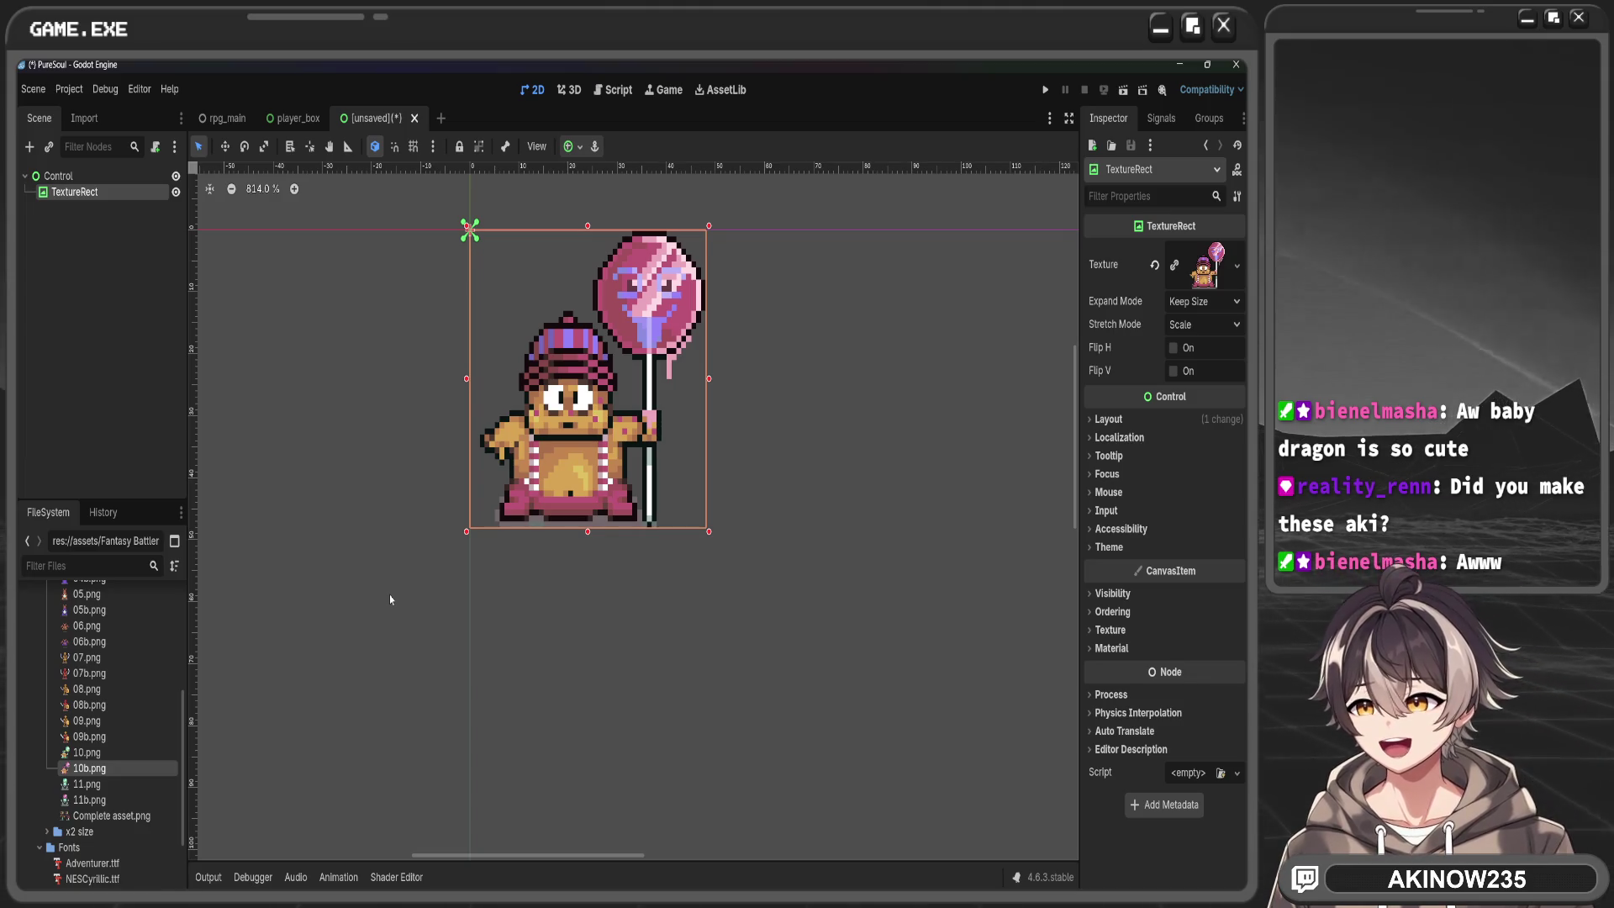
mouse_move(105, 785)
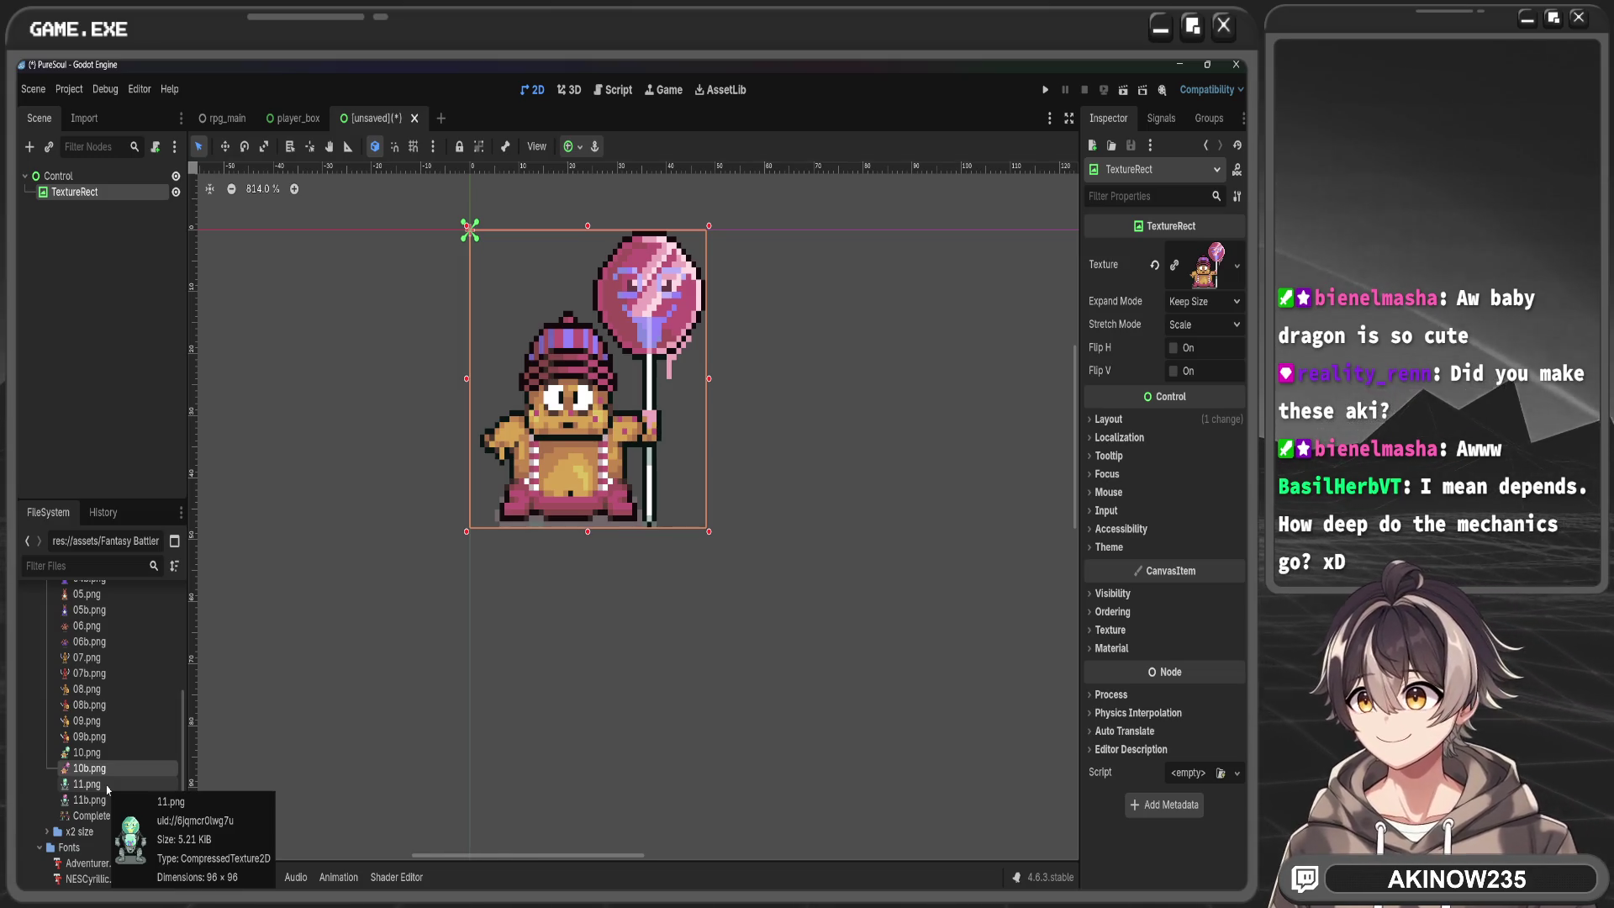
mouse_move(106, 785)
left_mouse_down()
mouse_move(134, 757)
mouse_move(908, 471)
mouse_move(1200, 283)
left_mouse_up()
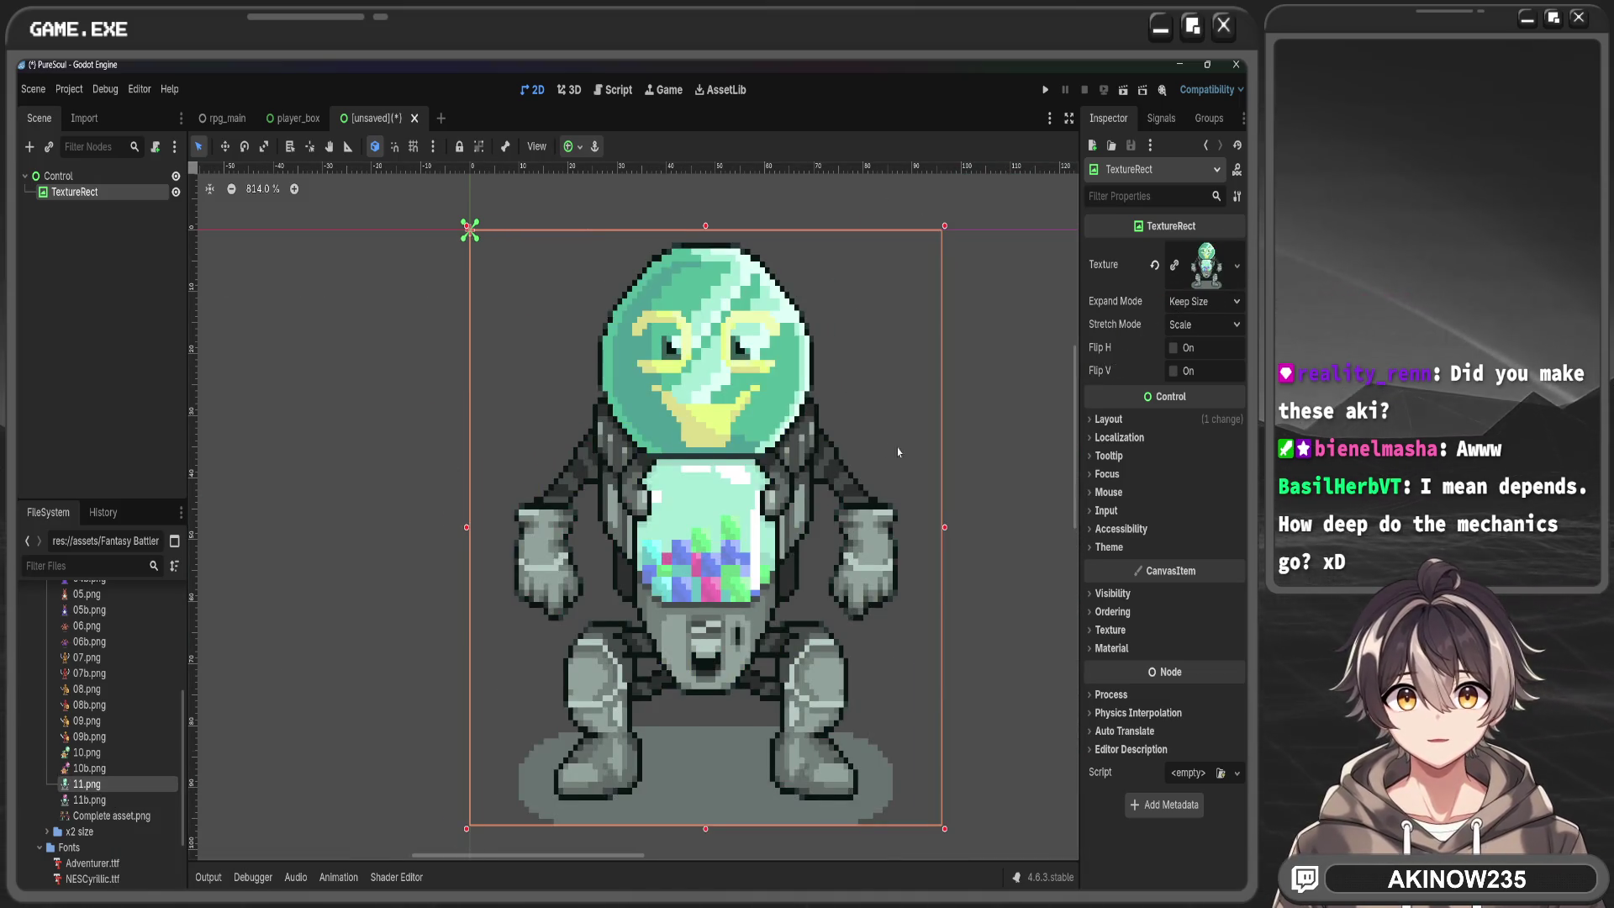
mouse_move(89, 799)
left_mouse_down()
mouse_move(210, 673)
mouse_move(1092, 353)
mouse_move(1191, 293)
mouse_move(118, 809)
mouse_move(589, 471)
mouse_move(1197, 275)
left_mouse_up()
scroll(542, 467, "down", 5)
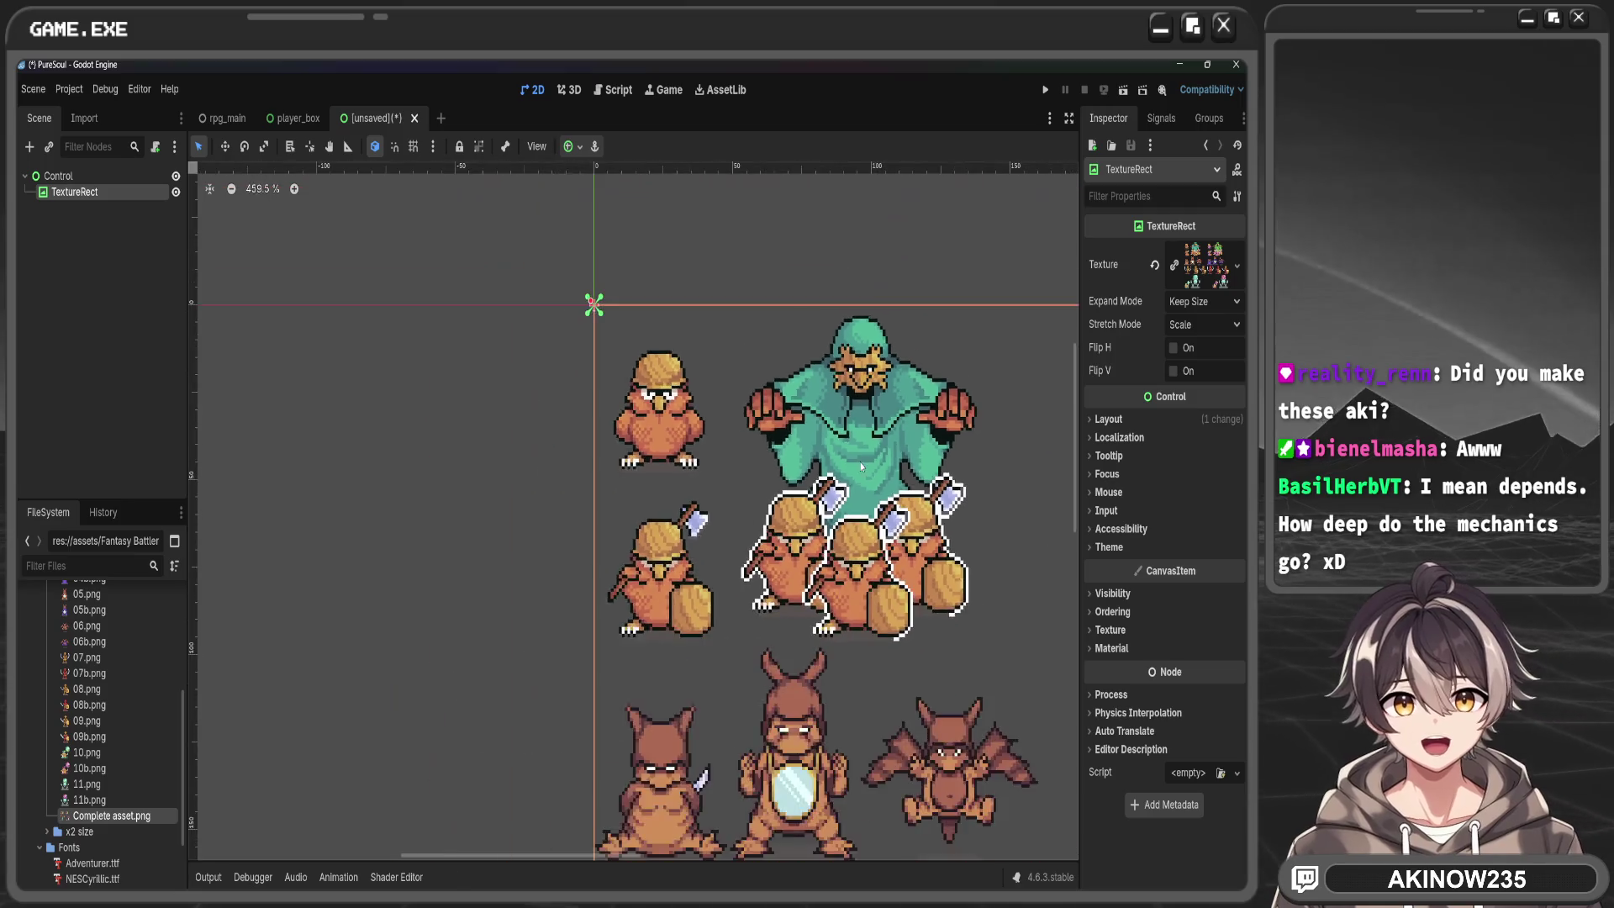
Pan and zoom the canvas to view the whole Complete asset.png sprite sheet
mouse_move(755, 587)
left_mouse_down()
mouse_move(653, 544)
mouse_move(630, 515)
left_mouse_up()
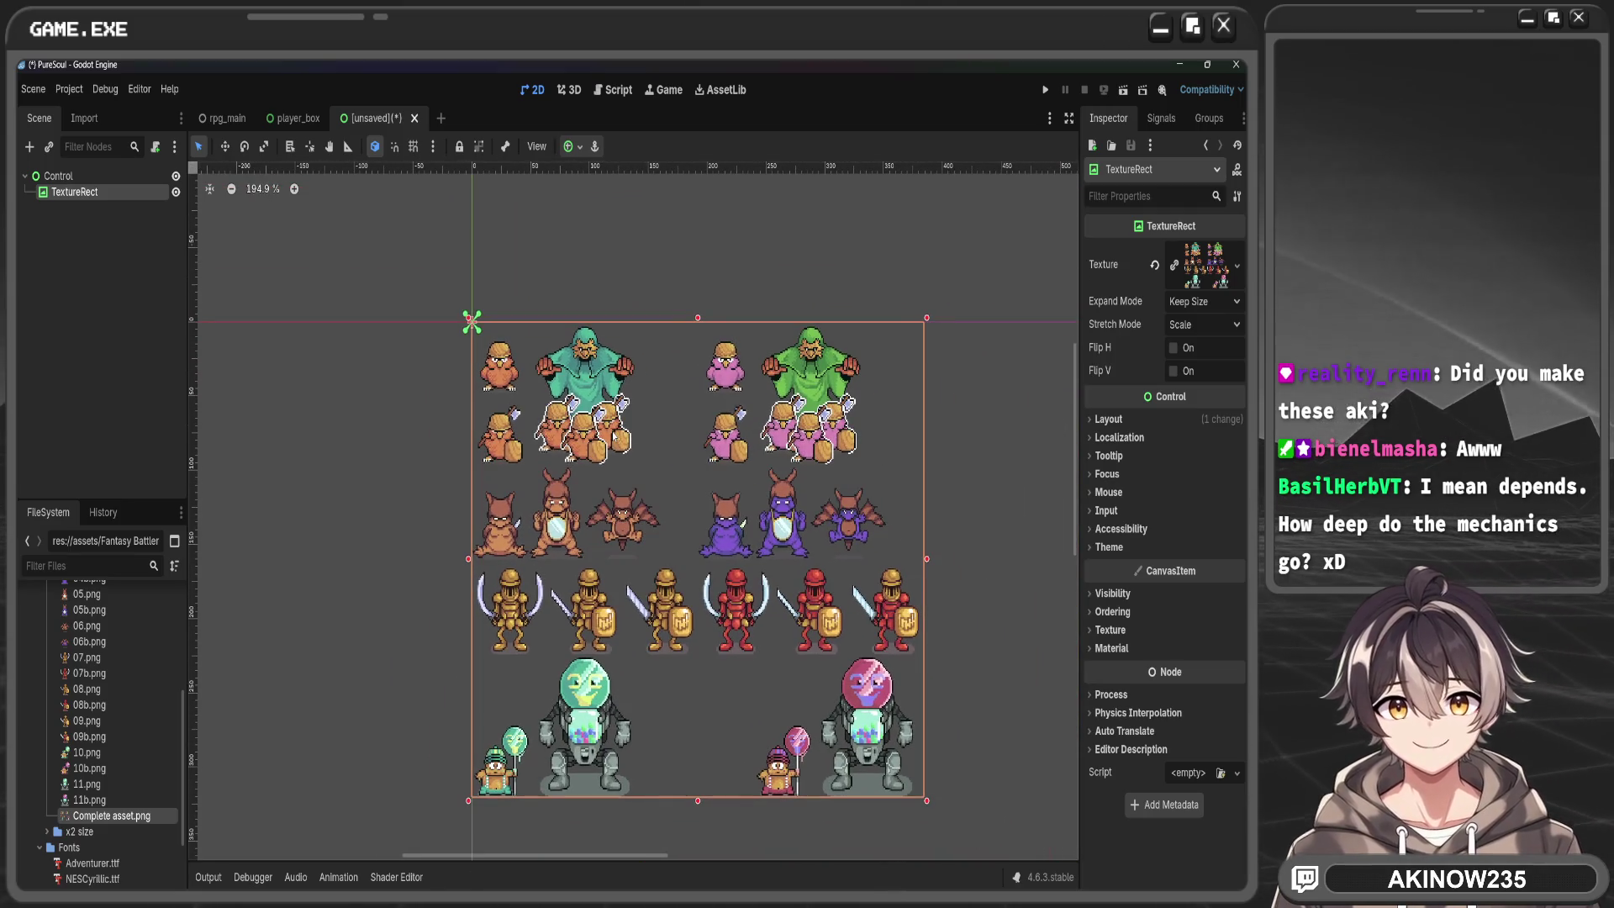
scroll(779, 550, "up", 1)
left_click_drag(778, 550, 689, 487)
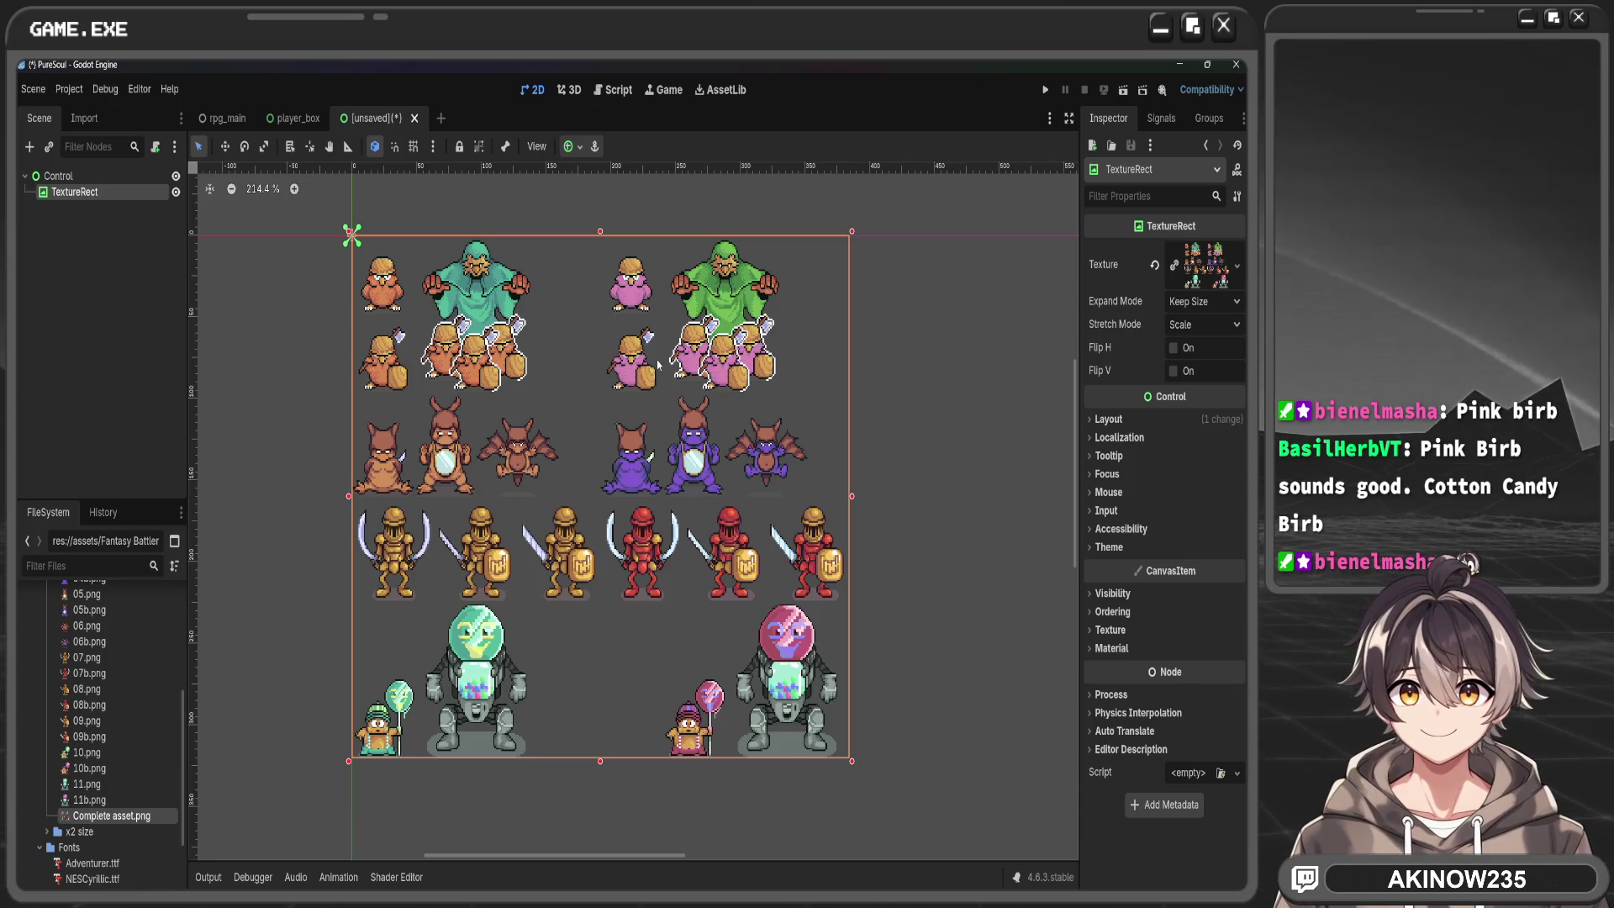
scroll(660, 384, "up", 5)
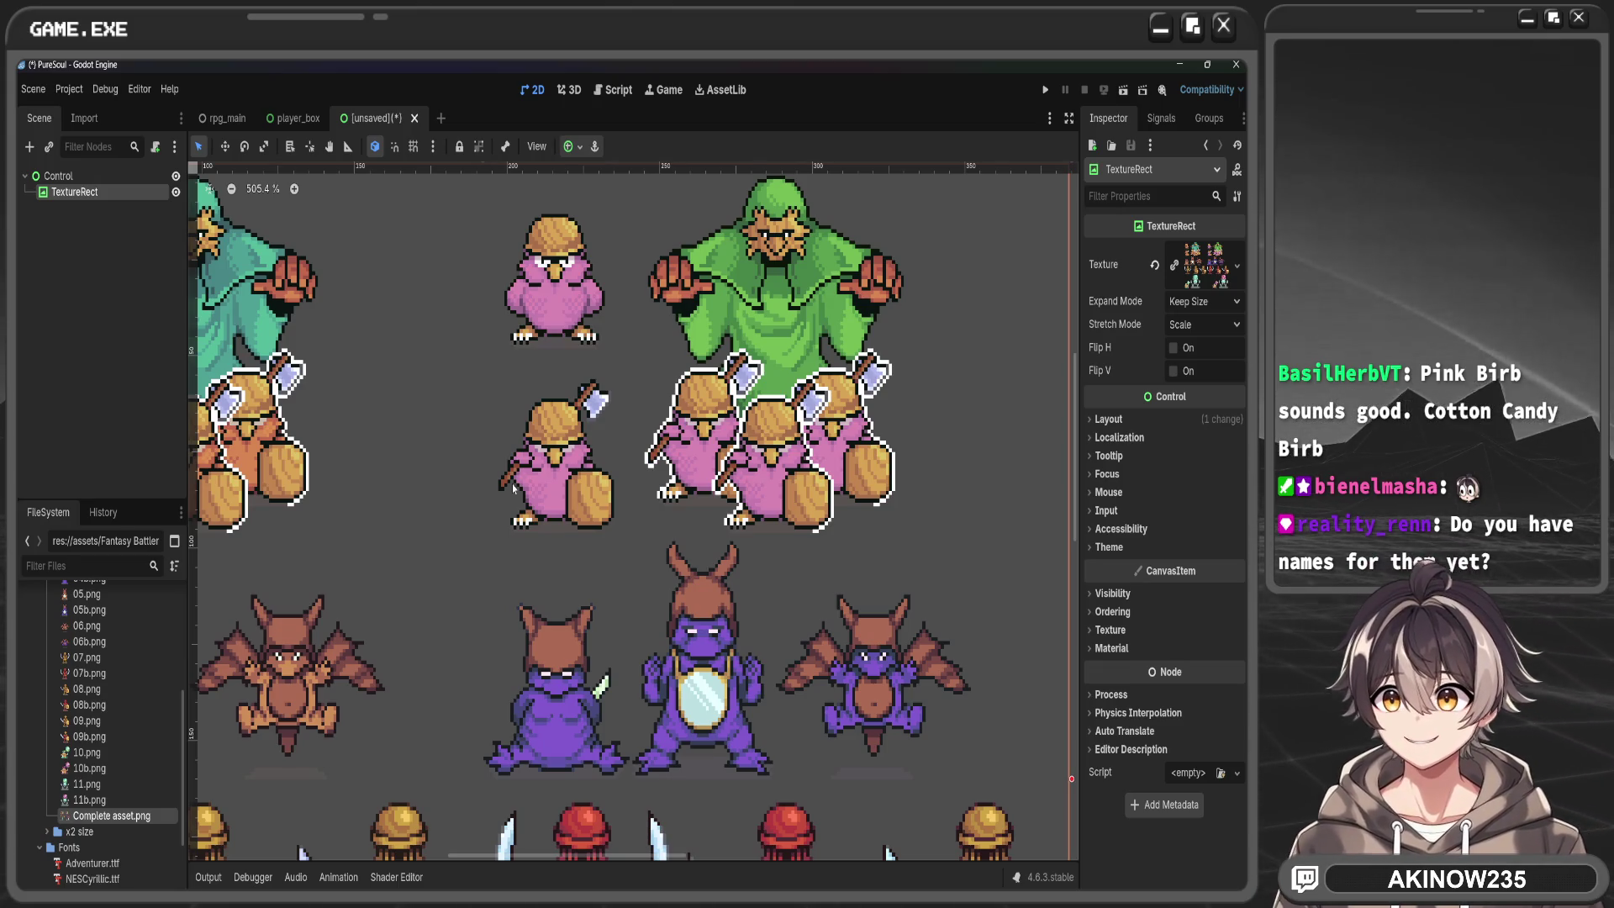
scroll(512, 486, "down", 2)
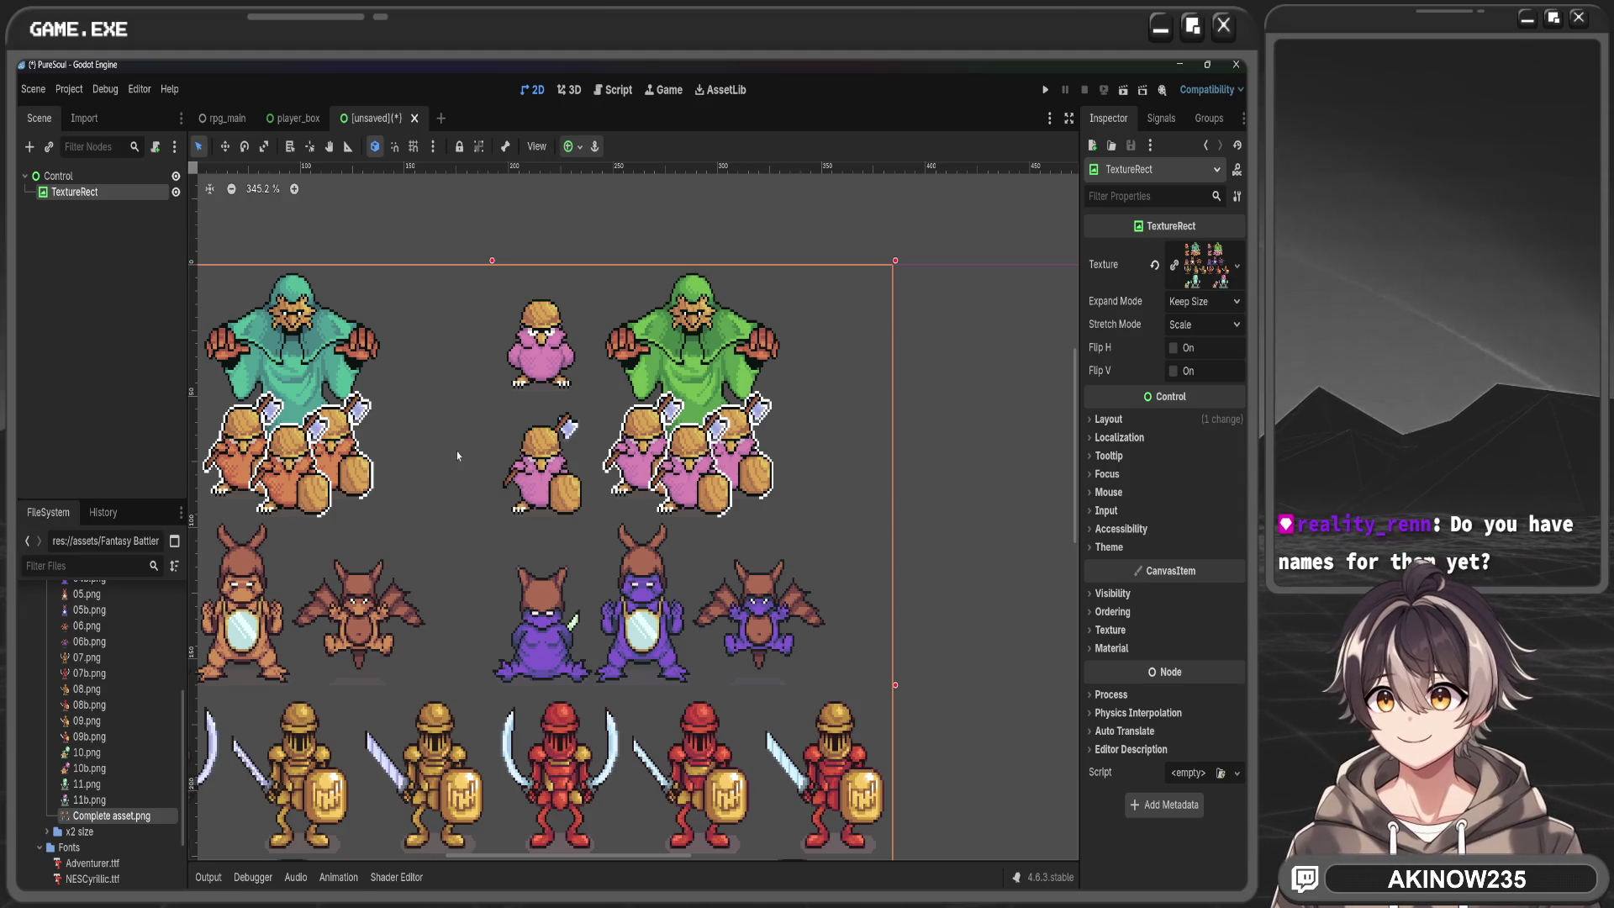
scroll(694, 361, "down", 1)
scroll(513, 412, "left", 2)
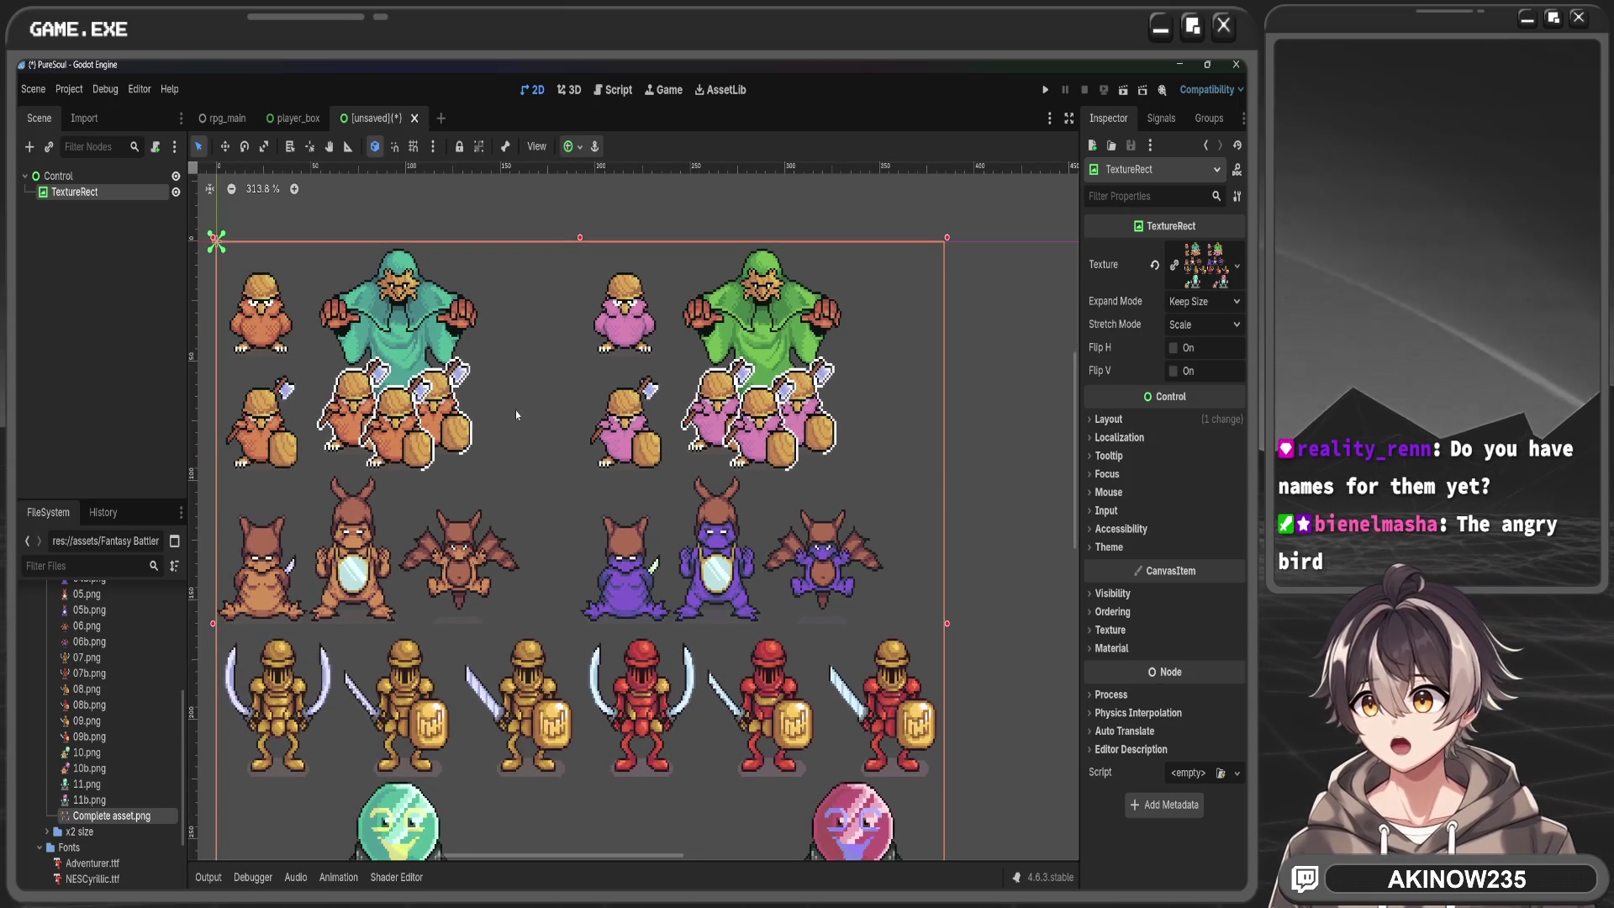
scroll(110, 660, "up", 4)
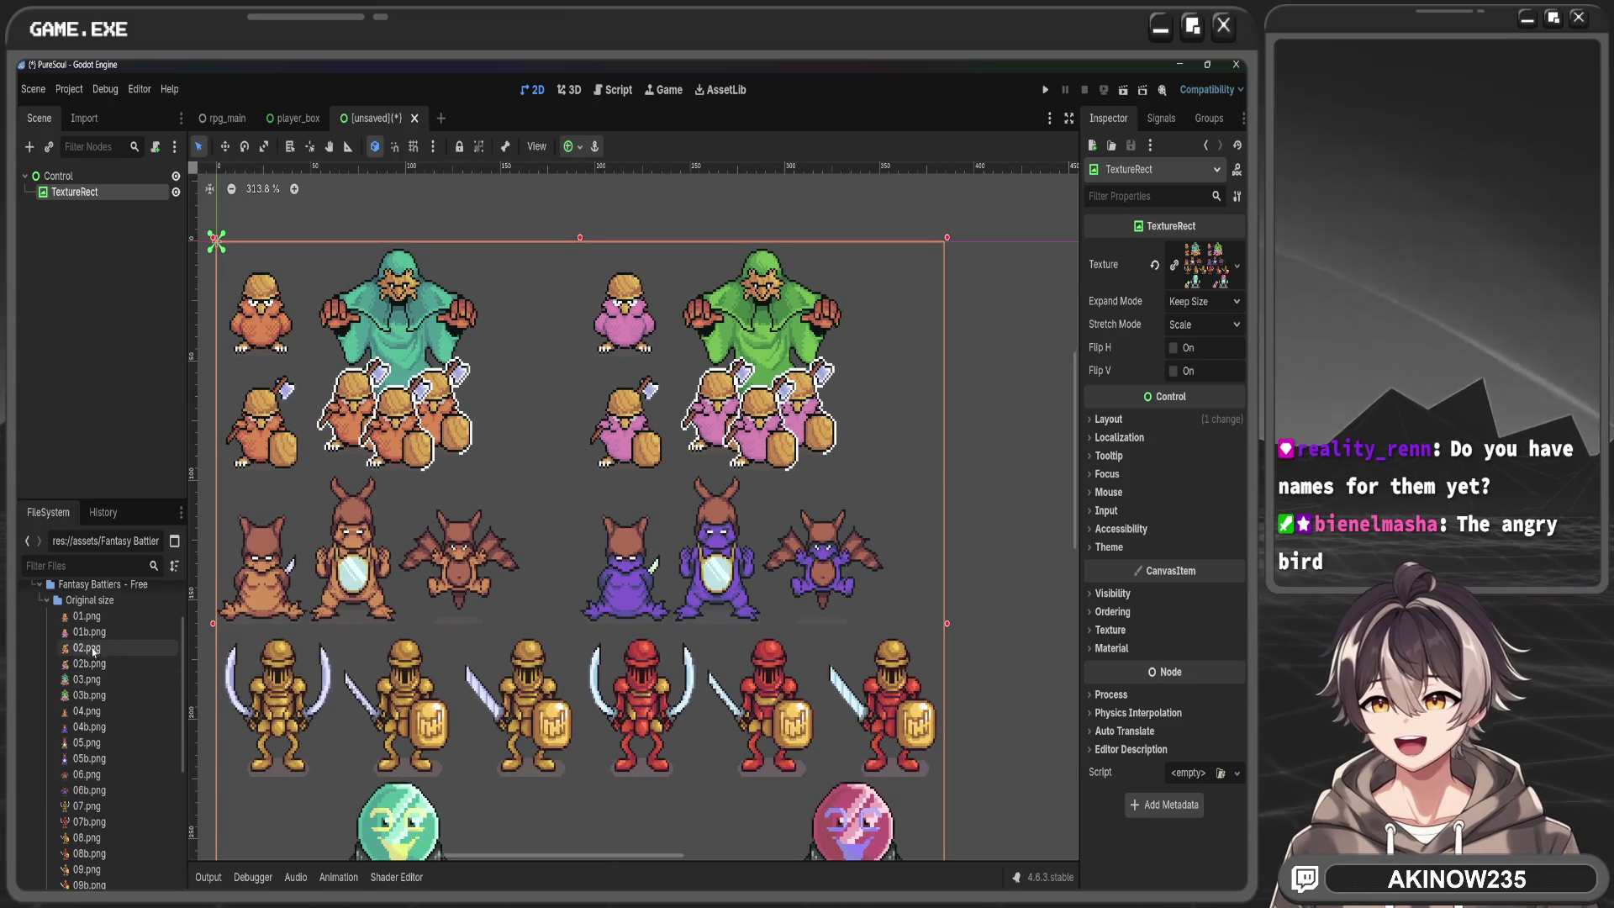
Set the pink bird 01b.png as the TextureRect texture, inspect it, collapse the folder and deselect
mouse_move(88, 631)
left_mouse_down()
mouse_move(925, 437)
mouse_move(1206, 265)
left_mouse_up()
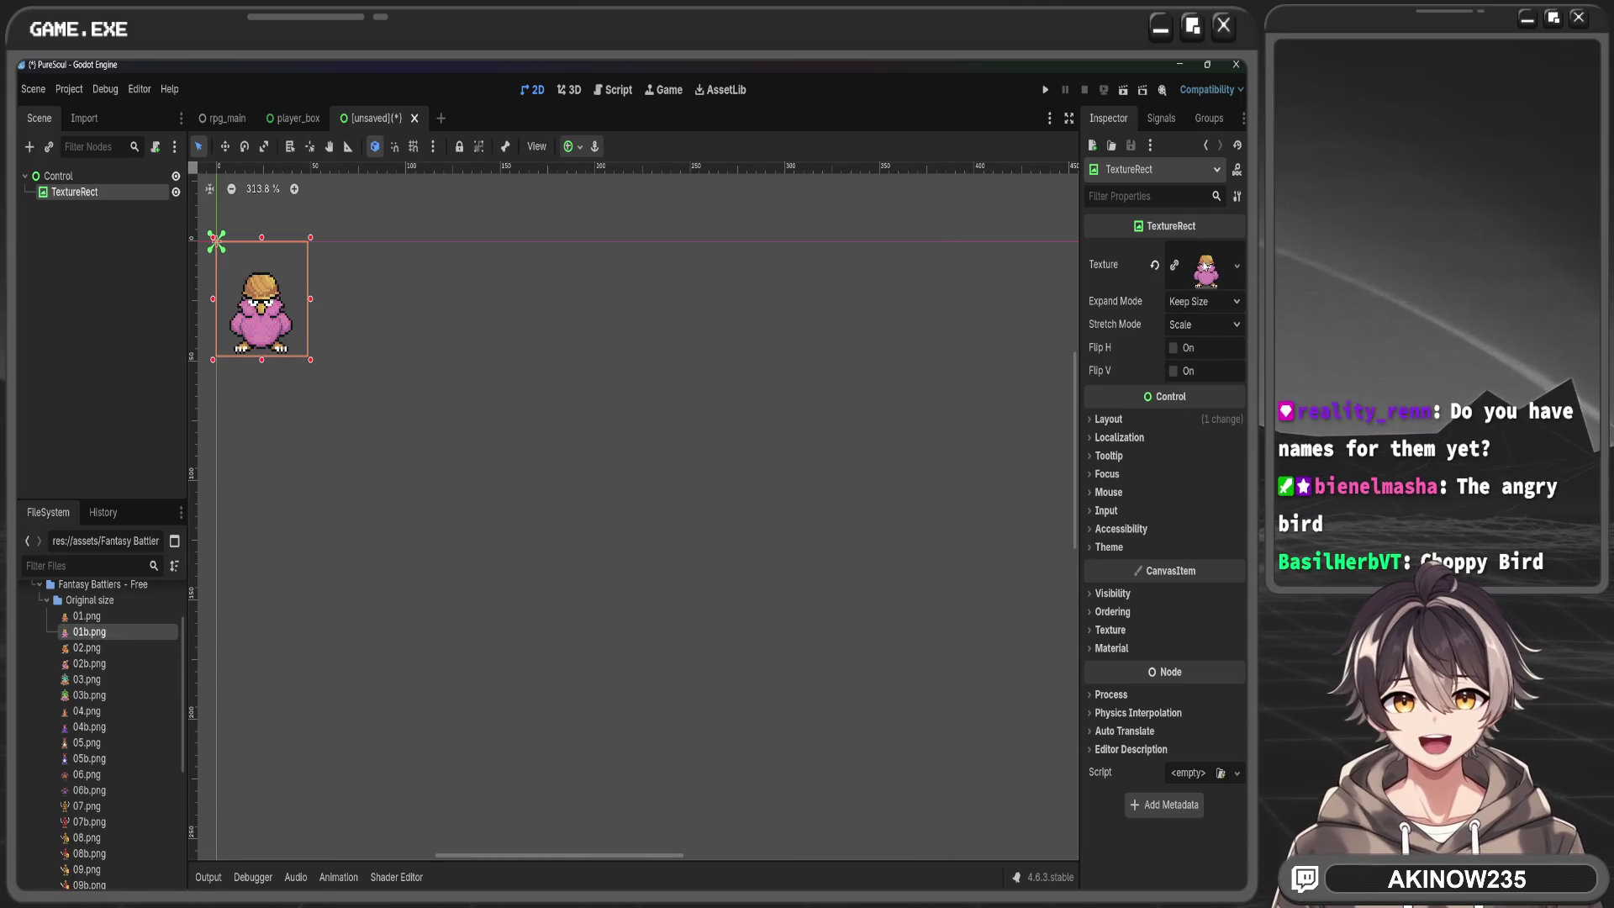
mouse_move(350, 391)
left_mouse_down()
mouse_move(633, 422)
mouse_move(734, 489)
left_mouse_up()
scroll(633, 422, "up", 2)
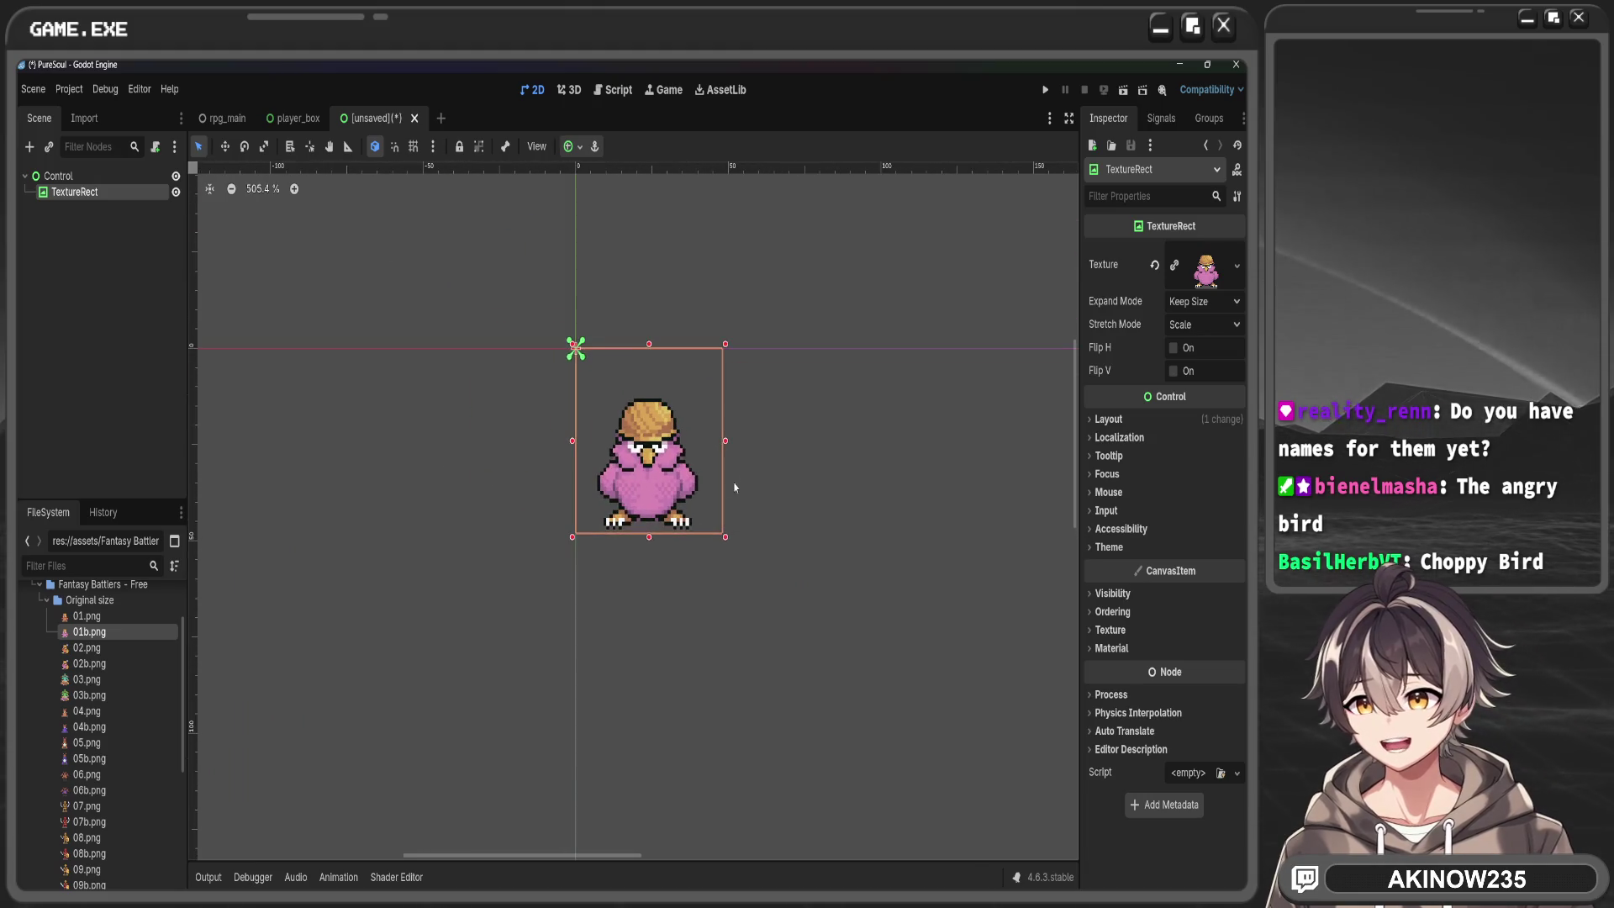
scroll(772, 454, "up", 3)
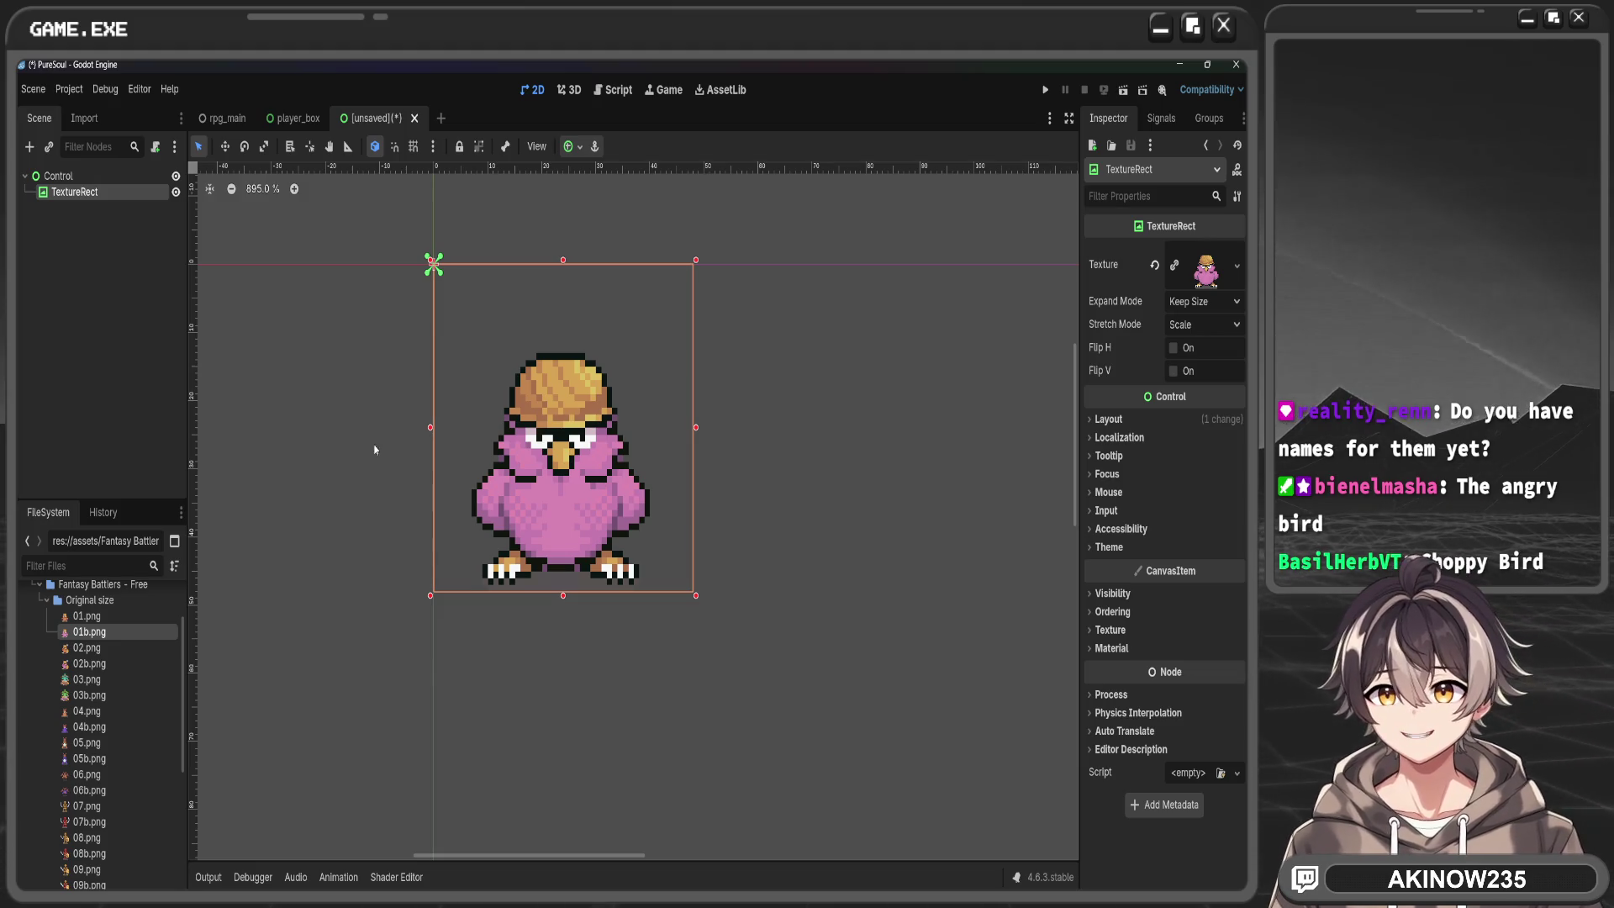
scroll(656, 381, "down", 3)
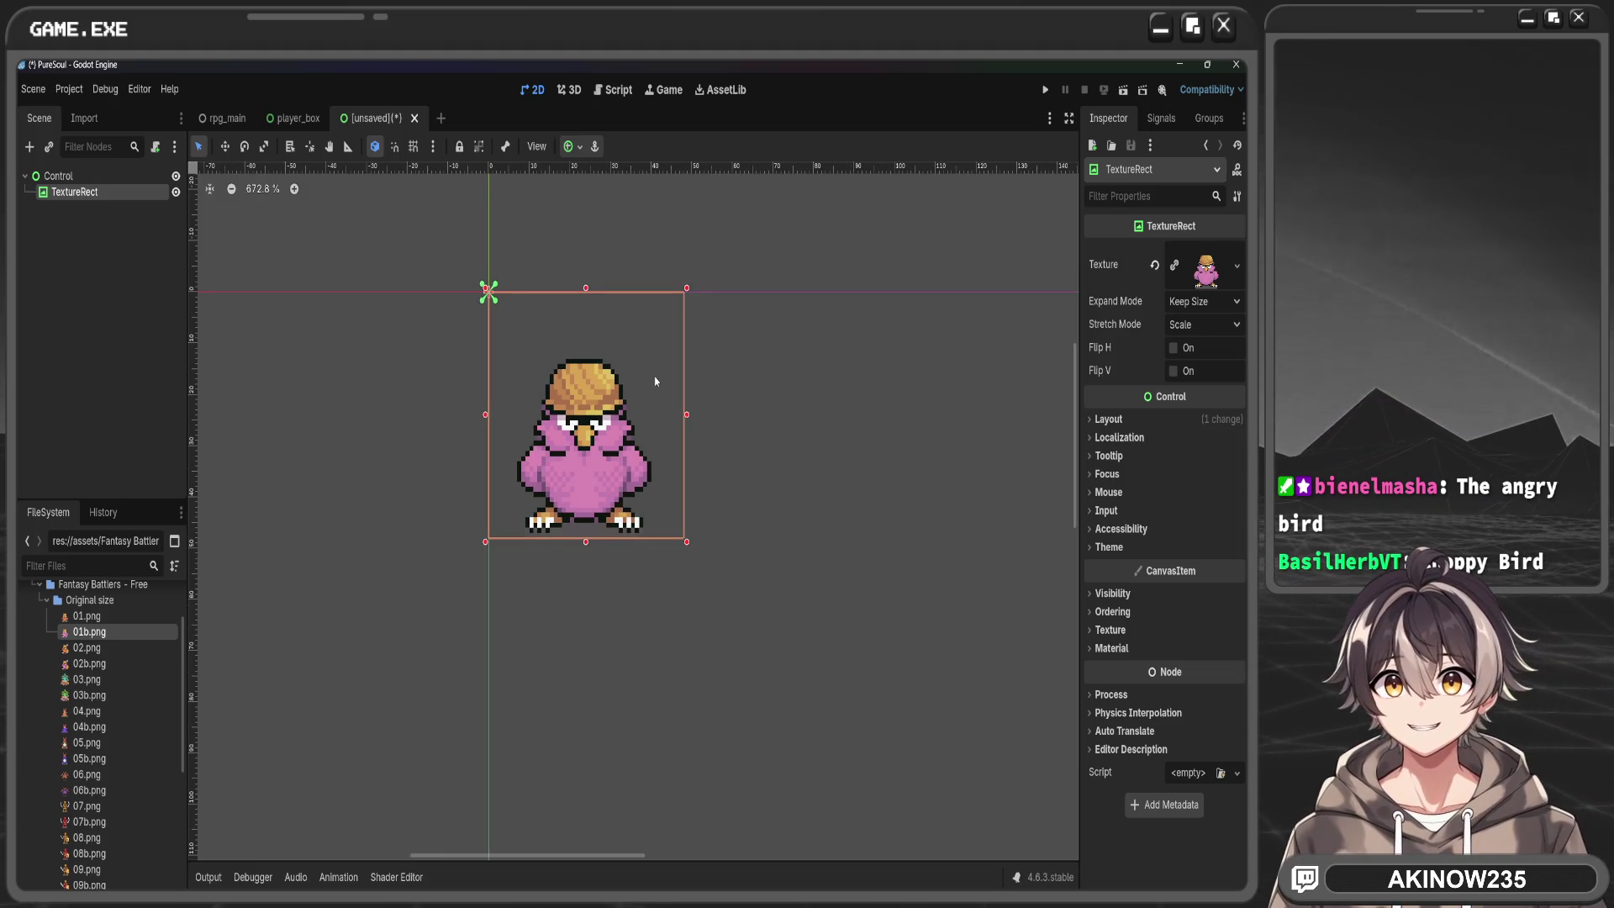
scroll(656, 381, "up", 2)
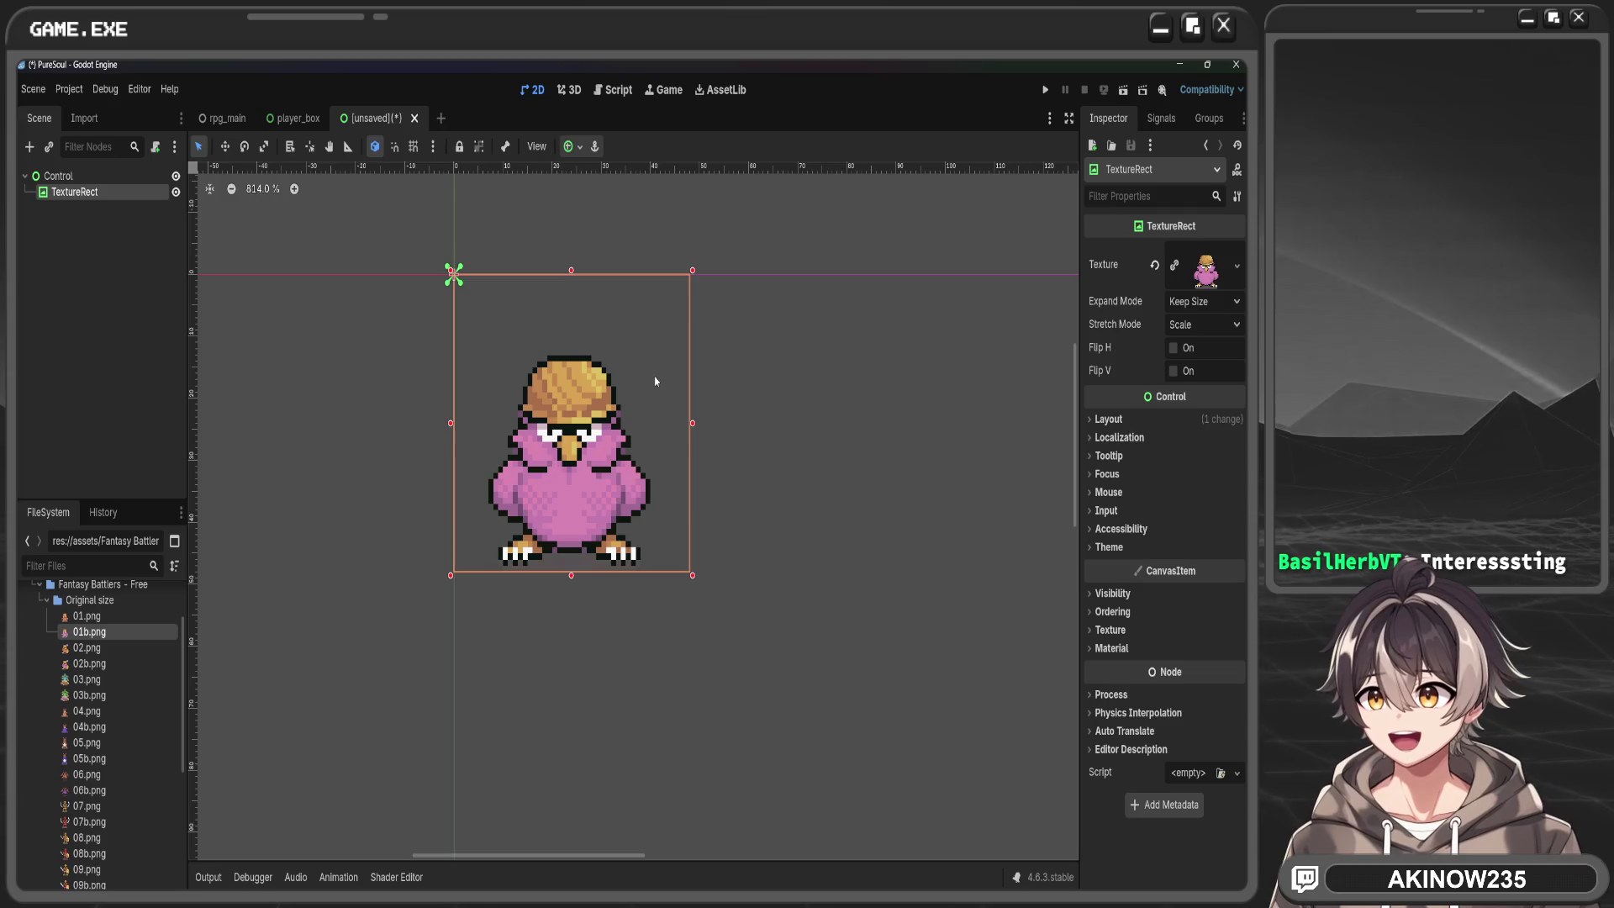
scroll(667, 303, "down", 3)
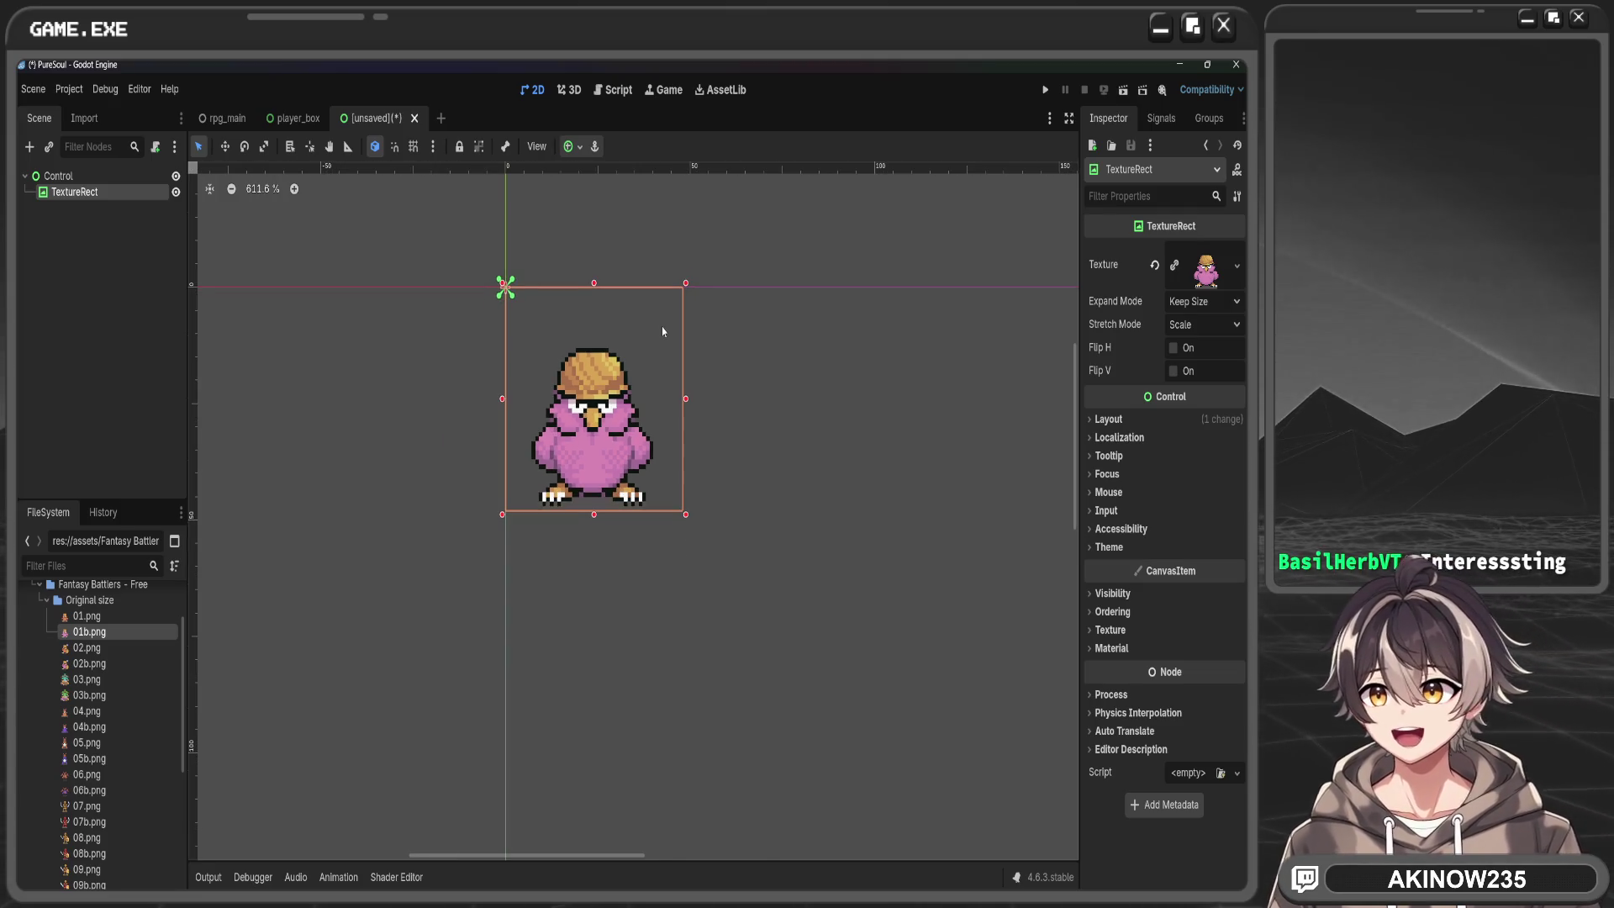
scroll(663, 331, "down", 3)
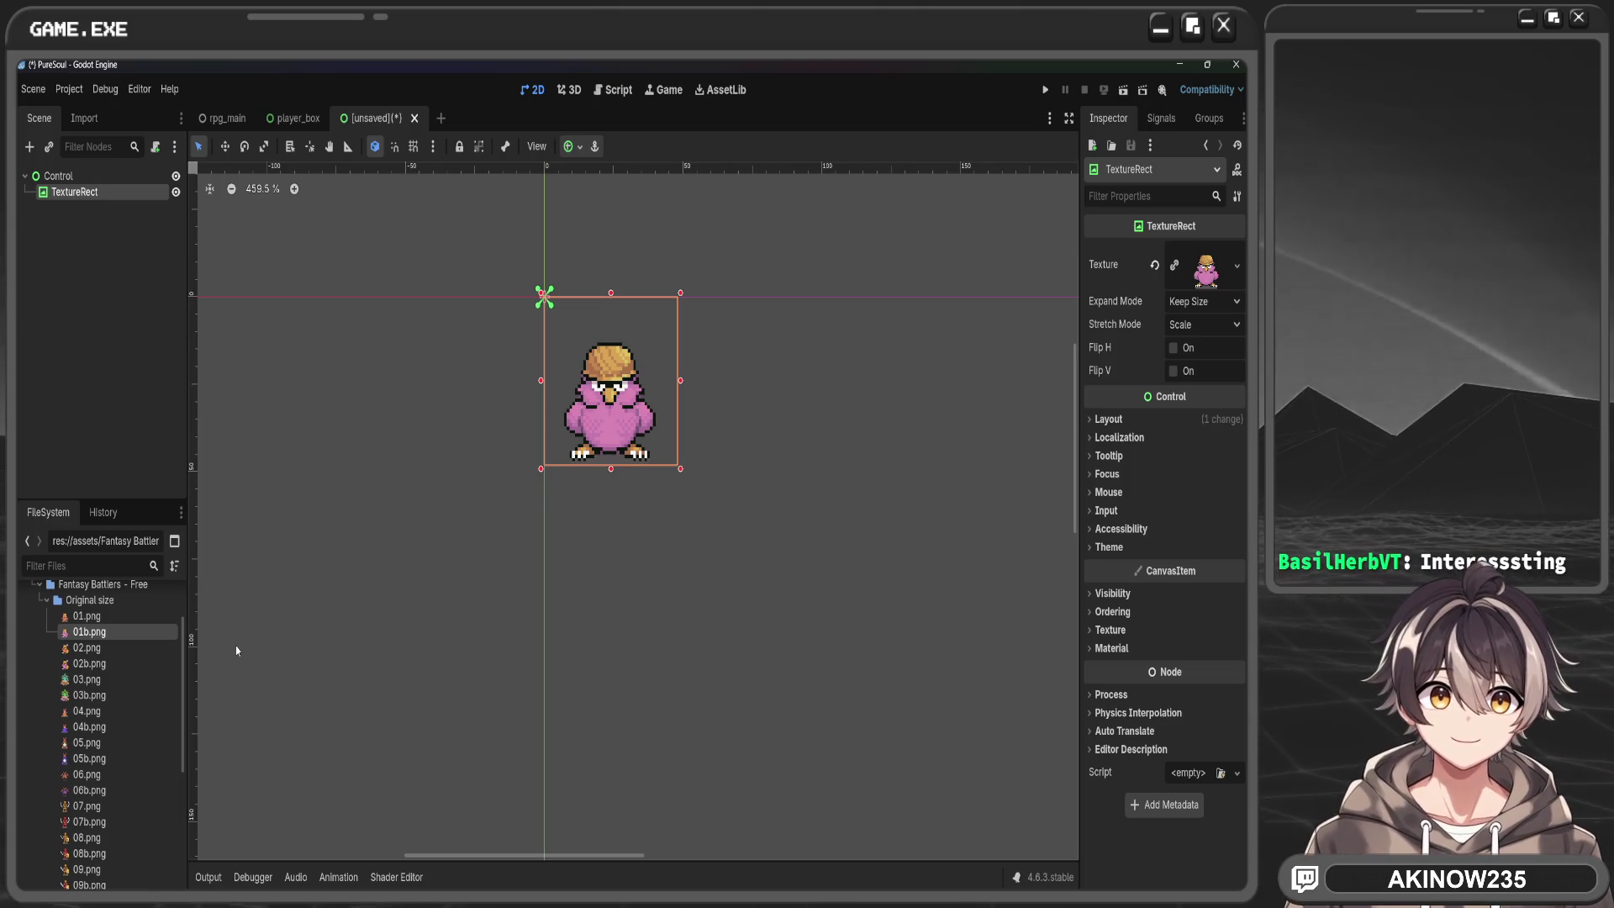
left_click(47, 600)
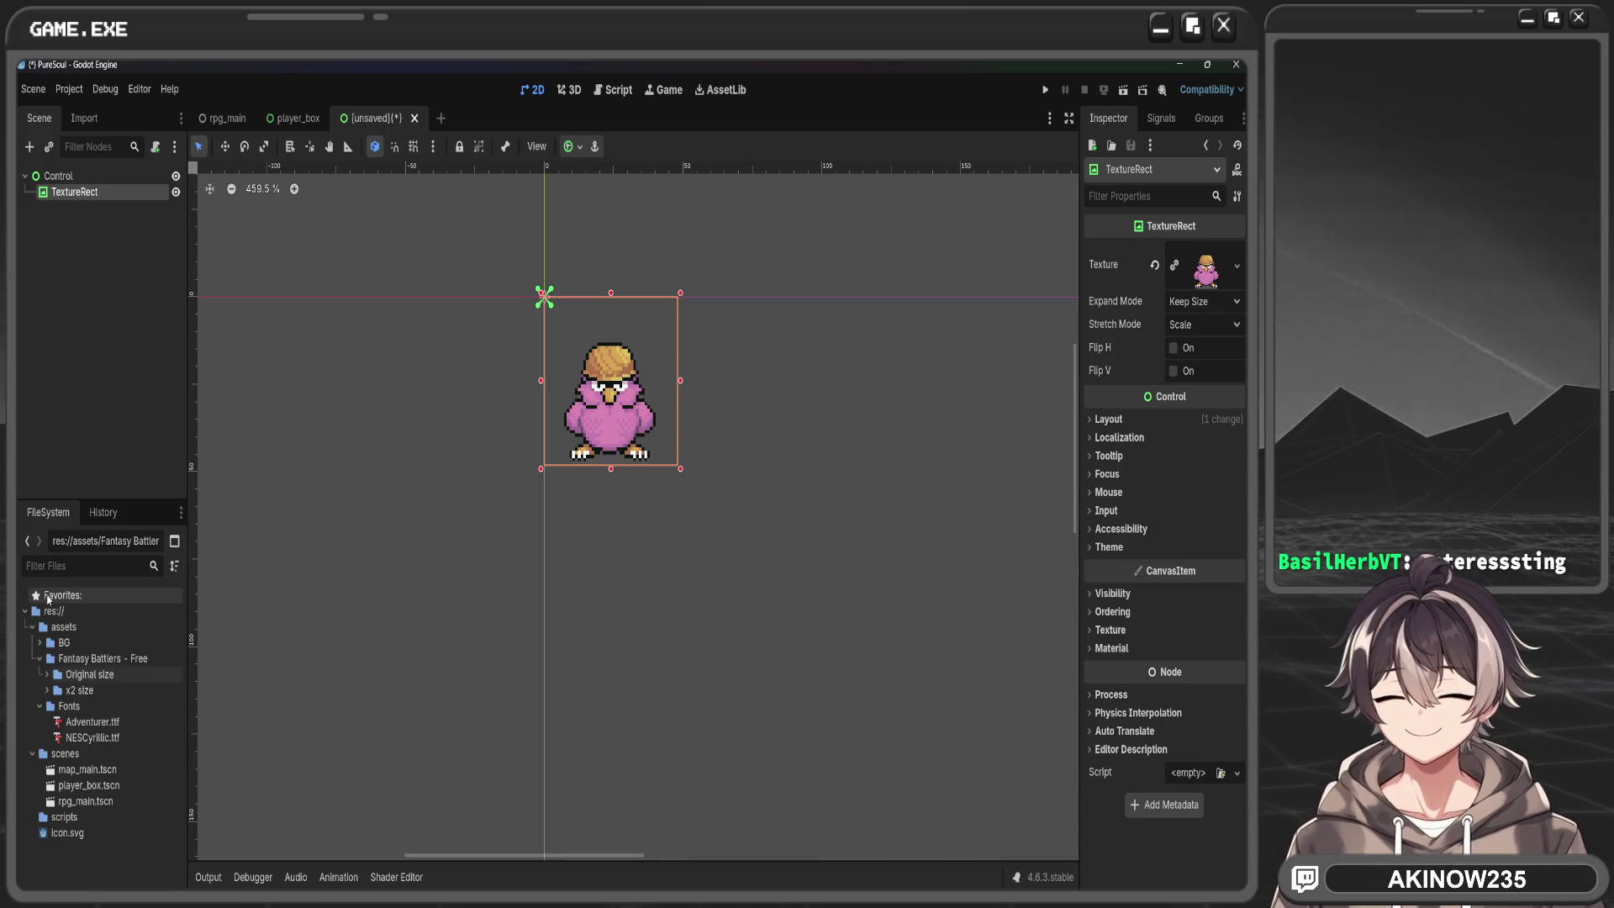
left_click(670, 575)
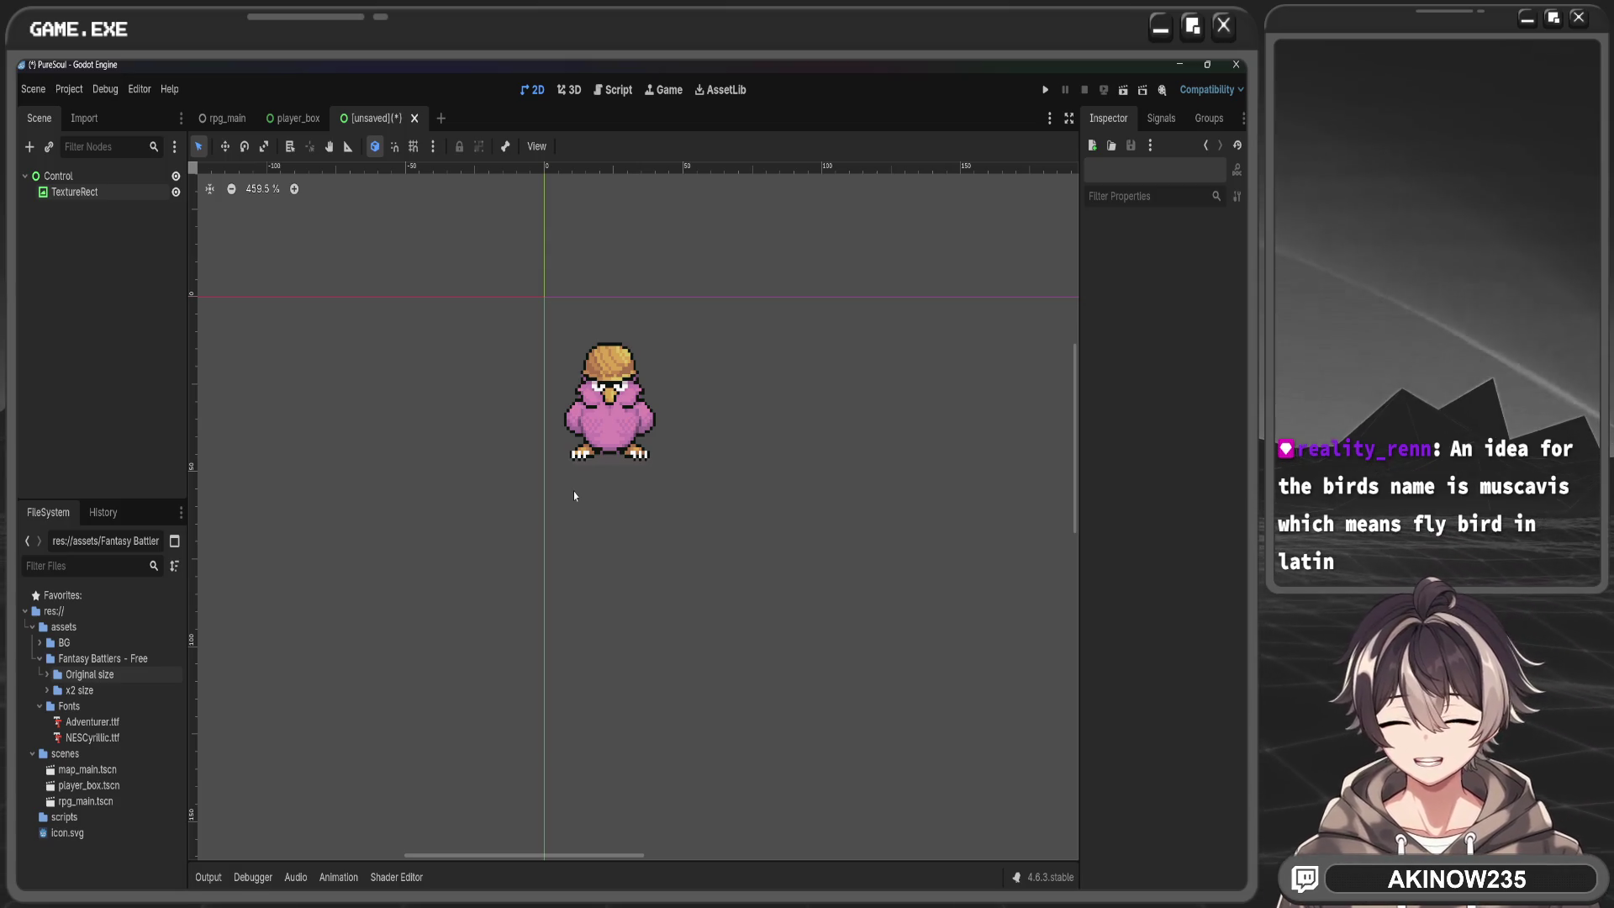
Rename the root Control node to Enemy and save the bird scene as enemy.tscn in res://scenes
key("ctrl+s")
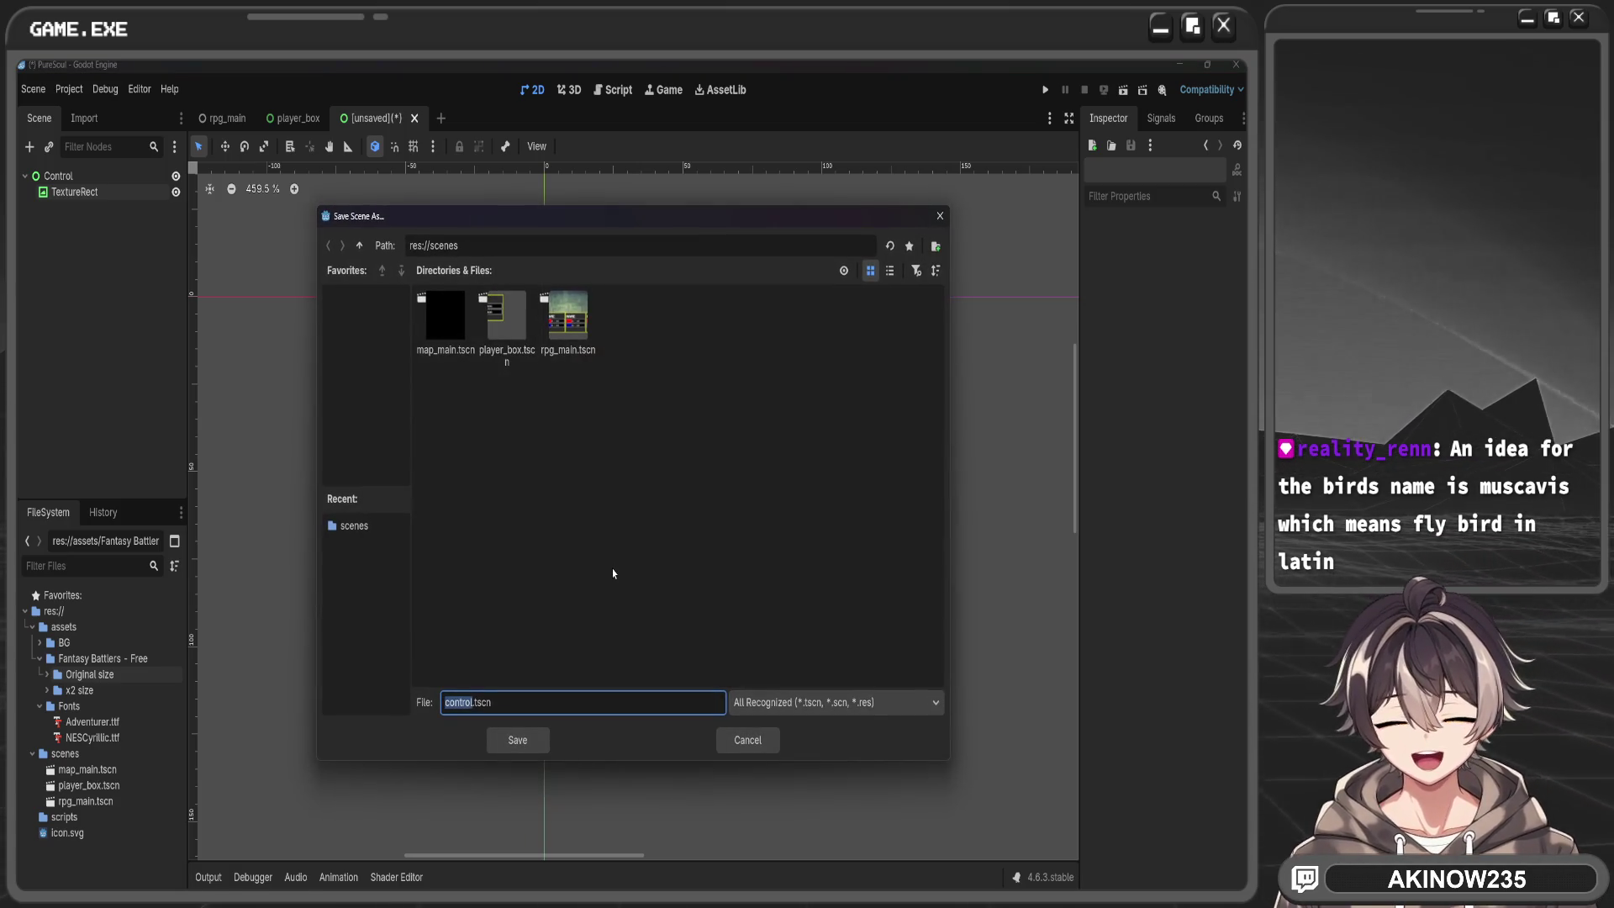
left_click(747, 740)
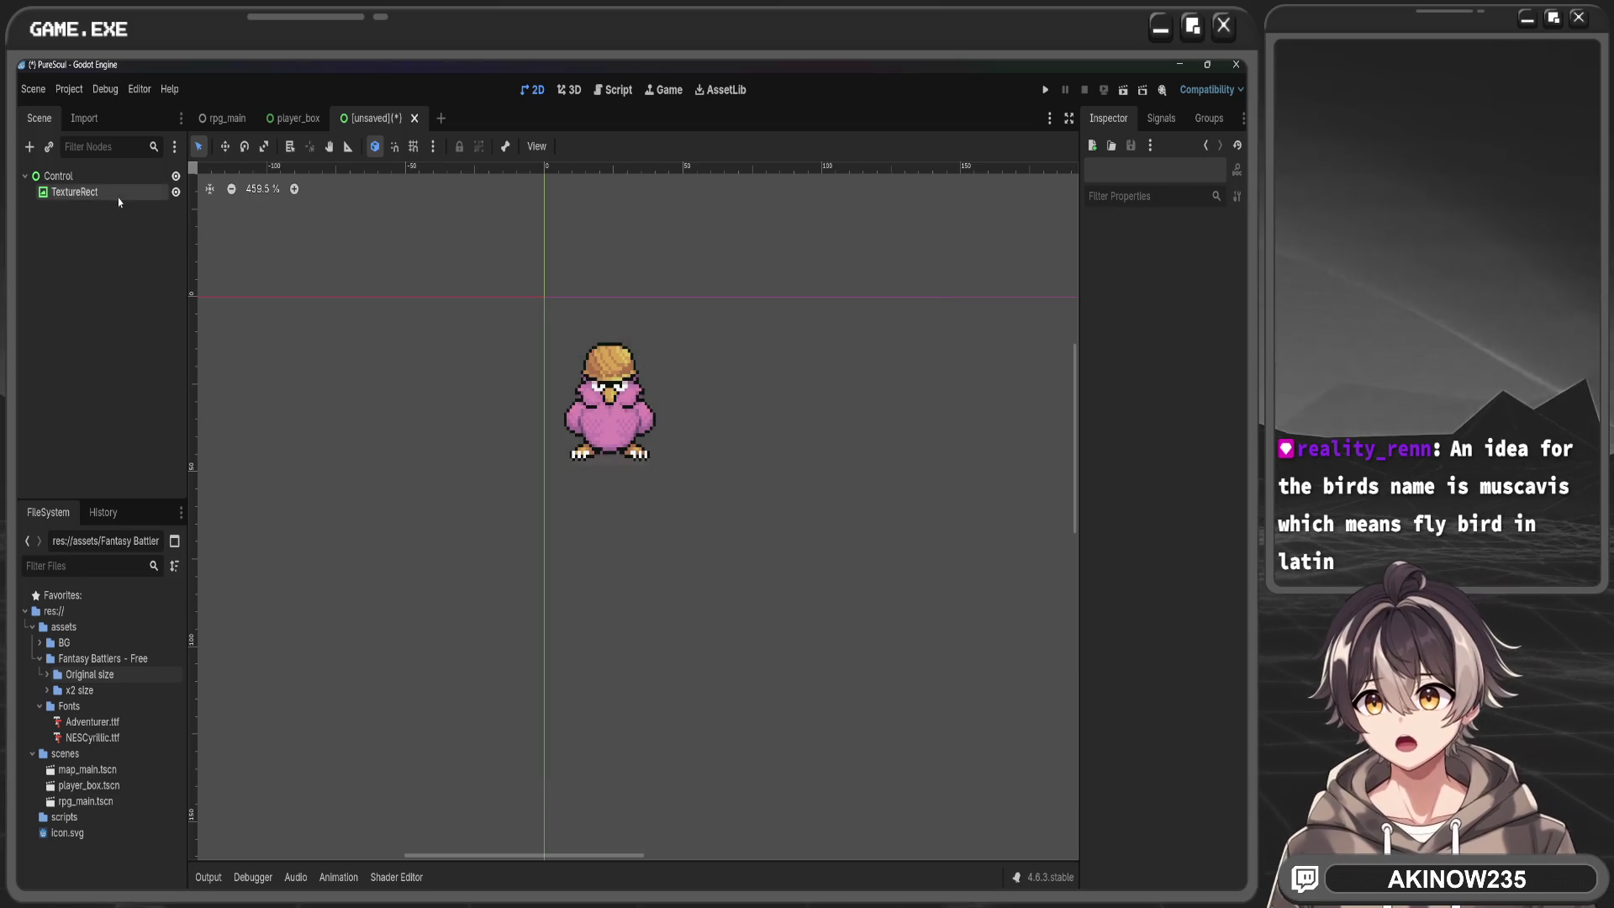
left_click(106, 178)
double_click(104, 179)
type("Enemy")
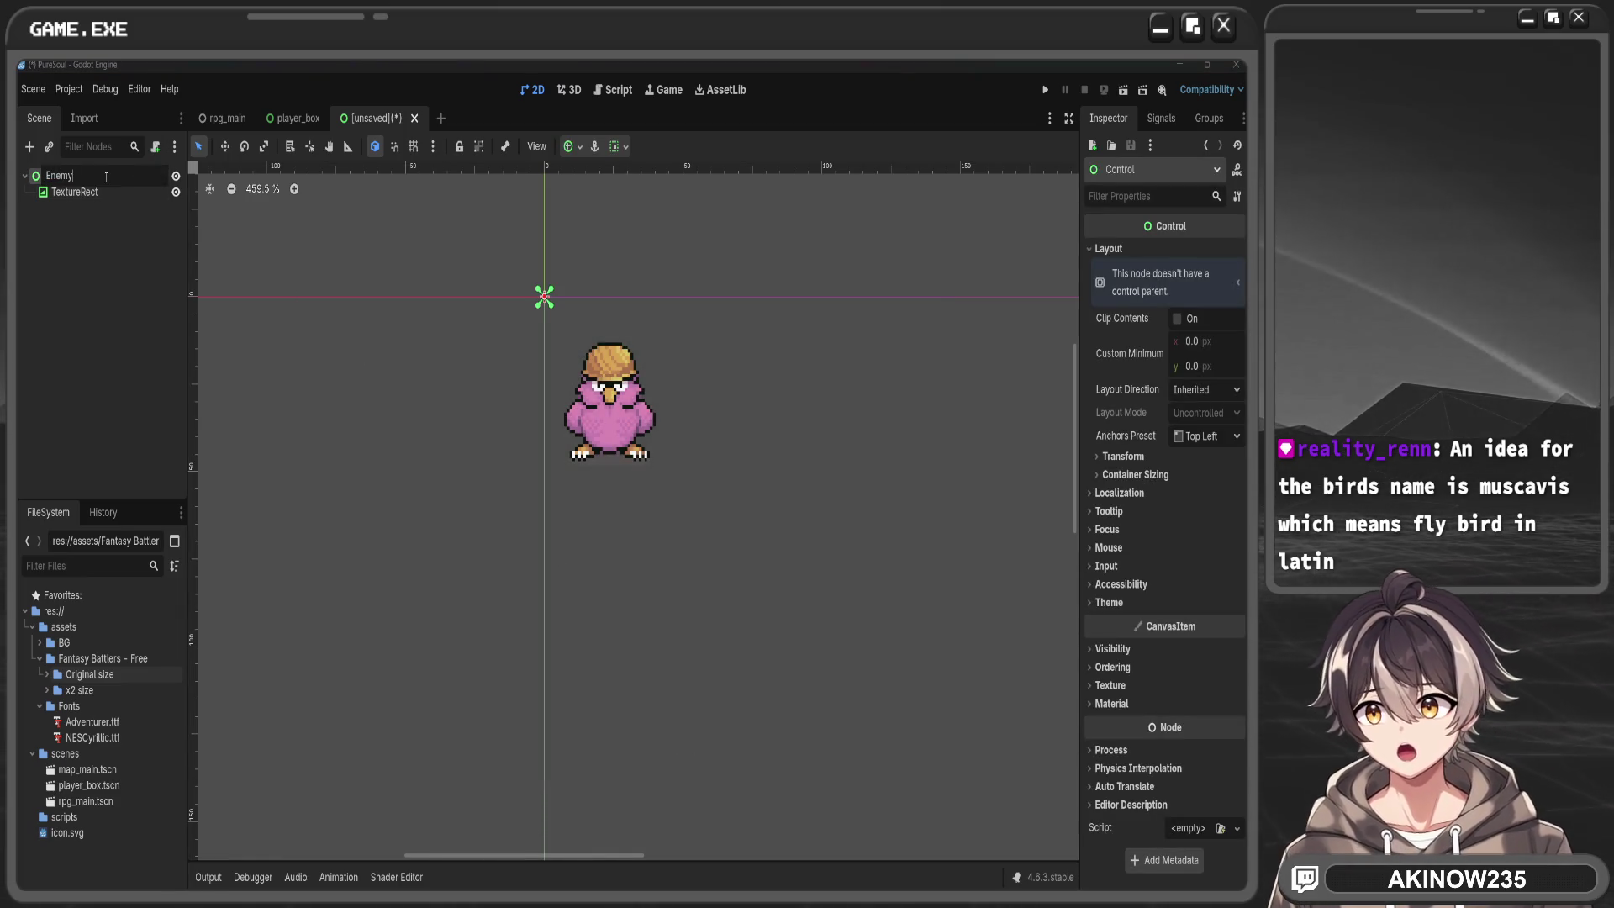
key("Return")
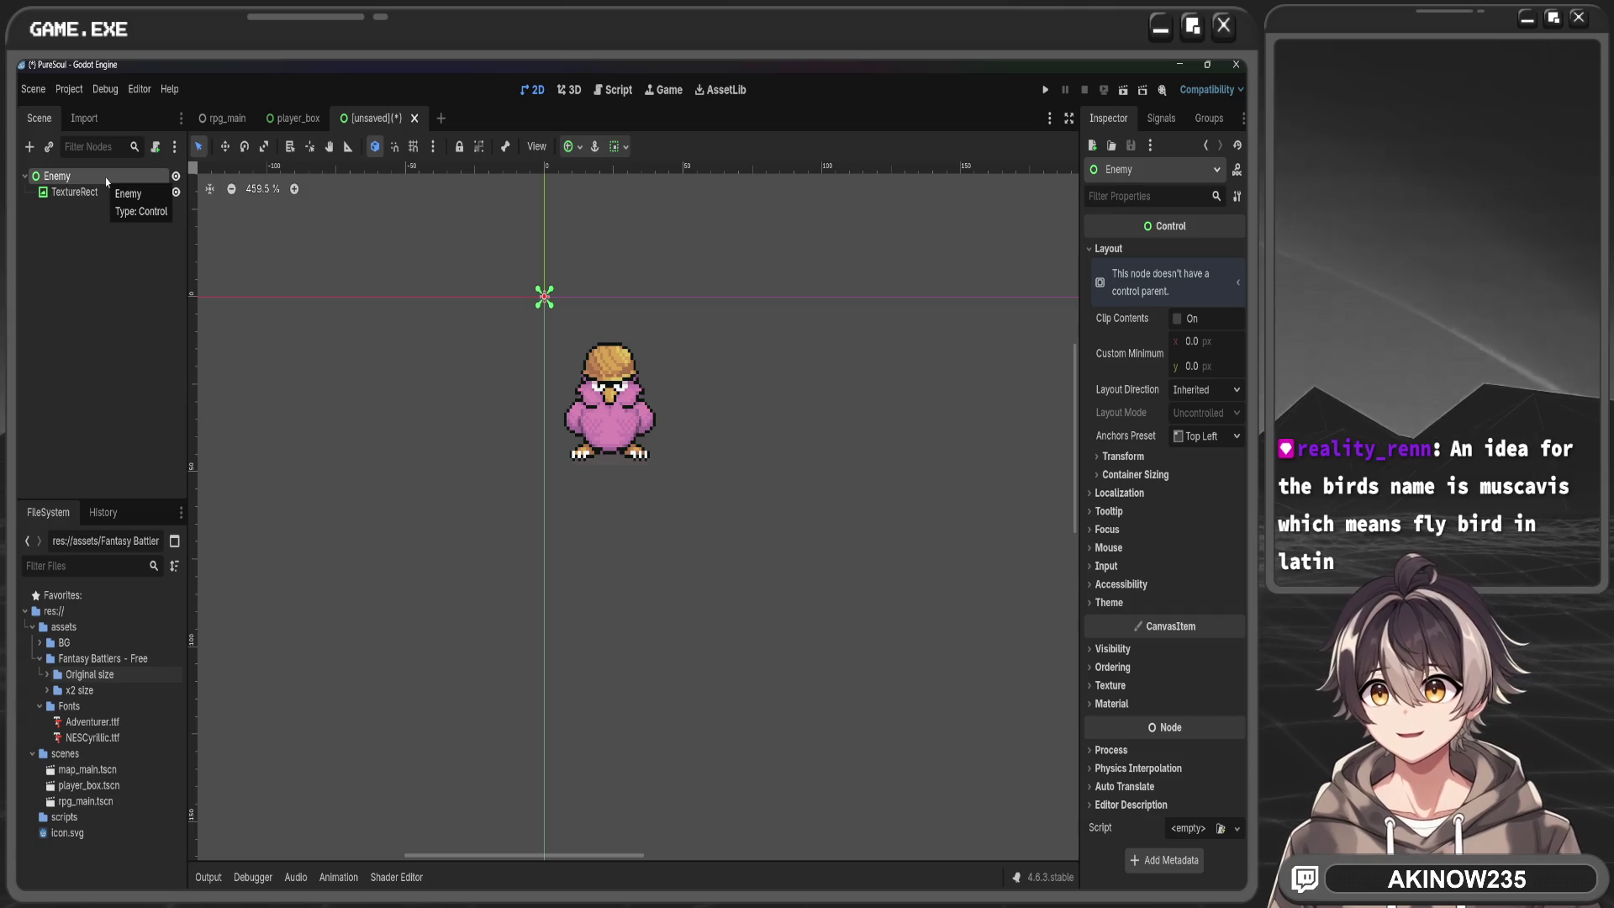
key("ctrl+s")
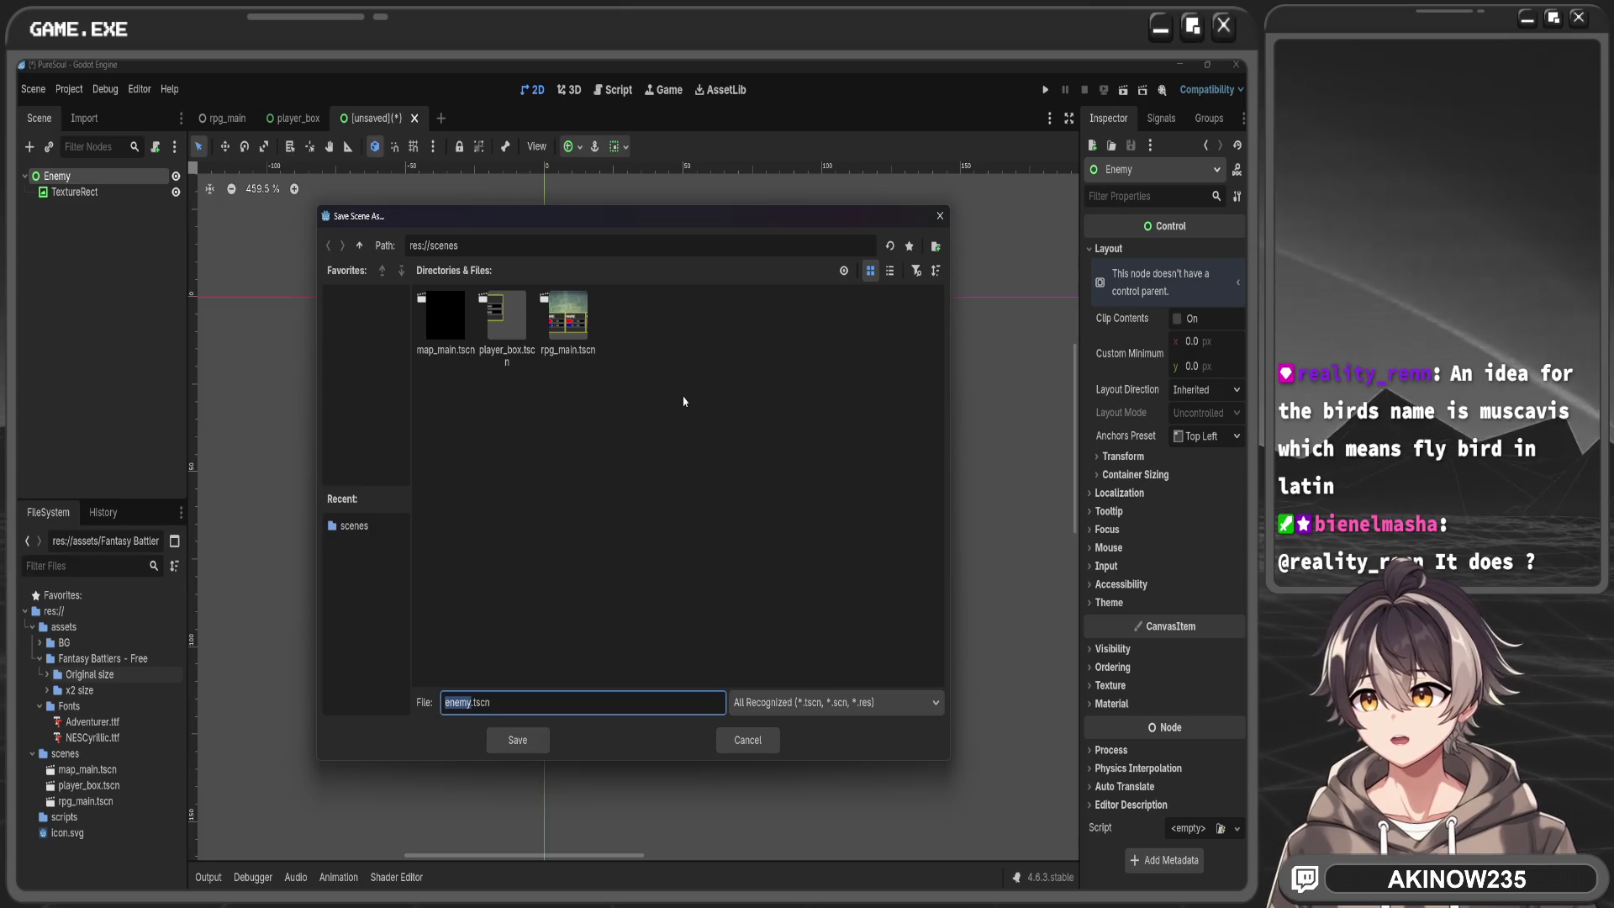
left_click(538, 743)
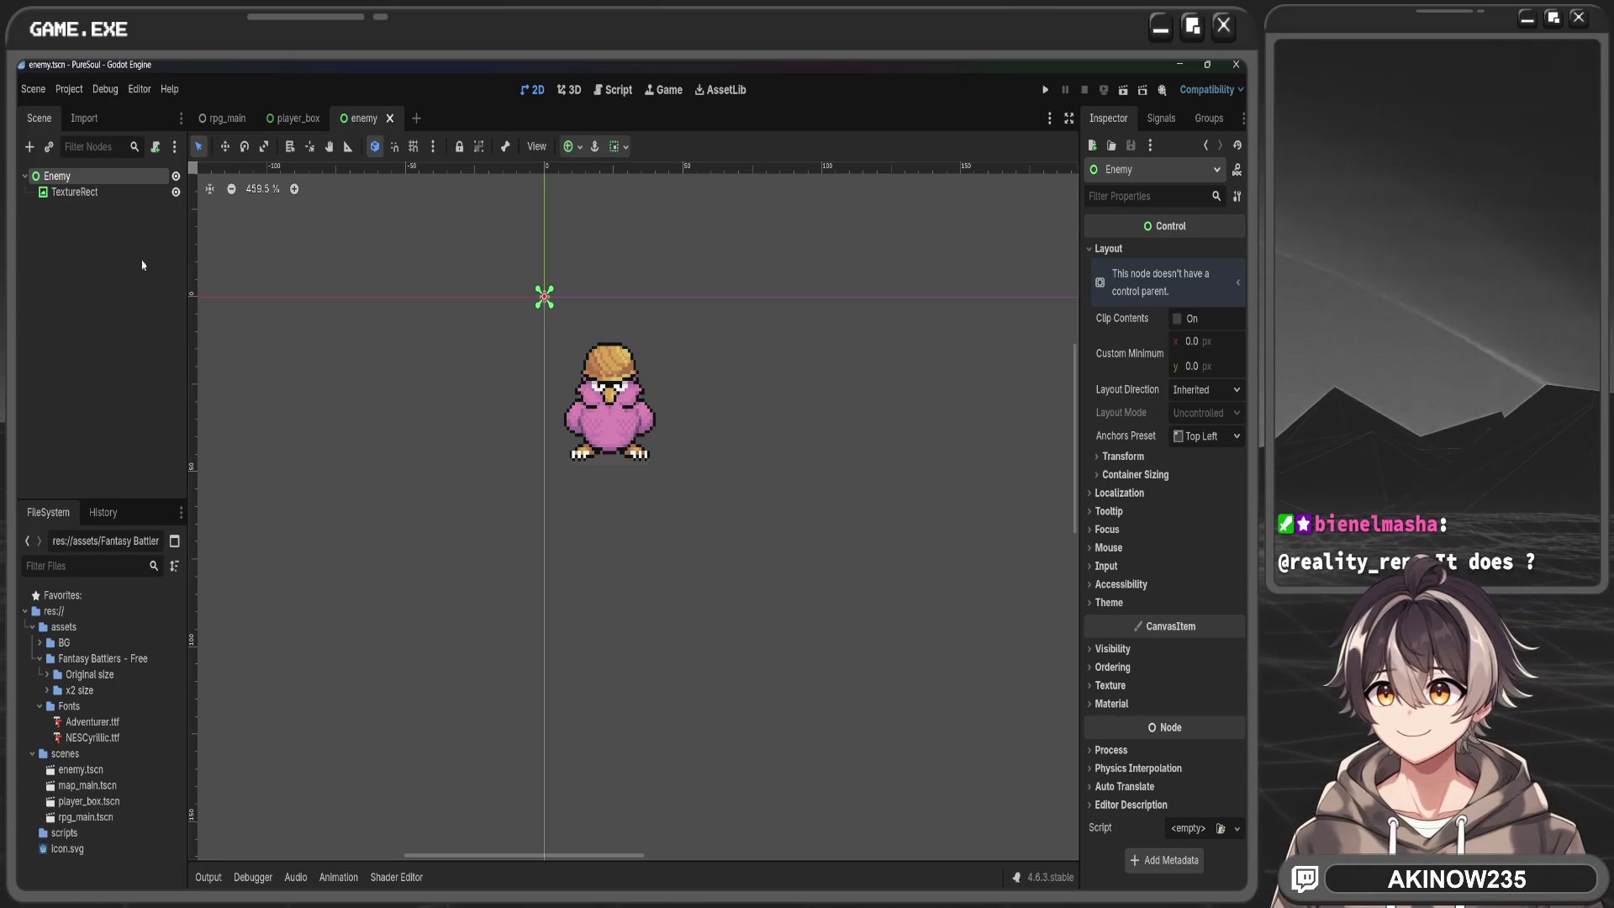
Inspect the bird TextureRect's transform and layout properties, then return to the rpg_main scene
left_click(84, 191)
left_click(82, 176)
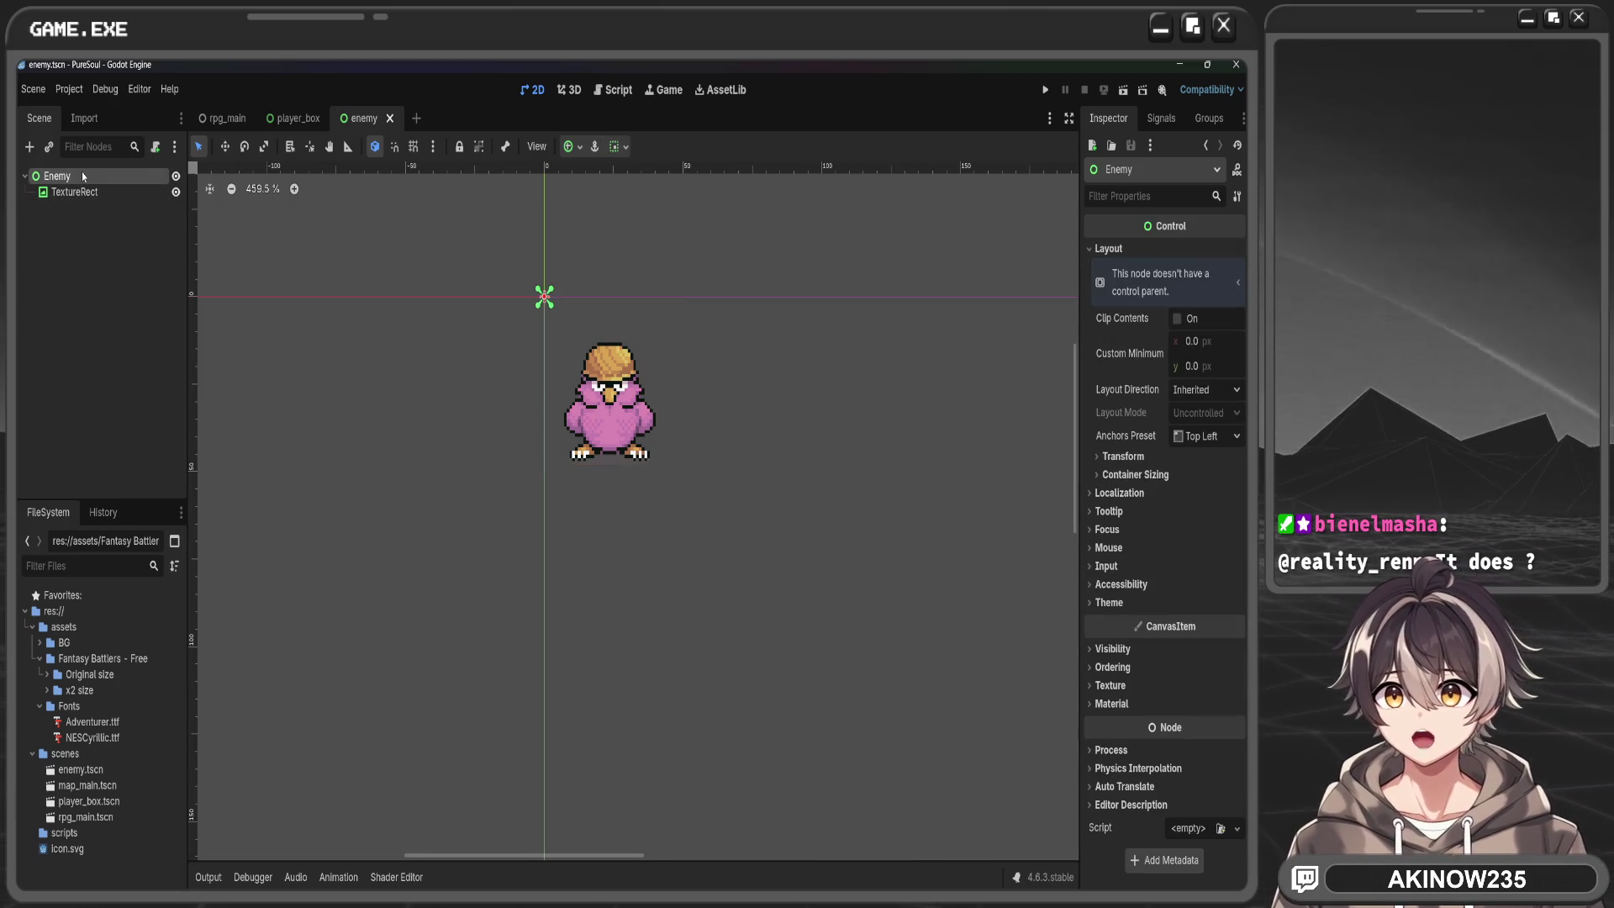
left_click(84, 195)
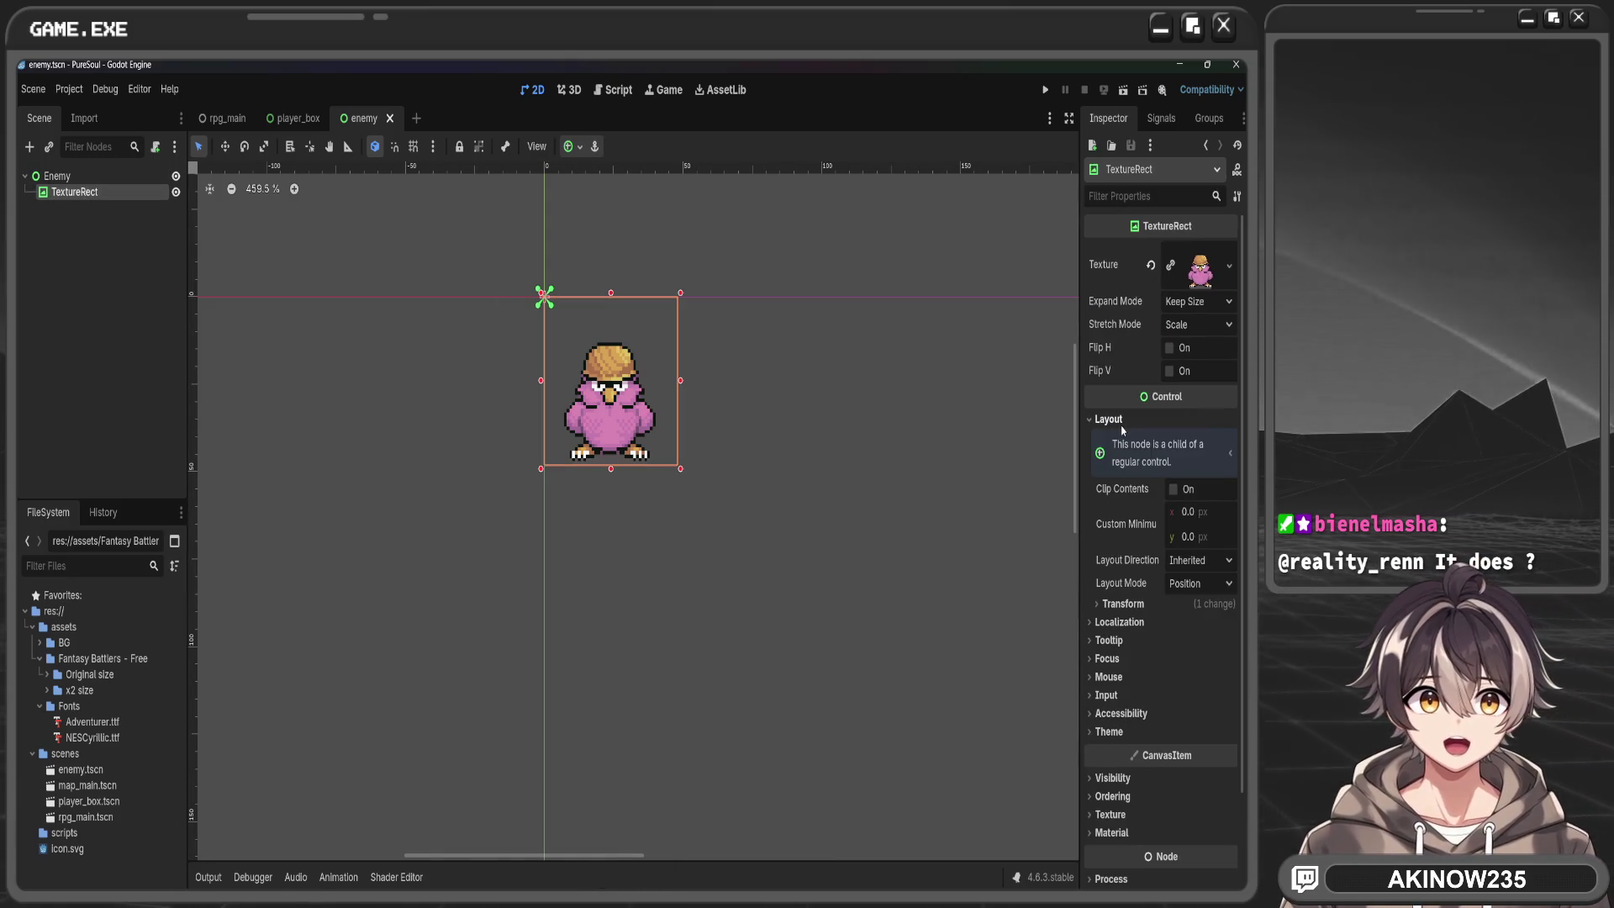
left_click(1151, 603)
left_click(1150, 605)
left_click(1109, 419)
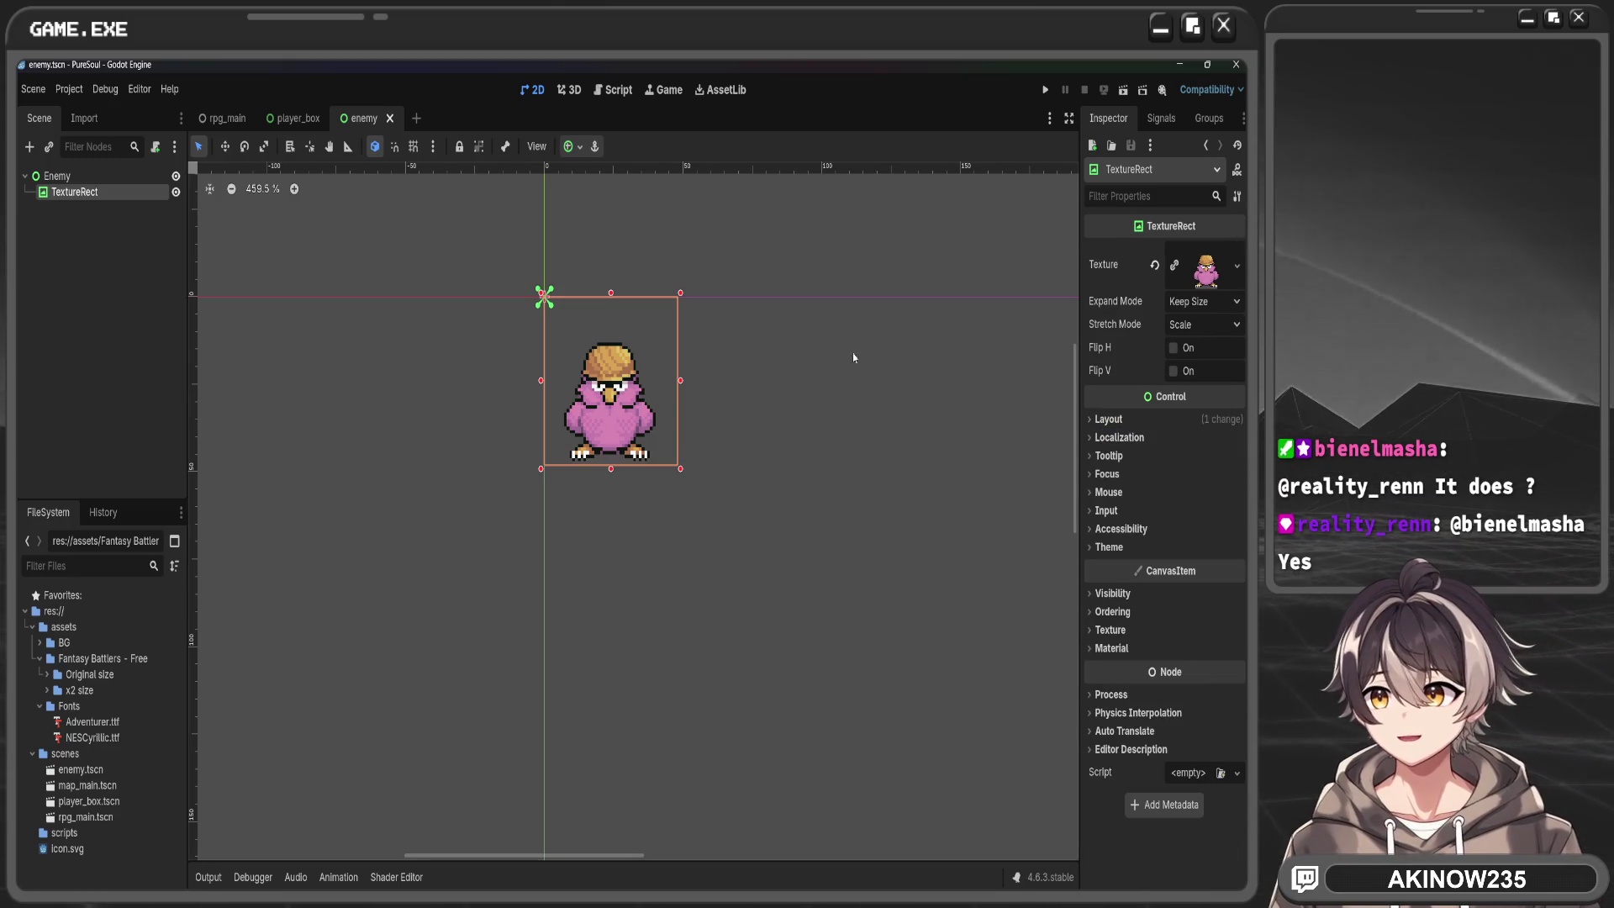
left_click(298, 118)
left_click(225, 117)
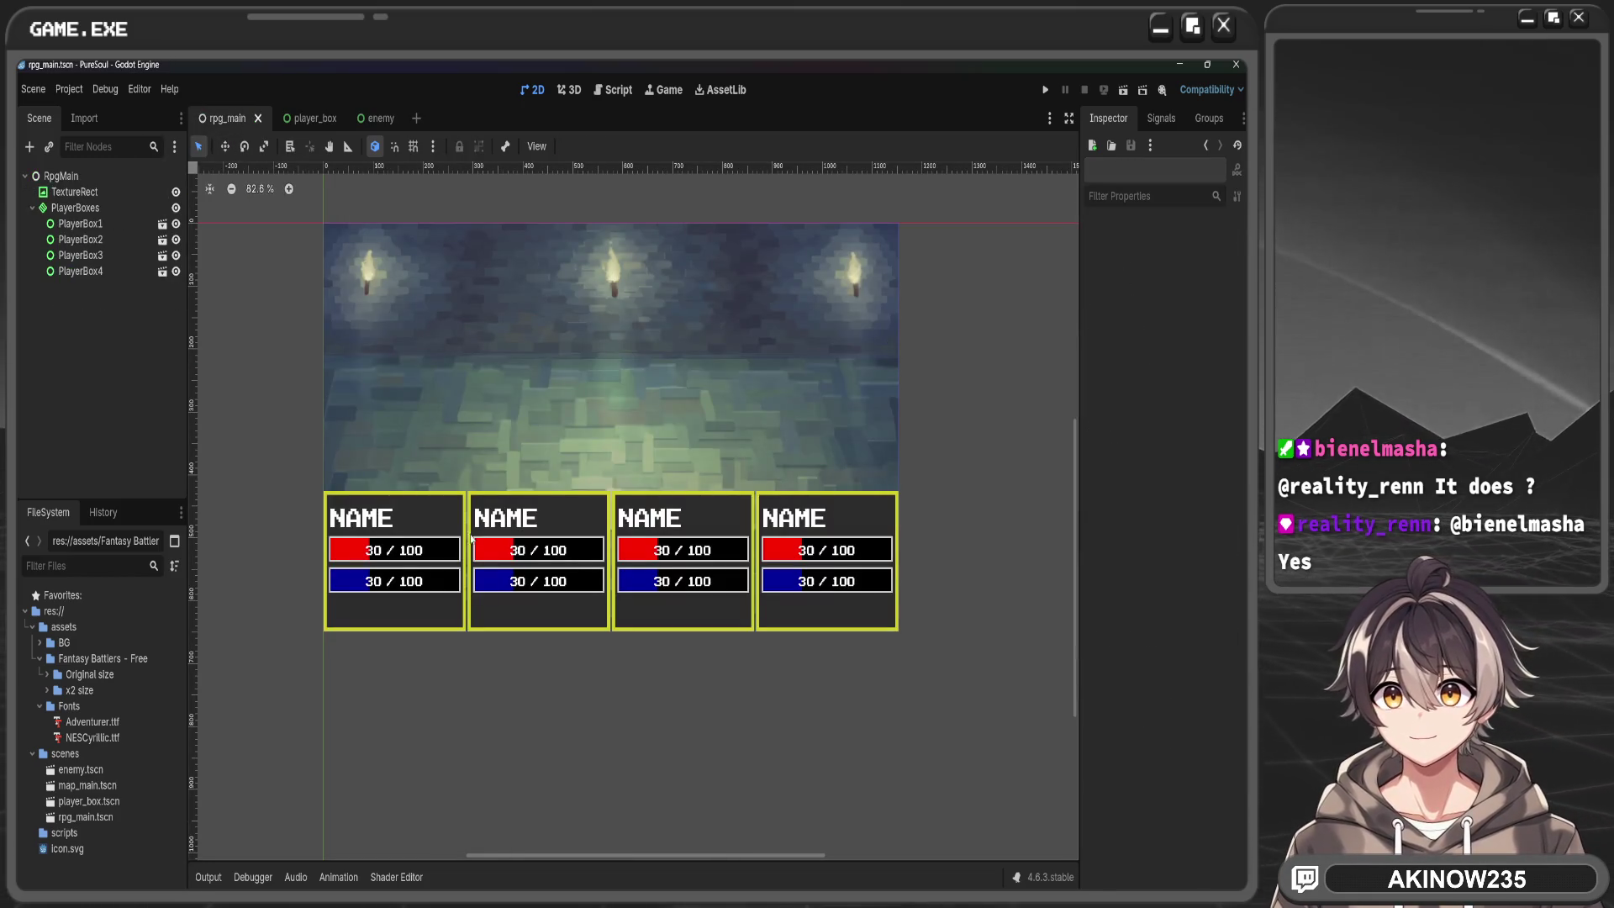
Move the PlayerBoxes container with the four stat boxes lower in rpg_main
left_click(75, 207)
left_click_drag(611, 492, 614, 512)
left_click(547, 713)
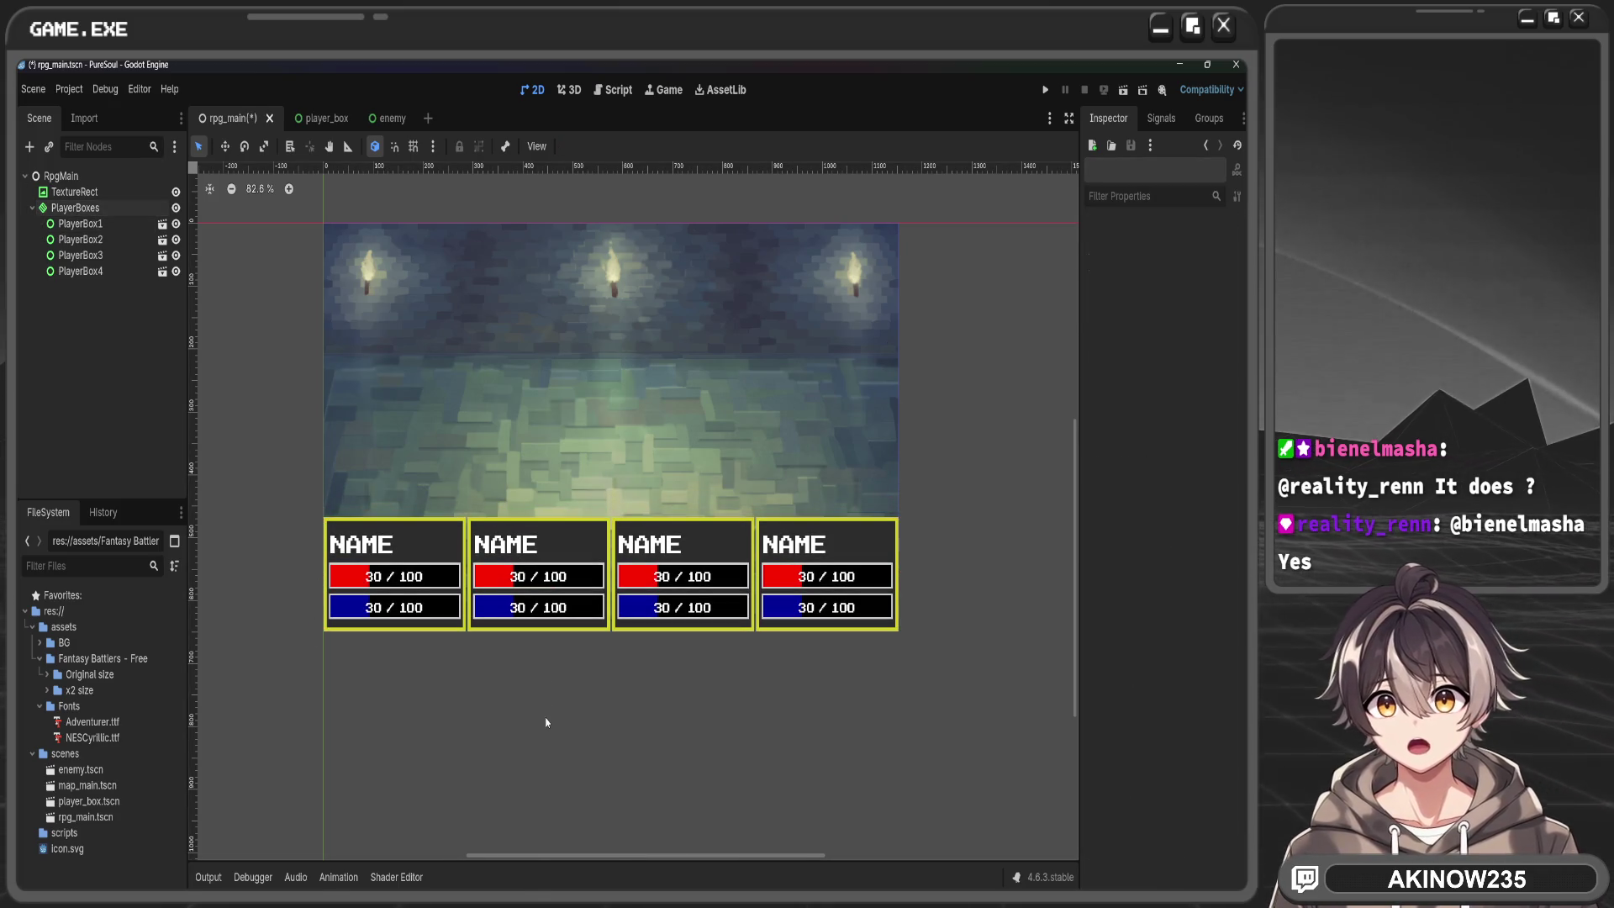
Shrink the PlayerBox height to about 175 px, align its anchors, and save player_box
left_click(322, 118)
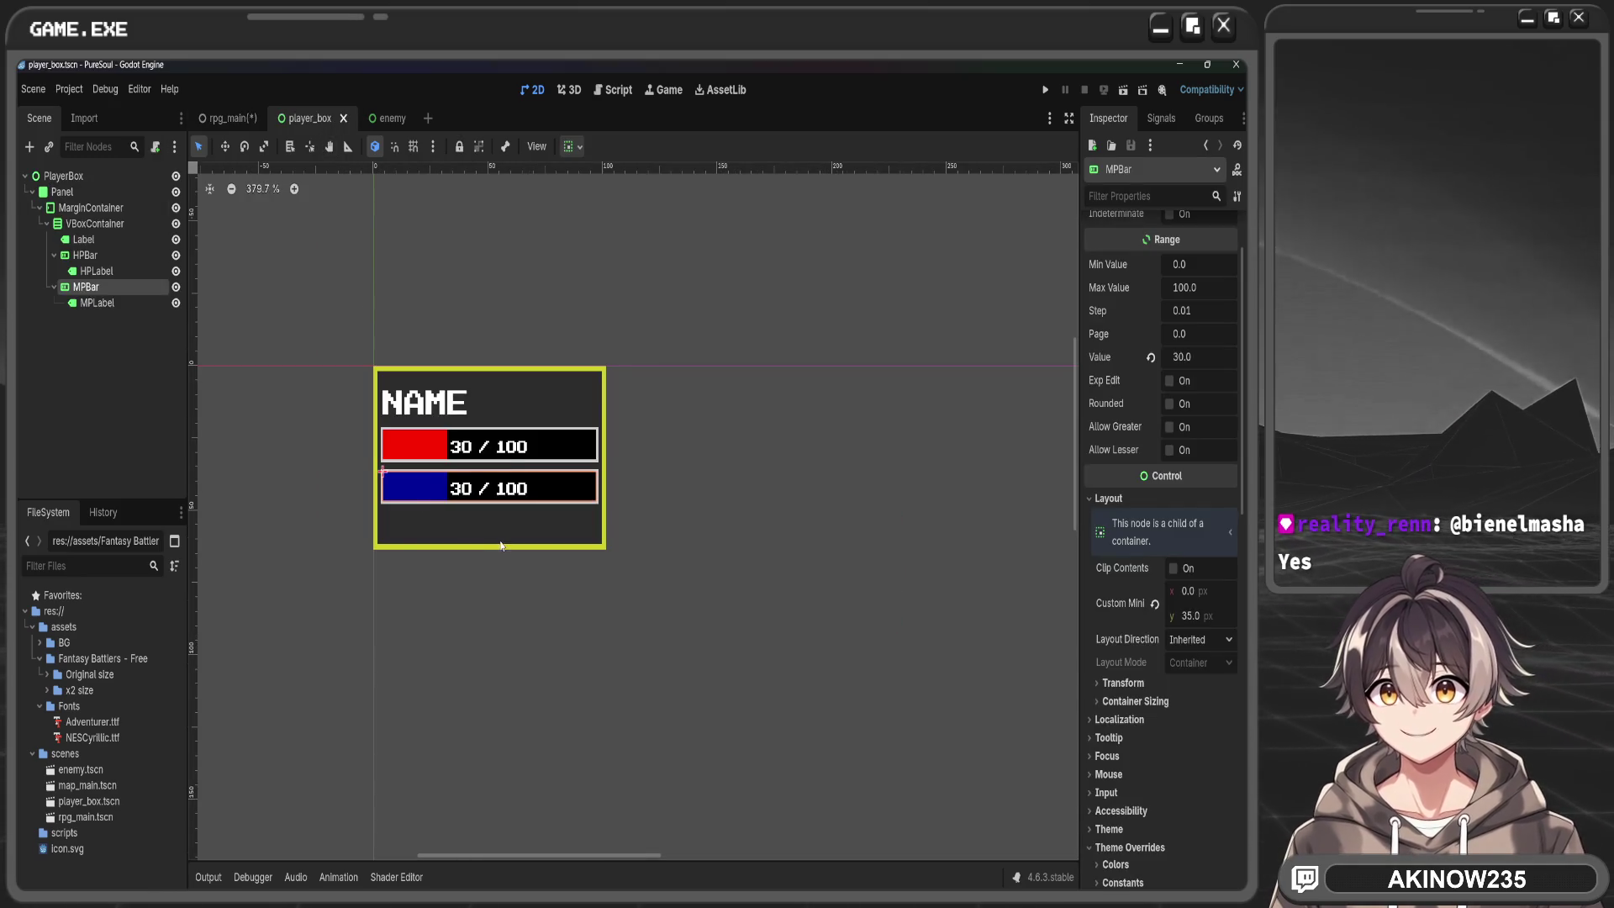
left_click(426, 430)
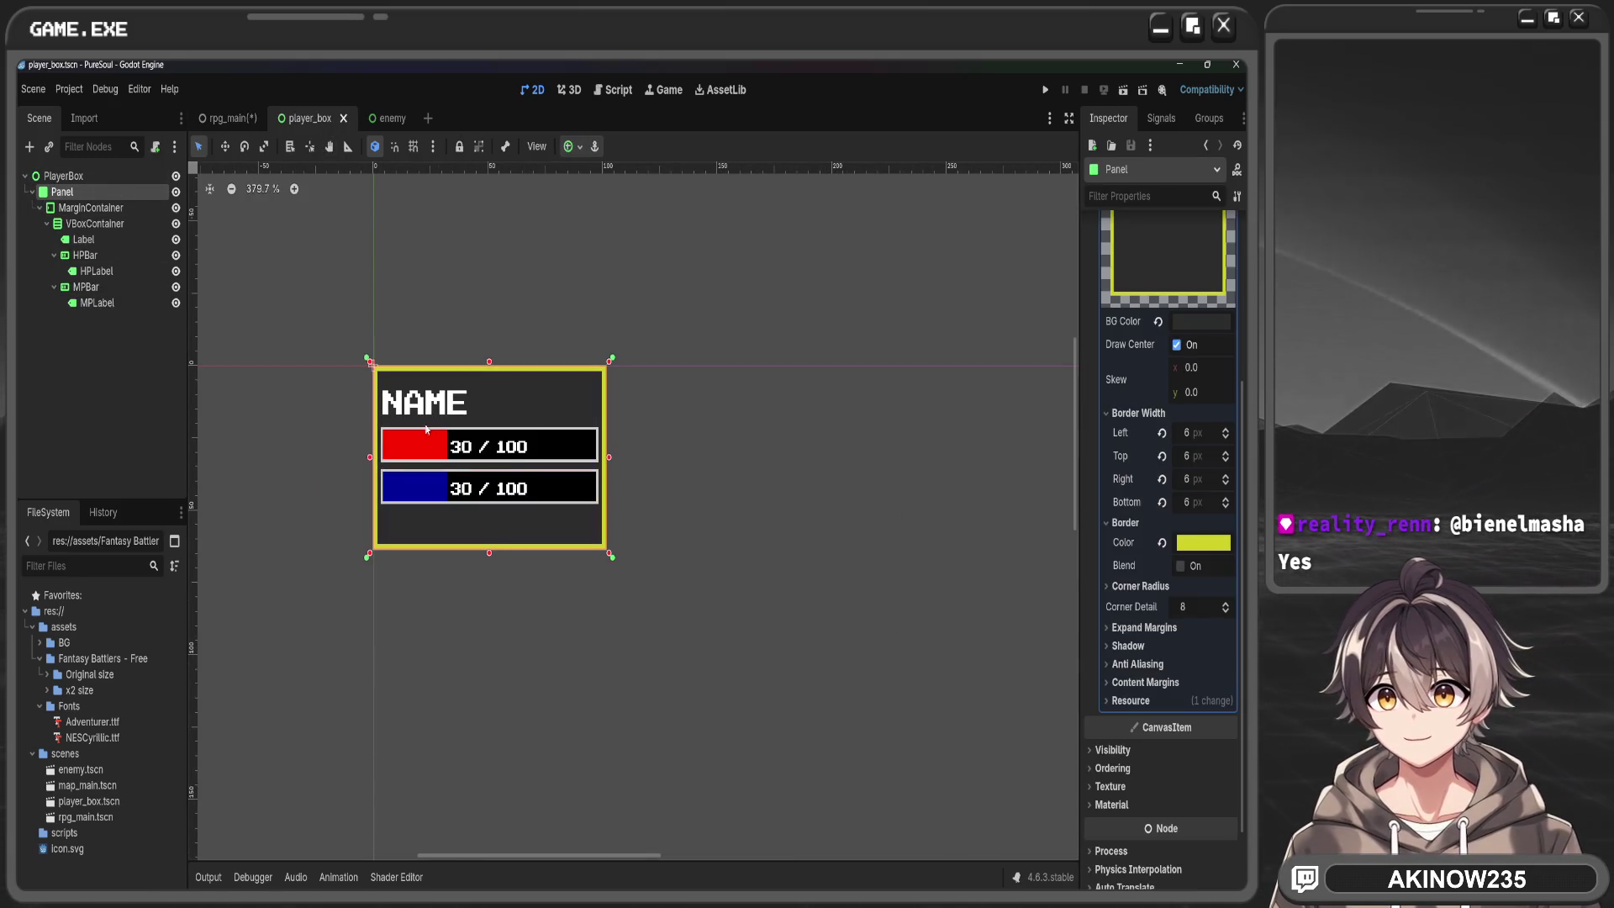
left_click(63, 176)
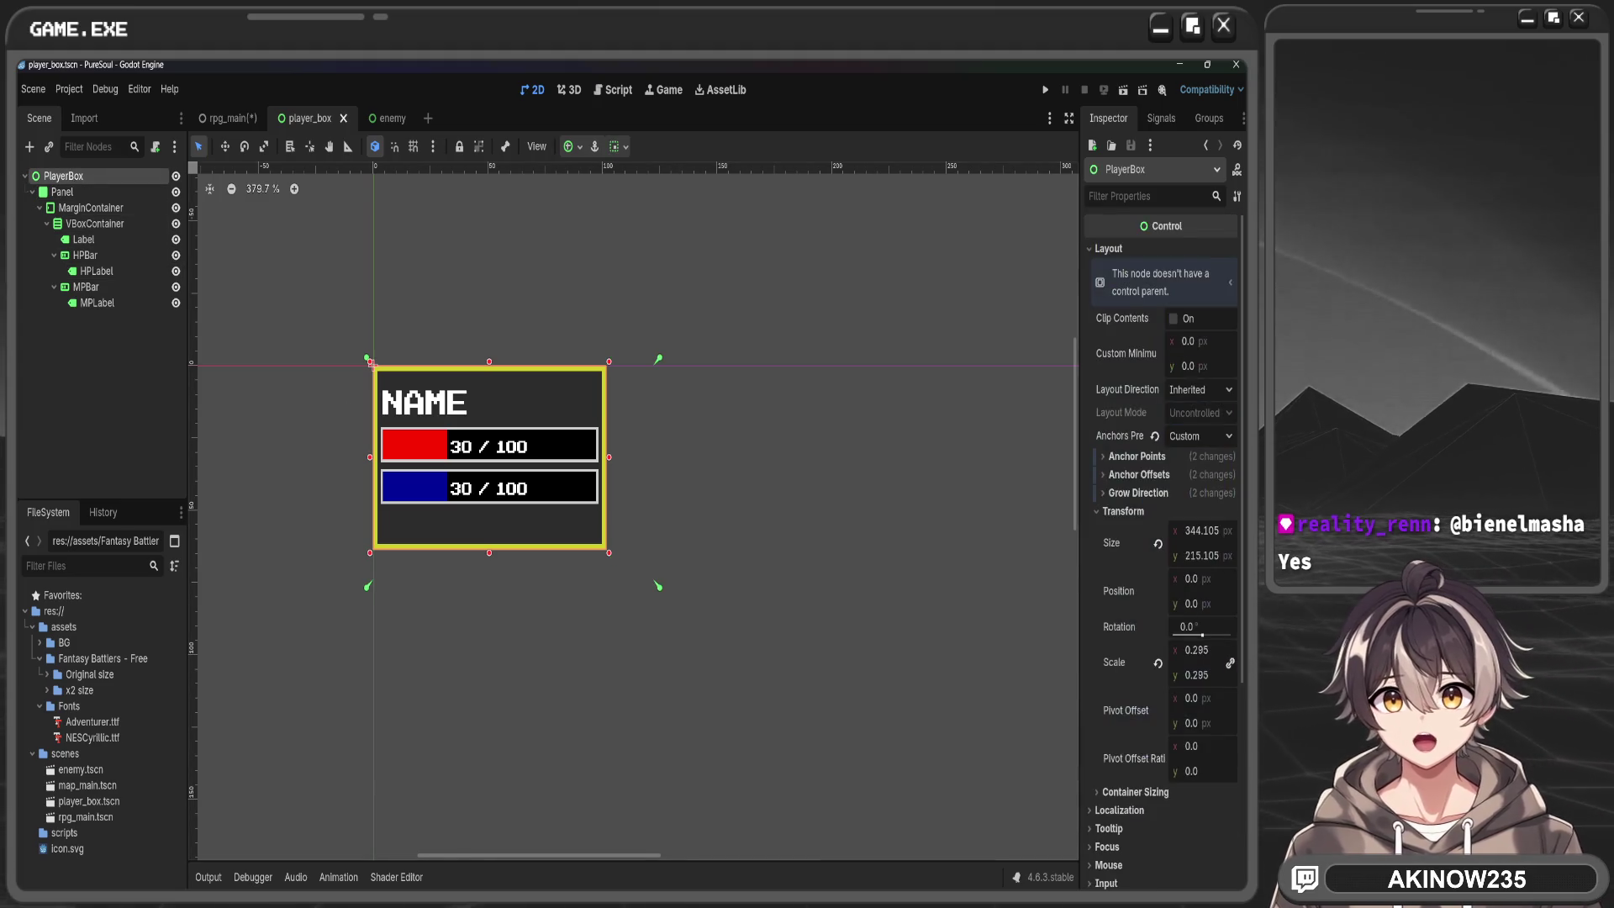
left_click_drag(1194, 556, 1167, 556)
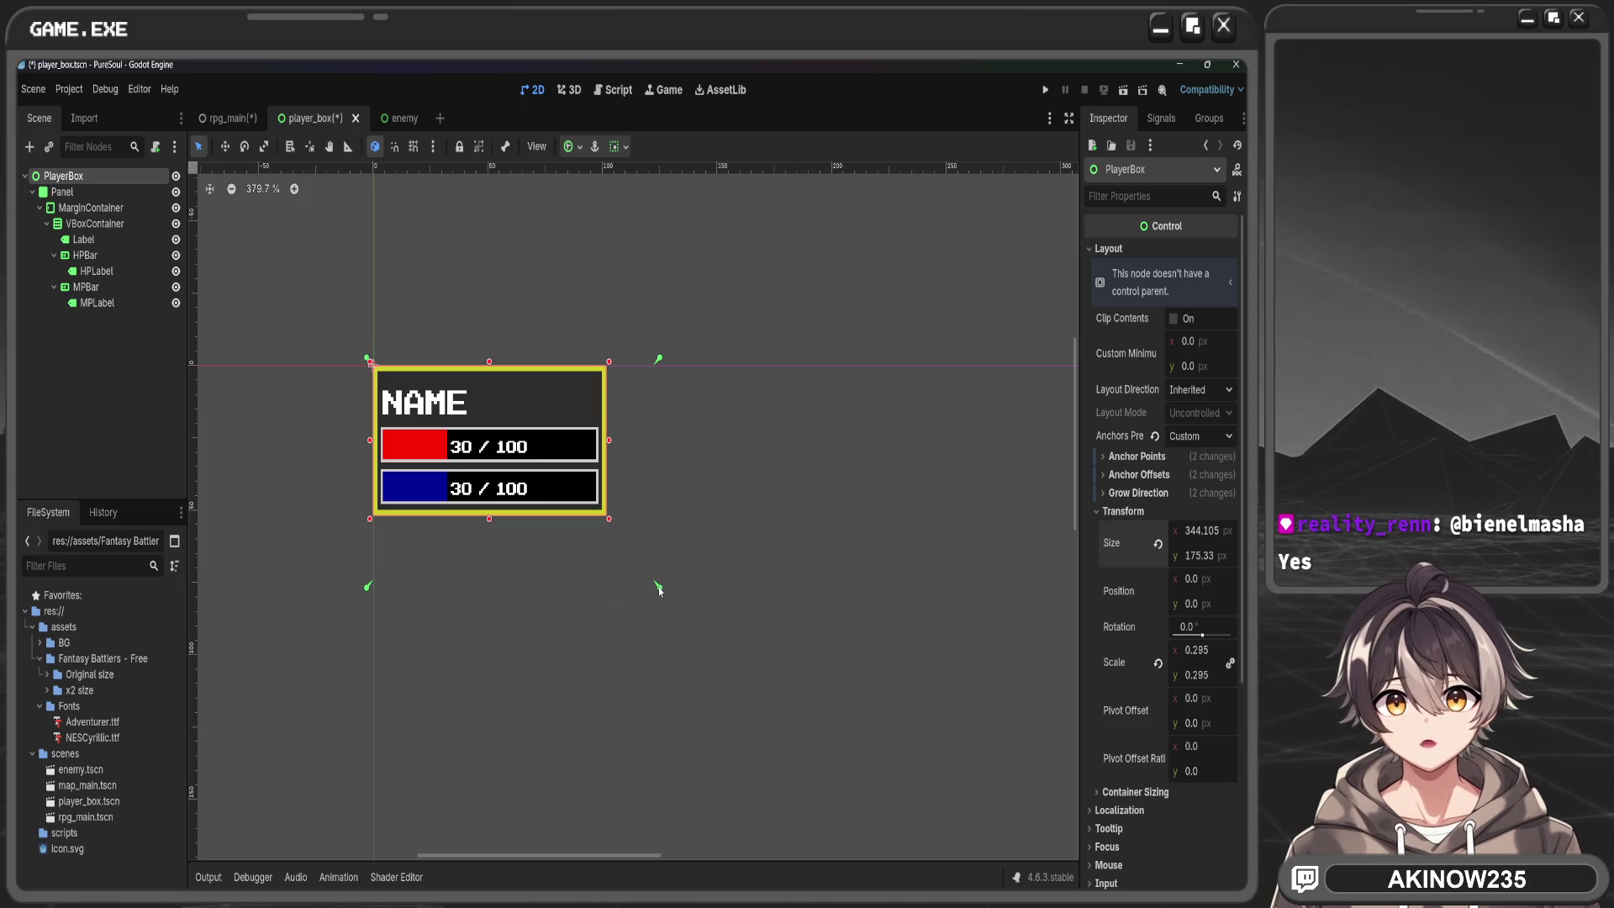
left_click_drag(658, 586, 608, 522)
key("ctrl+s")
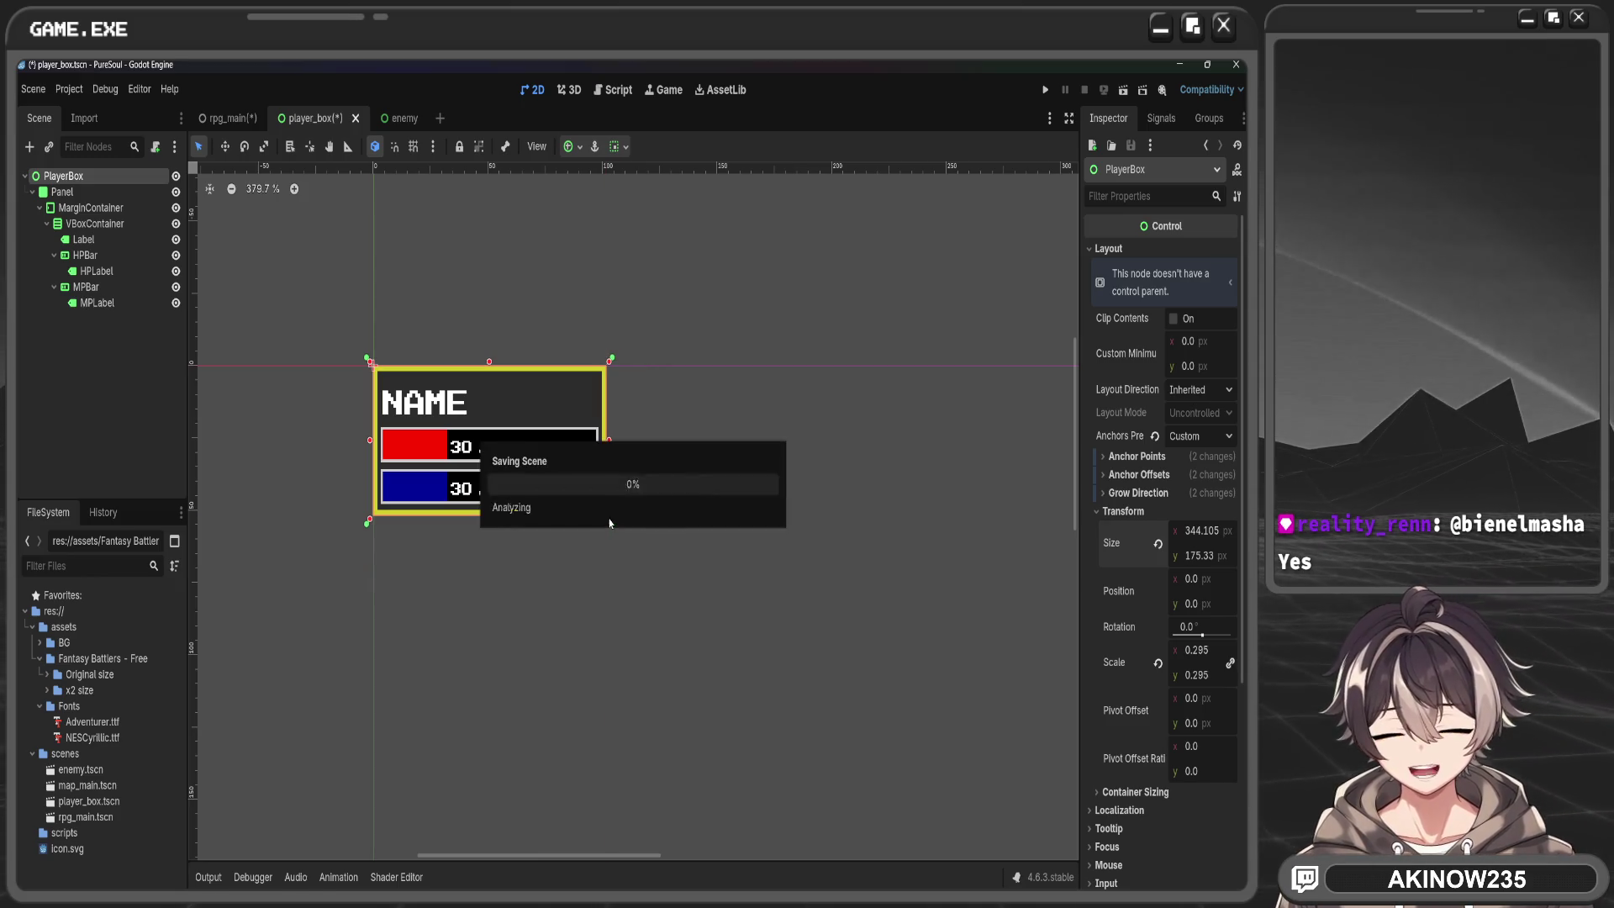
left_click(223, 119)
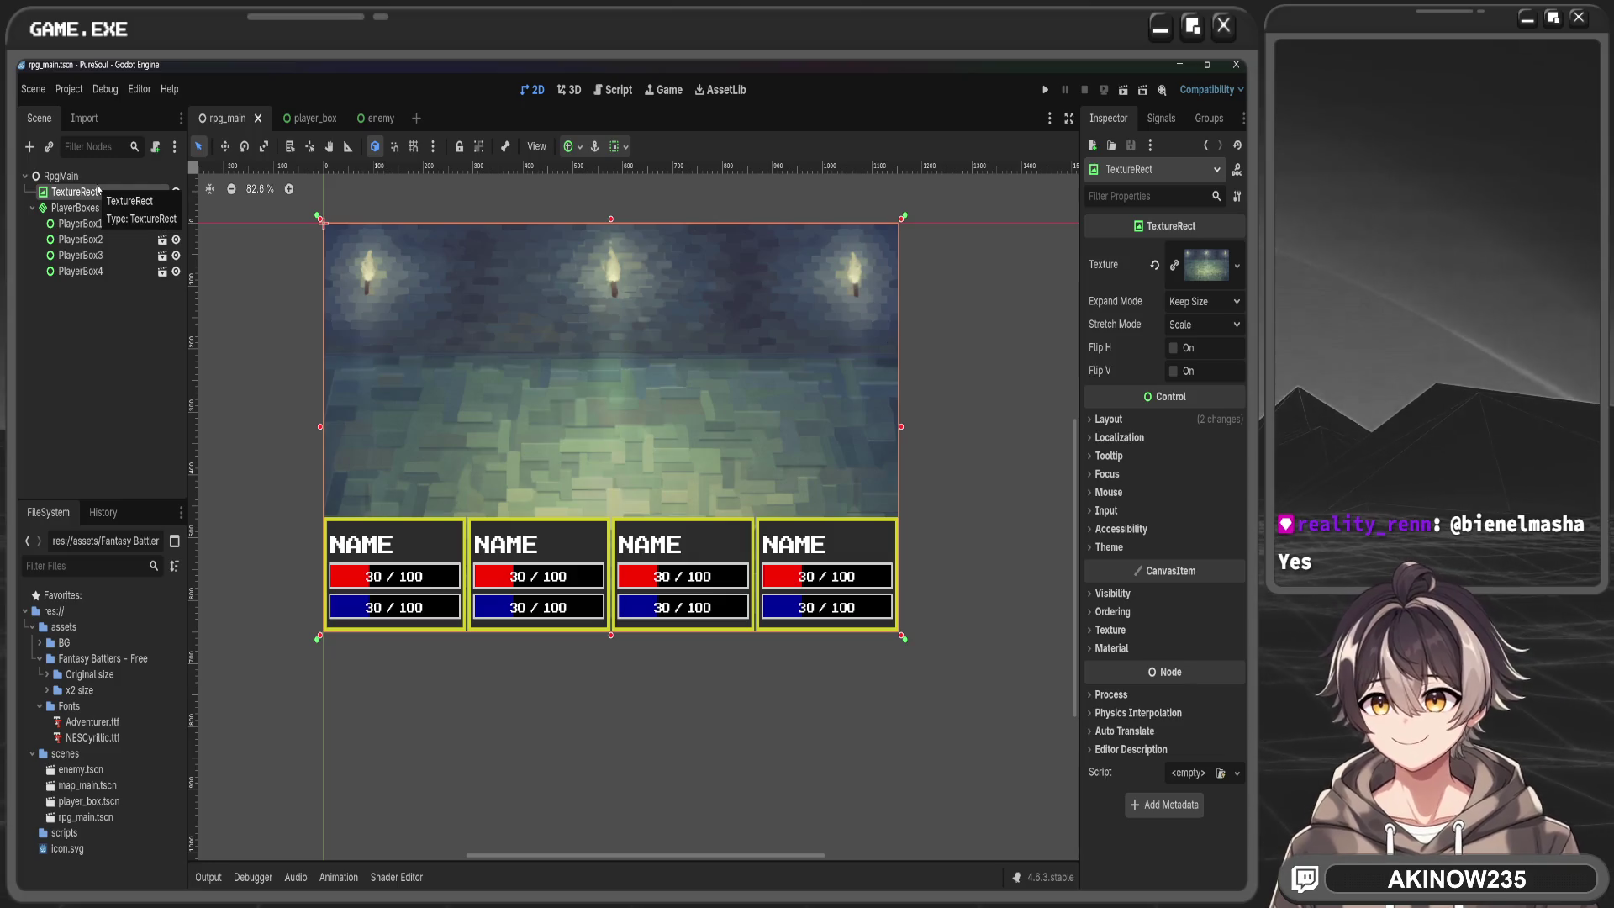
Collapse PlayerBoxes in the scene tree and select RpgMain as parent for a new node
right_click(163, 193)
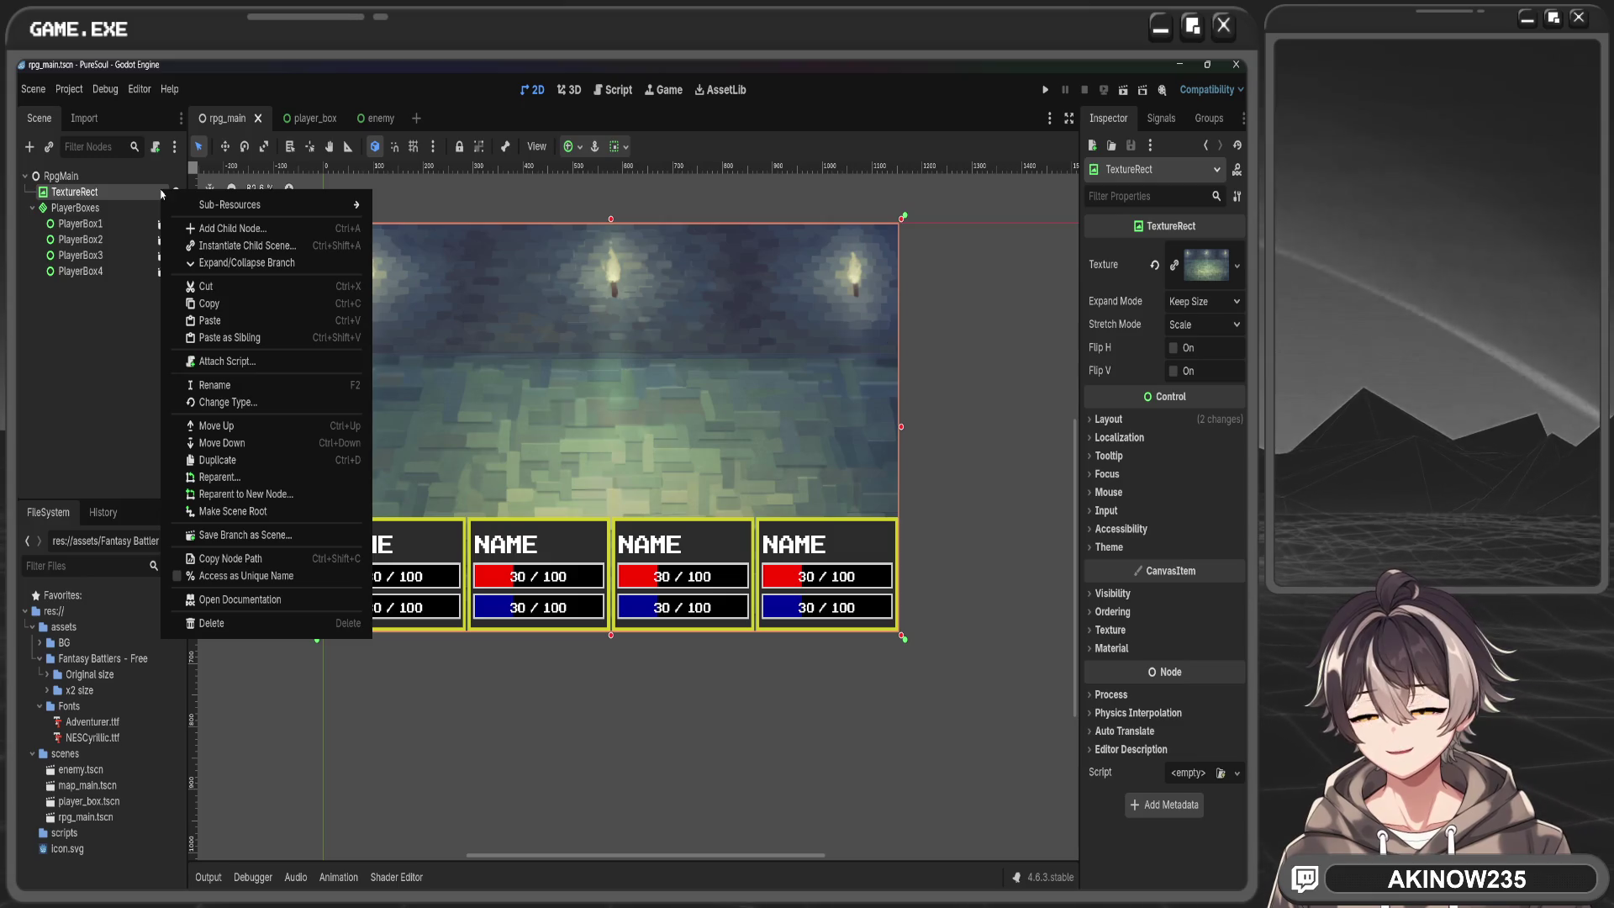
left_click(110, 425)
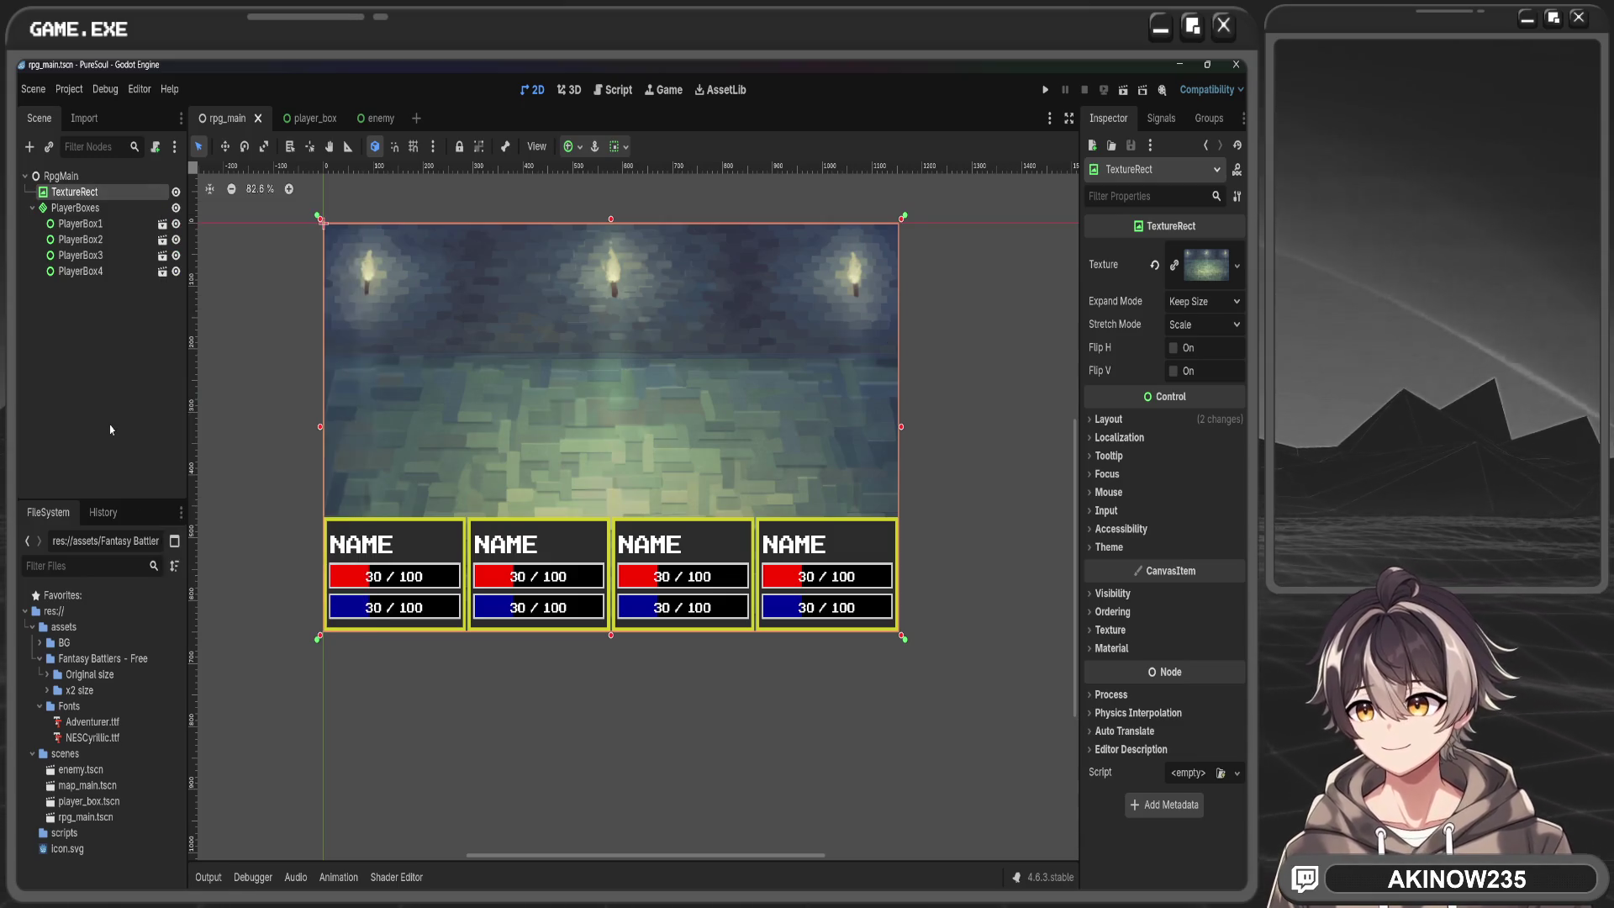
left_click(109, 425)
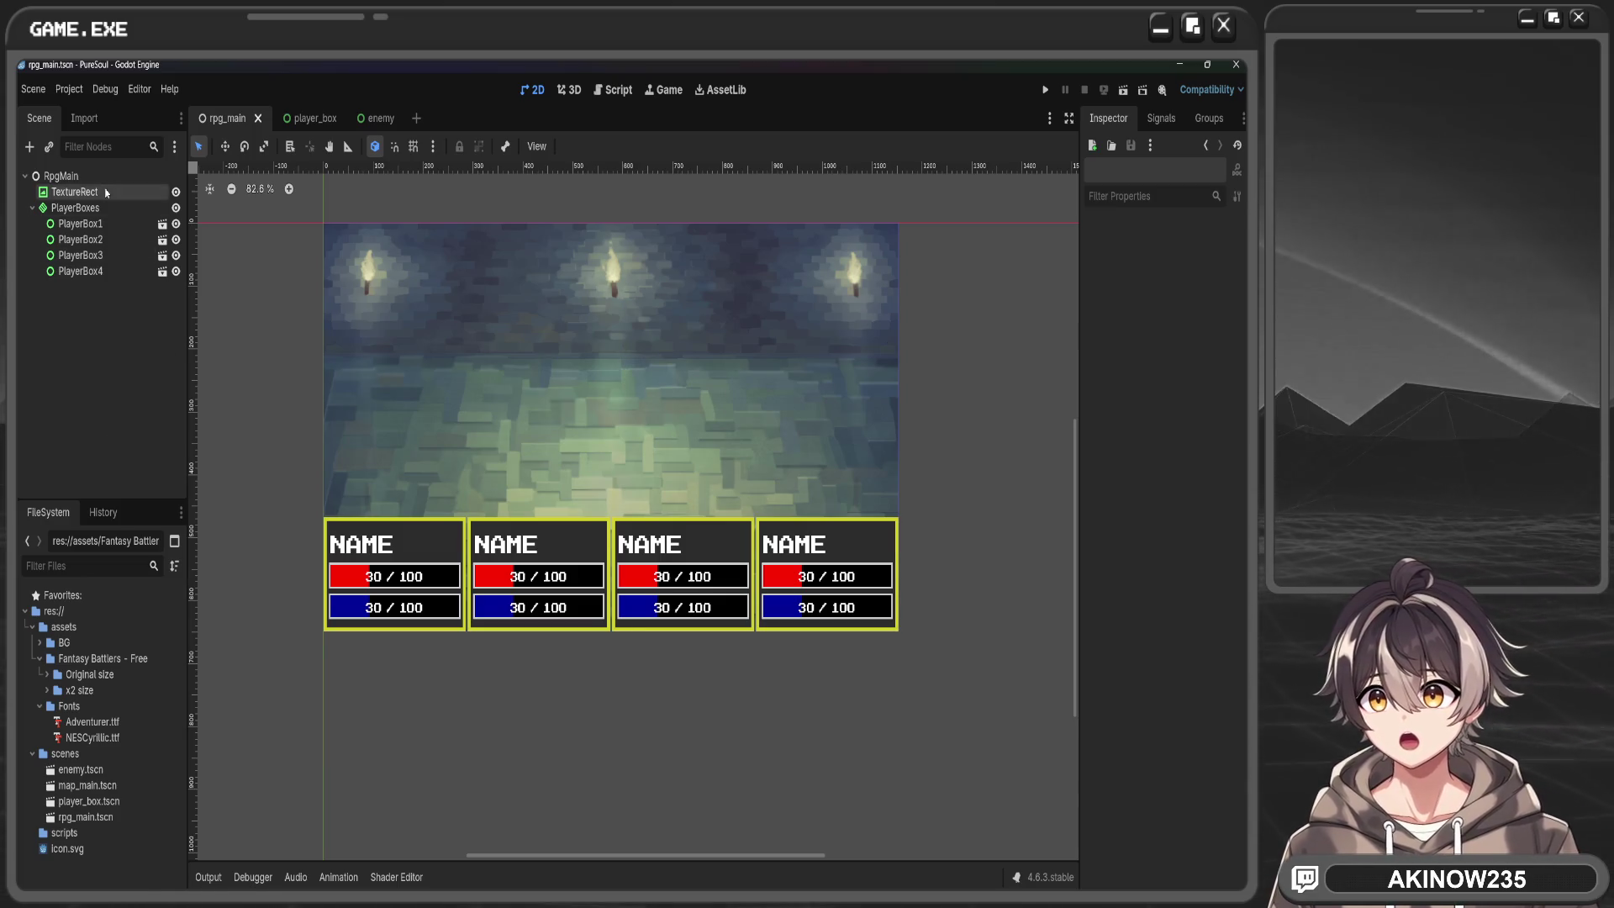
left_click(33, 208)
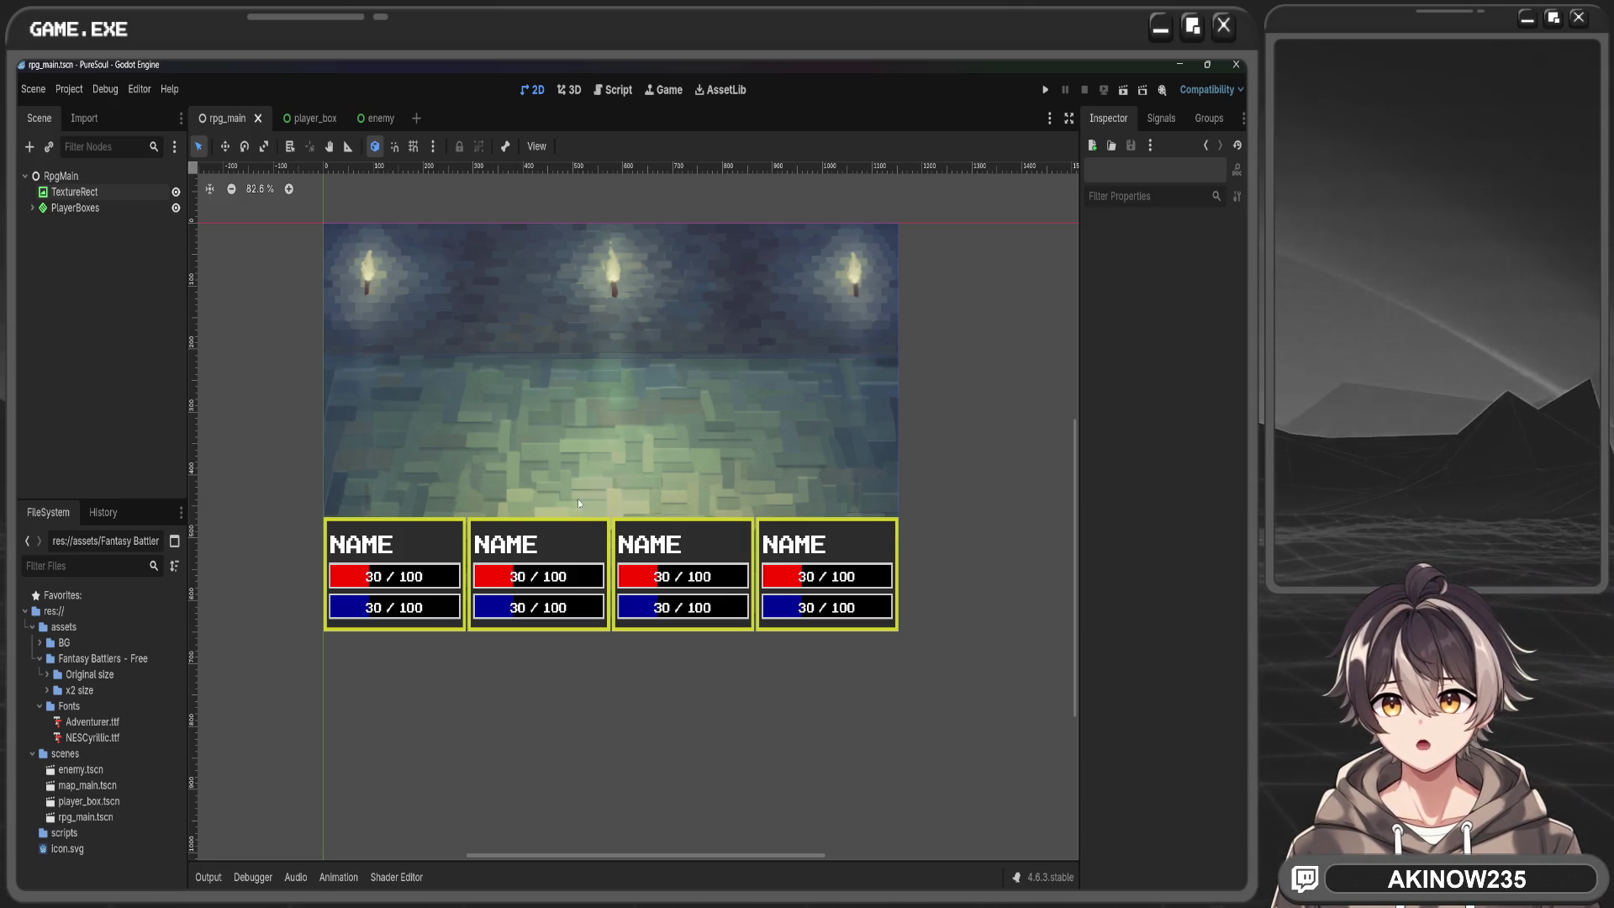
left_click(84, 175)
Add a Full Rect VBoxContainer under RpgMain and nest PlayerBoxes inside it
key("ctrl+a")
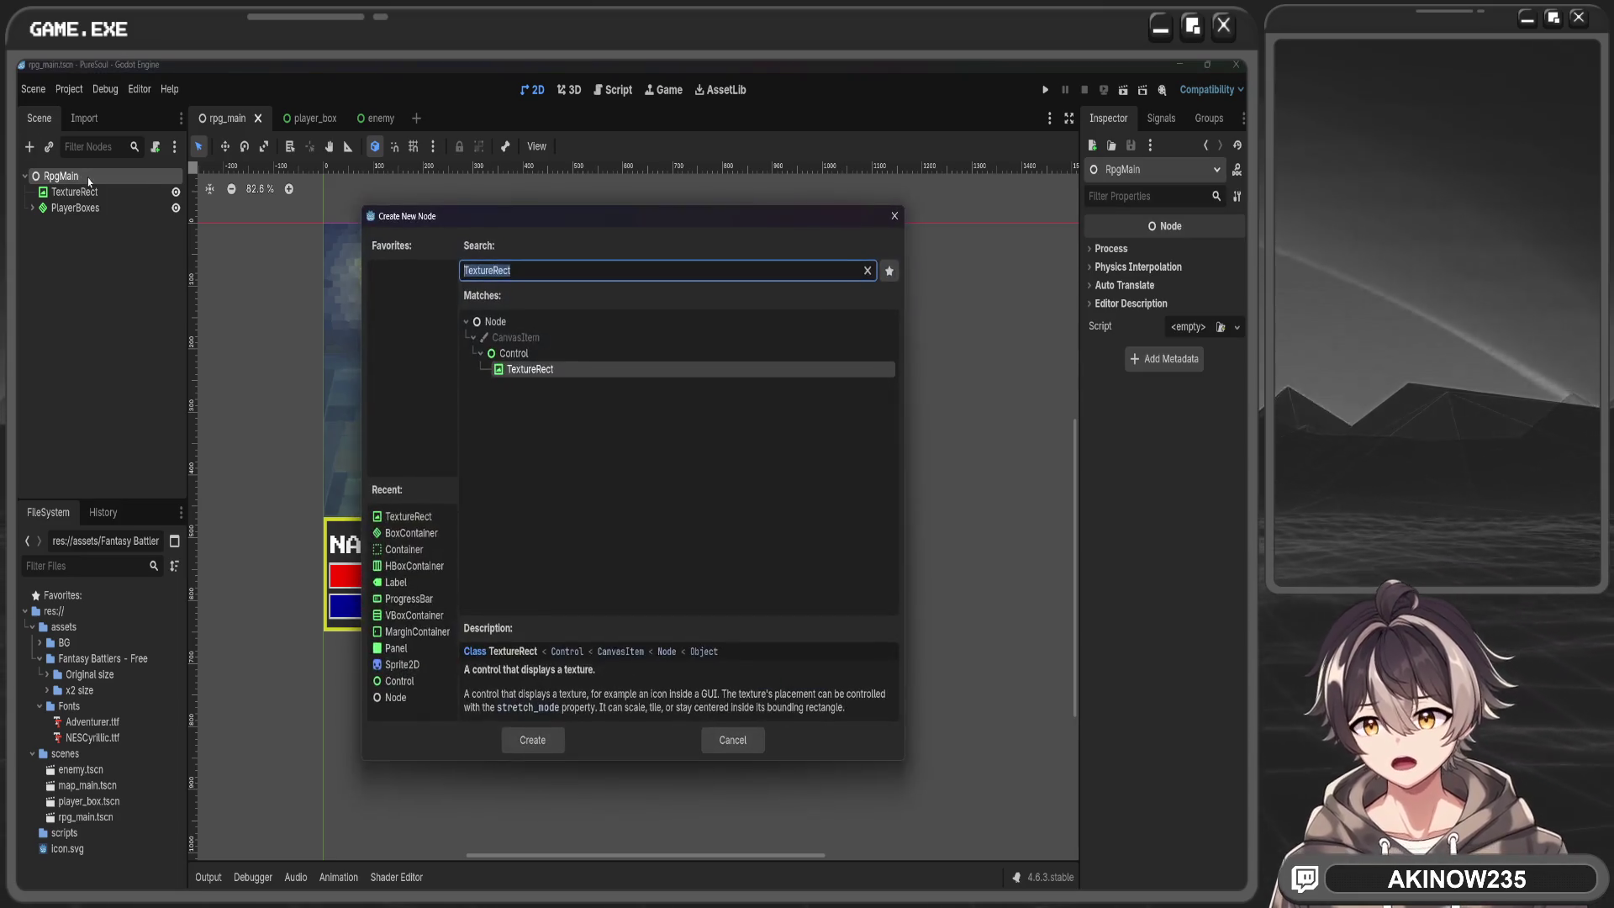
type("vboc")
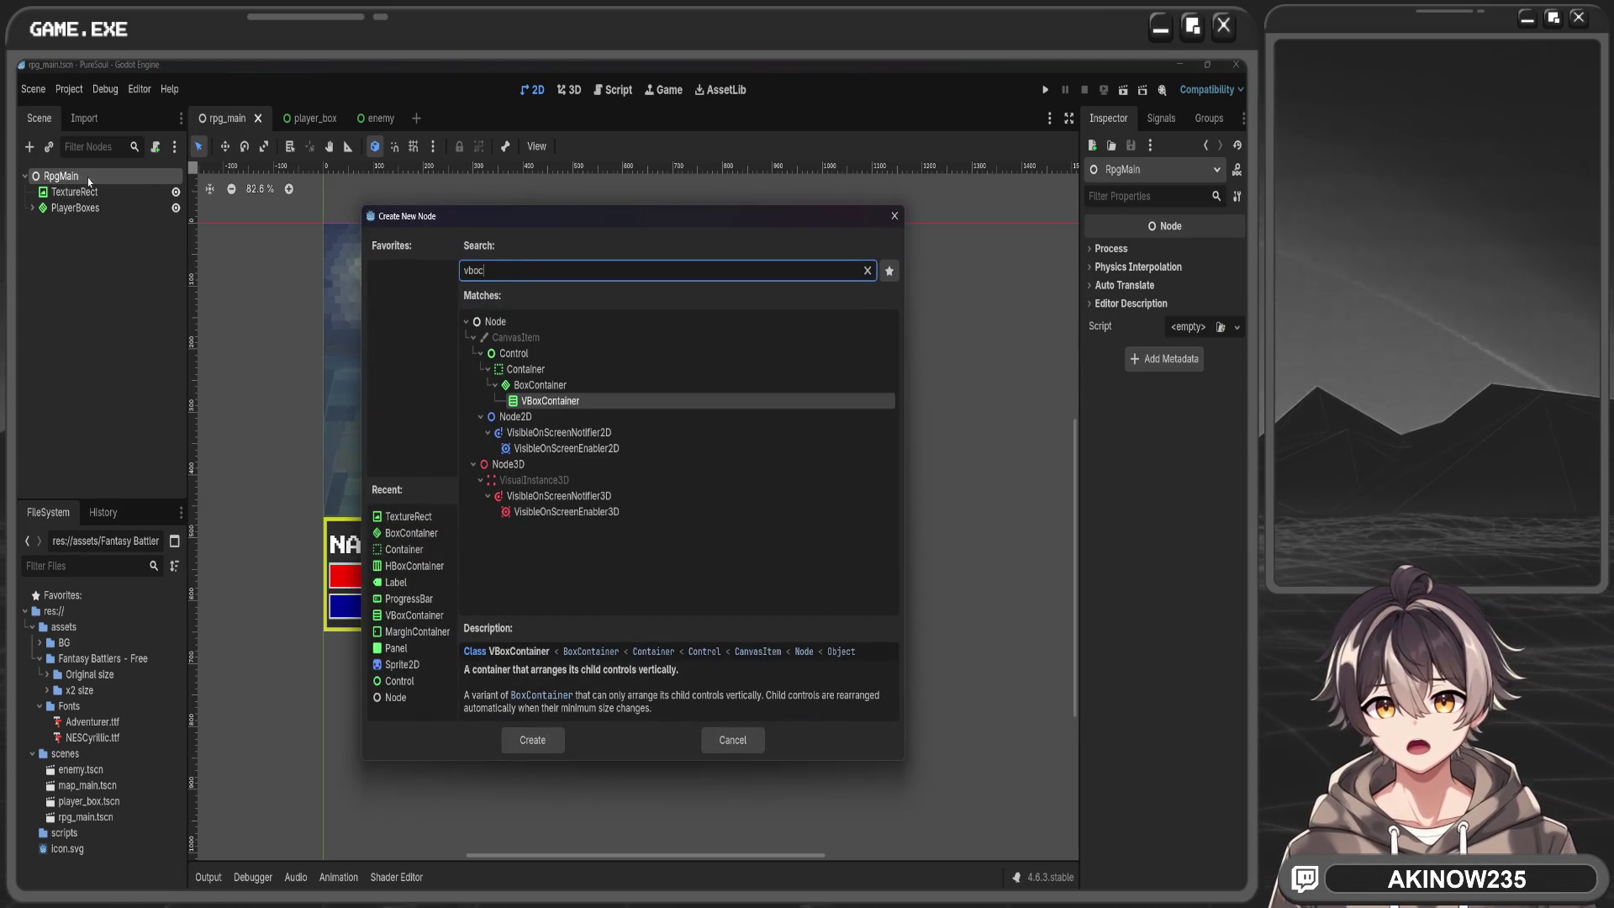
key("Return")
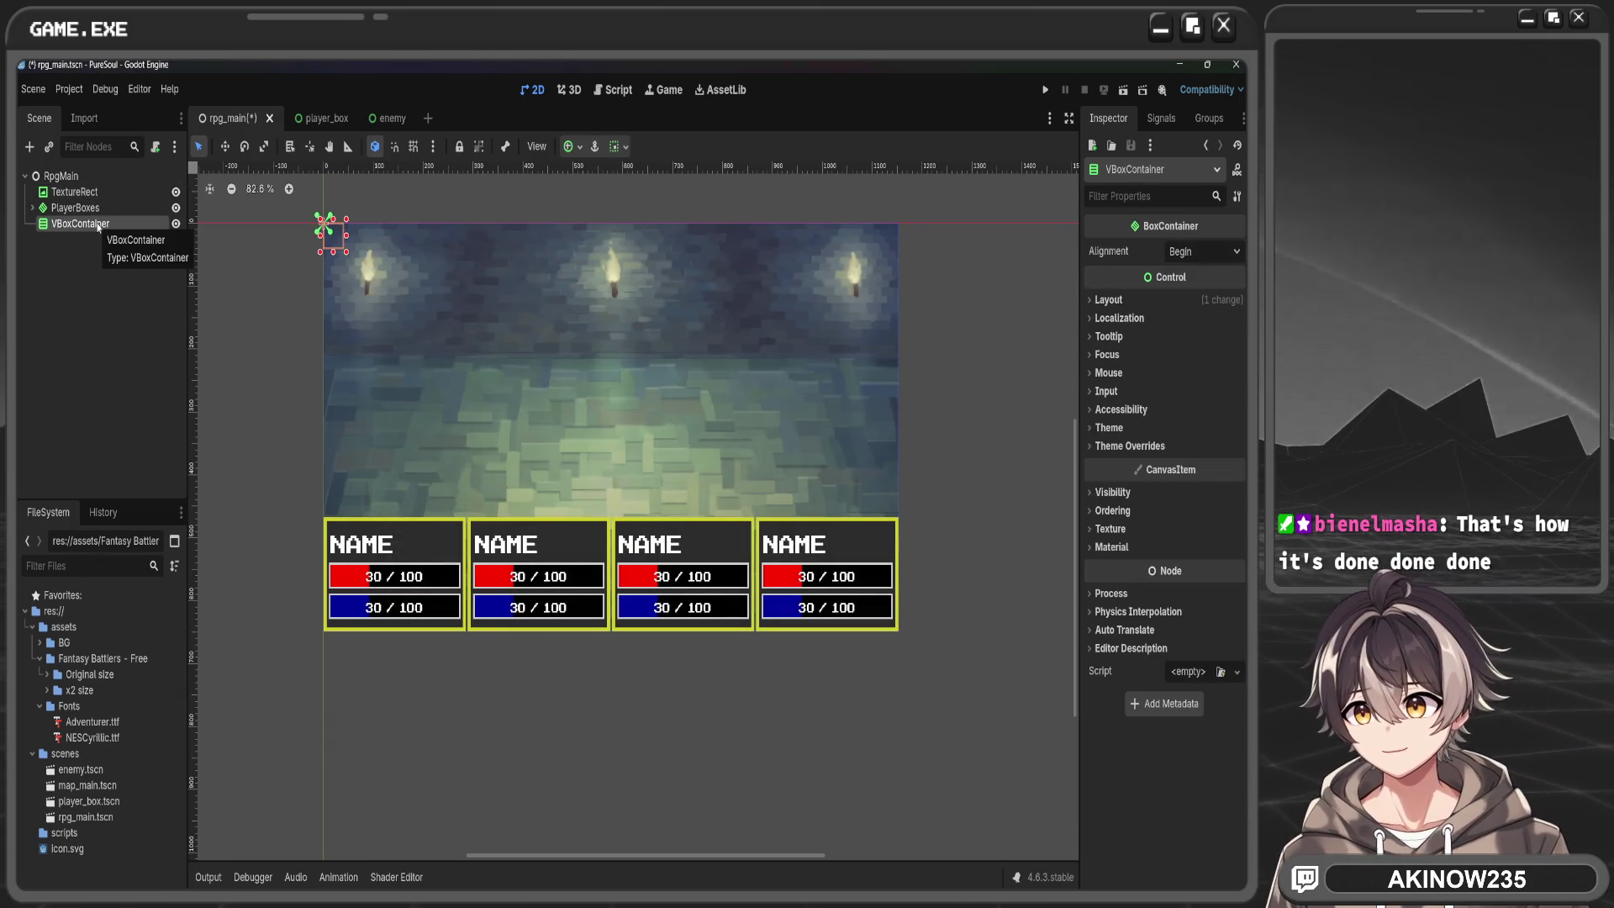
left_click(572, 146)
left_click(638, 268)
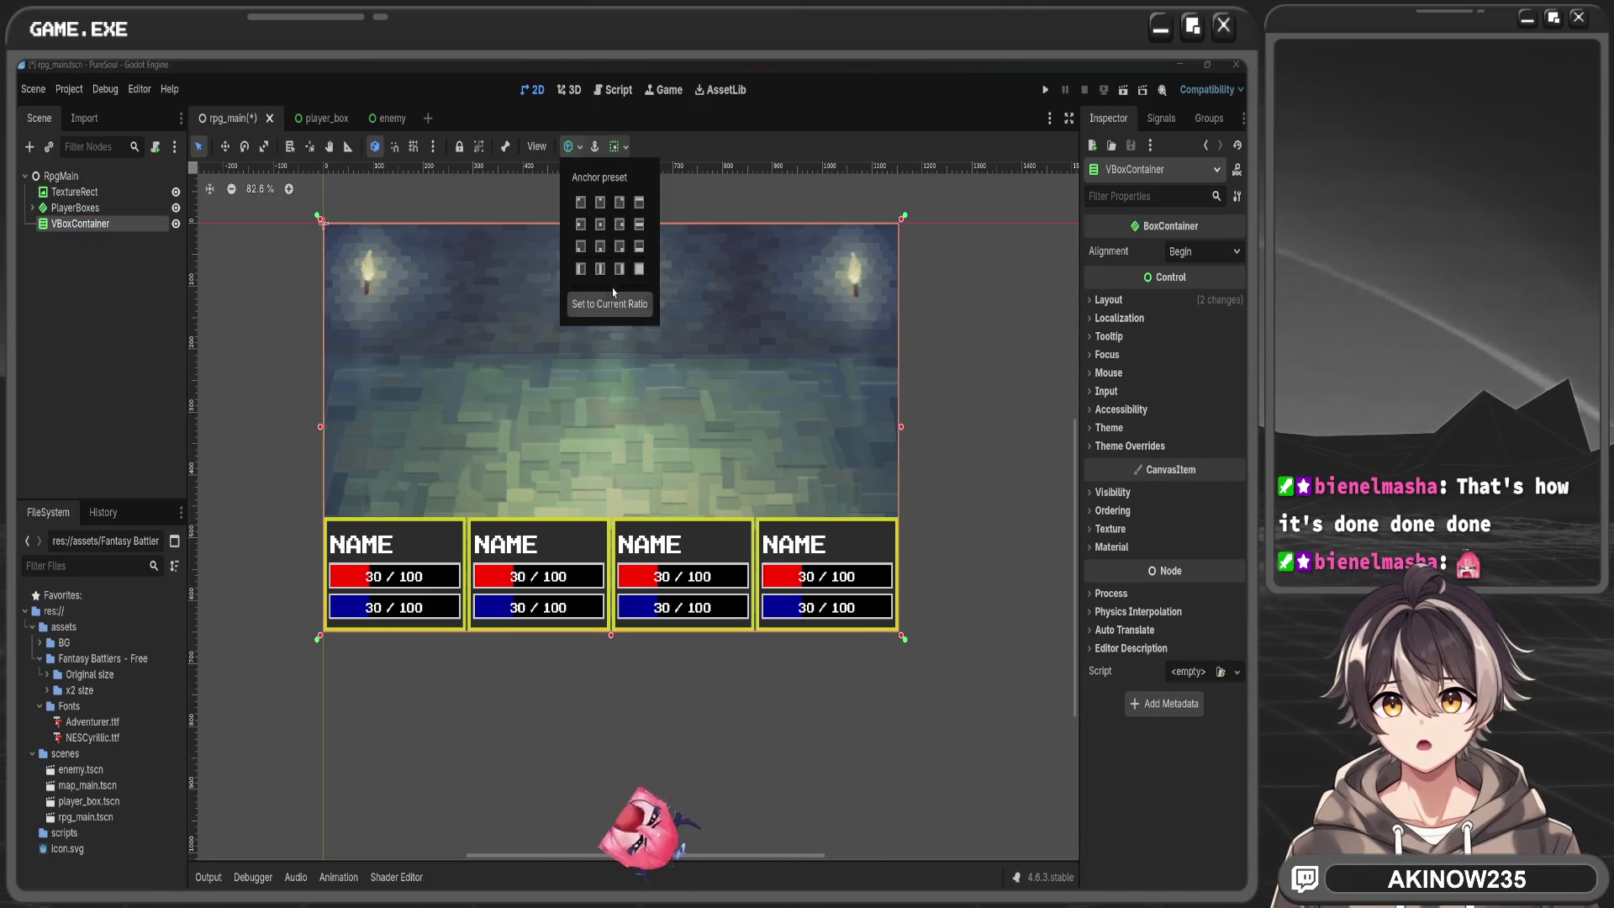
left_click(245, 339)
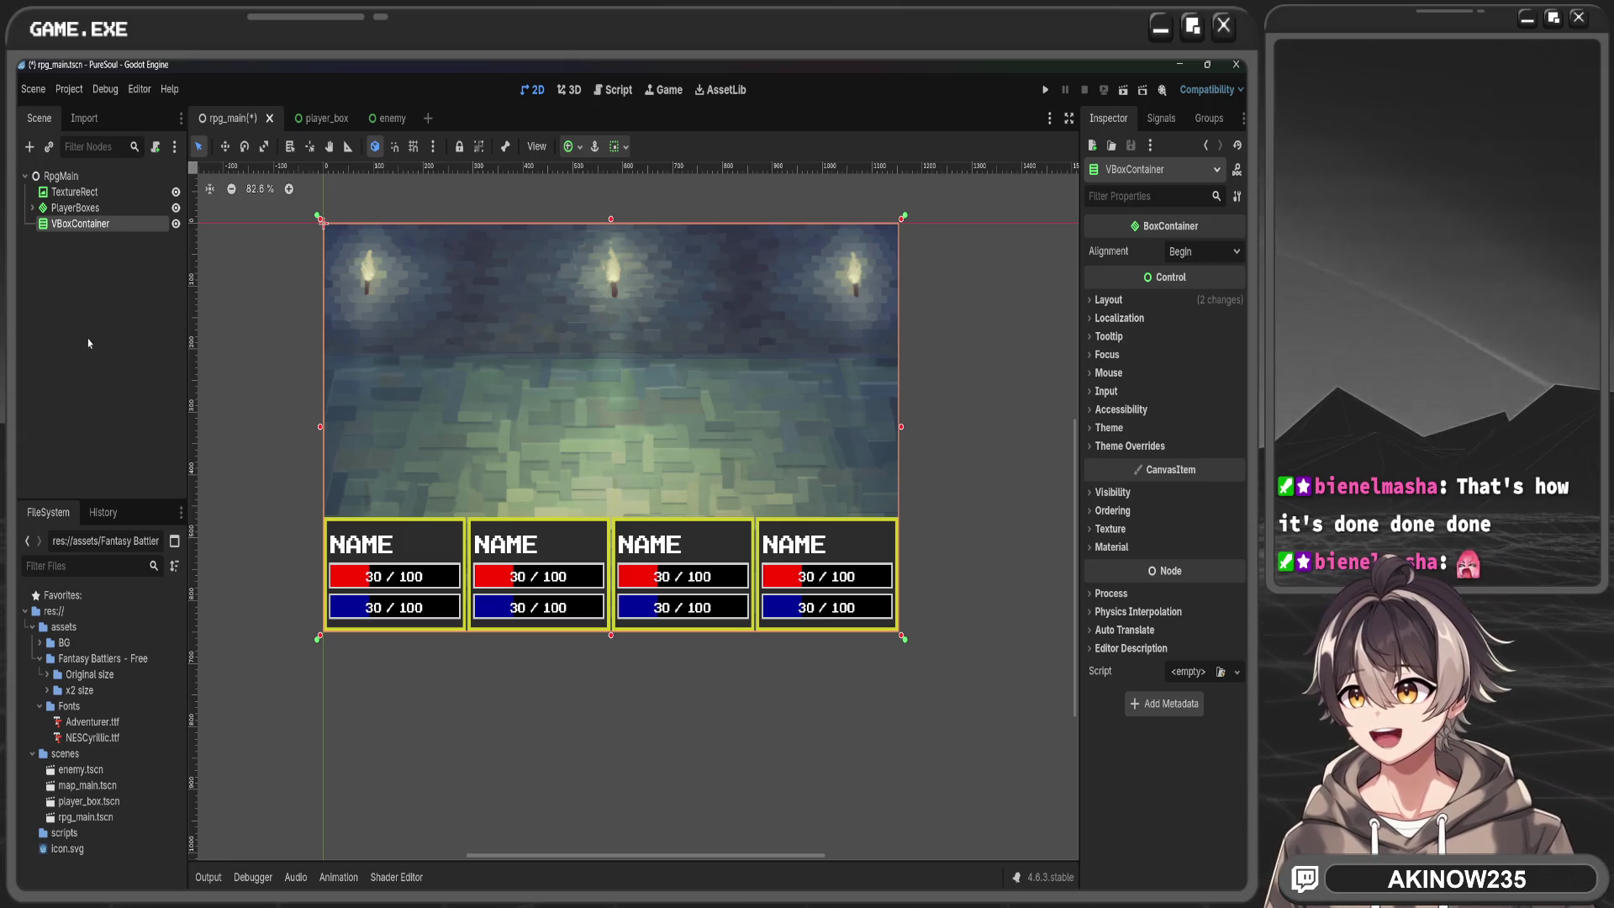
left_click_drag(76, 207, 109, 223)
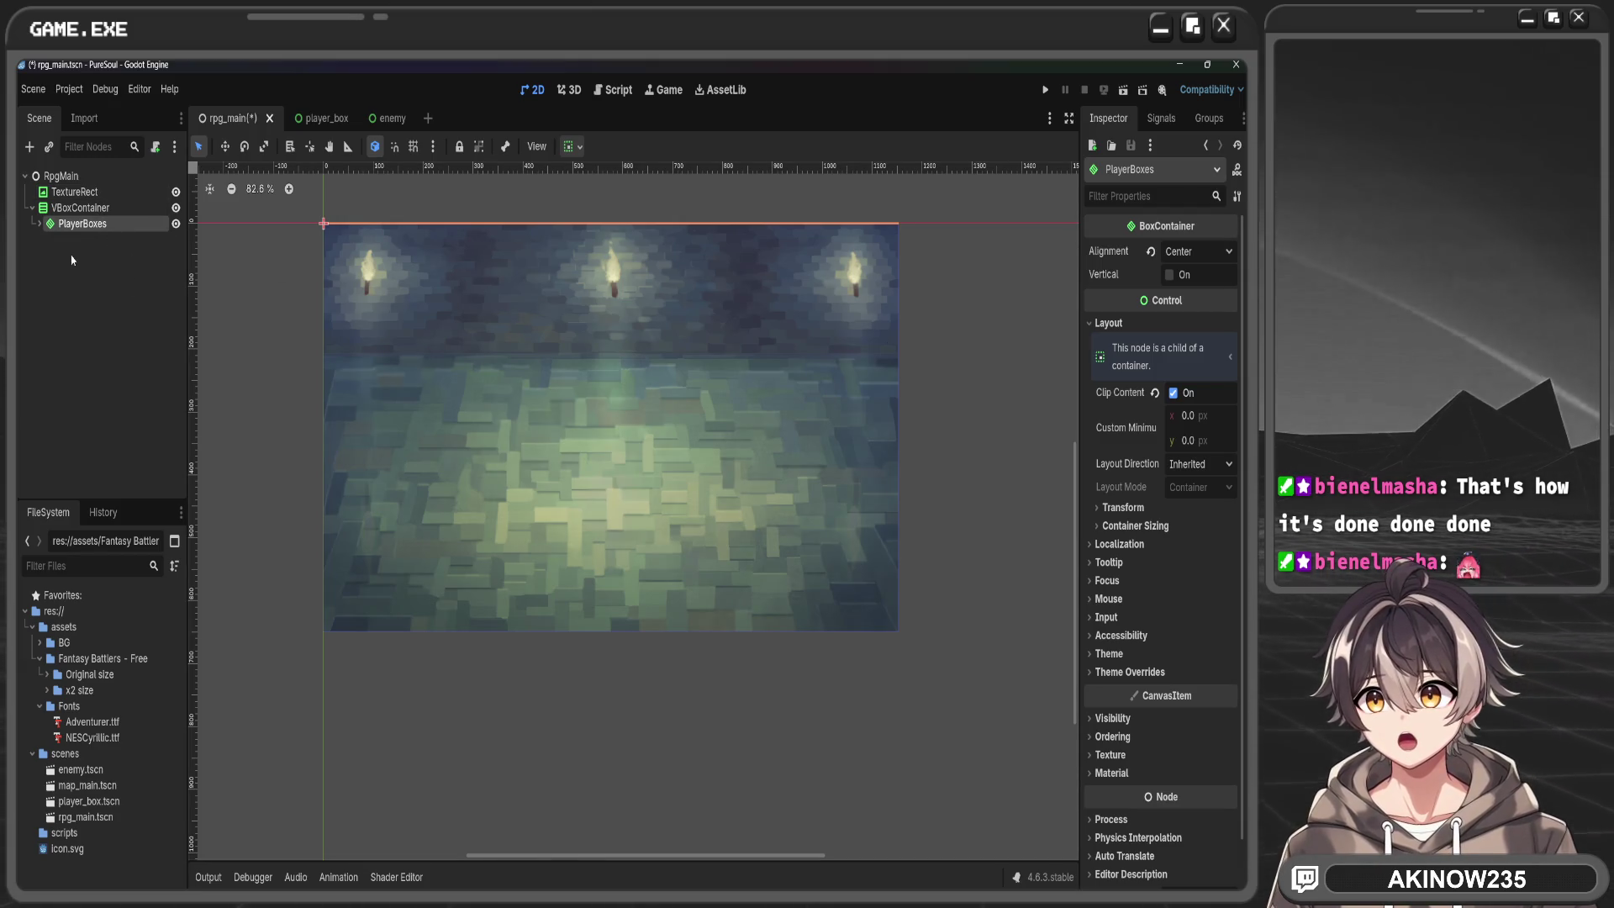
Change PlayerBoxes' vertical alignment from the container sizing toolbar menu
left_click(80, 207)
left_click(83, 224)
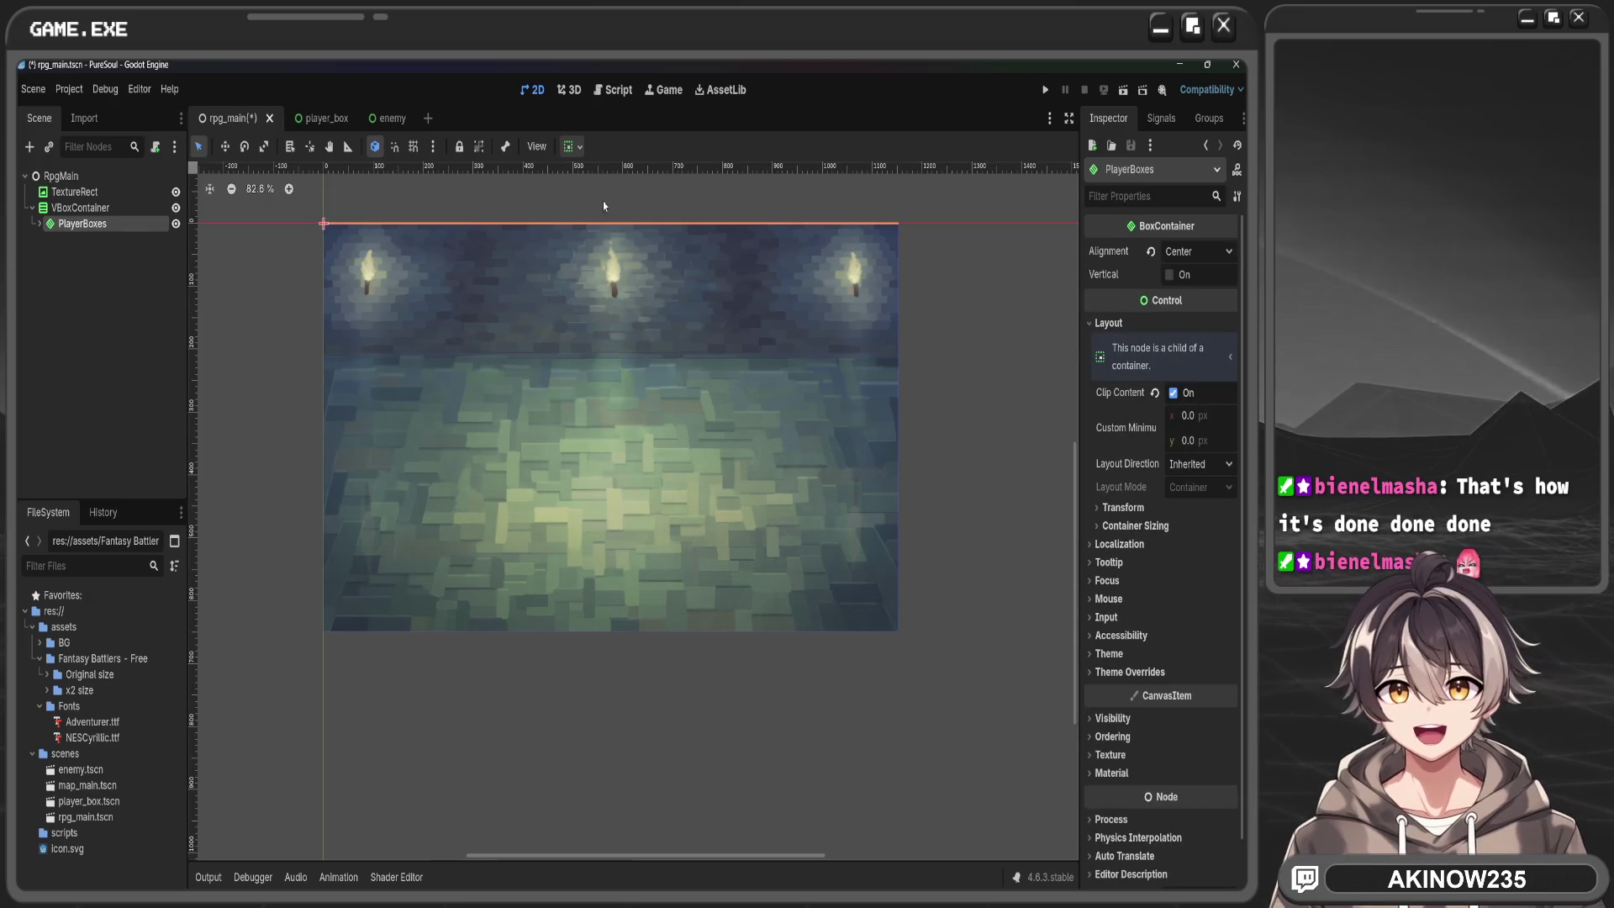
left_click(575, 147)
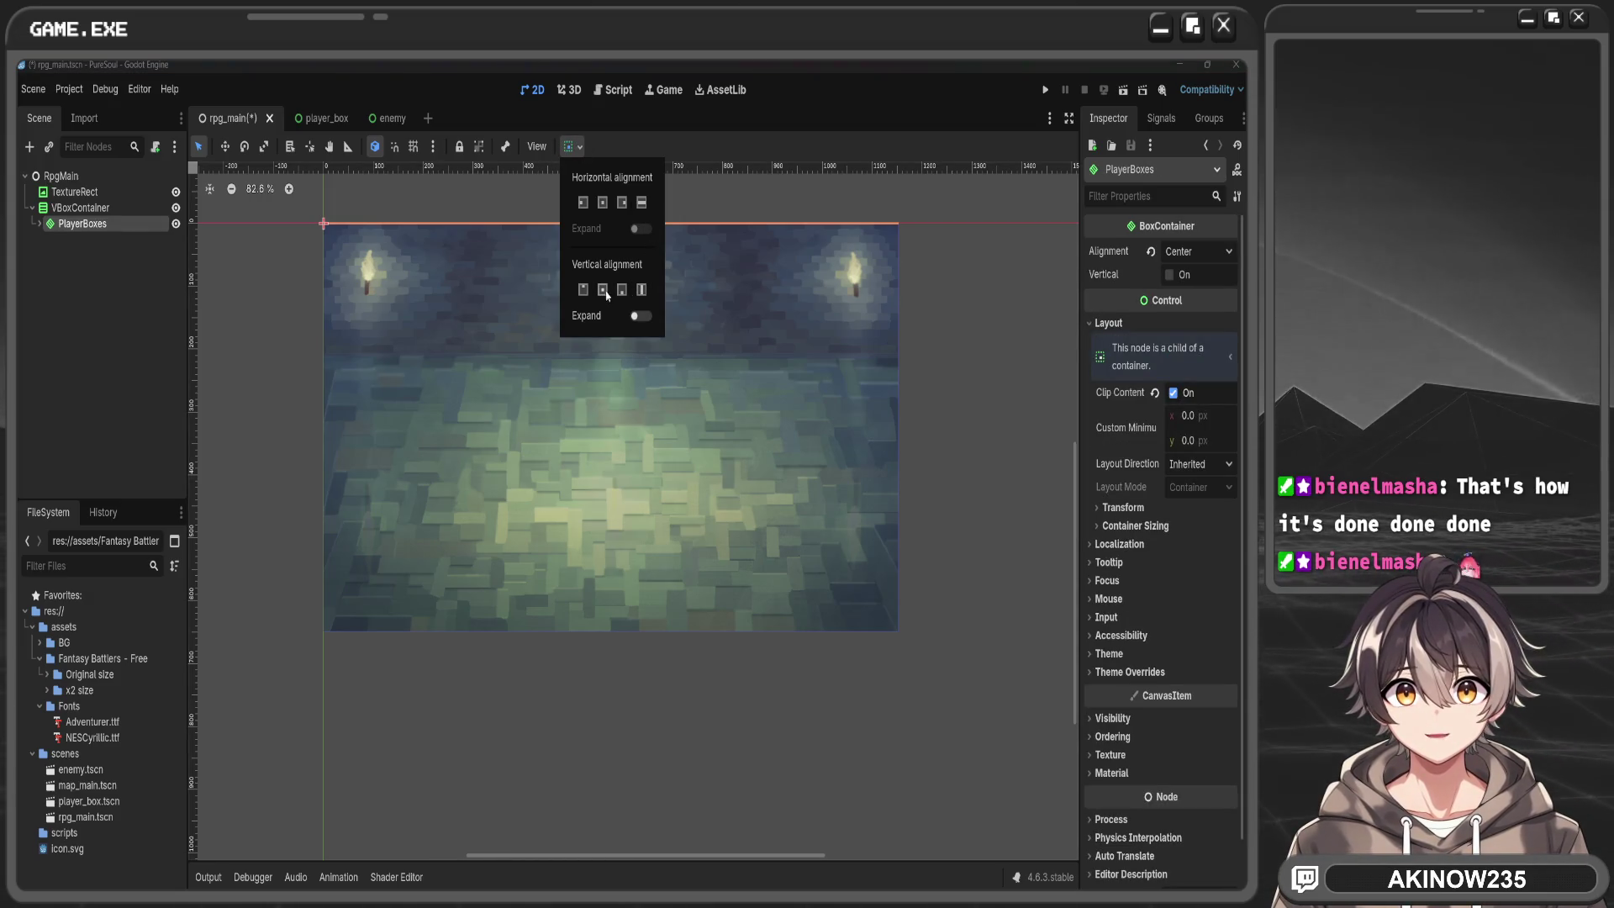
left_click(622, 290)
left_click(335, 405)
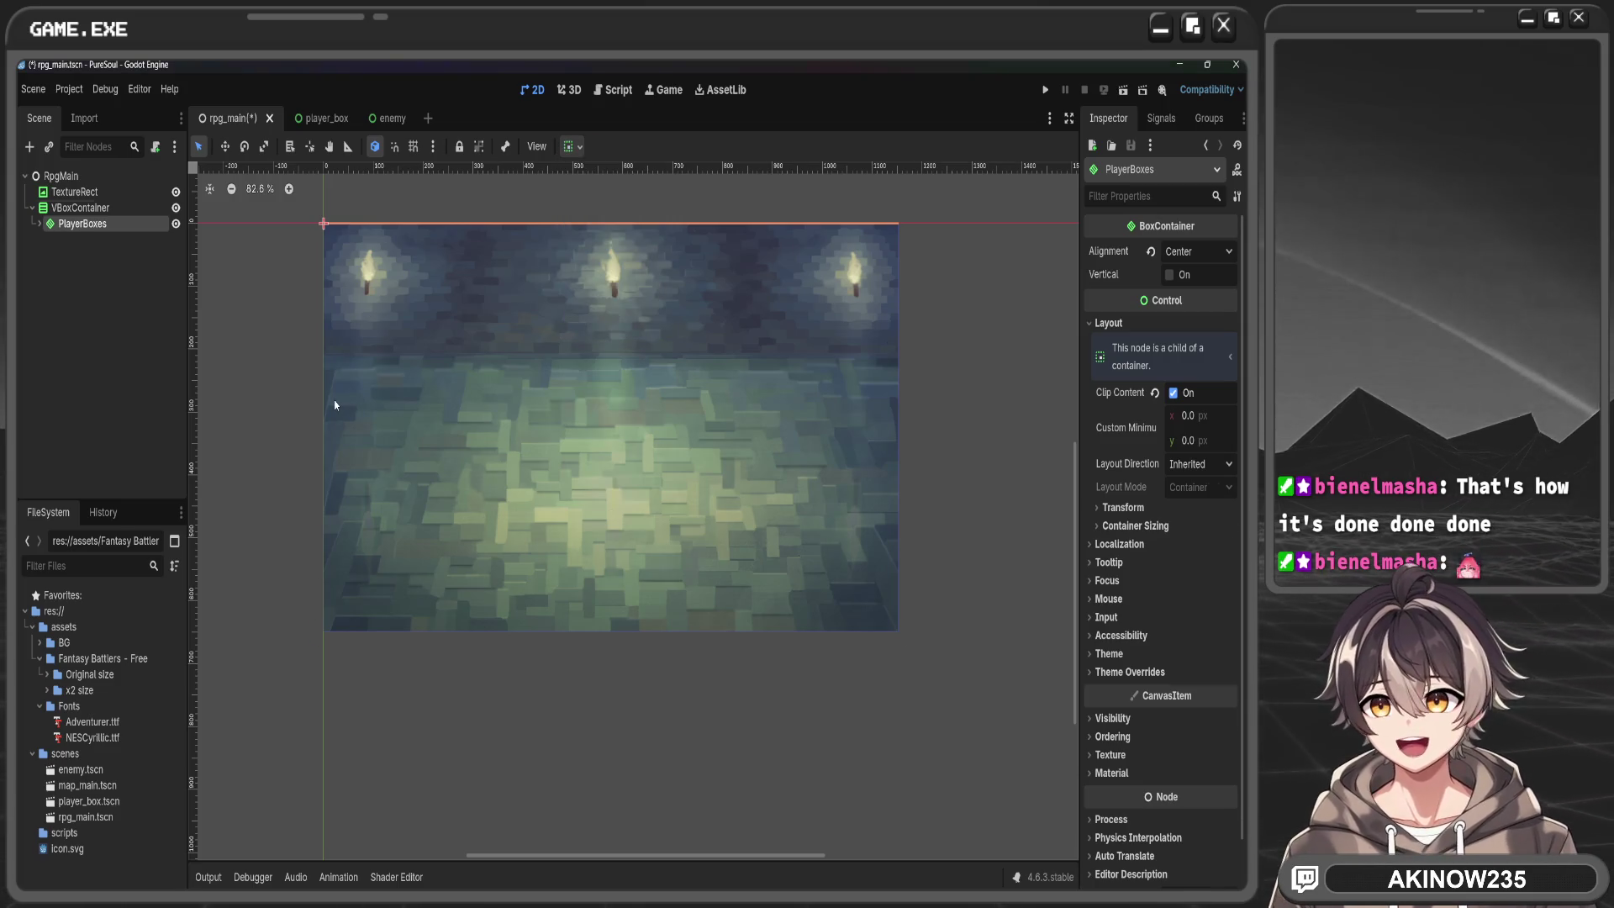
Undo the nesting so PlayerBoxes sits directly under RpgMain beside the empty VBoxContainer
key("ctrl+z")
key("ctrl+z")
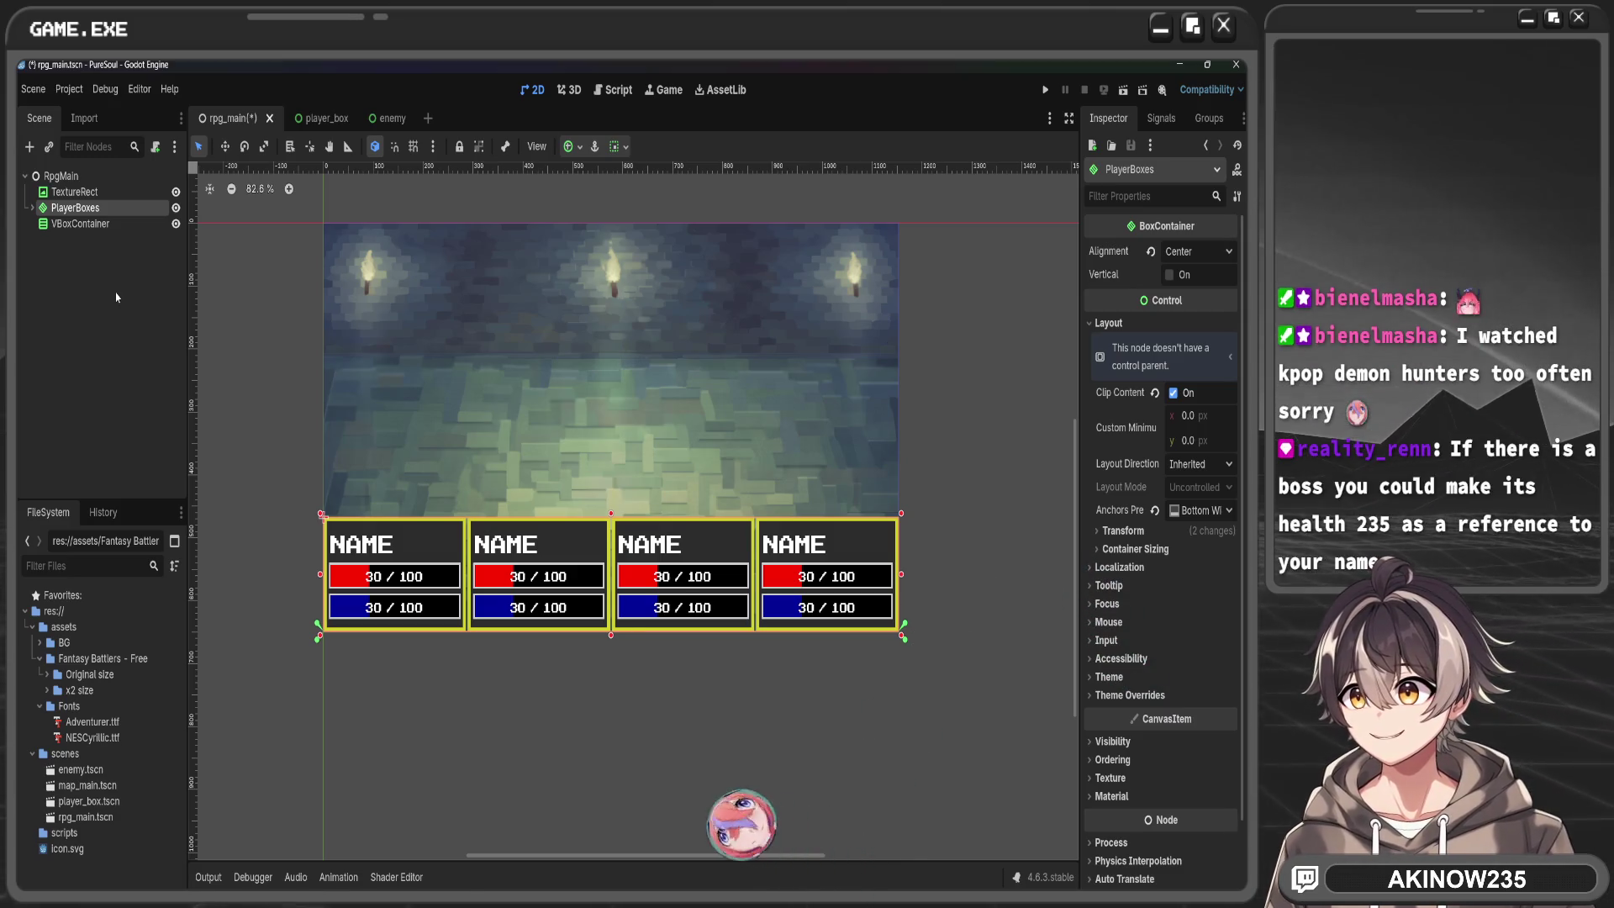
left_click_drag(93, 207, 101, 232)
left_click(95, 208)
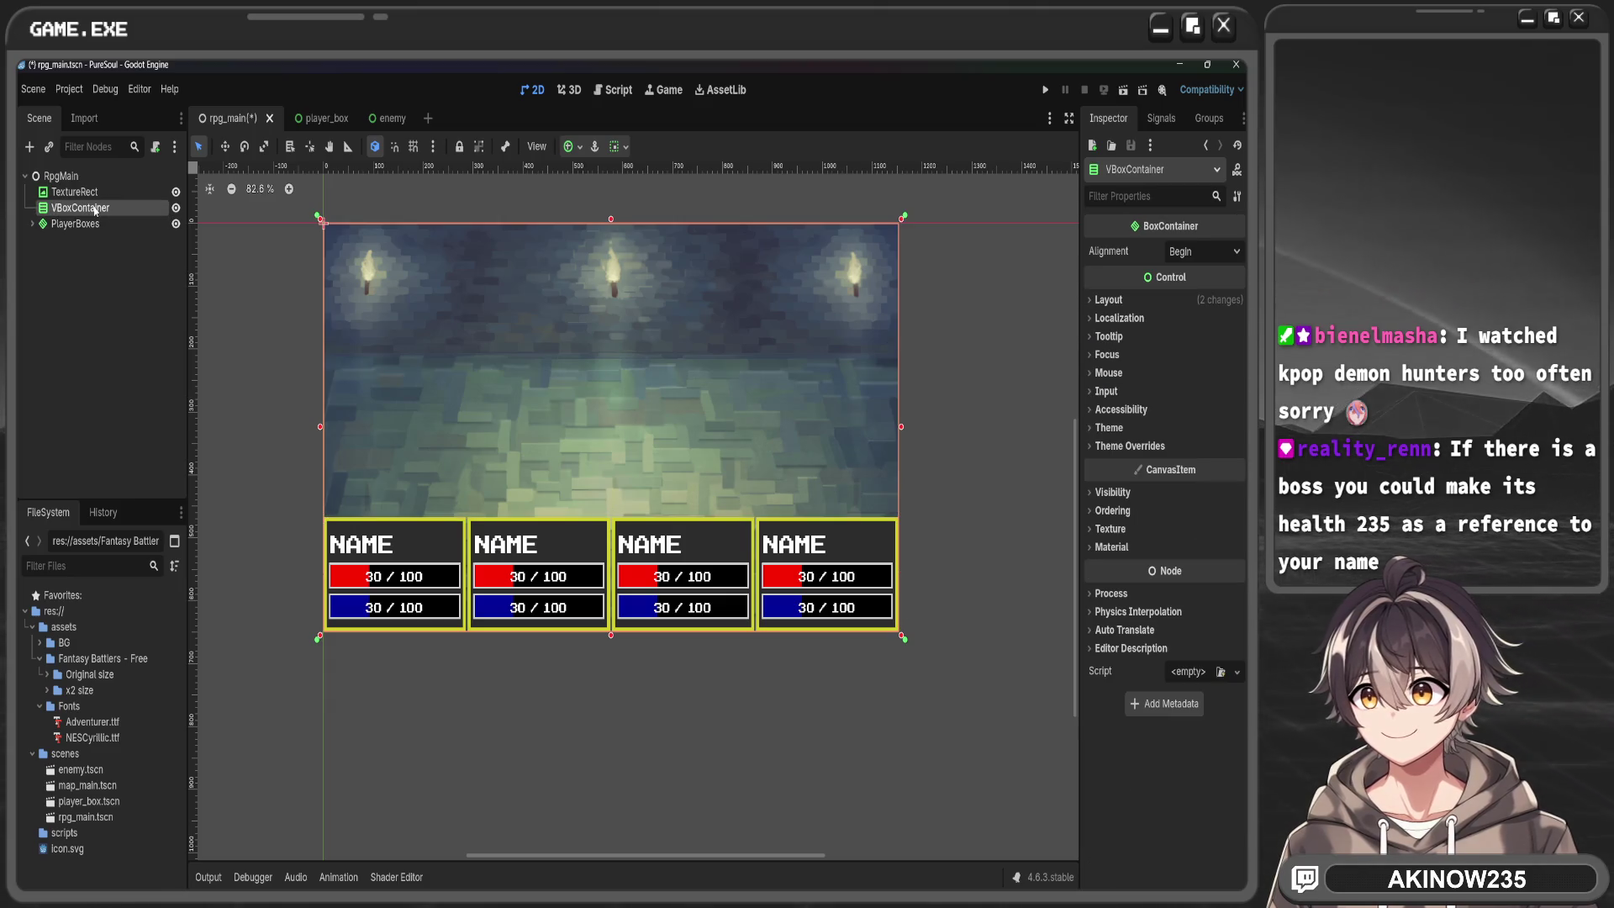
left_click(139, 311)
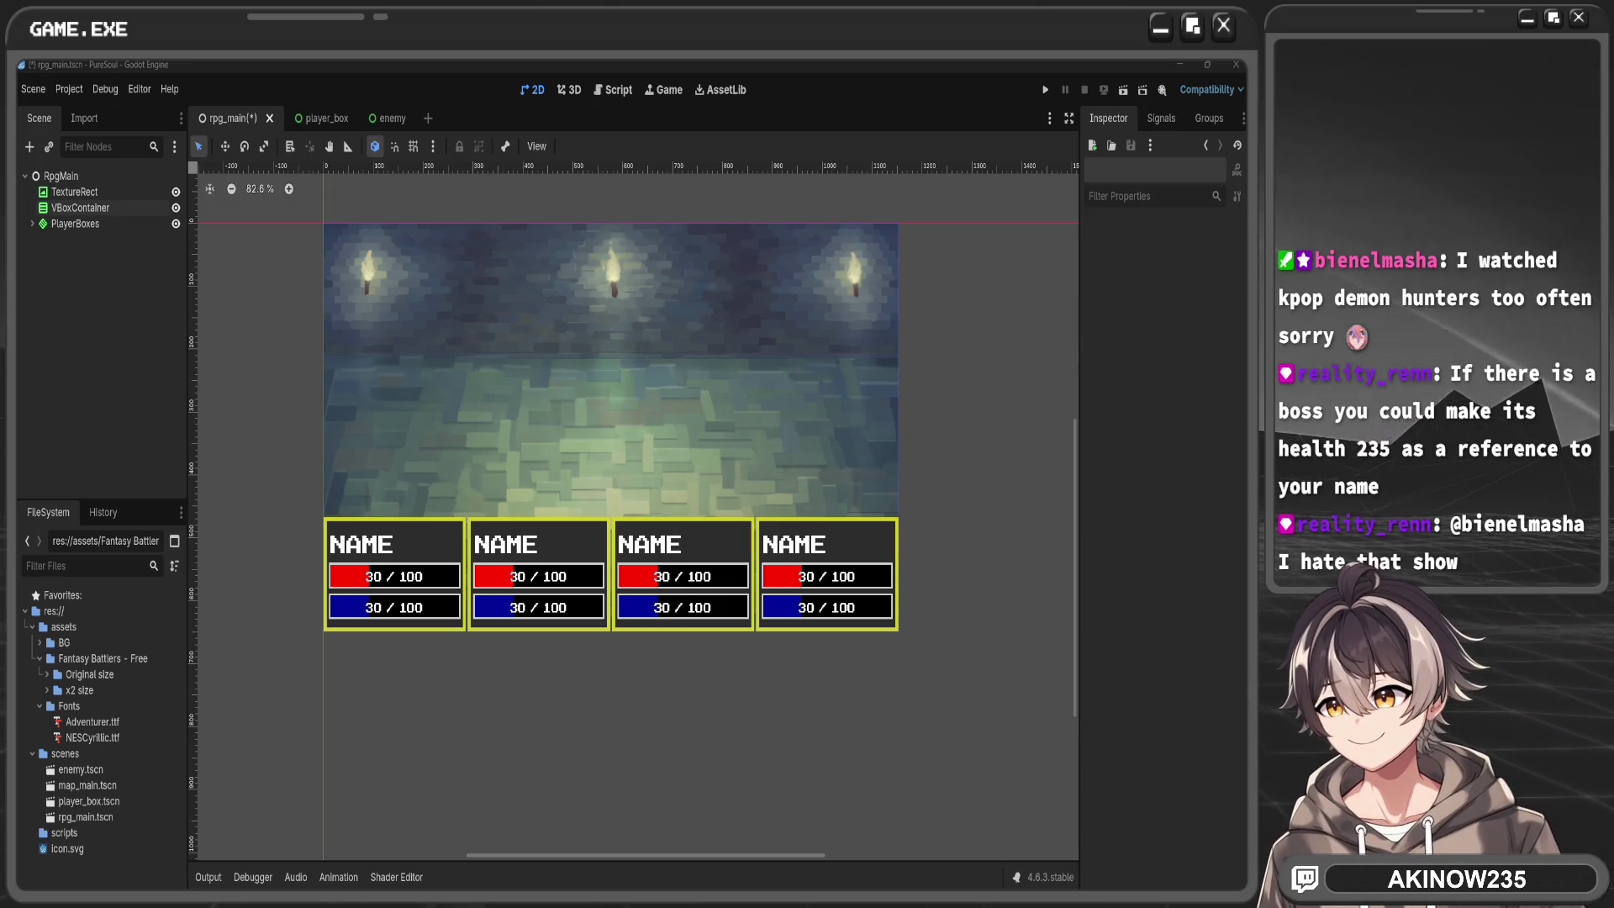
key("alt+Tab")
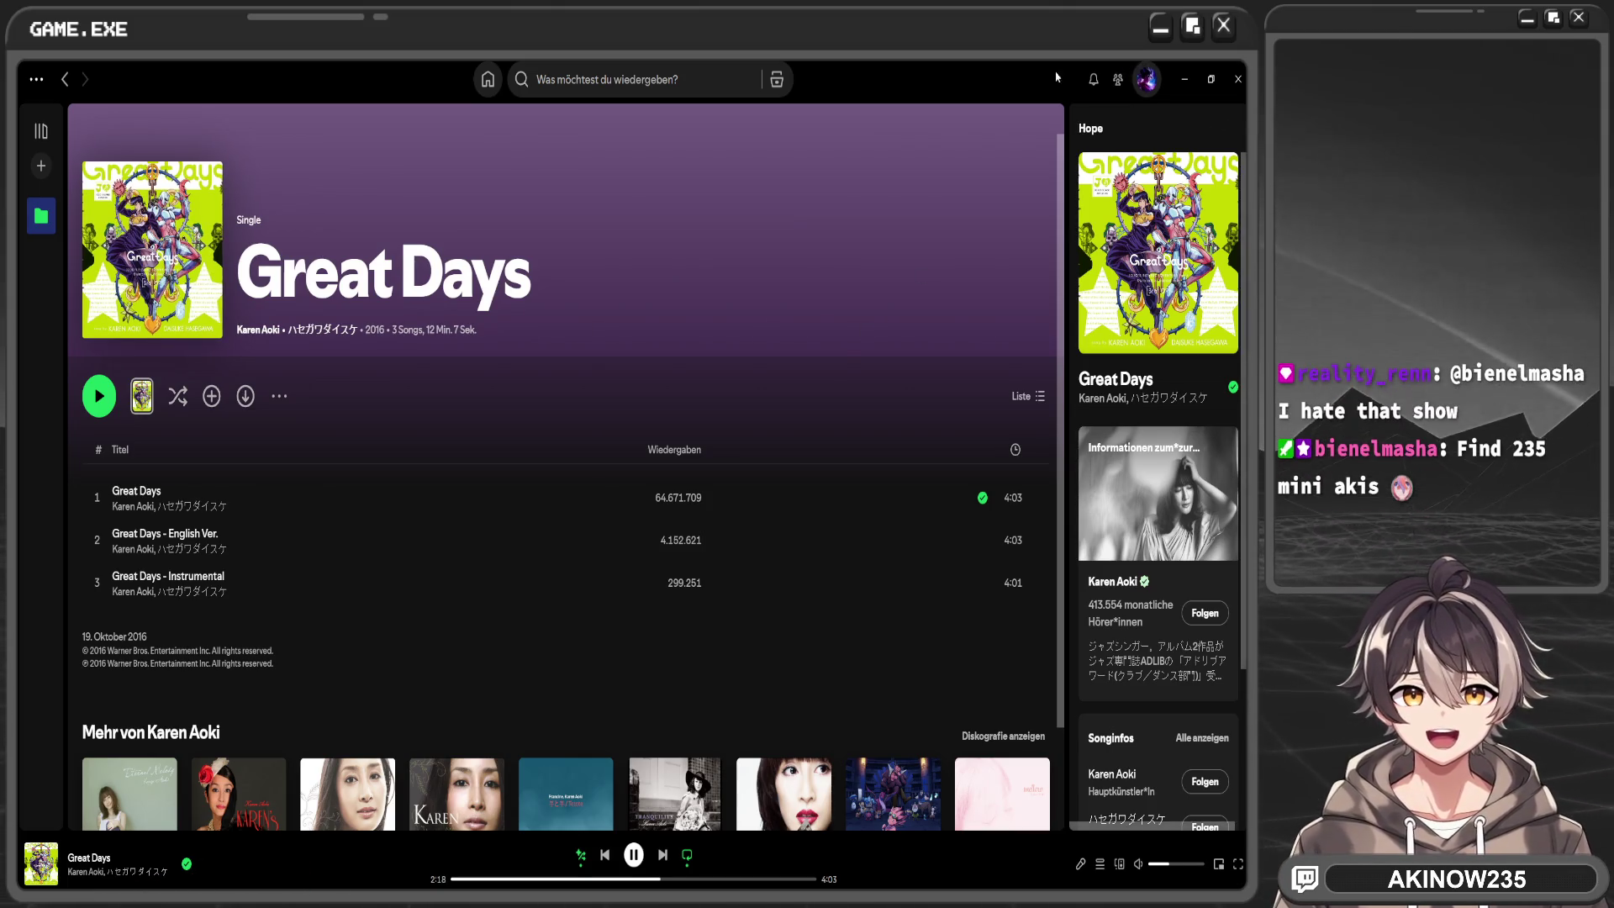
key("alt+Tab")
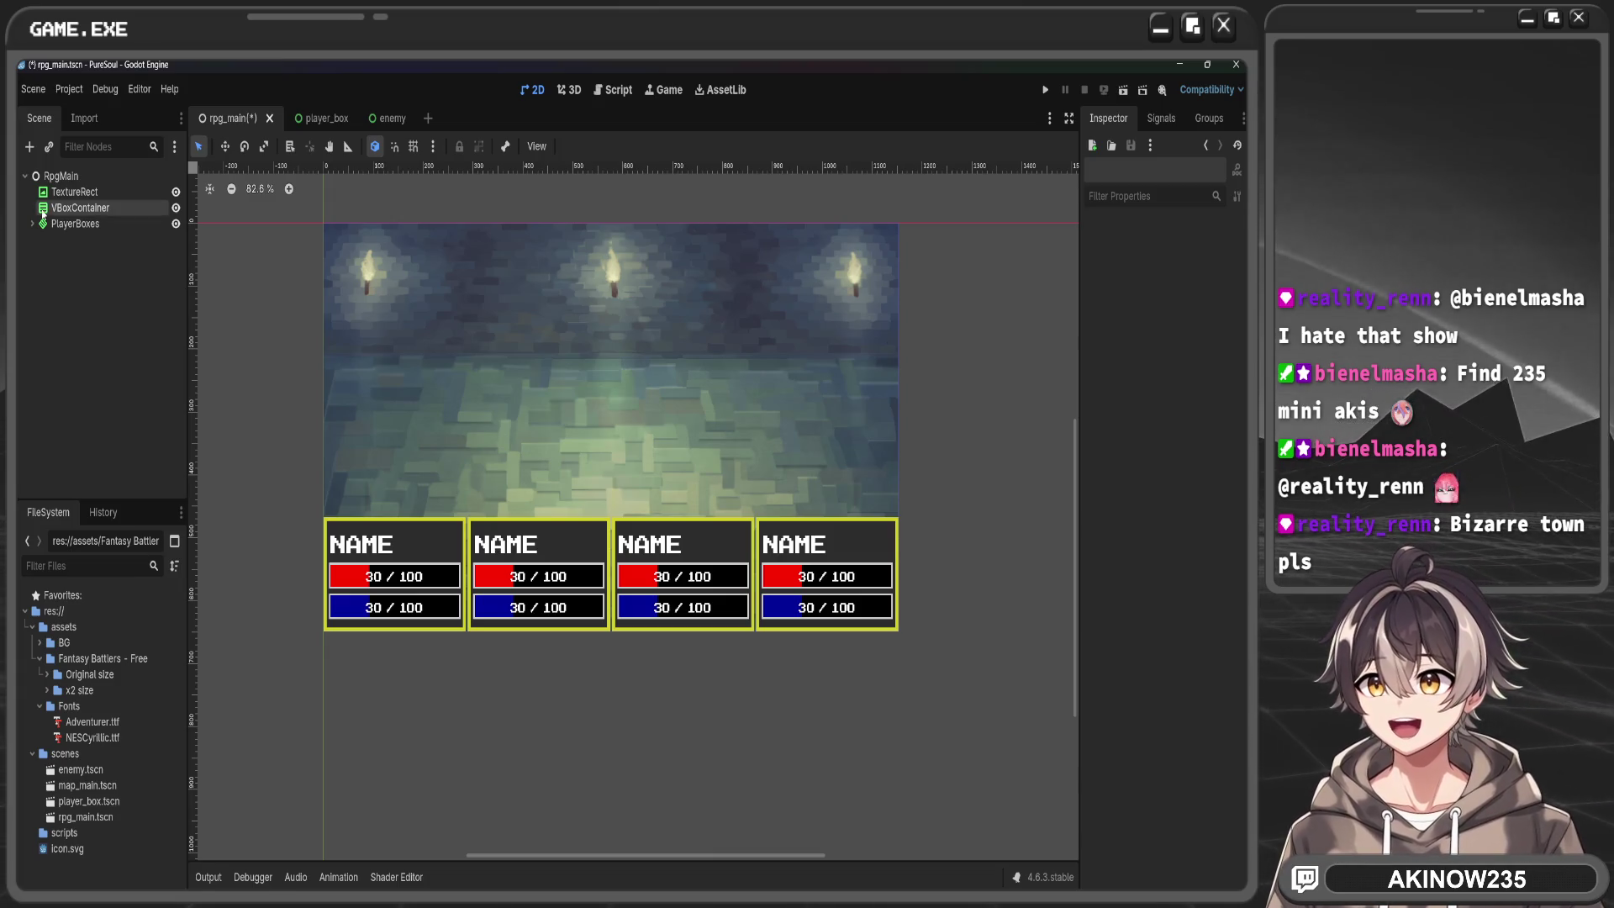
Replace the VBoxContainer with a new BoxContainer under RpgMain, placed above PlayerBoxes
key("Delete")
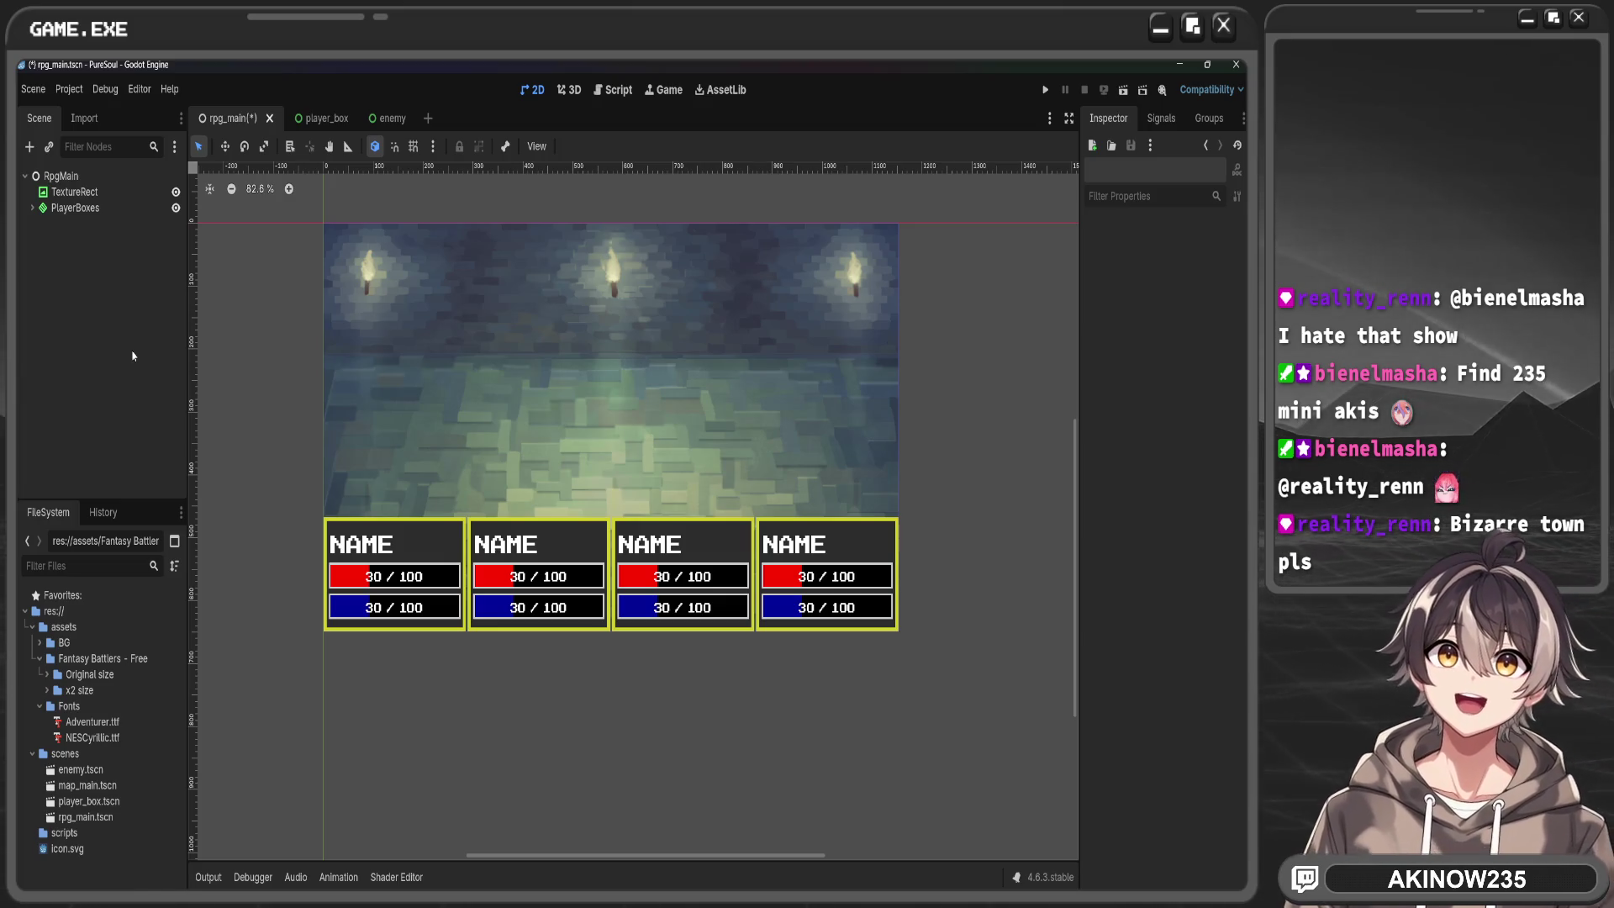
left_click(32, 208)
left_click(61, 176)
key("ctrl+a")
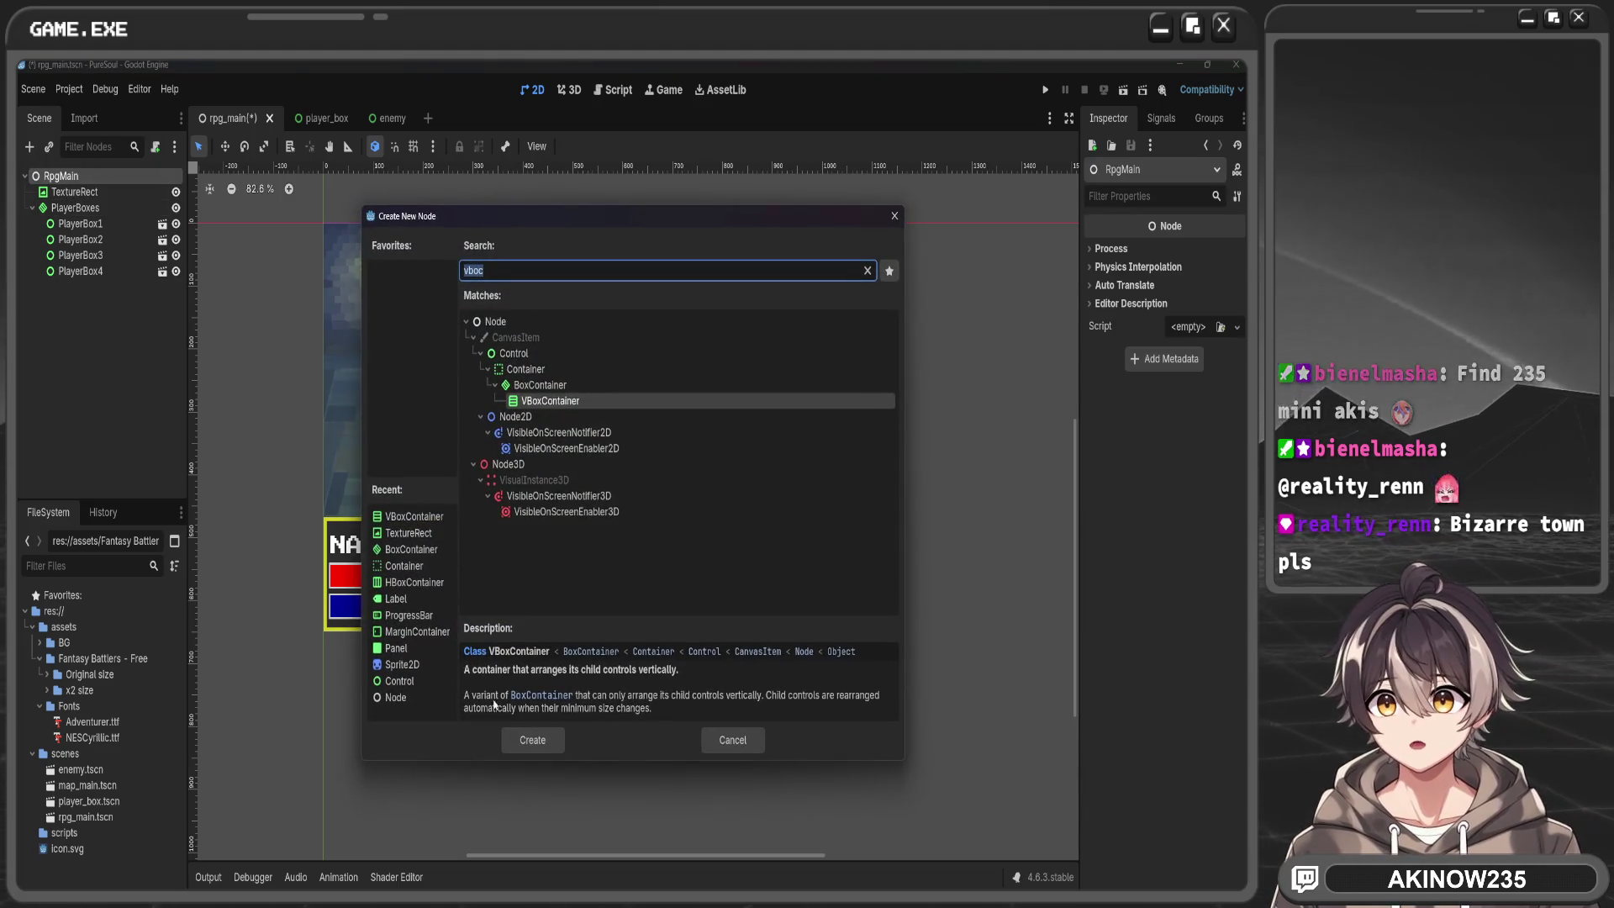
left_click(420, 549)
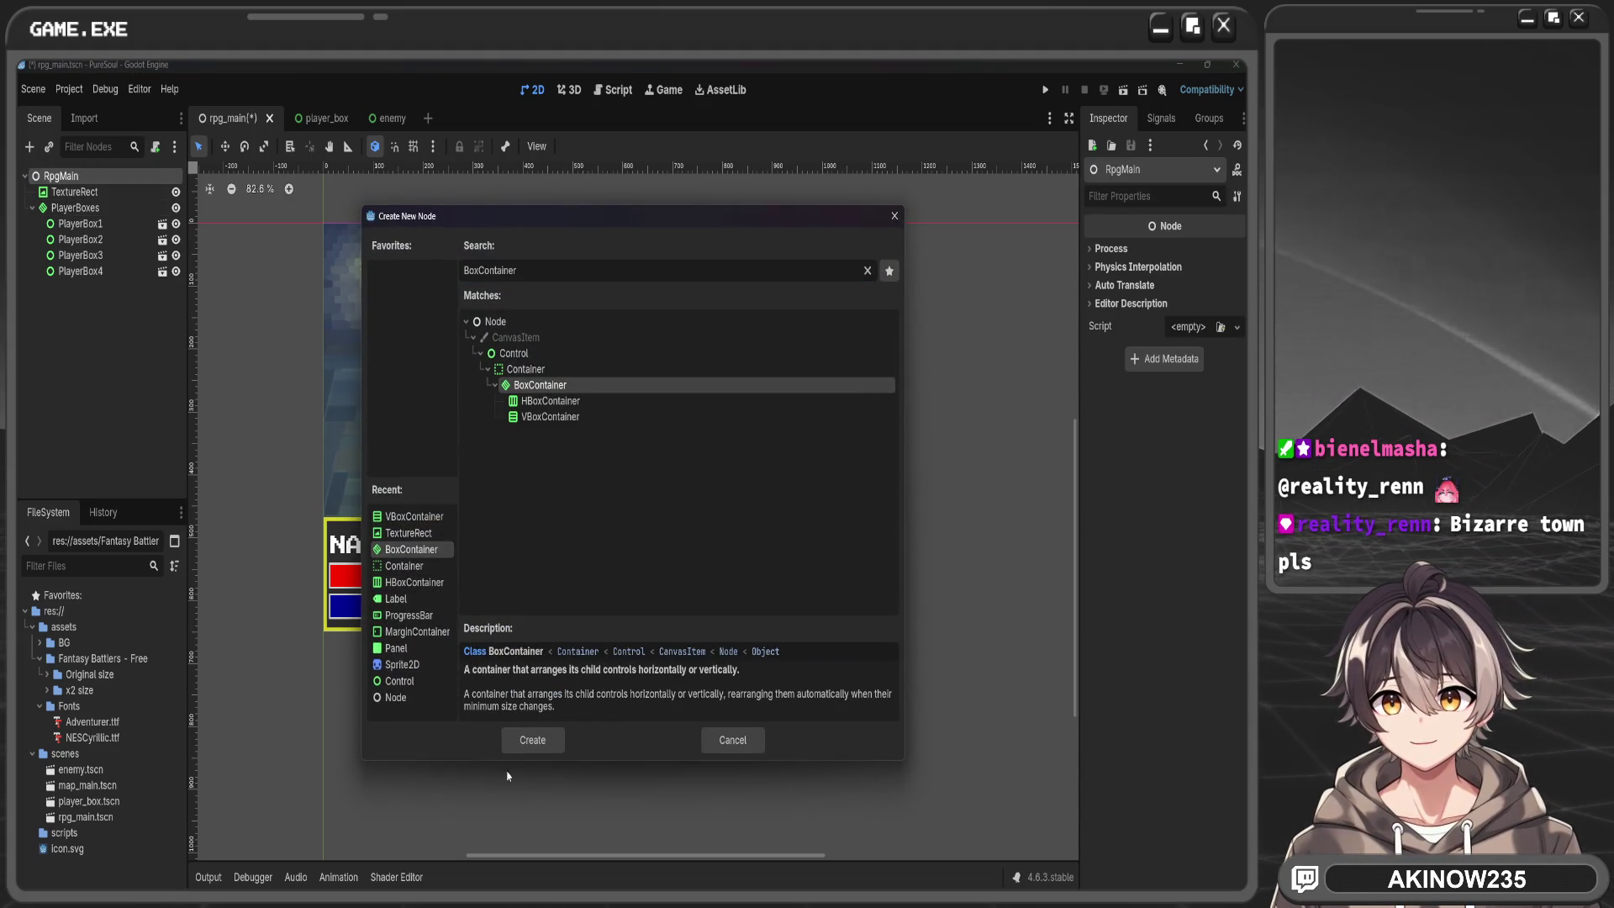
left_click(532, 740)
mouse_move(53, 286)
left_mouse_down()
mouse_move(84, 207)
mouse_move(101, 290)
mouse_move(91, 203)
left_mouse_up()
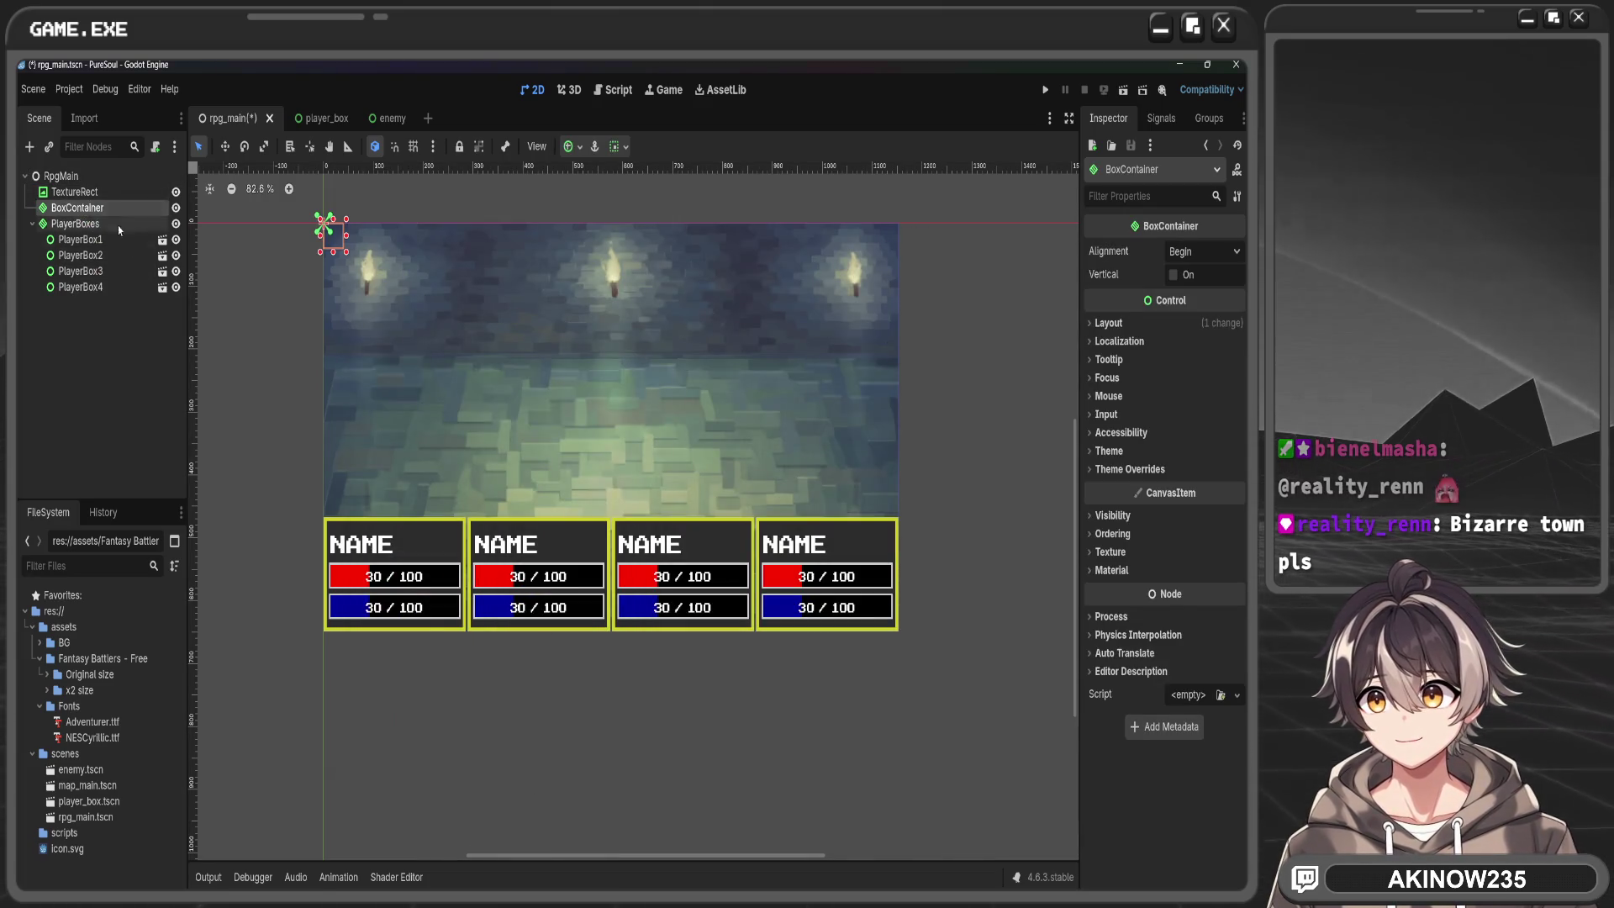
Anchor the BoxContainer HCenter Wide and stretch it into a band across the background
left_click(570, 147)
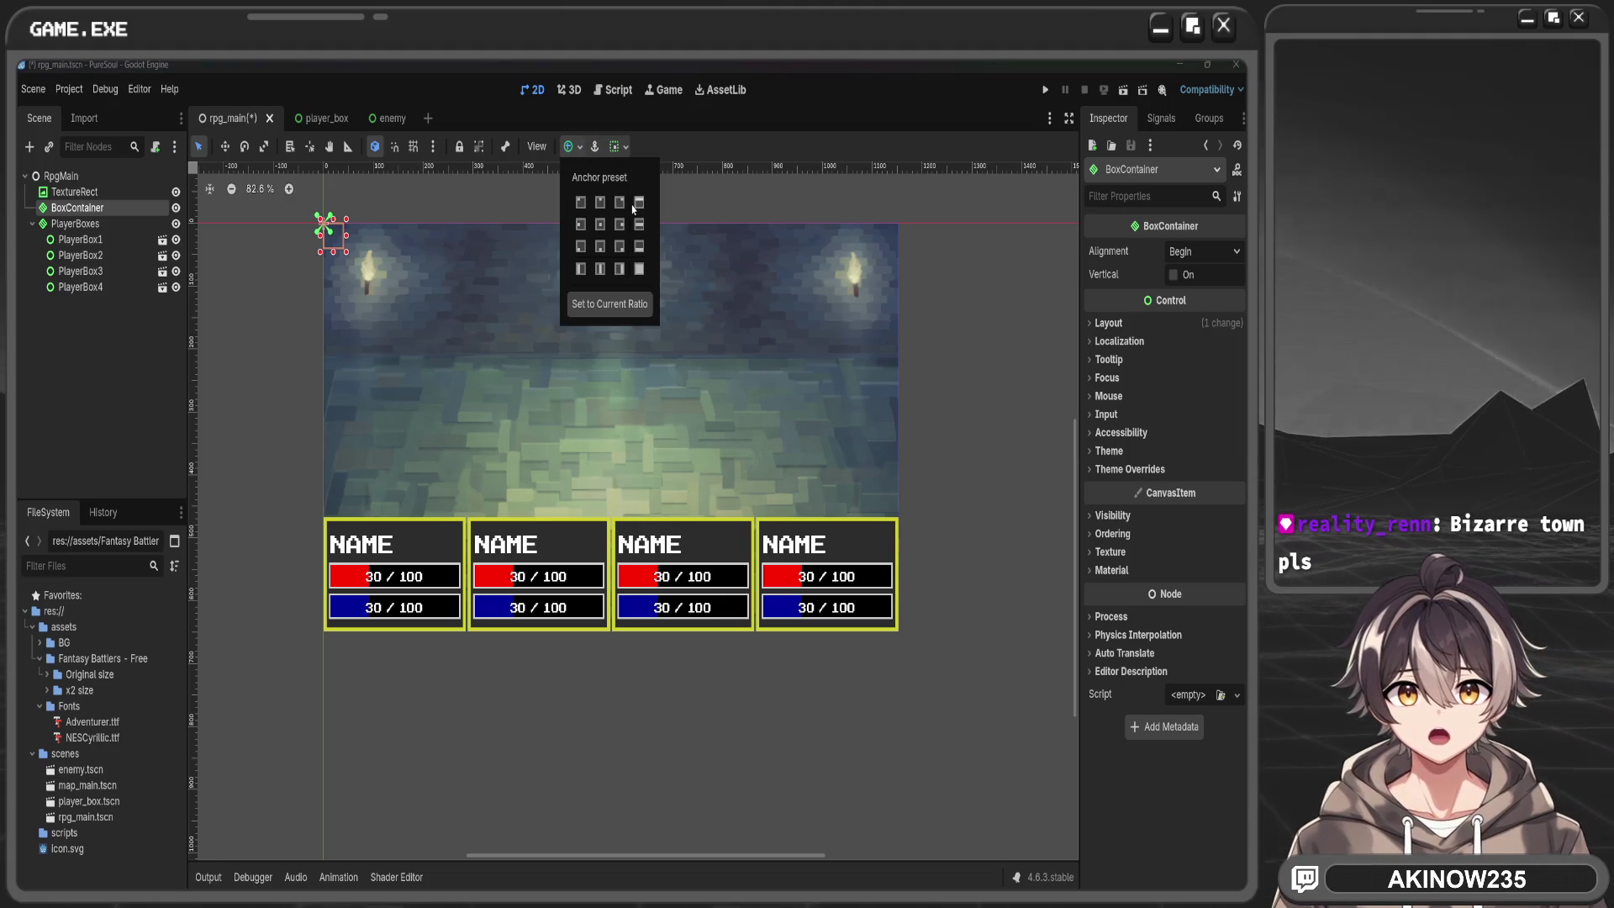
left_click(641, 225)
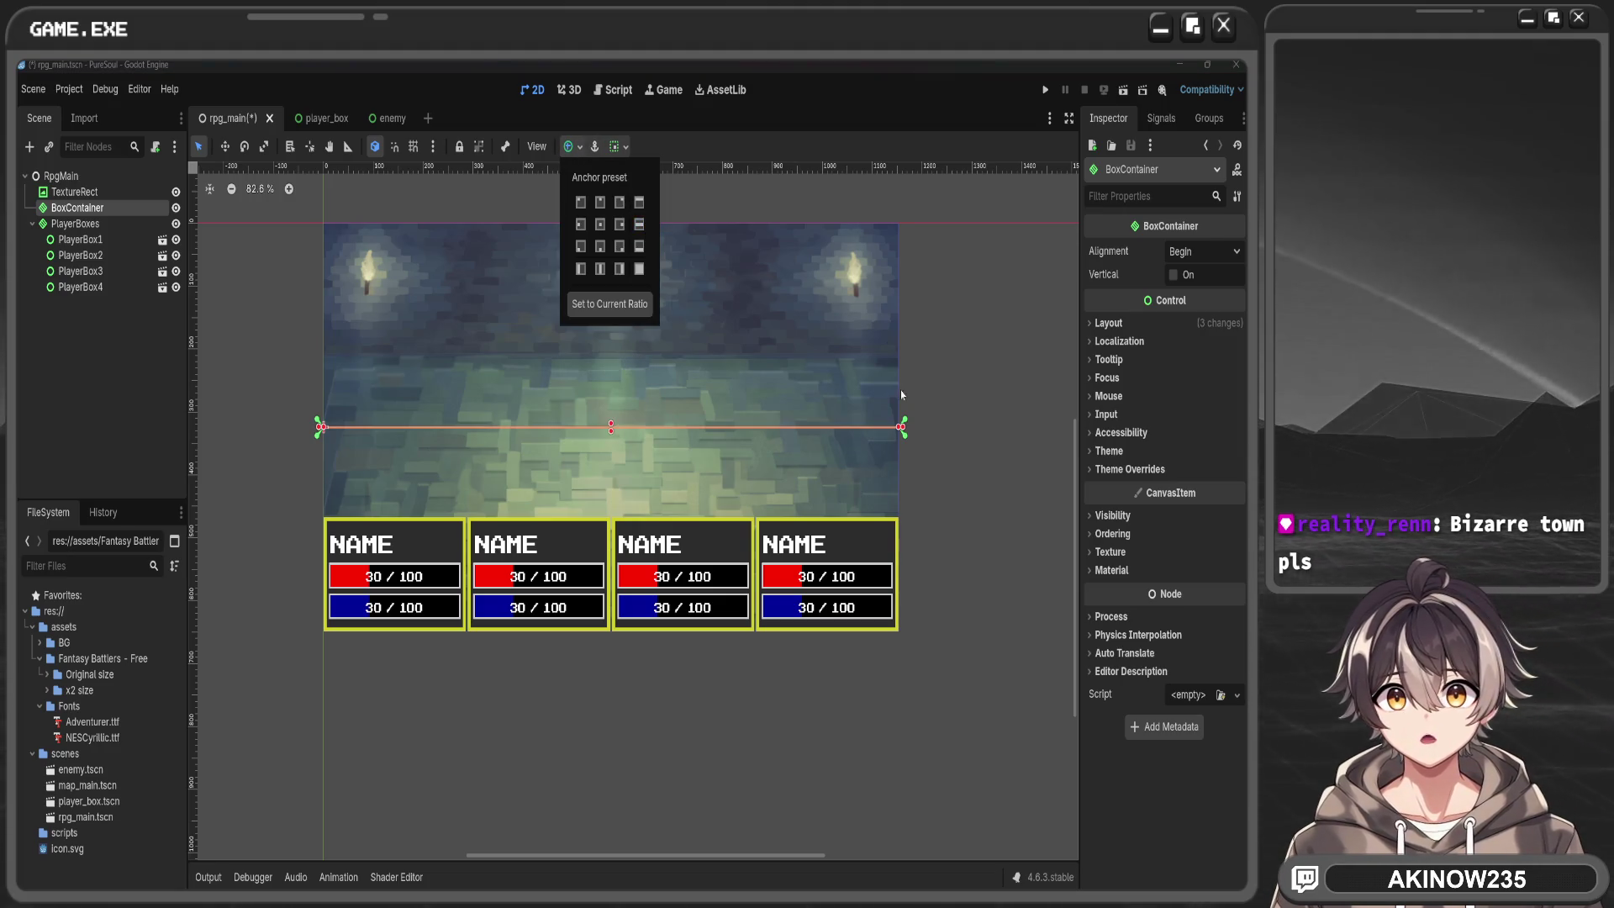
left_click(615, 410)
mouse_move(611, 427)
left_mouse_down()
mouse_move(610, 299)
mouse_move(627, 369)
left_mouse_up()
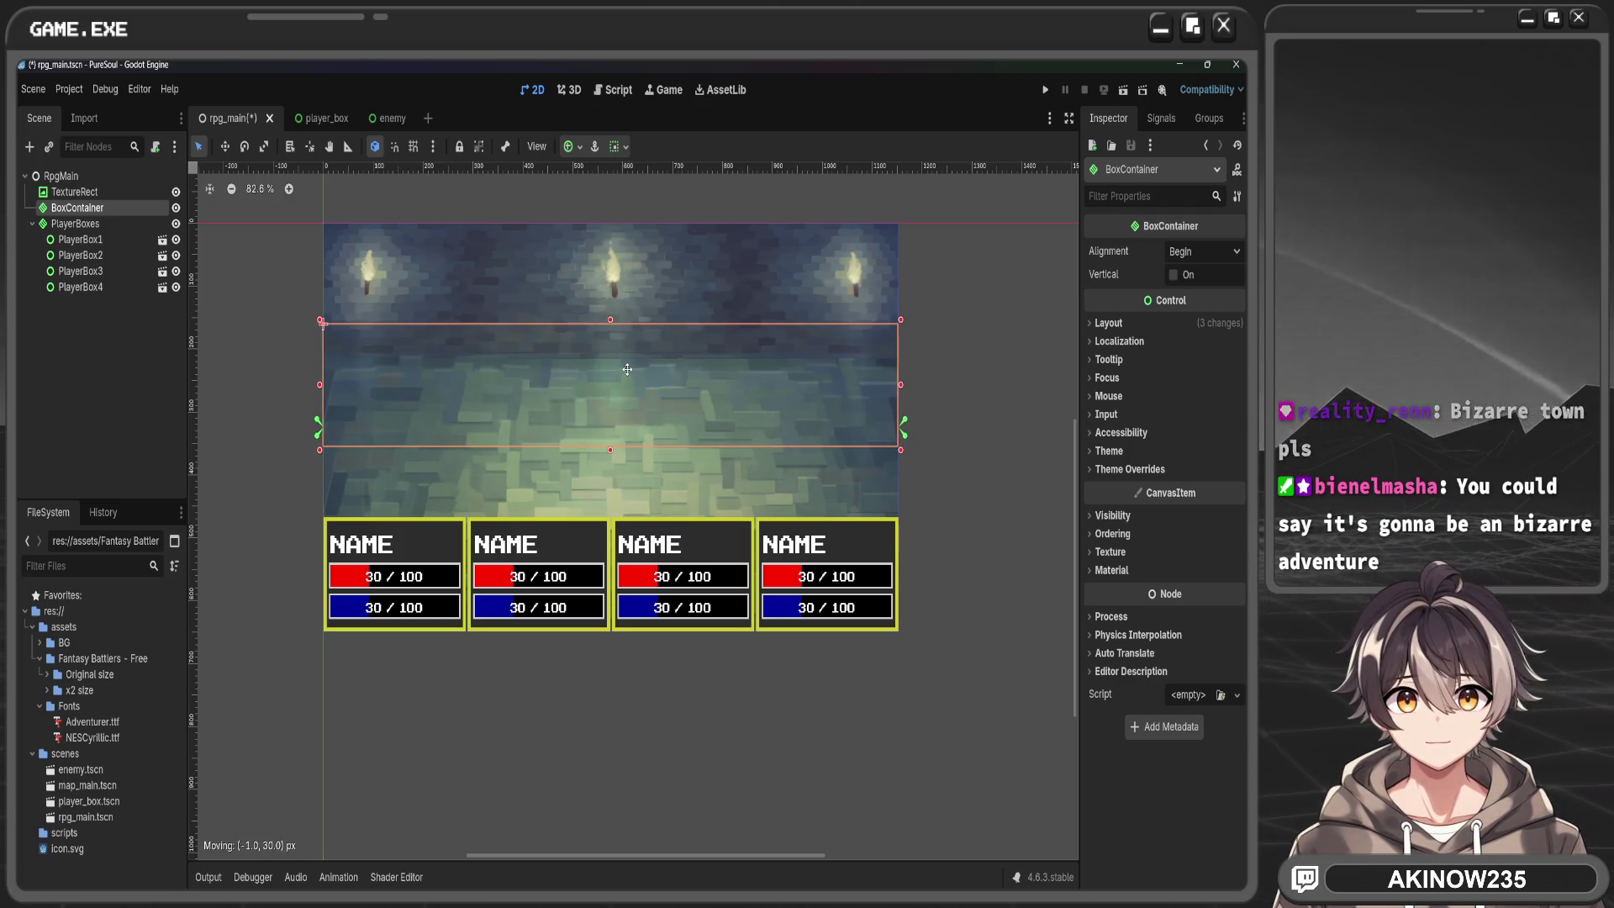
key("ctrl+z")
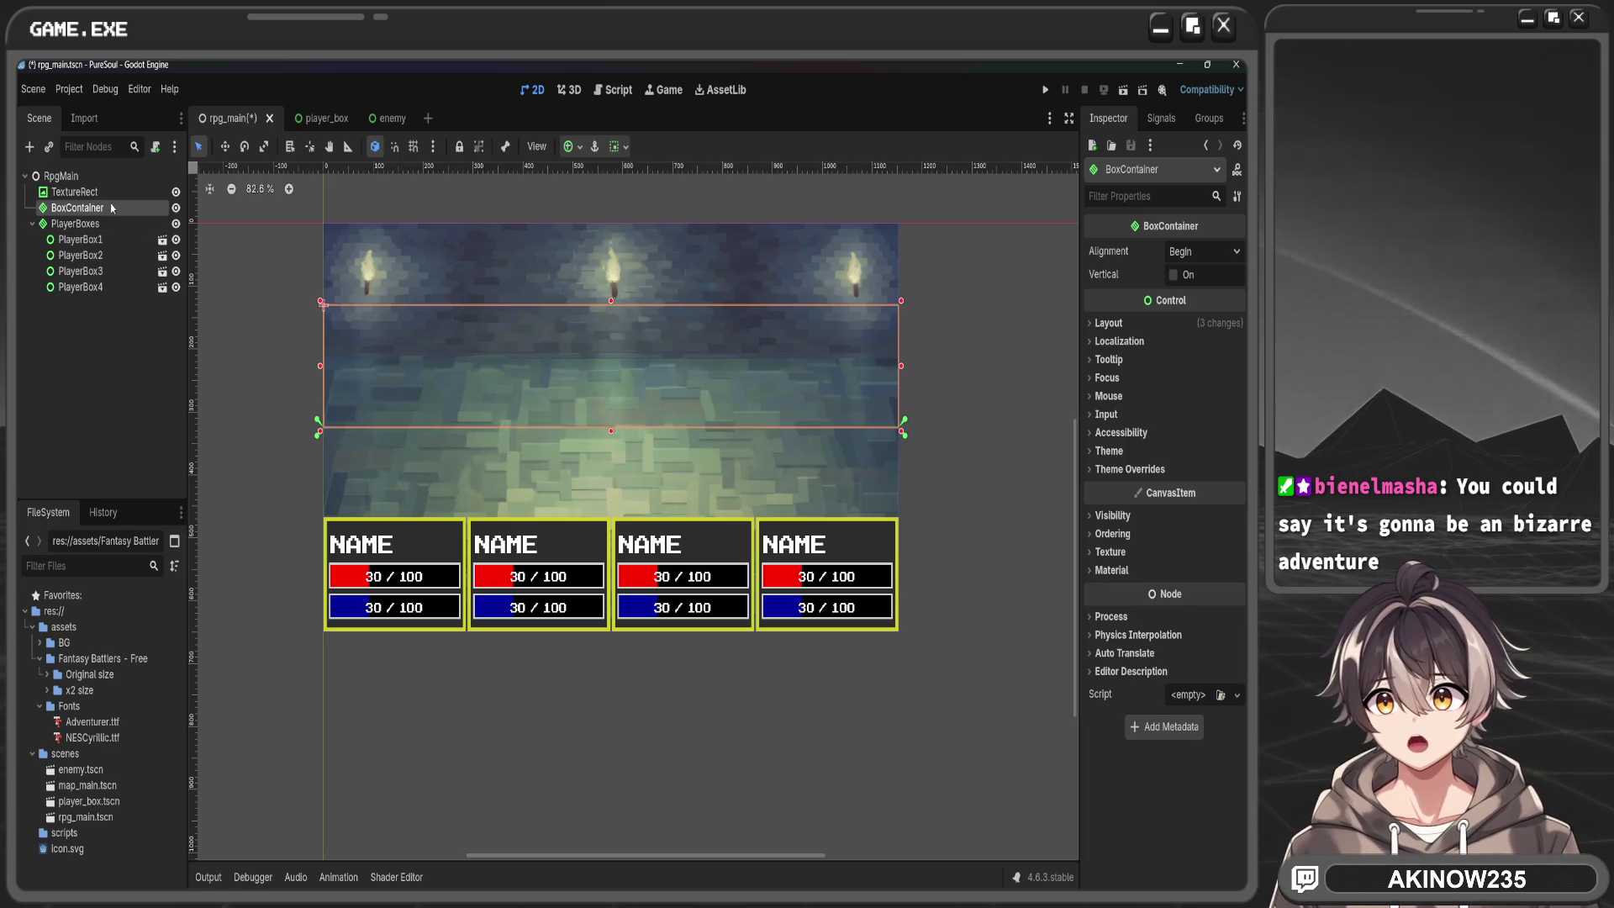
left_click(1108, 323)
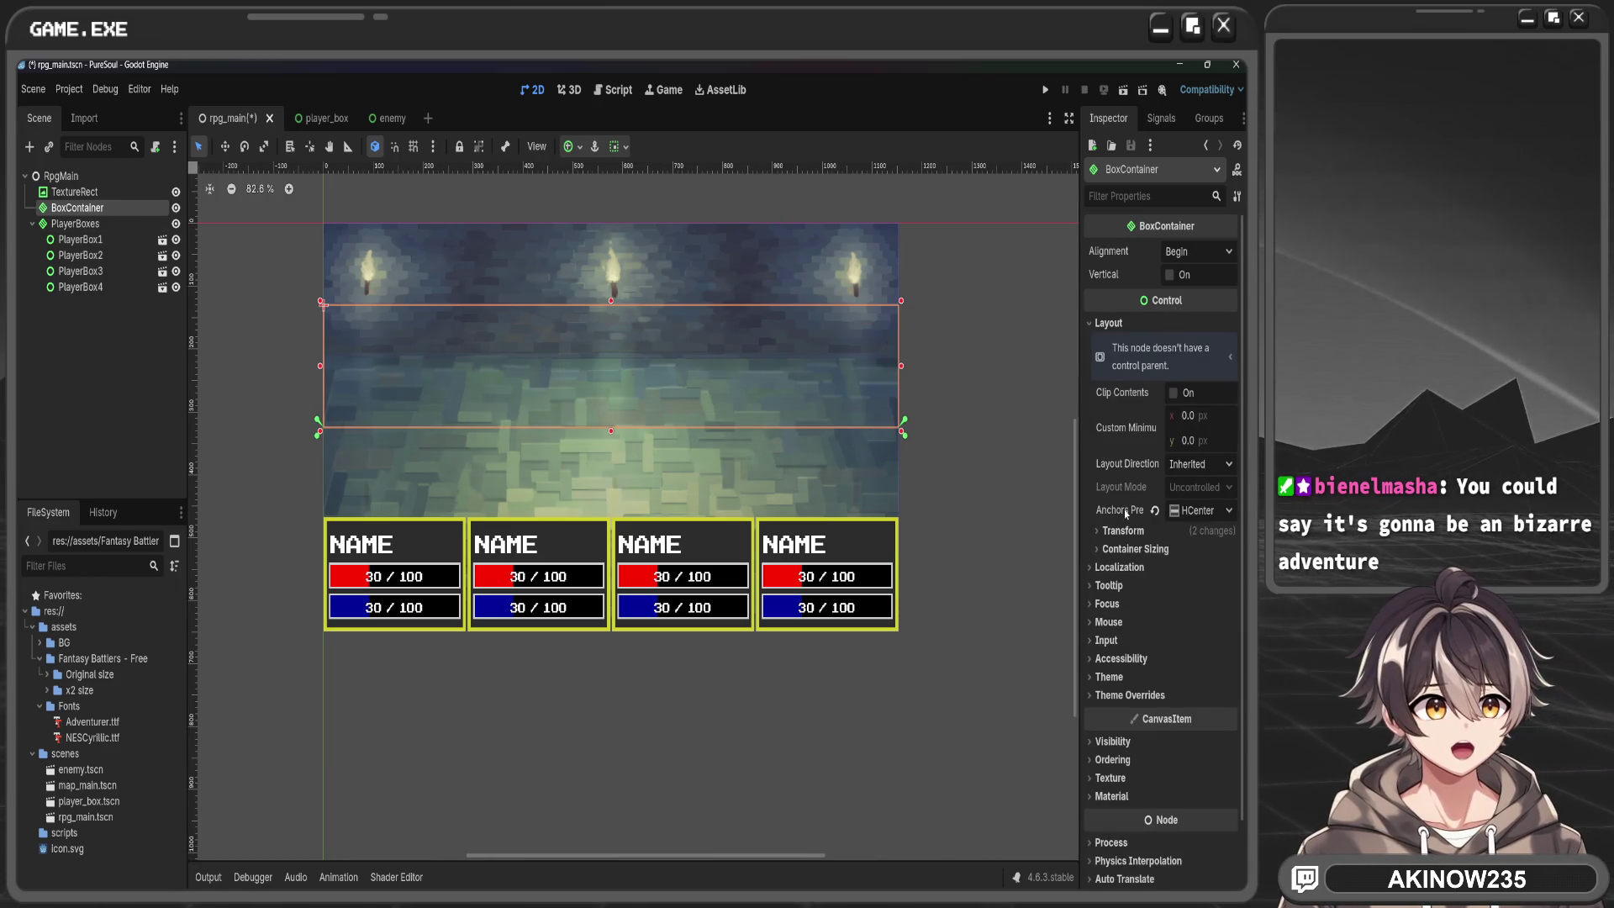
Set the BoxContainer's height to about 177 px in the Inspector's Transform section
left_click(1110, 323)
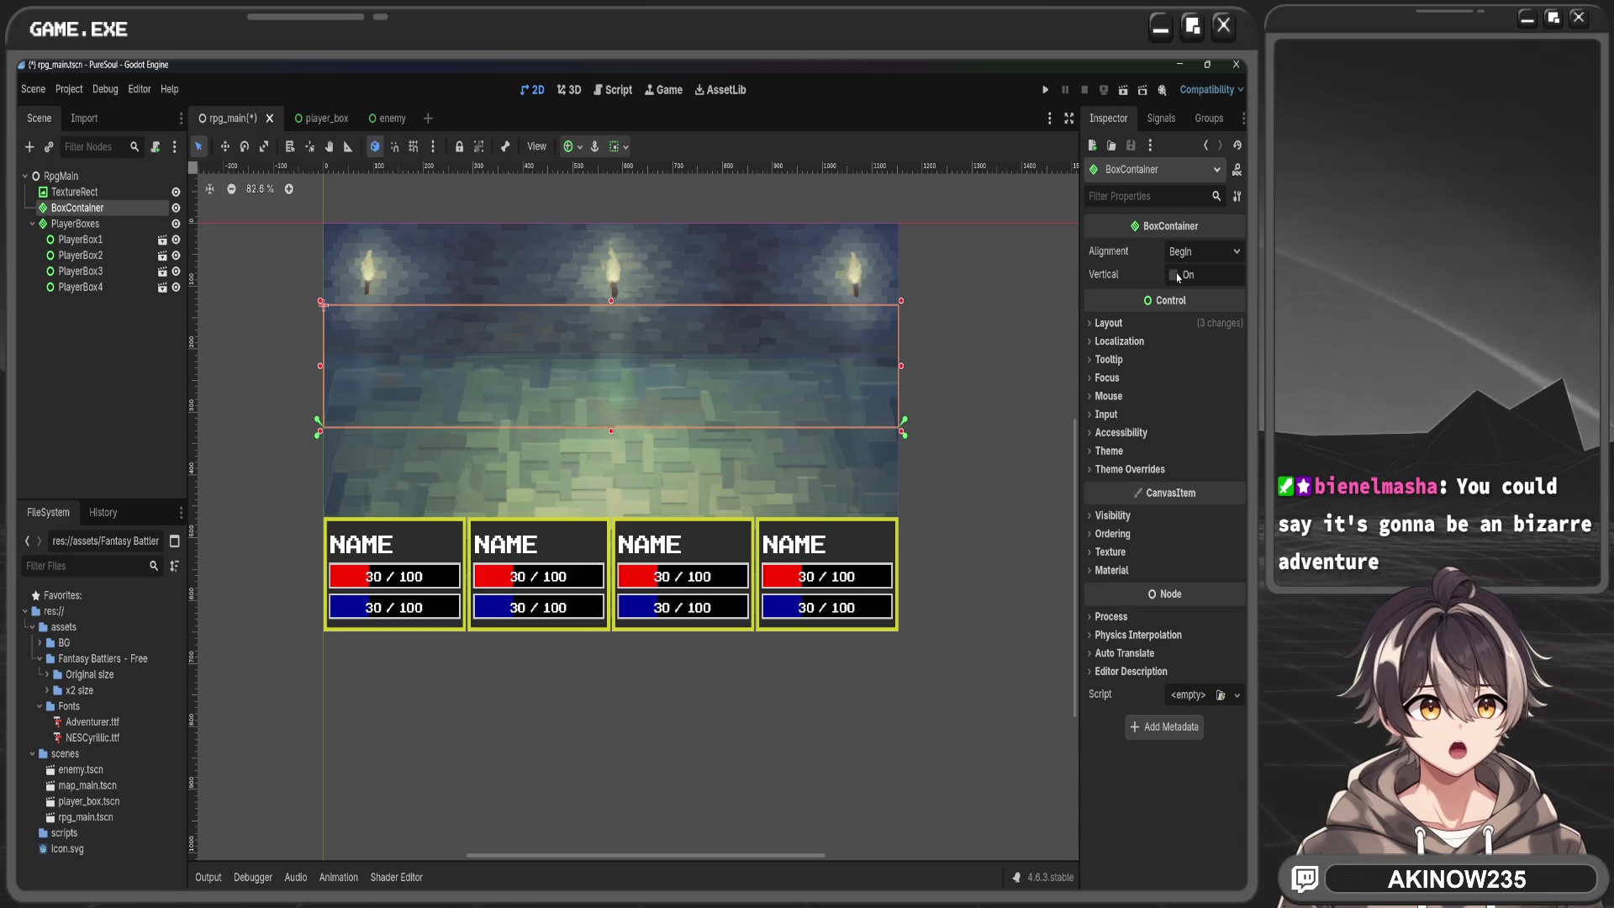
left_click(1108, 323)
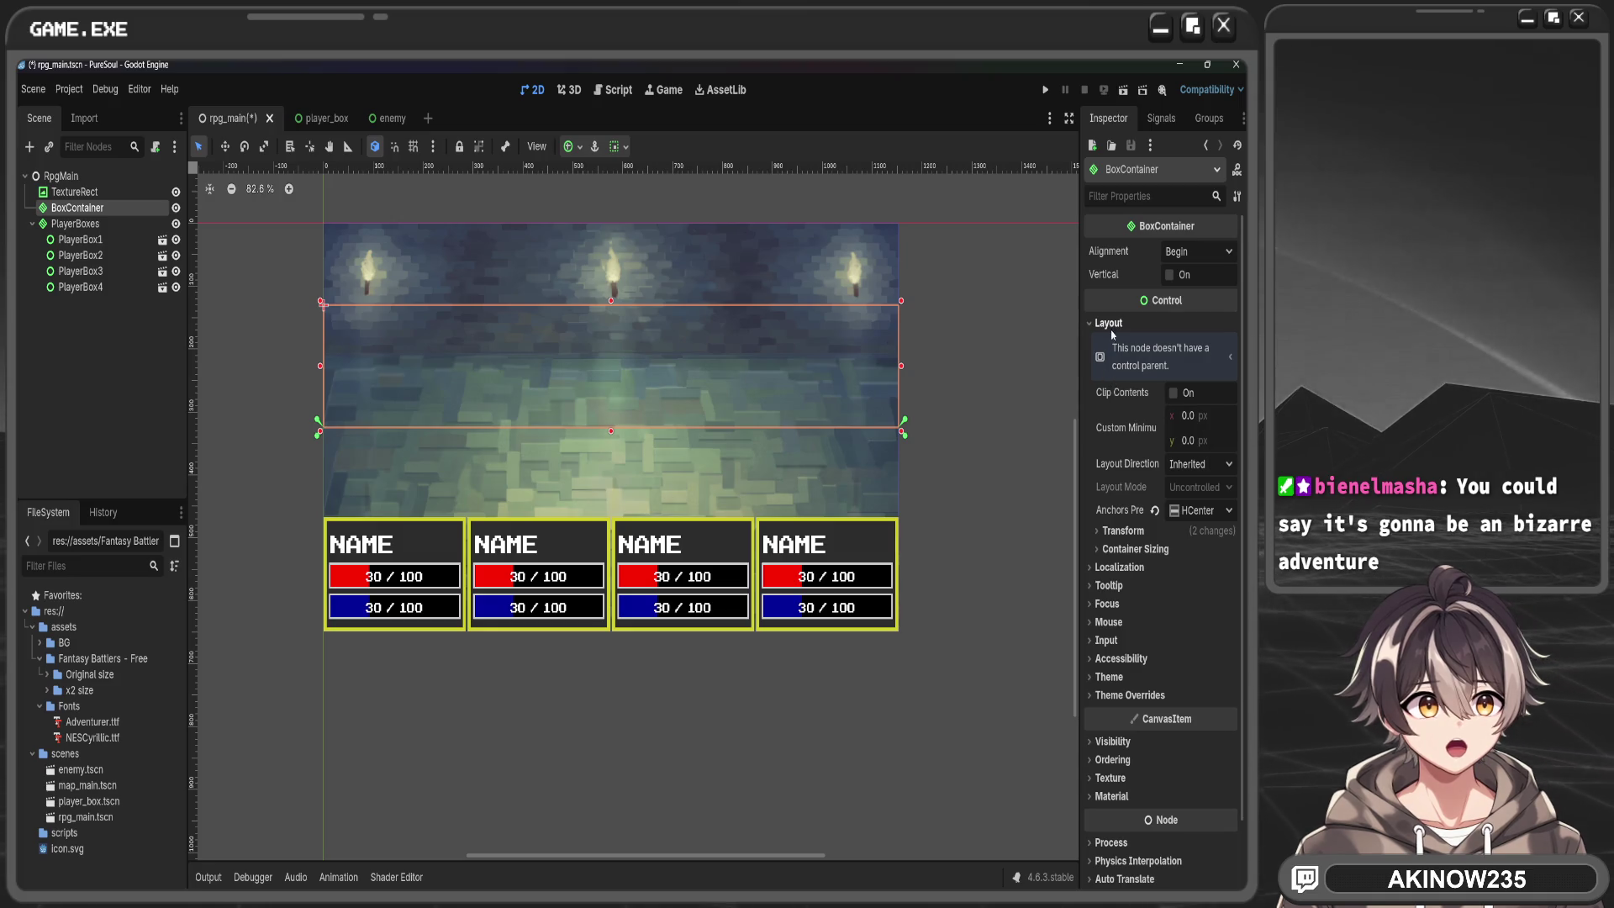
left_click(1131, 531)
left_click_drag(1198, 575, 1187, 575)
left_click_drag(1202, 576, 1211, 576)
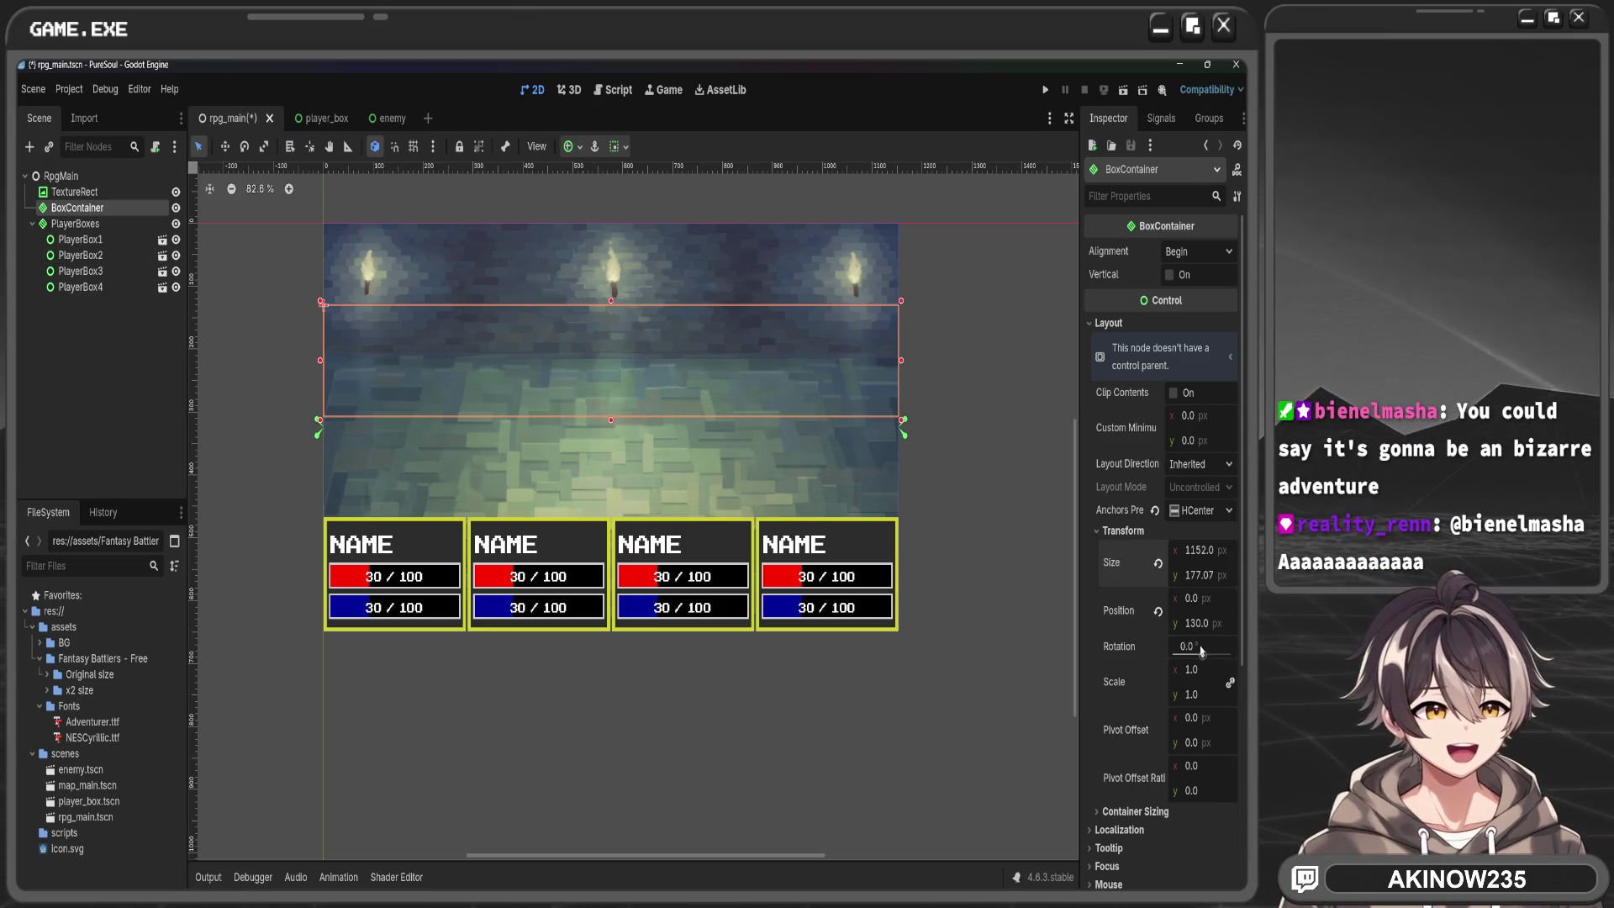
Lower the BoxContainer to y 168.475 and drop an enemy.tscn instance into it
left_click_drag(1201, 630, 1228, 630)
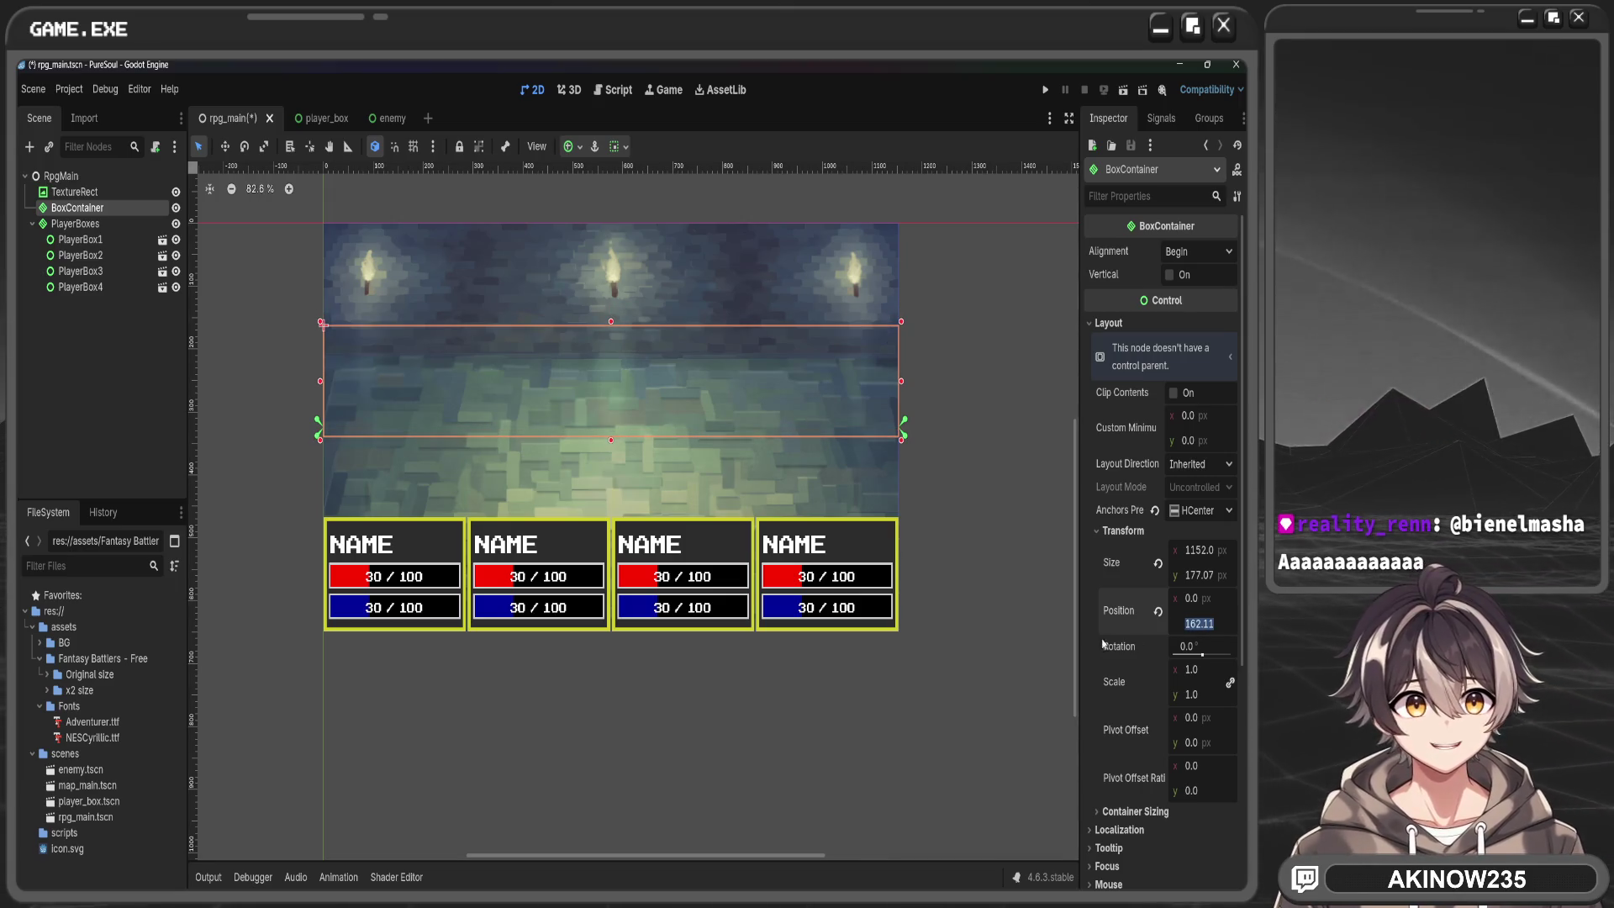
key("Escape")
left_click(78, 208)
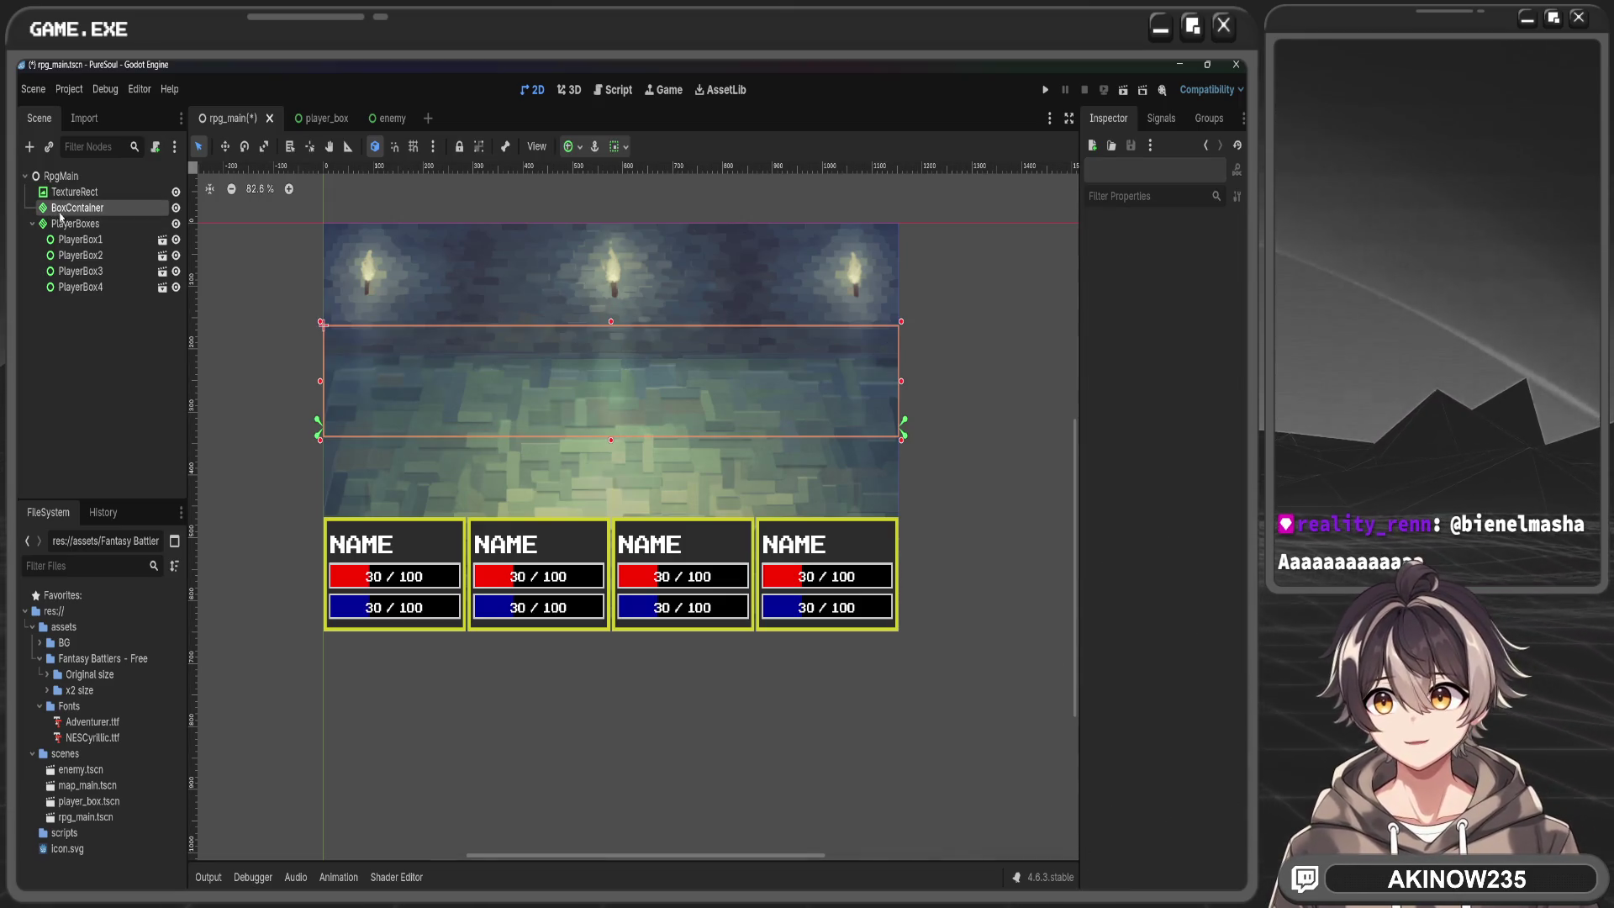
left_click_drag(1193, 626, 1199, 626)
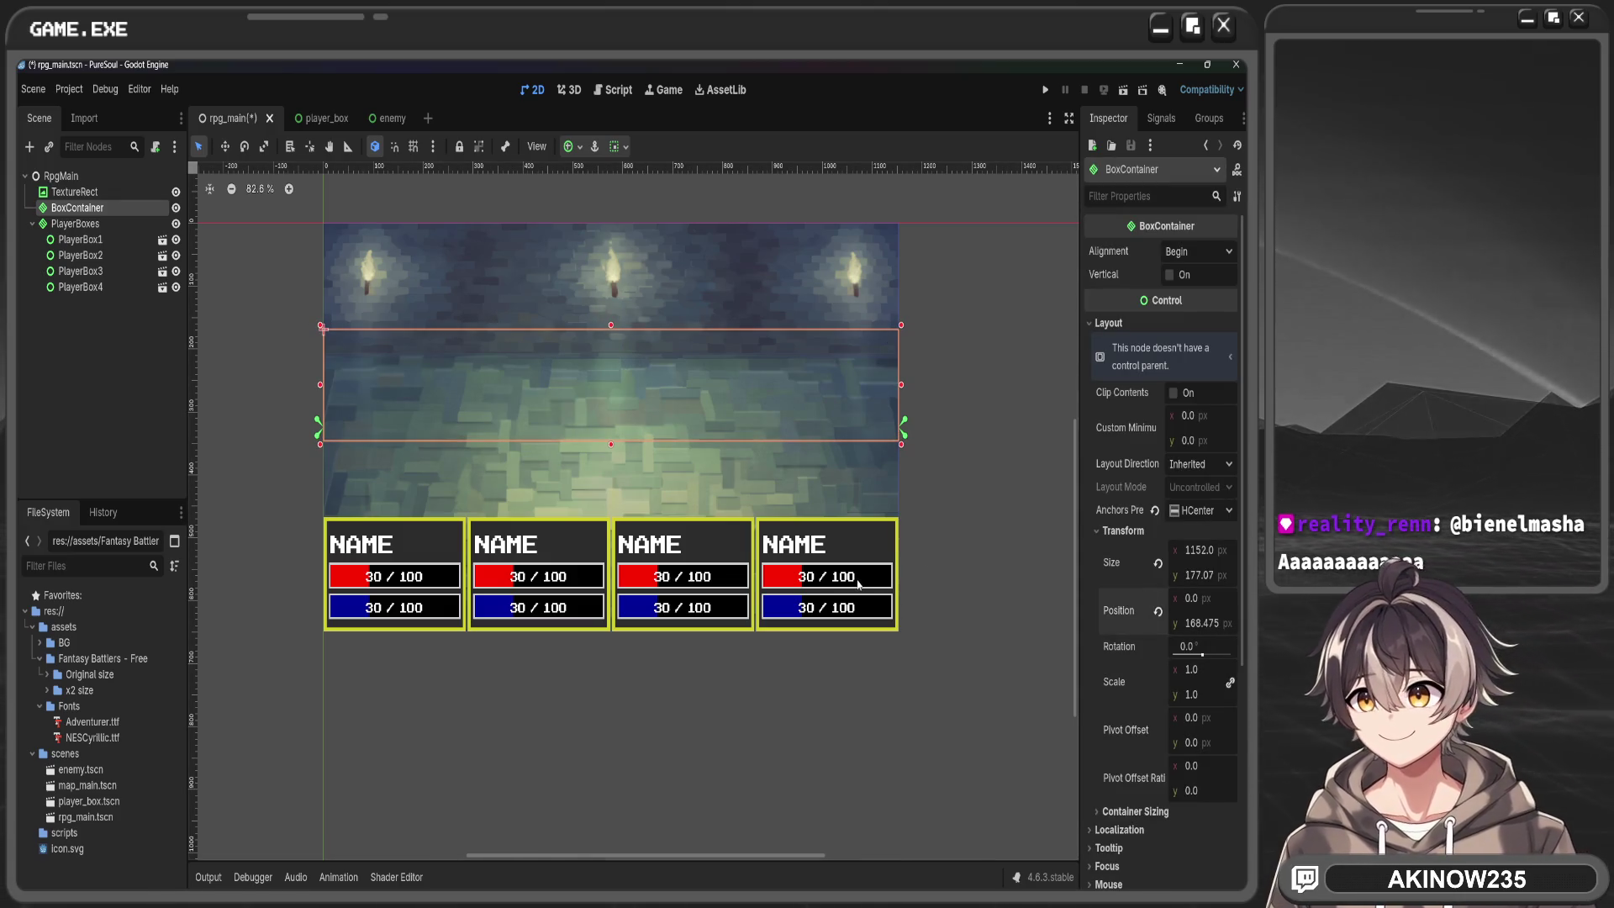
left_click_drag(94, 777, 98, 211)
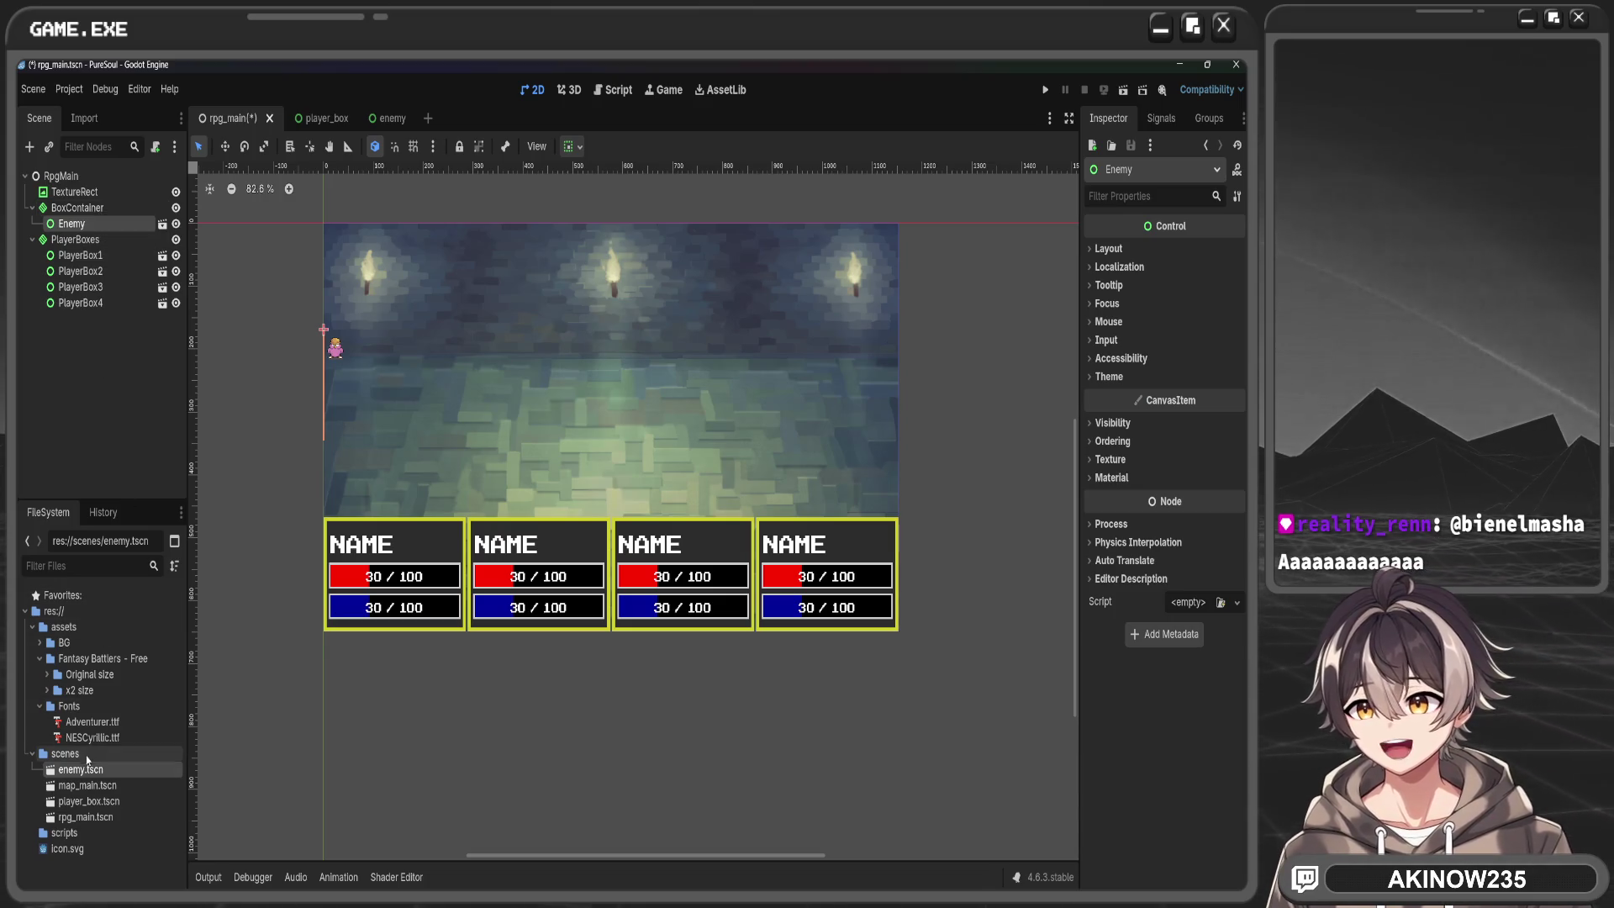
Add three more Enemy instances to the BoxContainer, making four pink birds
mouse_move(85, 778)
left_mouse_down()
mouse_move(118, 280)
mouse_move(101, 229)
left_mouse_up()
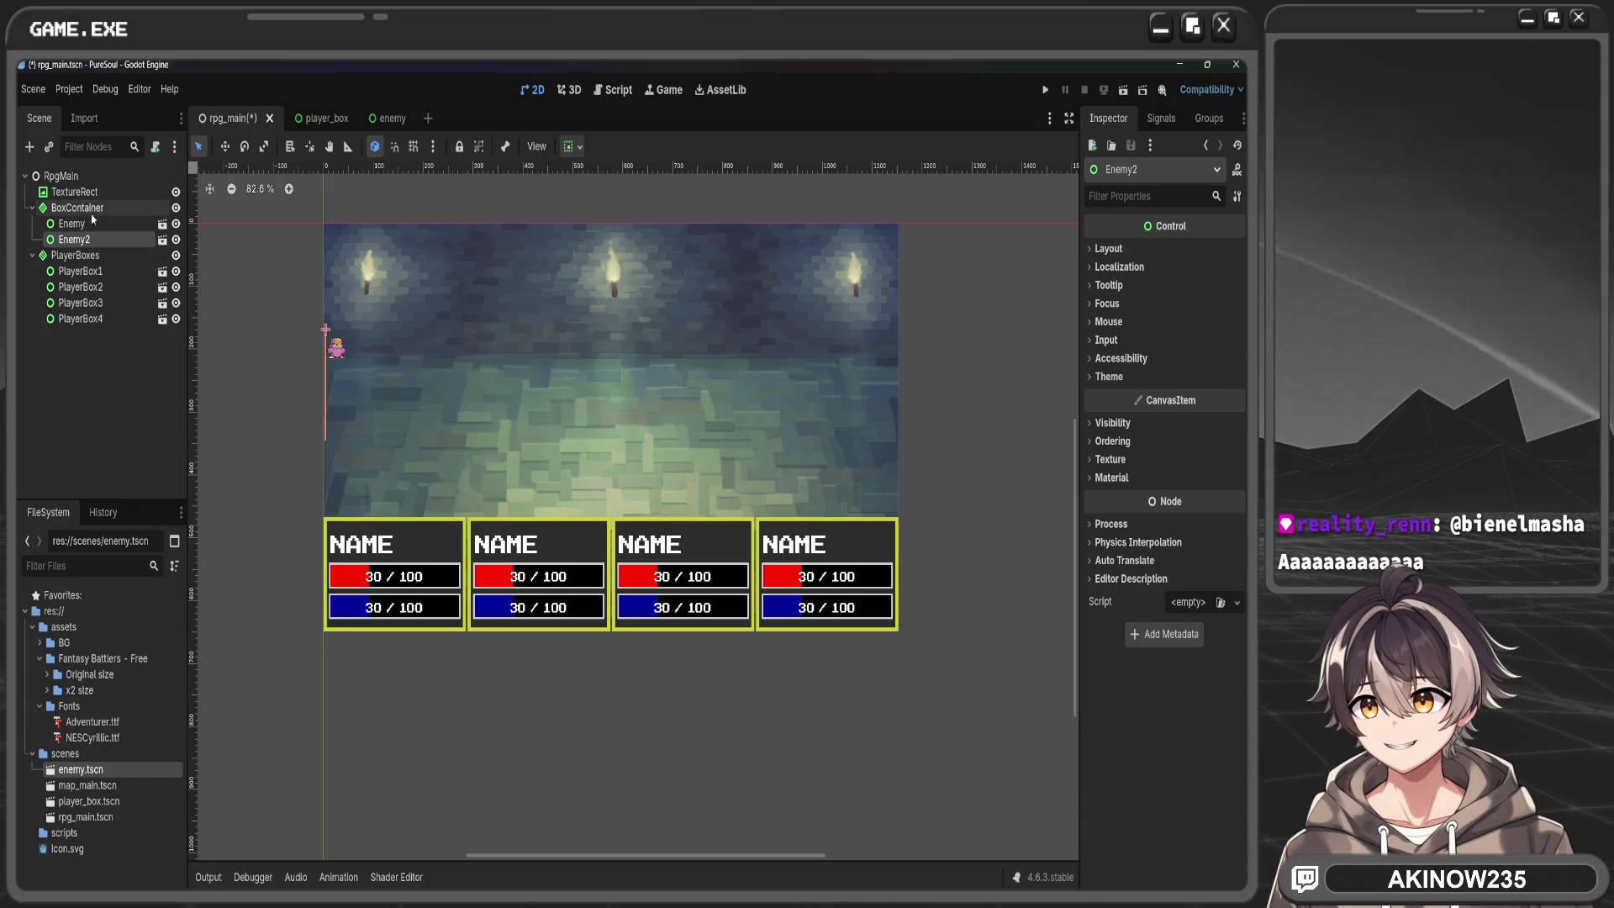
left_click_drag(85, 778, 96, 246)
mouse_move(96, 765)
left_mouse_down()
mouse_move(82, 768)
mouse_move(105, 217)
mouse_move(90, 215)
left_mouse_up()
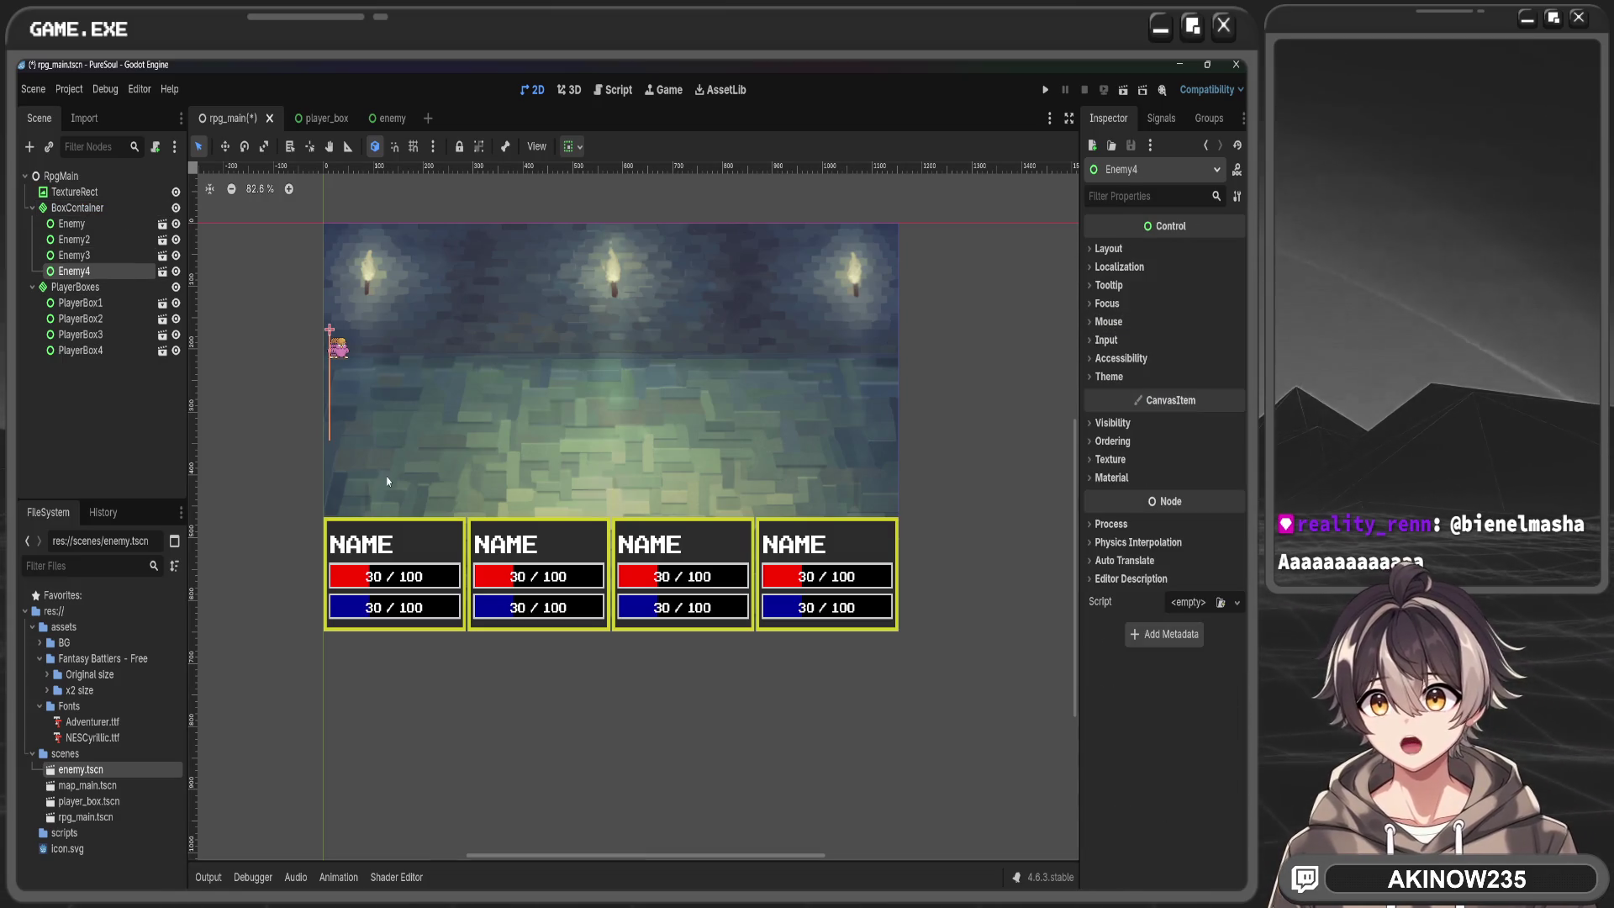
scroll(364, 377, "up", 5)
scroll(391, 357, "down", 3)
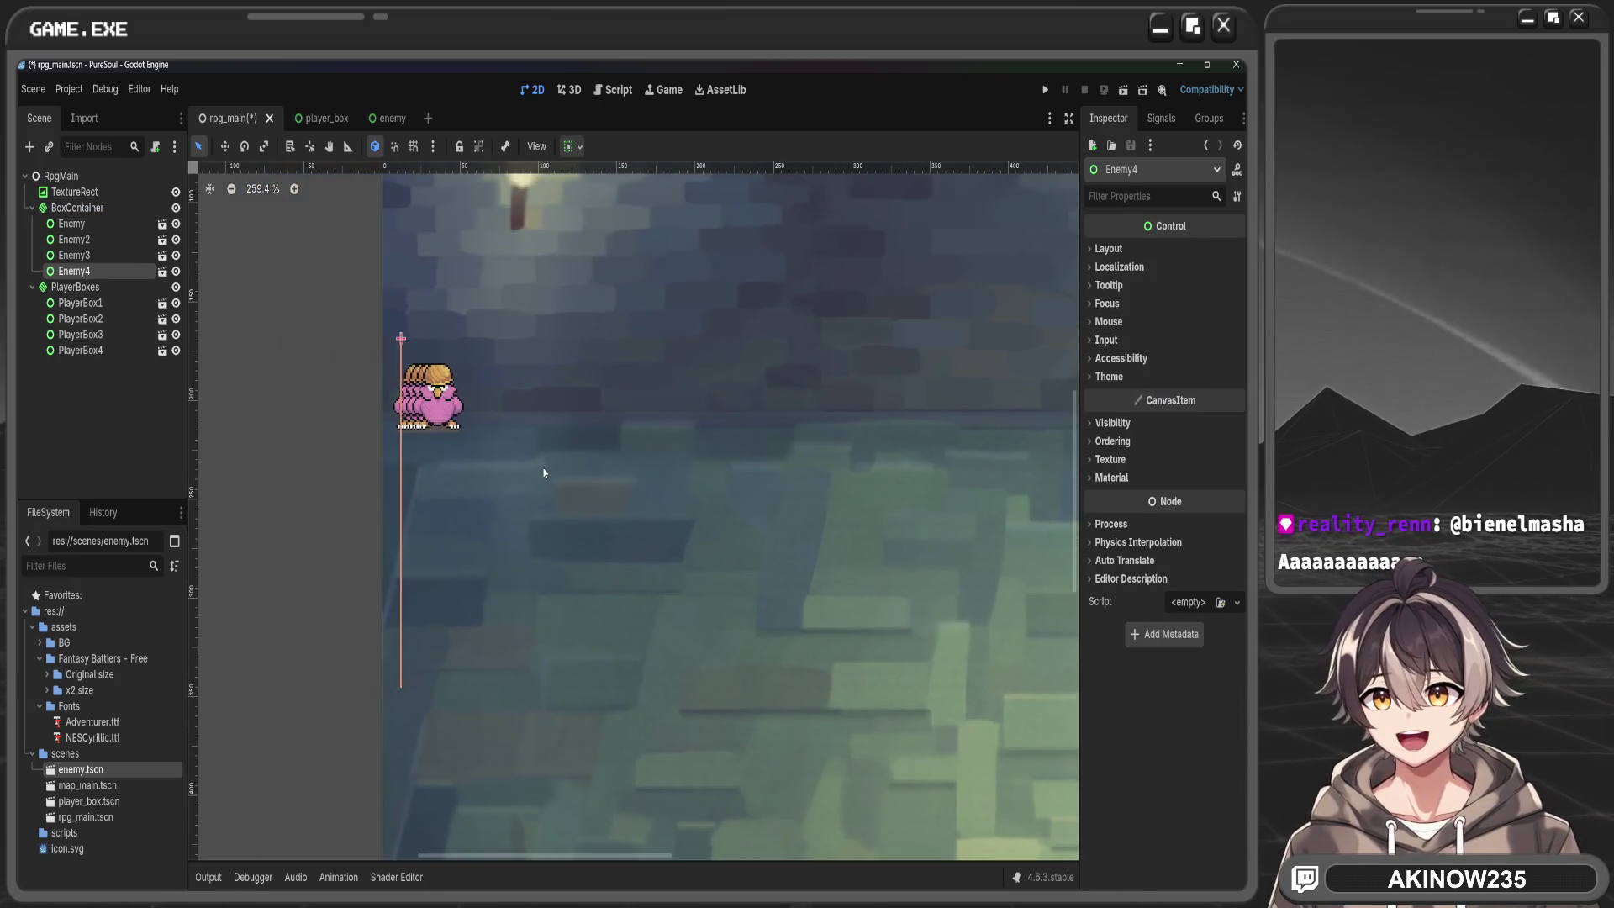
scroll(720, 451, "down", 2)
scroll(438, 493, "down", 3)
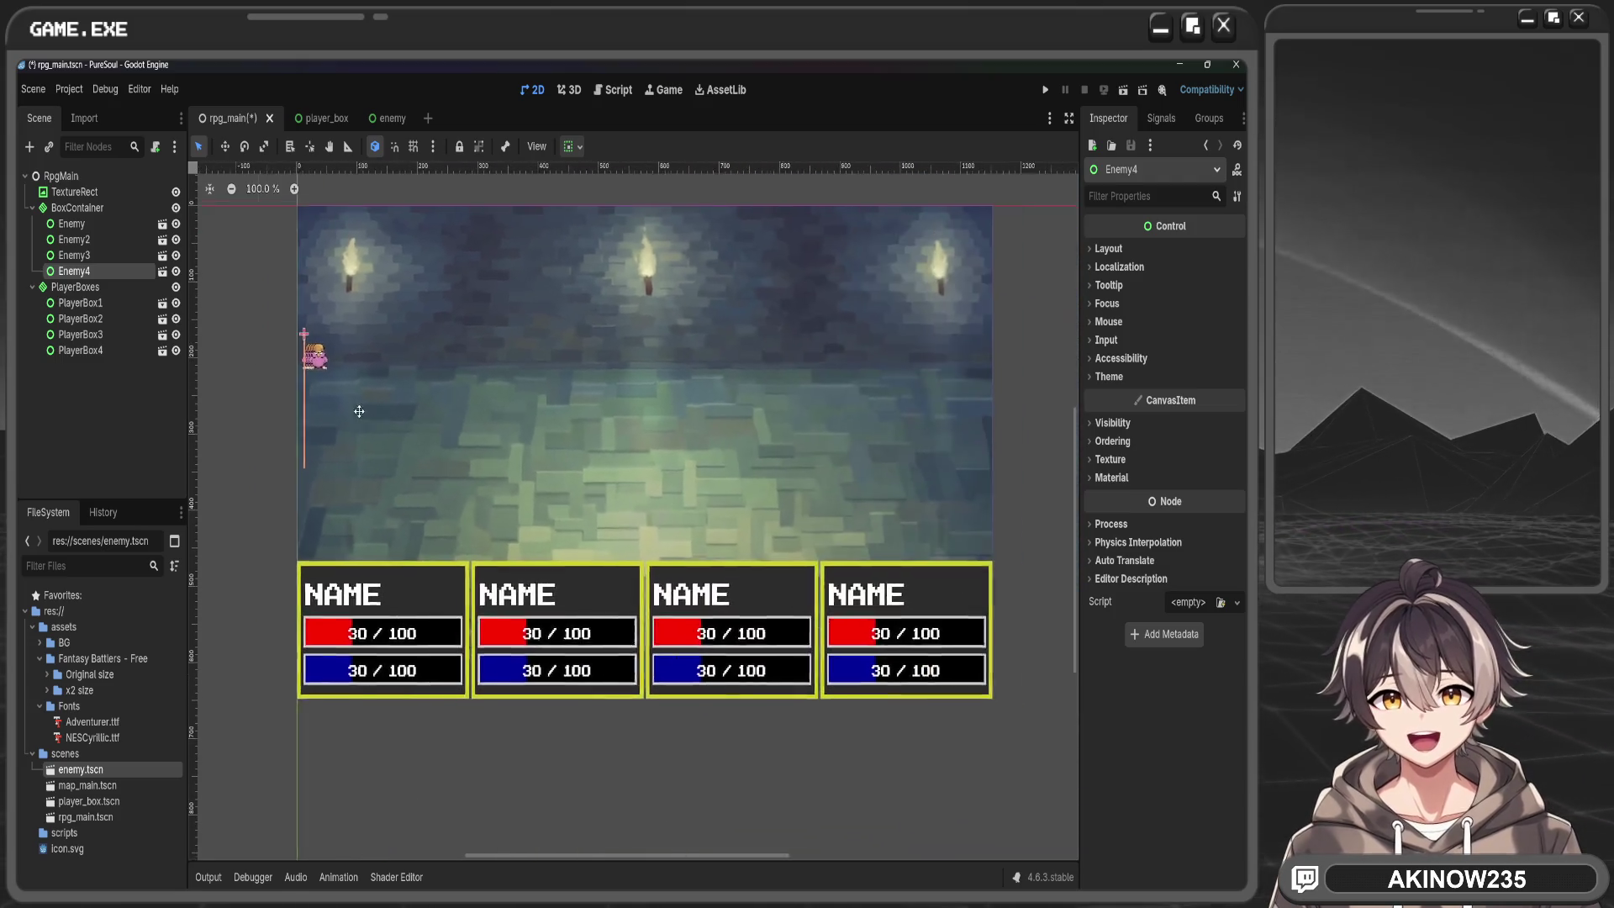
left_click(66, 288)
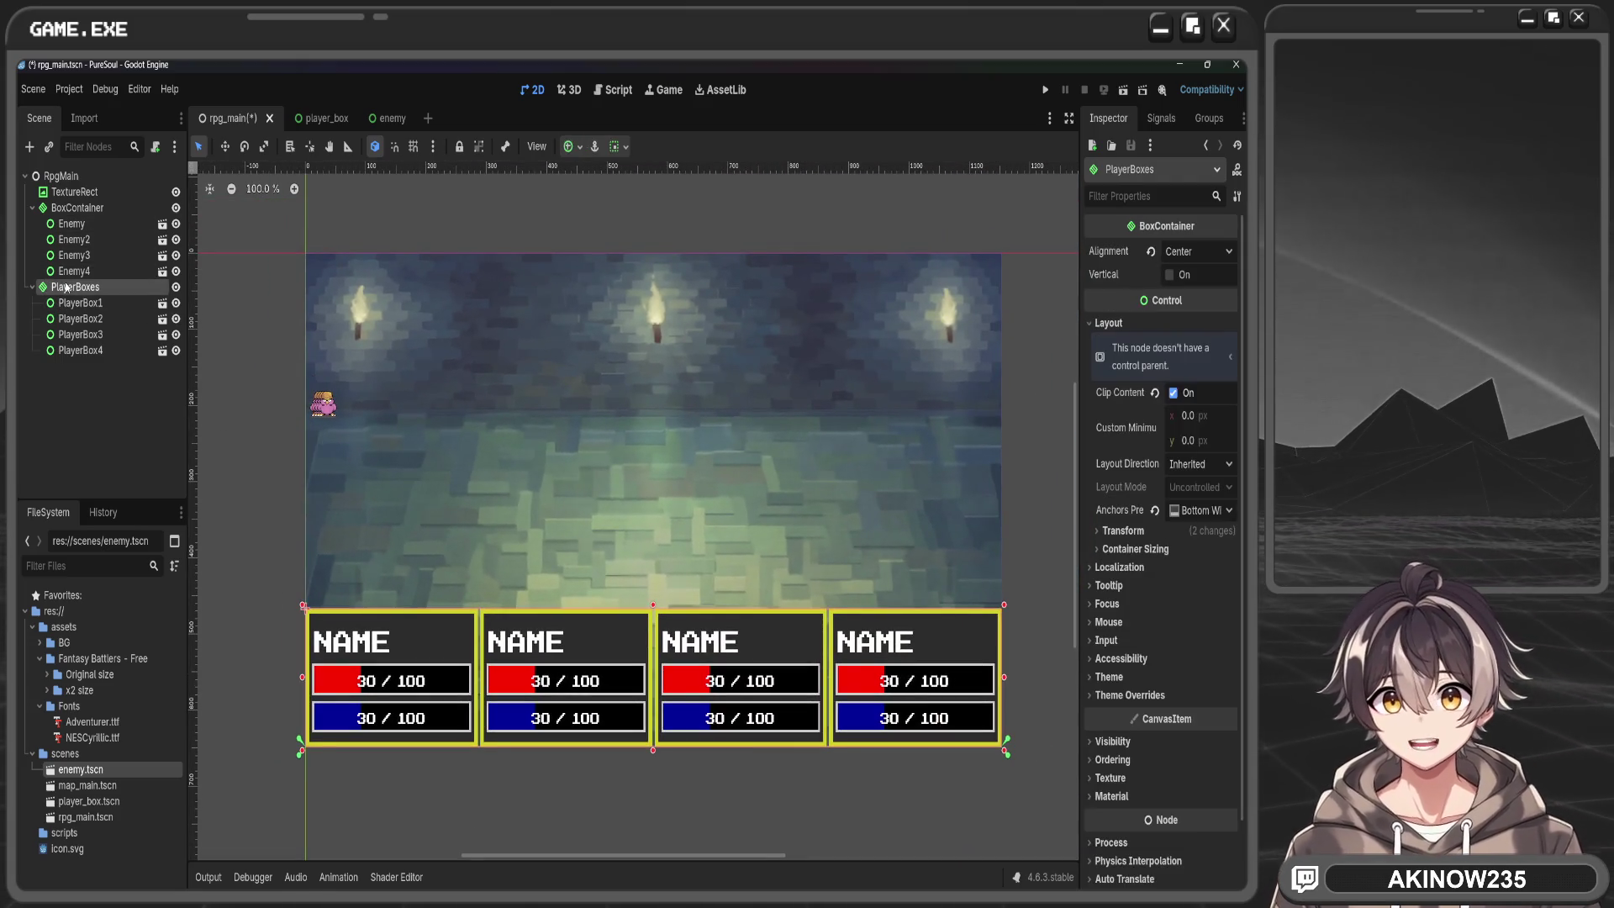
Enable horizontal Expand under Container Sizing for the first enemy
left_click(110, 225)
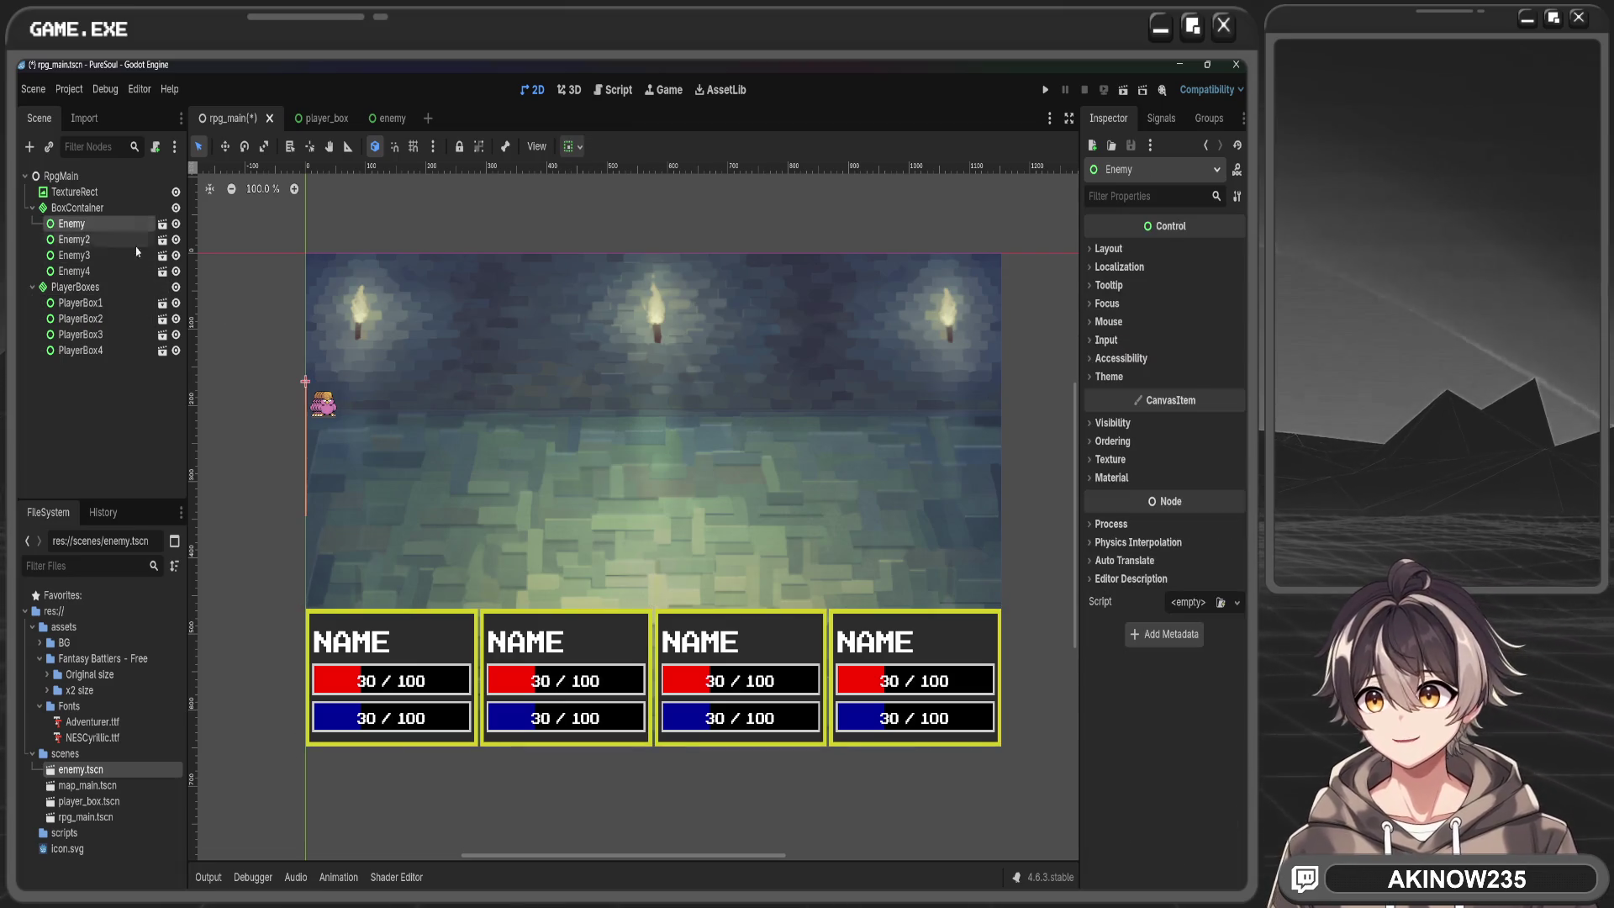
left_click(1109, 248)
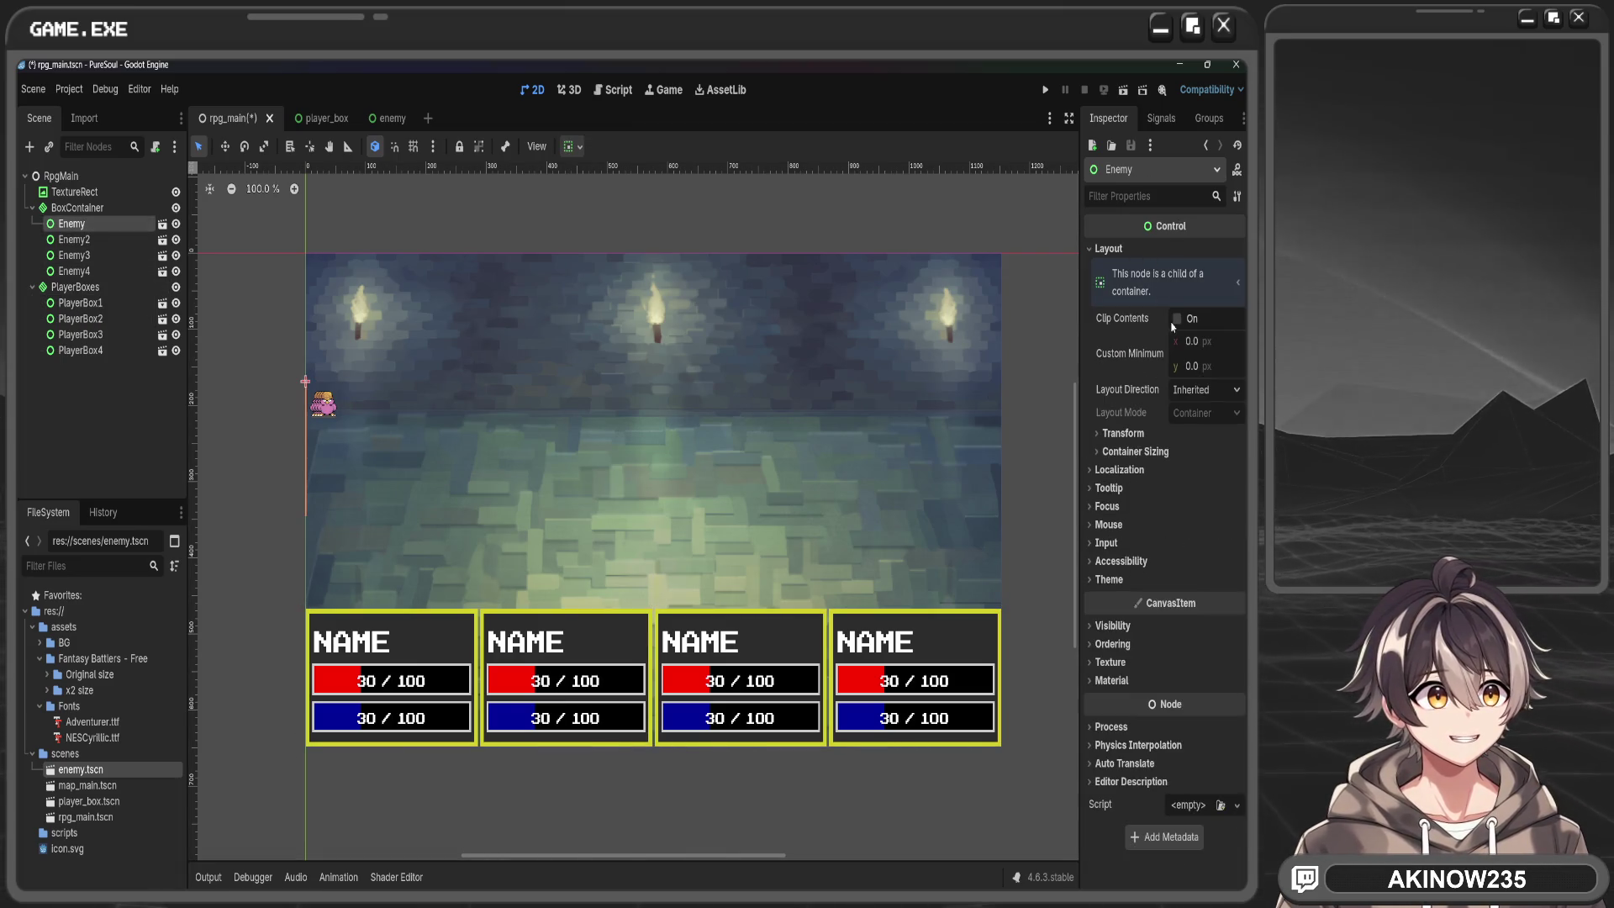
left_click(1149, 432)
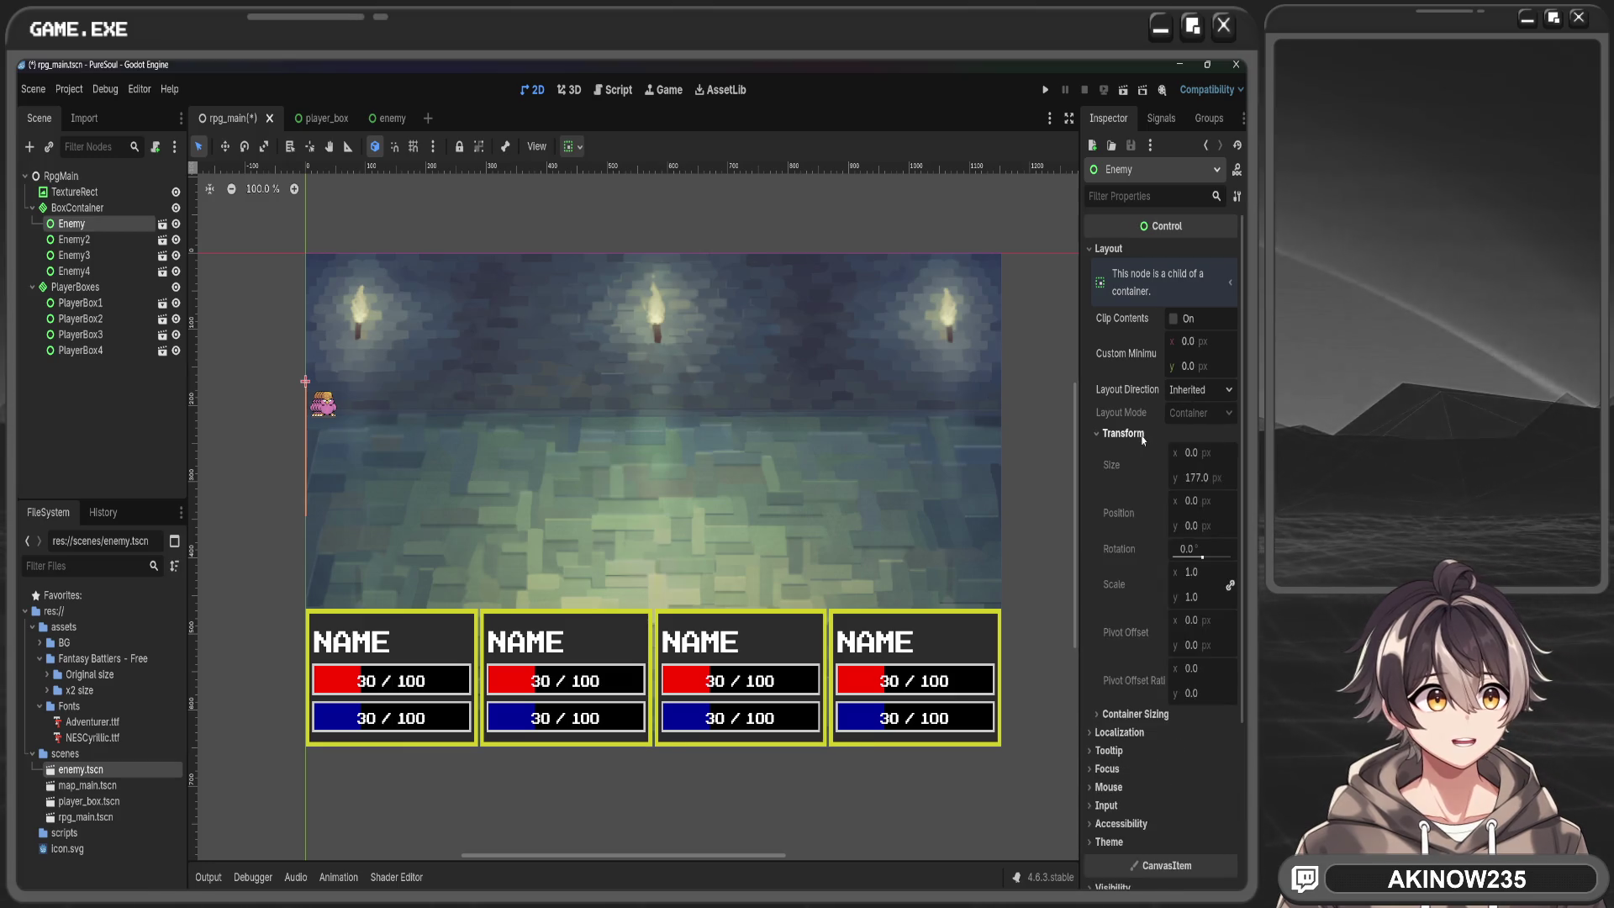
left_click(1149, 432)
left_click(1135, 452)
left_click(1177, 496)
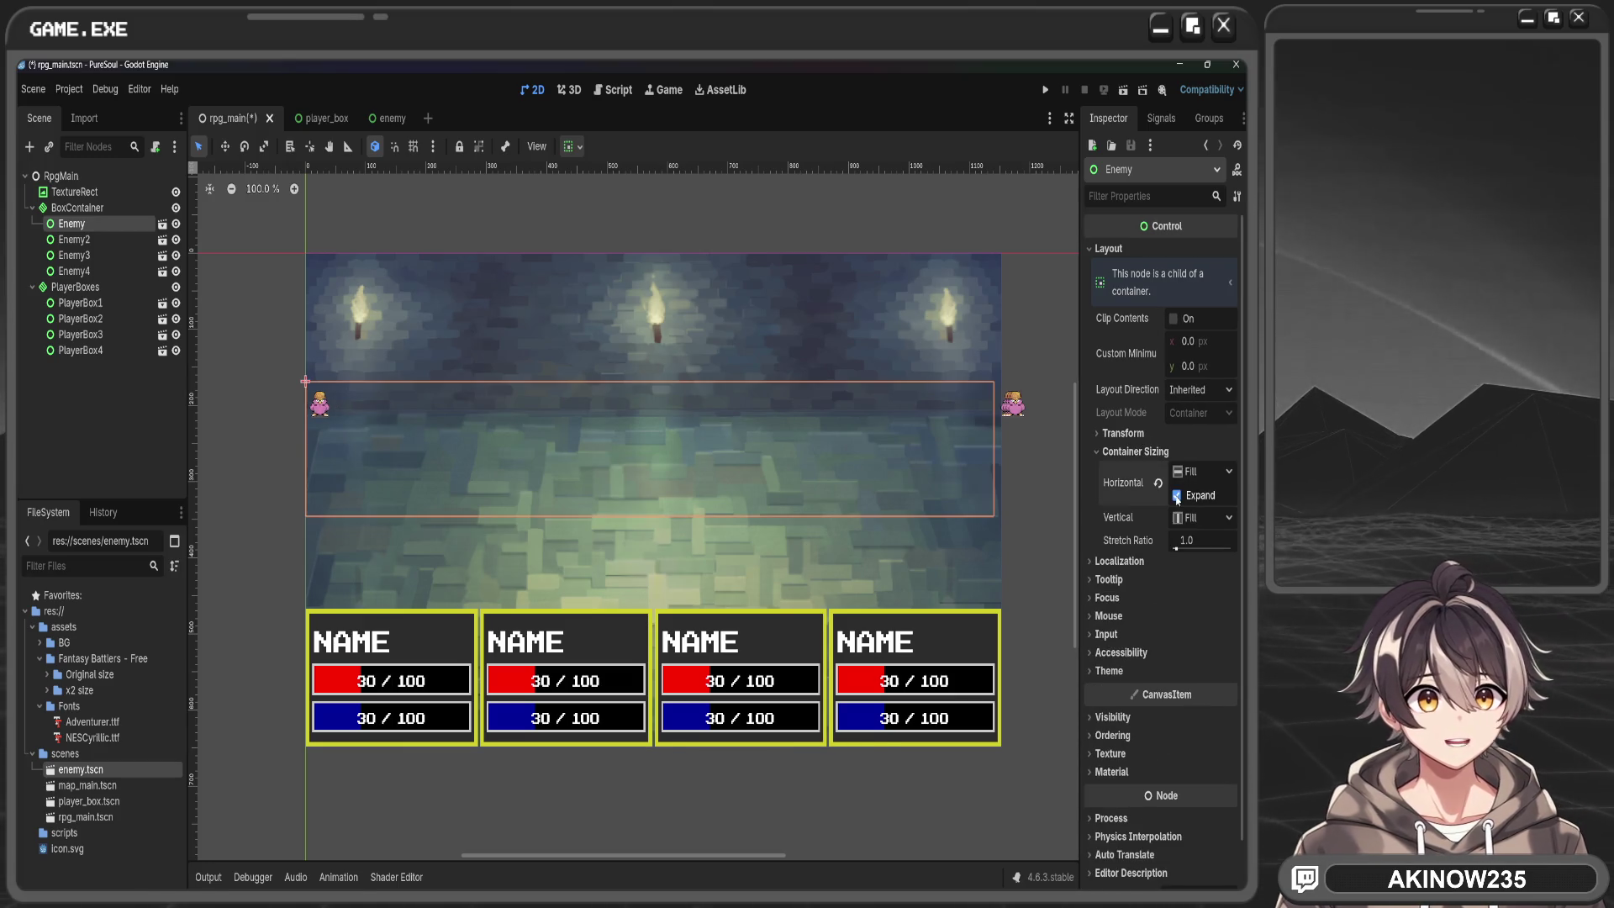
Enable horizontal Expand under Container Sizing for Enemy2
left_click(74, 239)
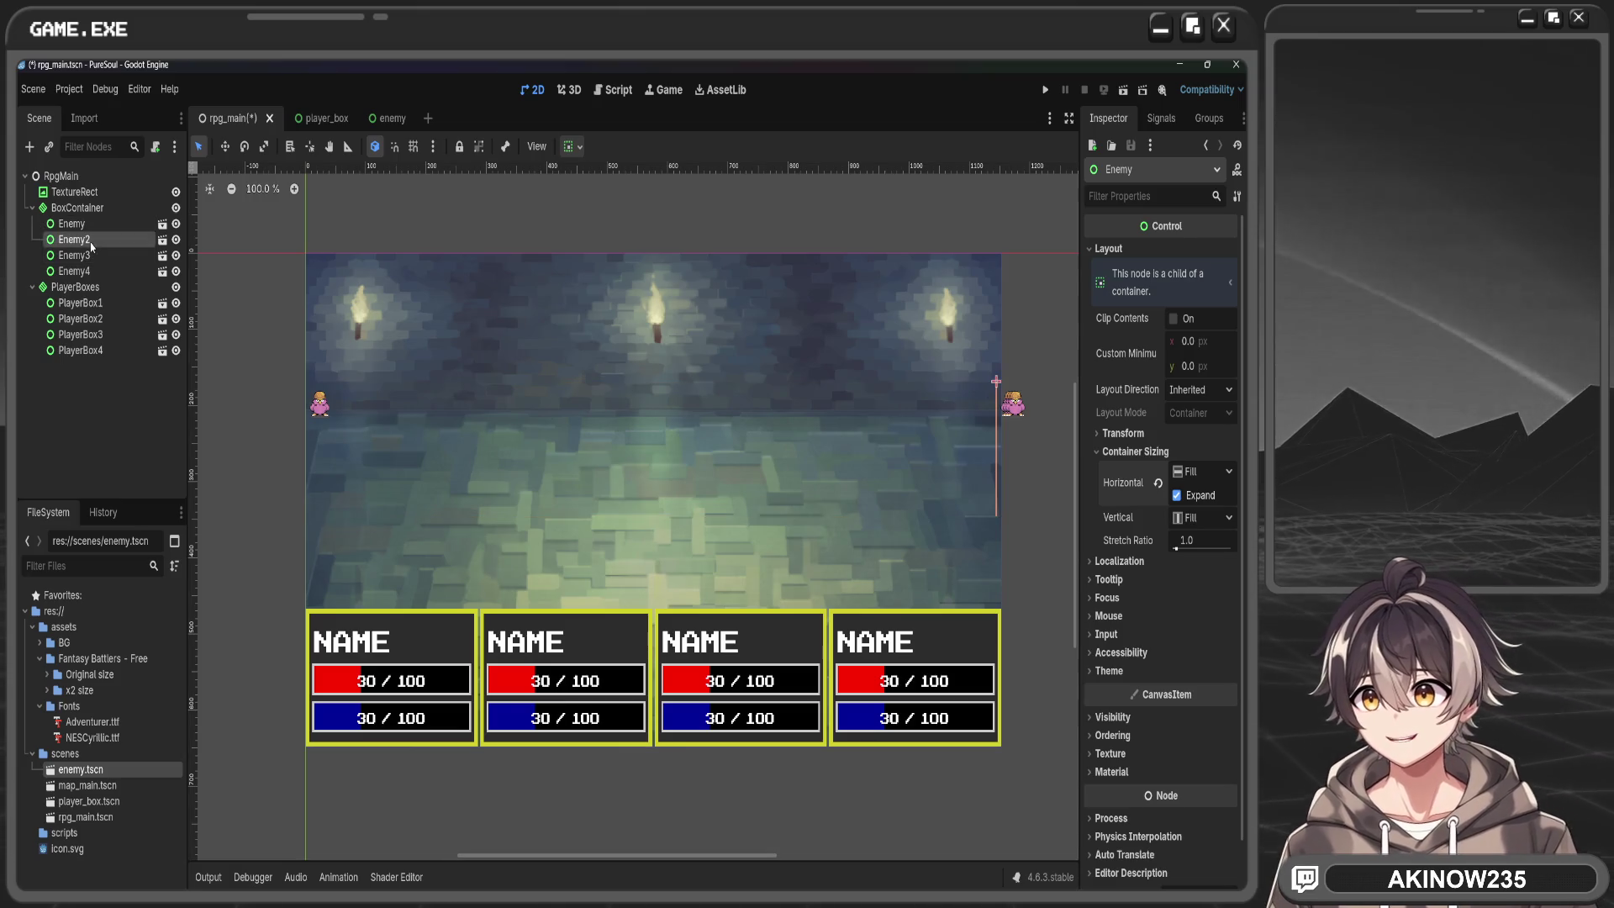
left_click(1108, 249)
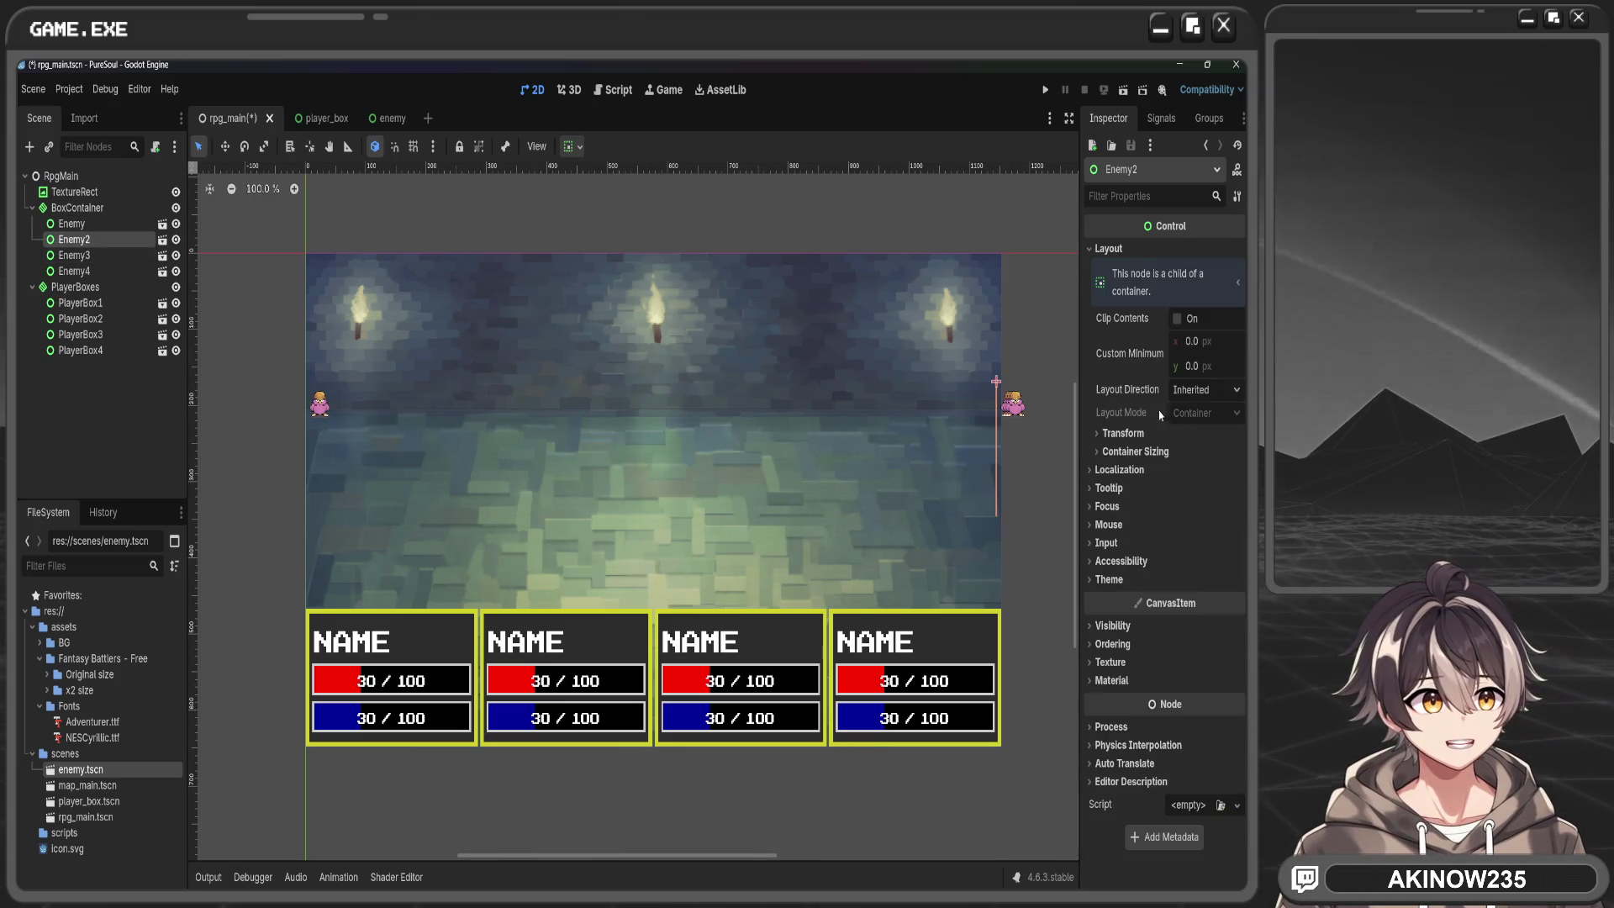
left_click(1123, 433)
left_click(1119, 433)
left_click(1135, 451)
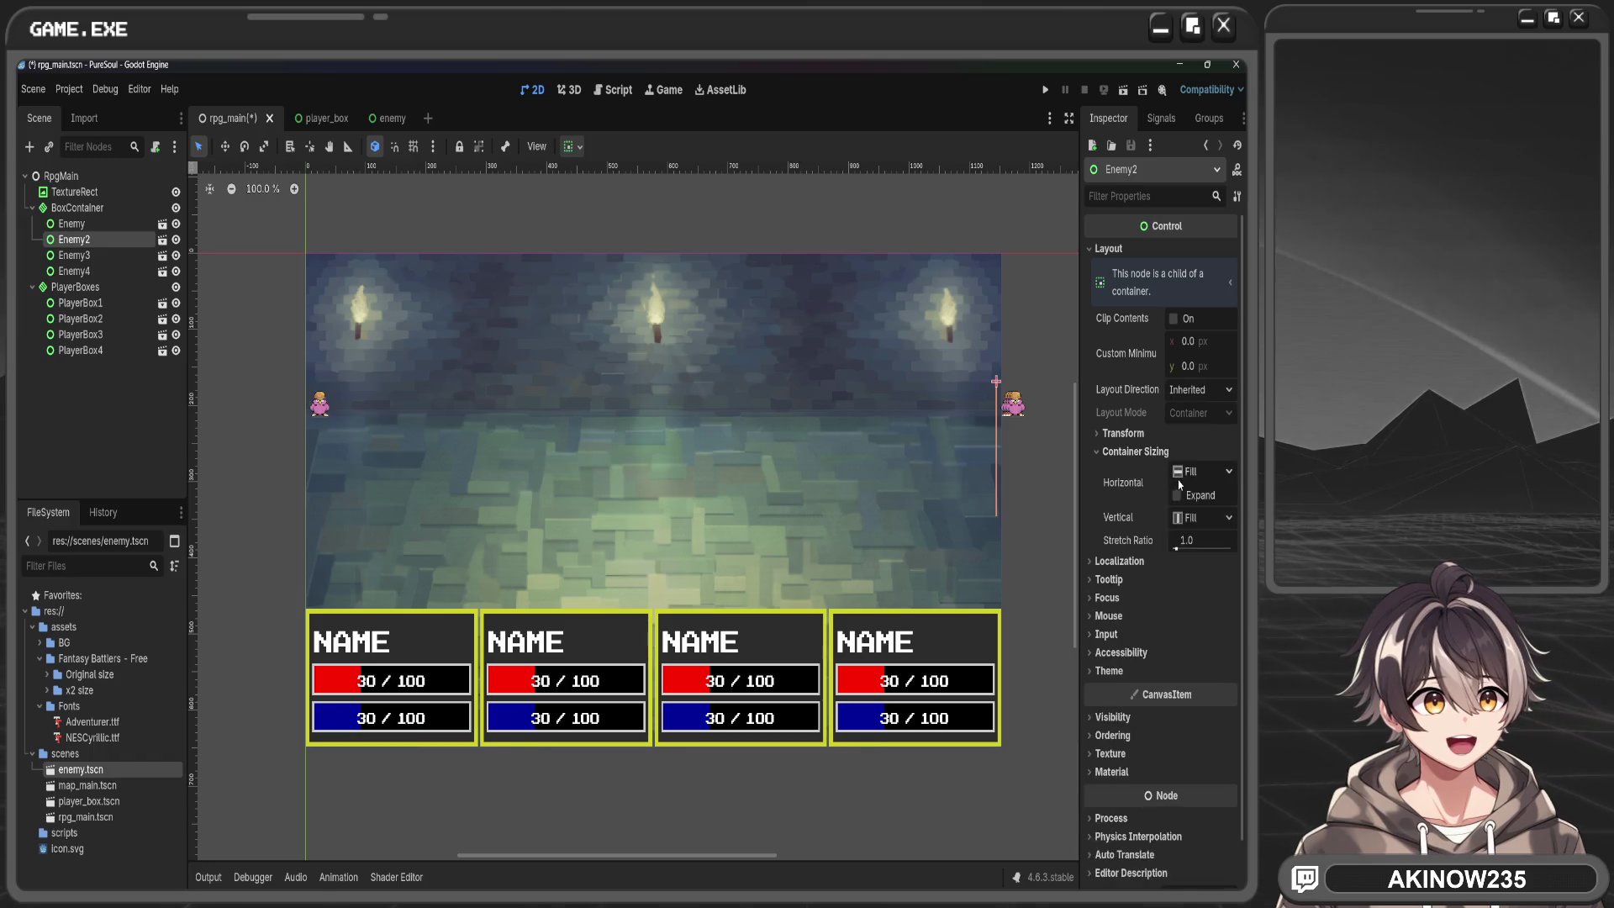
left_click(1177, 495)
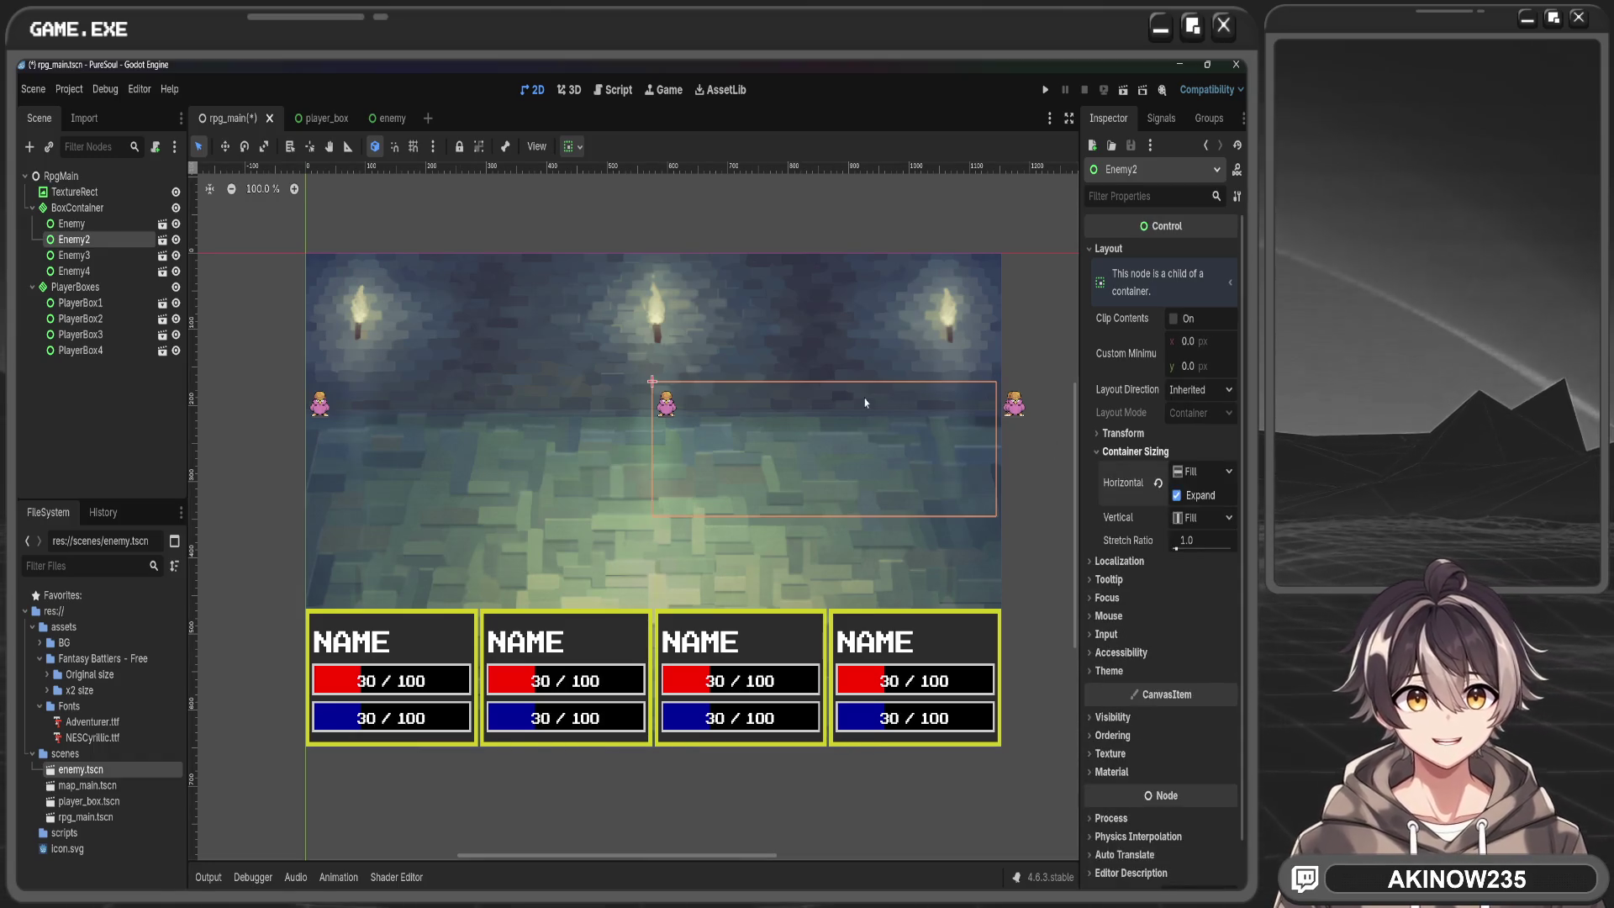
left_click(1093, 451)
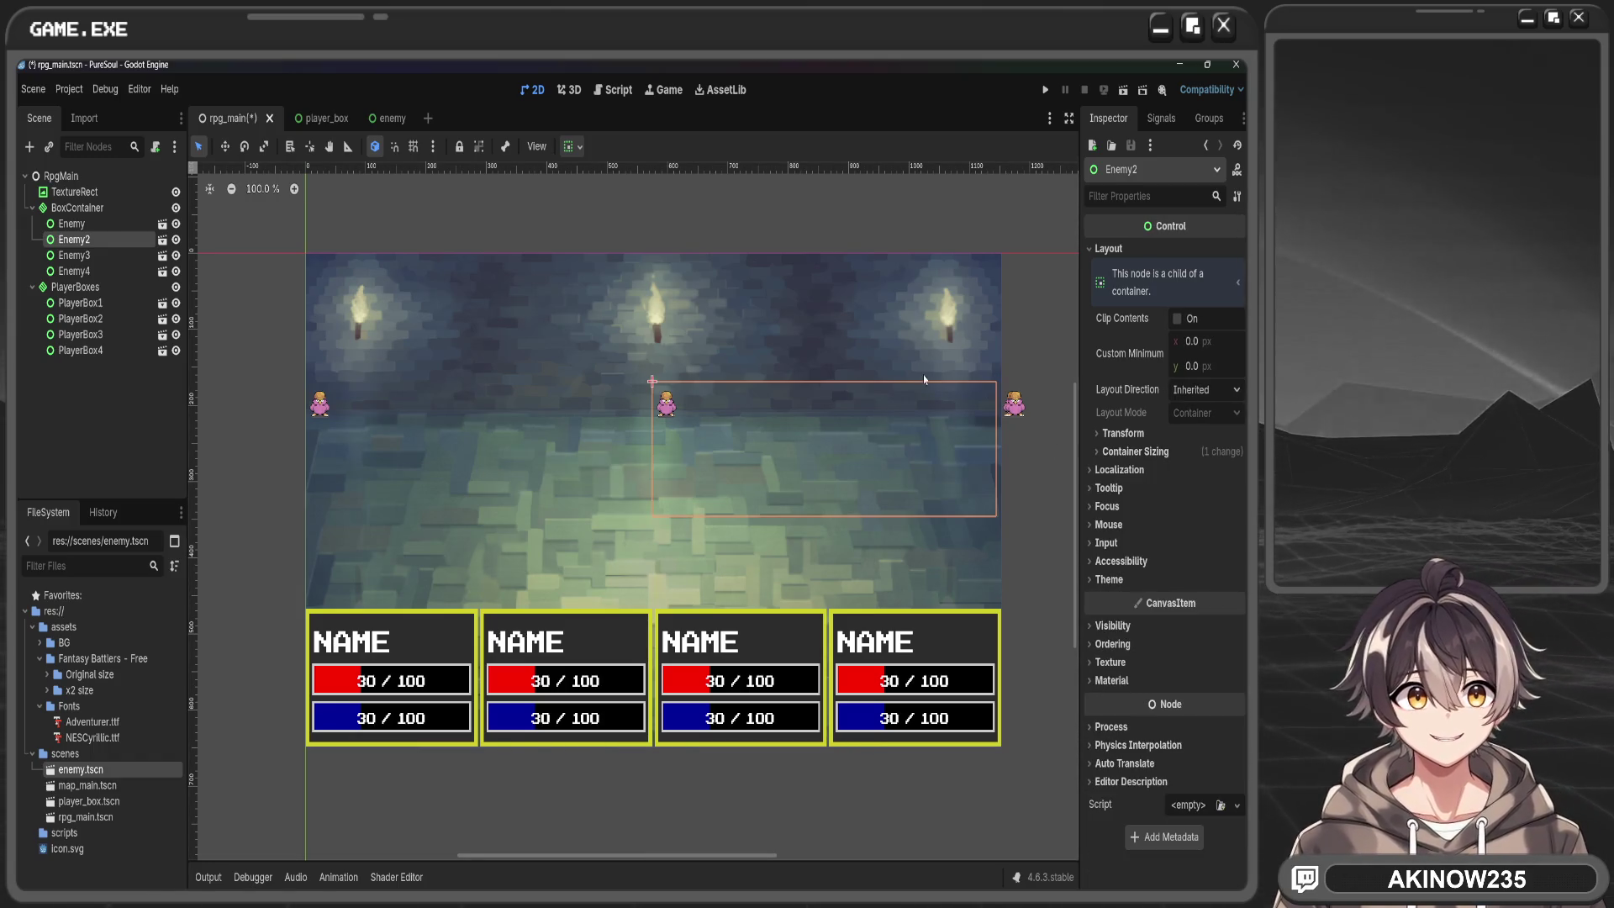
Rename the first enemy node to Enemy1
left_click(111, 260)
double_click(97, 225)
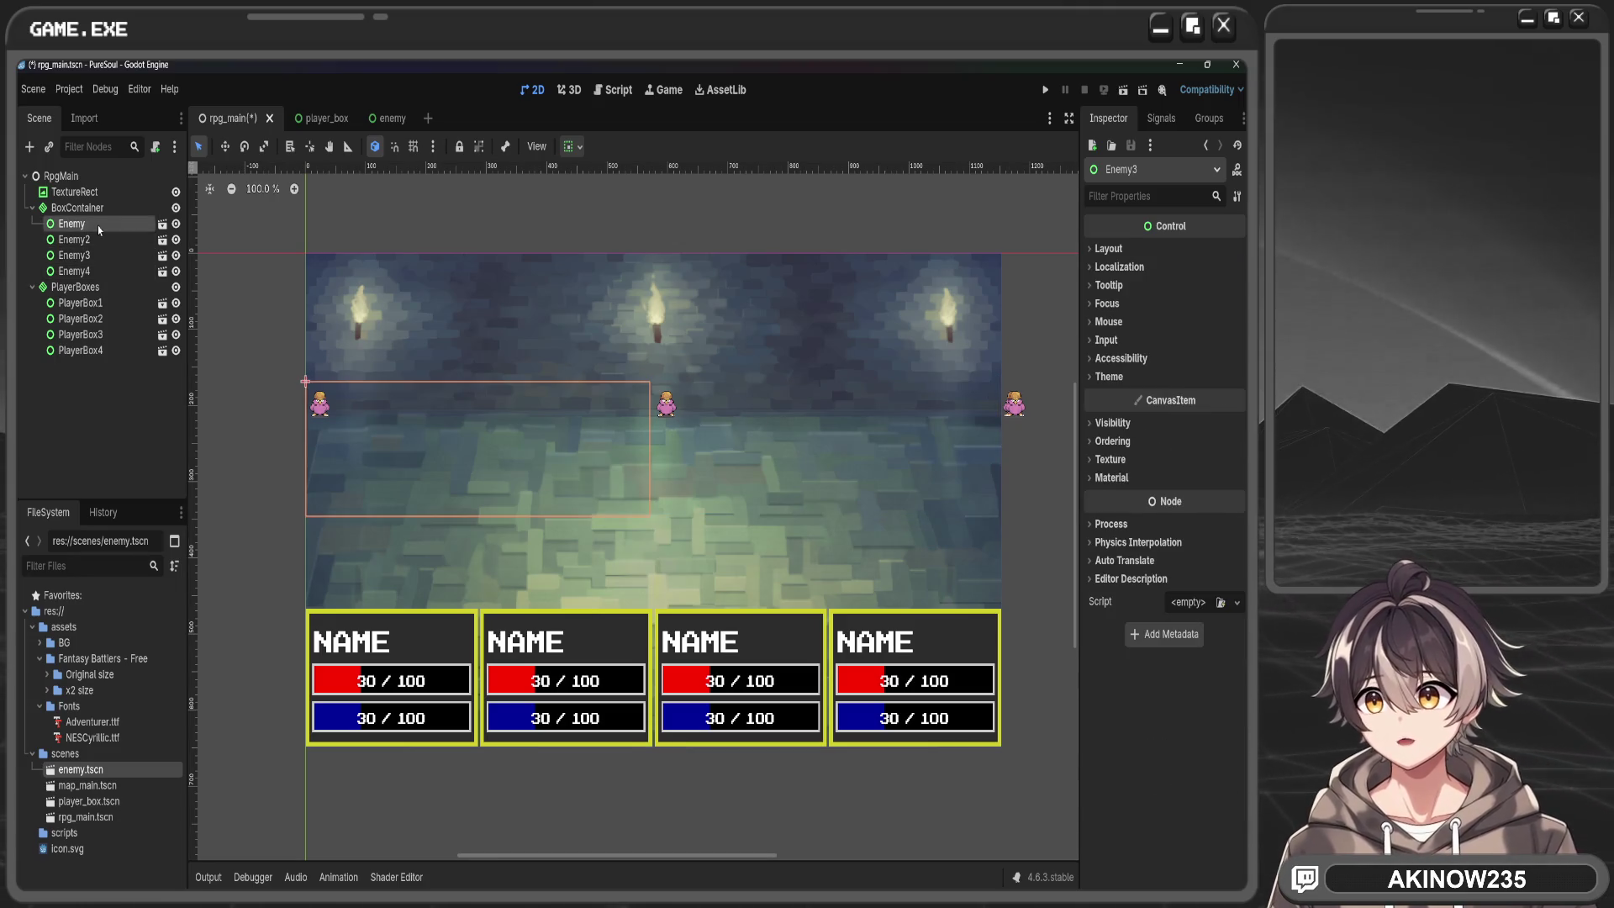
key("Escape")
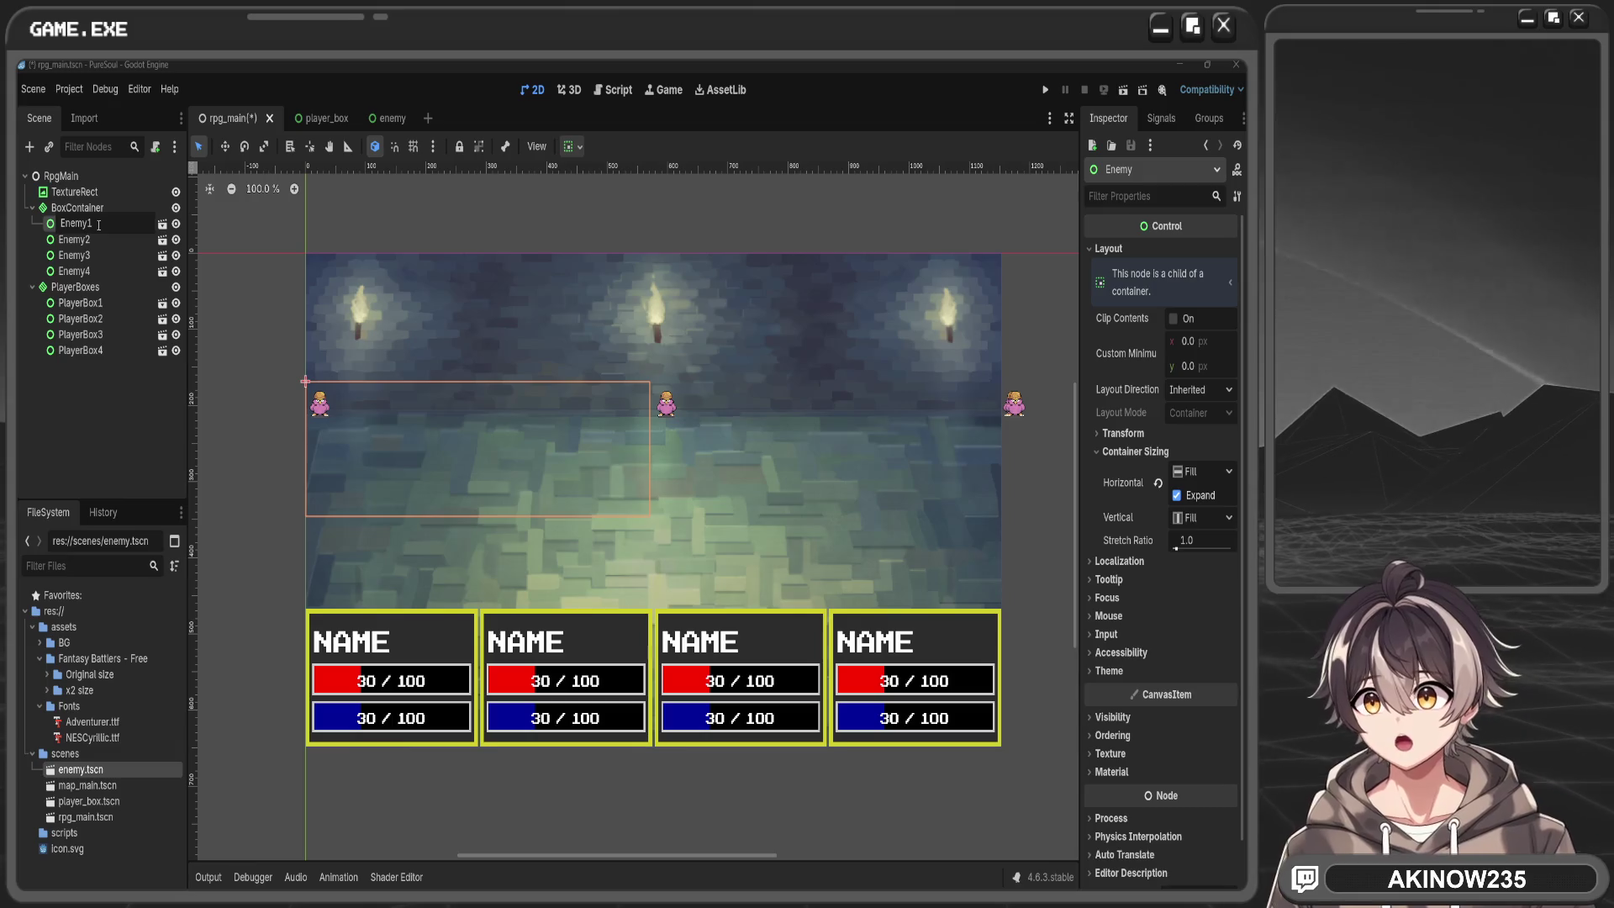
key("Return")
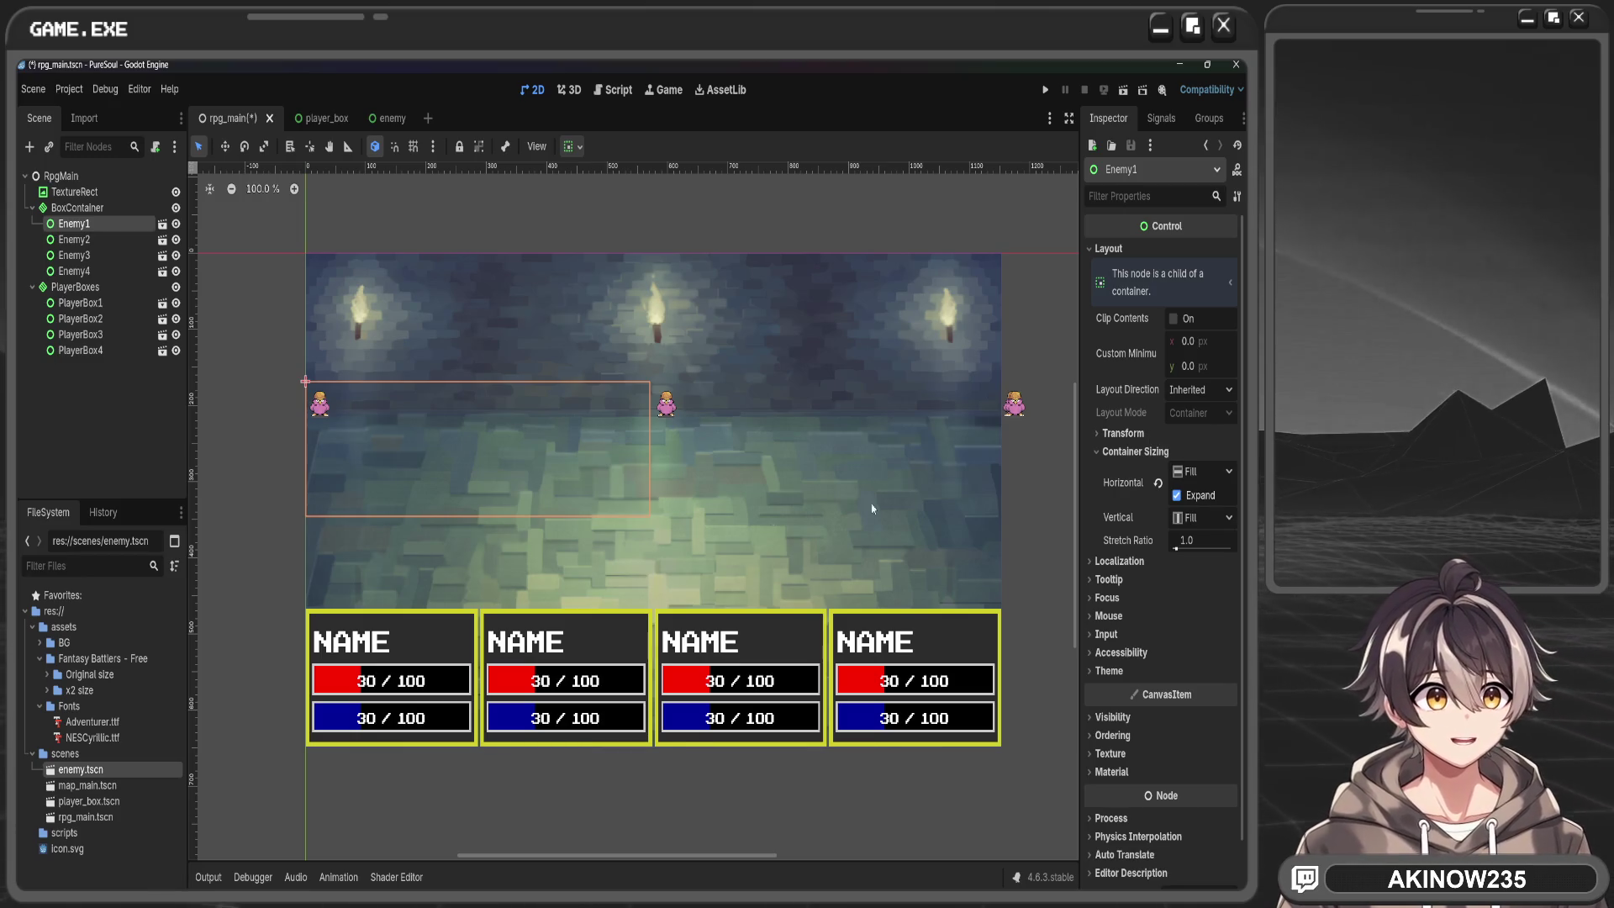
Enable horizontal Expand for Enemy3 and Enemy4 so the birds space evenly
left_click(101, 254)
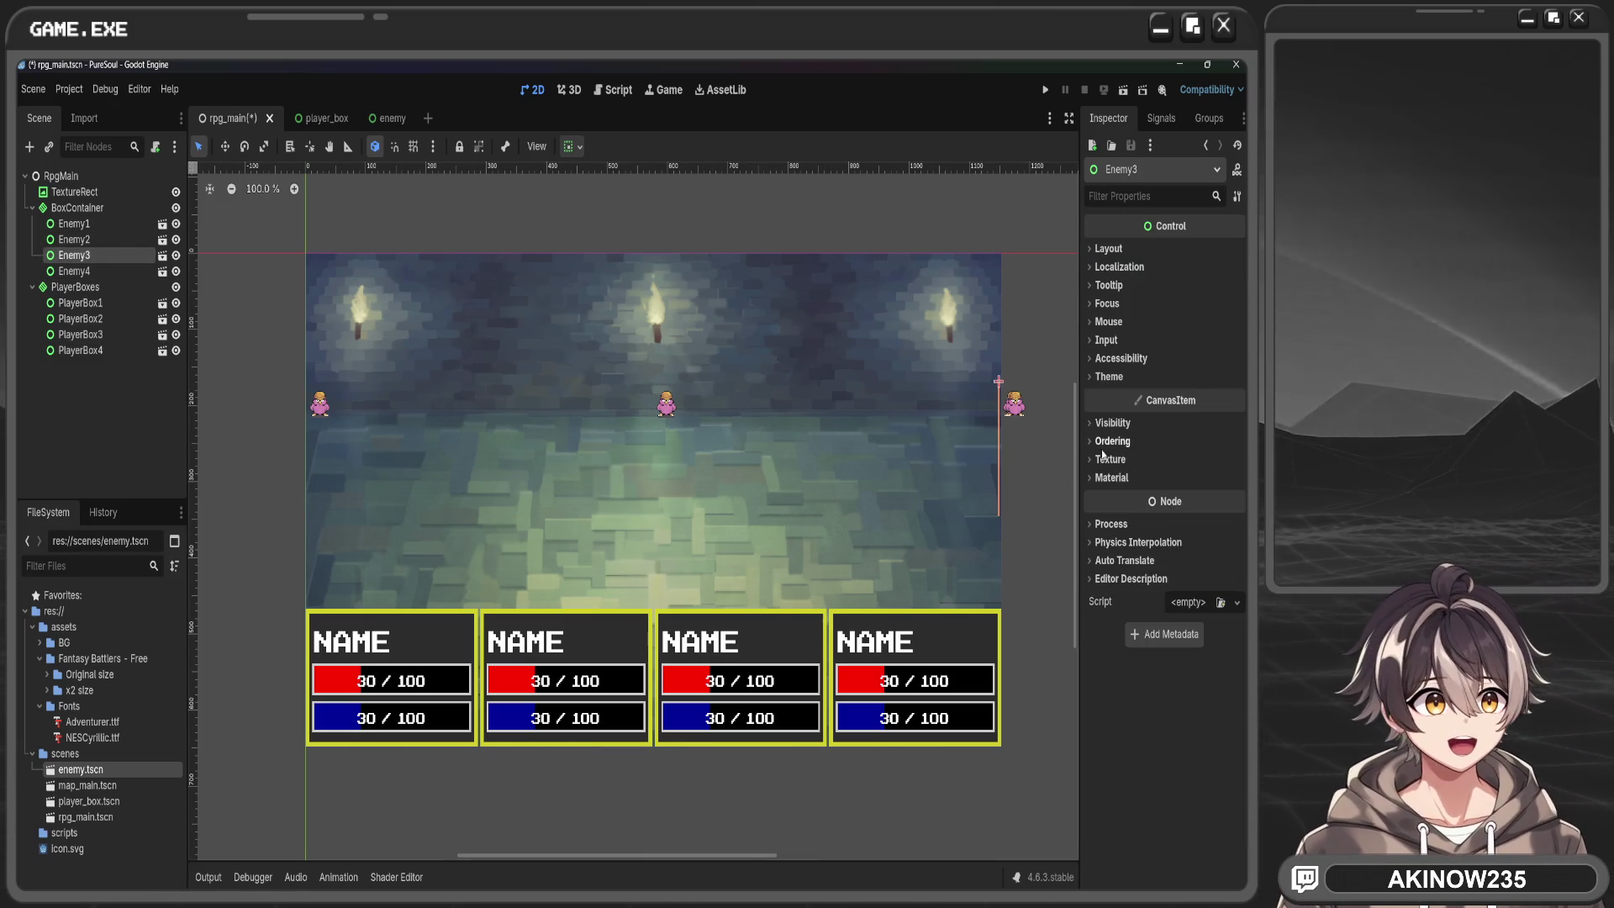
left_click(1110, 249)
left_click(1149, 433)
left_click(1150, 433)
left_click(1143, 451)
left_click(1178, 495)
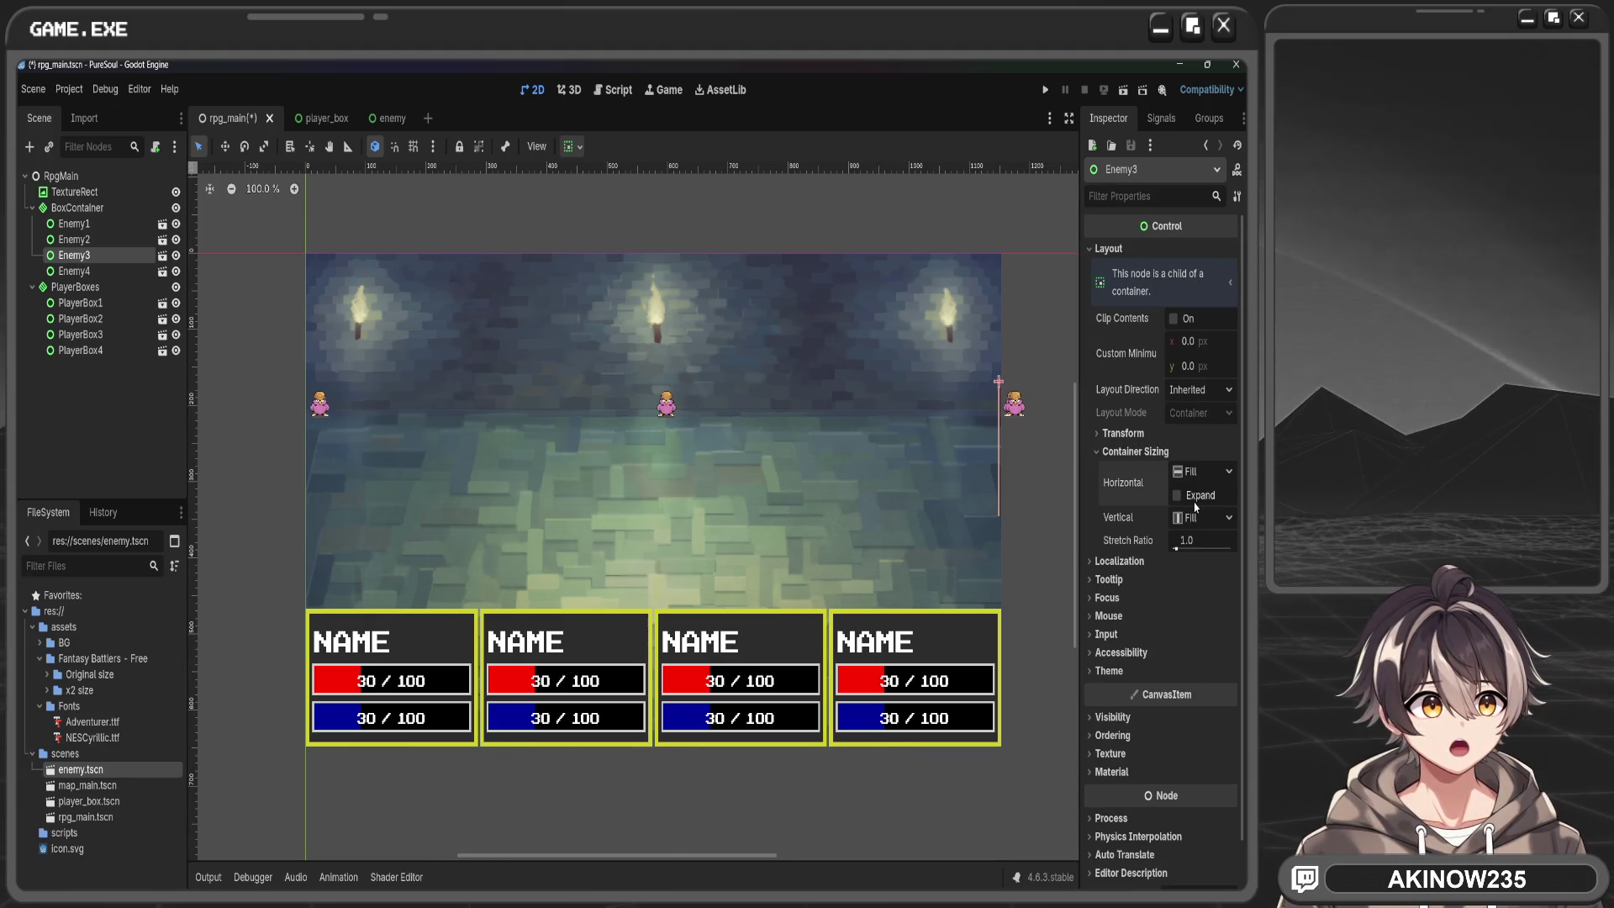
left_click(74, 271)
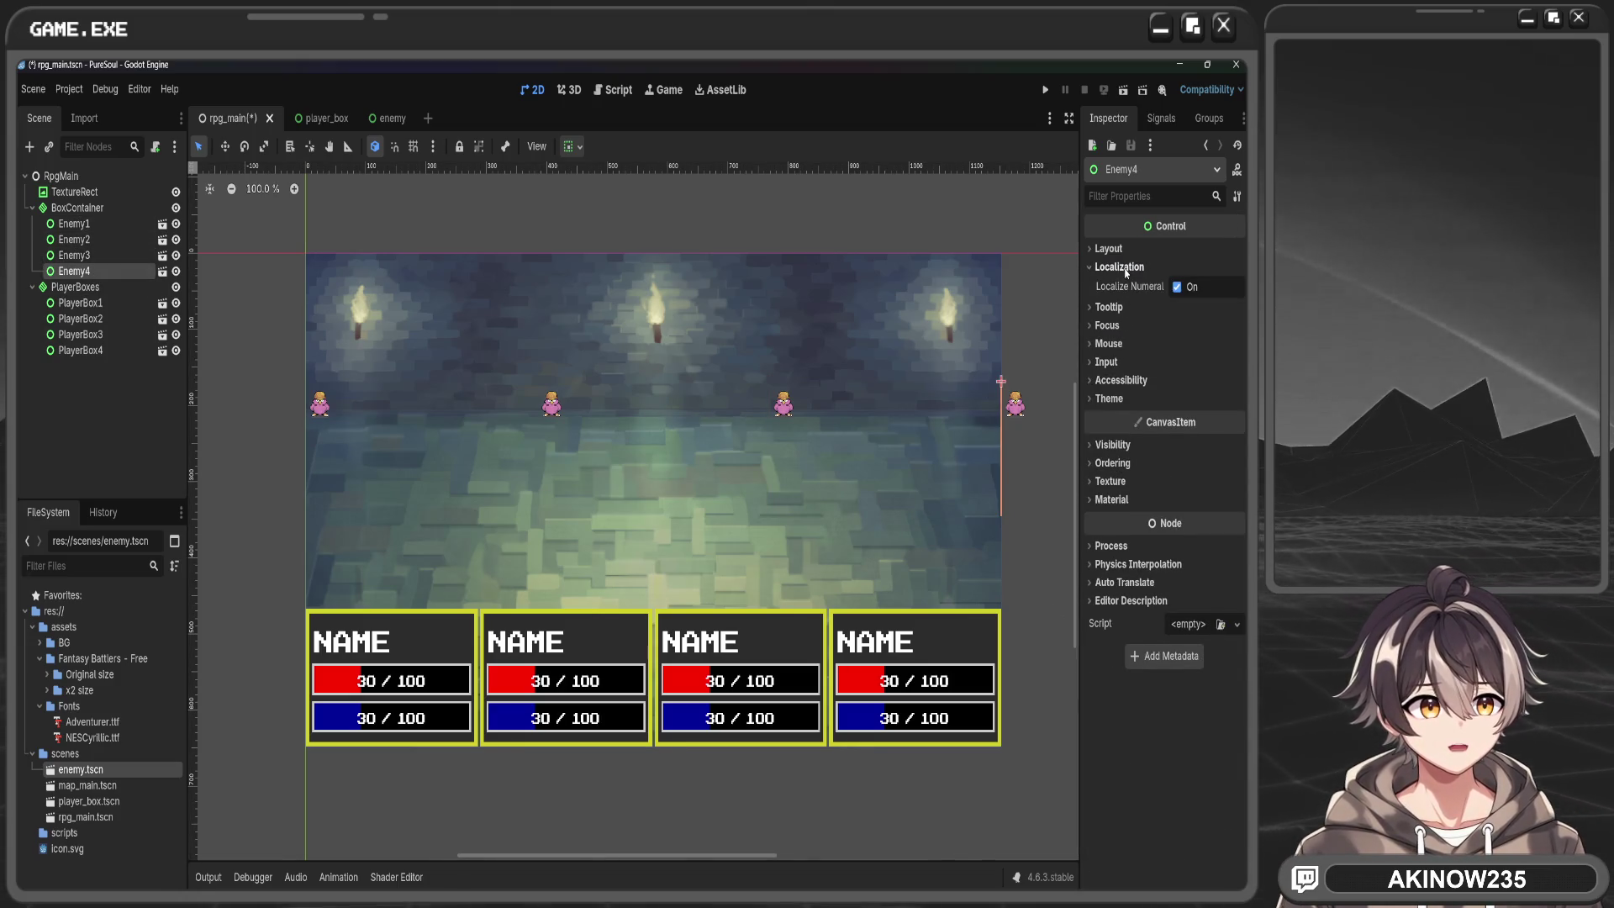
left_click(1108, 249)
left_click(1178, 495)
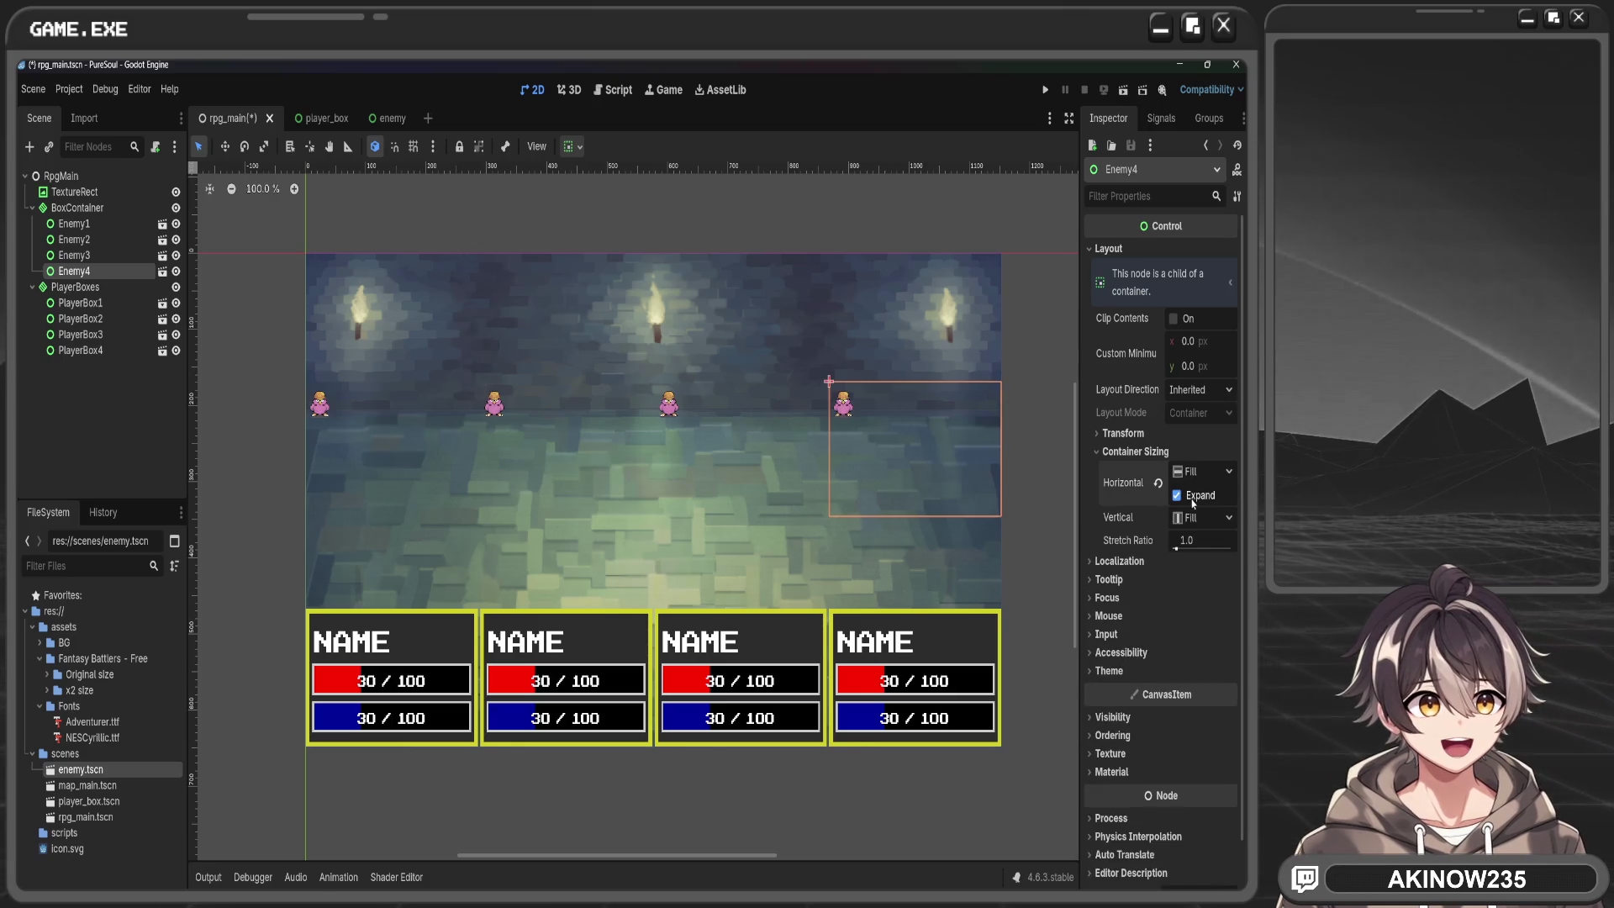
Try Enemy1's horizontal alignment options, leaving it centered with expand on
left_click(1028, 578)
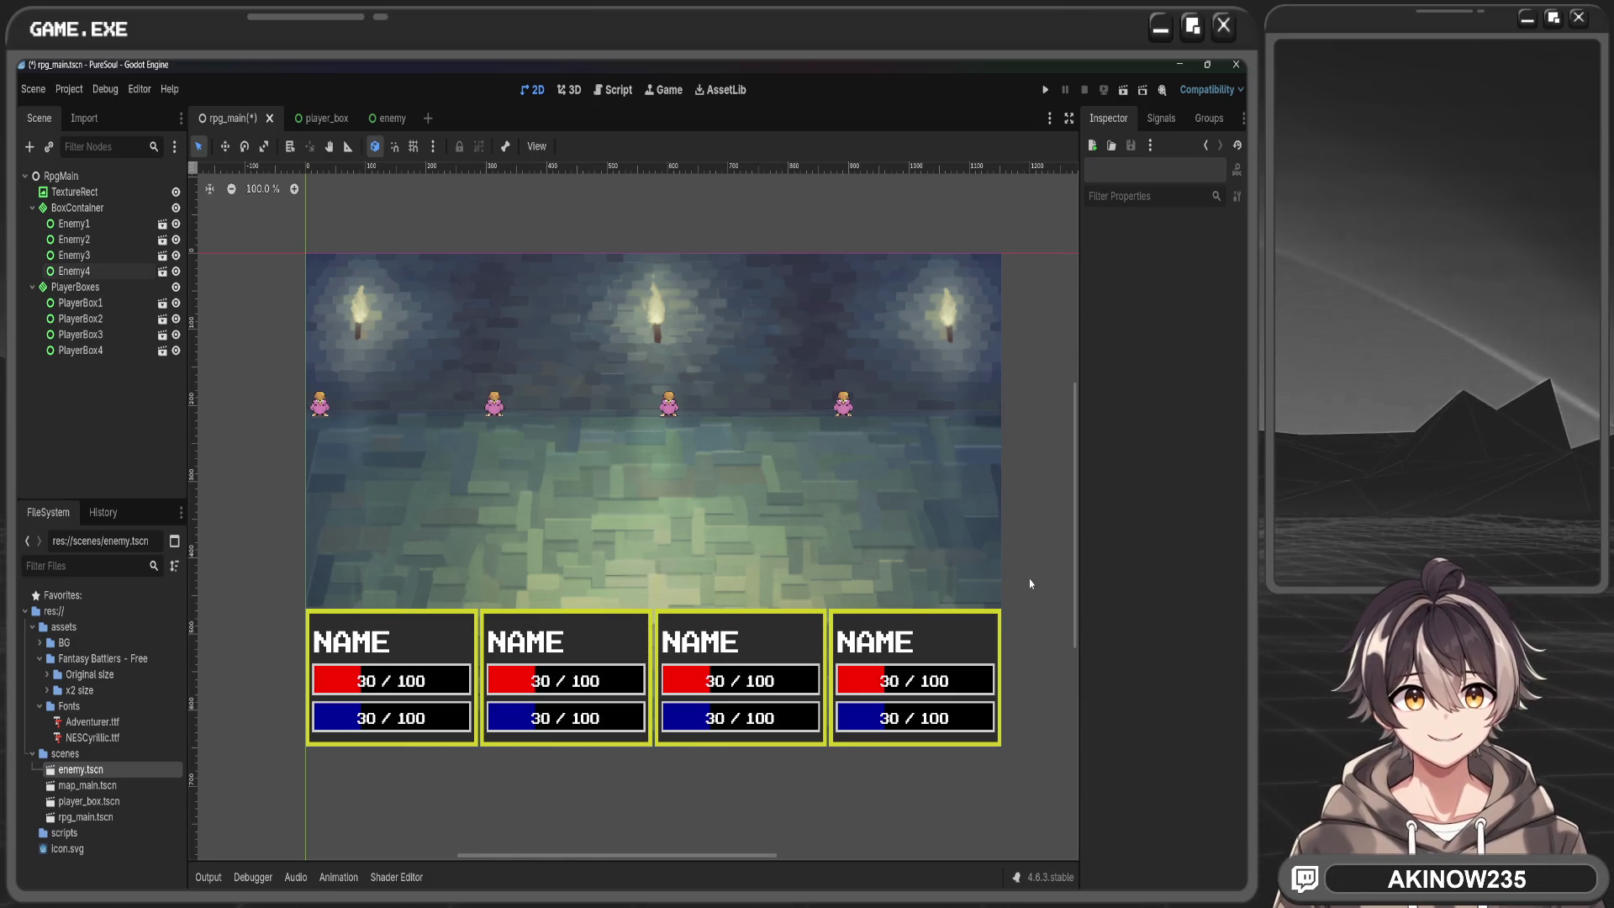
left_click(352, 439)
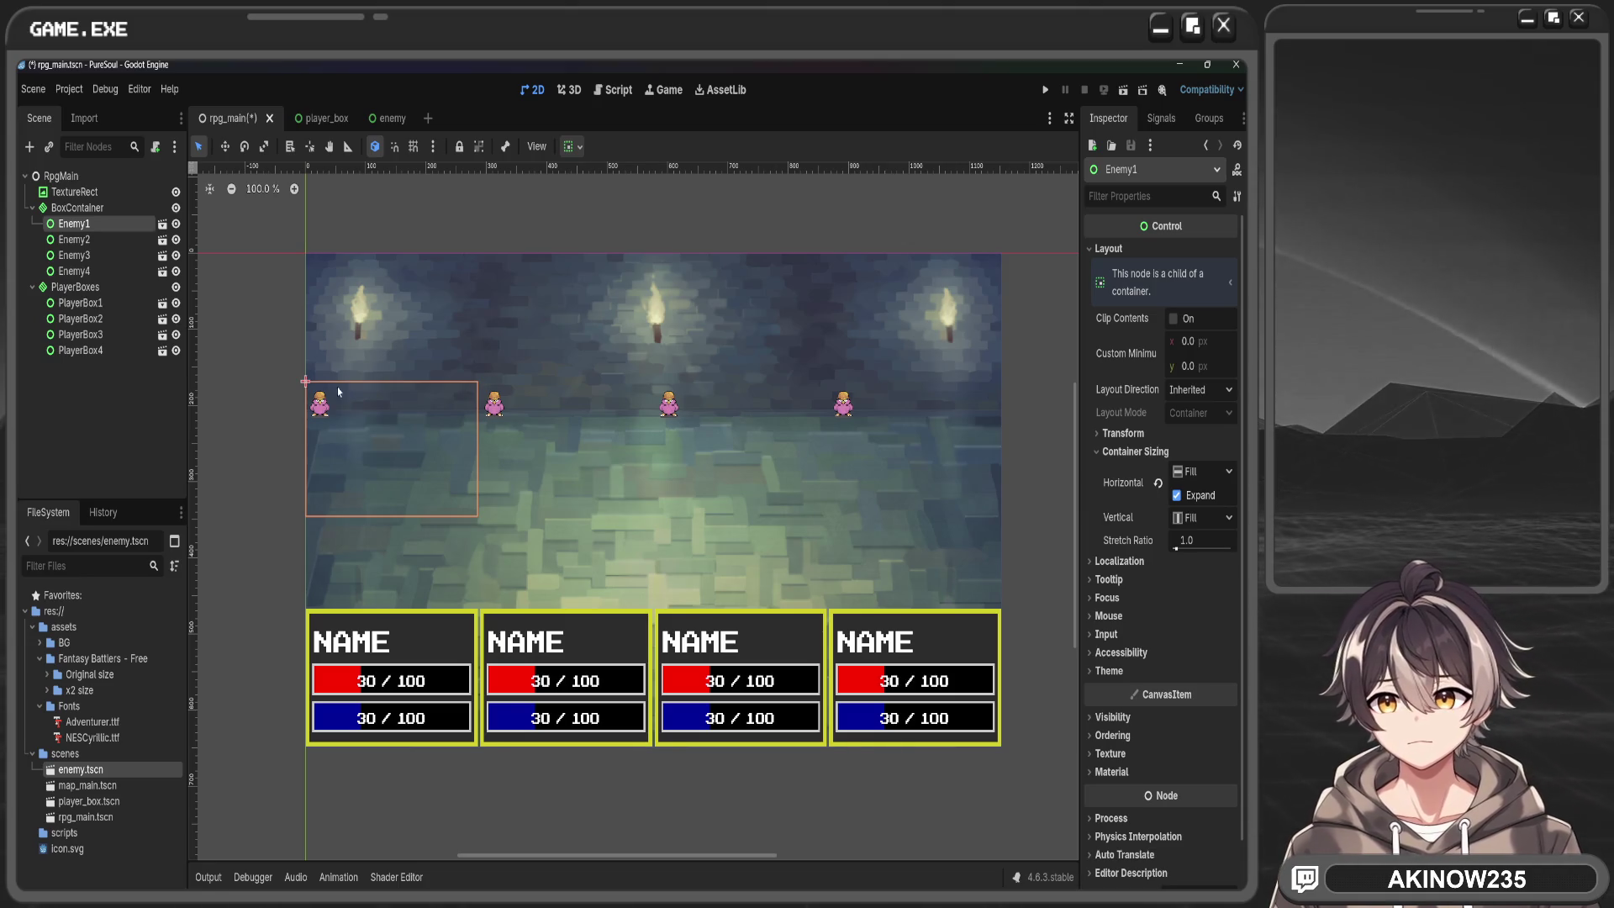
left_click(572, 146)
left_click(603, 205)
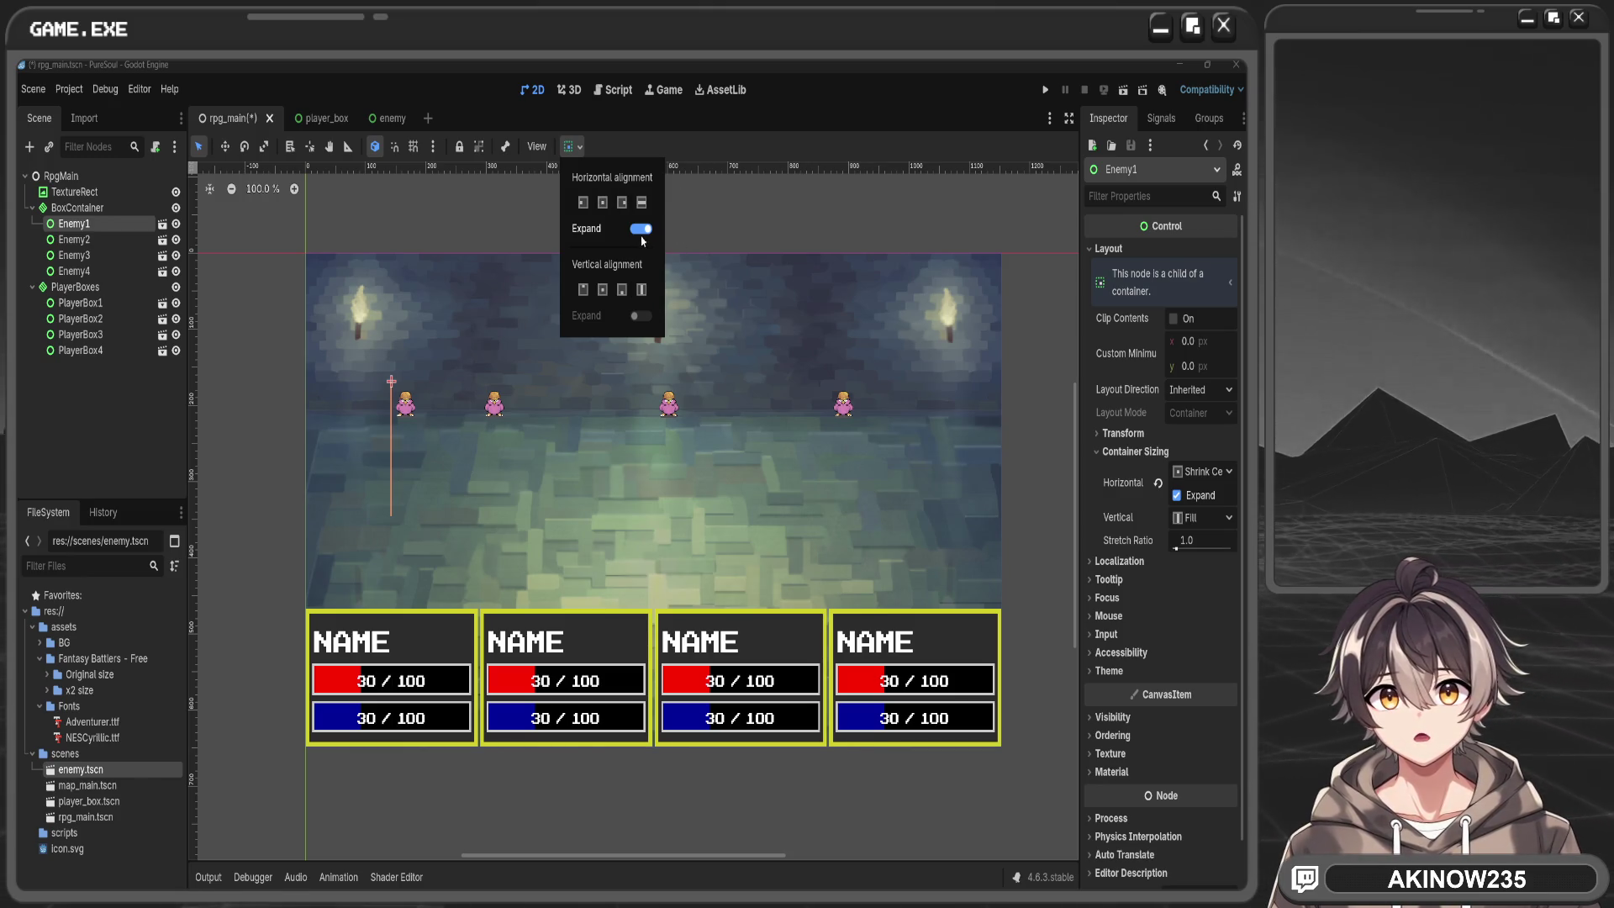
left_click(639, 229)
left_click(640, 229)
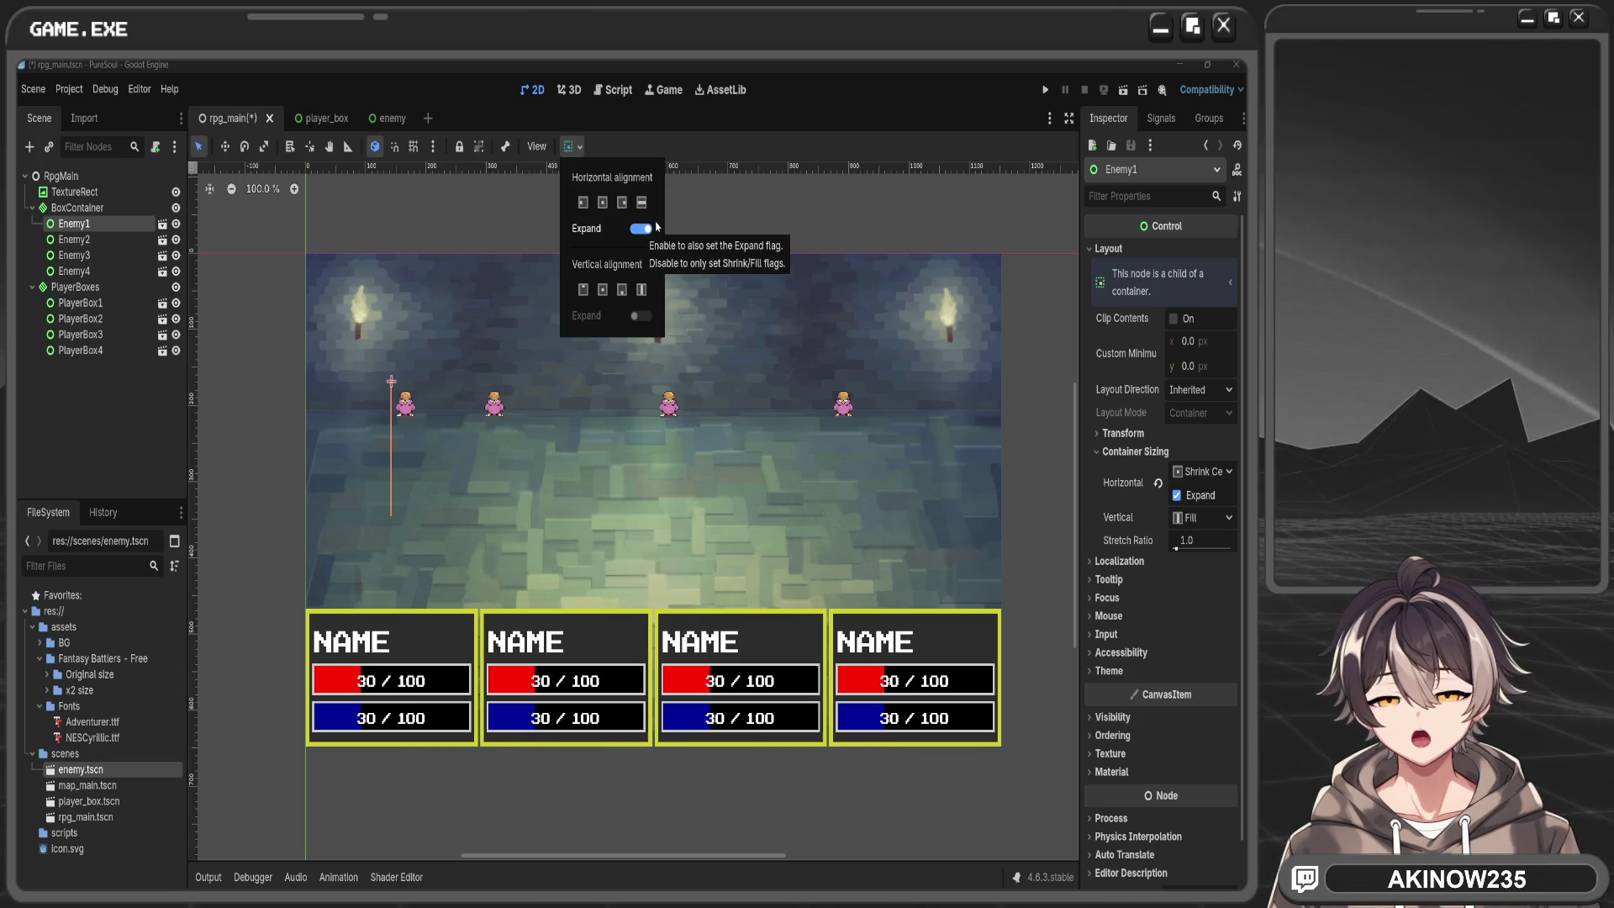
left_click(643, 204)
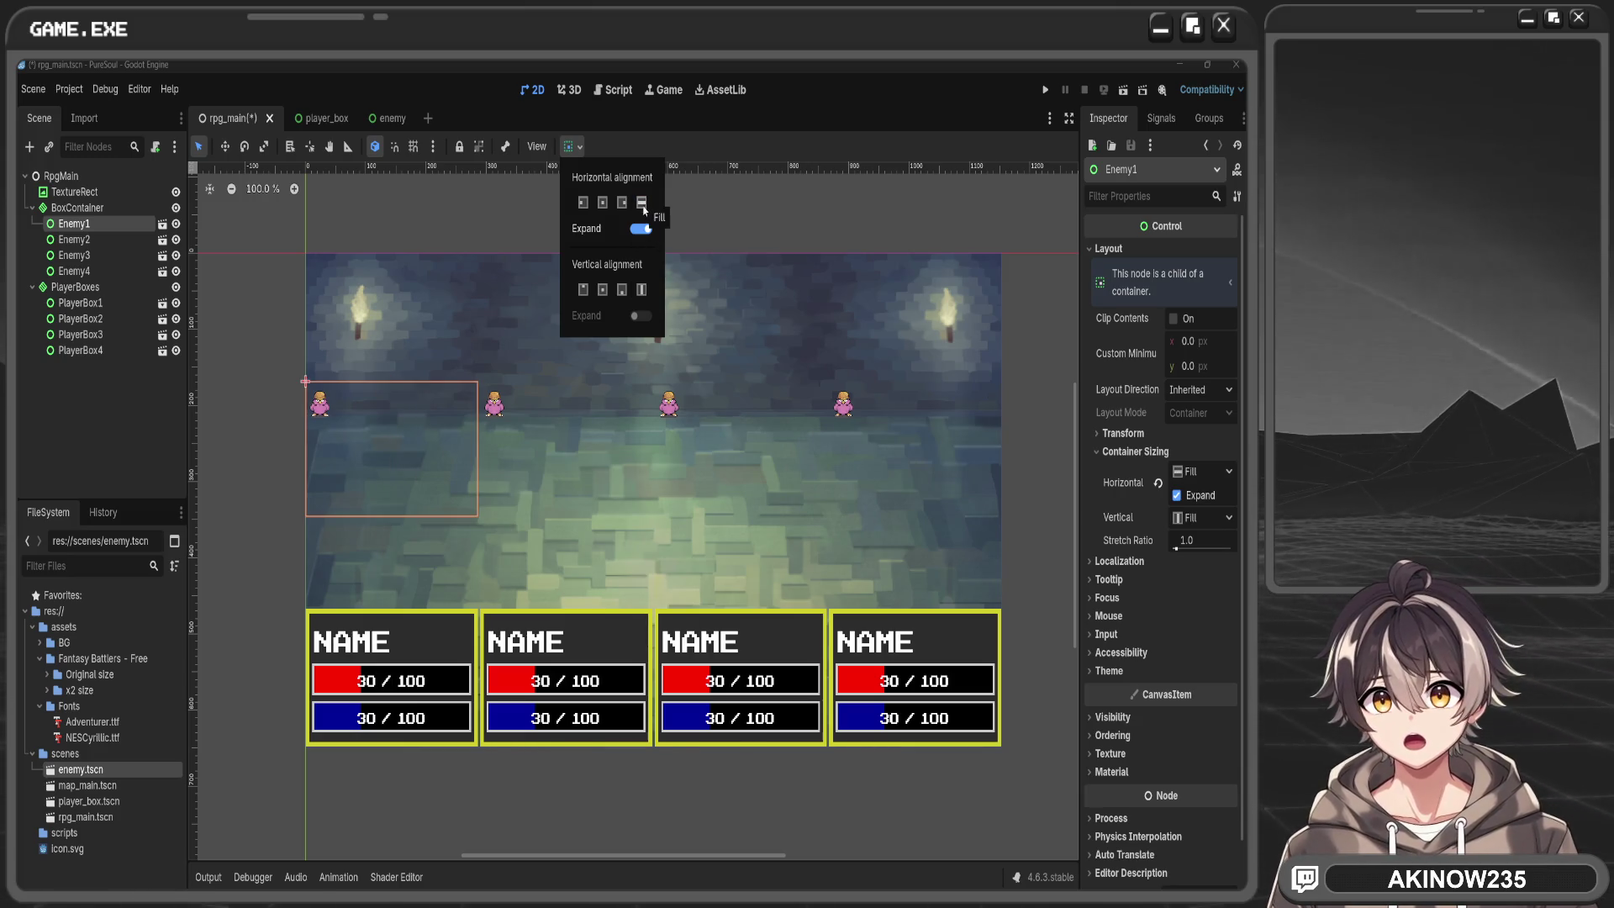
left_click(622, 203)
left_click(599, 204)
left_click(711, 189)
left_click(711, 189)
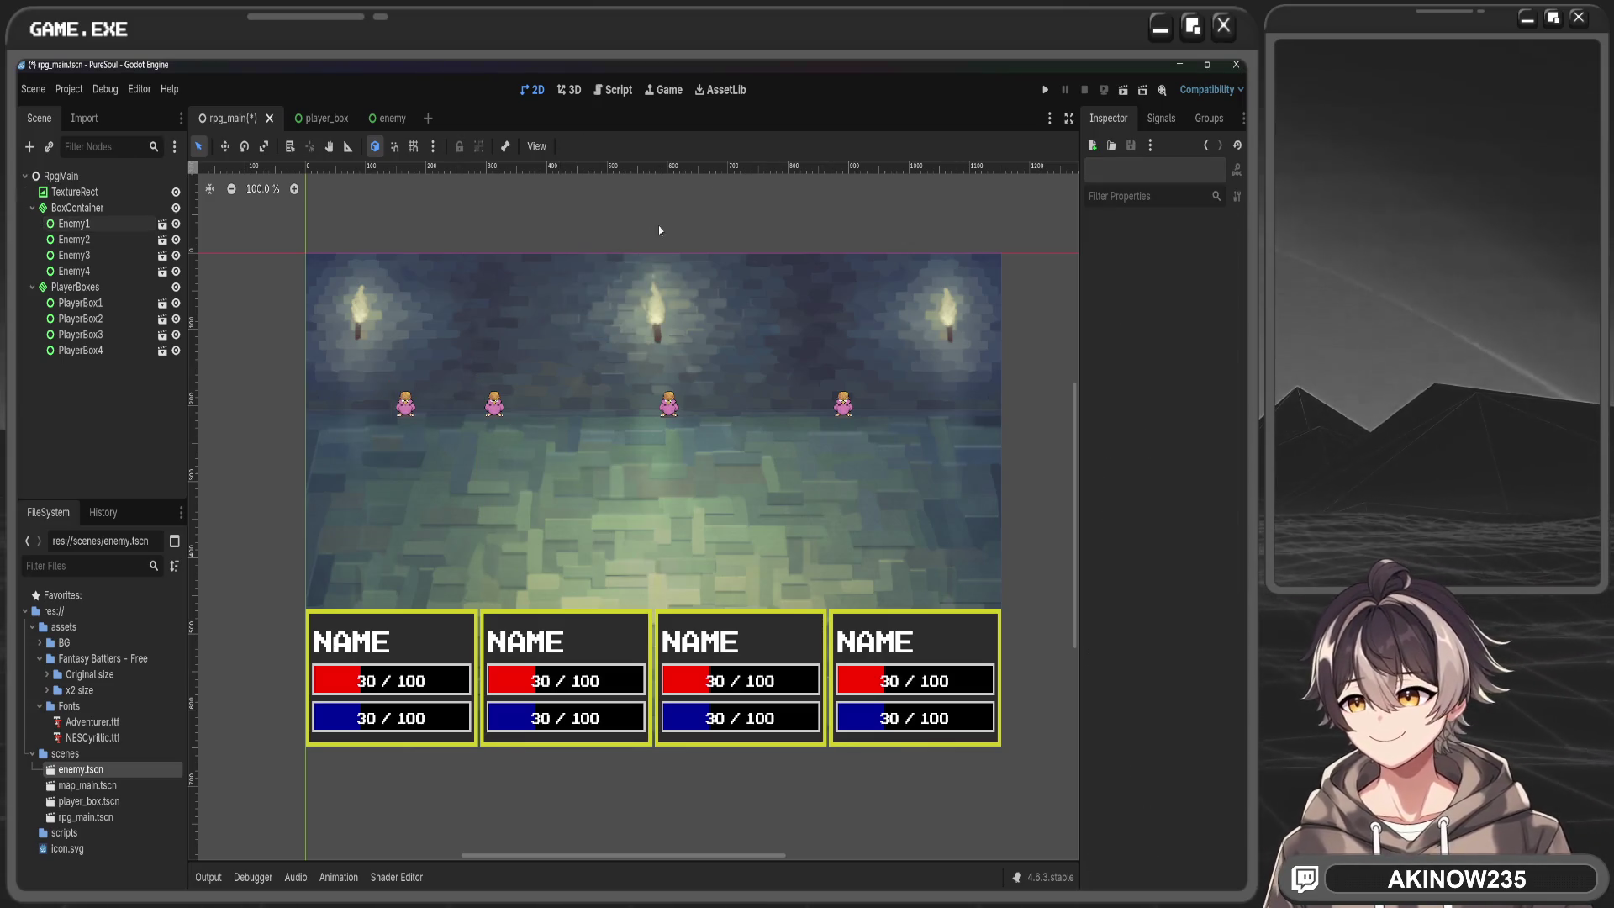
left_click(385, 118)
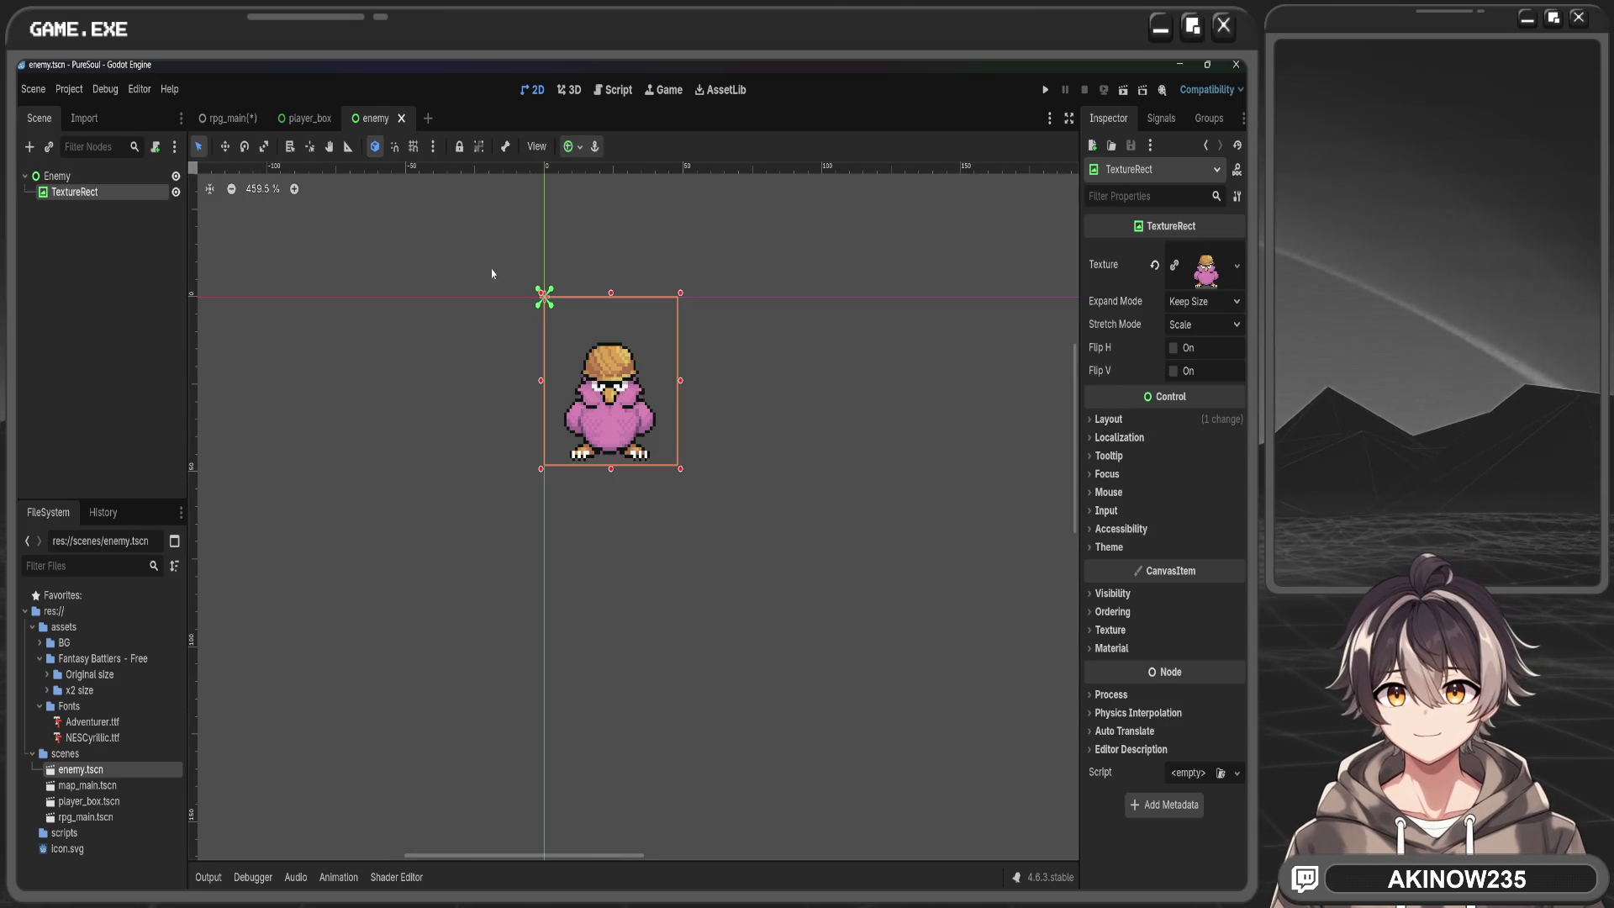
Set Enemy1's horizontal container sizing to Fill and Expand in rpg_main
left_click(57, 176)
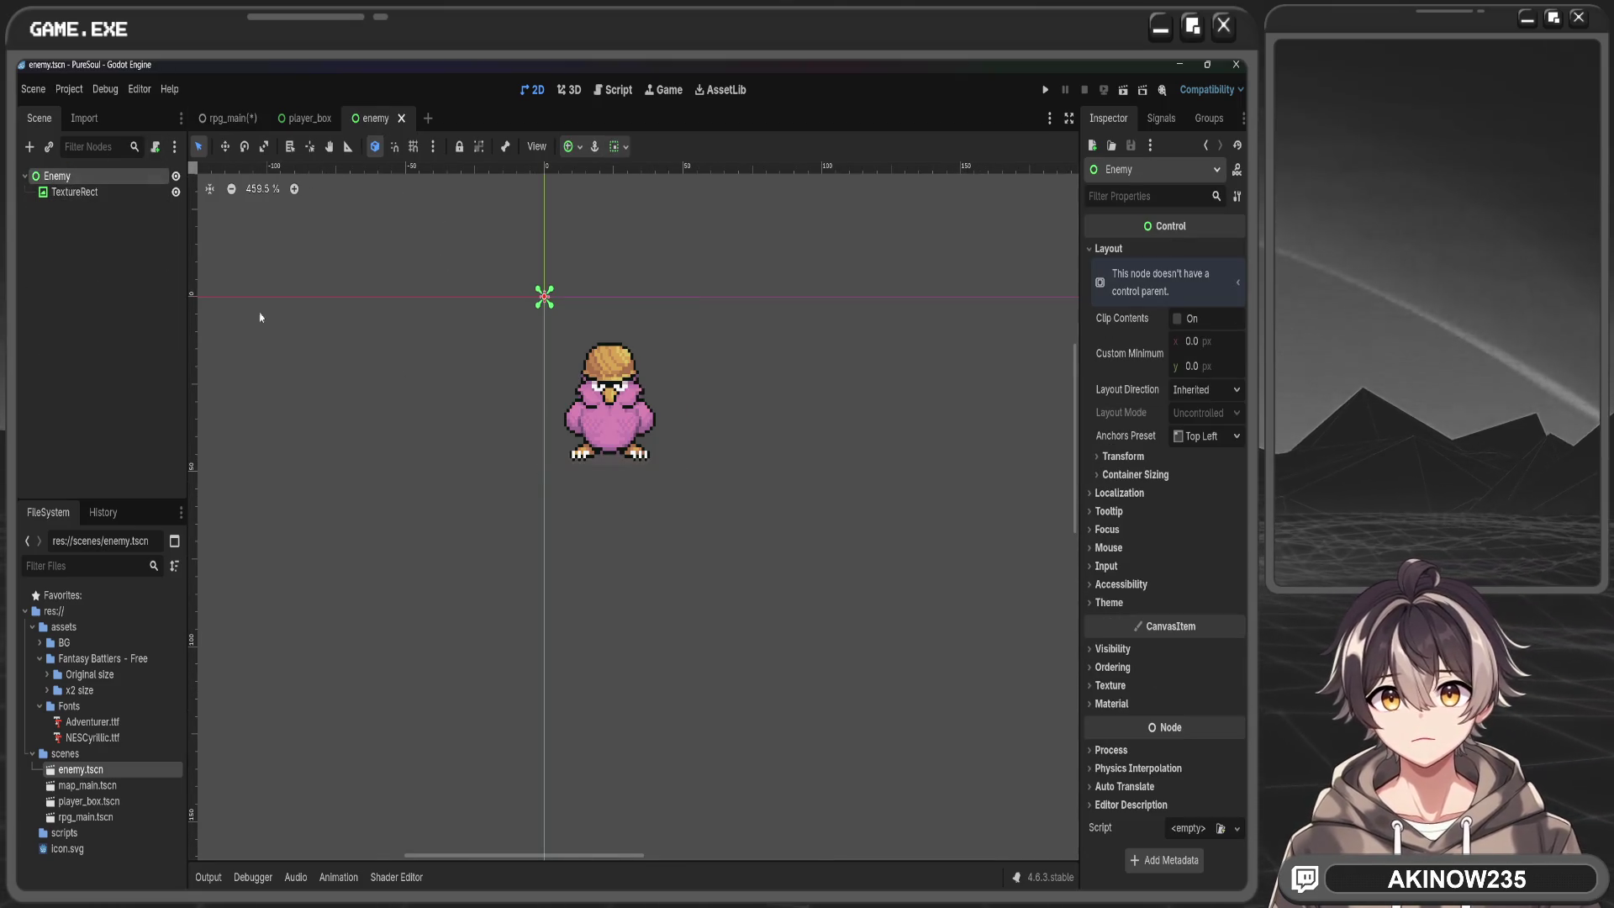
scroll(813, 440, "down", 5)
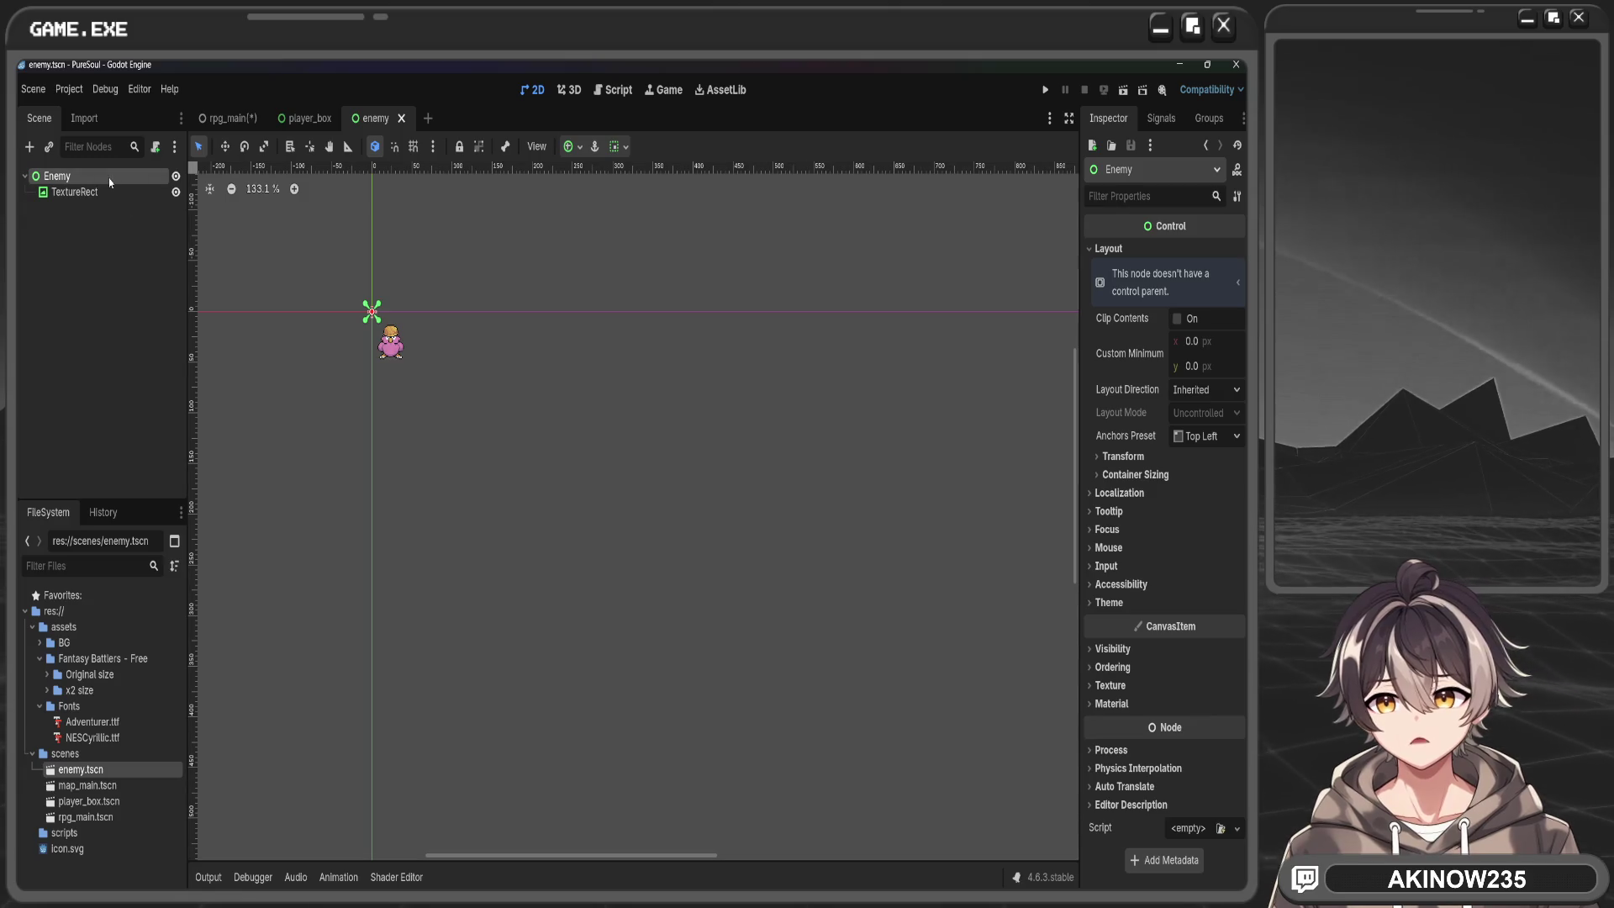
left_click(580, 148)
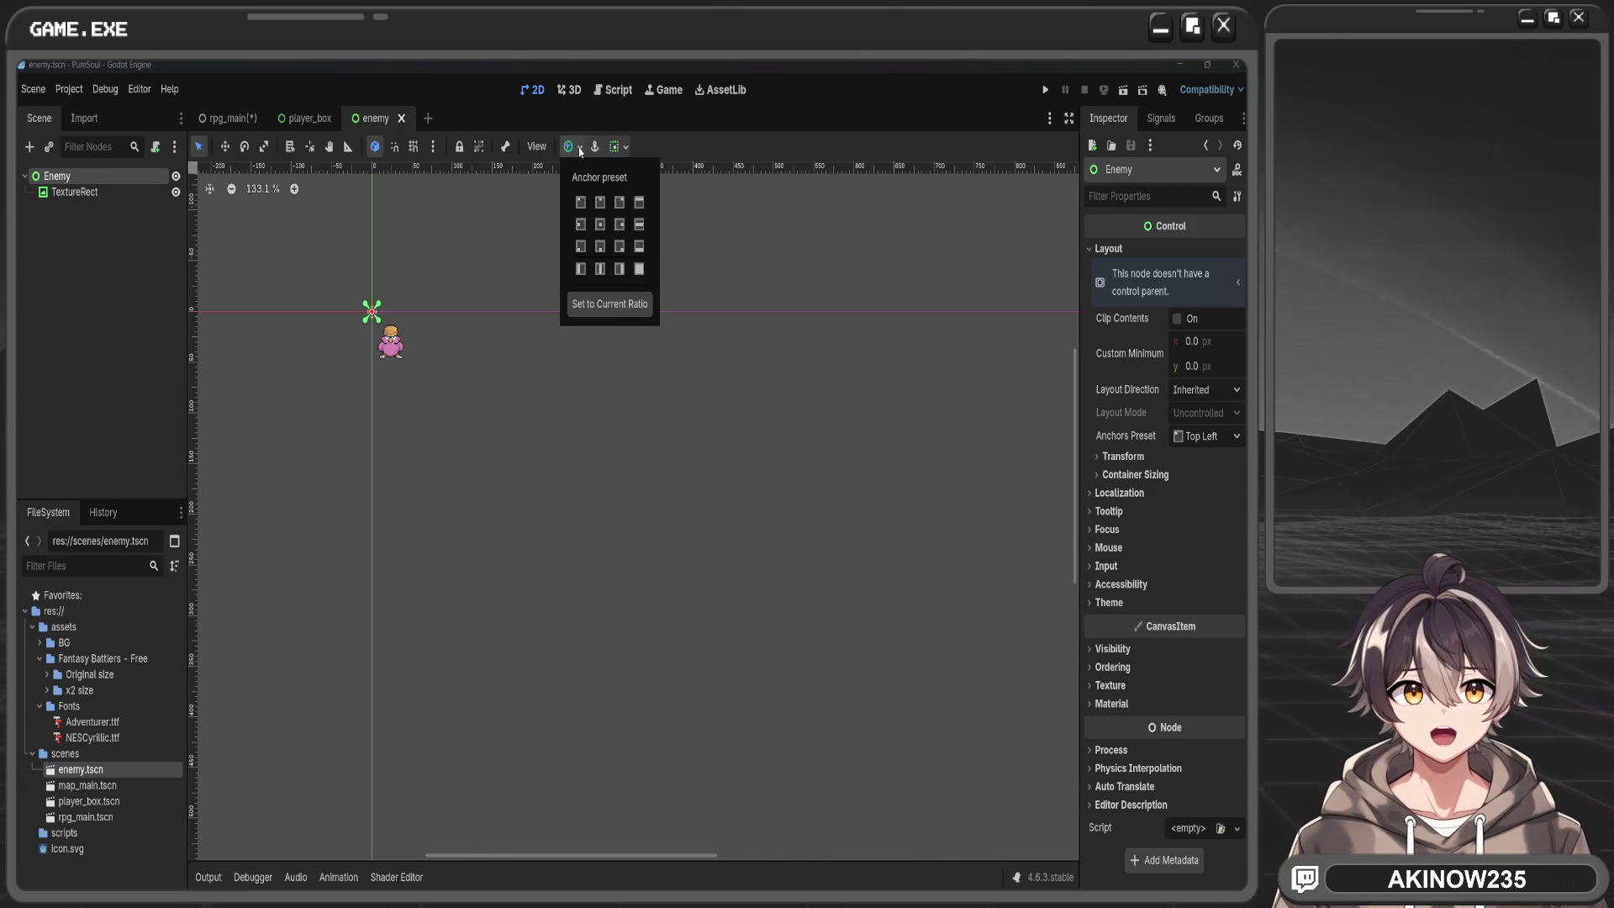
left_click(579, 149)
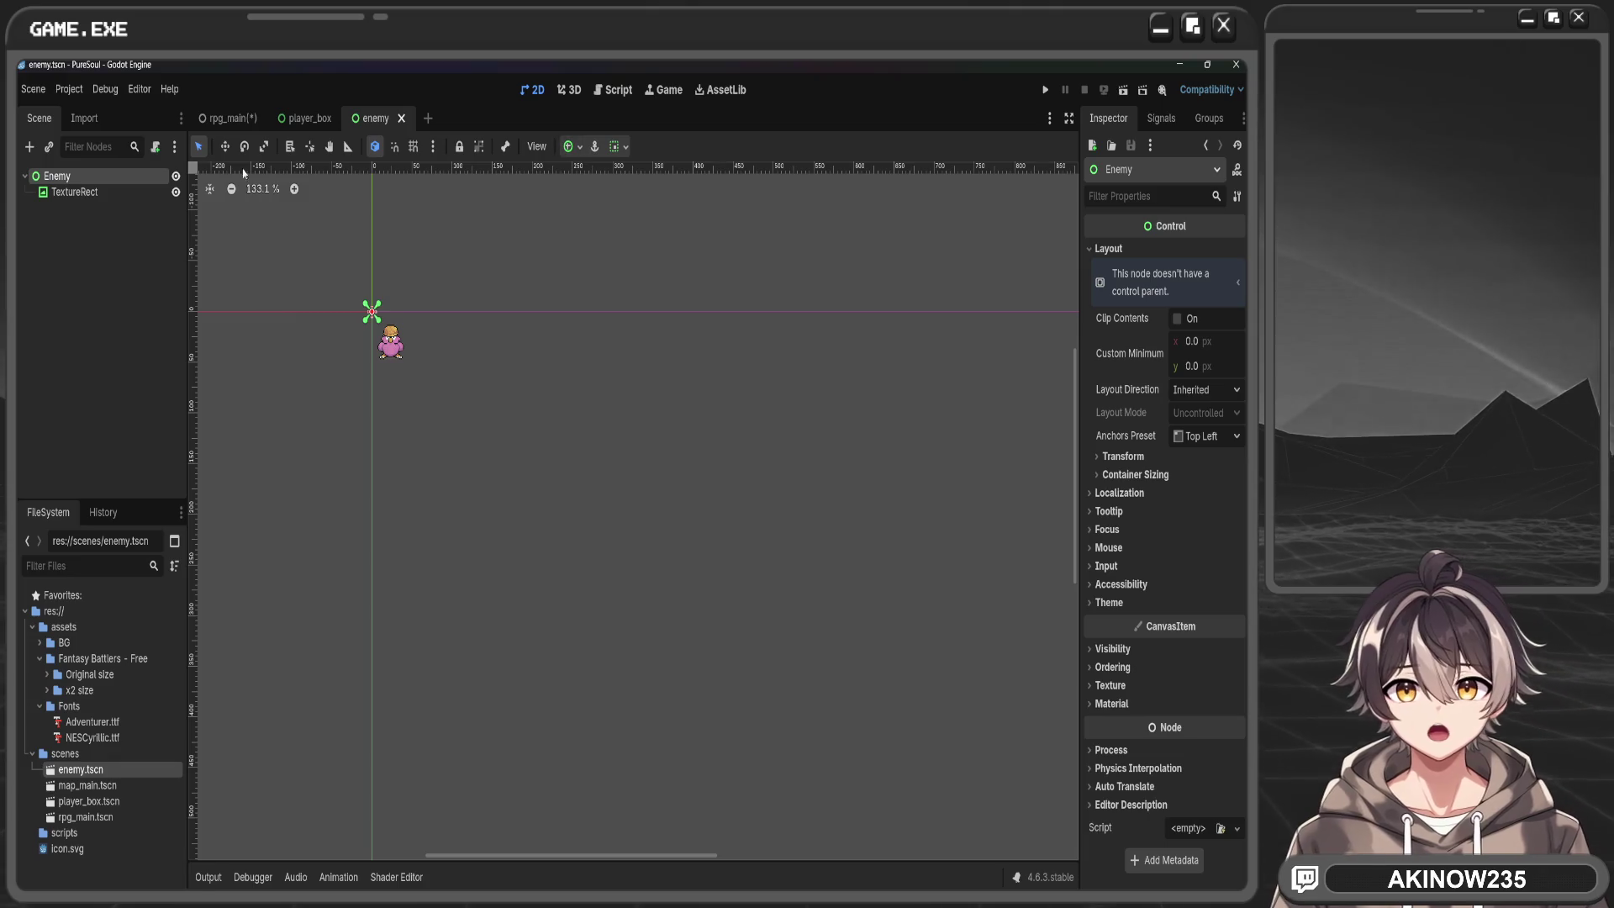
left_click(230, 122)
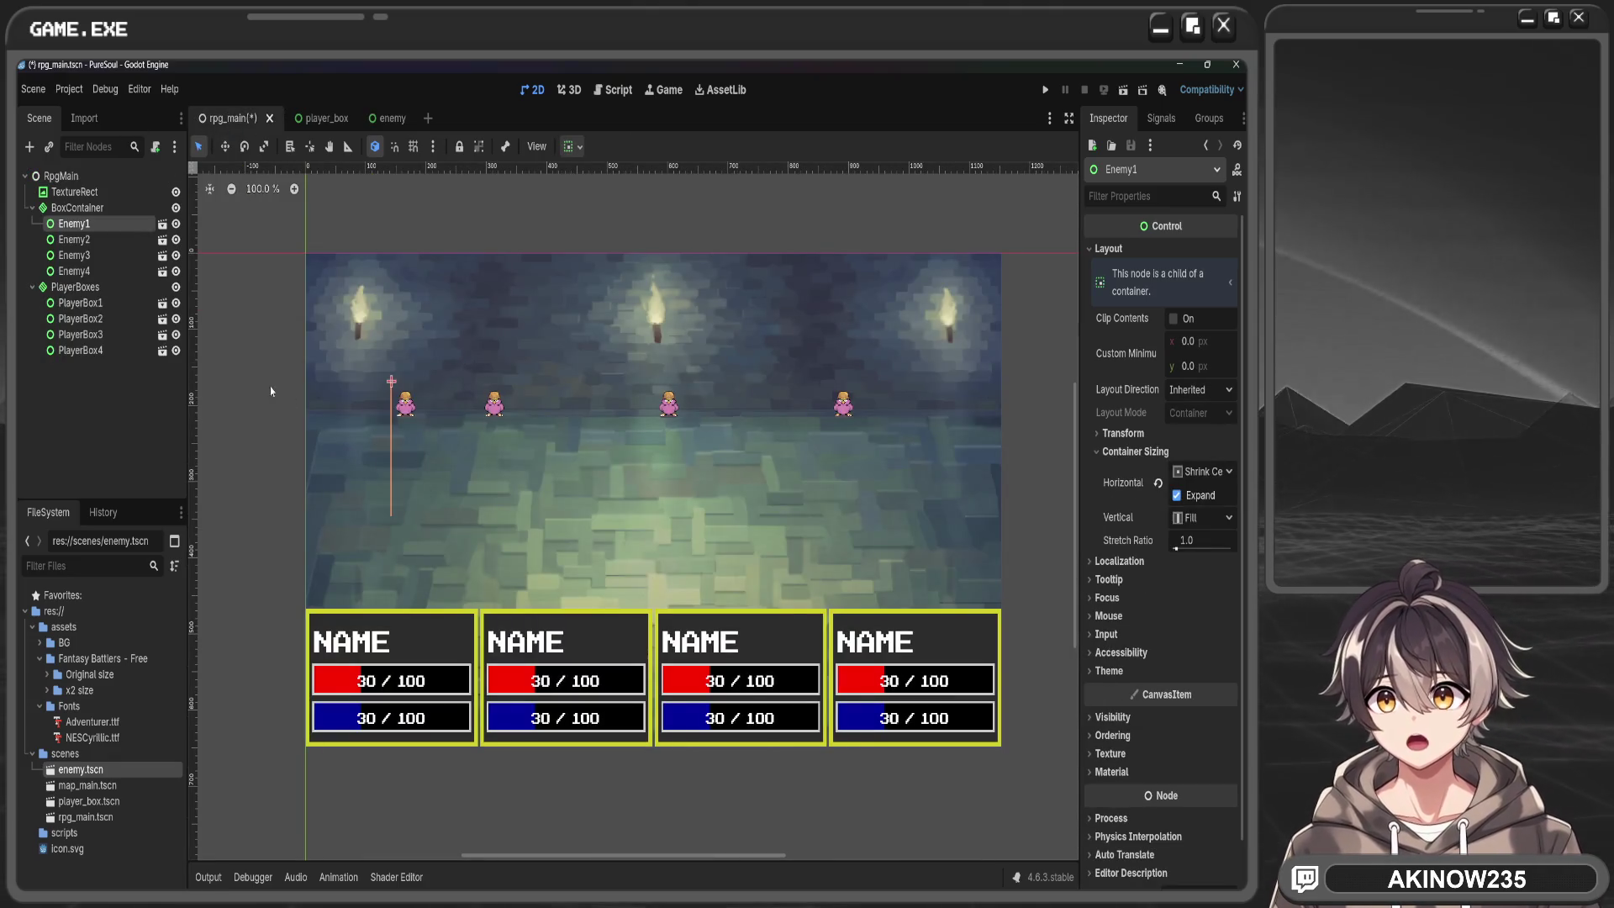
left_click(401, 246)
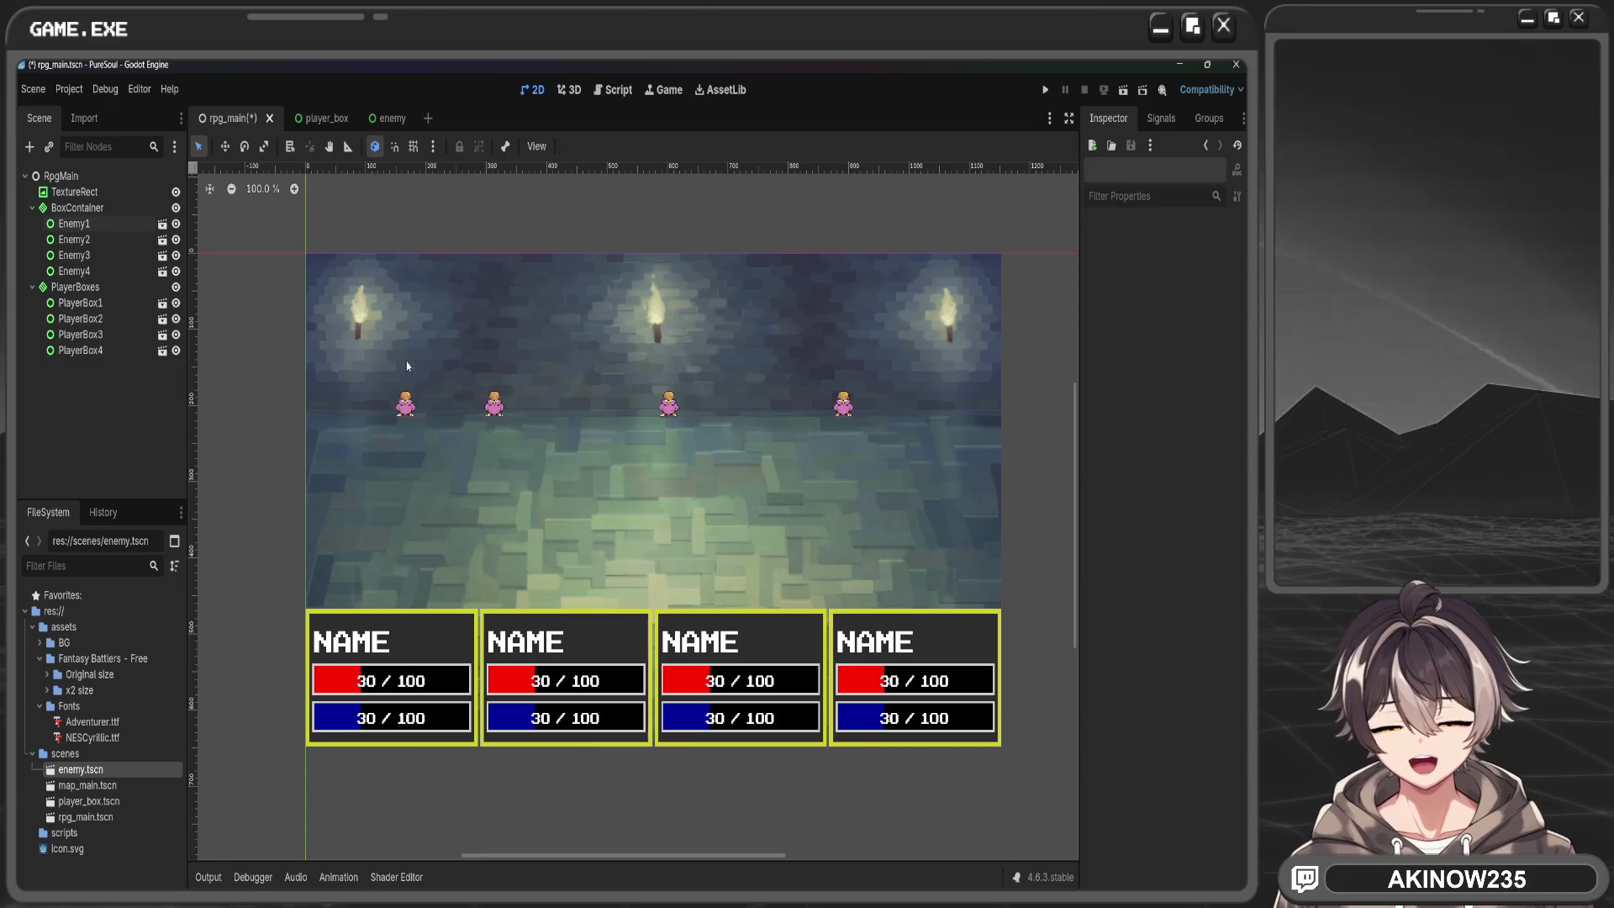
left_click(413, 425)
left_click(578, 146)
left_click(640, 200)
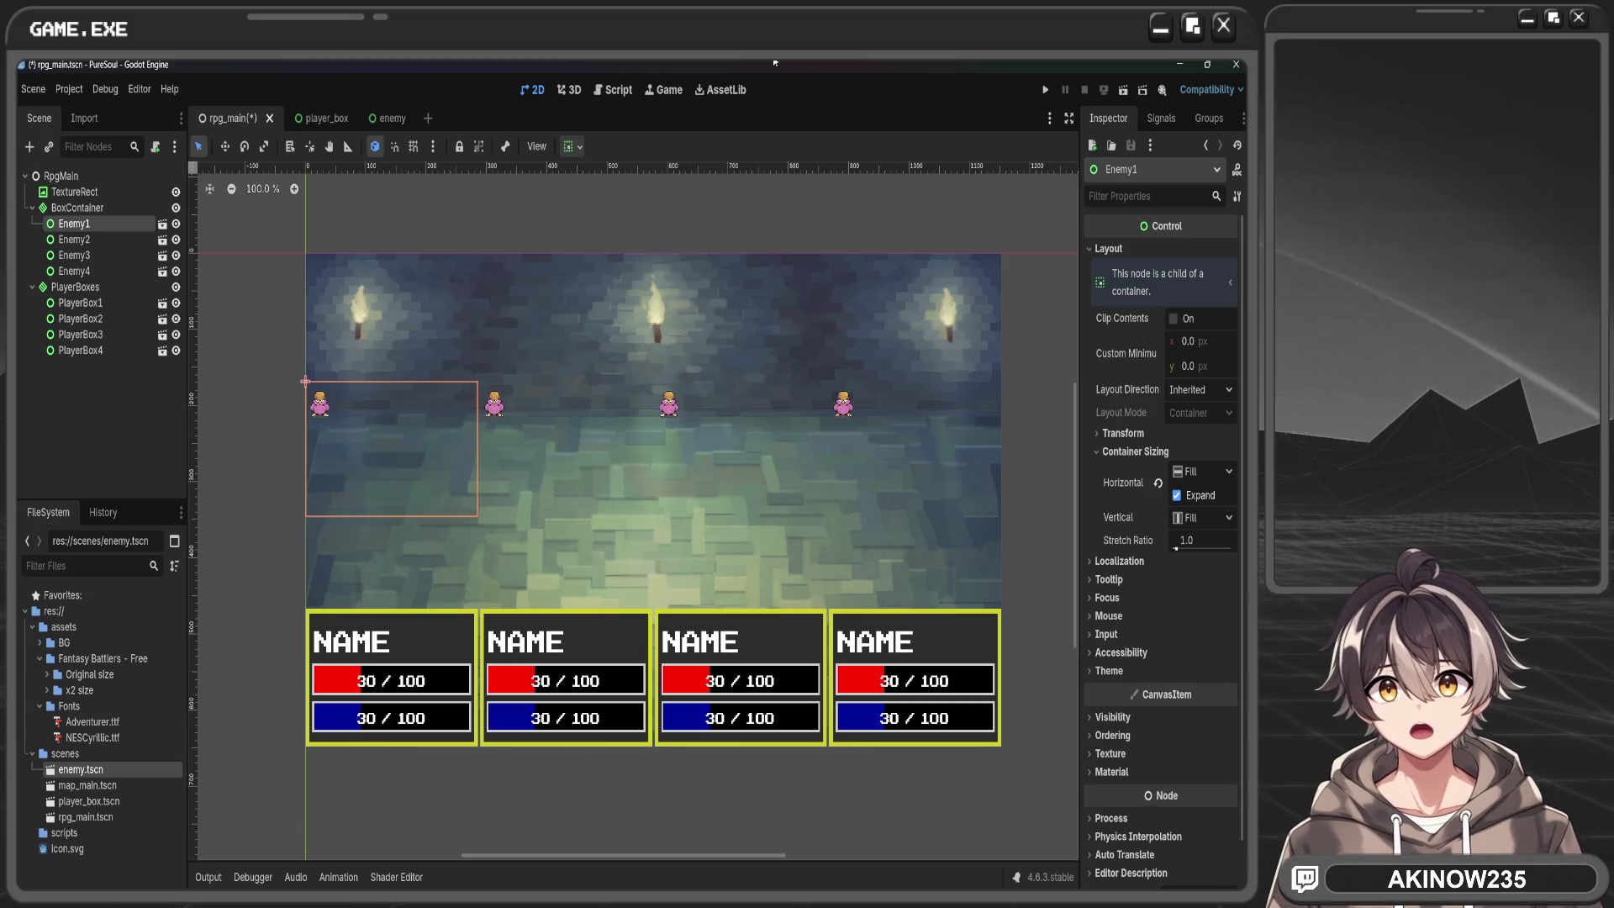
scroll(496, 410, "down", 5)
scroll(498, 416, "up", 4)
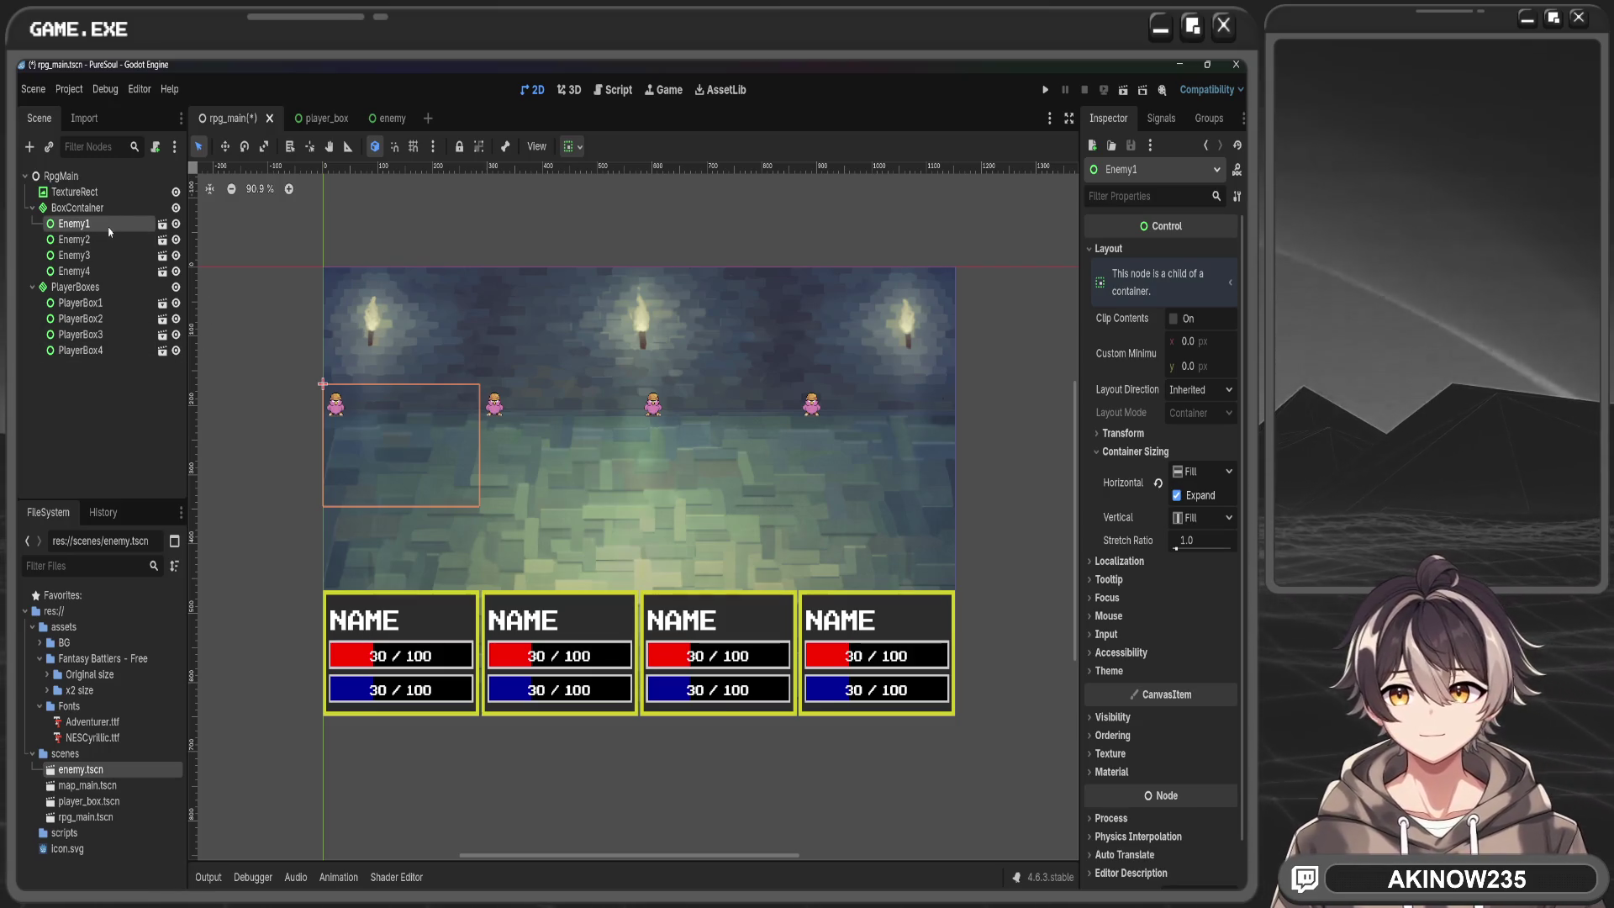
Scale the enemy scene's Enemy root to 9.045 to enlarge the pink bird
left_click(394, 118)
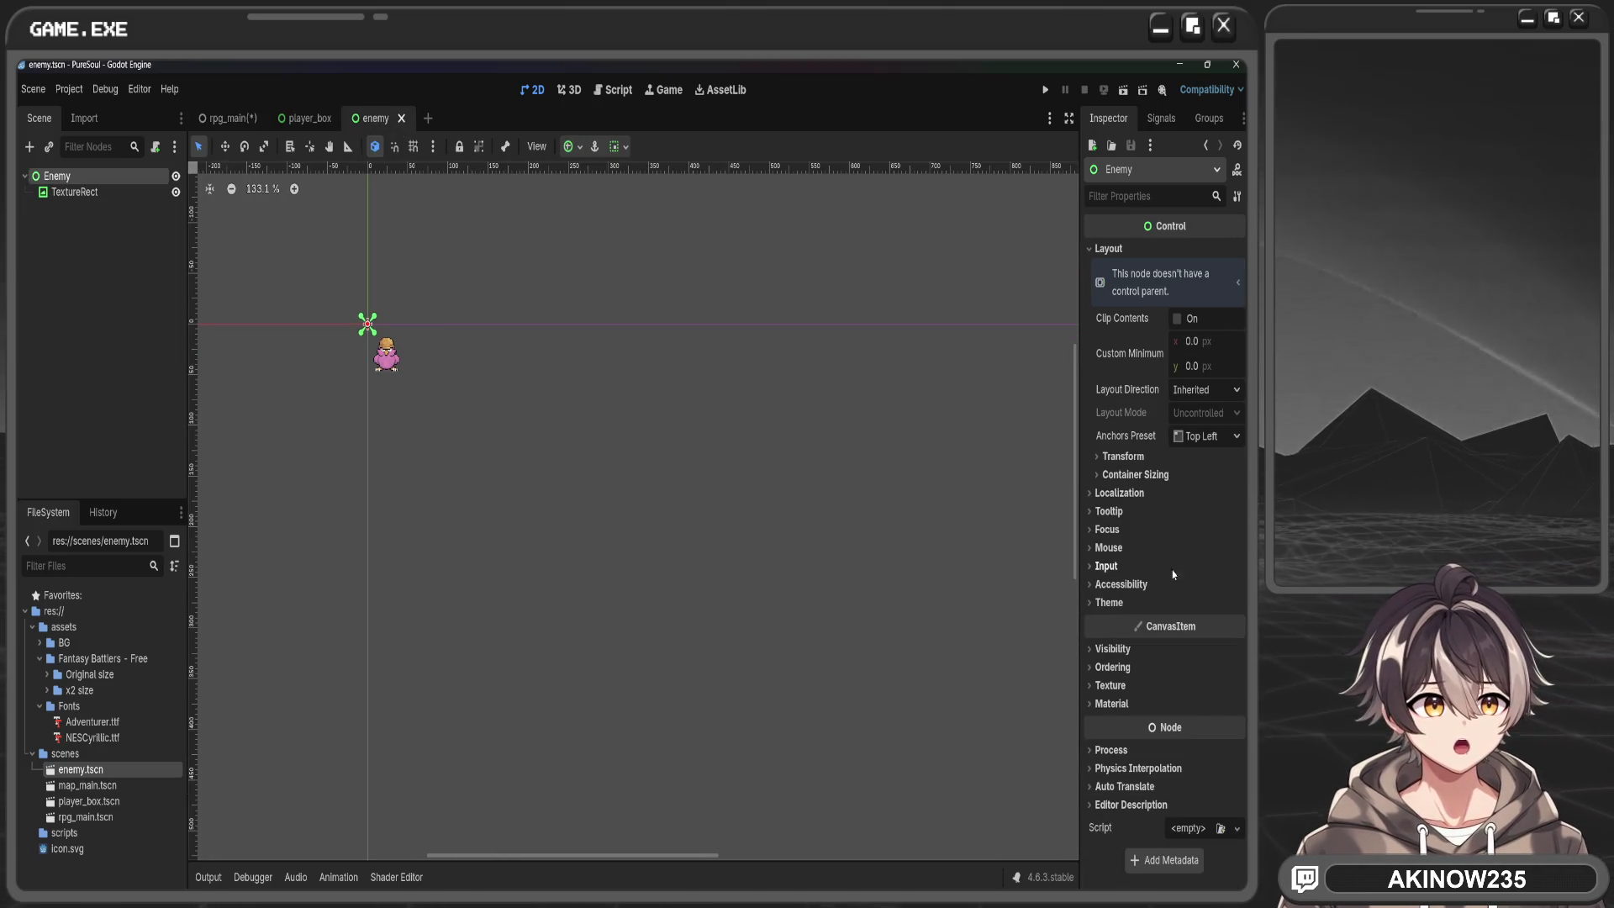
left_click(1124, 493)
left_click(1127, 496)
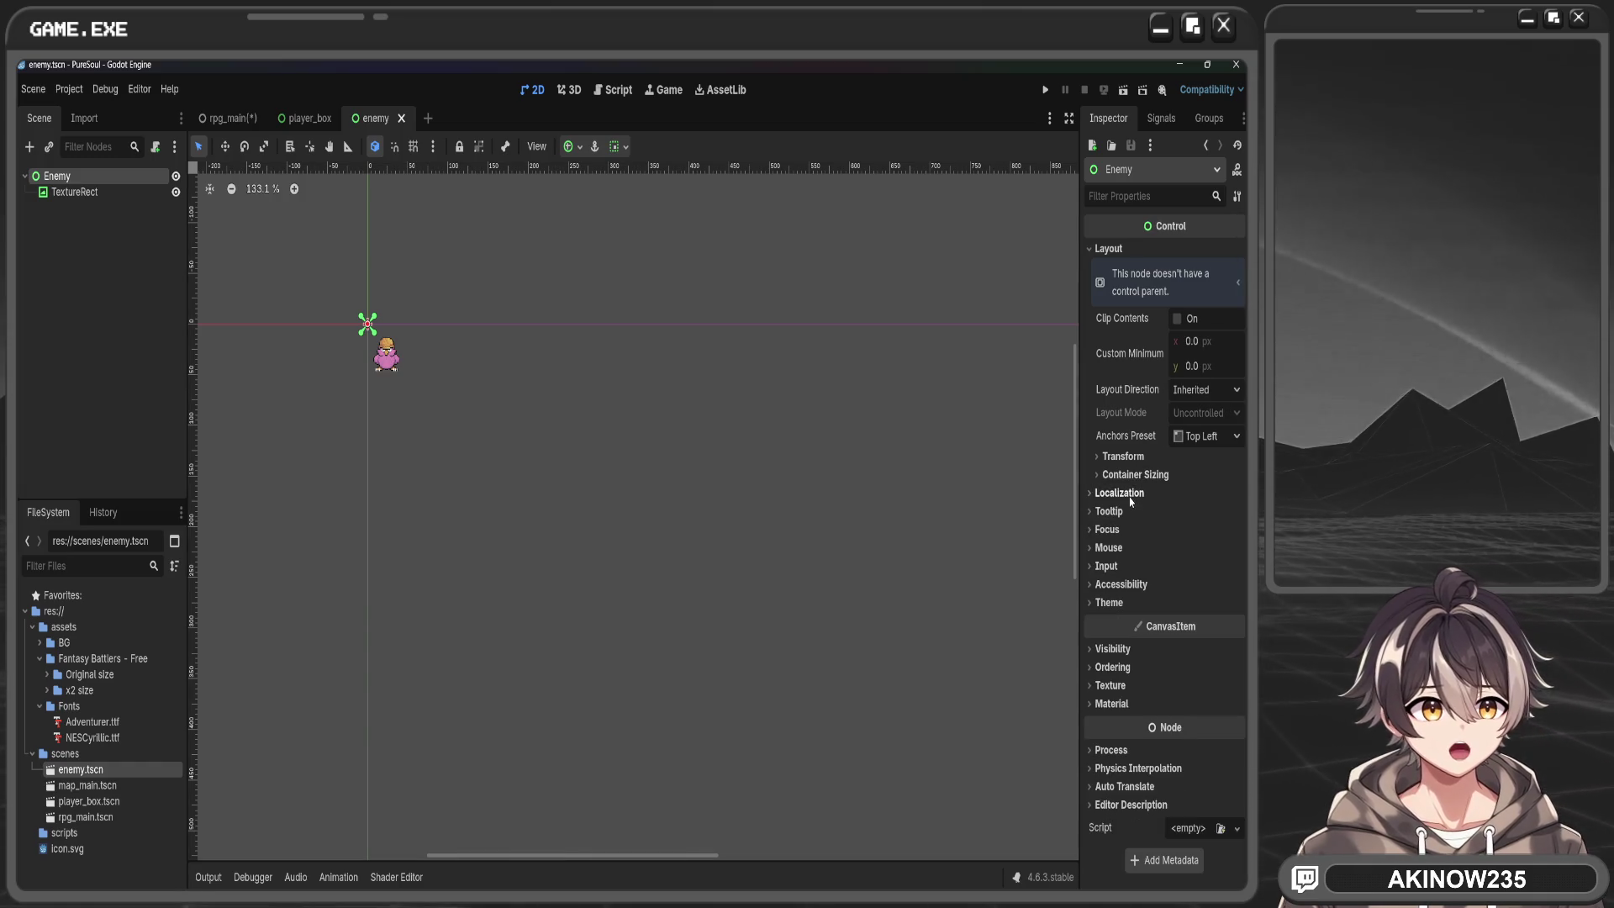
left_click(1123, 456)
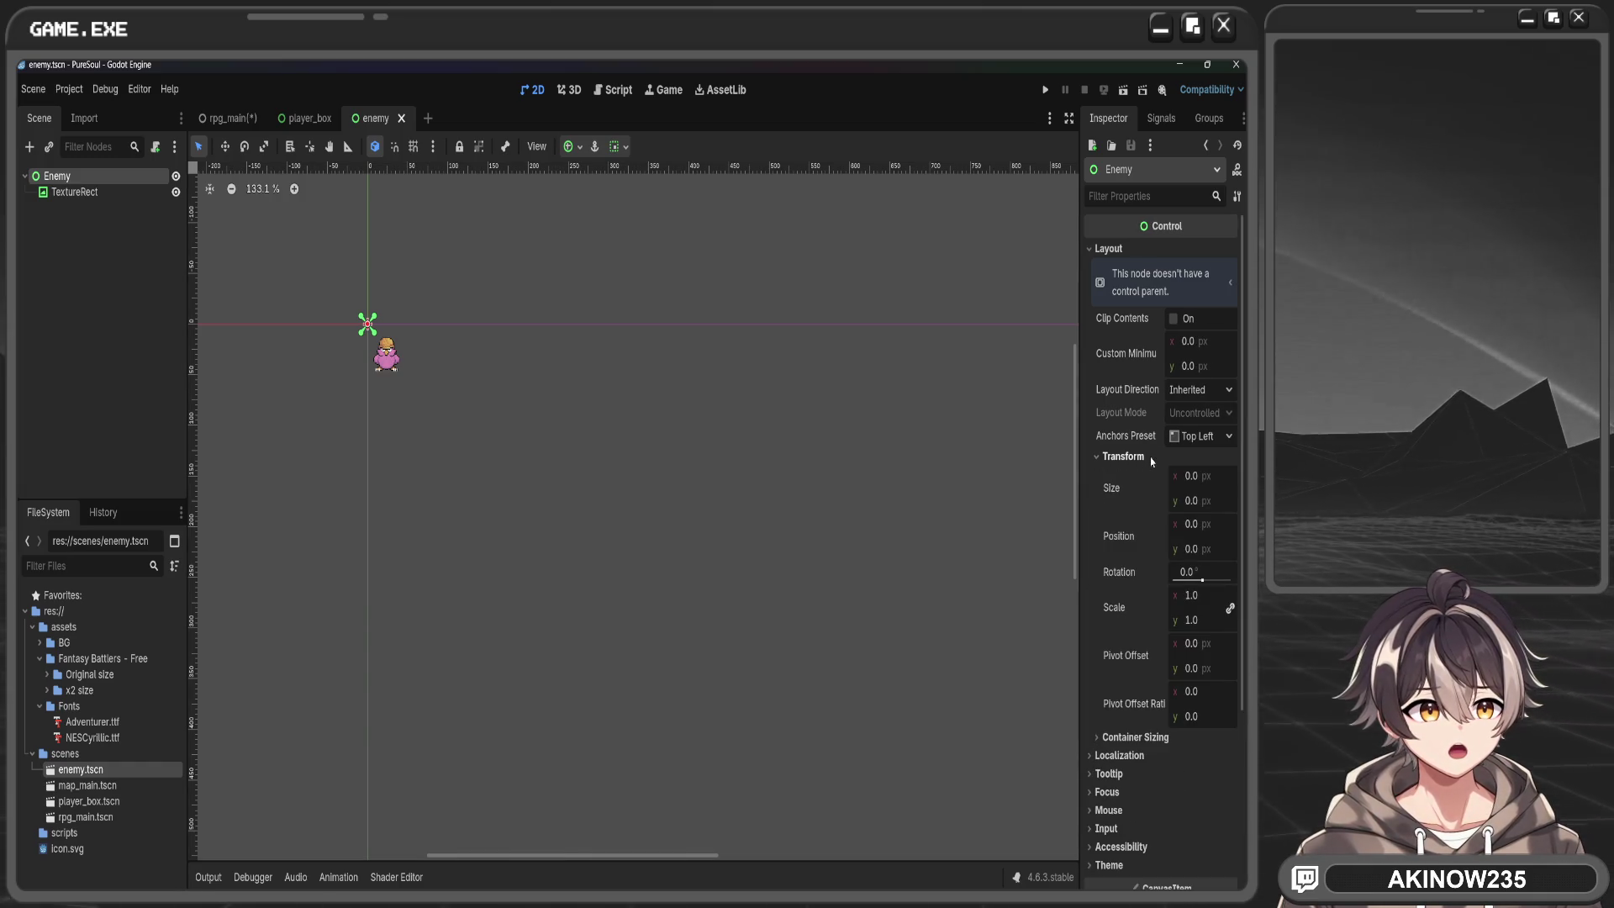
mouse_move(1194, 595)
left_mouse_down()
mouse_move(1231, 595)
mouse_move(1160, 588)
left_mouse_up()
scroll(620, 576, "down", 5)
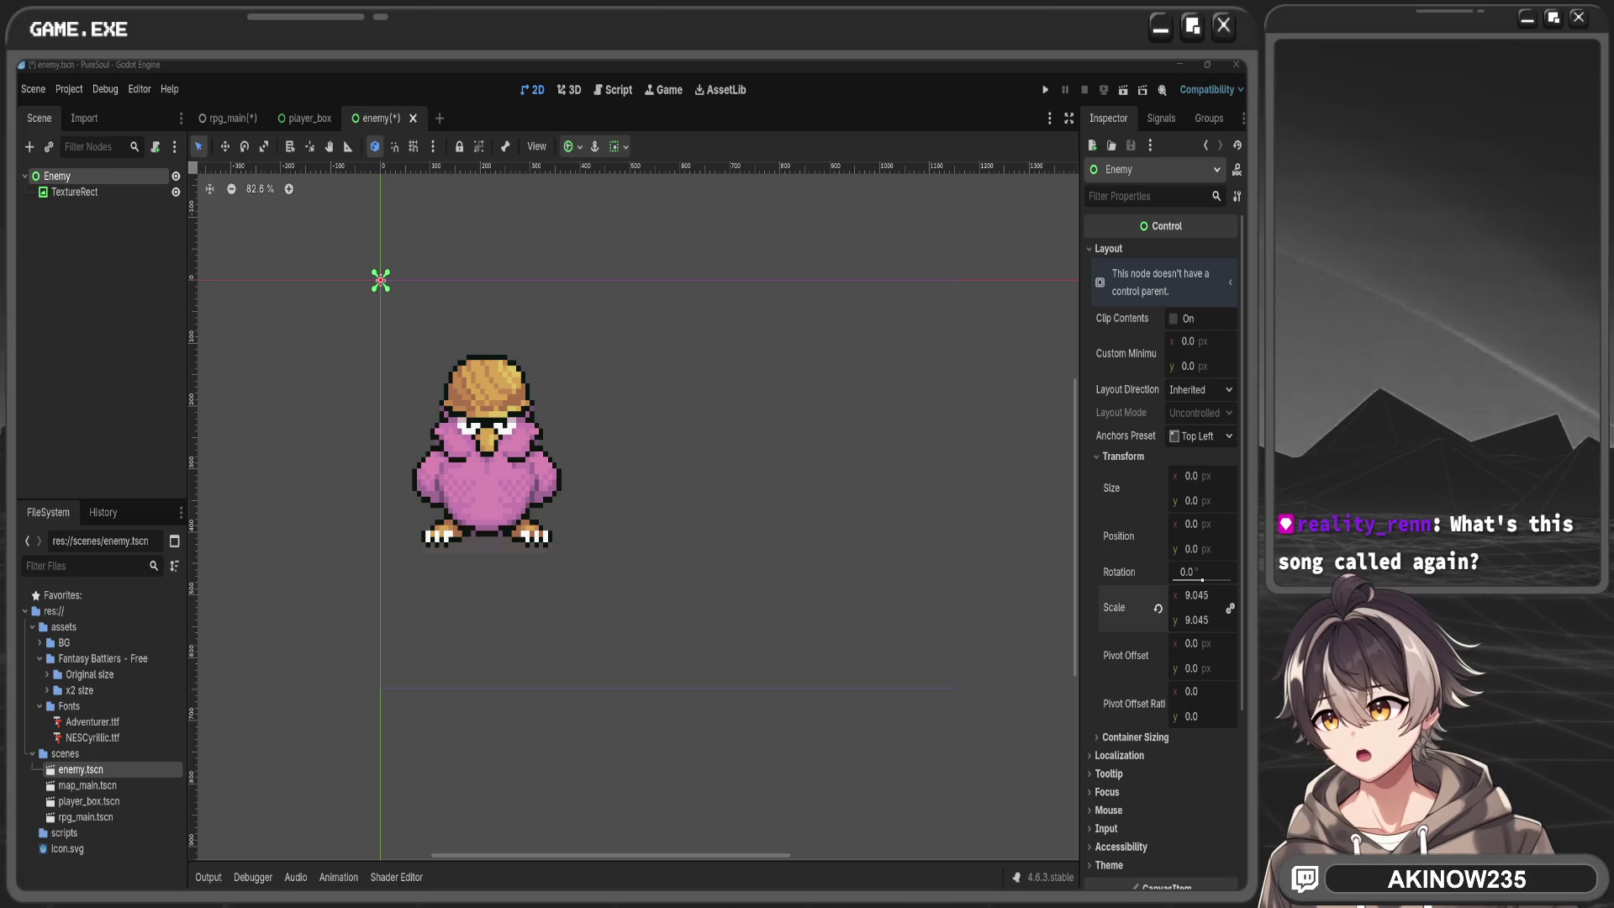
key("alt+Tab")
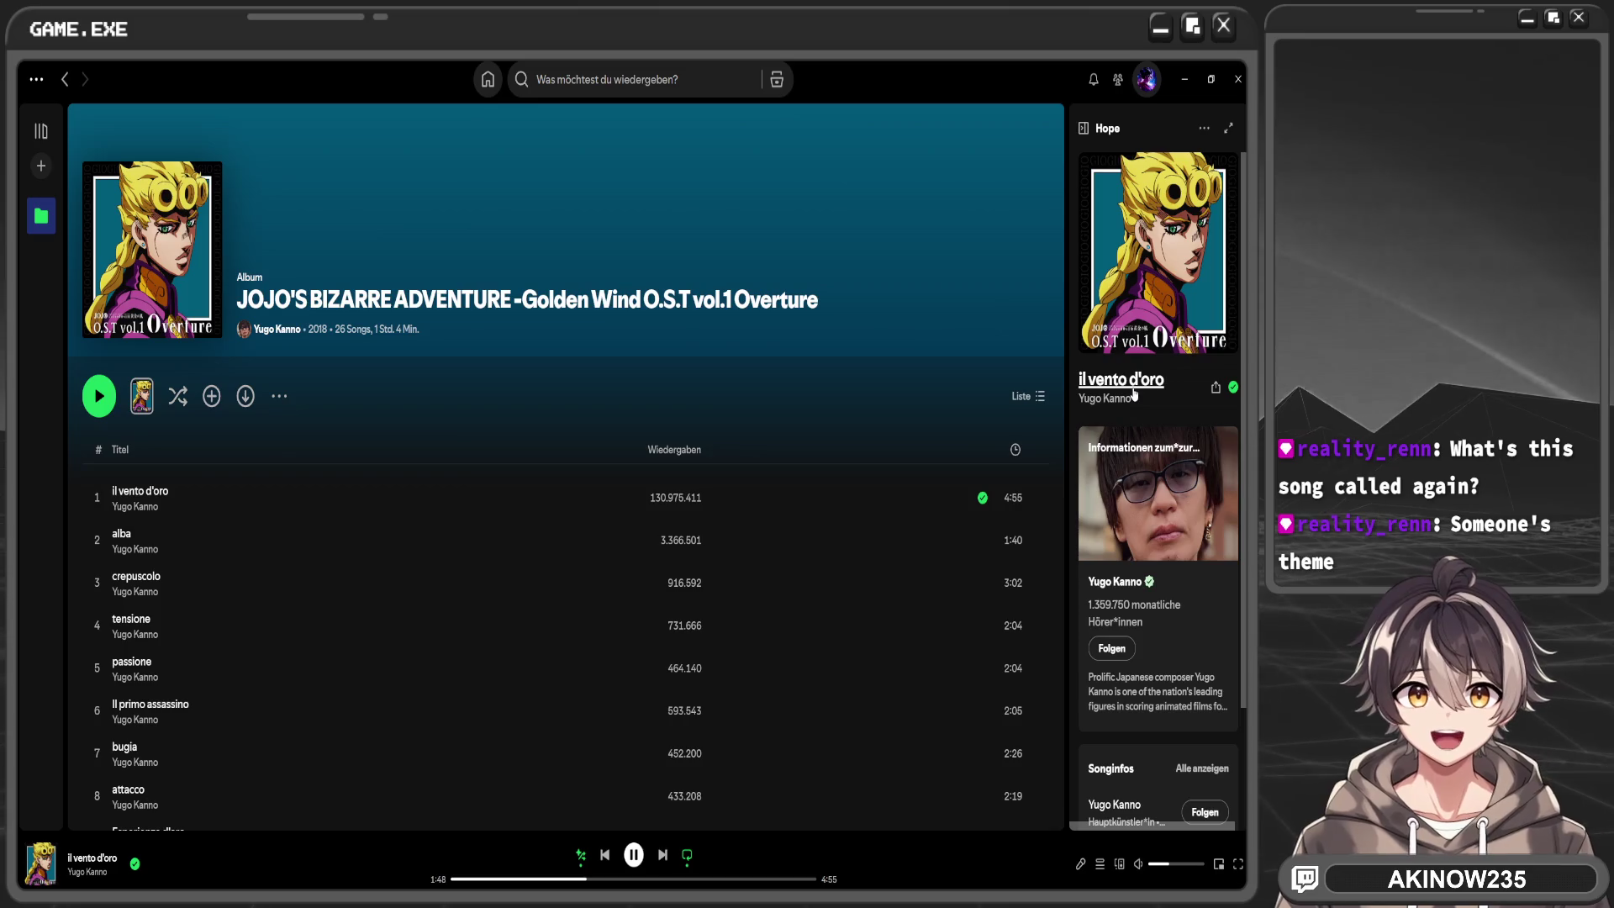
Open the page of the playing song il vento d'oro, then minimize Spotify
left_click(93, 858)
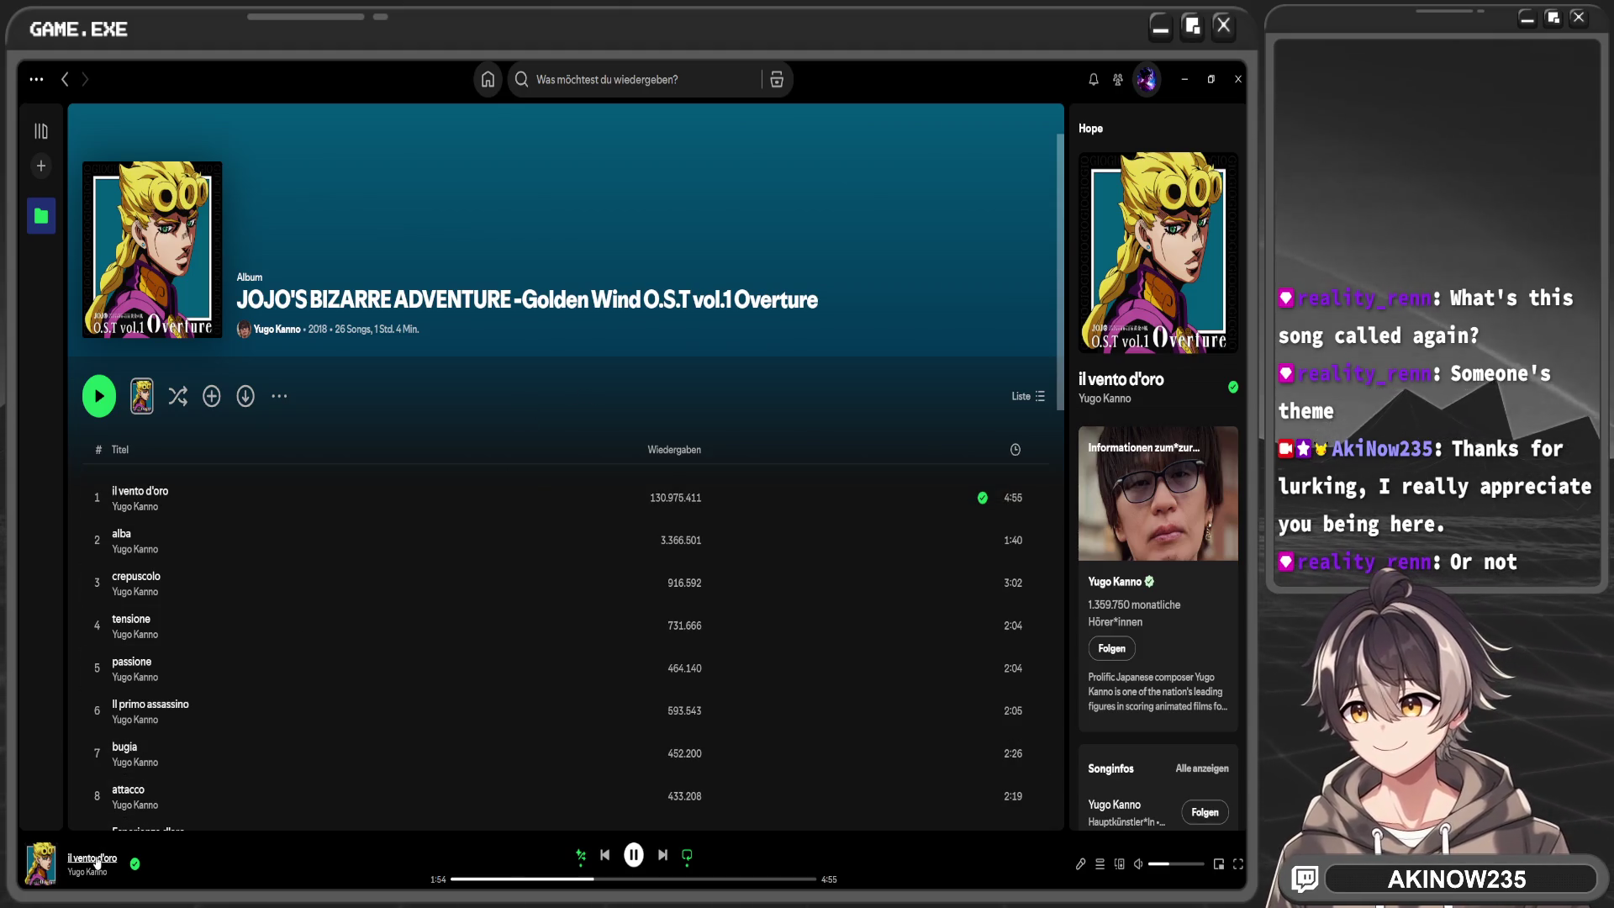
left_click(1184, 79)
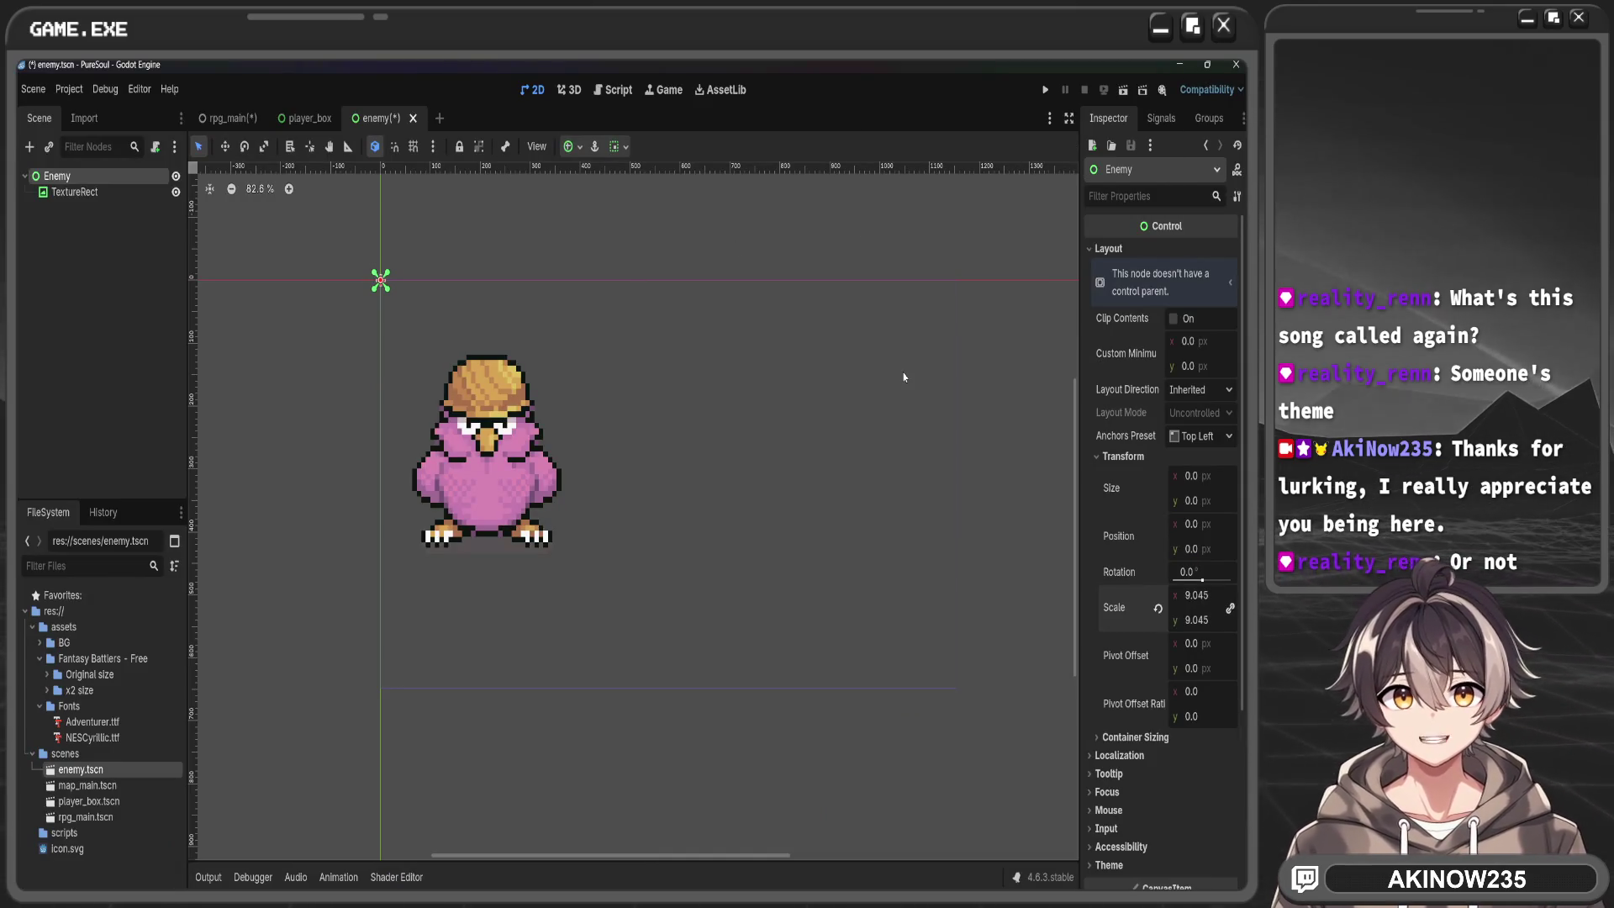
Apply the Full Rect anchor preset to the Enemy root node
left_click(78, 191)
left_click(57, 176)
left_click(404, 377)
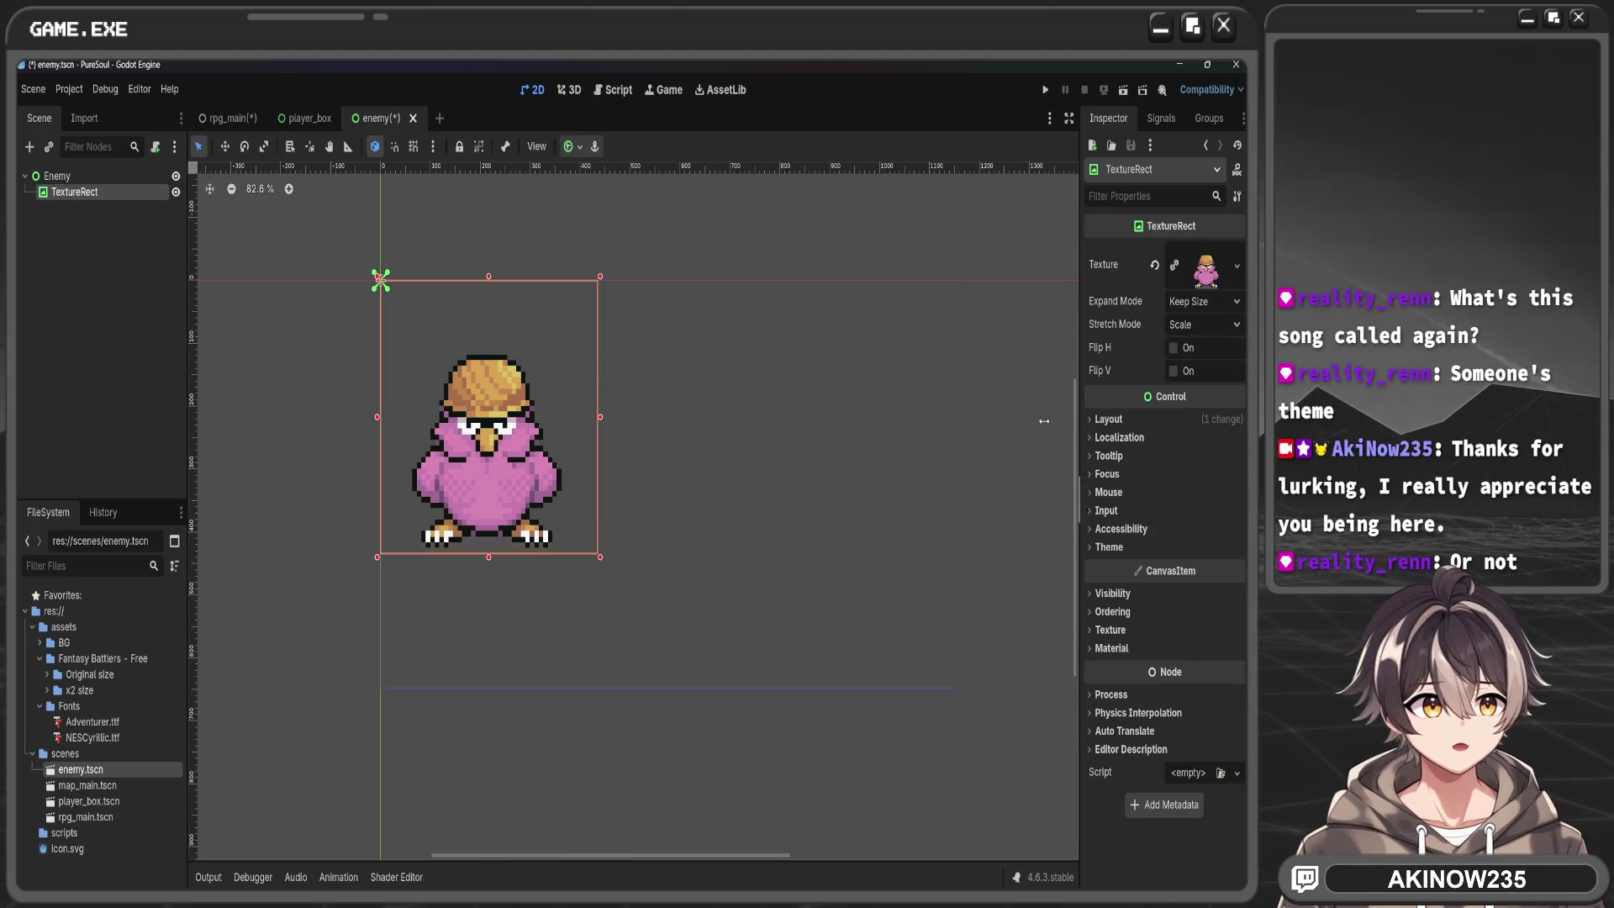
left_click(92, 175)
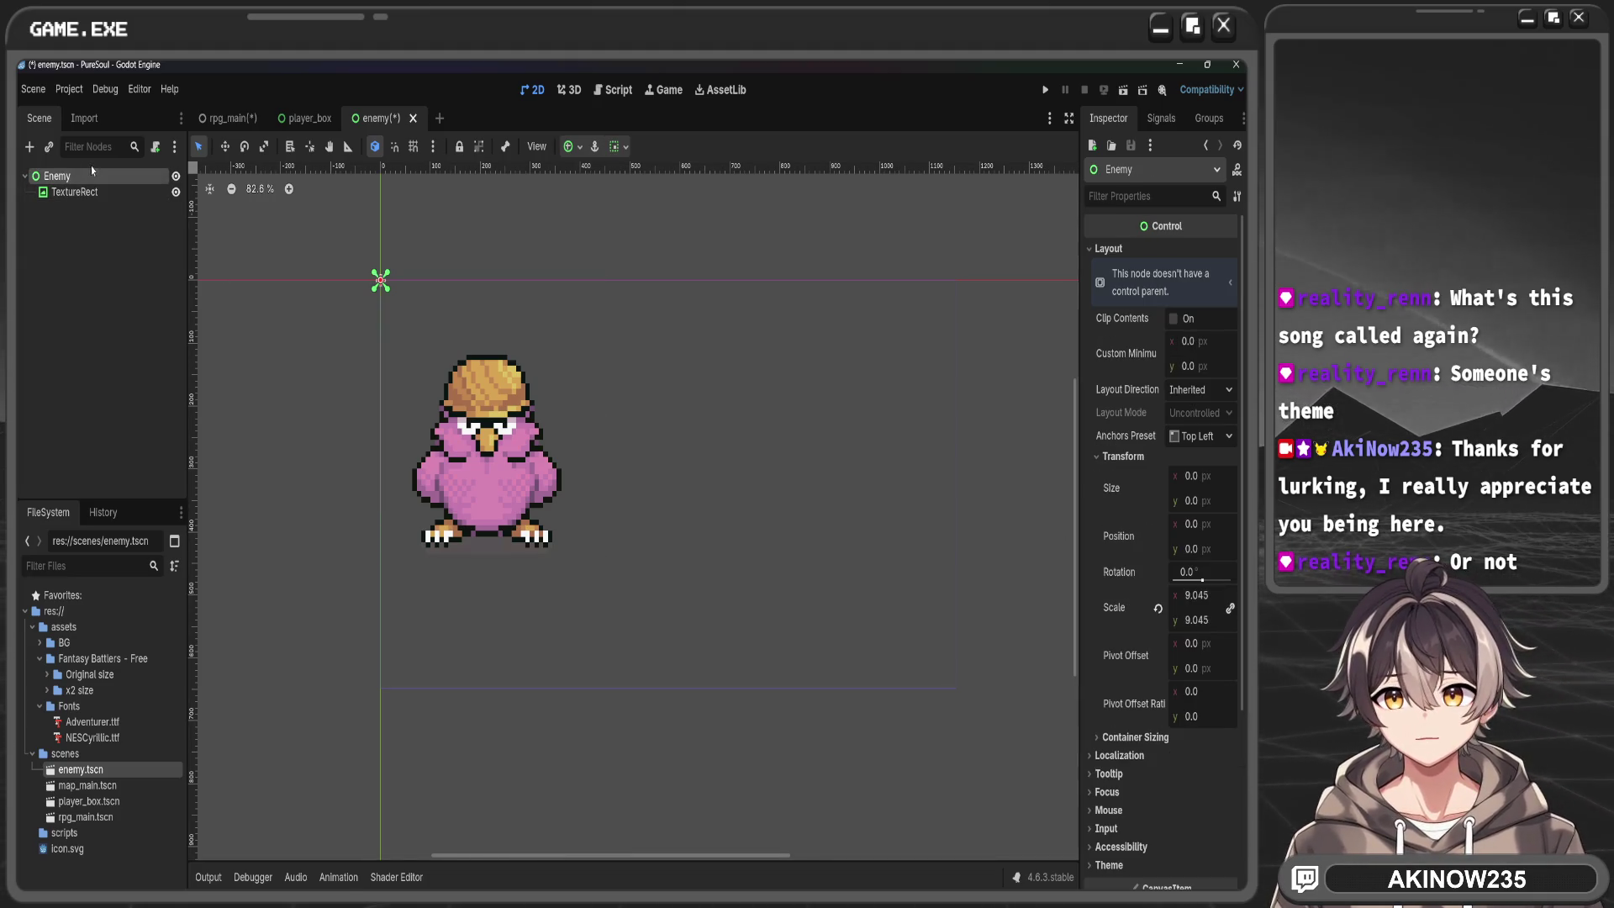
left_click(580, 146)
left_click(639, 268)
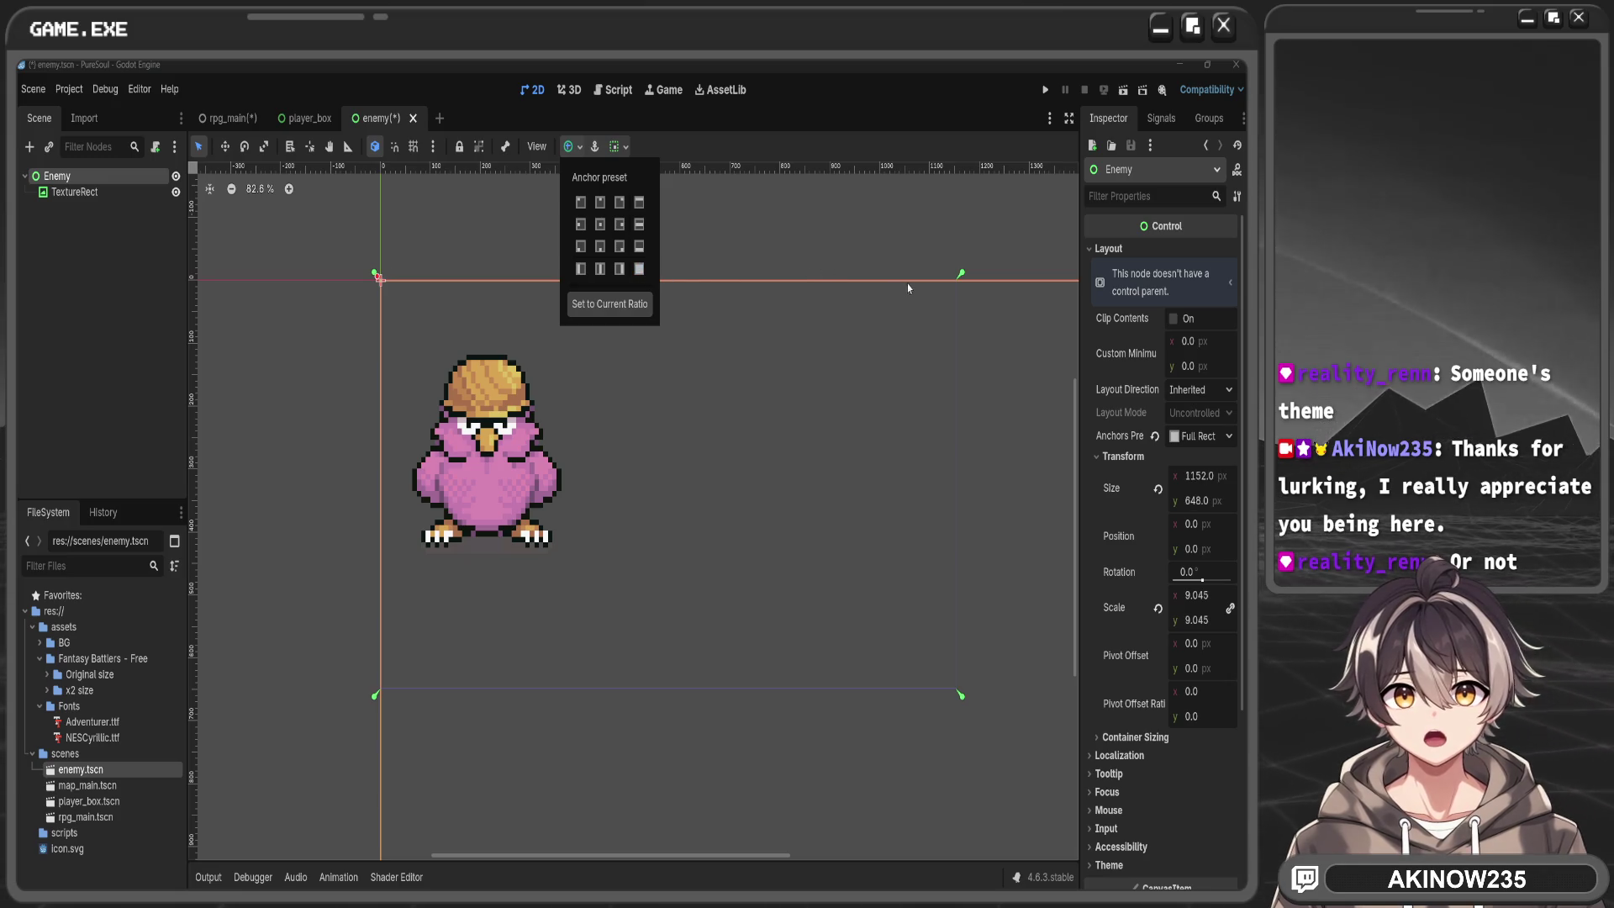
Shrink the Enemy rect to a box around the bird and move the bottom-right anchor to its corner
scroll(902, 488, "down", 9)
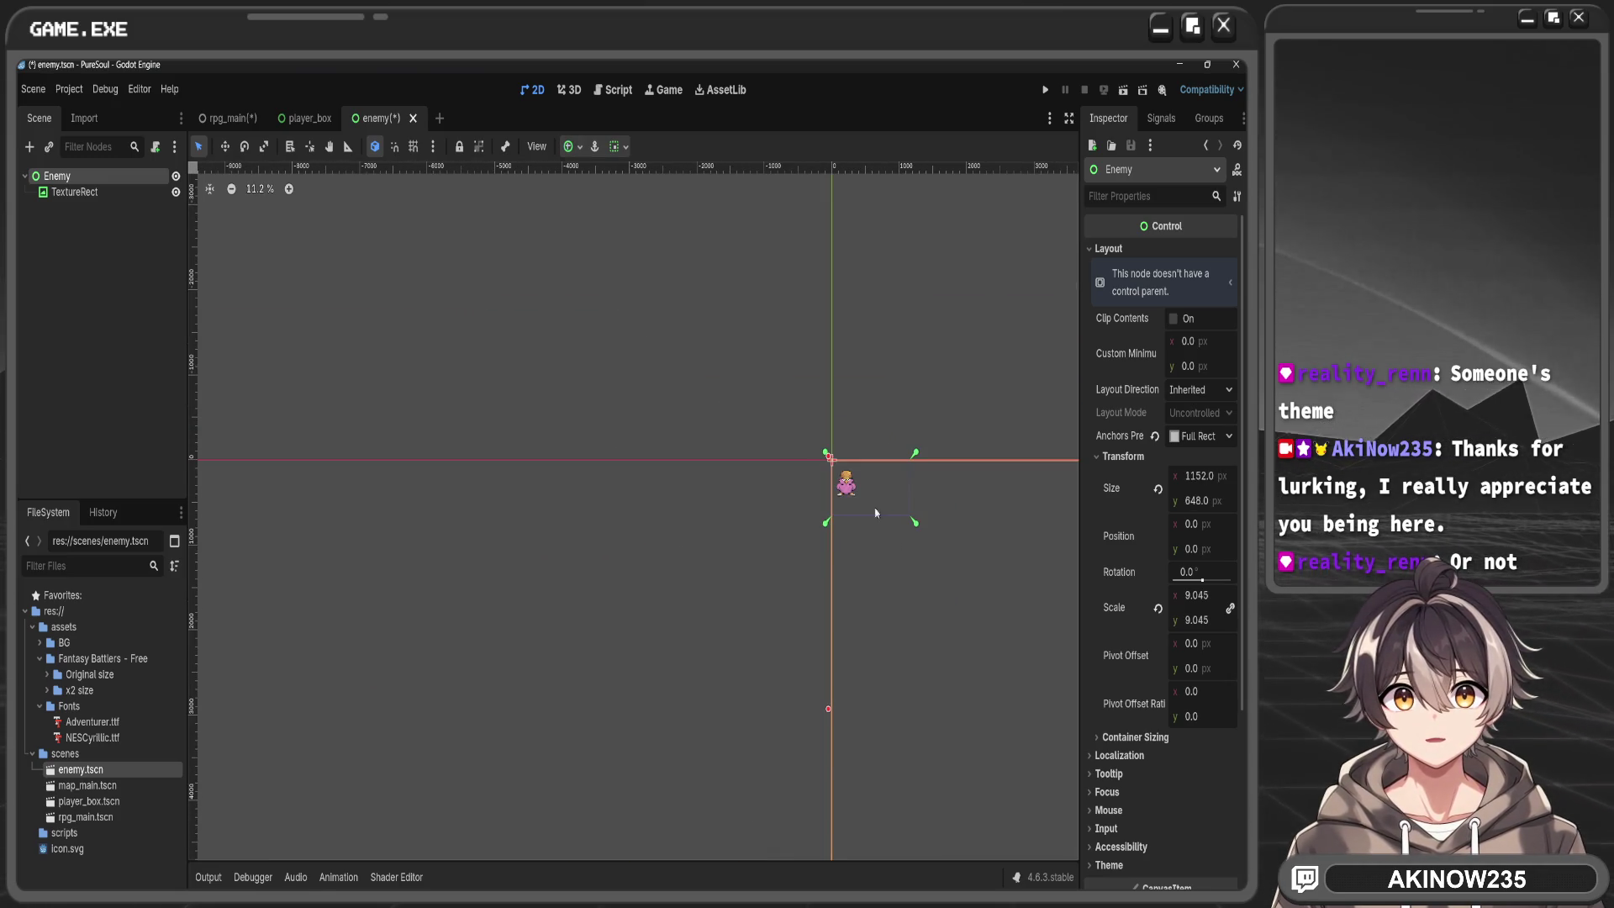
key("f")
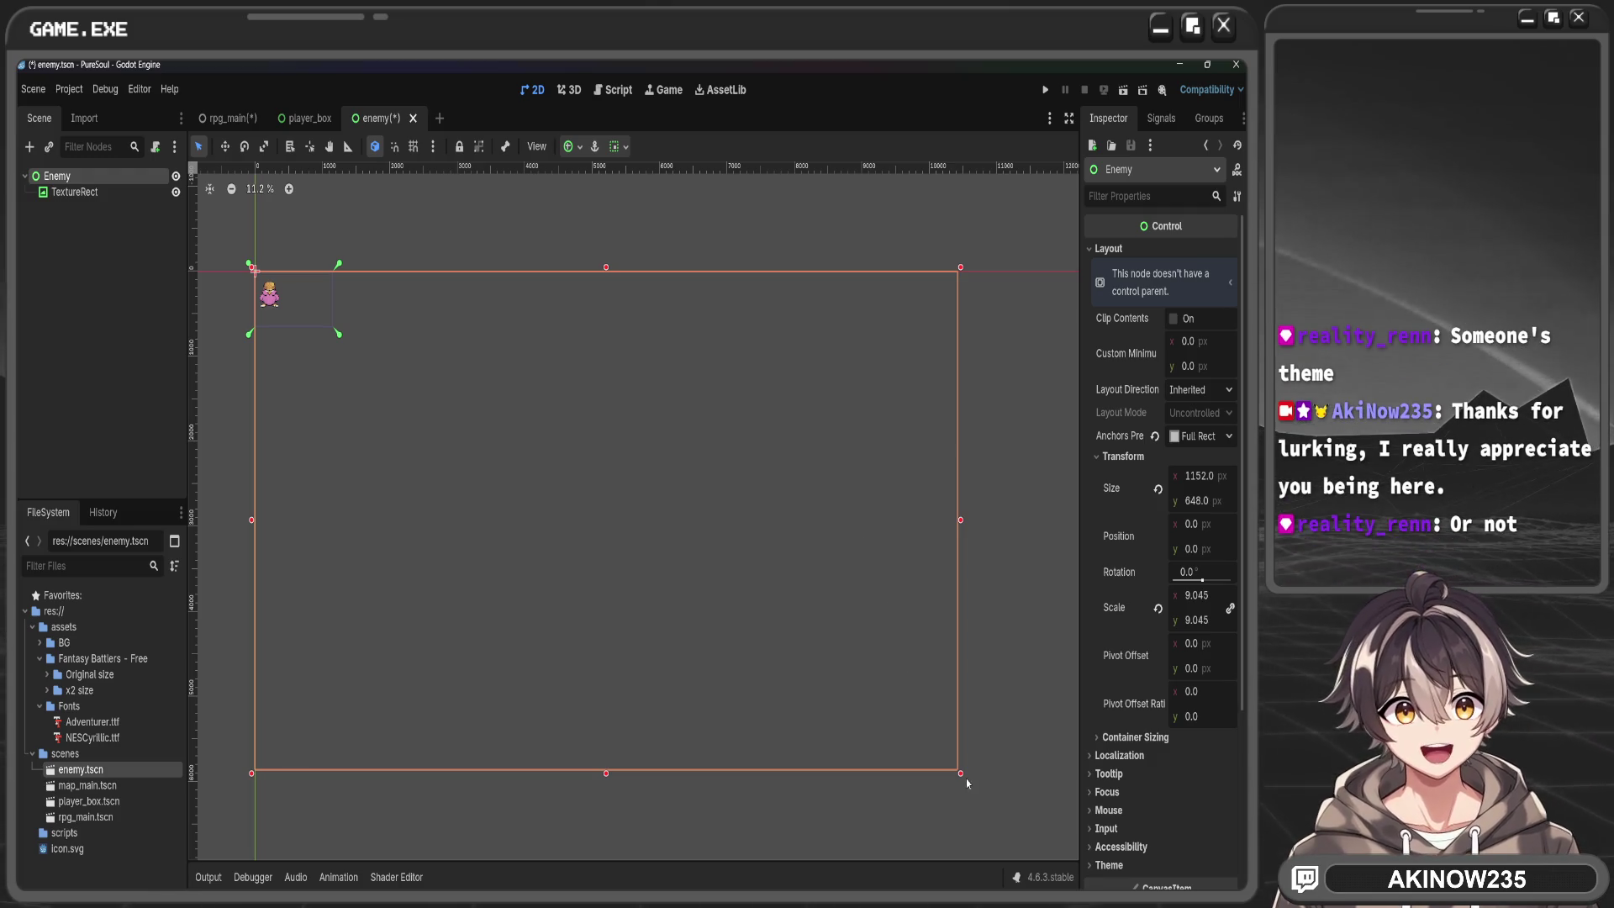
mouse_move(966, 778)
left_mouse_down()
mouse_move(925, 703)
mouse_move(346, 375)
mouse_move(288, 320)
left_mouse_up()
key("f")
scroll(740, 538, "up", 9)
left_click_drag(700, 517, 851, 602)
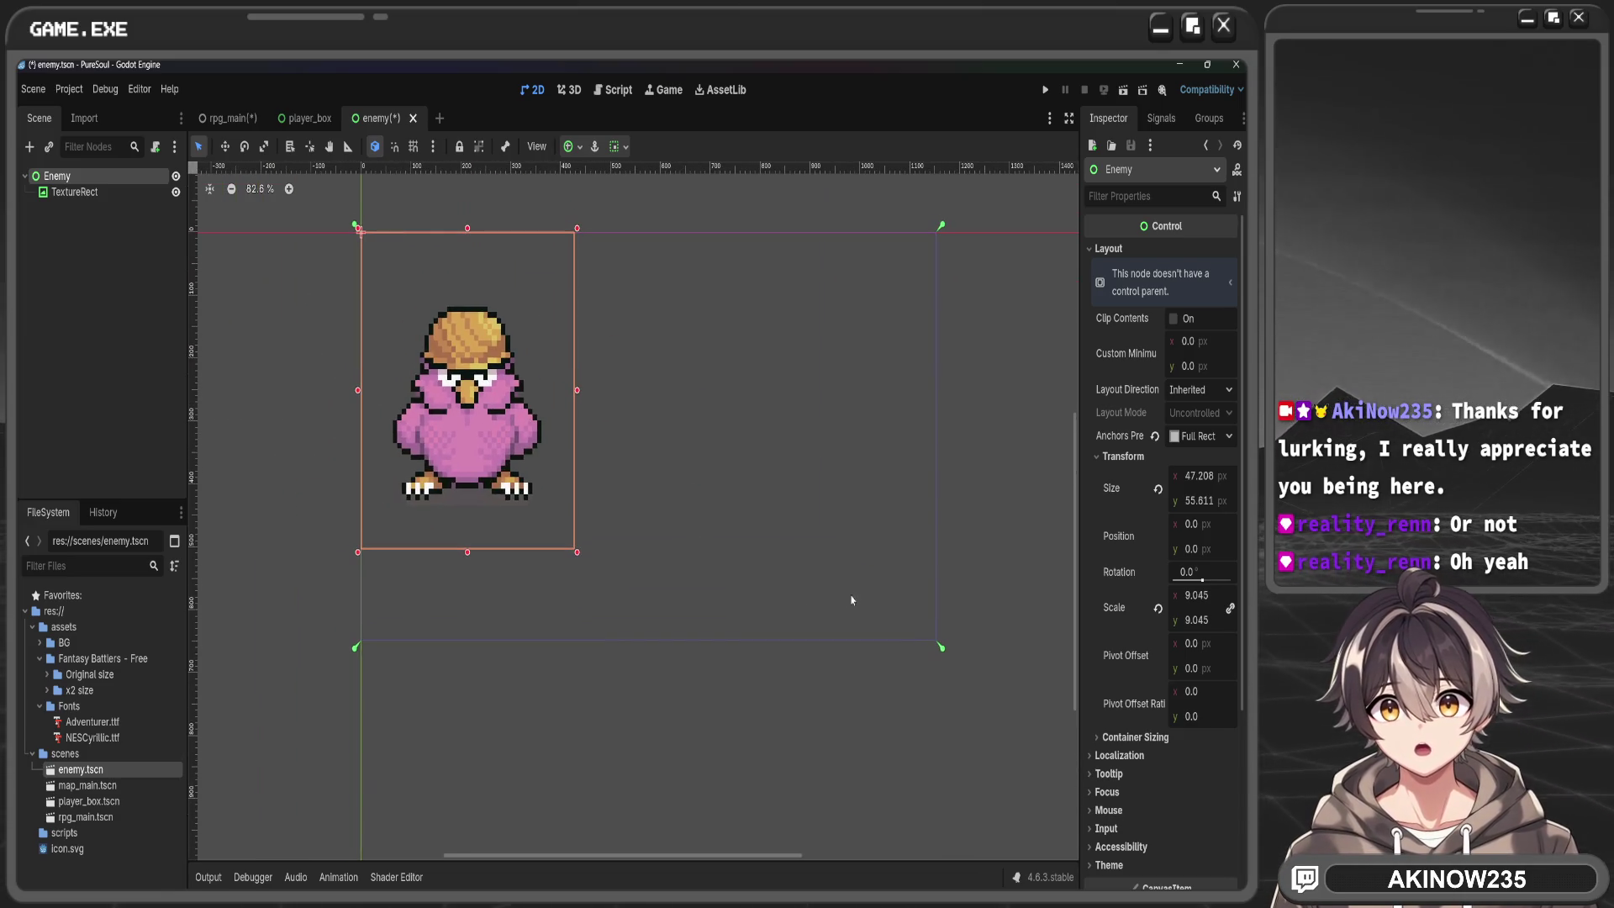
mouse_move(942, 647)
left_mouse_down()
mouse_move(648, 529)
mouse_move(580, 556)
left_mouse_up()
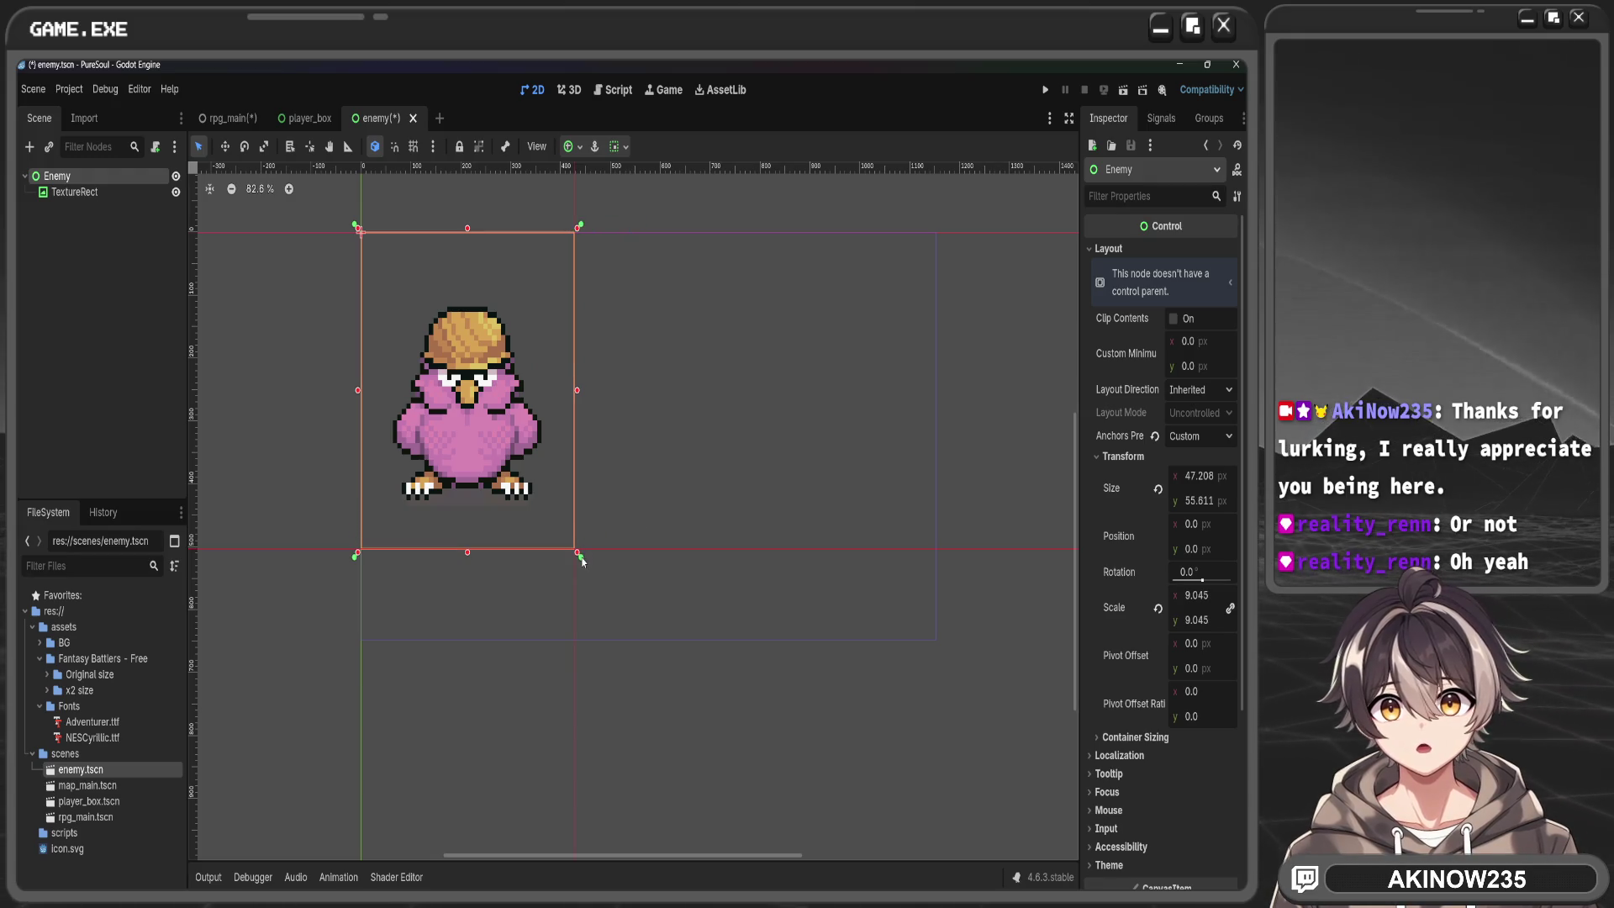
Save enemy.tscn, check the rpg_main and player_box scenes, and return to the enemy scene
left_click(228, 118)
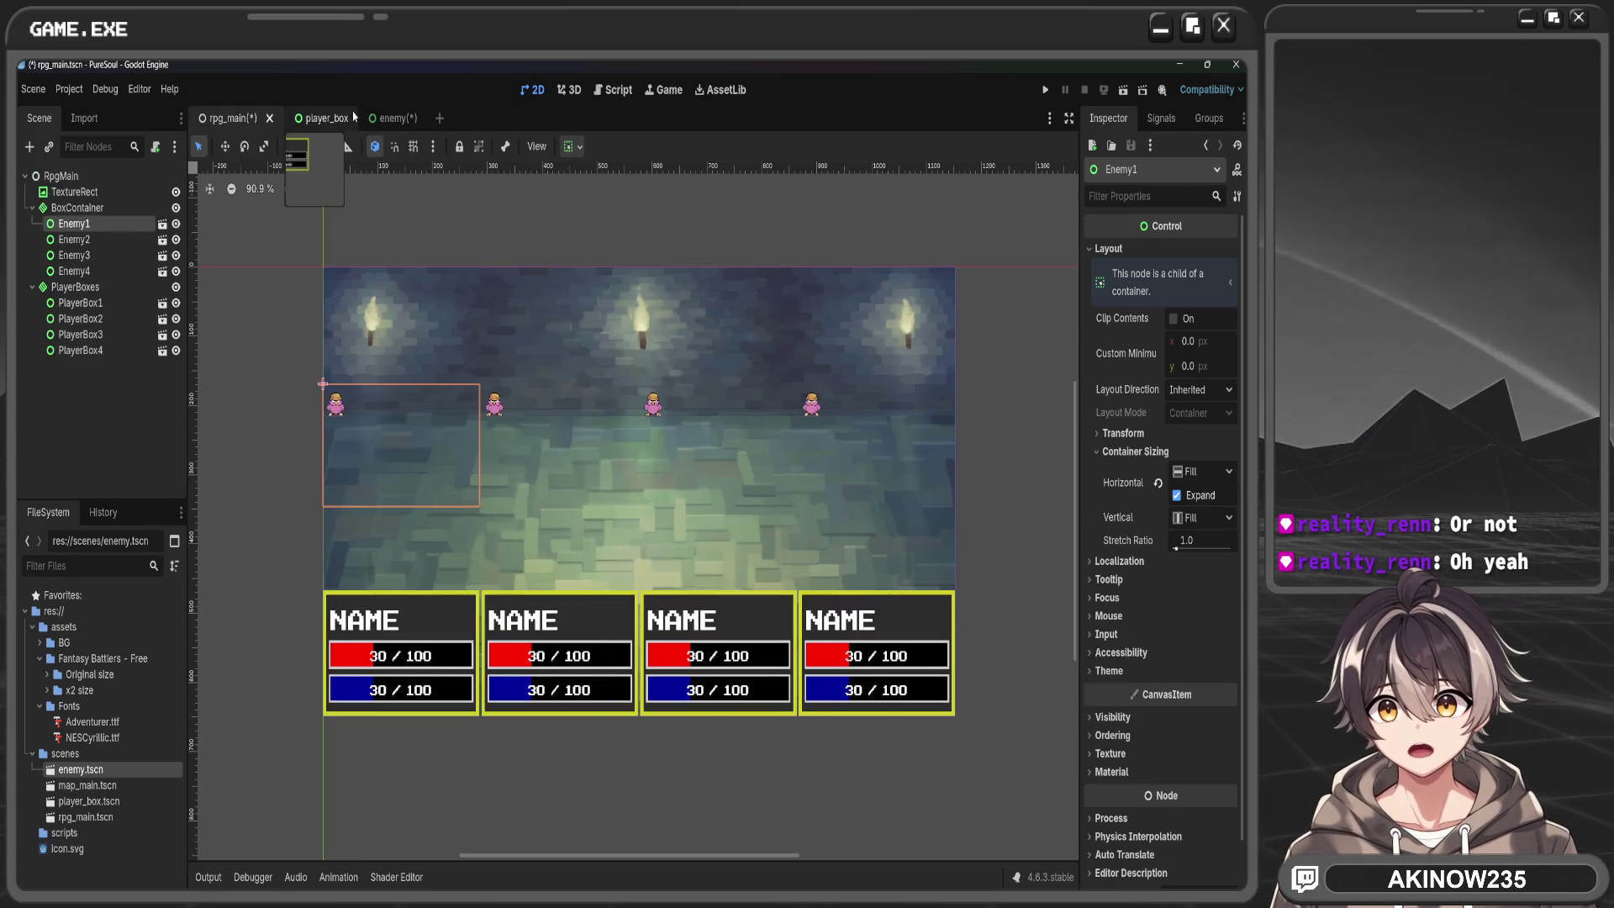
left_click(393, 120)
key("ctrl+s")
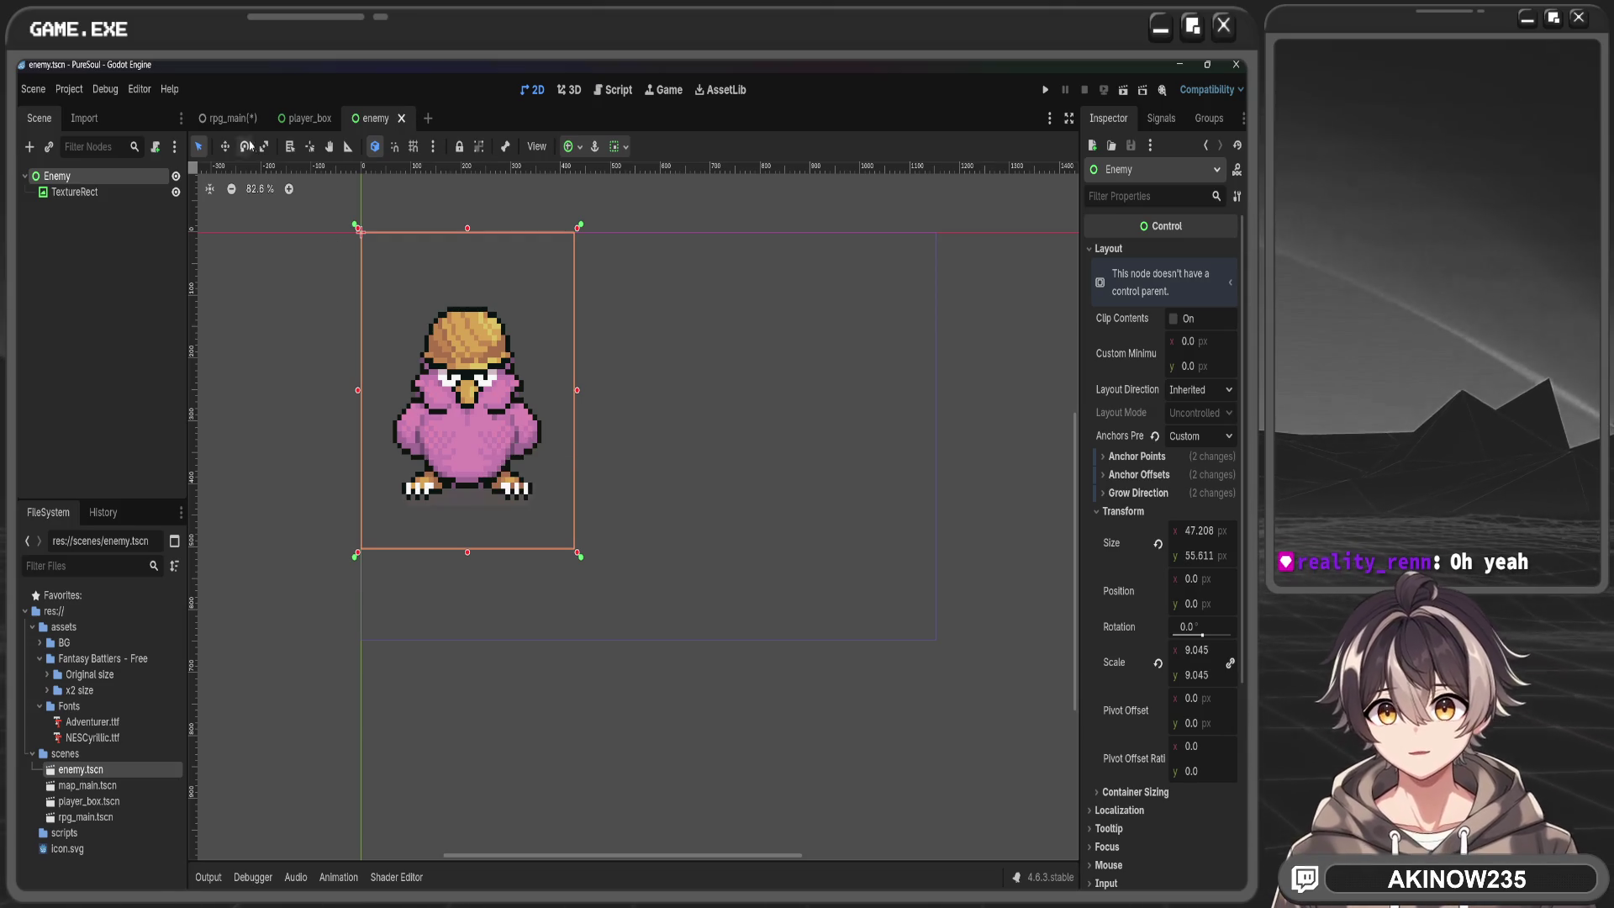
left_click(229, 118)
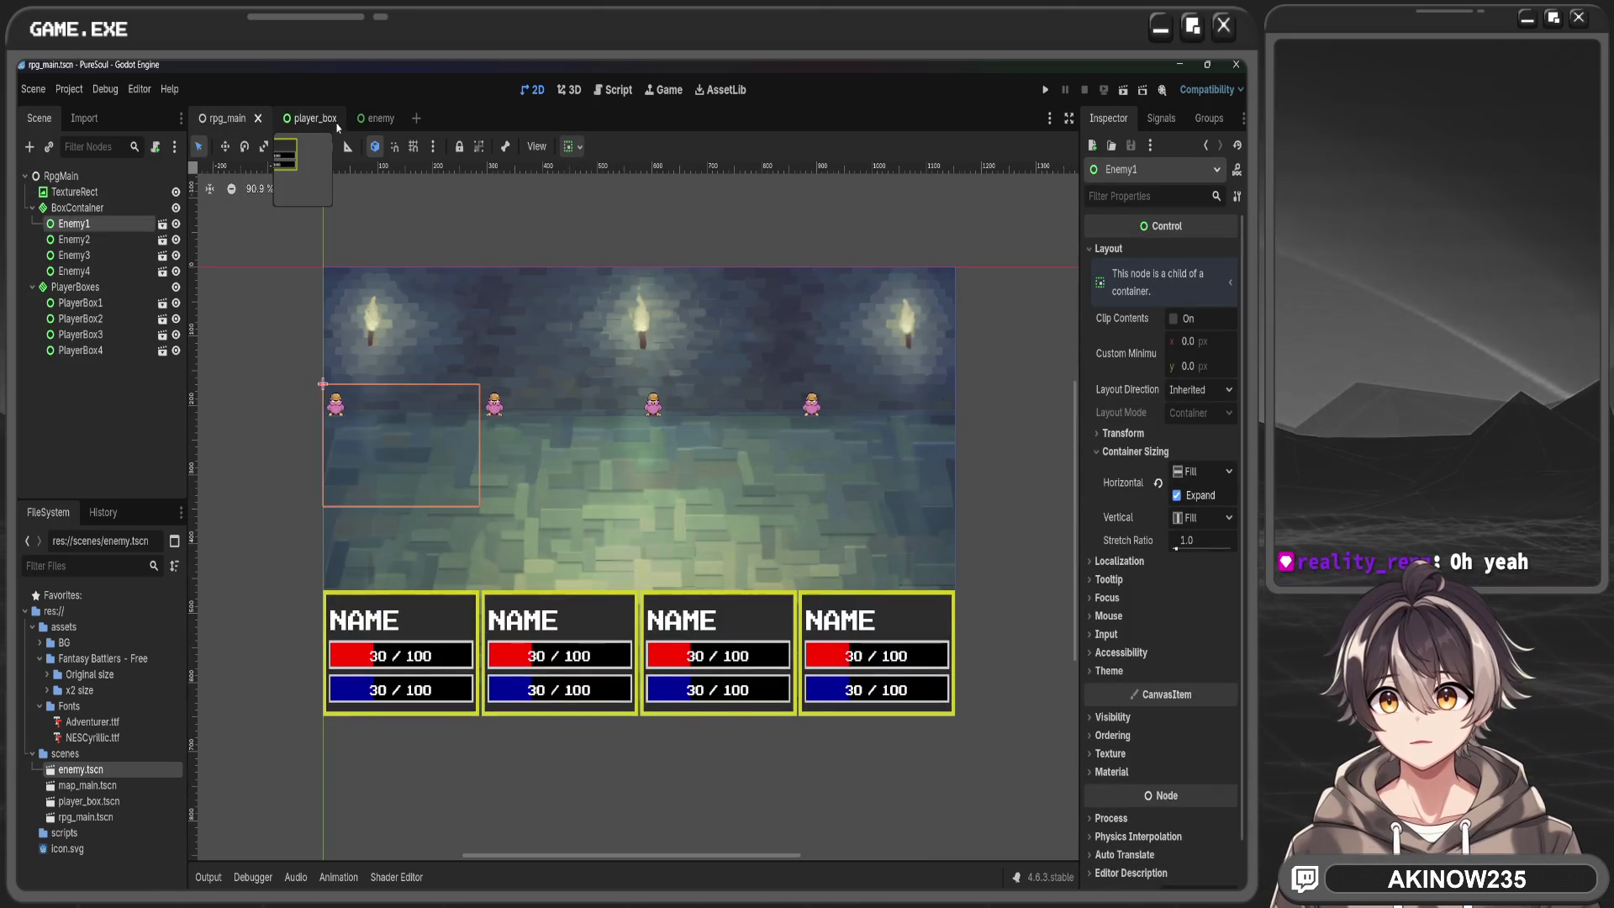
left_click(313, 118)
left_click(223, 118)
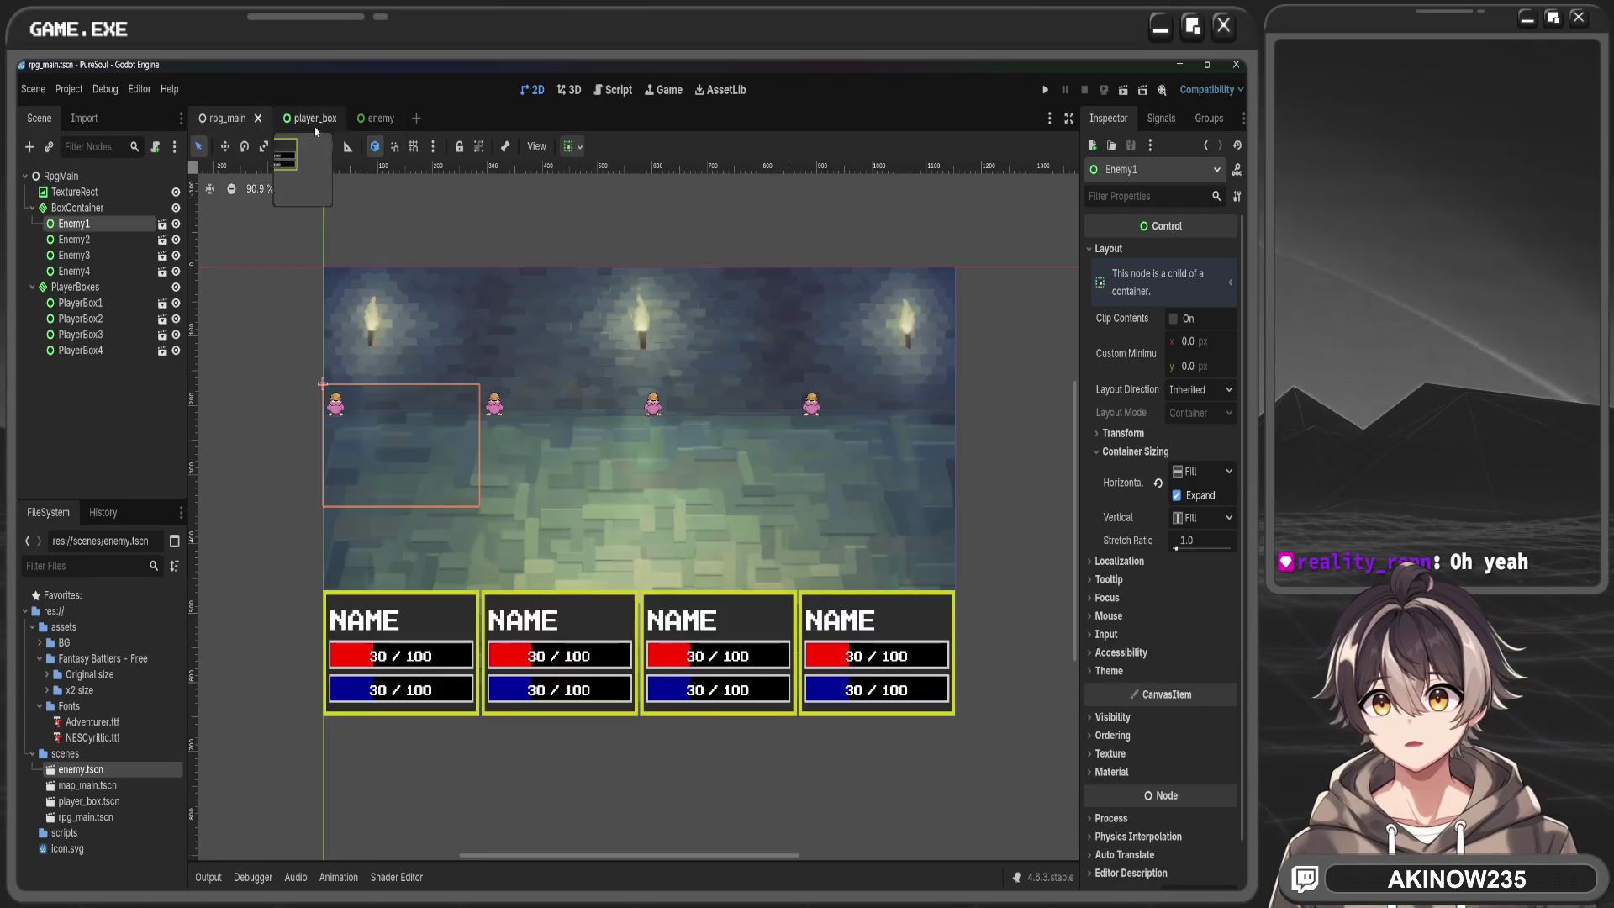
left_click(378, 118)
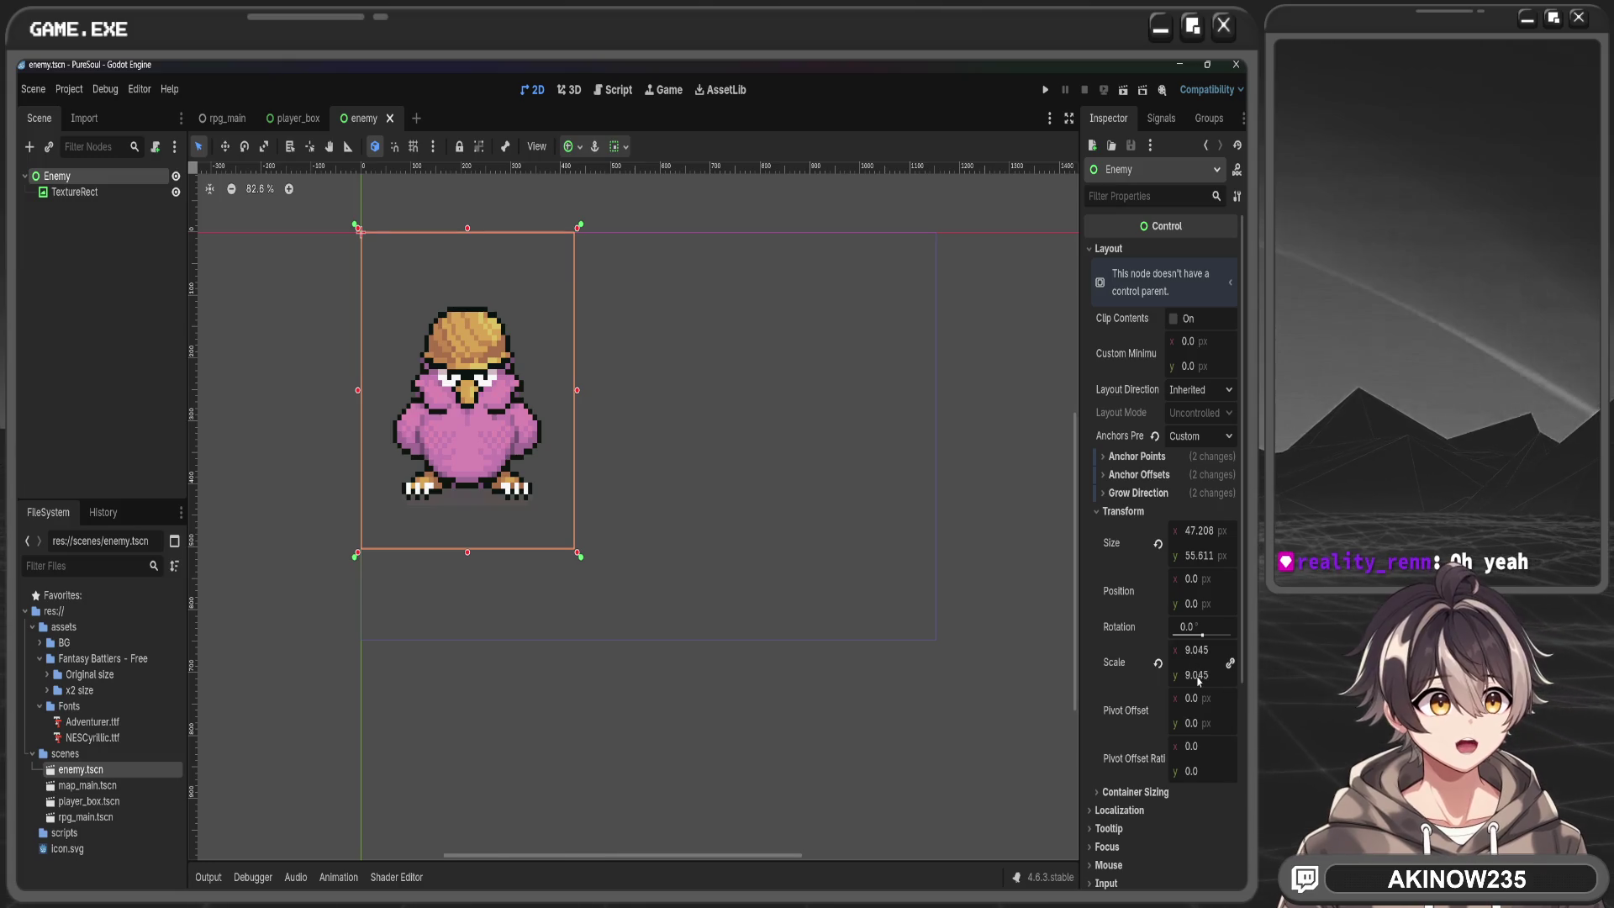
Scale the Enemy root up to 47.7 on both axes
left_click_drag(1208, 675, 1349, 675)
scroll(614, 555, "down", 6)
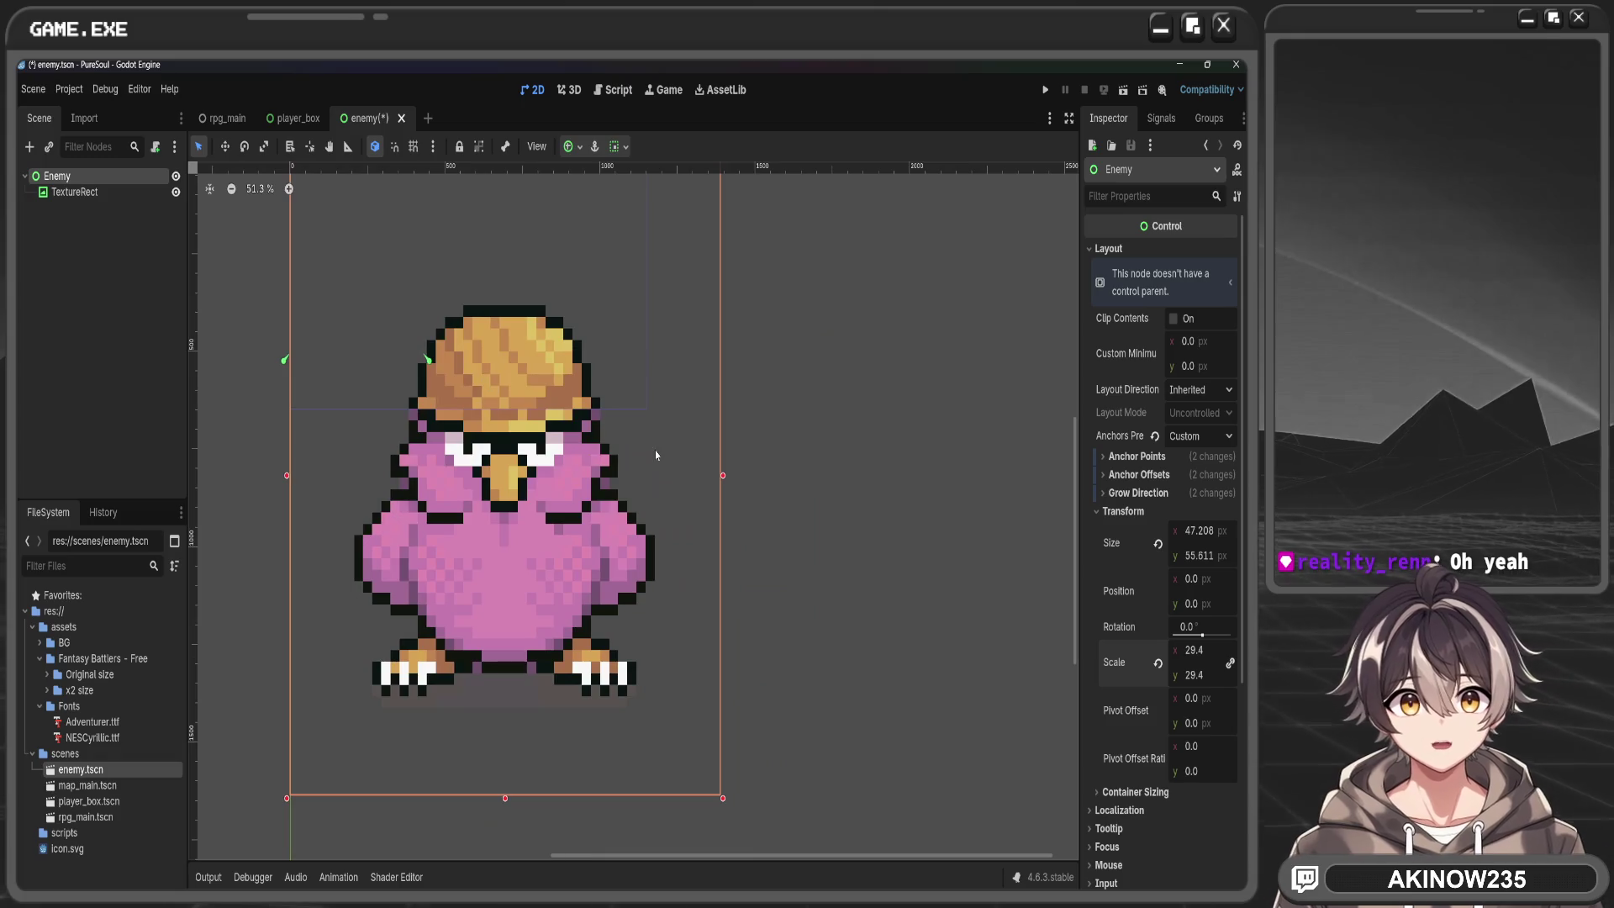
mouse_move(1203, 651)
left_mouse_down()
mouse_move(1253, 652)
mouse_move(1204, 652)
left_mouse_up()
scroll(868, 667, "down", 6)
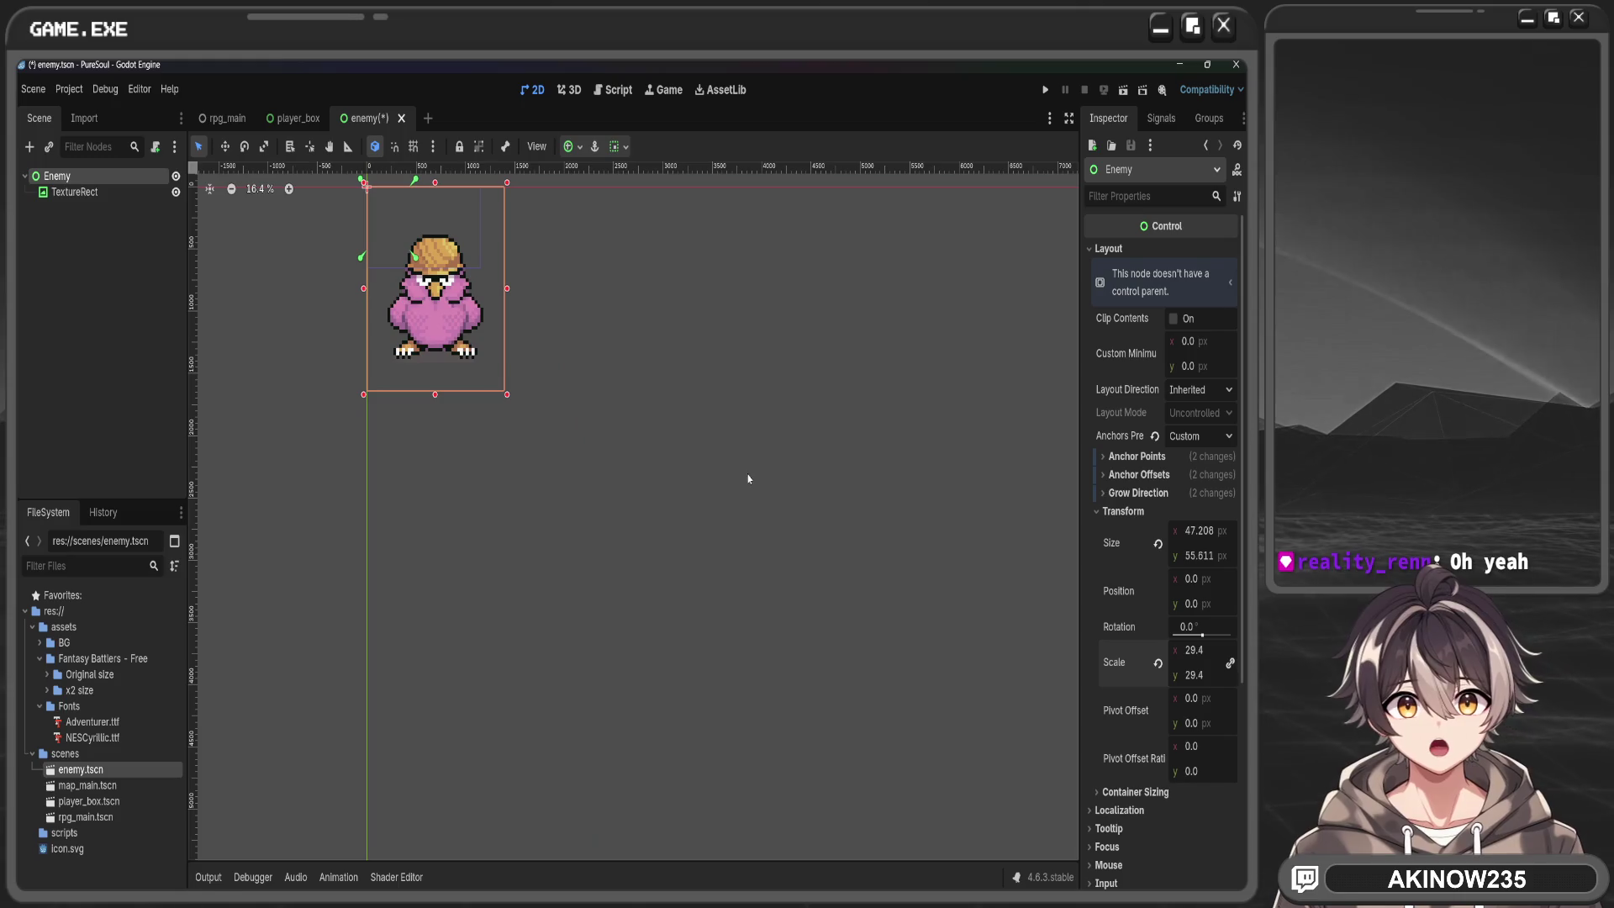
scroll(828, 496, "down", 3)
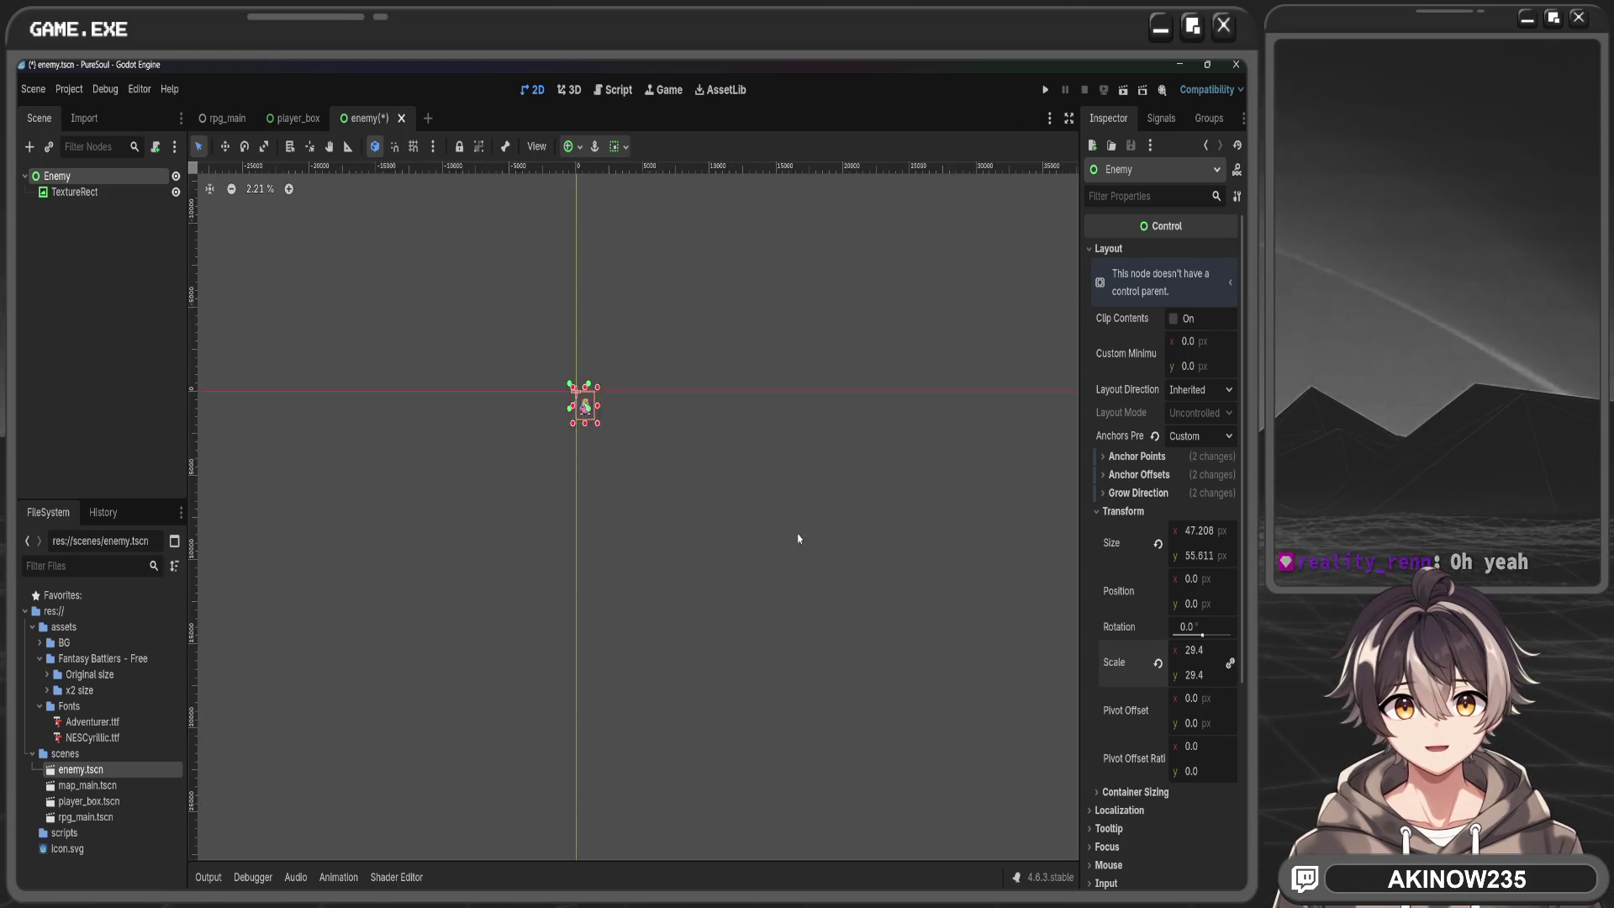
scroll(487, 368, "up", 7)
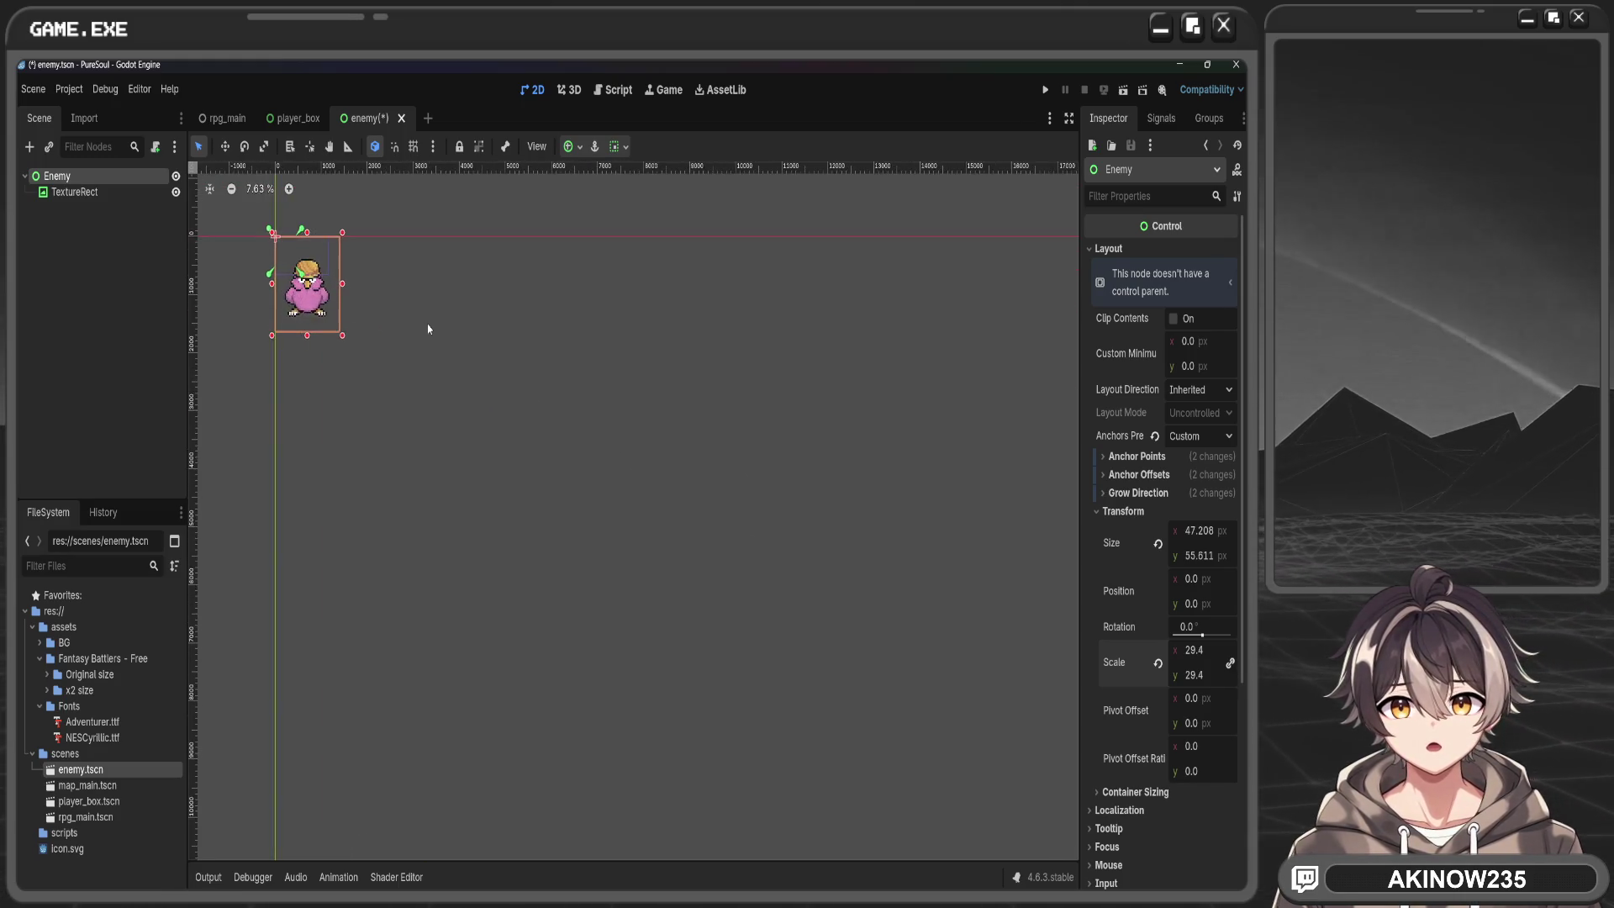
left_click_drag(538, 452, 687, 523)
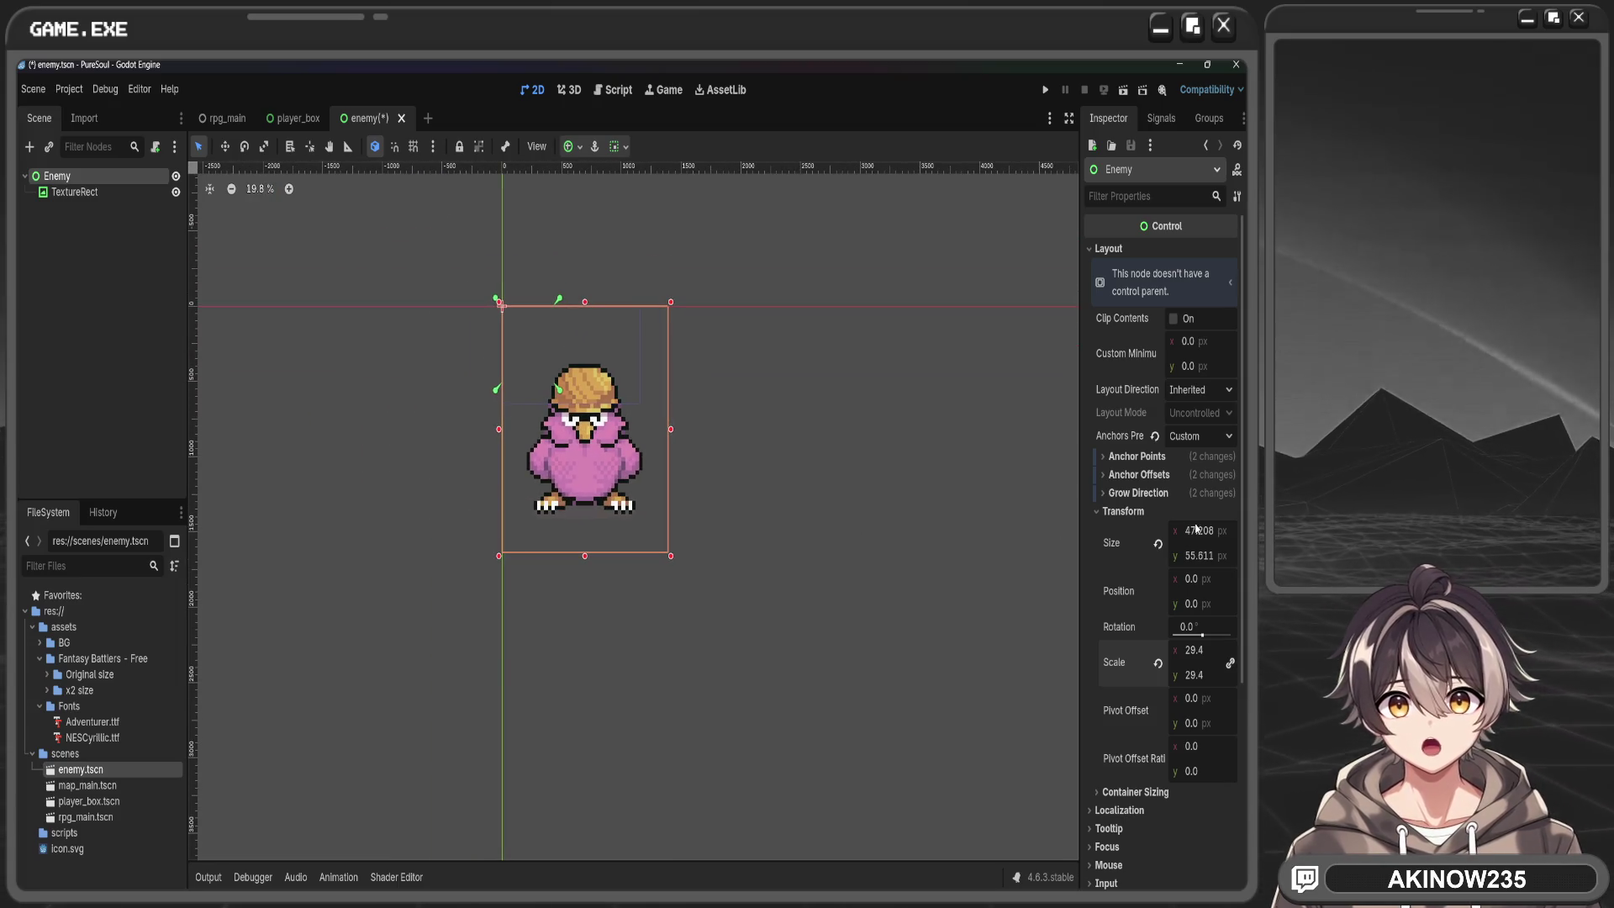
left_click_drag(1194, 675, 708, 578)
Move the bottom-right anchor to the frame corner, save enemy.tscn, and return to rpg_main
left_click_drag(669, 462, 776, 712)
key("ctrl+s")
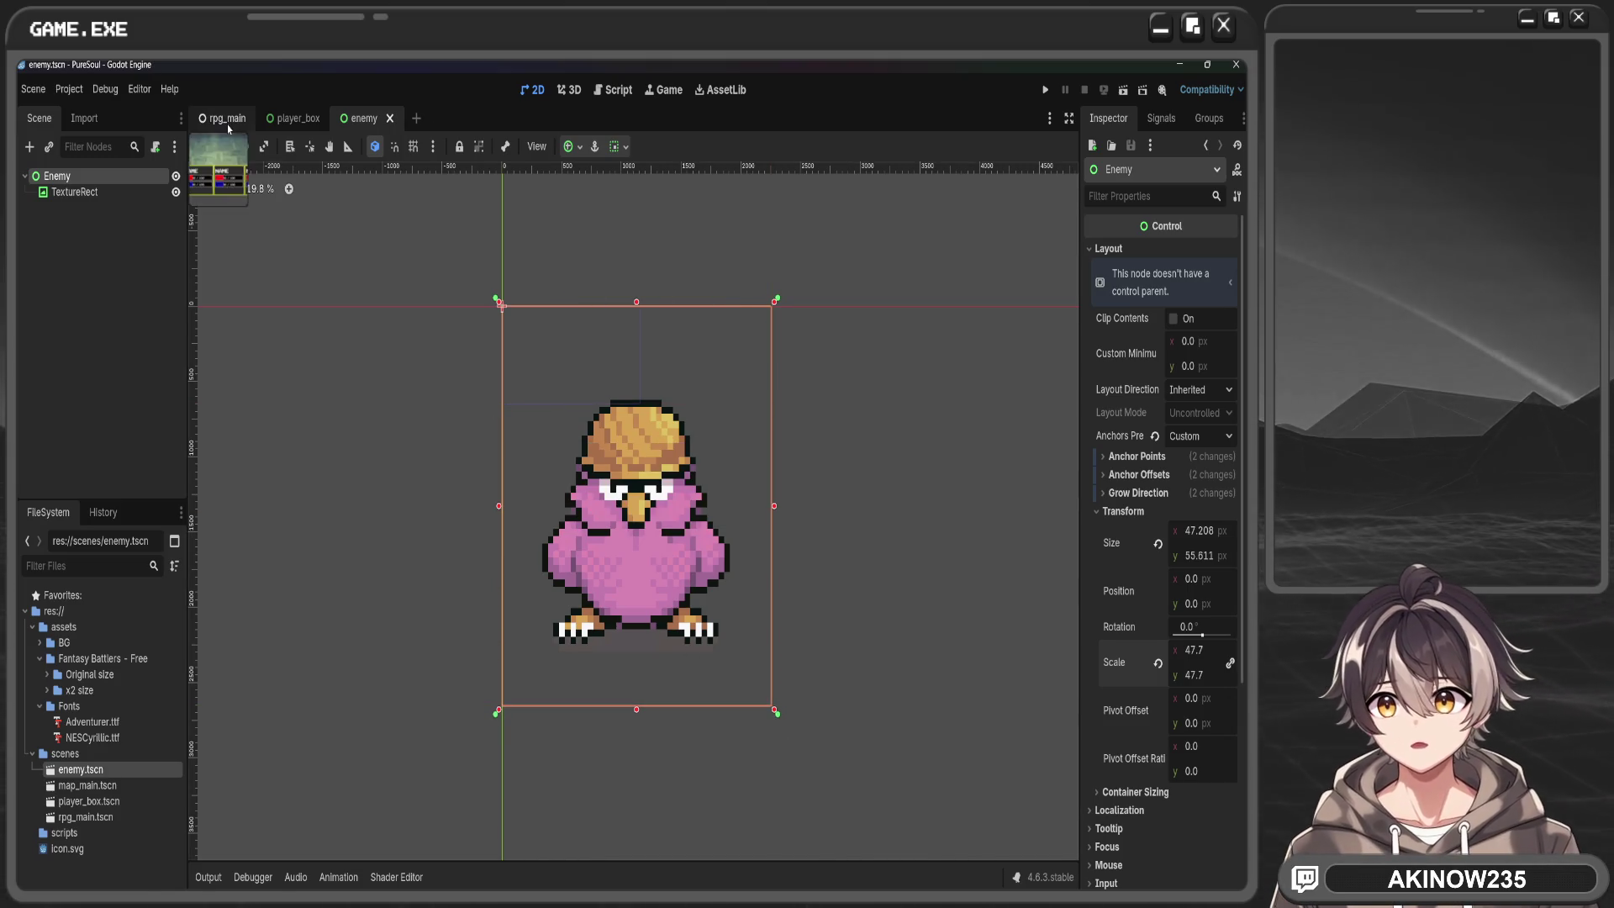
left_click(228, 119)
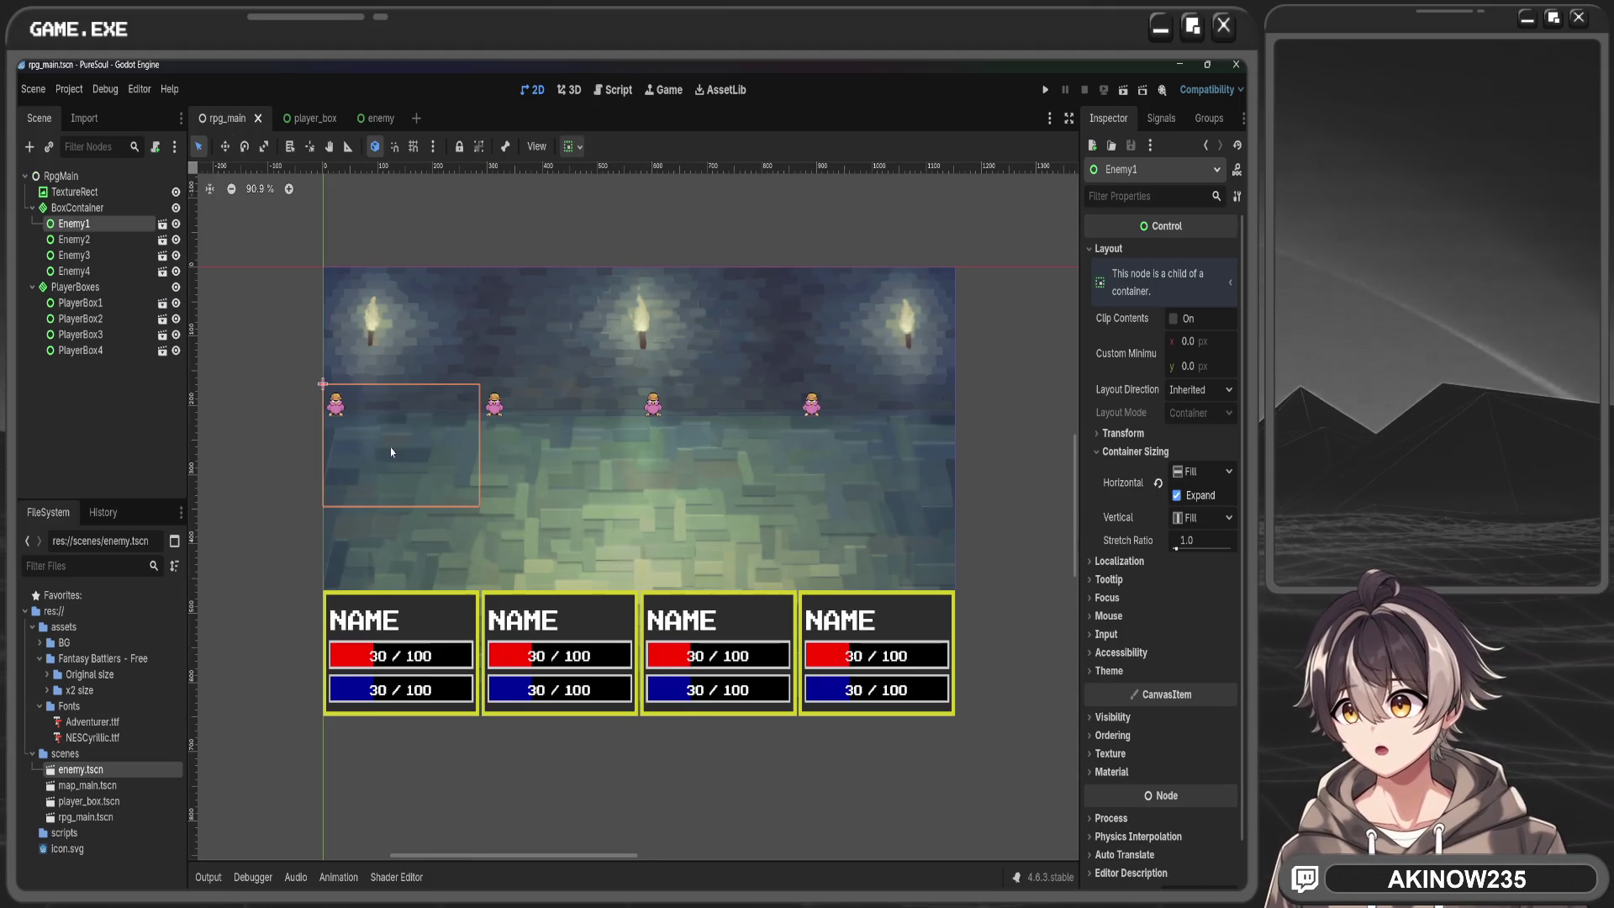
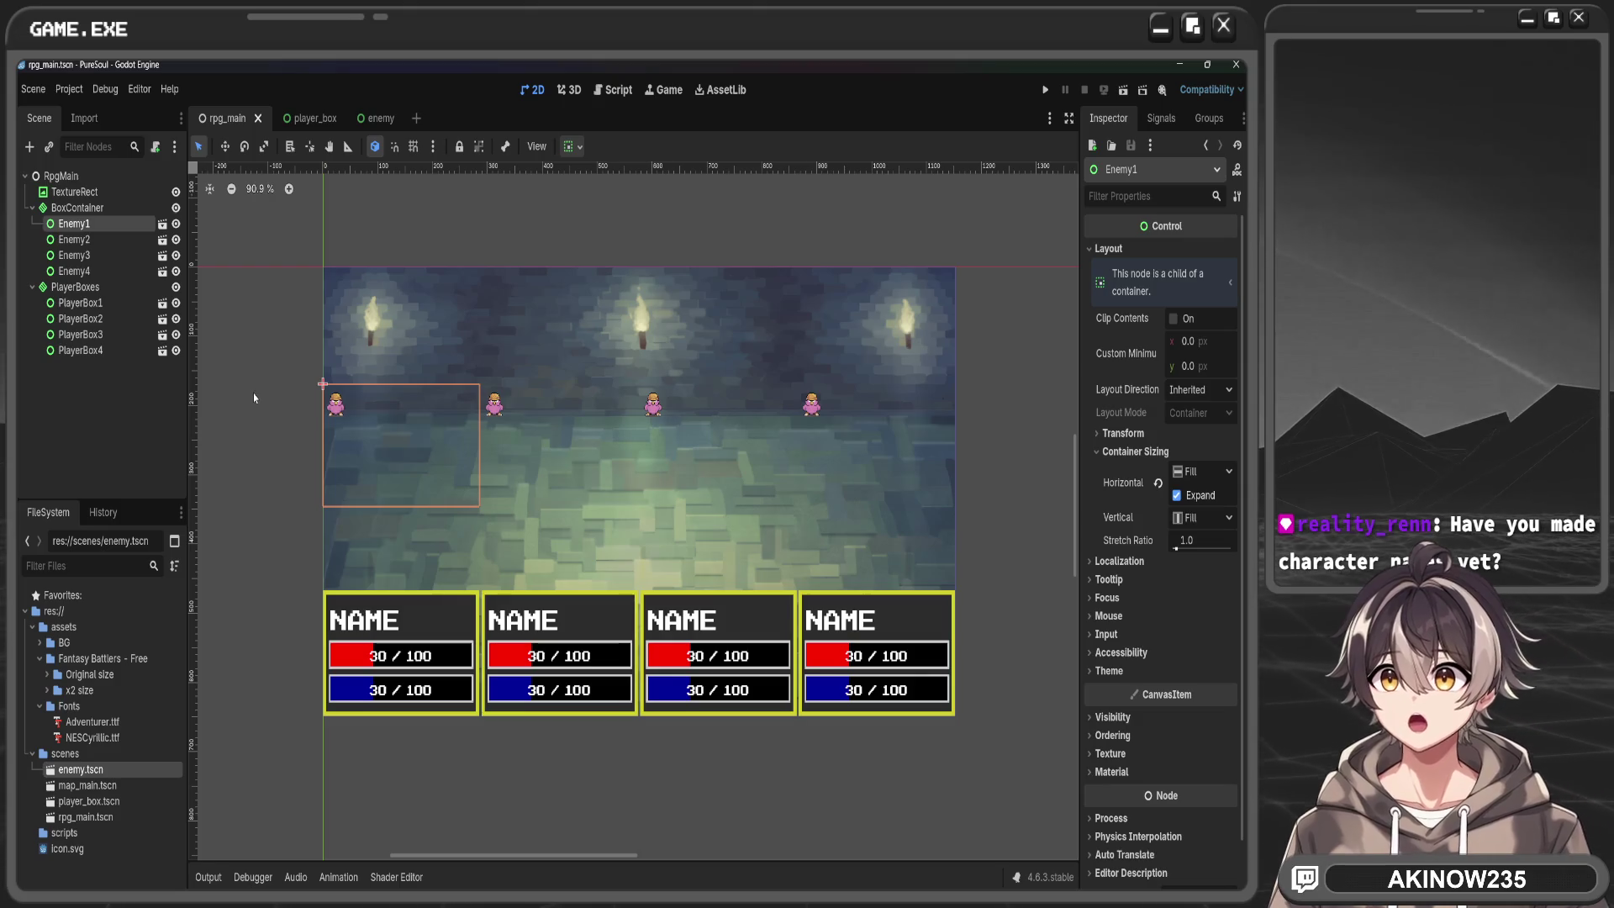
Inspect the enemy scene, undo a trial width change, and return to the battle scene
left_click(162, 239)
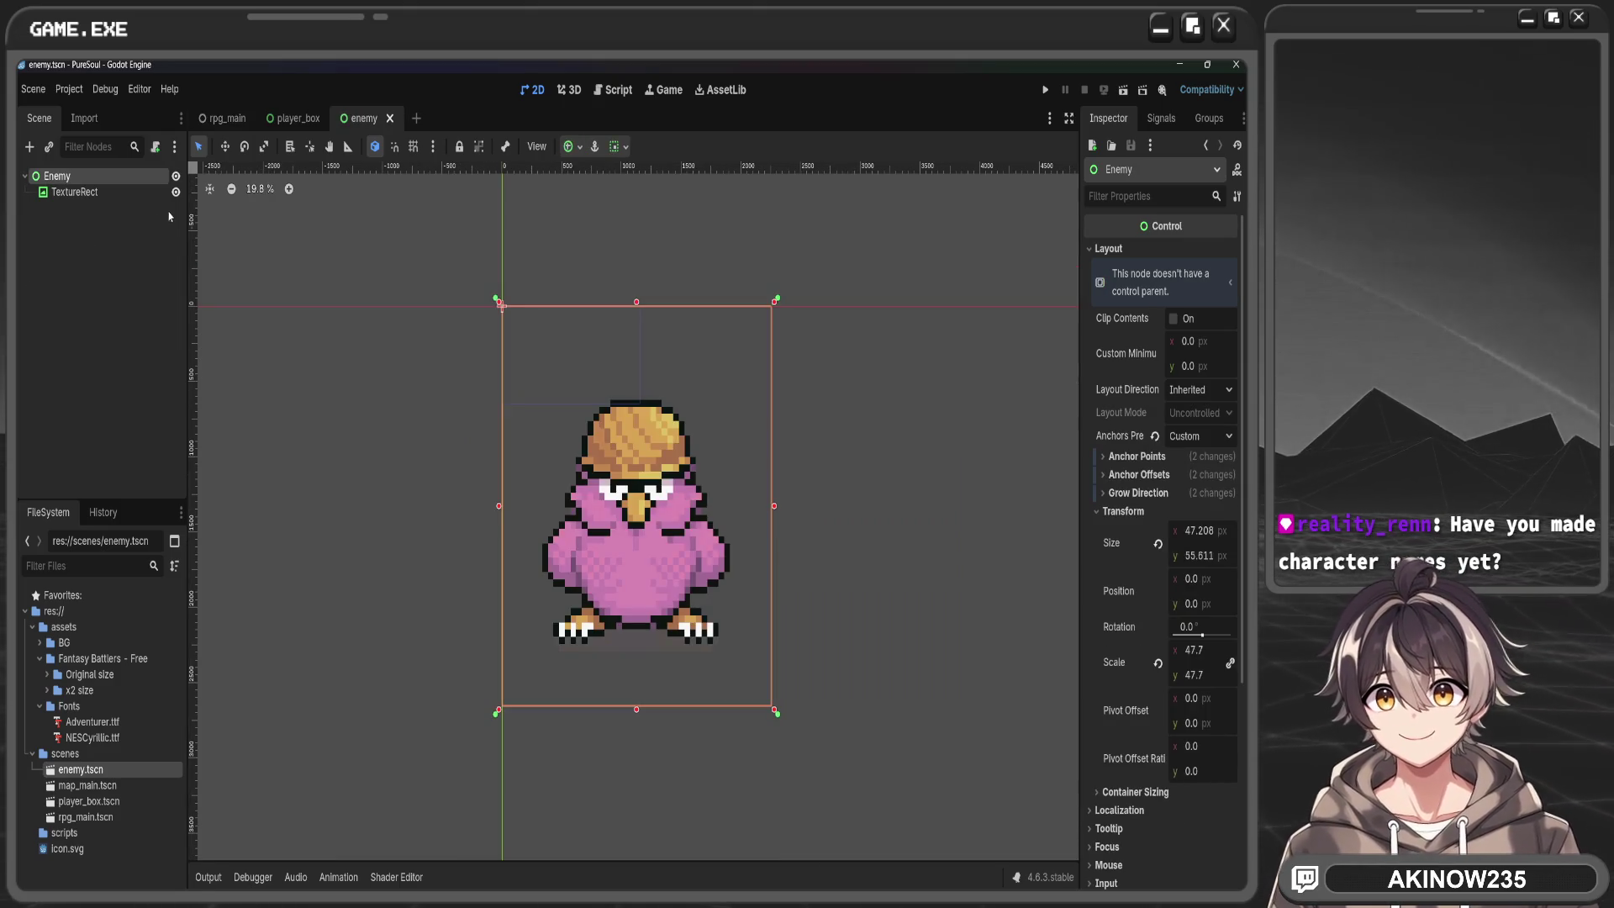
scroll(797, 455, "up", 1)
scroll(866, 469, "down", 12)
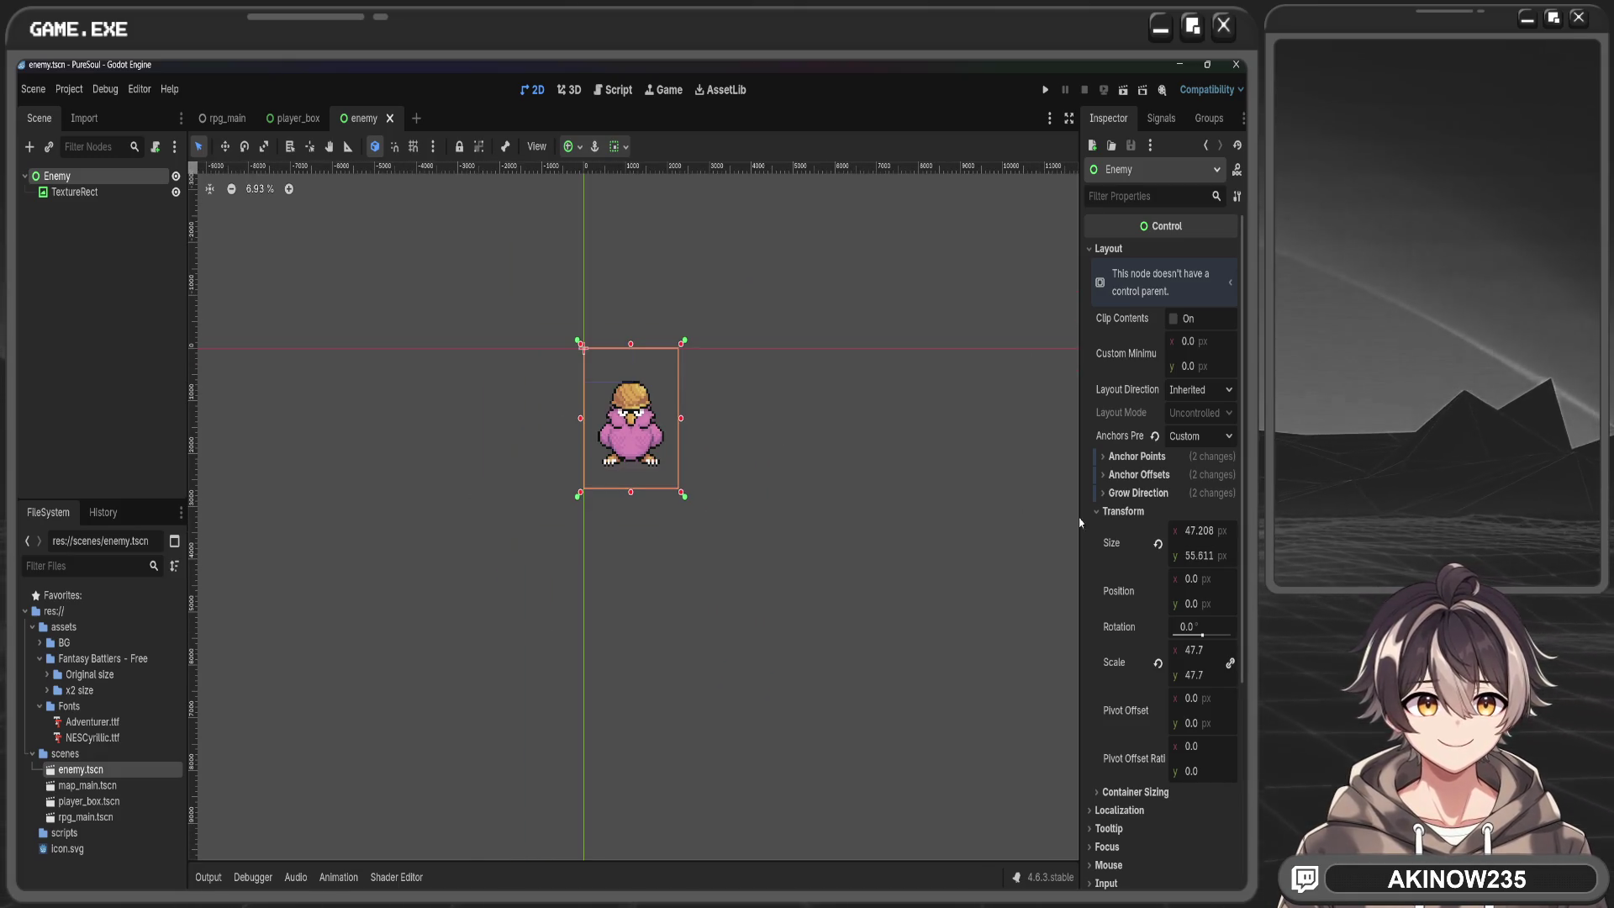
mouse_move(1204, 530)
left_mouse_down()
mouse_move(1231, 531)
mouse_move(1197, 531)
mouse_move(1214, 530)
left_mouse_up()
key("ctrl+z")
left_click(311, 118)
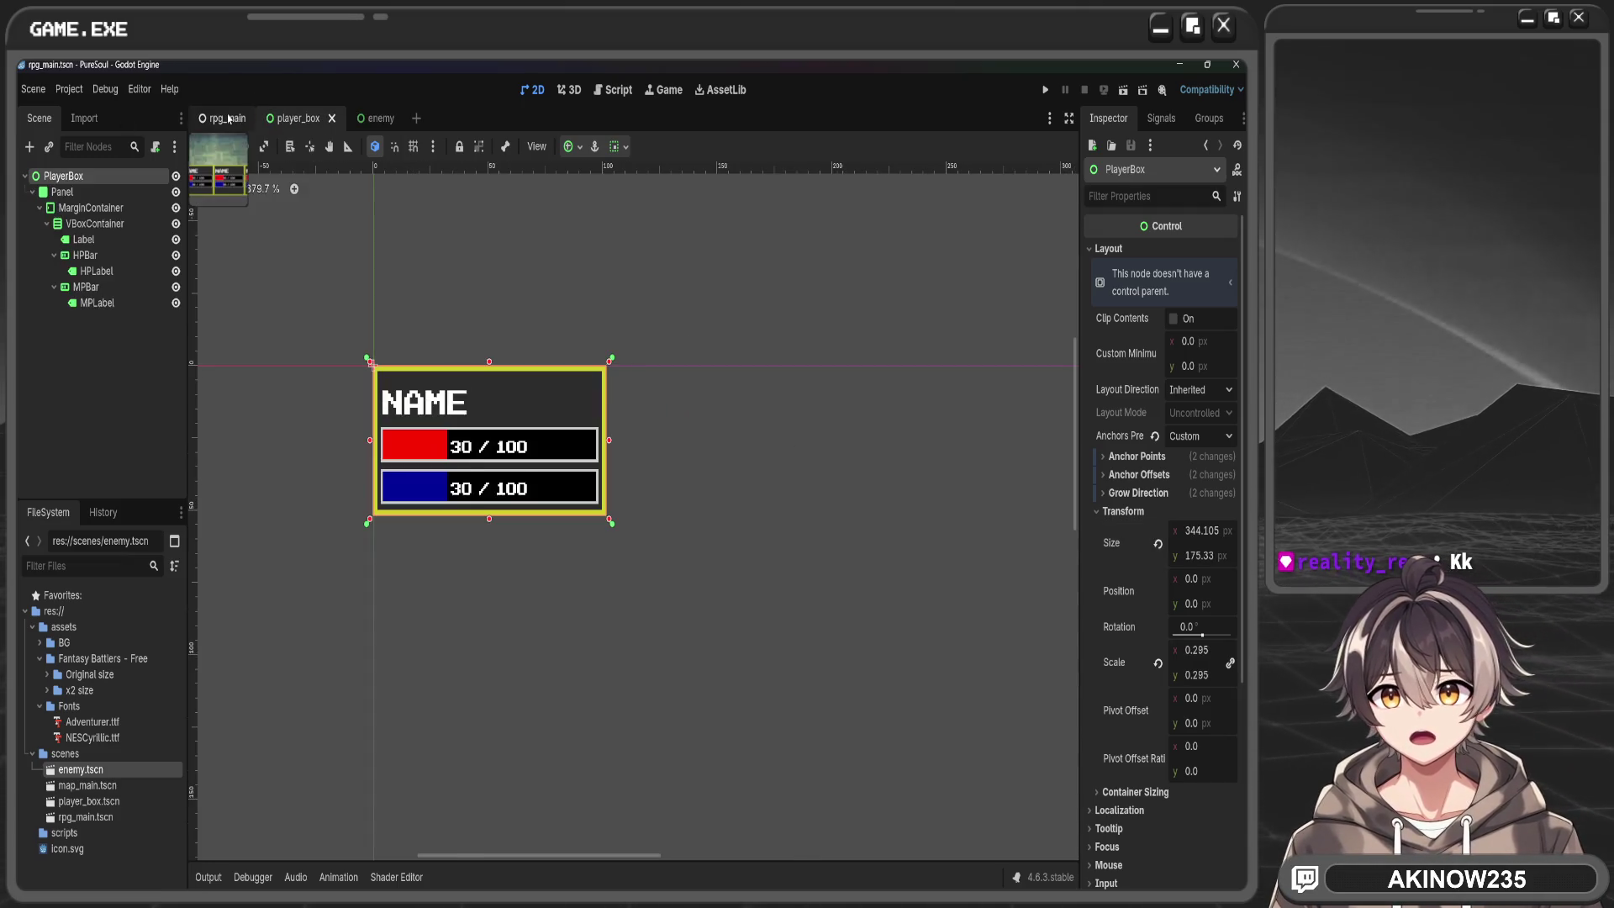
left_click(229, 119)
scroll(321, 433, "up", 5)
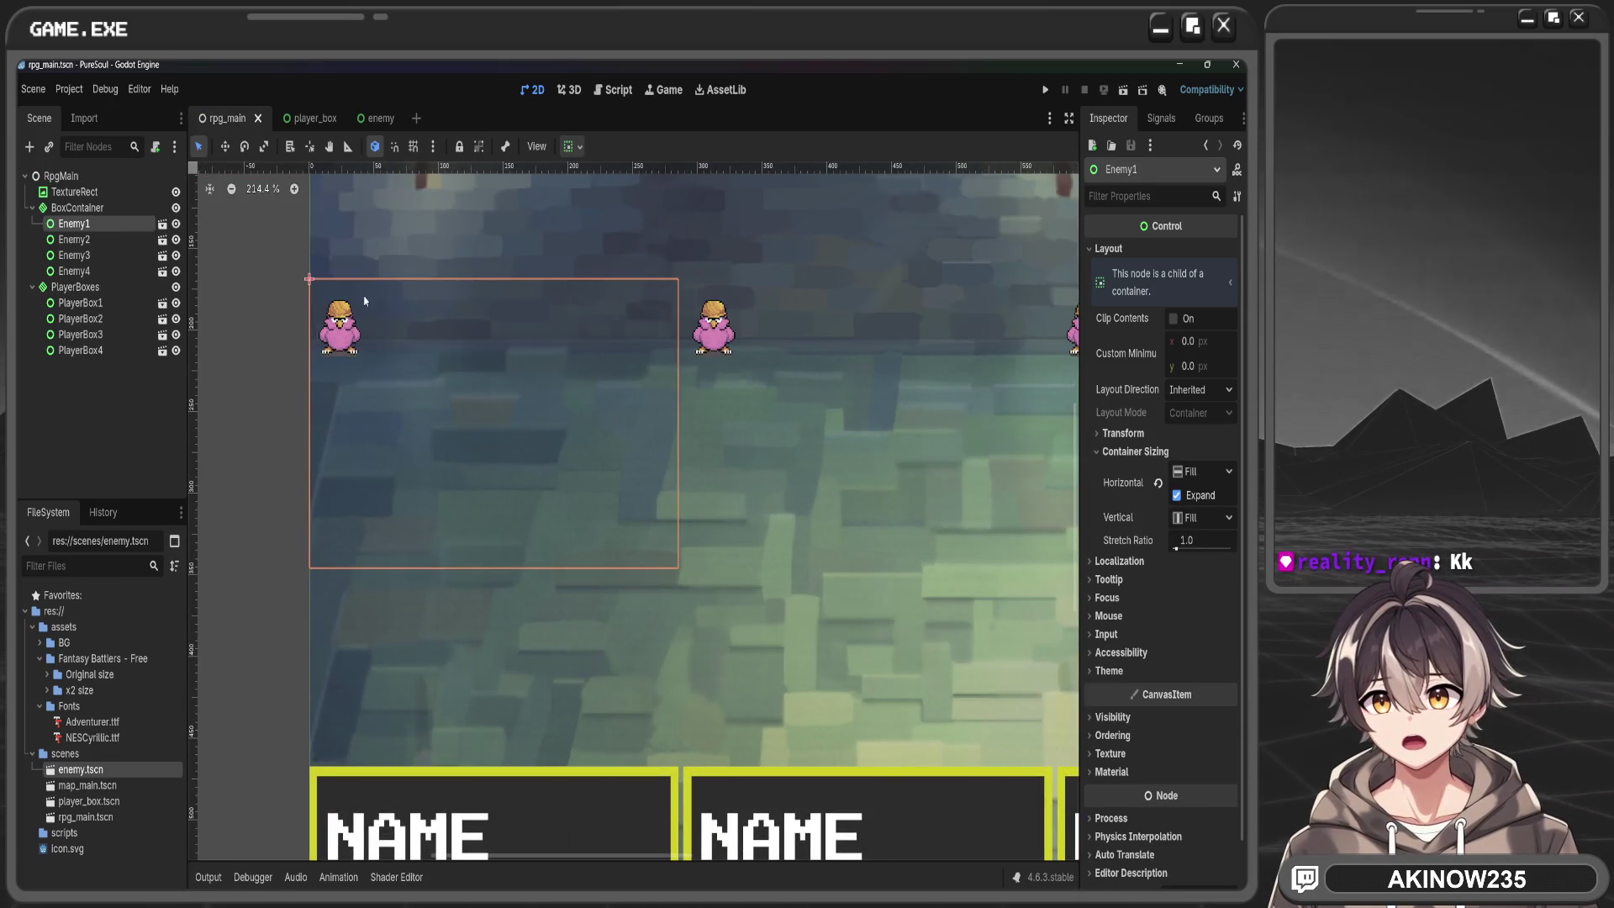
Replace Enemy1–Enemy4 under BoxContainer with a single enemy.tscn instance
left_click(84, 240, "shift")
key("Delete")
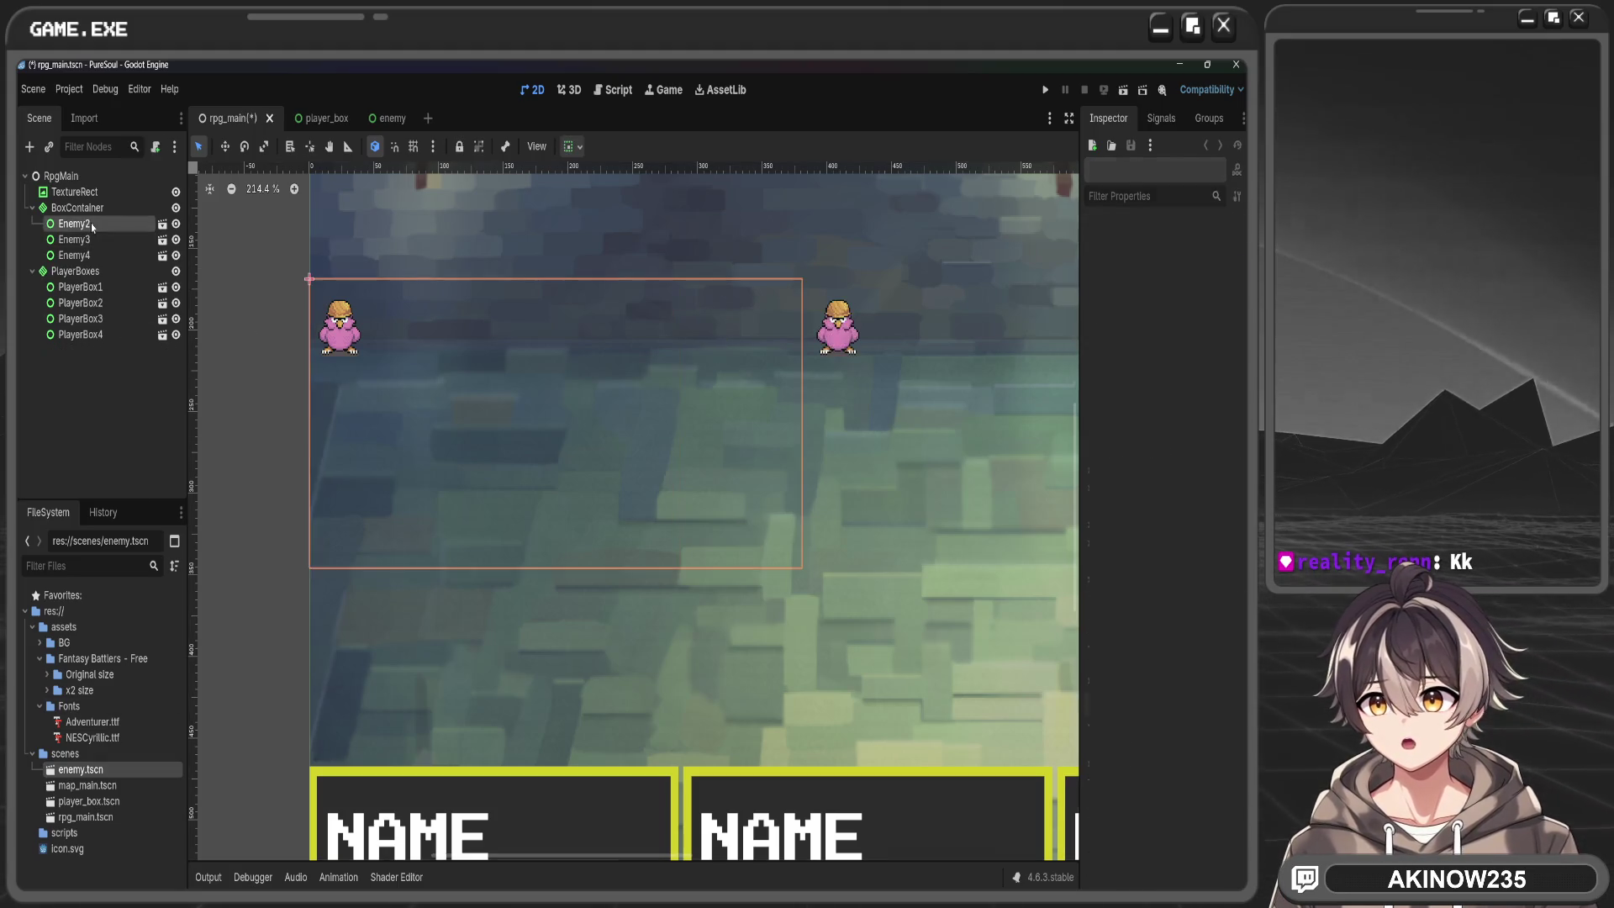
left_click(74, 240, "shift")
key("Delete")
left_click_drag(80, 769, 94, 215)
scroll(345, 506, "down", 4)
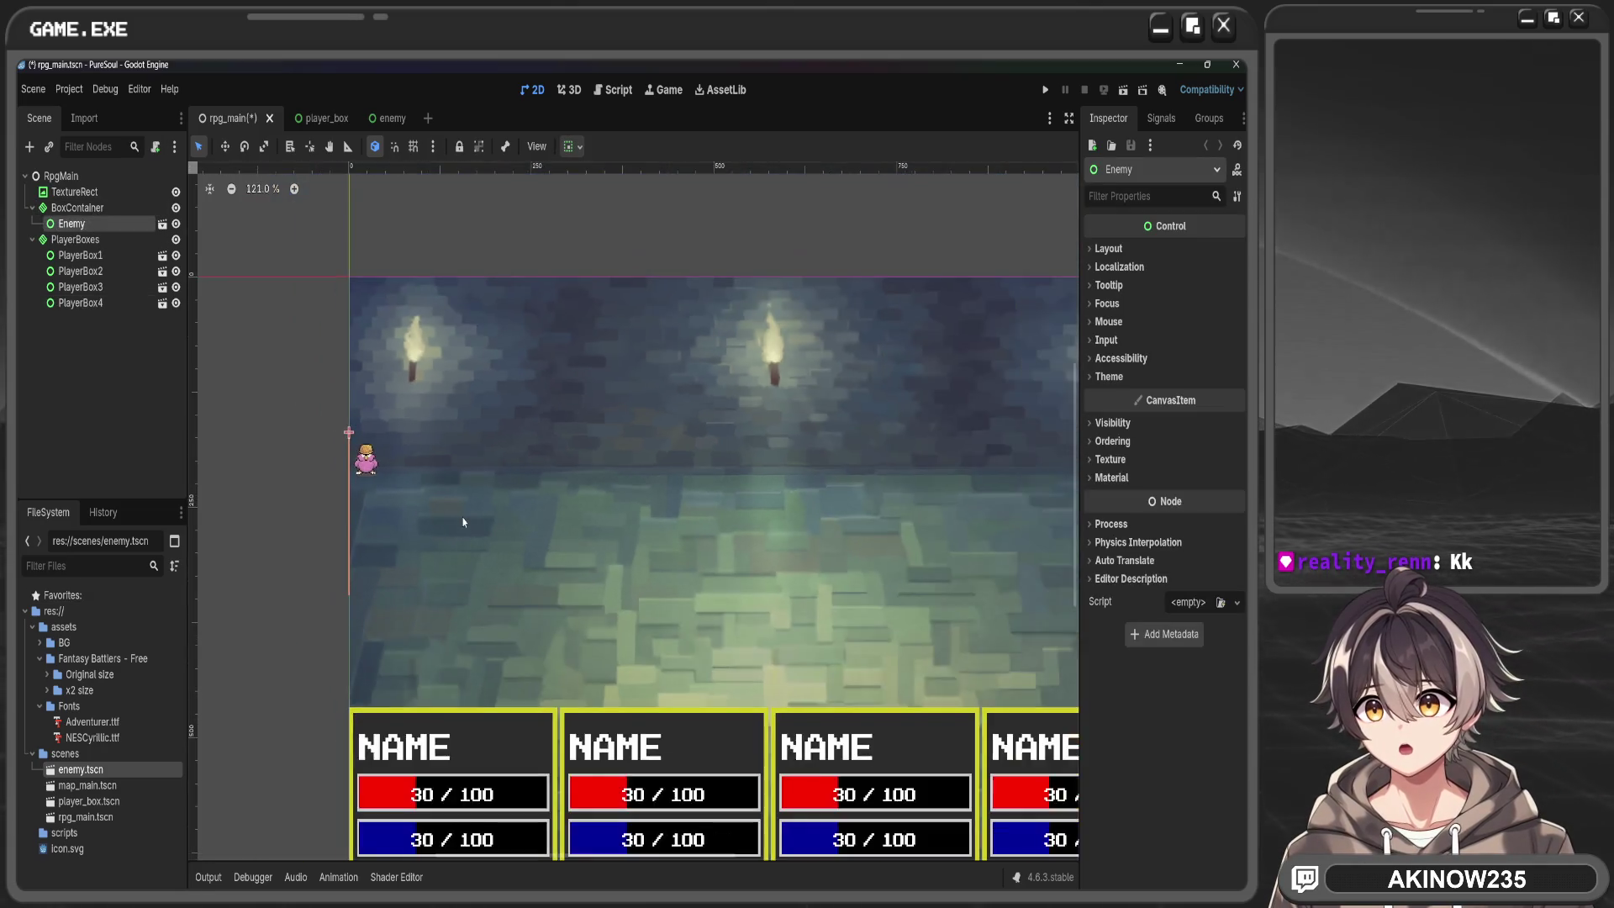
scroll(465, 520, "up", 2)
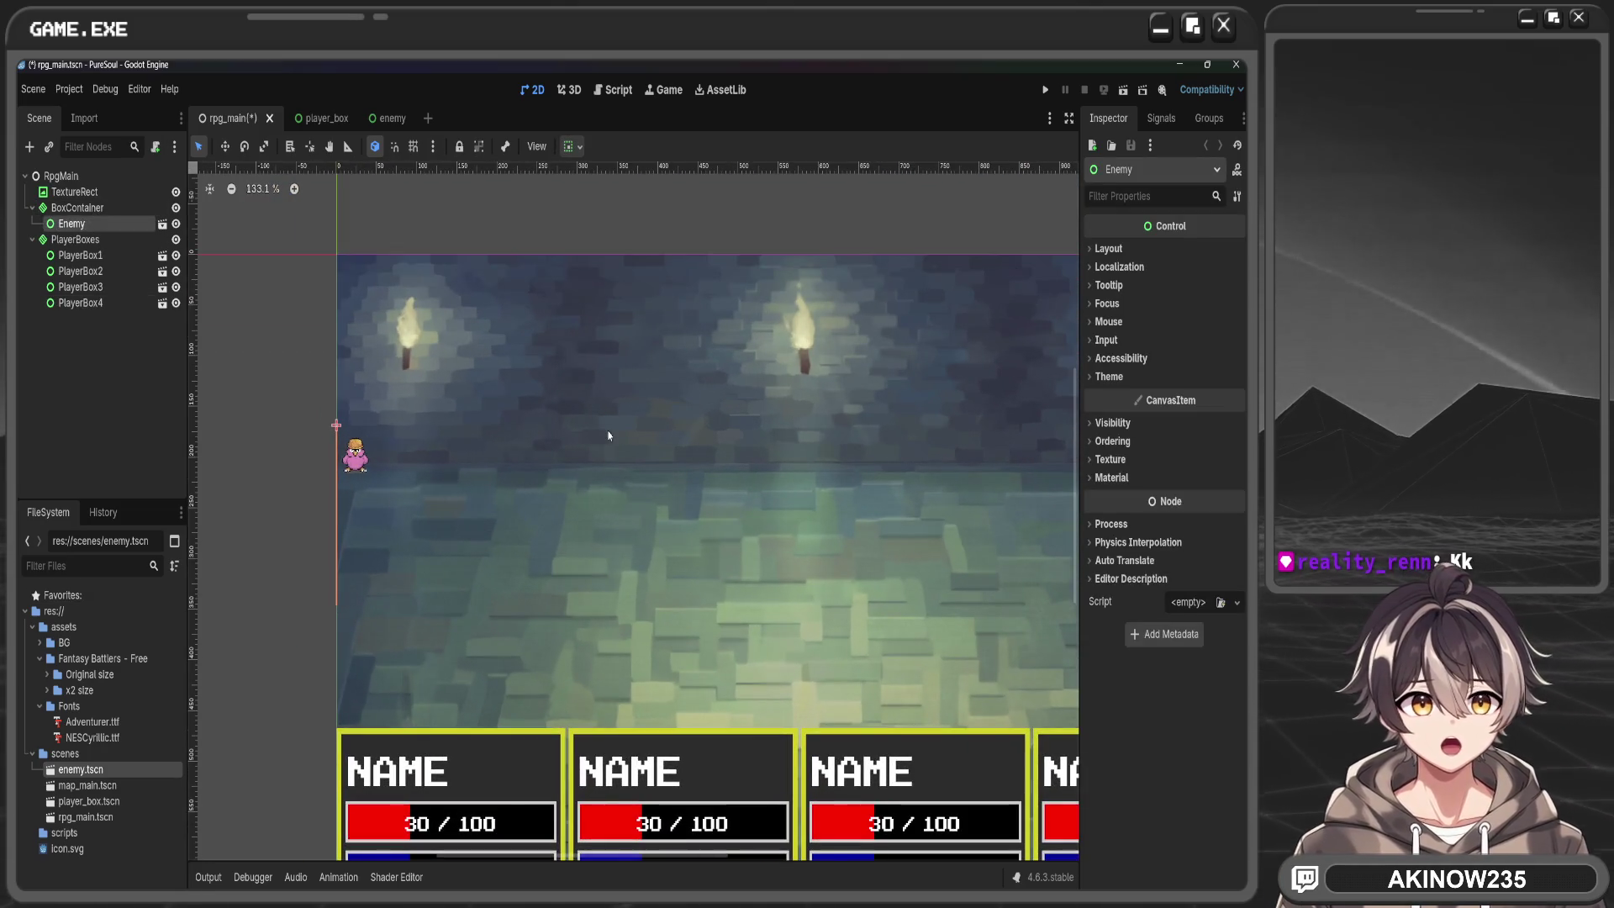
Make the Enemy expand horizontally across the row via the container sizing options
left_click(1101, 248)
left_click(1105, 249)
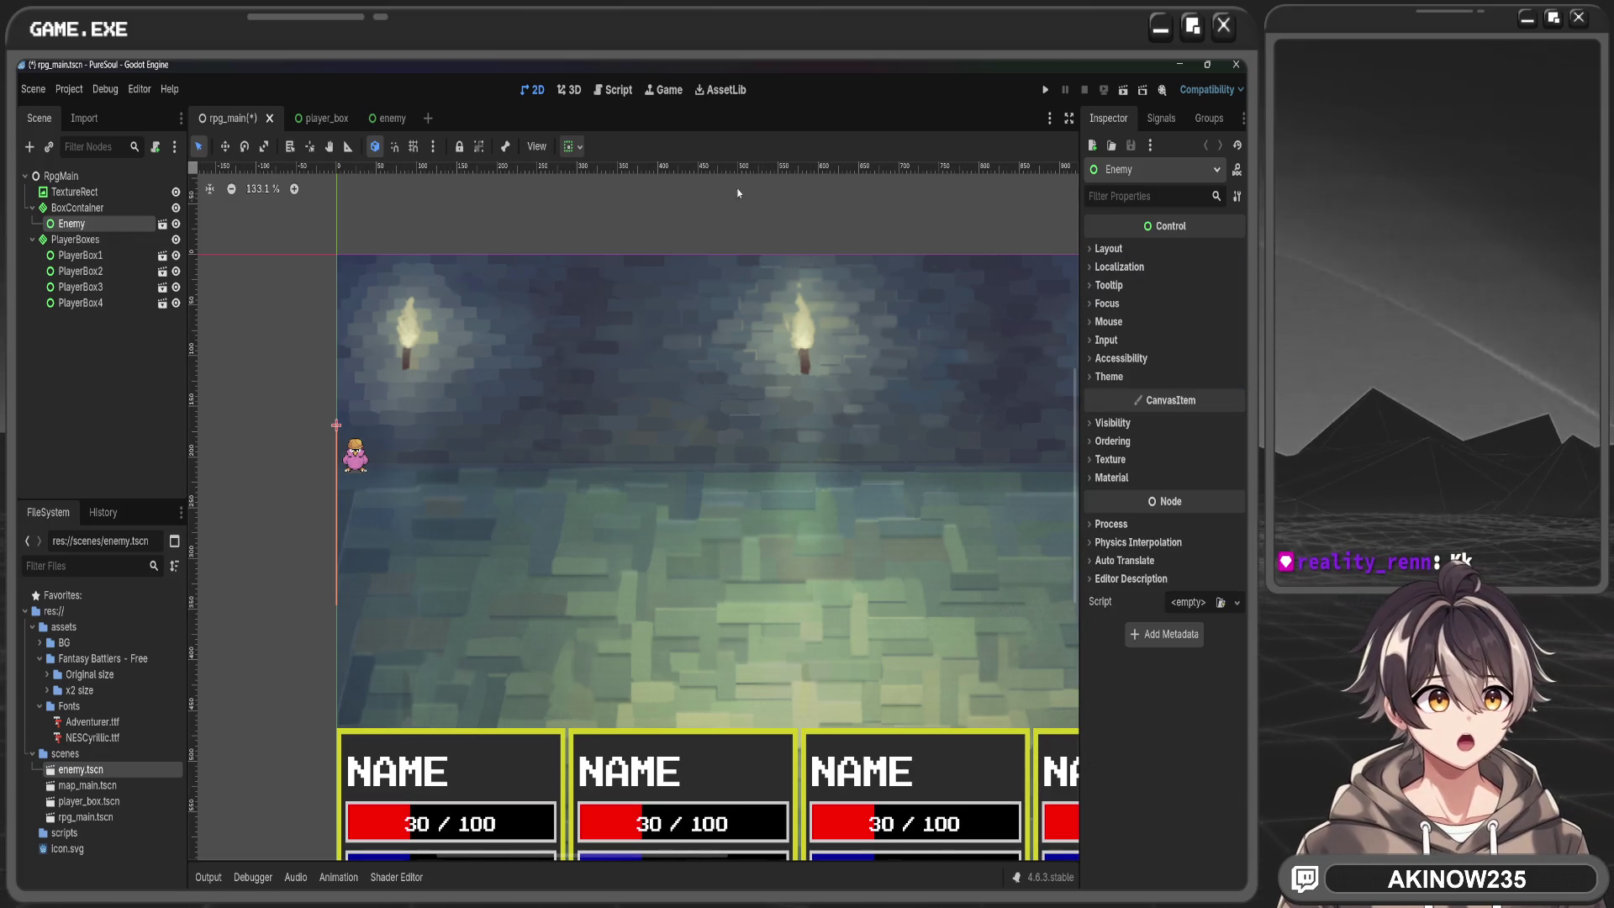
left_click(574, 147)
left_click(641, 229)
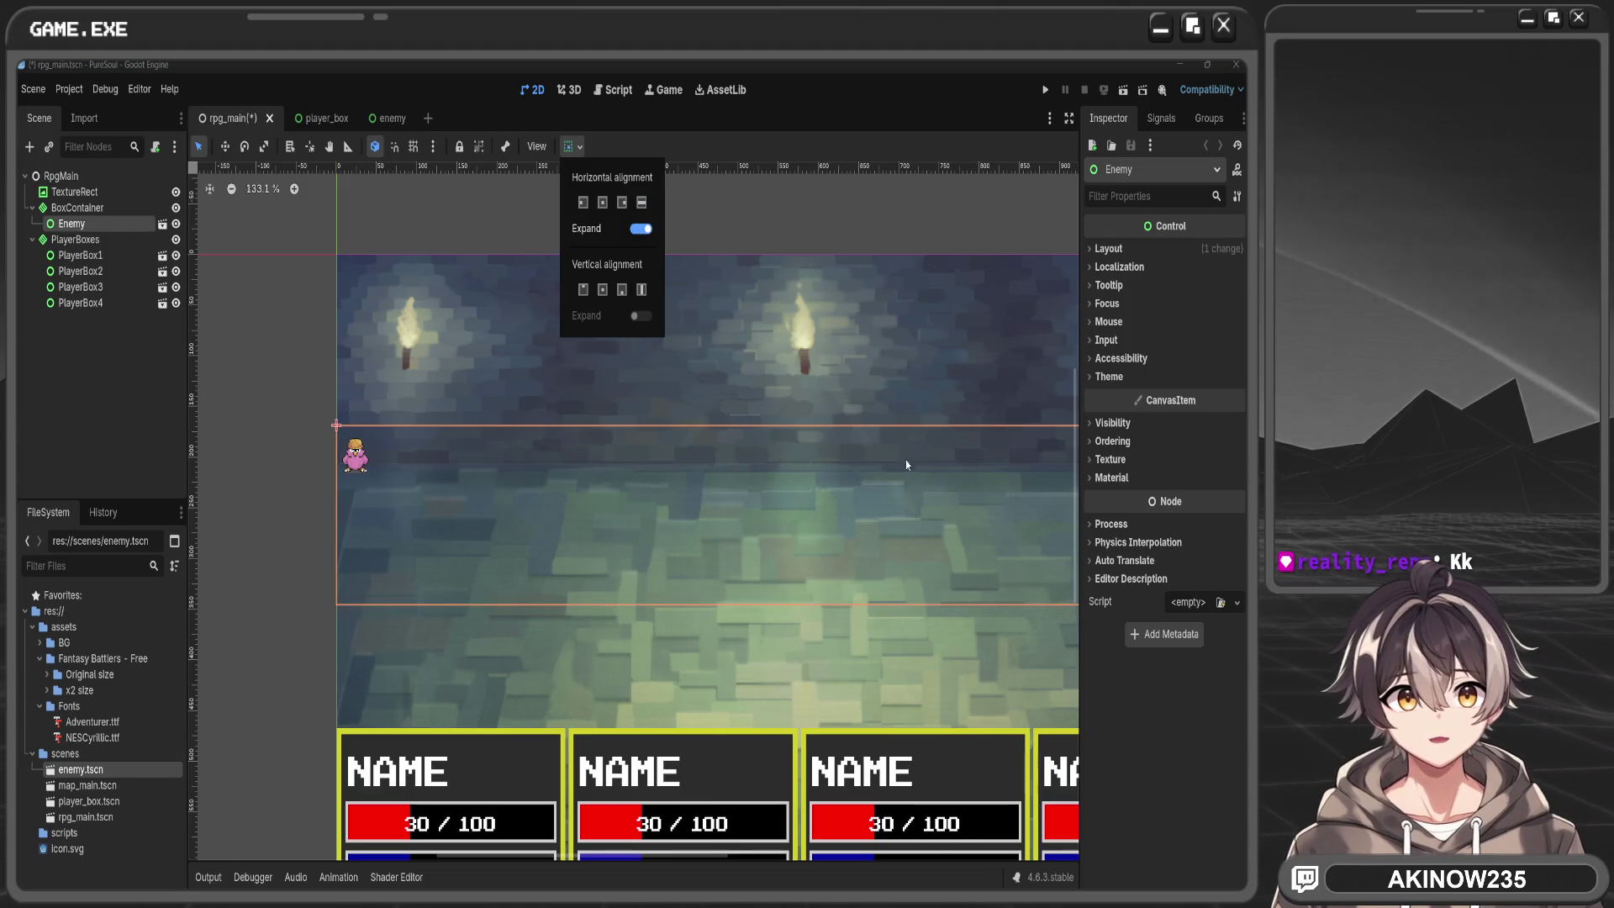
scroll(912, 470, "down", 4)
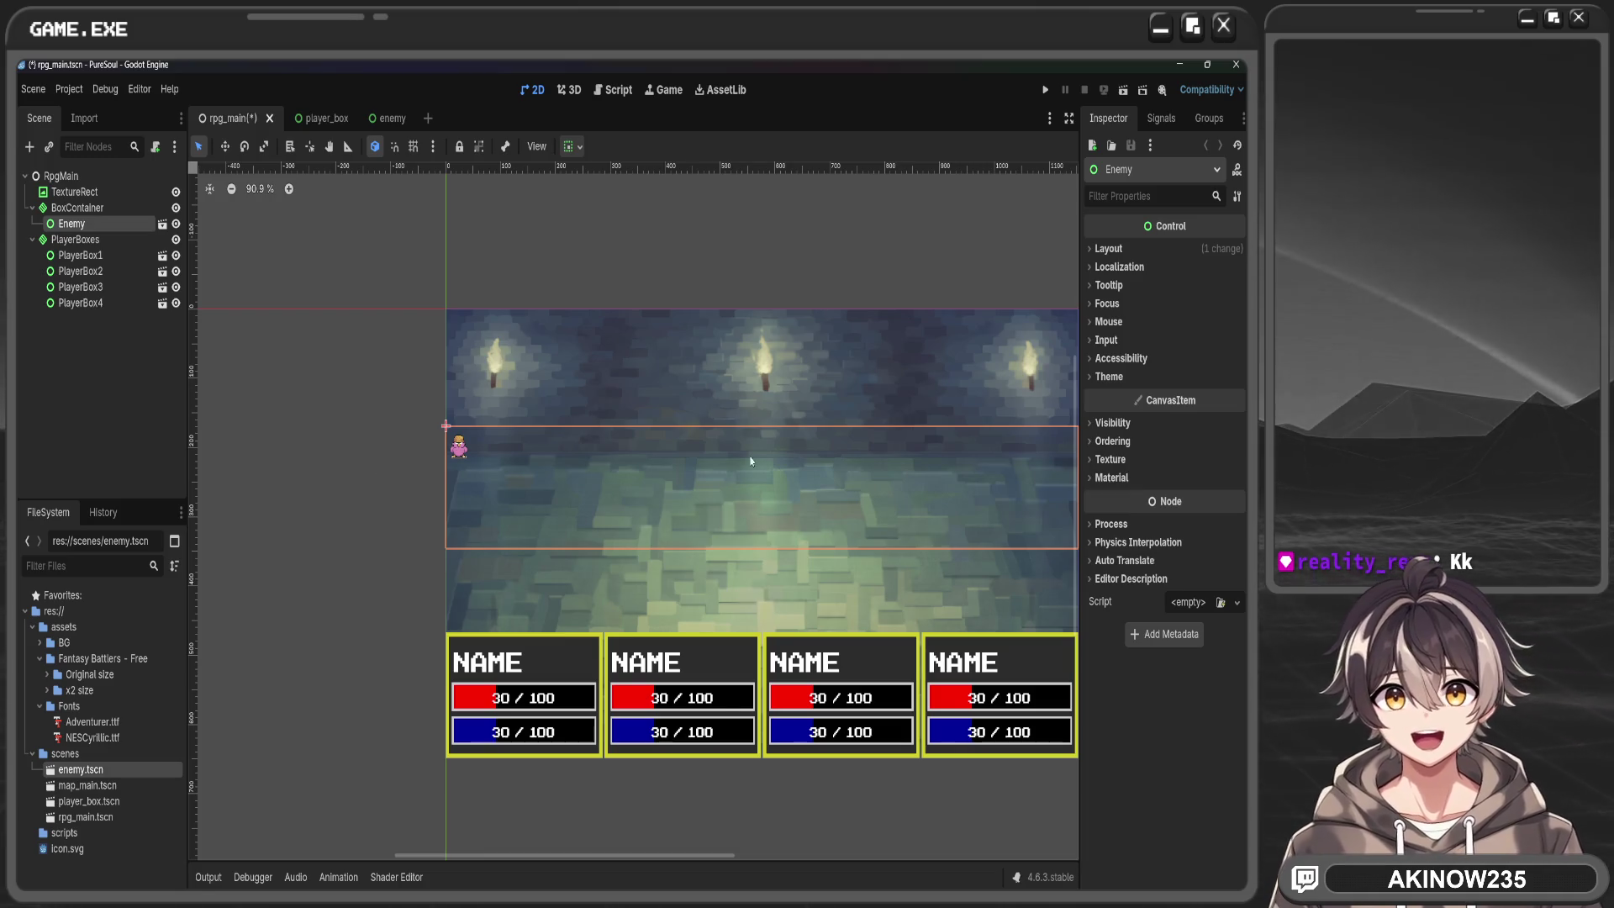
Check the Enemy's Container Sizing settings, leaving vertical sizing at Fill
left_click(1108, 249)
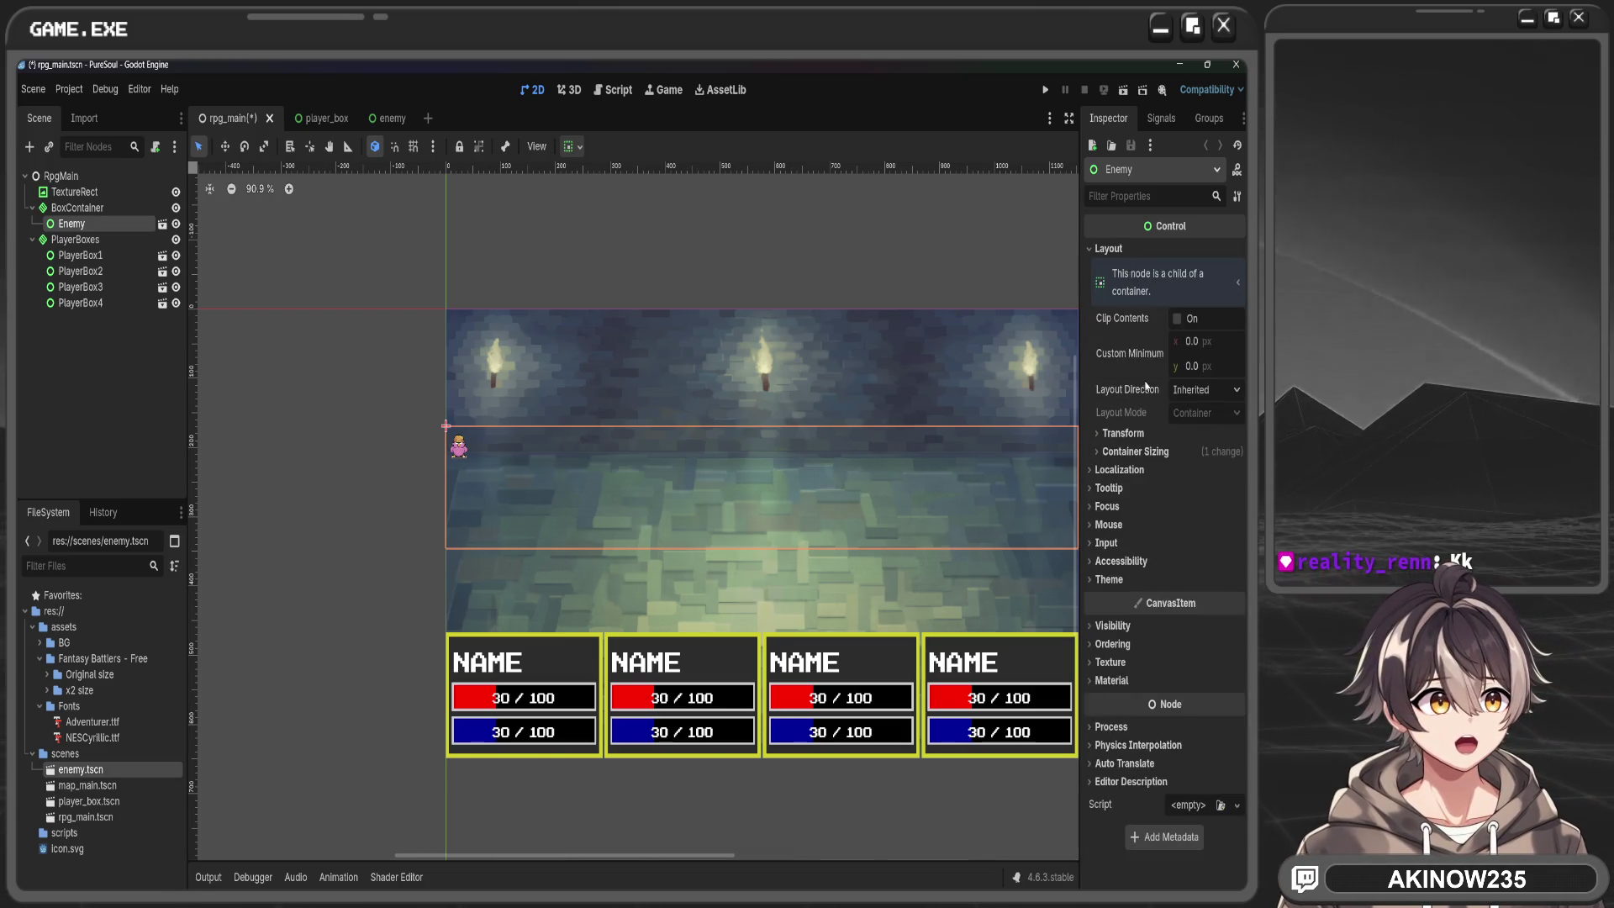
left_click(1126, 434)
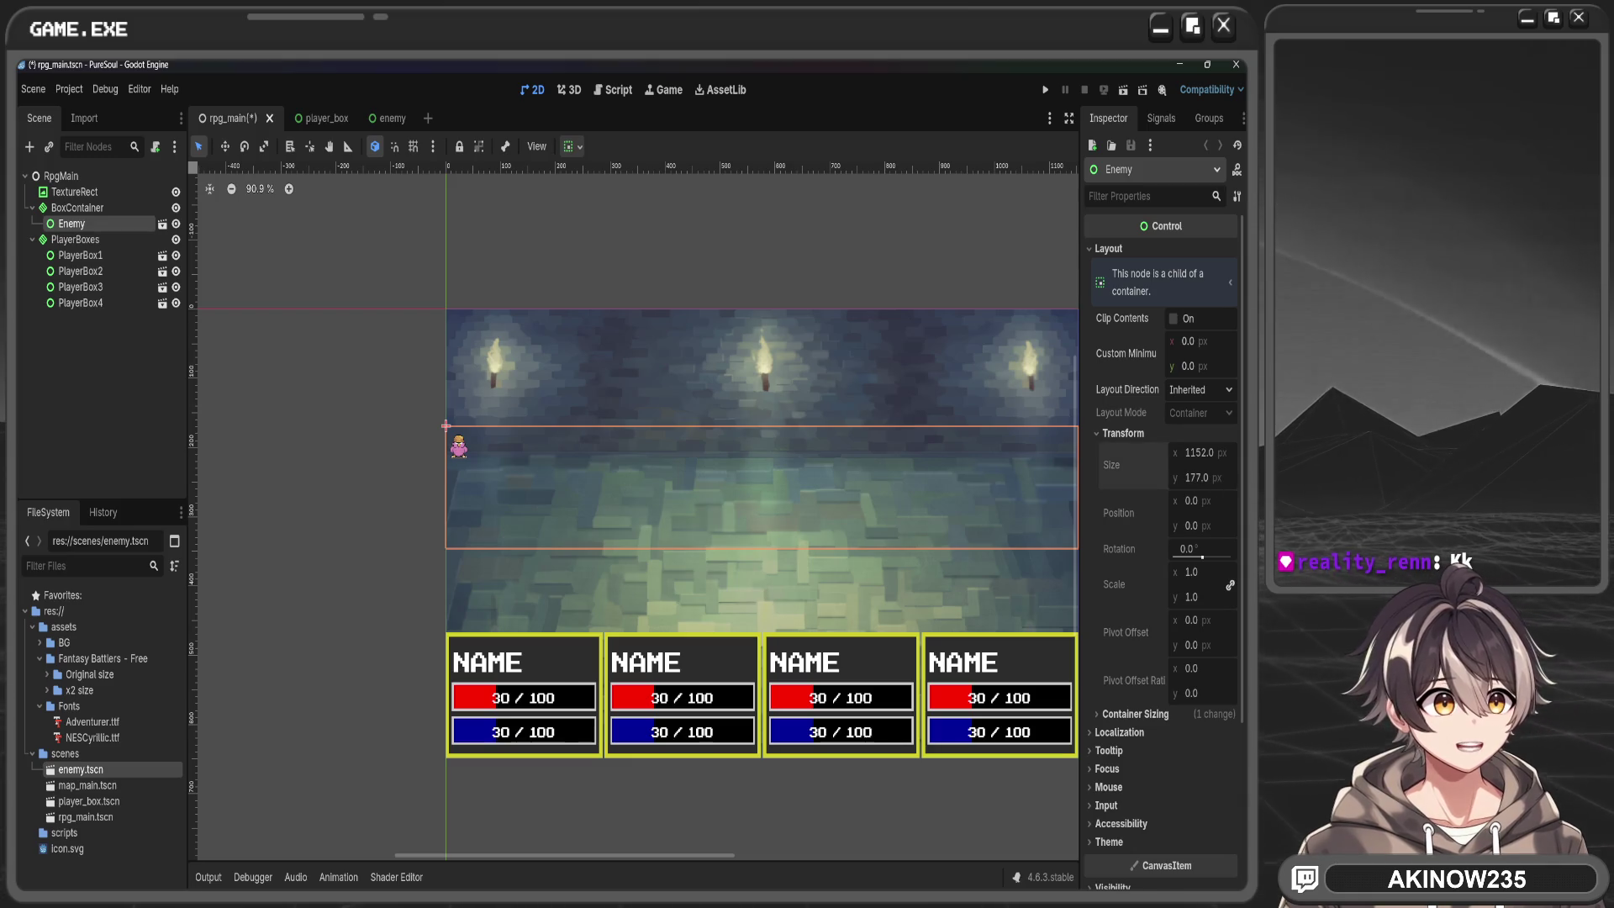
left_click(1098, 433)
left_click(1151, 454)
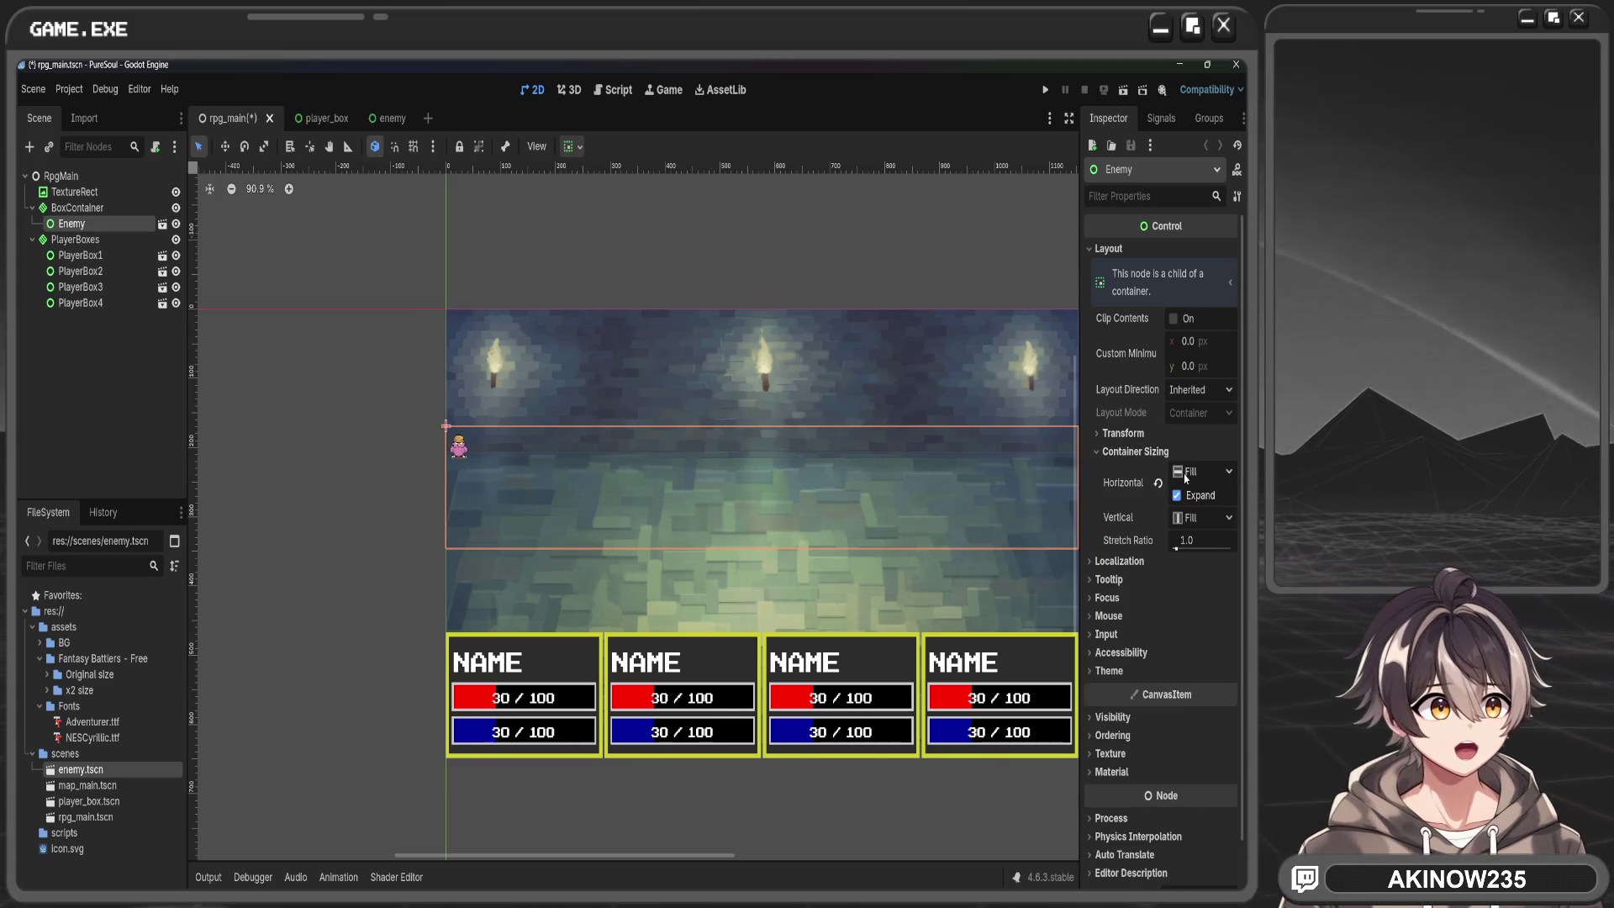
left_click(1204, 519)
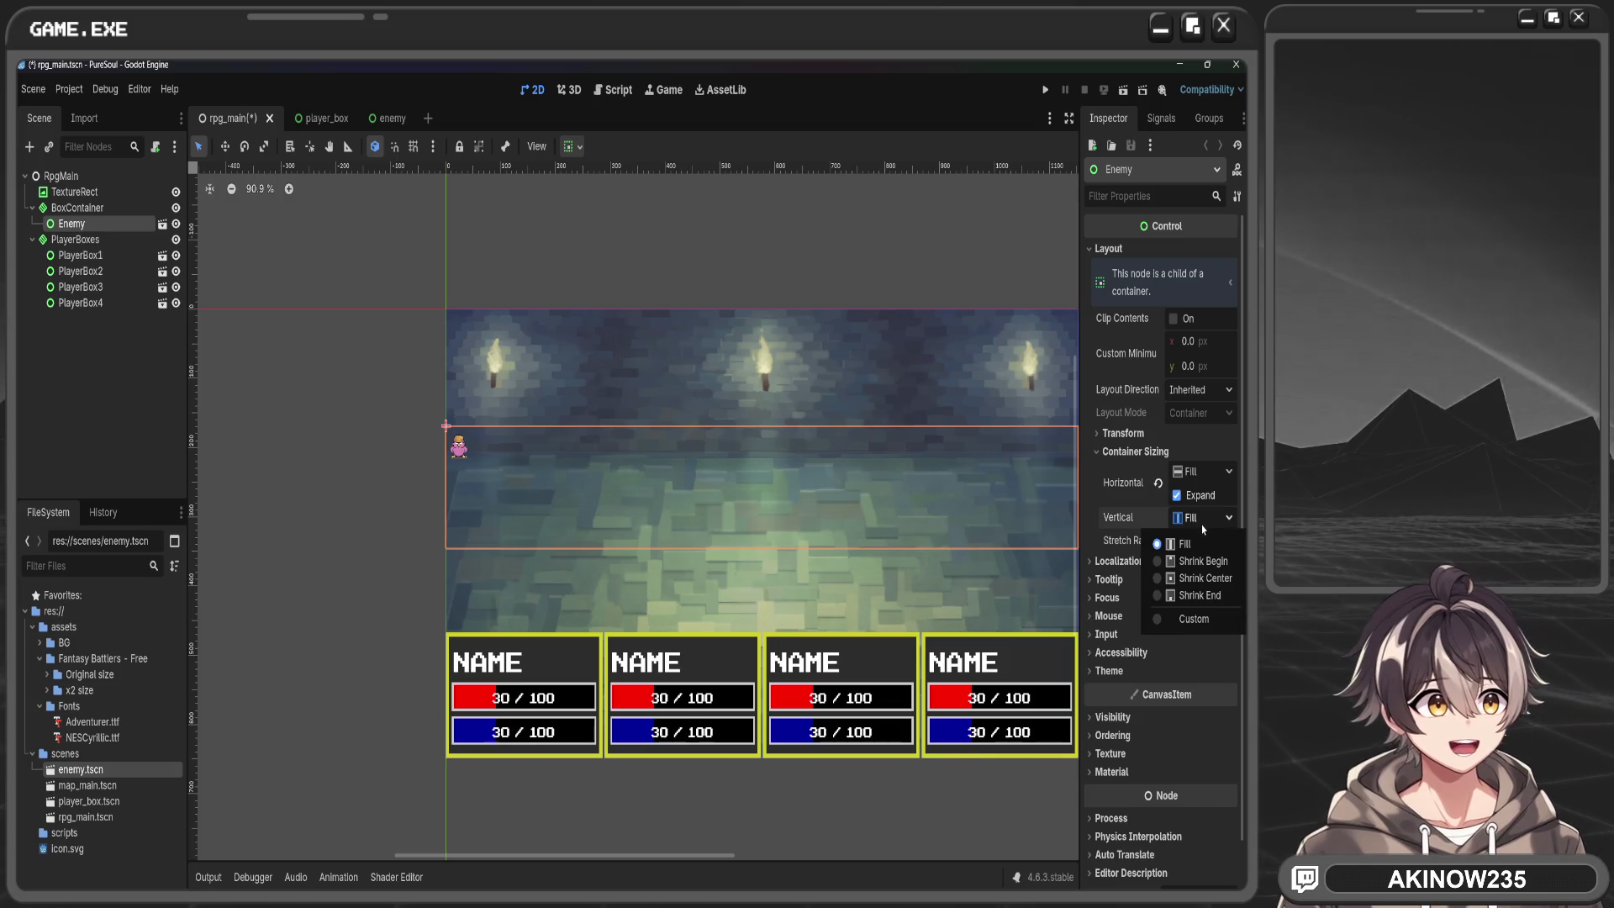
left_click(1202, 517)
left_click(1202, 518)
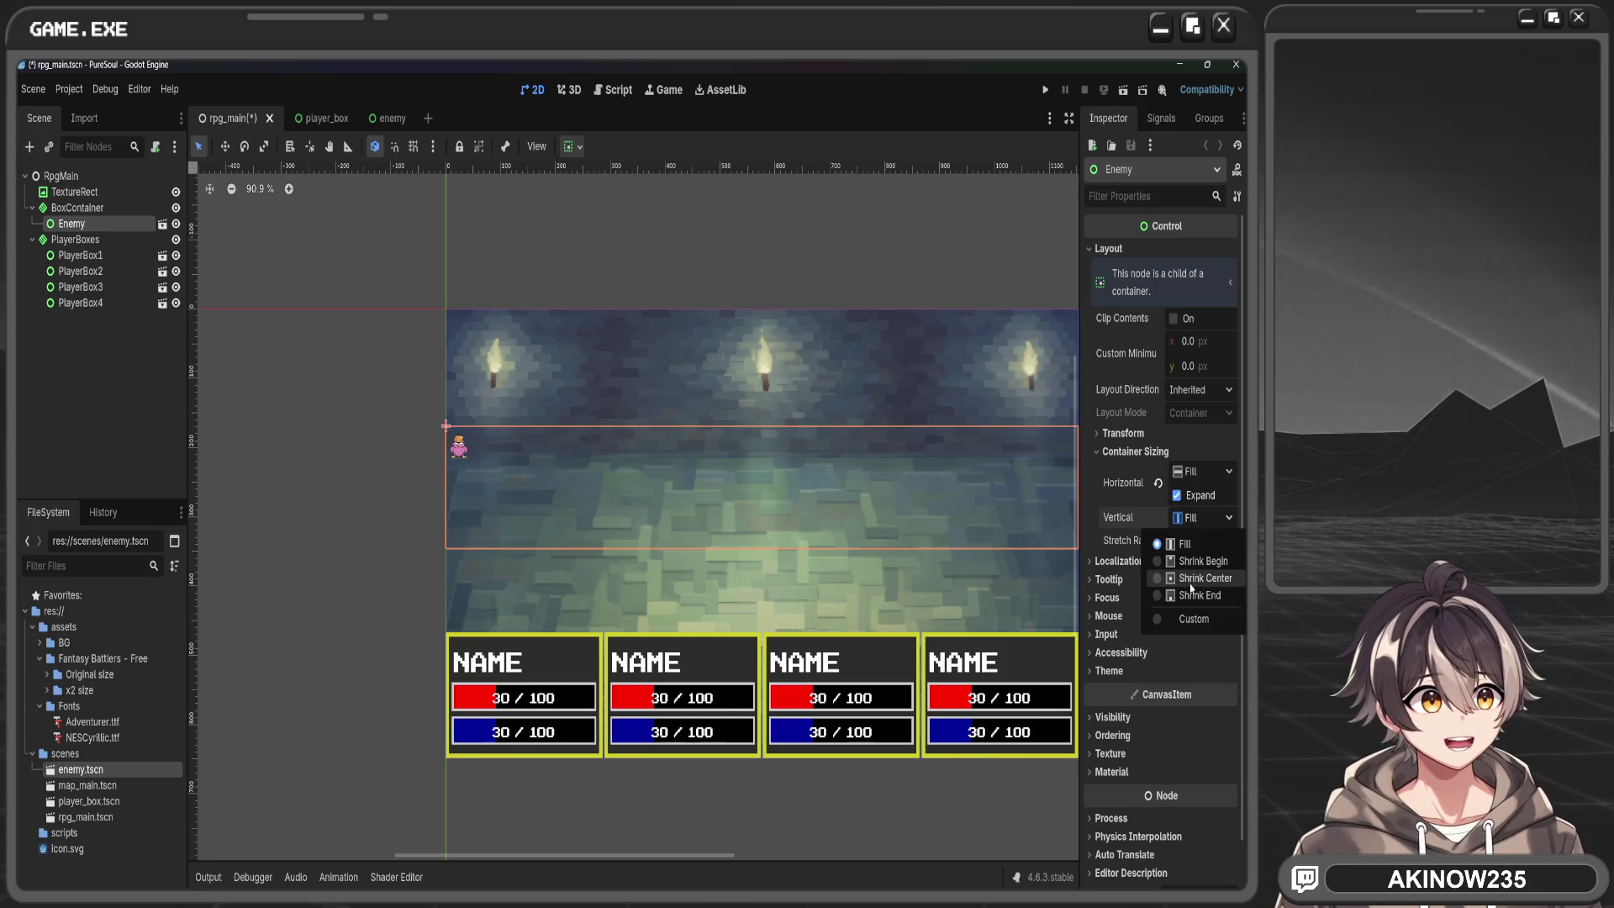
left_click(1202, 518)
left_click(1202, 518)
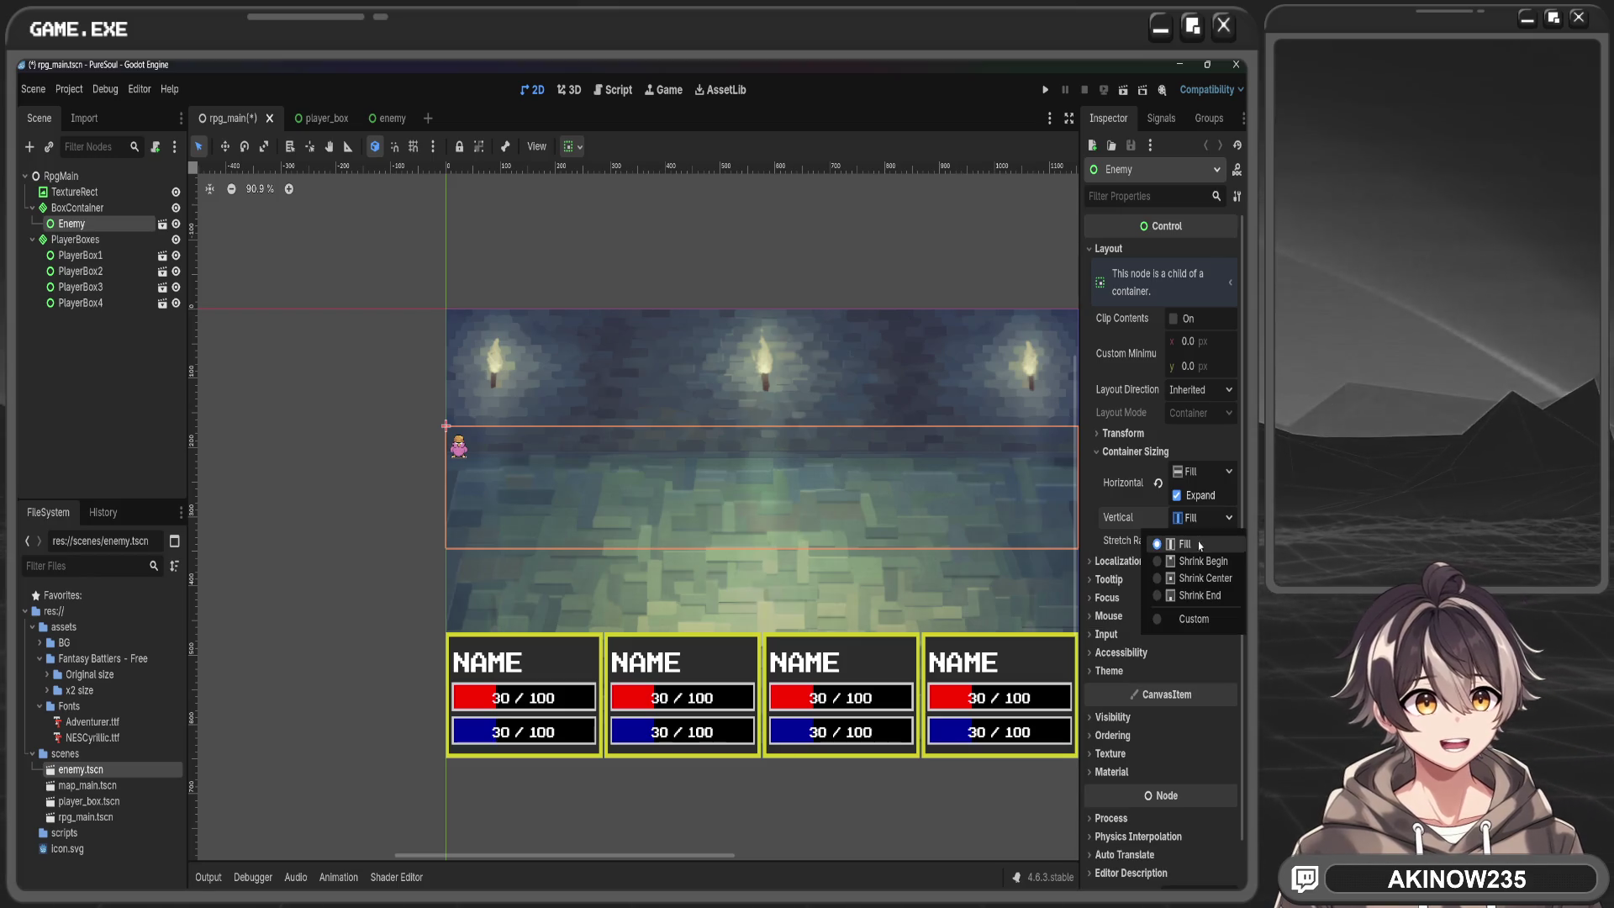
left_click(644, 270)
scroll(645, 272, "down", 2)
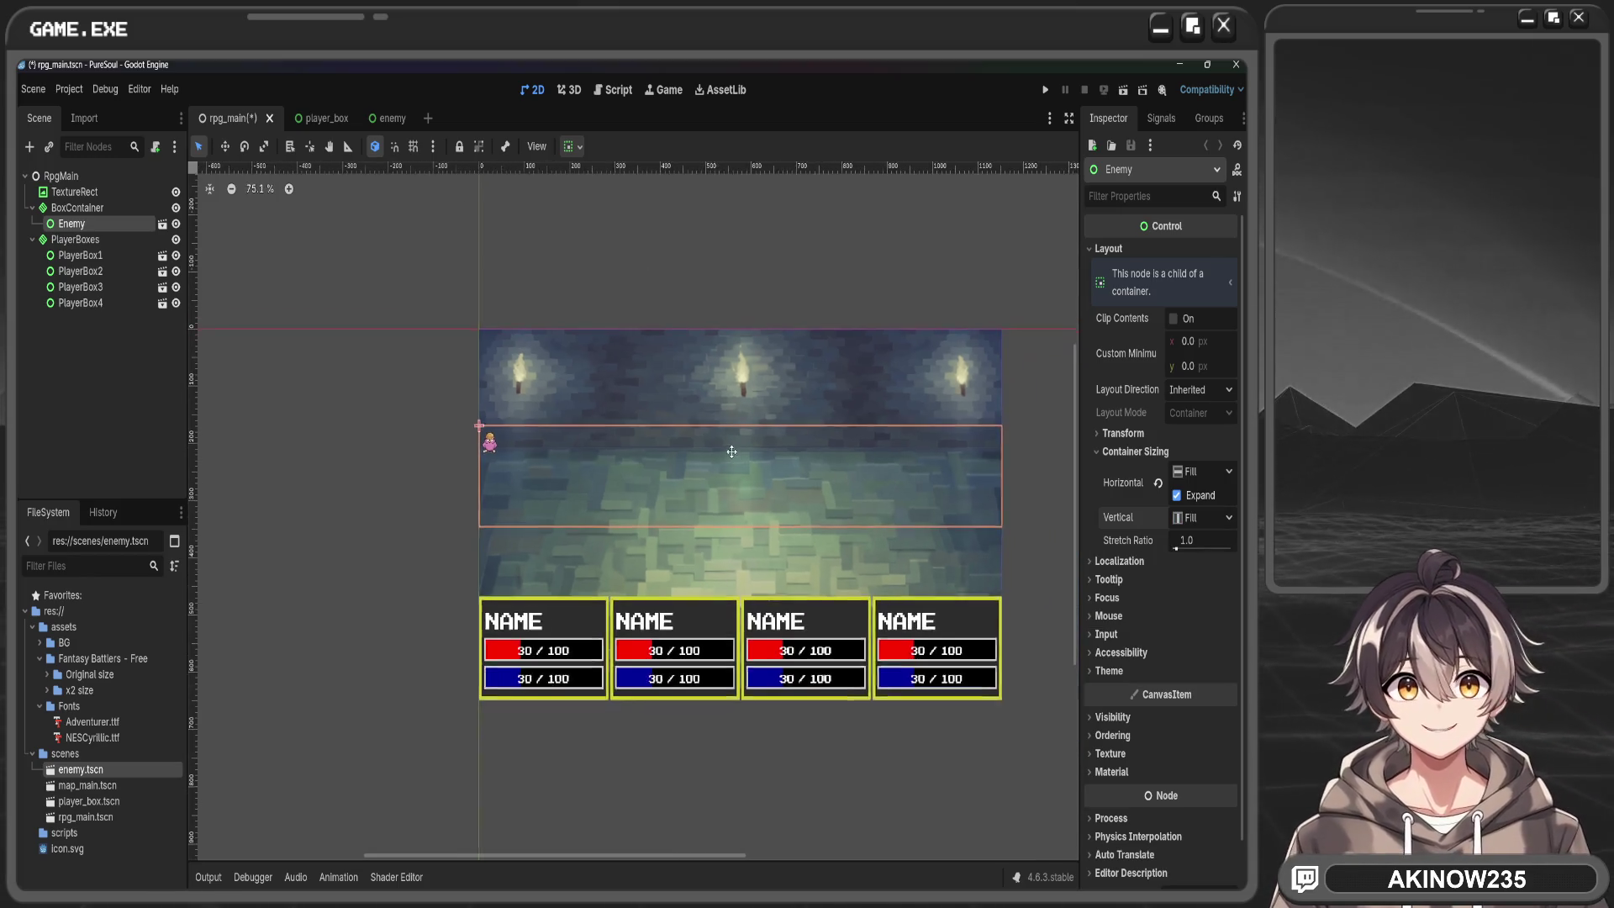
scroll(445, 294, "right", 3)
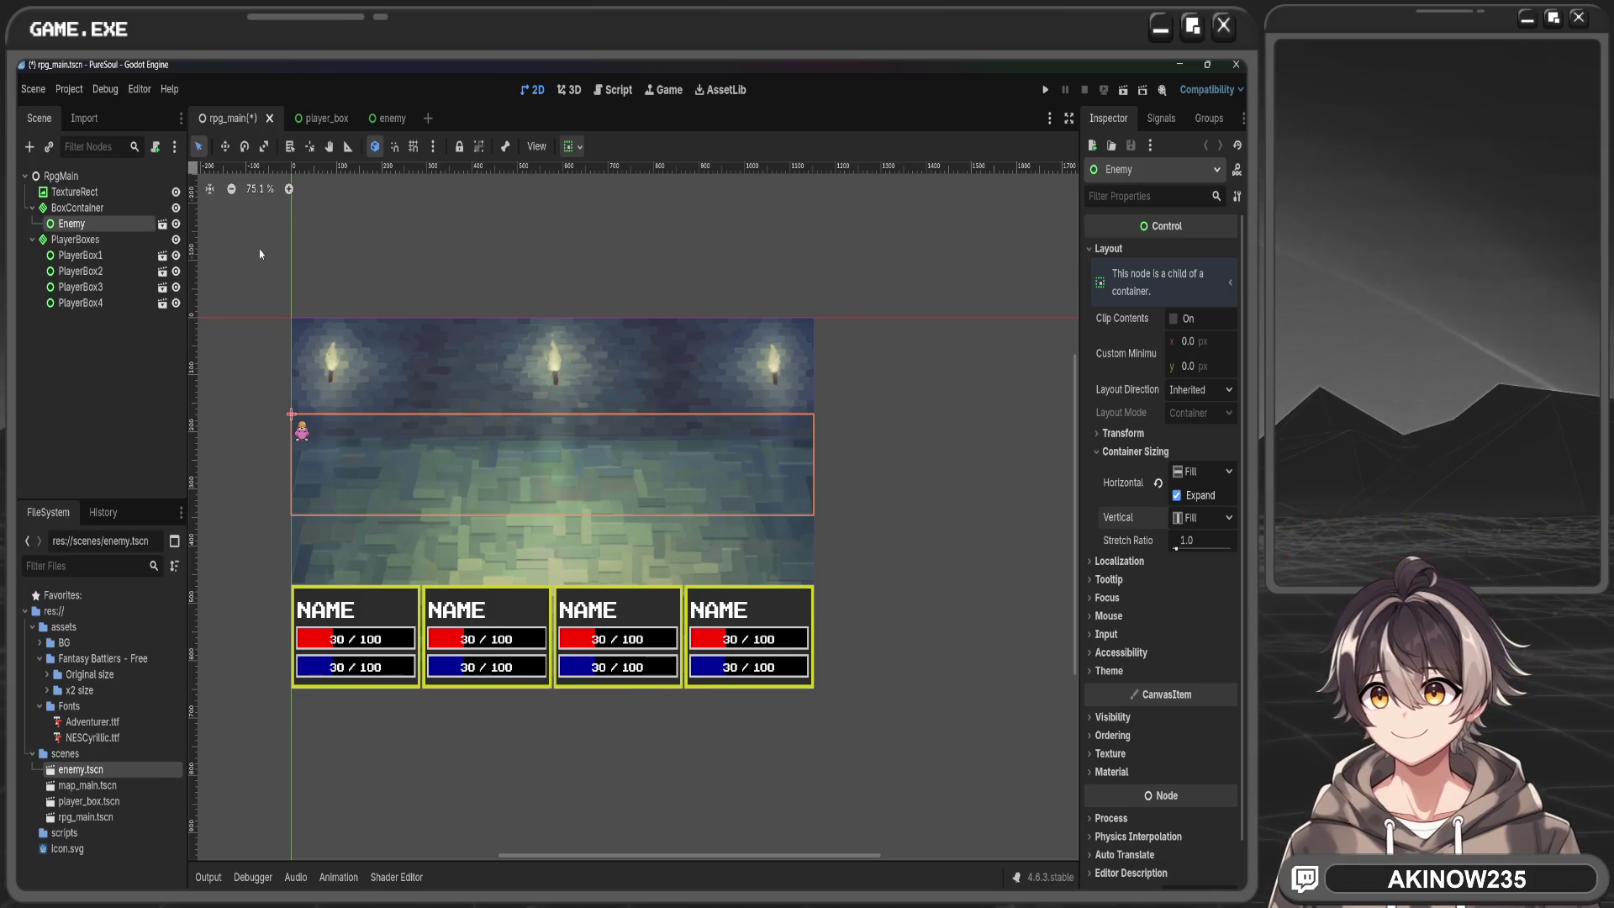
left_click(389, 118)
Set the Enemy root's scale to 200 and save enemy.tscn
scroll(756, 479, "down", 5)
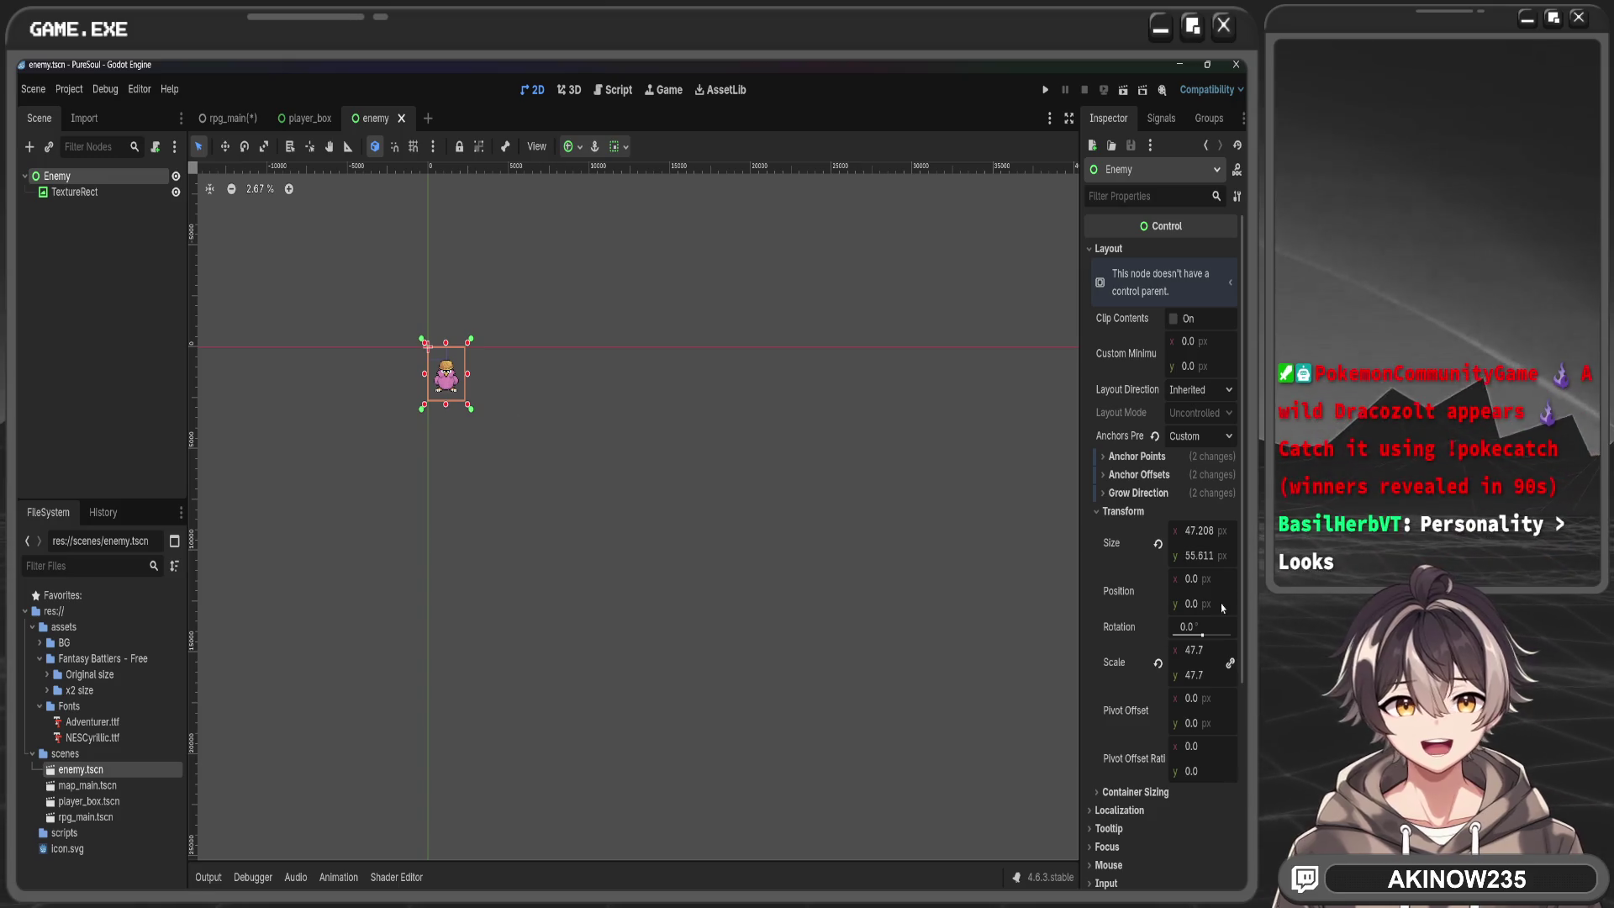
left_click_drag(1187, 655, 1287, 655)
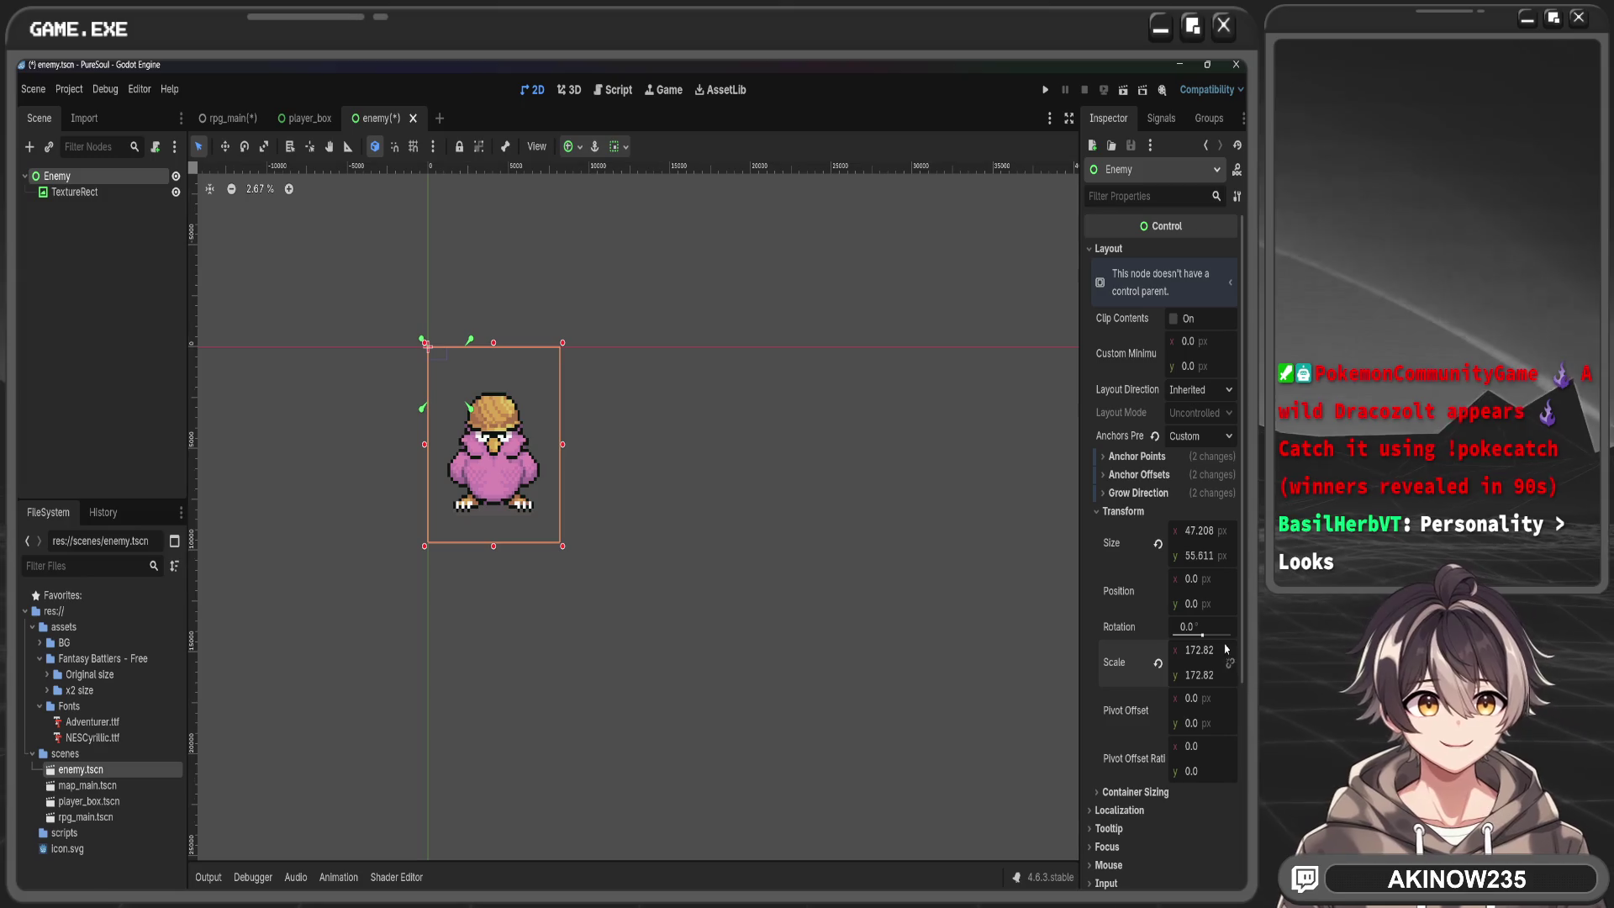
left_click(1204, 653)
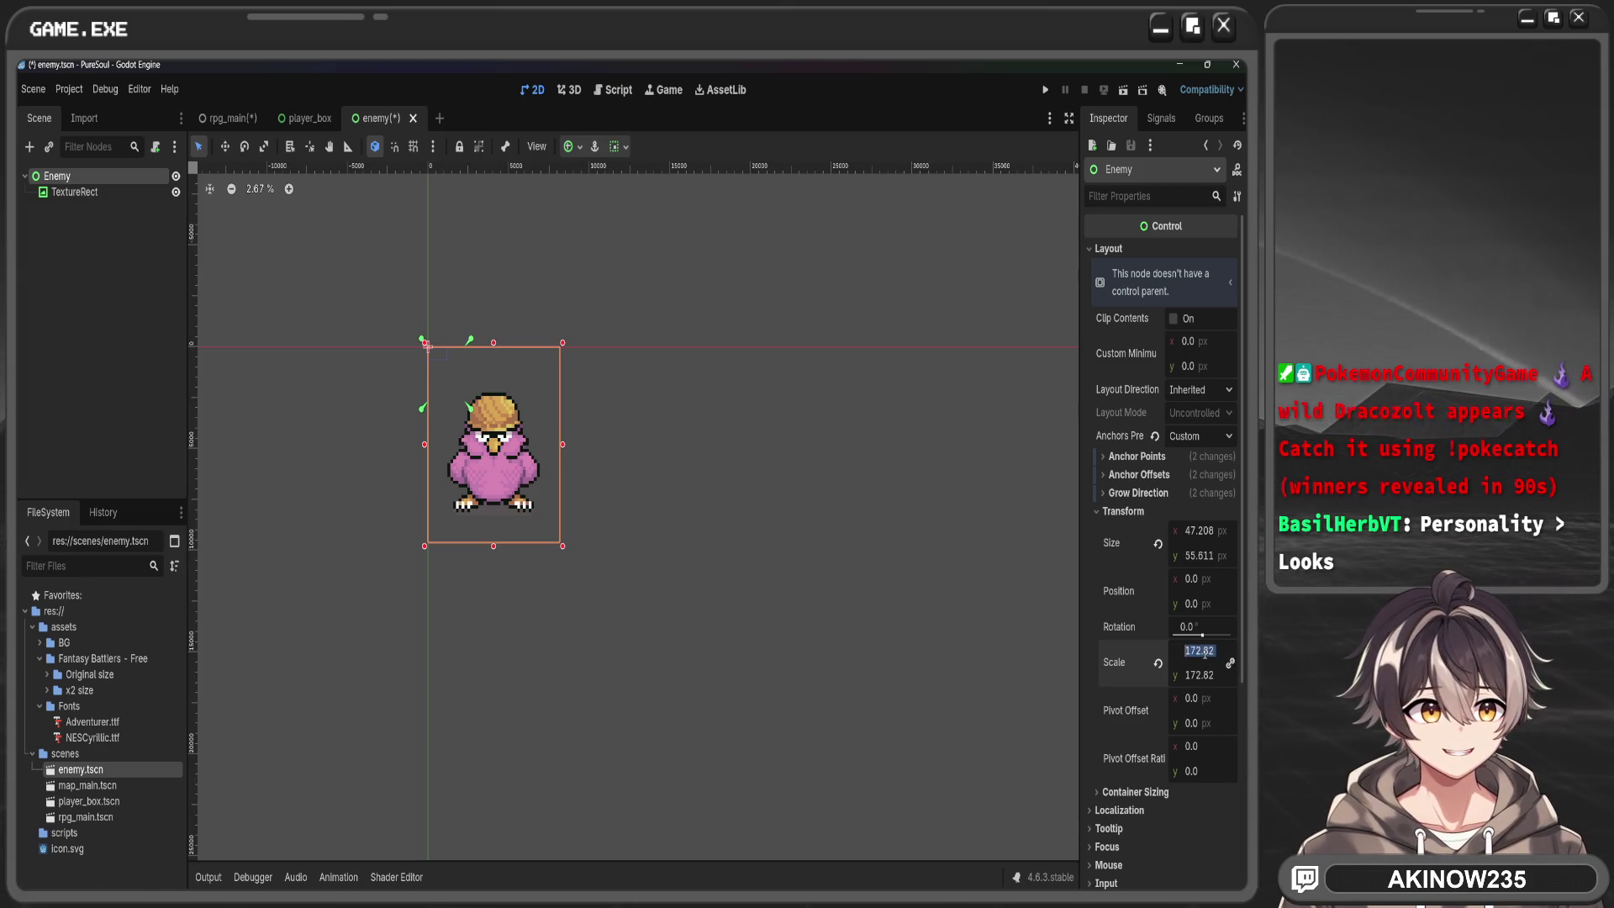
type("200")
key("Return")
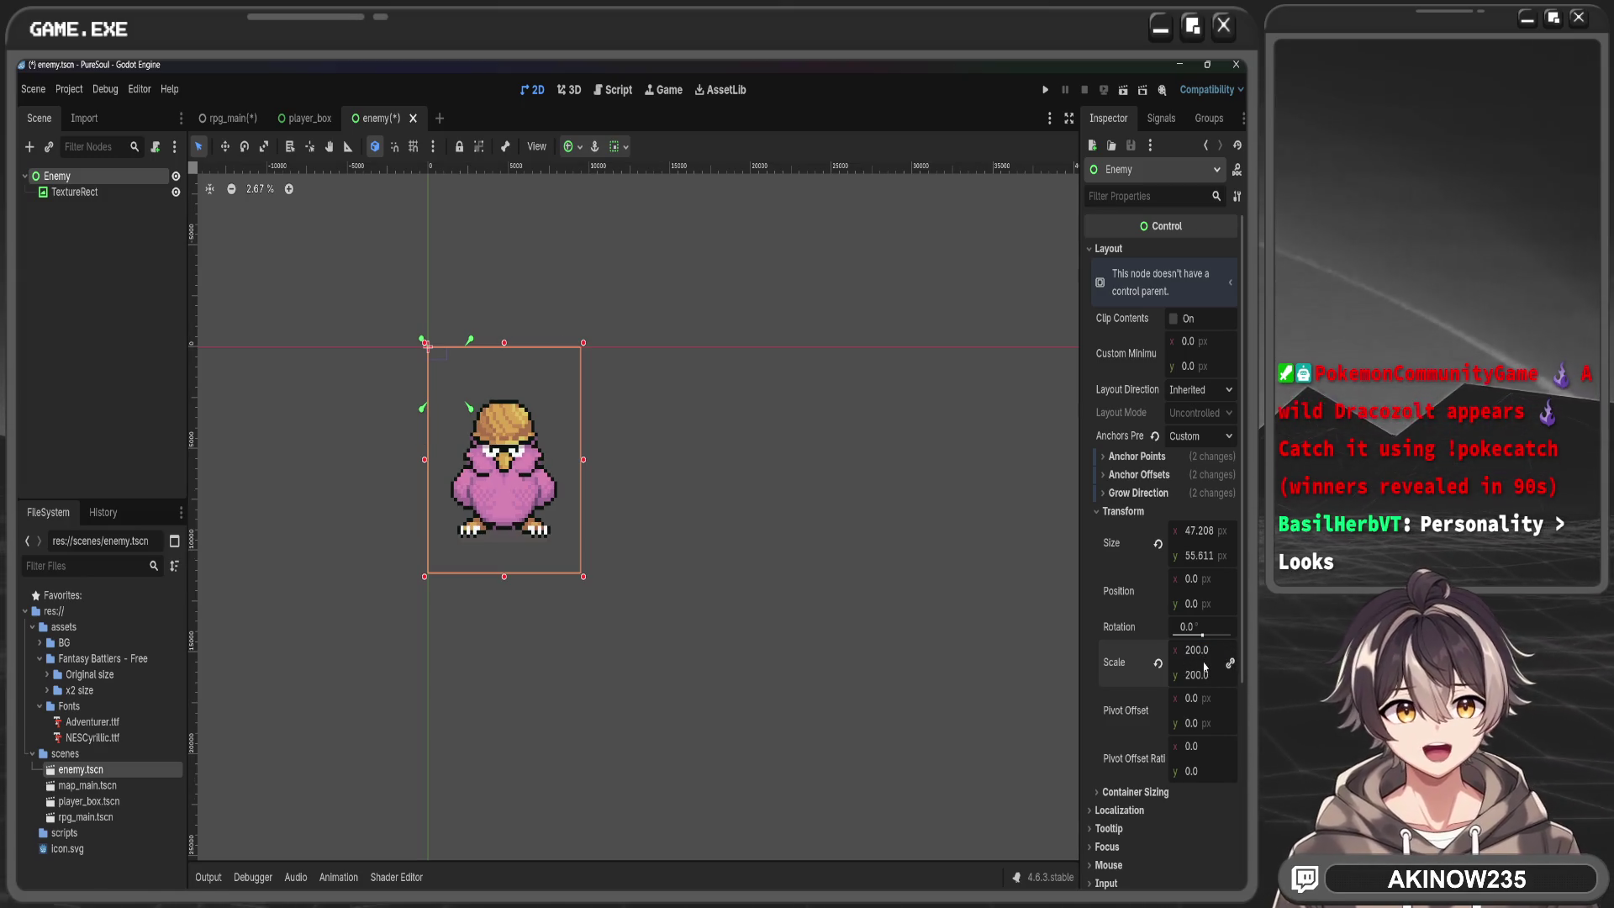
key("ctrl+s")
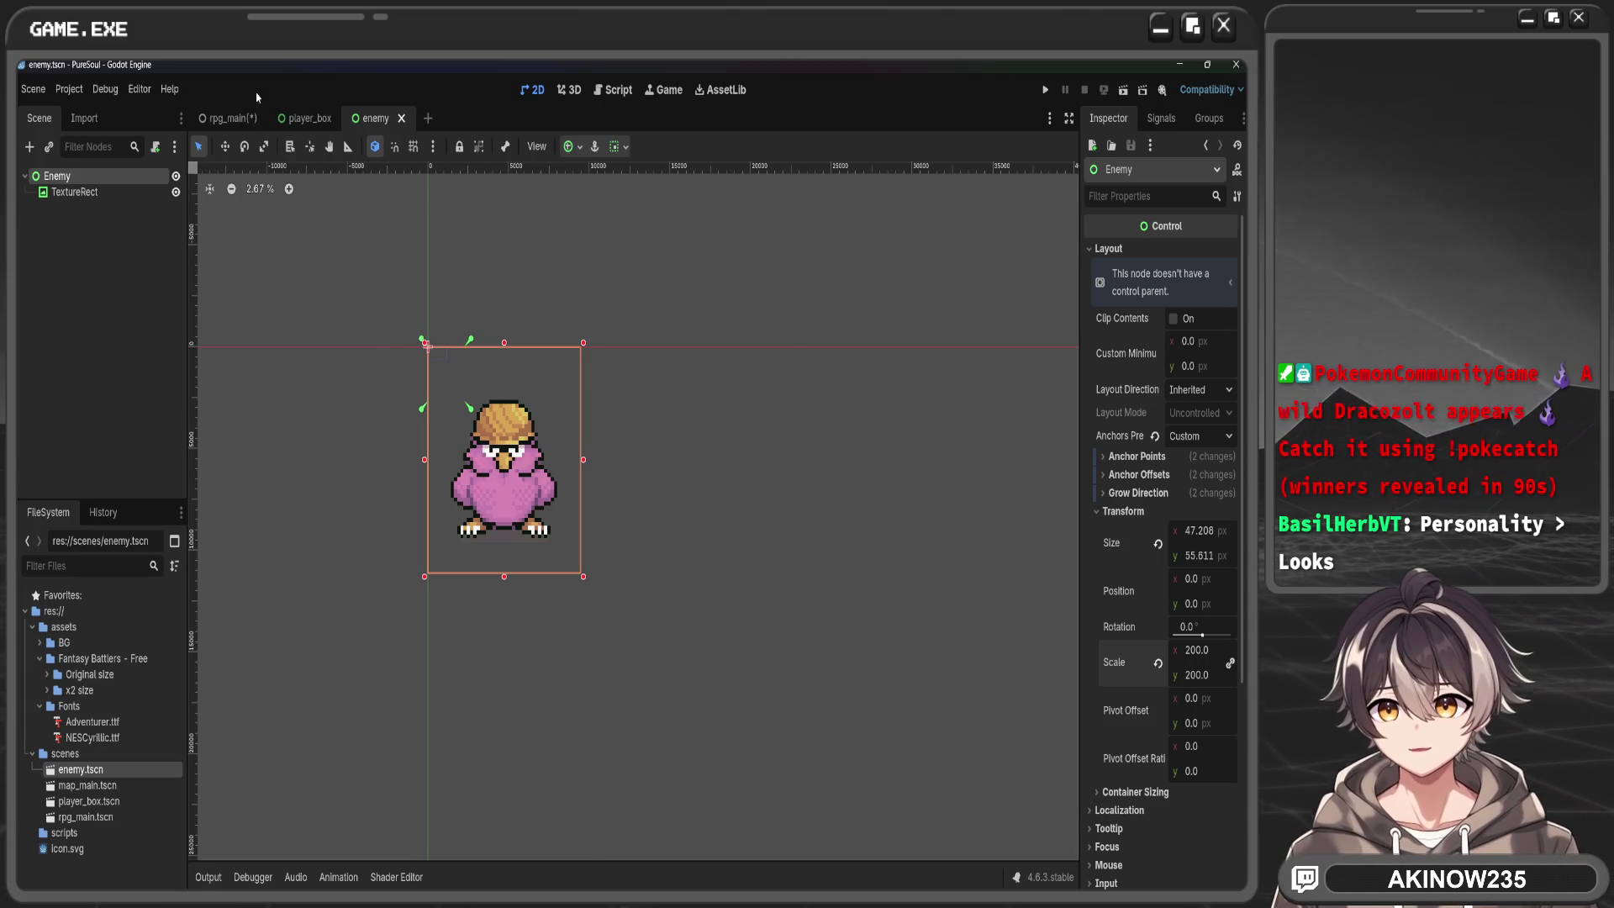
left_click(229, 118)
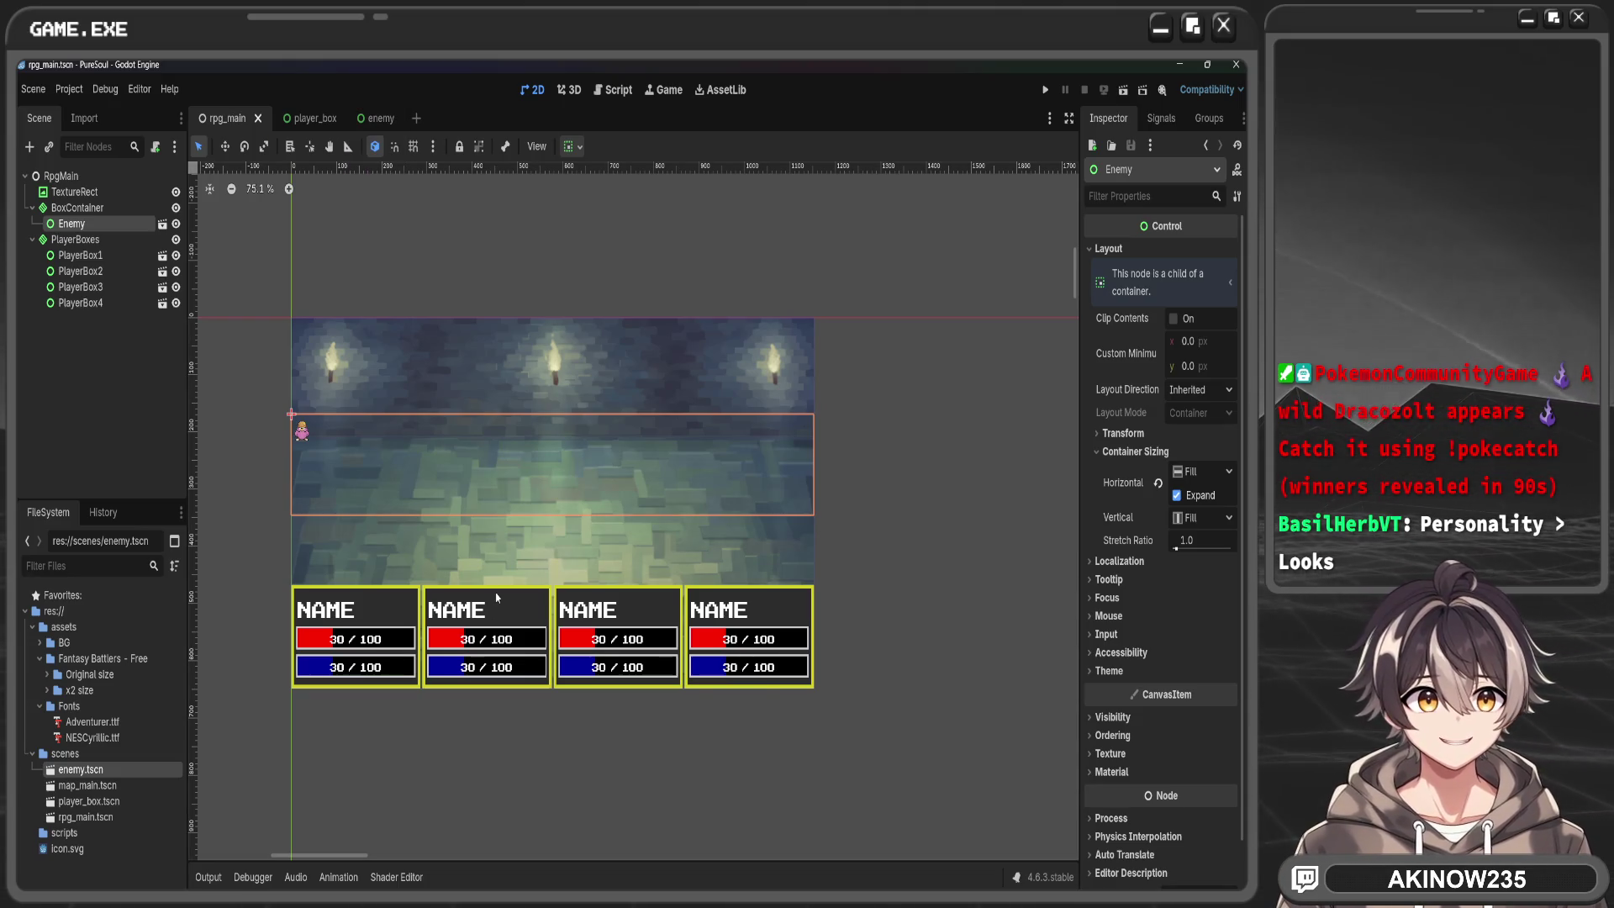
Select the Enemy instance in rpg_main and open its enemy.tscn scene
left_click(77, 207)
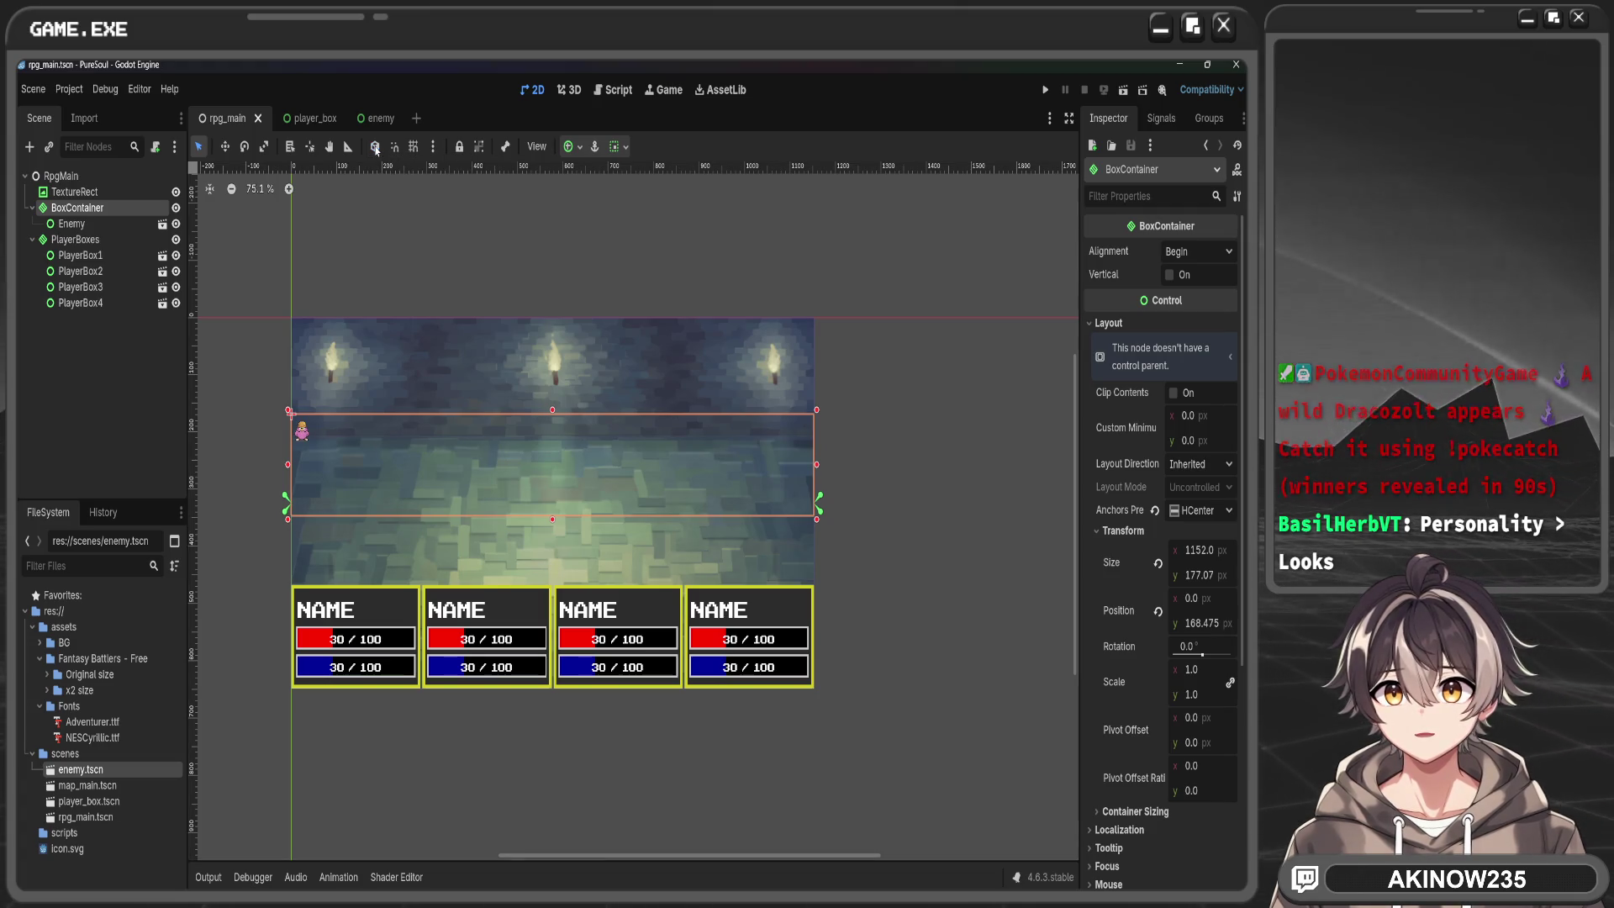
left_click(375, 146)
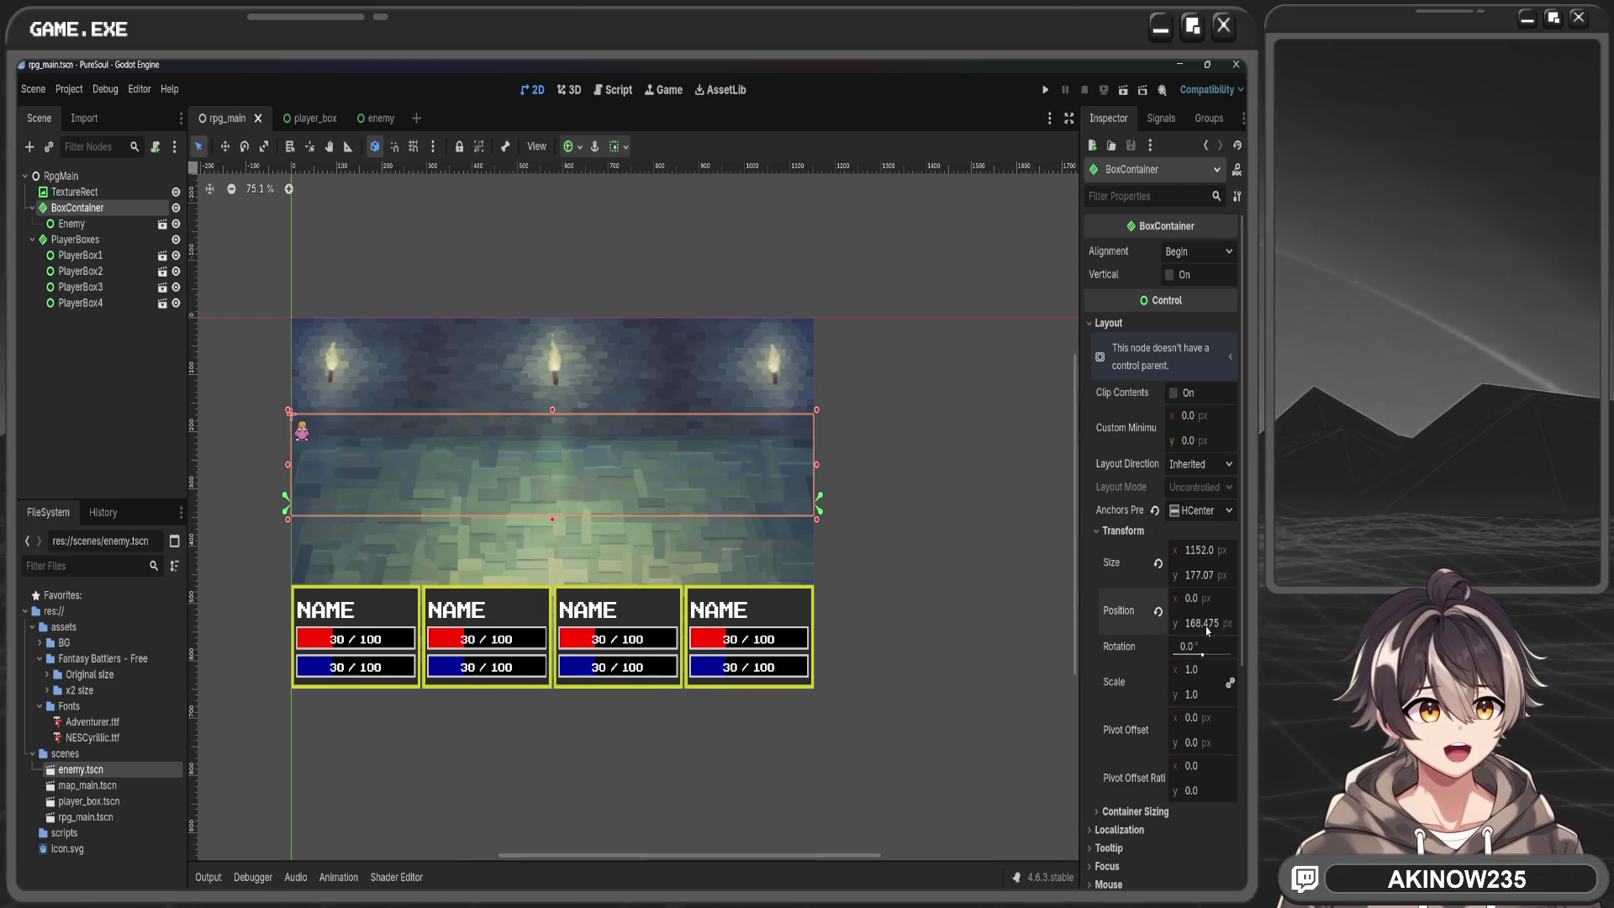
key("Escape")
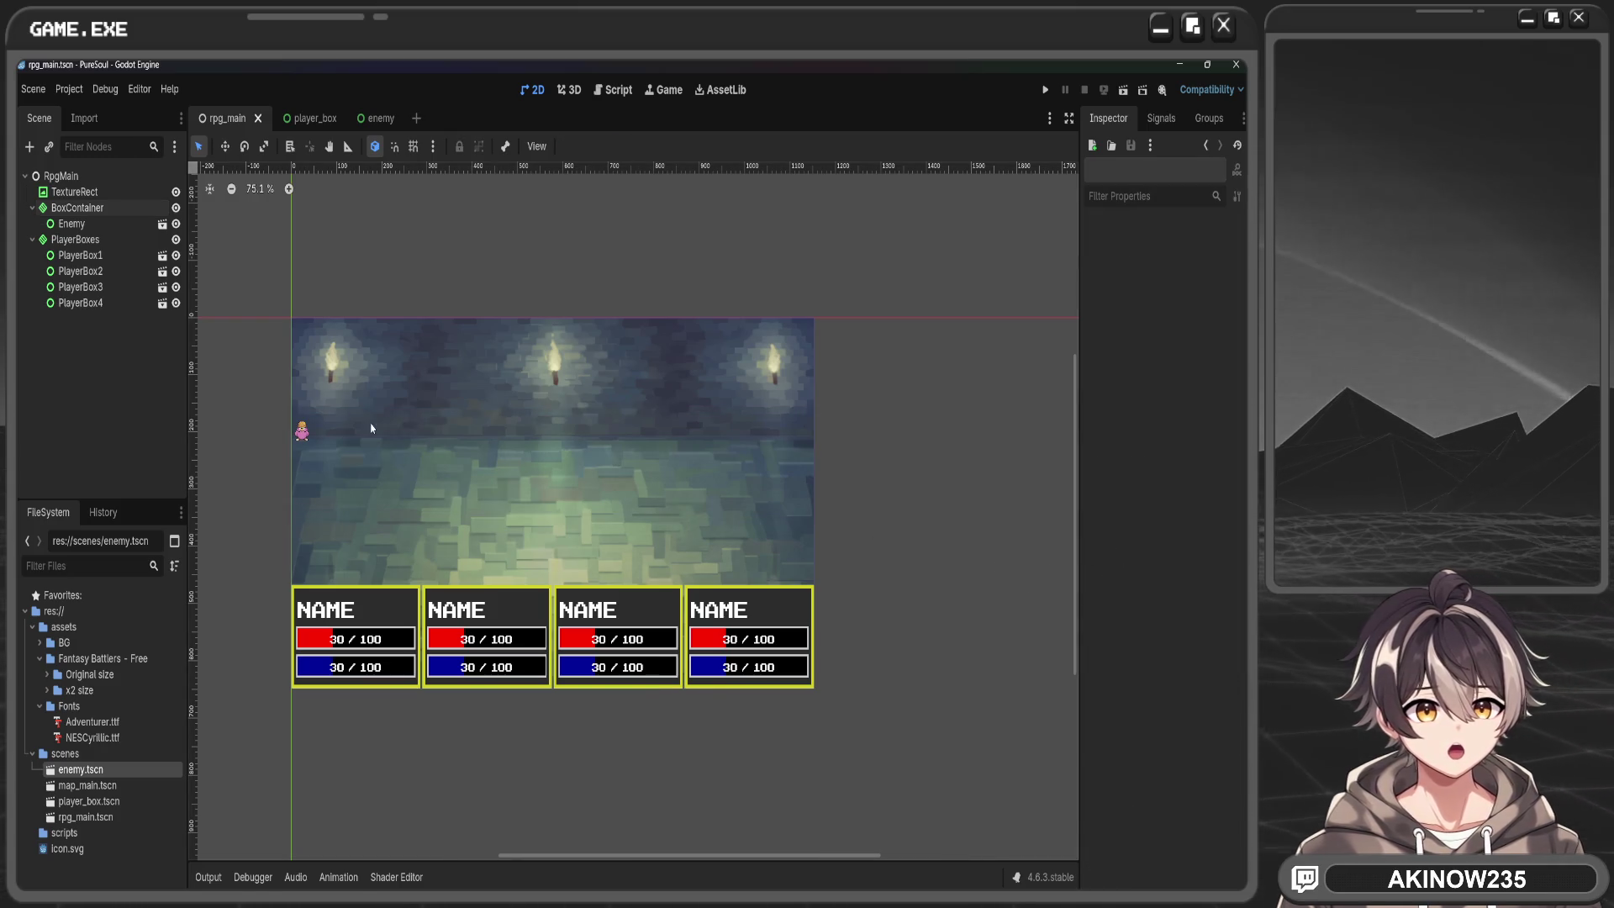
left_click(371, 428)
left_click(376, 118)
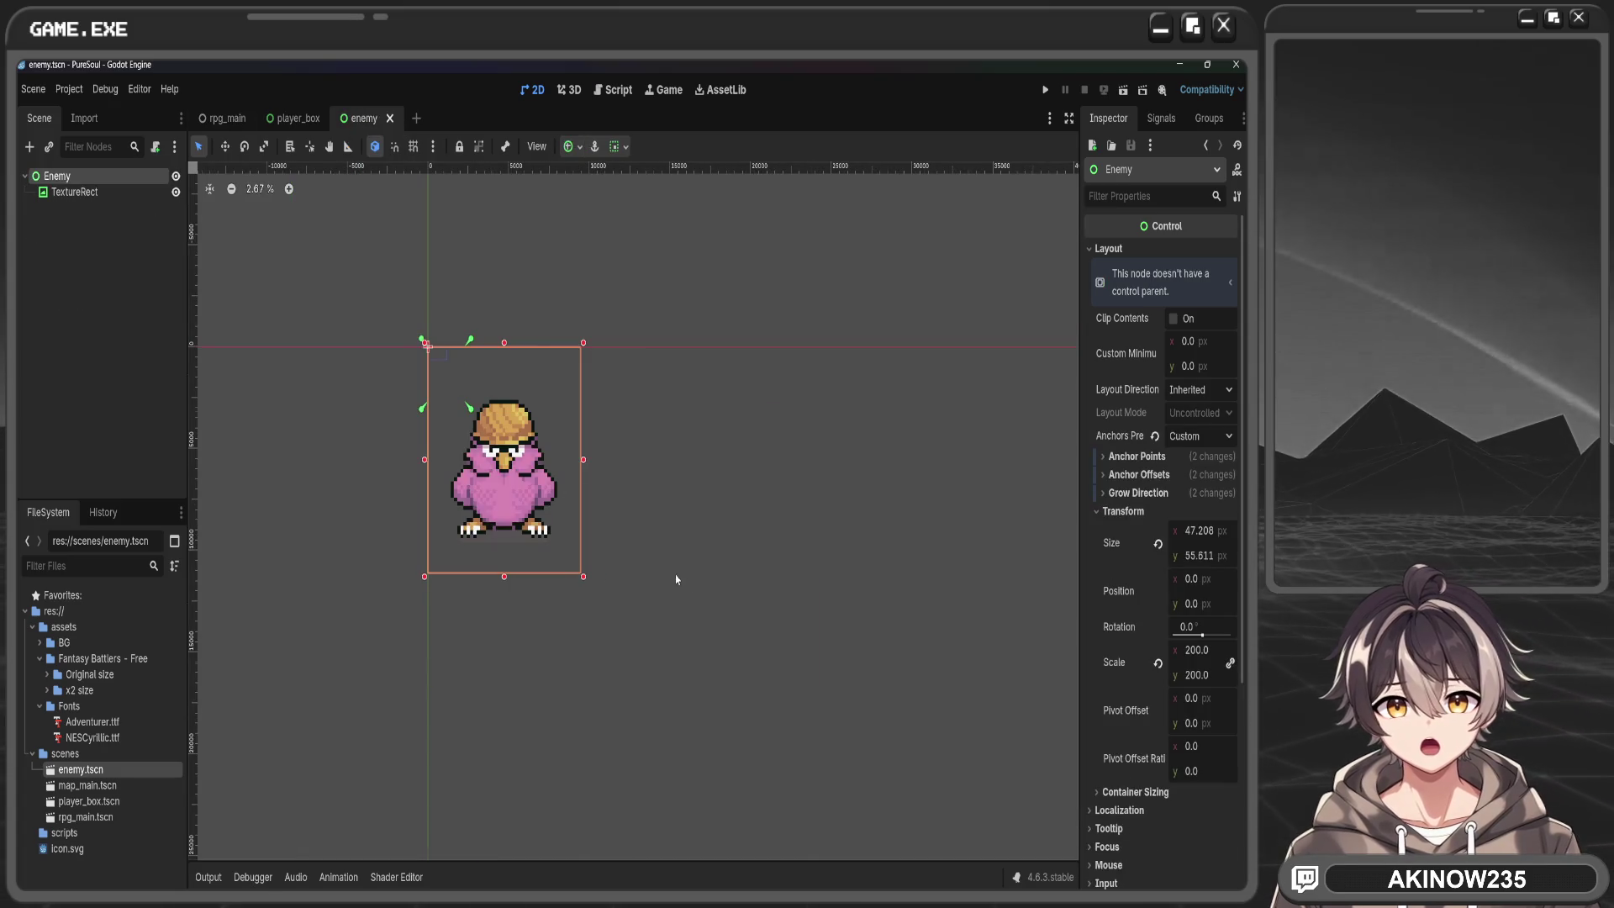
Change the Enemy root's scale to 1200 and save enemy.tscn
scroll(659, 565, "down", 4)
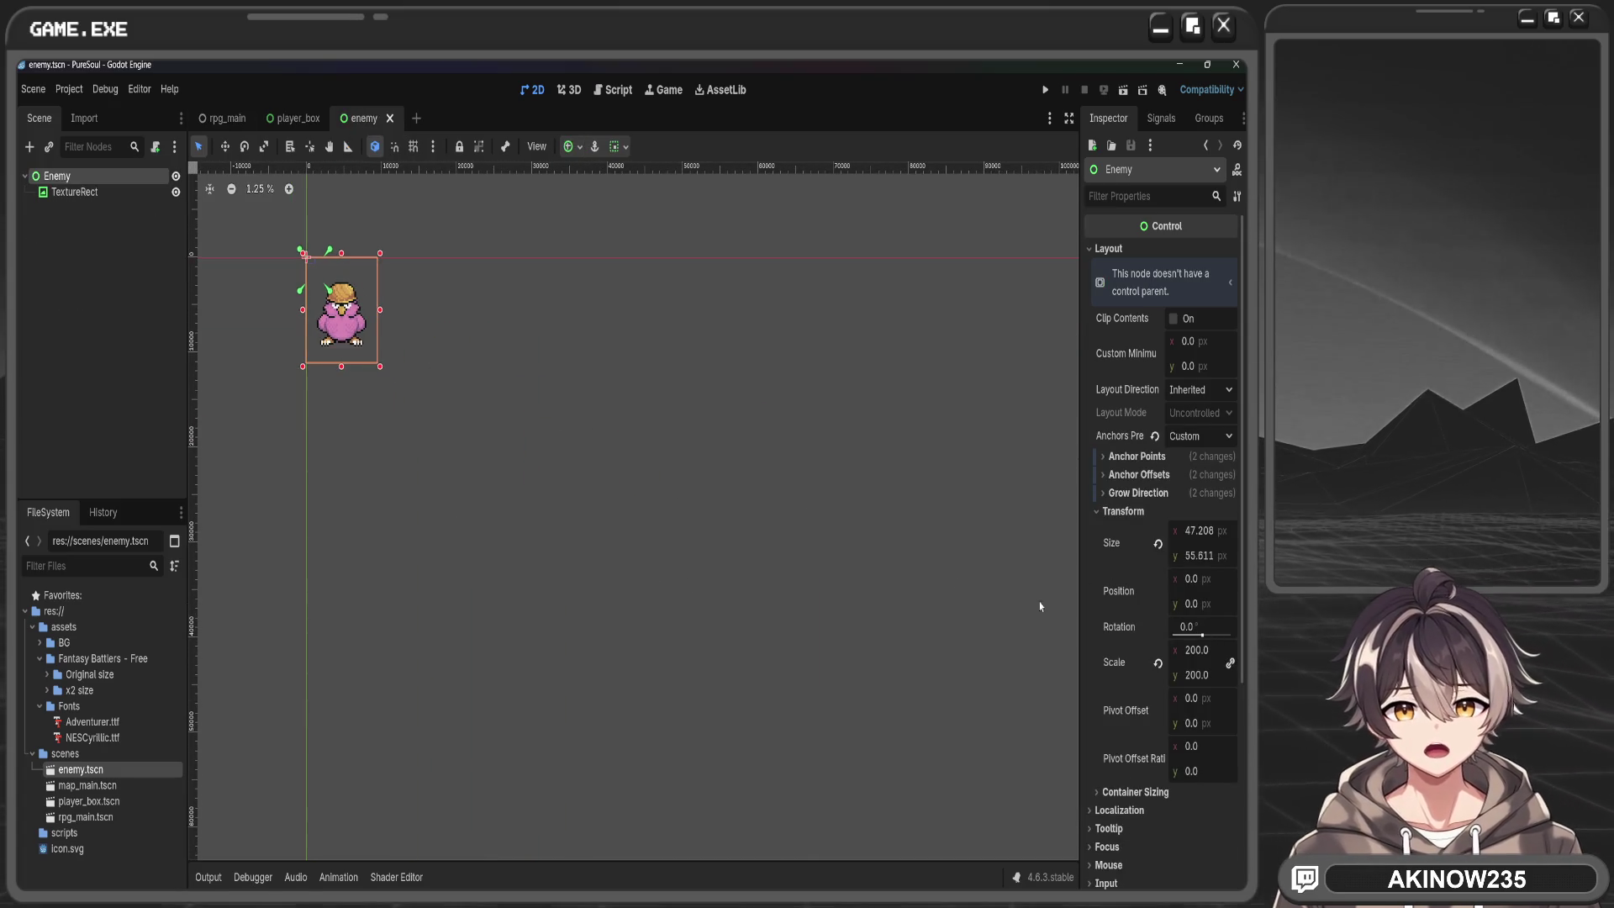
left_click(1197, 651)
type("1200")
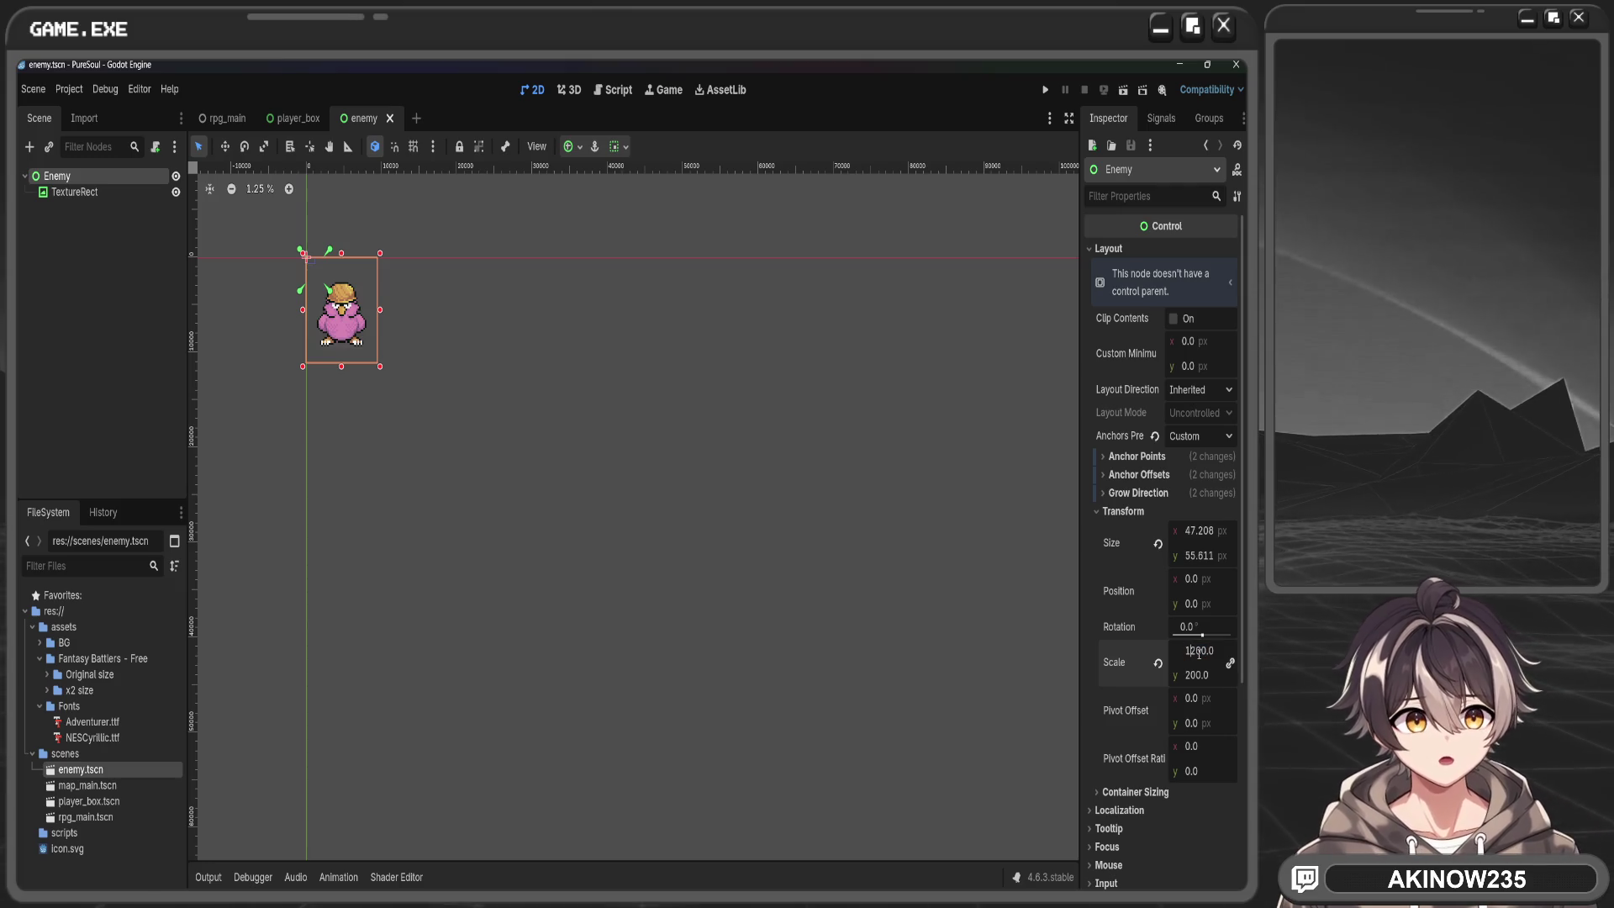
key("Return")
key("ctrl+s")
left_click(224, 120)
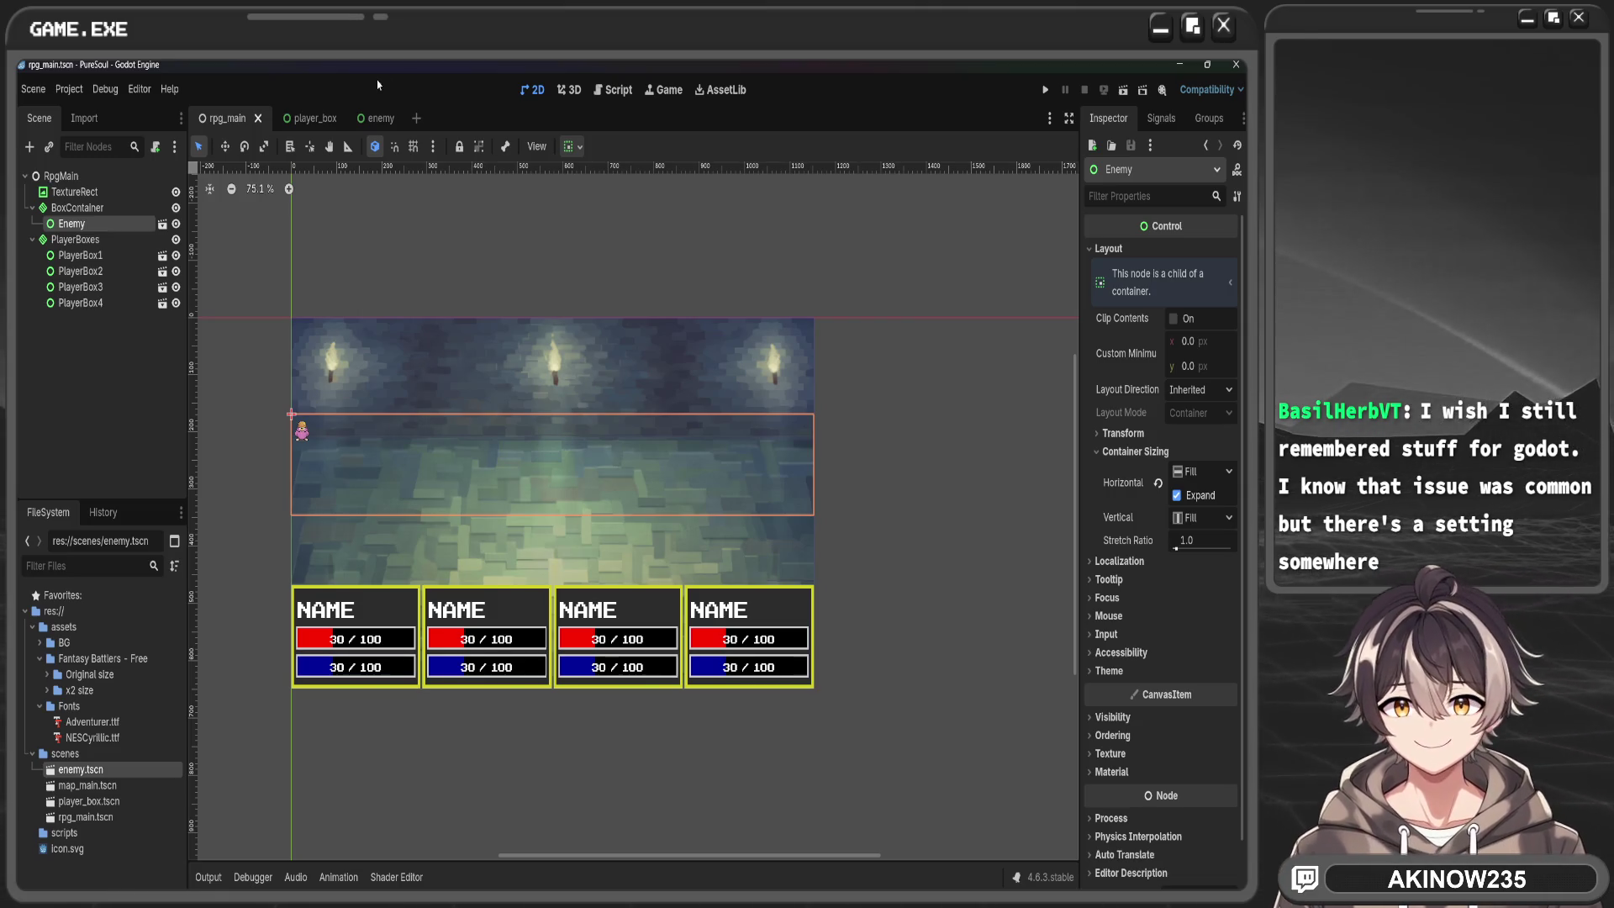
Undo the oversized scale and layout changes on the Enemy root
left_click(376, 118)
key("ctrl+z")
key("ctrl+z")
key("ctrl+z")
scroll(405, 331, "up", 4)
scroll(602, 429, "up", 5)
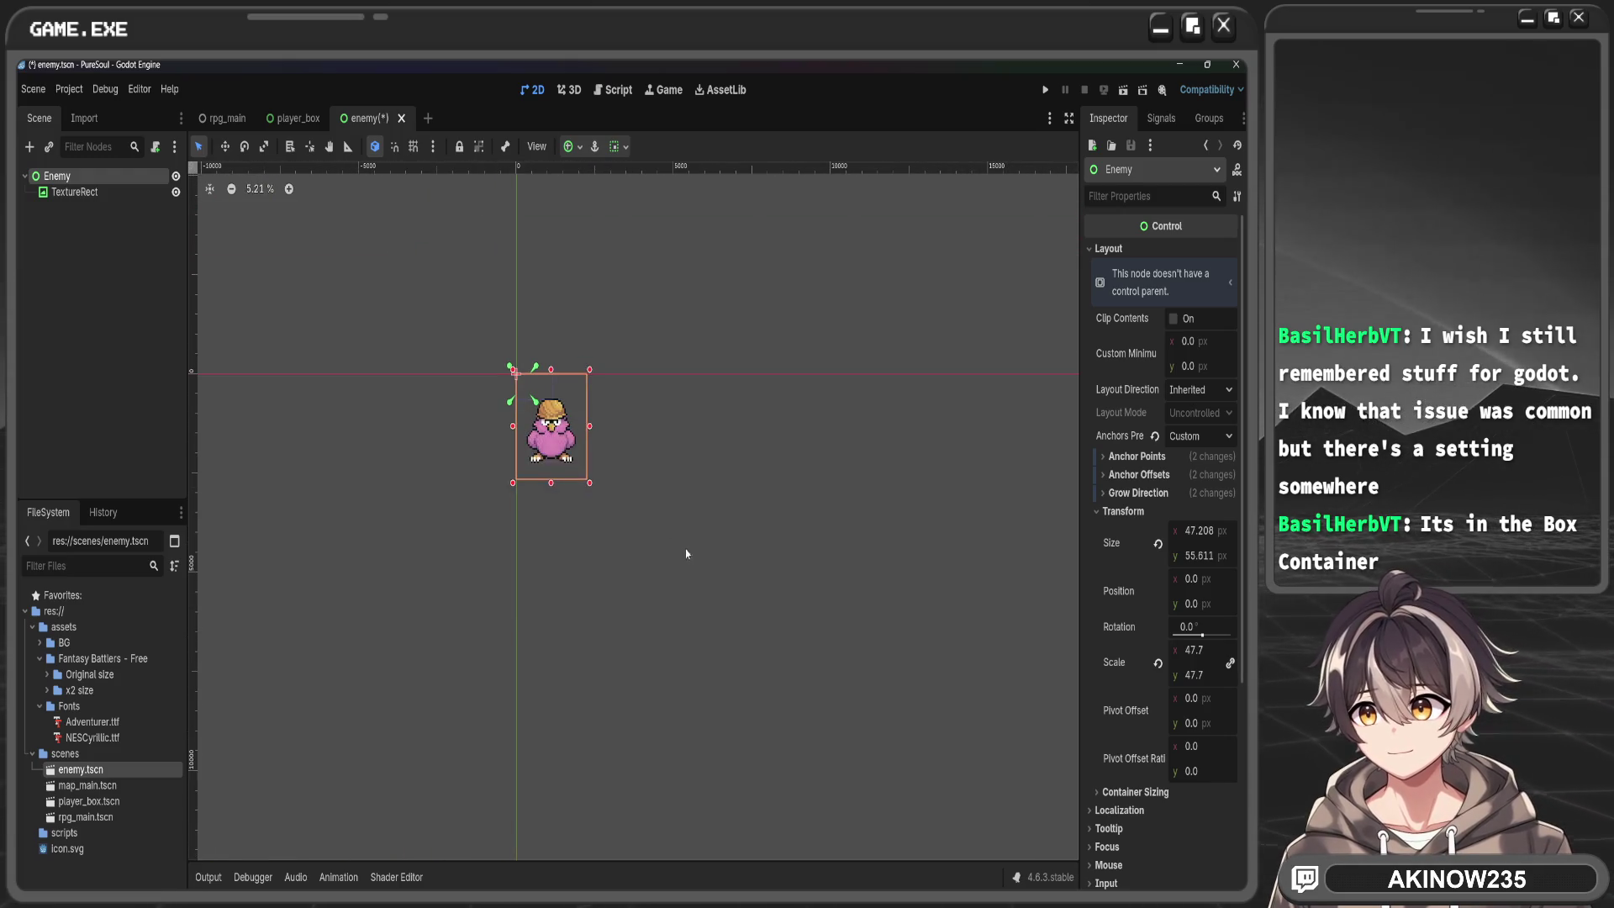
key("ctrl+z")
key("ctrl+z")
key("ctrl+z")
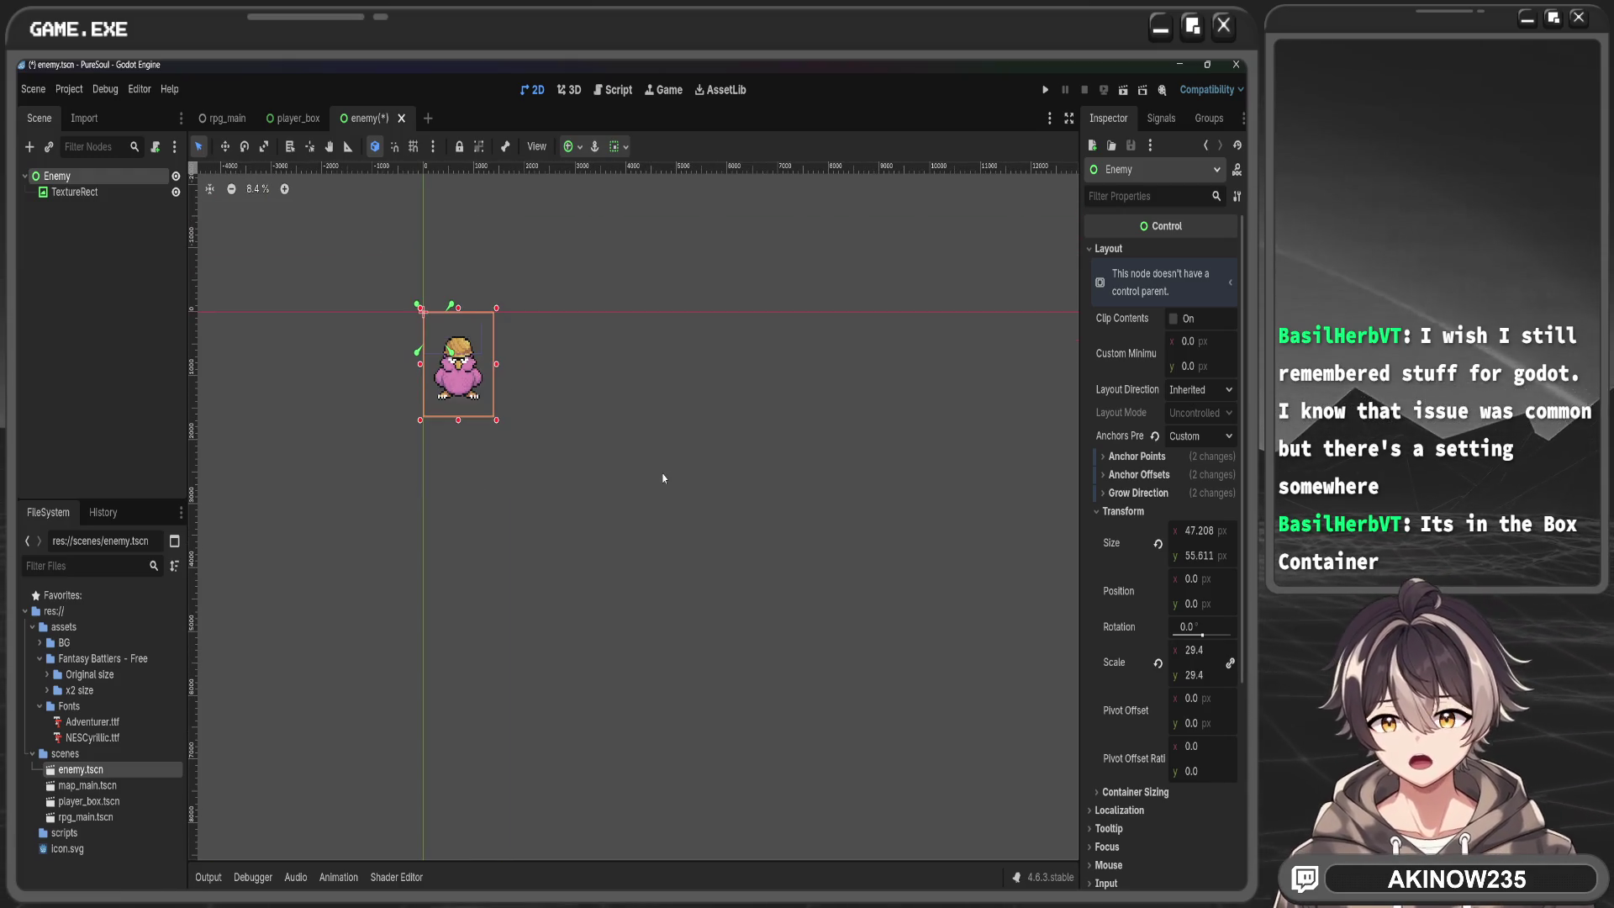
key("ctrl+z")
key("ctrl+z")
key("ctrl+z")
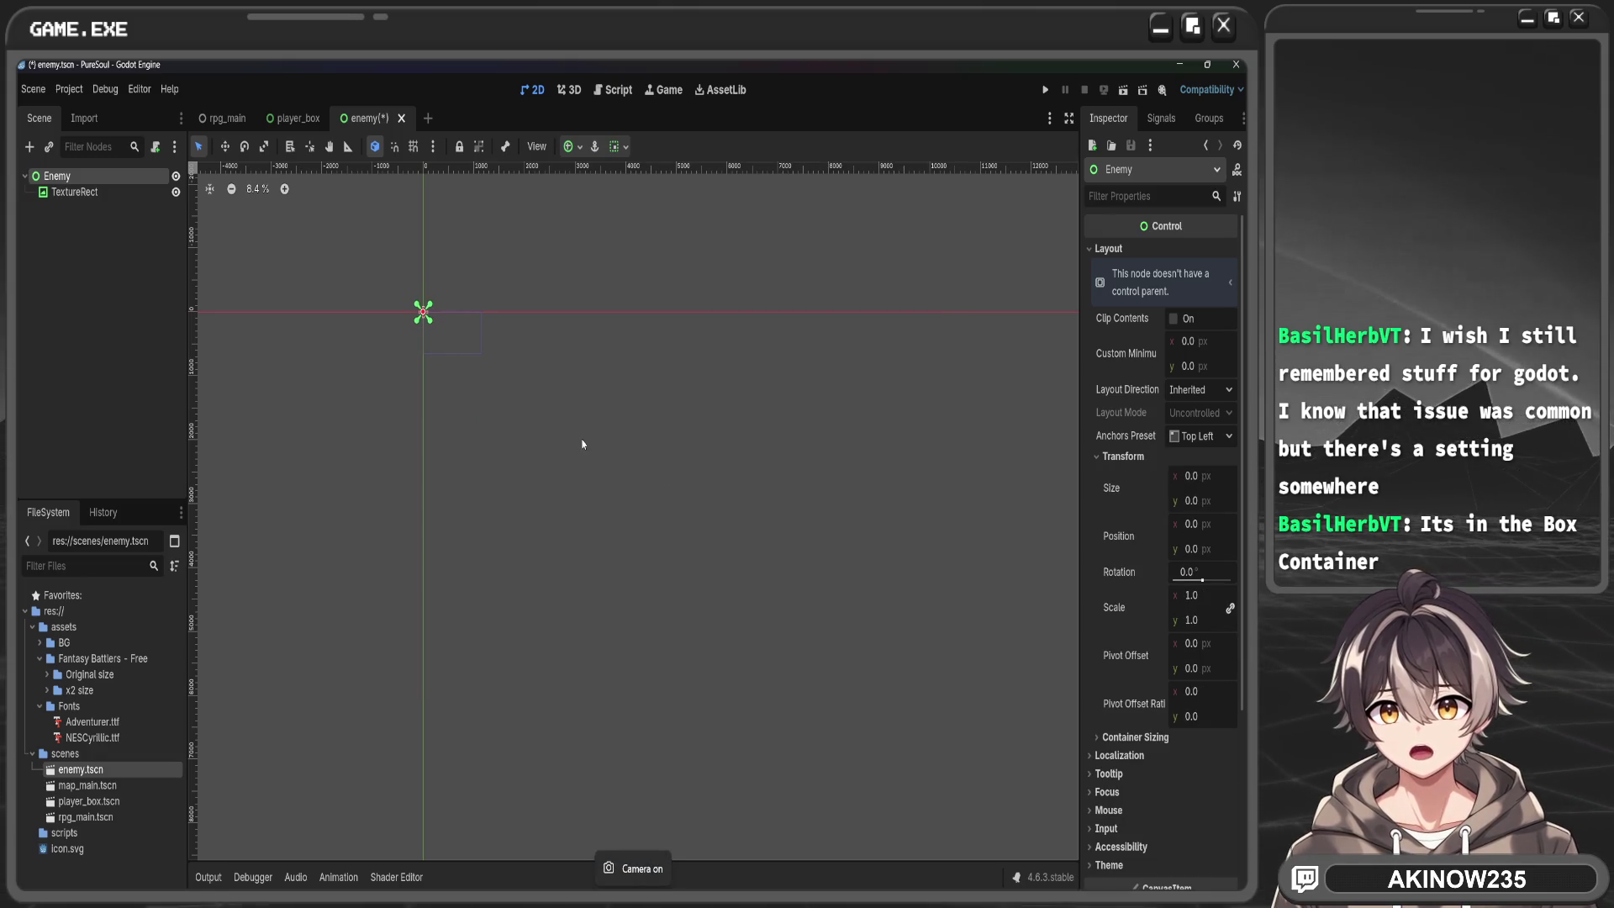
key("ctrl+z")
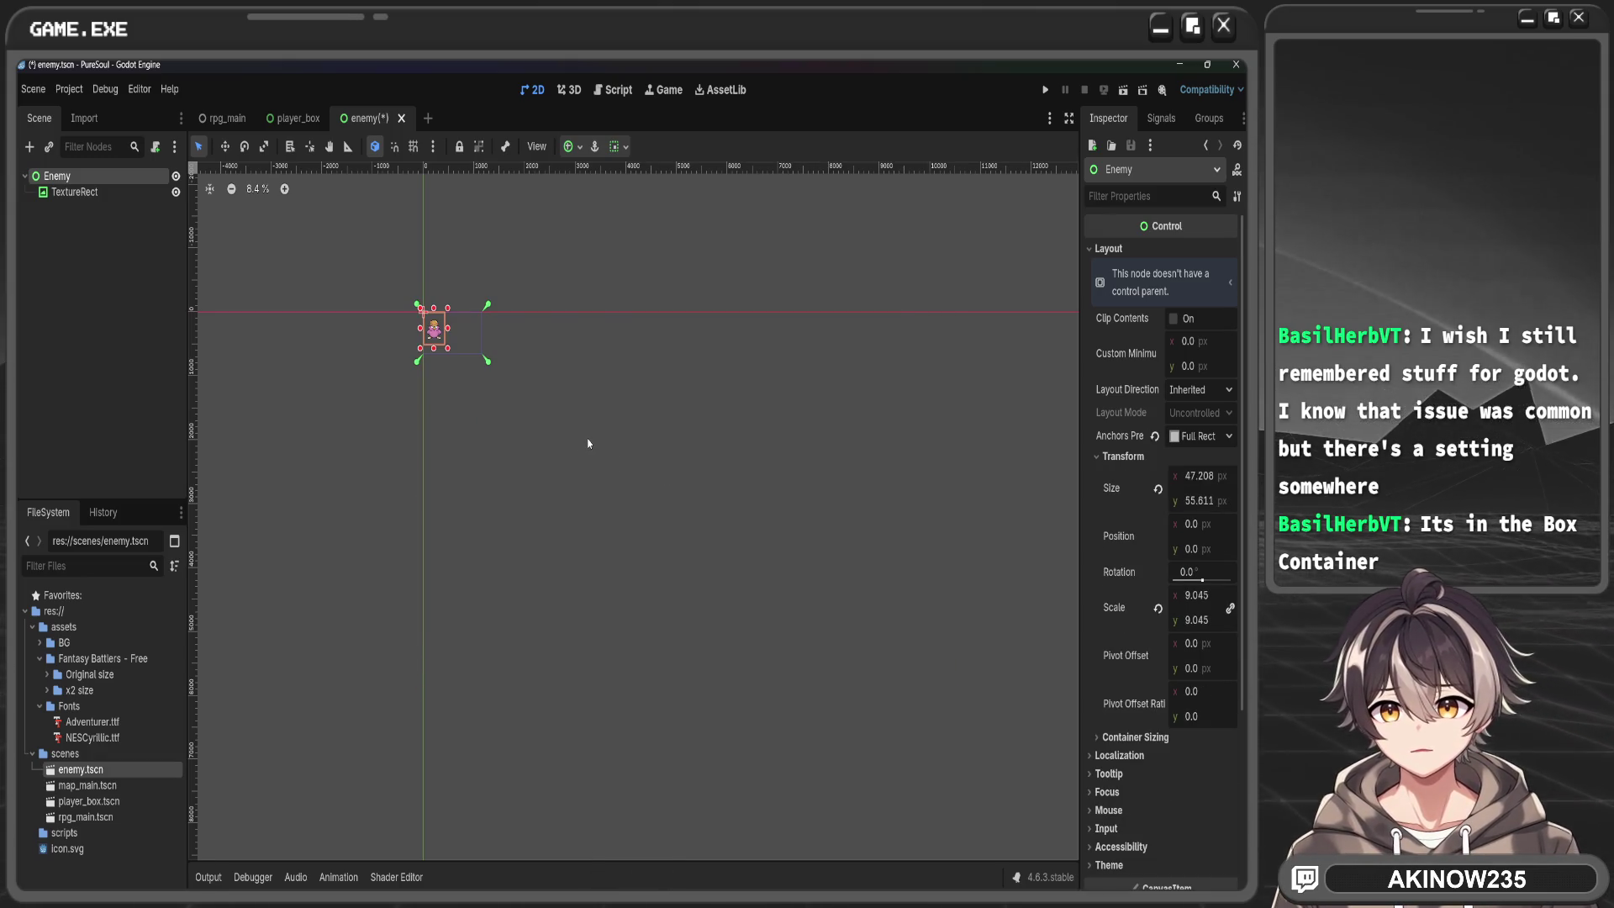
Pin the Enemy's bottom-right anchor to the sprite corner and save enemy.tscn
scroll(470, 366, "up", 5)
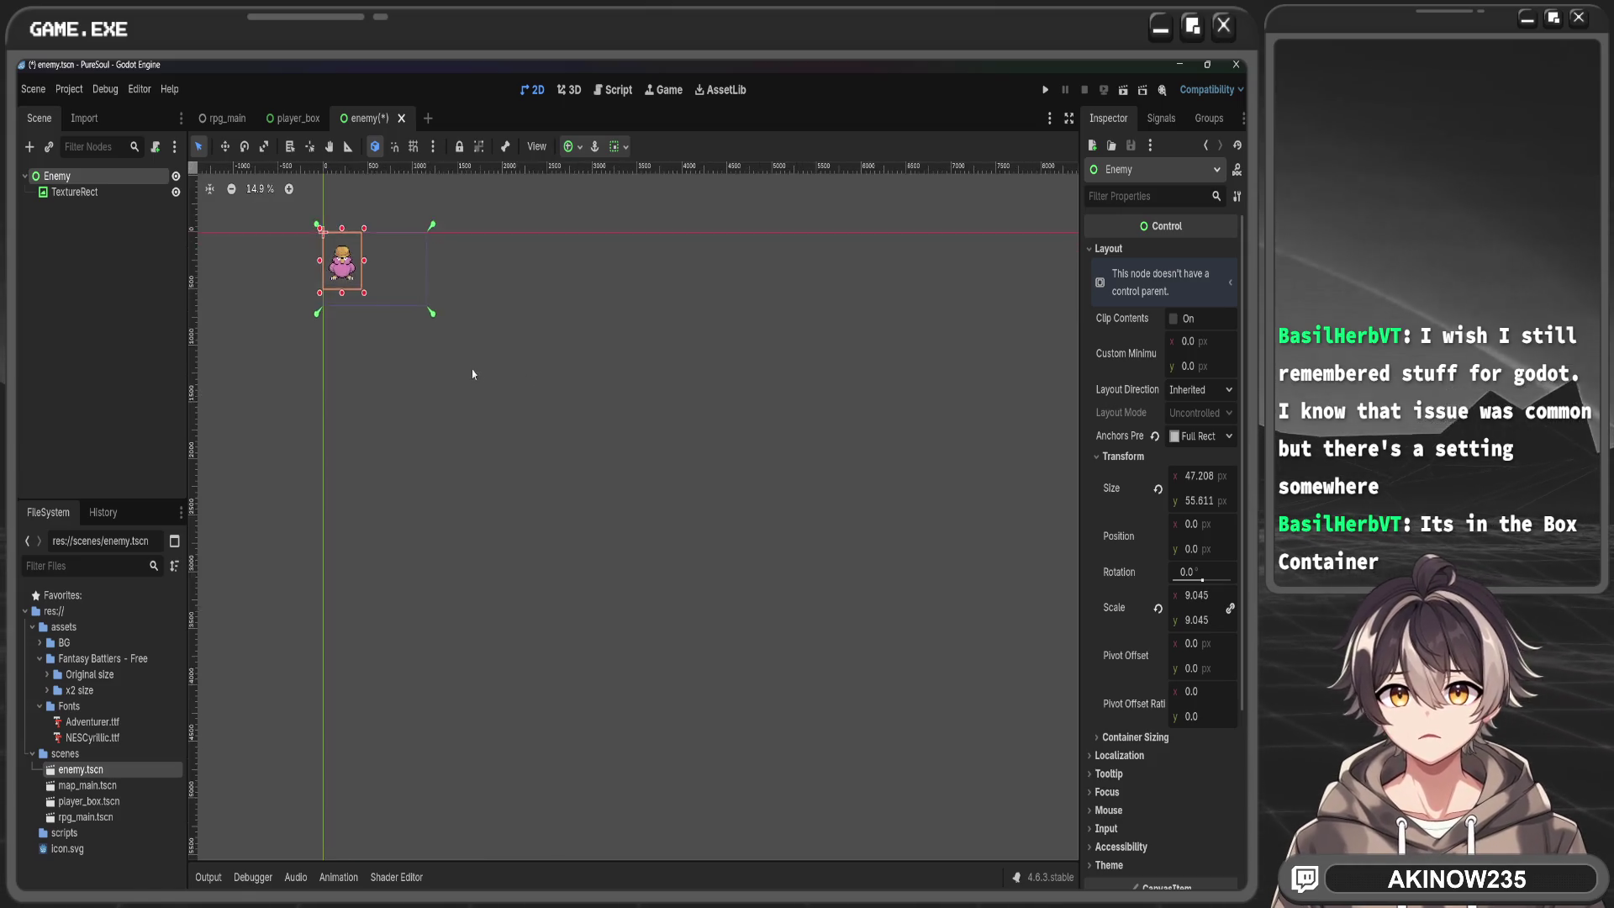
left_click_drag(563, 449, 437, 421)
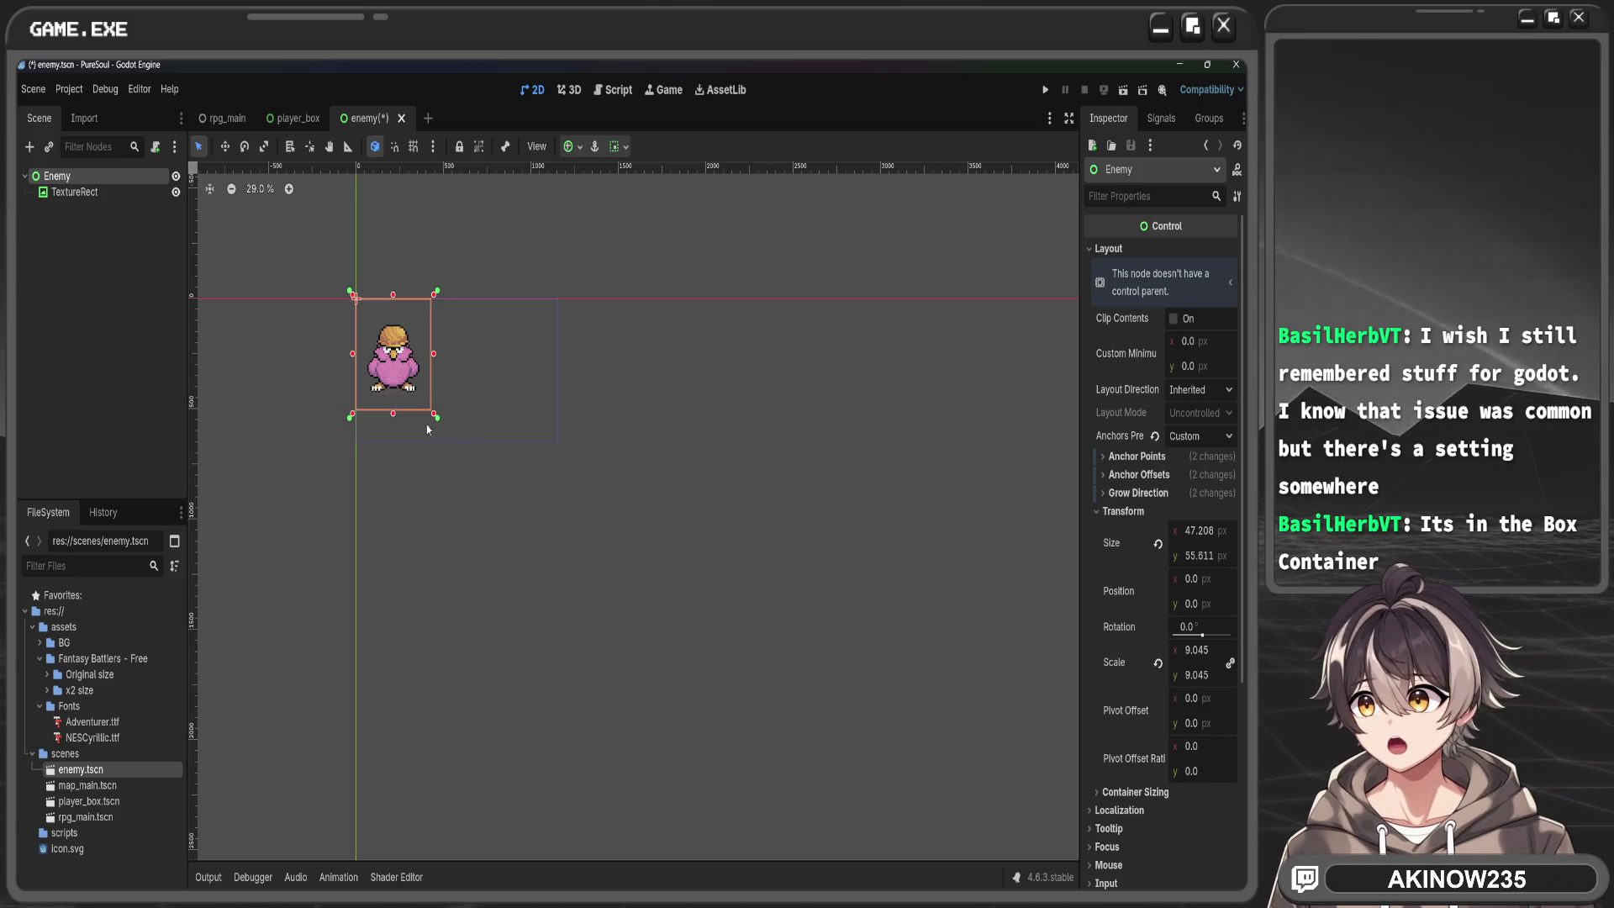
key("ctrl+s")
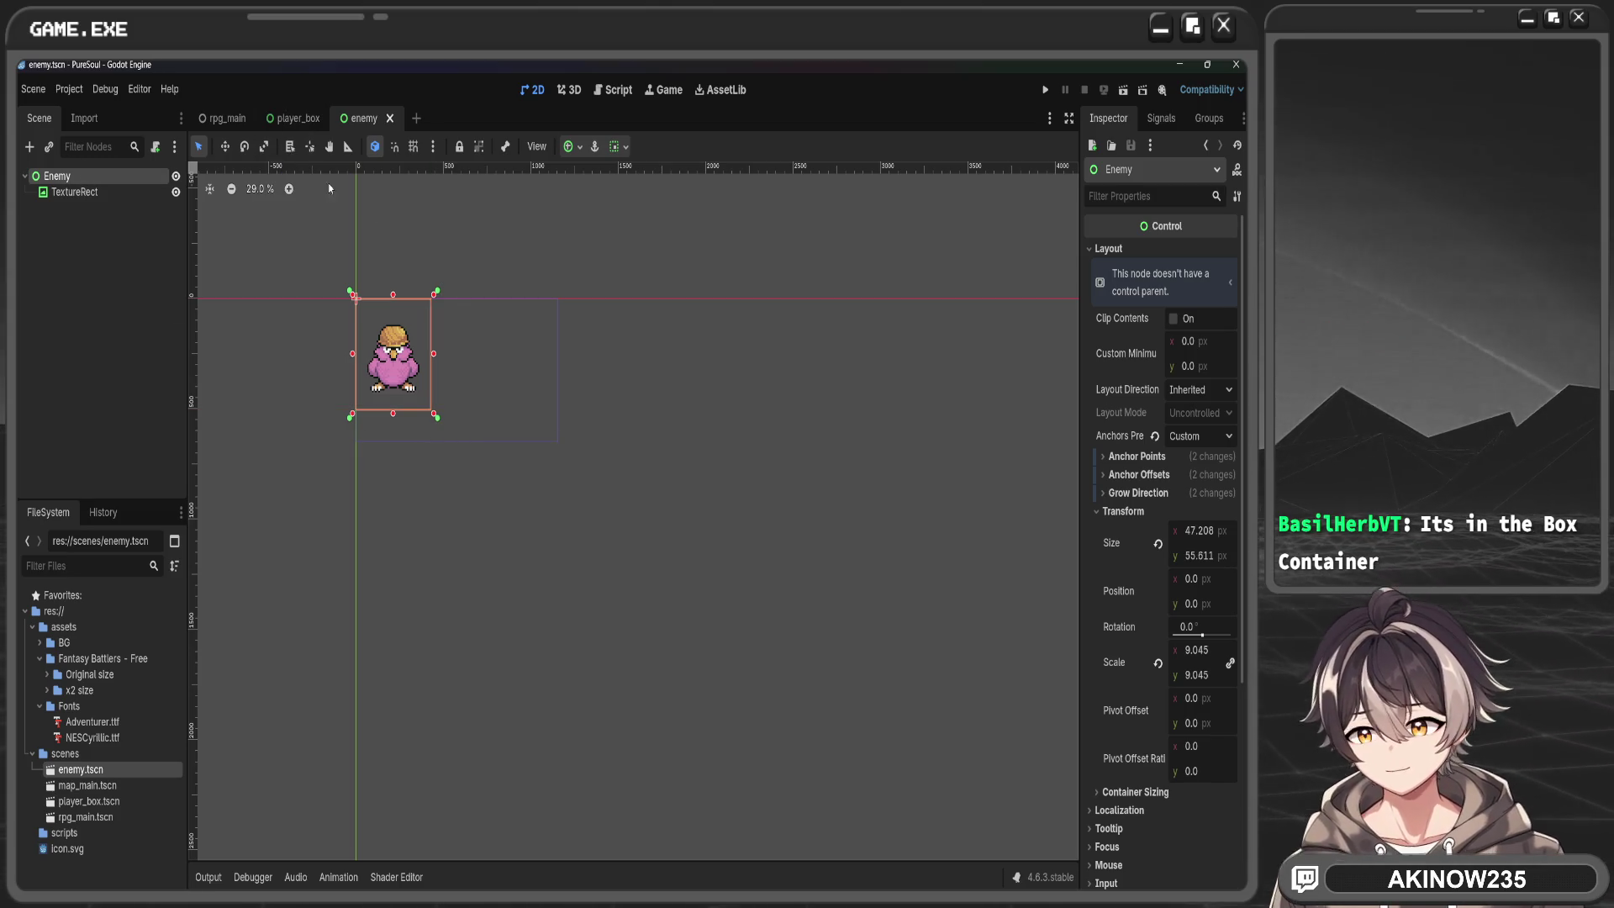
left_click(231, 119)
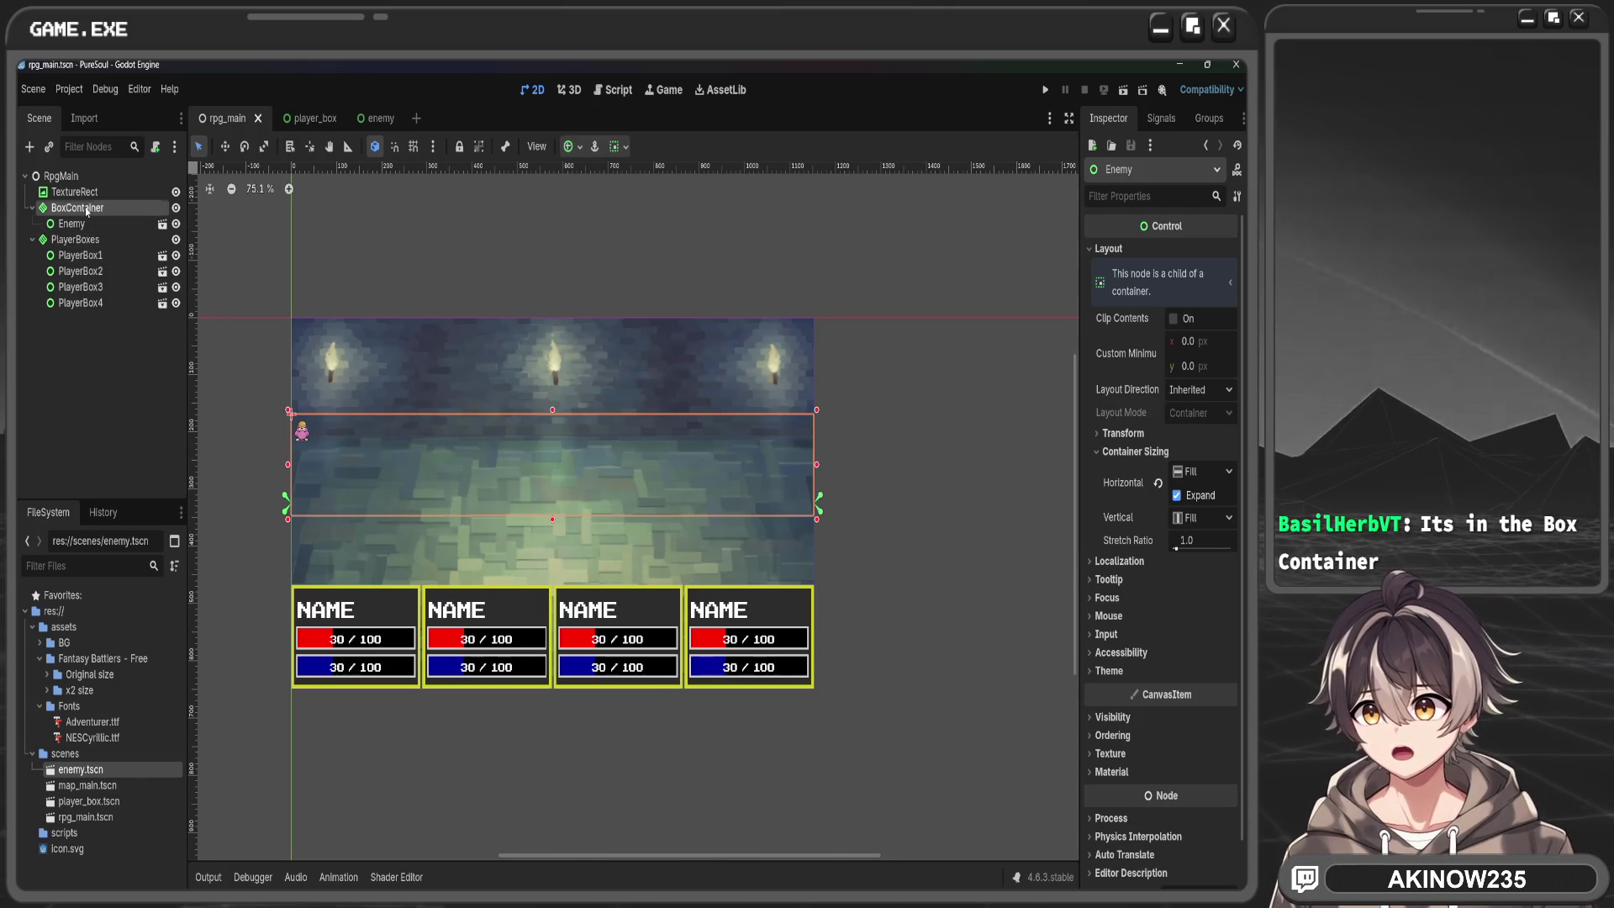
Try BoxContainer minimum size and width tweaks, undo them, and reset its scale to 1.0
double_click(88, 208)
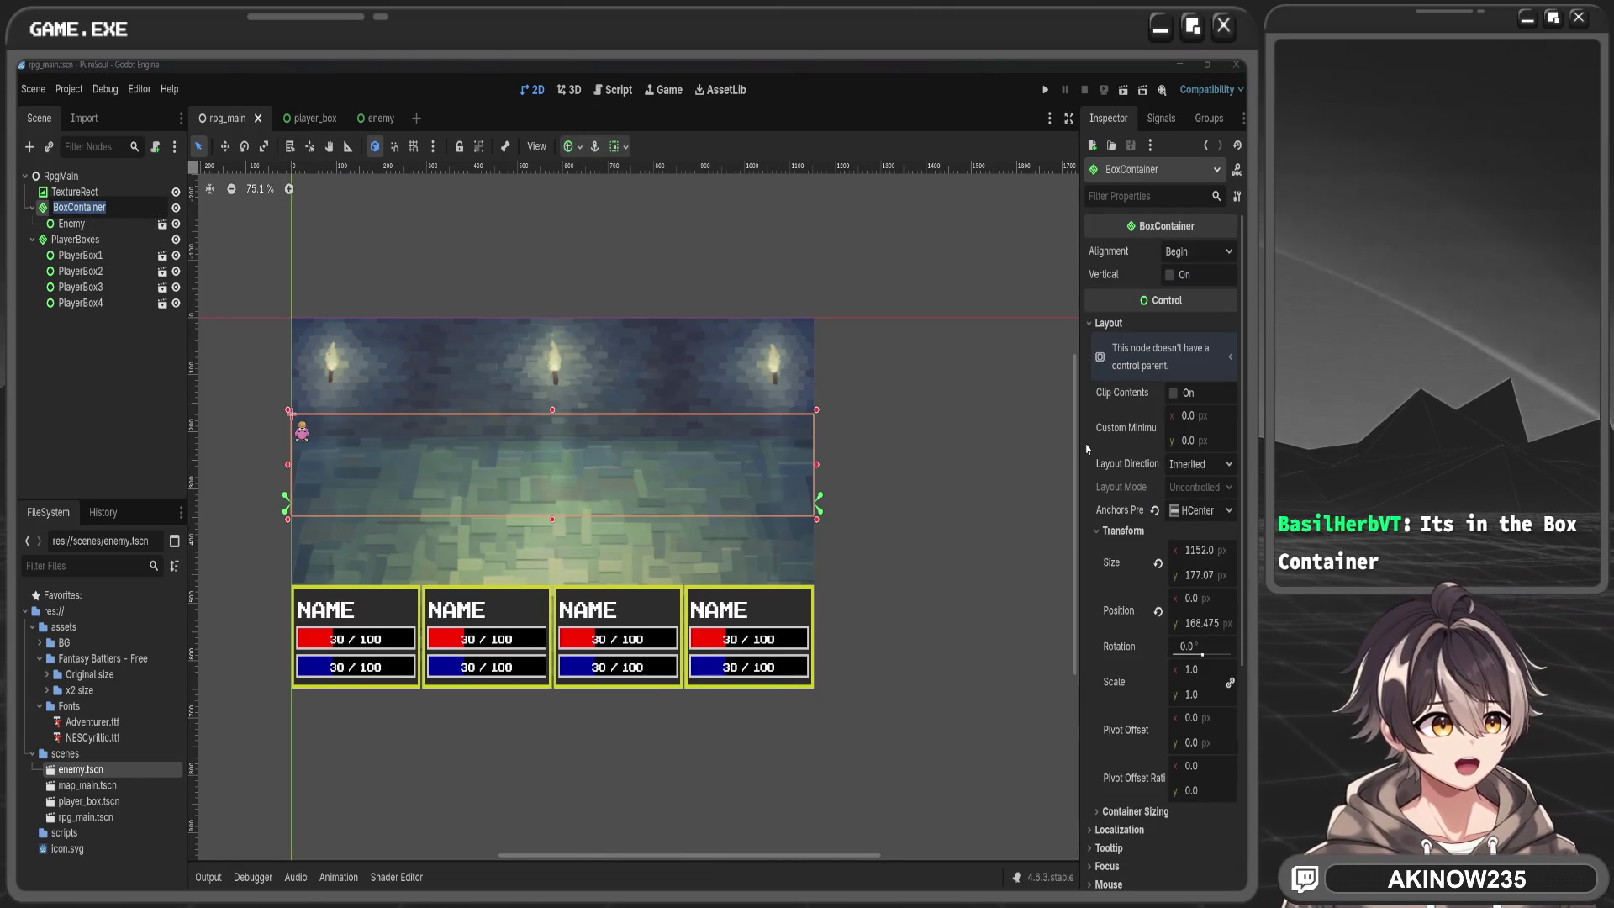
key("Return")
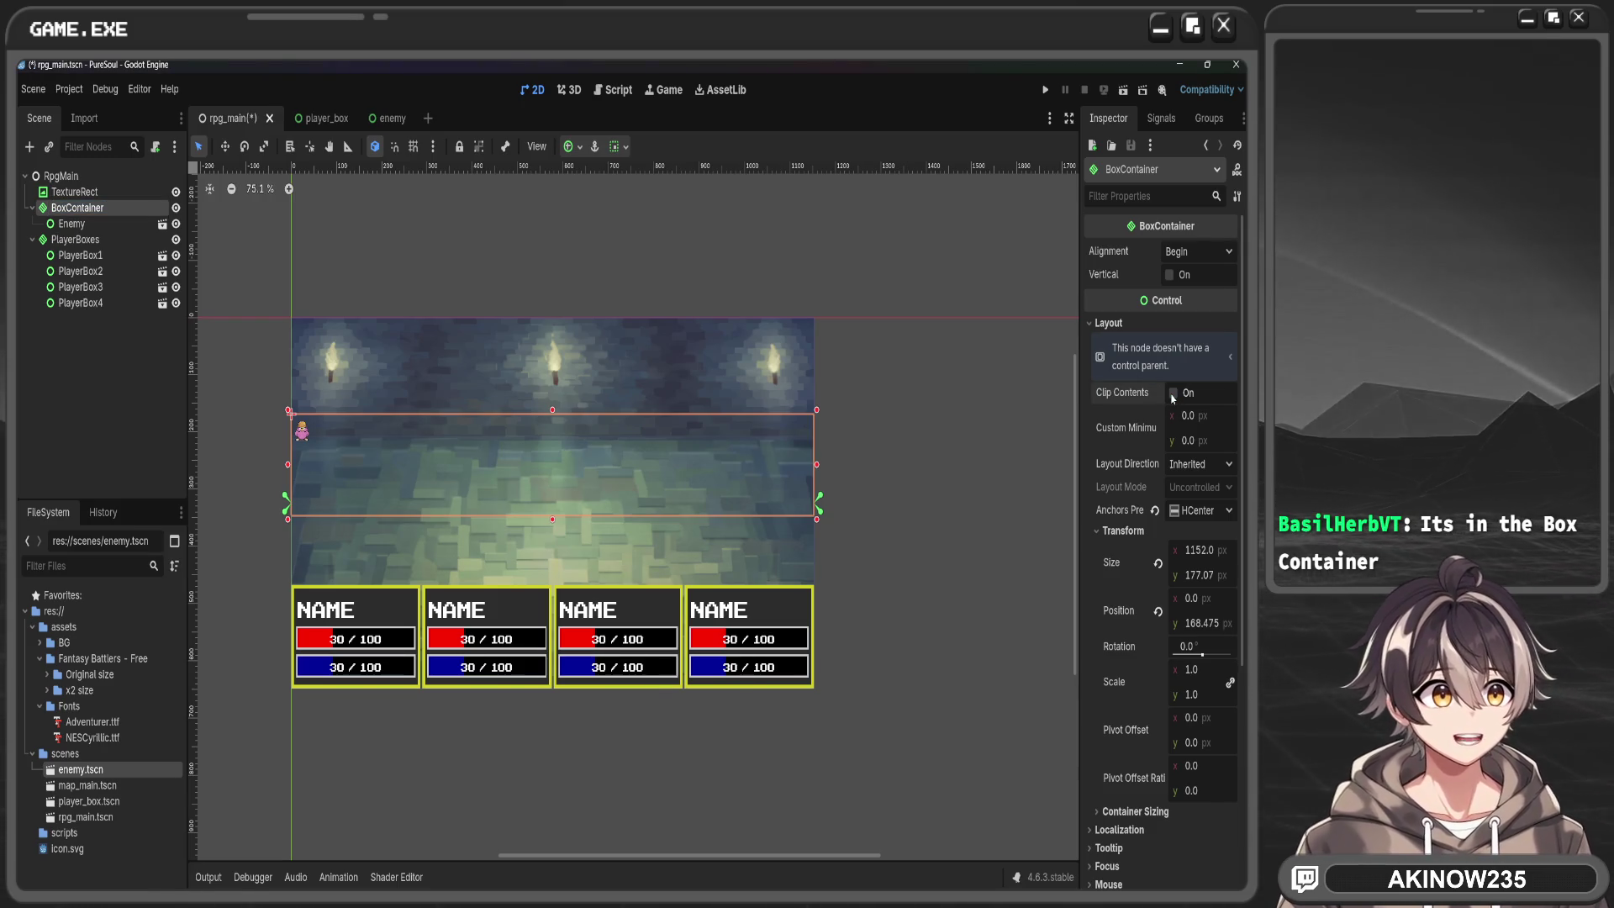
left_click_drag(1187, 415, 1182, 440)
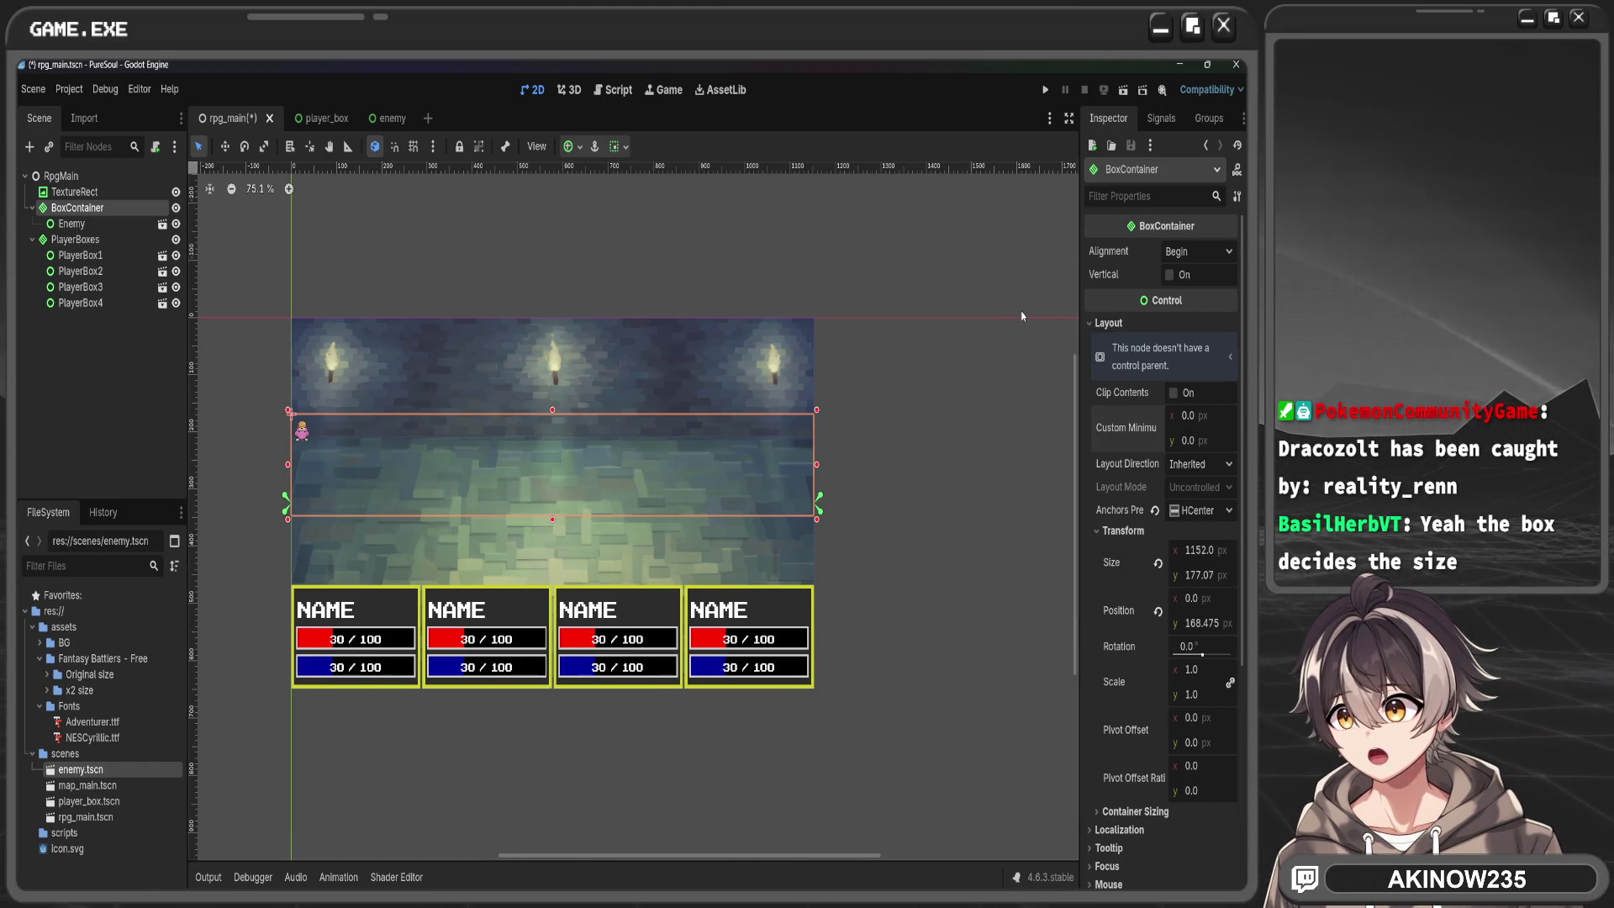
left_click_drag(1204, 563, 1214, 563)
key("ctrl+z")
scroll(1098, 631, "down", 2)
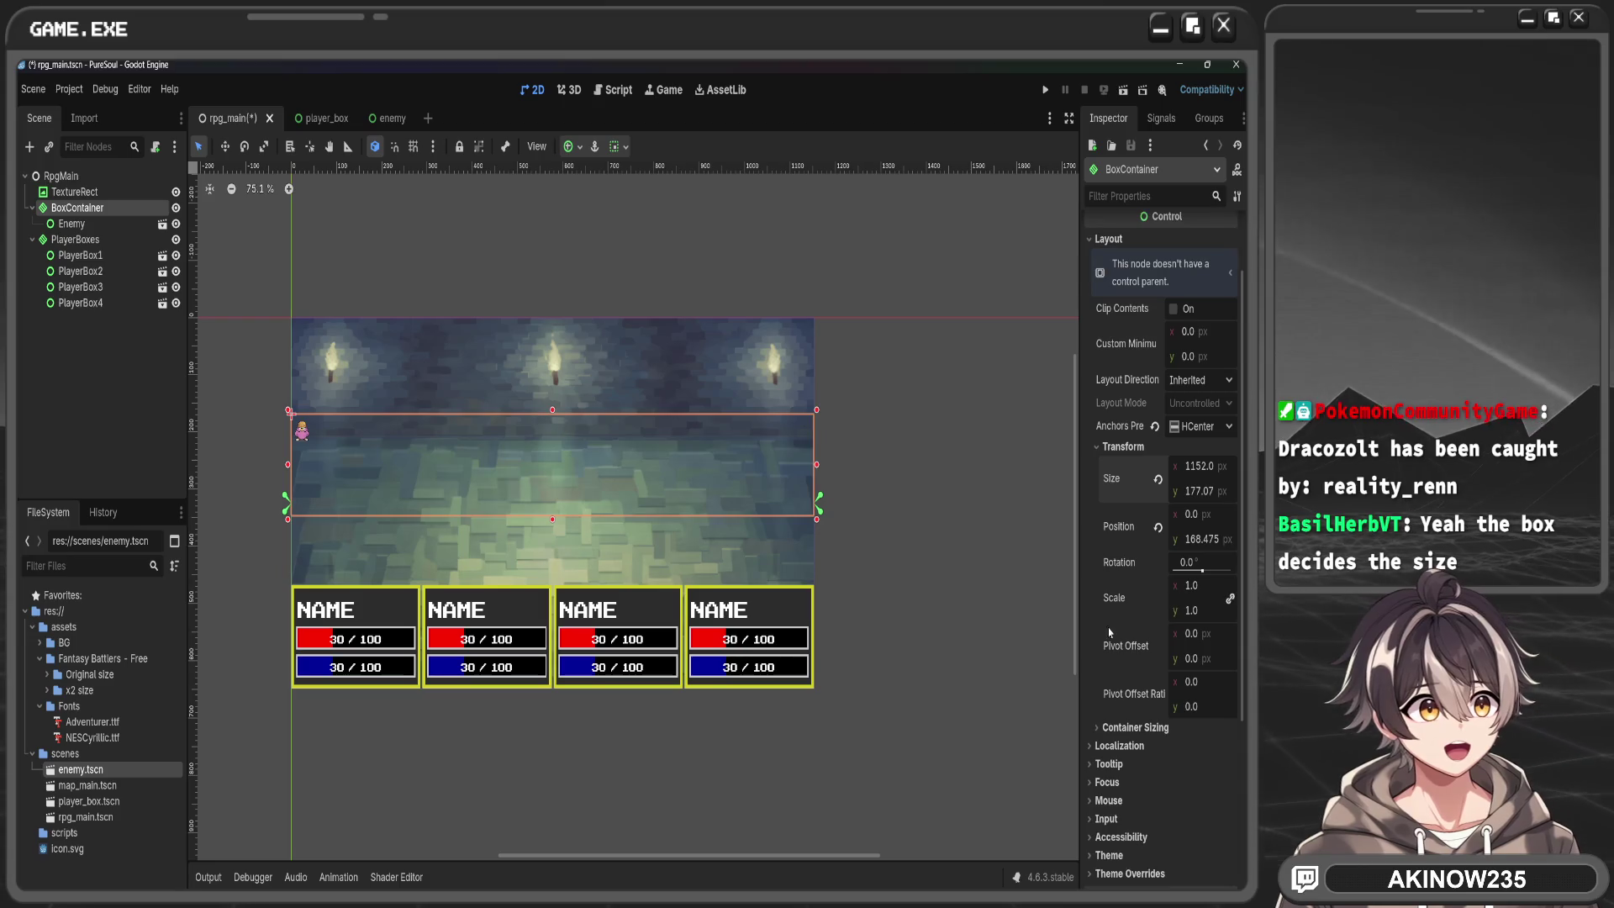
mouse_move(1193, 585)
left_mouse_down()
mouse_move(1252, 585)
mouse_move(1197, 592)
left_mouse_up()
left_click(1158, 598)
Enable both Horizontal and Vertical Expand in BoxContainer's Container Sizing
left_click(1135, 727)
scroll(1134, 727, "down", 5)
left_click(1189, 525)
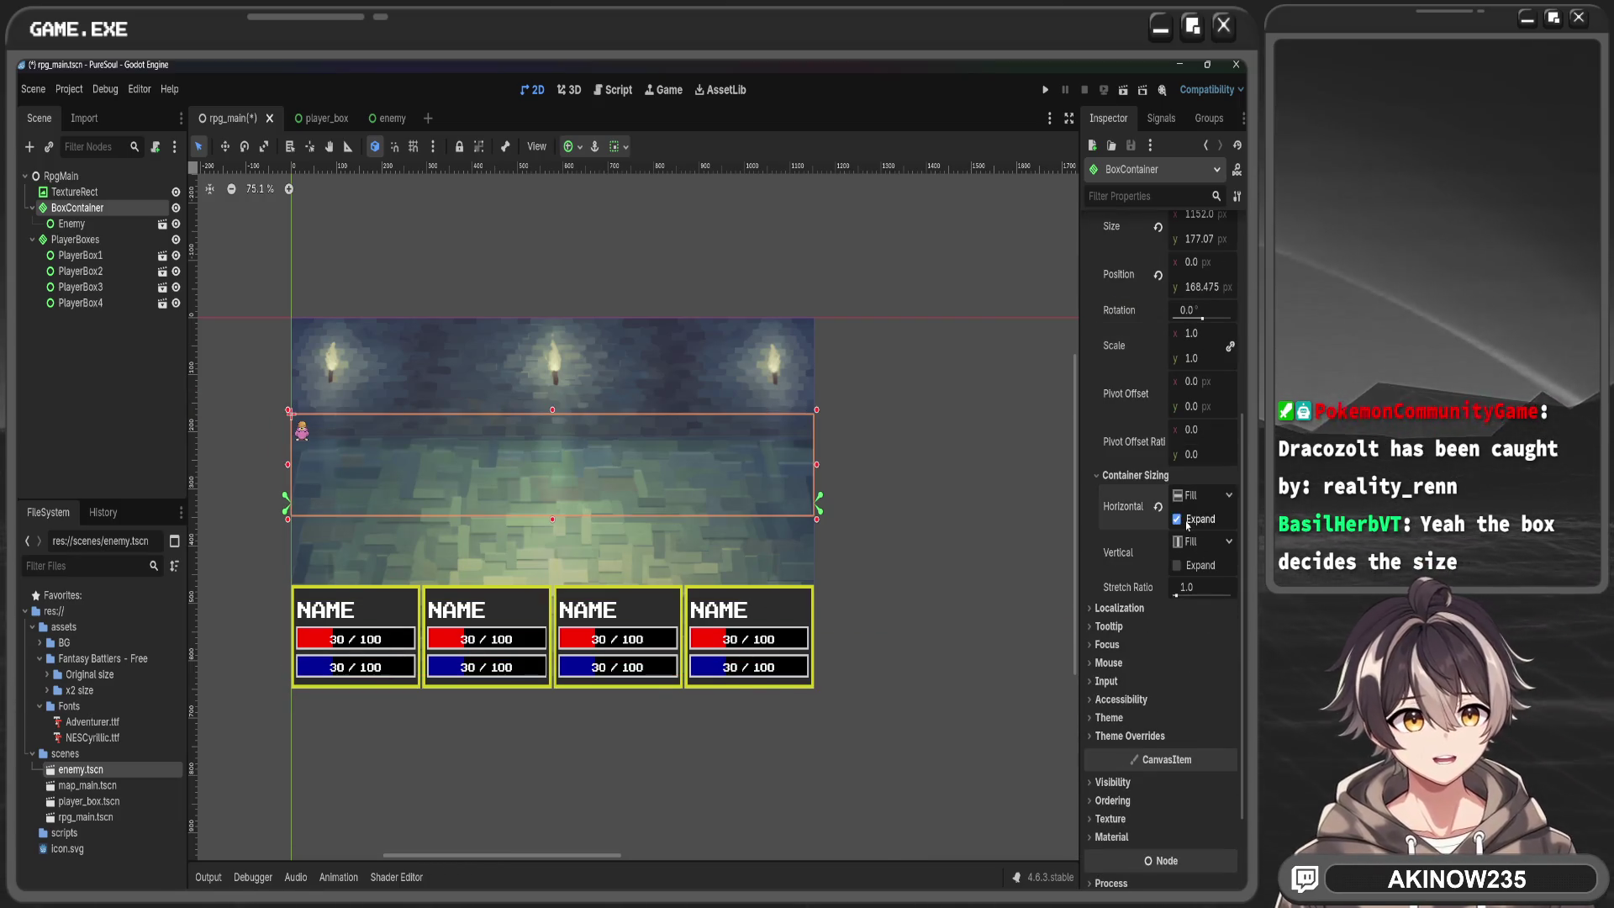
left_click(1179, 568)
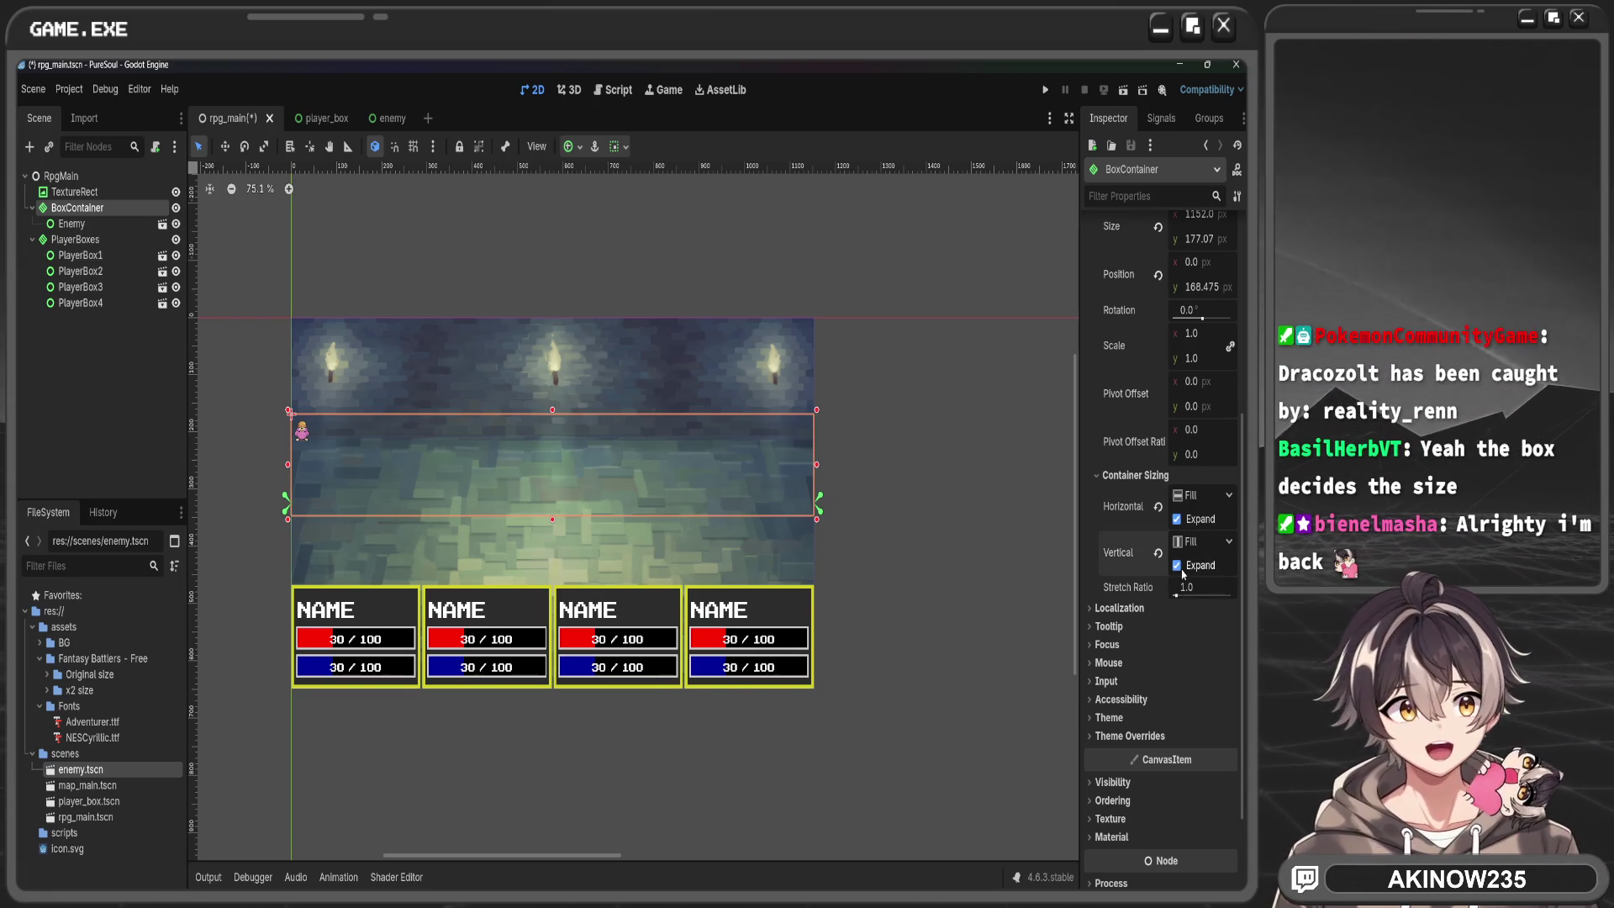
scroll(1128, 654, "down", 2)
Browse BoxContainer's Theme Overrides, Theme and Accessibility sections without changes
left_click(1129, 652)
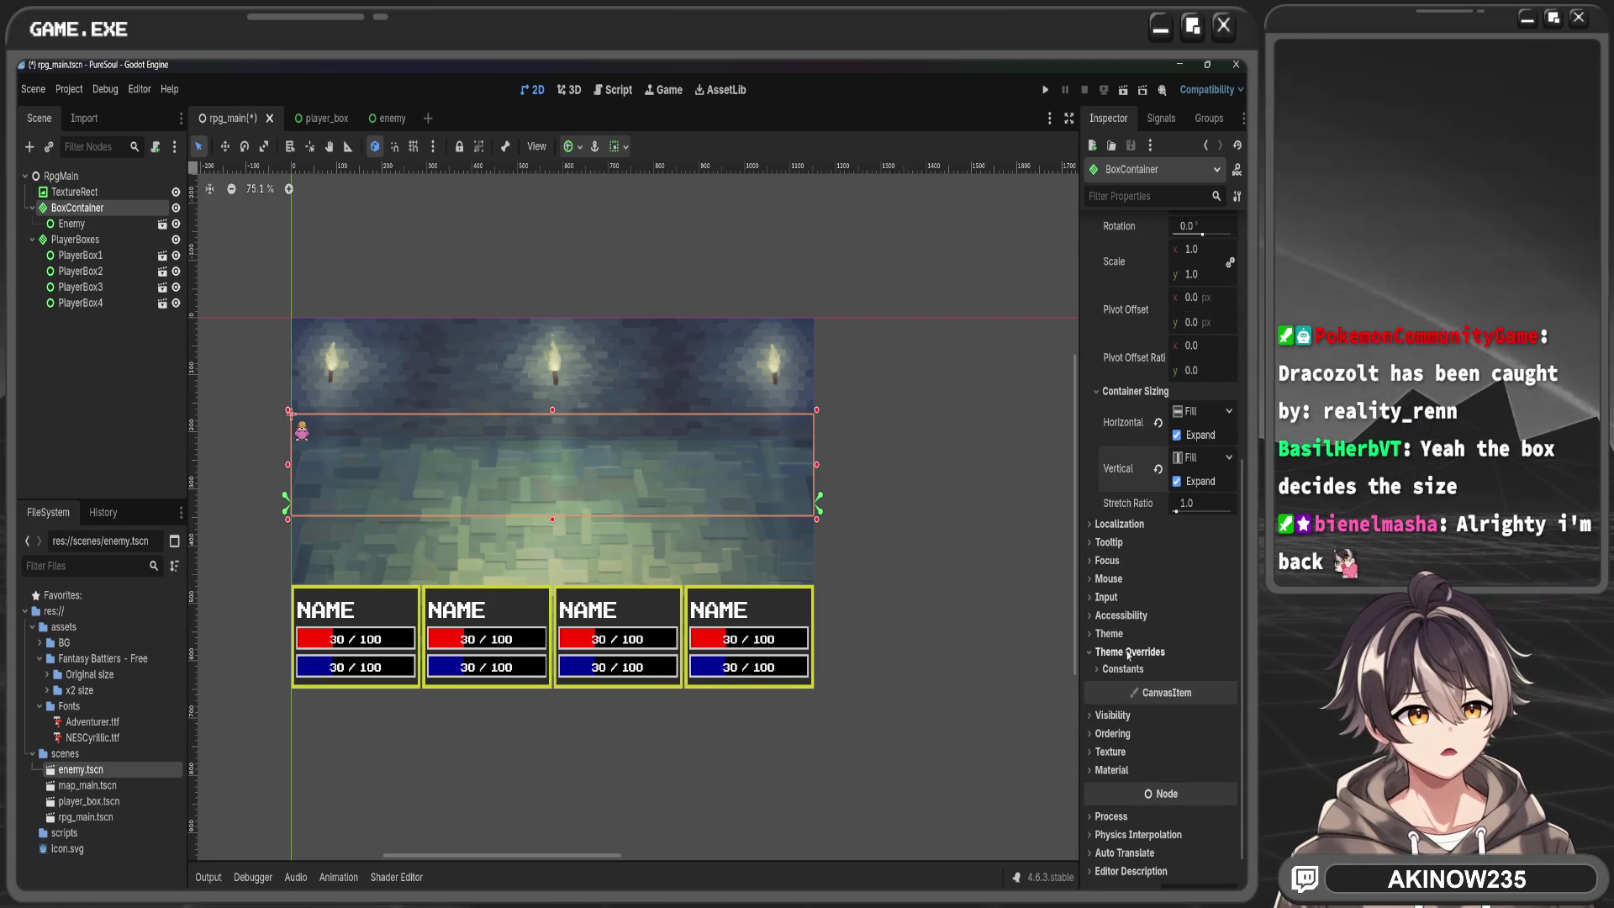
left_click(1139, 669)
left_click(1110, 633)
left_click(1160, 696)
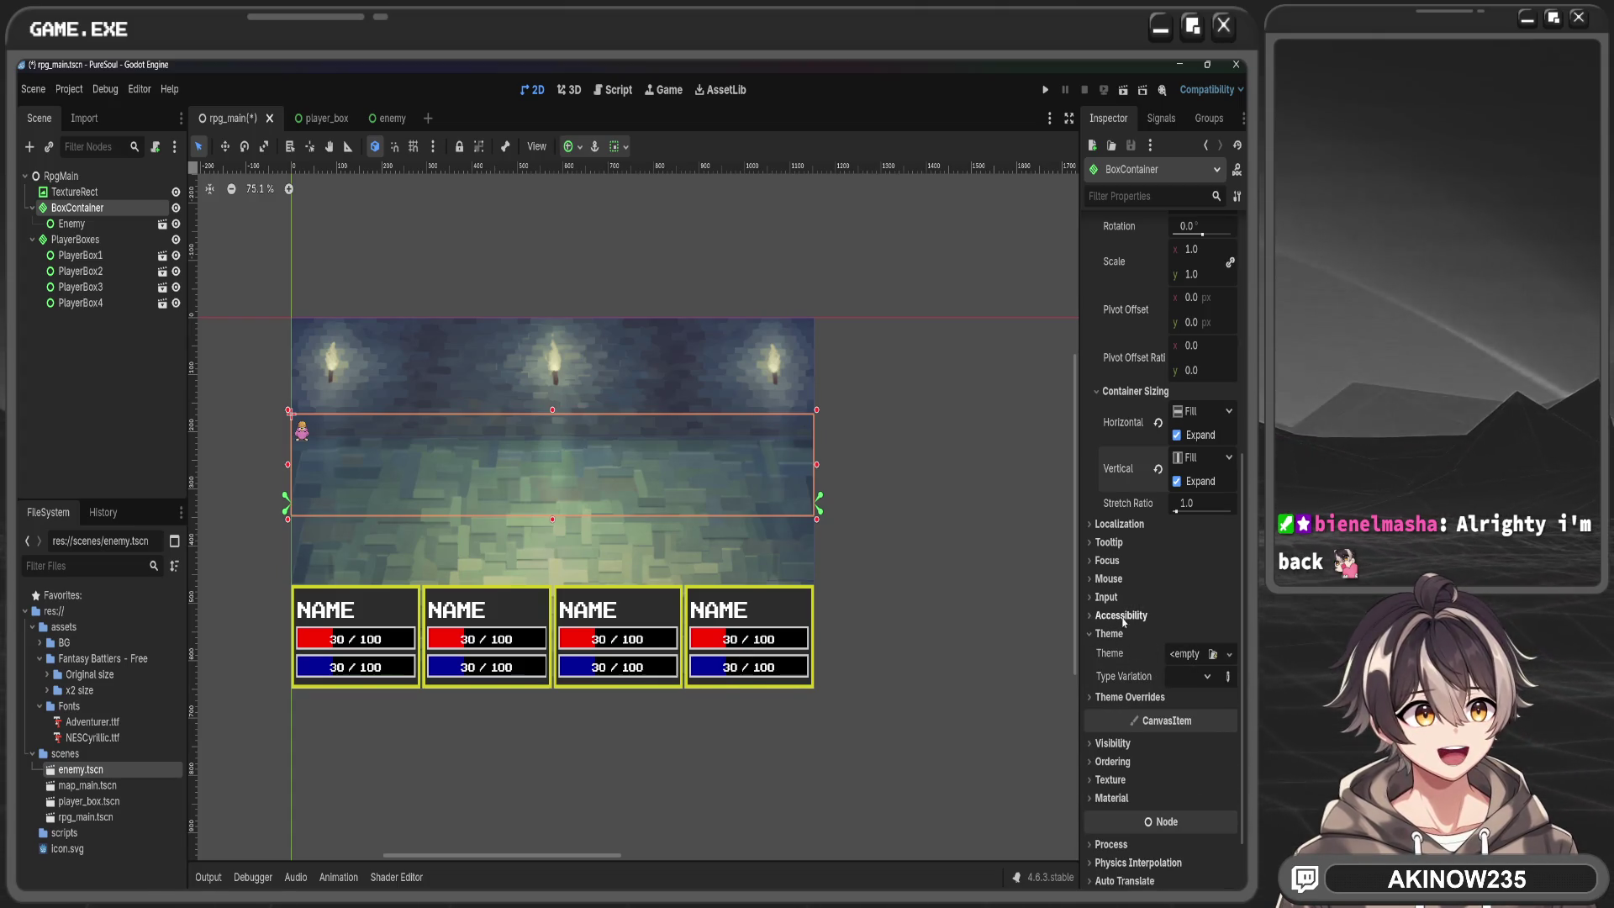
left_click(1118, 617)
left_click(1118, 616)
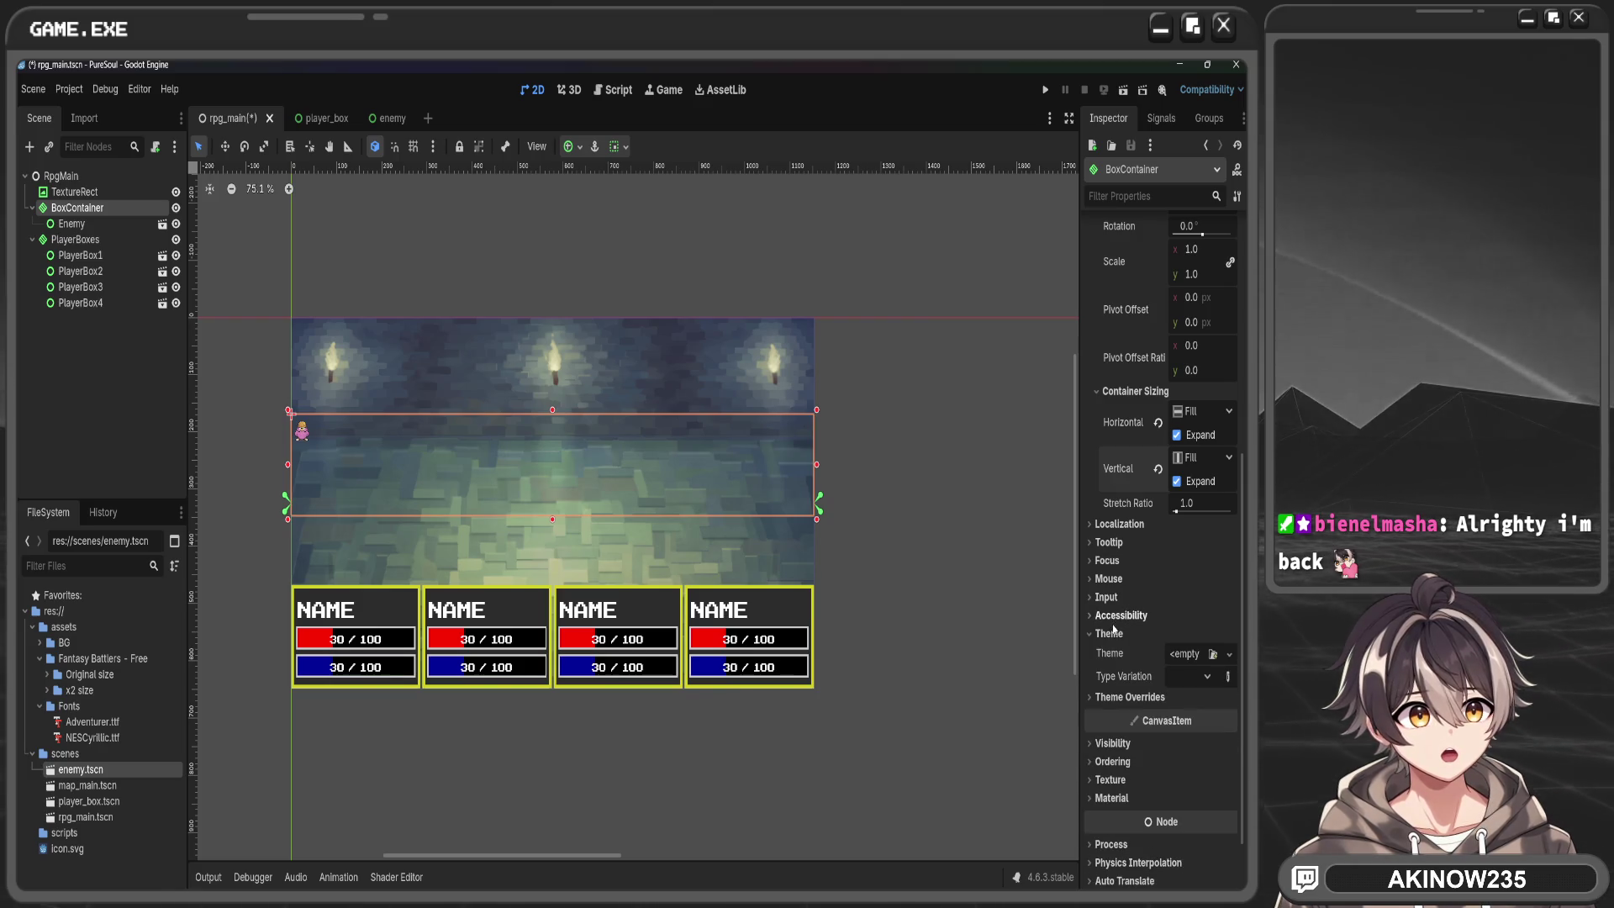
left_click(1113, 635)
scroll(1163, 515, "up", 5)
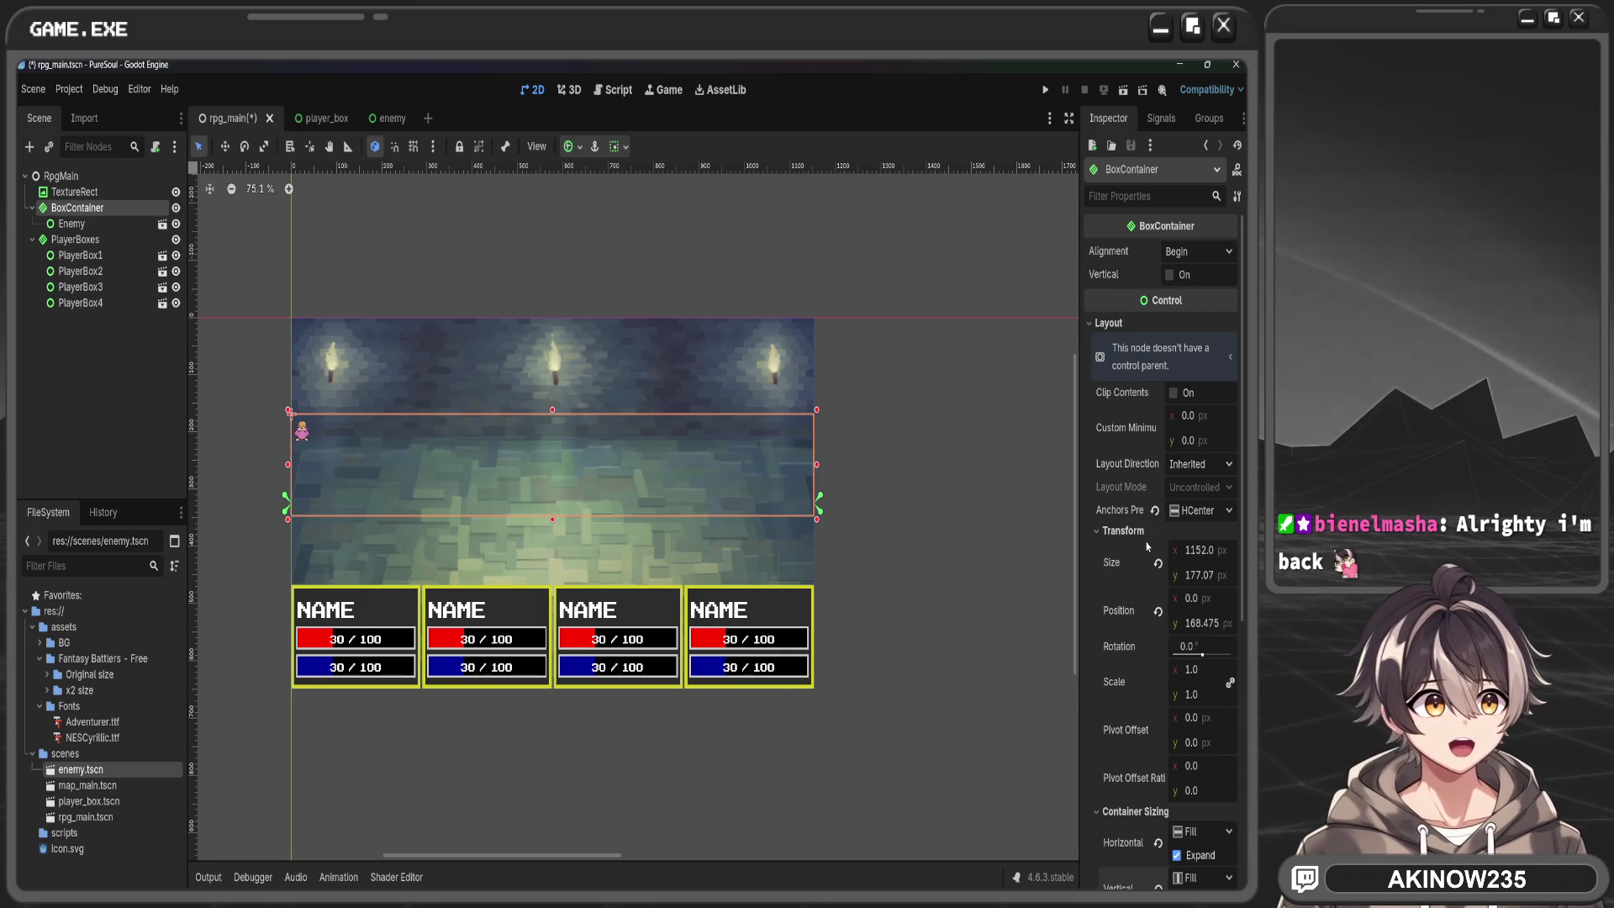
scroll(1148, 546, "down", 1)
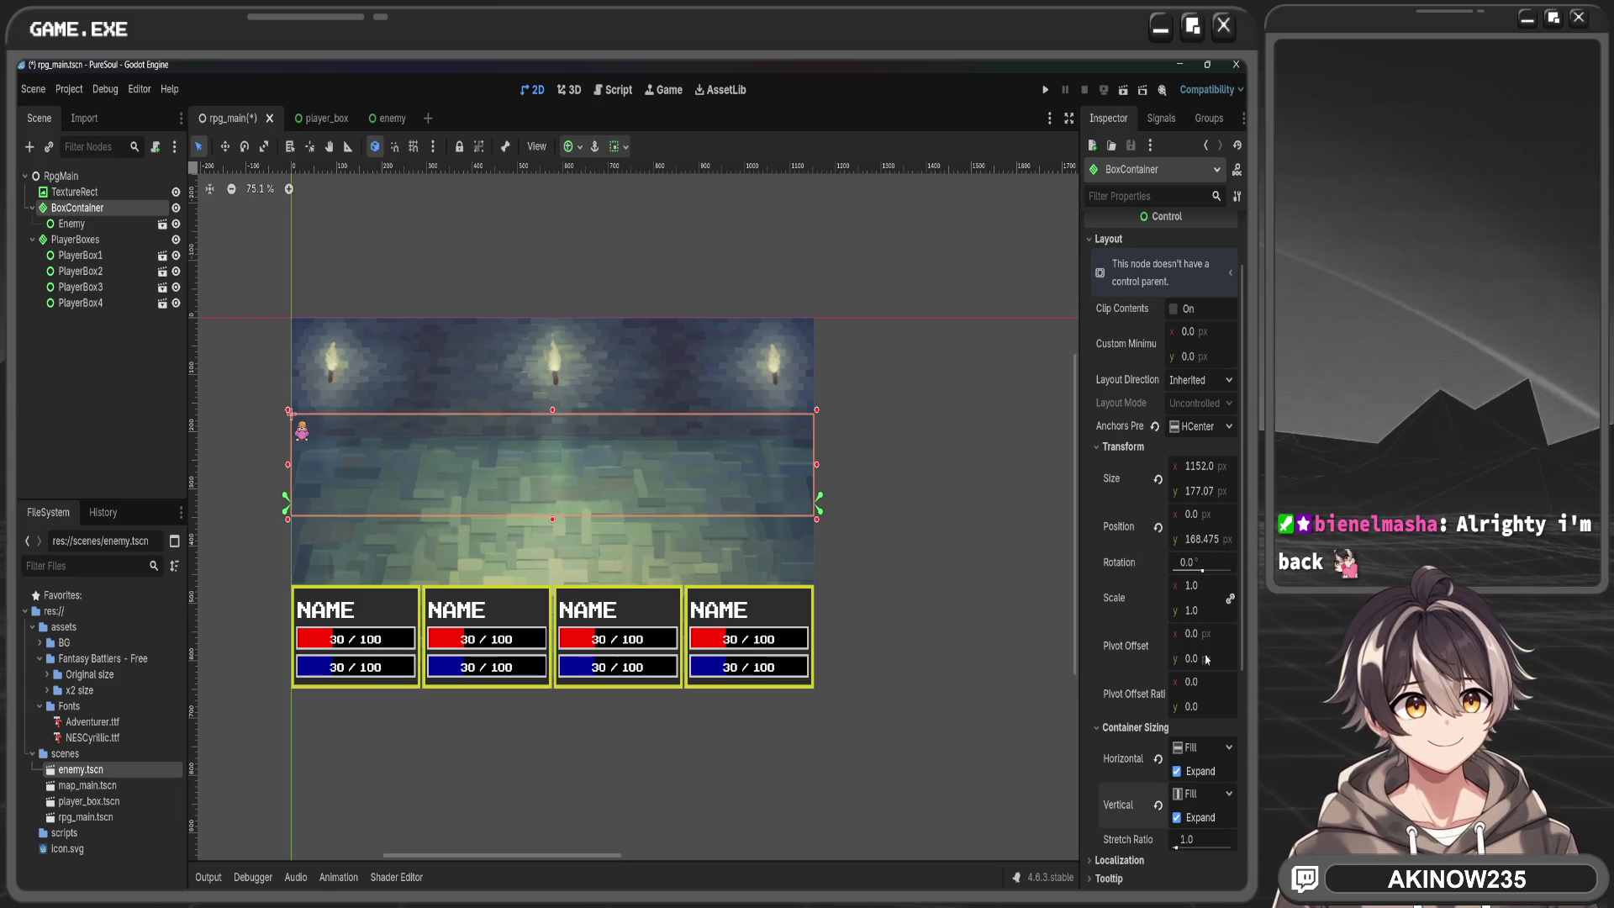
scroll(1203, 687, "down", 2)
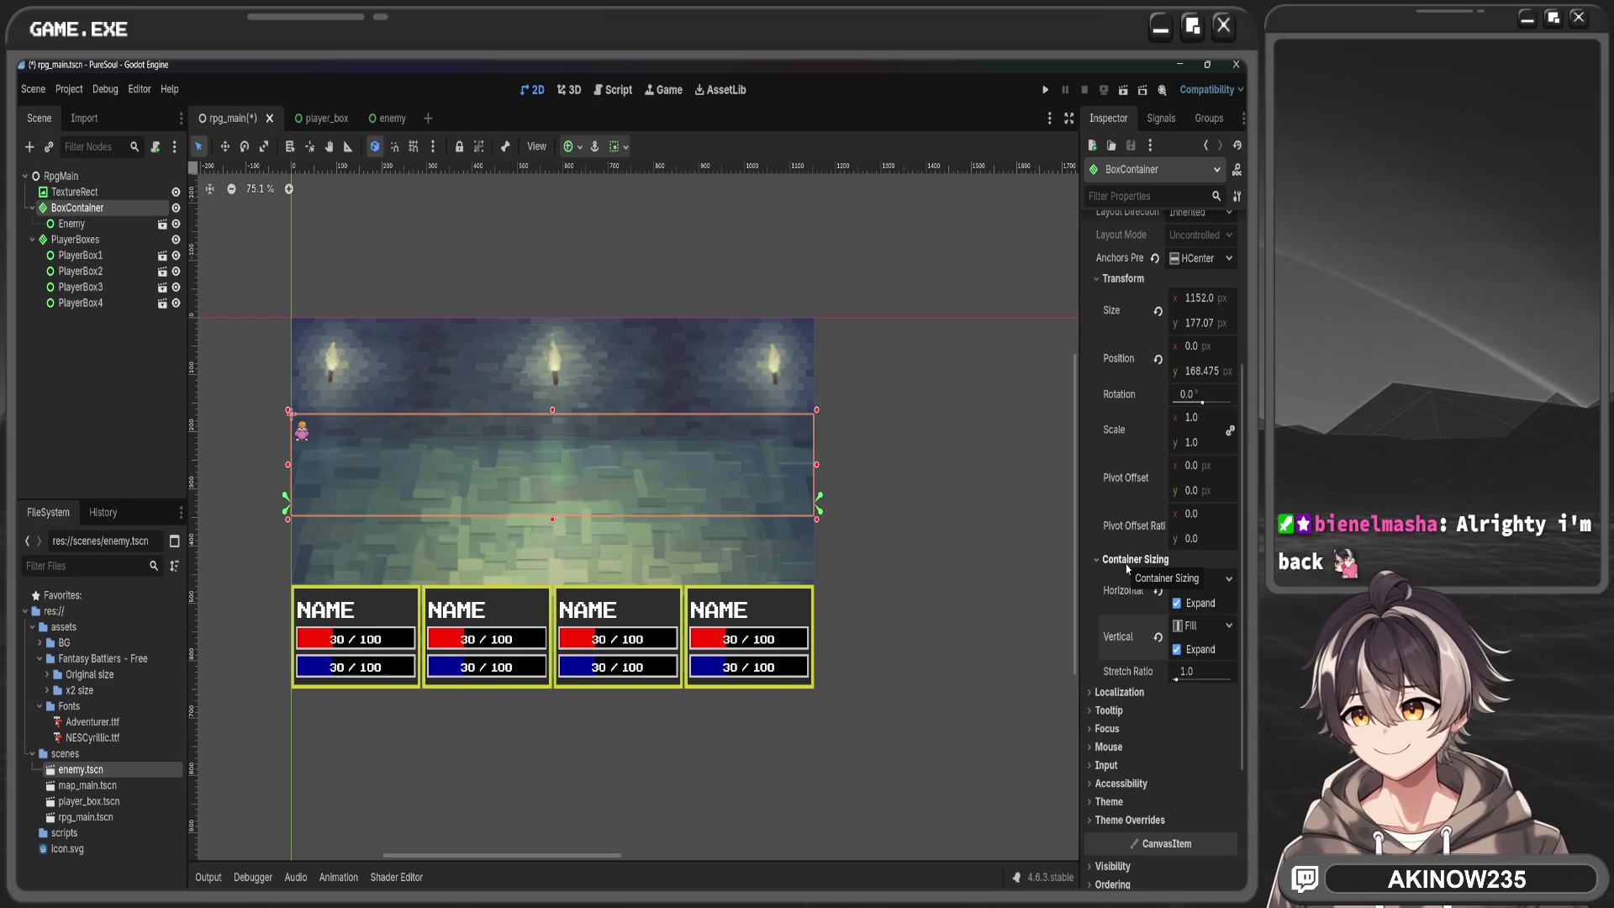
Delete BoxContainer together with its Enemy child
left_click(71, 223)
left_click(93, 211)
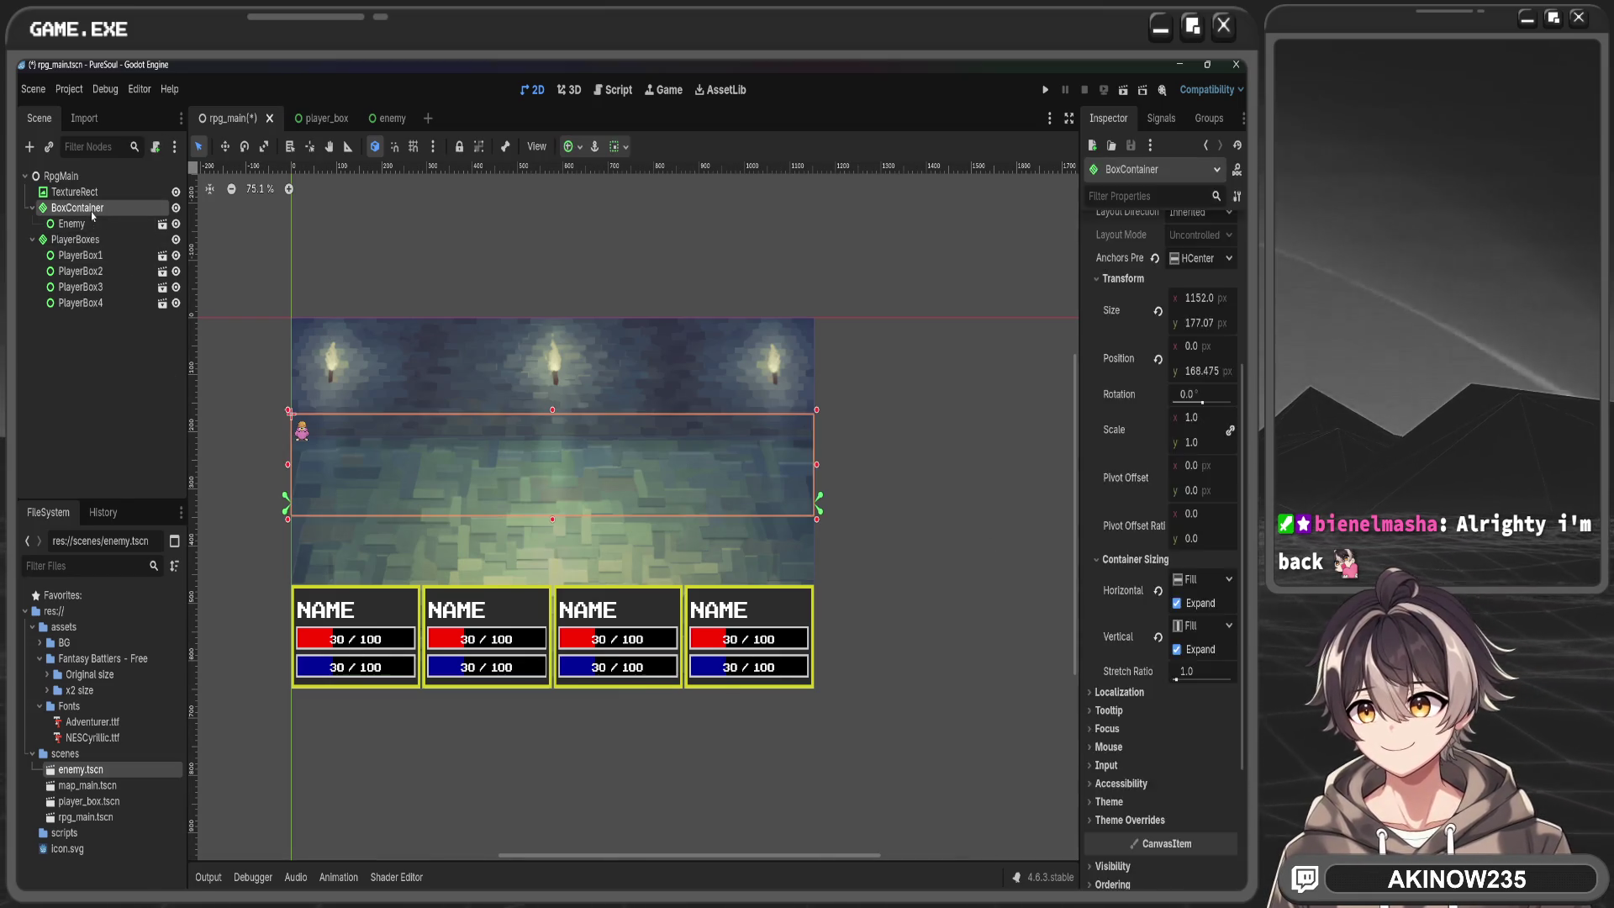
key("Delete")
Add an enemy.tscn instance directly under RpgMain and open the enemy scene
left_click_drag(126, 777, 101, 180)
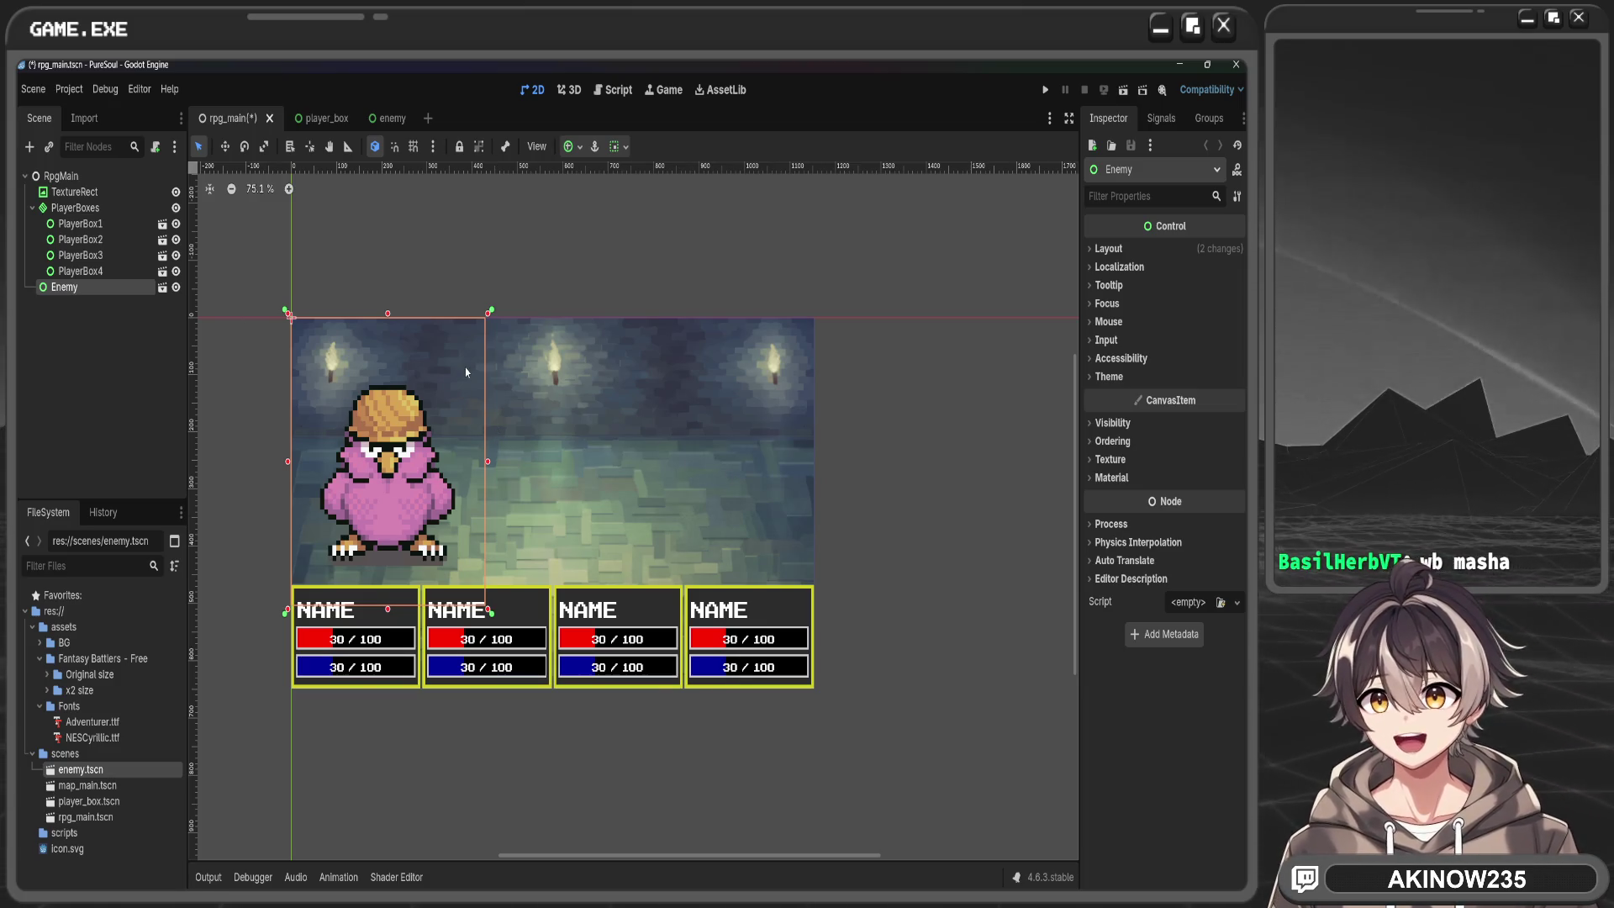
left_click(385, 118)
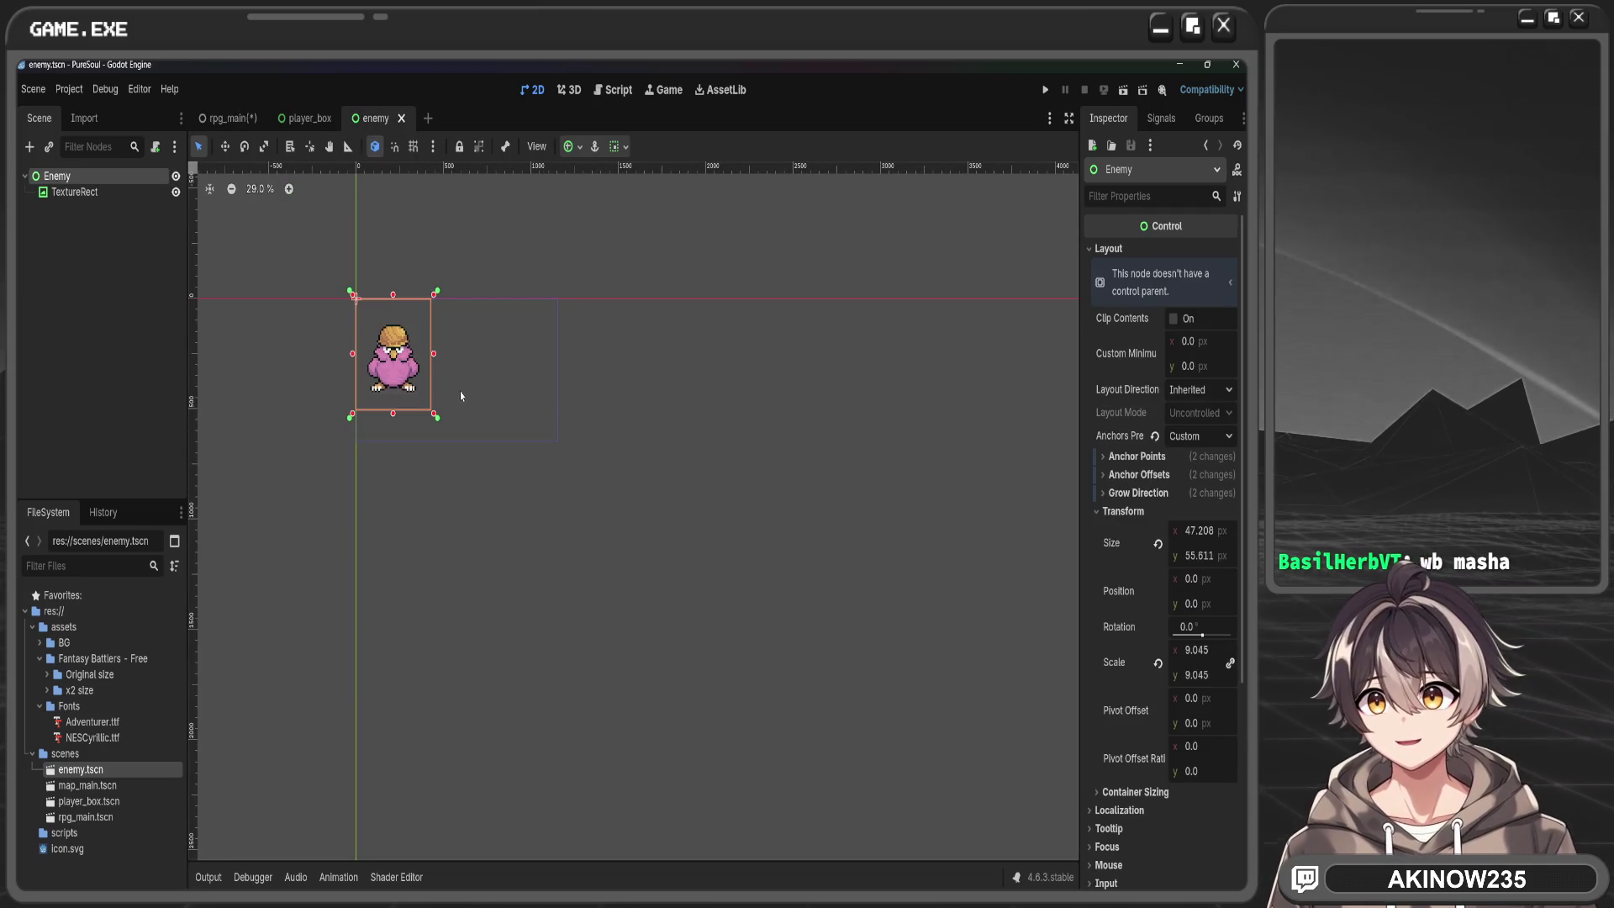
Reset the Enemy's scale to 1, pin its bottom-right anchor to the sprite corner, and save
left_click(1211, 650)
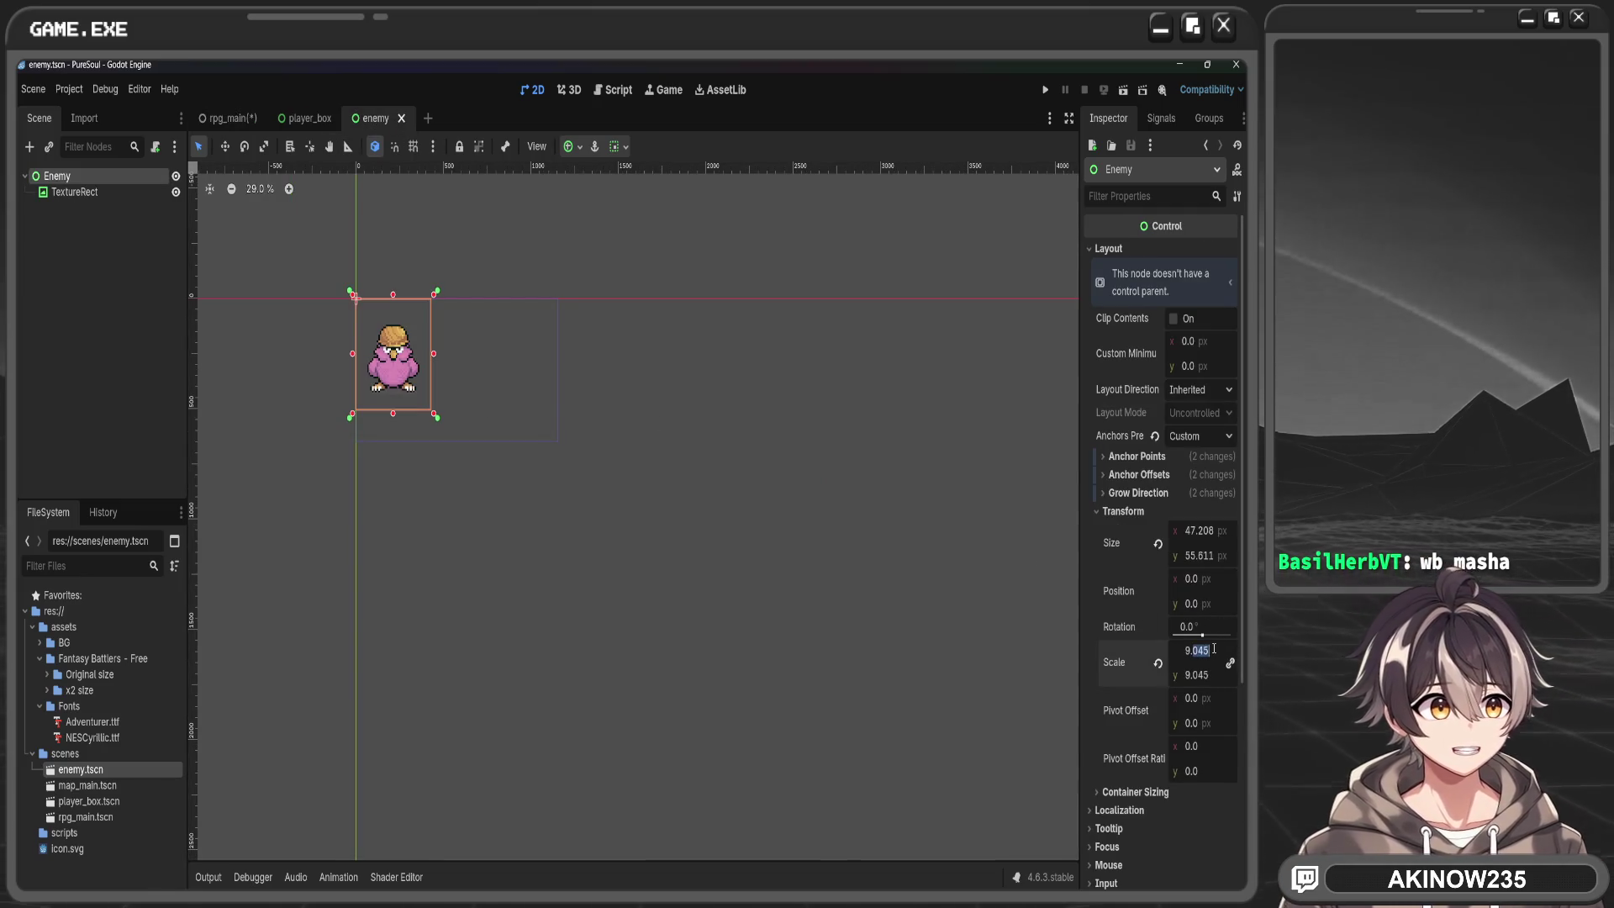
type("1")
key("Return")
scroll(588, 395, "up", 8)
mouse_move(623, 696)
left_mouse_down()
mouse_move(446, 403)
mouse_move(423, 427)
mouse_move(432, 411)
left_mouse_up()
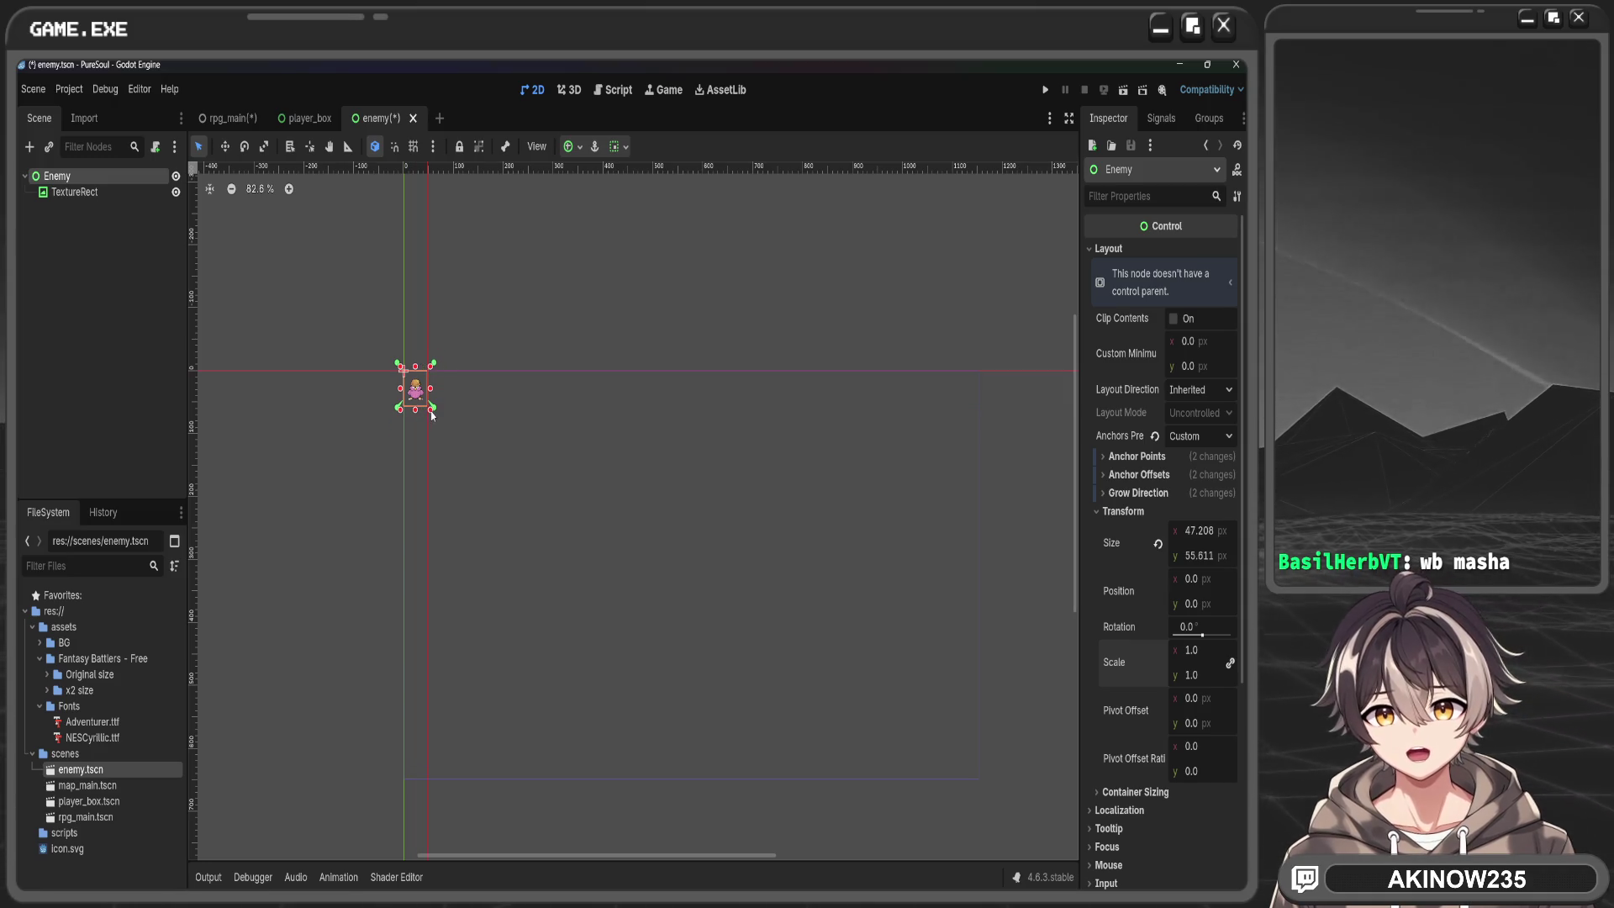
key("ctrl+s")
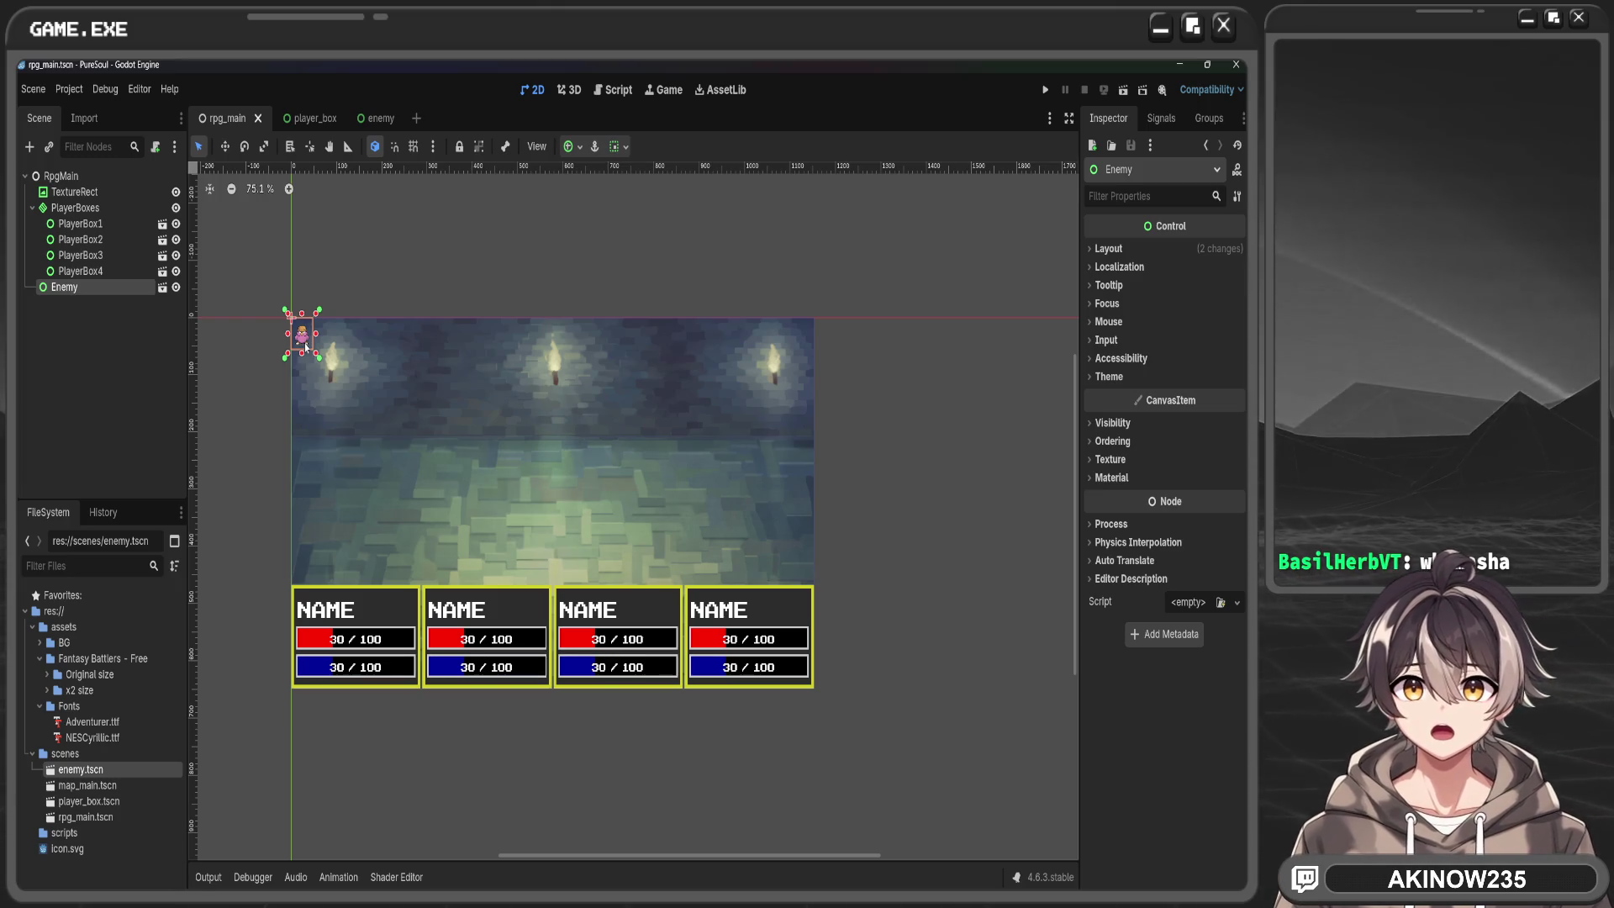
Select the enemy sprite and apply the Center anchor preset
left_click(236, 388)
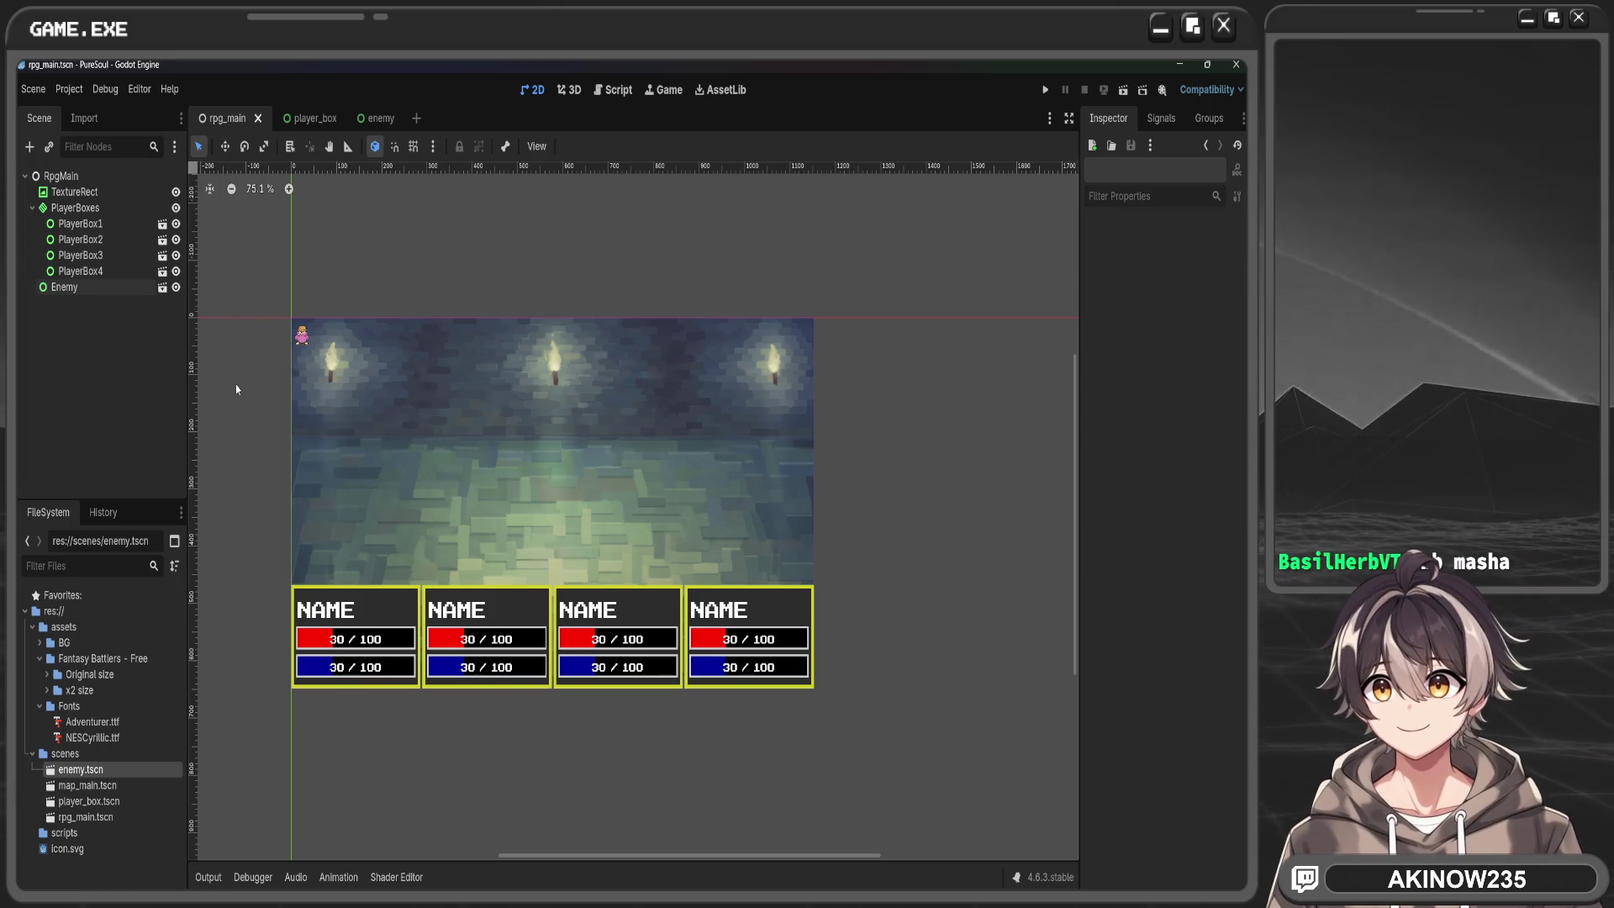
left_click(304, 343)
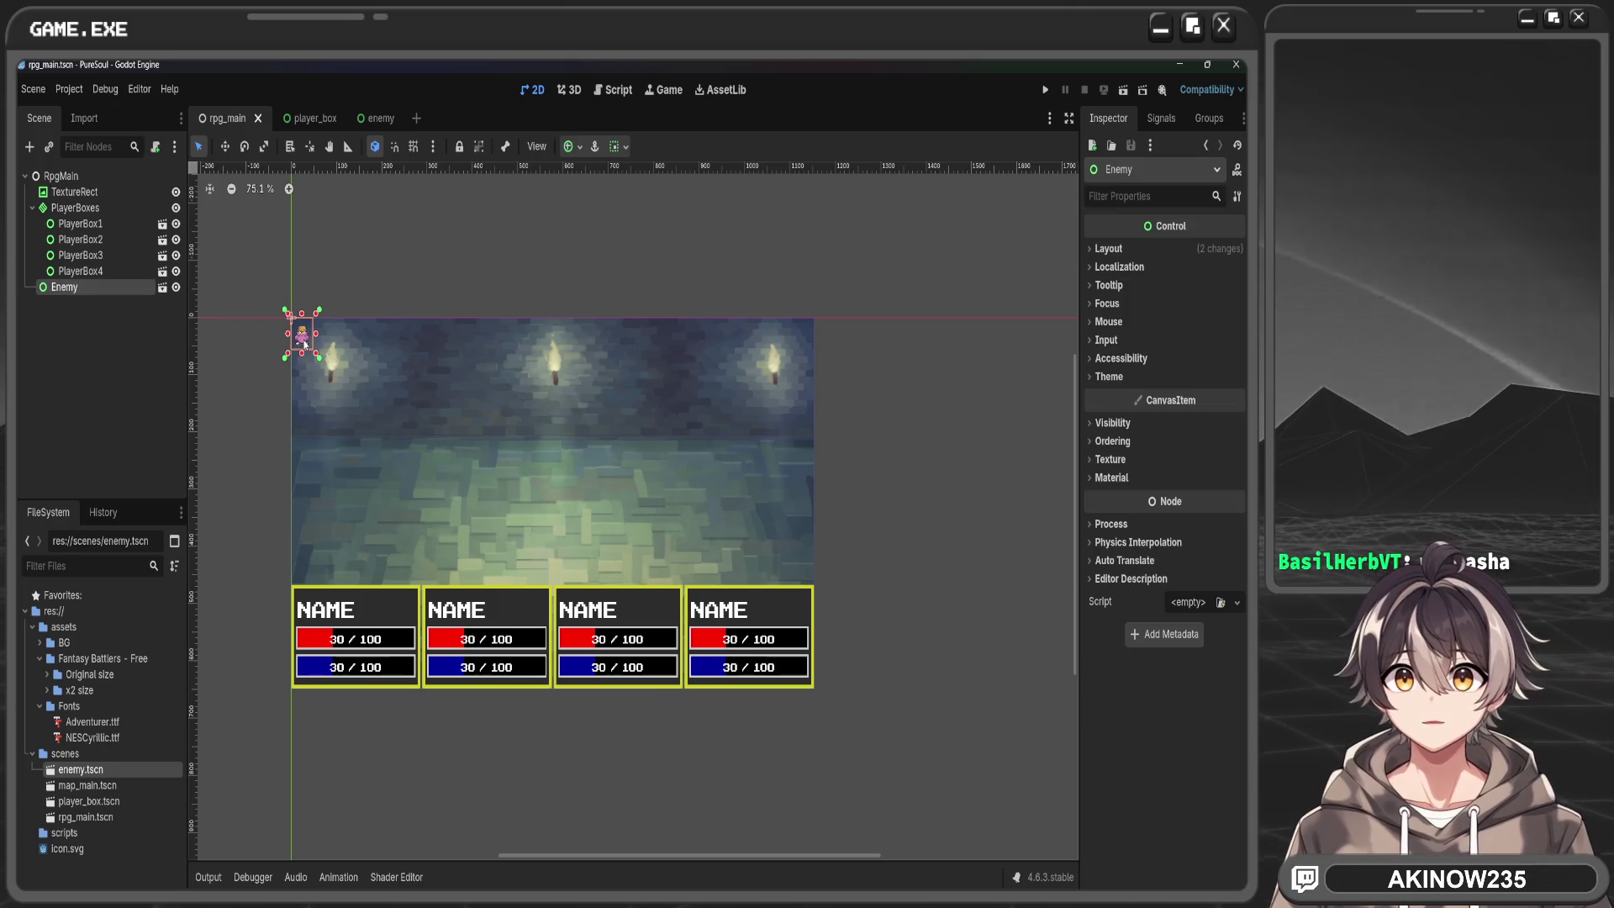
left_click(572, 146)
left_click(602, 227)
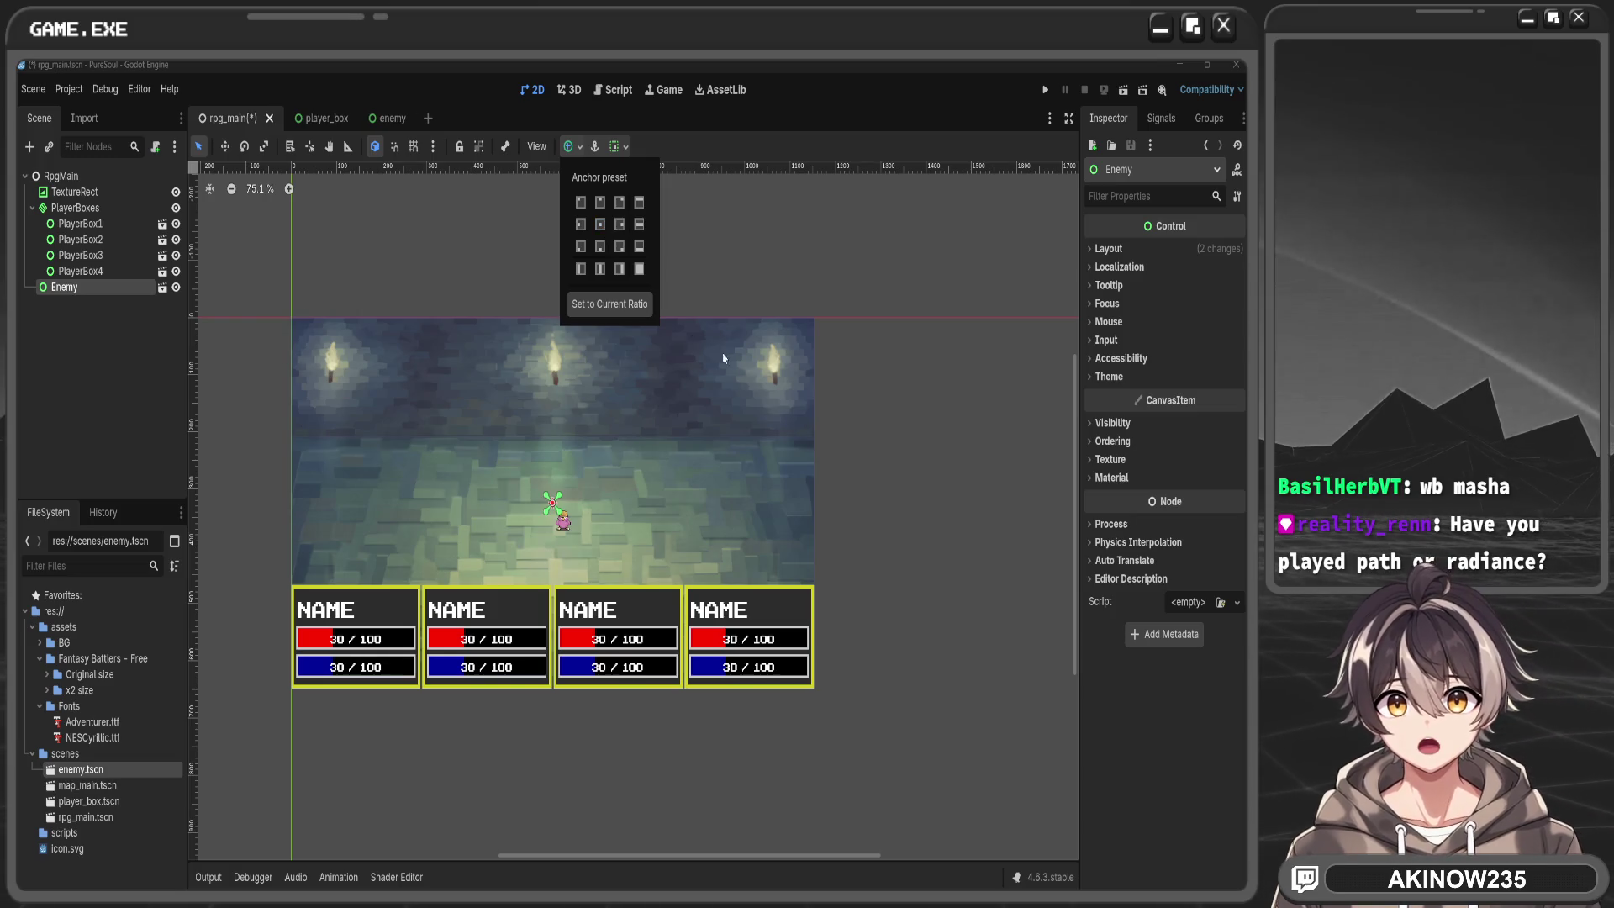
scroll(572, 501, "up", 6)
scroll(540, 541, "down", 6)
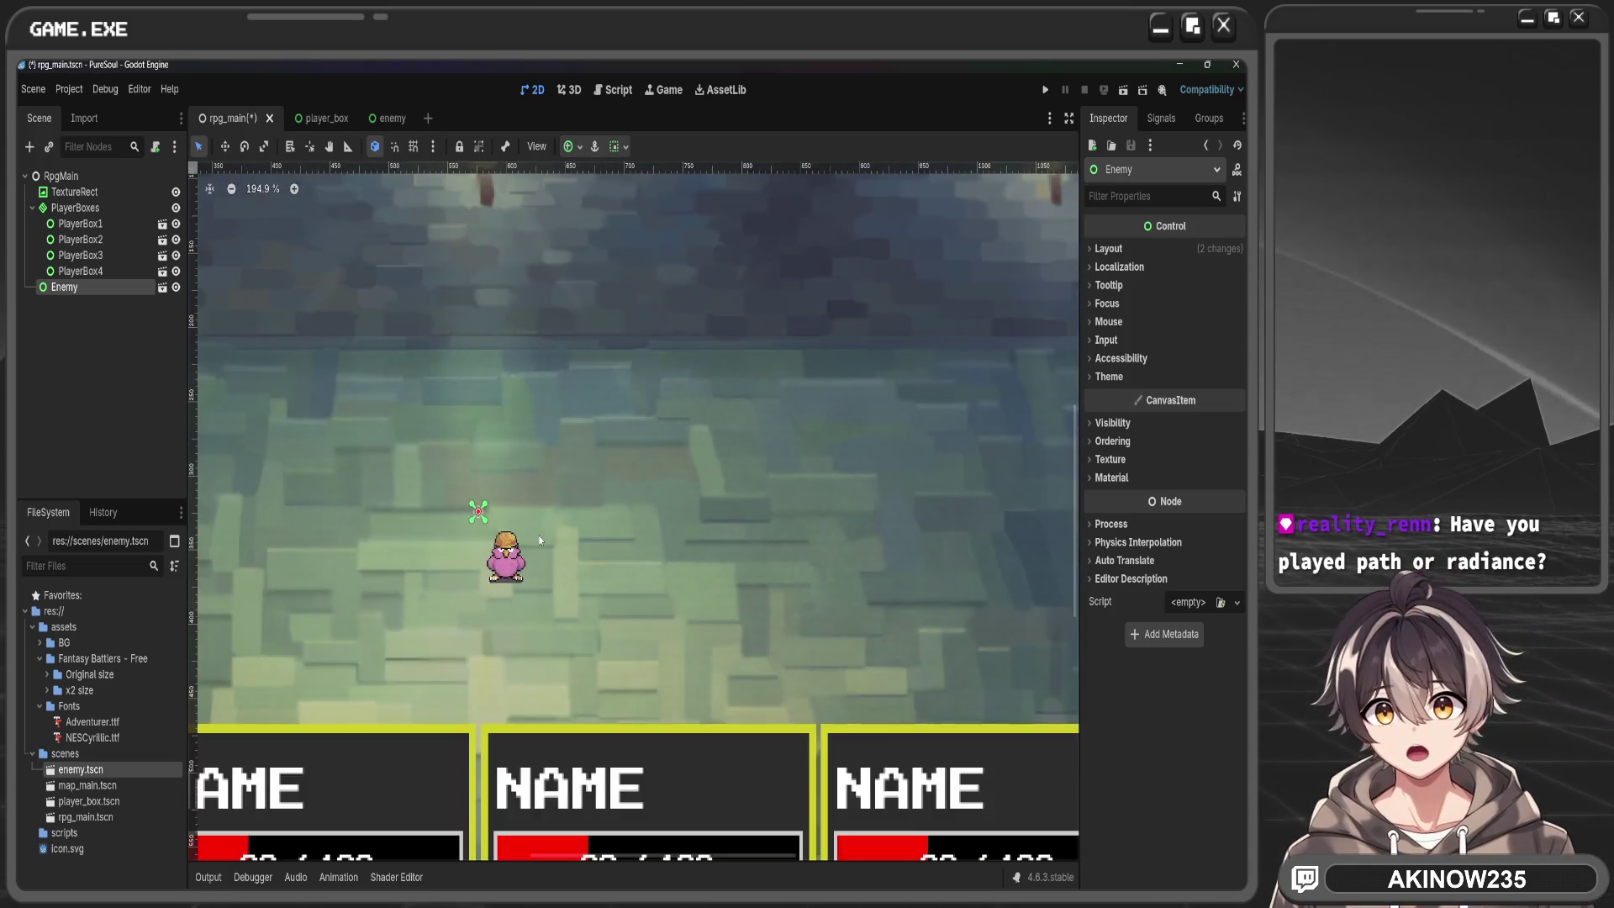
Try the Left Wide and Bottom Wide presets on Enemy, then settle on Center
left_click(98, 288)
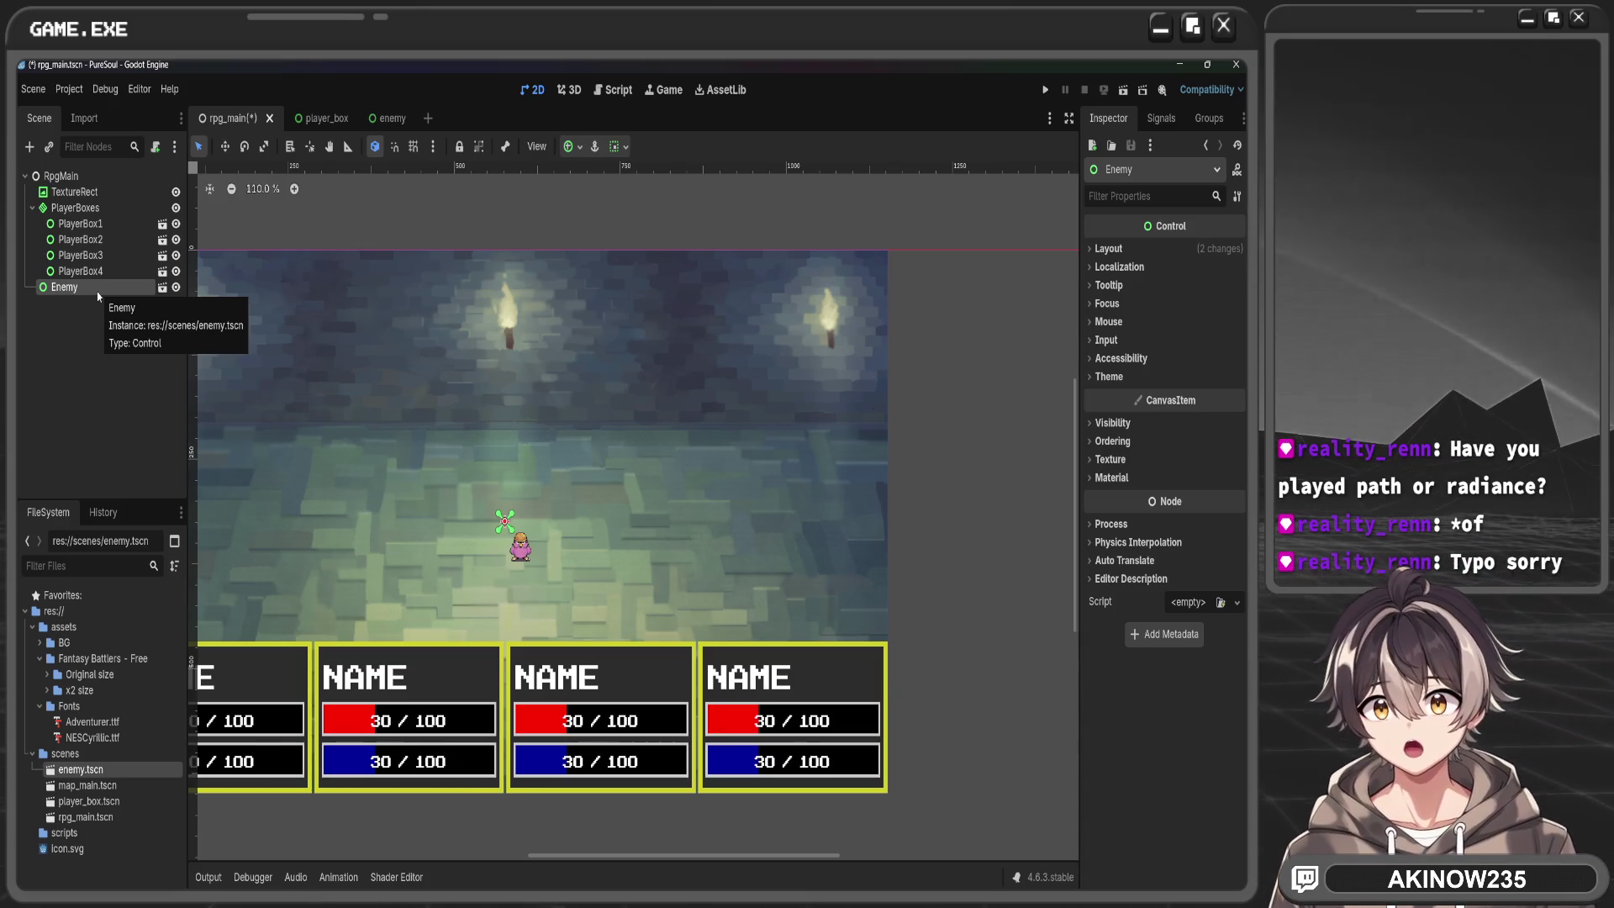
left_click(580, 148)
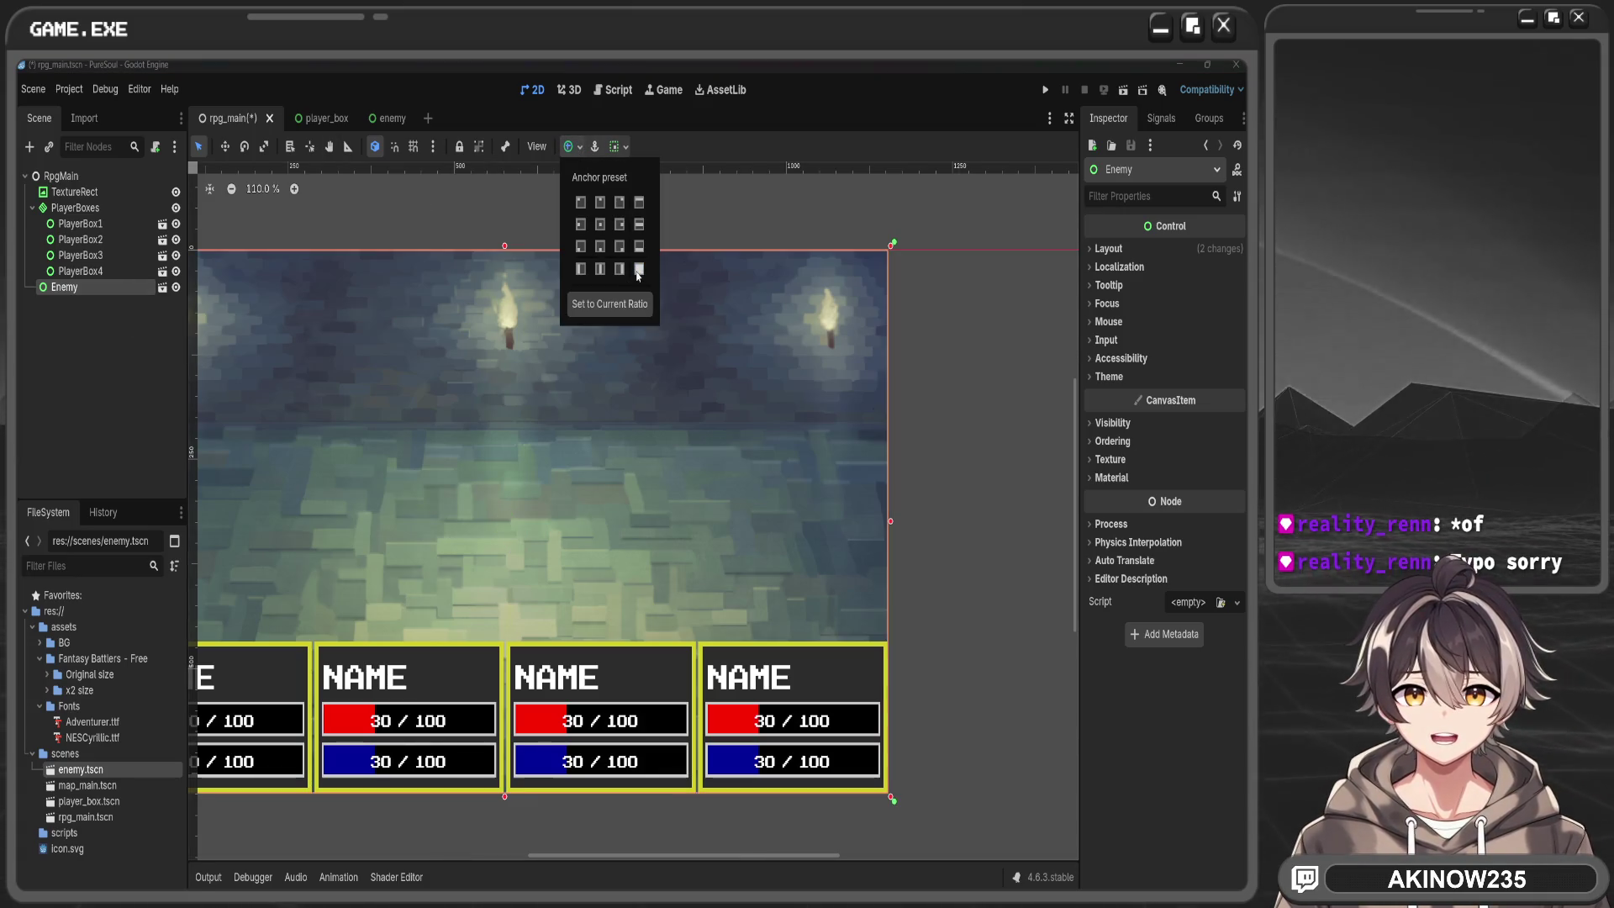
scroll(696, 499, "down", 6)
scroll(682, 496, "up", 2)
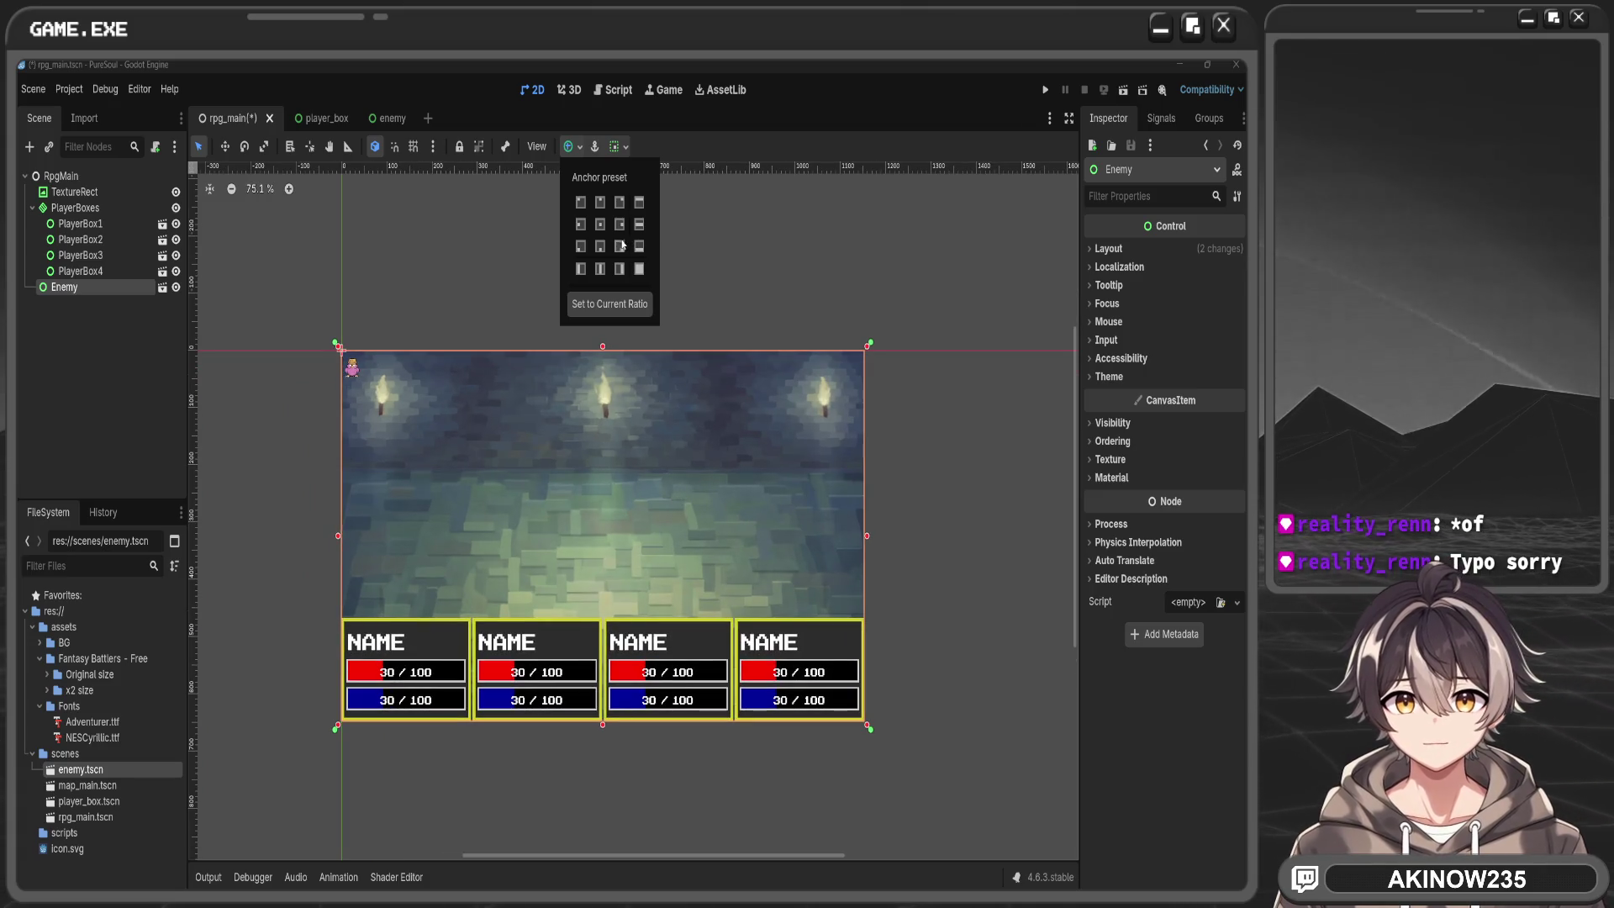
left_click(581, 248)
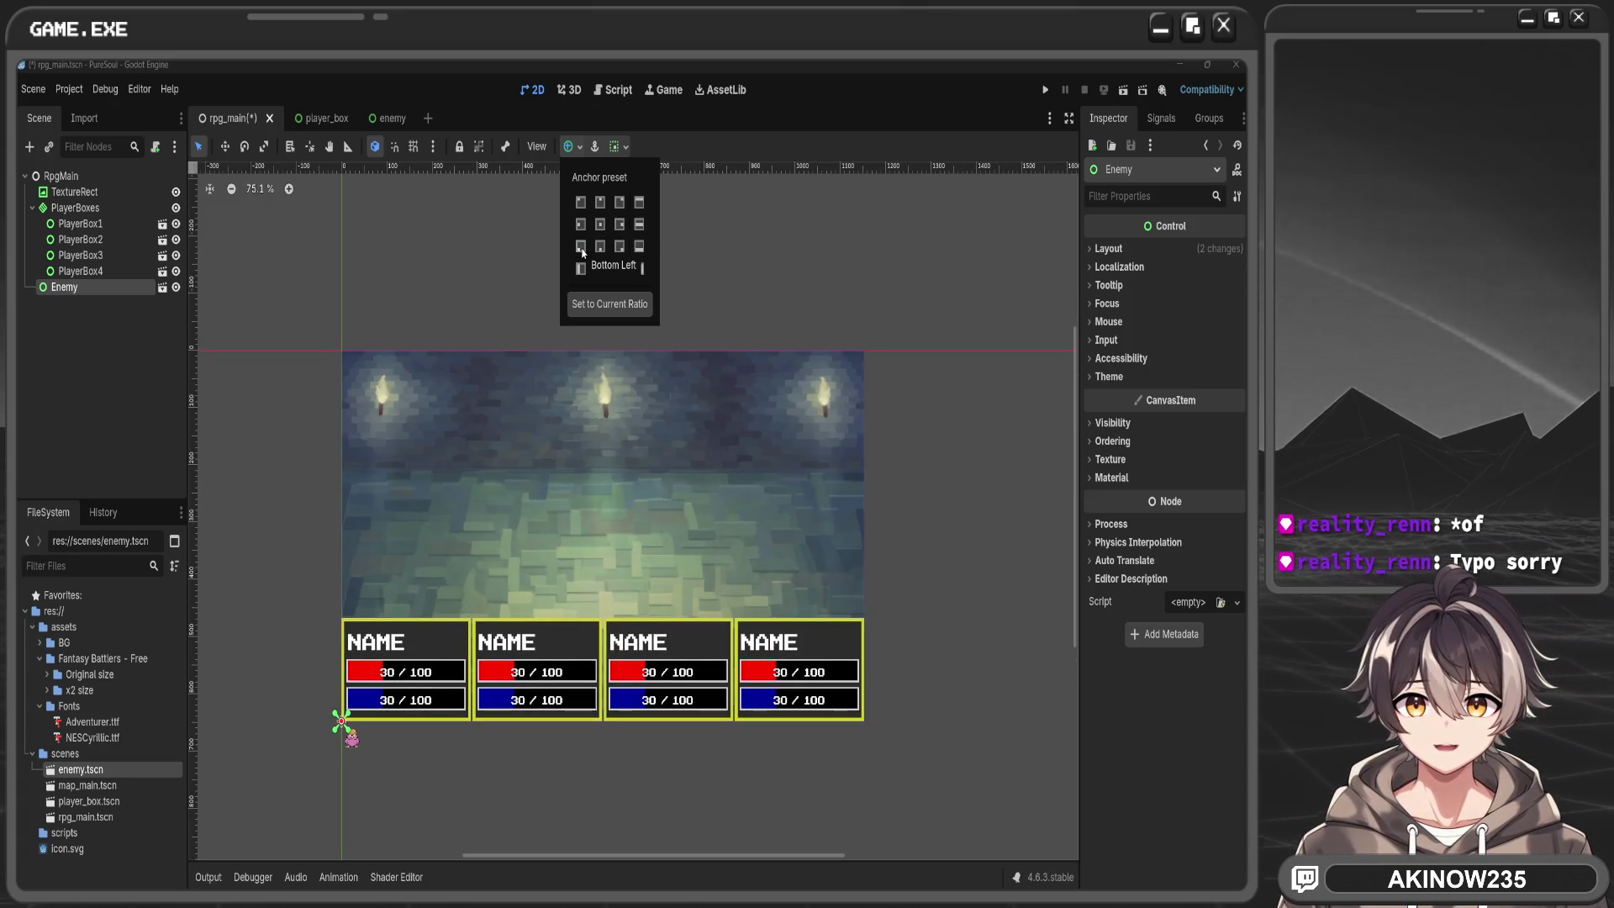
left_click(579, 269)
left_click(638, 246)
left_click(600, 224)
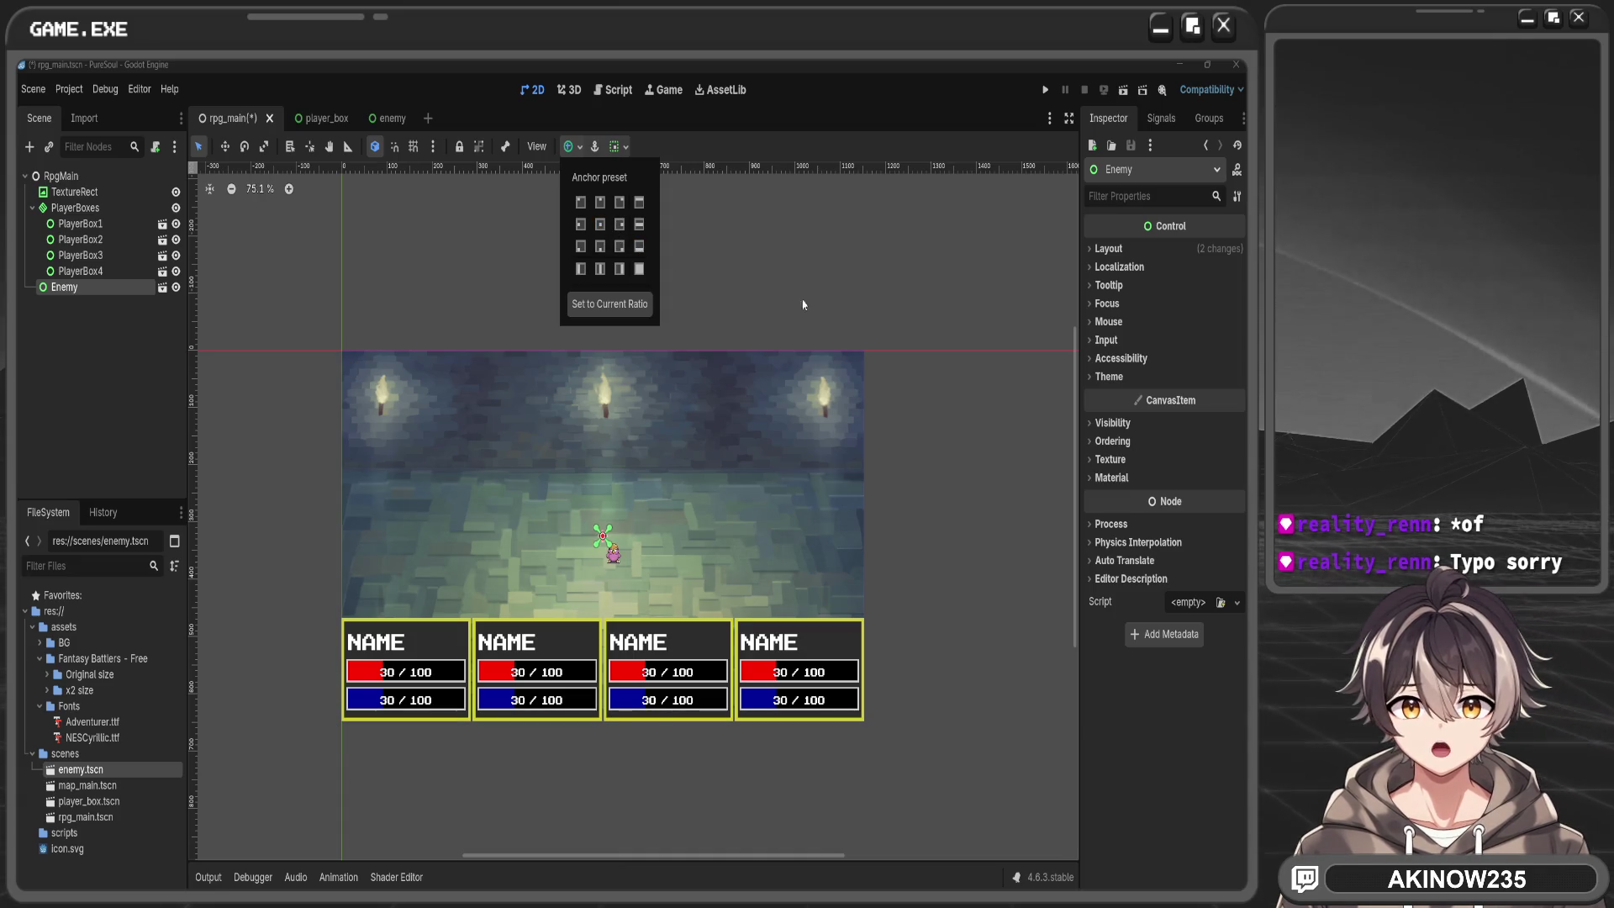
scroll(605, 548, "up", 5)
scroll(606, 549, "up", 1)
left_click_drag(522, 568, 576, 653)
left_click(708, 553)
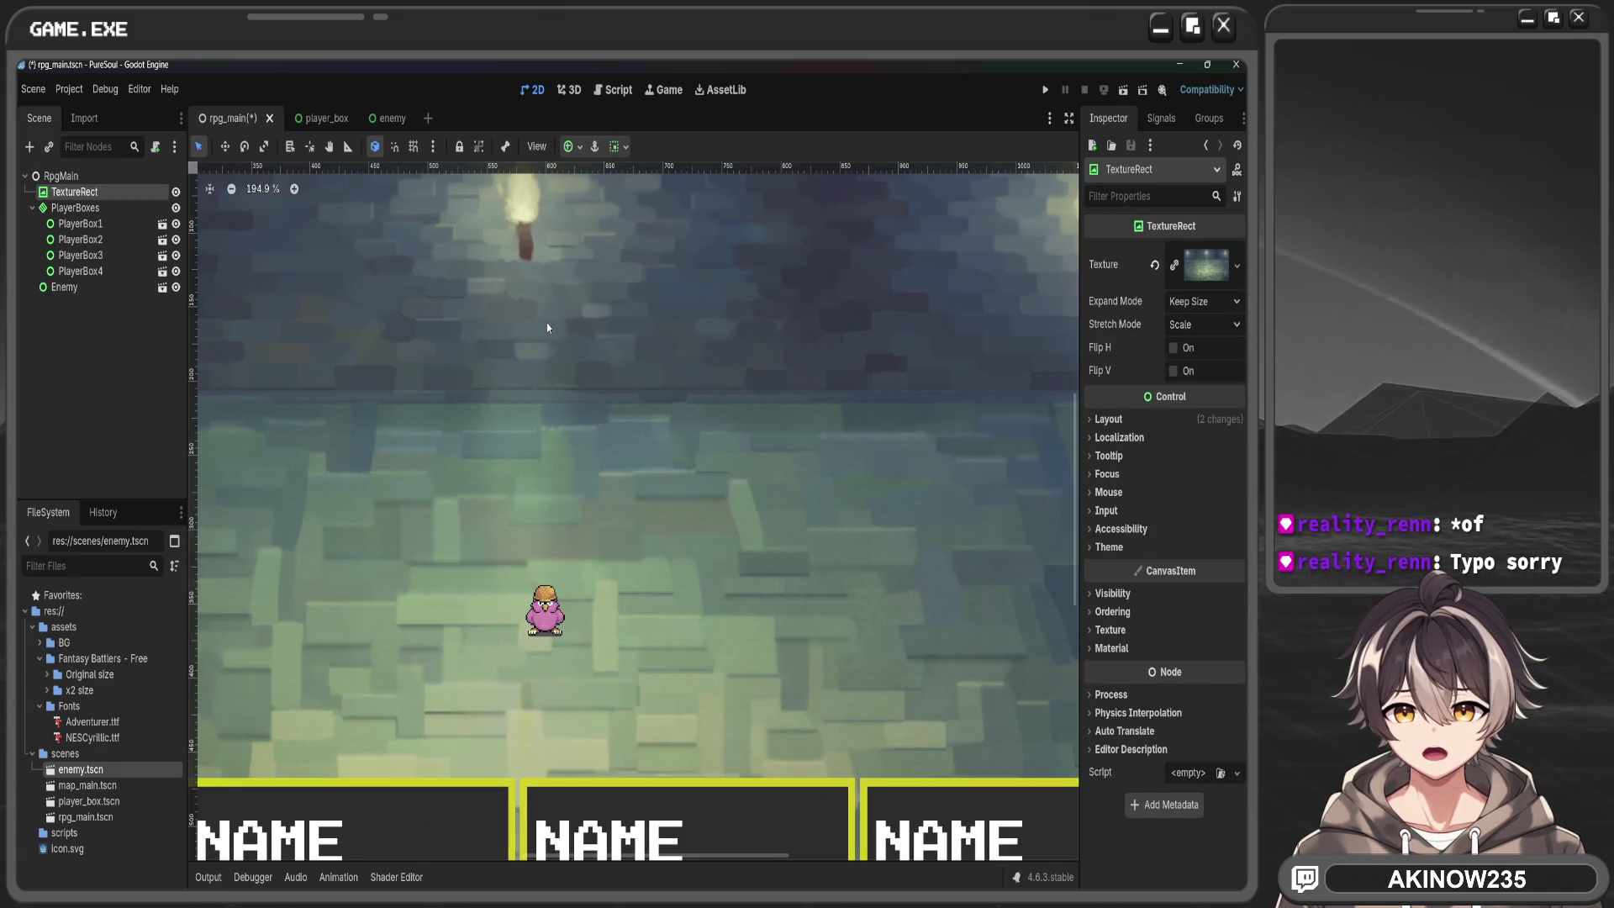
scroll(546, 327, "down", 5)
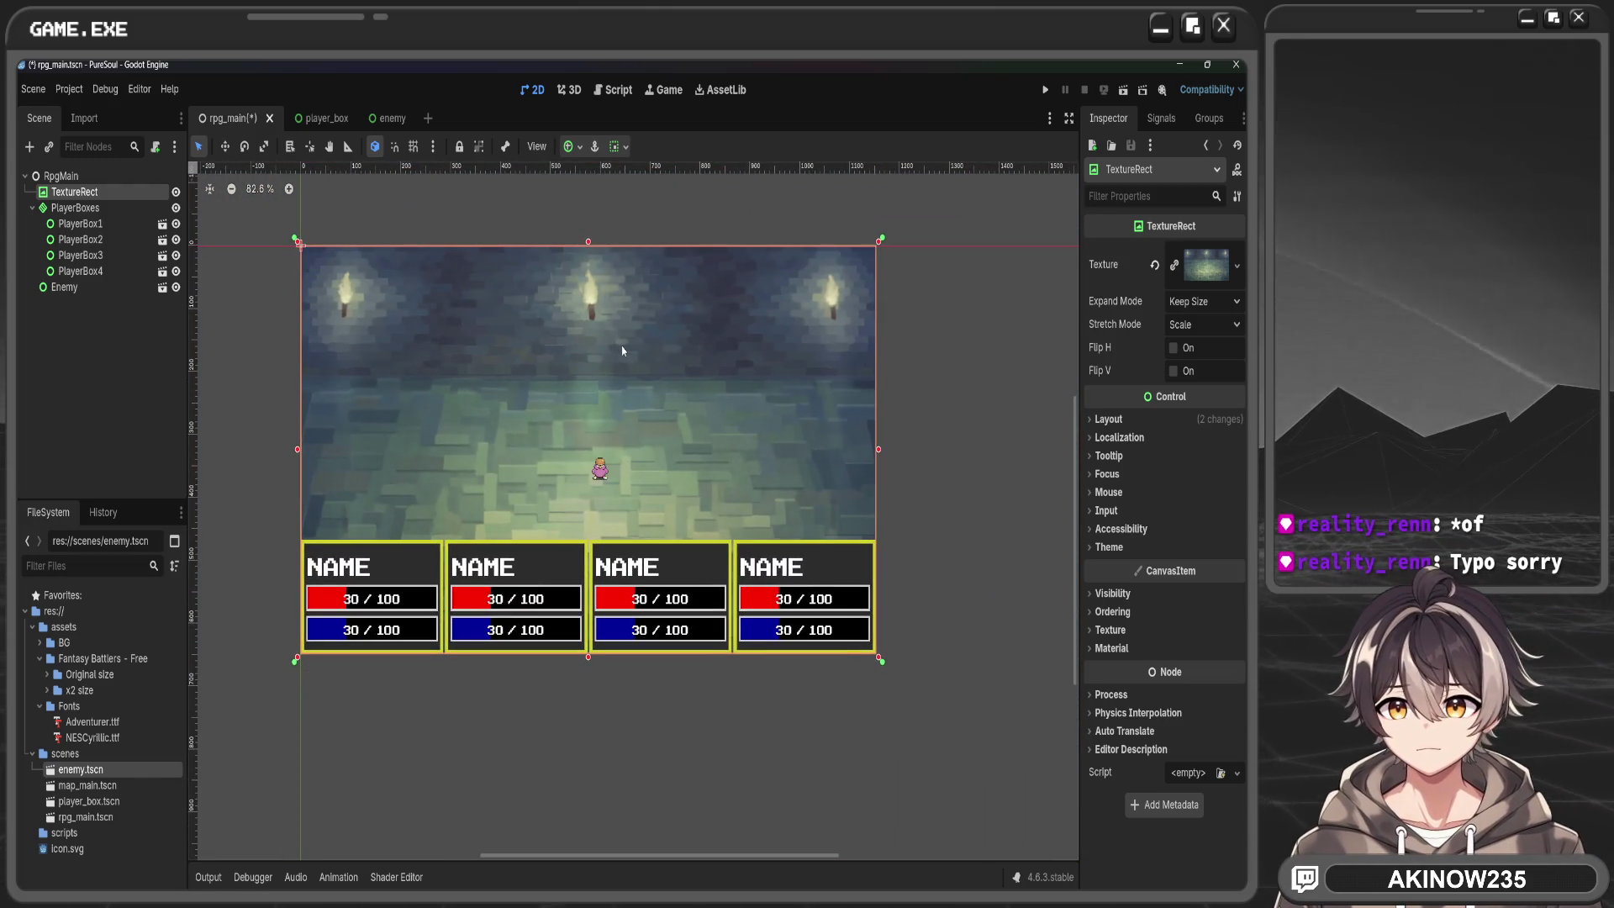
Save the battle scene and move Enemy from Center back to the Top Left anchor preset
key("ctrl+s")
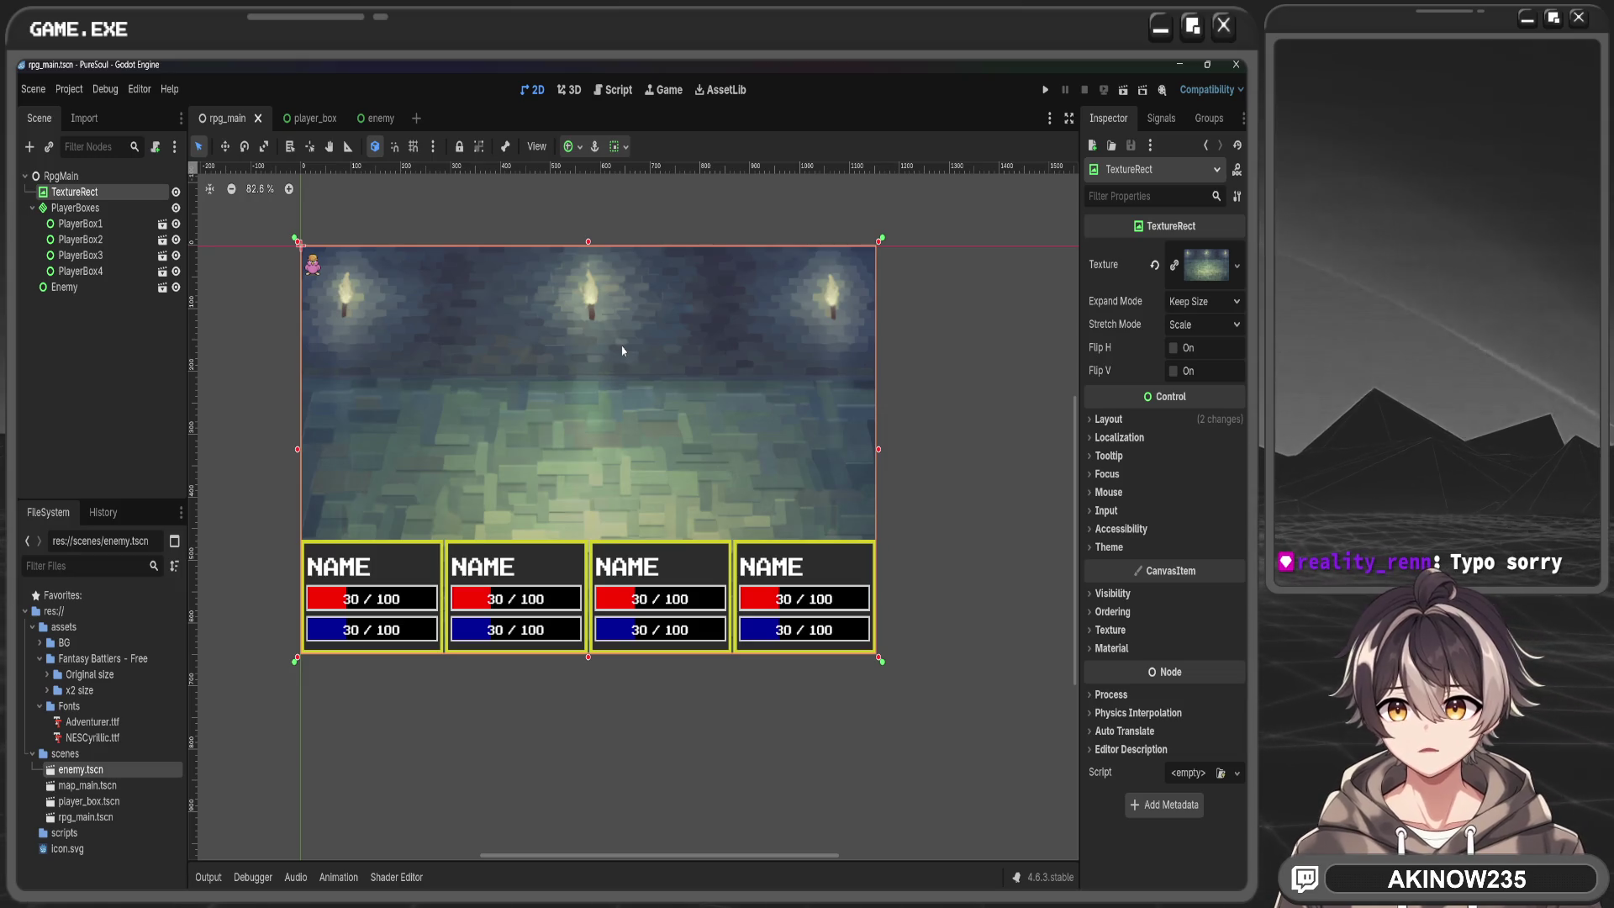
left_click(85, 288)
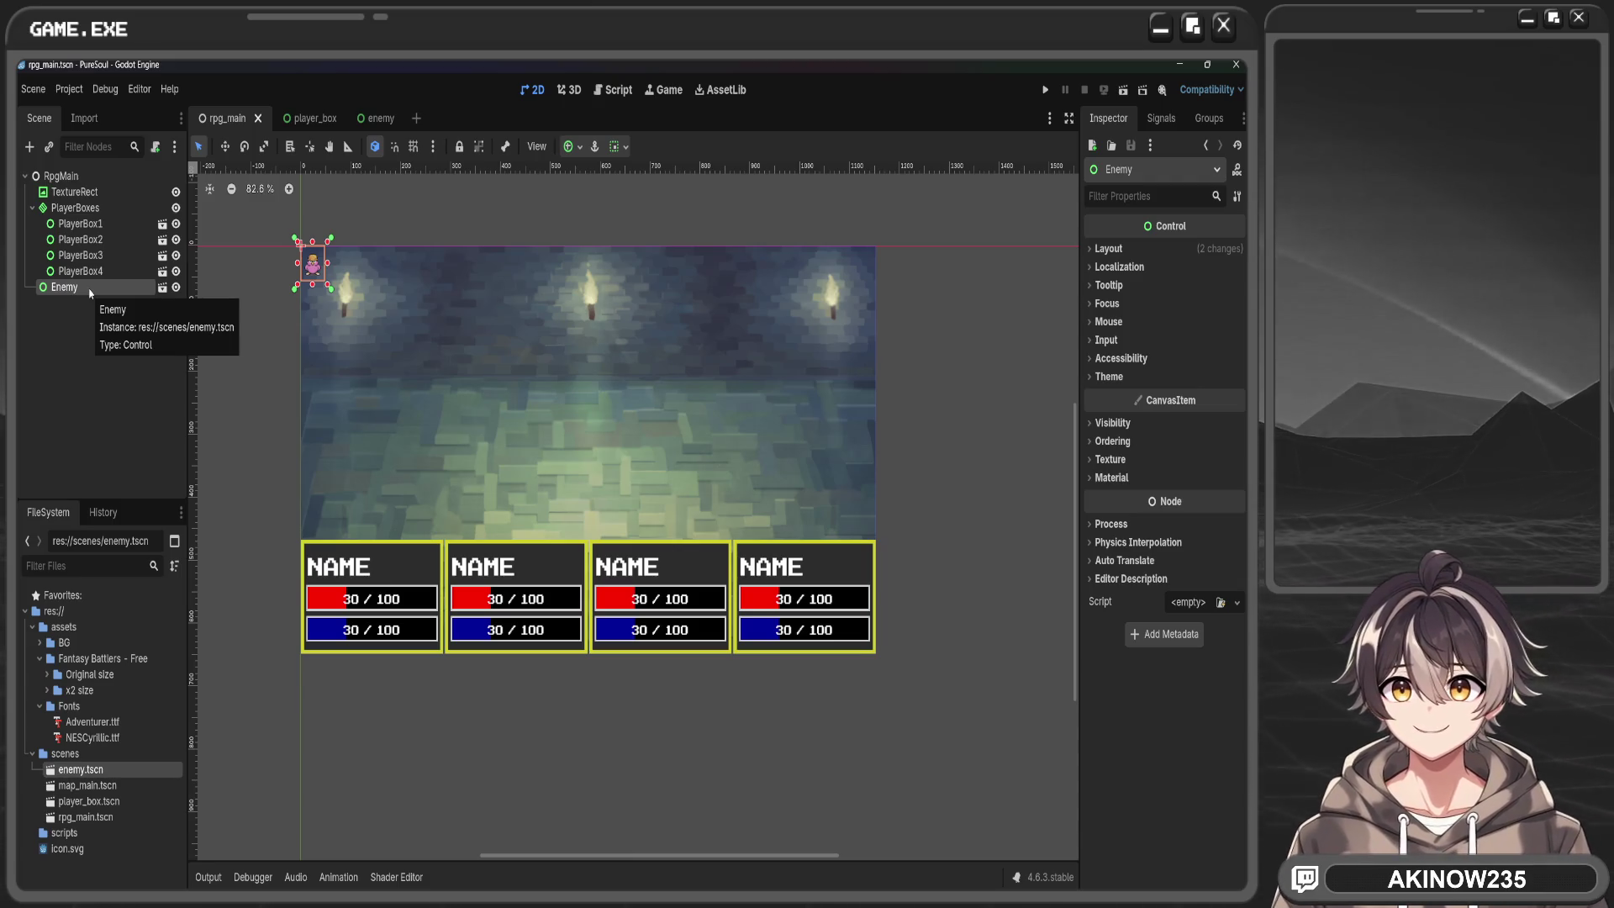
double_click(84, 286)
key("Return")
left_click(569, 146)
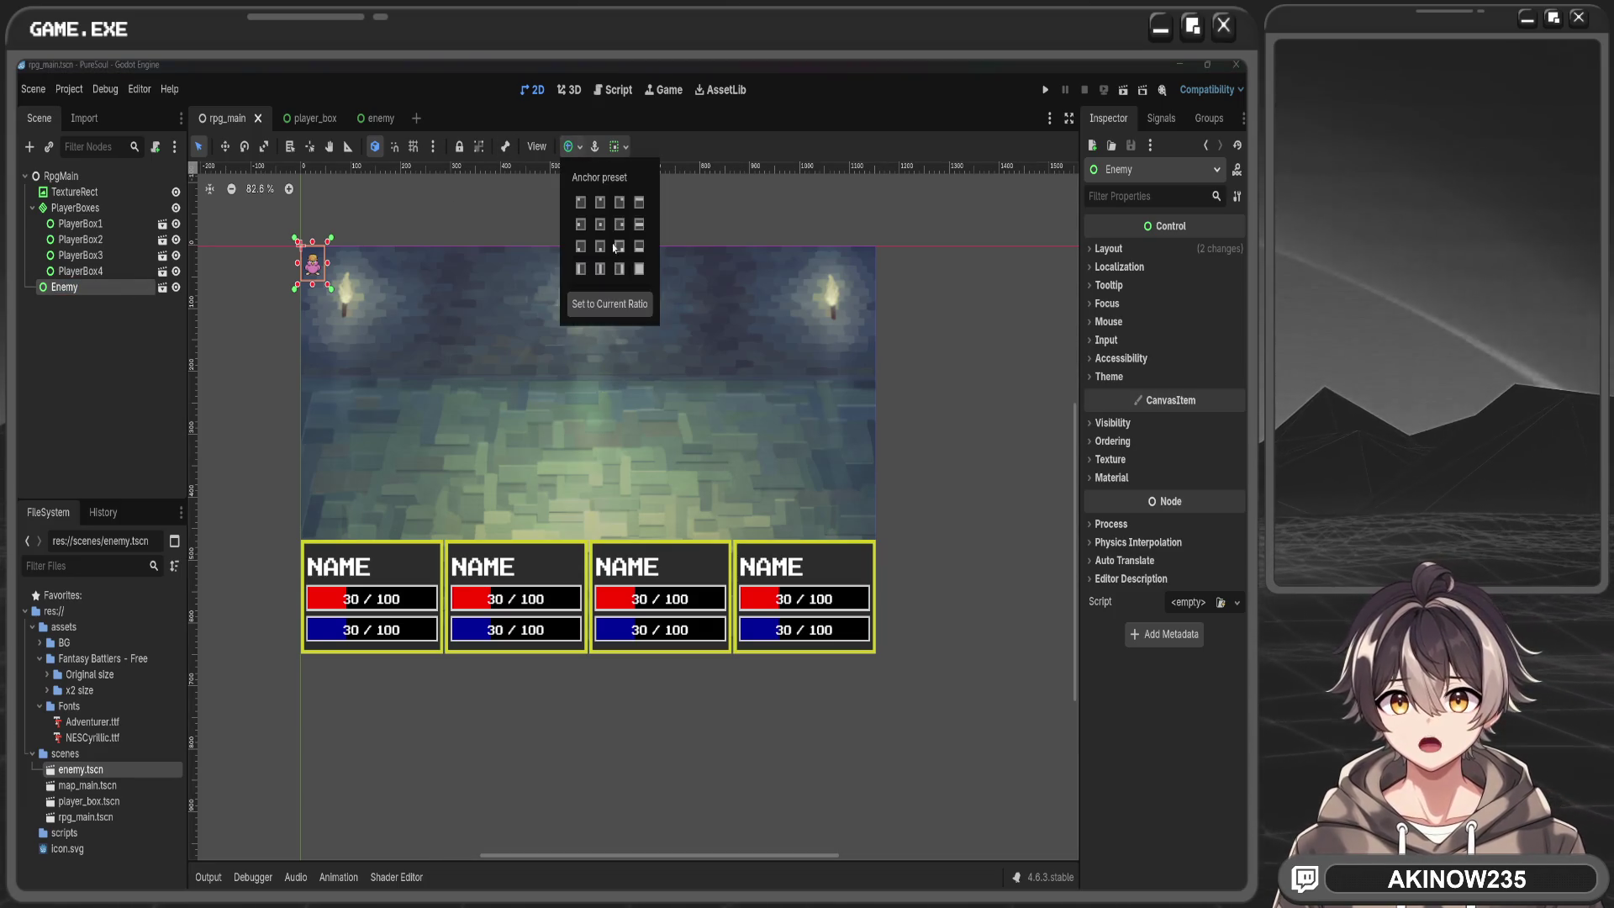
left_click(599, 224)
left_click(580, 201)
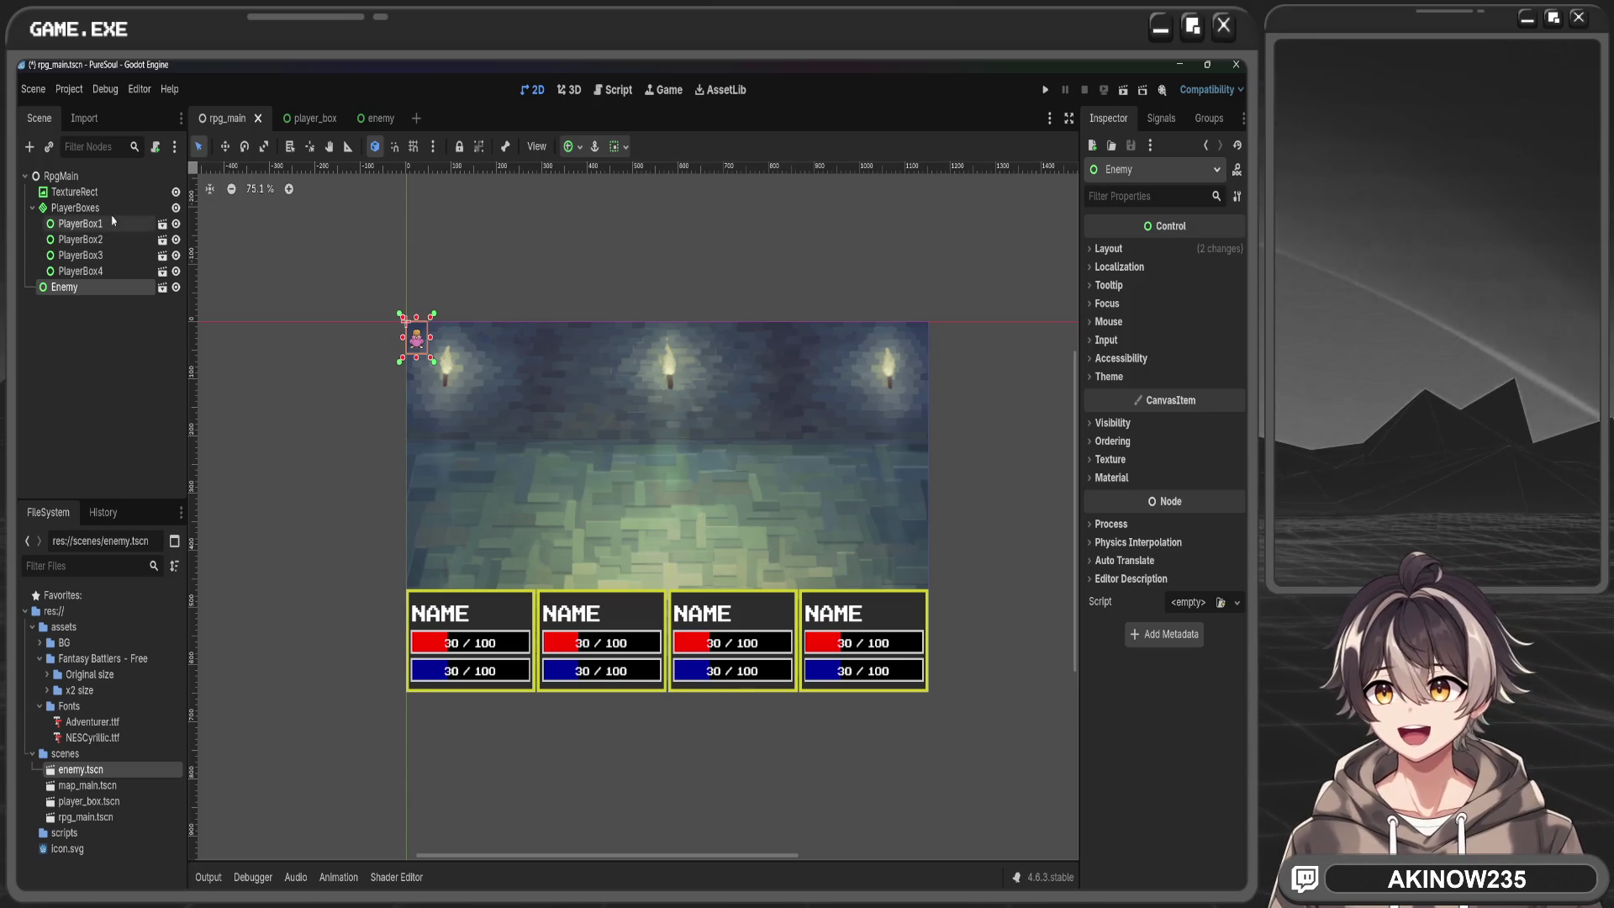
left_click(65, 175)
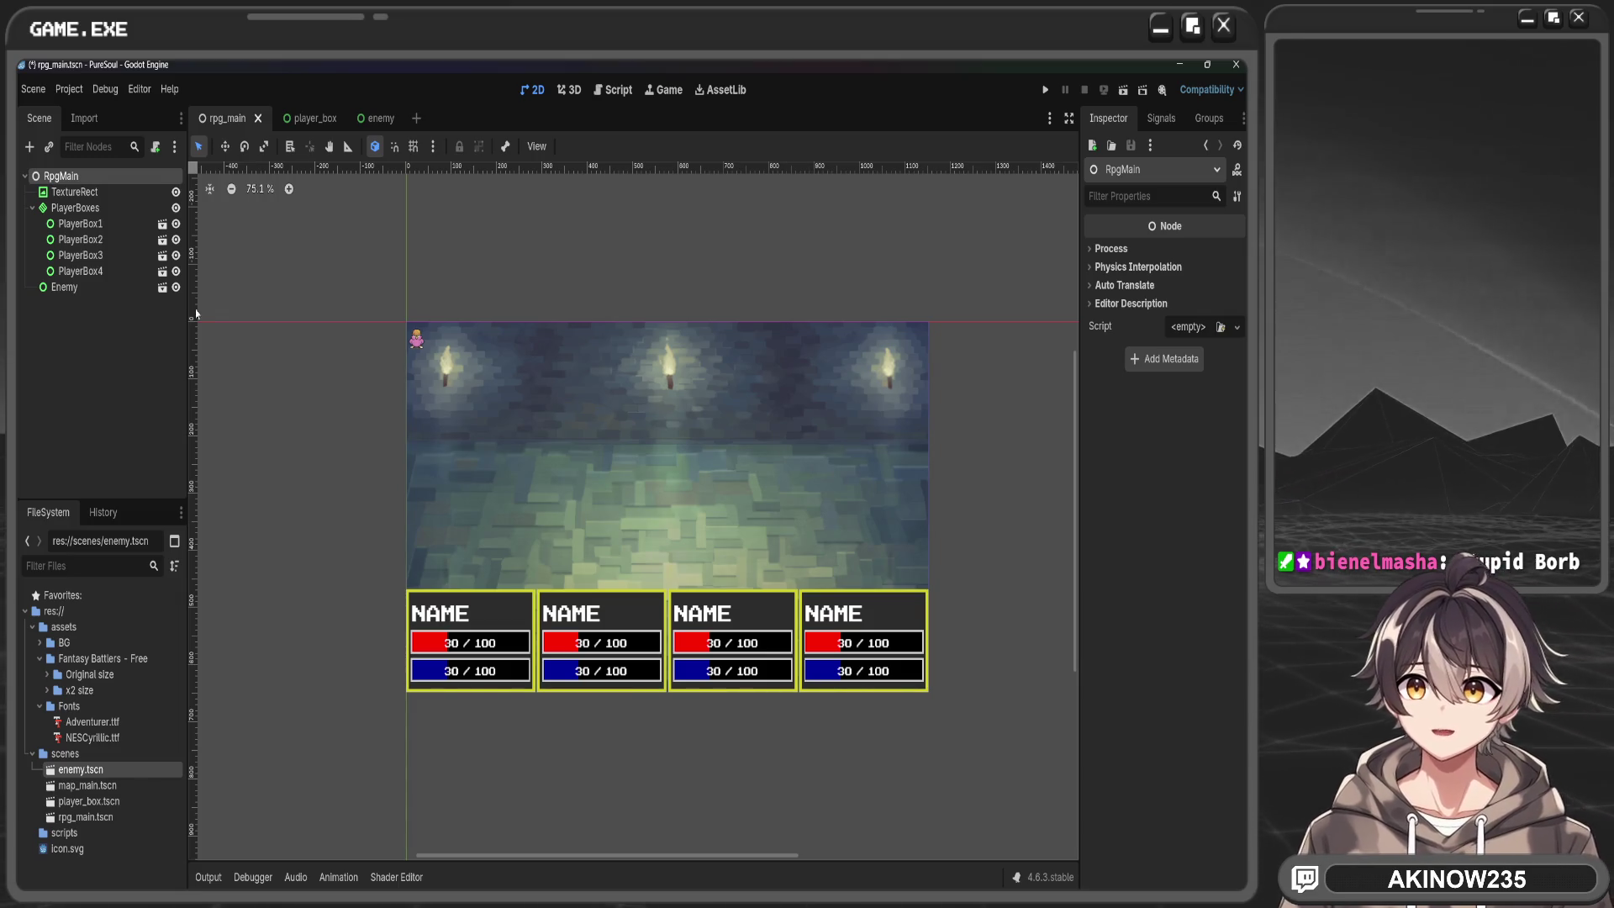
Add a VBoxContainer under RpgMain and move the Enemy node into it
key("ctrl+a")
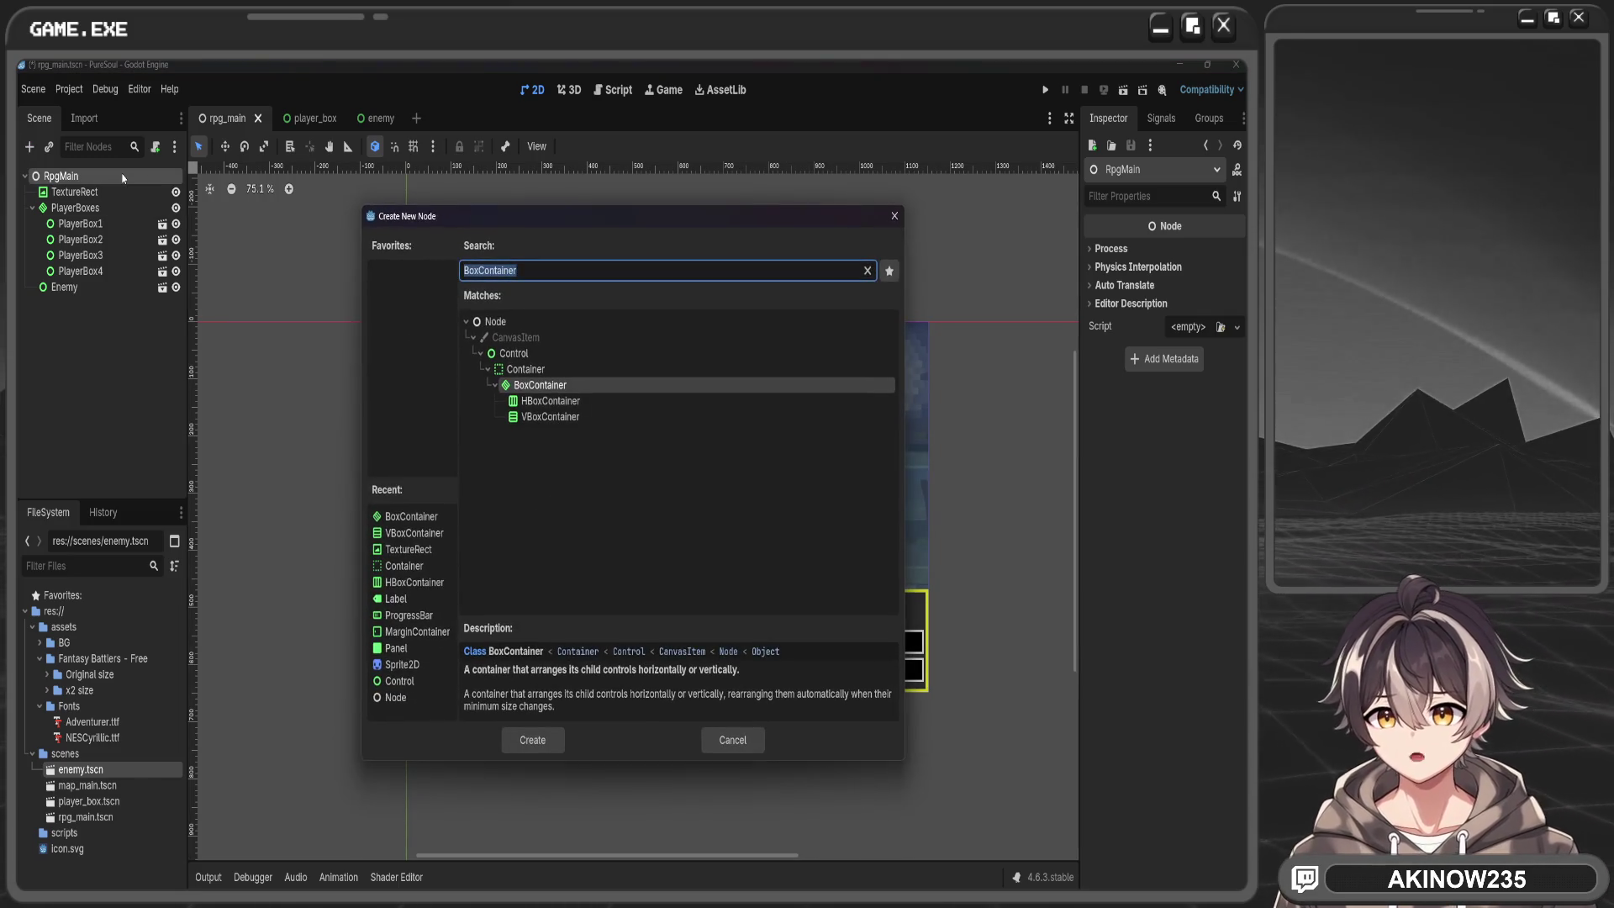
left_click(610, 417)
left_click(532, 742)
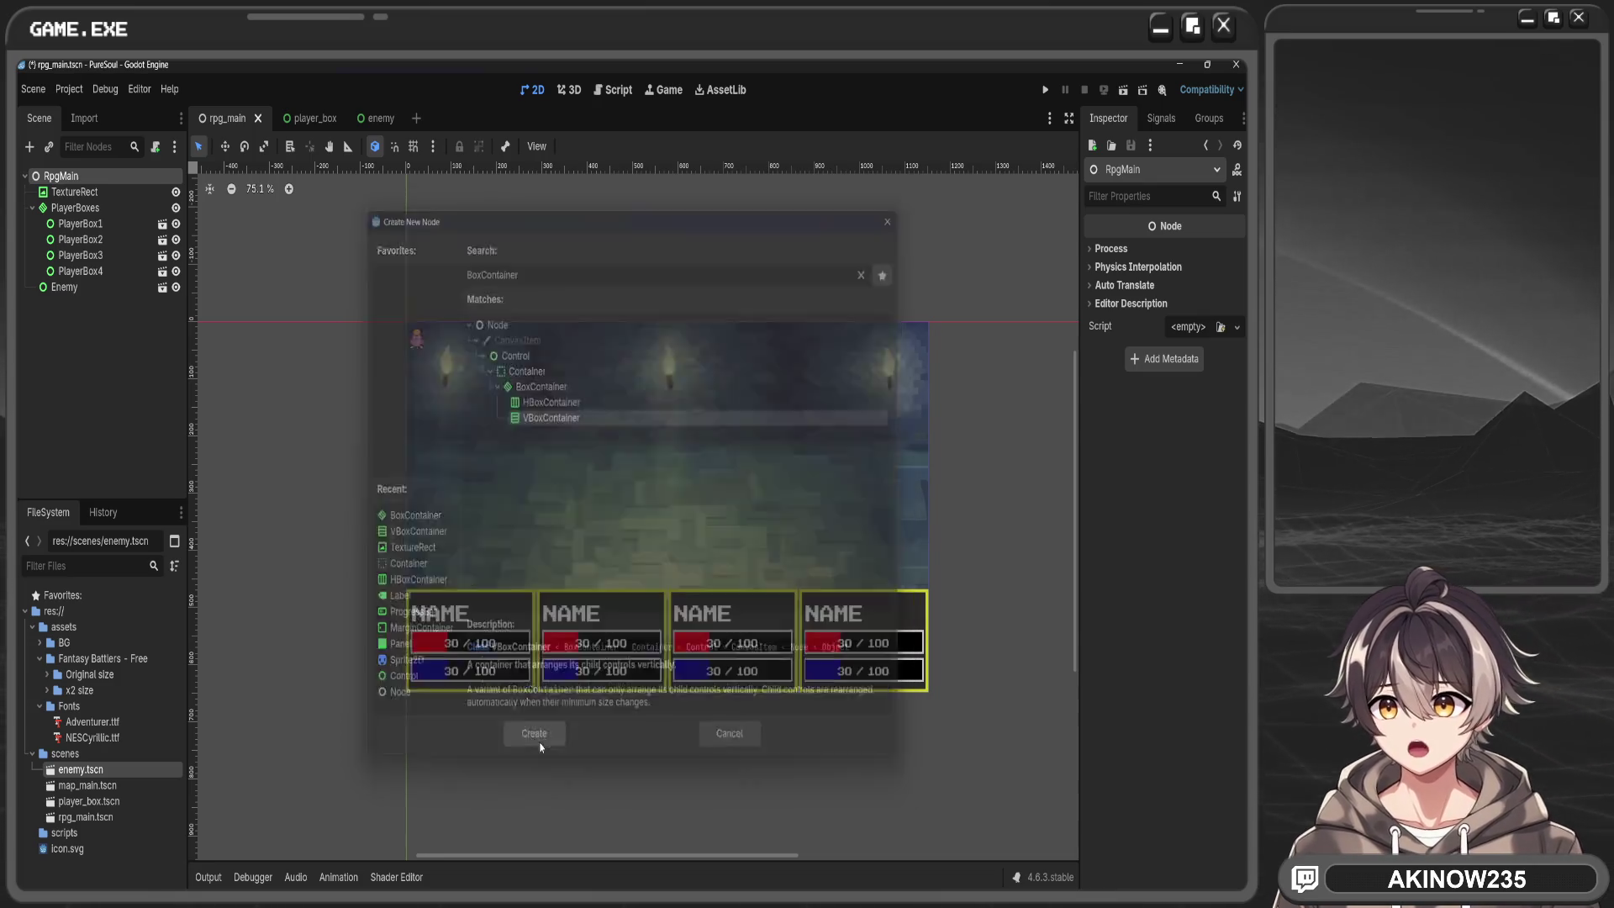
left_click_drag(81, 290, 95, 310)
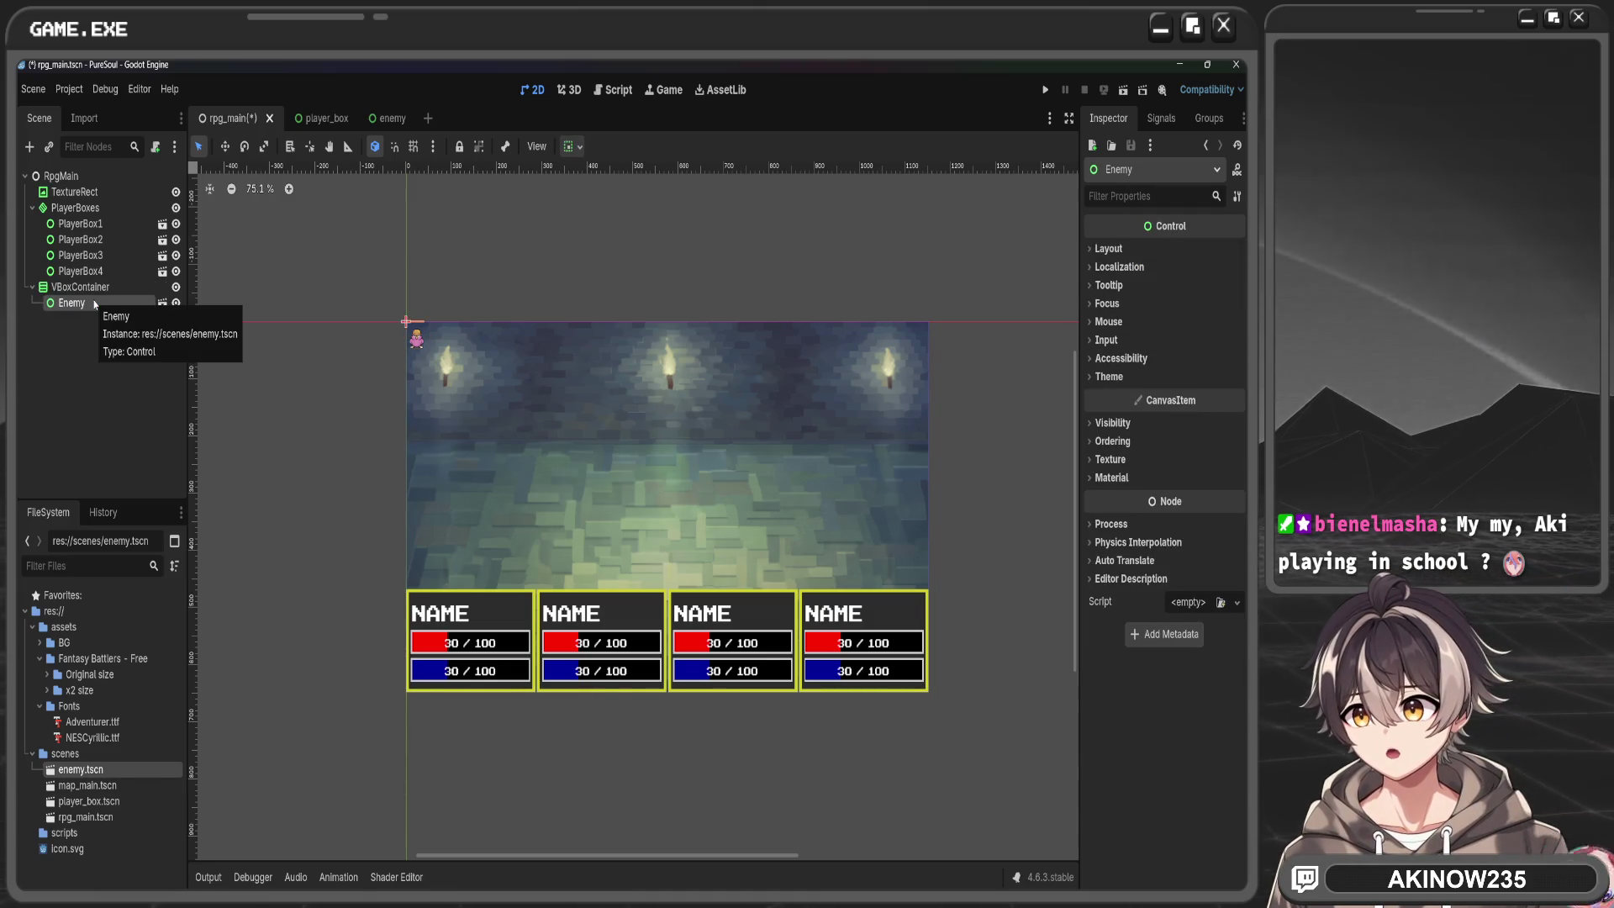
Set Enemy's horizontal alignment to center, then back to left
scroll(513, 367, "up", 3)
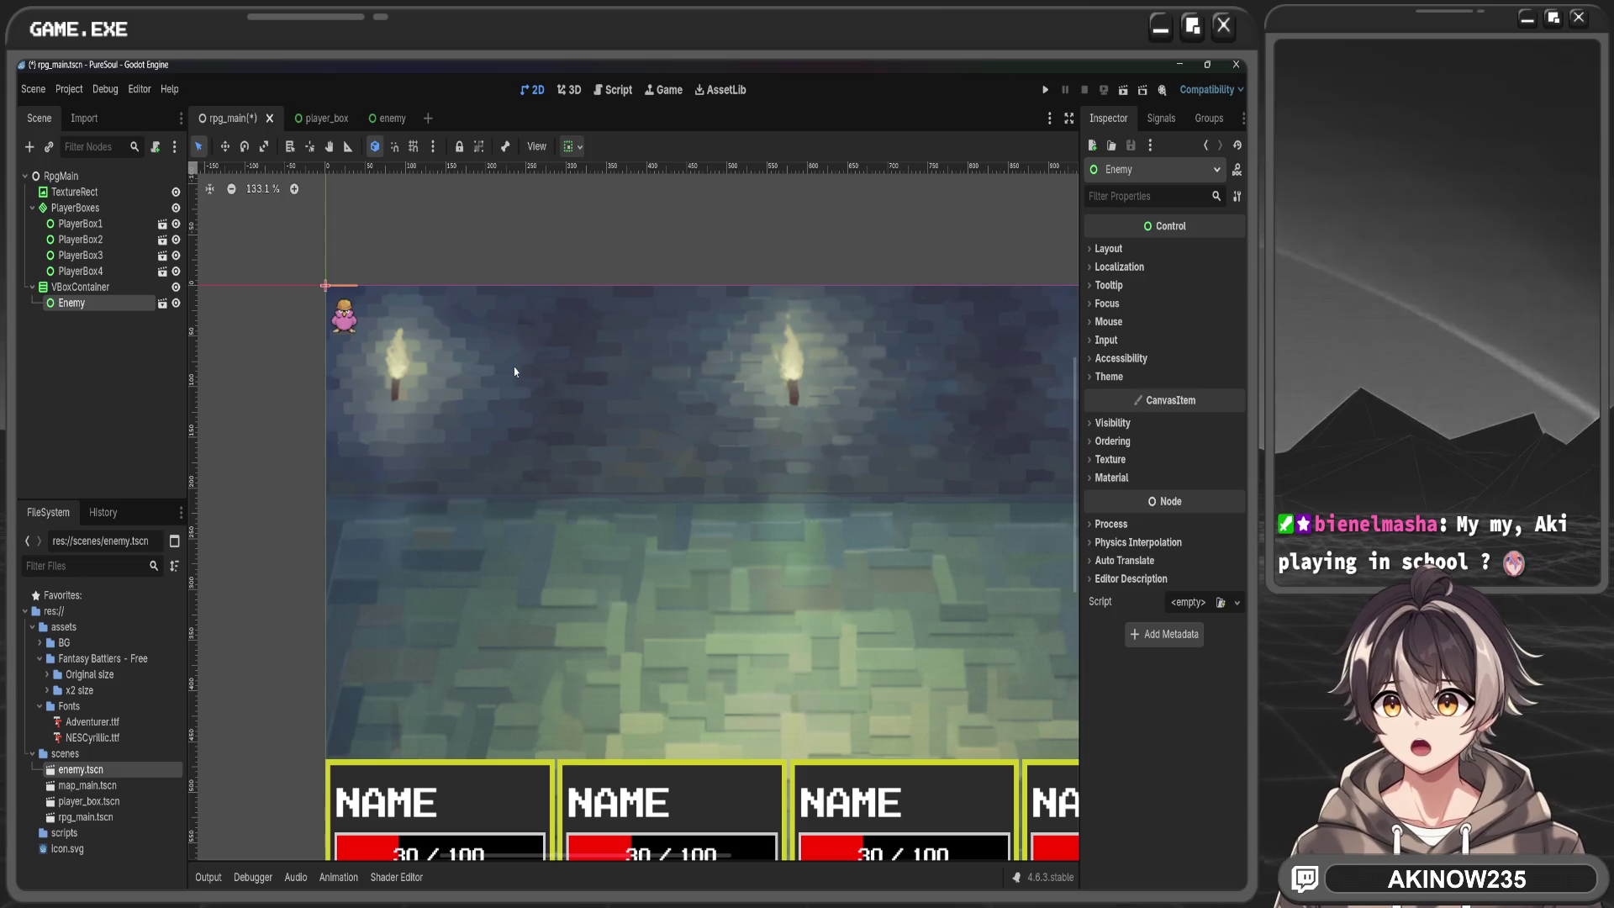
left_click(572, 147)
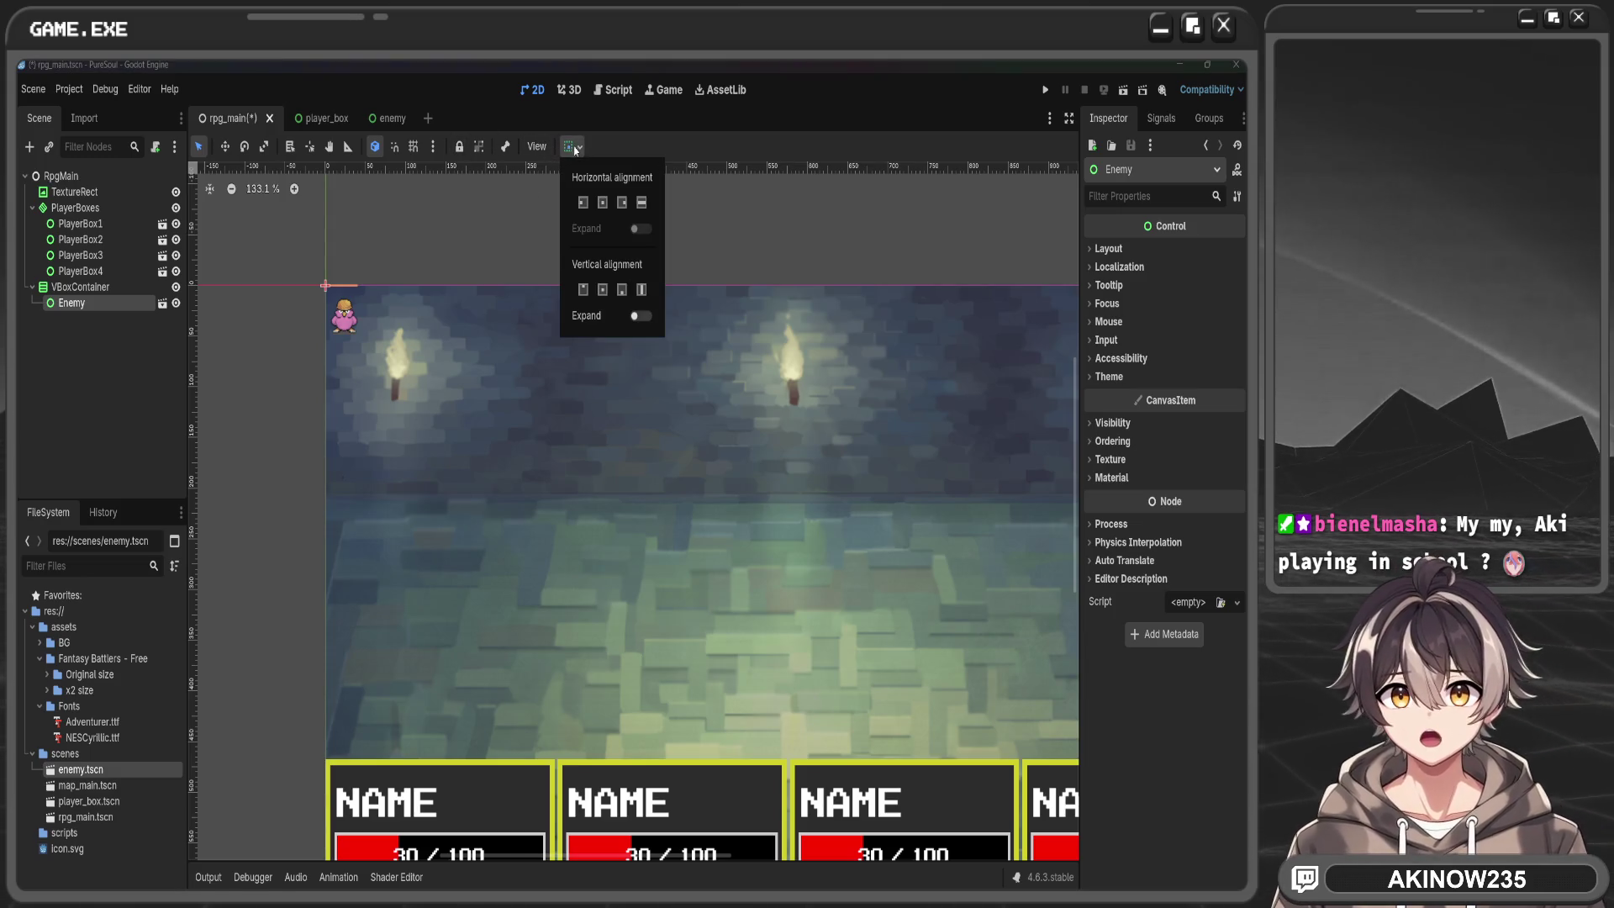
left_click(603, 202)
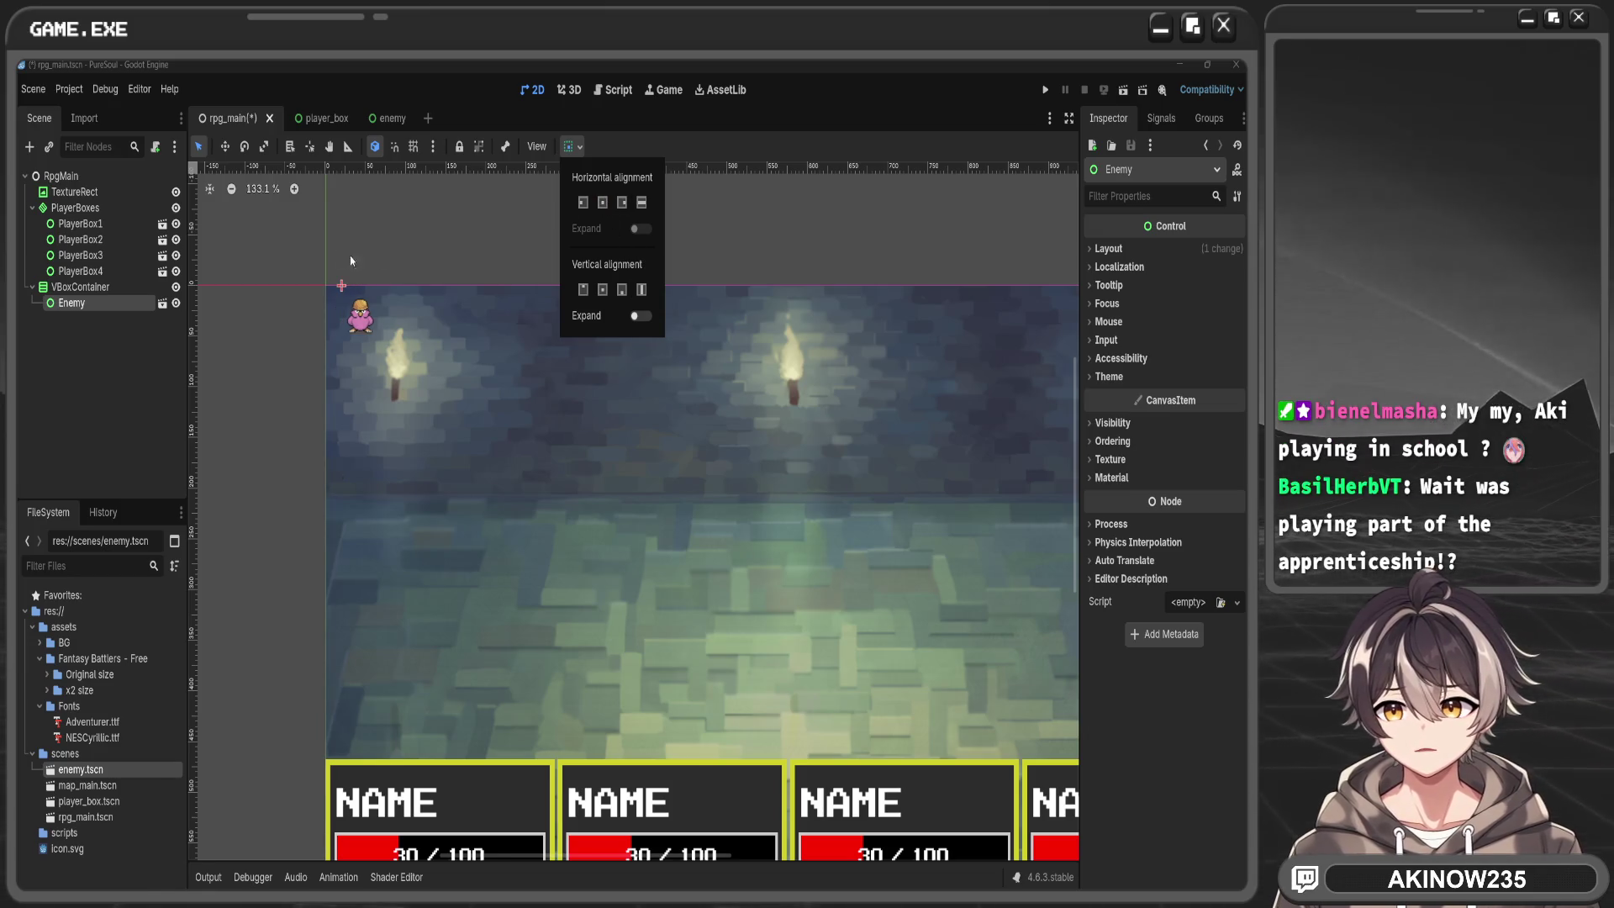
left_click(587, 203)
Apply an anchor preset that stretches the VBoxContainer over the whole scene
left_click(118, 290)
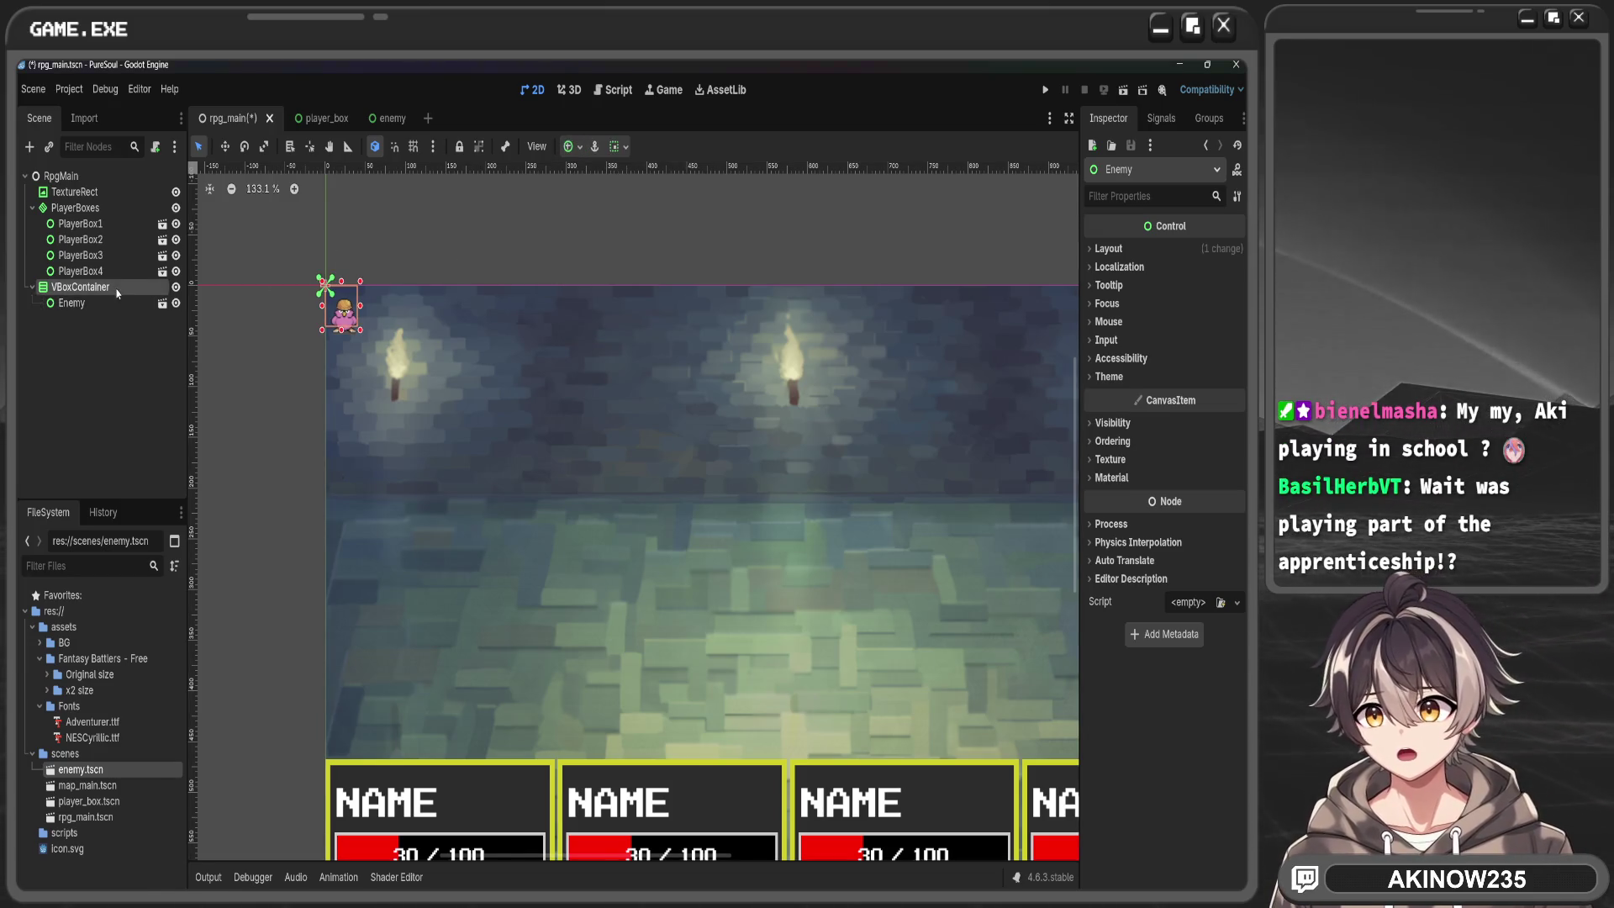
left_click(572, 146)
left_click(640, 269)
scroll(765, 303, "down", 4)
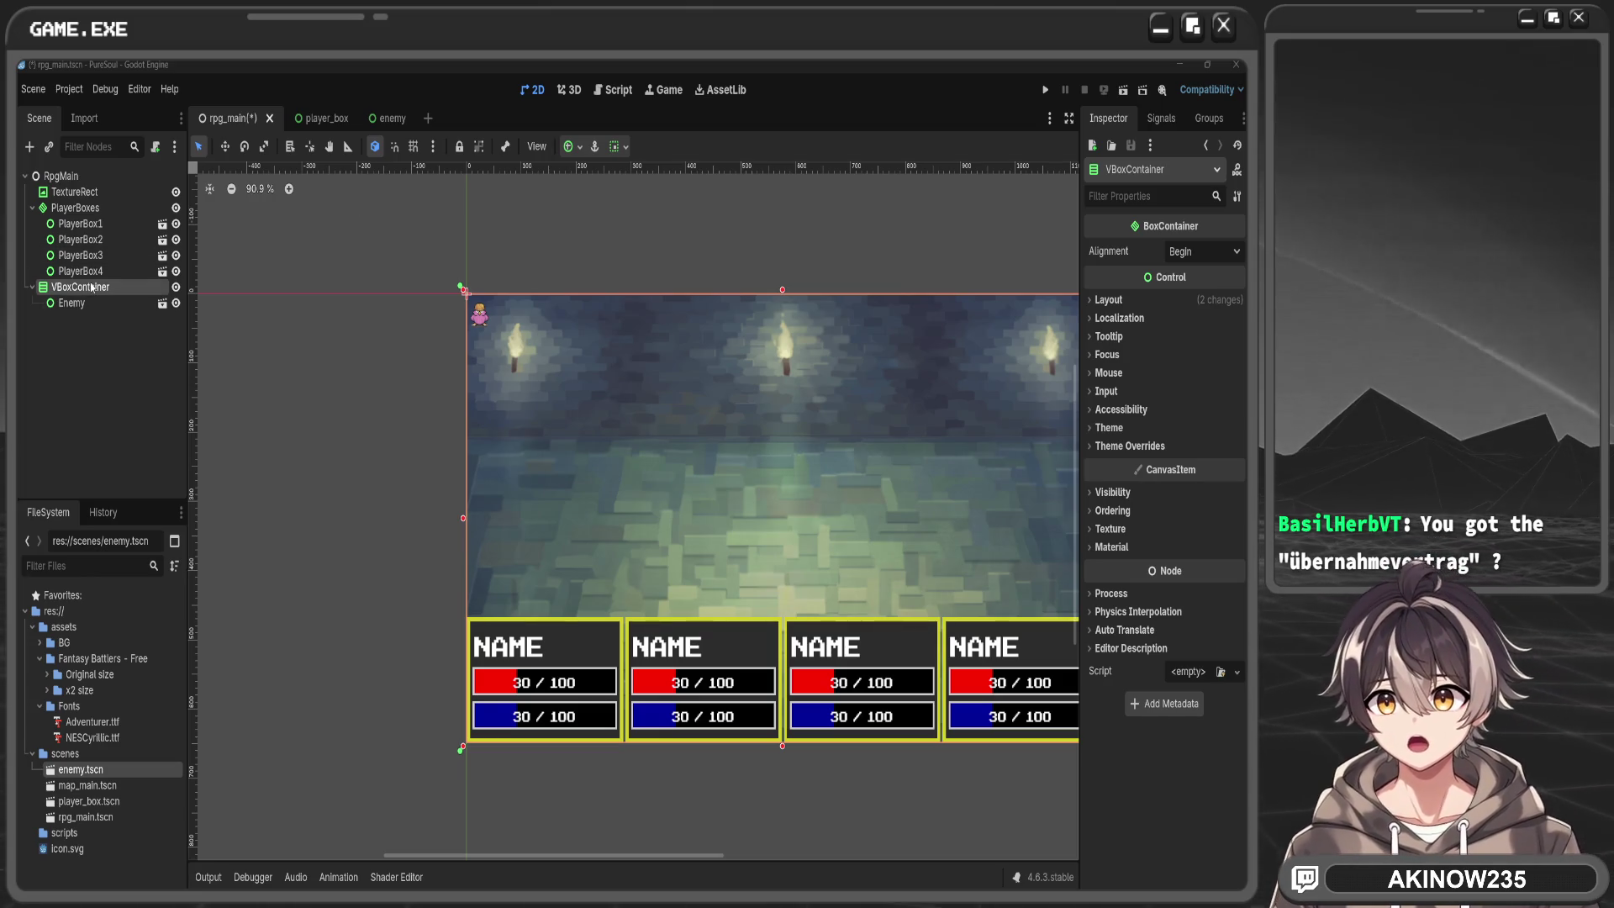
Centre the Enemy node horizontally within its VBoxContainer
scroll(628, 452, "right", 5)
scroll(505, 588, "left", 2)
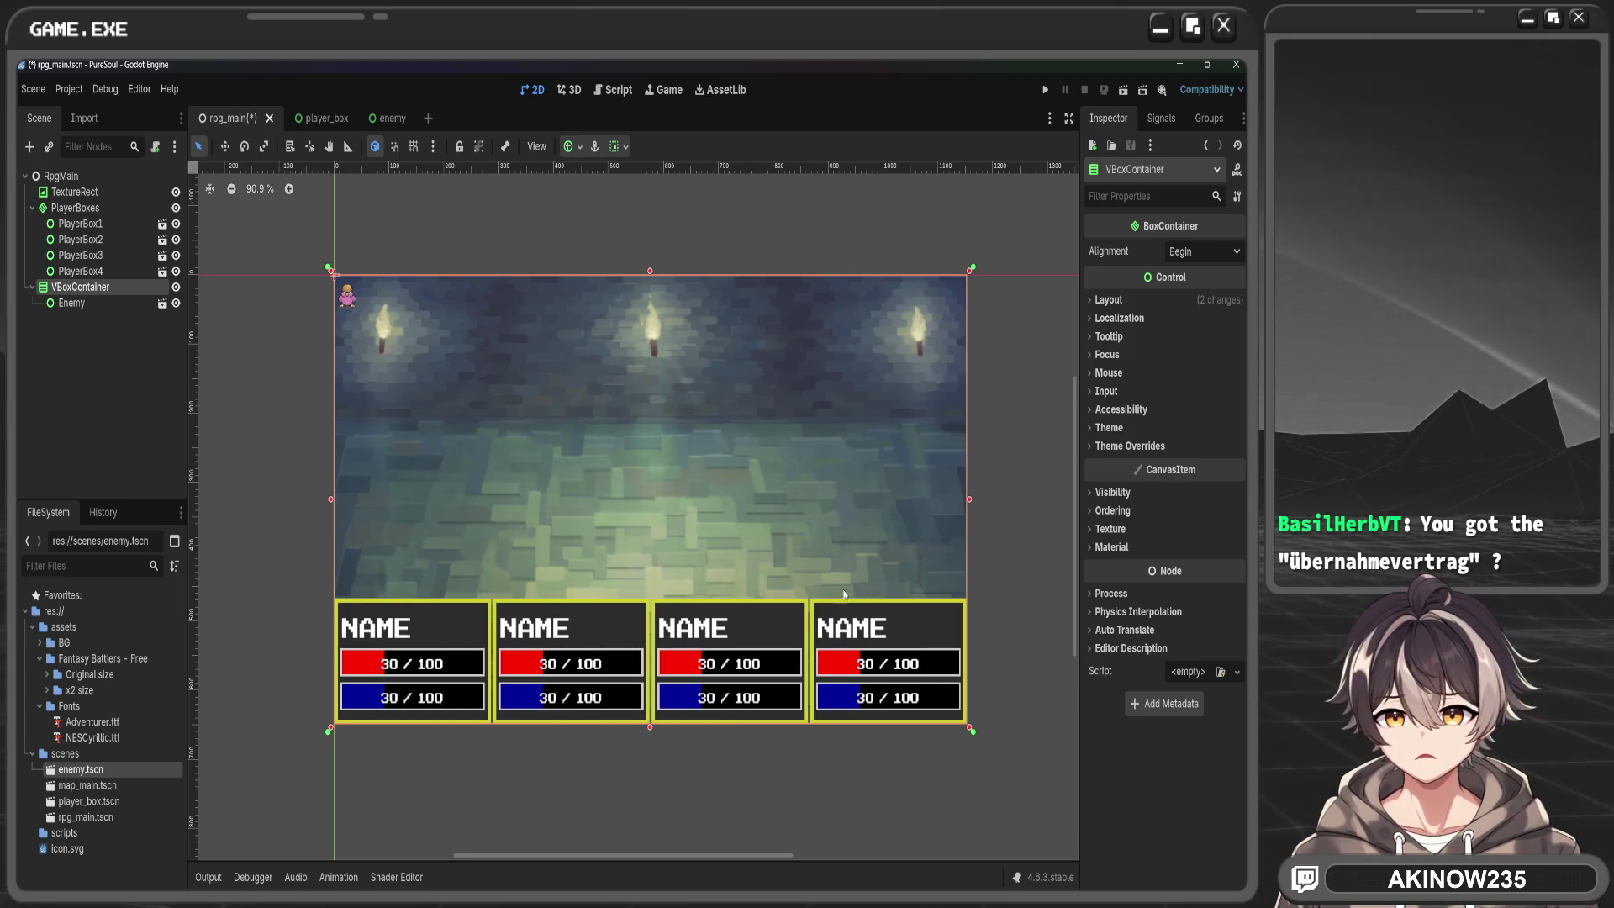
double_click(118, 301)
key("Return")
left_click(580, 148)
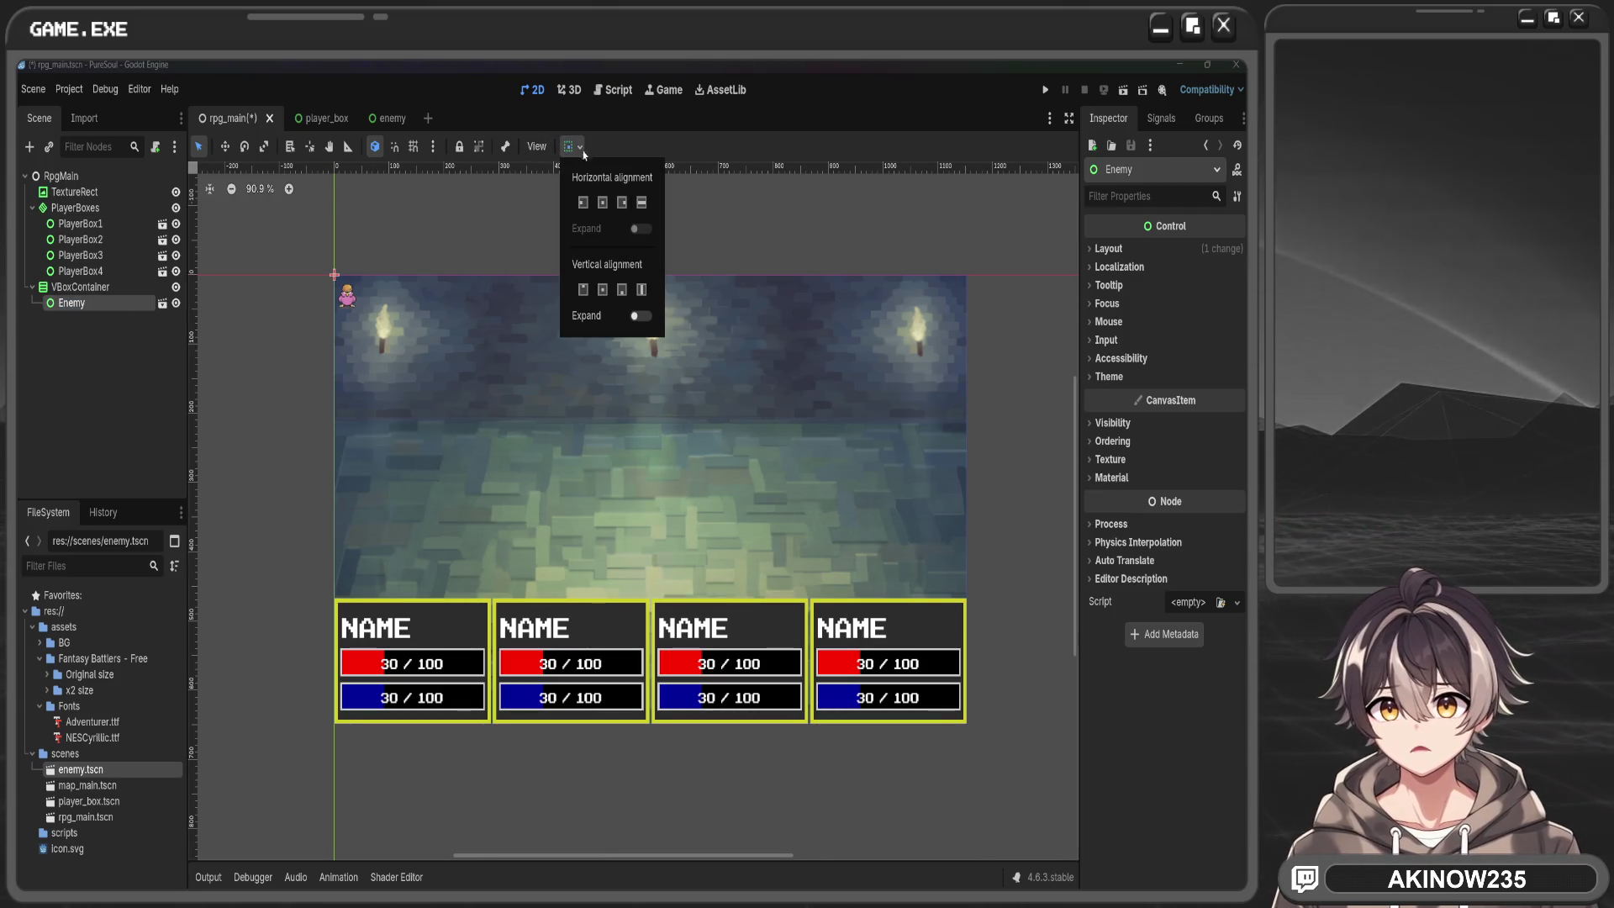
left_click(603, 205)
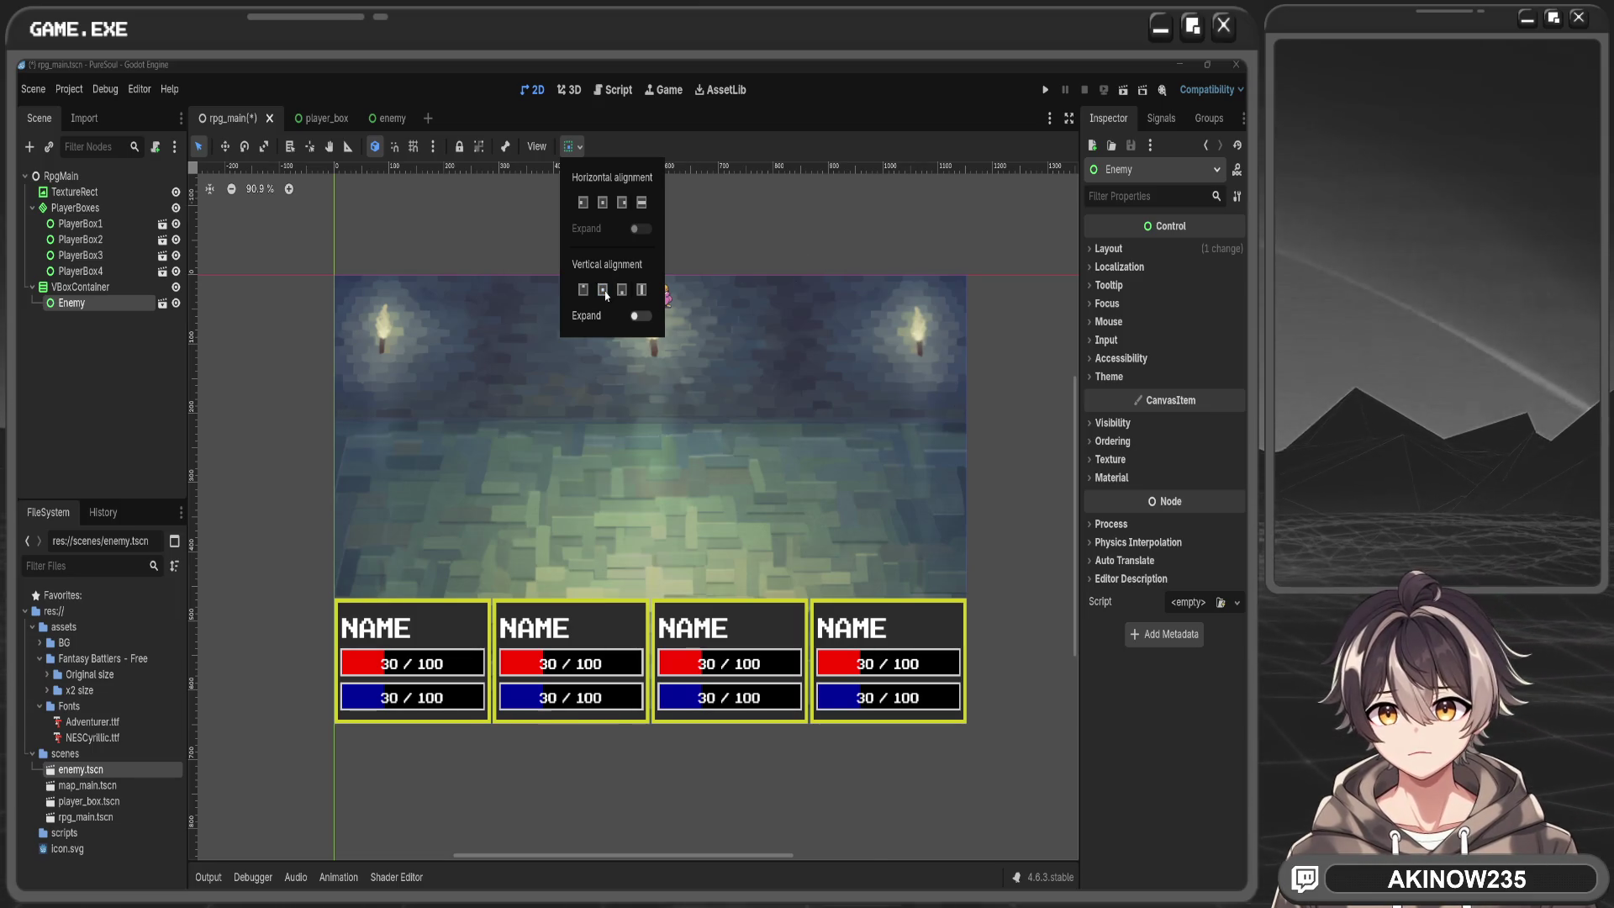
left_click(717, 257)
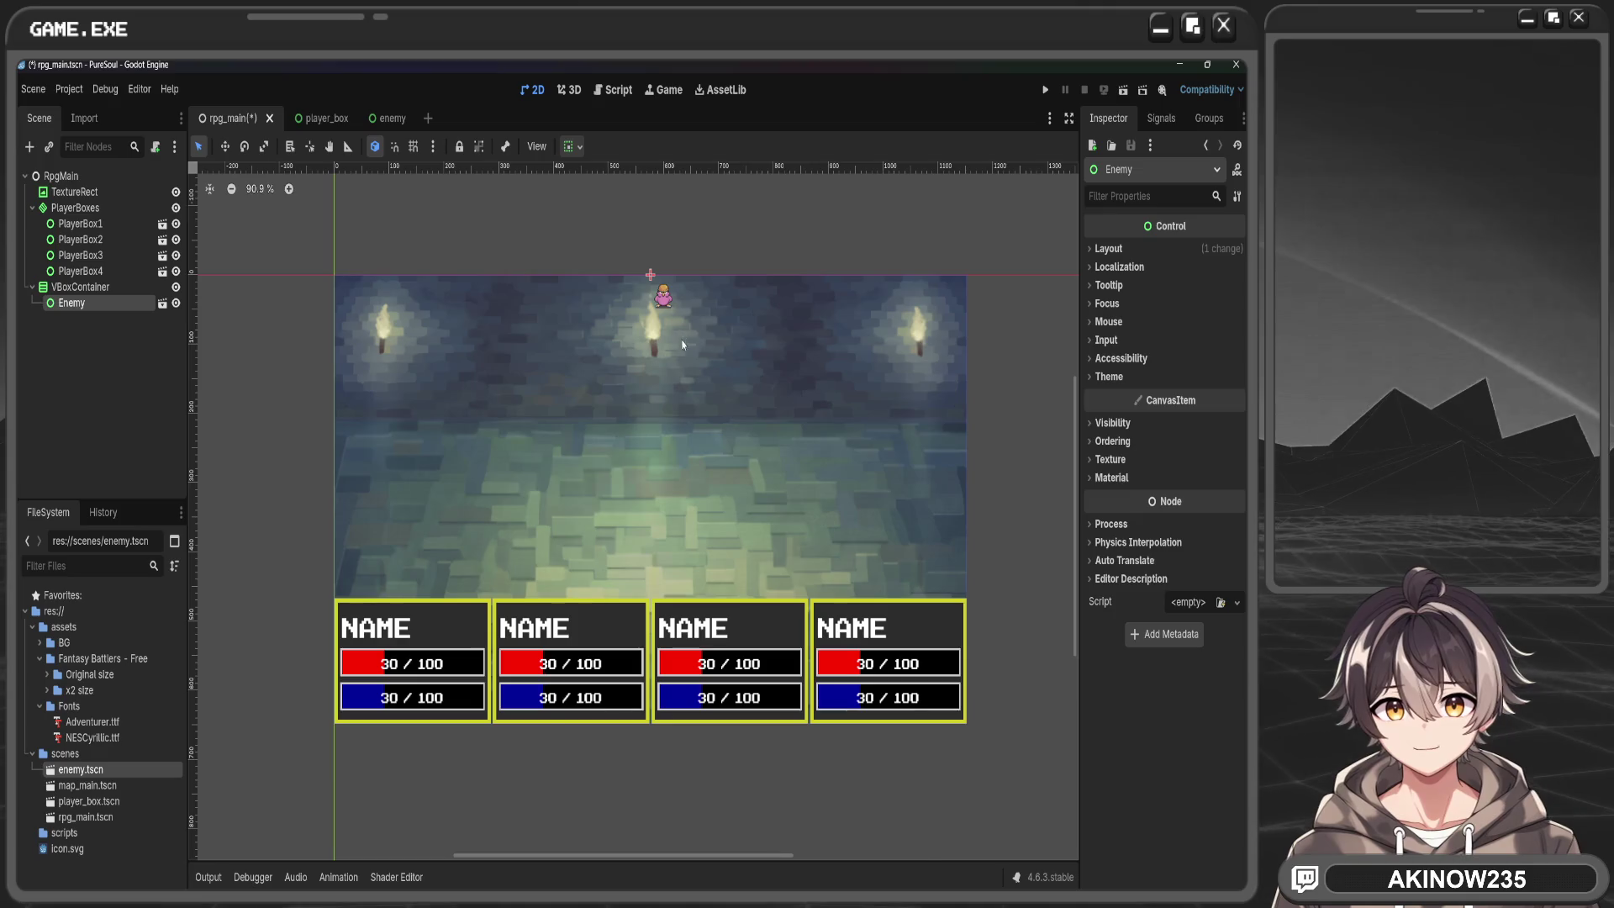
Check the VBoxContainer's alignment options, then expand Enemy's Layout properties in the Inspector
scroll(677, 314, "up", 4)
left_click(99, 288)
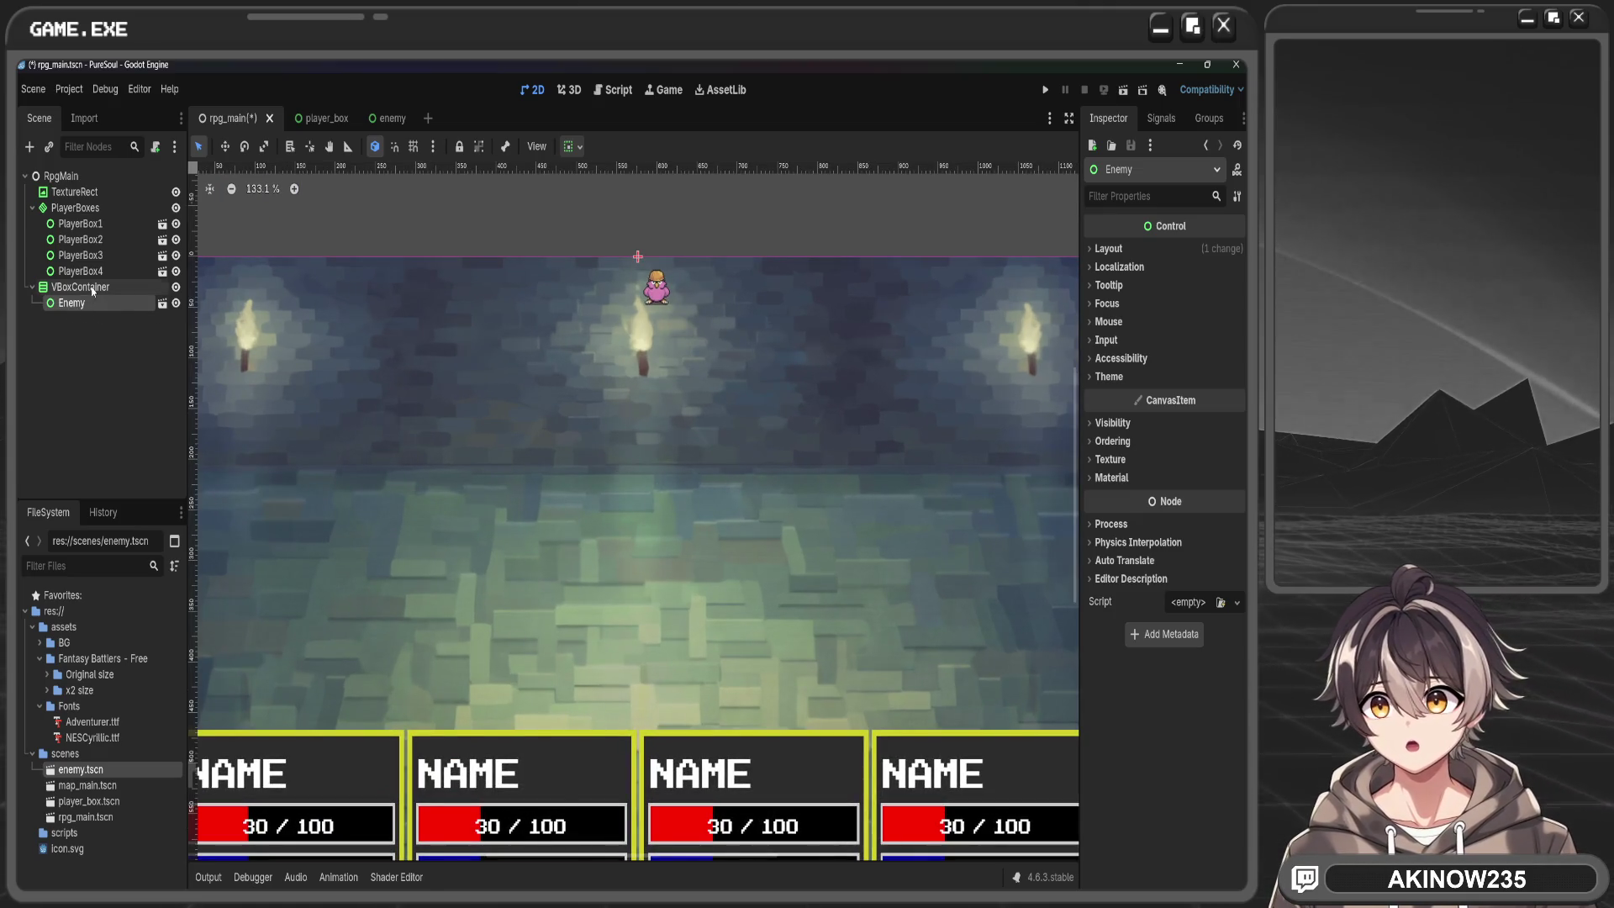
left_click(623, 147)
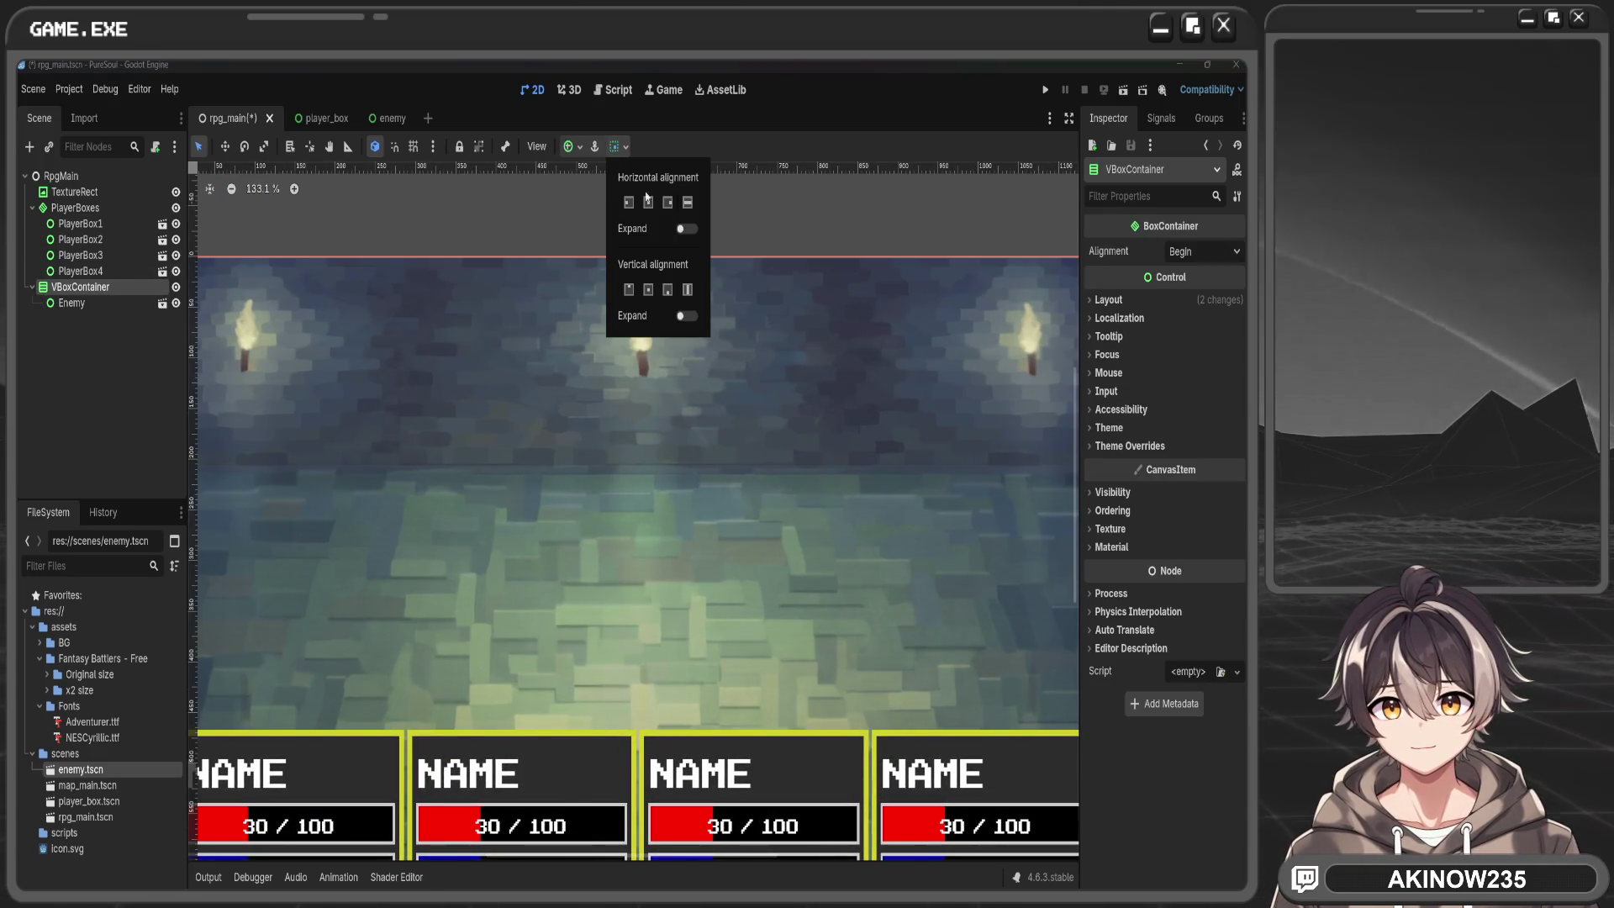
scroll(496, 306, "down", 6)
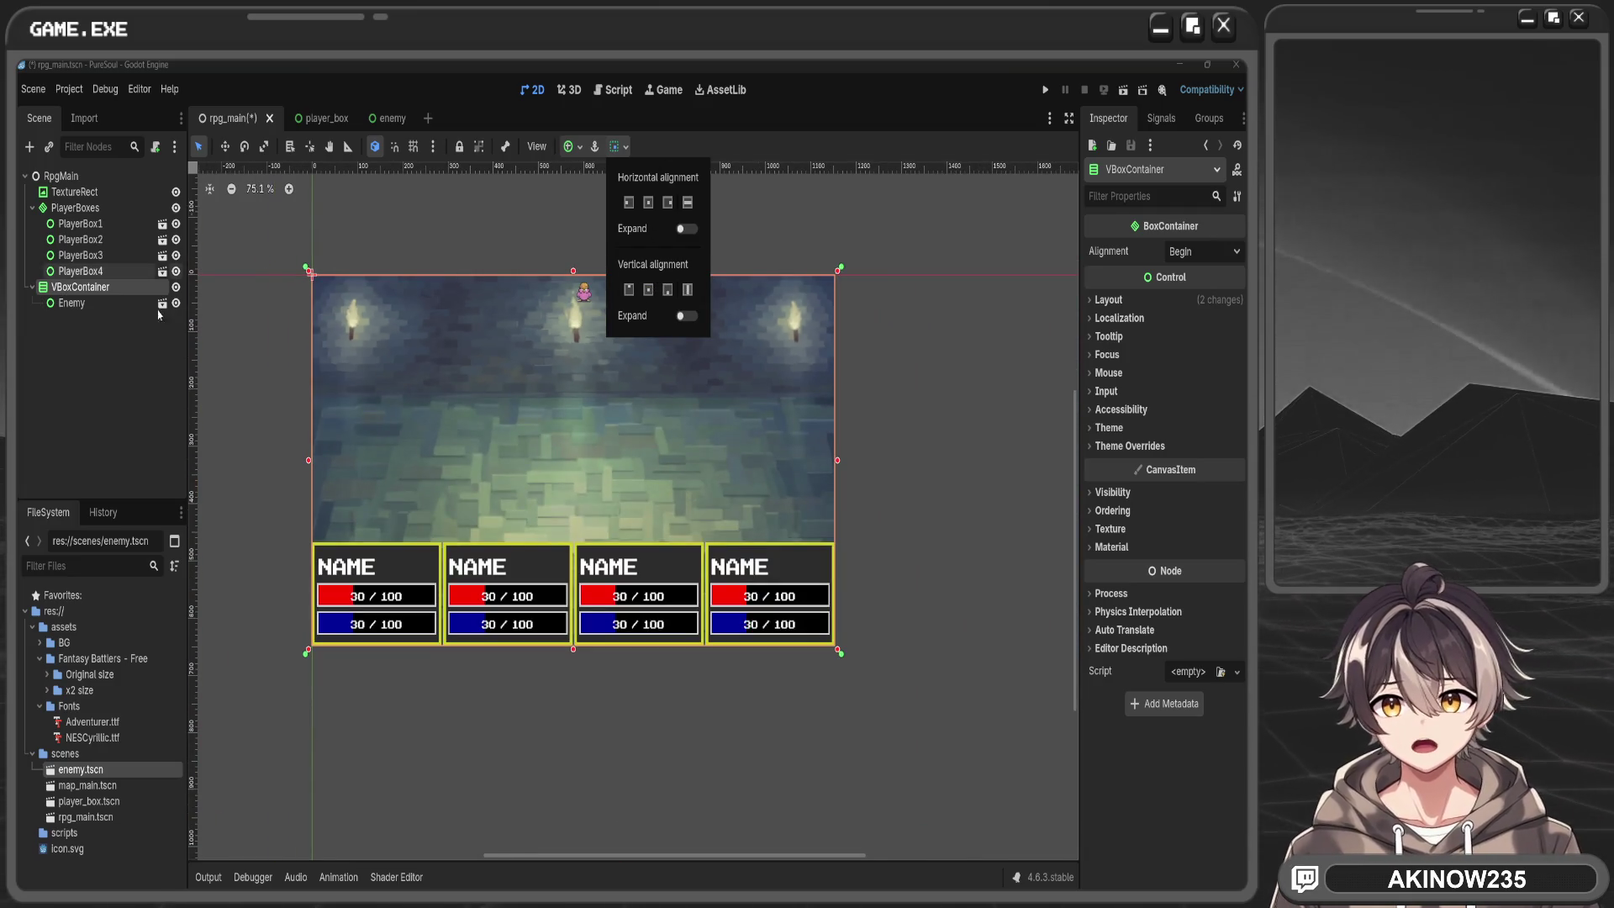
left_click(84, 287)
left_click(75, 302)
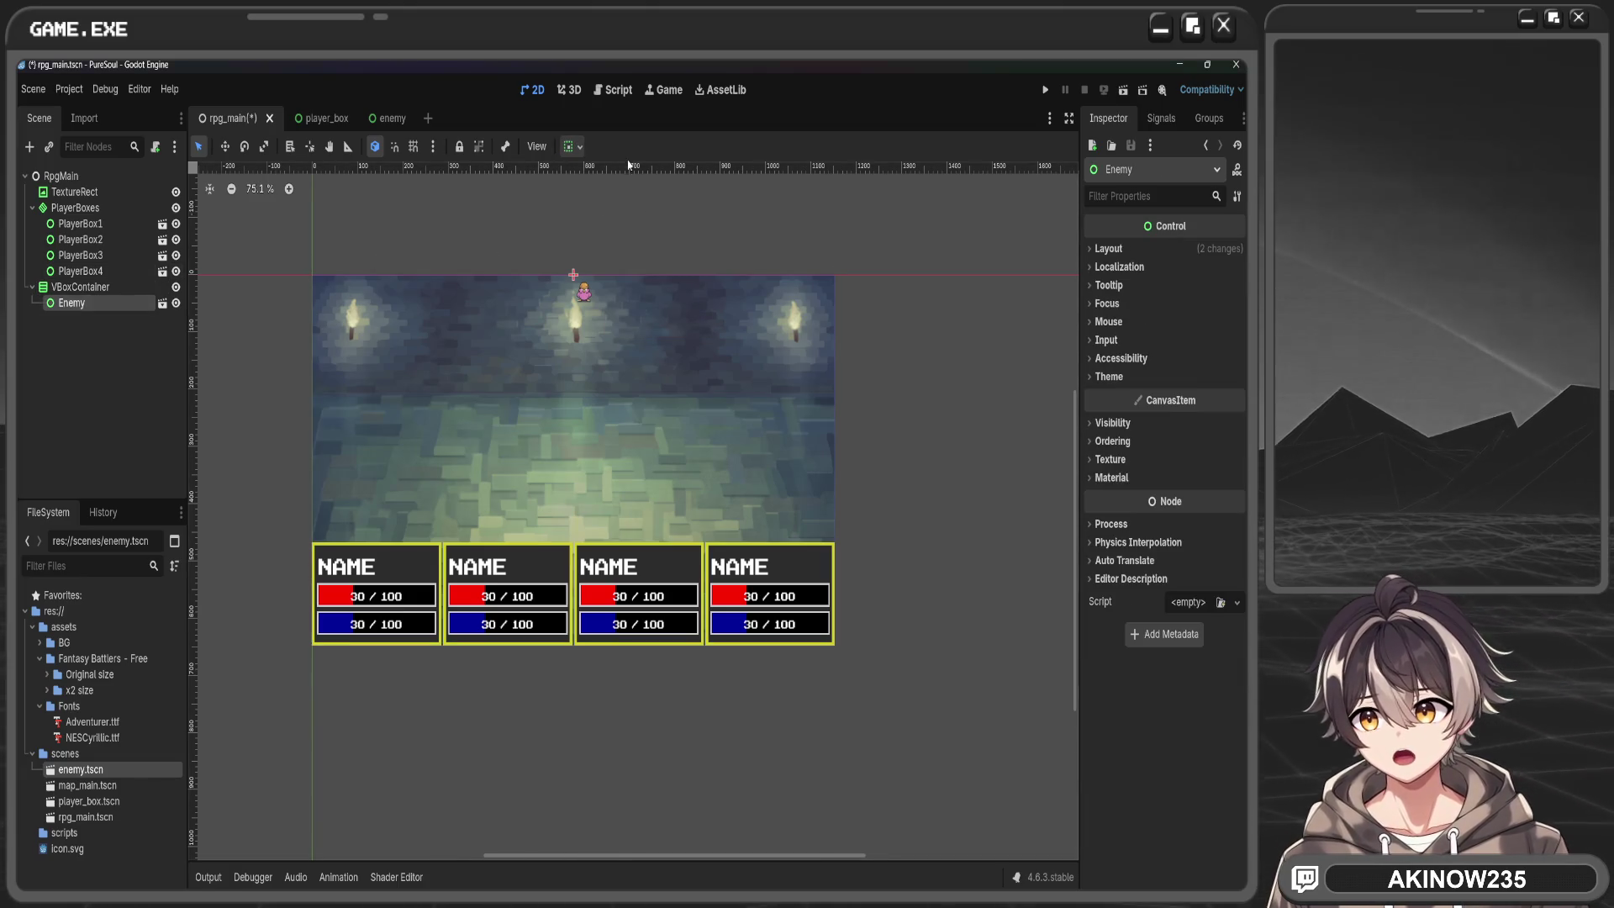
left_click(577, 147)
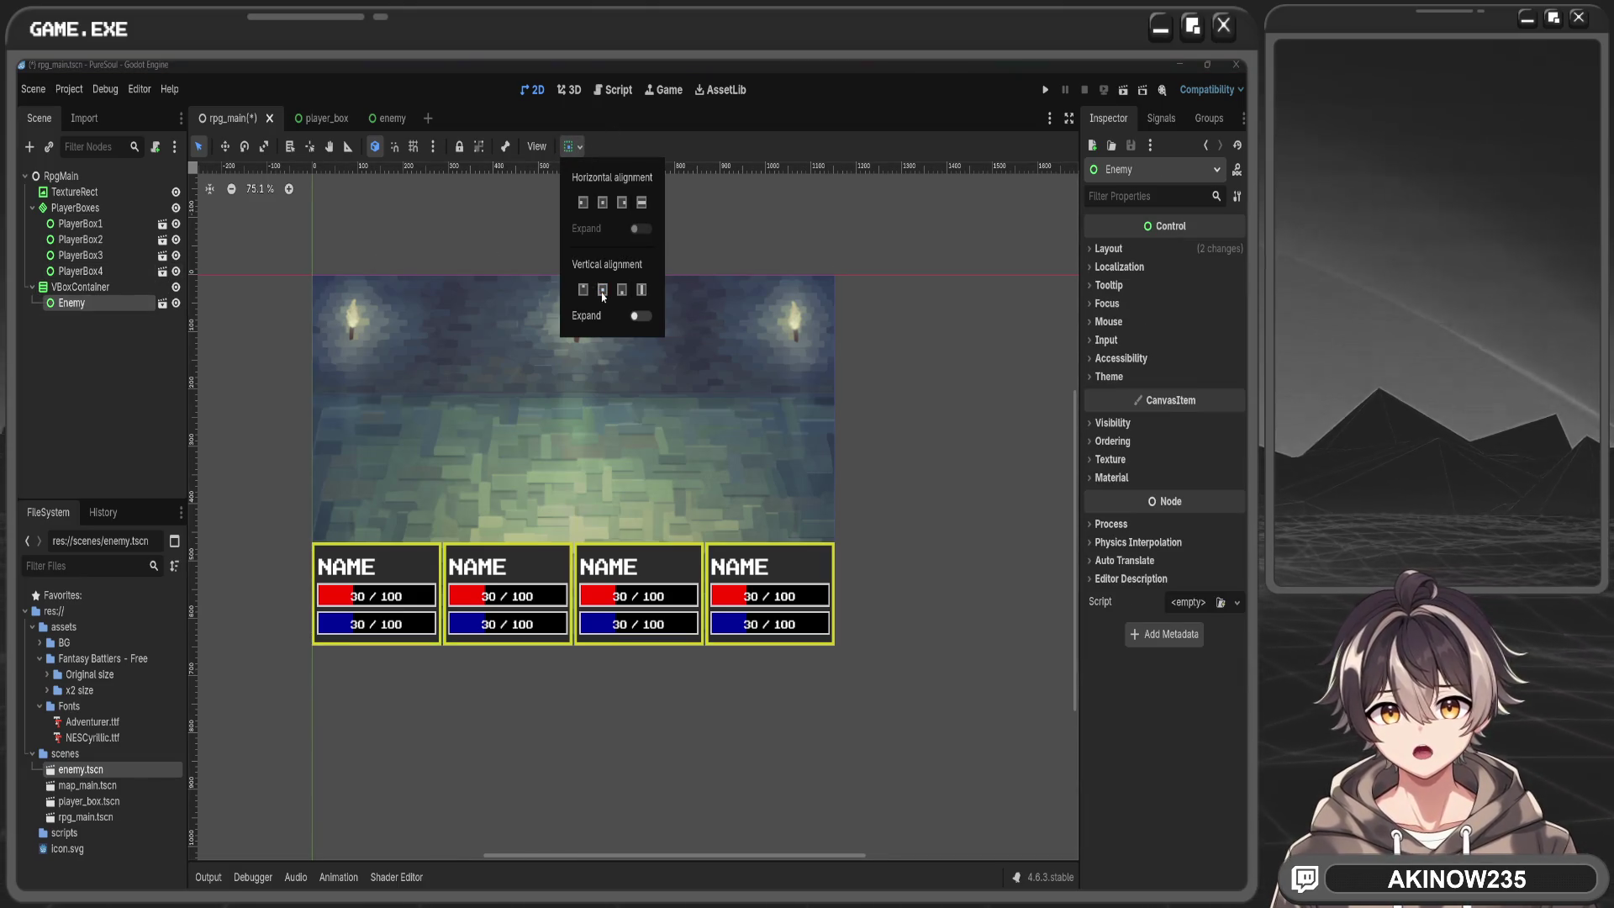
left_click(1108, 249)
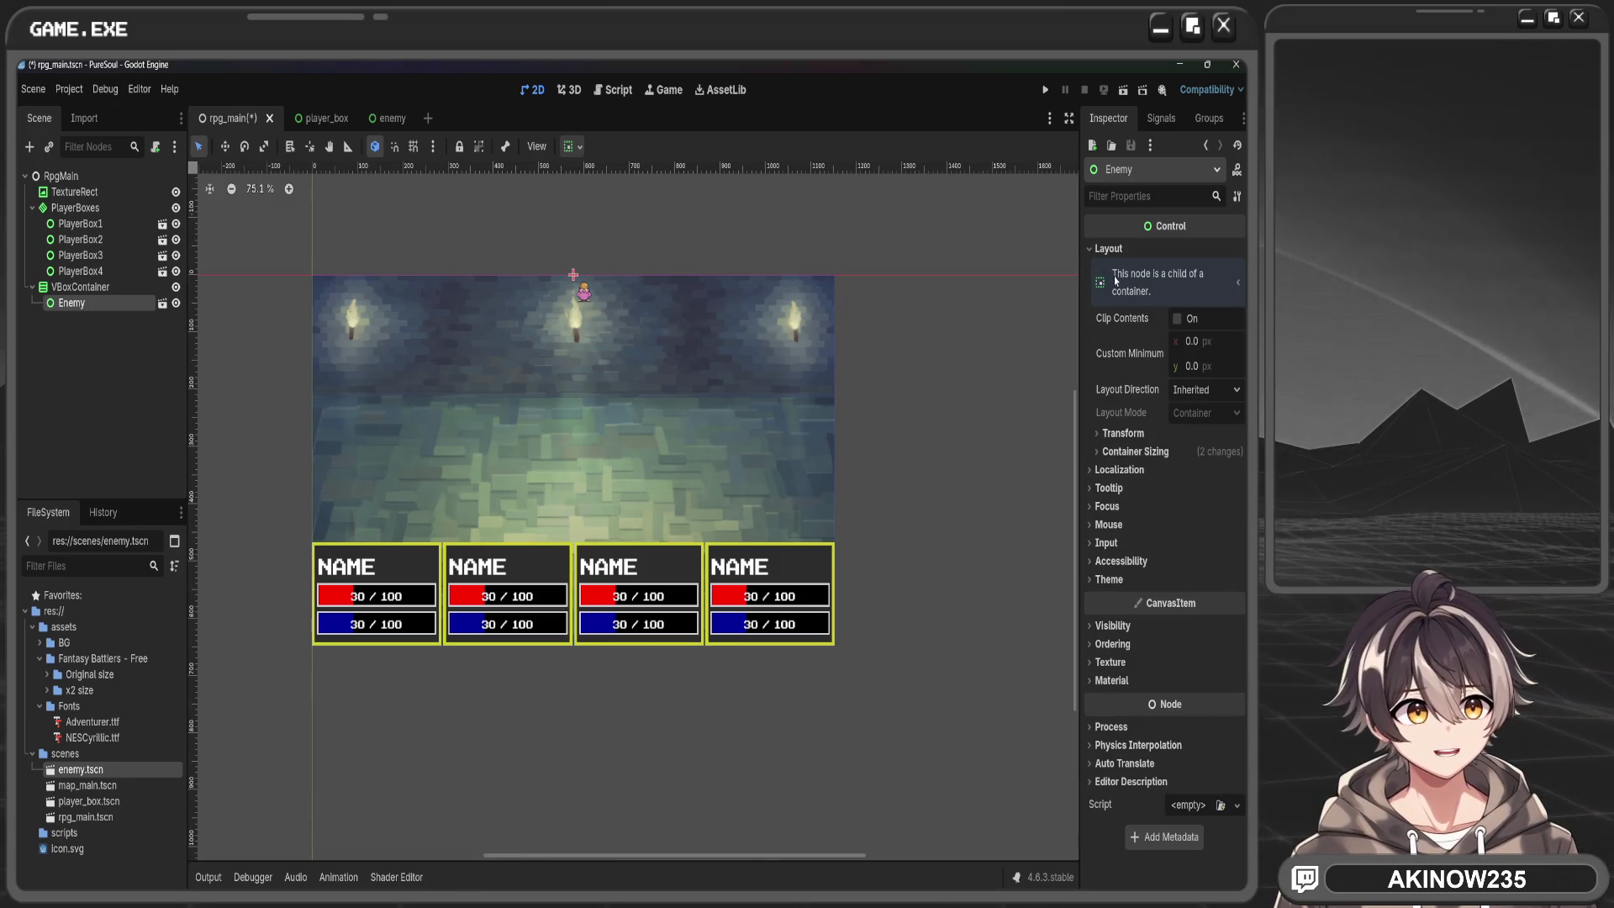
Turn on Vertical Expand in the Enemy's container sizing
left_click(1156, 452)
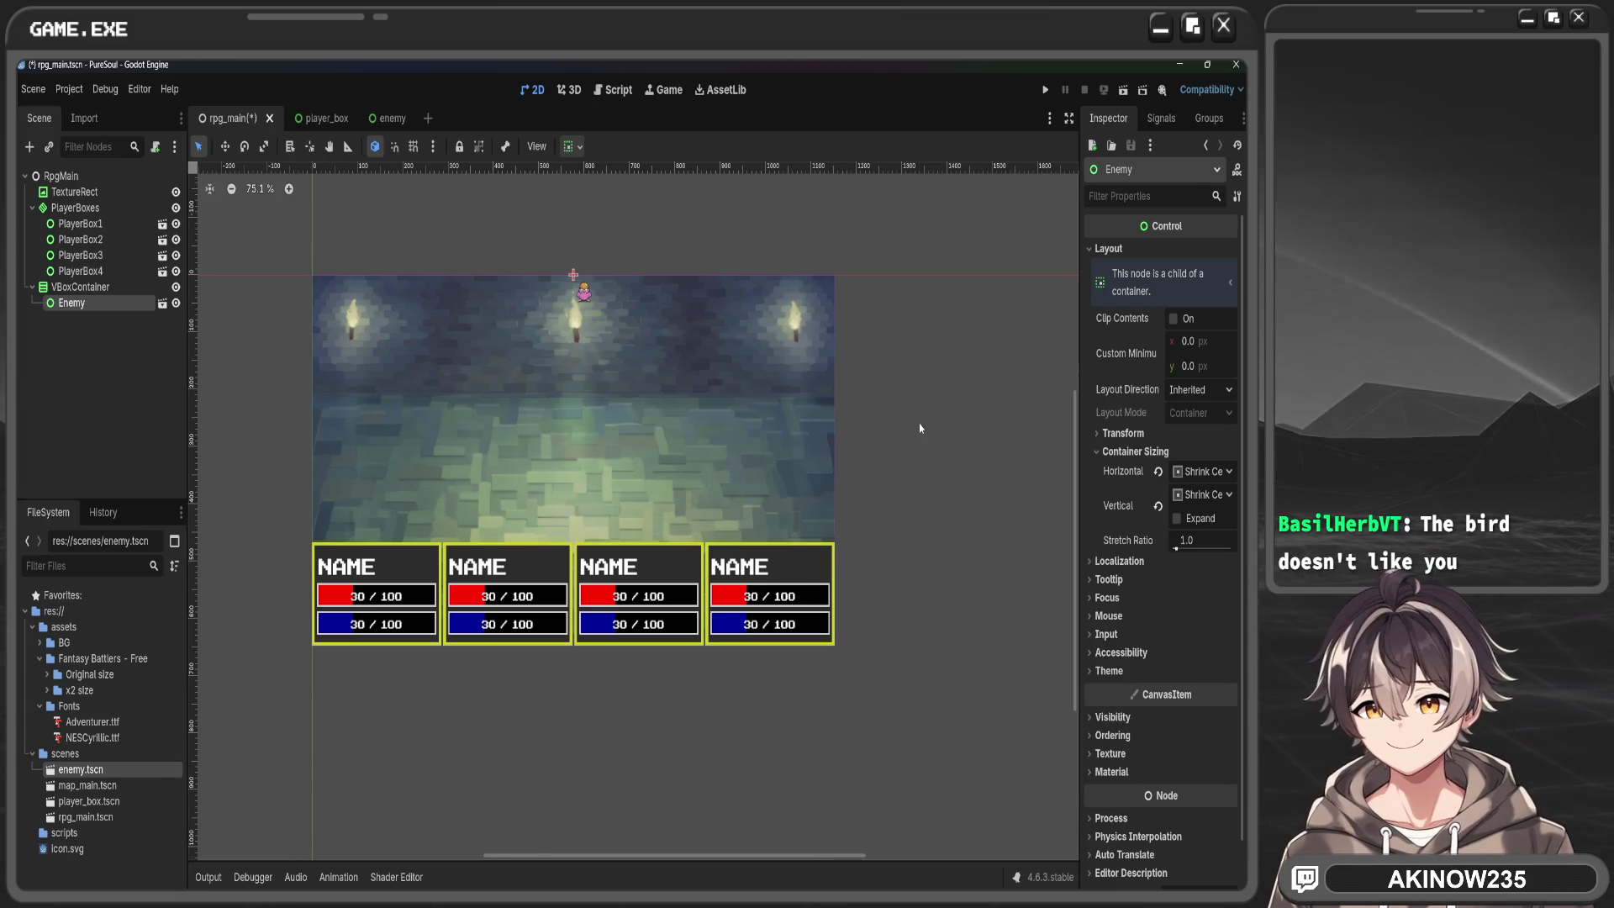
left_click(1177, 518)
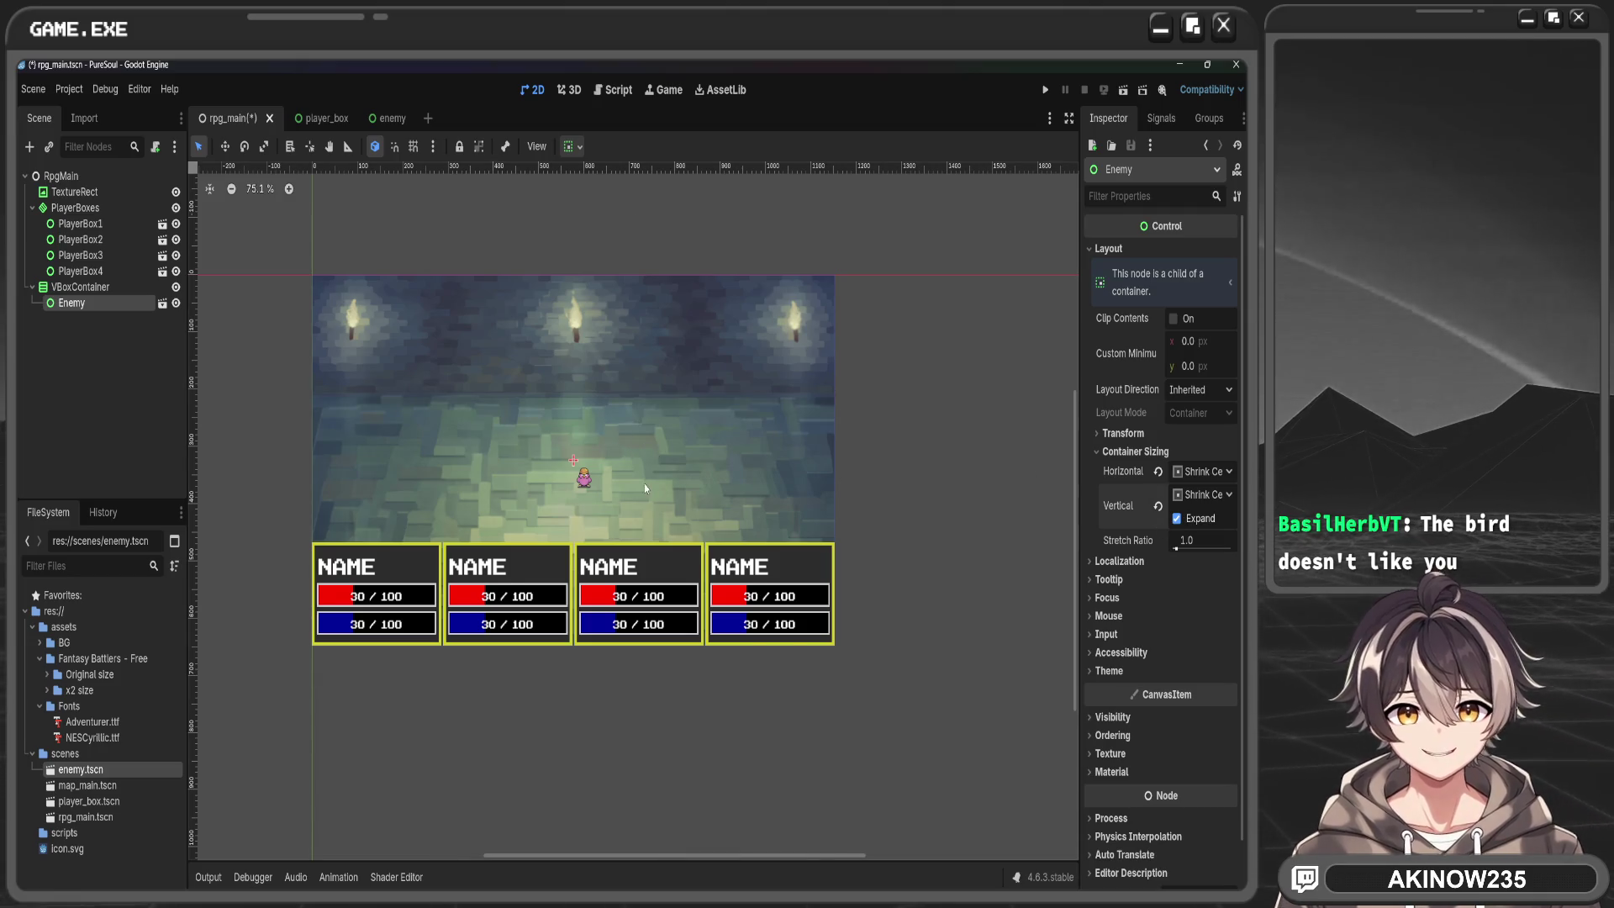
scroll(644, 482, "up", 8)
scroll(581, 447, "down", 7)
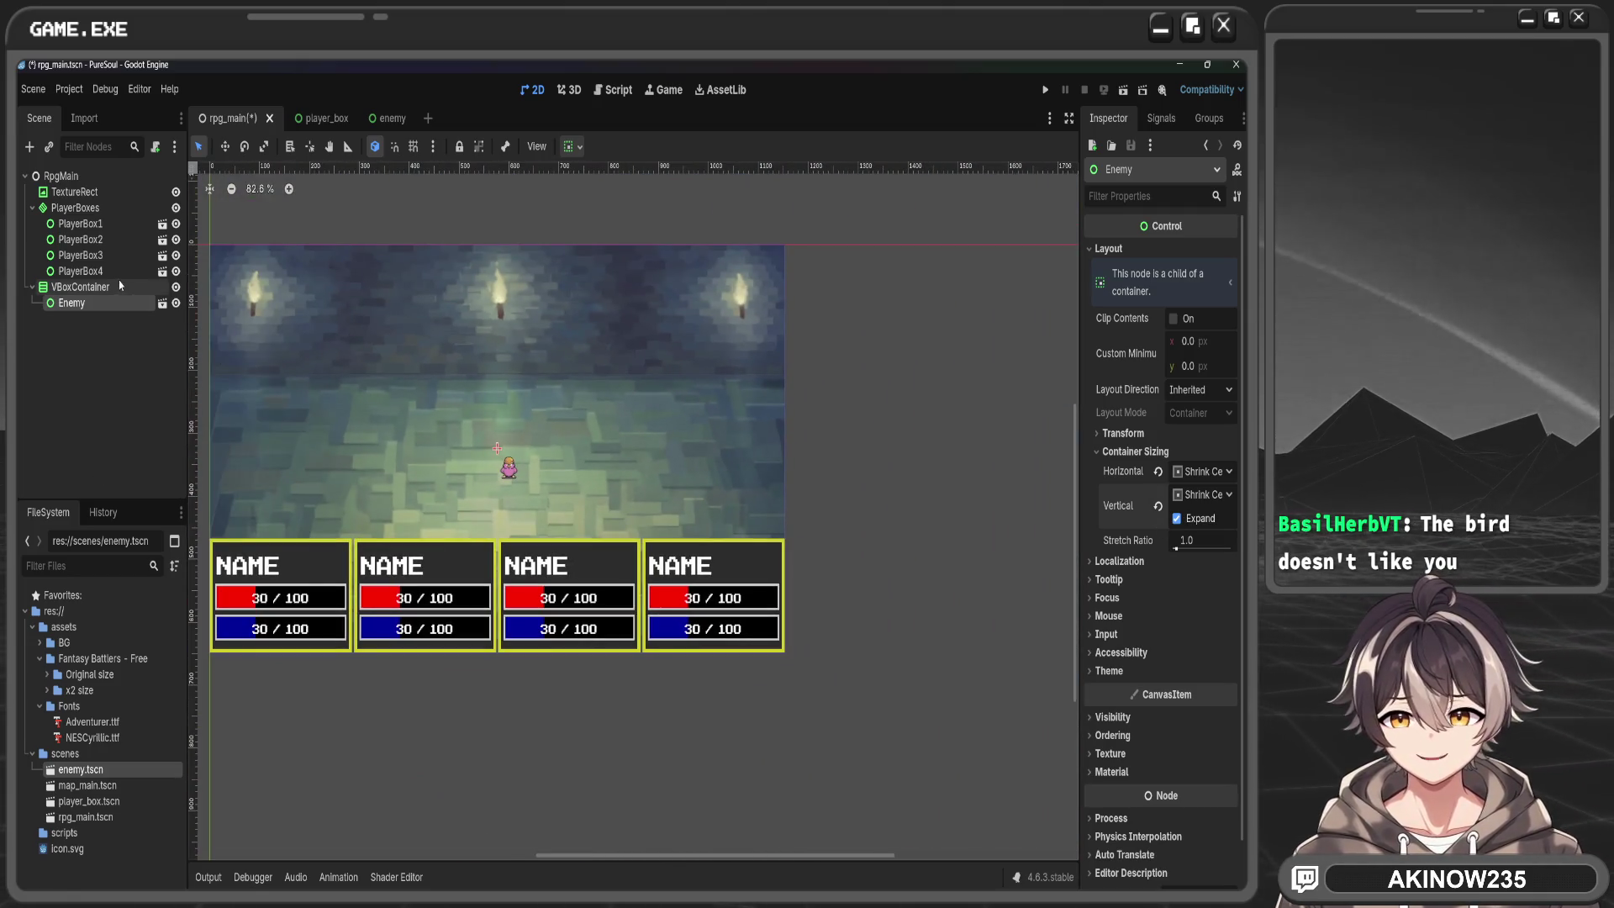
left_click(80, 287)
left_click(71, 302)
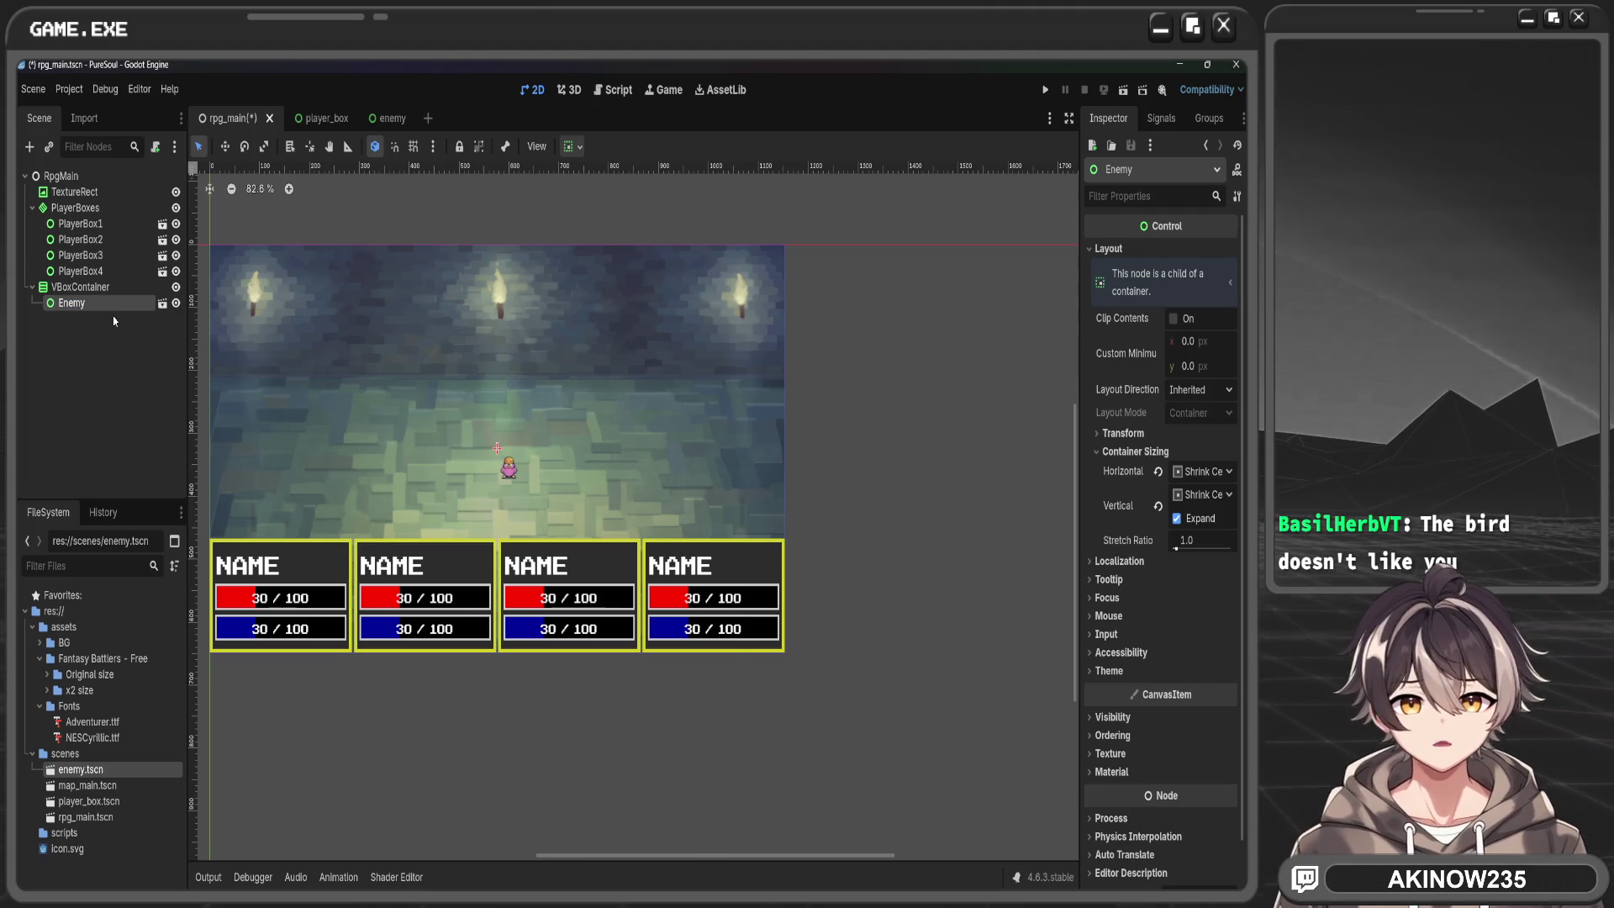
Try Fill, Shrink Begin and Shrink End vertical sizing, settling on Shrink Center
left_click(1202, 495)
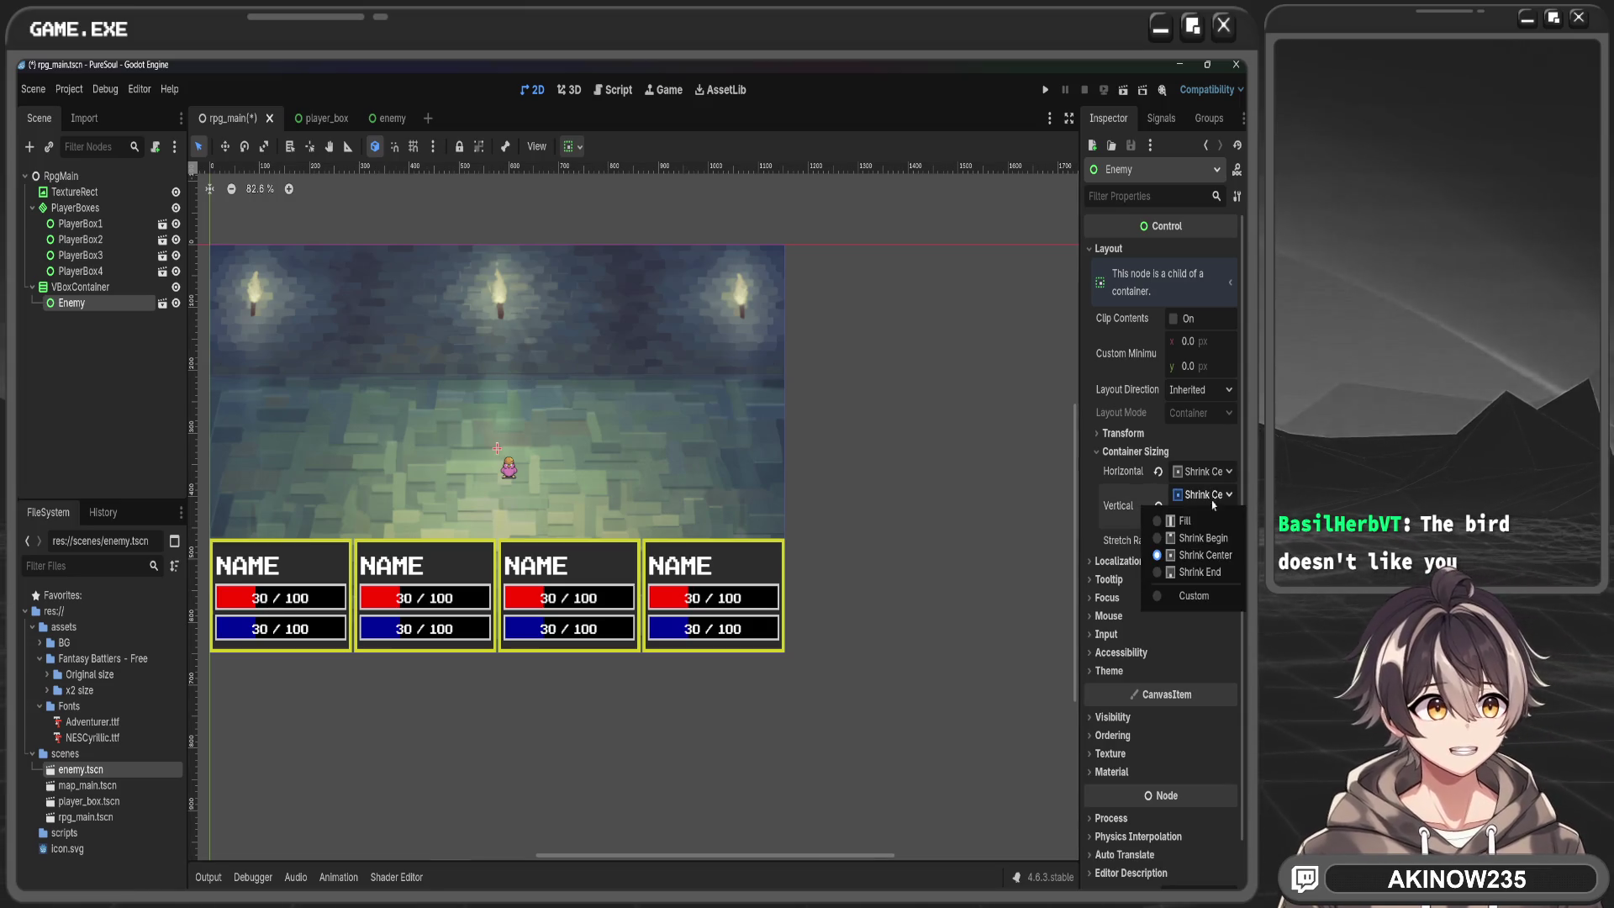
left_click(1219, 560)
left_click(1202, 495)
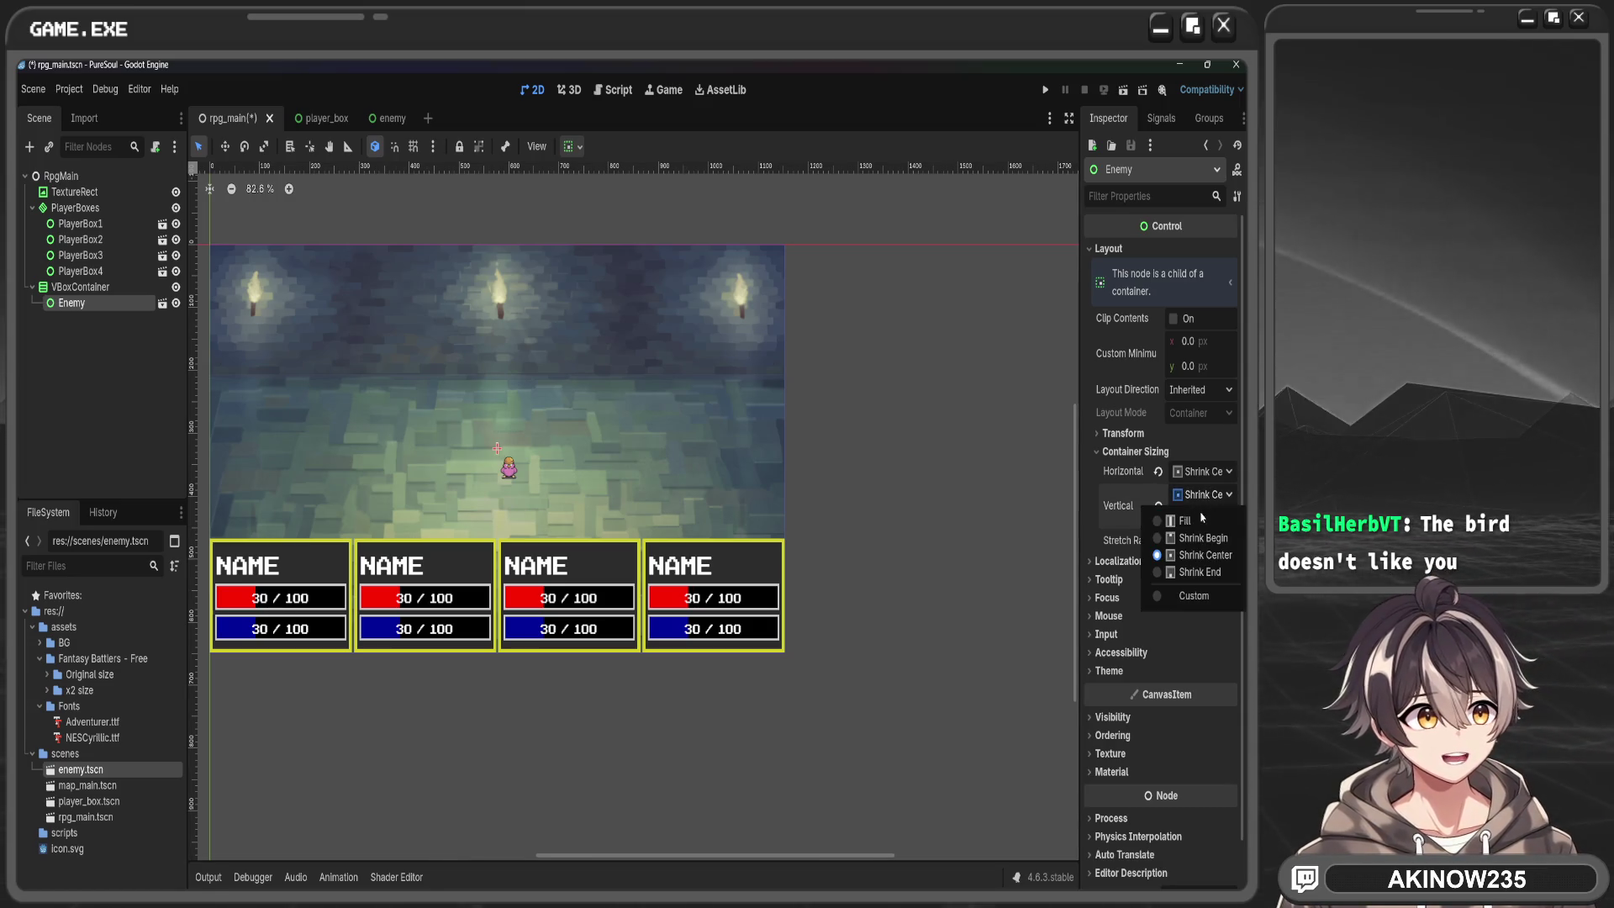
left_click(1200, 520)
left_click(1176, 494)
left_click(1177, 538)
left_click(1205, 495)
left_click(1202, 555)
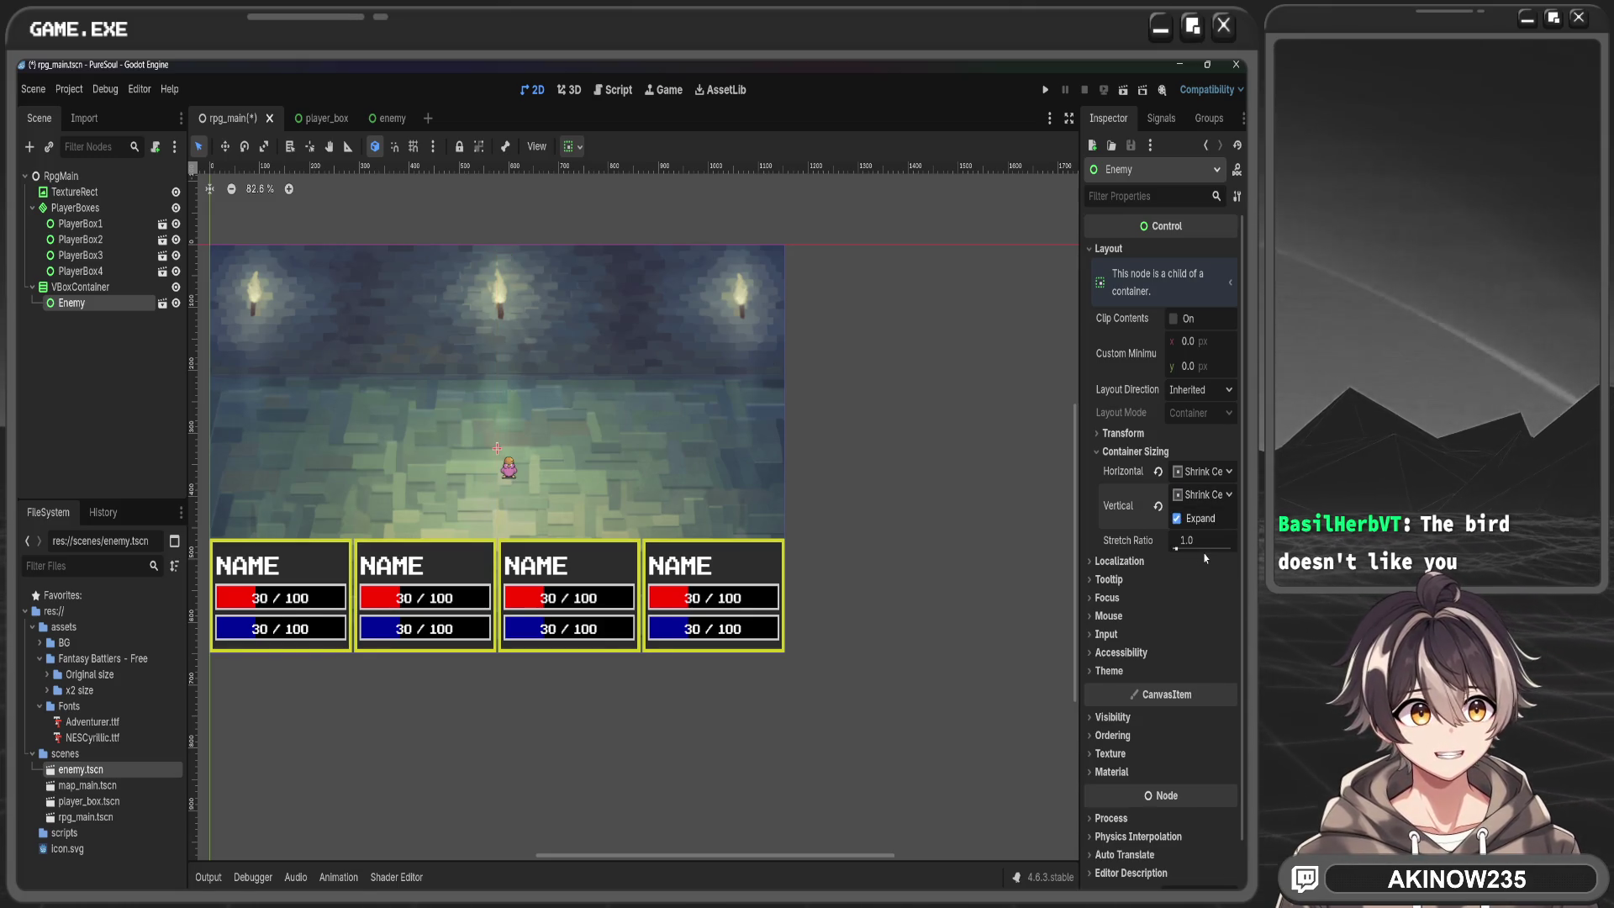
left_click(1213, 496)
left_click(1199, 571)
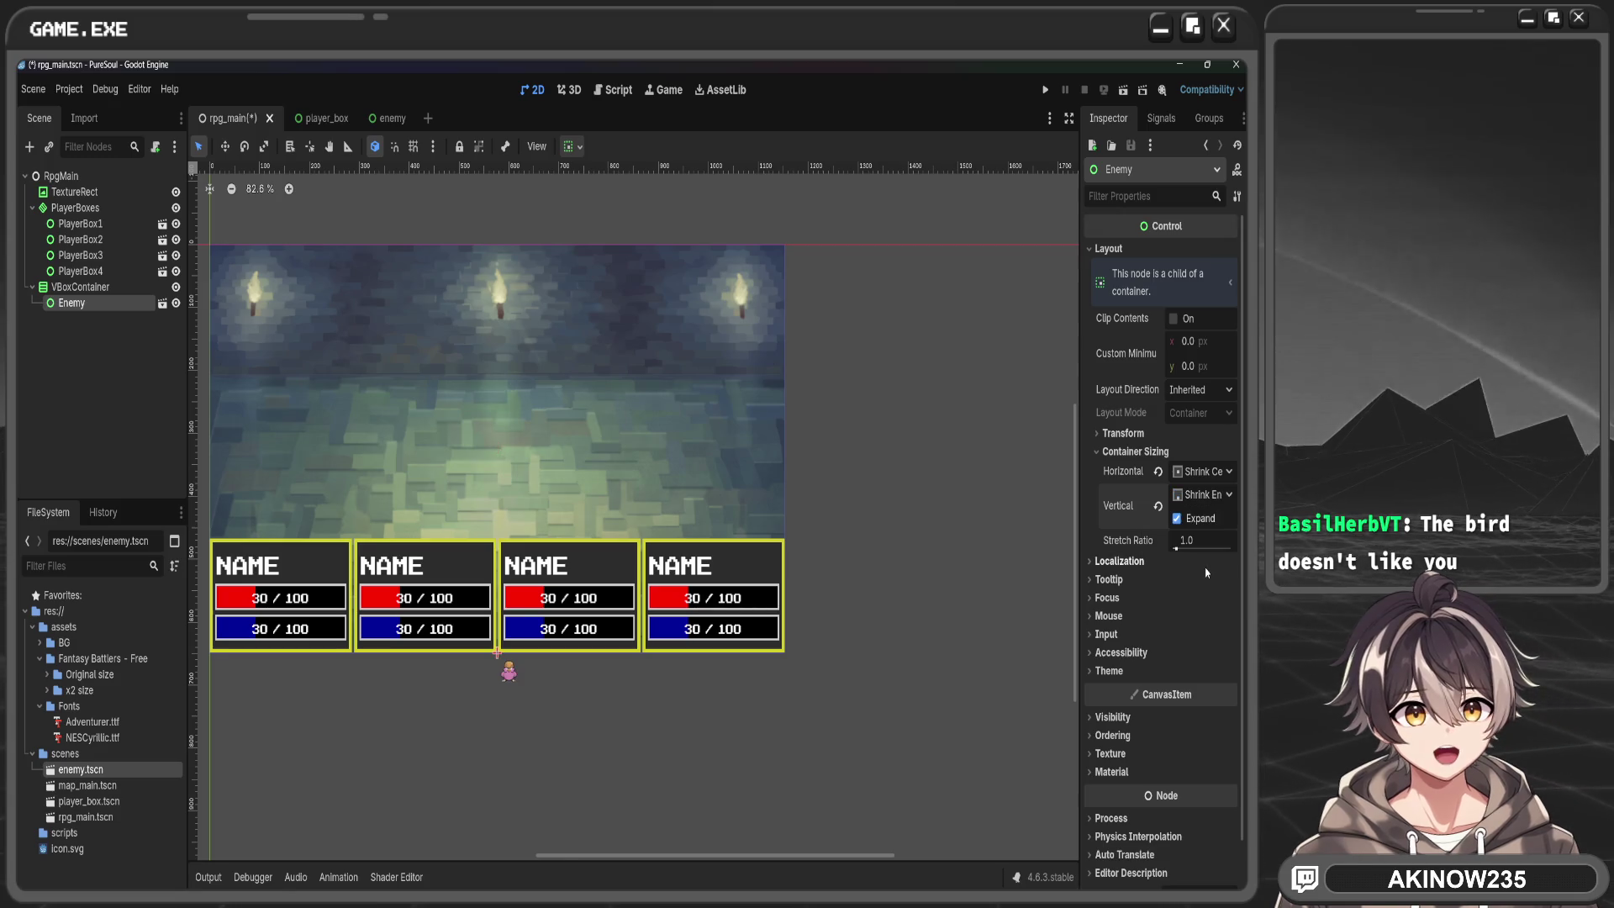
left_click(1205, 495)
left_click(1209, 537)
left_click(1202, 495)
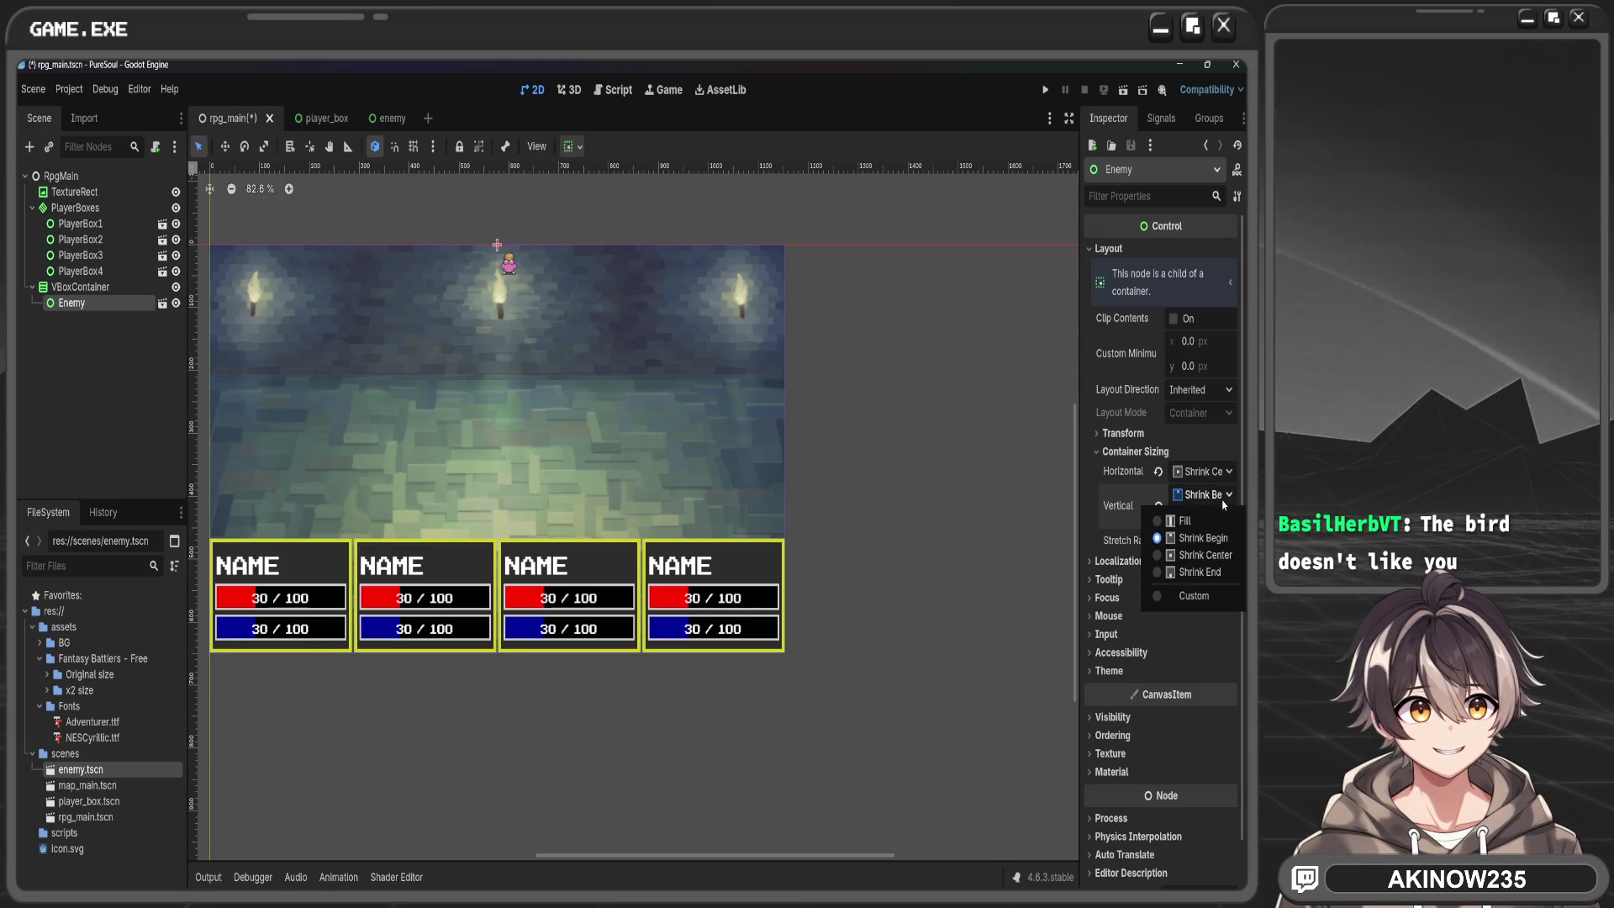
left_click(1207, 554)
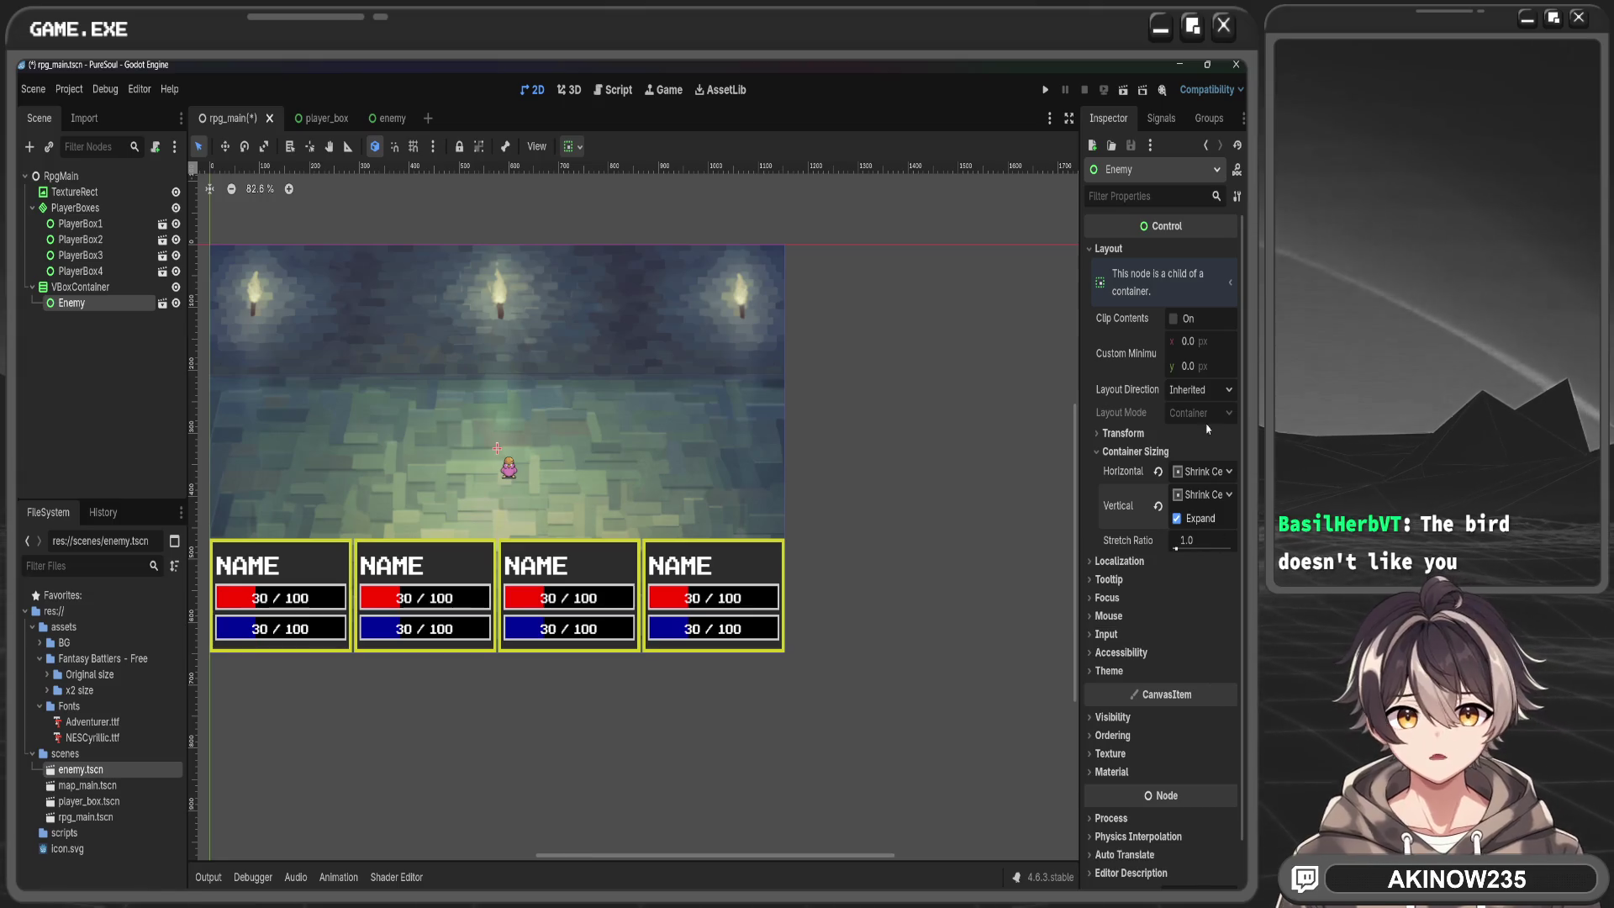
Review Enemy's transform and container sizing properties and adjust its stretch ratio
left_click(1119, 560)
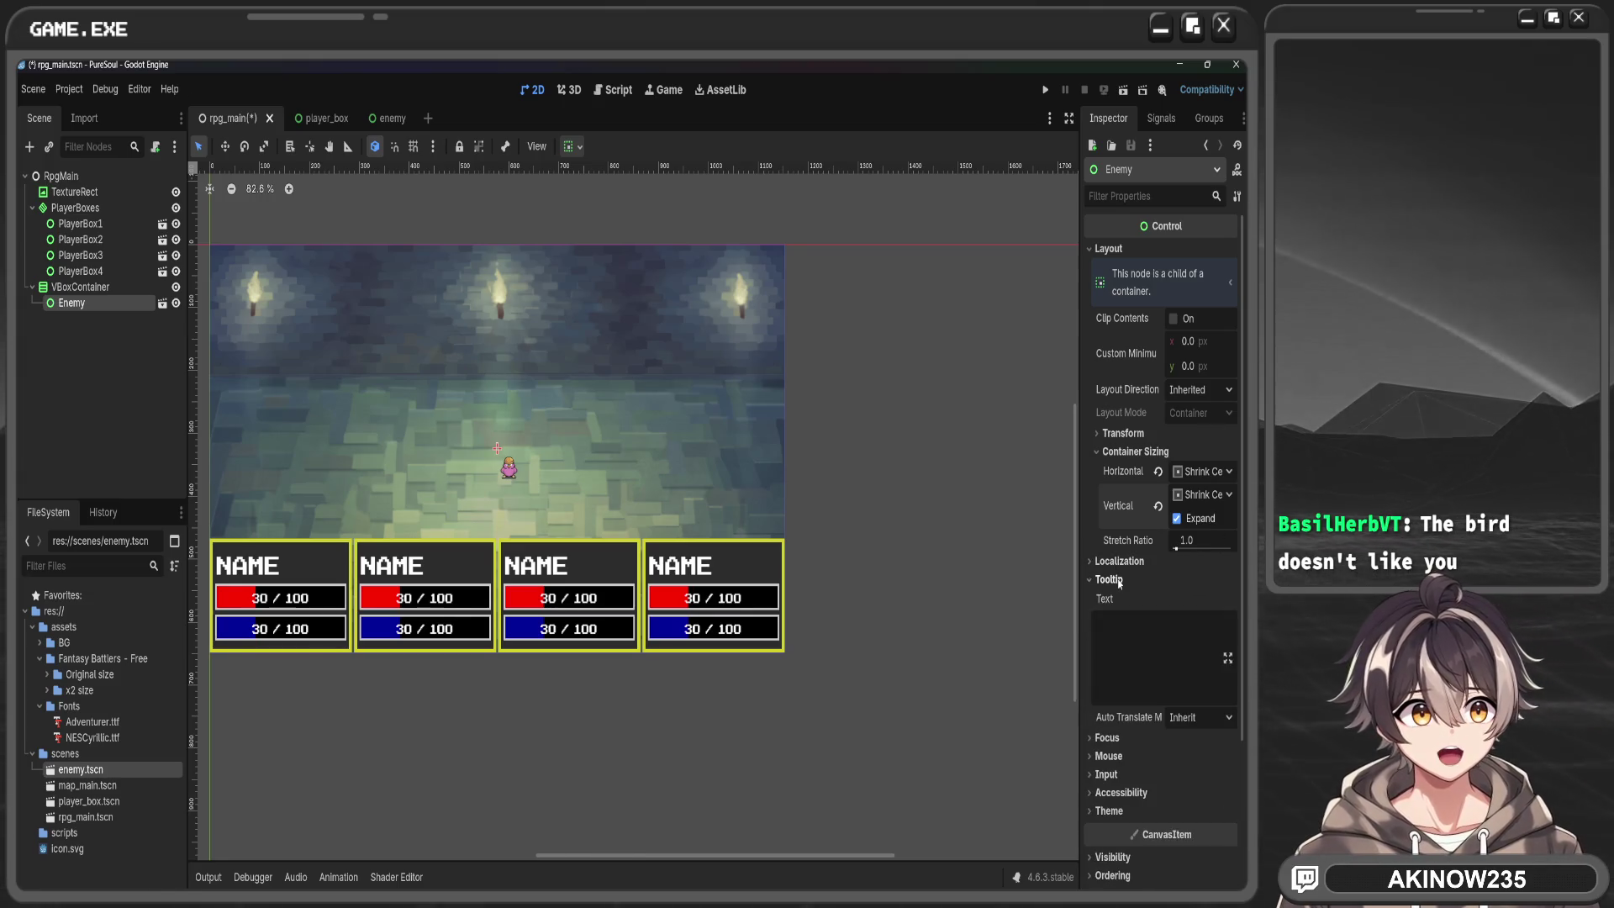
left_click(1118, 561)
double_click(1109, 598)
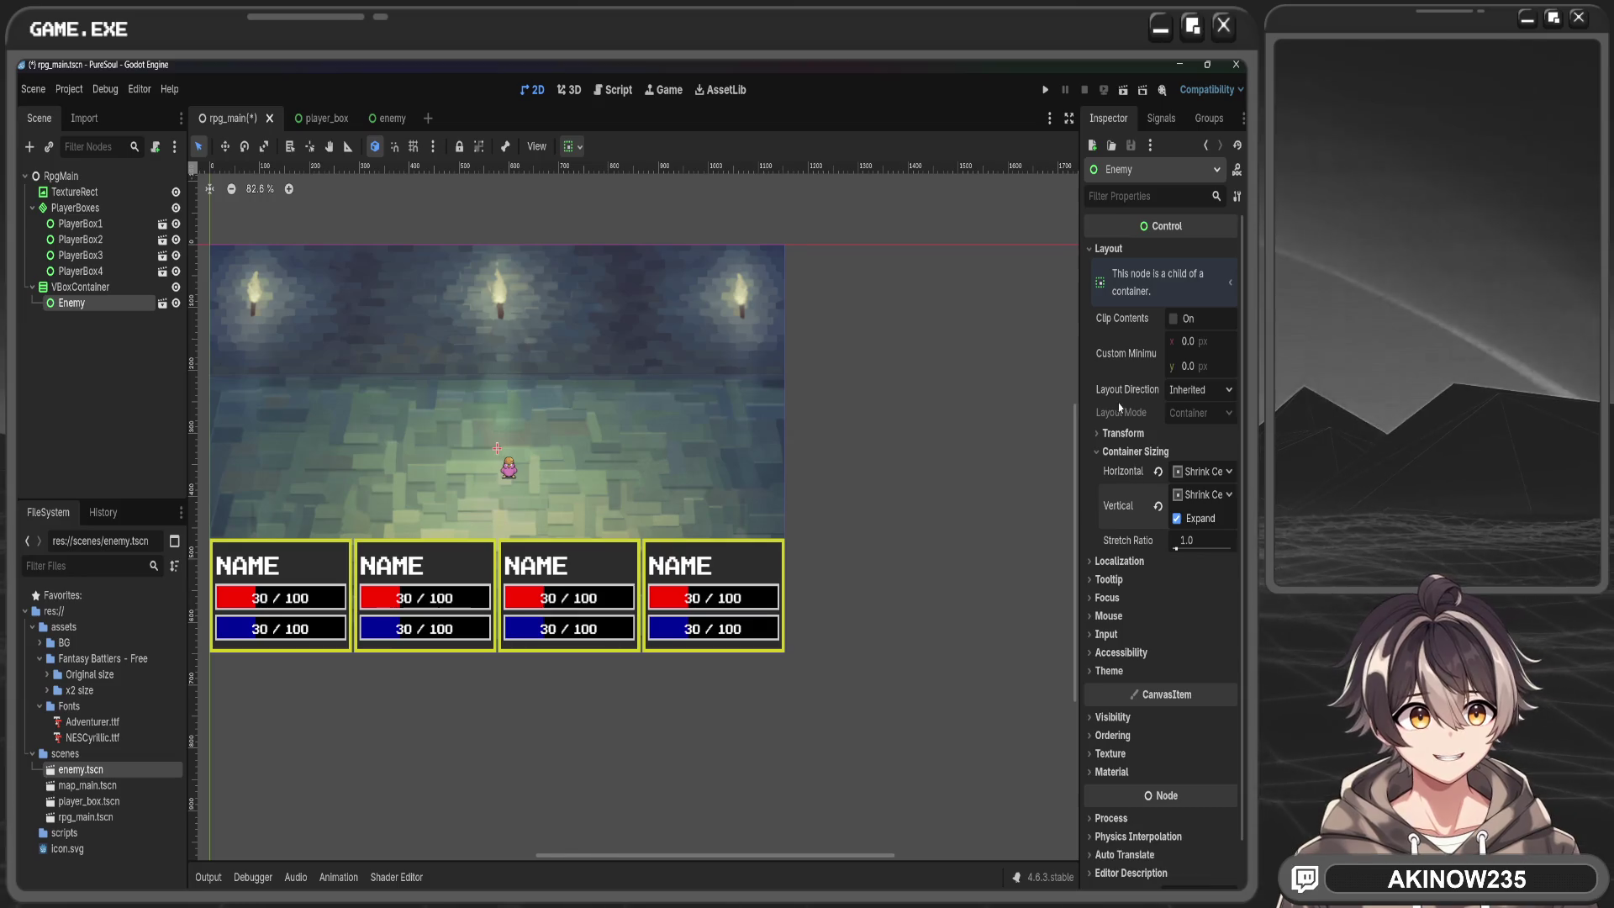
left_click(1118, 433)
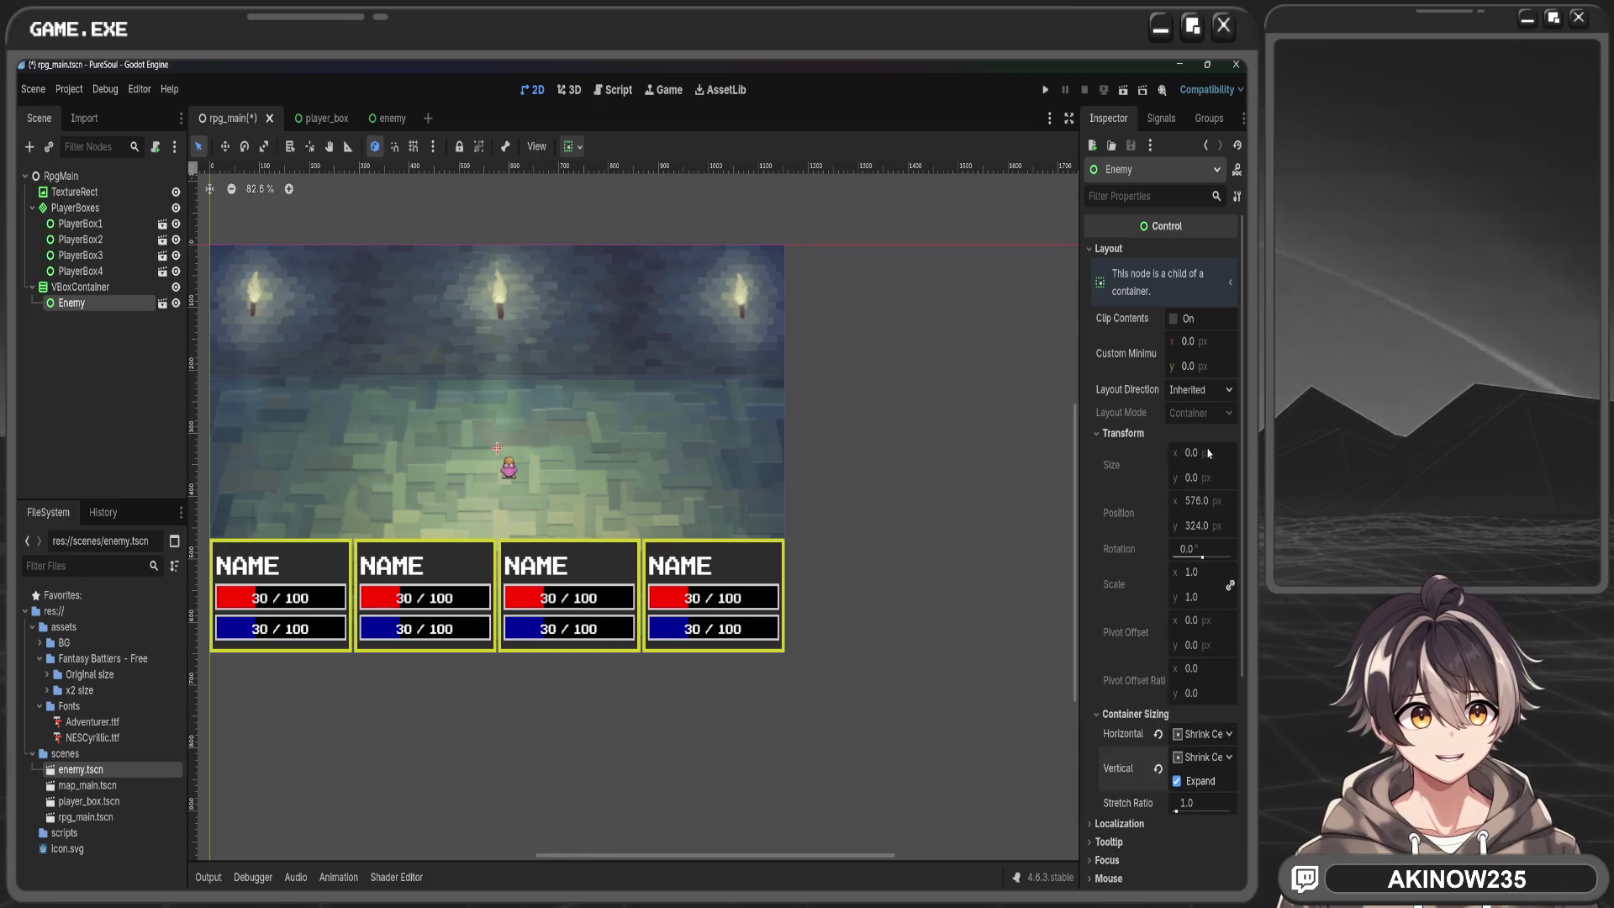
left_click(1106, 435)
left_click(1137, 453)
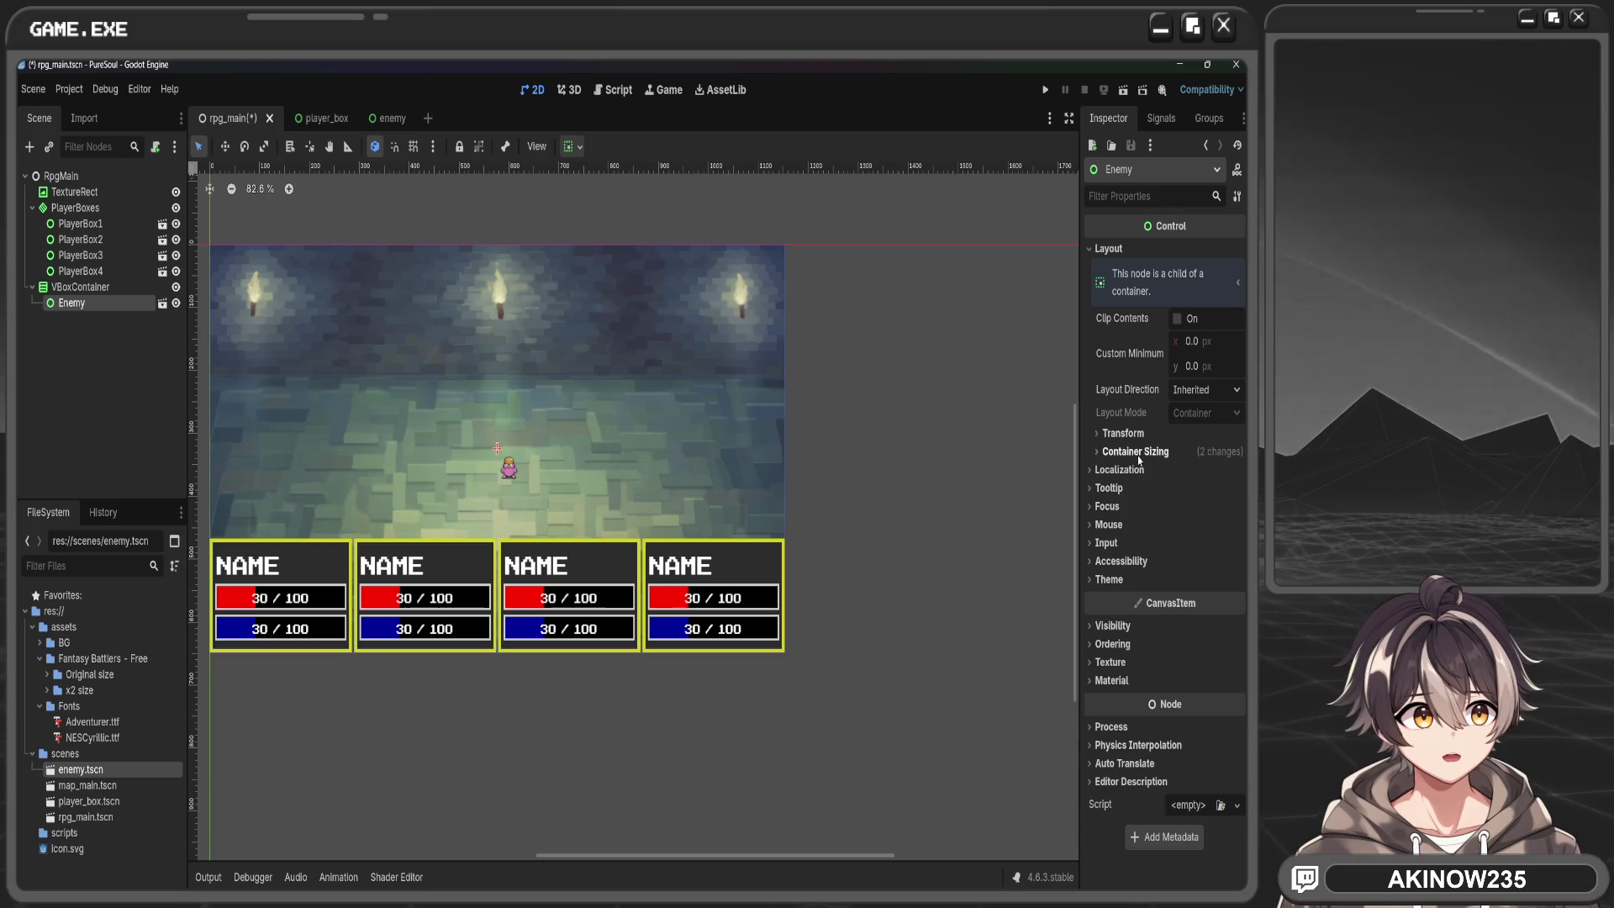
left_click(1137, 453)
mouse_move(1205, 540)
left_mouse_down()
mouse_move(1236, 541)
mouse_move(1176, 549)
left_mouse_up()
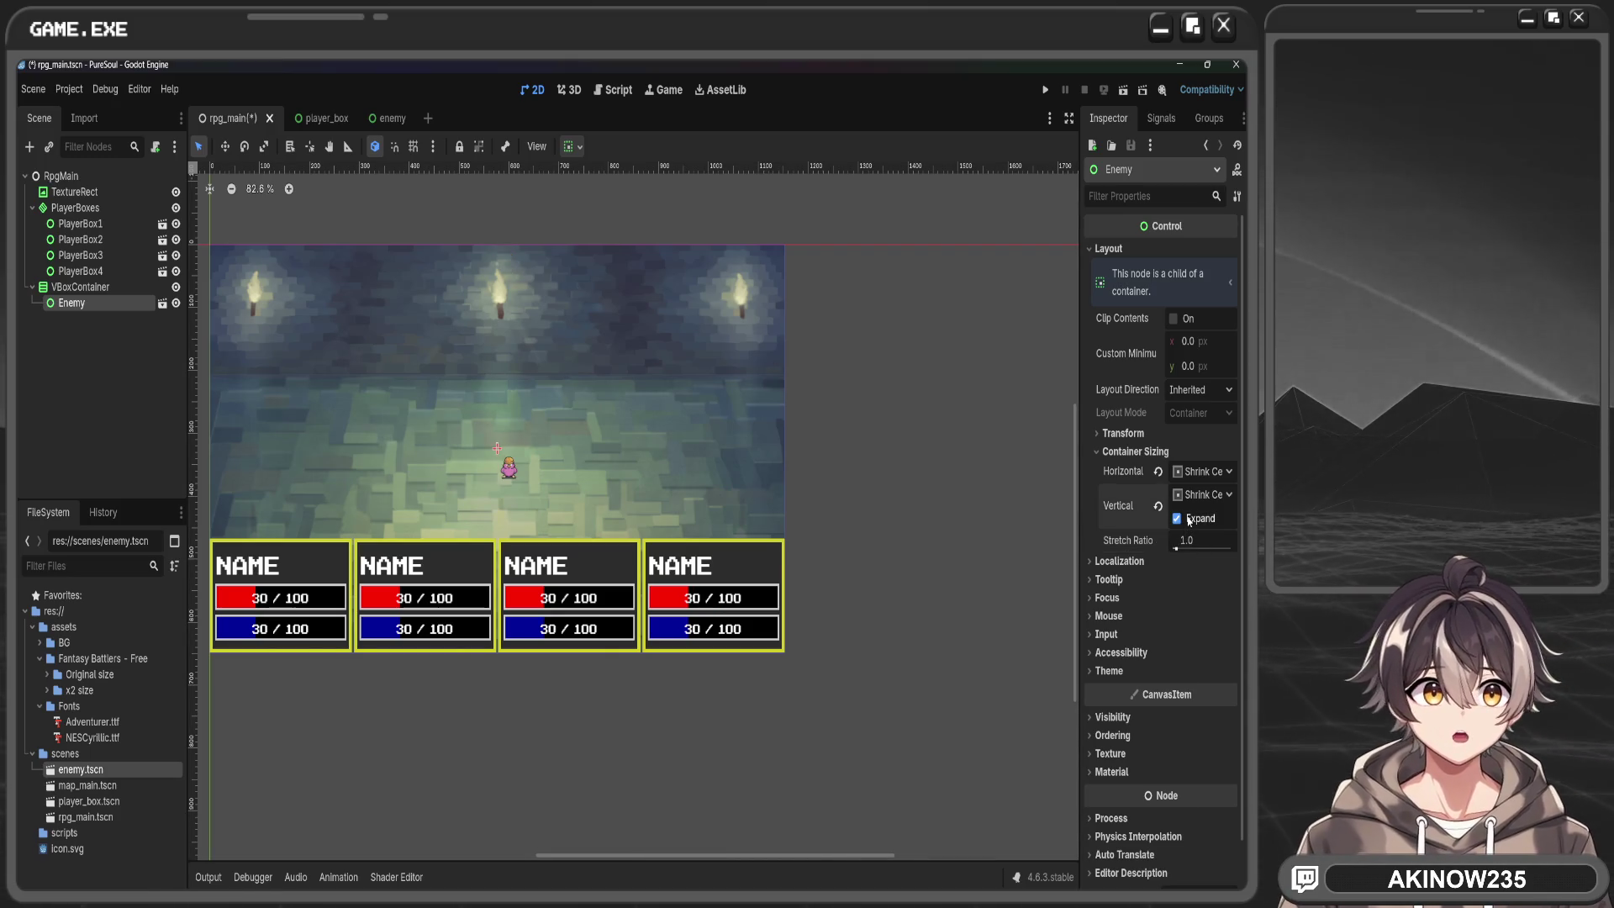
left_click(574, 147)
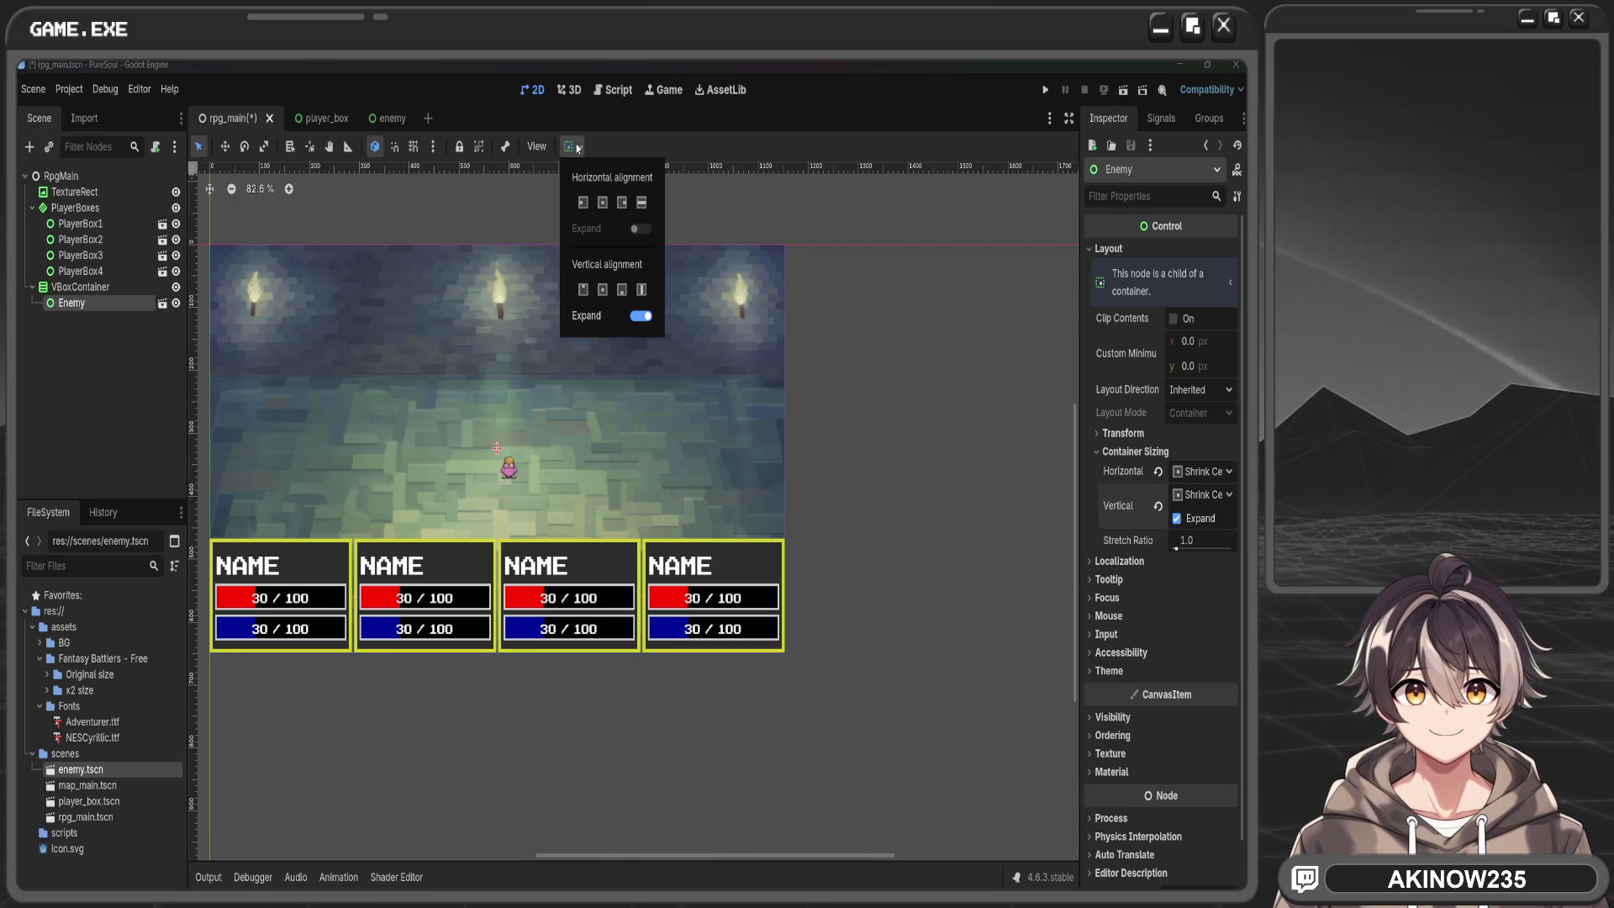
left_click(569, 147)
left_click(119, 350)
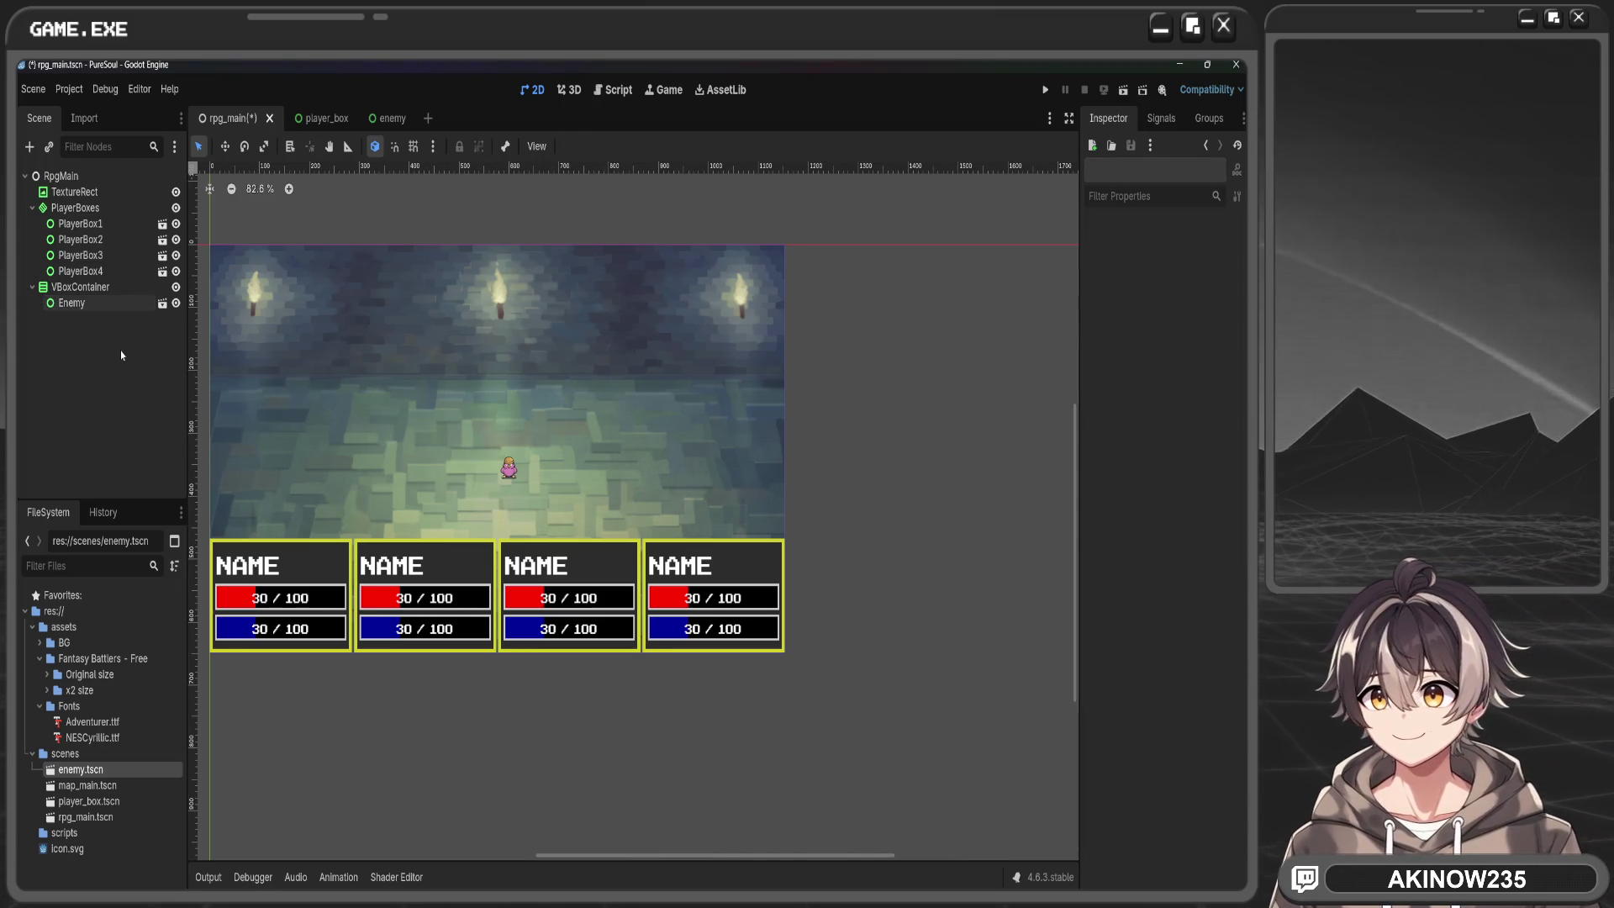
left_click(81, 287)
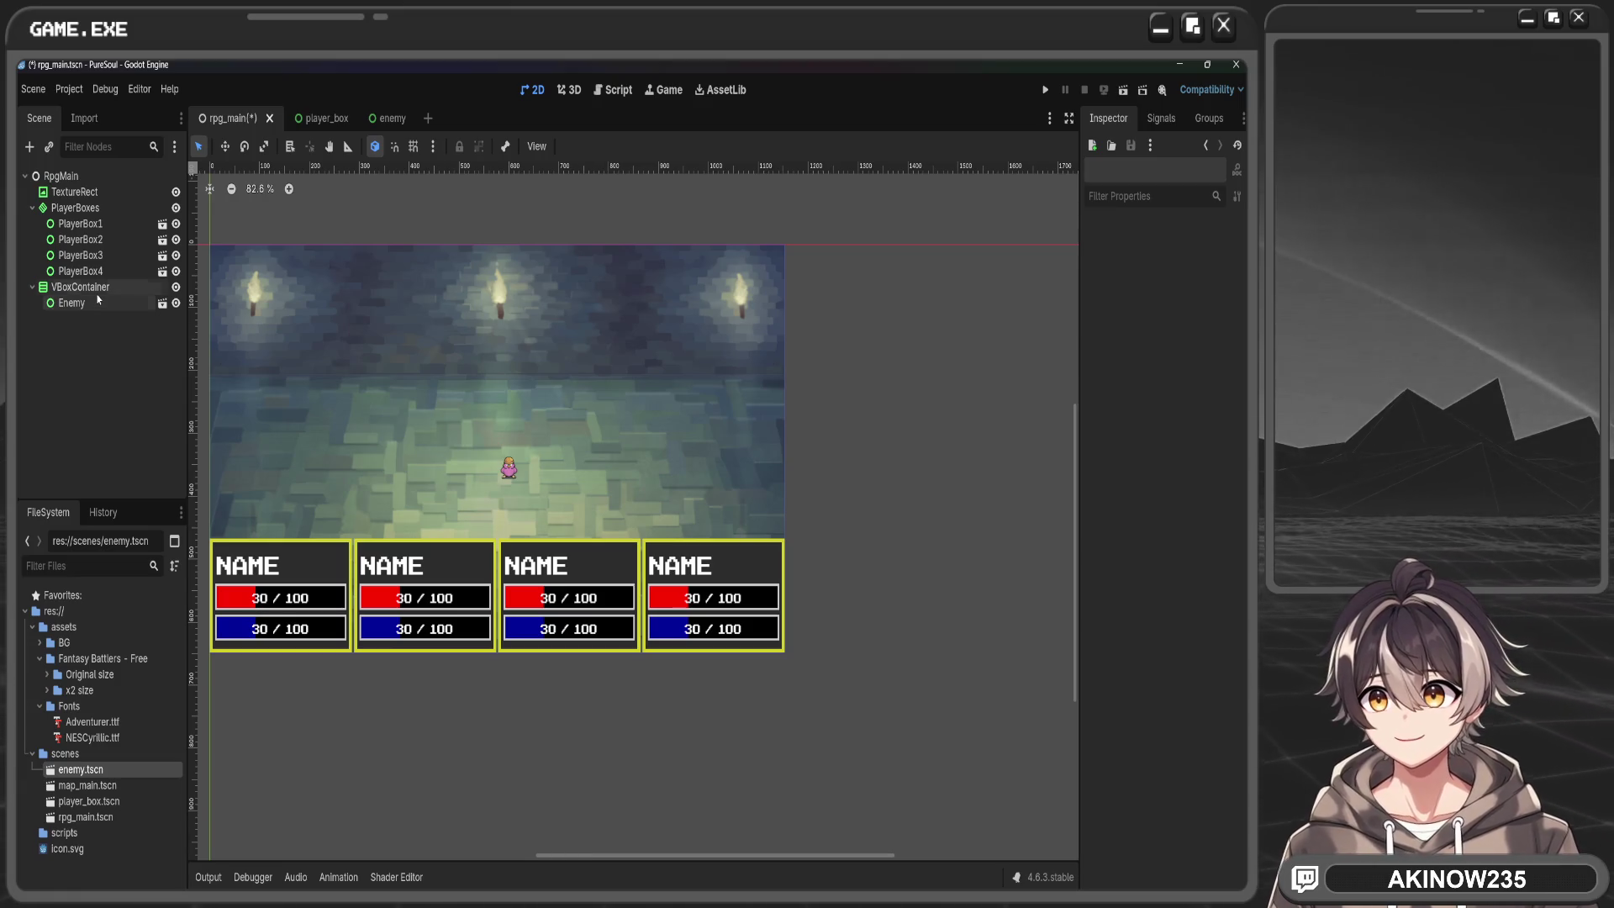
left_click(105, 372)
left_click_drag(81, 769, 97, 285)
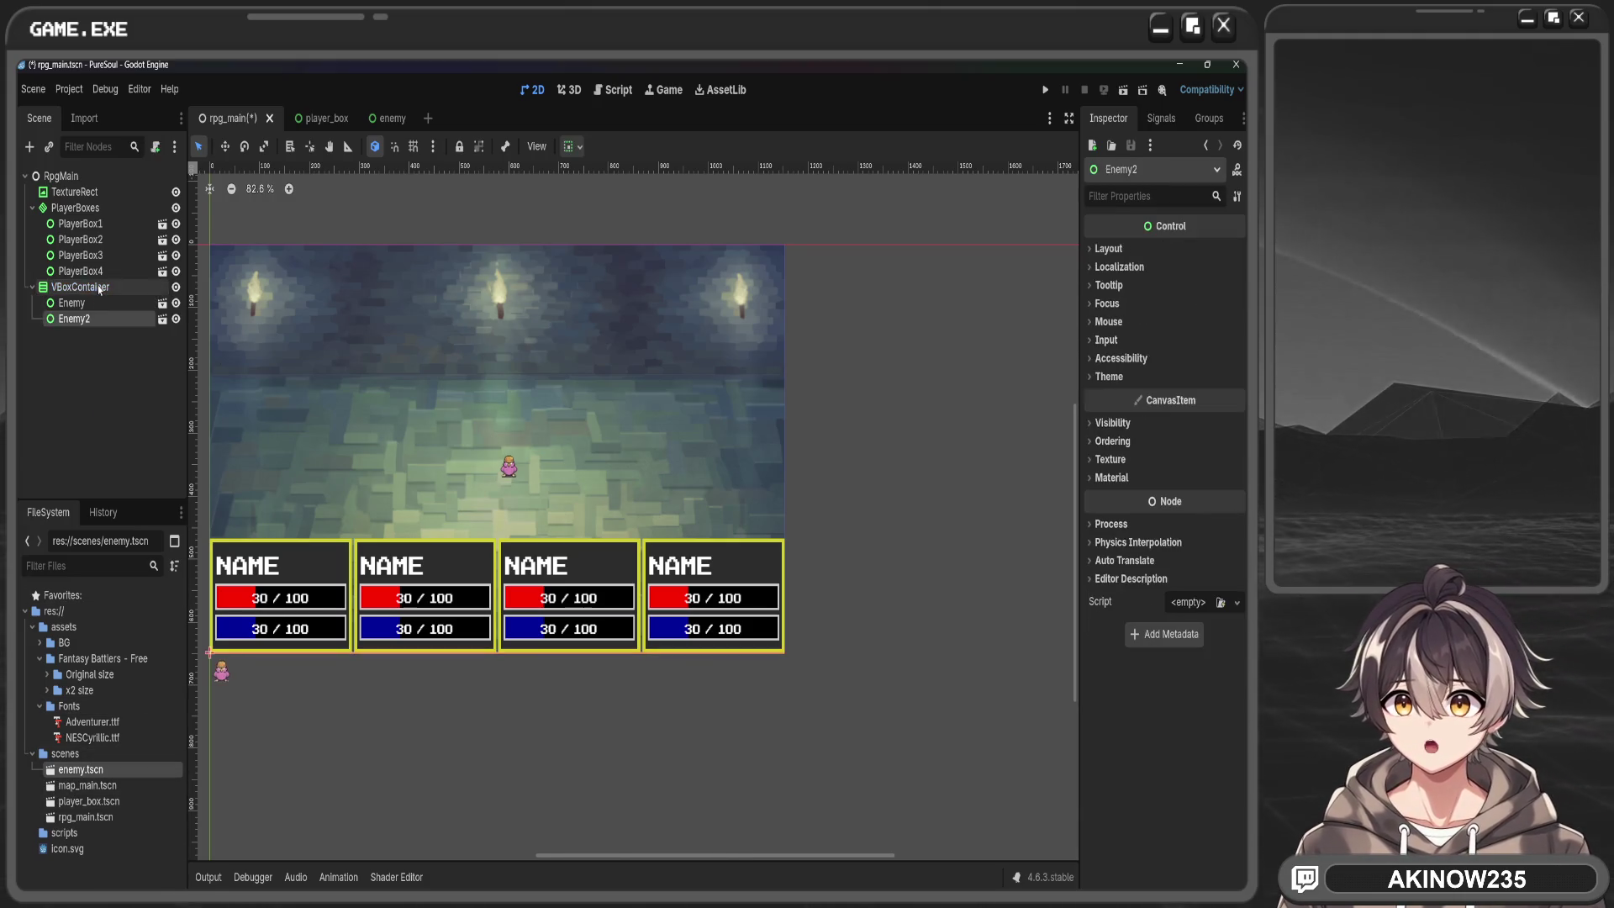
left_click_drag(396, 651, 532, 586)
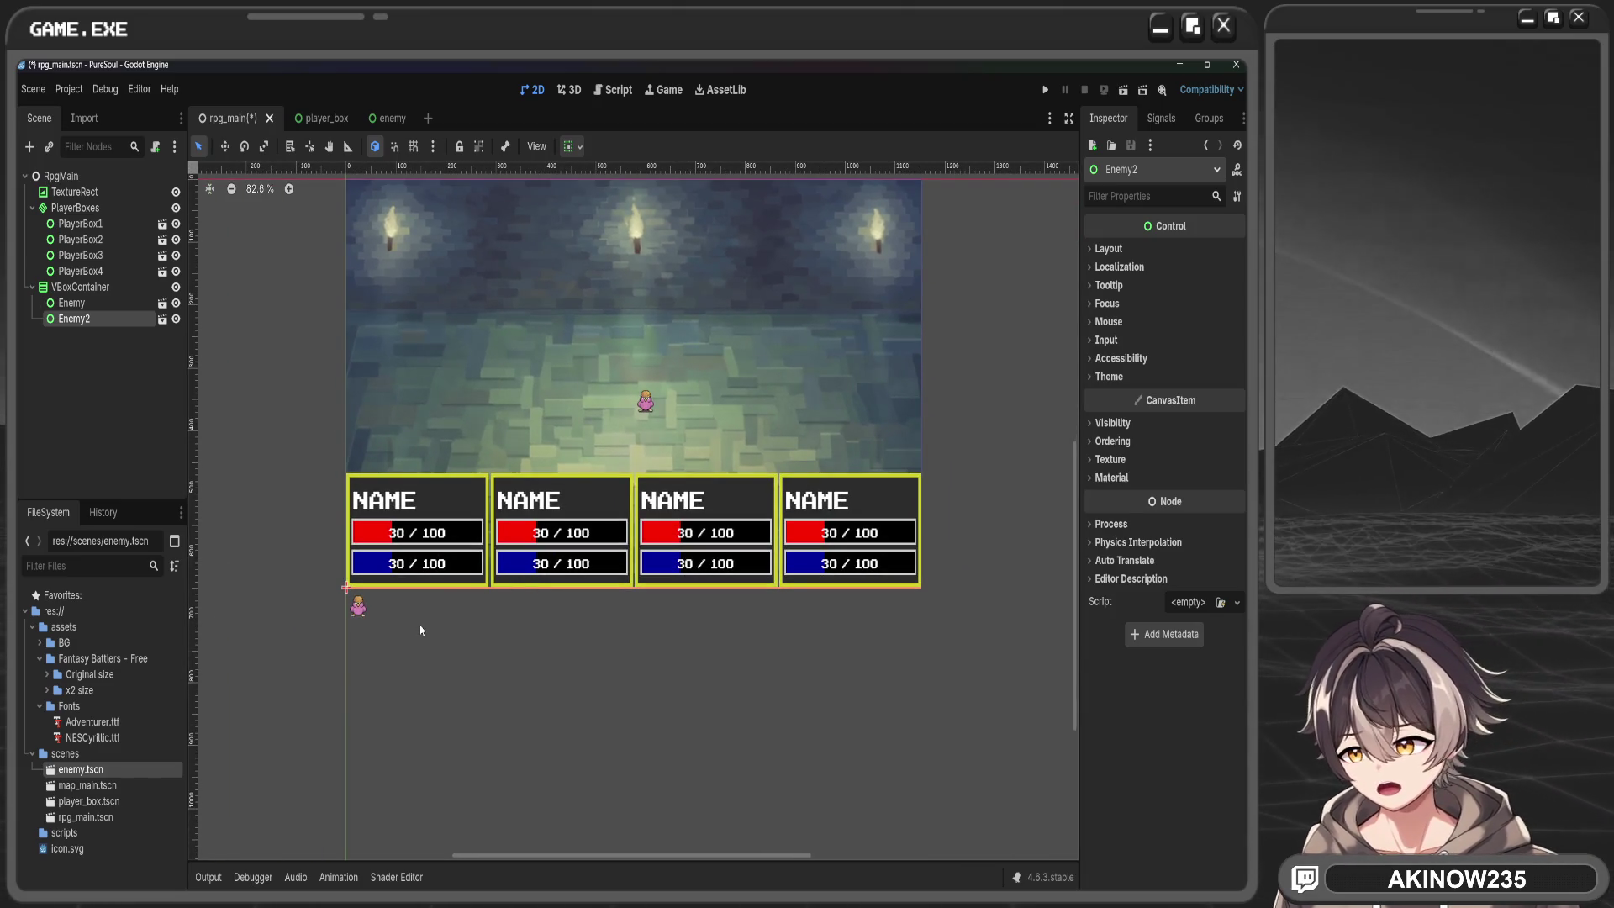
left_click(575, 148)
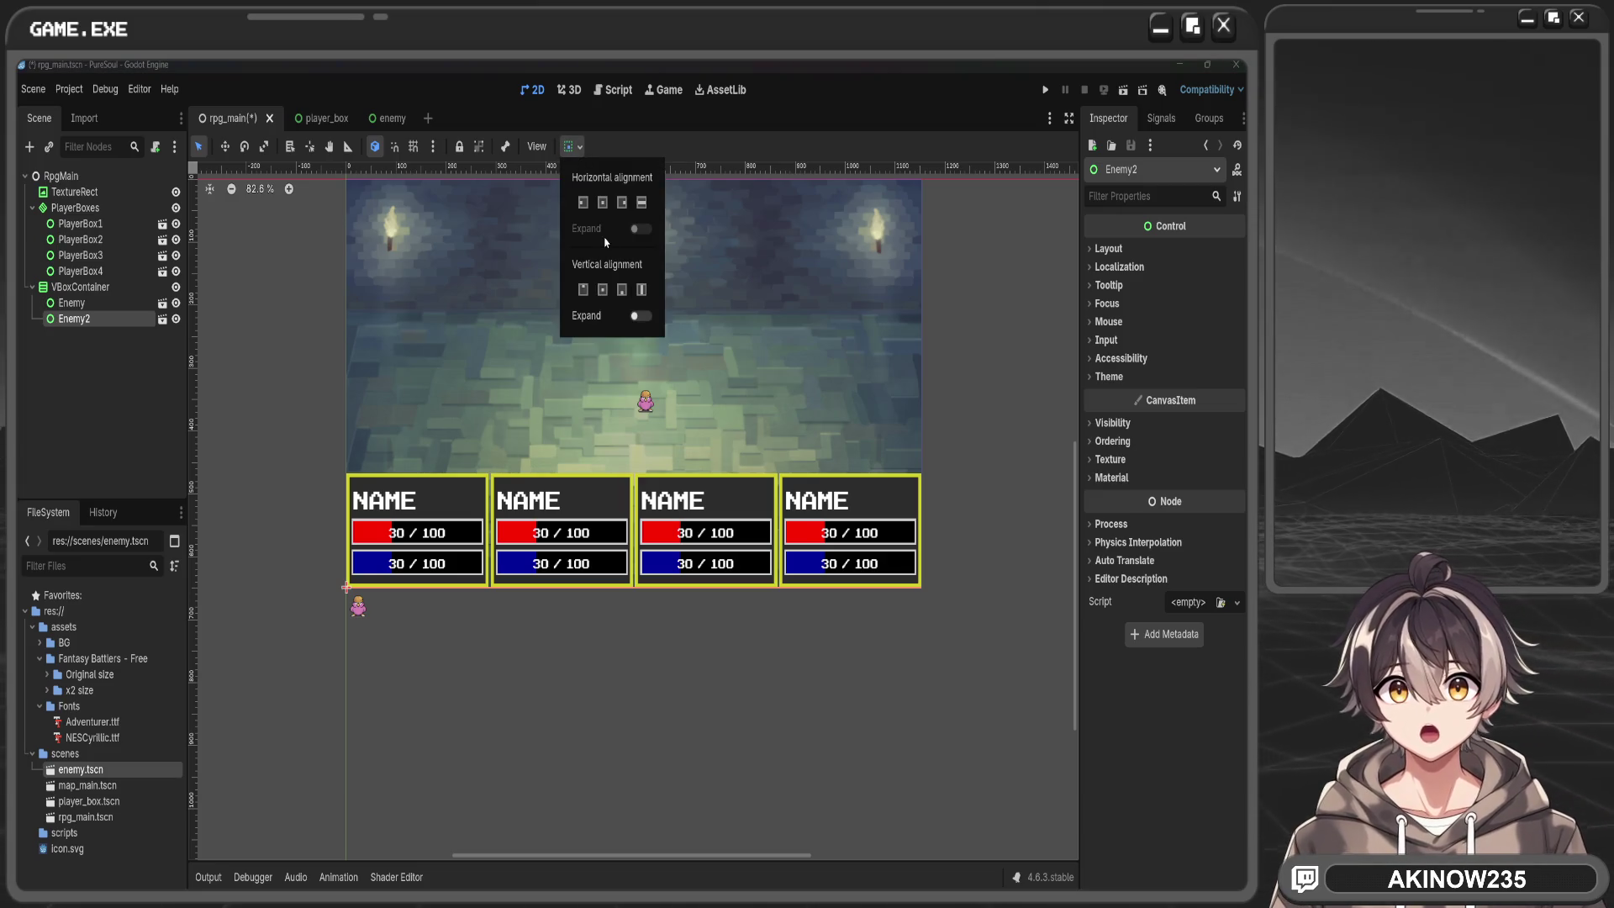
left_click(605, 204)
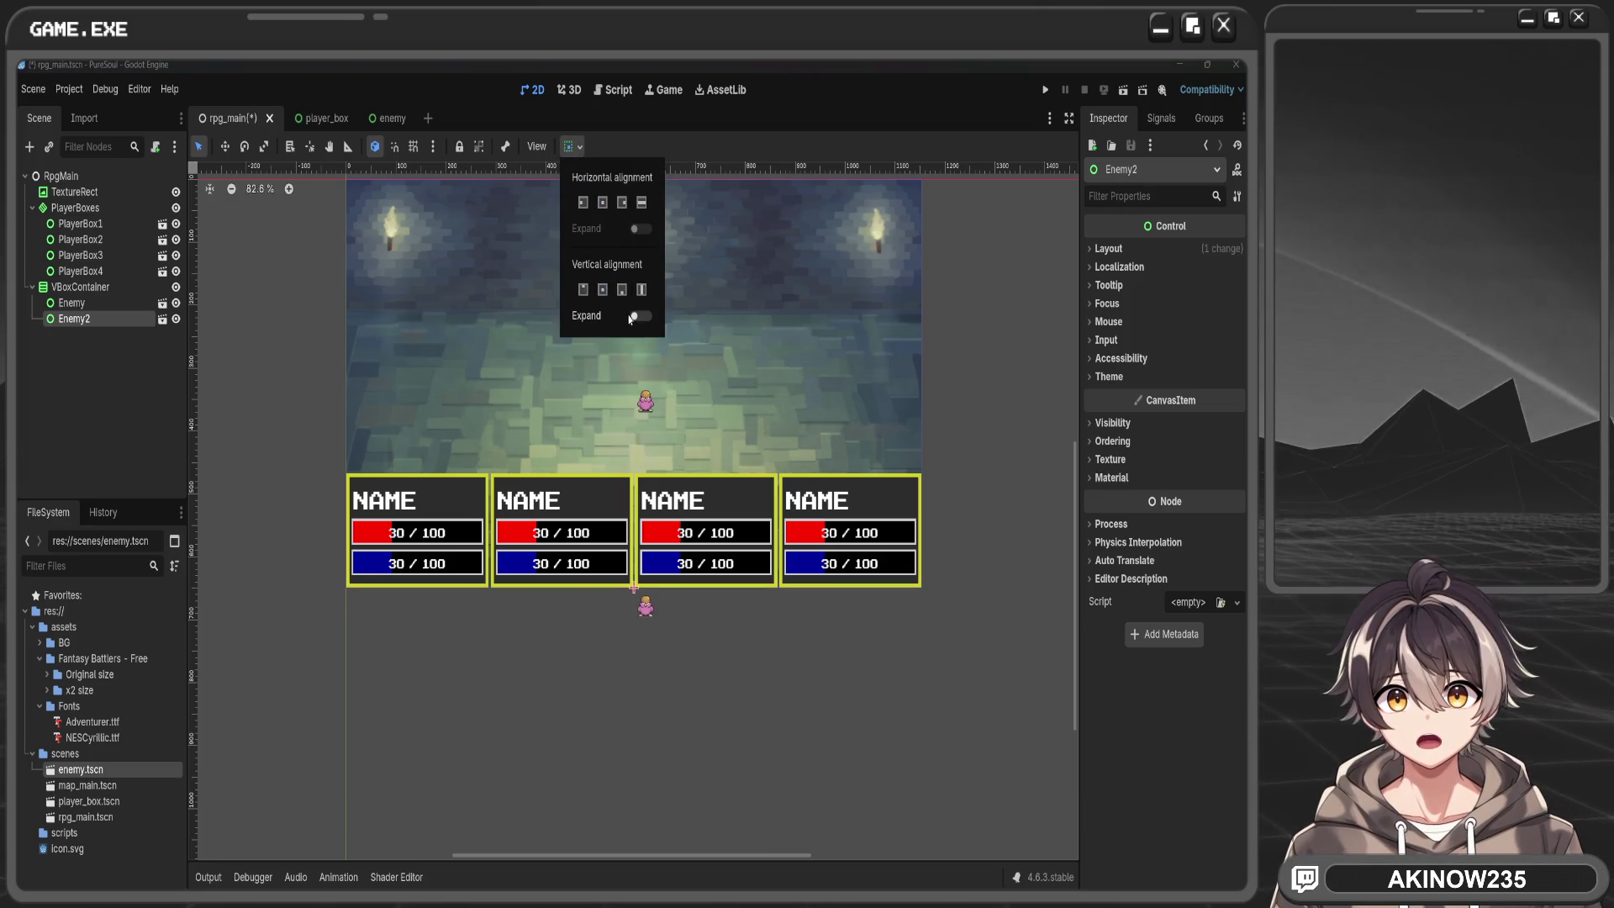
left_click(640, 316)
left_click(604, 291)
left_click(762, 365)
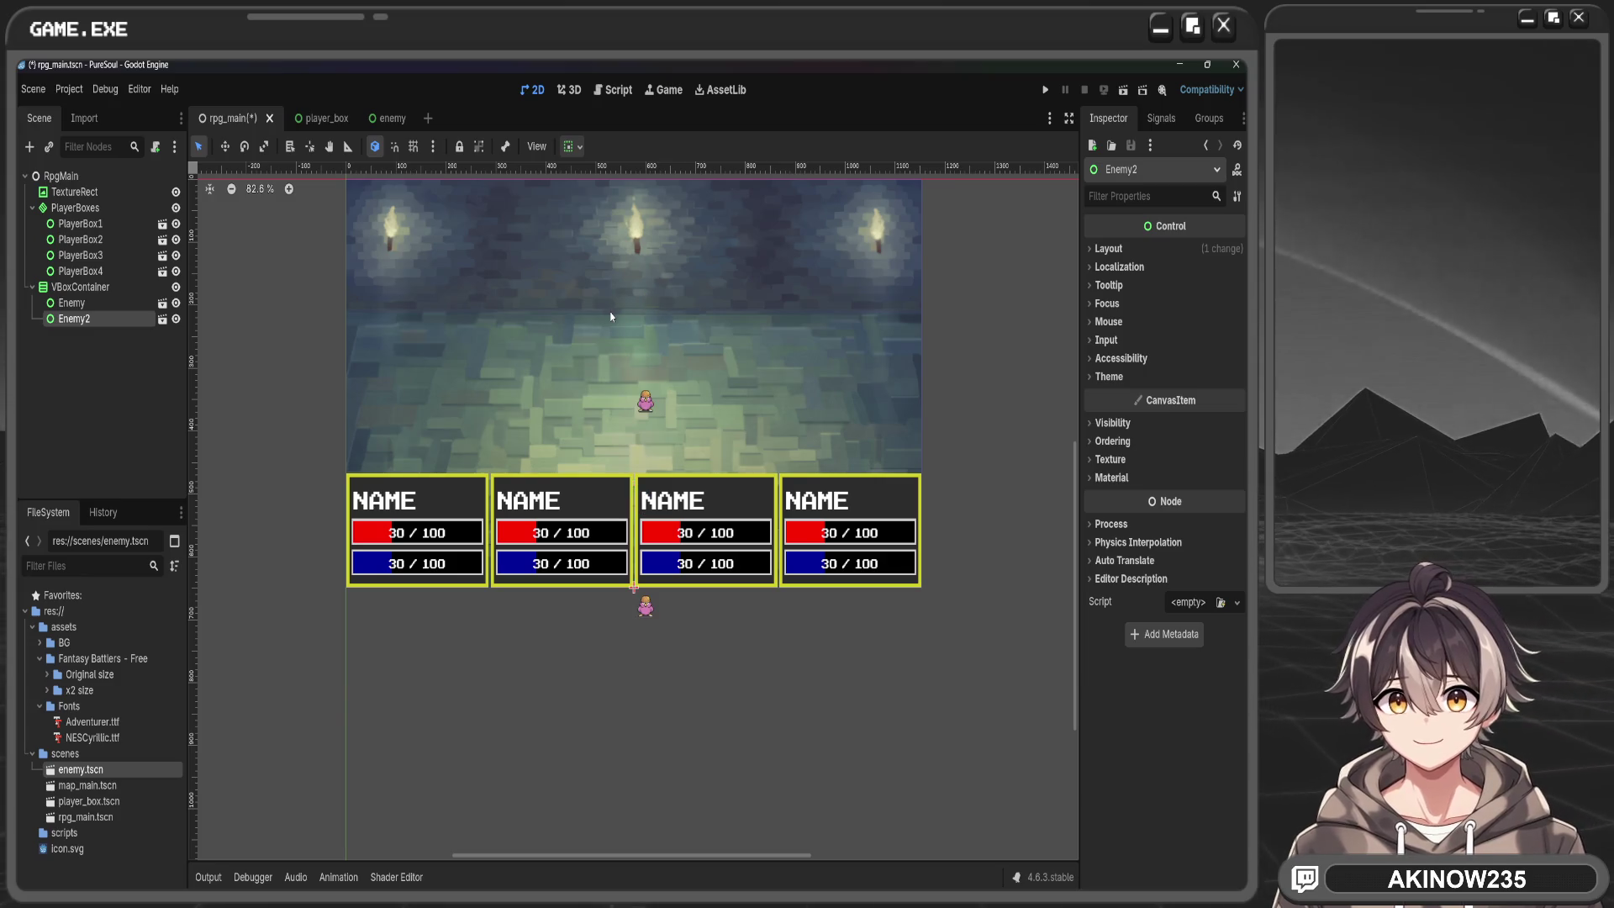
key("Delete")
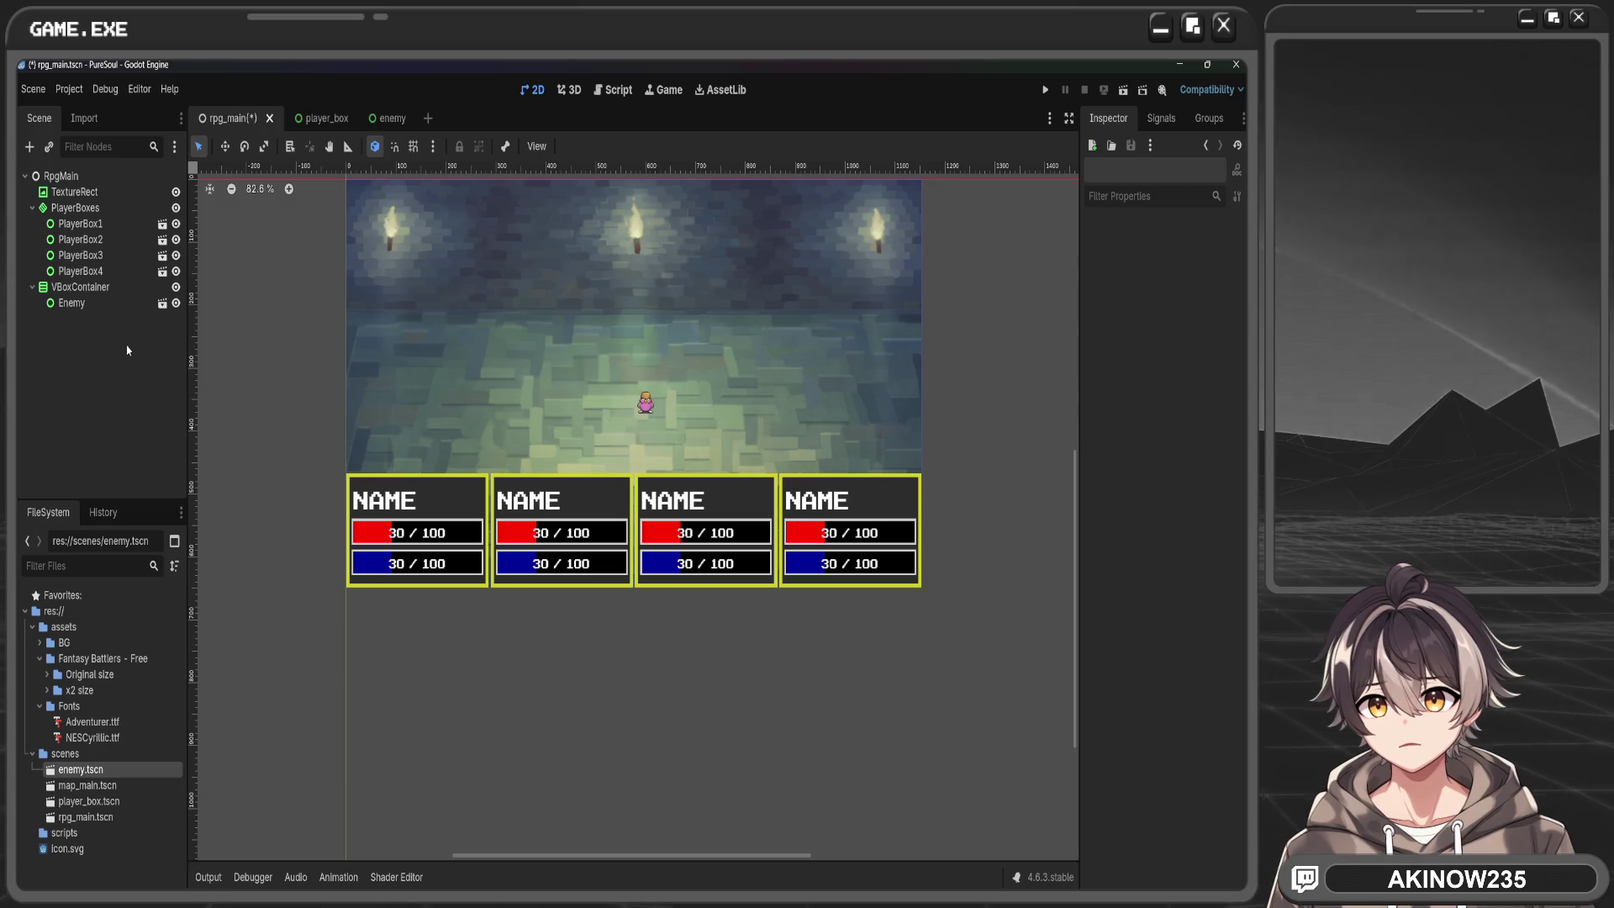
left_click(88, 288)
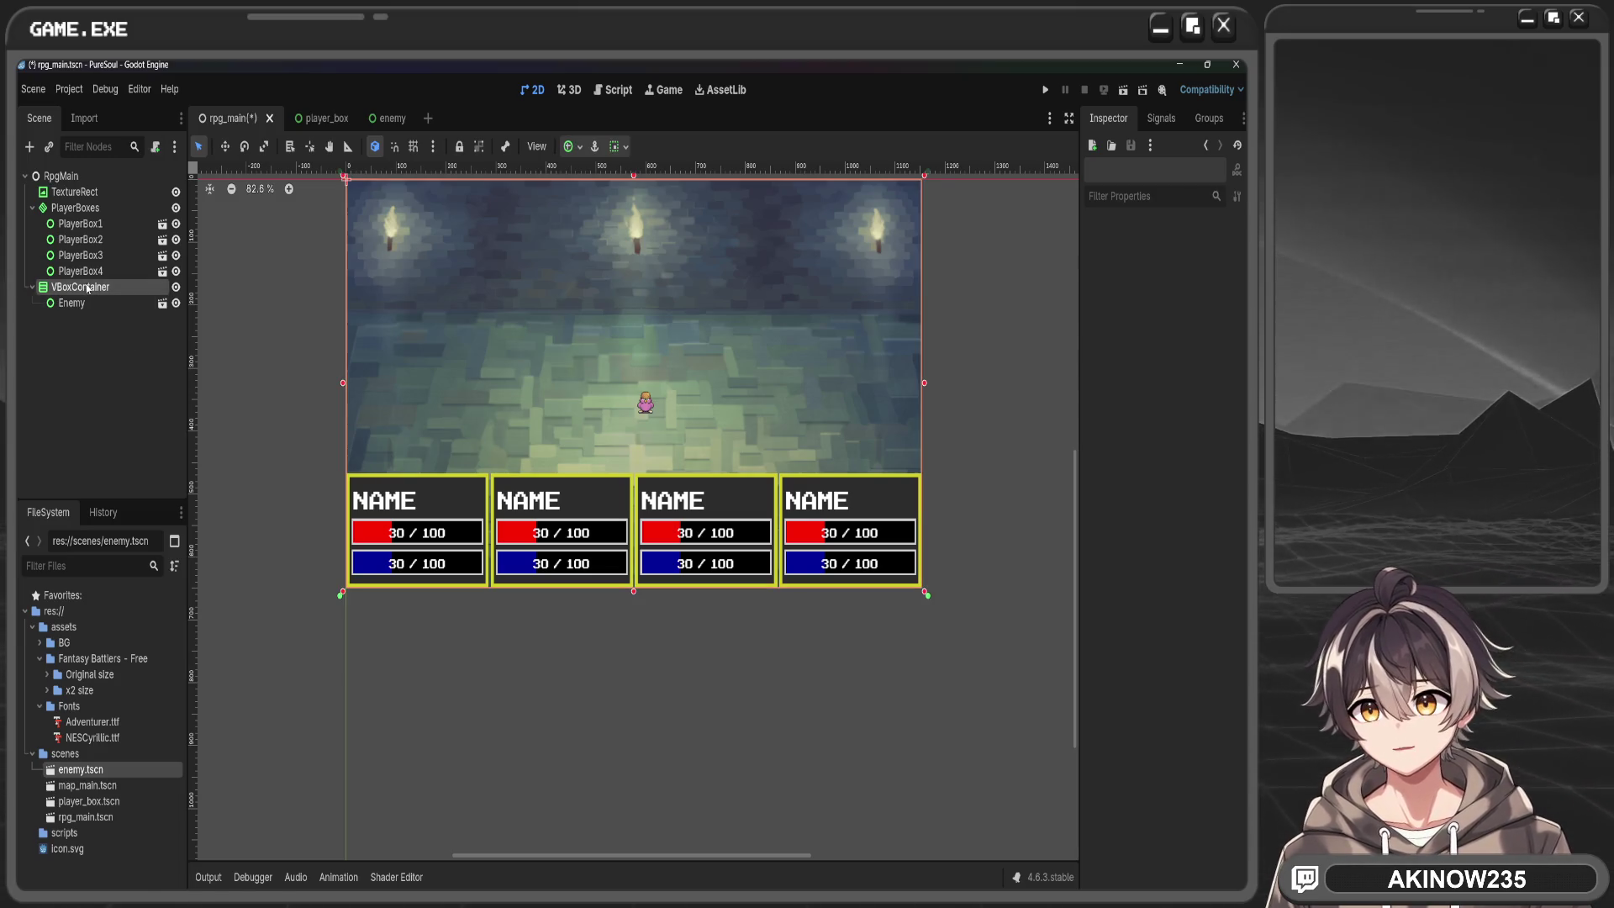
Add an HBoxContainer under VBoxContainer and move Enemy into it
key("ctrl+a")
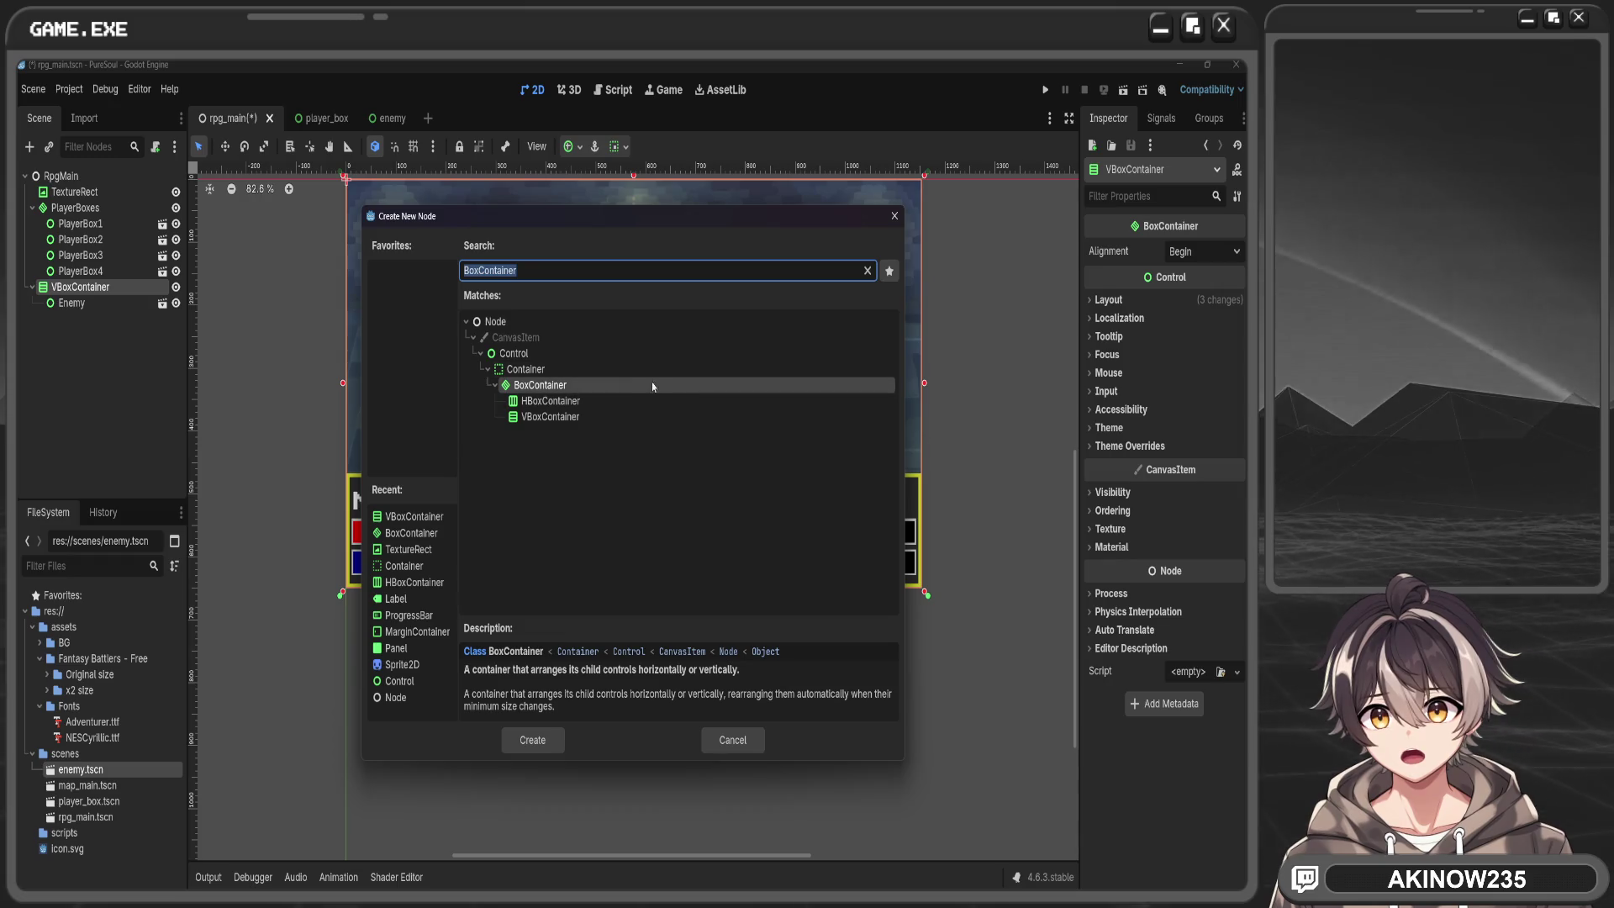
left_click(616, 402)
left_click(555, 740)
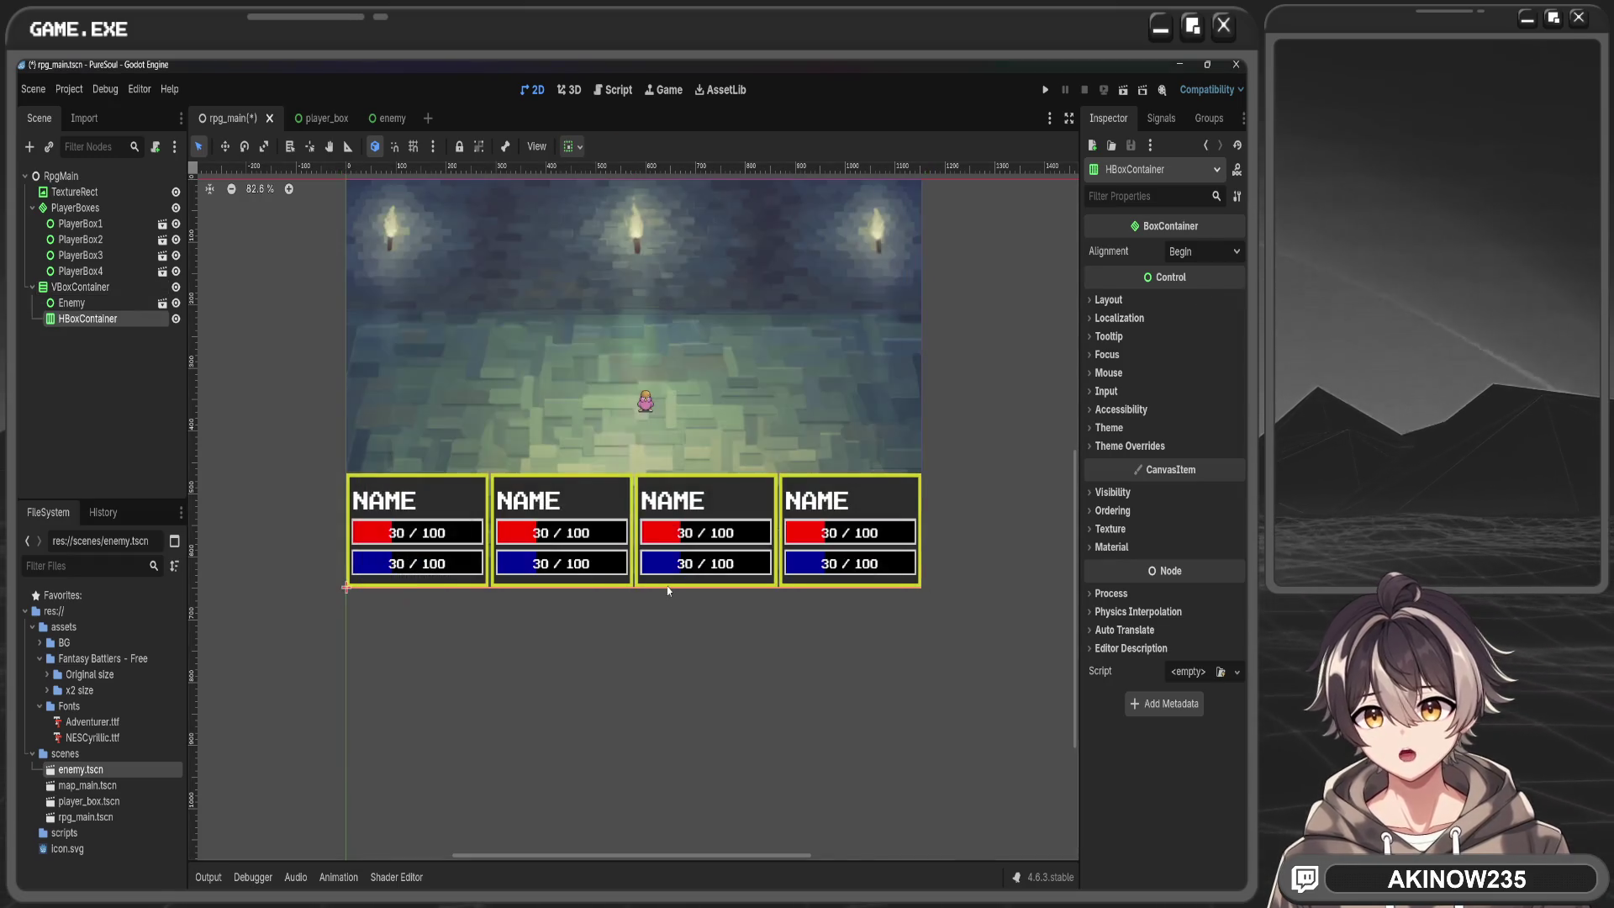
left_click_drag(107, 304, 106, 323)
Give the HBoxContainer Shrink Center sizing both ways with Vertical Expand, then add an Enemy2 instance
left_click(92, 303)
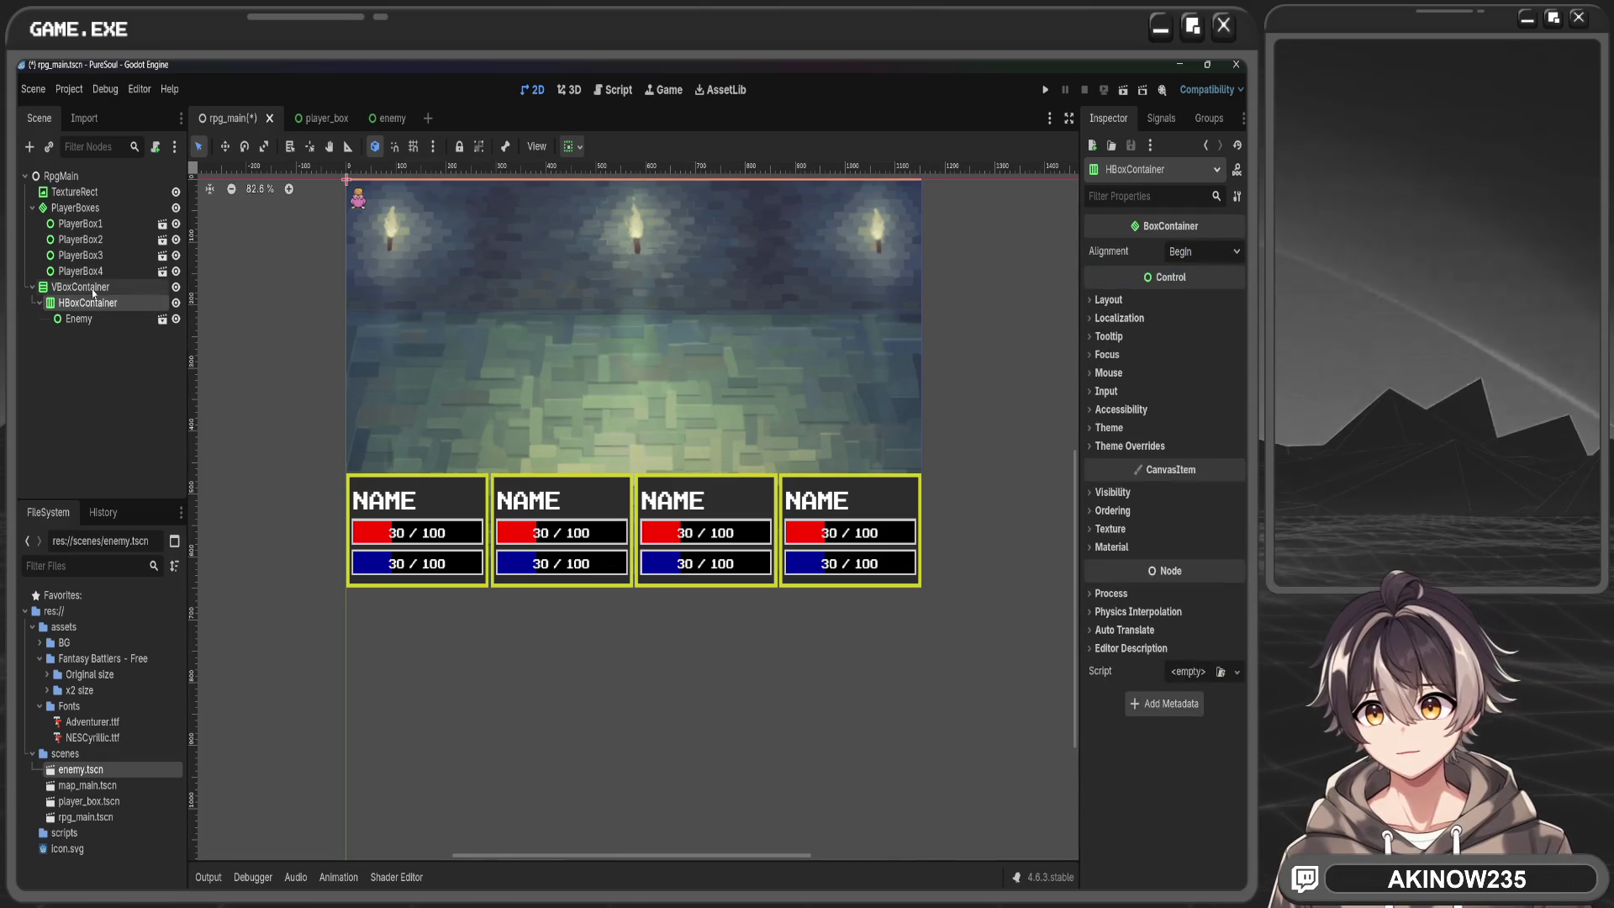
left_click(1156, 300)
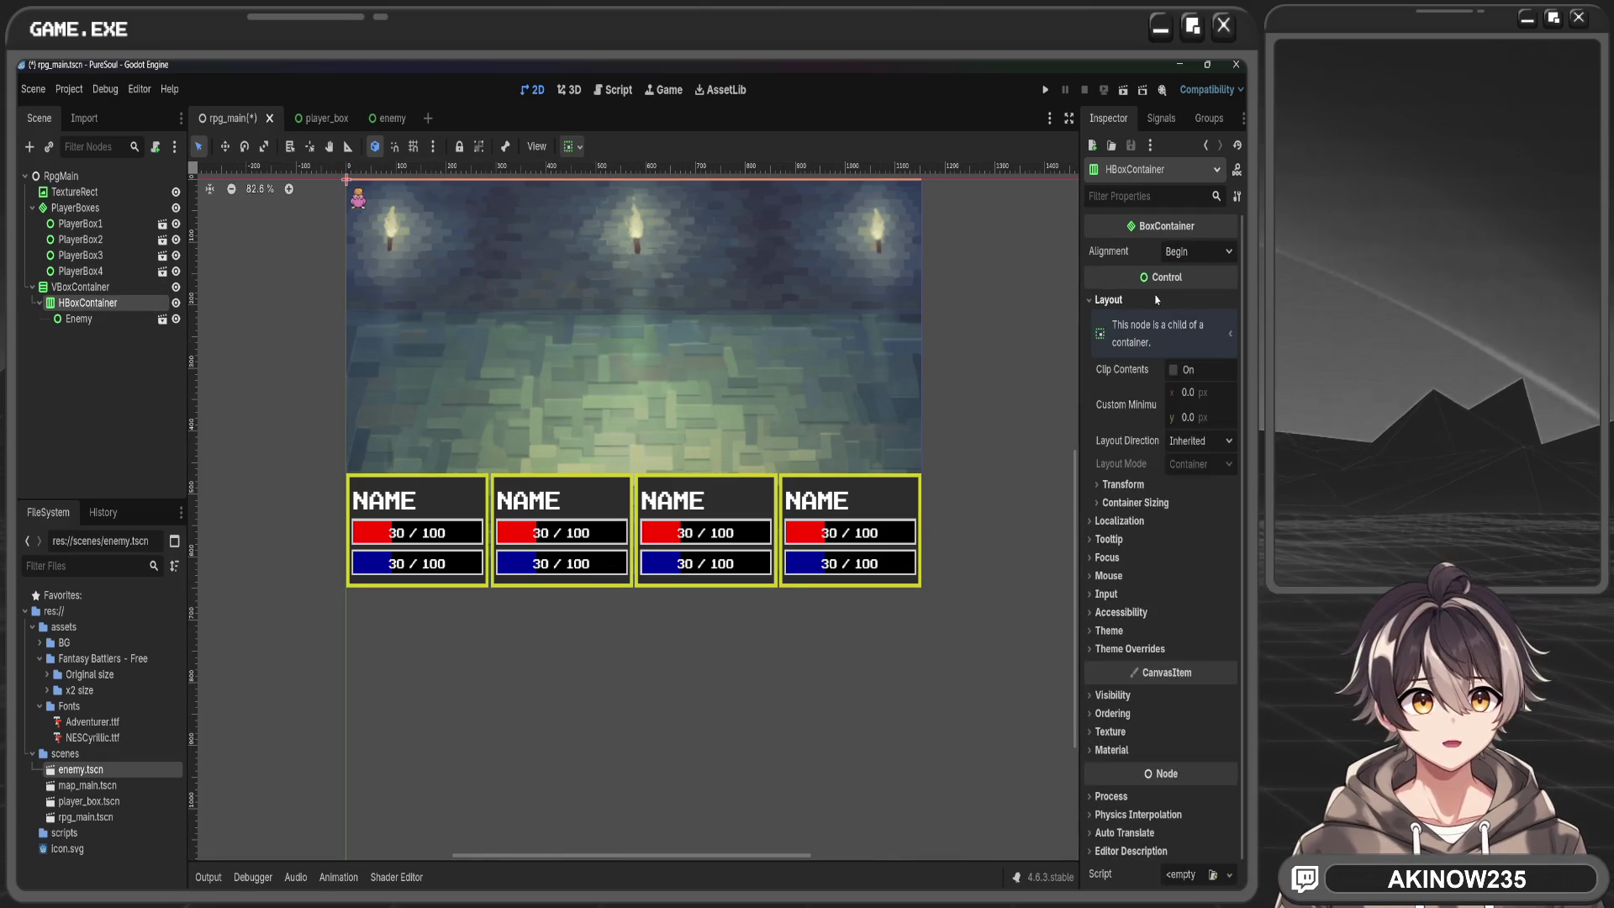
left_click(1123, 485)
left_click(1123, 485)
left_click(1135, 502)
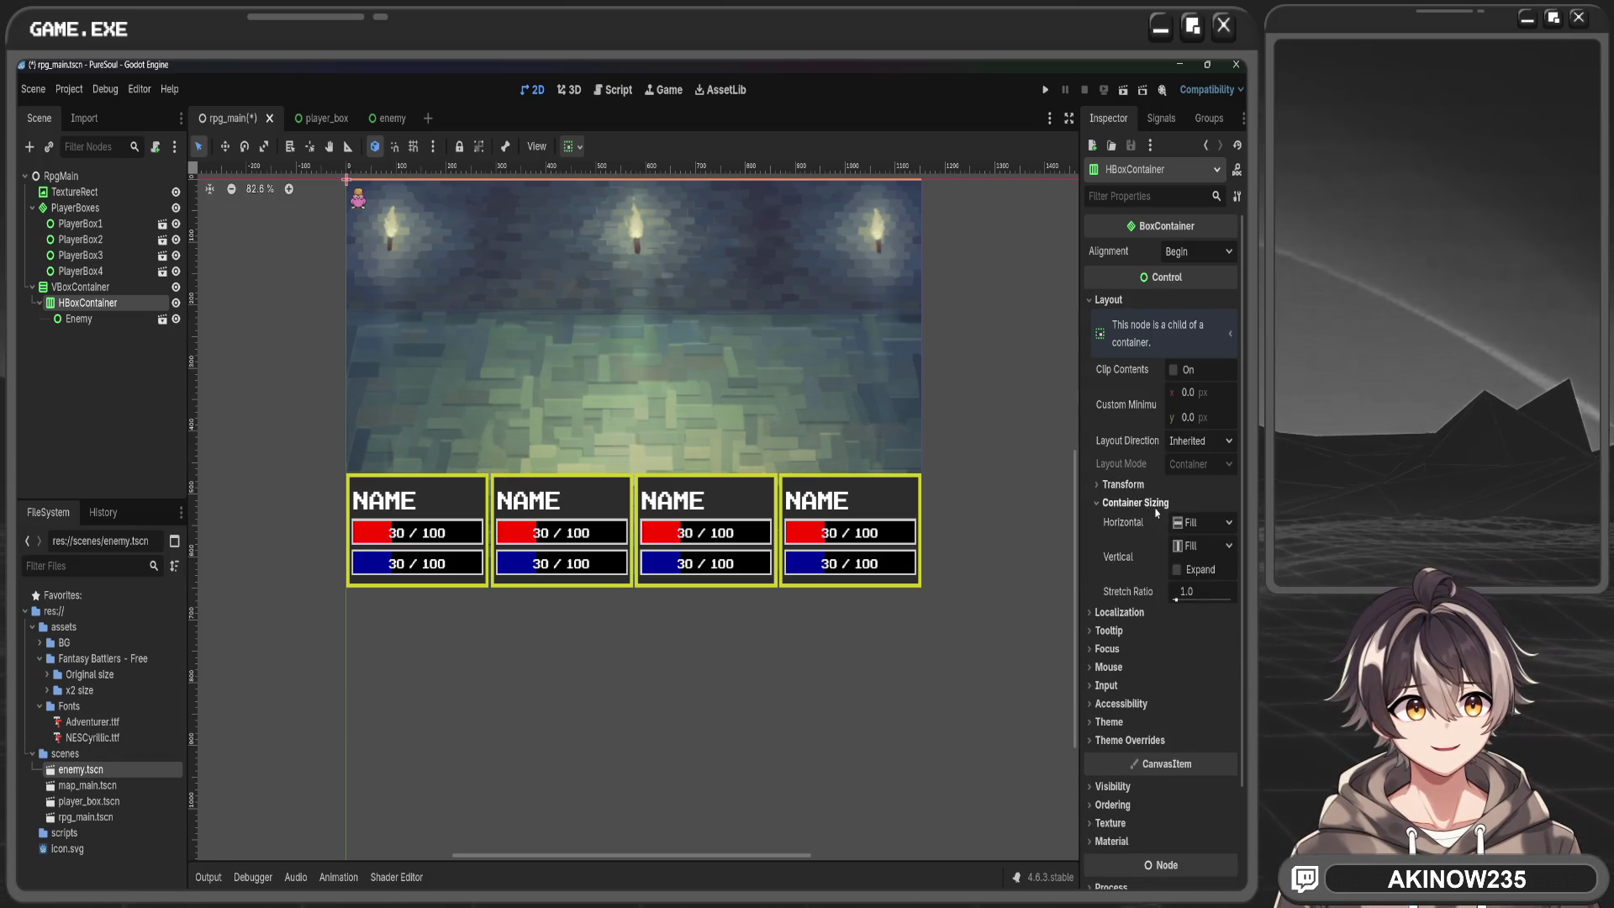
left_click(1226, 523)
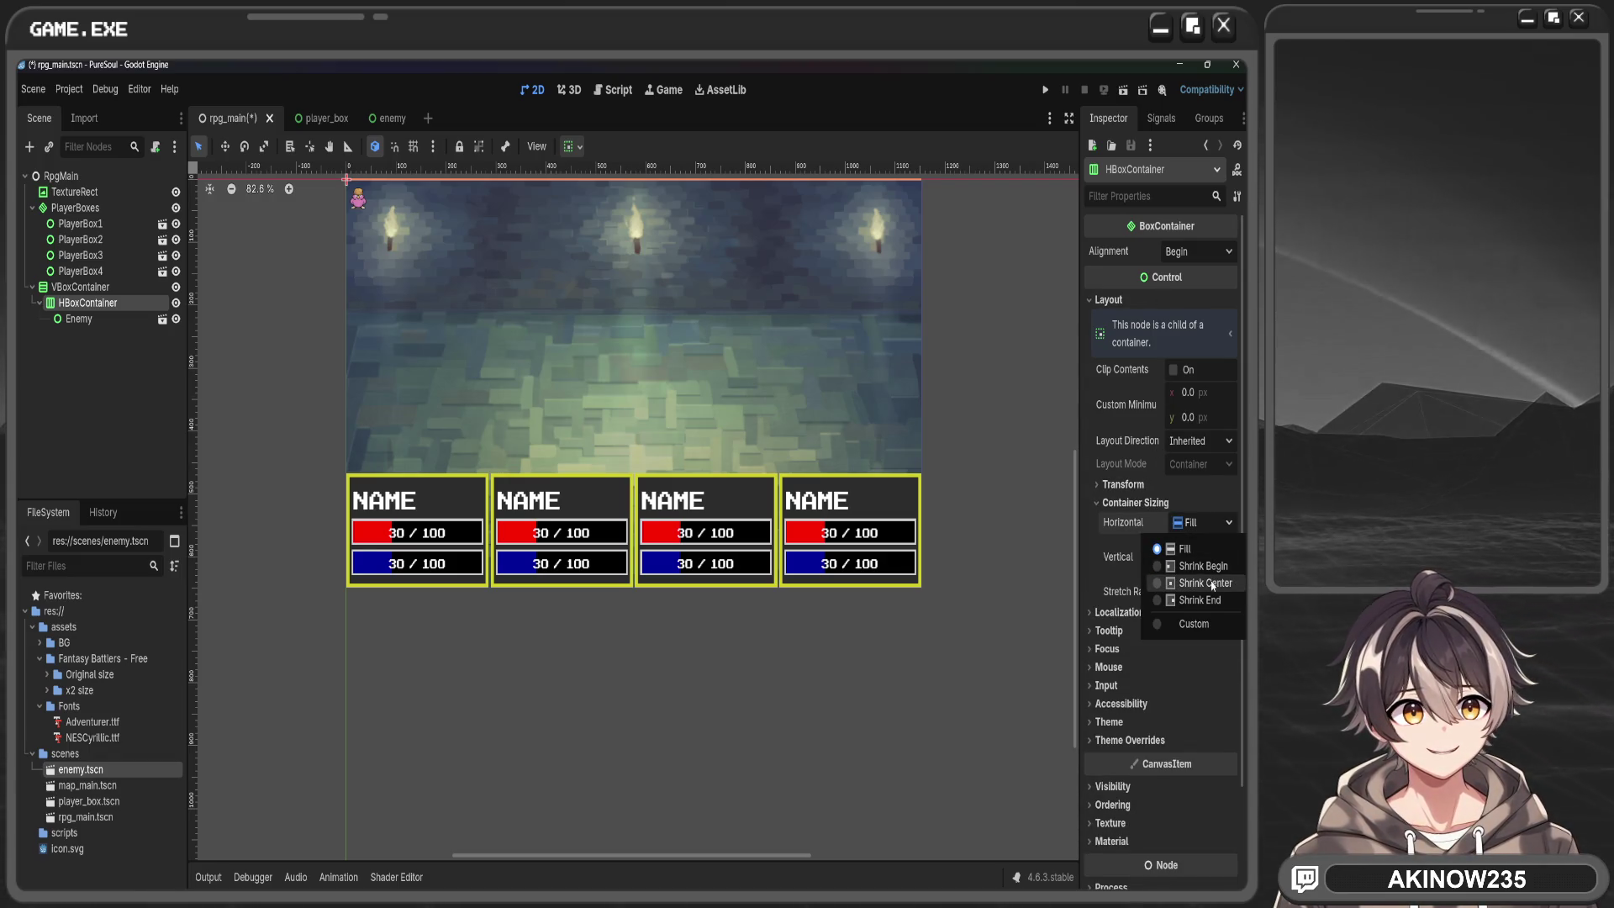
left_click(1211, 582)
left_click(1210, 545)
left_click(1207, 606)
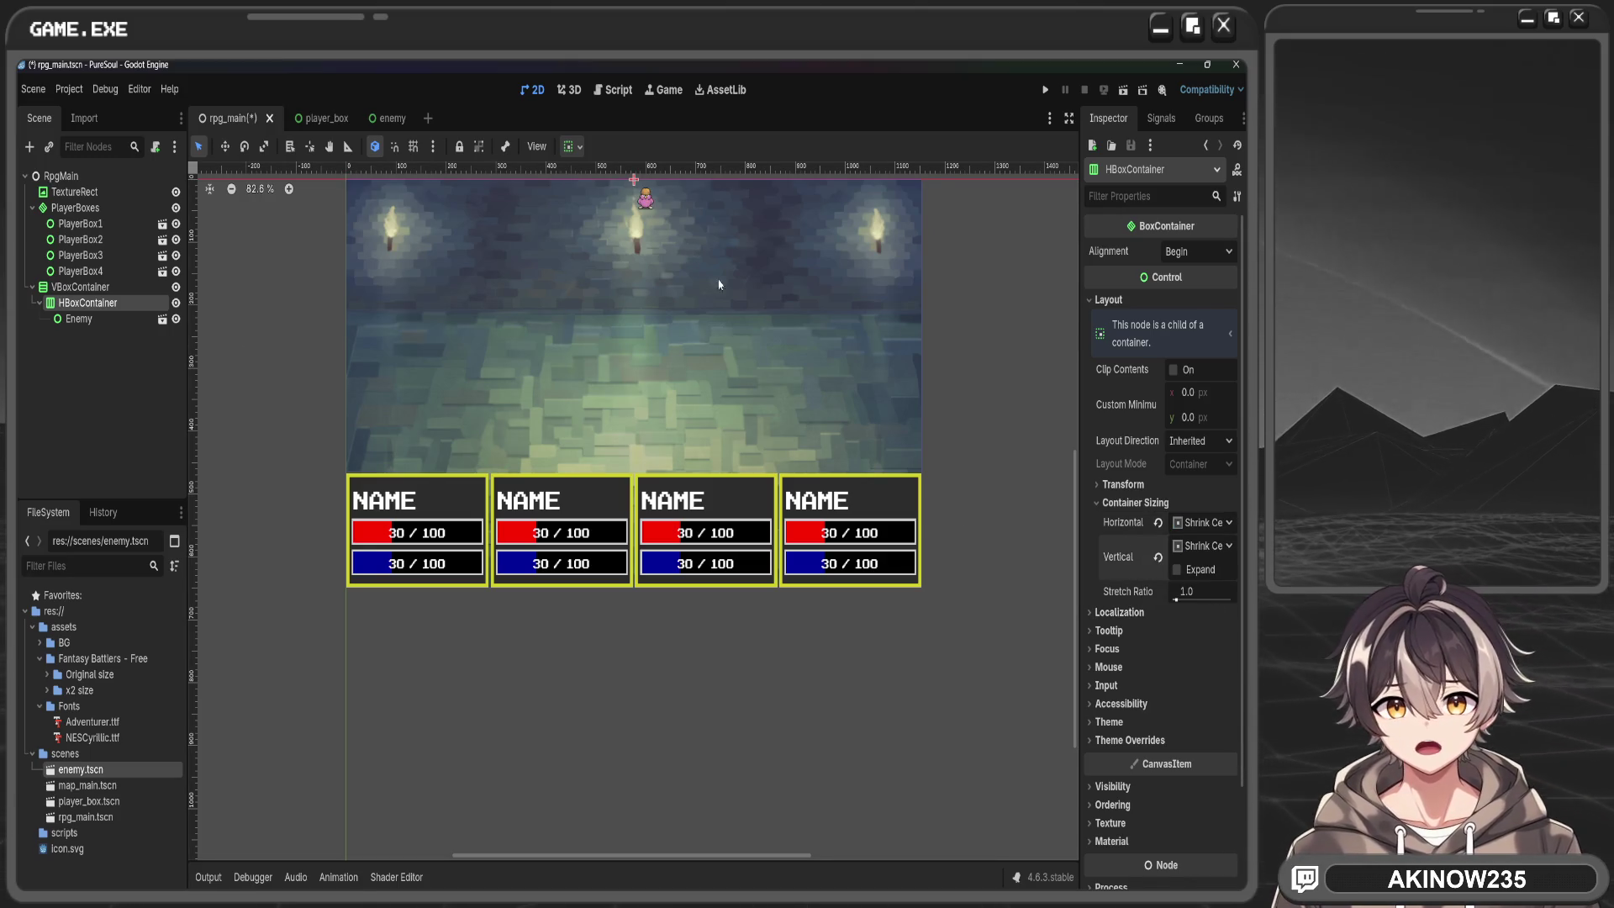
left_click(1177, 569)
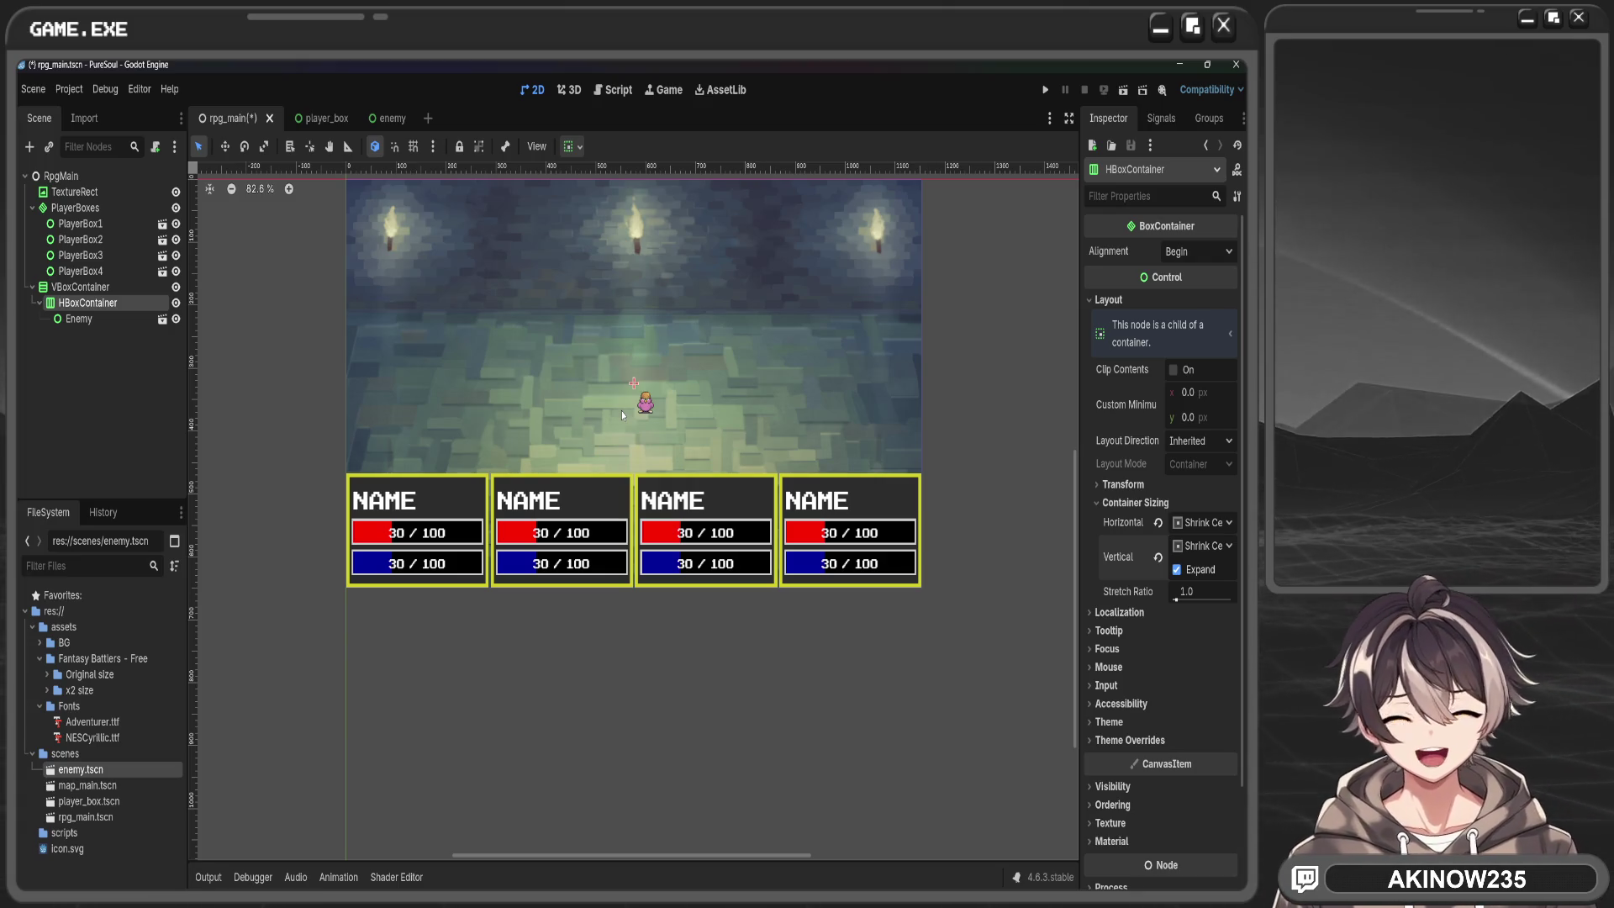
left_click(61, 398)
mouse_move(79, 769)
left_mouse_down()
mouse_move(135, 336)
mouse_move(181, 343)
mouse_move(123, 305)
left_mouse_up()
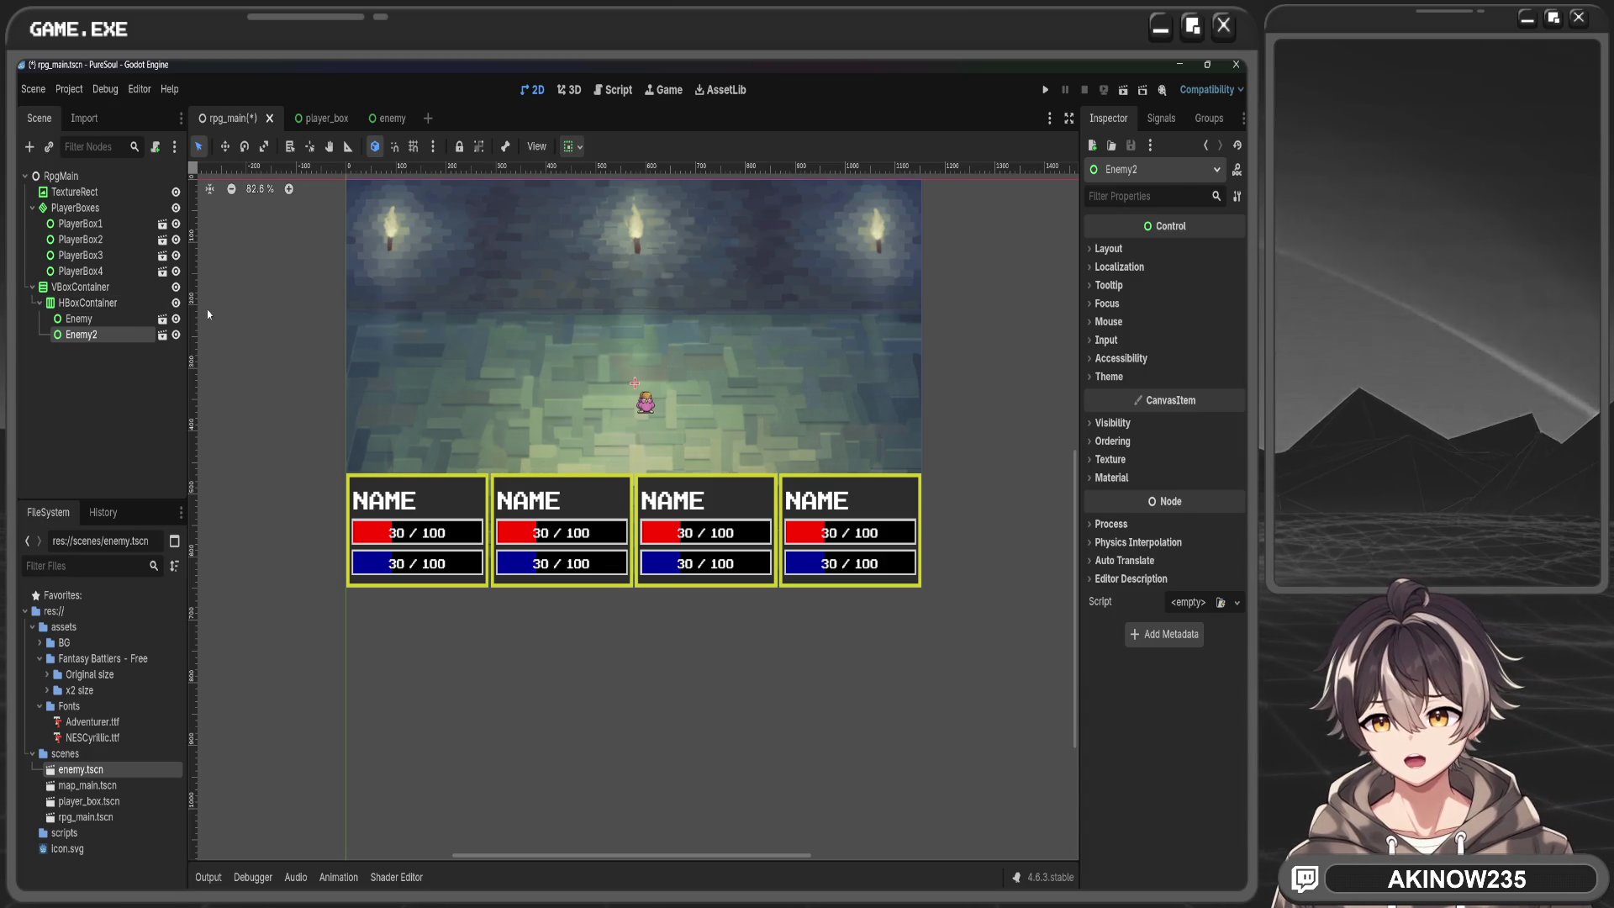
Drag enemy.tscn onto HBoxContainer twice to add Enemy3 and Enemy4, then reframe the view
left_click_drag(78, 769, 85, 307)
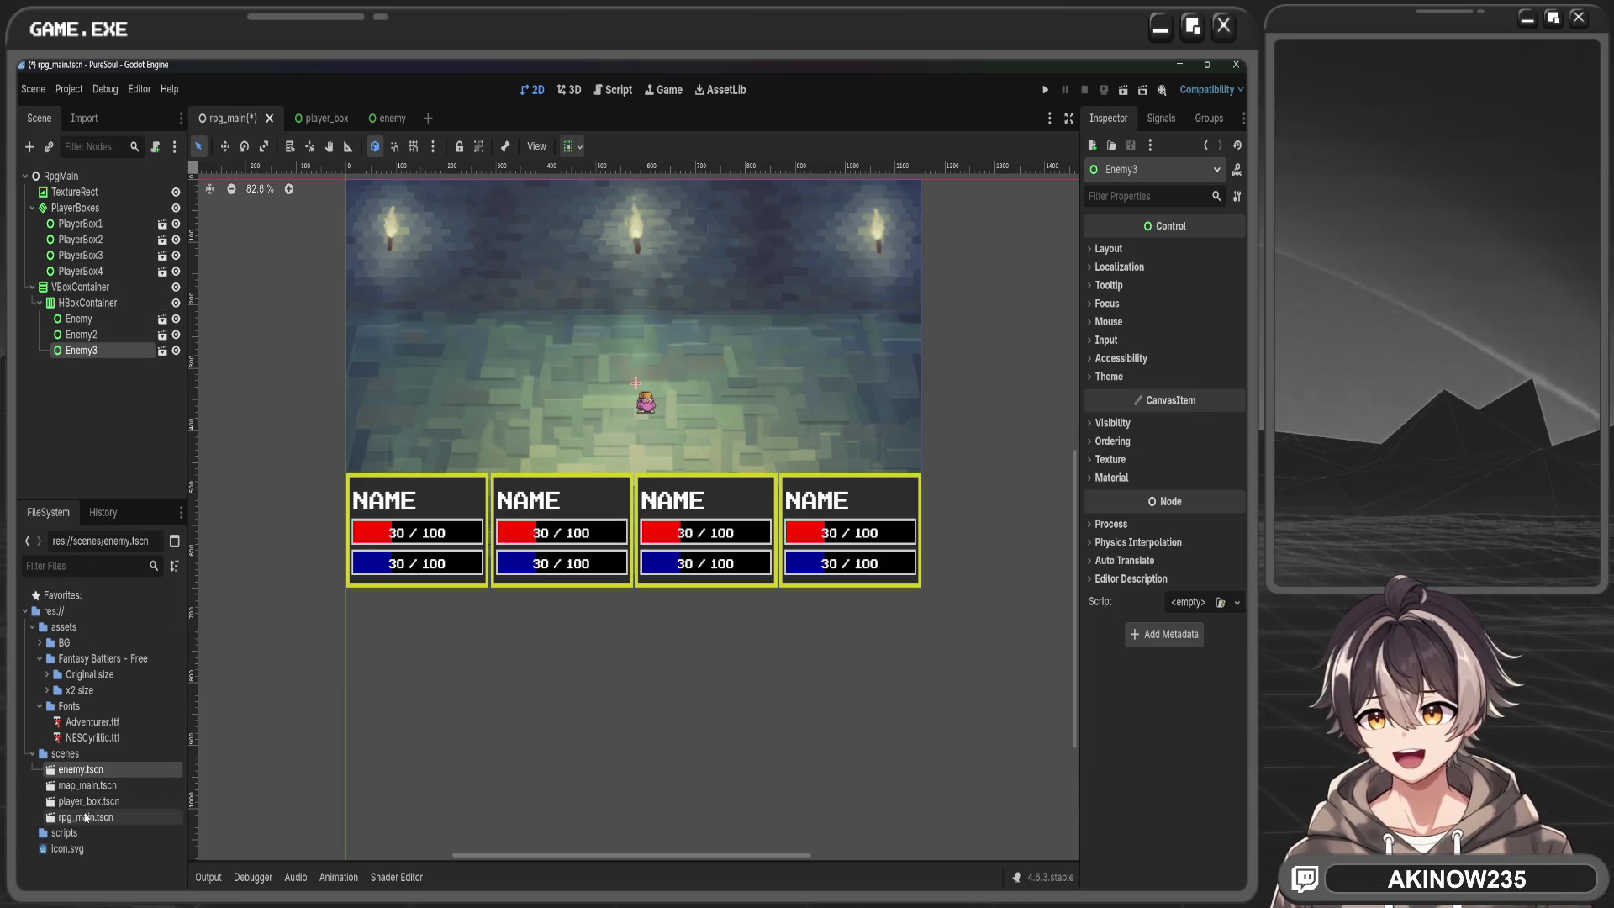
left_click_drag(78, 769, 97, 308)
scroll(660, 395, "up", 5)
scroll(661, 396, "down", 3)
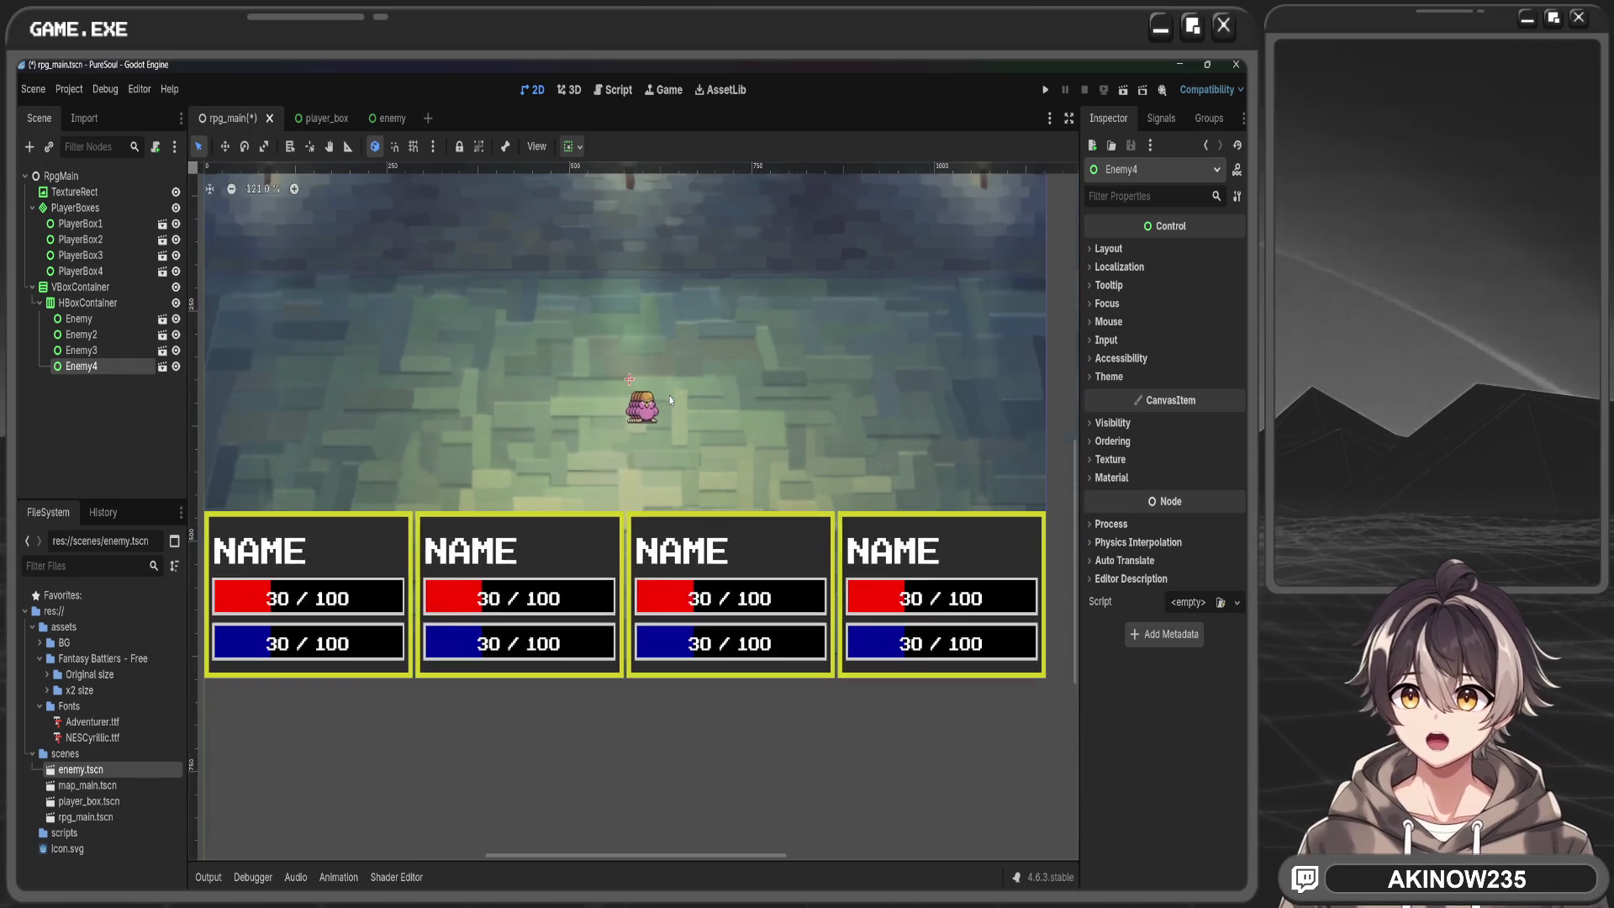
left_click_drag(686, 380, 700, 469)
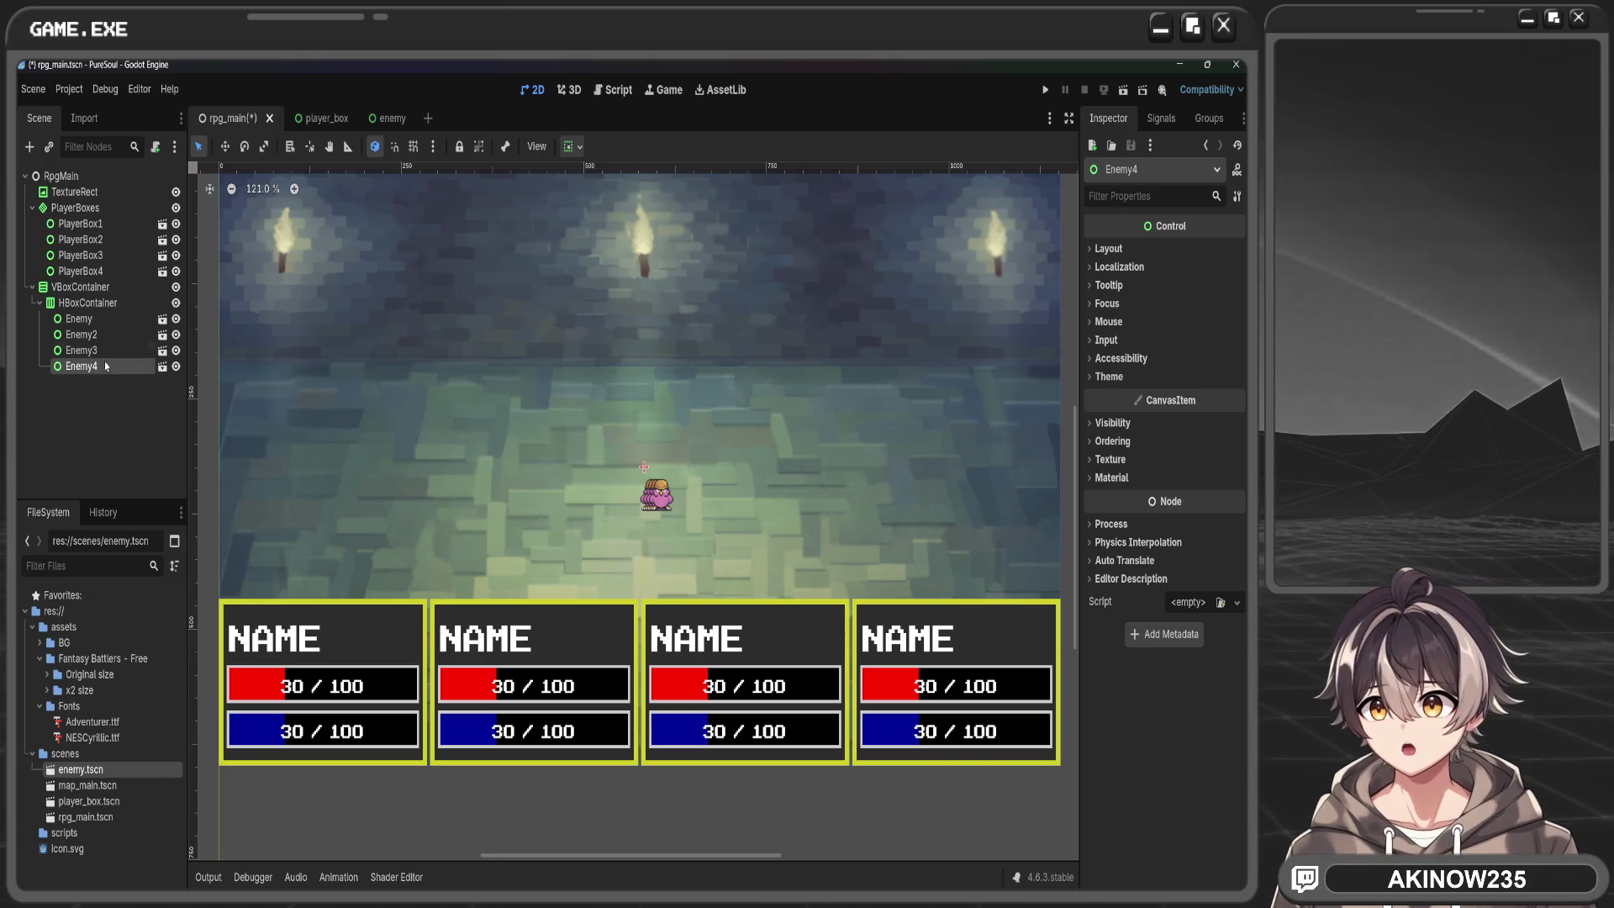
Enable the HBoxContainer's Separation override at 127 and drag its custom minimum size
left_click(80, 318)
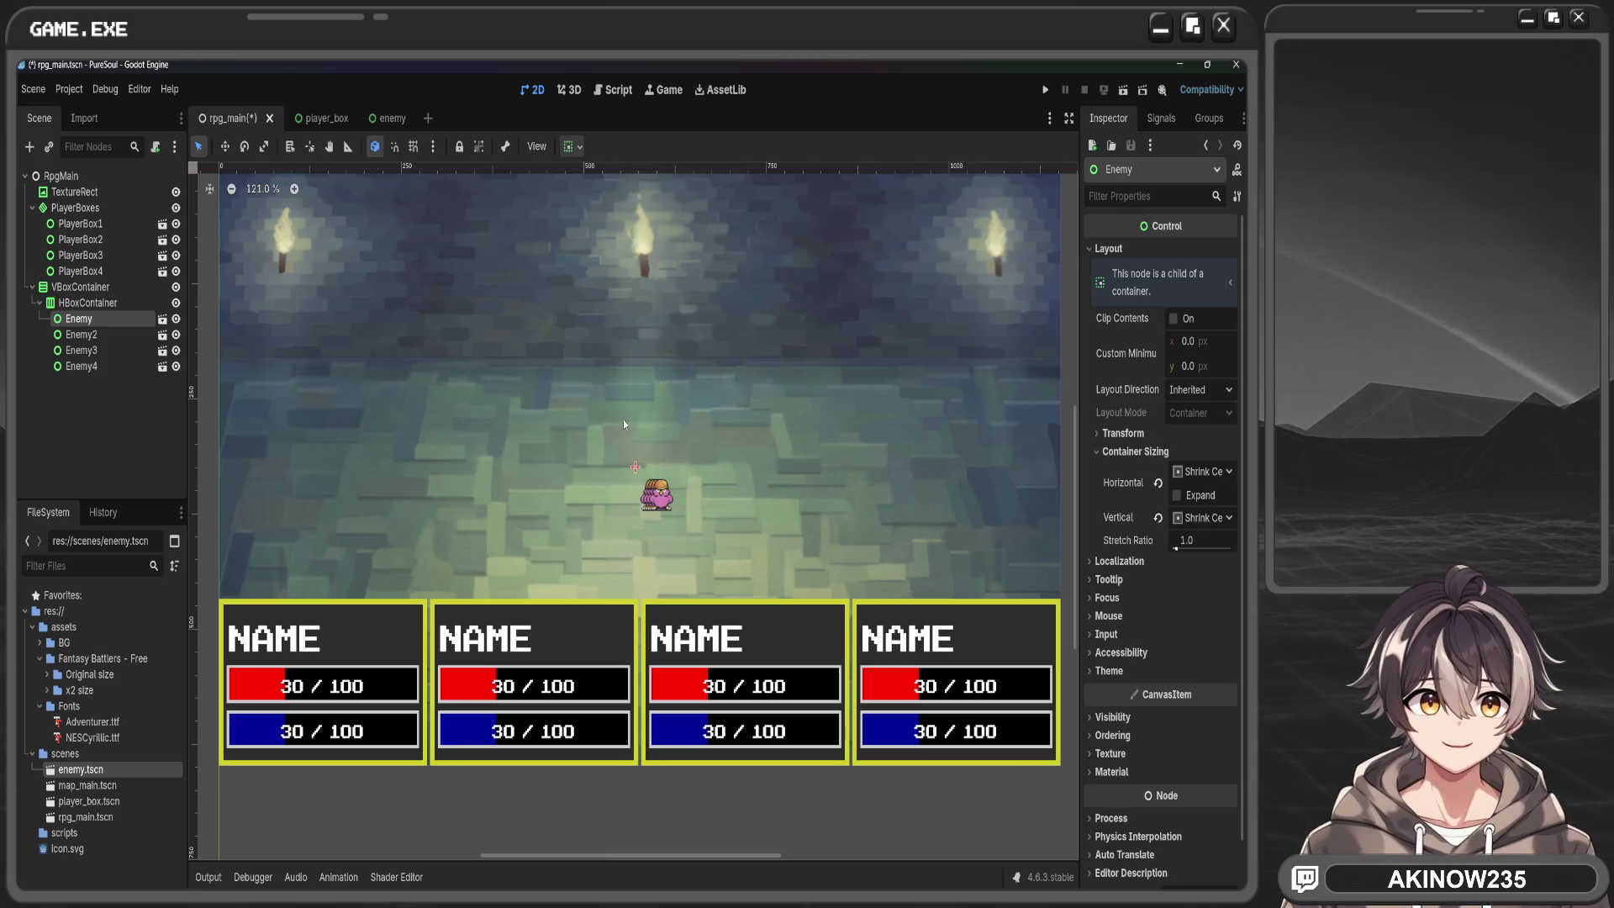
left_click(88, 303)
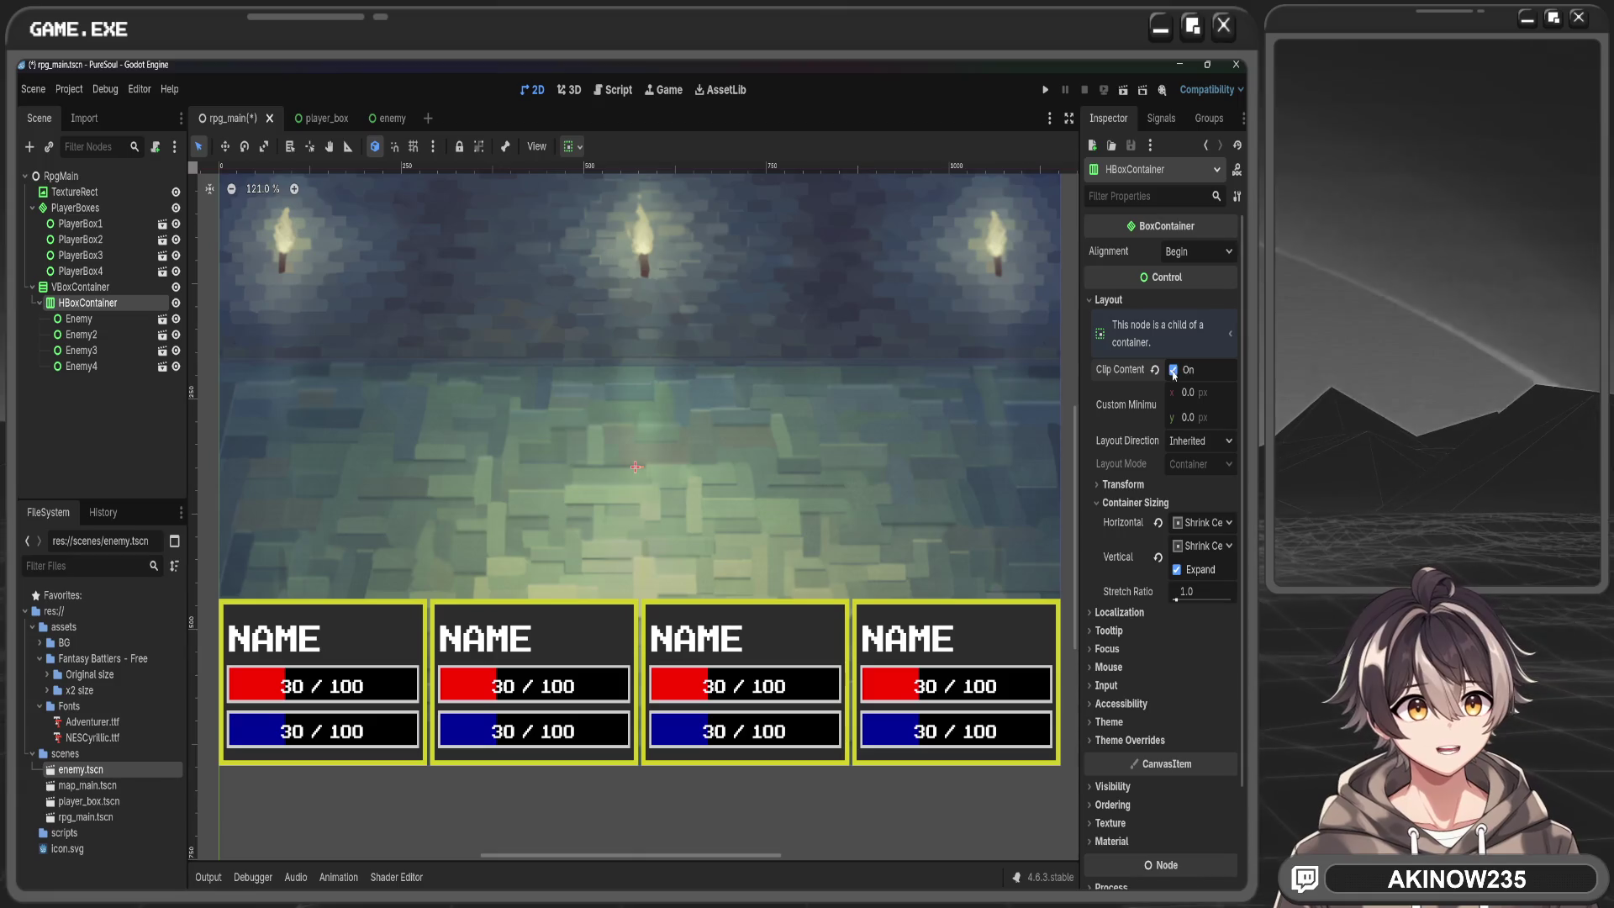
scroll(1005, 496, "down", 2)
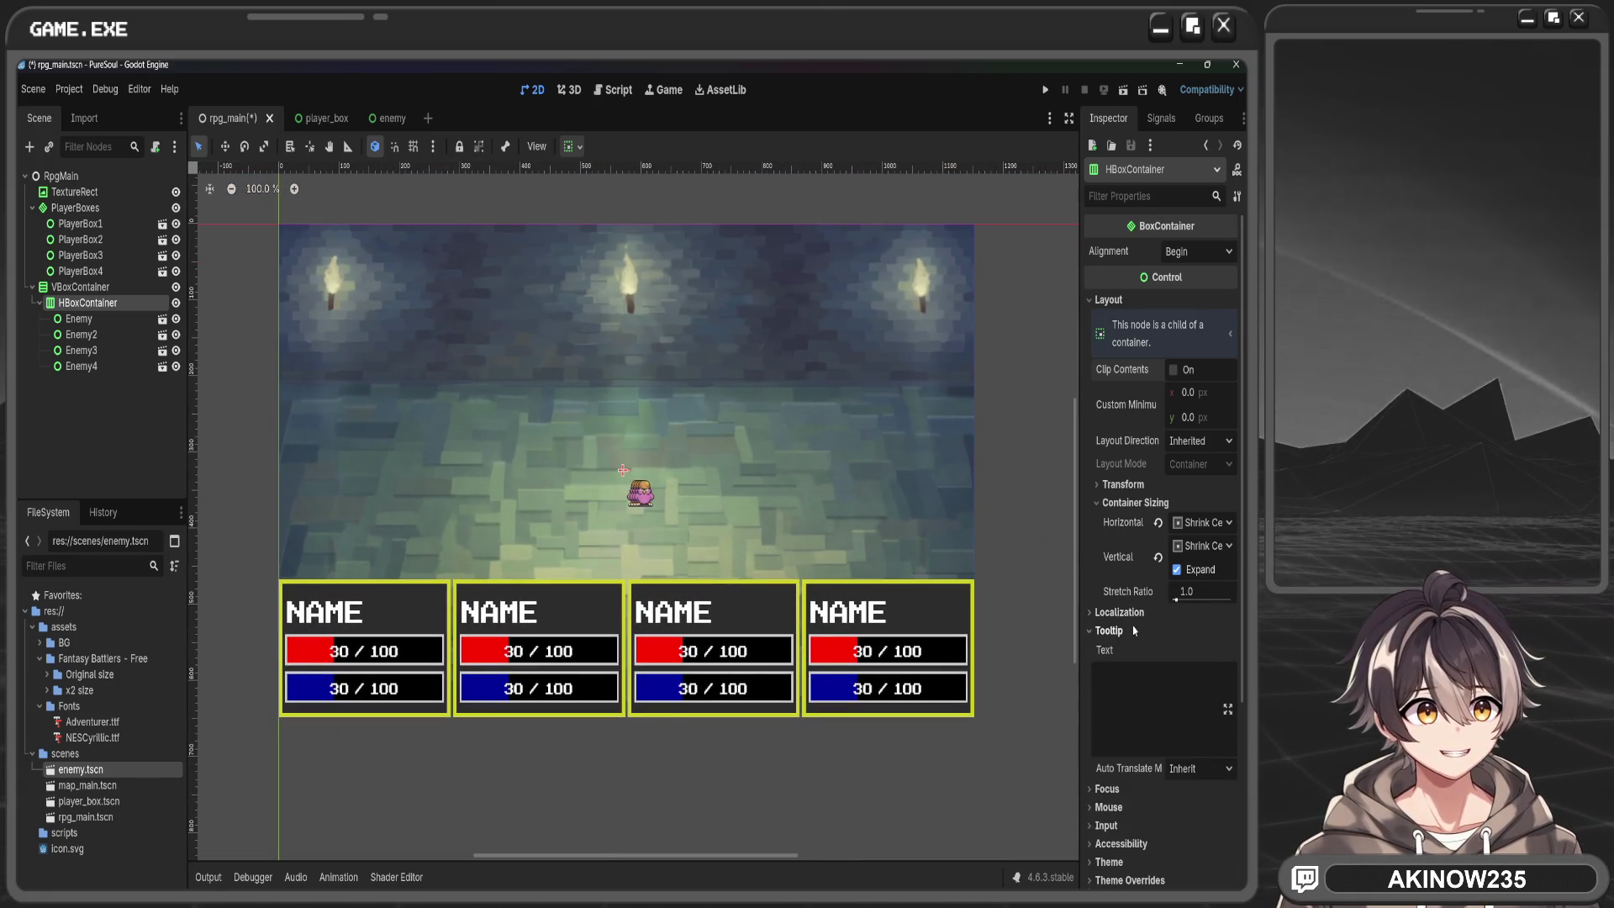
left_click(1143, 740)
left_click(1126, 757)
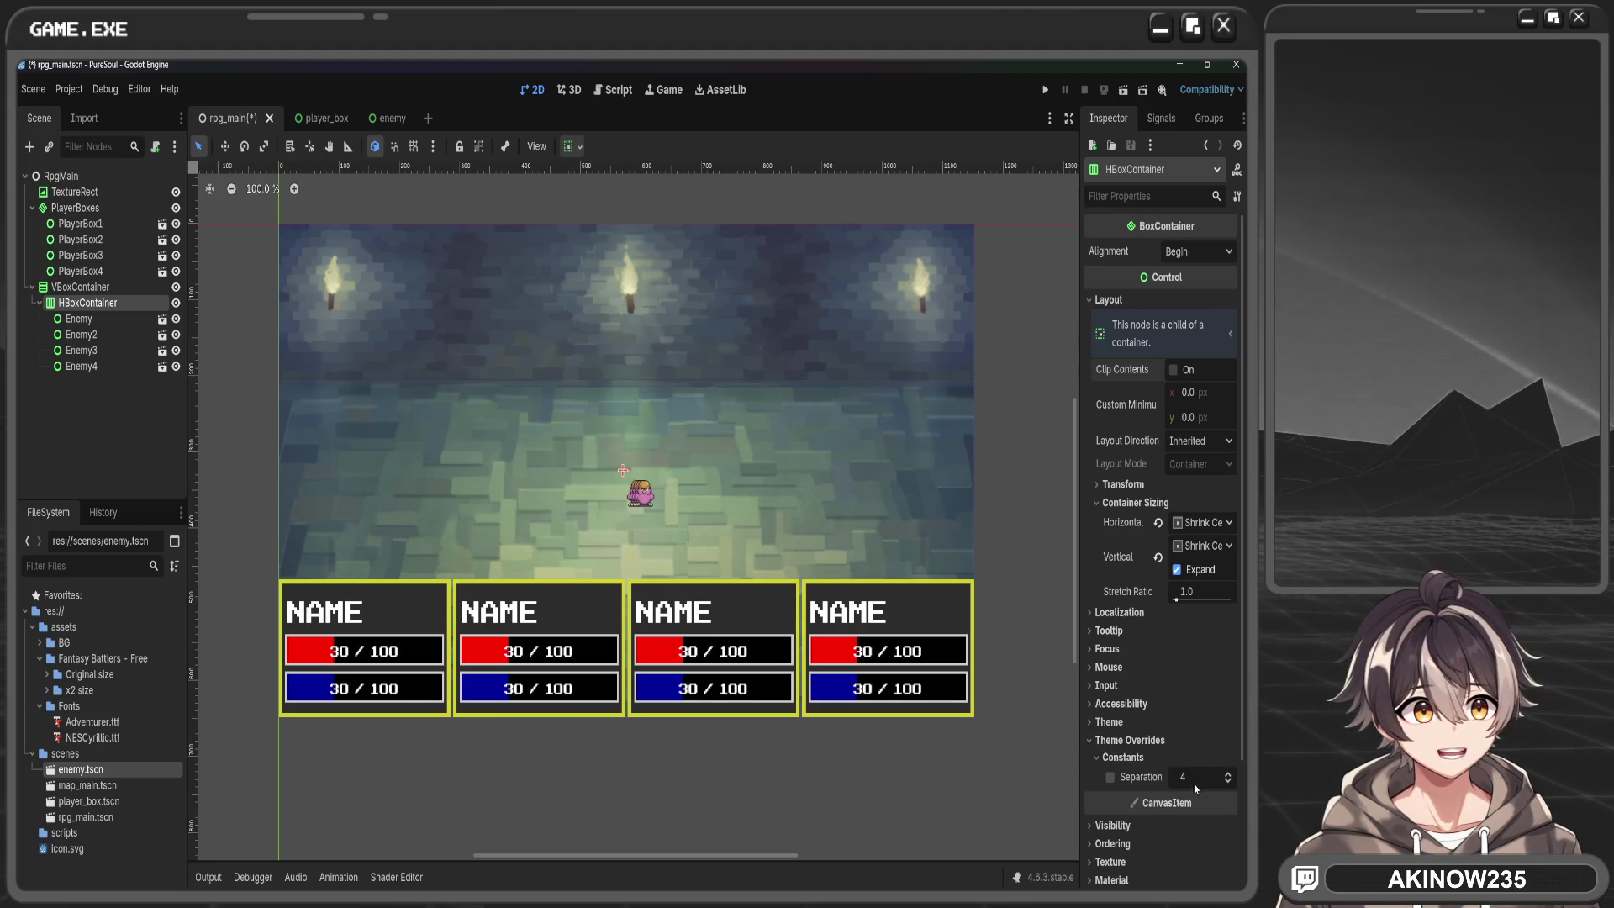
left_click(1229, 777)
left_click(1229, 777)
left_click(1229, 777)
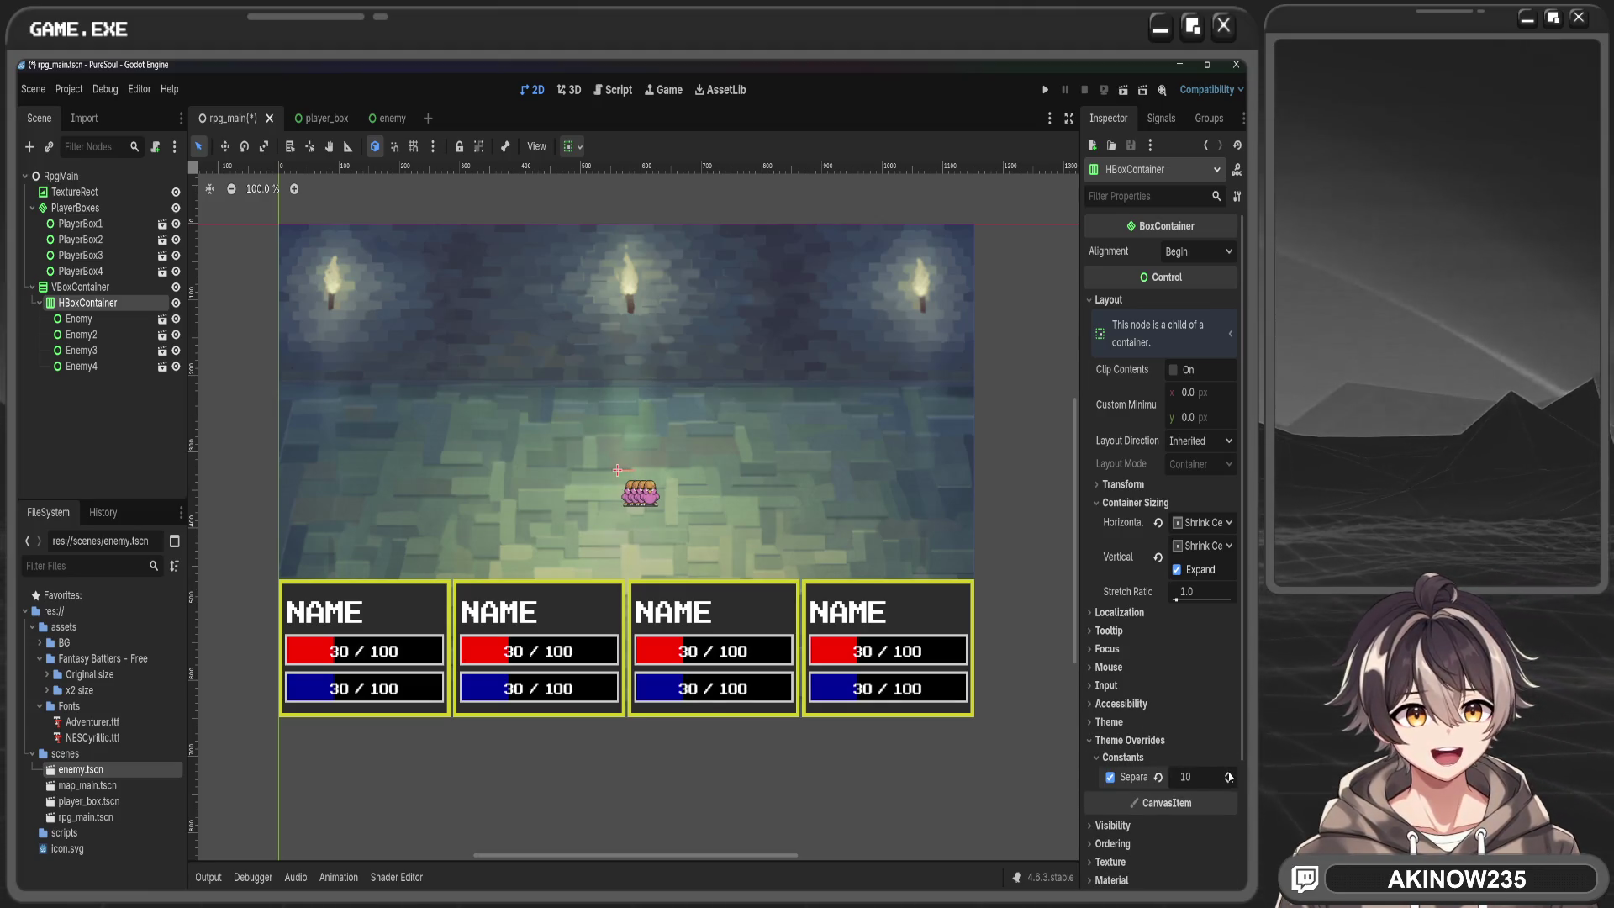
left_click_drag(1229, 776, 1229, 702)
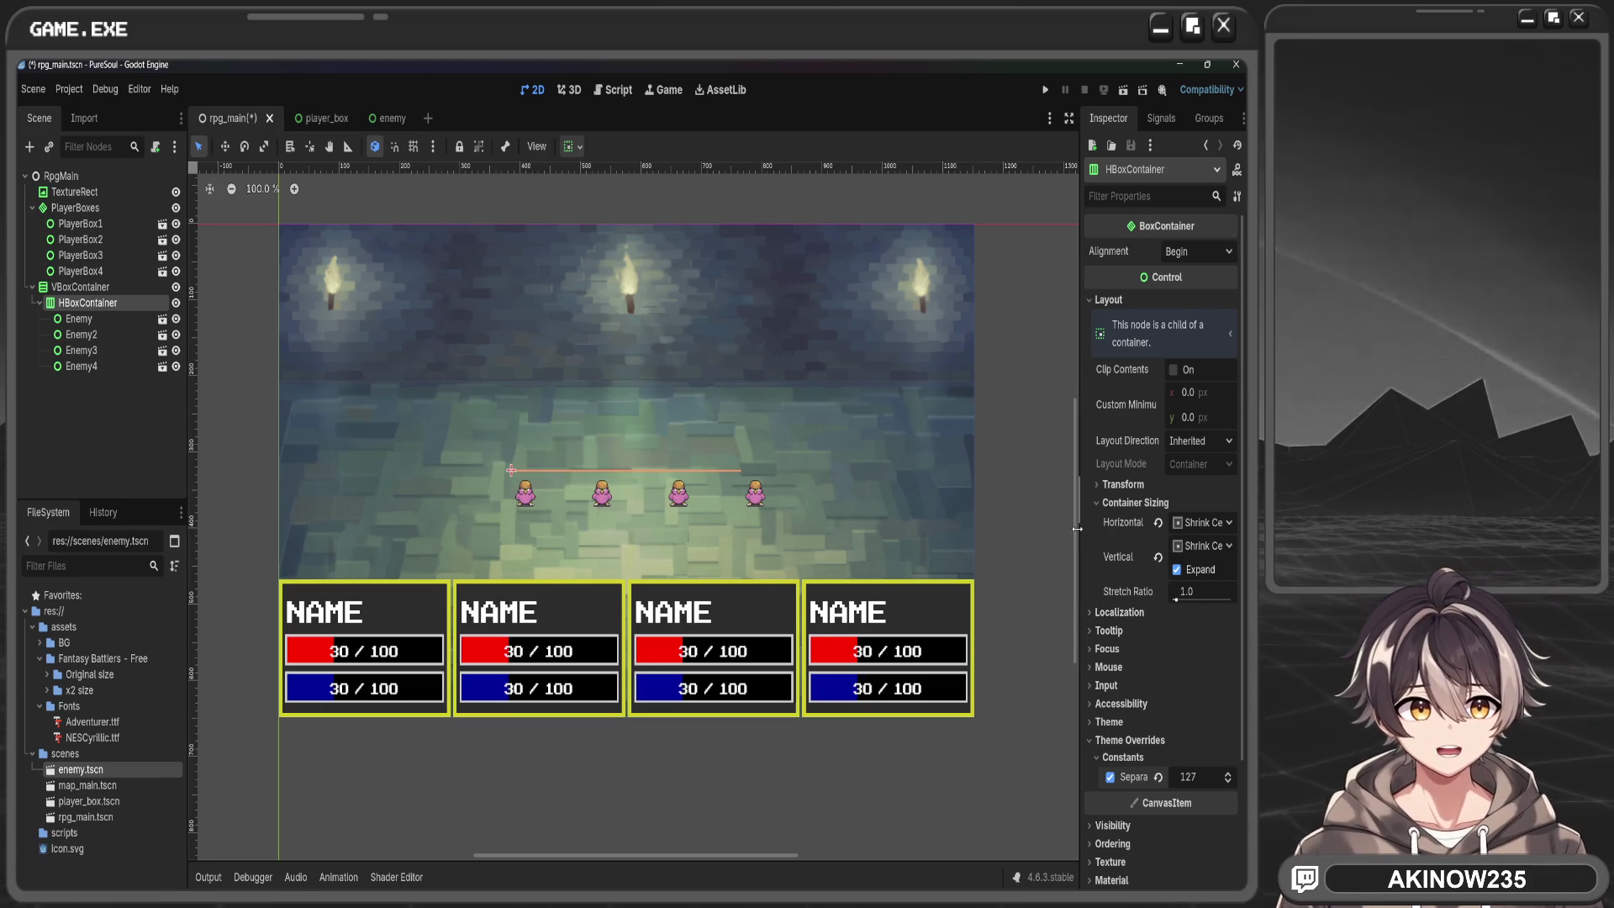
mouse_move(1190, 395)
left_mouse_down()
mouse_move(1211, 423)
mouse_move(1247, 423)
mouse_move(1160, 417)
mouse_move(1193, 417)
left_mouse_up()
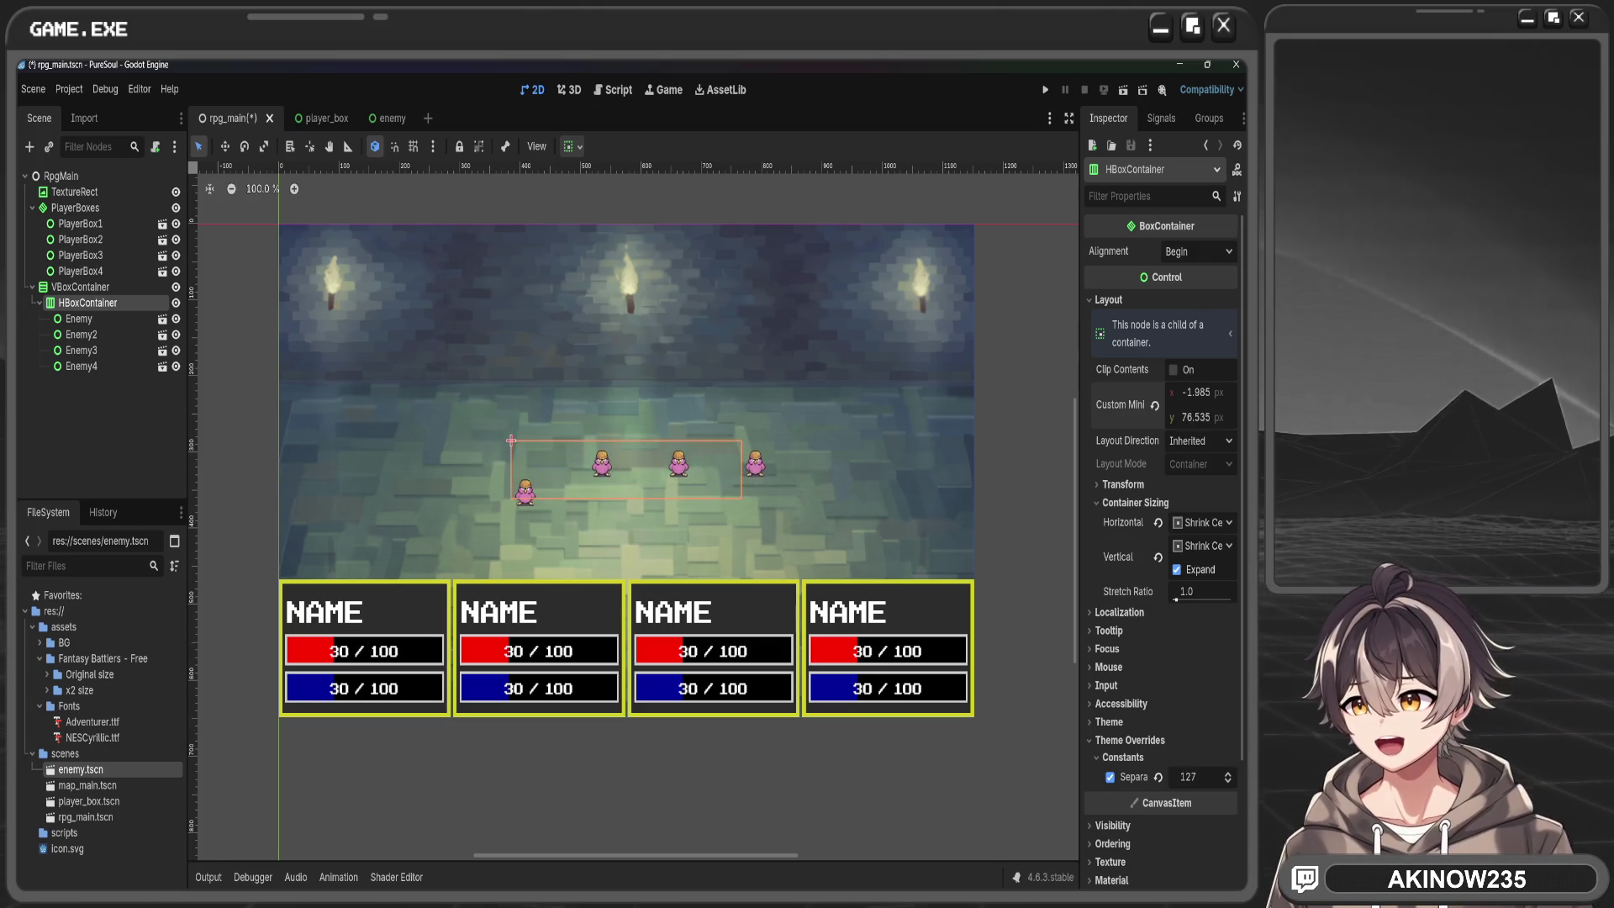
Zoom in and increase the row's custom minimum height
scroll(563, 509, "up", 6)
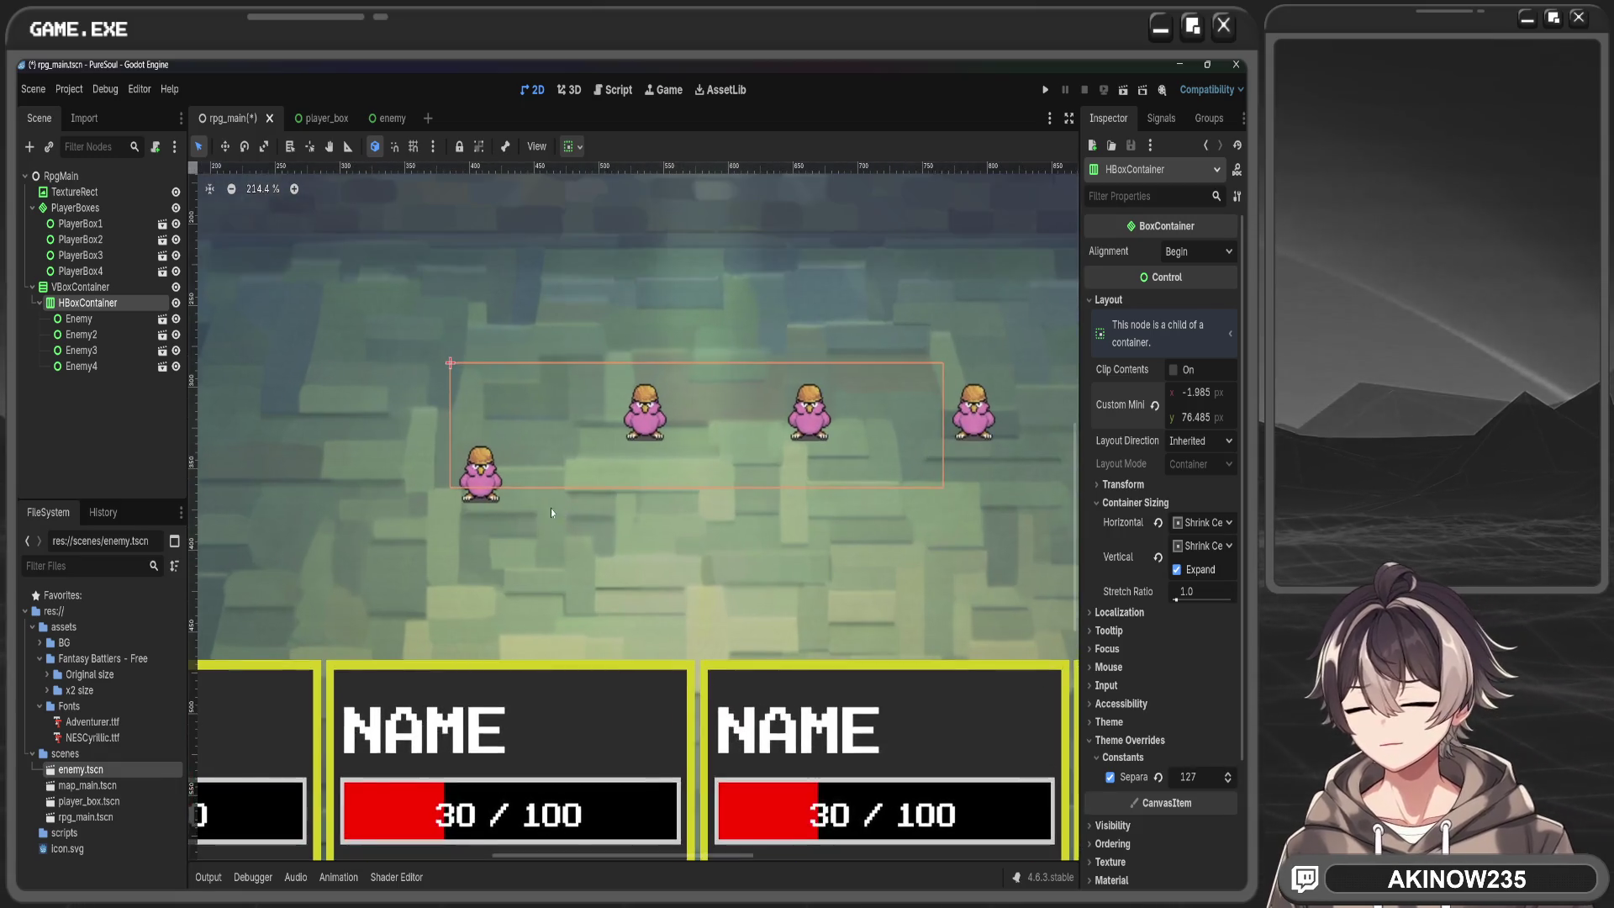
scroll(574, 522, "up", 5)
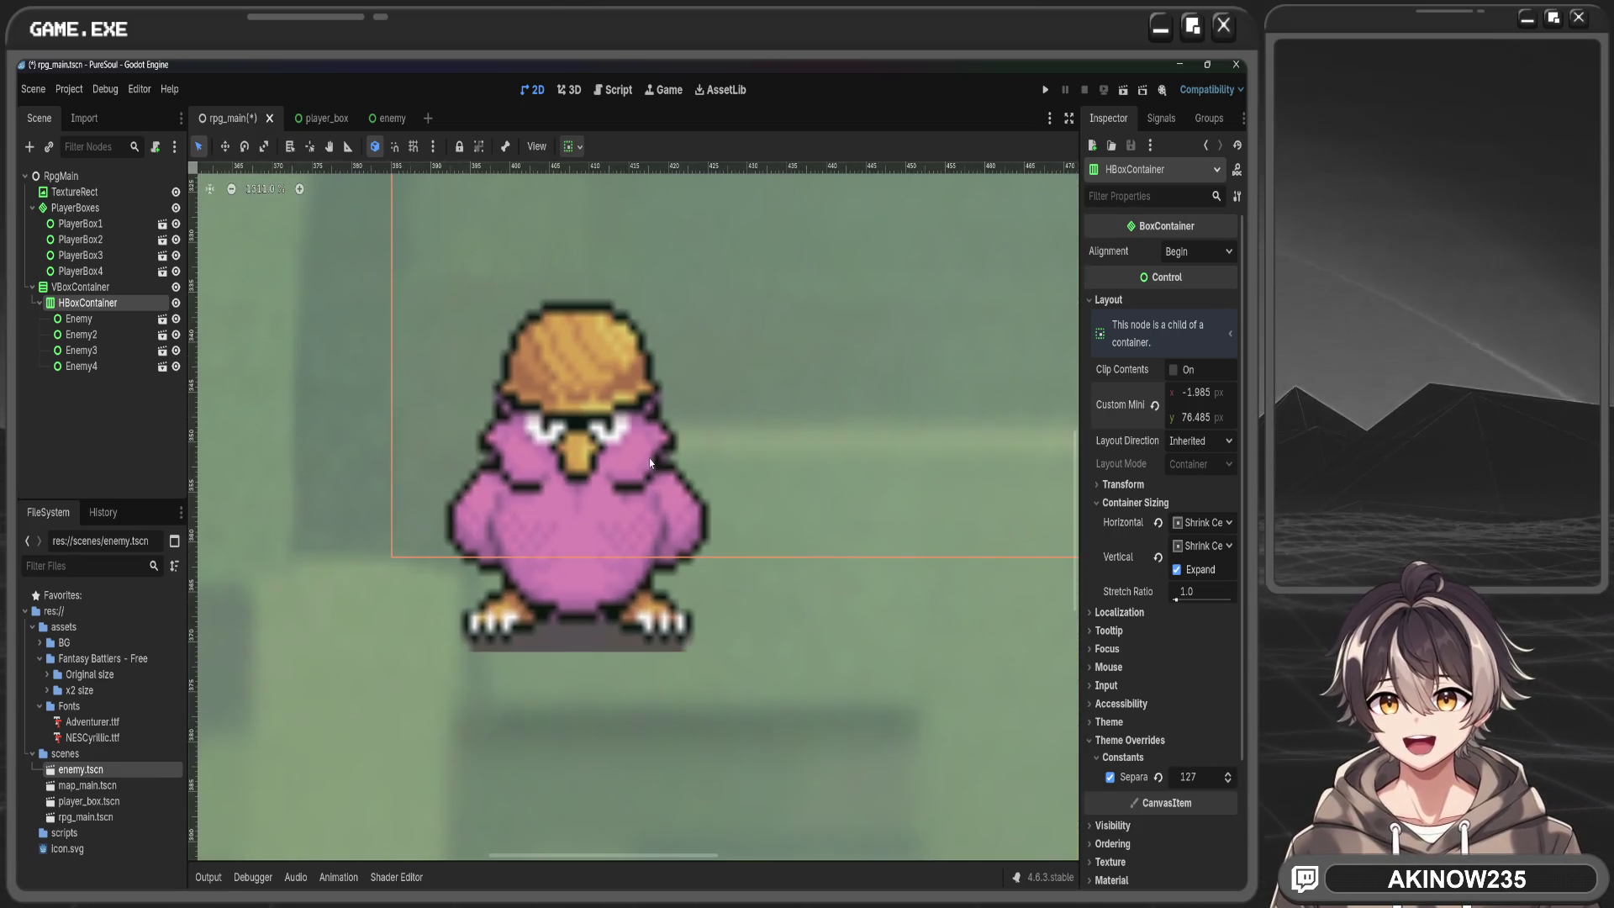
left_click_drag(1193, 417, 1204, 417)
scroll(870, 452, "down", 5)
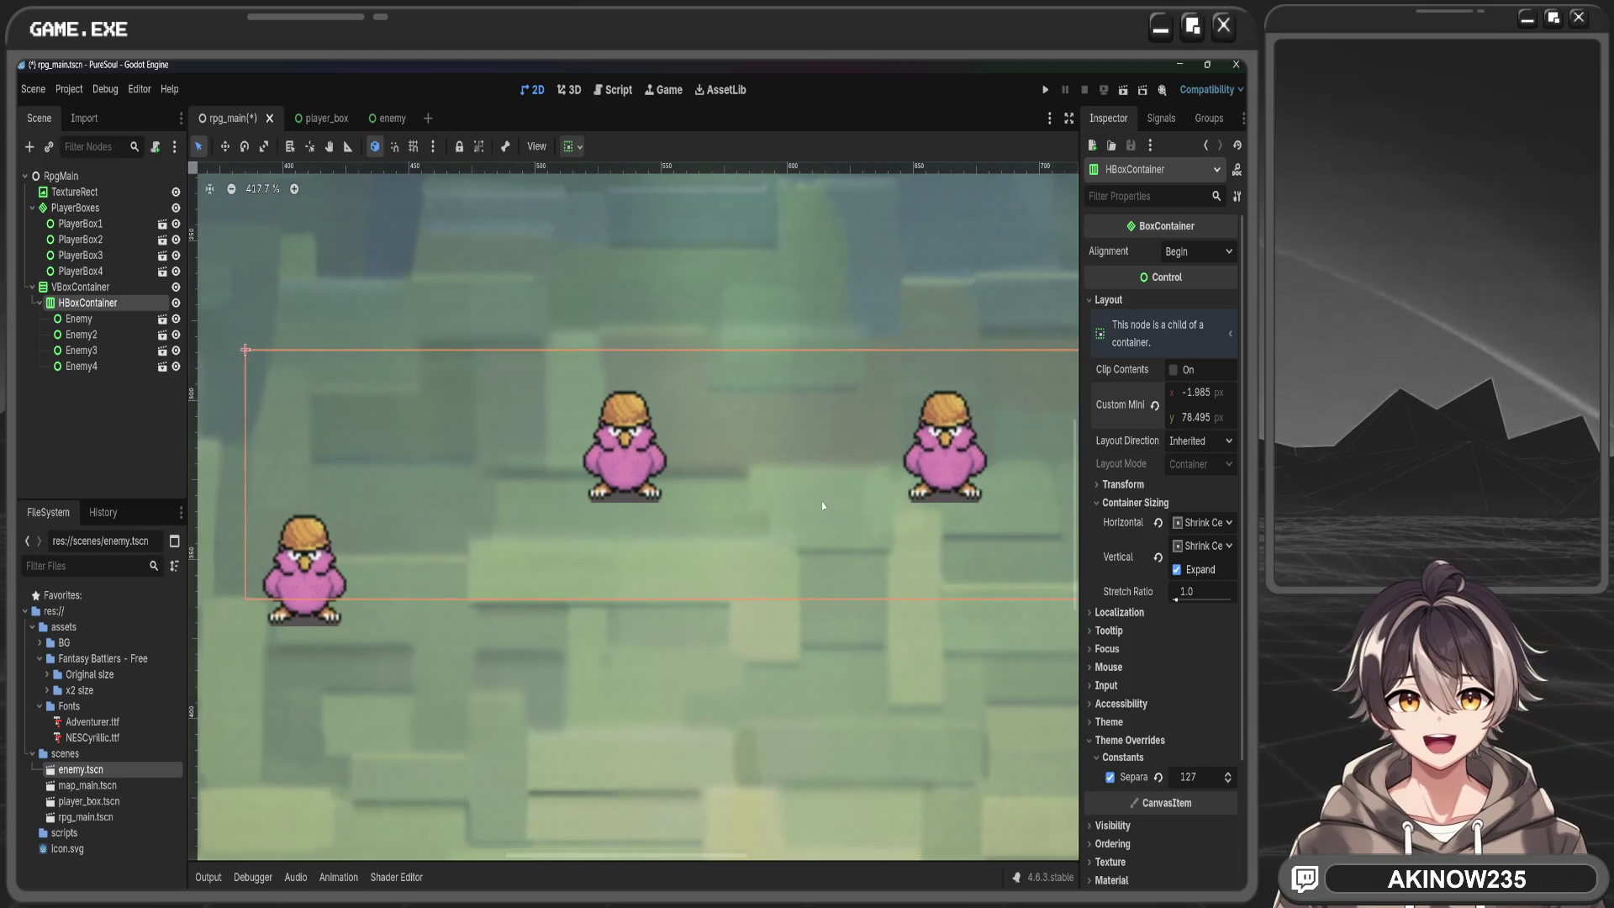
scroll(859, 491, "down", 2)
scroll(883, 484, "right", 2)
scroll(910, 477, "left", 3)
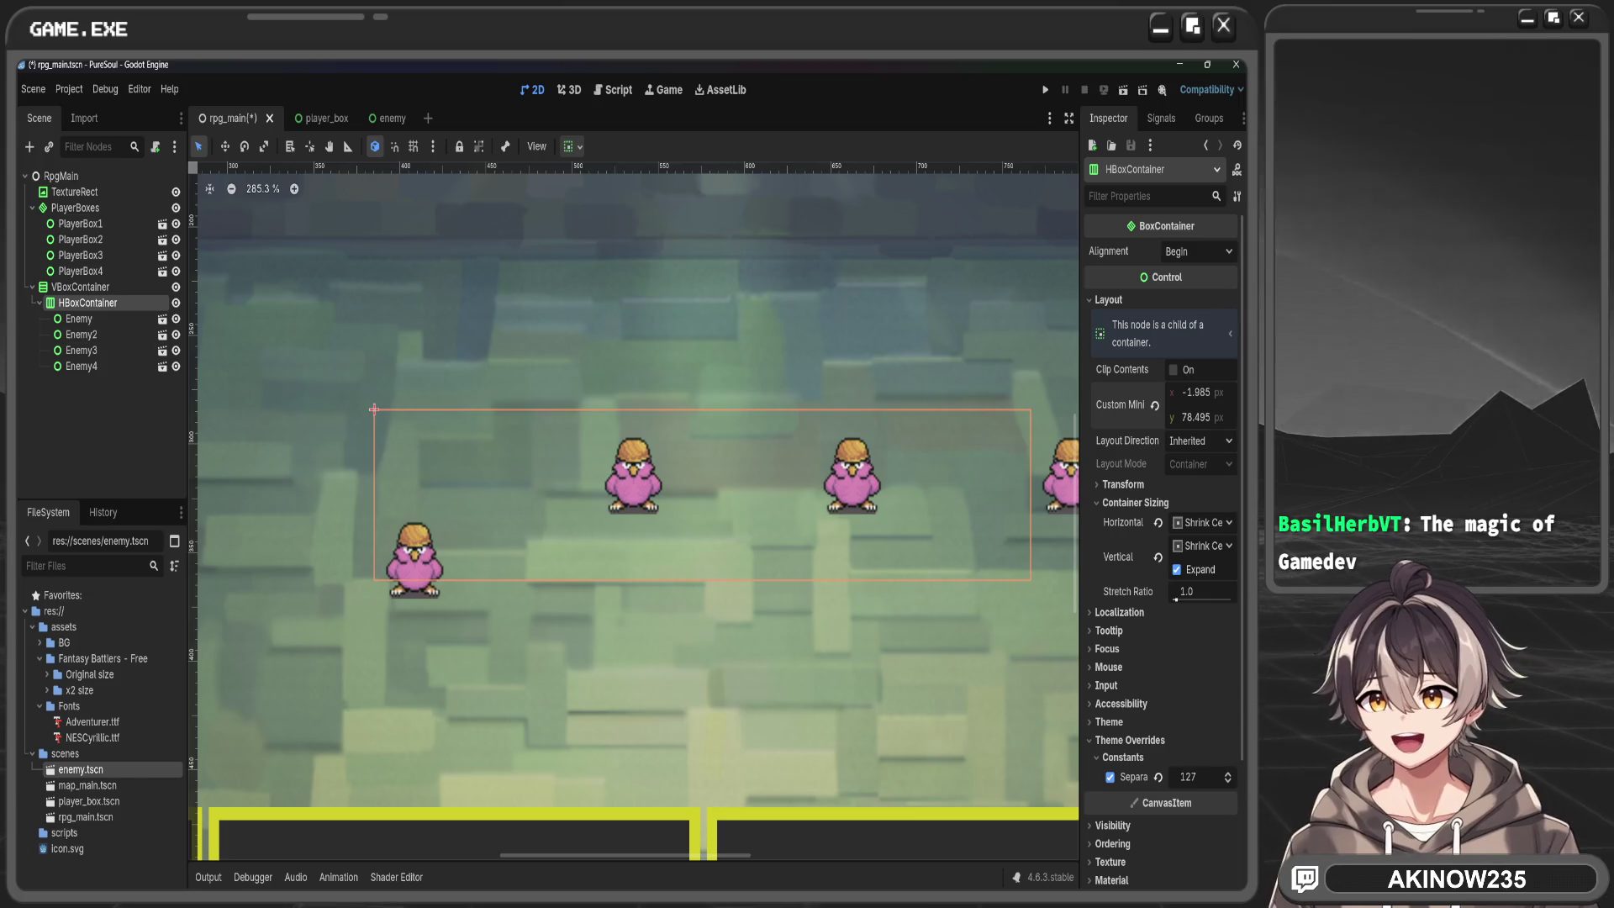
Start renaming Enemy to Enemy1, then undo the row's minimum size back to 0 × 0
left_click(81, 319)
left_click(115, 317)
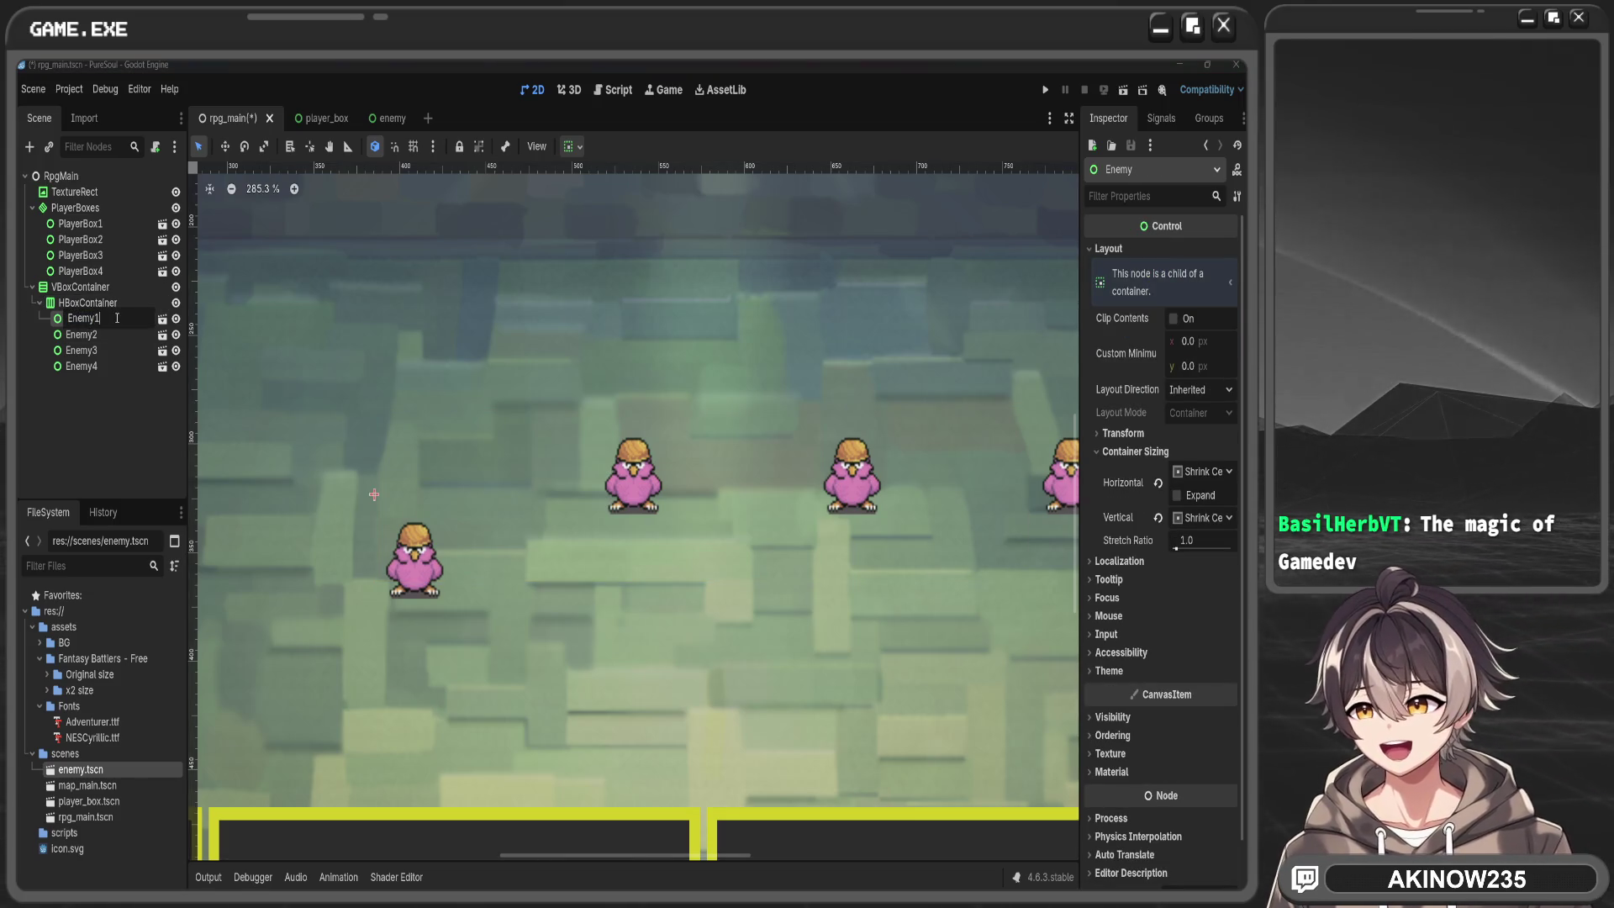
key("Escape")
left_click(87, 303)
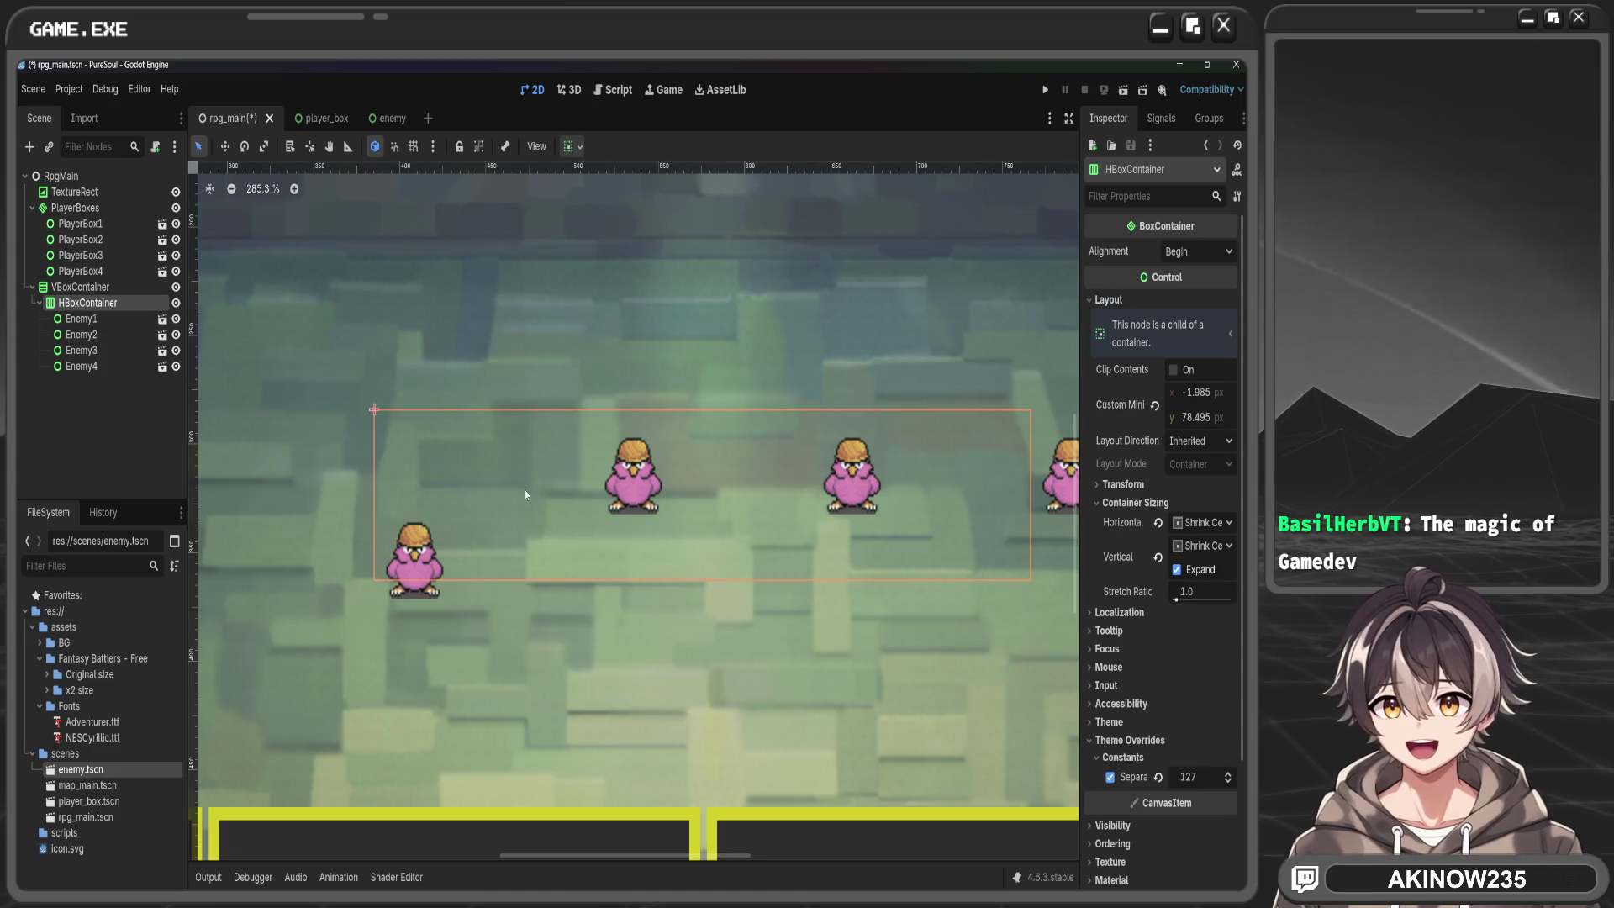
scroll(599, 511, "down", 5)
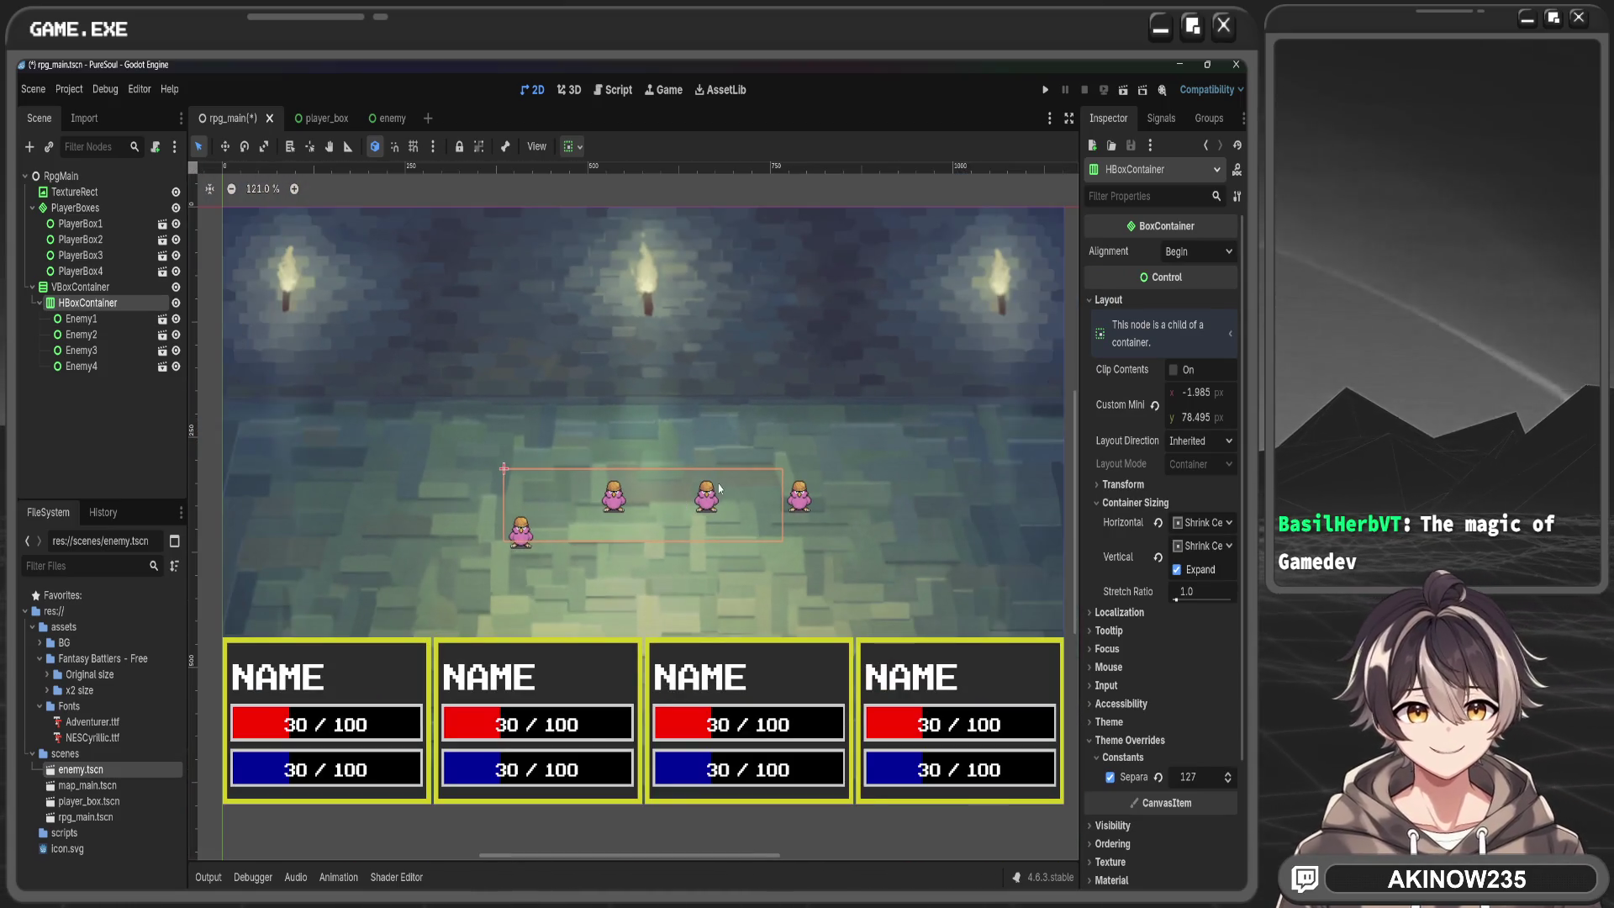
key("ctrl+z")
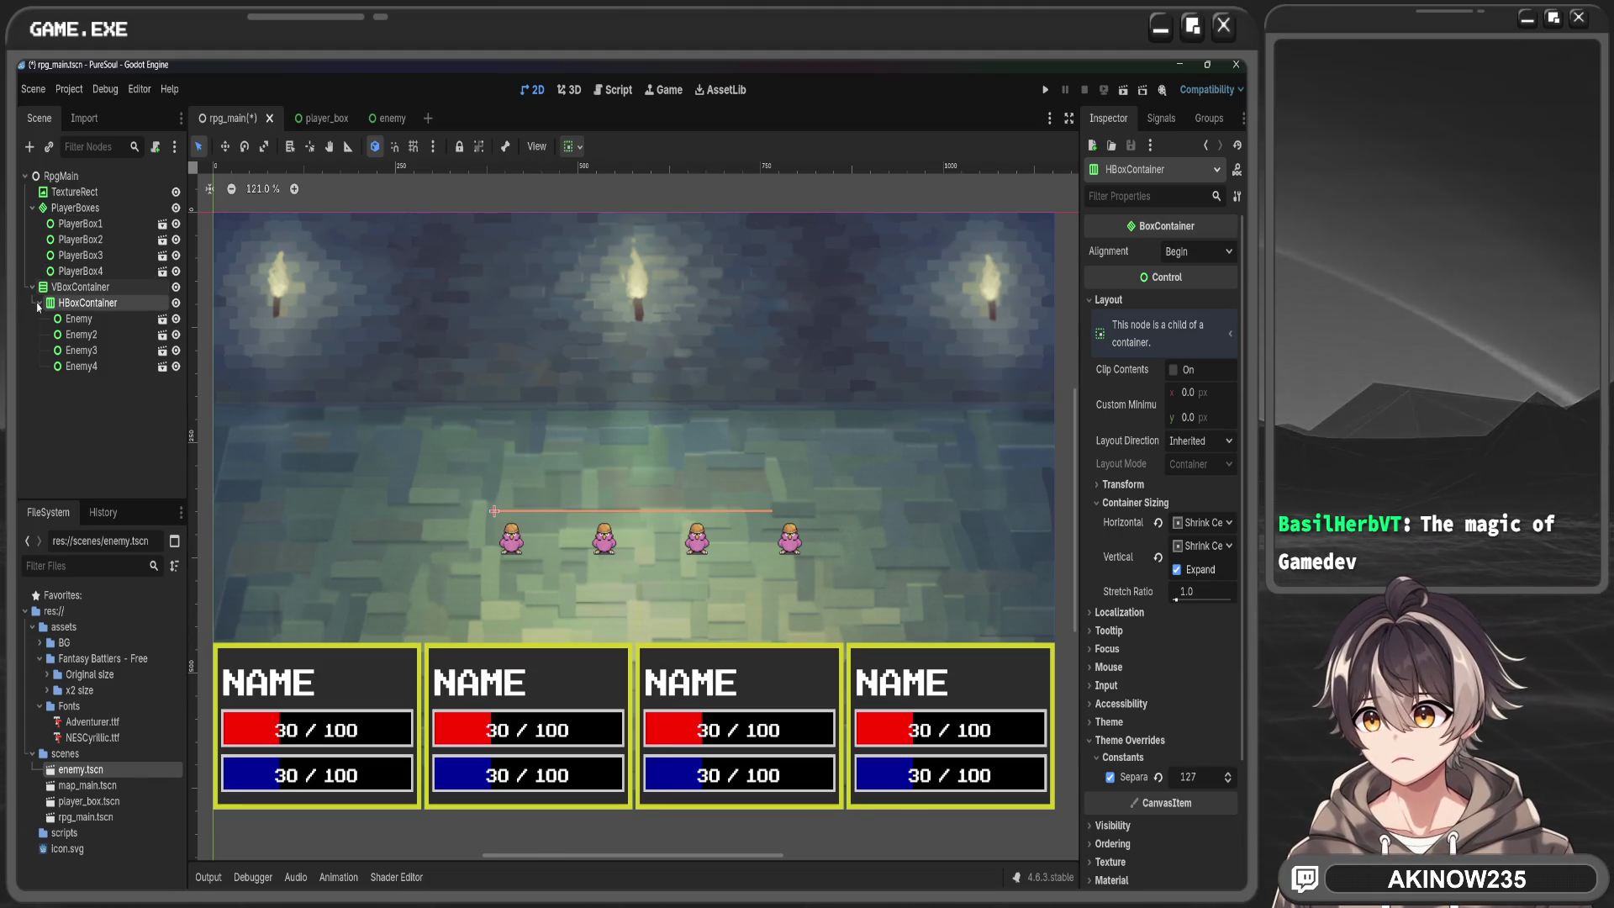
Raise the row's custom minimum height to 138.455 px and toggle Clip Contents, leaving it off
left_click(36, 303)
left_click(36, 303)
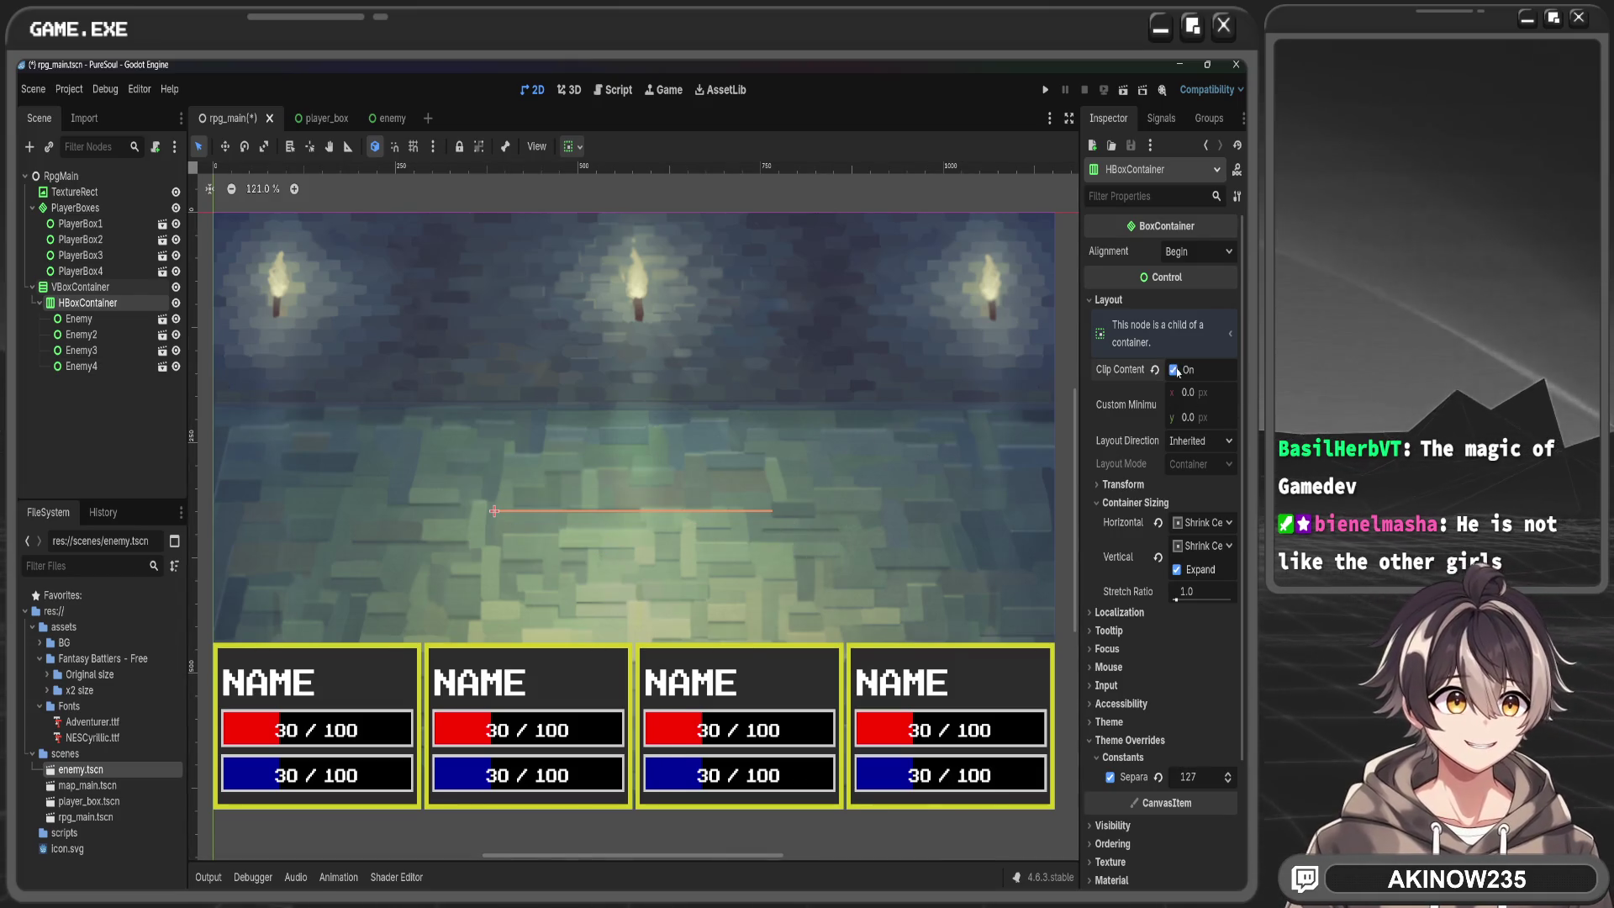
mouse_move(1186, 394)
left_mouse_down()
mouse_move(1211, 417)
mouse_move(1304, 417)
left_mouse_up()
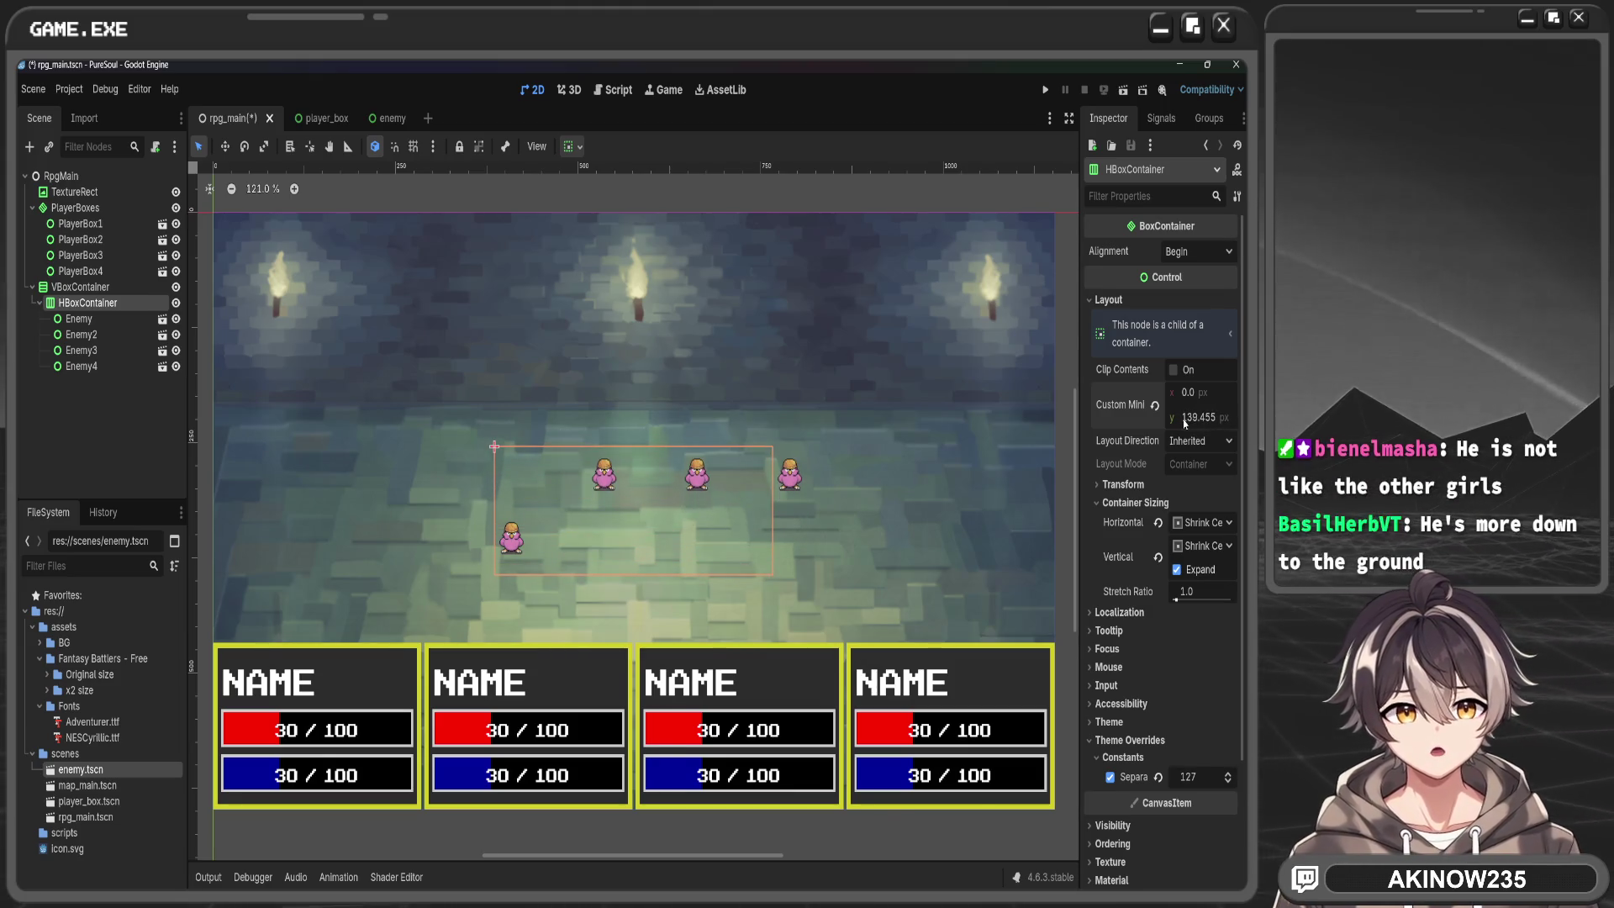
left_click(1176, 369)
left_click(1176, 369)
left_click(1176, 369)
left_click(1176, 369)
left_click(1175, 369)
left_click(1175, 370)
left_click(1175, 371)
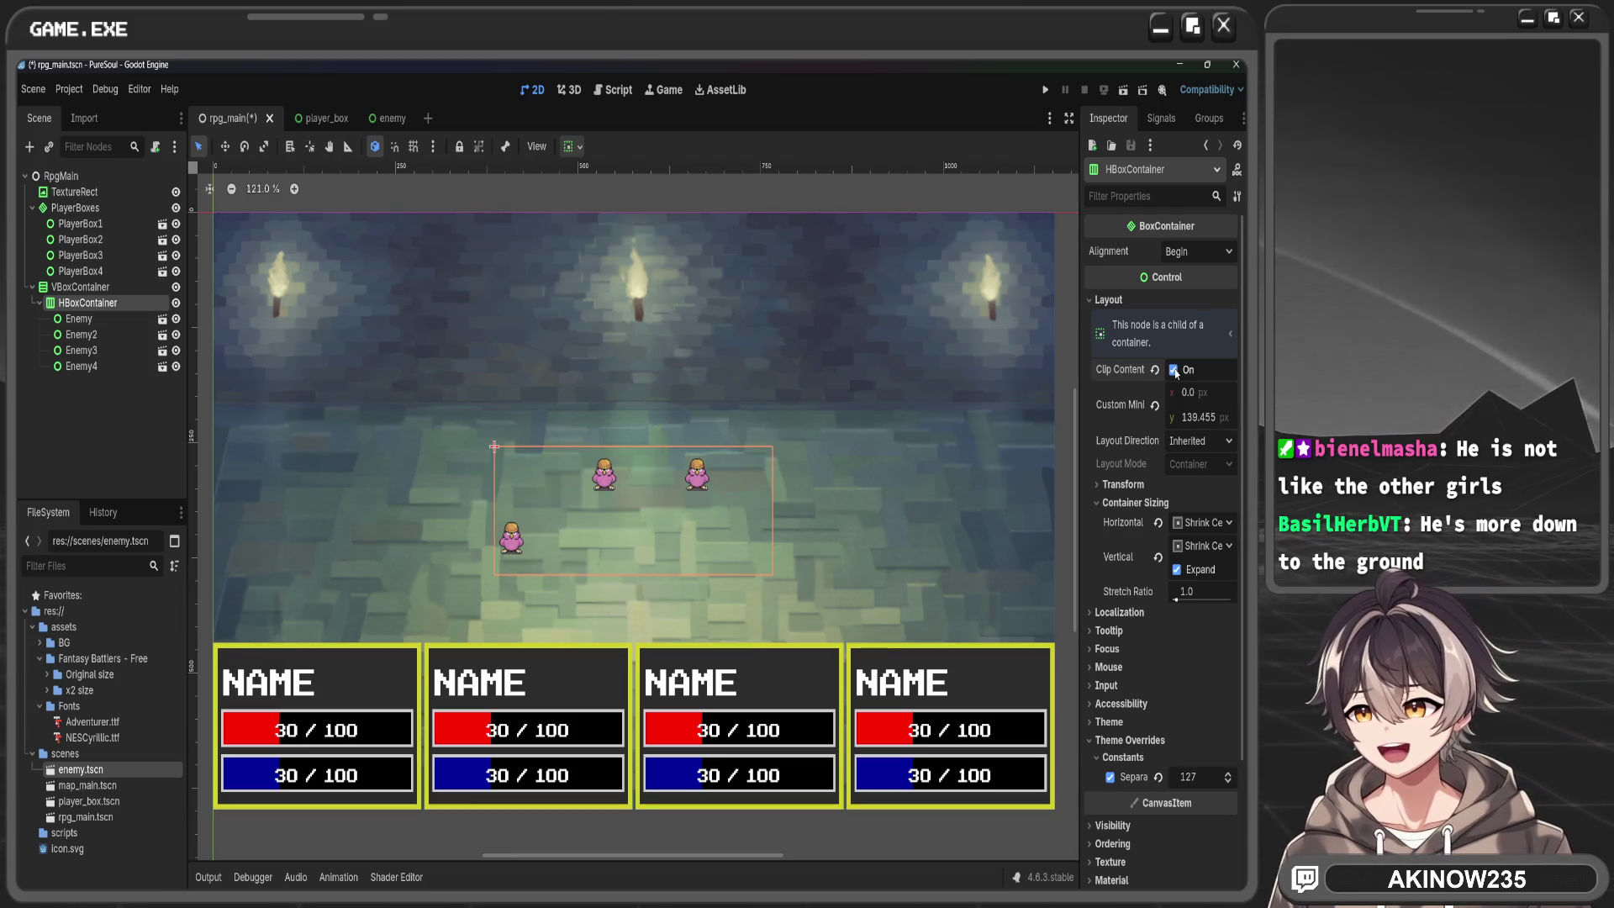
left_click(1175, 370)
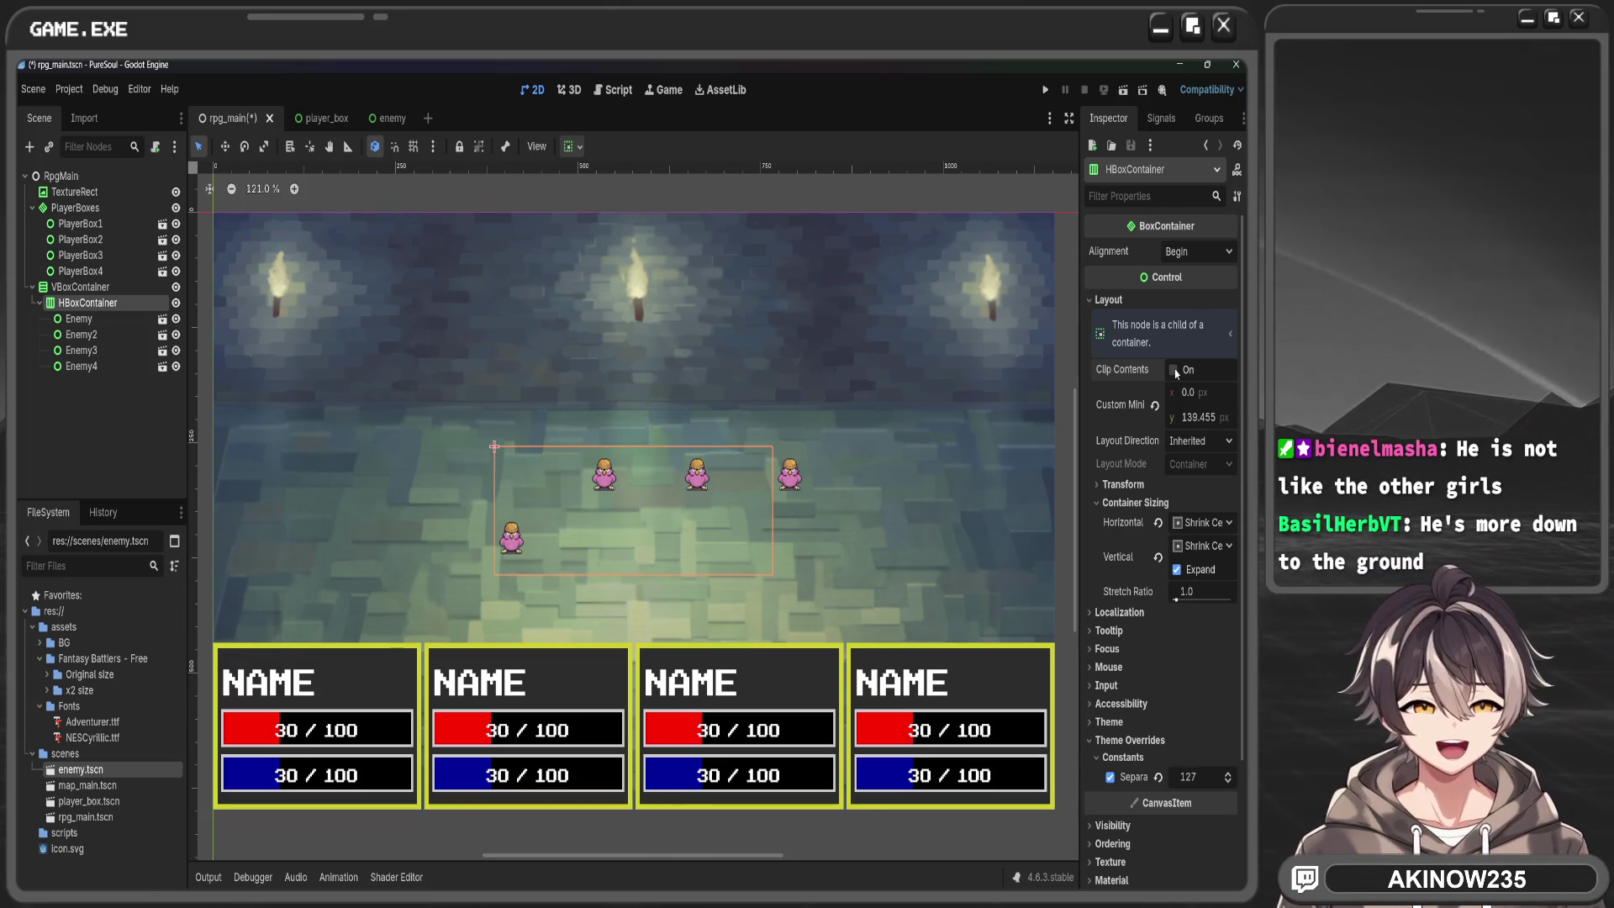
Try stretch ratio and separation tweaks, restore separation 127, and set row alignment to Center
left_click_drag(1194, 593, 1175, 593)
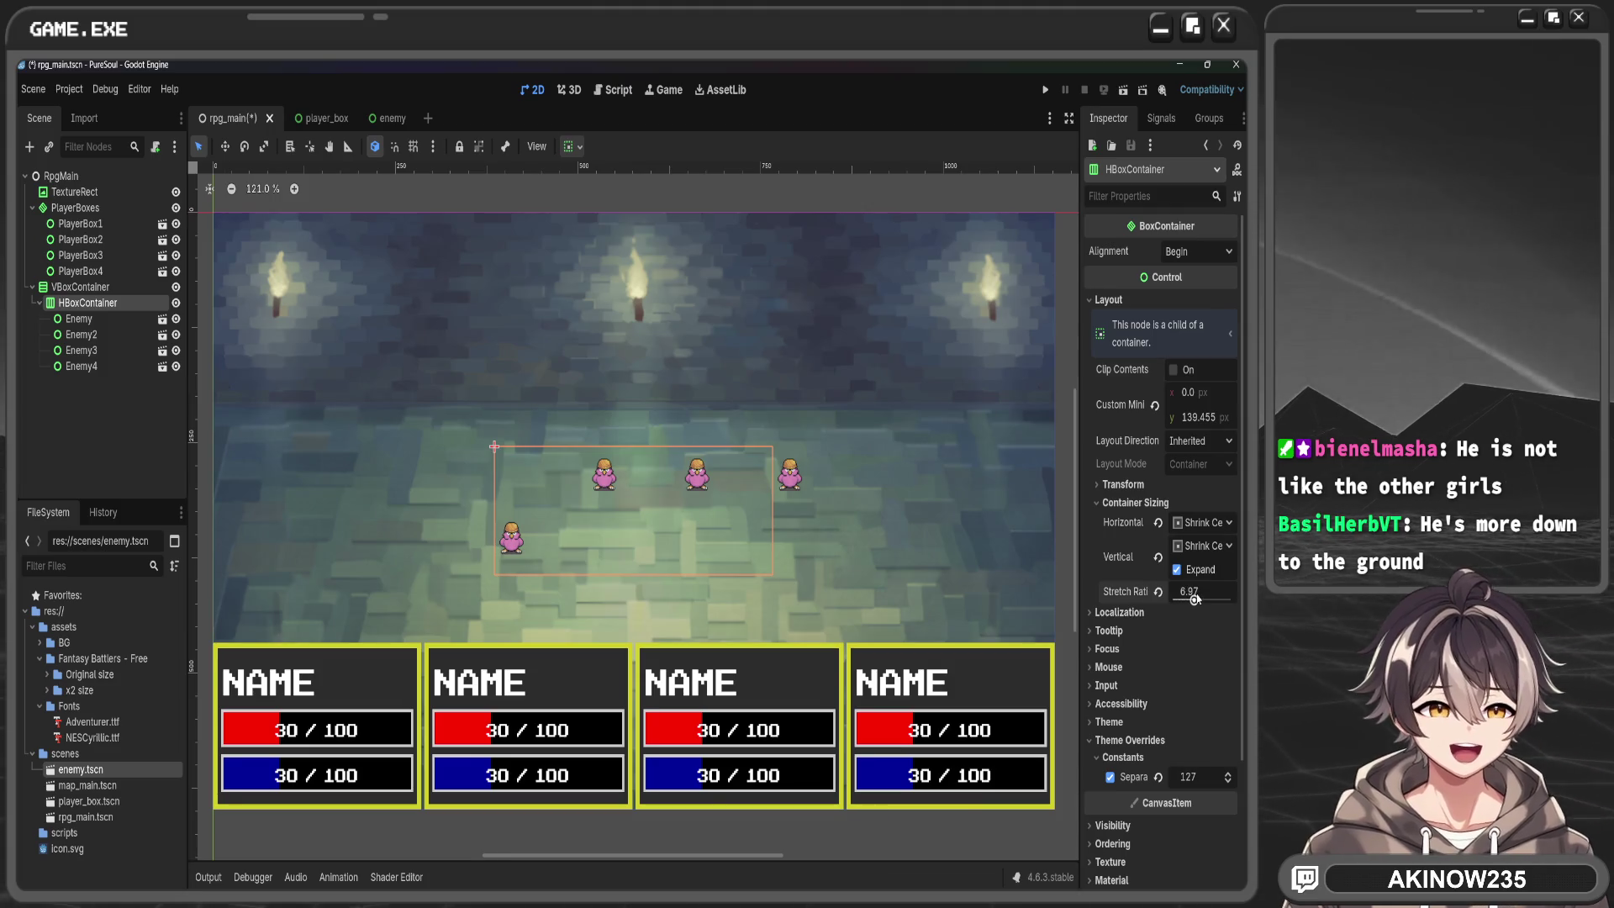
mouse_move(1193, 777)
left_mouse_down()
mouse_move(1025, 776)
mouse_move(1160, 777)
left_mouse_up()
key("ctrl+z")
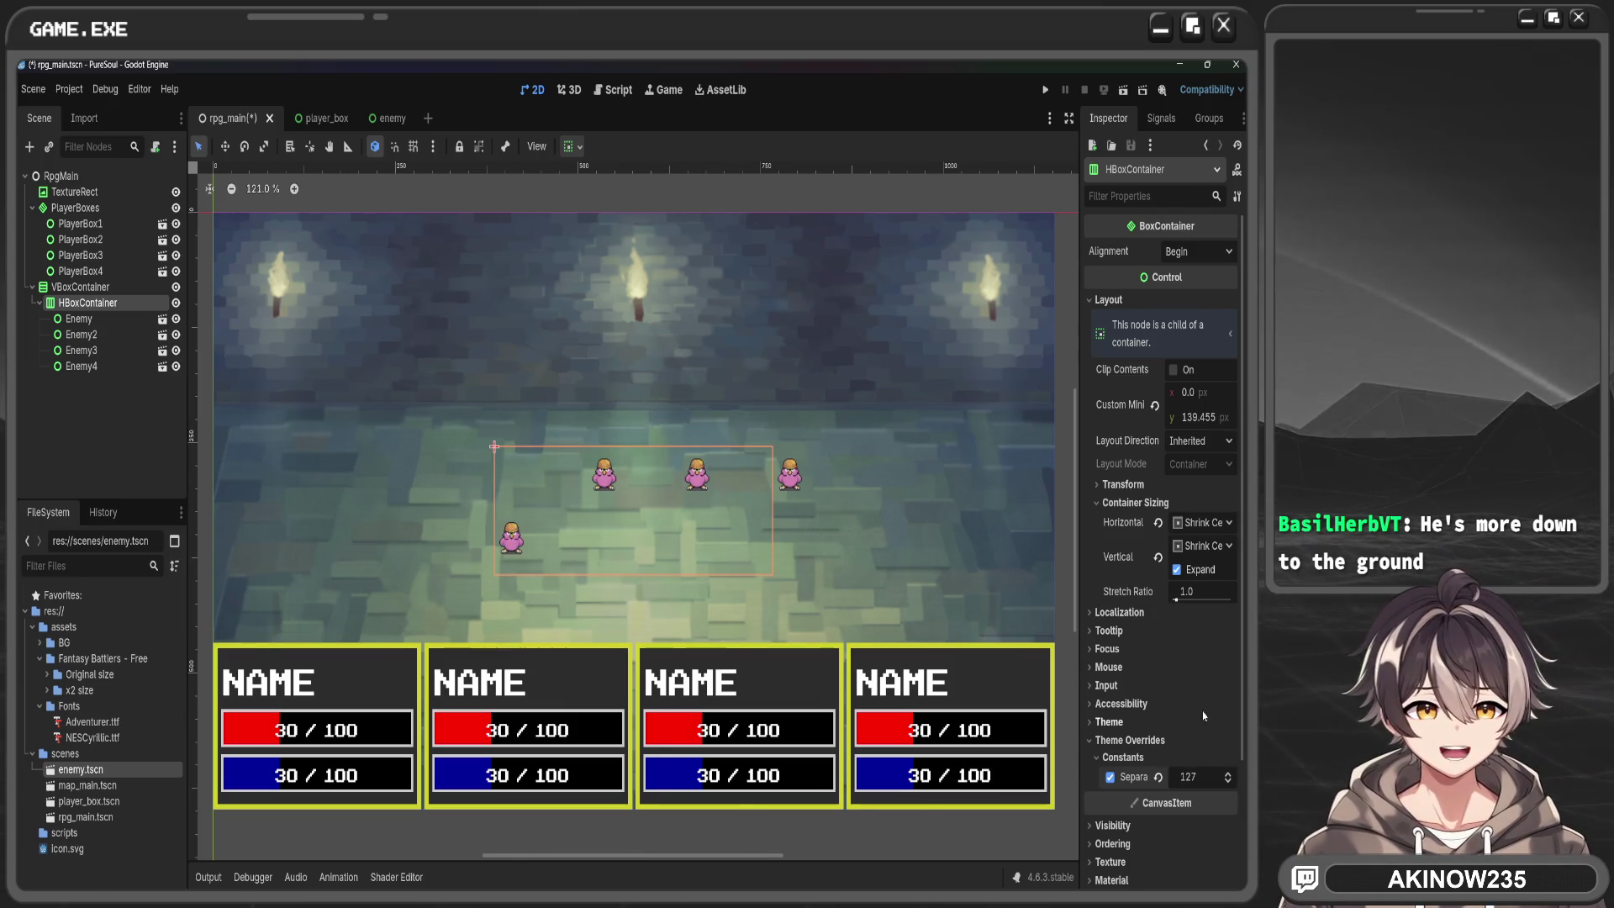
left_click(1185, 252)
left_click(1190, 287)
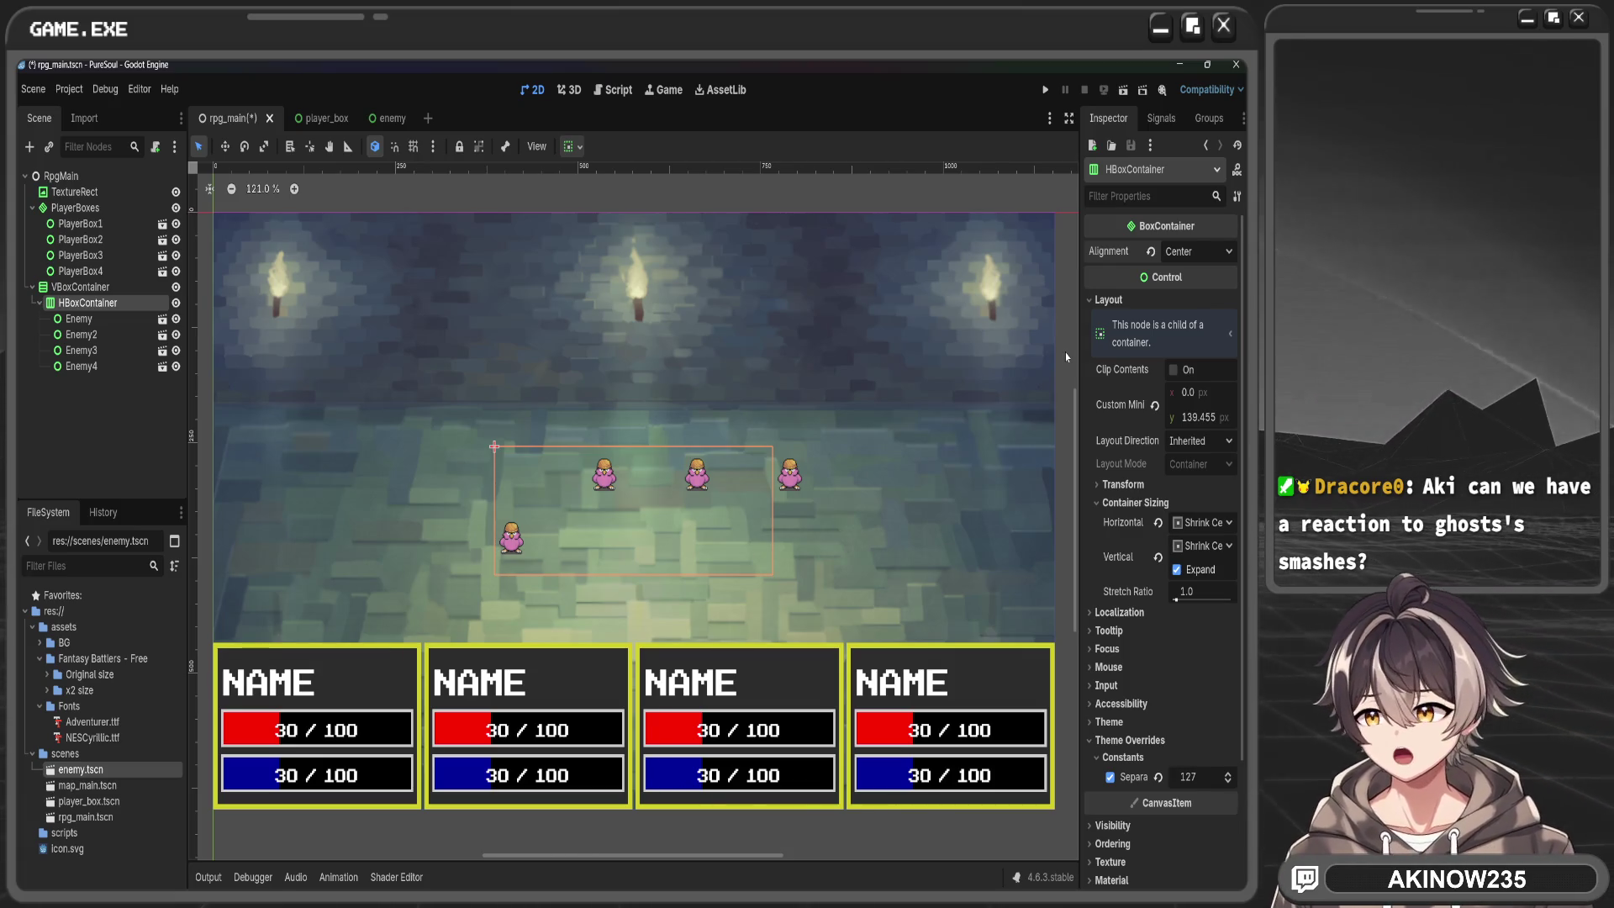
Browse the enemy row's Theme, Input and Focus property groups in the Inspector
left_click(1114, 723)
left_click(1119, 724)
left_click(1119, 706)
left_click(1119, 707)
left_click(1115, 687)
left_click(1115, 687)
left_click(1108, 648)
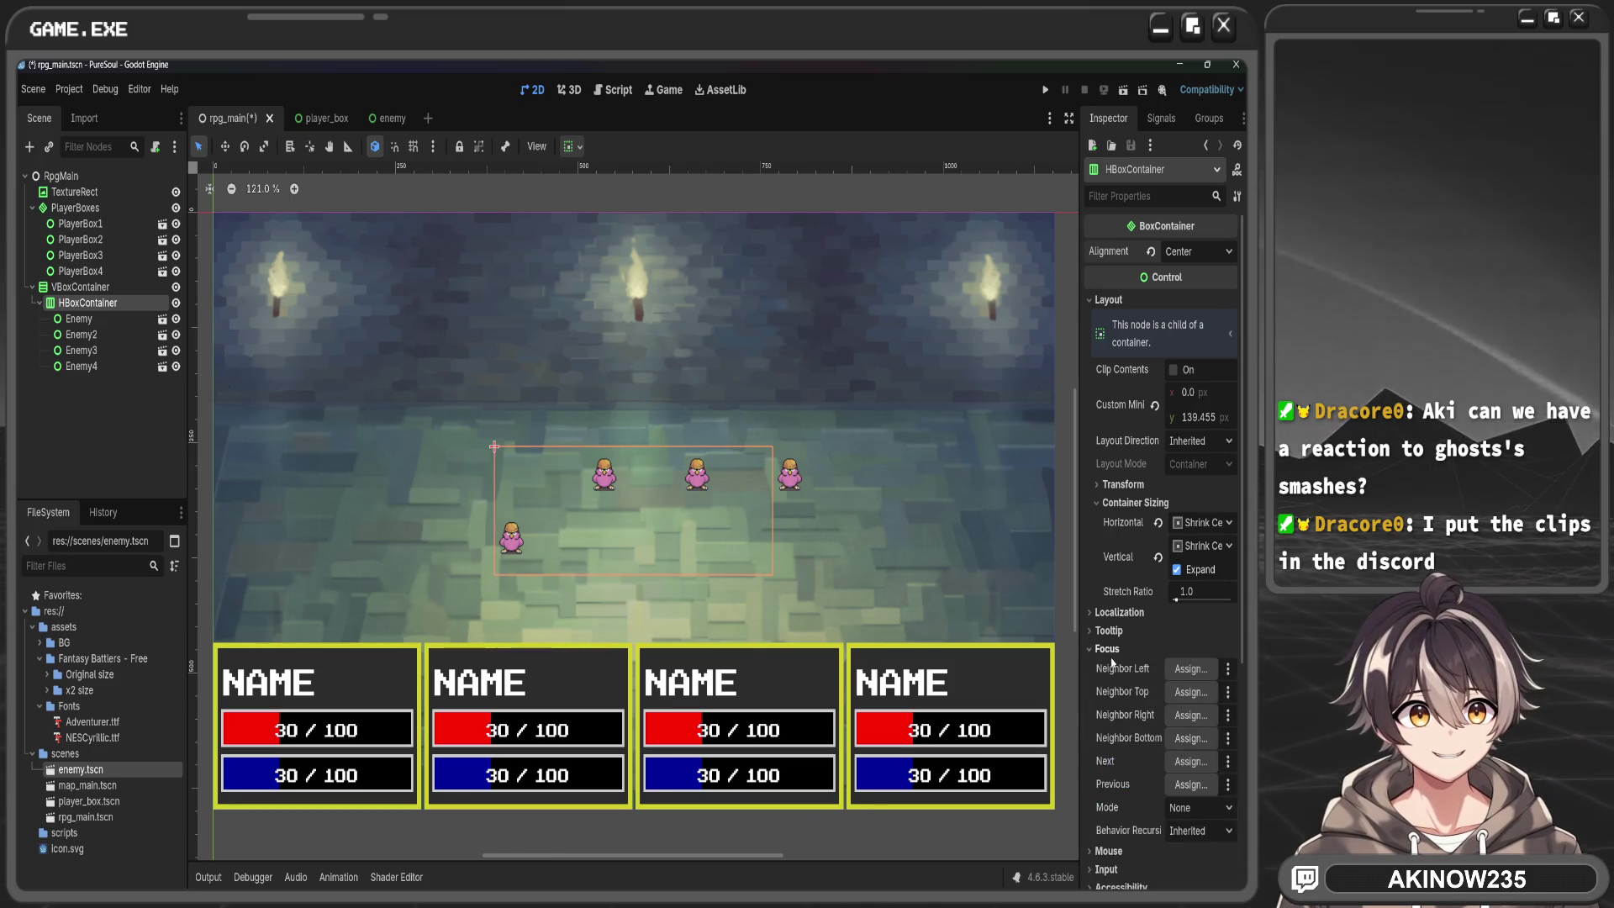
left_click(1108, 648)
left_click(1108, 648)
double_click(1111, 643)
left_click(1112, 643)
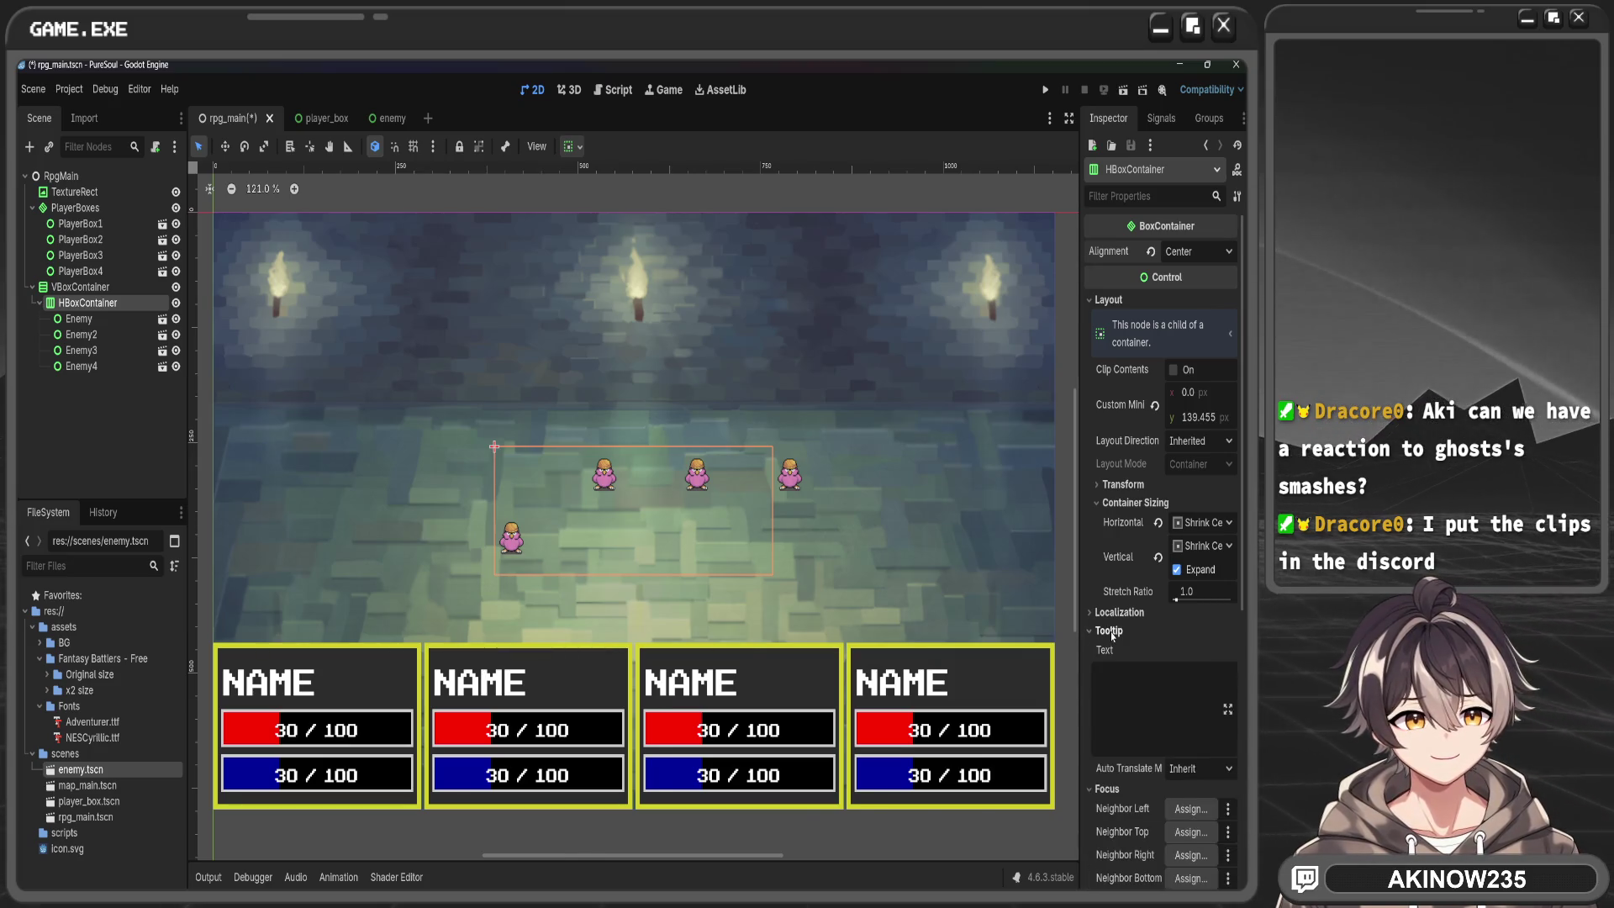
left_click(1117, 643)
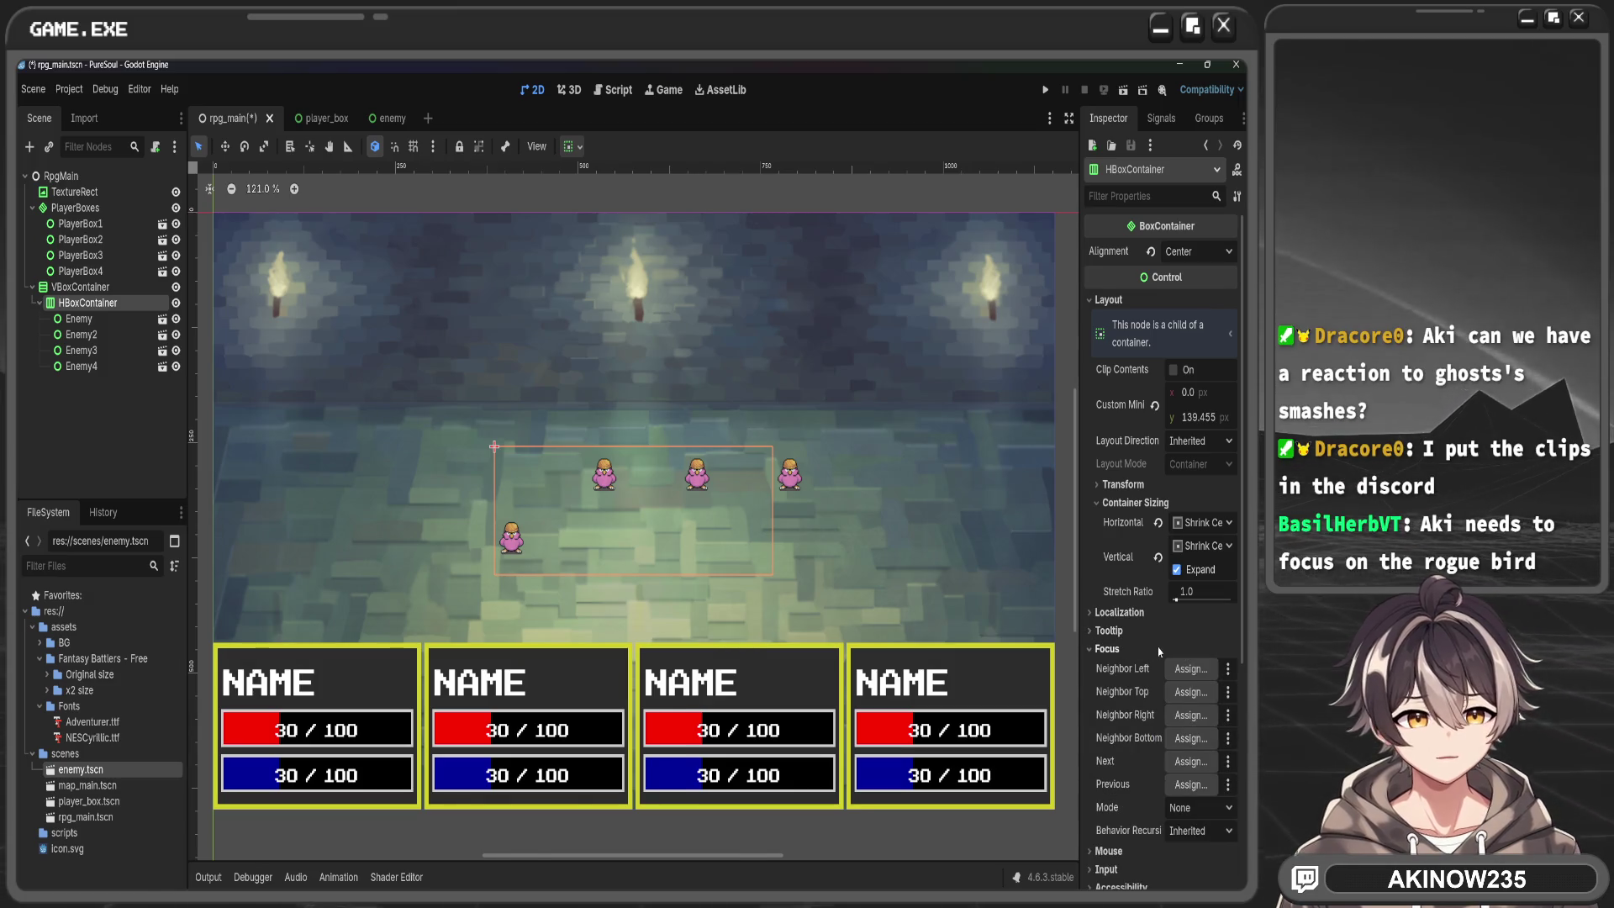
Toggle the row's vertical Expand off and on, restore stretch ratio 1.0, and collapse Localization and Focus
left_click(1194, 255)
left_click(1194, 292)
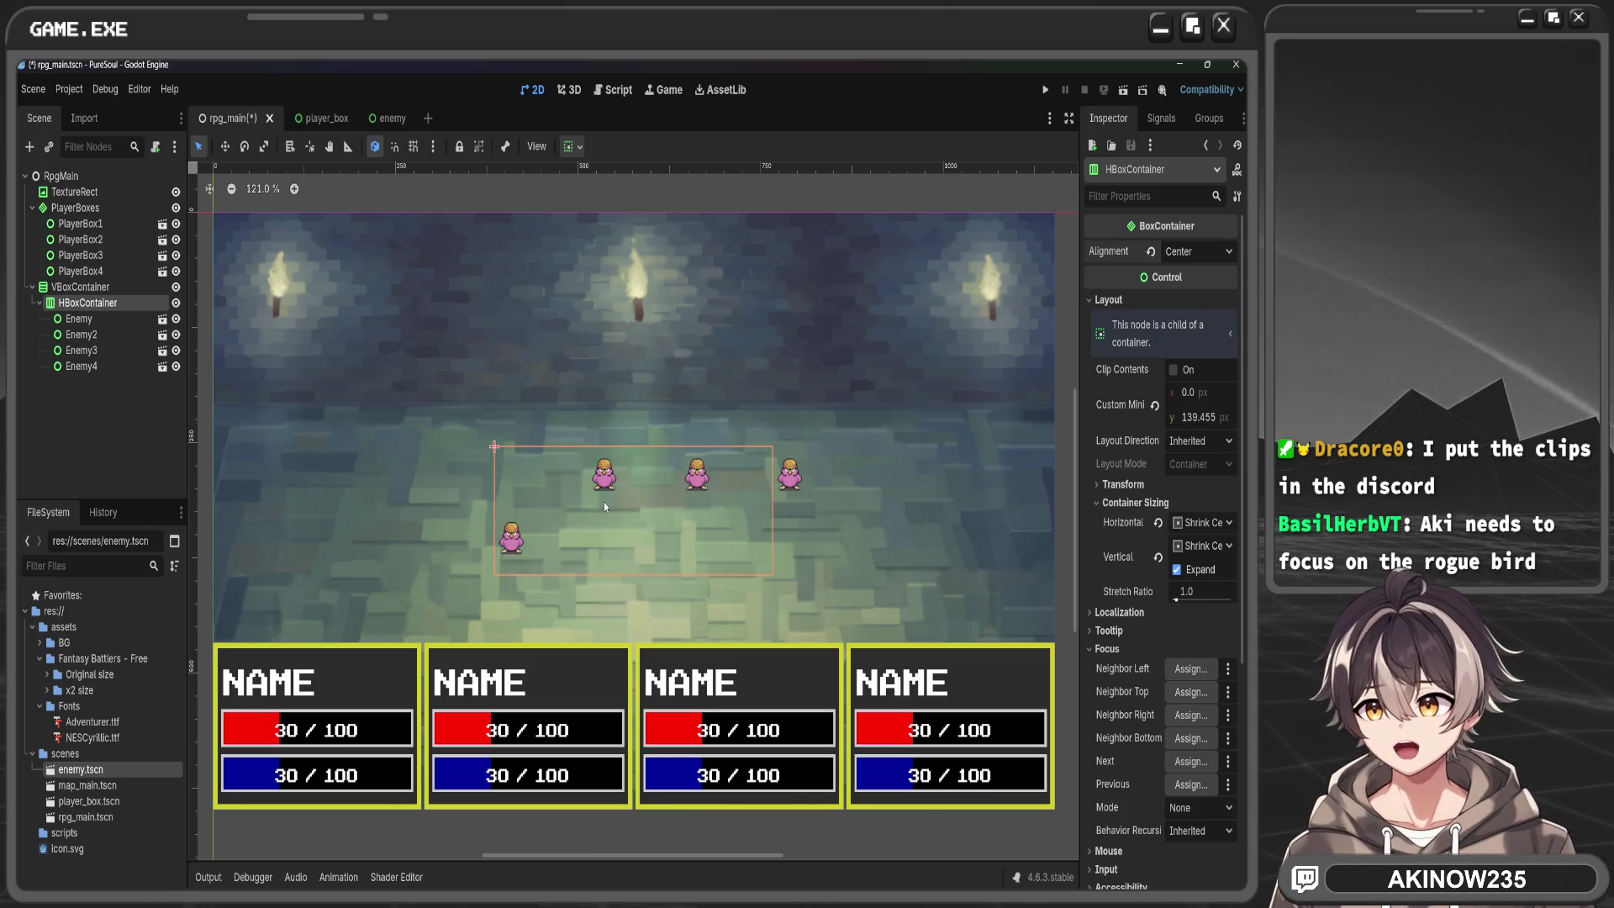
left_click(1186, 571)
left_click(1184, 571)
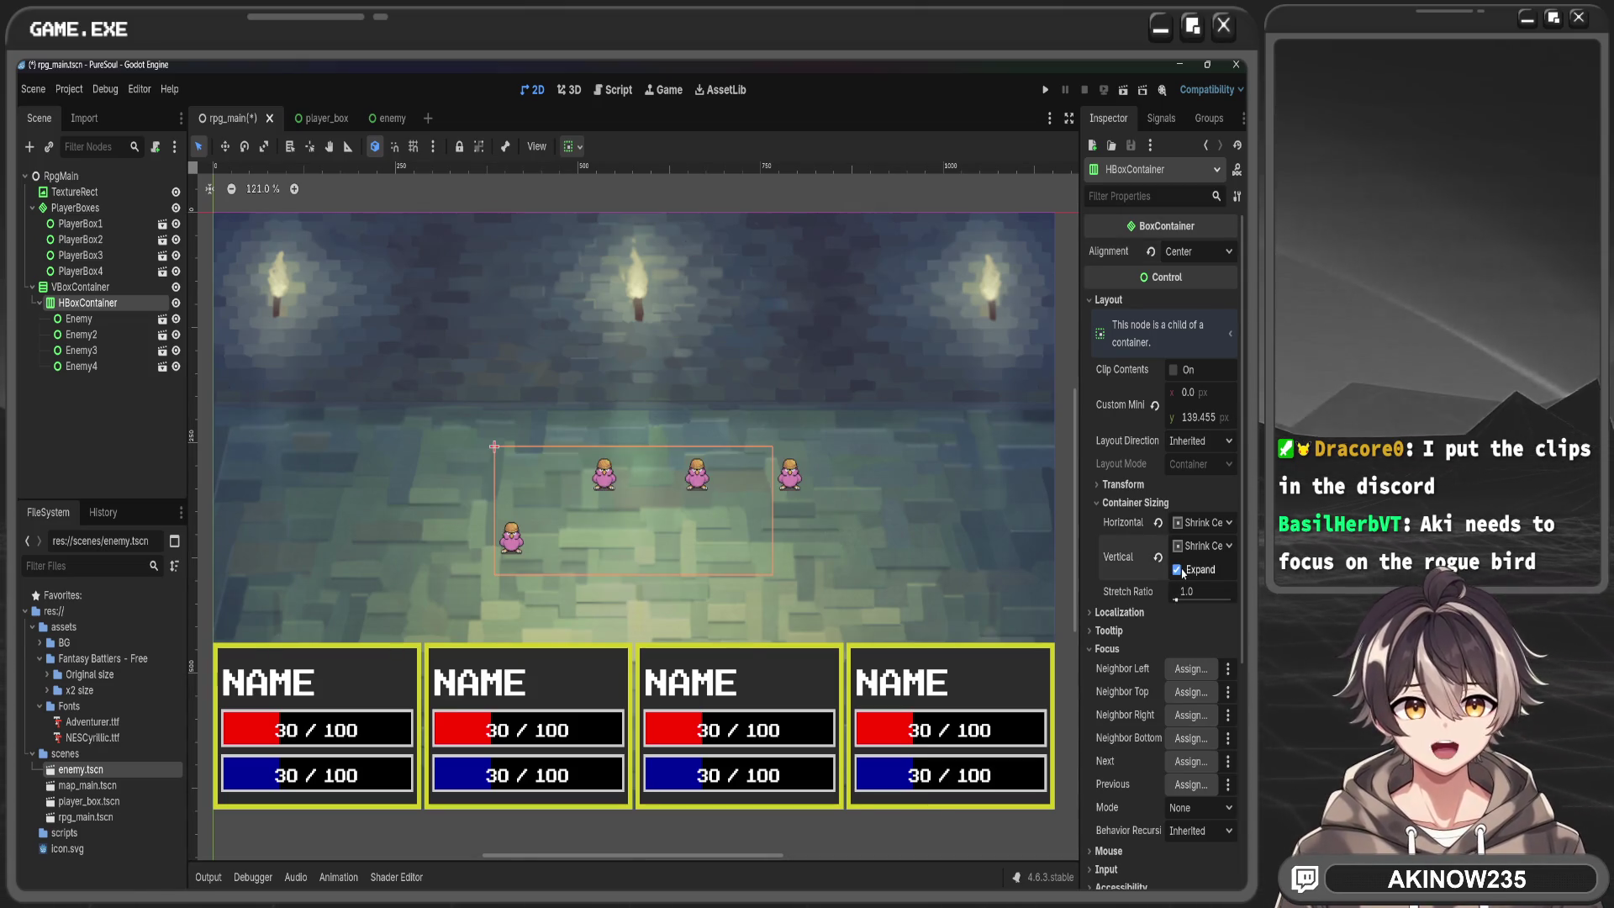
left_click_drag(1177, 600, 1172, 600)
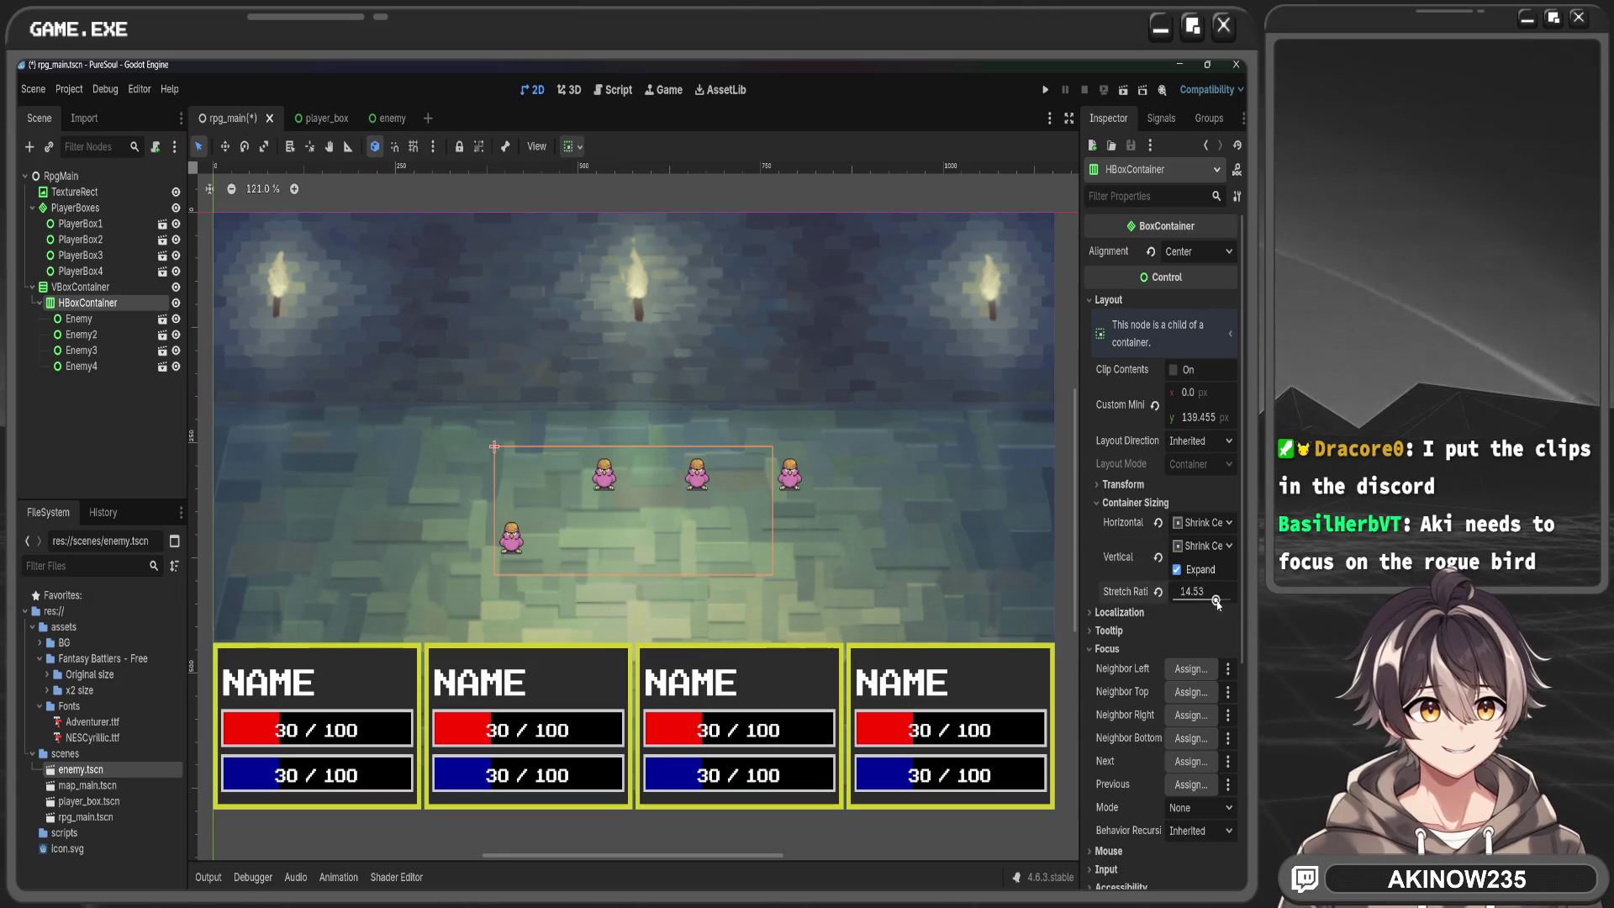
scroll(1180, 486, "down", 2)
left_click(1159, 507)
left_click(1113, 528)
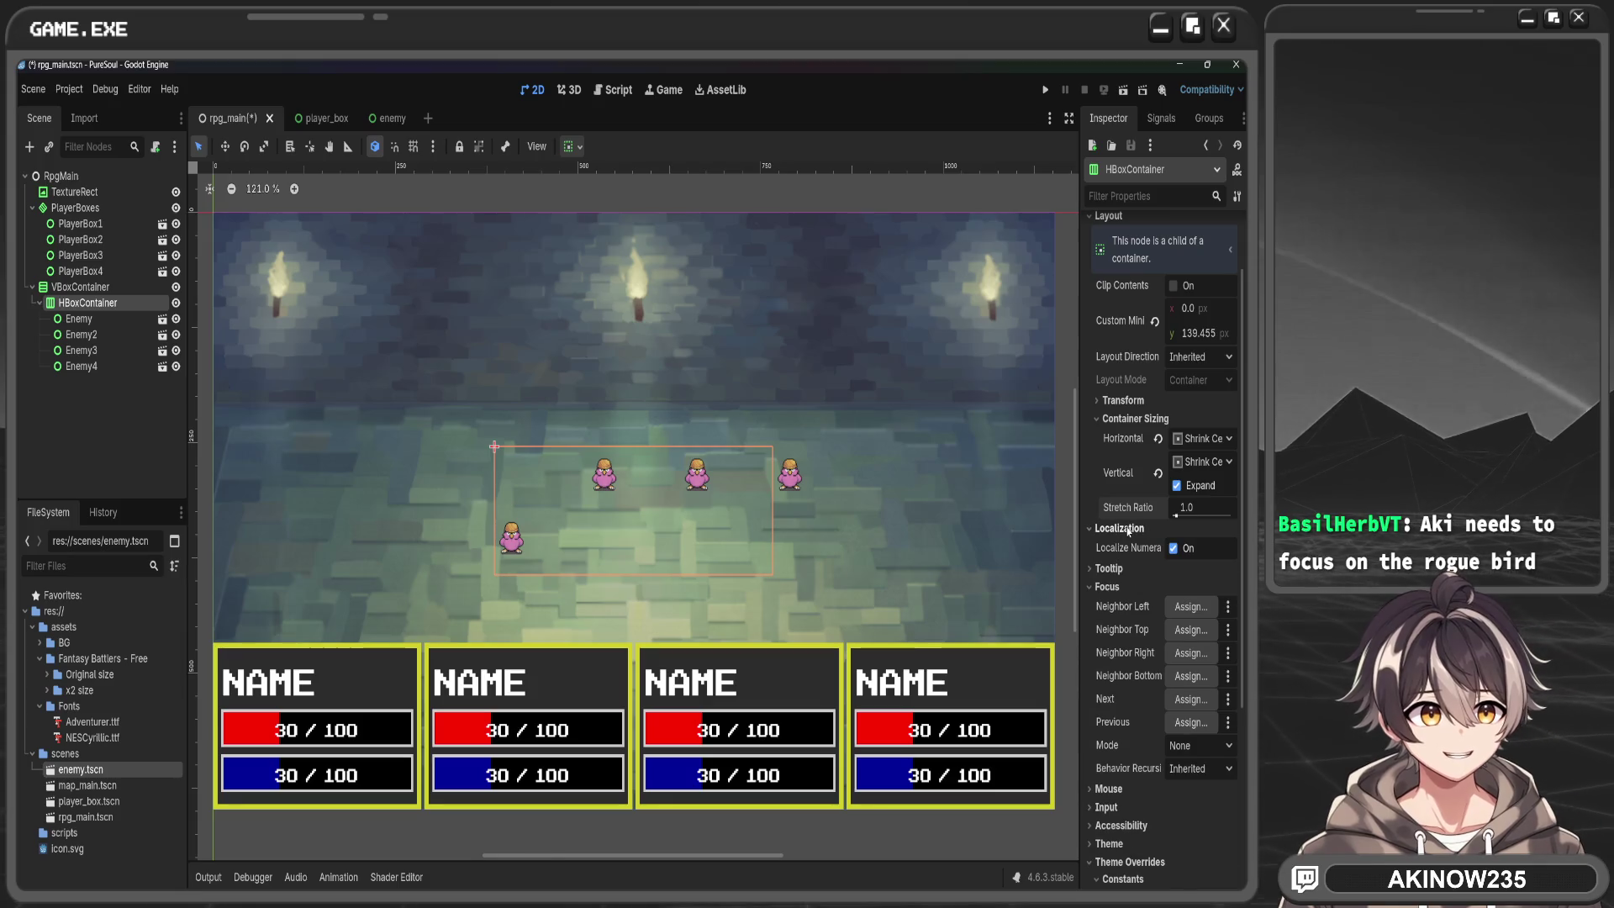
left_click(1095, 529)
left_click(1108, 565)
left_click(1108, 565)
left_click(1108, 565)
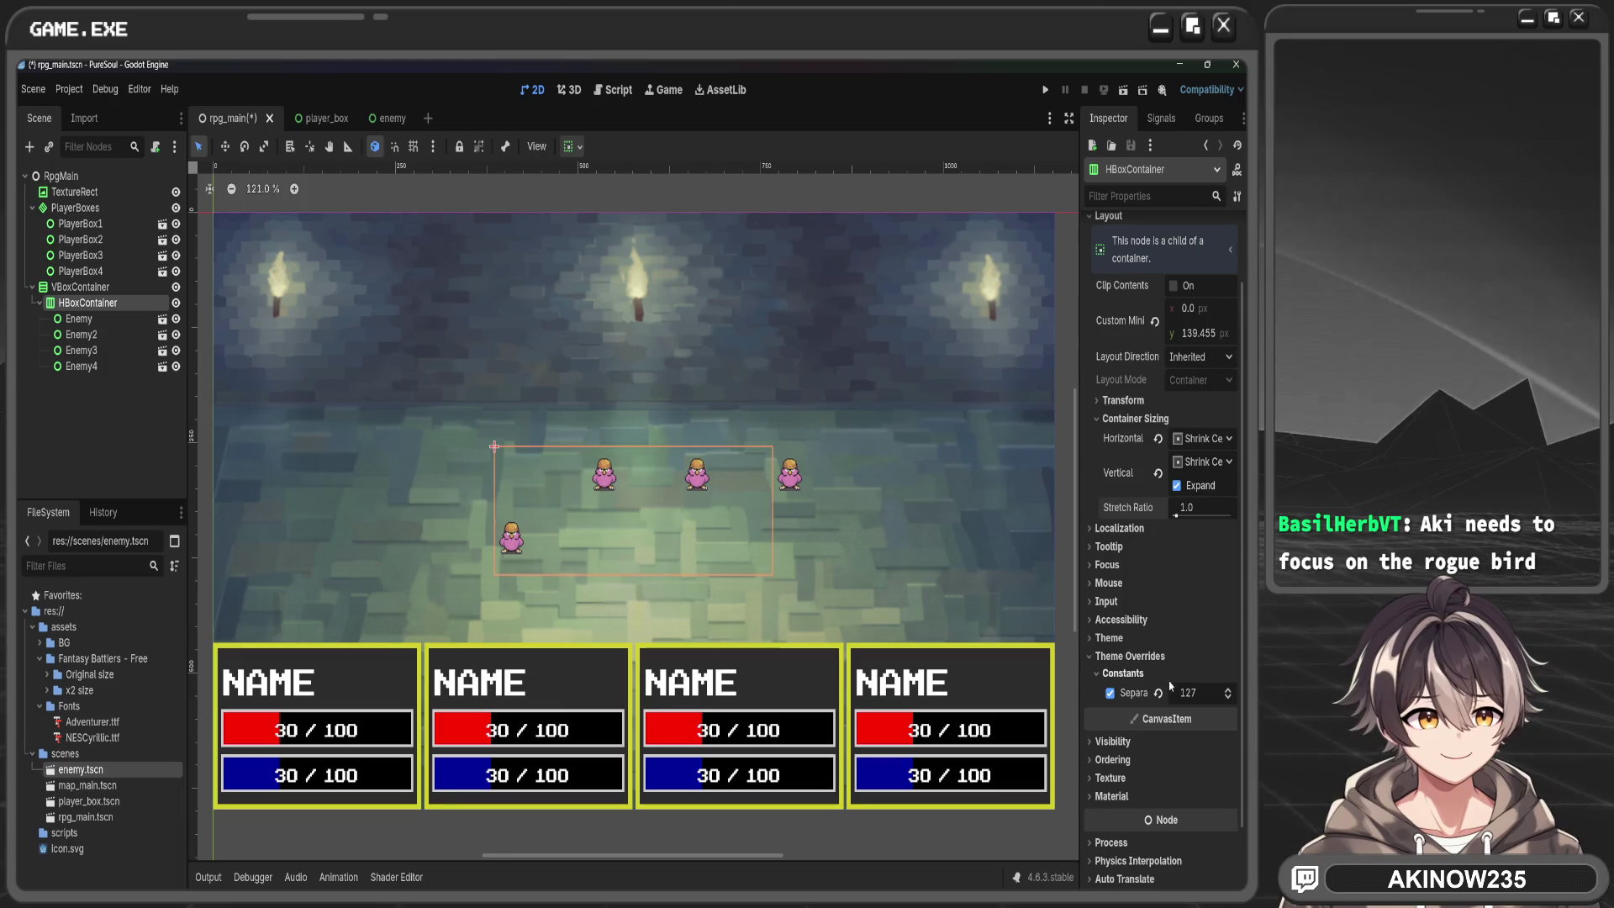
Set the HBoxContainer's Separation constant to 120 and reselect the HBoxContainer
left_click(1202, 693)
type("120")
key("Return")
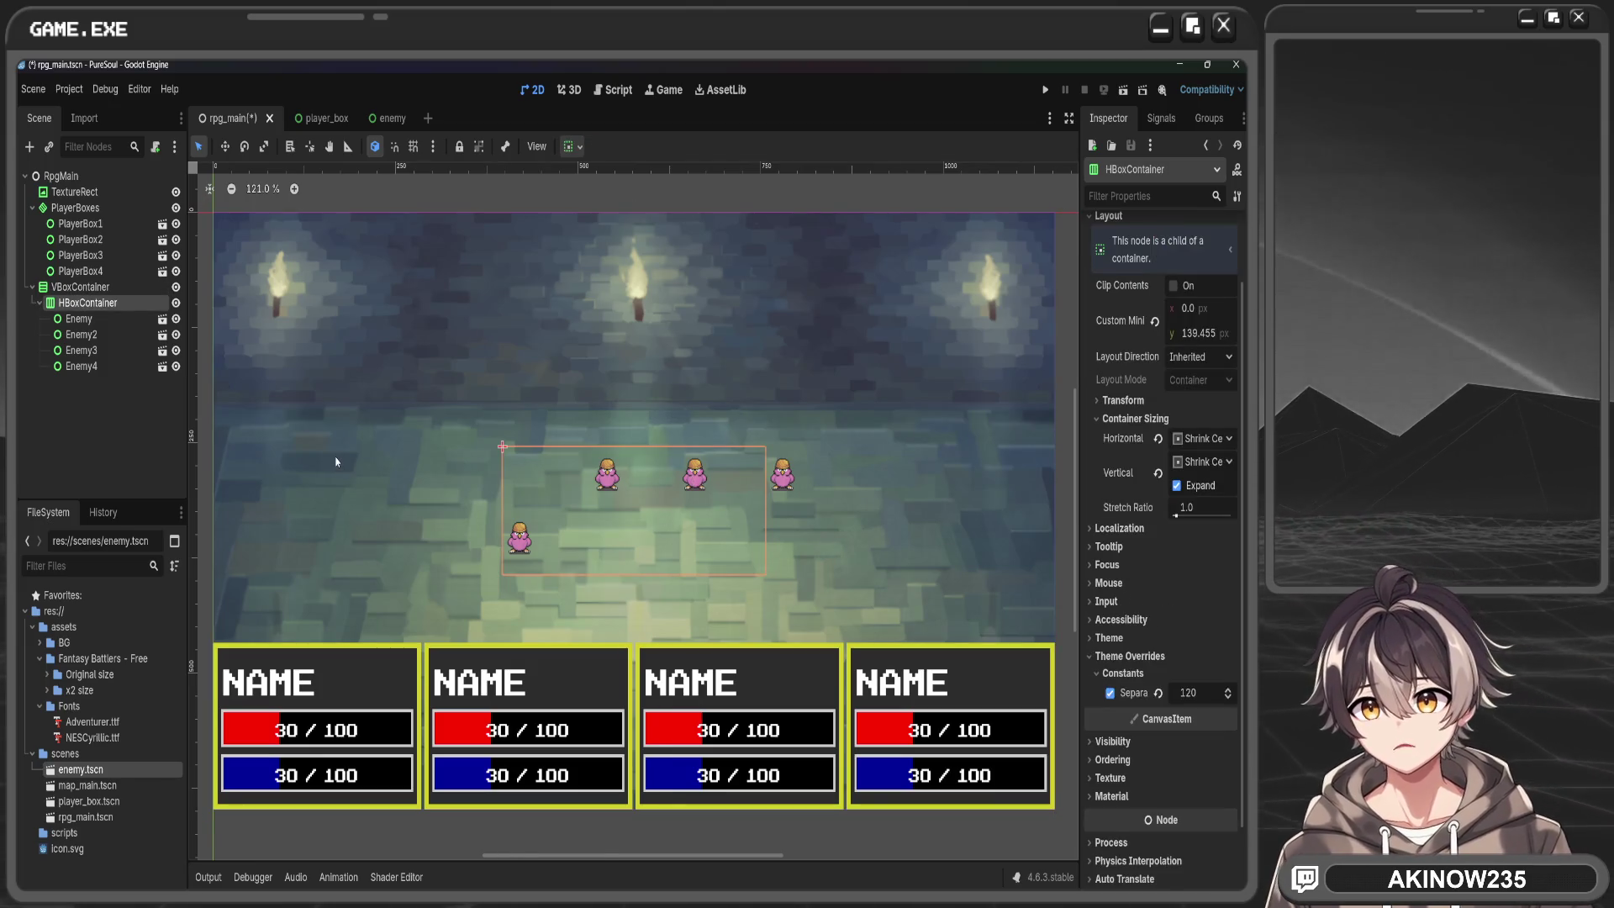
left_click(114, 287)
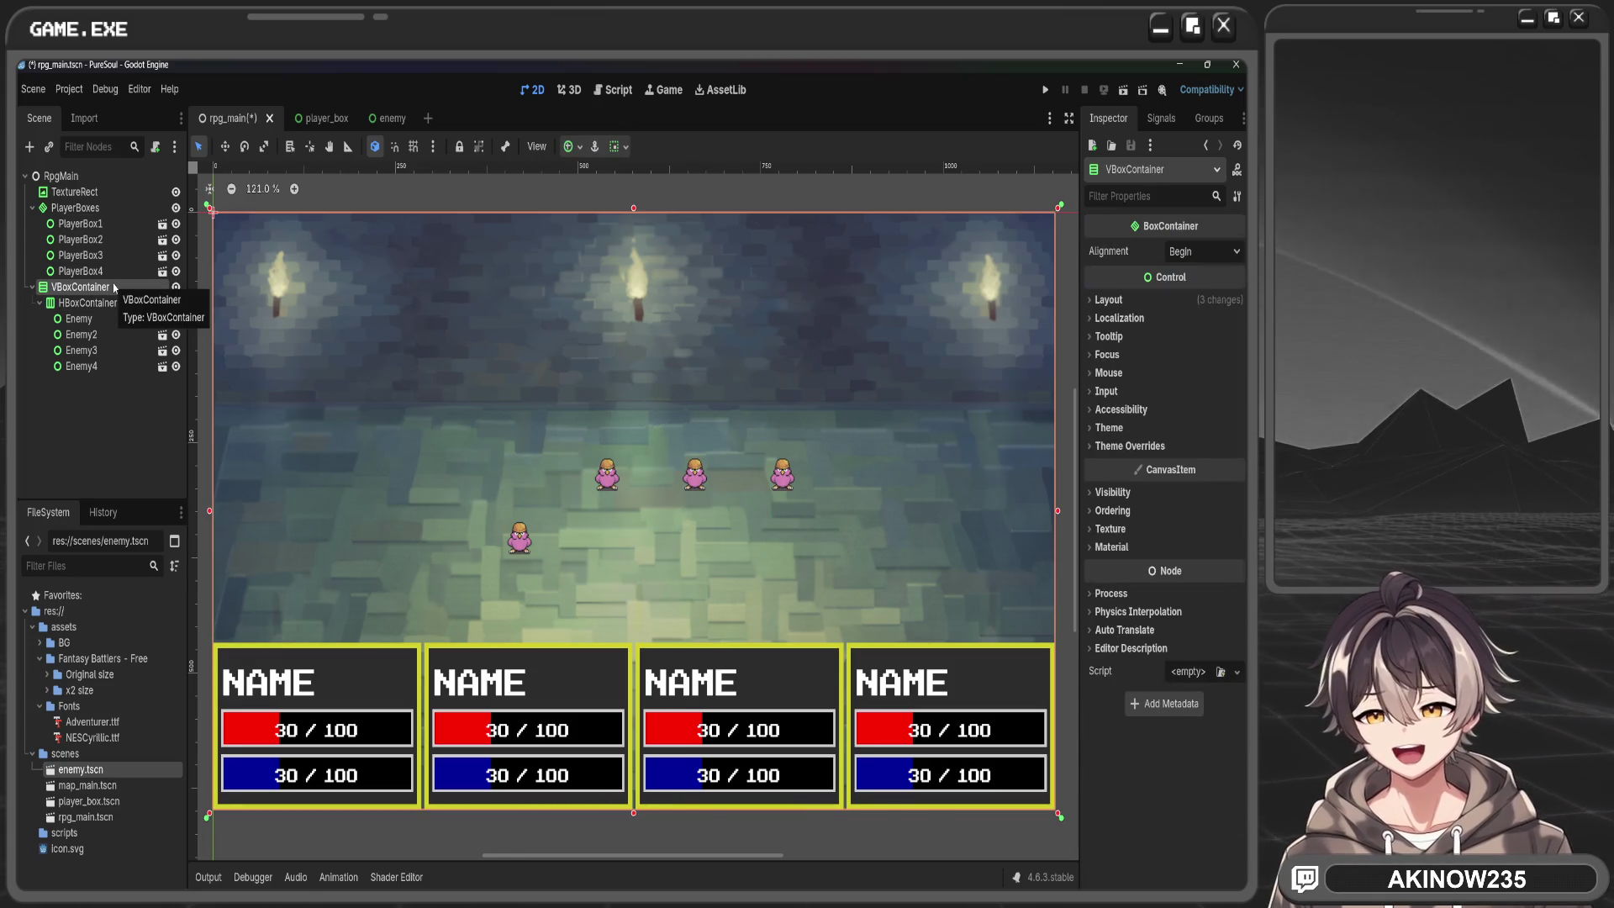
left_click(92, 307)
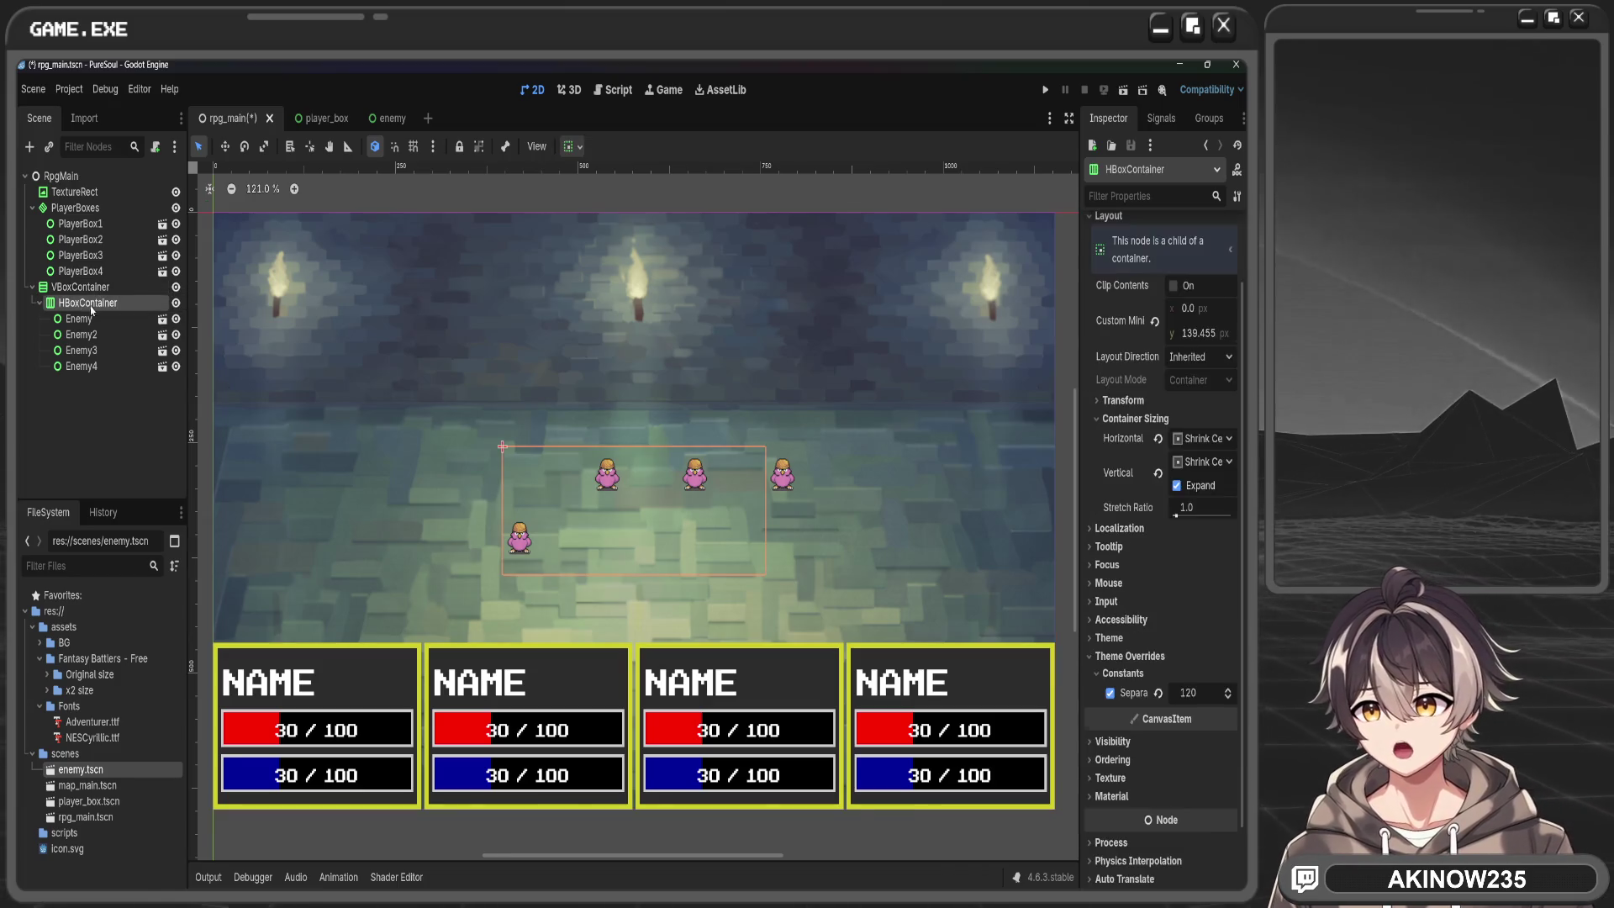
Move HBoxContainer directly under RpgMain, delete the empty VBoxContainer, and nudge the separation
left_click_drag(92, 311, 68, 178)
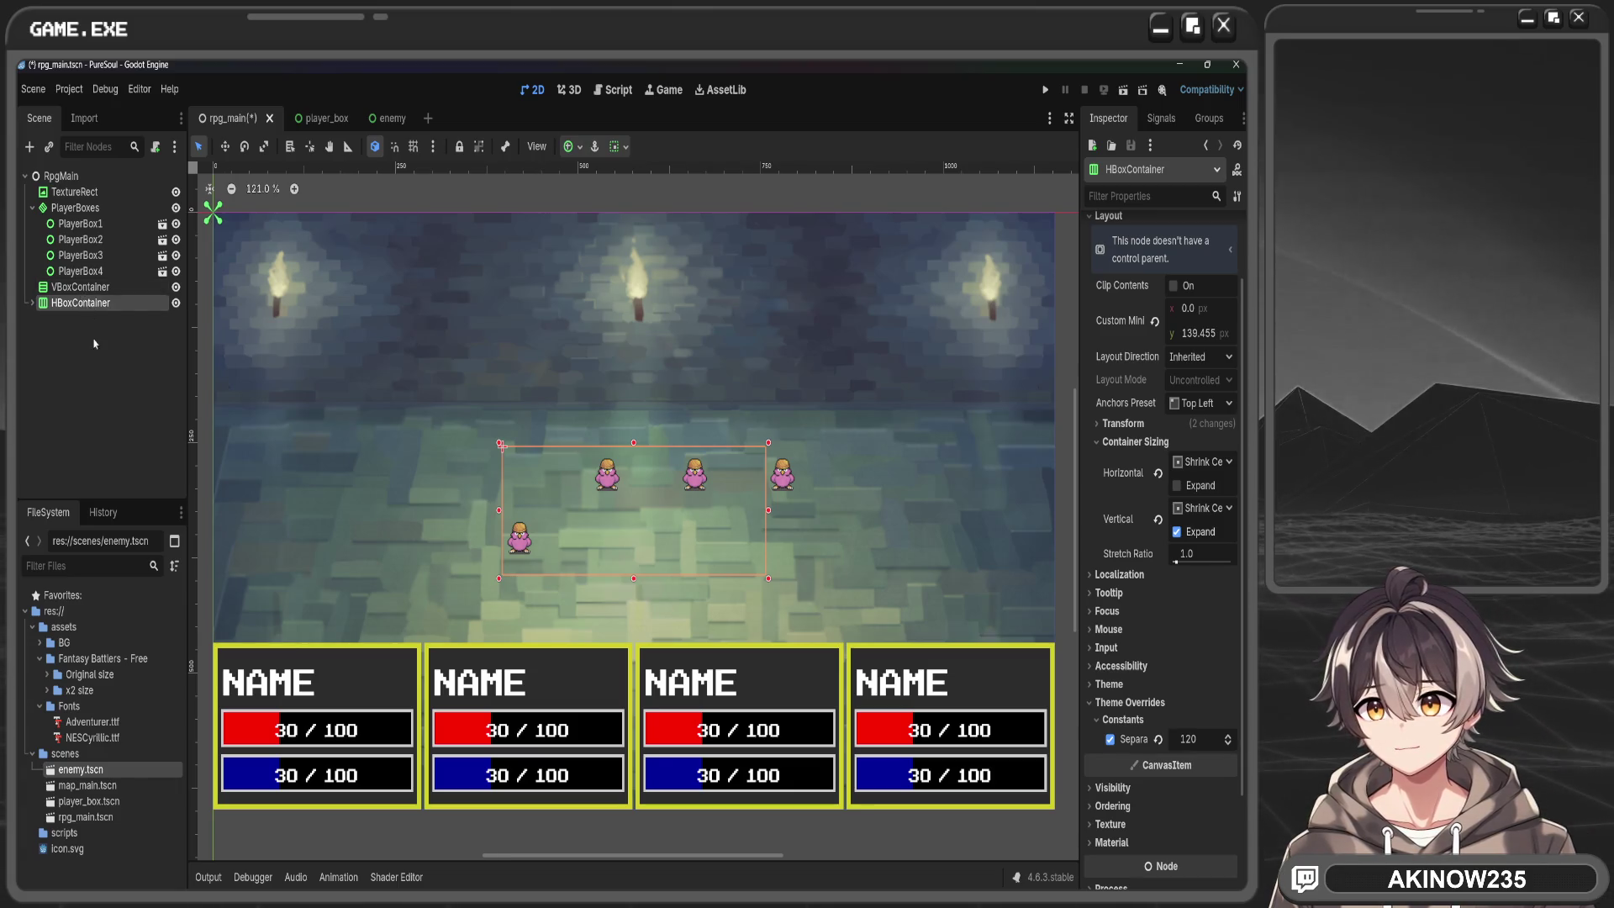
left_click(92, 335)
left_click(32, 303)
left_click(84, 289)
key("Delete")
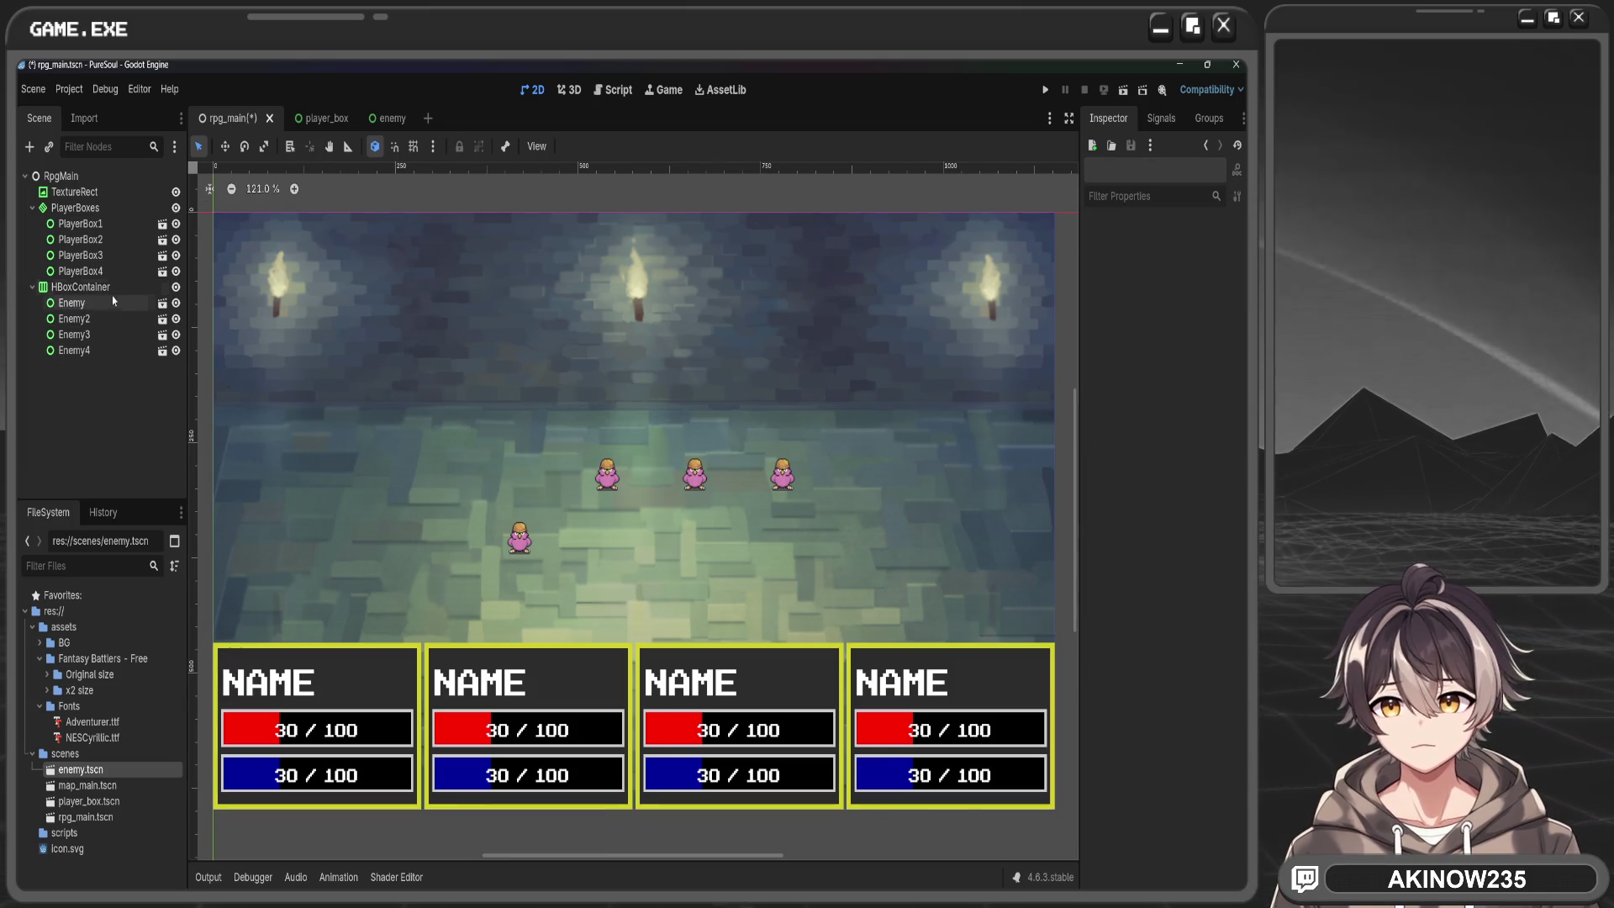
left_click(679, 443)
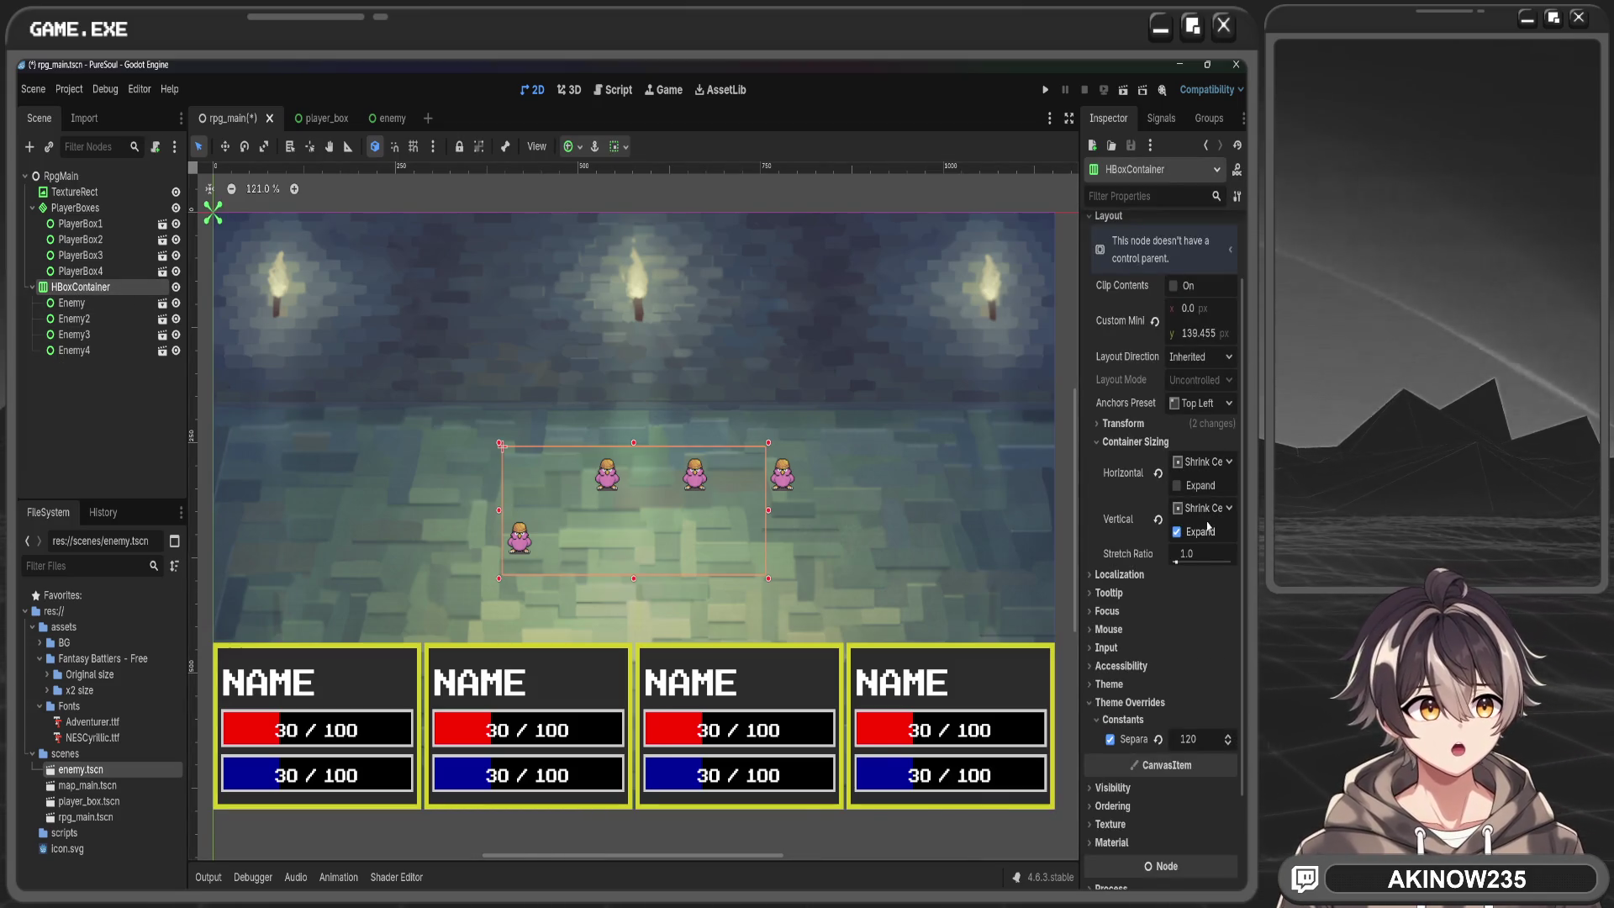
left_click_drag(1193, 739, 1210, 743)
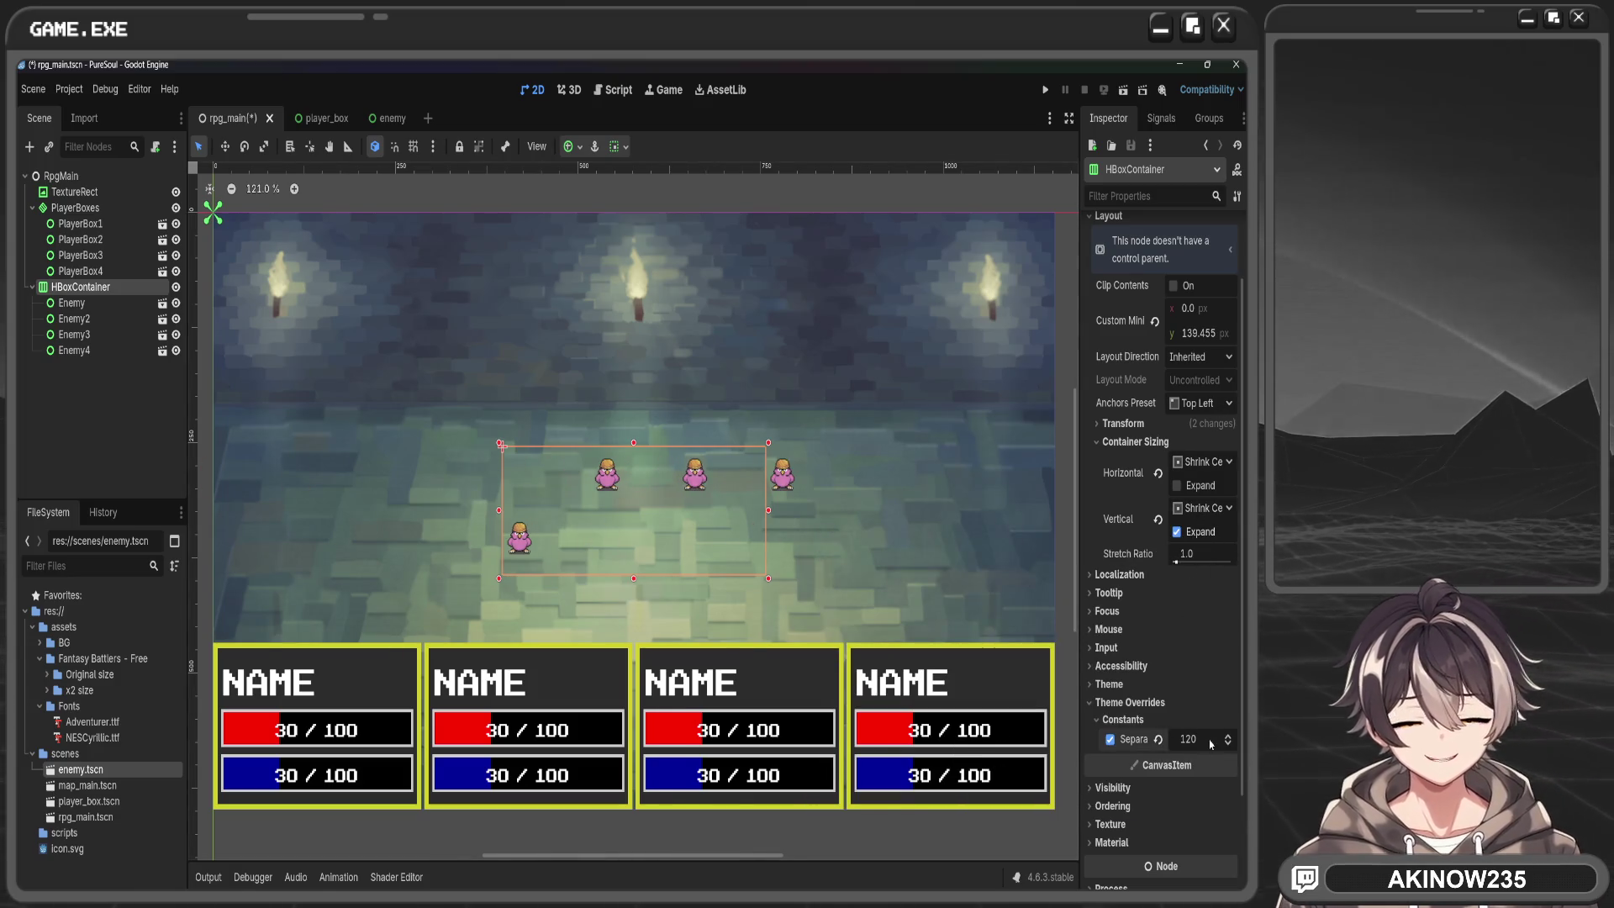
Compare the four enemies' Layout container sizing settings, ending on the first Enemy
left_click(93, 302)
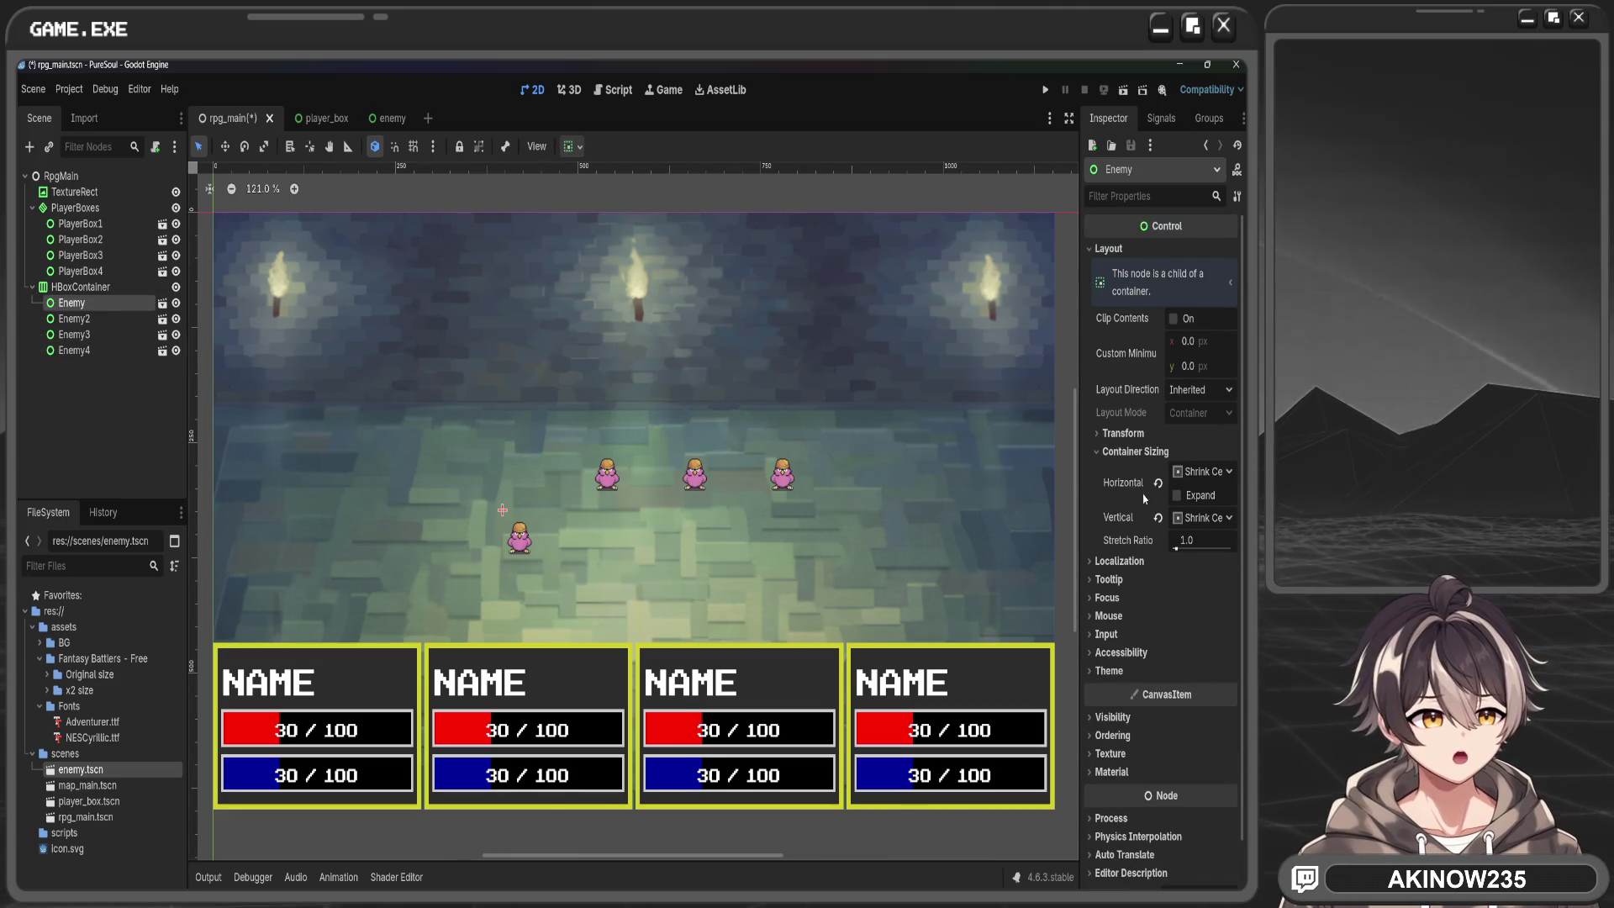
left_click(116, 320)
left_click(113, 335)
left_click(112, 320)
left_click(1108, 248)
left_click(1137, 448)
left_click(1137, 448)
left_click(1136, 450)
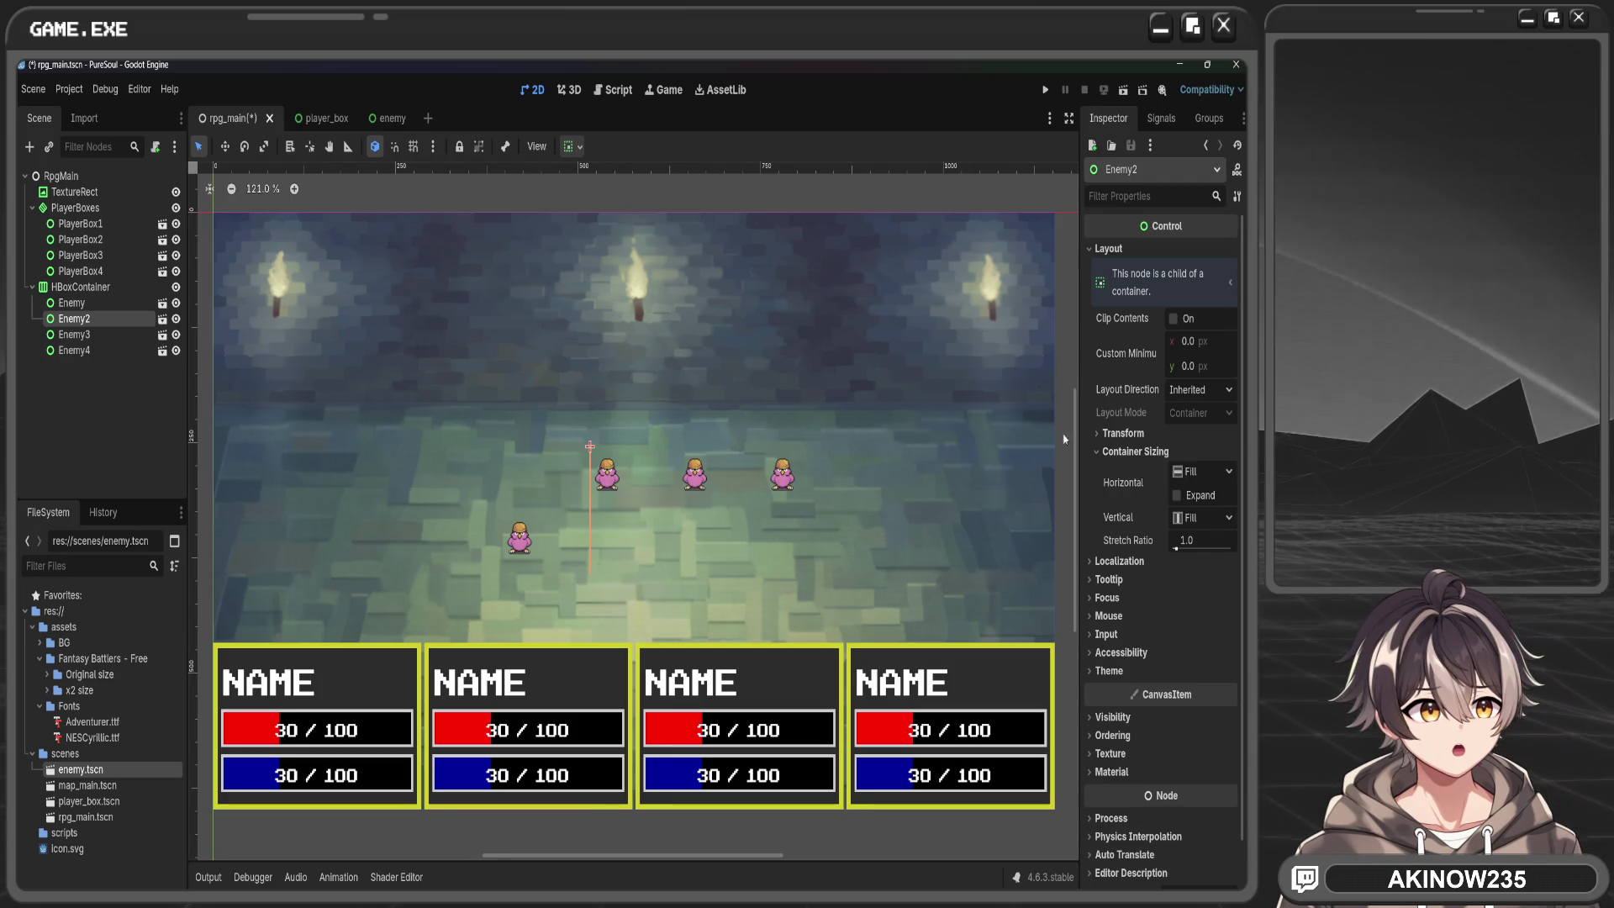
left_click(96, 301)
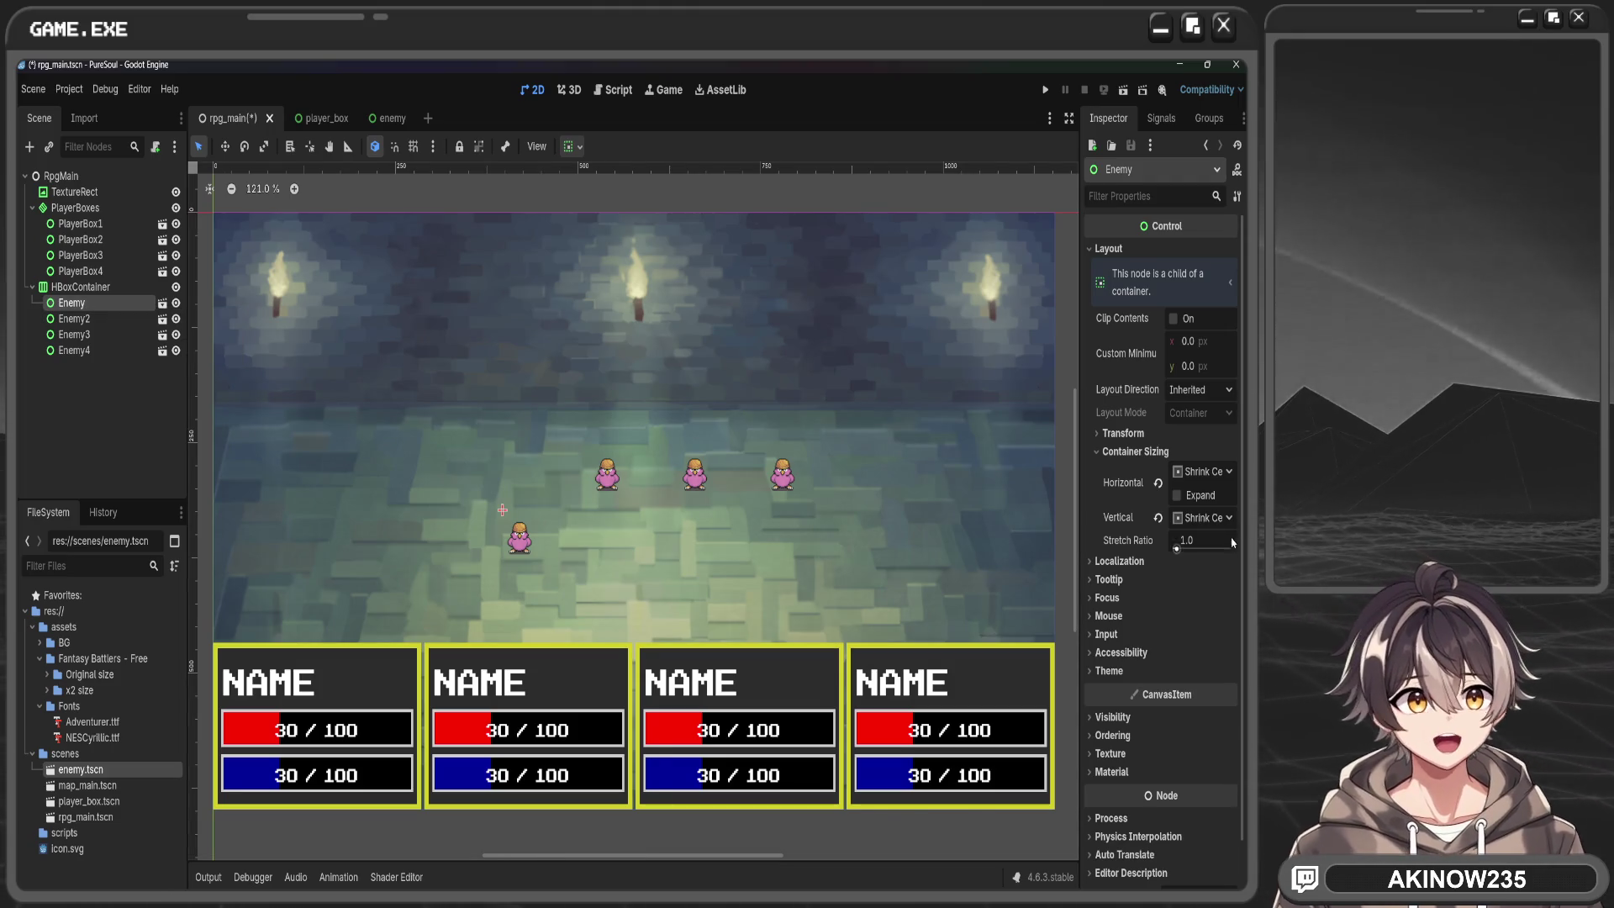
Give the first Enemy Fill horizontal and vertical sizing without Expand and minimum size 0 × 0
left_click(1204, 474)
left_click(1209, 498)
left_click(1211, 496)
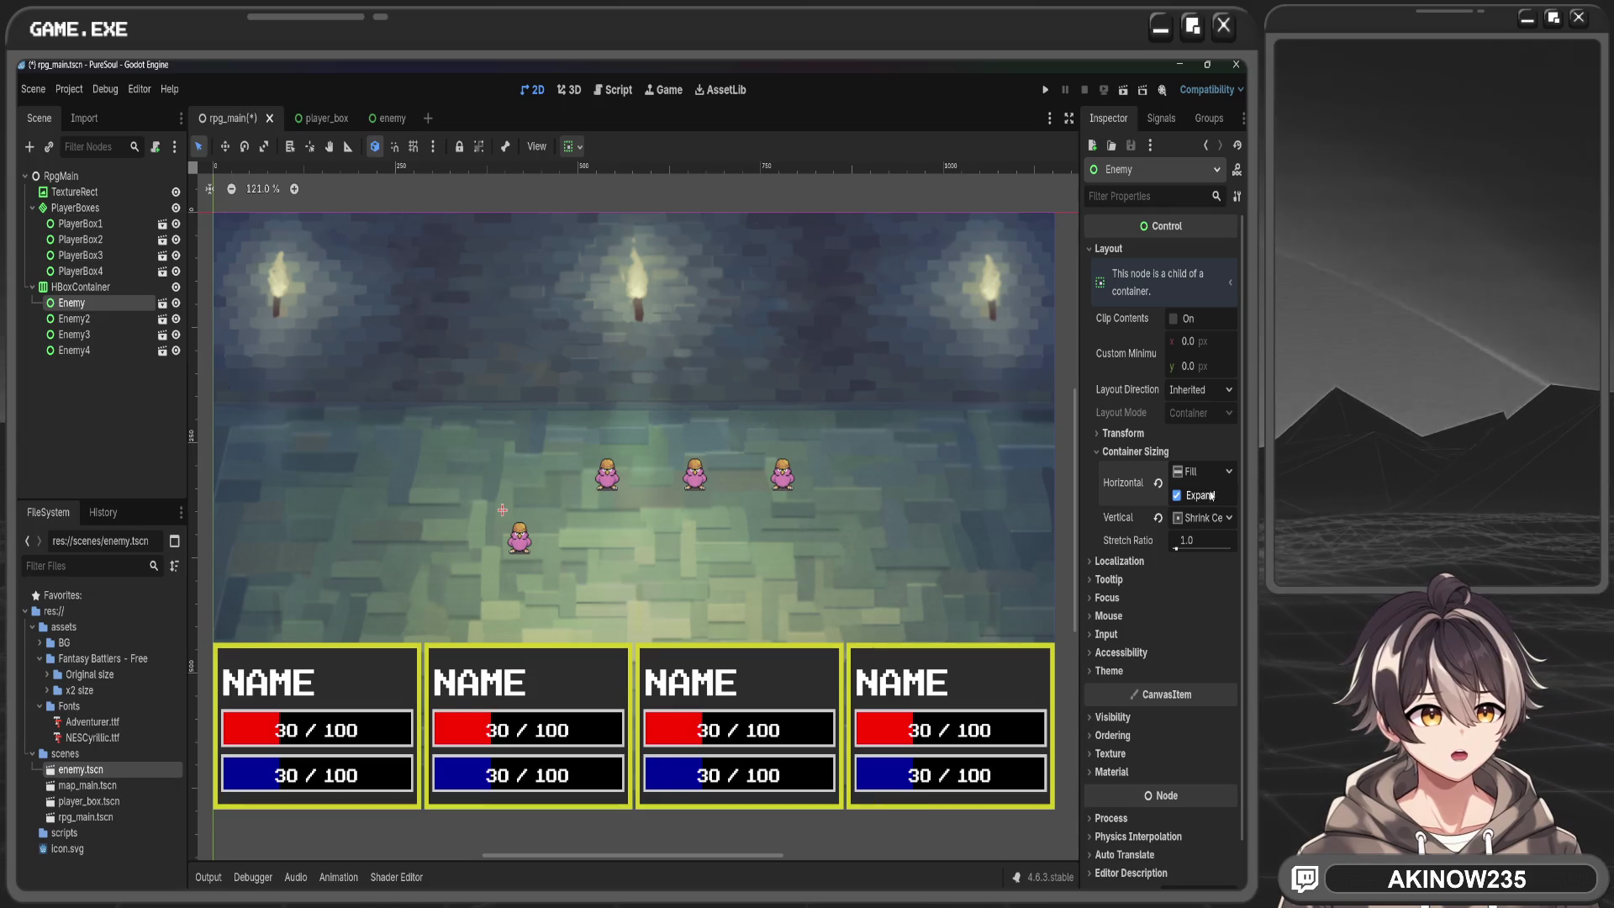
left_click(1211, 497)
left_click(1202, 517)
left_click(1194, 541)
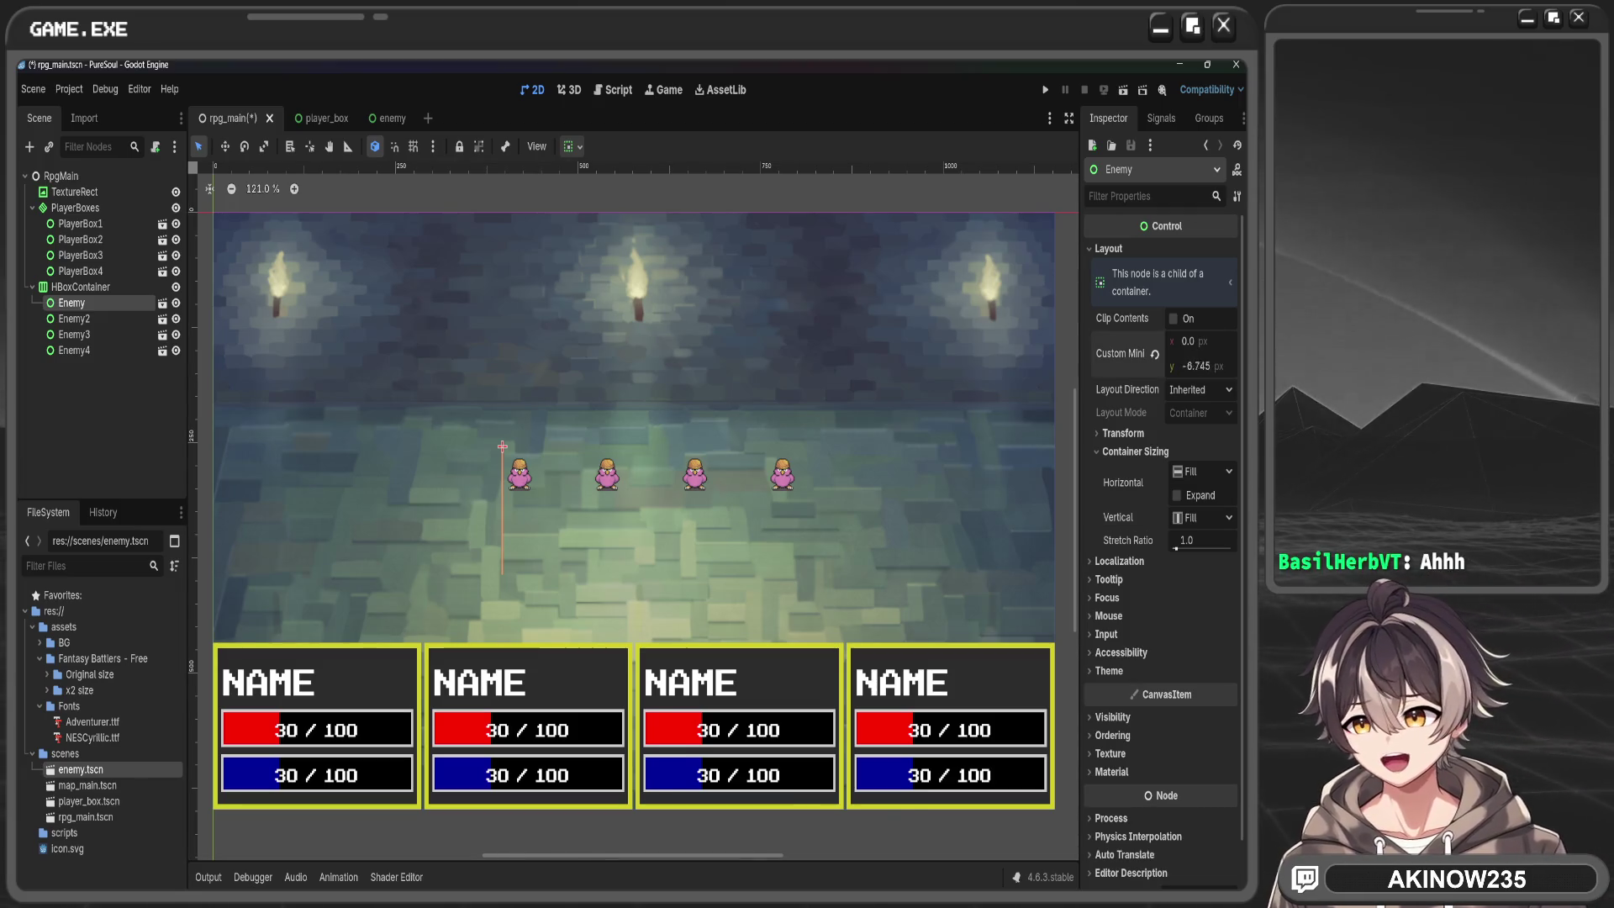
left_click_drag(1193, 366, 1204, 365)
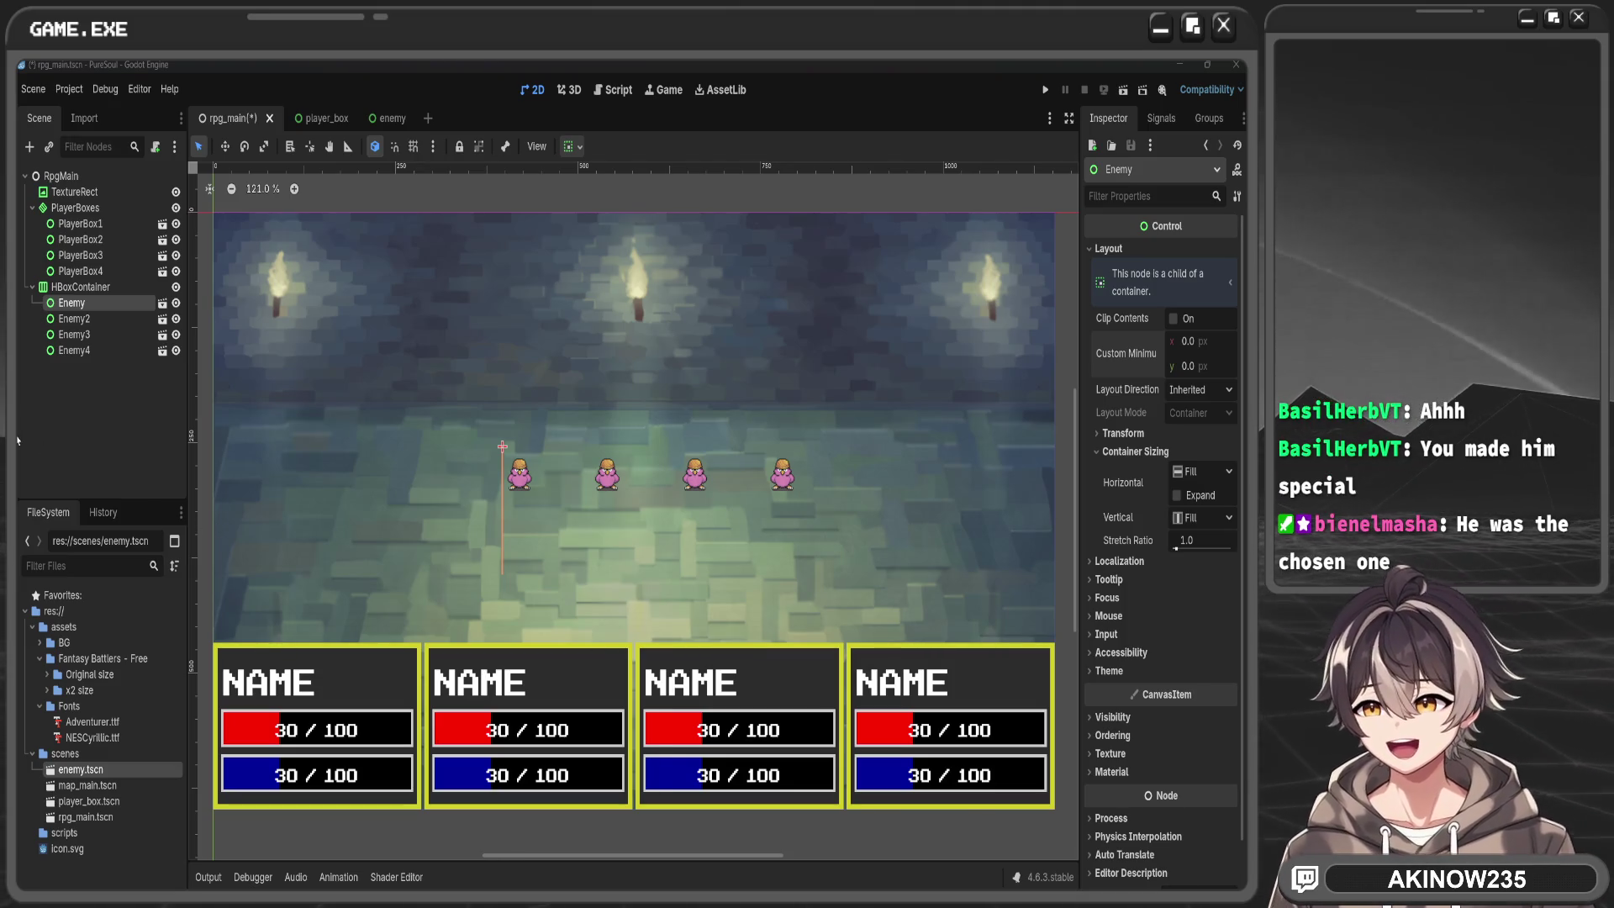
left_click(716, 454)
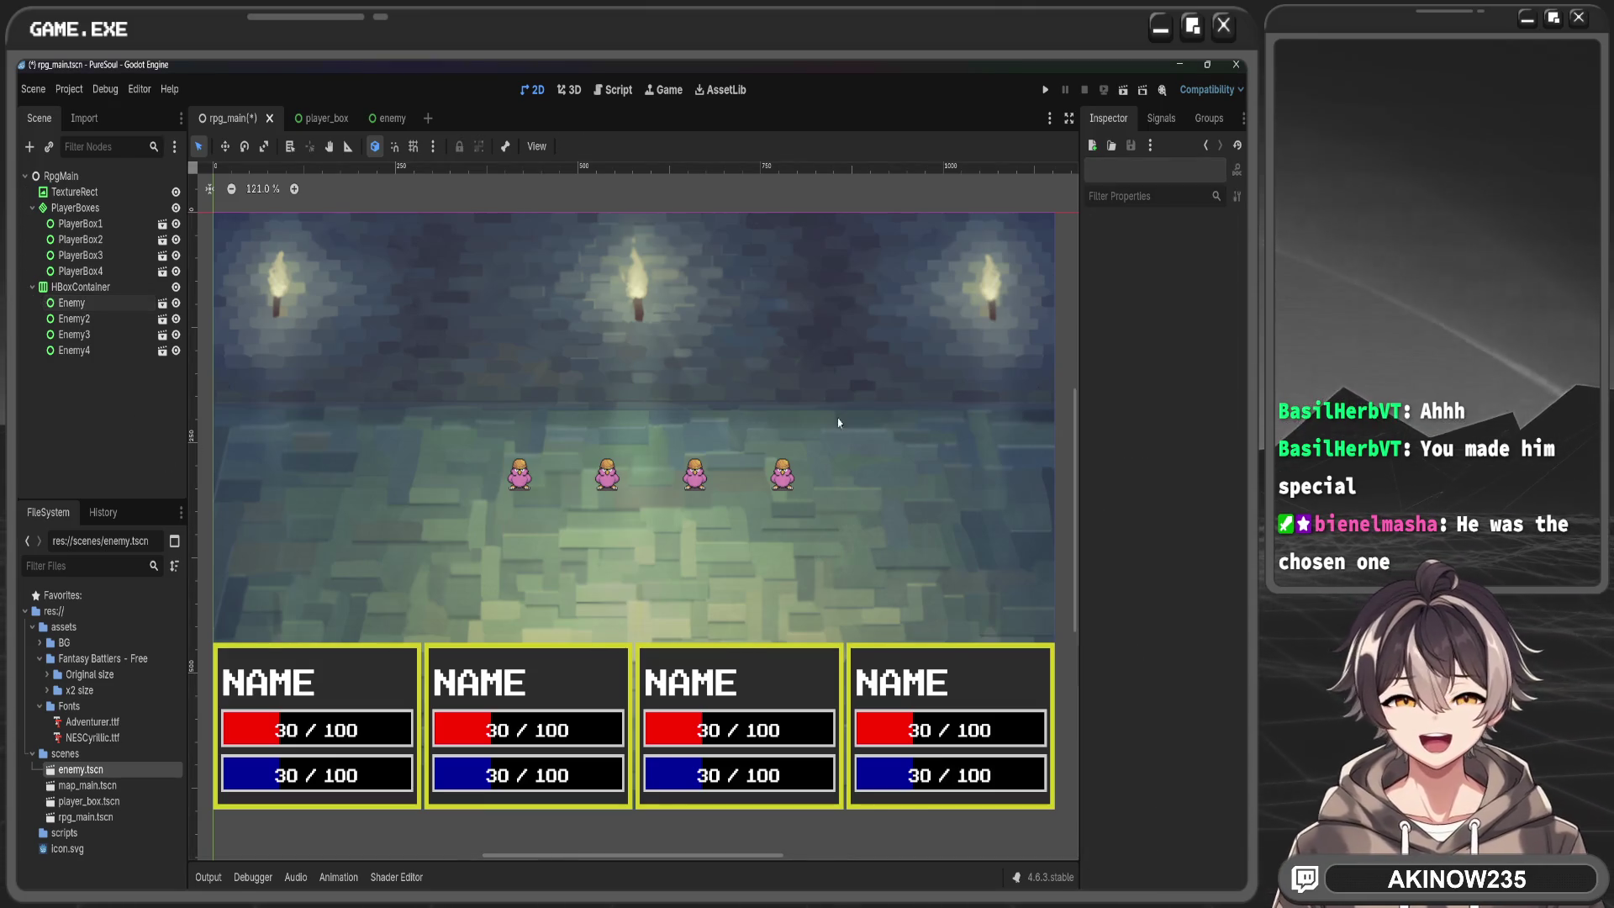
Make the enemy row wider and taller, and centre it with an anchor preset
left_click(504, 449)
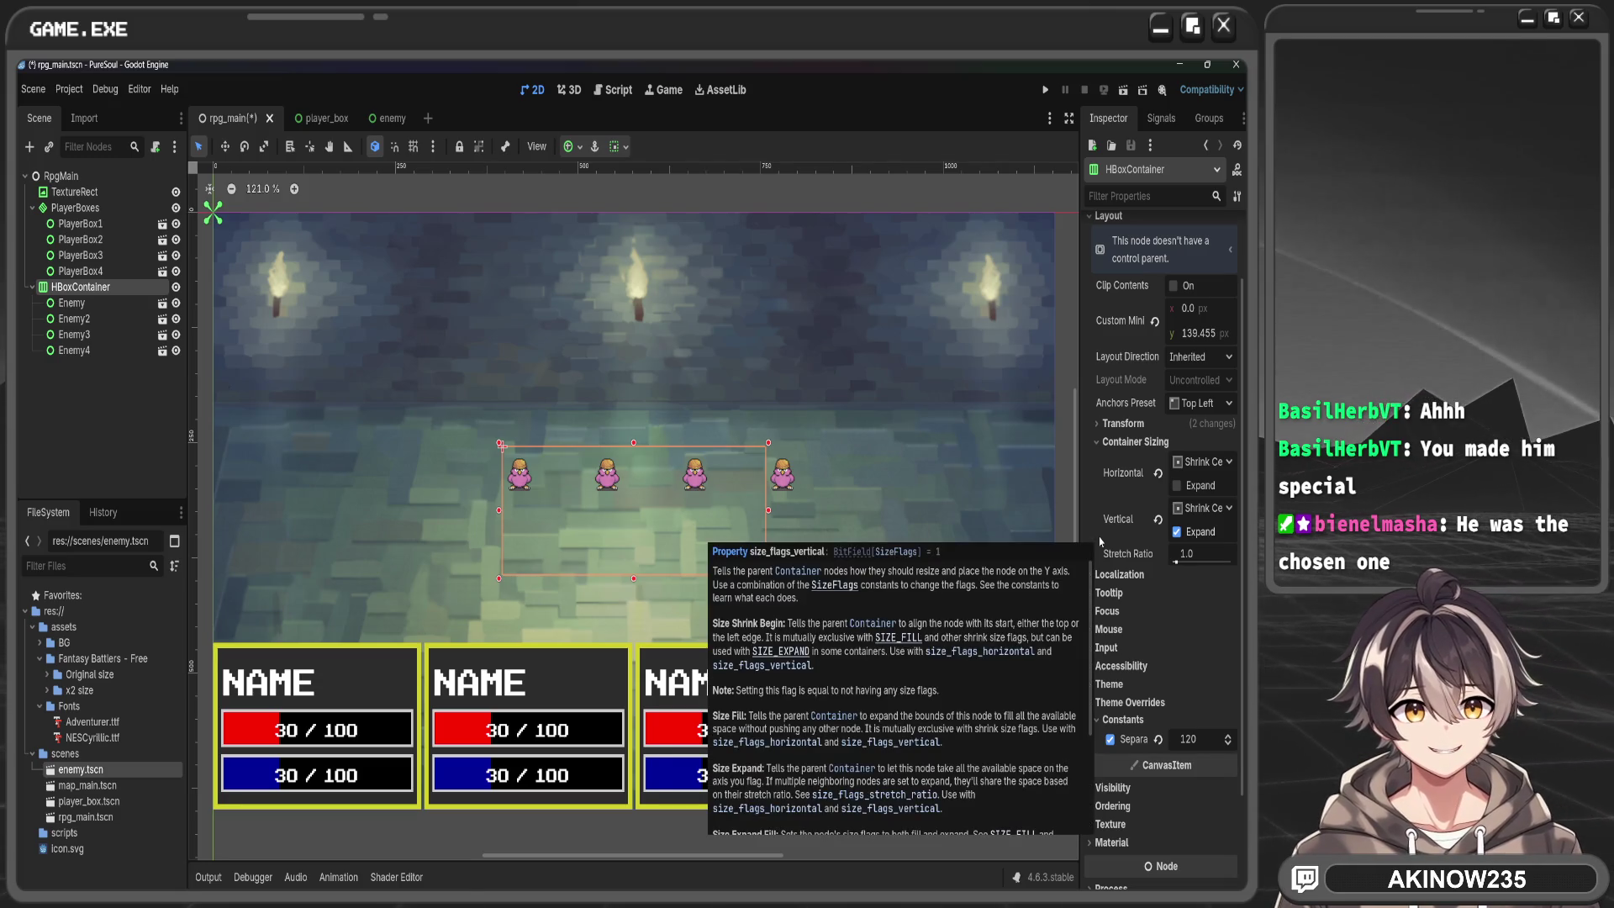
left_click_drag(767, 510, 930, 500)
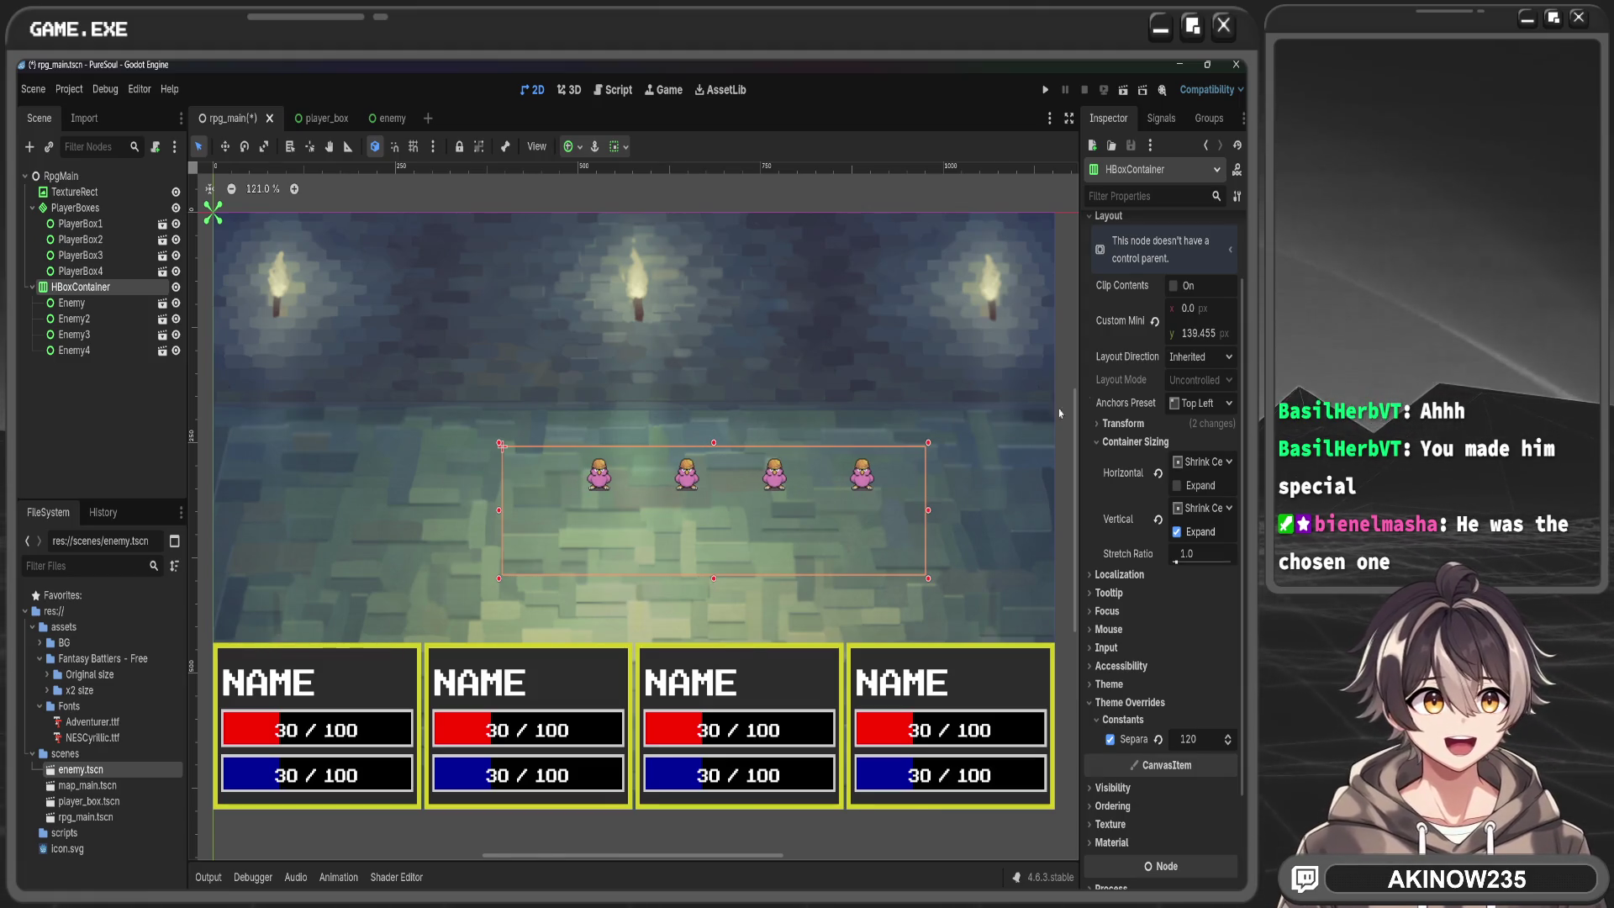
left_click_drag(928, 579, 928, 579)
double_click(1231, 328)
type("140")
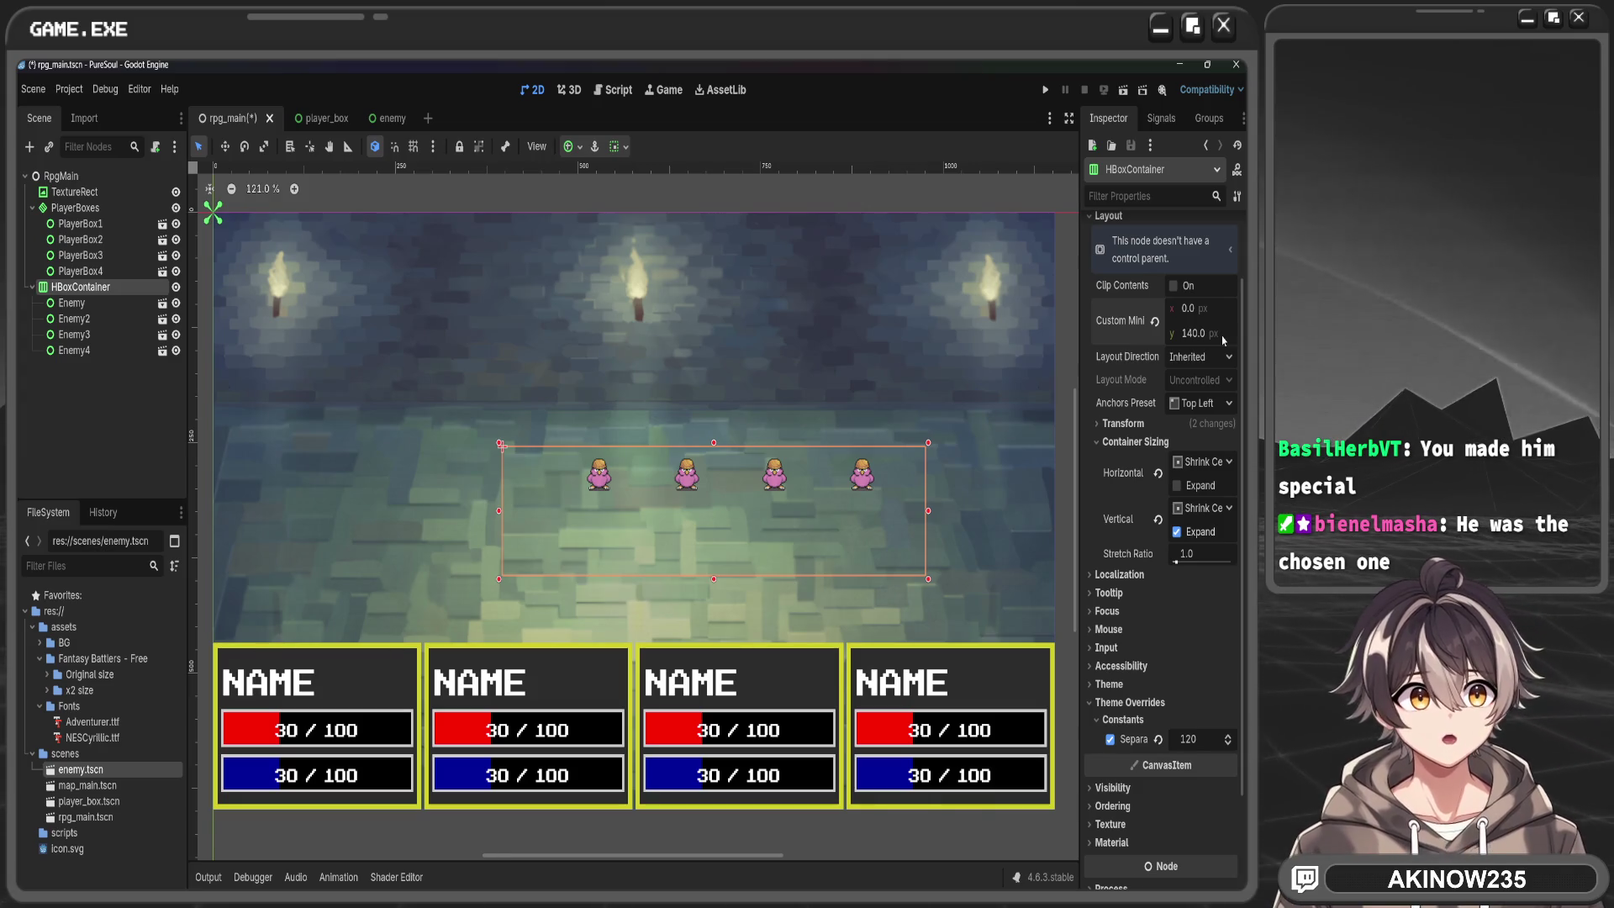
left_click(1204, 403)
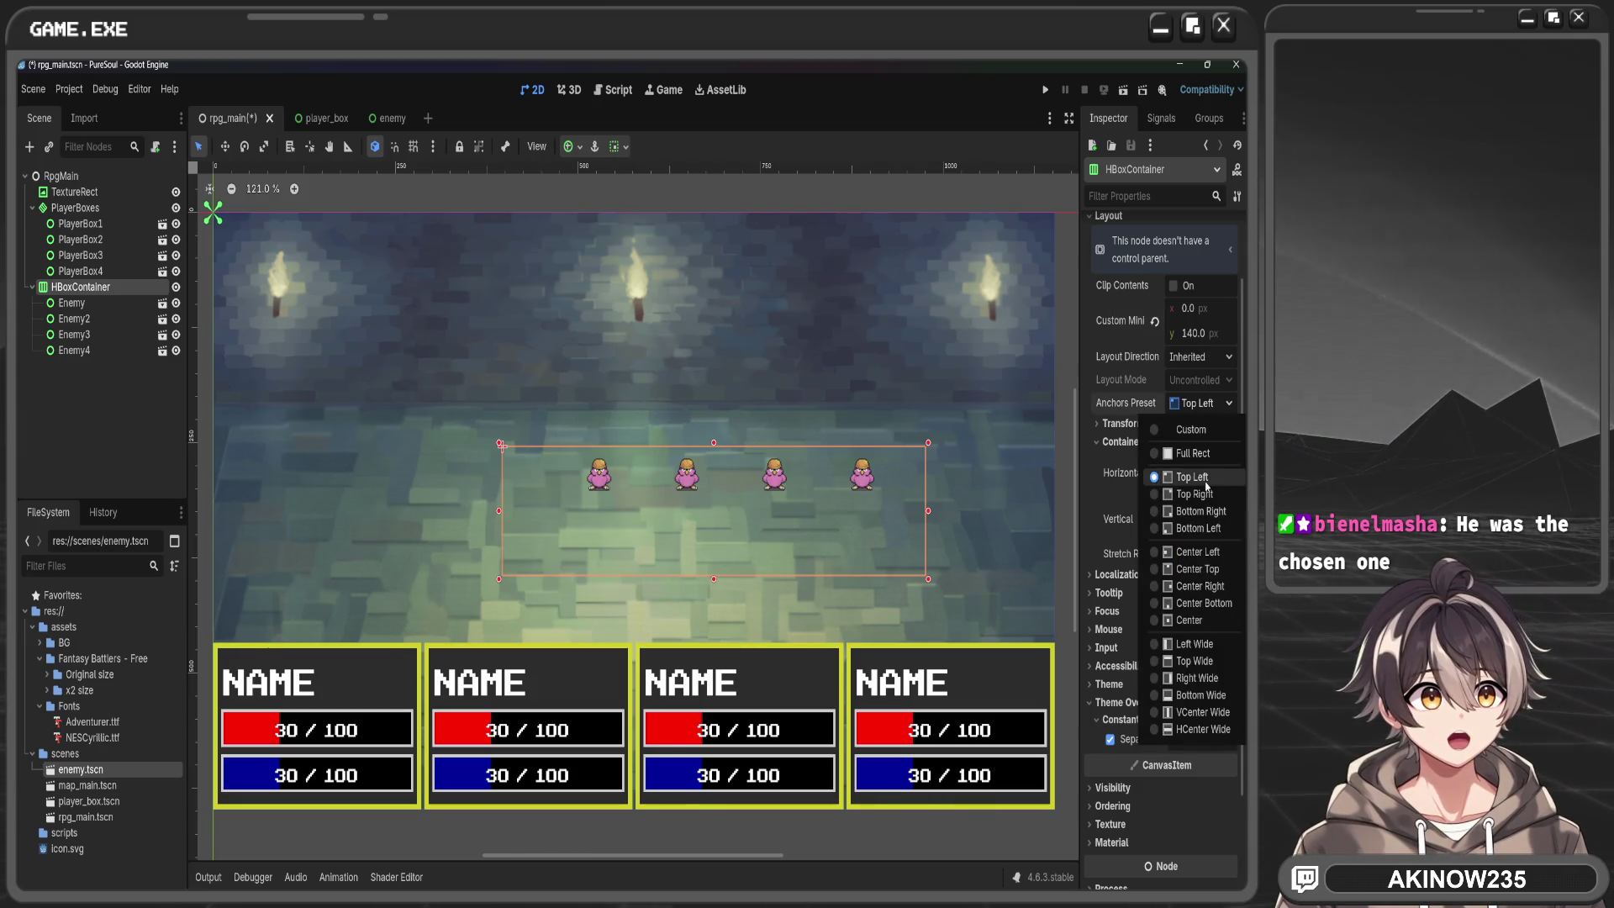
left_click(1194, 619)
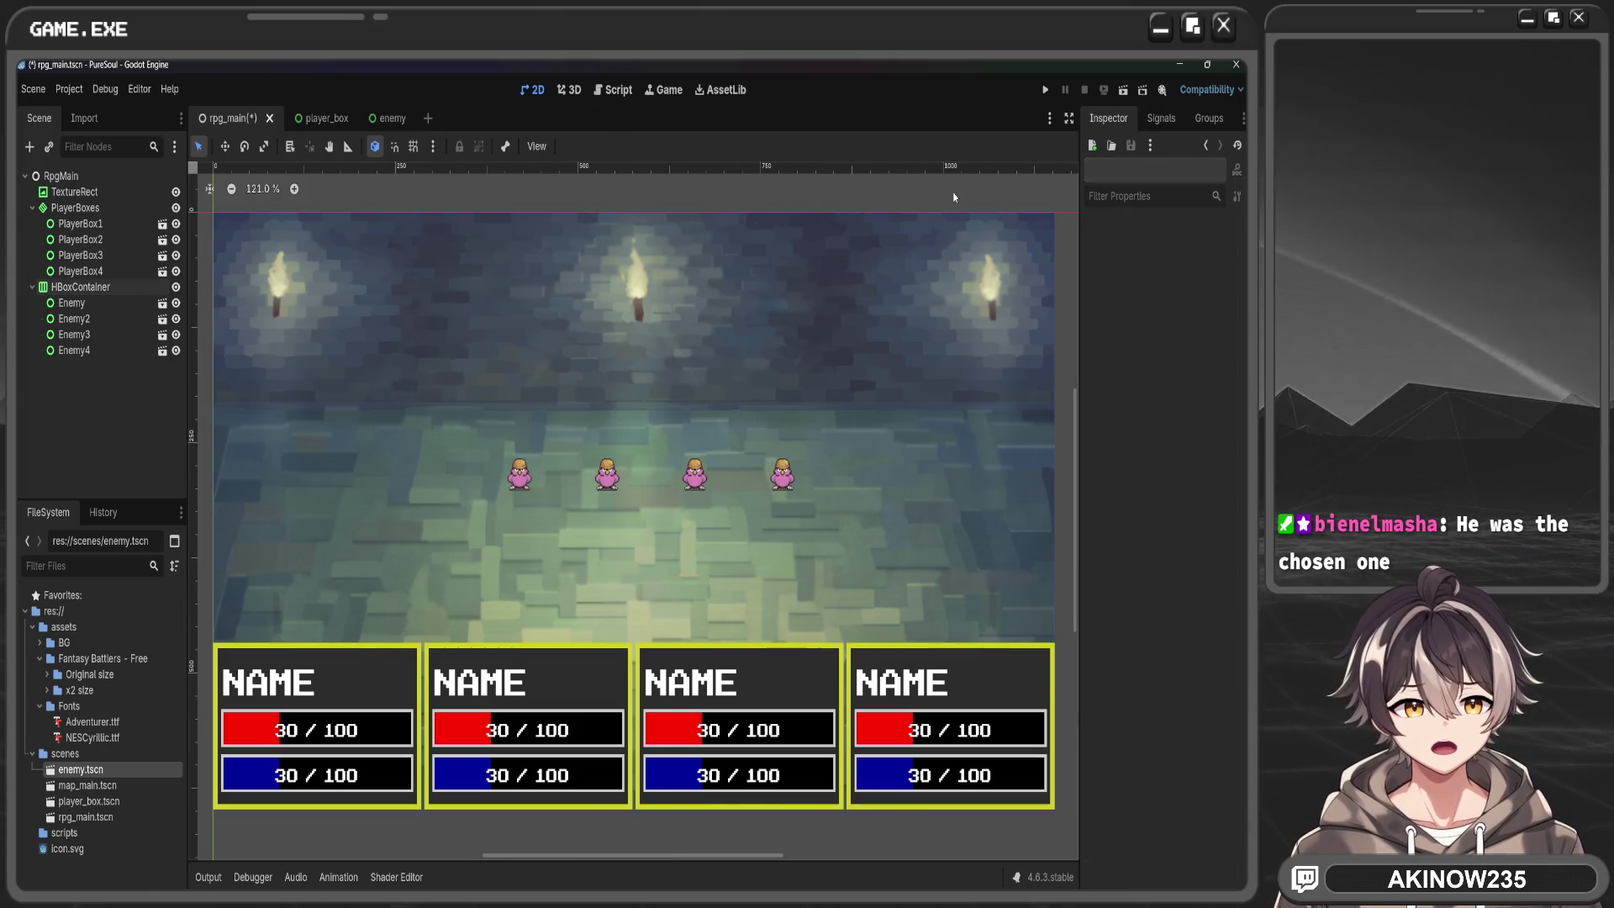
left_click(695, 476)
left_click(484, 448)
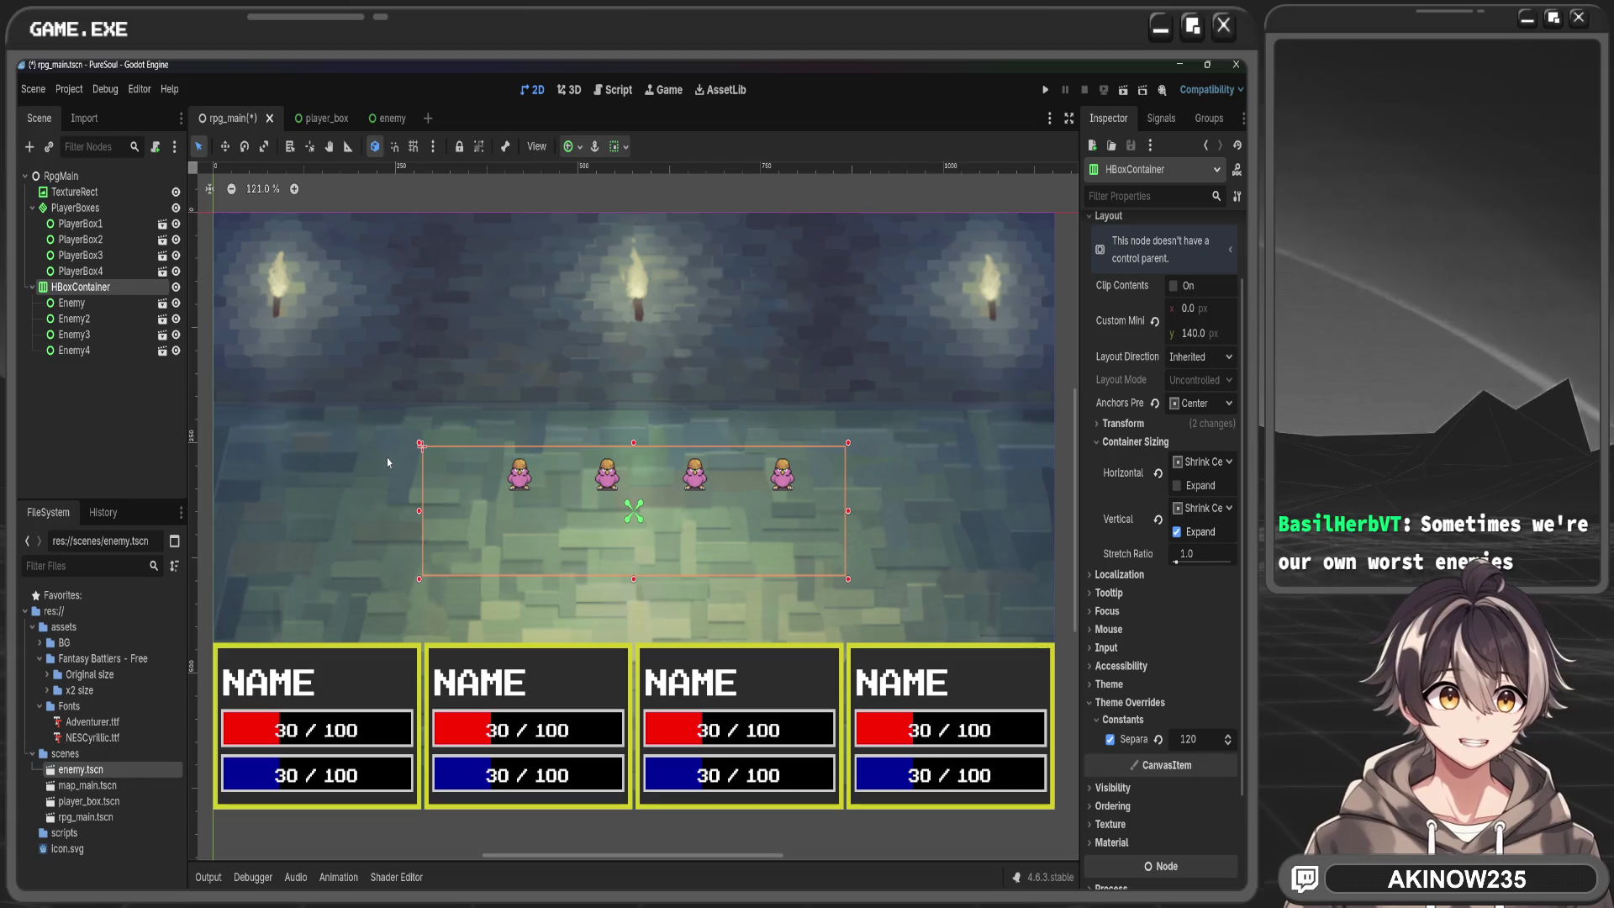
Set the row's horizontal and vertical container sizing to Fill with Expand
left_click(1201, 463)
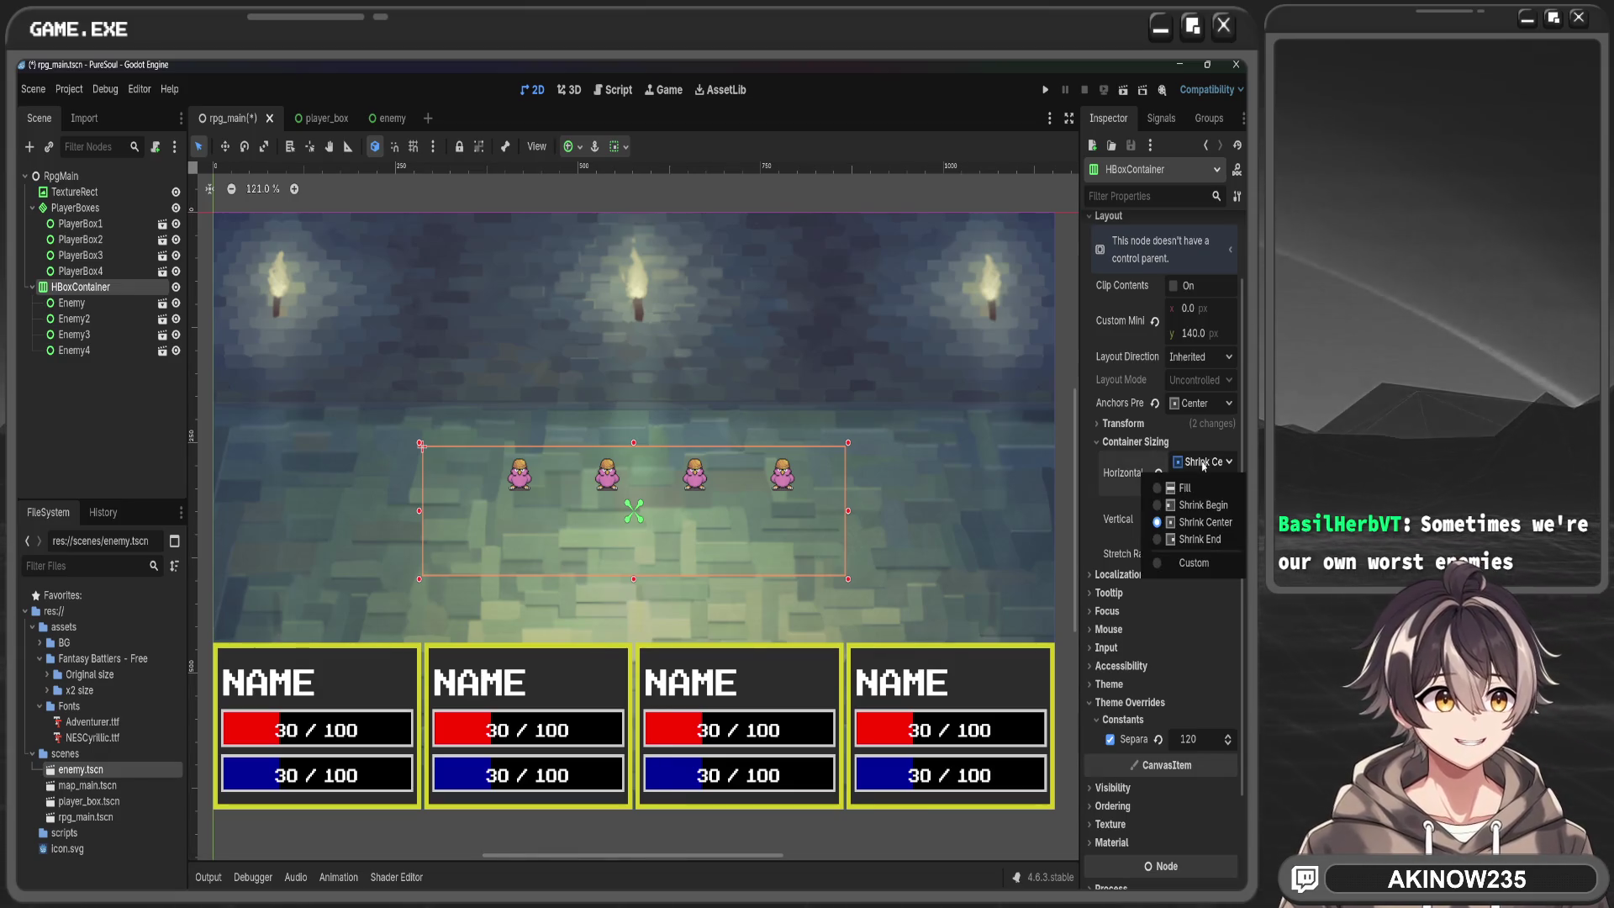
left_click(1195, 487)
left_click(1202, 508)
left_click(1201, 535)
left_click(1177, 531)
left_click(1177, 485)
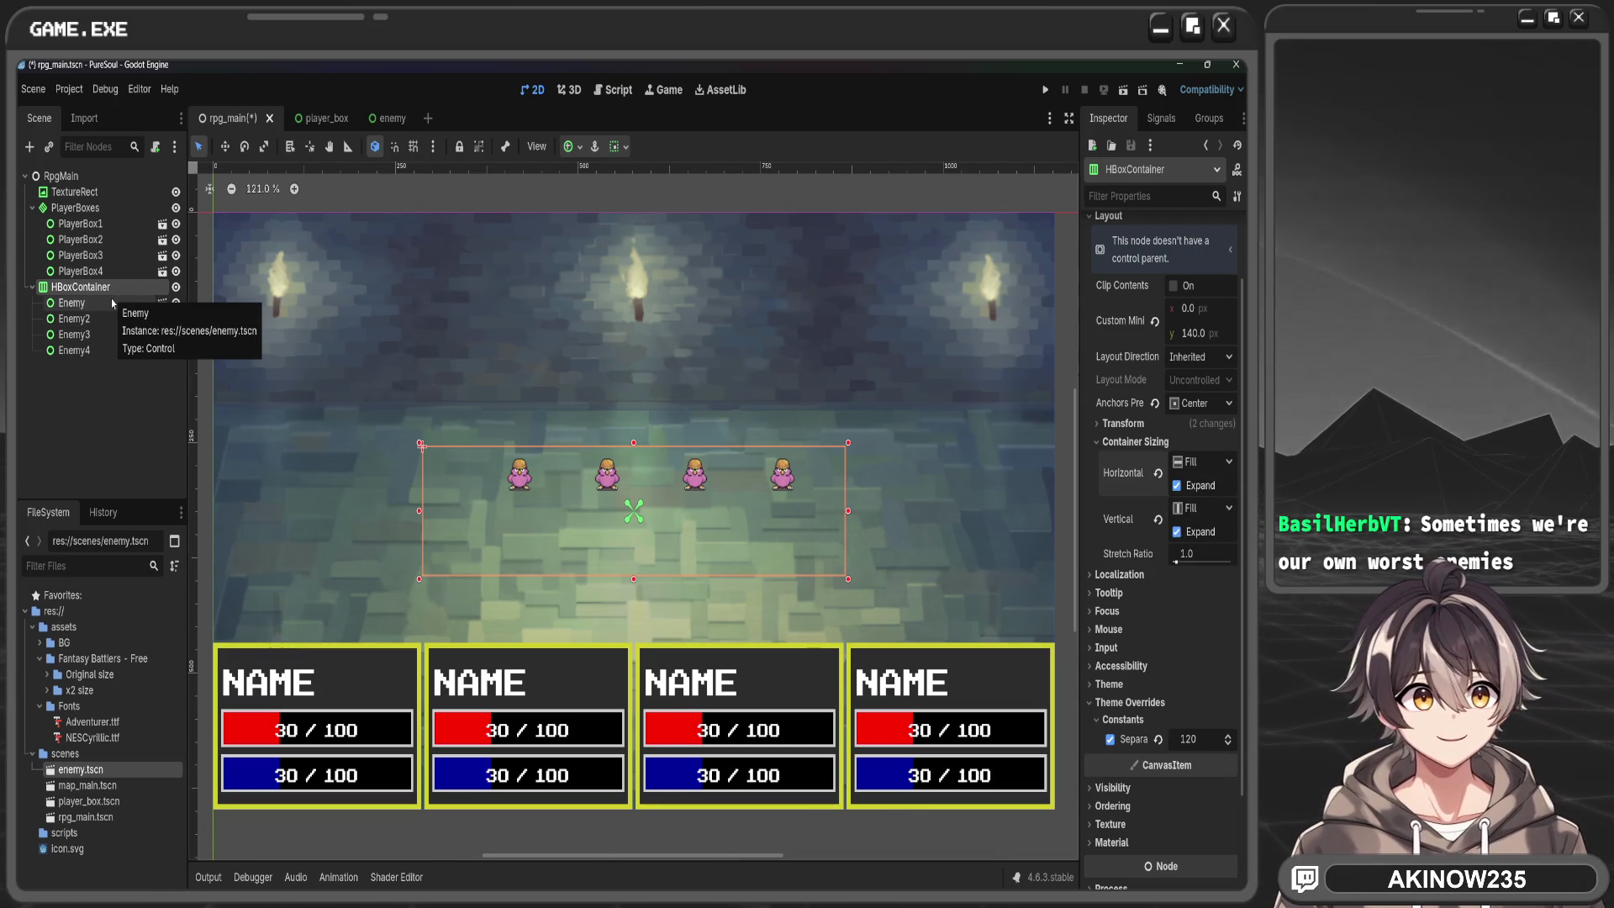
Try Shrink Center horizontally, then revert to Fill without Expand and select the first Enemy
left_click(1210, 461)
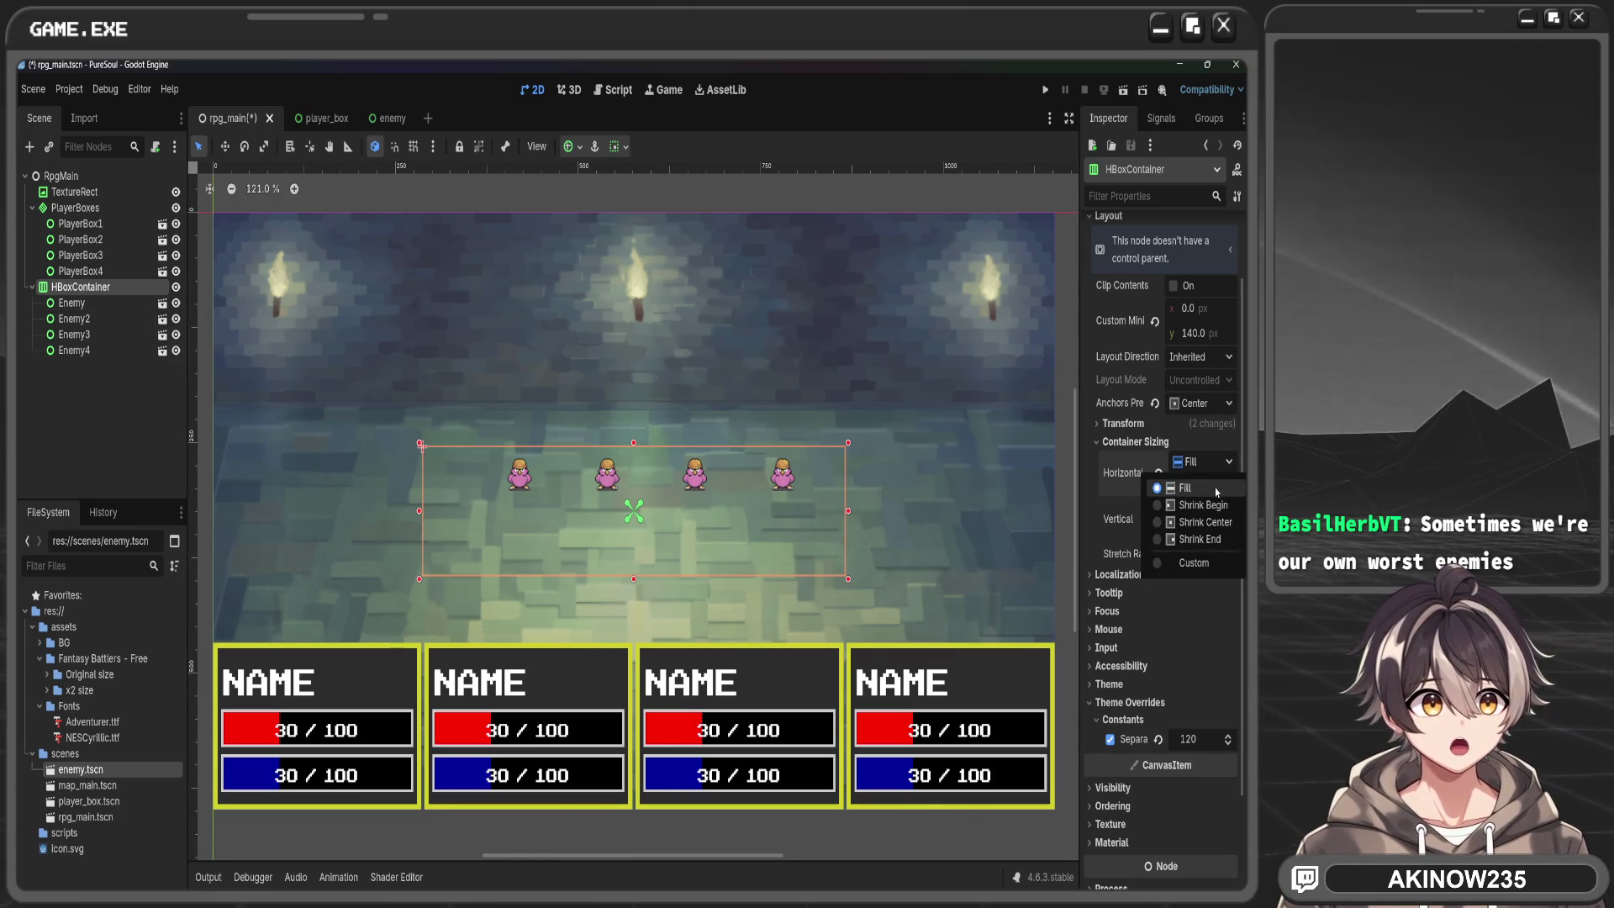
left_click(1216, 491)
left_click(1211, 462)
left_click(1205, 522)
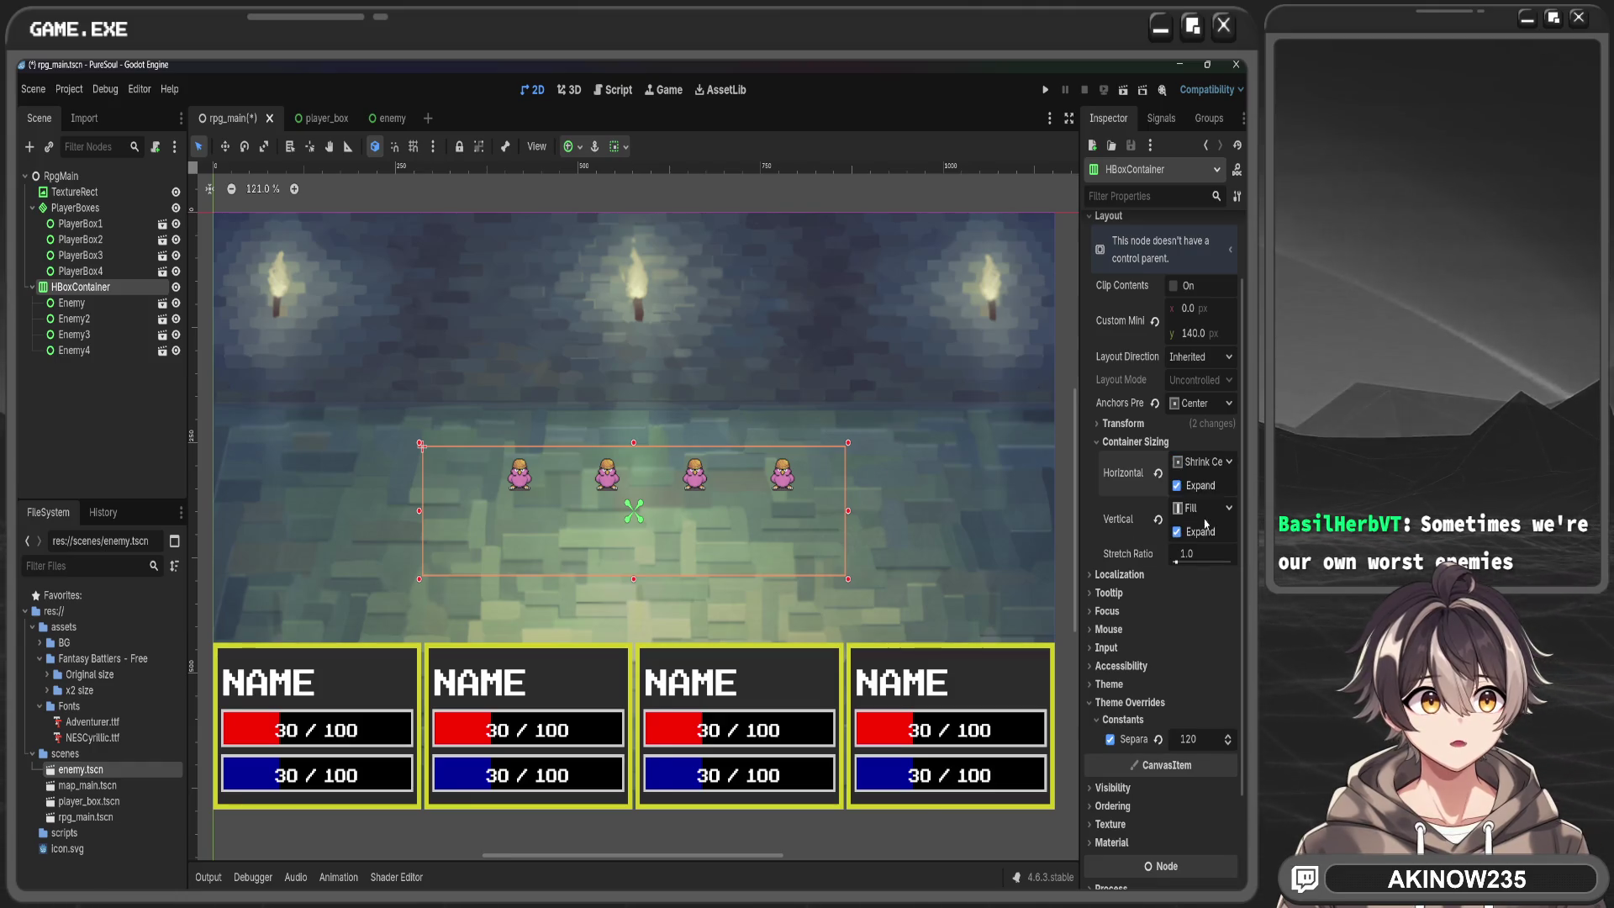
left_click(1158, 472)
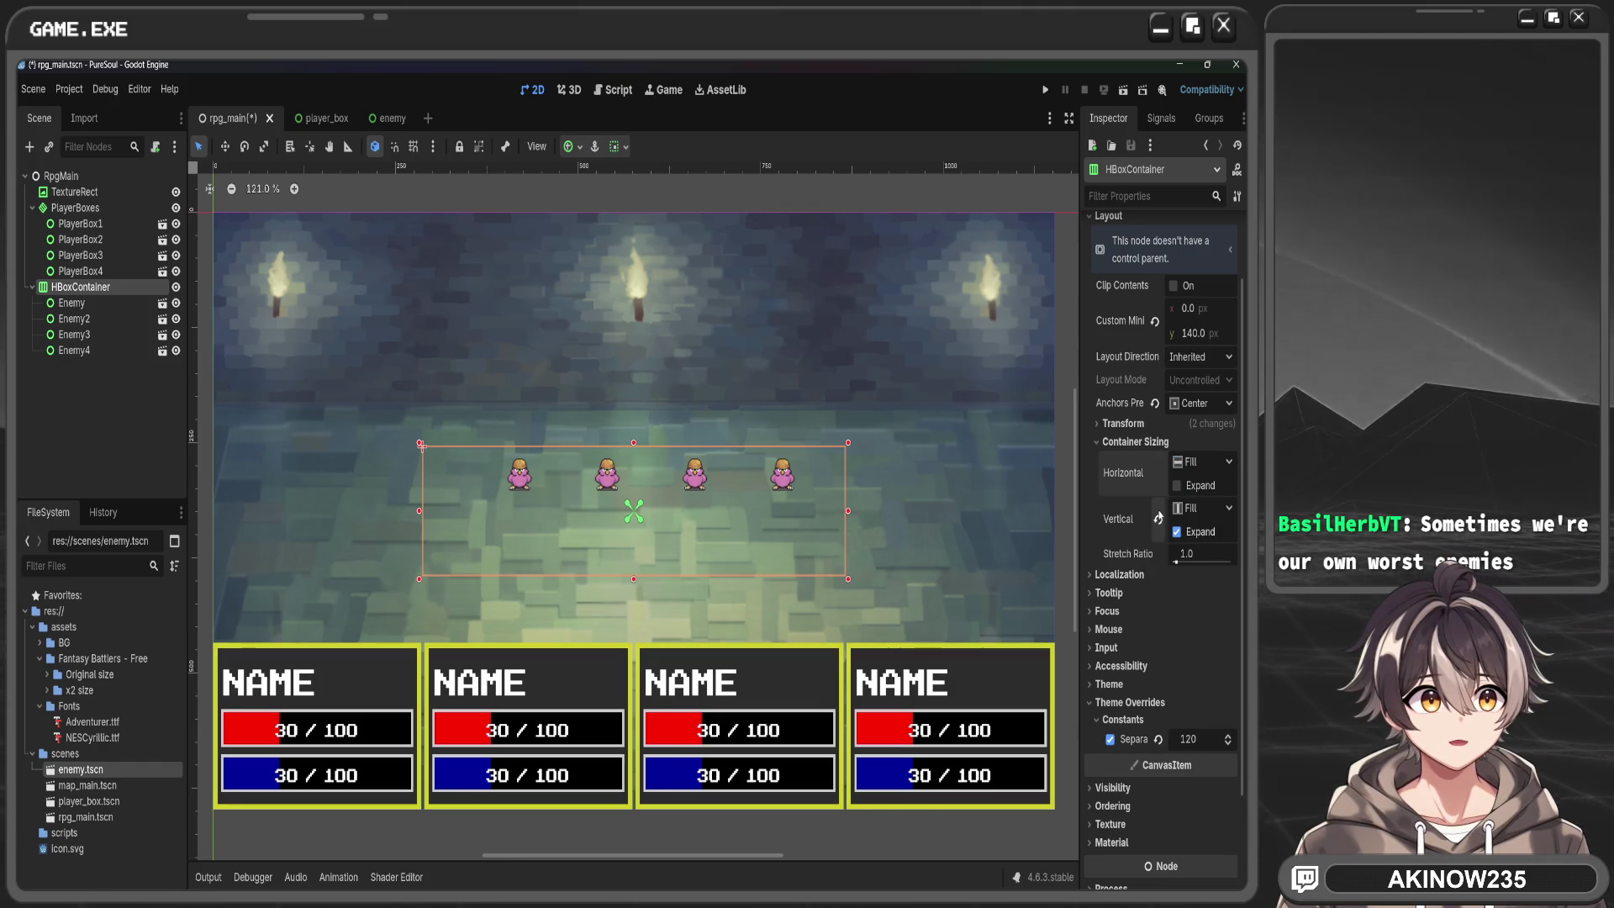
left_click(118, 303)
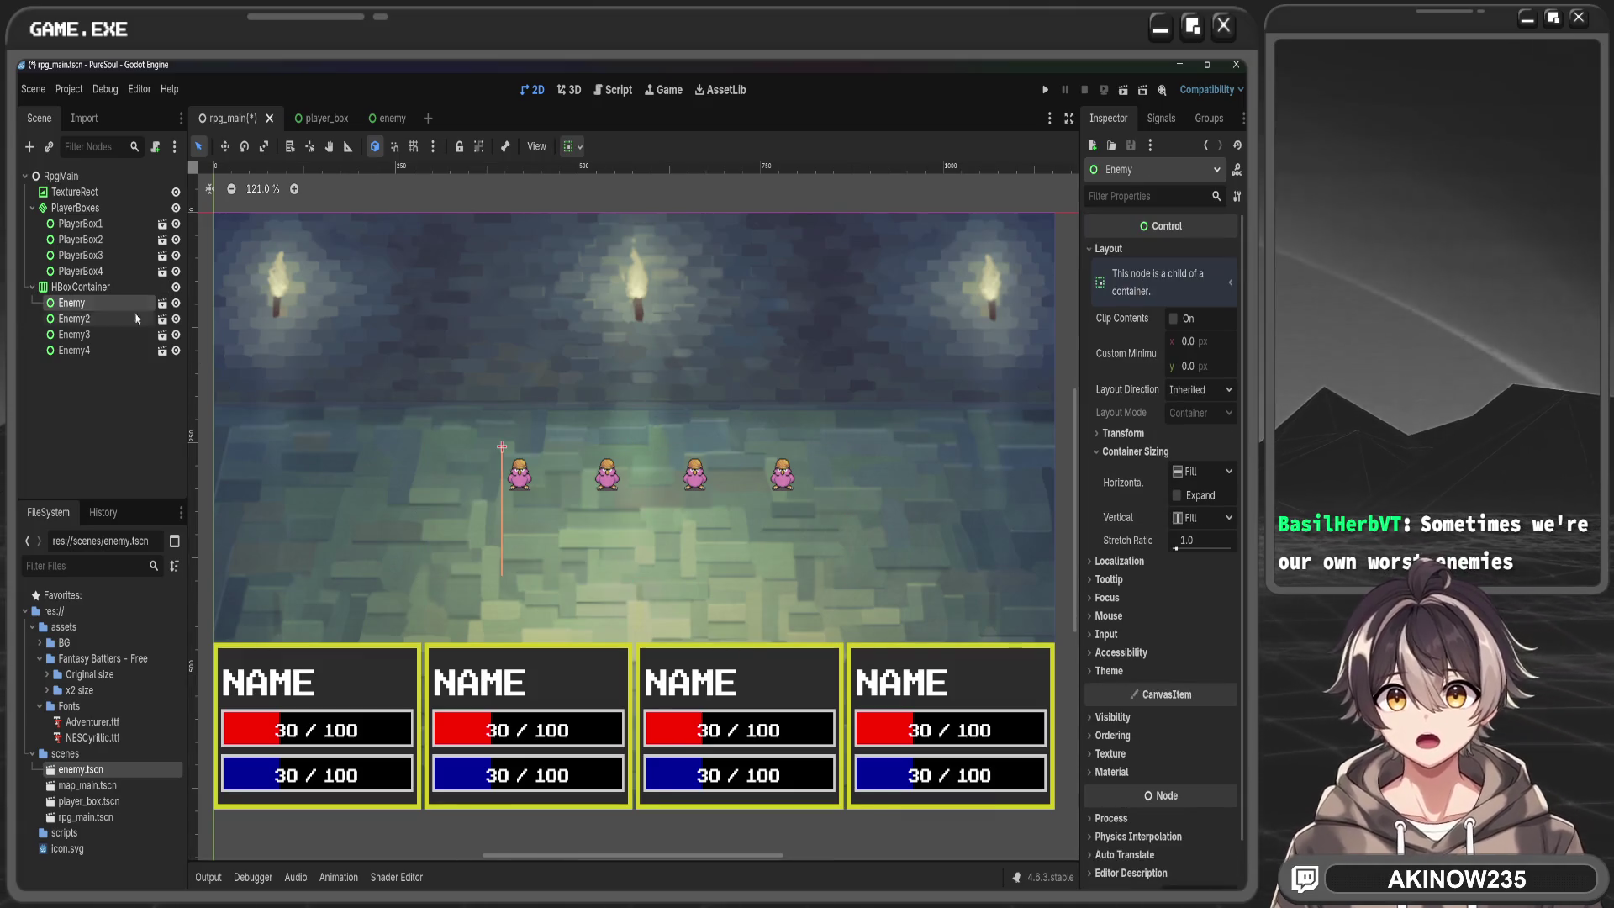
left_click(1180, 496)
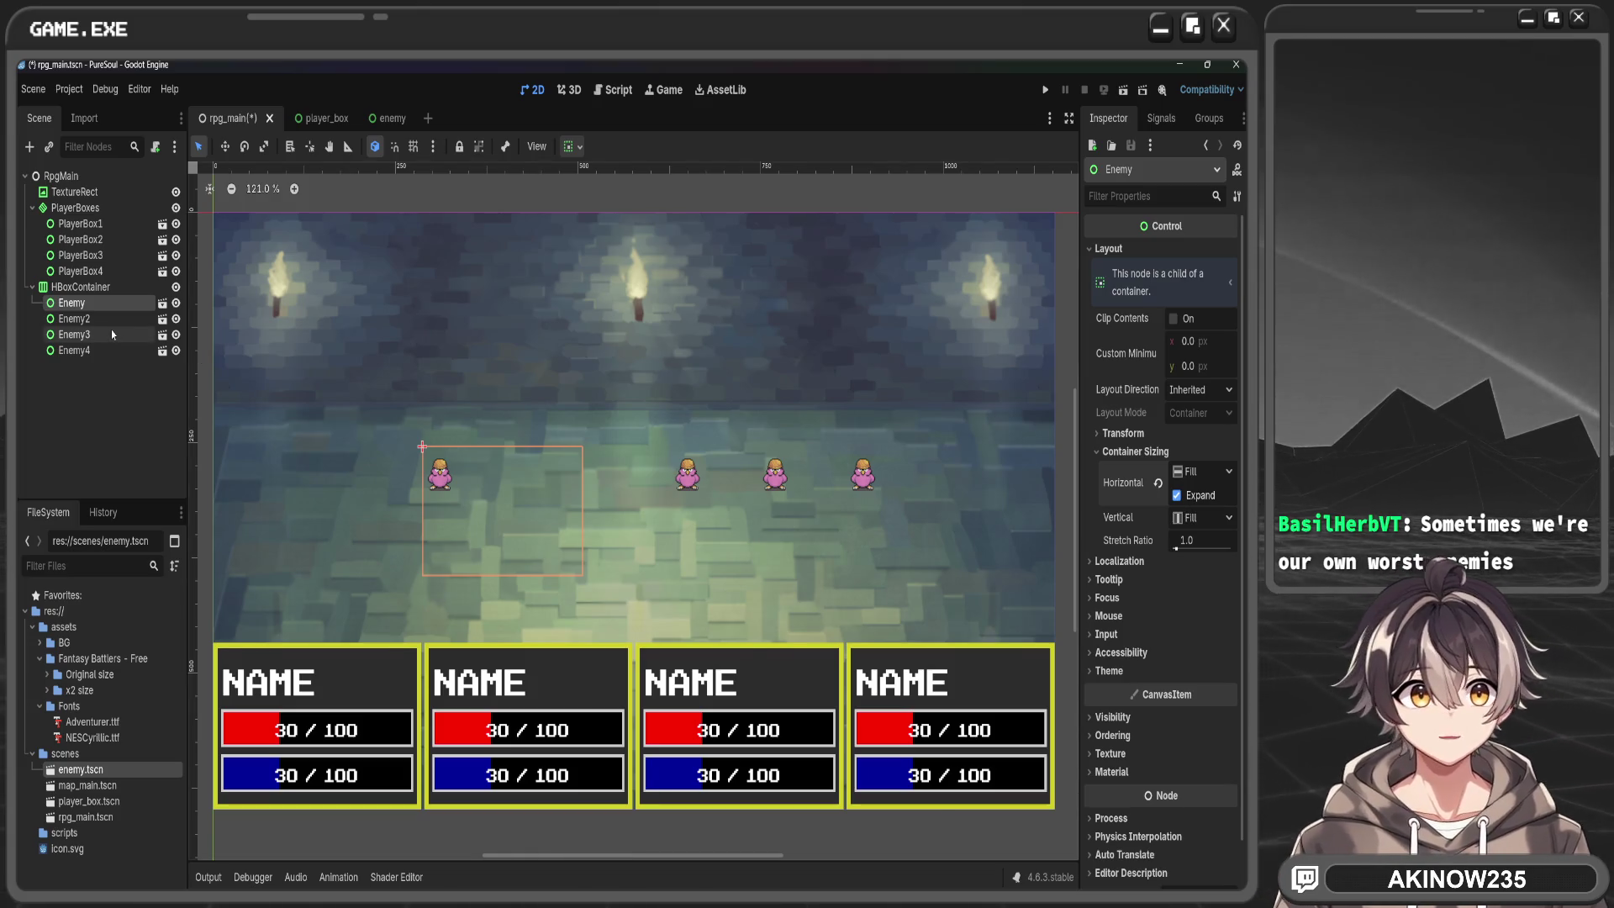
left_click(1202, 517)
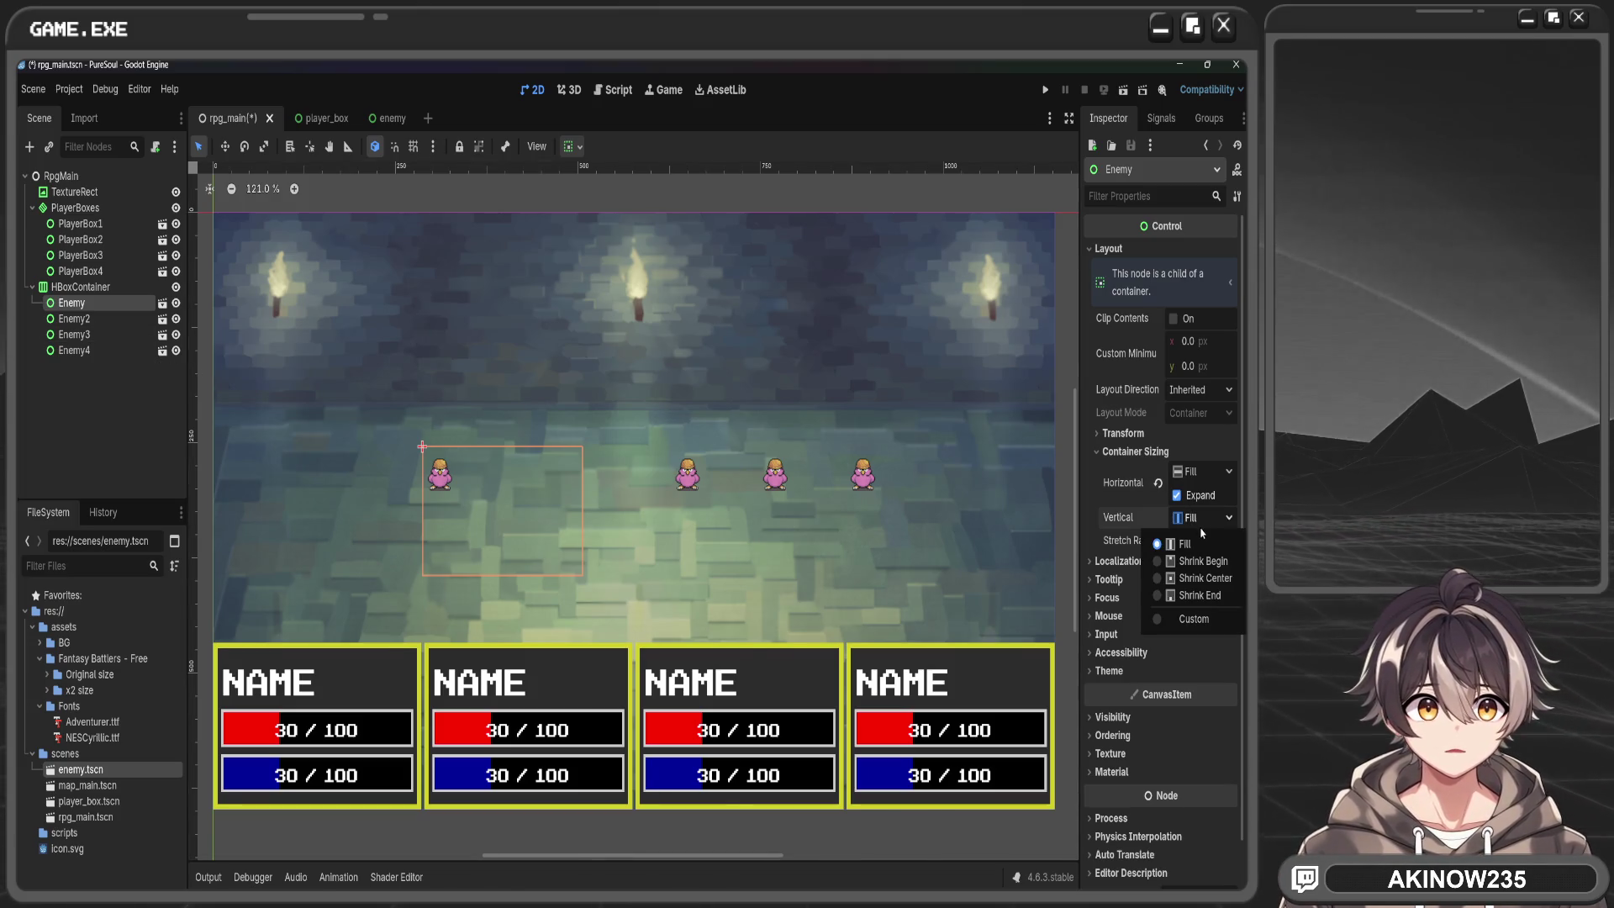
left_click(1205, 578)
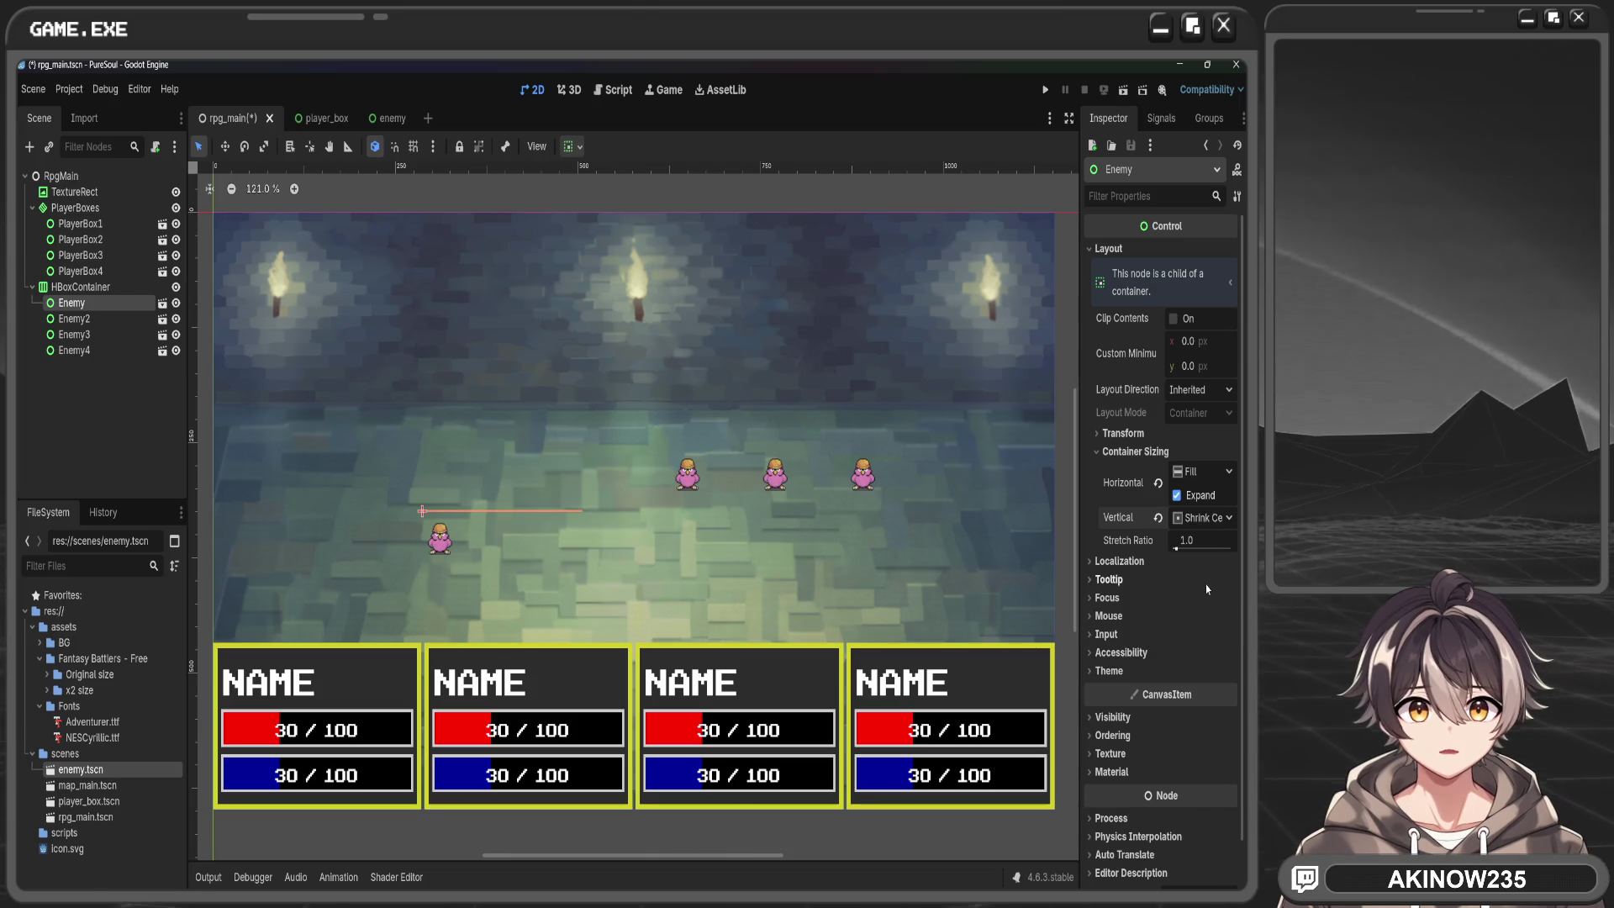
left_click(1202, 517)
left_click(1189, 543)
left_click(1203, 517)
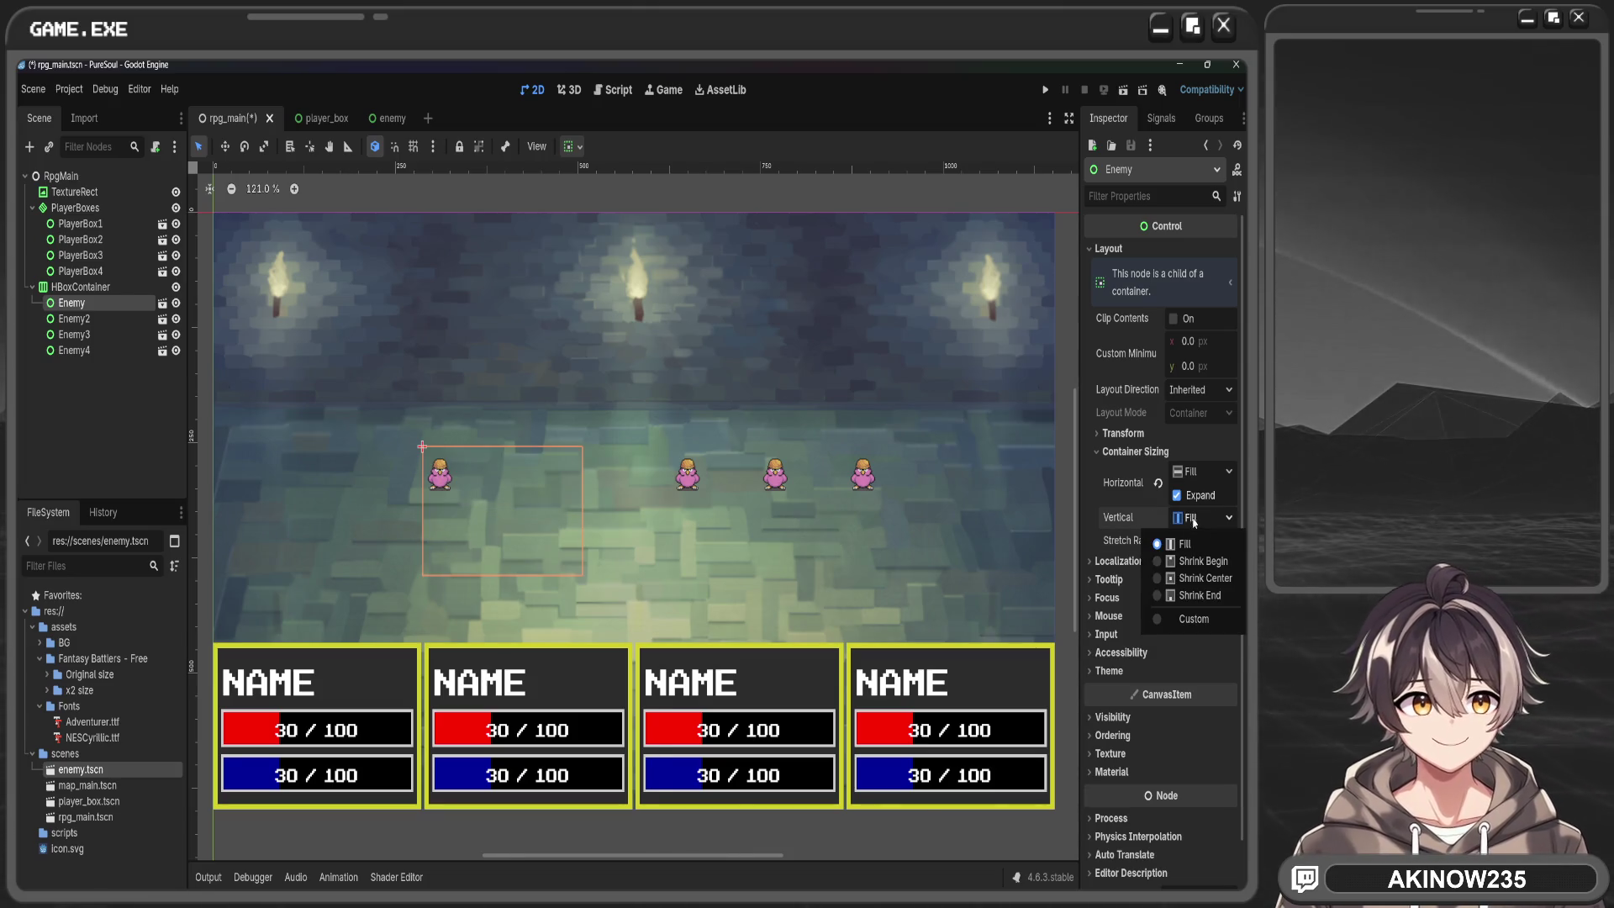
left_click(1194, 620)
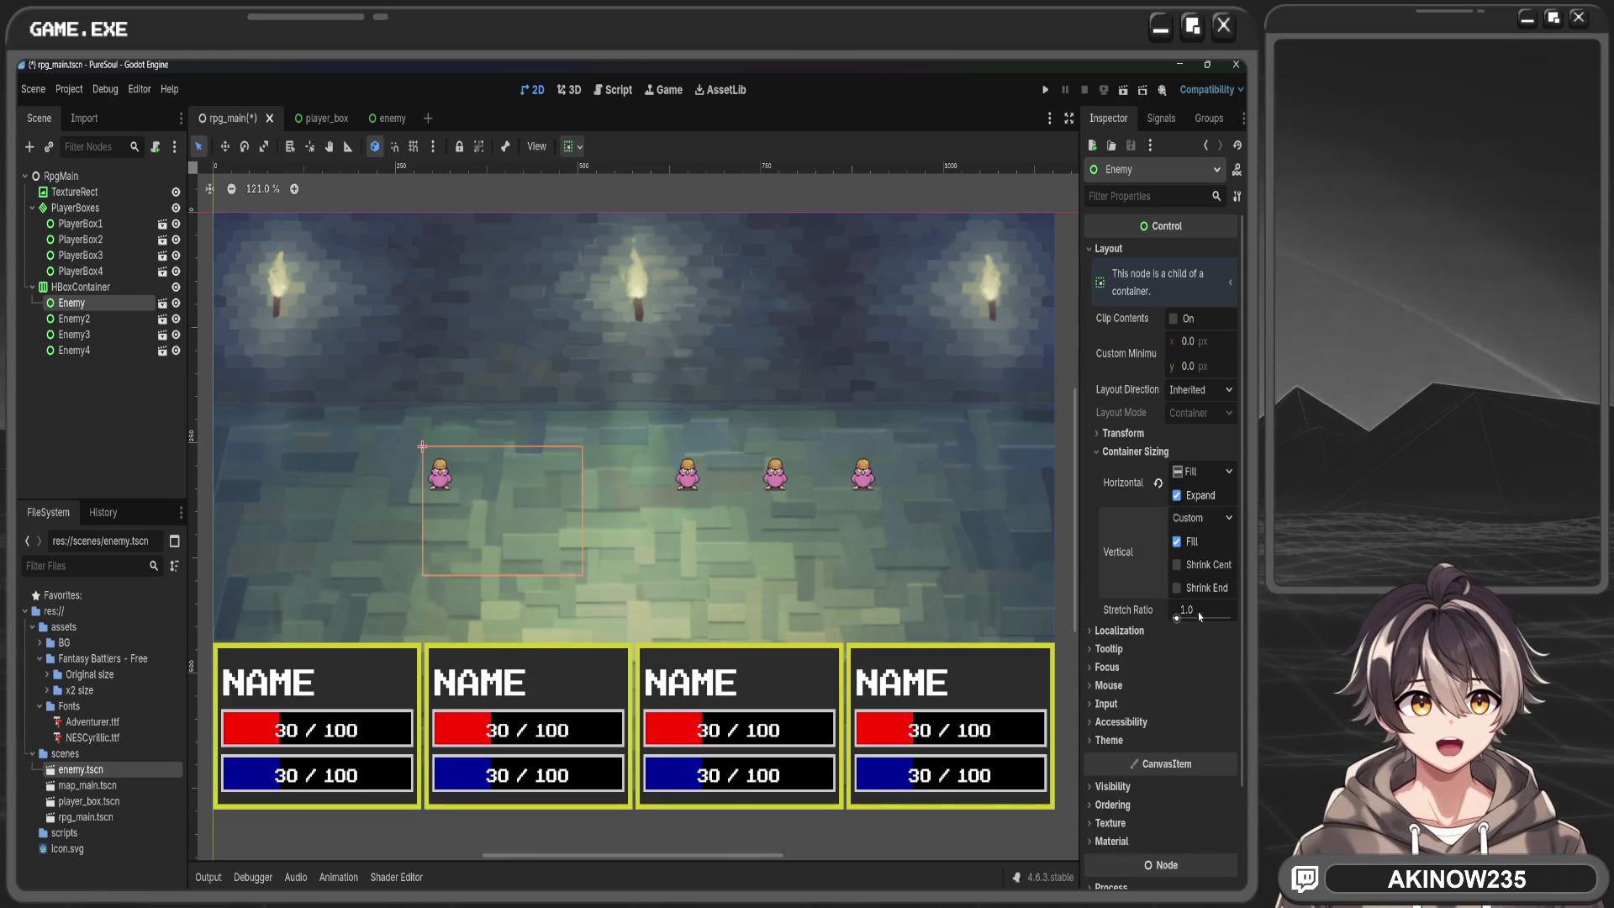
left_click(1196, 568)
left_click(1202, 517)
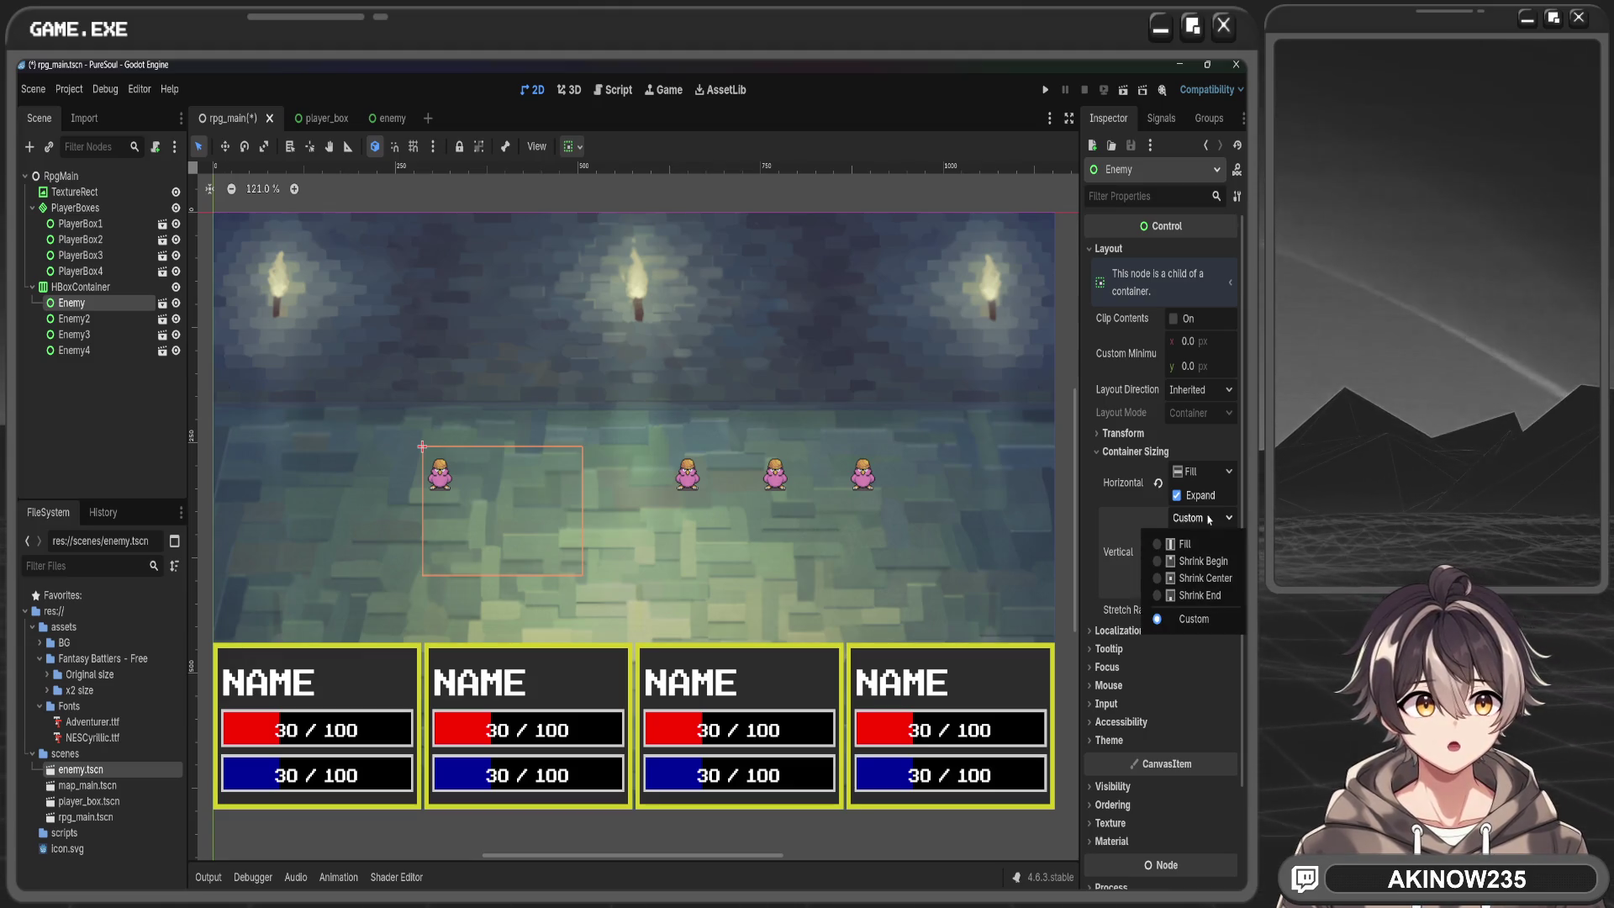
left_click(1186, 547)
left_click(1191, 499)
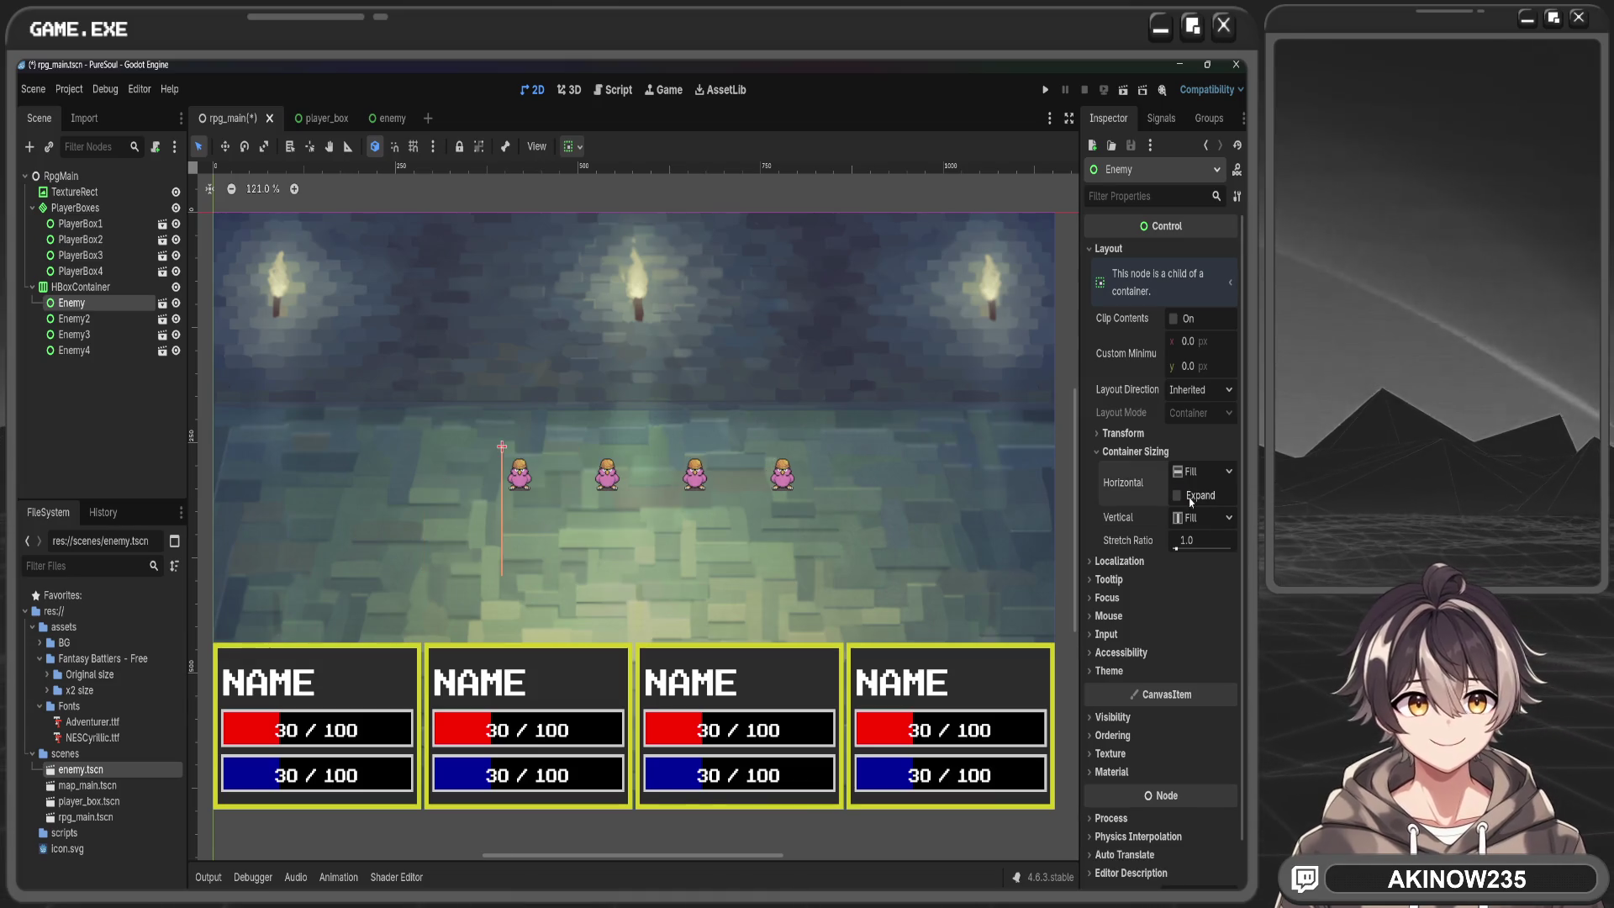
left_click(817, 482)
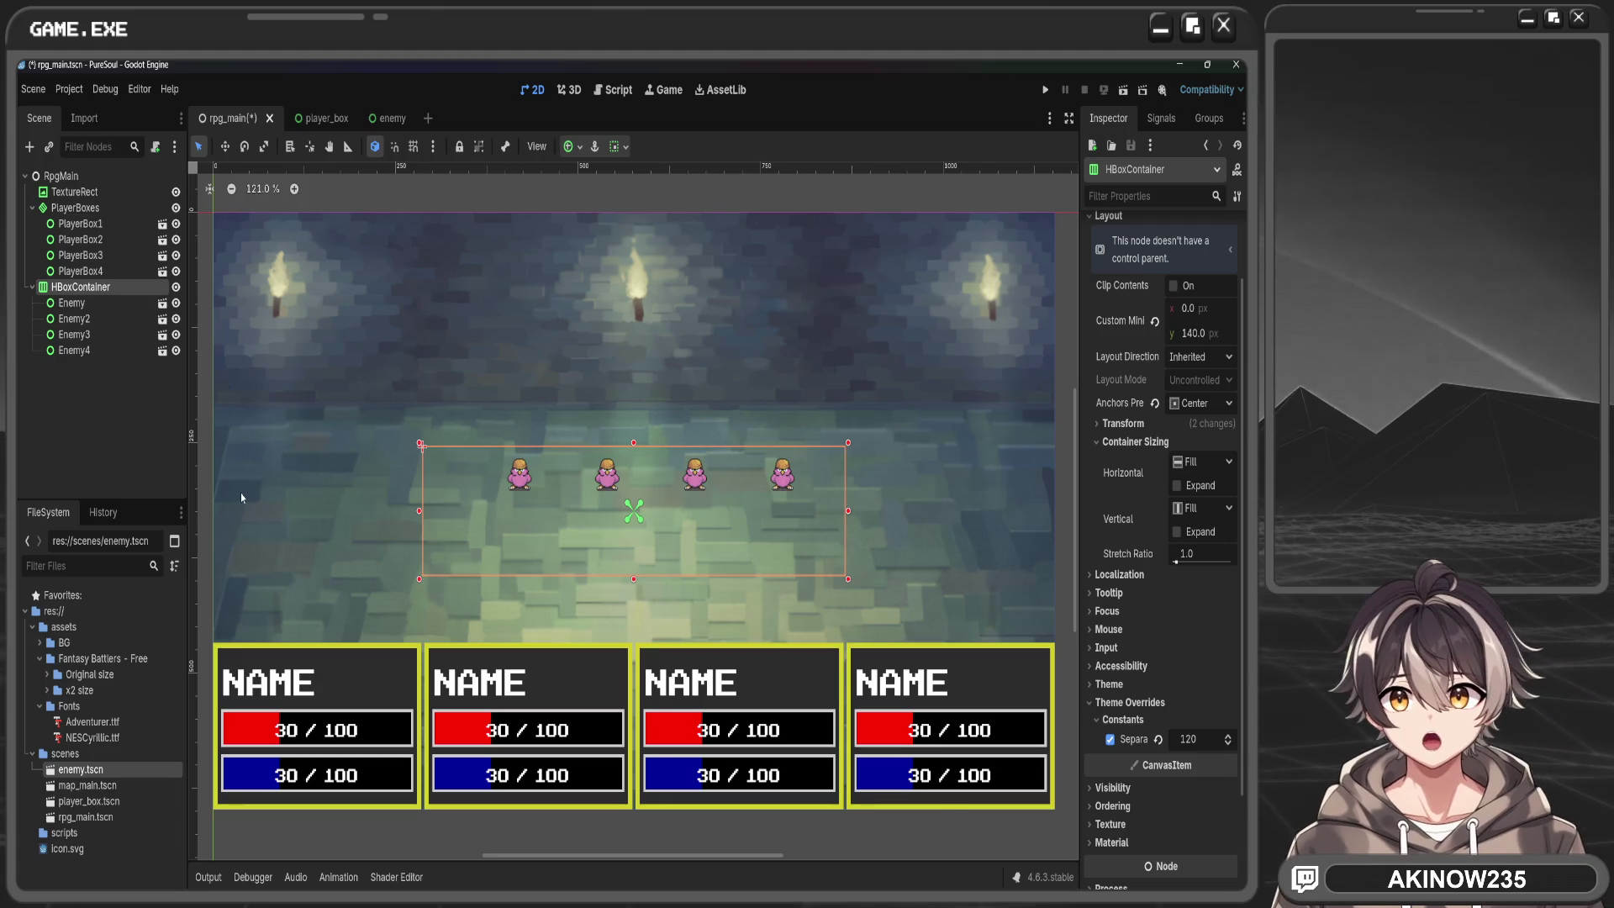
Deselect the enemy row and bring up the enemy.tscn scene by way of player_box
scroll(563, 508, "down", 4)
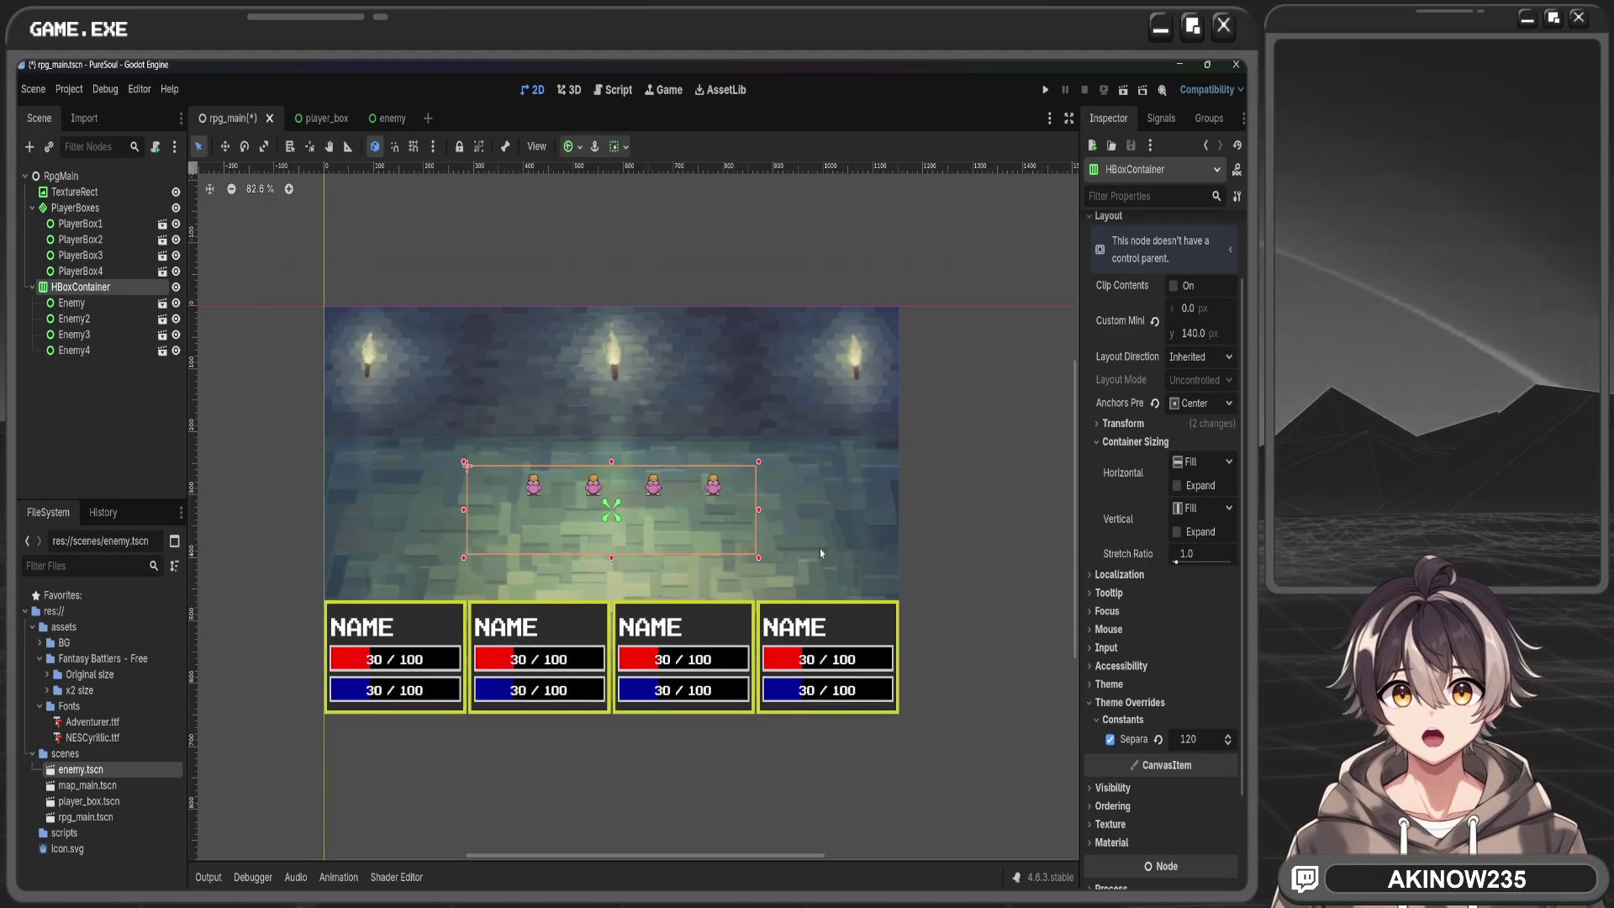
left_click(988, 506)
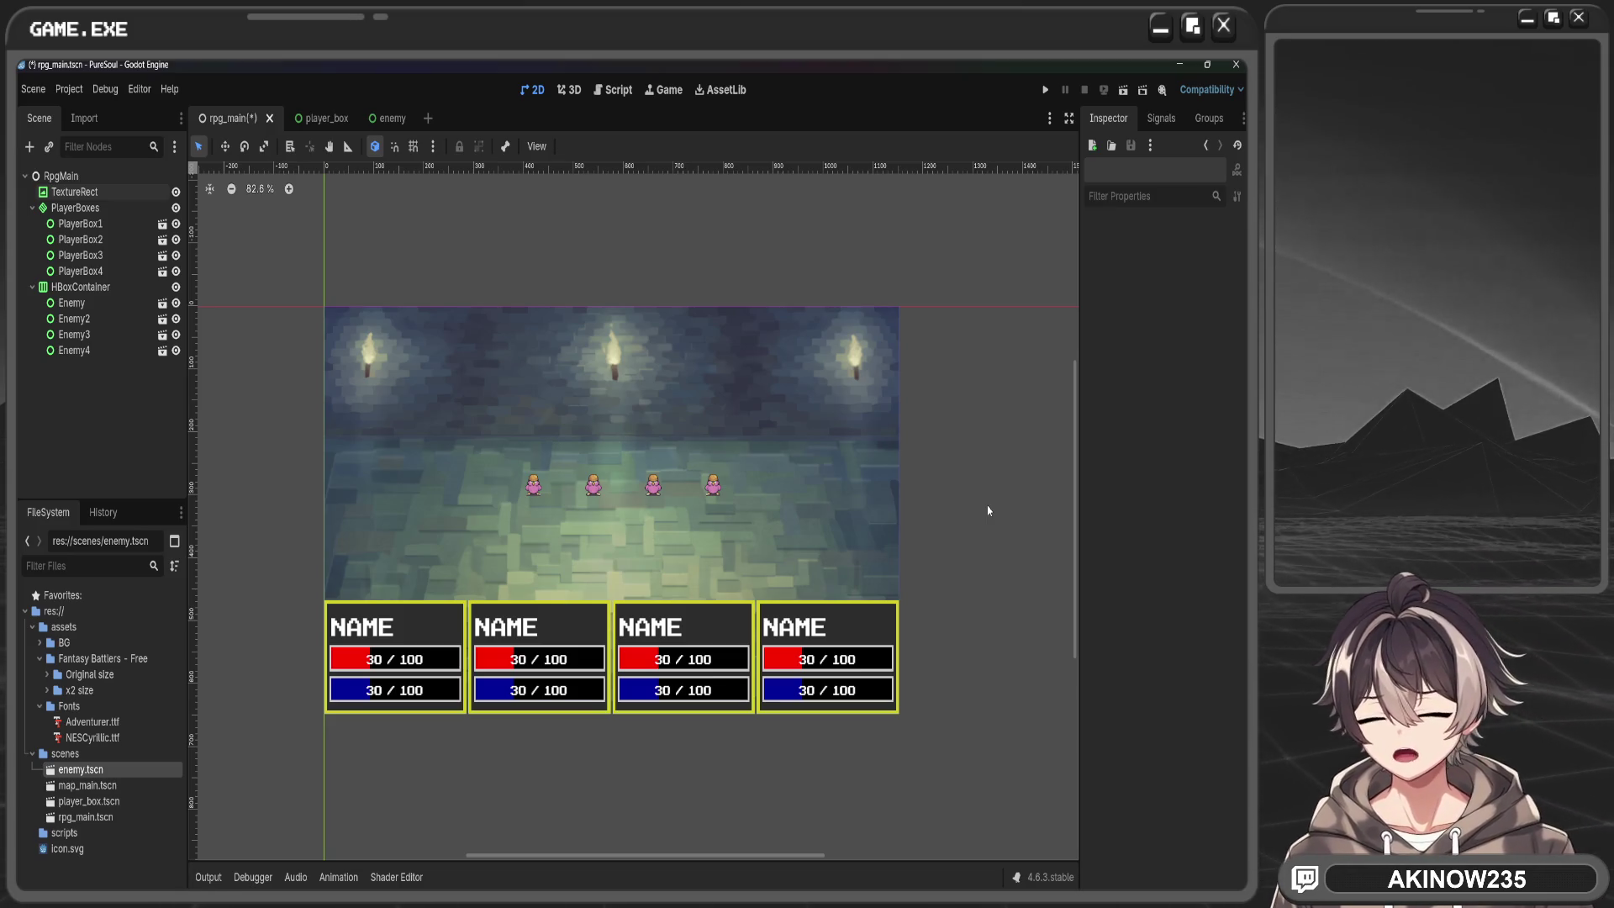
scroll(929, 501, "up", 4)
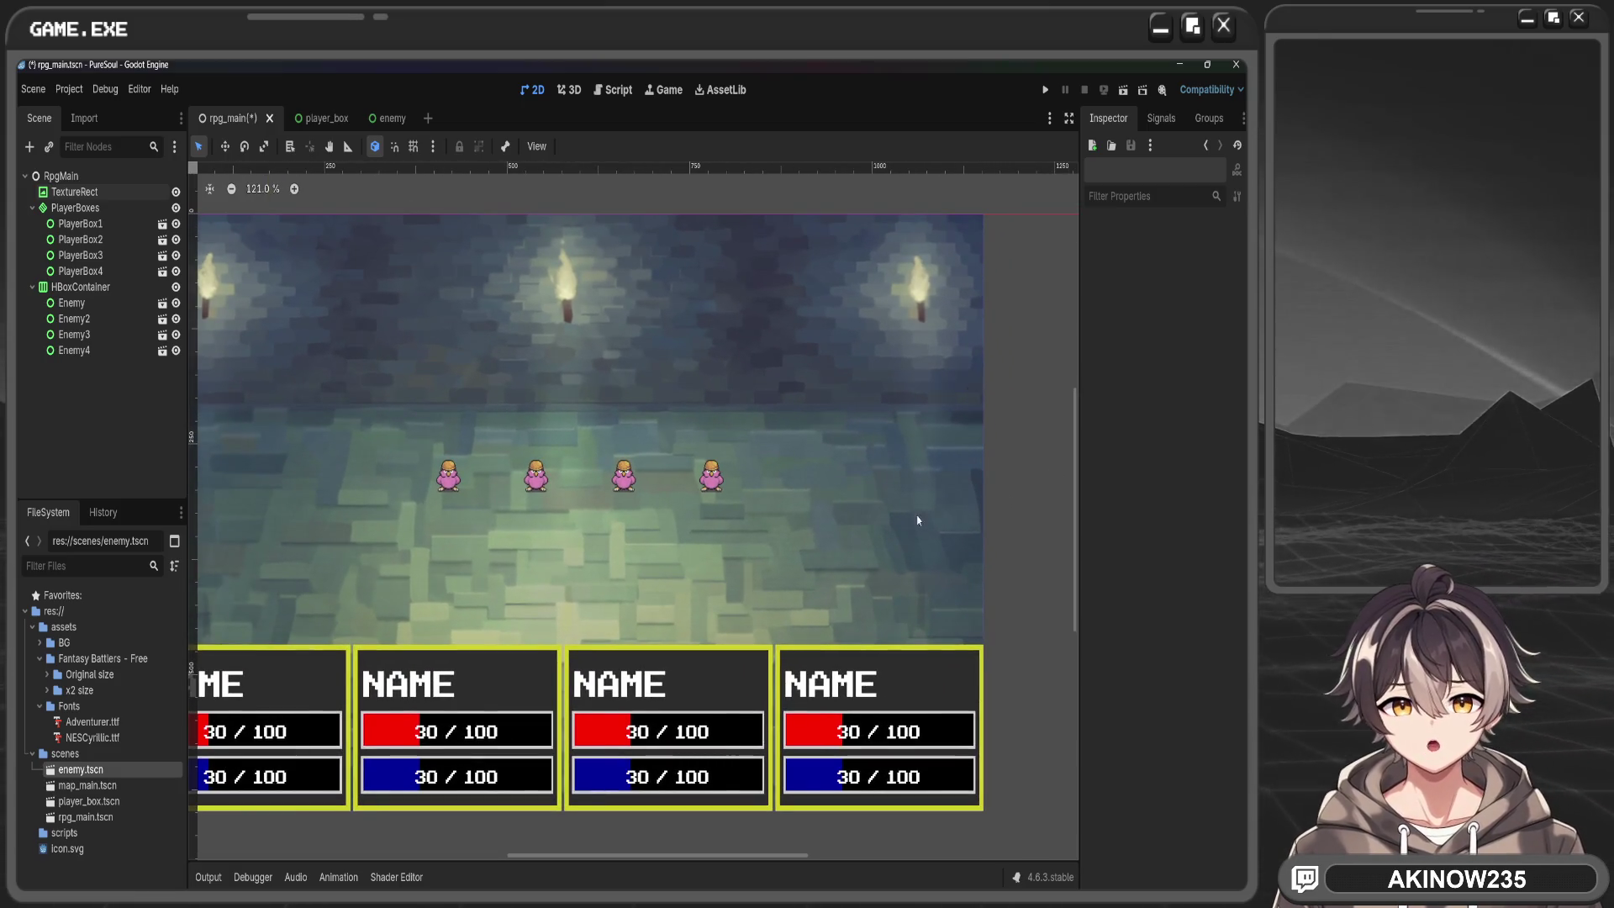
scroll(910, 522, "up", 2)
scroll(821, 516, "down", 2)
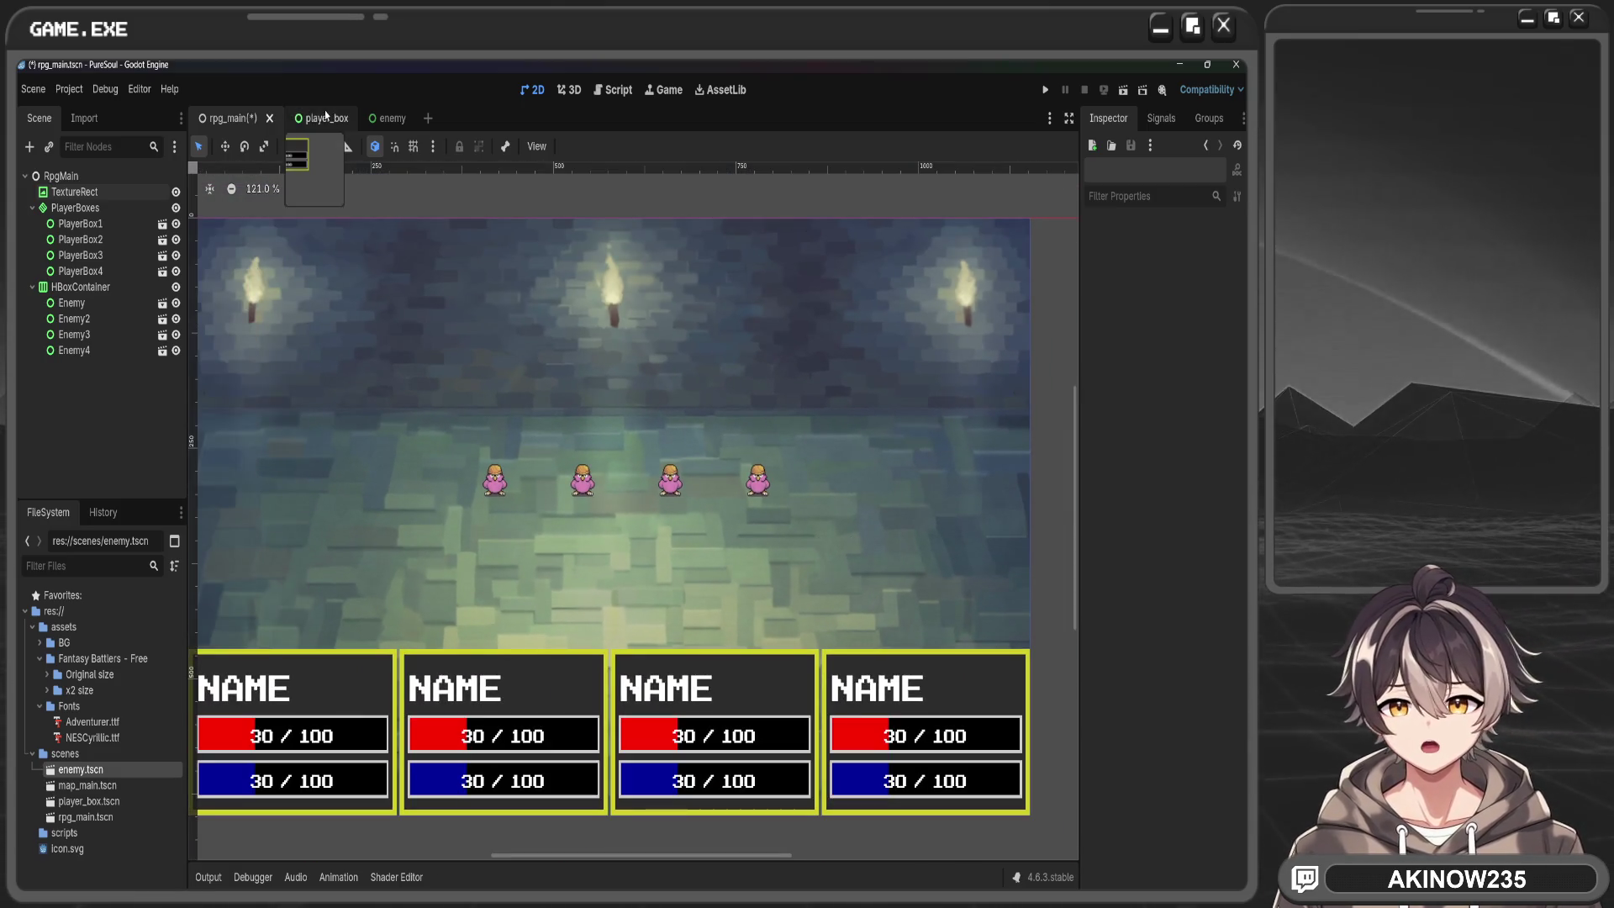
left_click(322, 119)
left_click(380, 122)
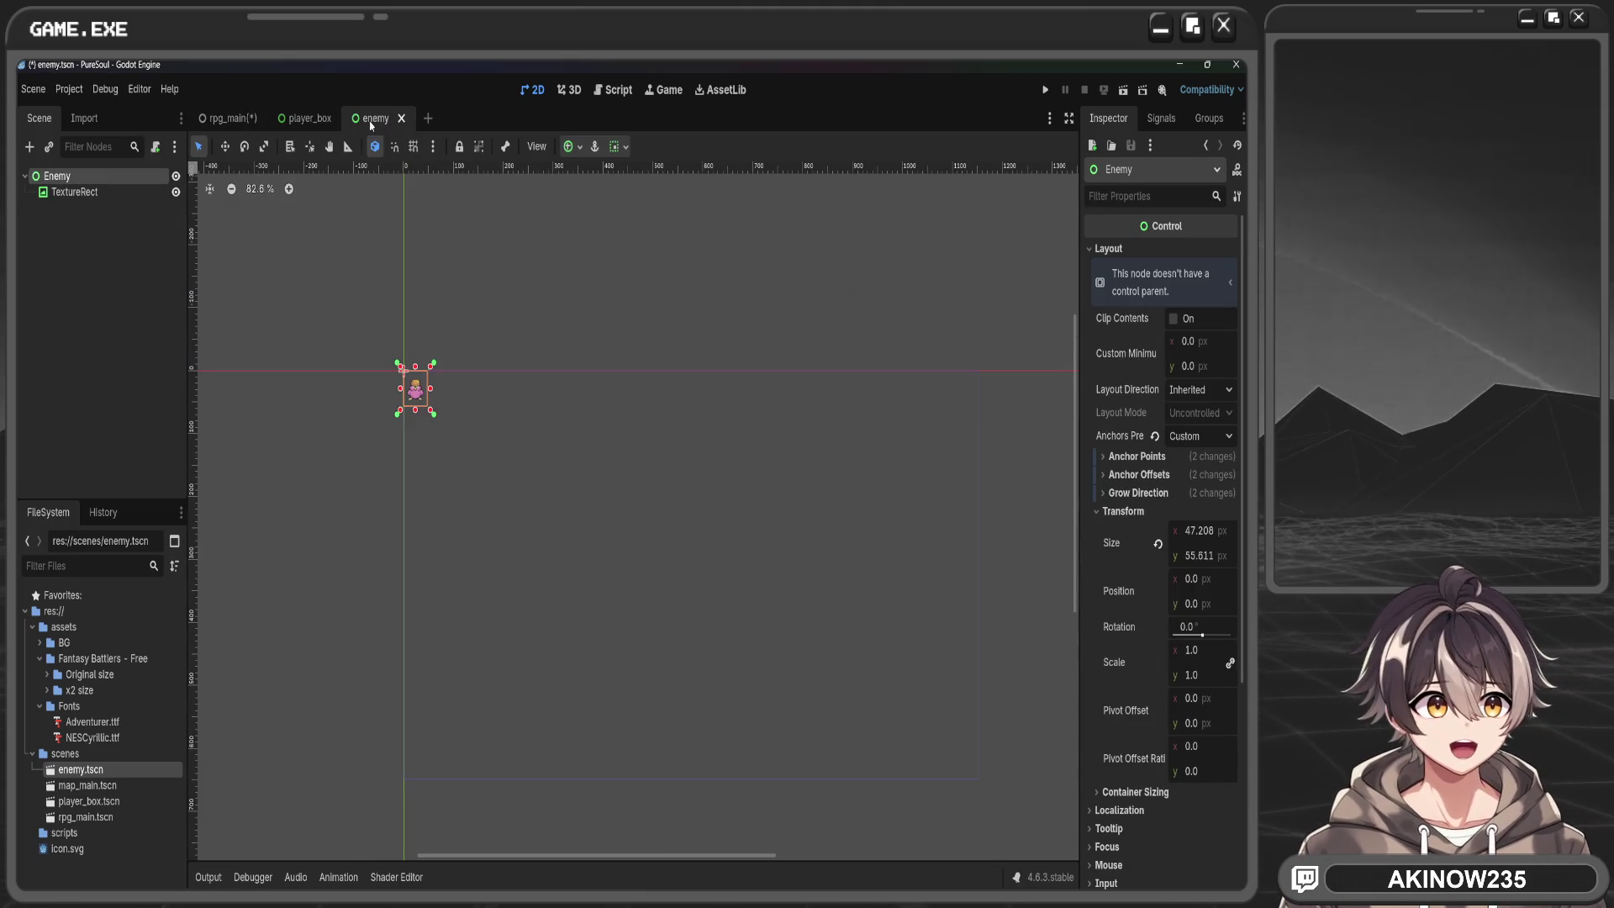
Set the enemy TextureRect's CanvasItem Texture Filter to Nearest
left_click(223, 119)
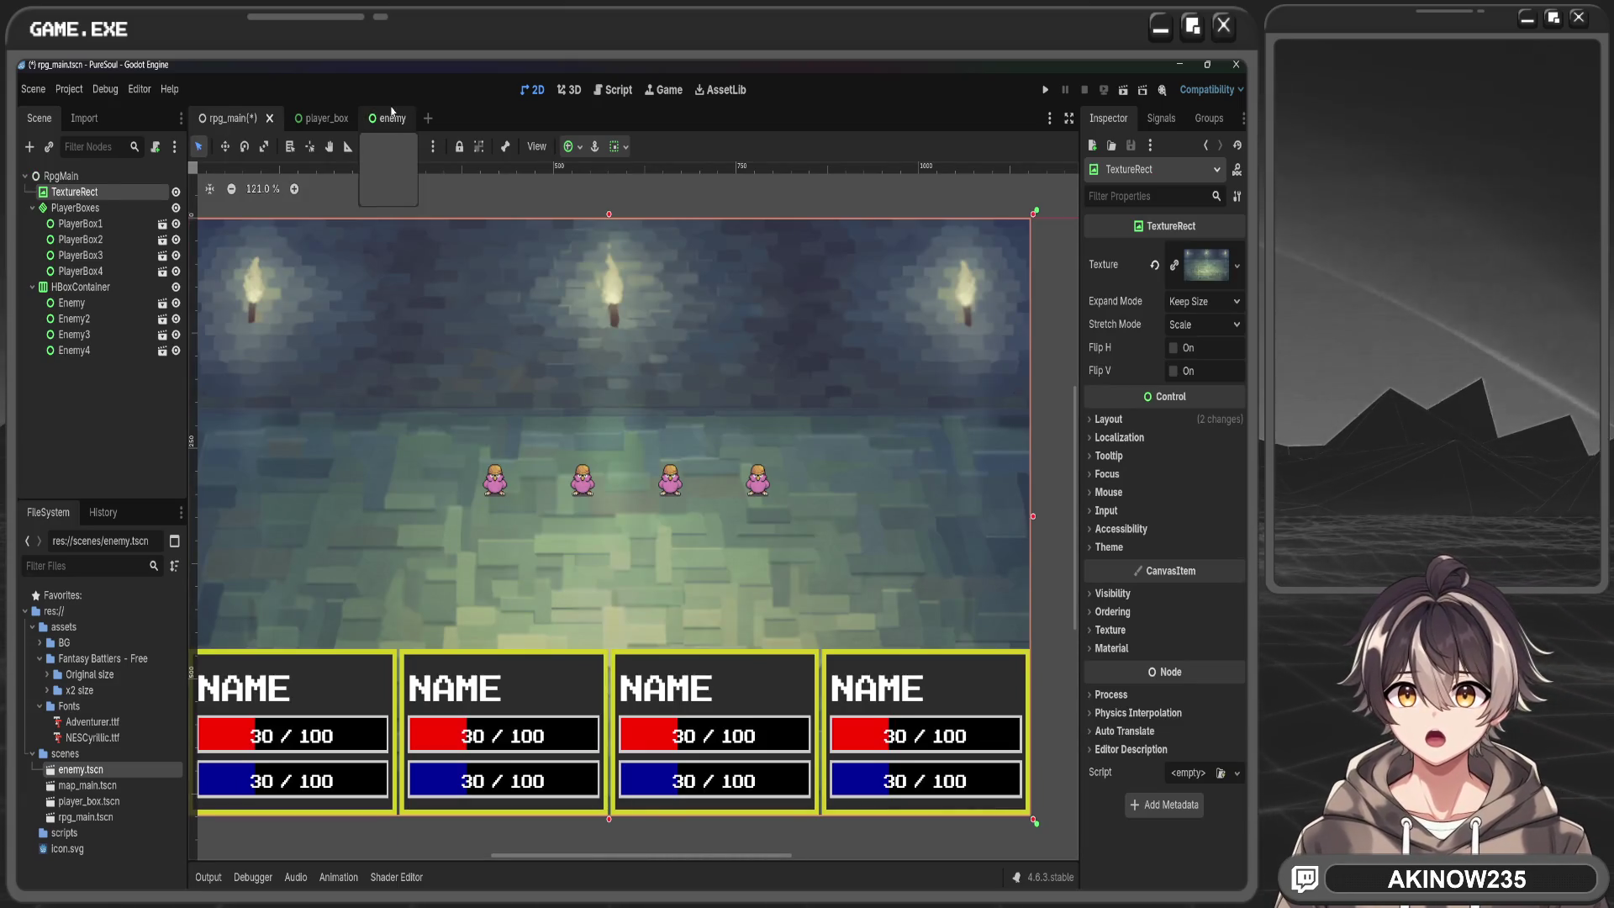
left_click(378, 118)
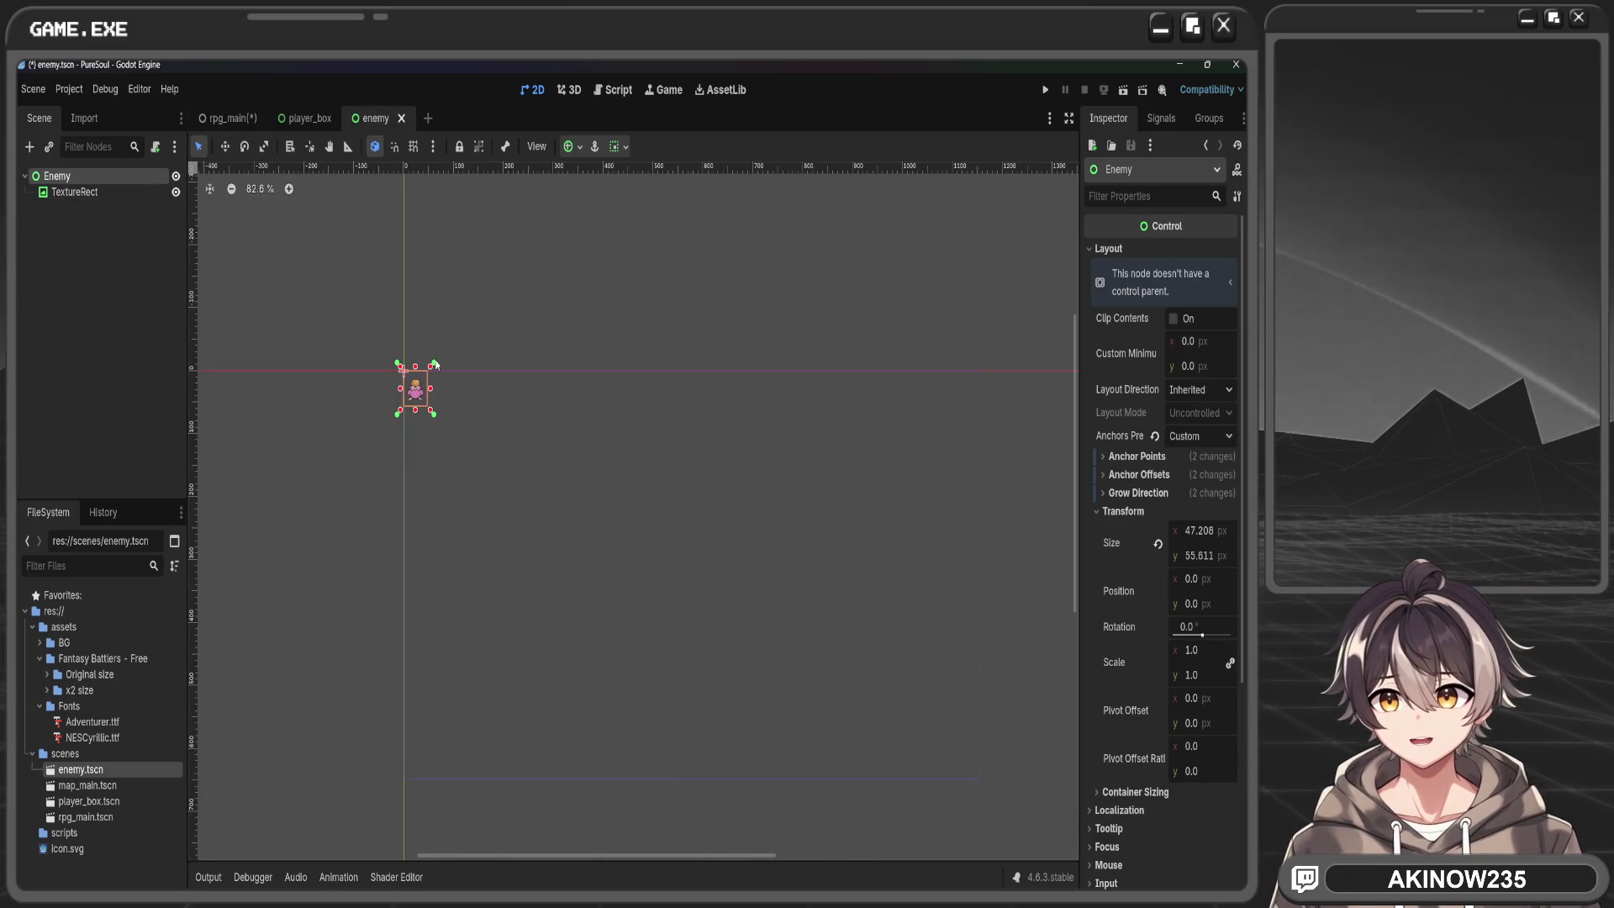
scroll(354, 381, "up", 10)
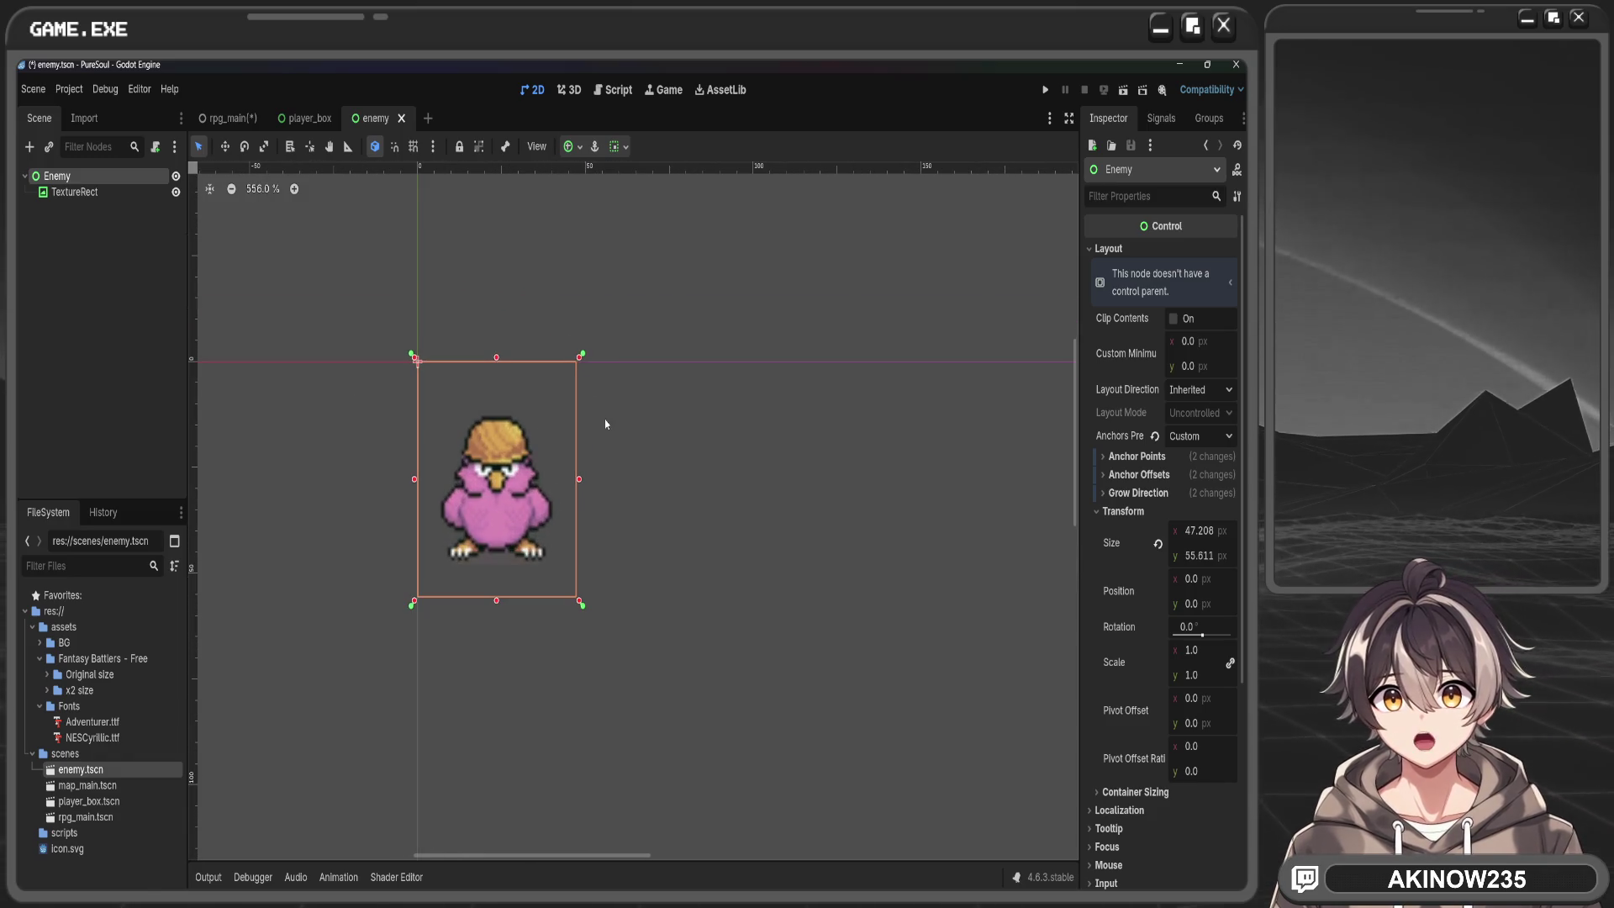
left_click(708, 462)
left_click(497, 507)
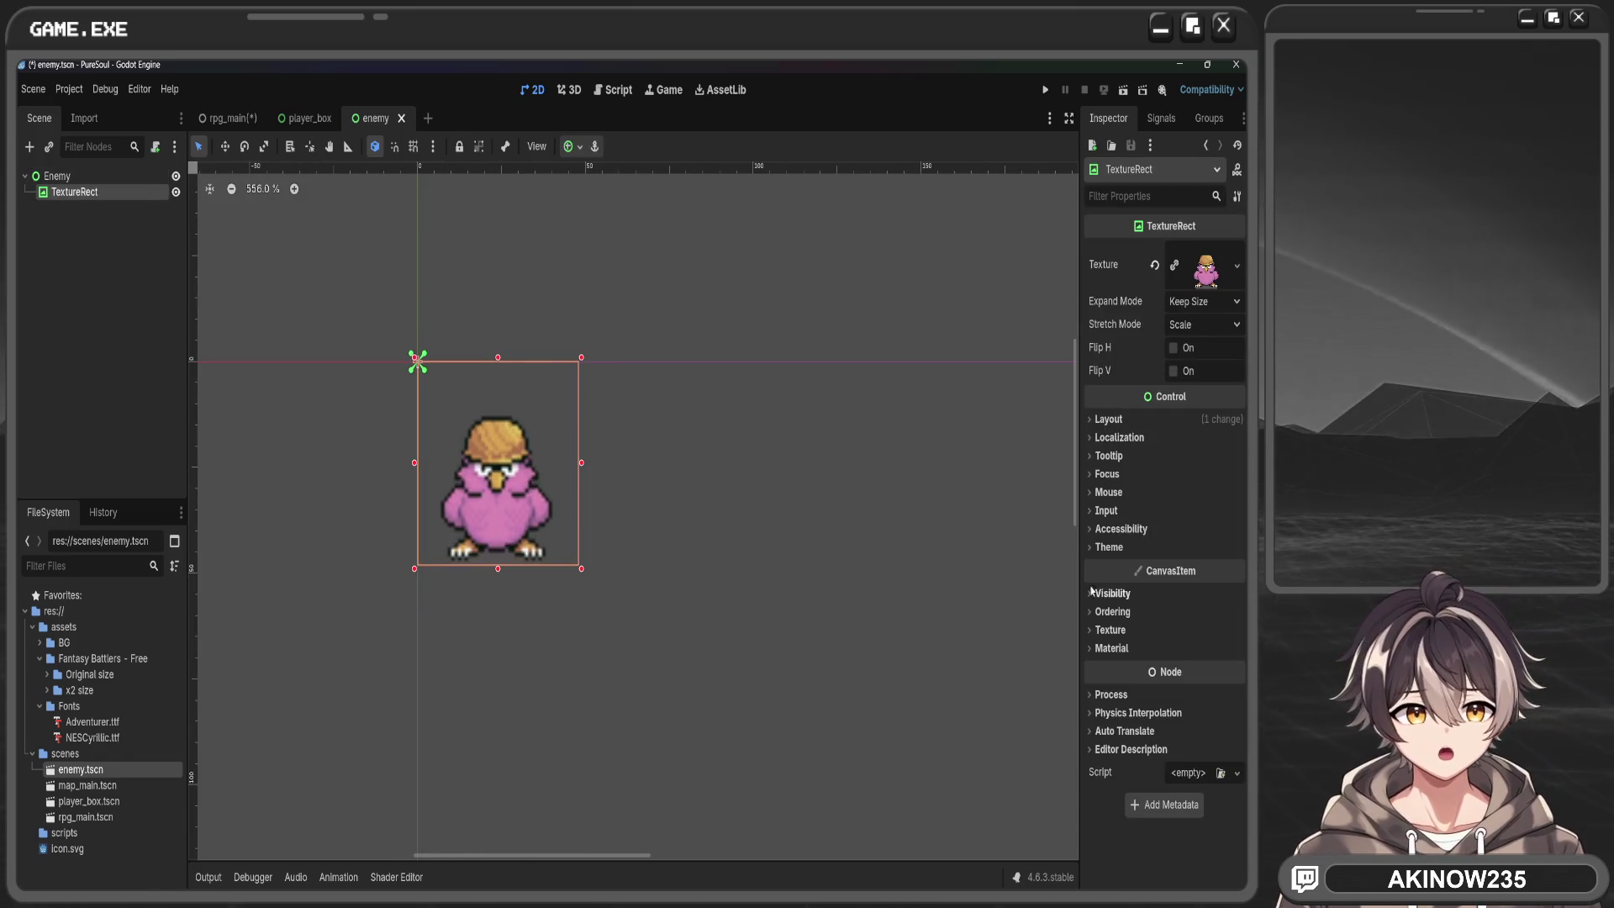
left_click(1121, 629)
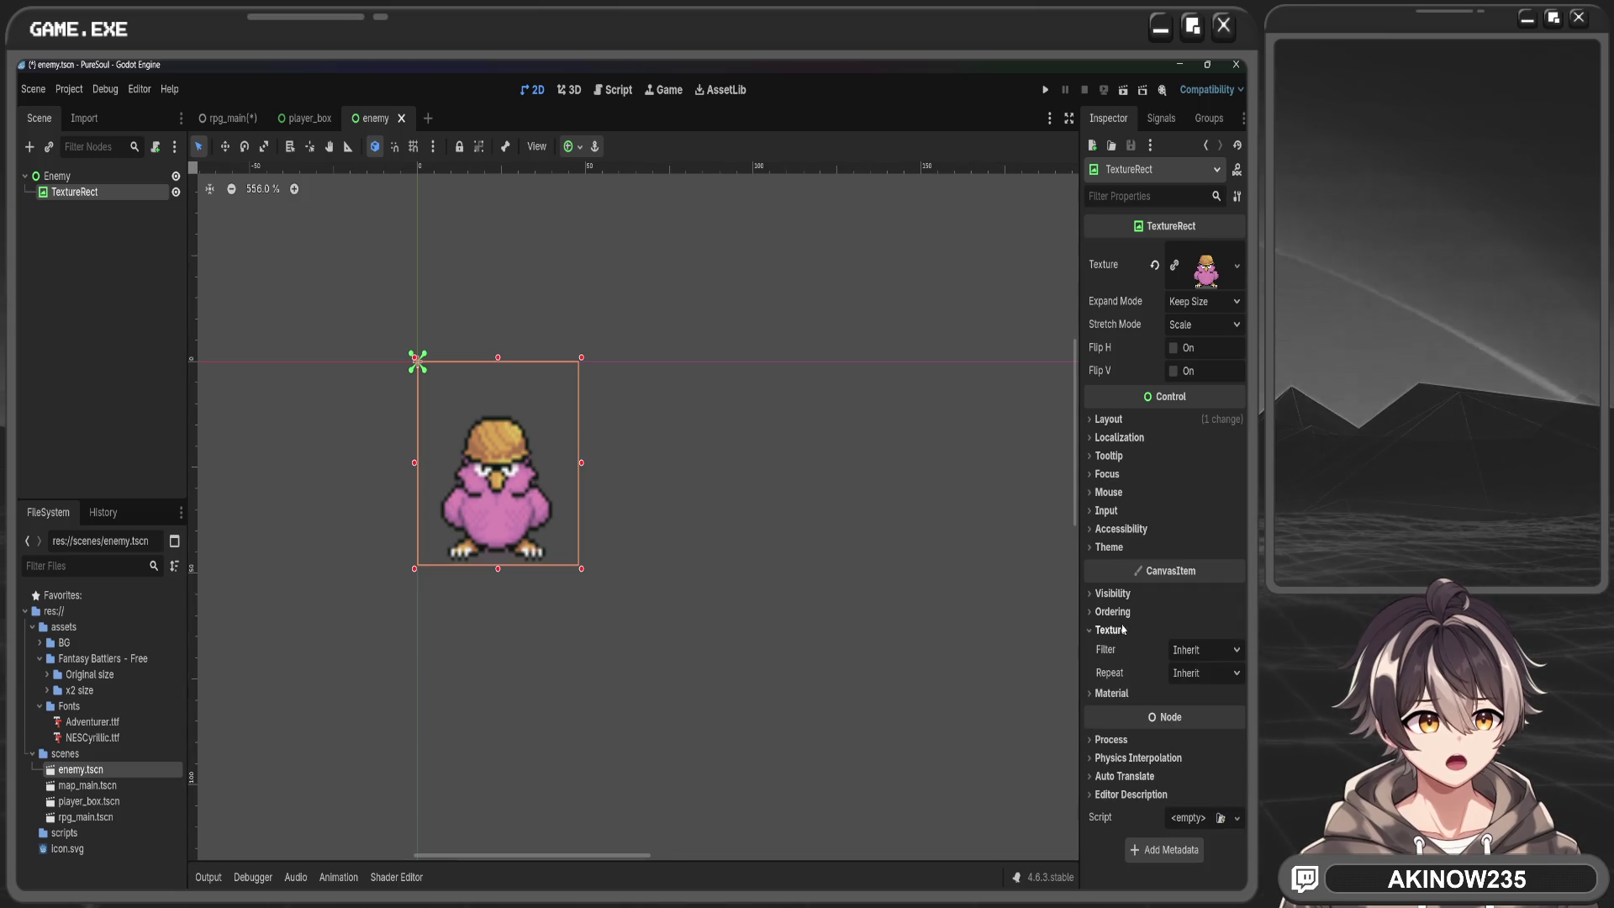
left_click(1198, 672)
left_click(1202, 650)
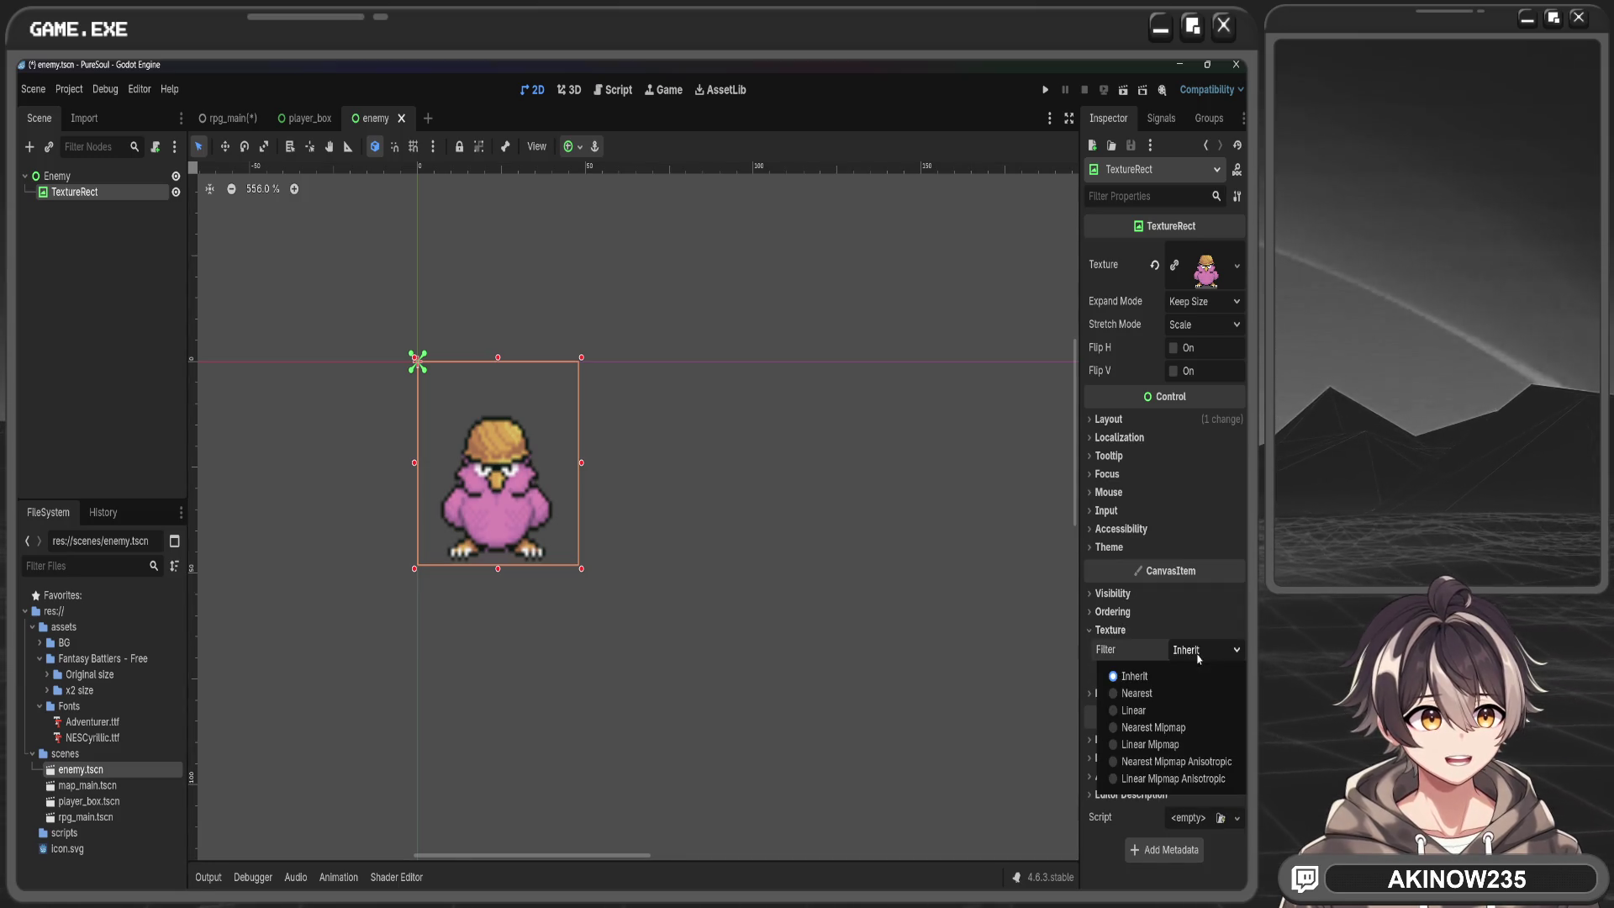
left_click(1160, 684)
Save enemy.tscn with Ctrl+S and return to the rpg_main battle scene
left_click(772, 664)
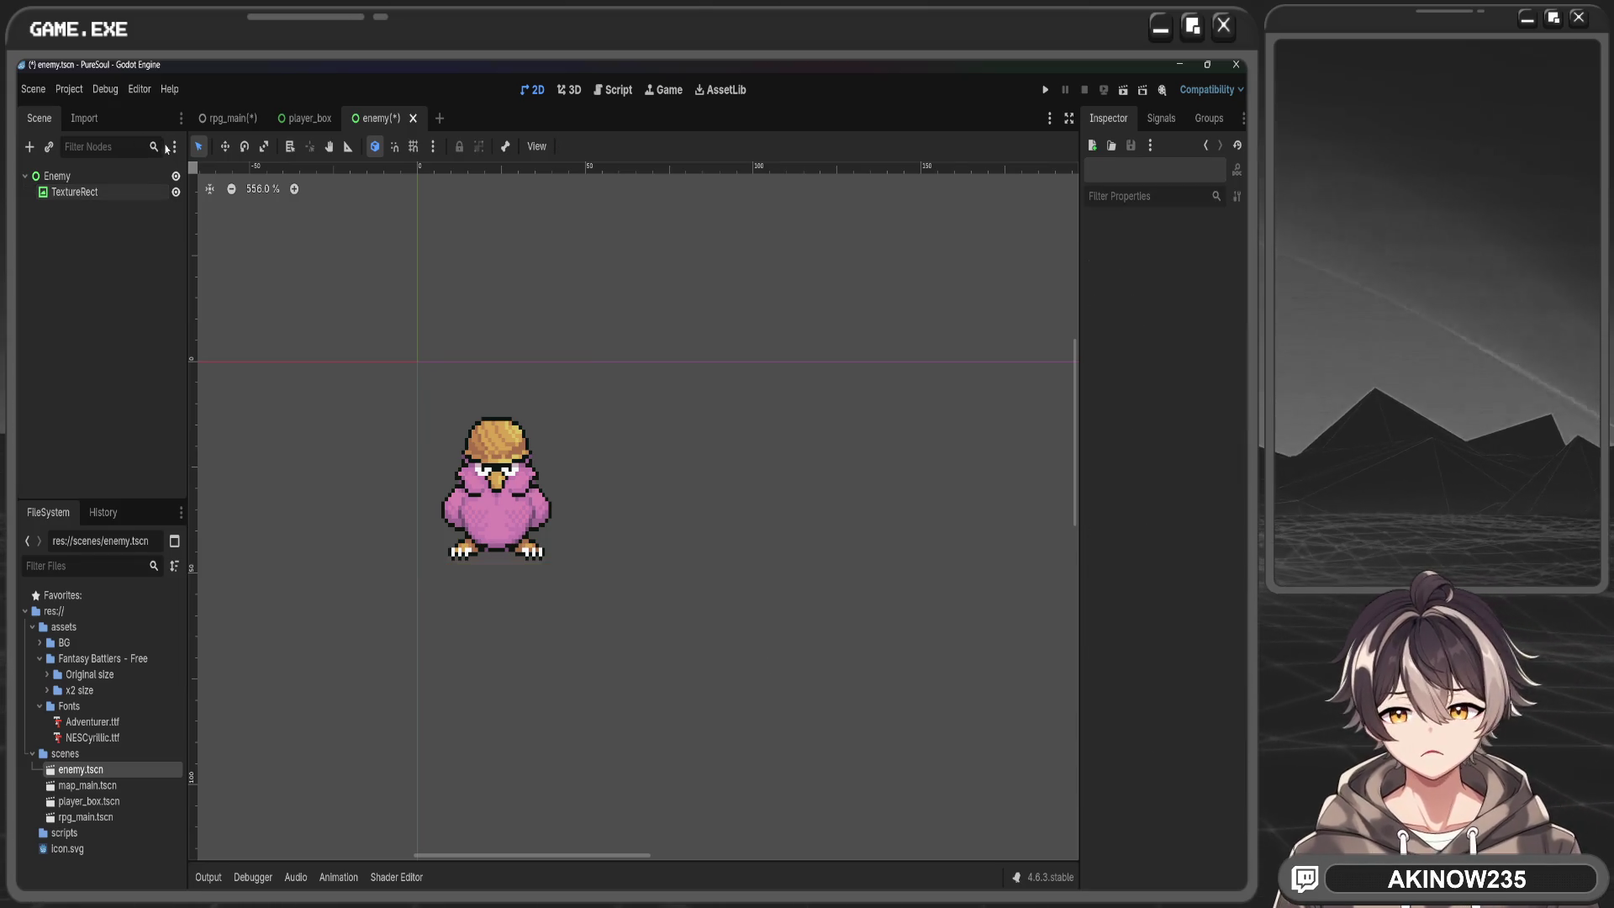
left_click(225, 119)
scroll(581, 520, "up", 6)
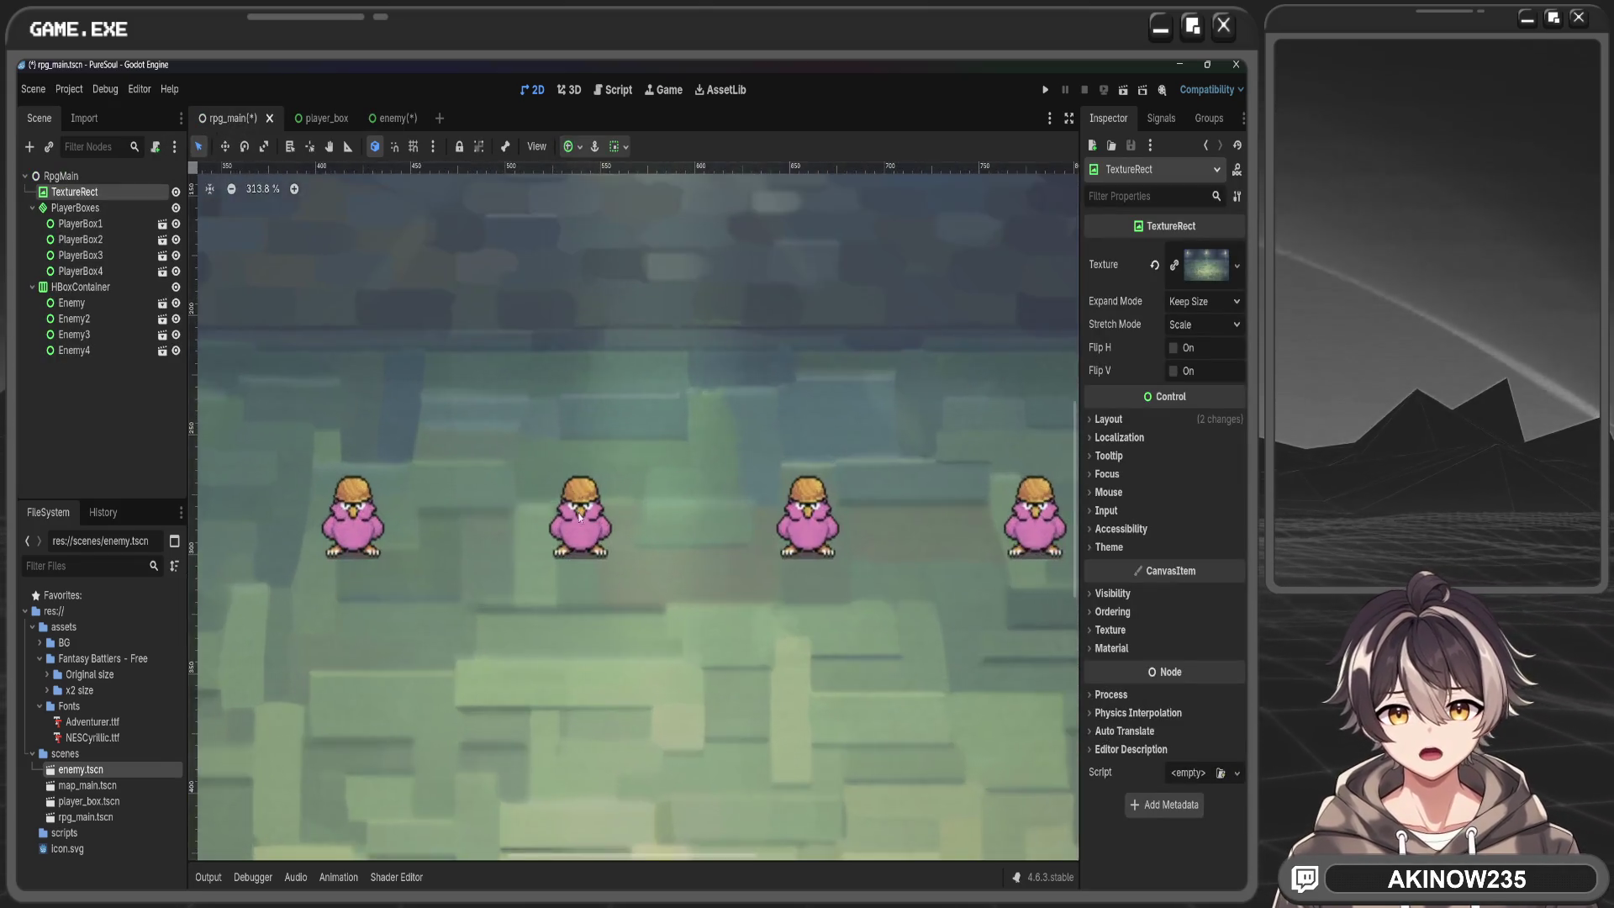
scroll(581, 520, "up", 2)
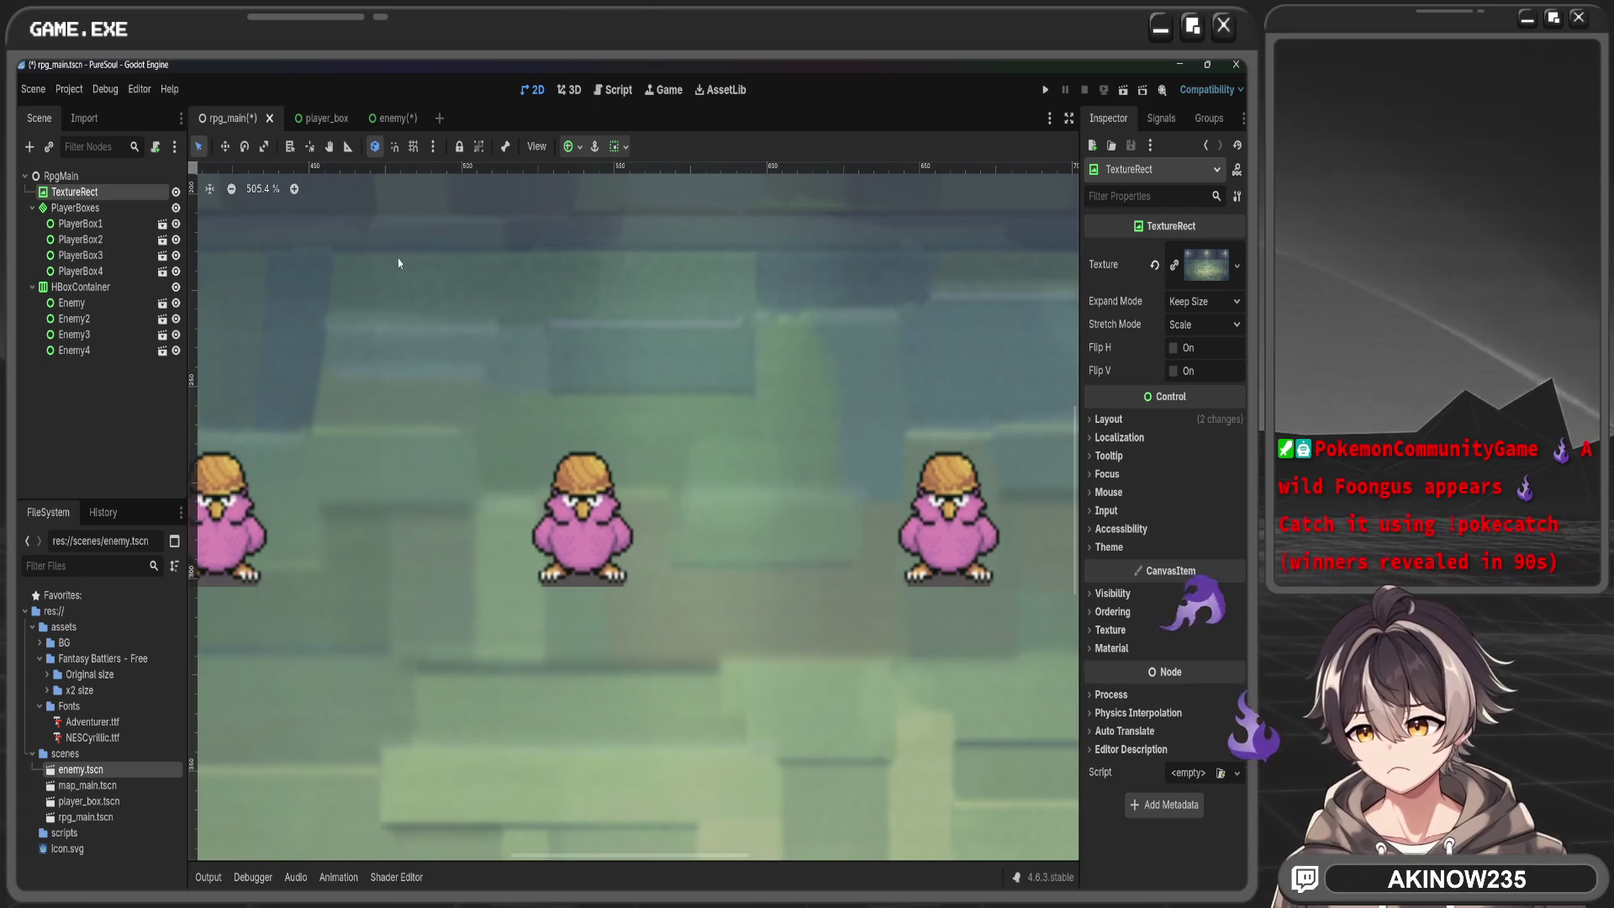
left_click(383, 118)
key("ctrl+s")
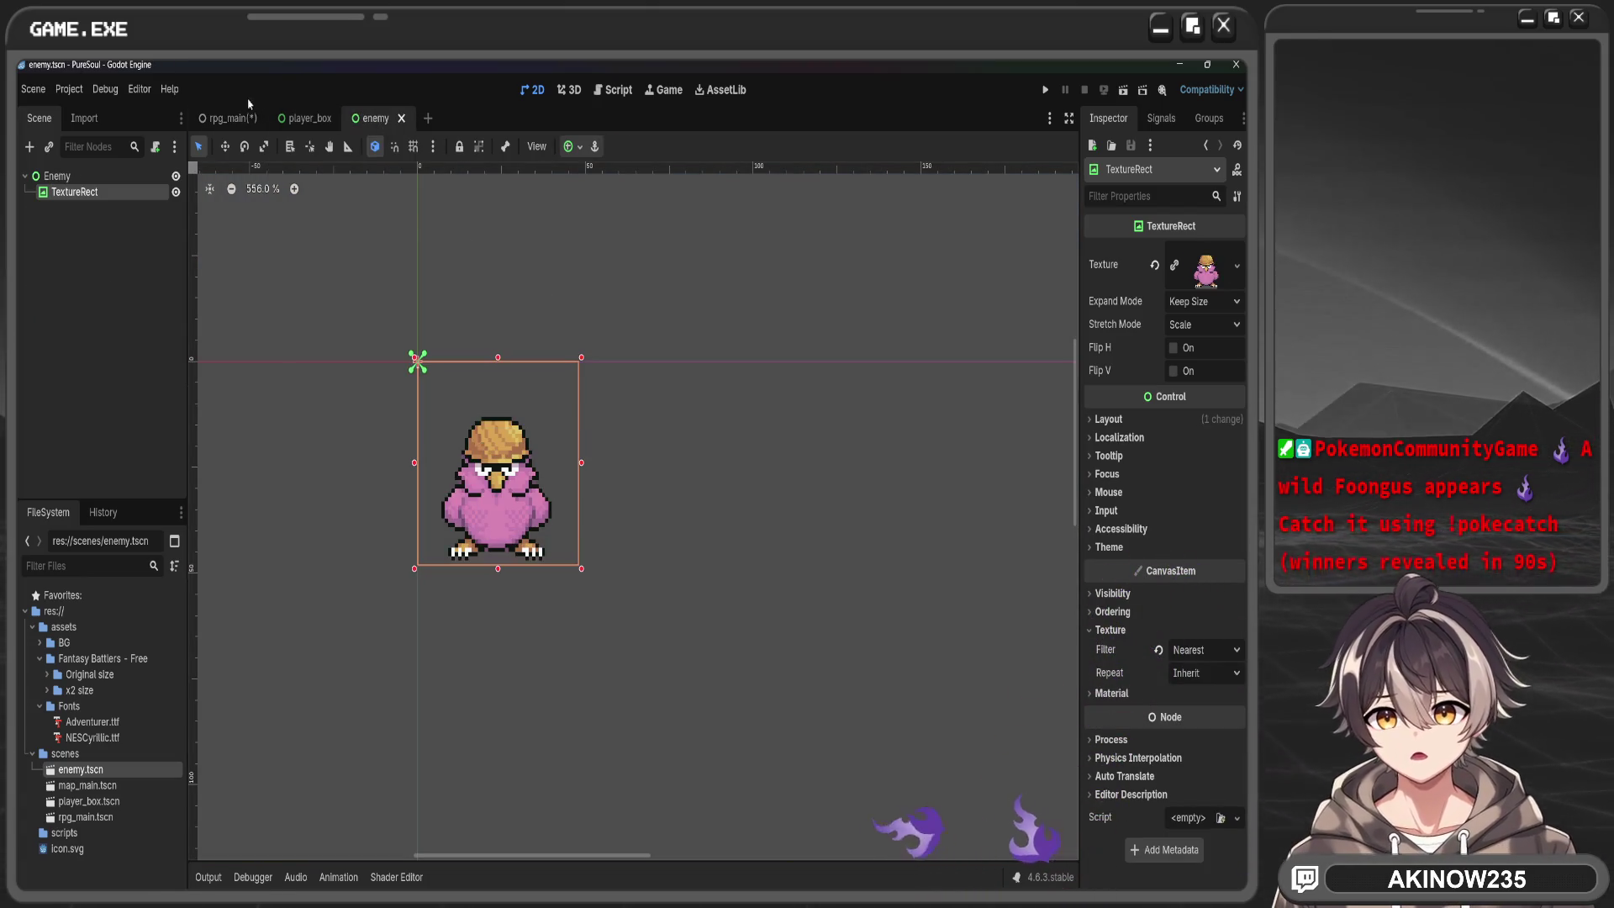
key("ctrl+Tab")
scroll(595, 485, "down", 8)
scroll(594, 485, "down", 2)
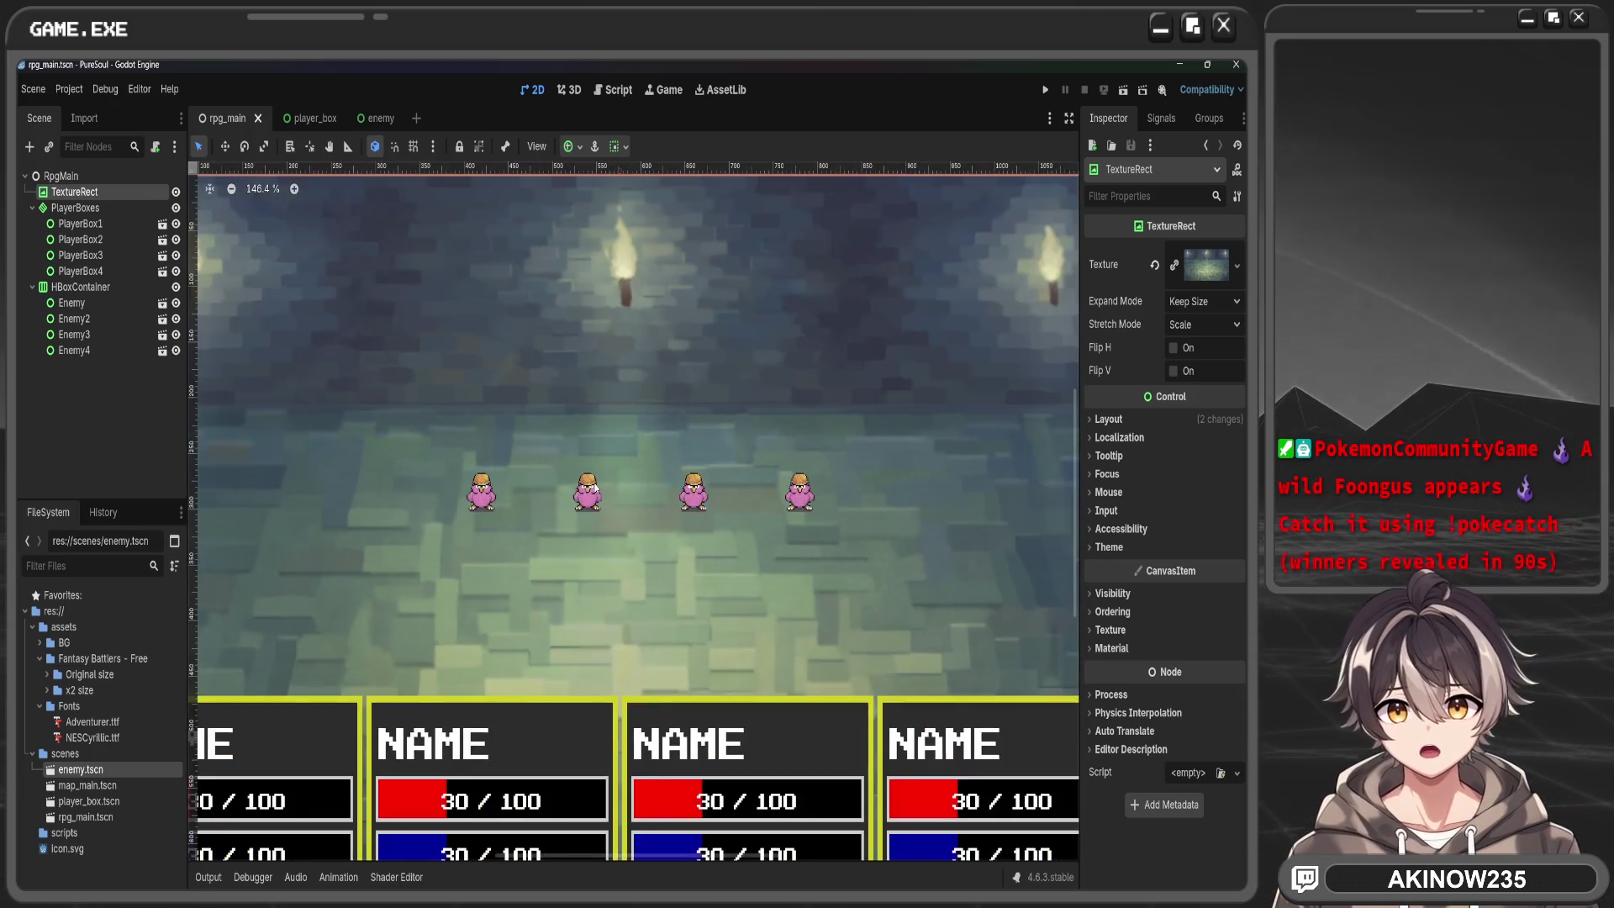
Set Project Settings' Default Texture Filter to Nearest, close the dialog, and deselect the background
left_click(69, 89)
left_click(89, 115)
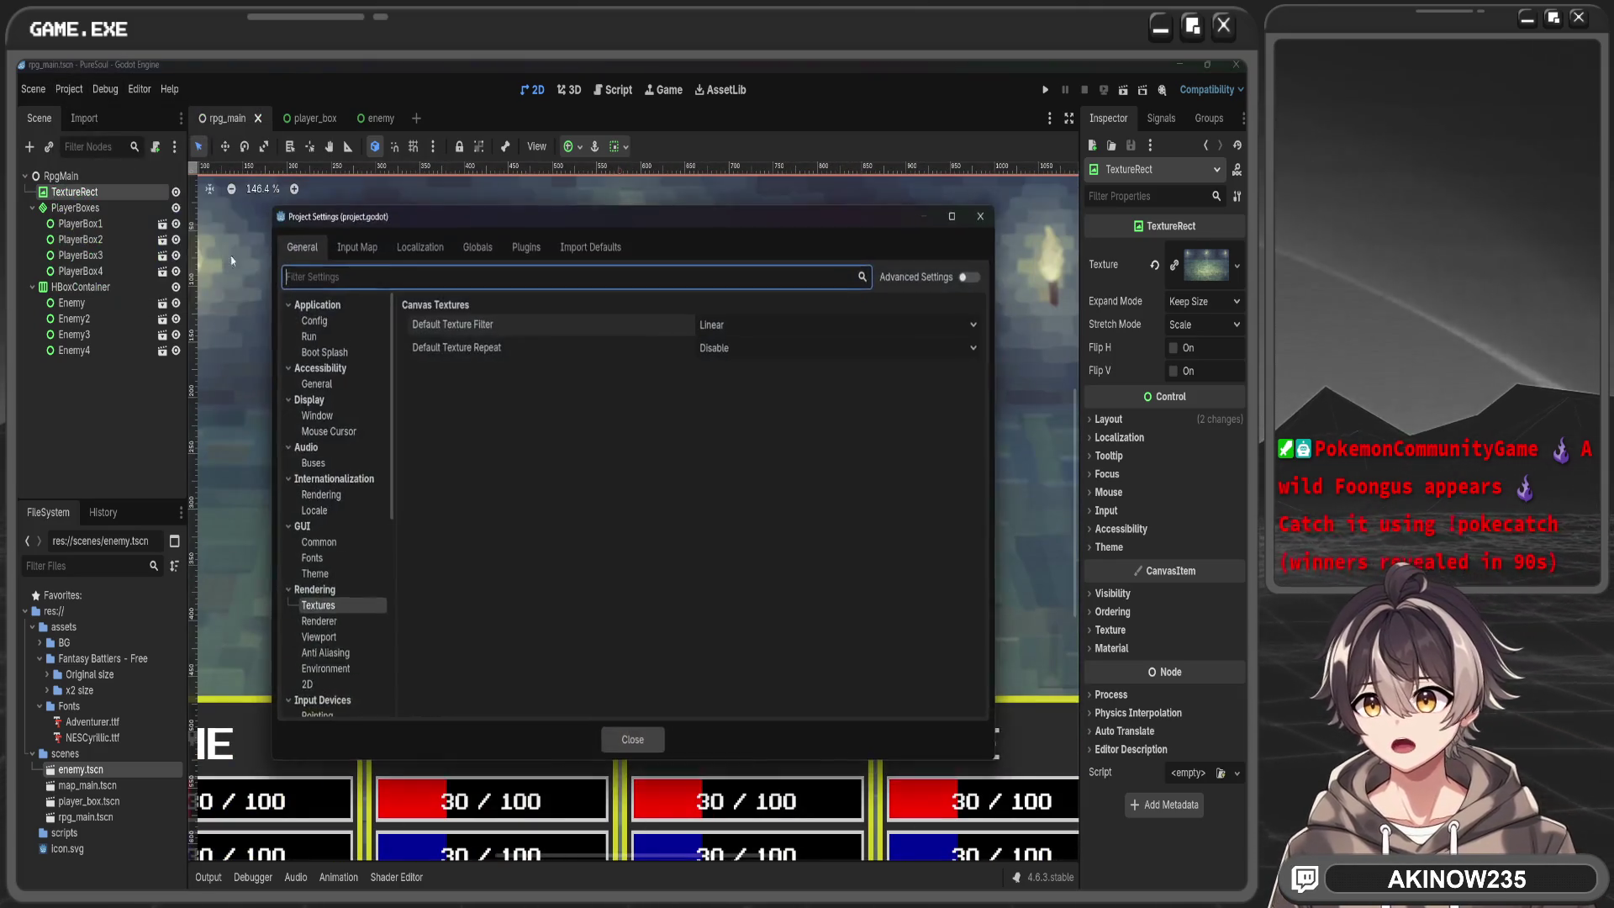
left_click(760, 326)
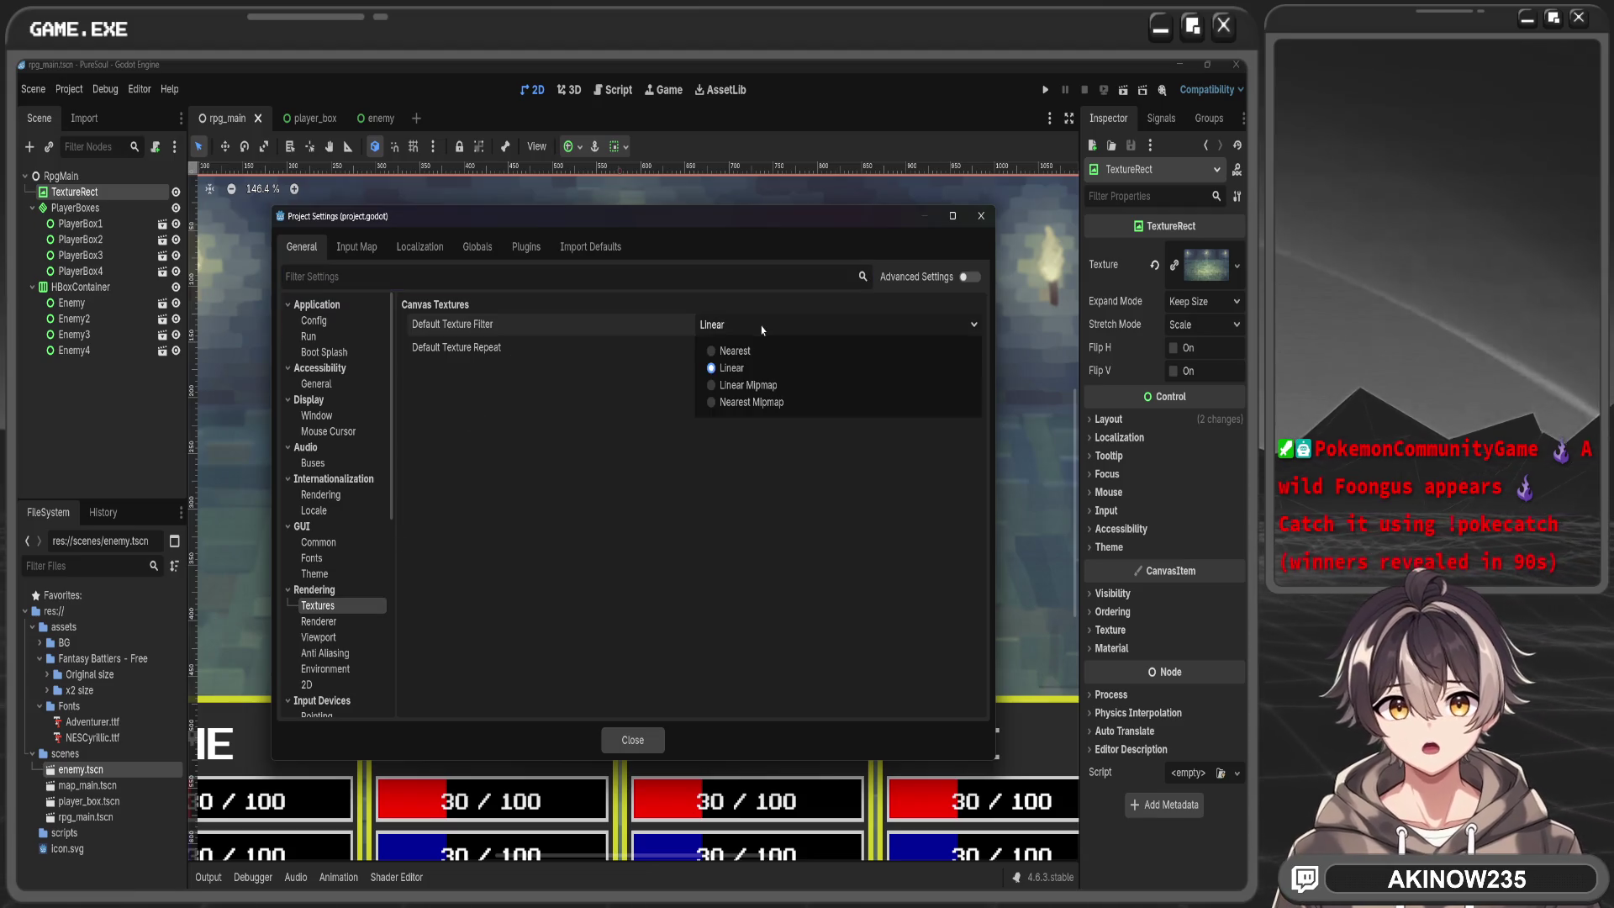
left_click(740, 347)
left_click(641, 740)
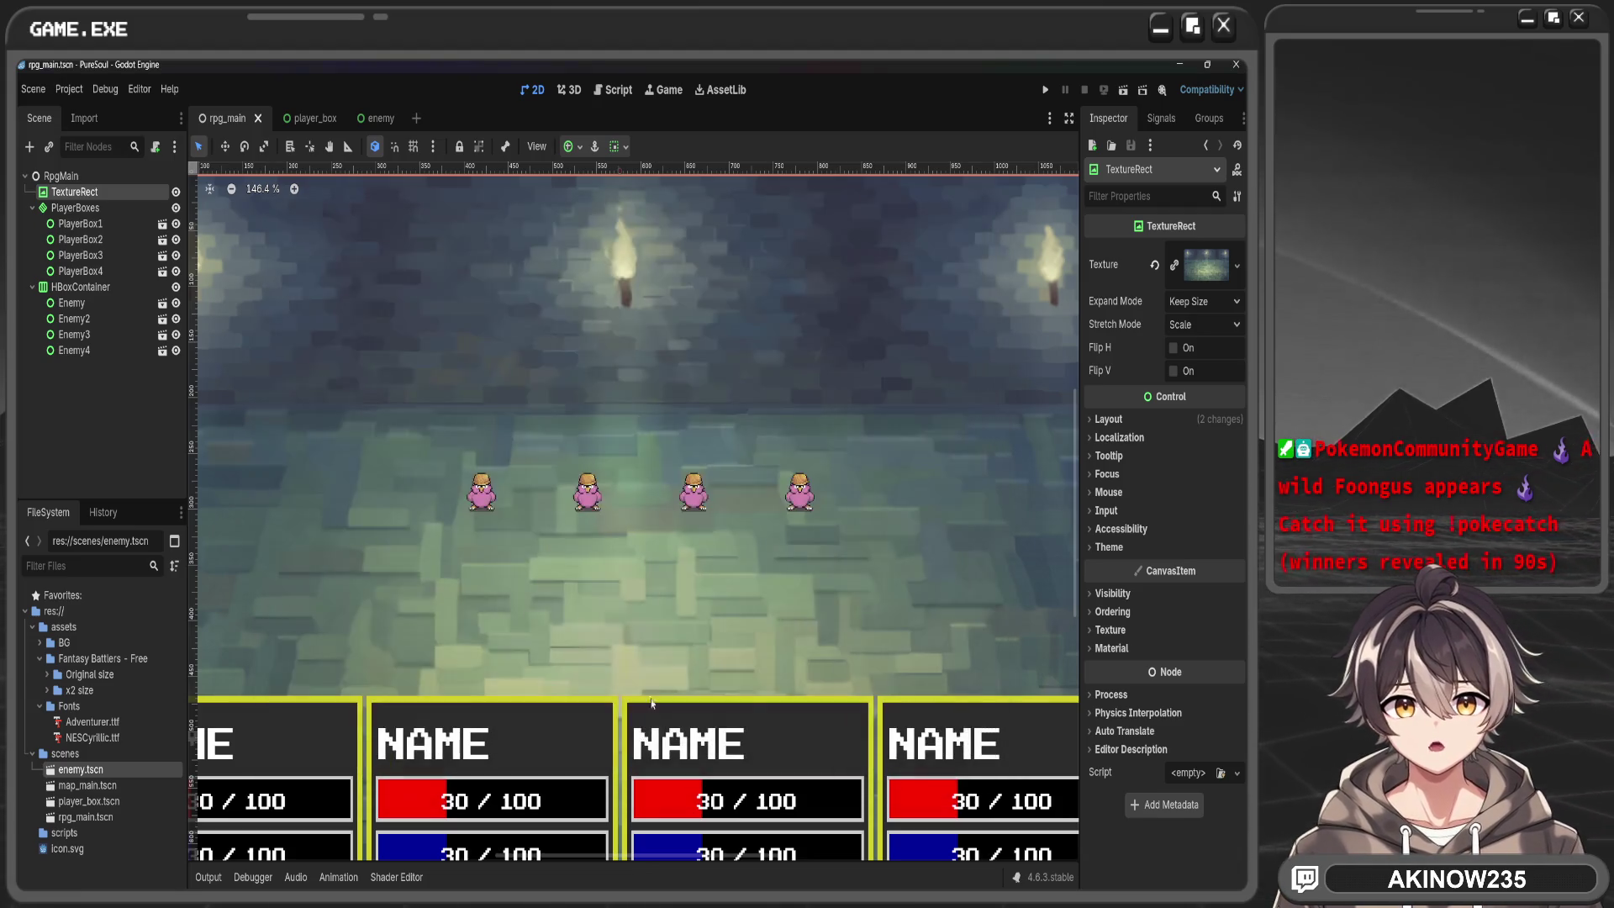
scroll(637, 454, "up", 5)
scroll(637, 454, "down", 7)
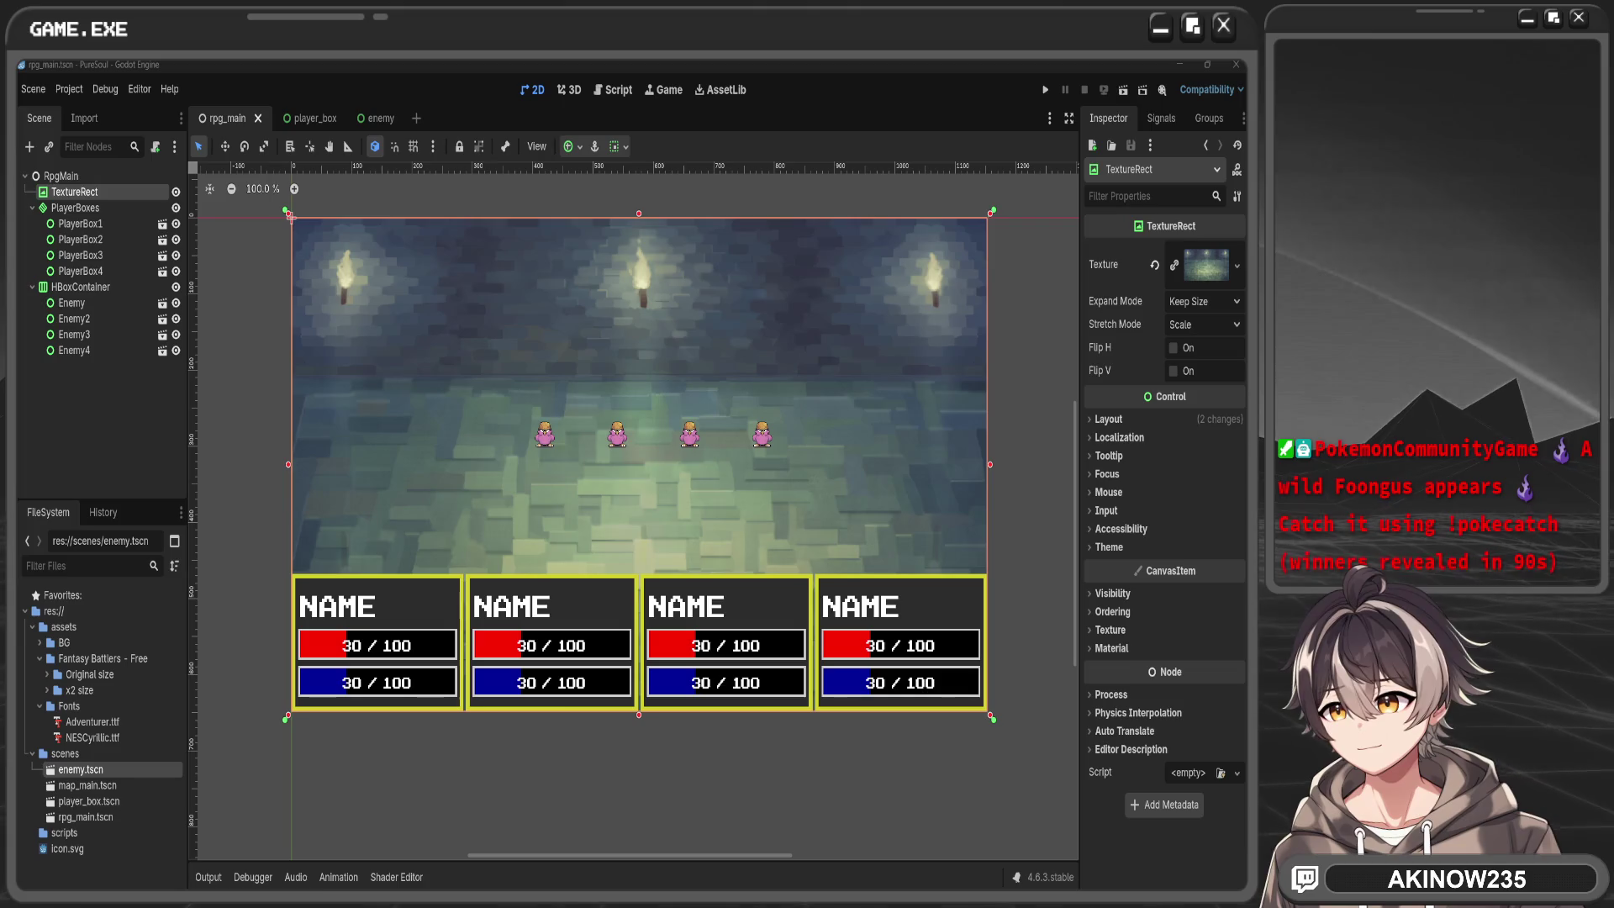
left_click(262, 417)
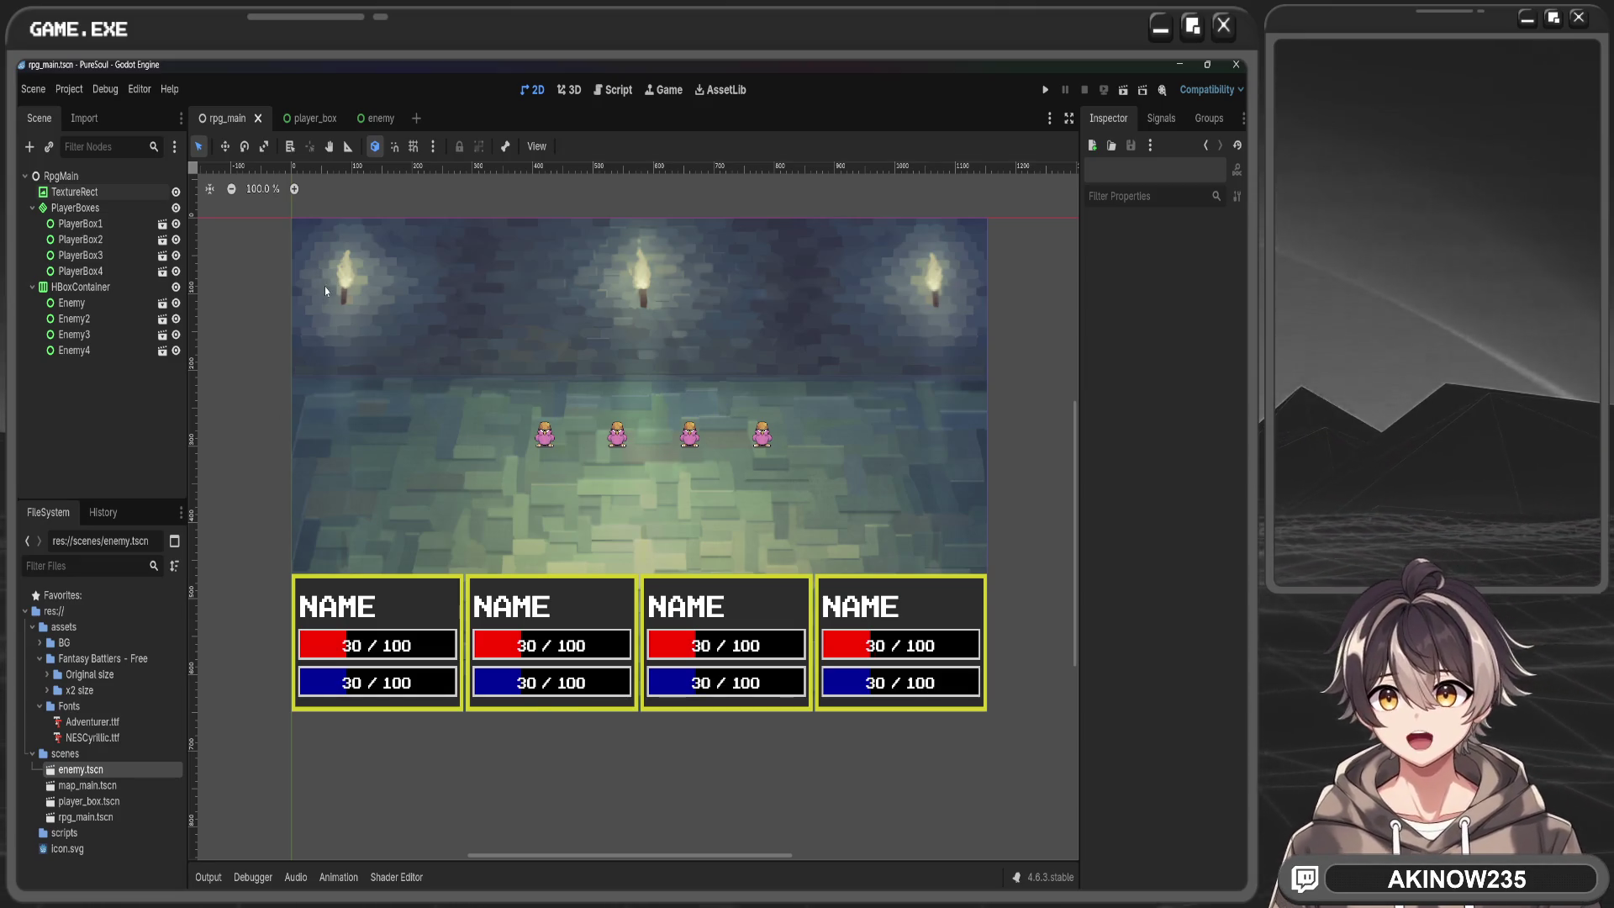
Raise the HBoxContainer's minimum height and apply the HCenter Wide anchor preset
left_click(76, 303)
left_click(78, 287)
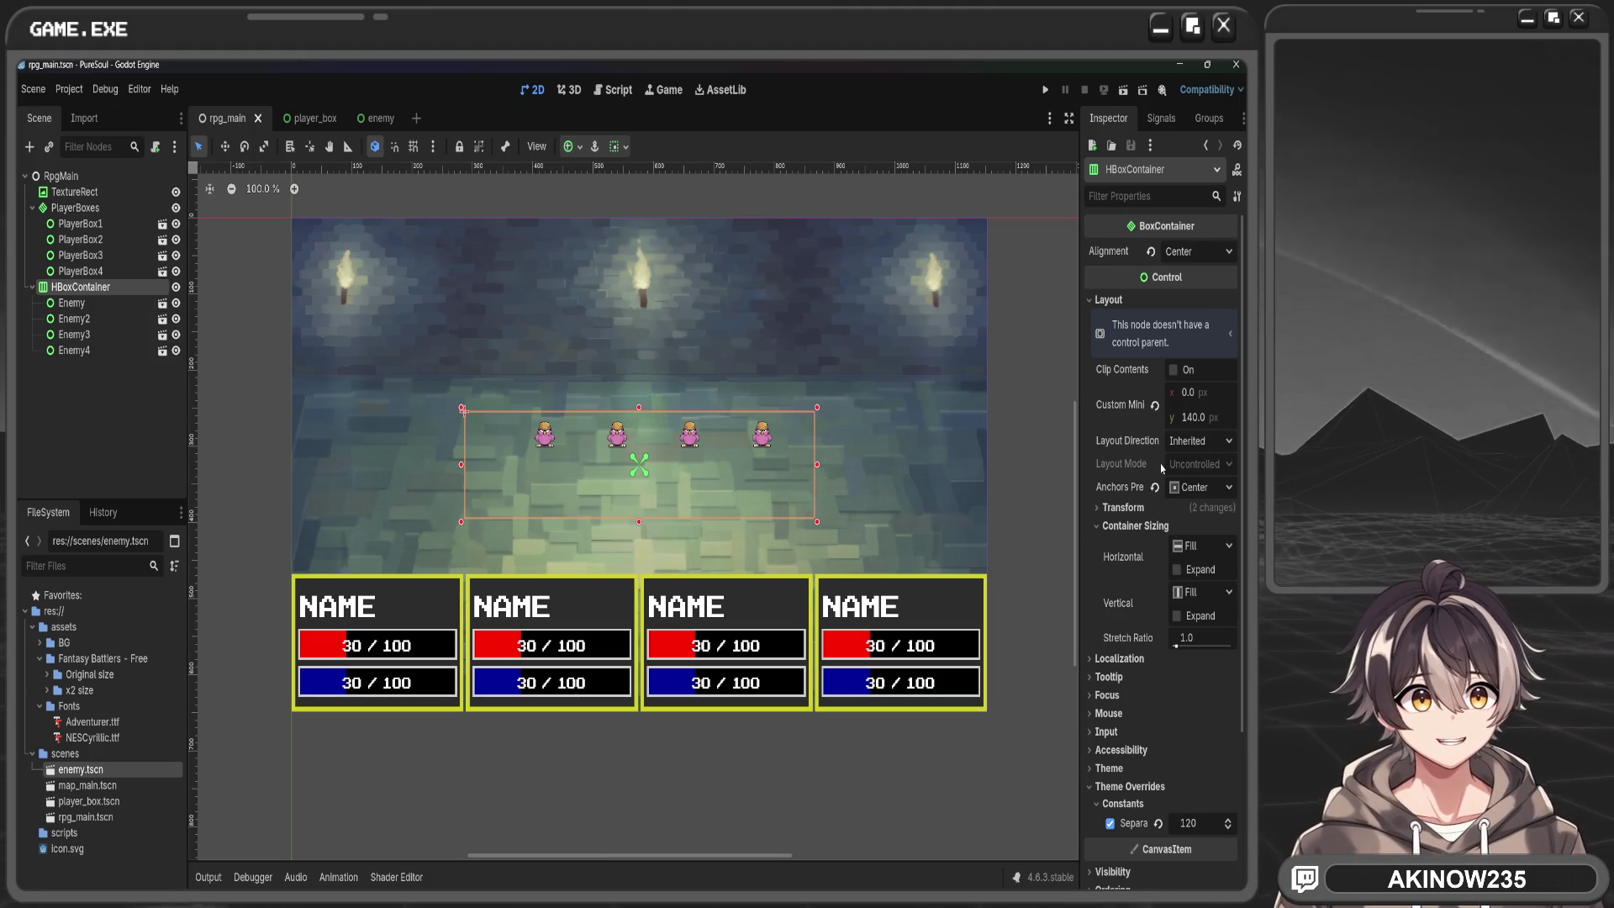
left_click_drag(1192, 417, 1237, 417)
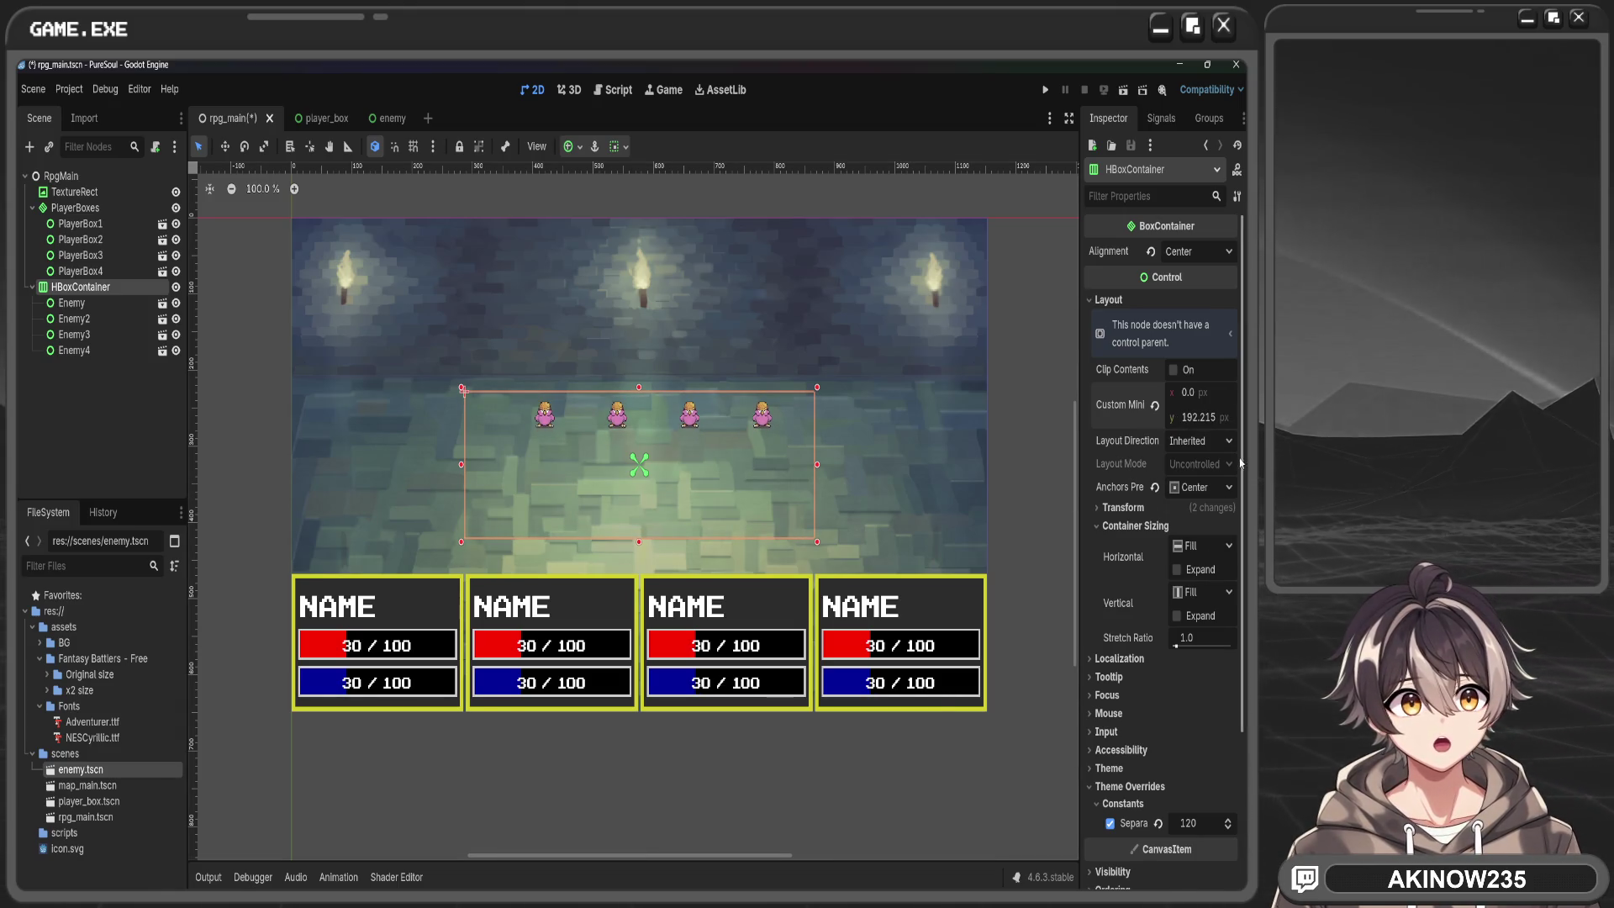
left_click(1214, 487)
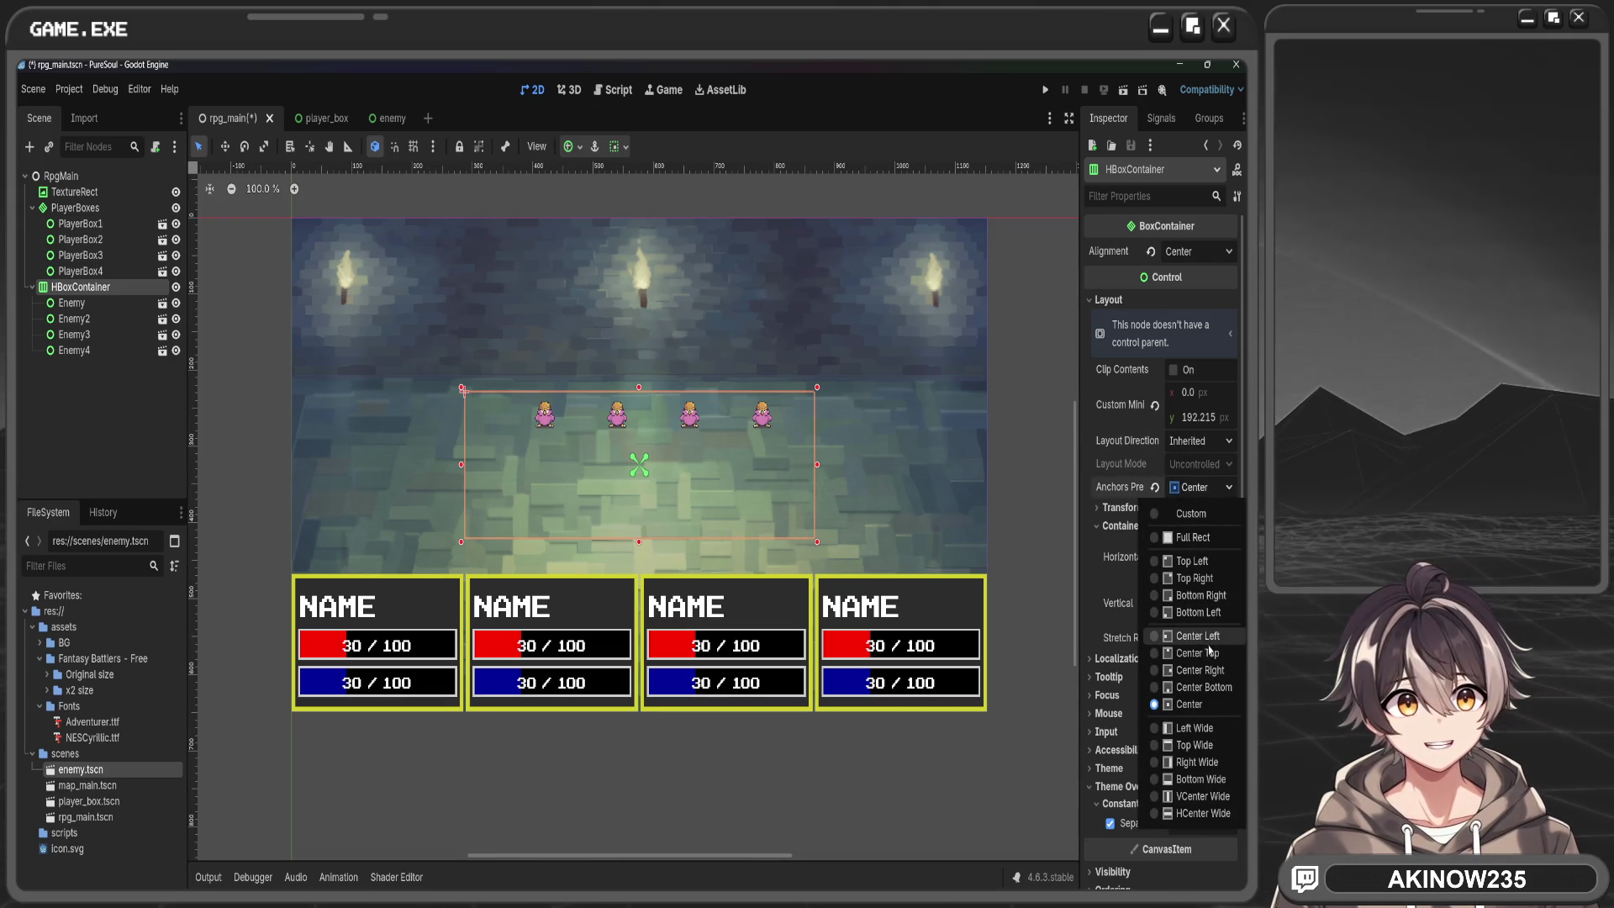
left_click(1197, 654)
left_click(1202, 487)
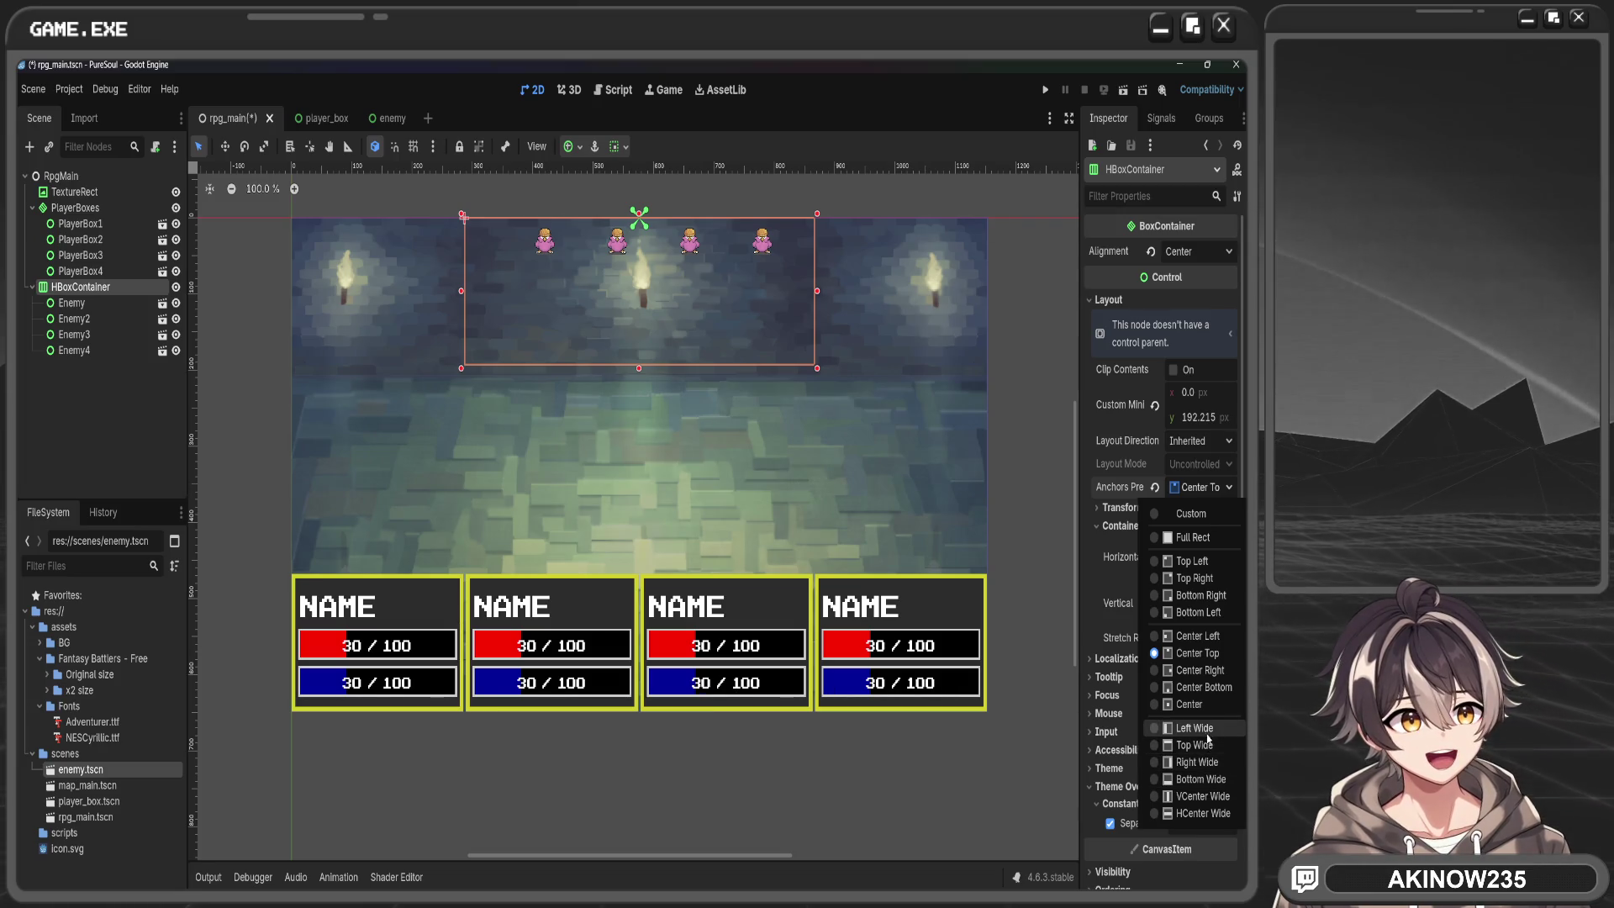
left_click(1202, 812)
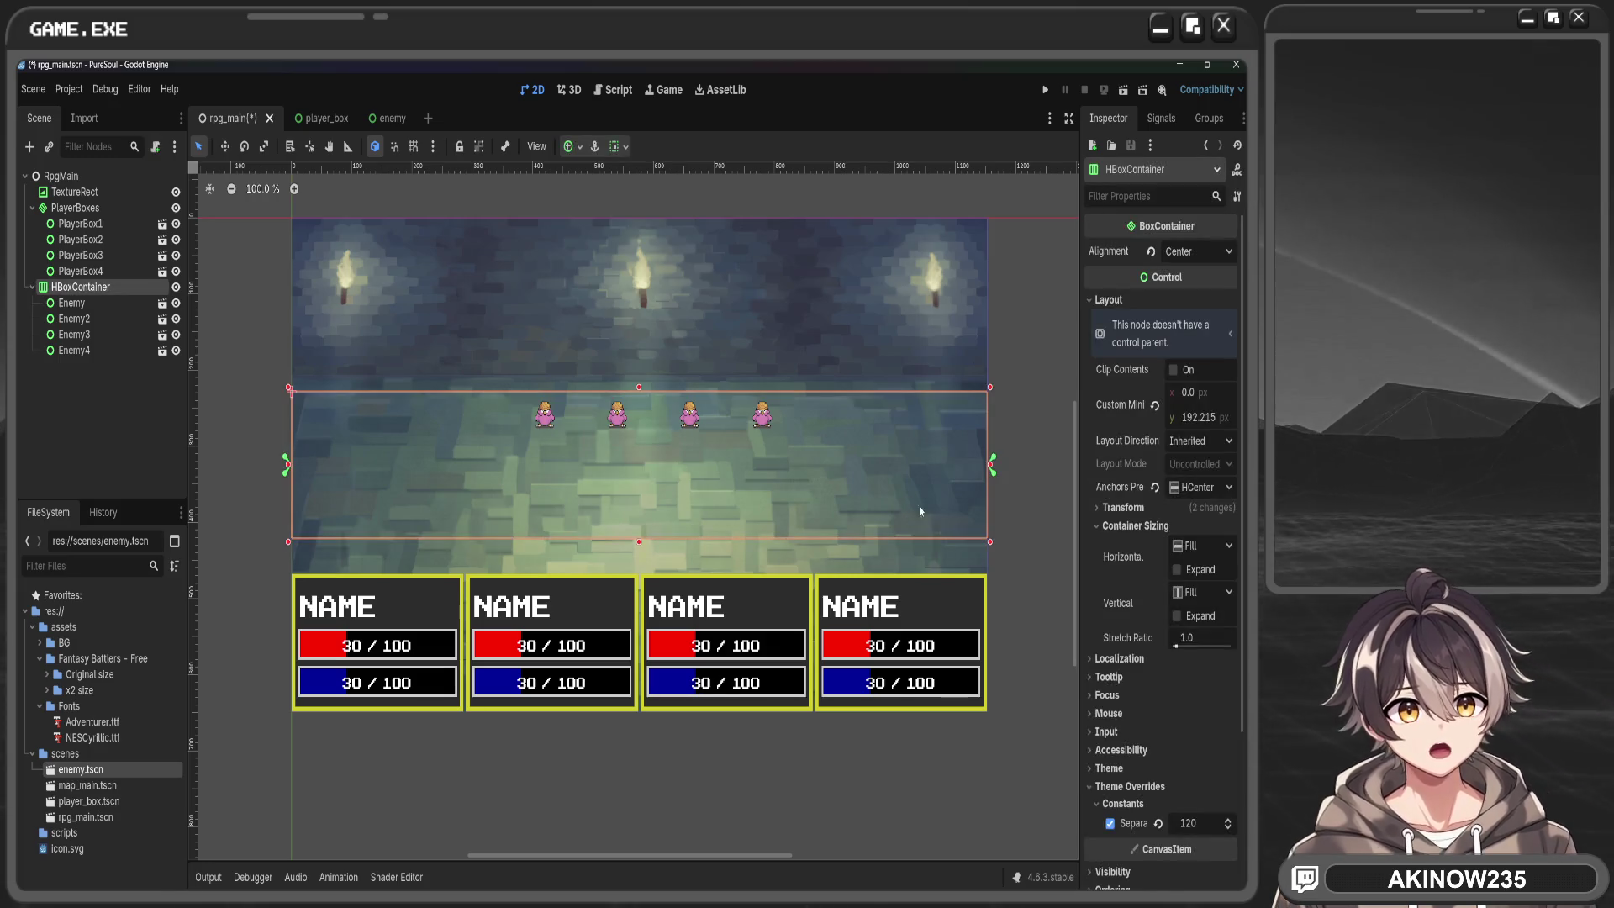
Lift the enemy row to Transform Position y 143.423 and select the first Enemy
left_click_drag(764, 504, 767, 470)
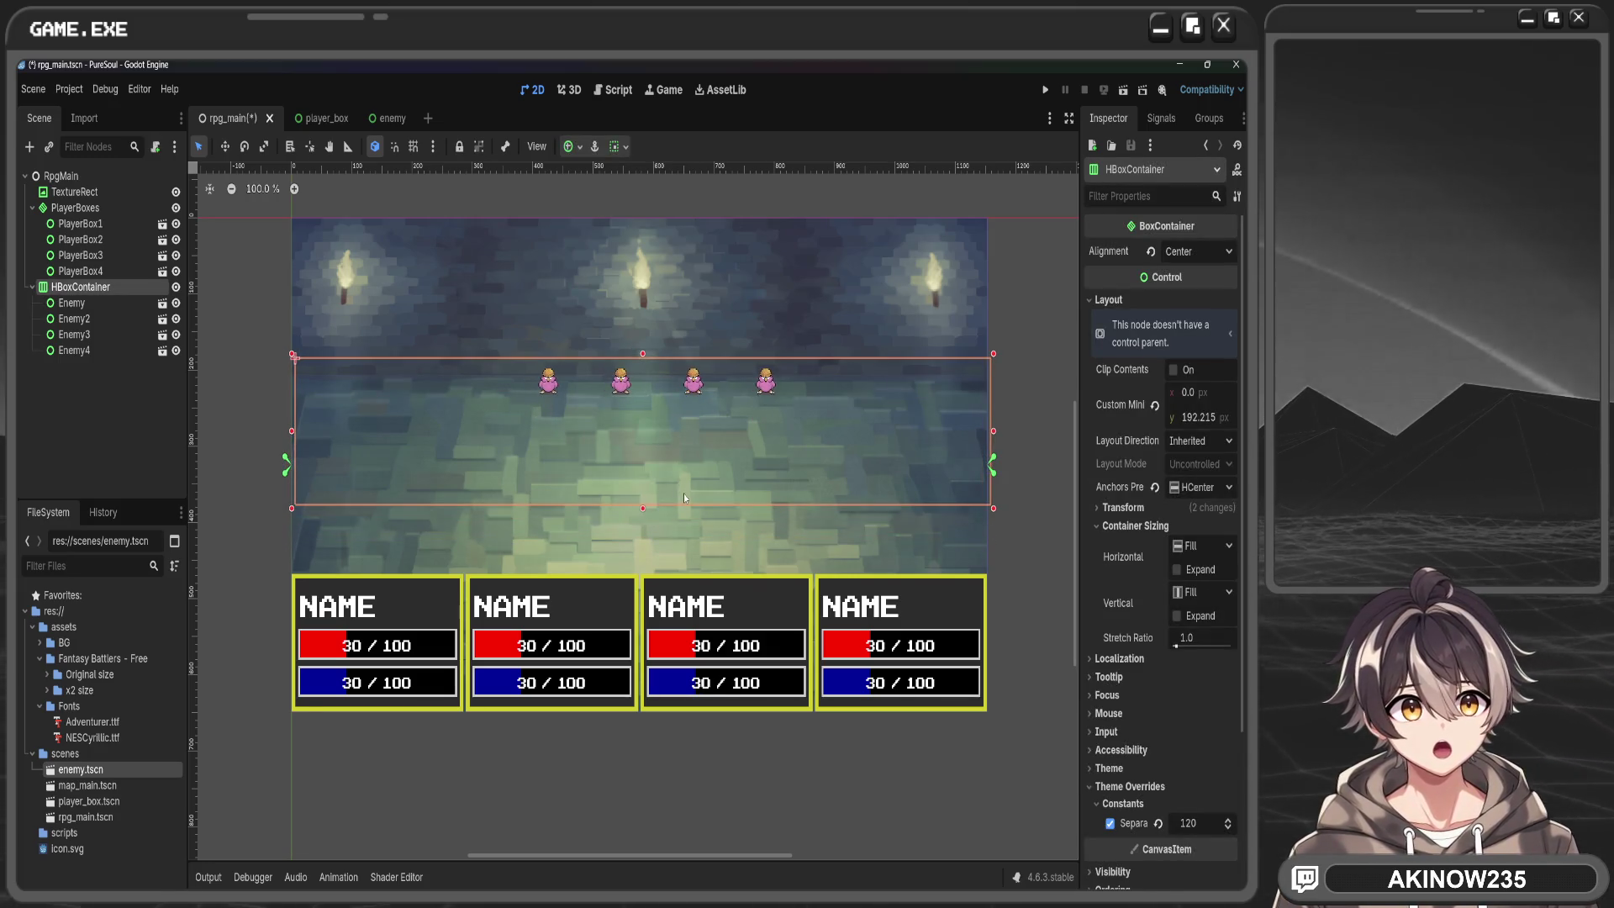
key("ctrl+z")
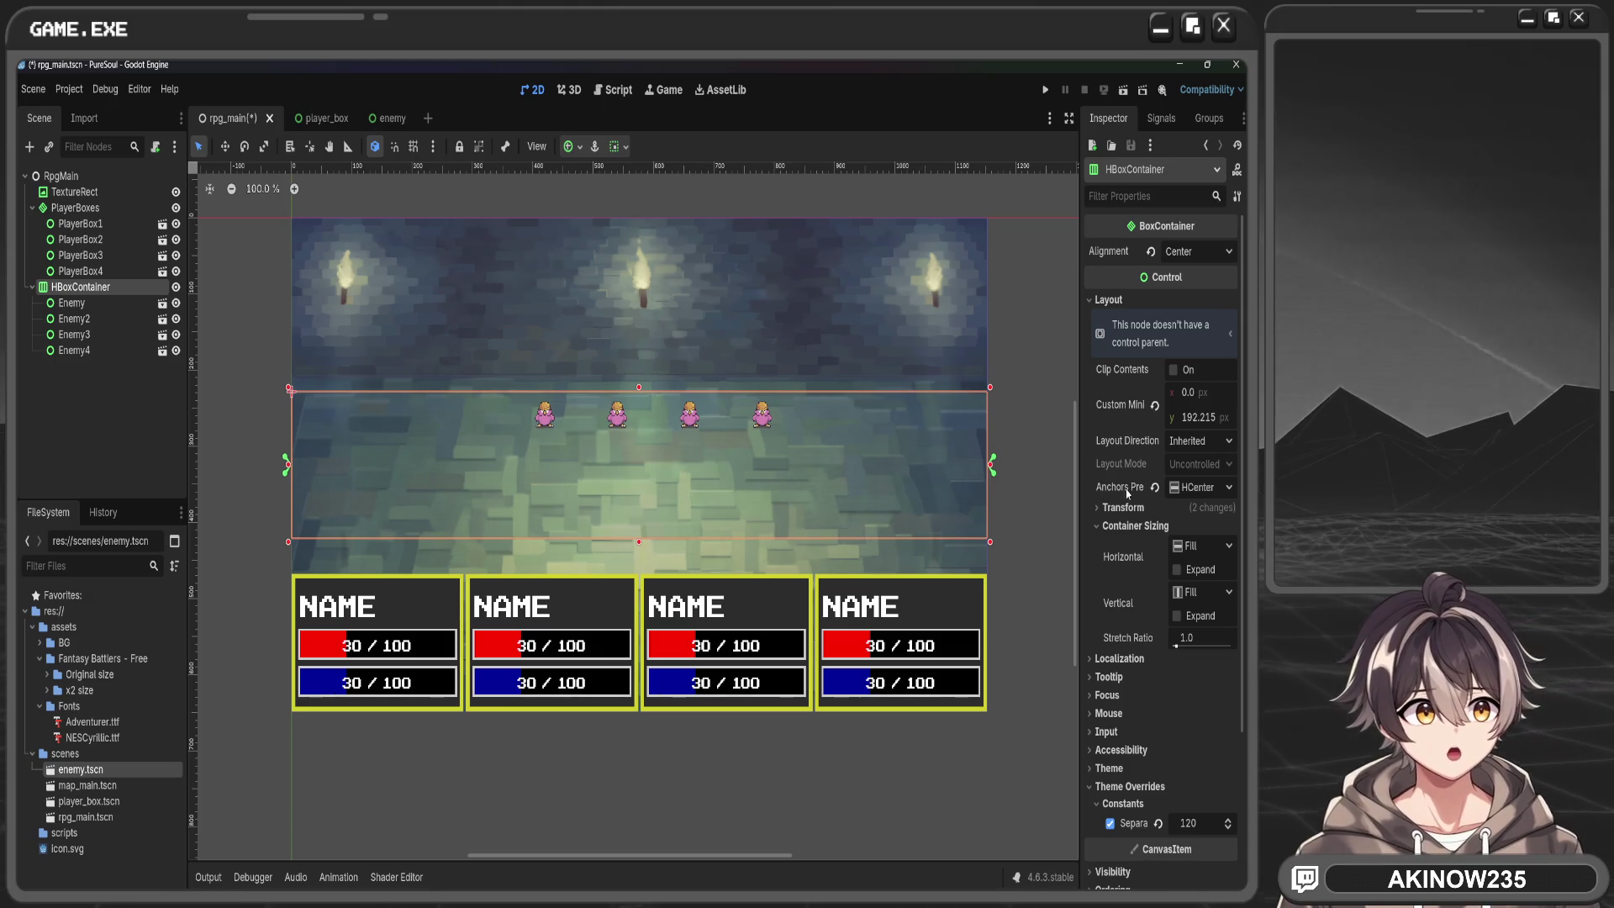
left_click(1123, 507)
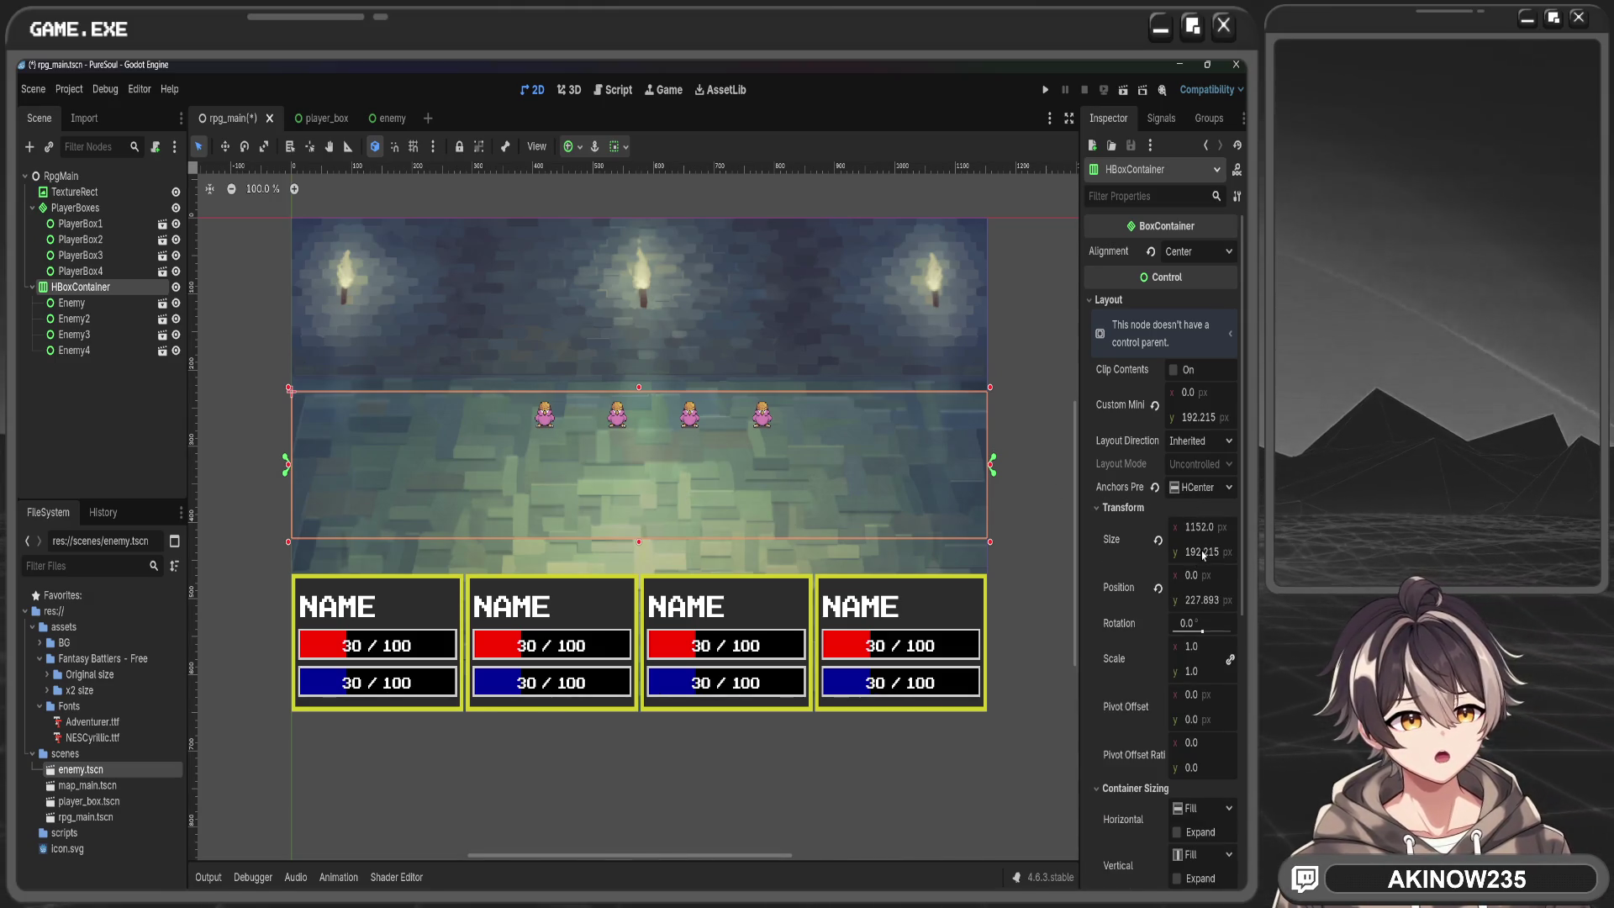
left_click_drag(1202, 600, 1160, 599)
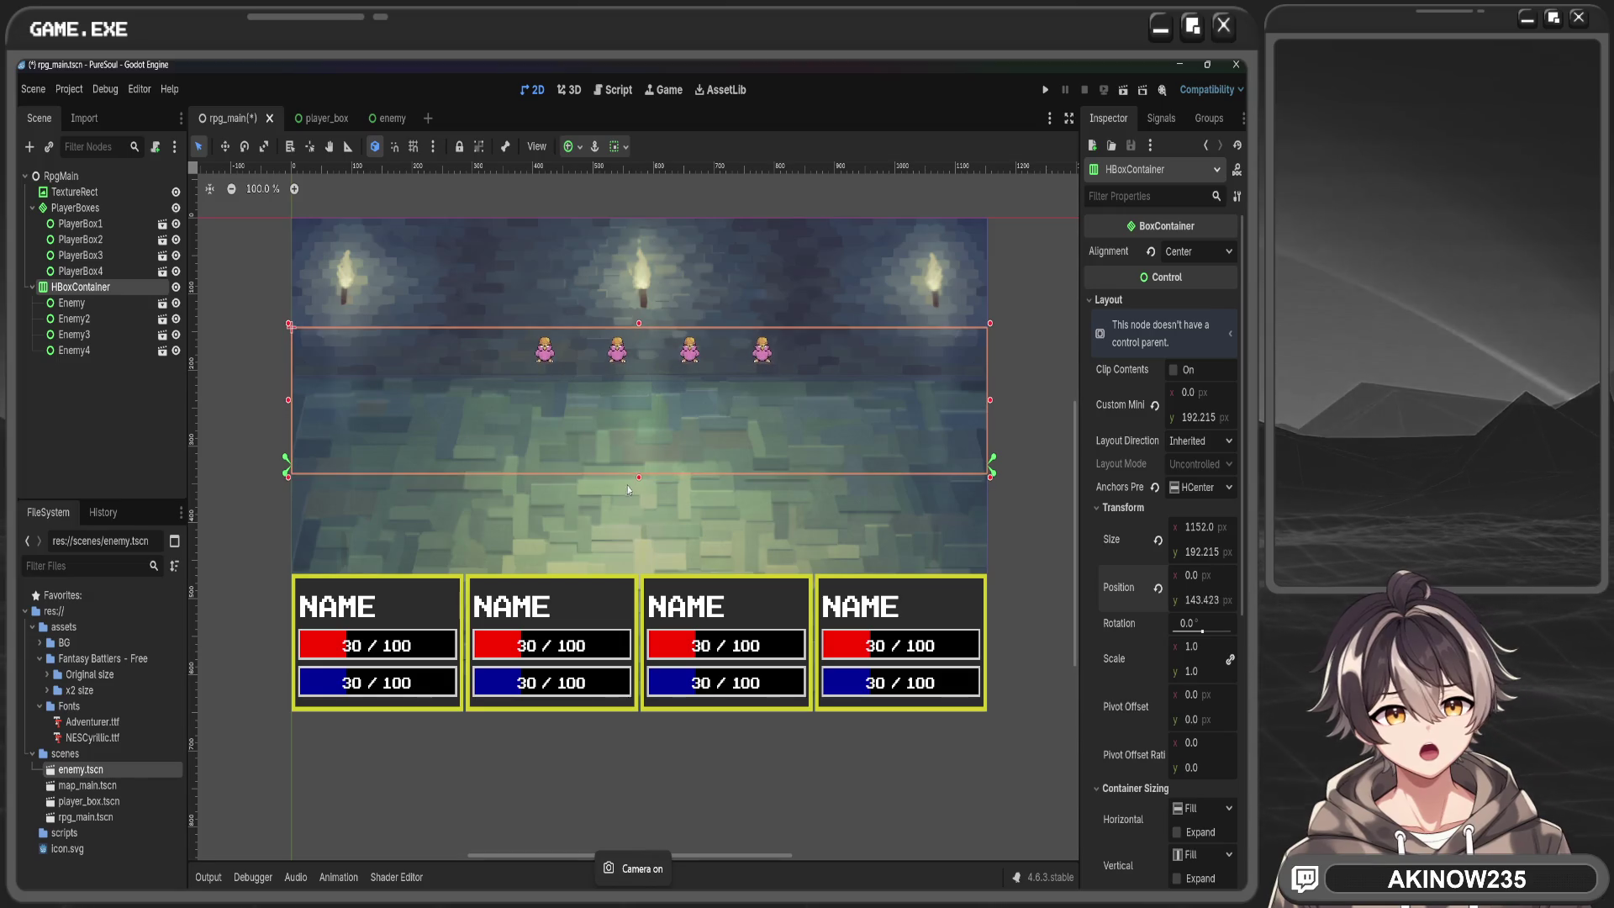
left_click(114, 305)
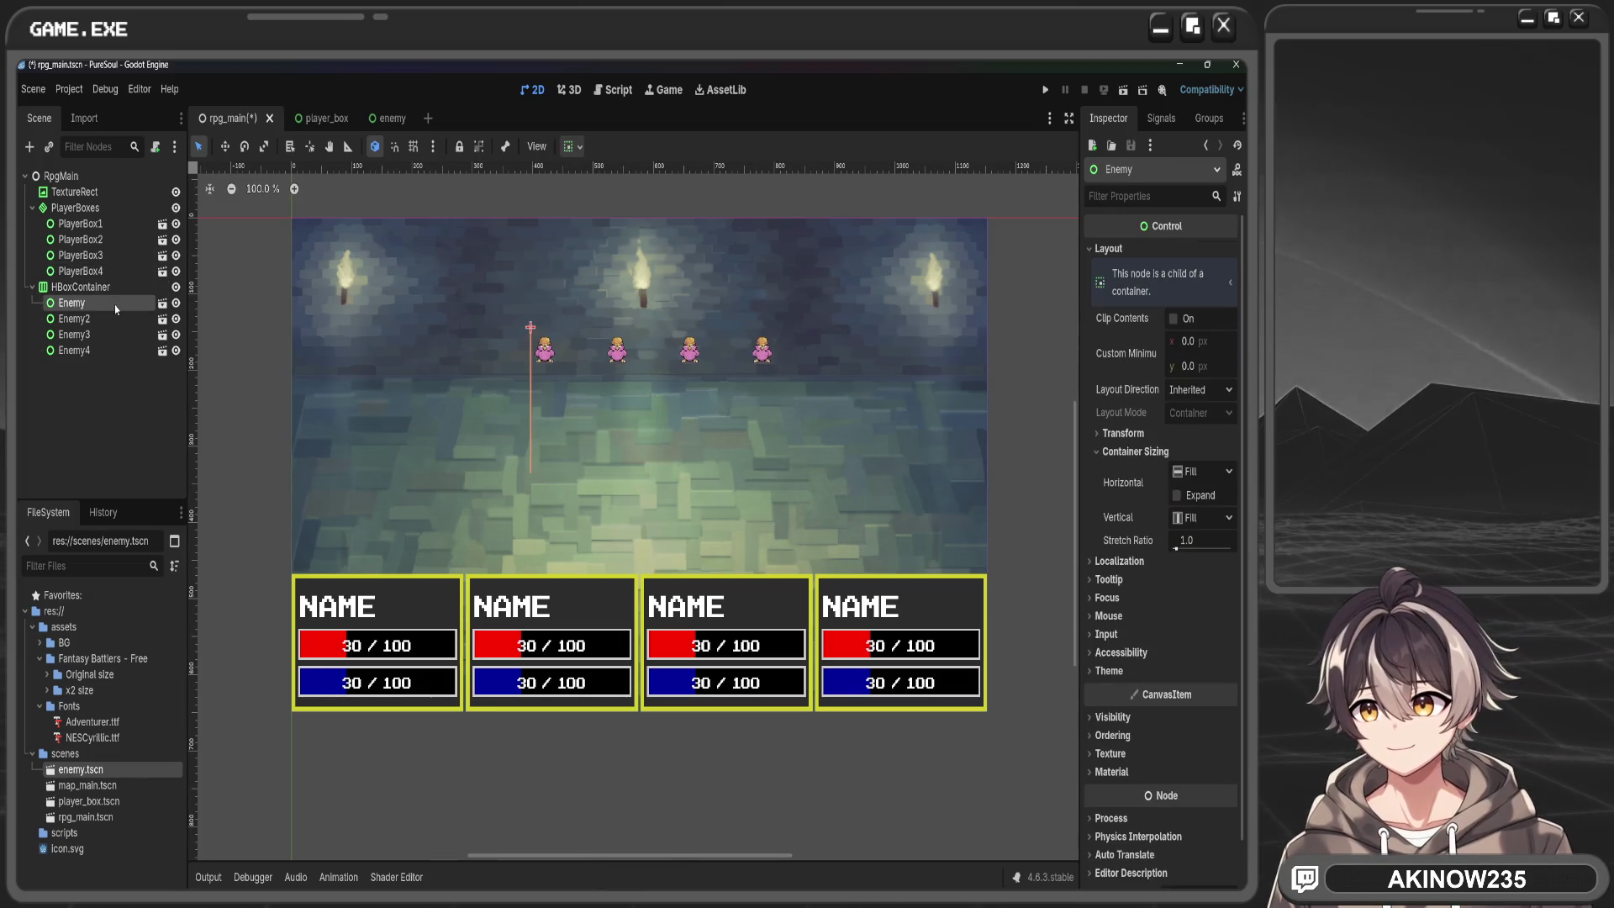
Set the first Enemy's container sizing to Shrink Center horizontally and centred vertically
left_click(1203, 471)
left_click(1206, 531)
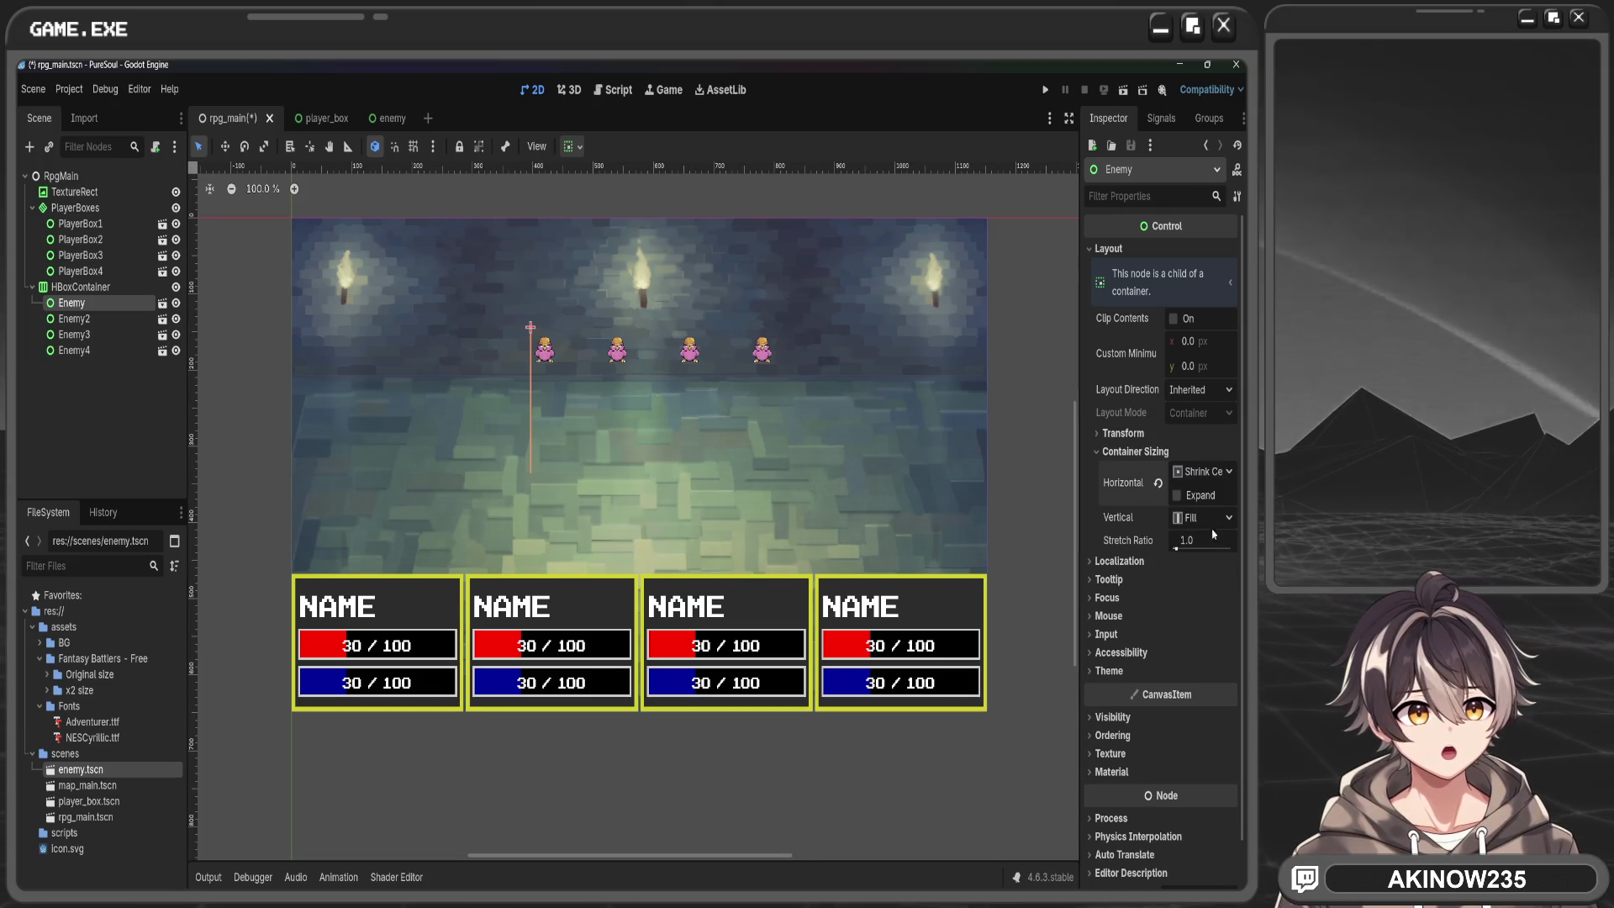
left_click(1202, 517)
left_click(1203, 561)
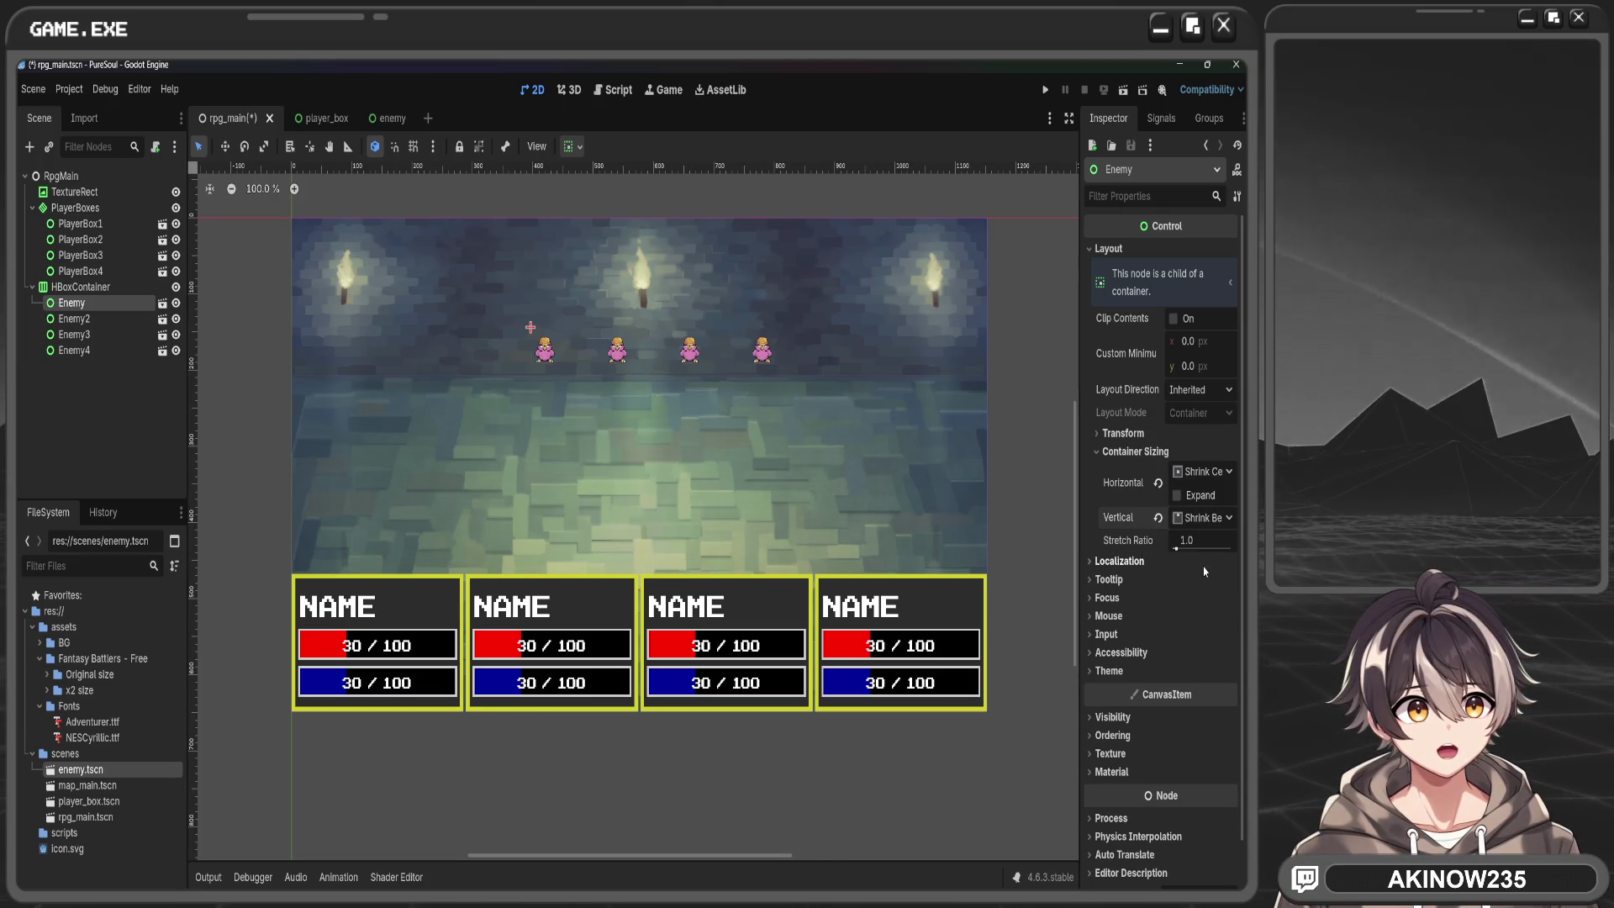
left_click(1202, 517)
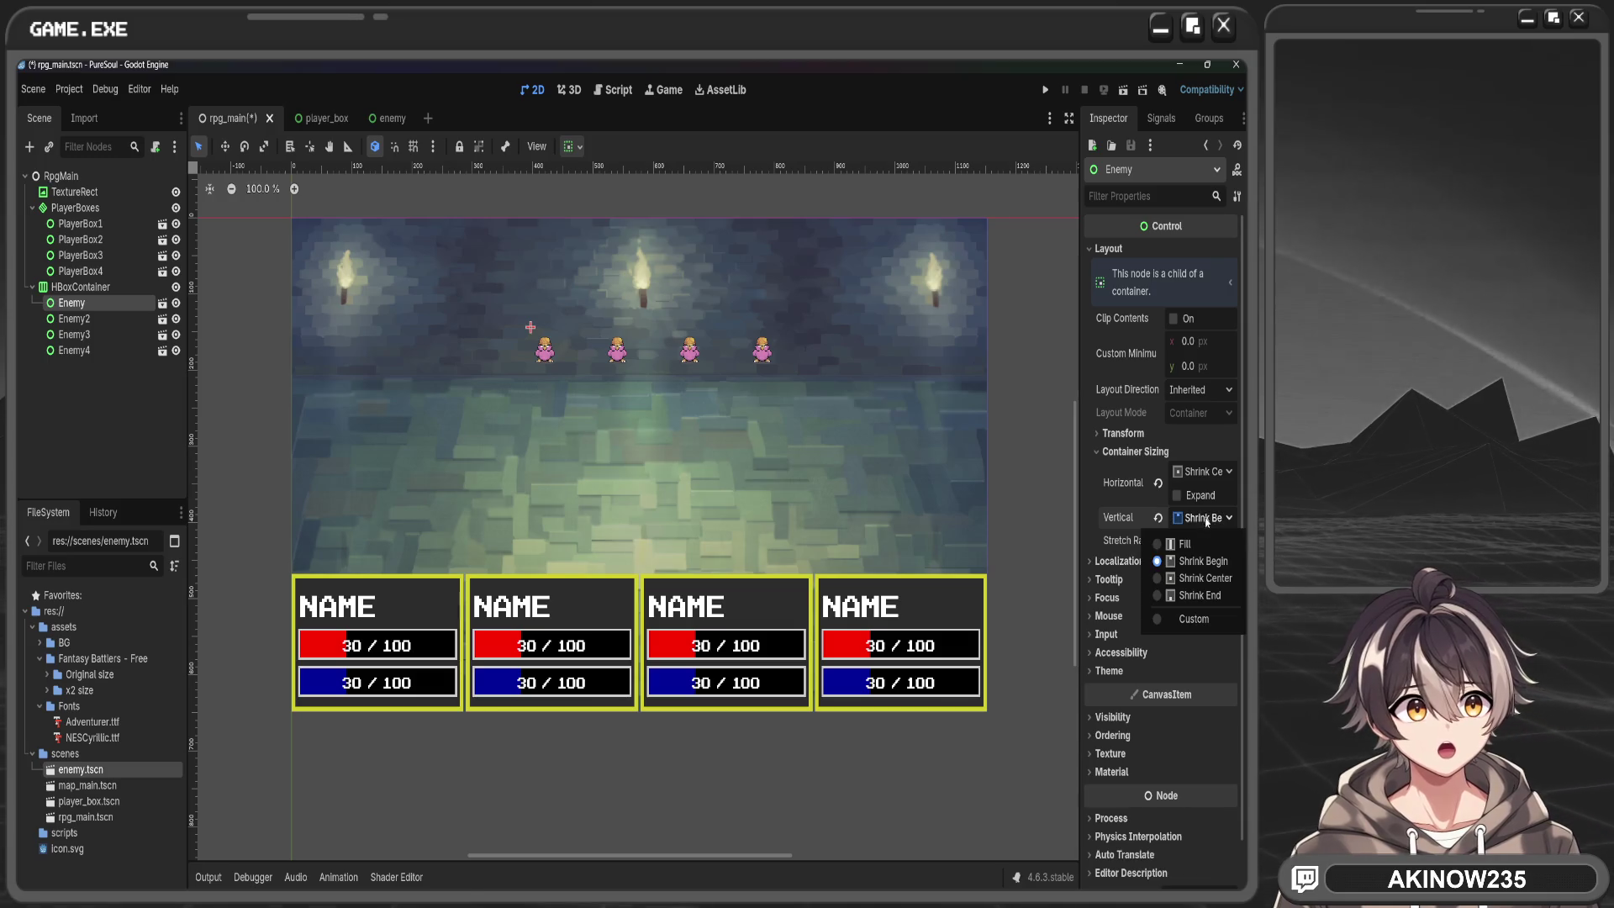
left_click(1213, 580)
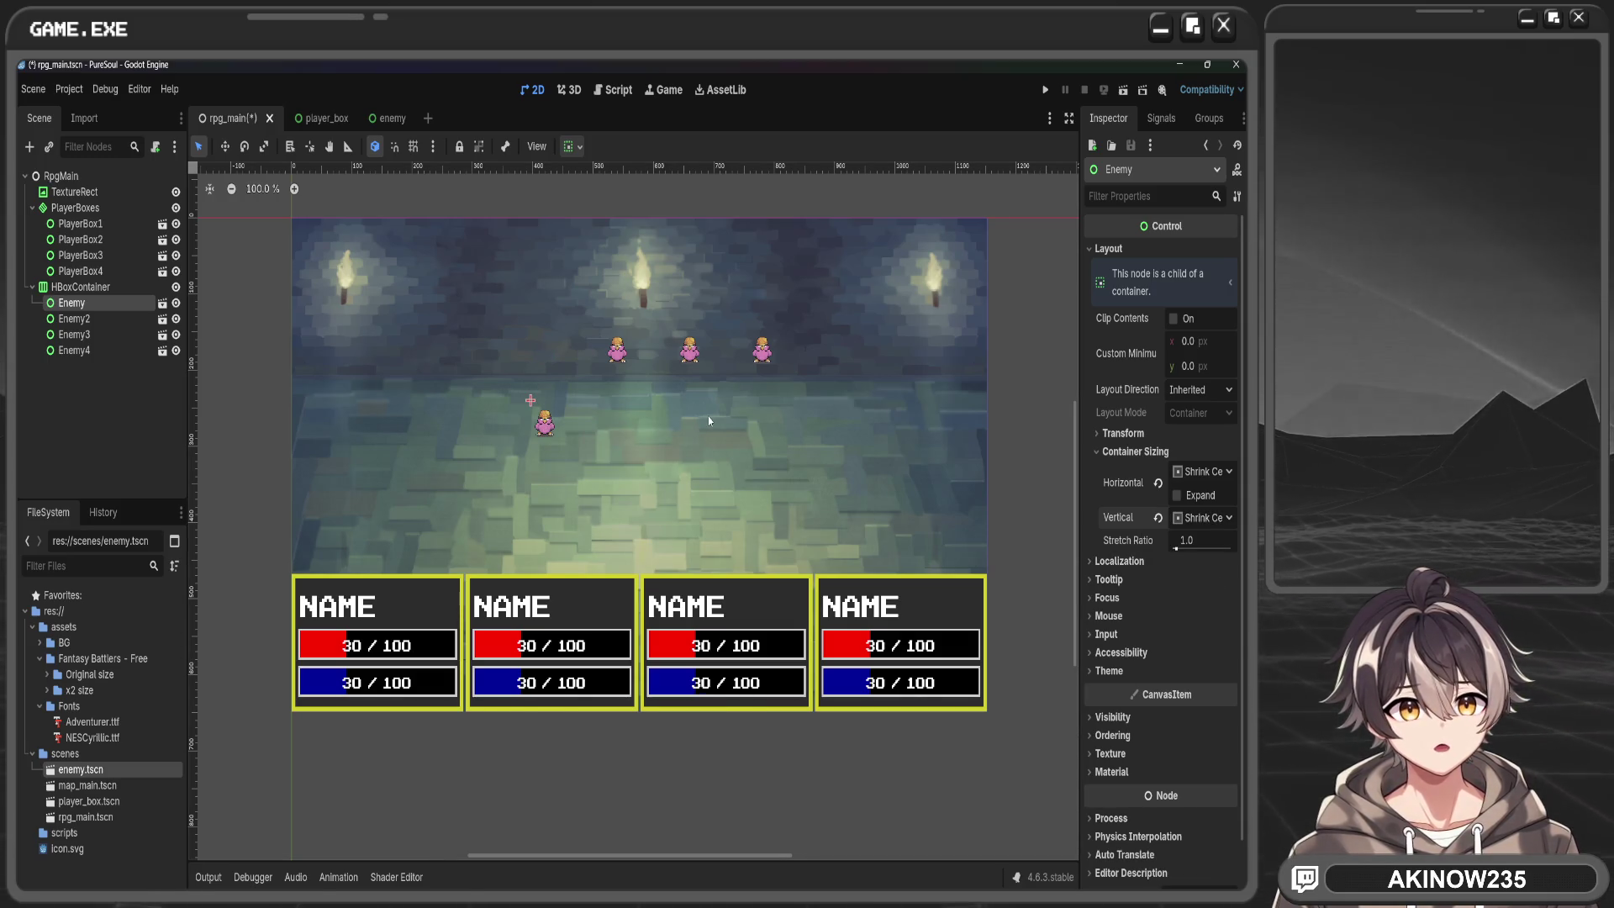
Give Enemy2 Shrink Center horizontal sizing and centred vertical sizing
left_click(77, 287)
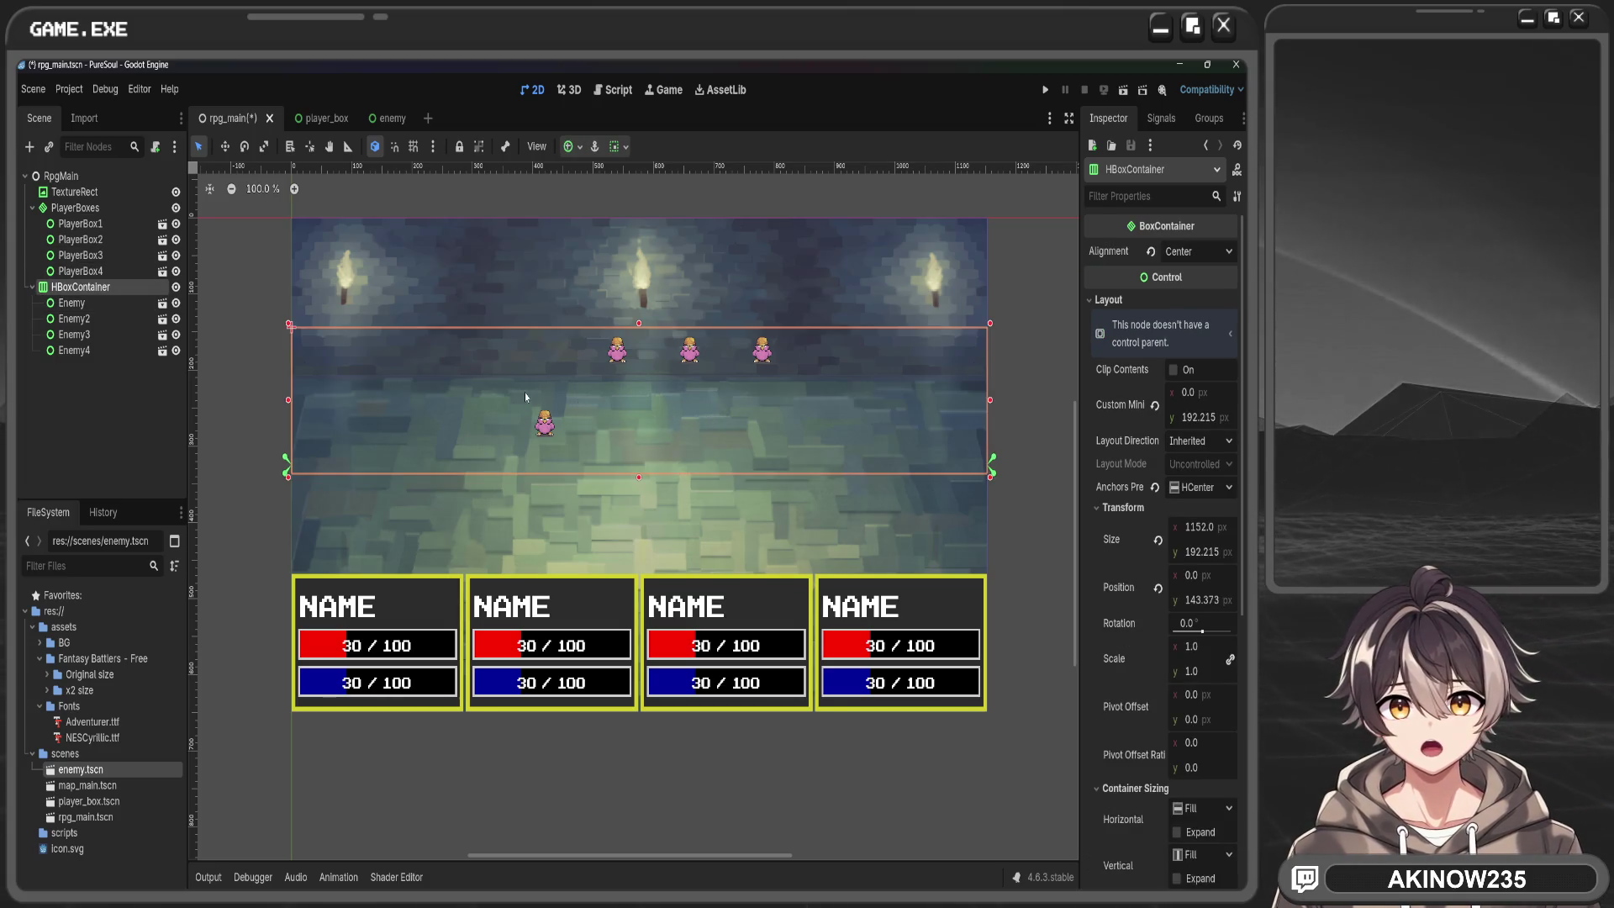
left_click(74, 318)
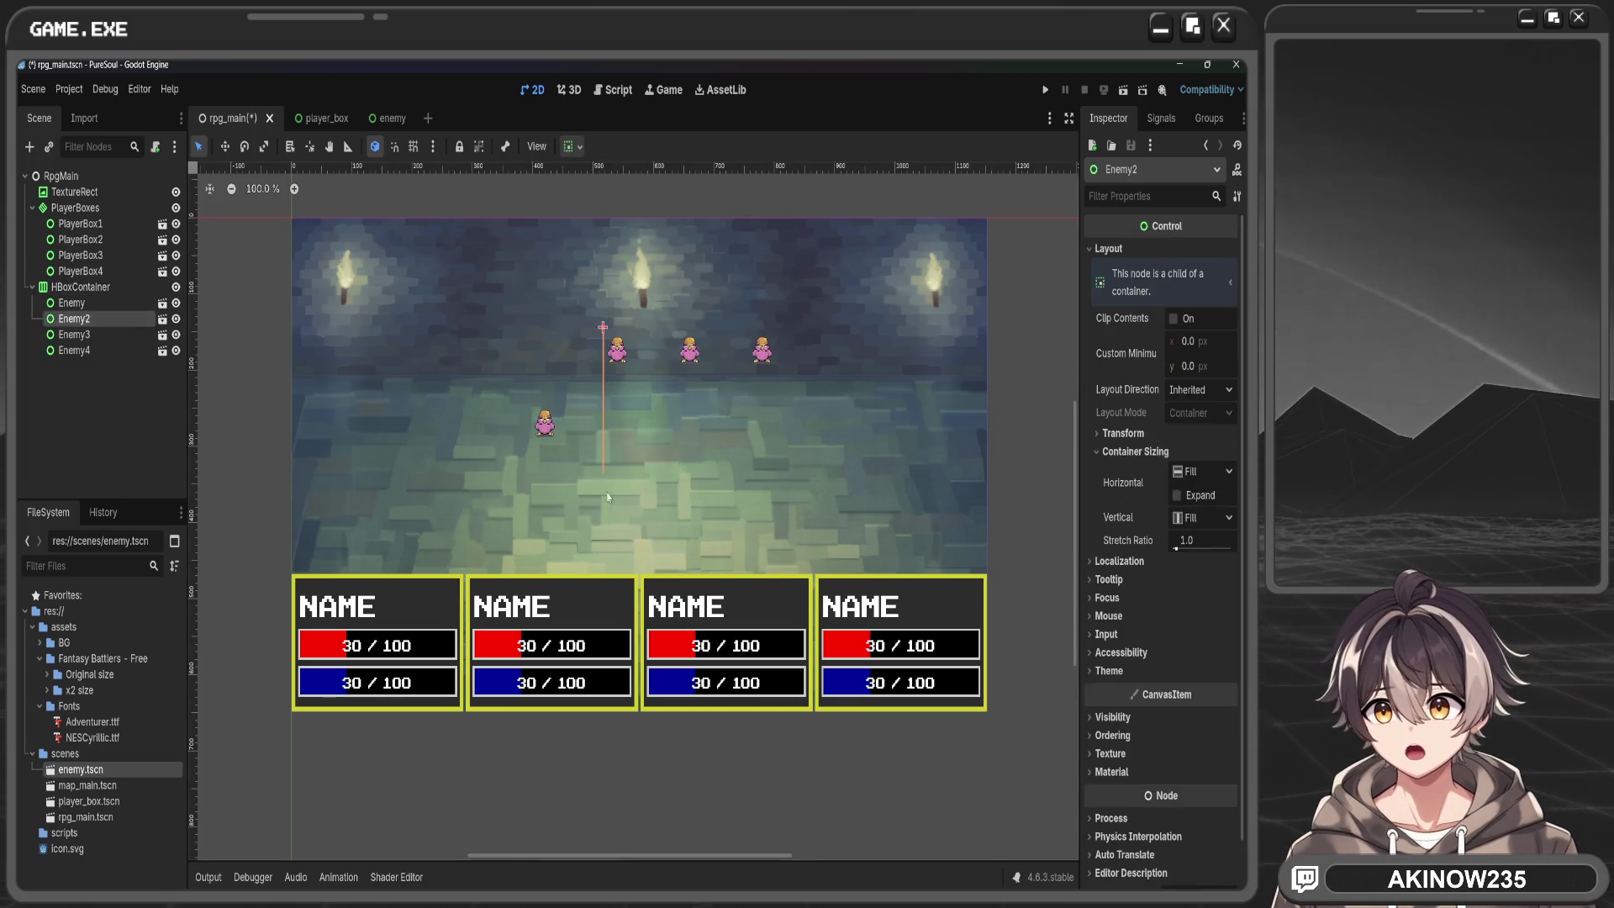
left_click(1228, 473)
left_click(1207, 531)
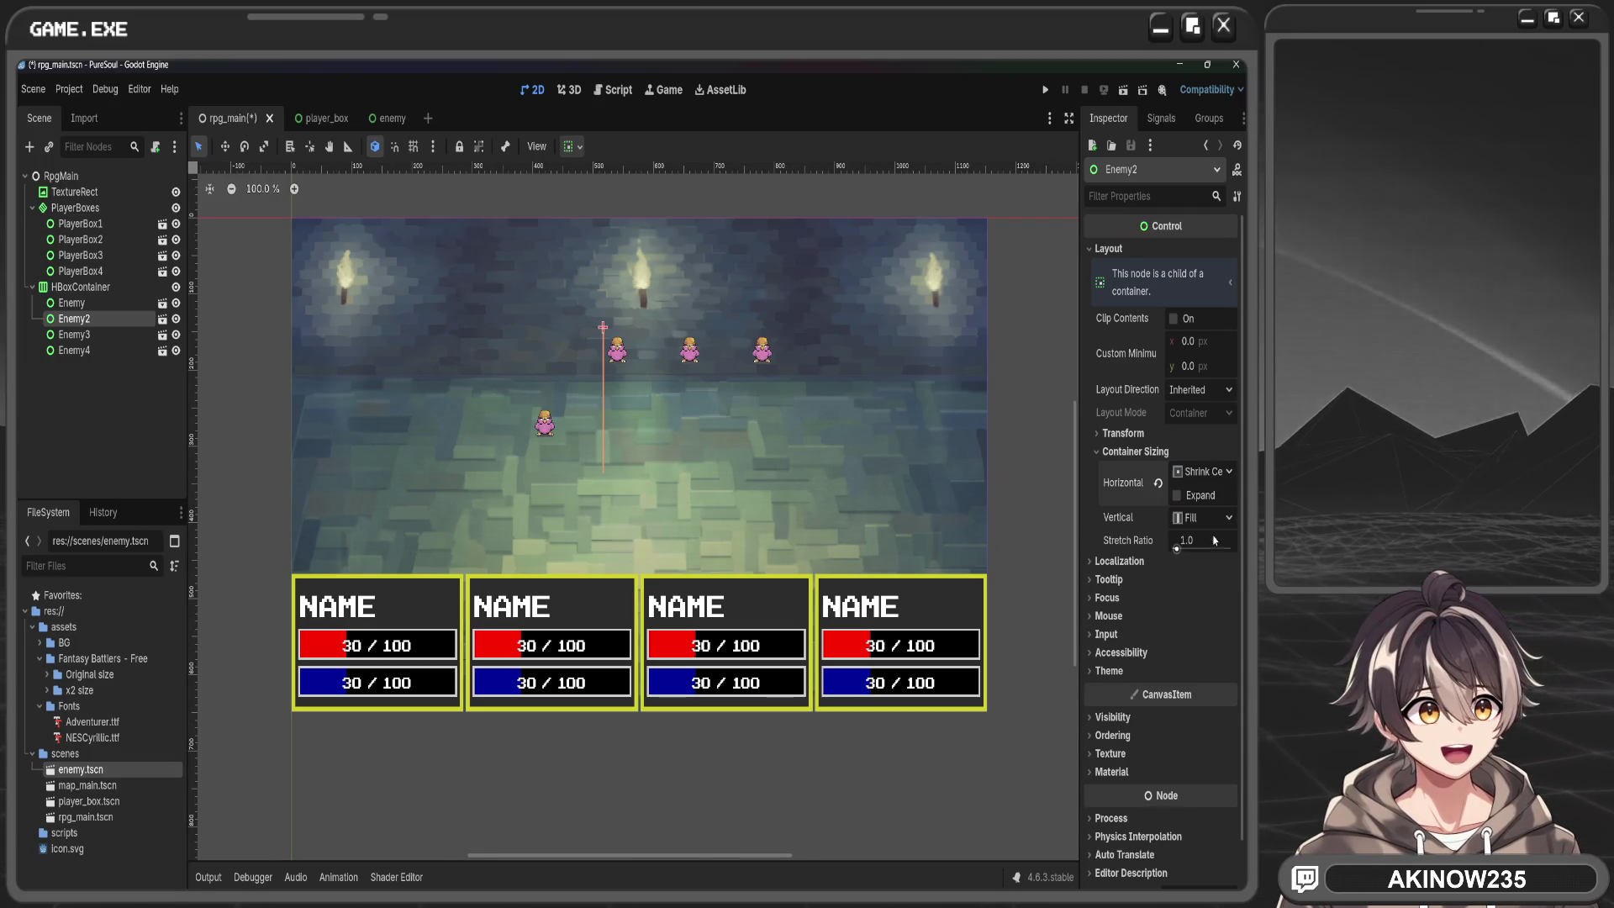
left_click(1214, 519)
left_click(1200, 596)
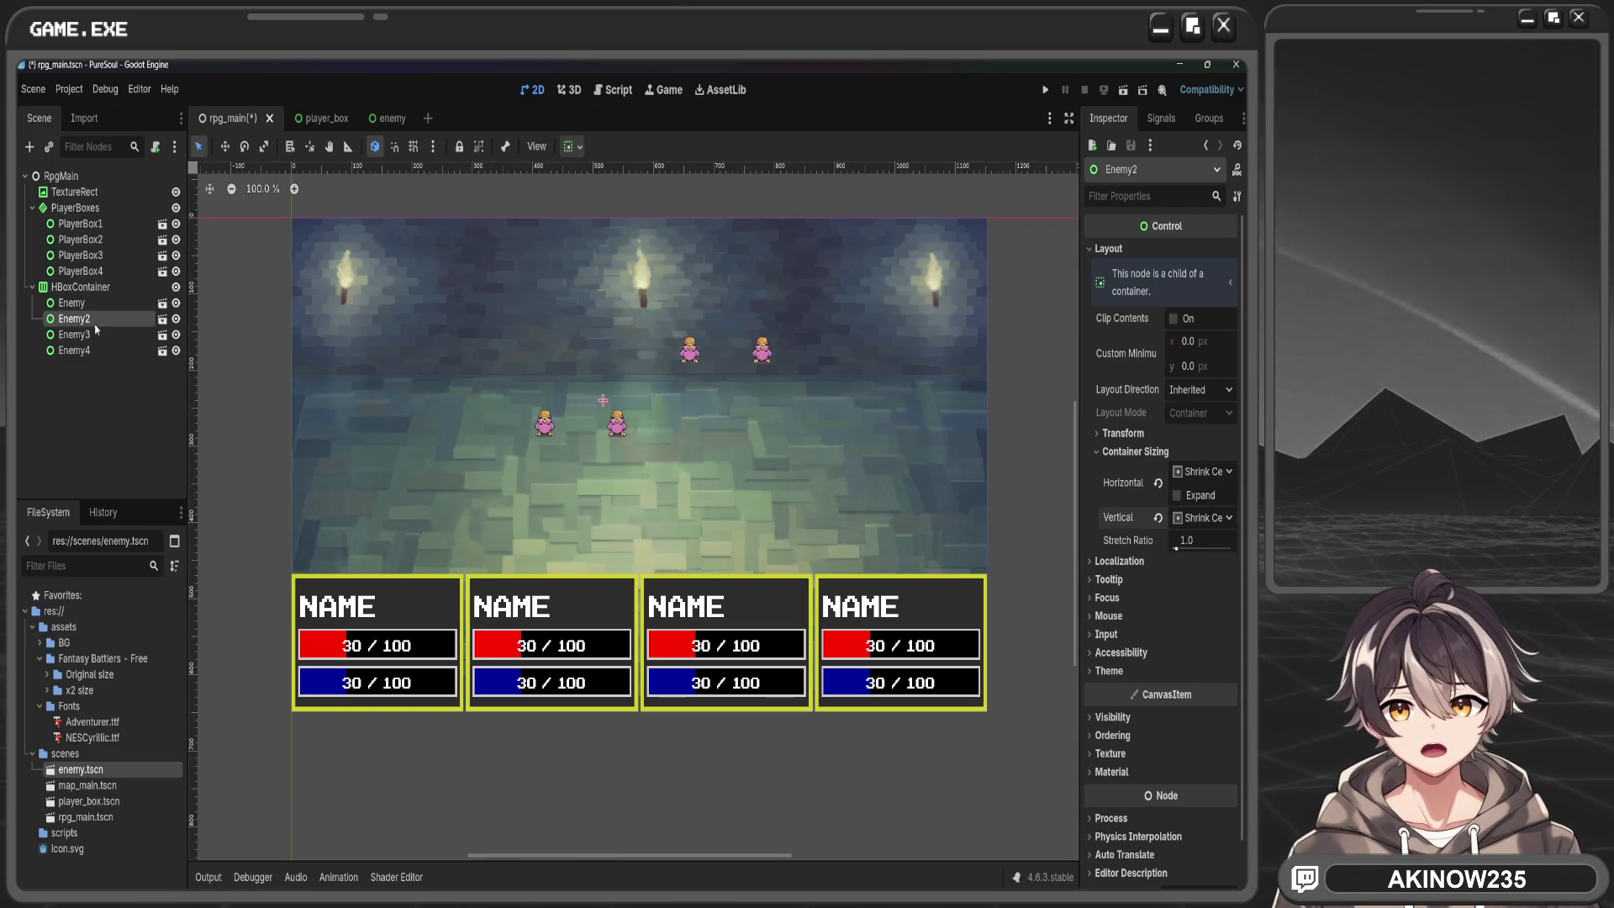
Expand Enemy3's layout and set its container sizing to Shrink Center, centred vertically
left_click(143, 336)
left_click(1112, 441)
left_click(1112, 441)
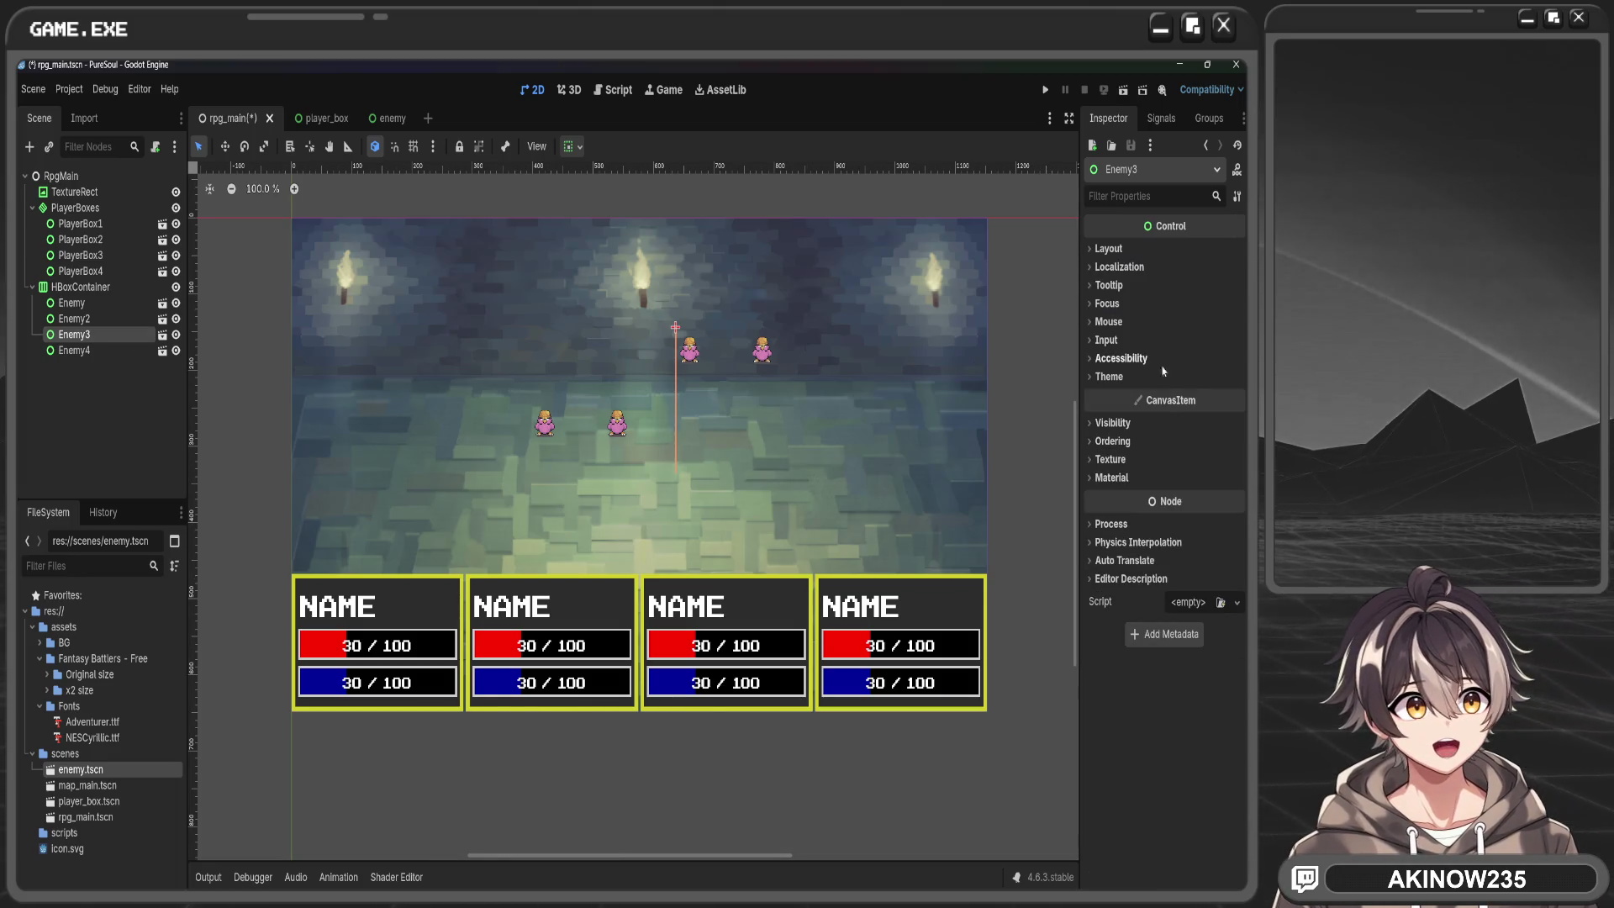
left_click(1138, 249)
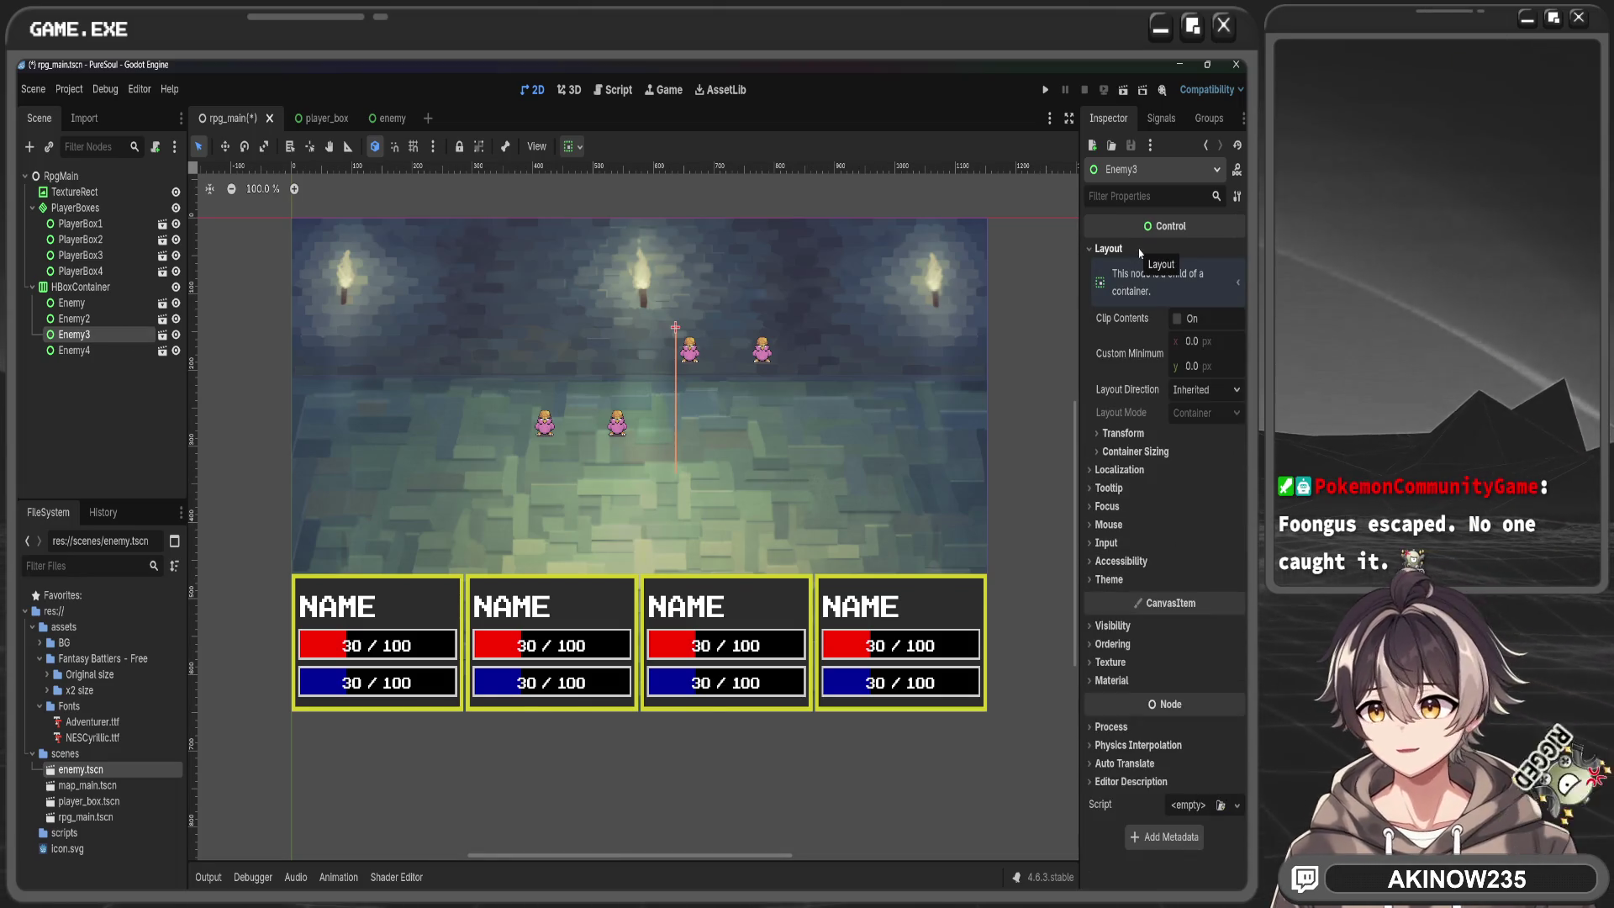
left_click(1131, 451)
left_click(1202, 471)
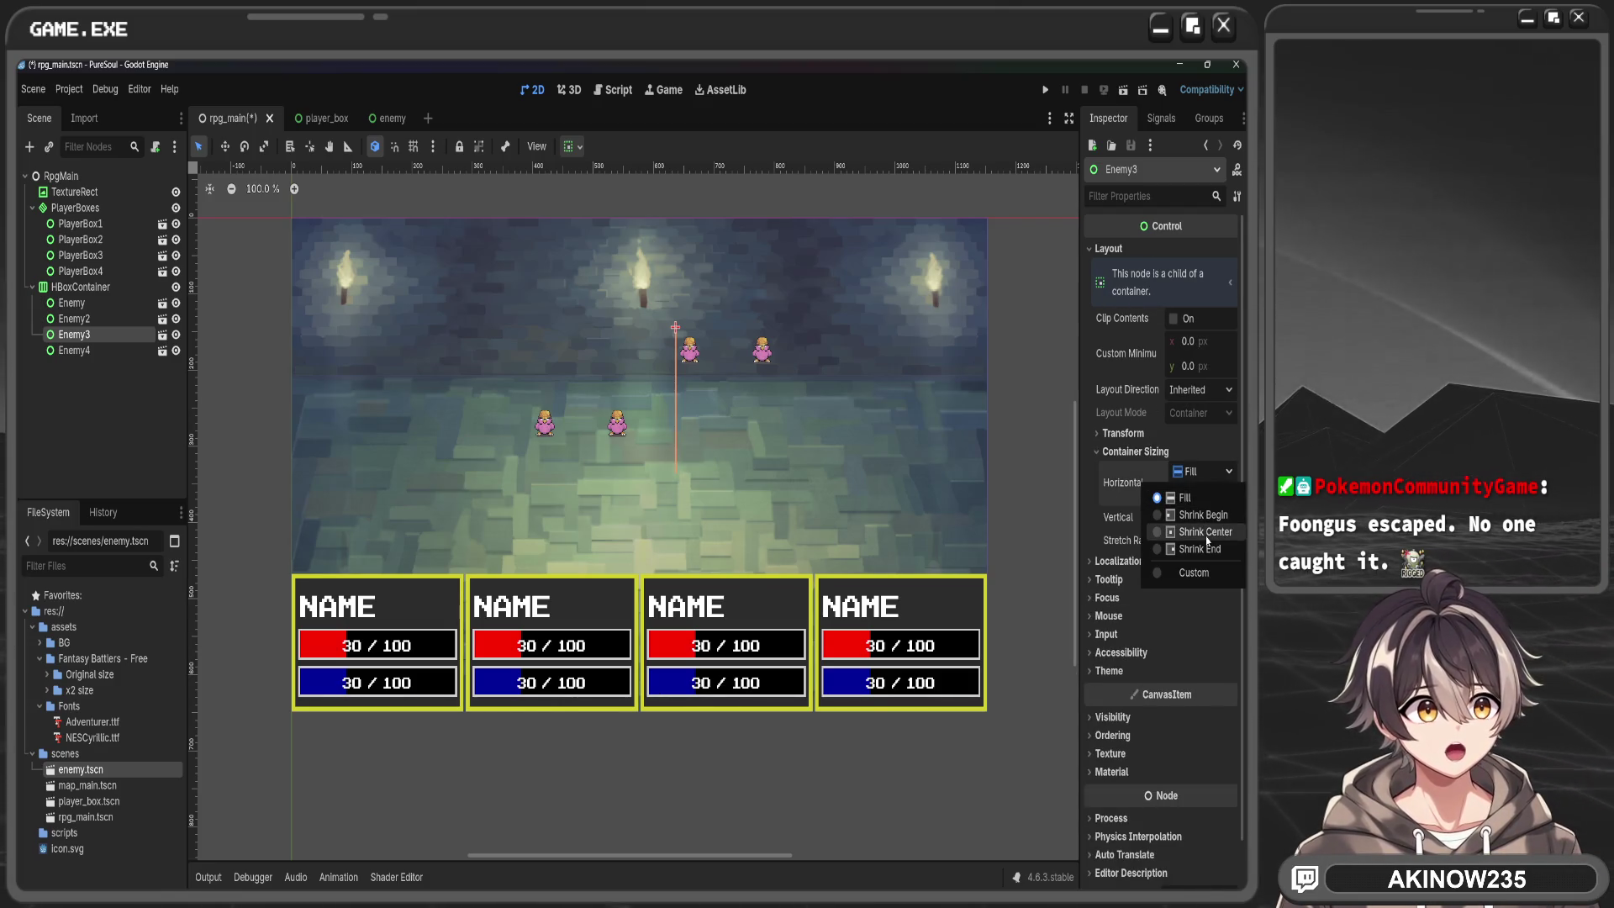
left_click(1207, 501)
left_click(1202, 517)
left_click(1202, 560)
left_click(1202, 517)
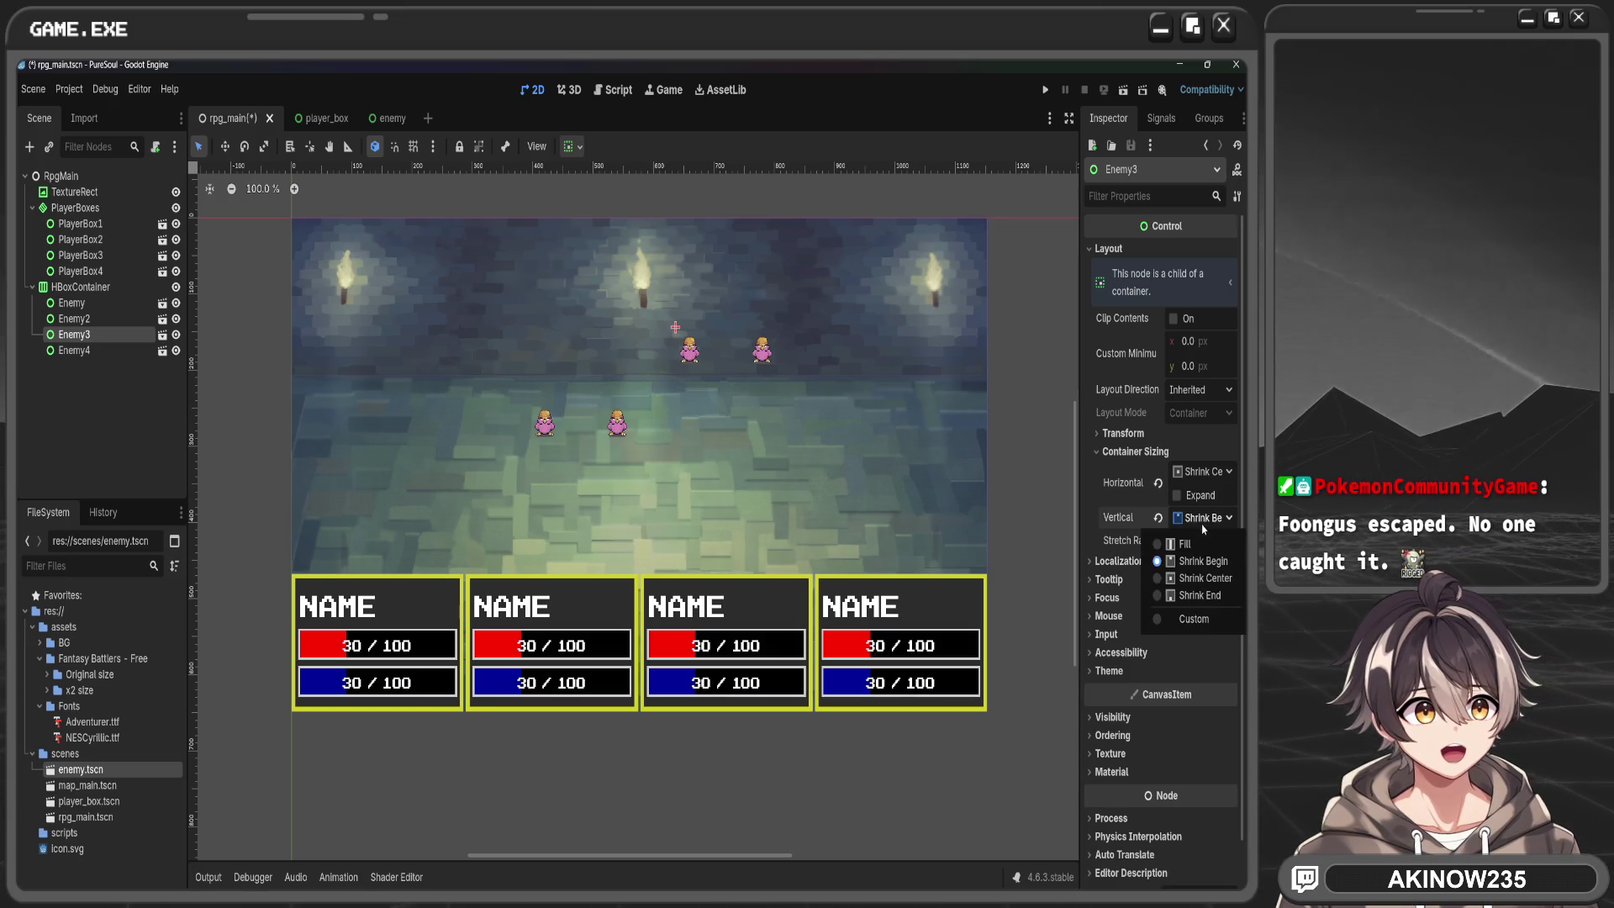
left_click(1208, 578)
Set Enemy4's container sizing to Shrink Center horizontally and centred vertically
left_click(74, 350)
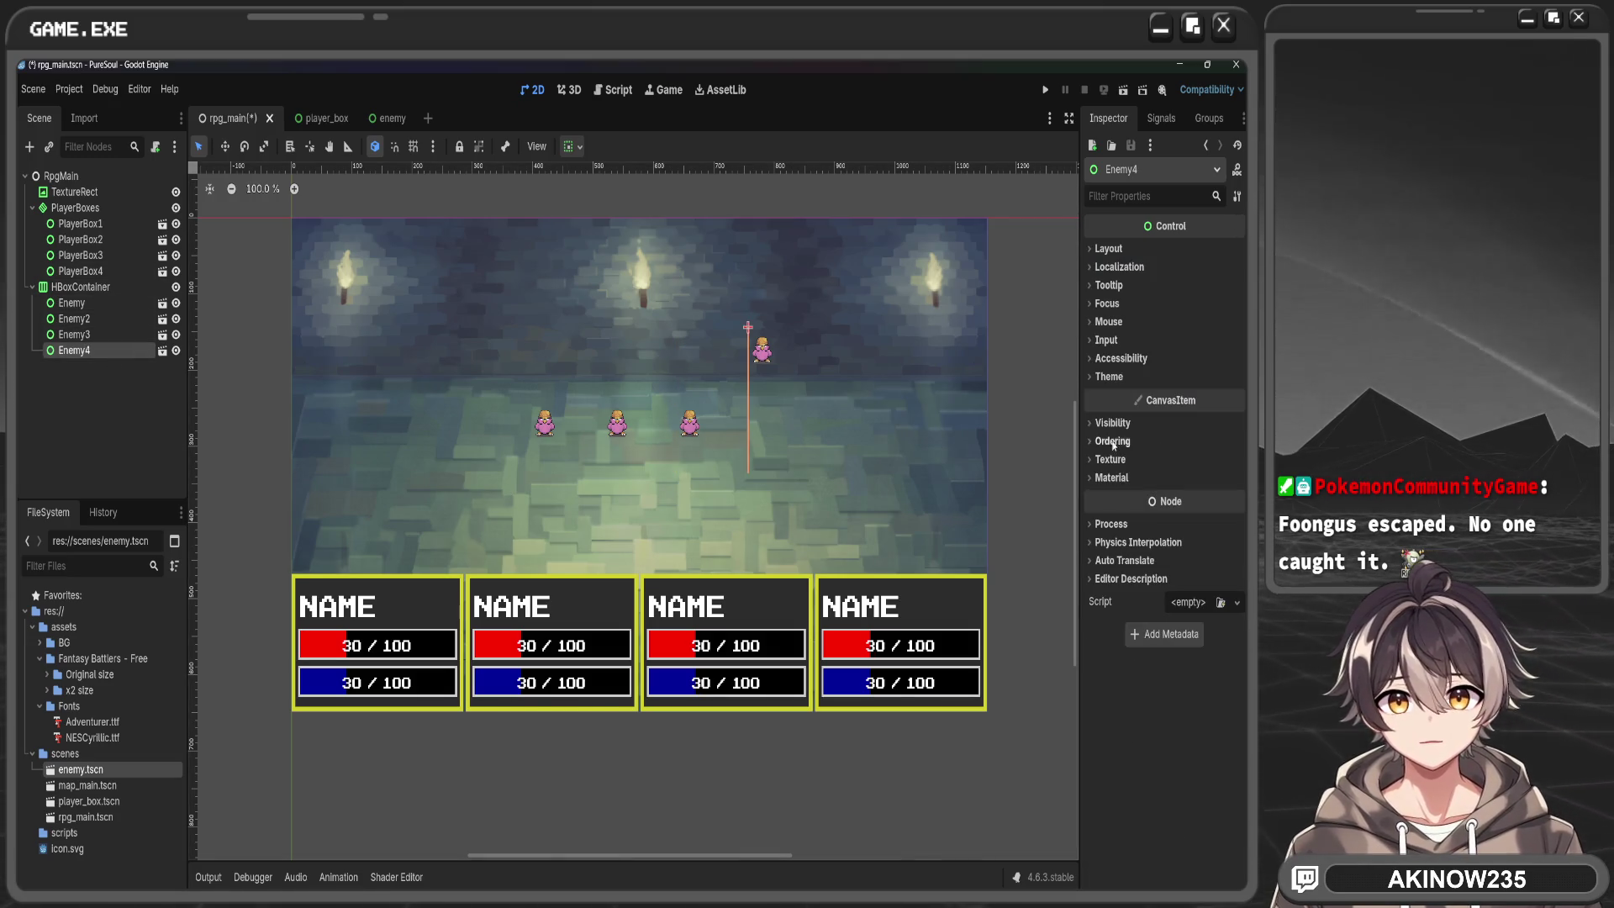
left_click(1108, 248)
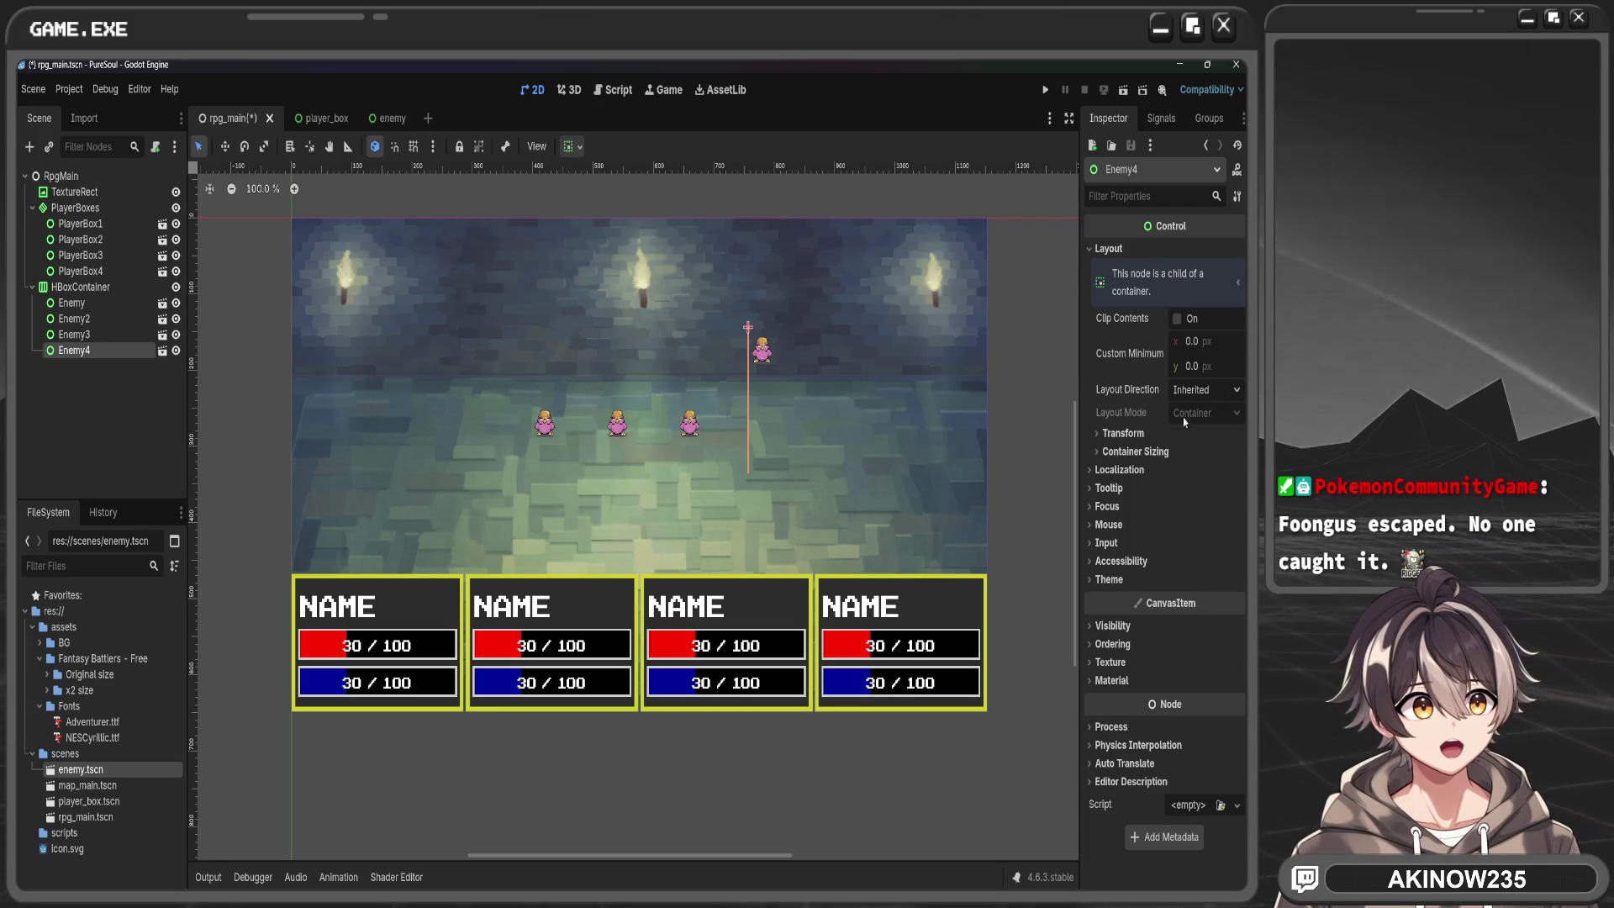
left_click(1135, 452)
left_click(1202, 471)
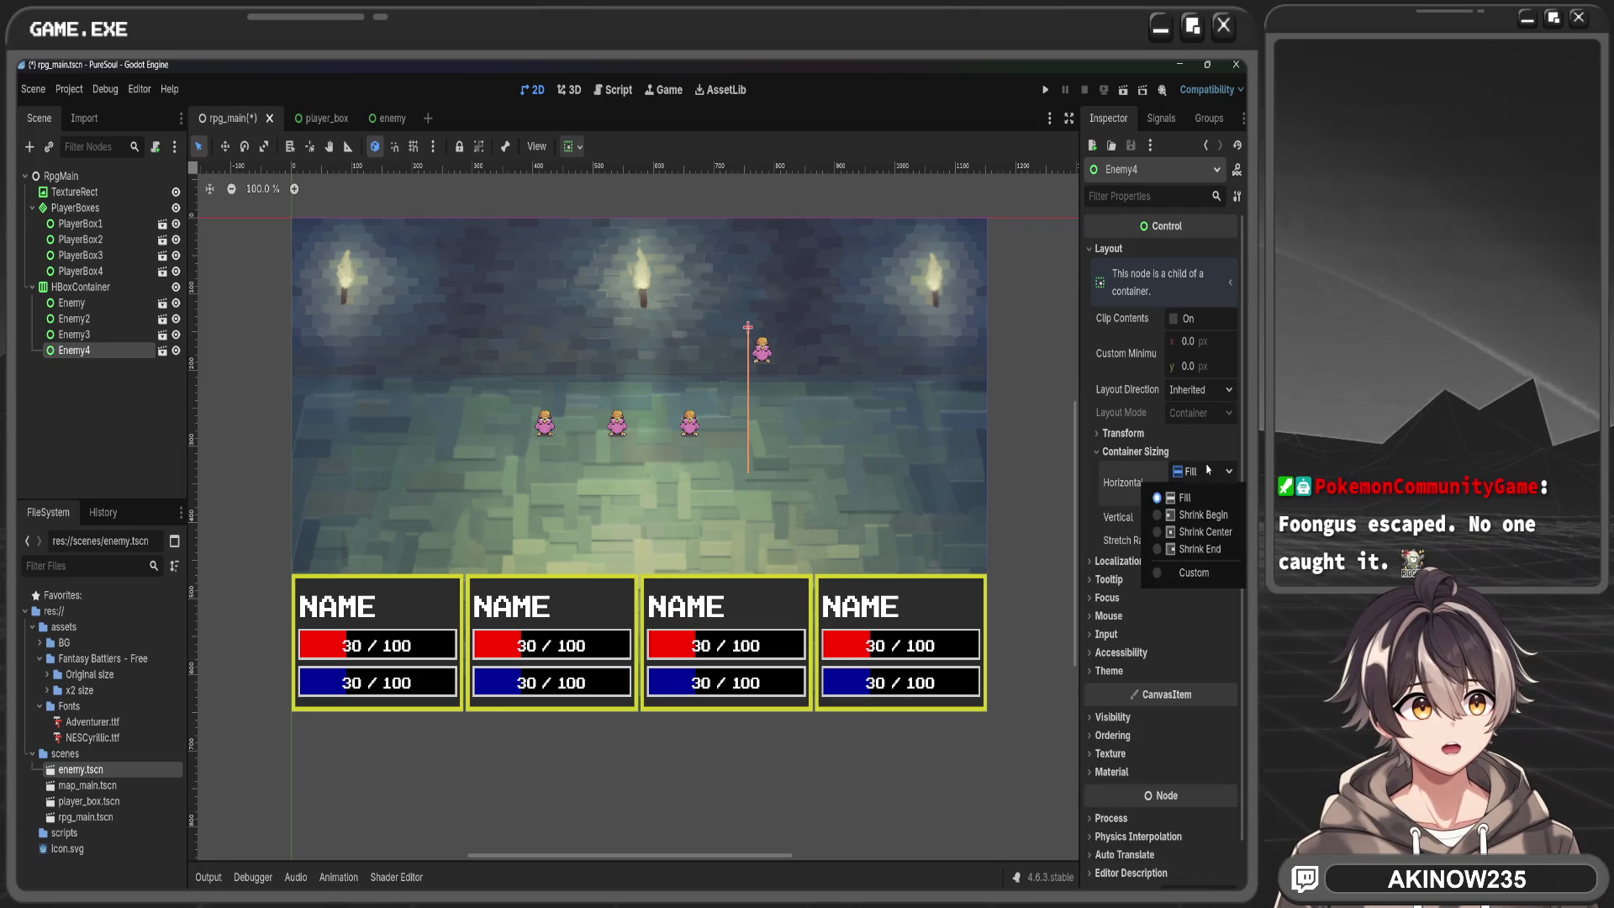
left_click(1209, 535)
left_click(1202, 517)
left_click(1208, 577)
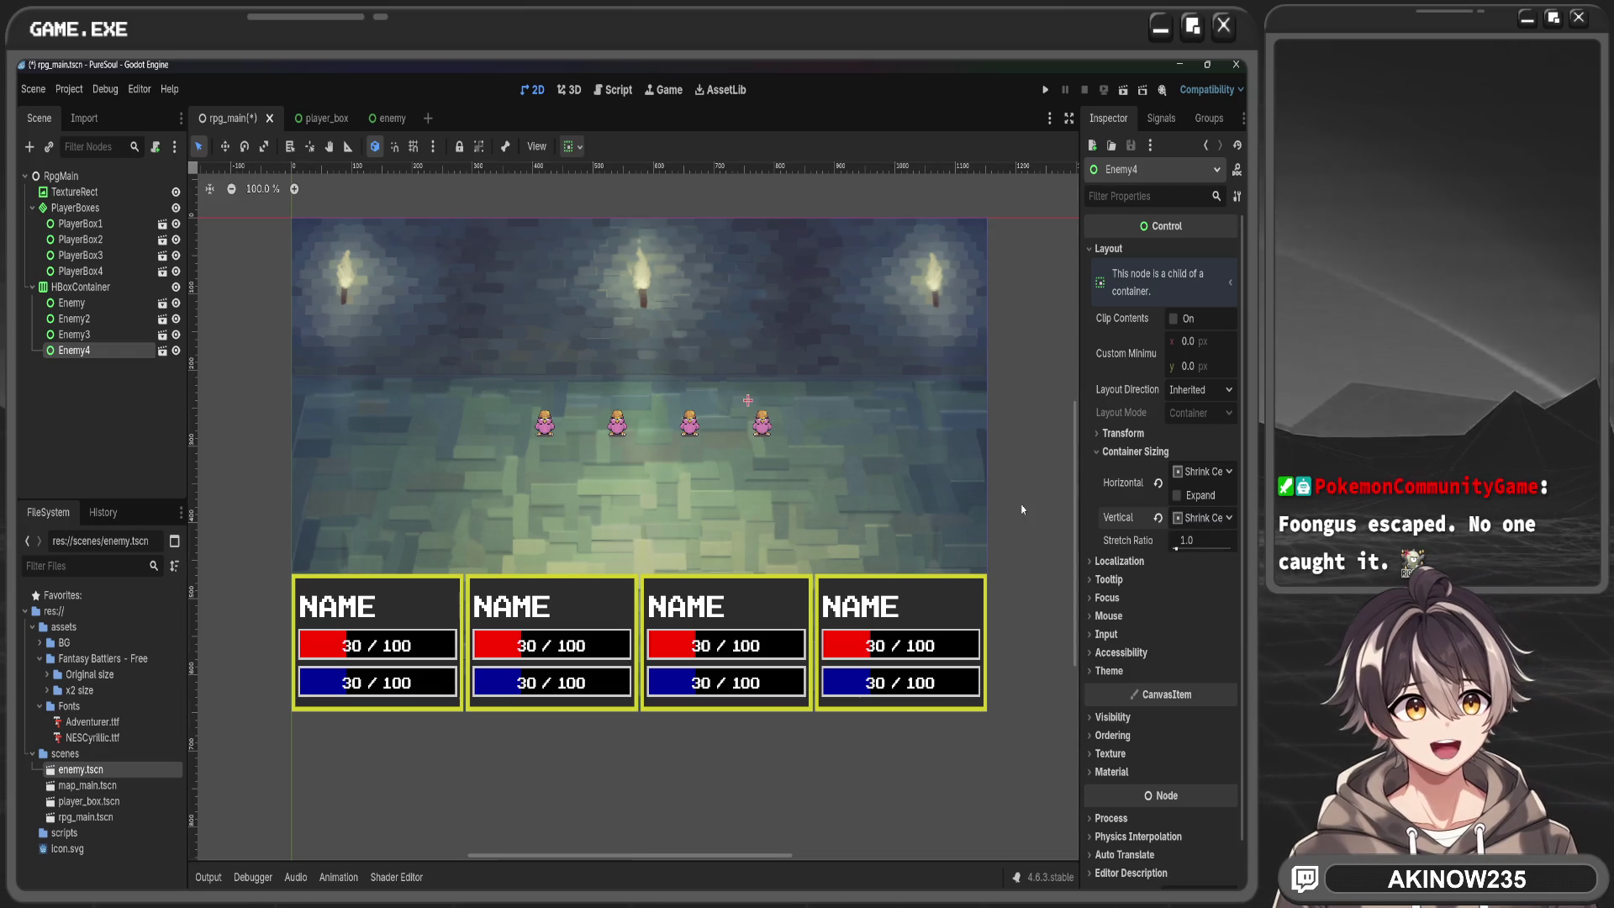
left_click(768, 475)
left_click(625, 448)
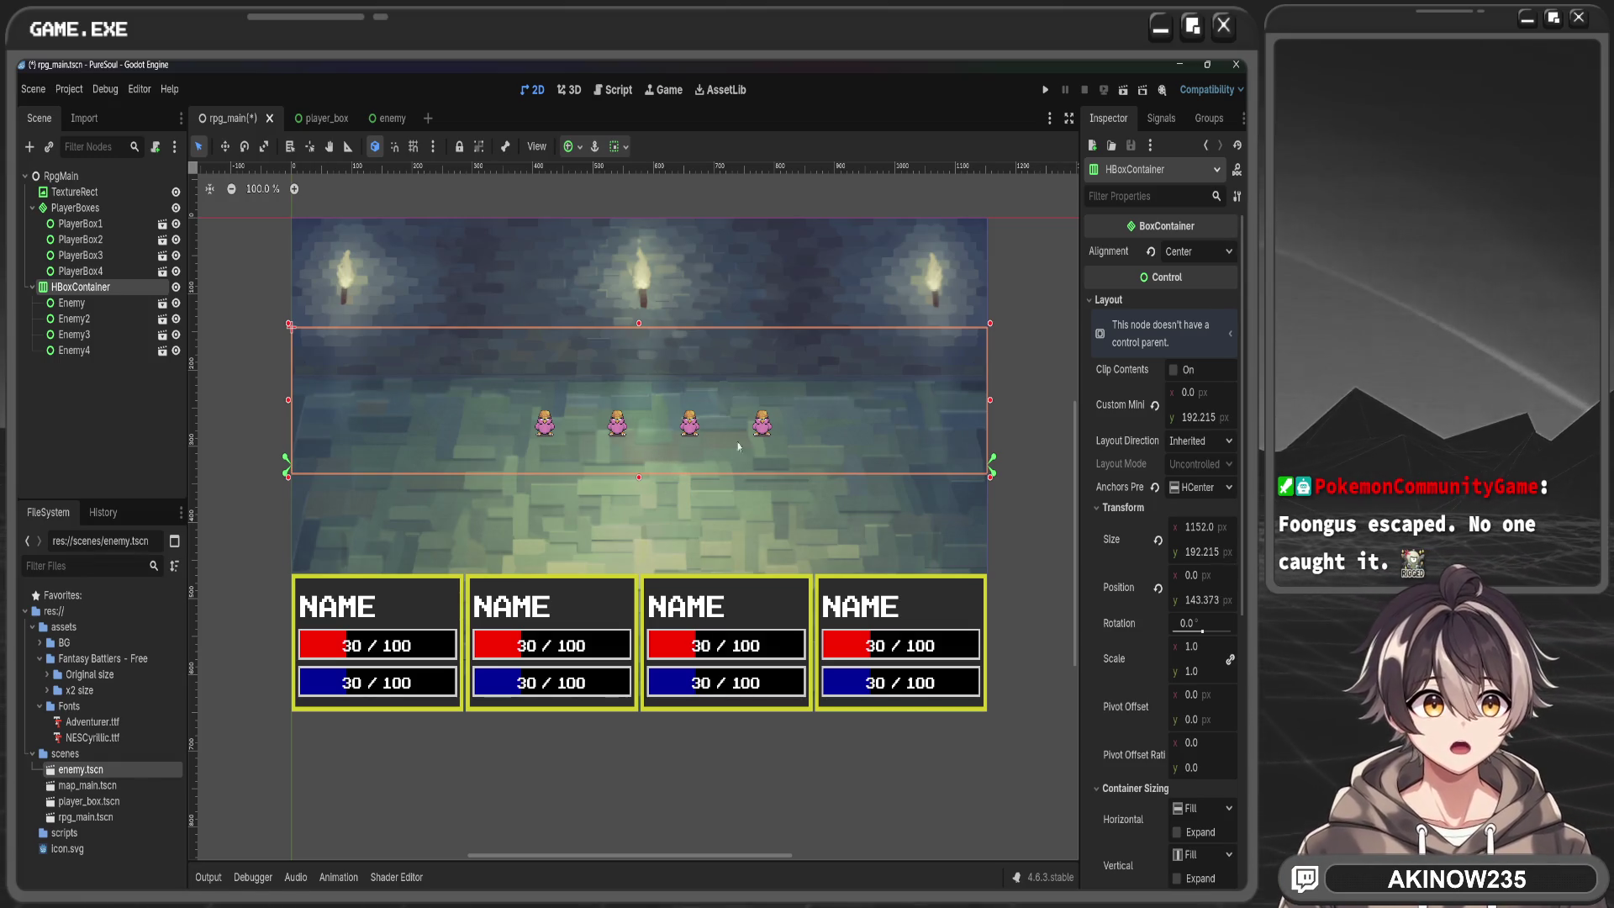
Scale the enemy row down slightly and set its stretch ratio to 0
mouse_move(1194, 671)
left_mouse_down()
mouse_move(1114, 670)
mouse_move(1194, 671)
left_mouse_up()
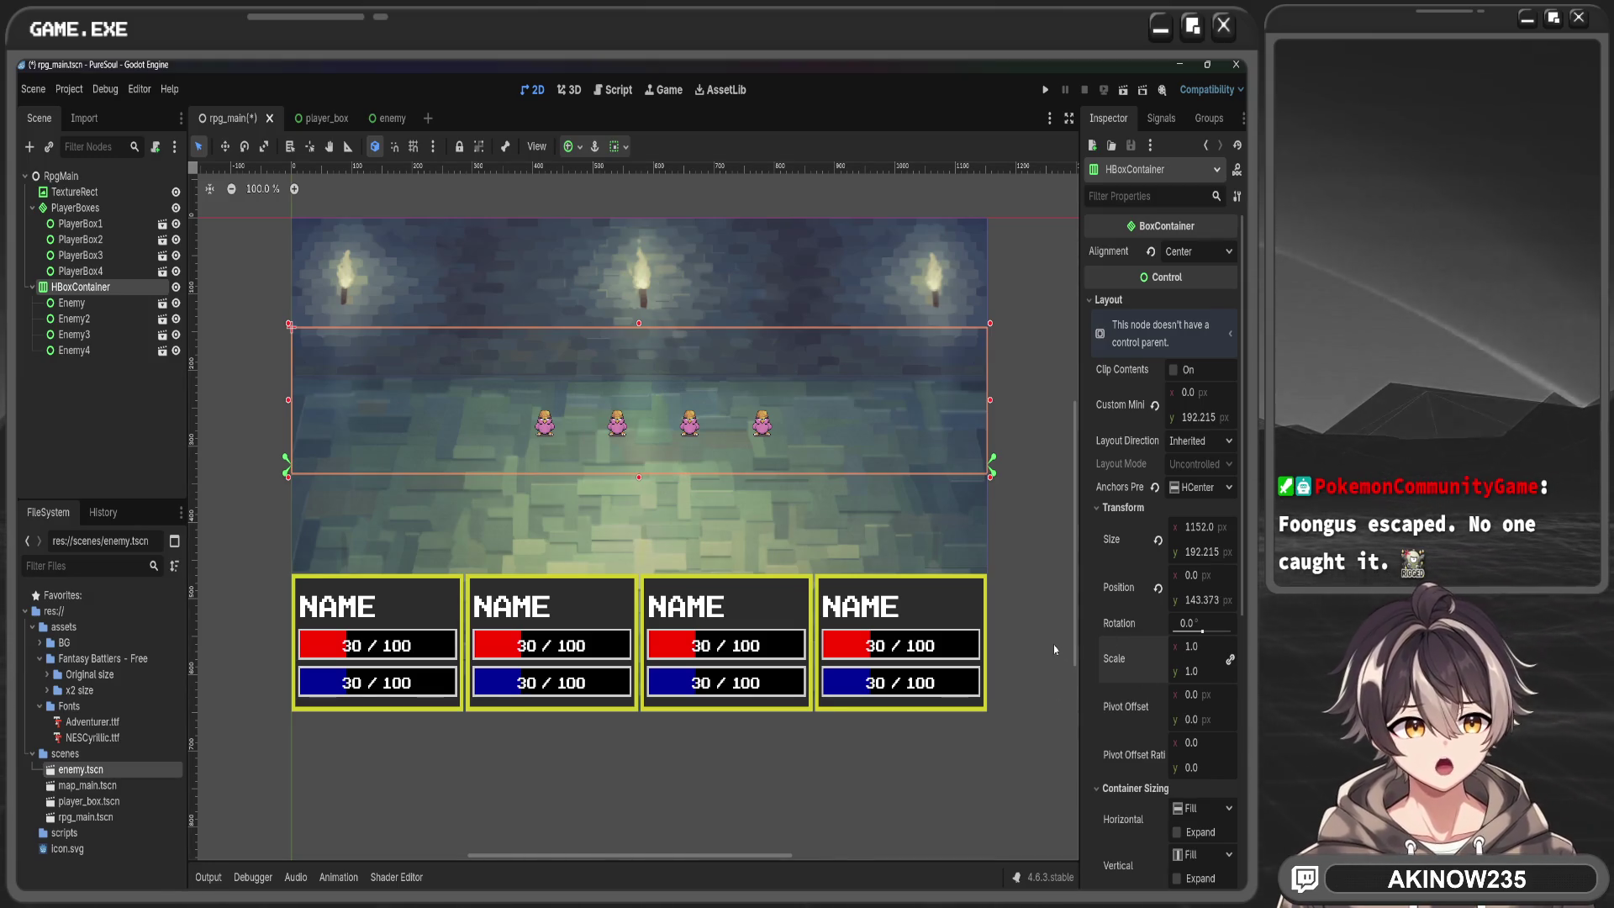
scroll(1049, 654, "down", 2)
scroll(1042, 652, "up", 5)
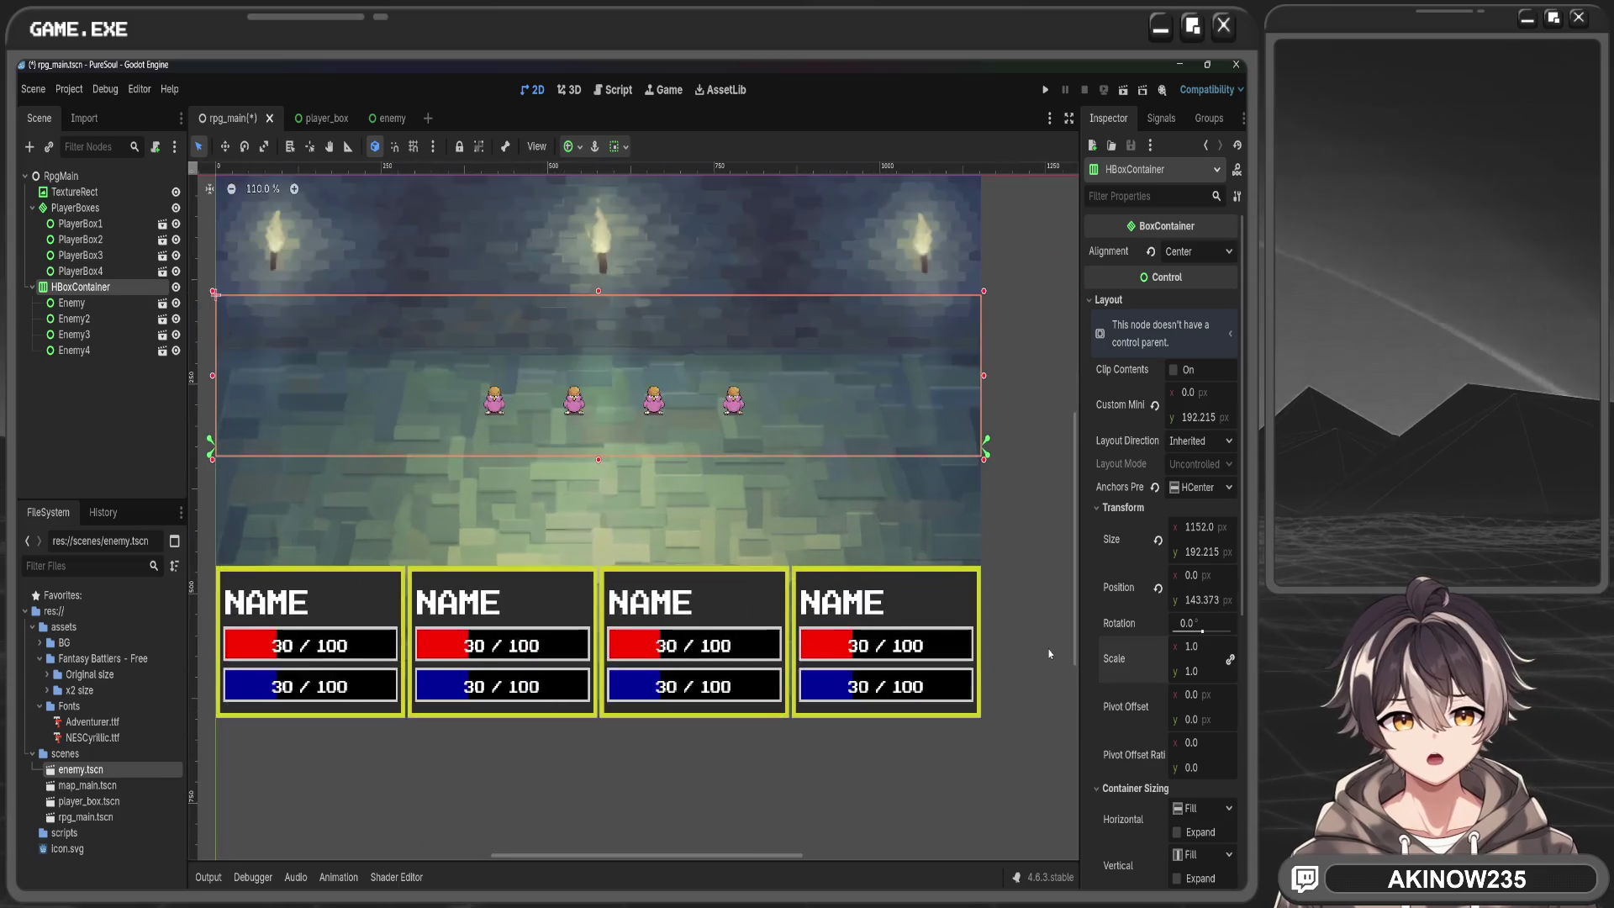
scroll(874, 550, "down", 1)
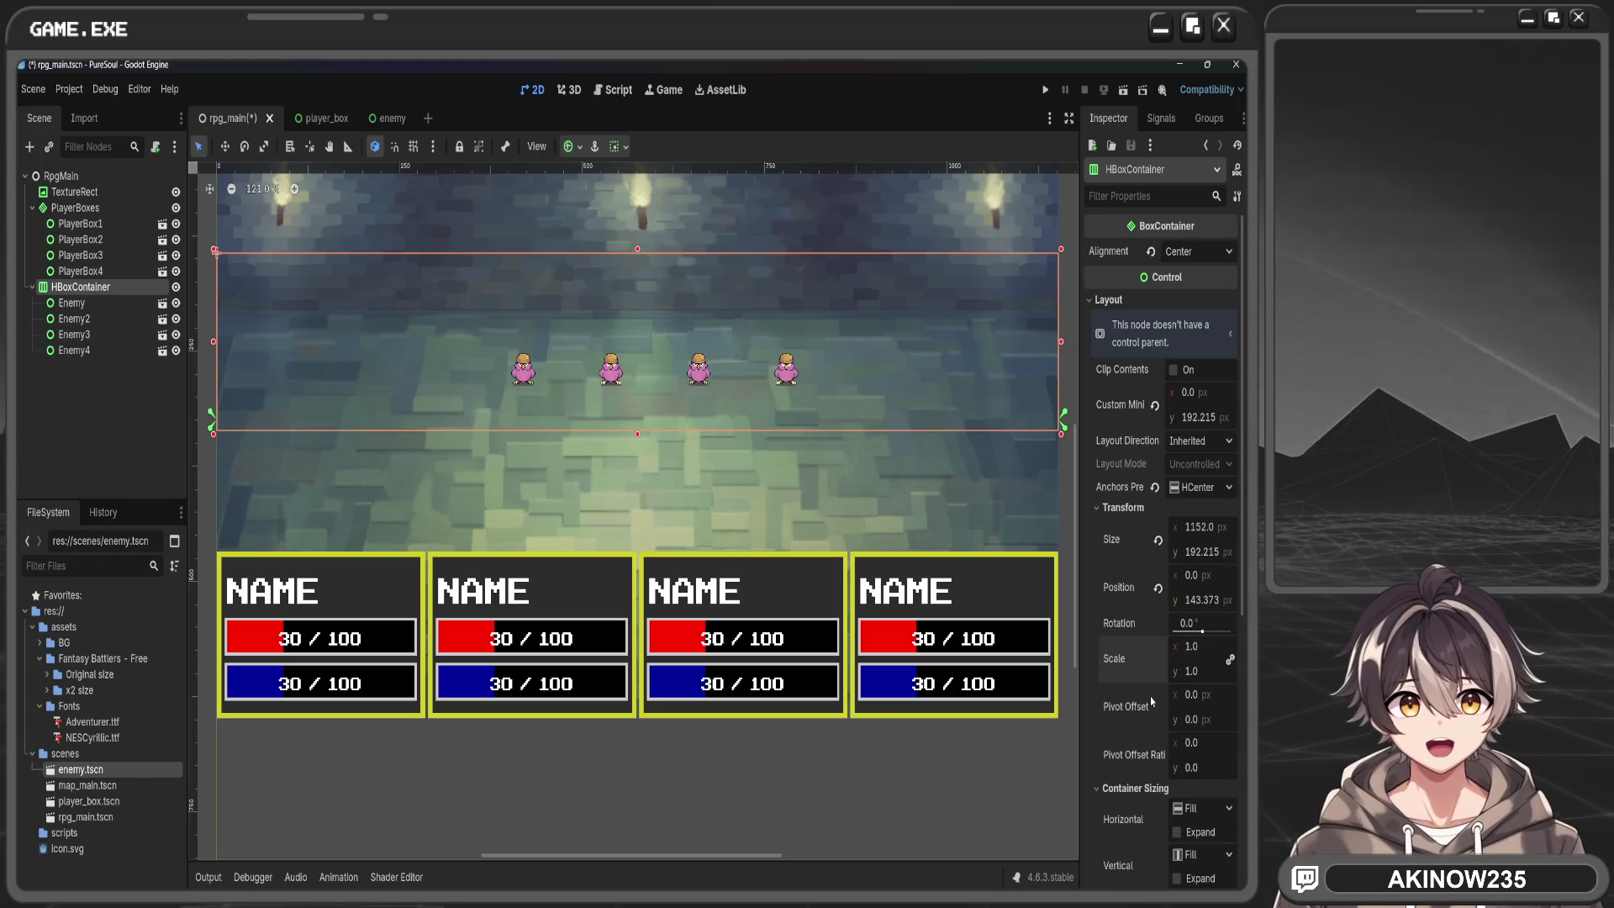
scroll(1149, 700, "down", 3)
left_click_drag(1177, 740, 1164, 740)
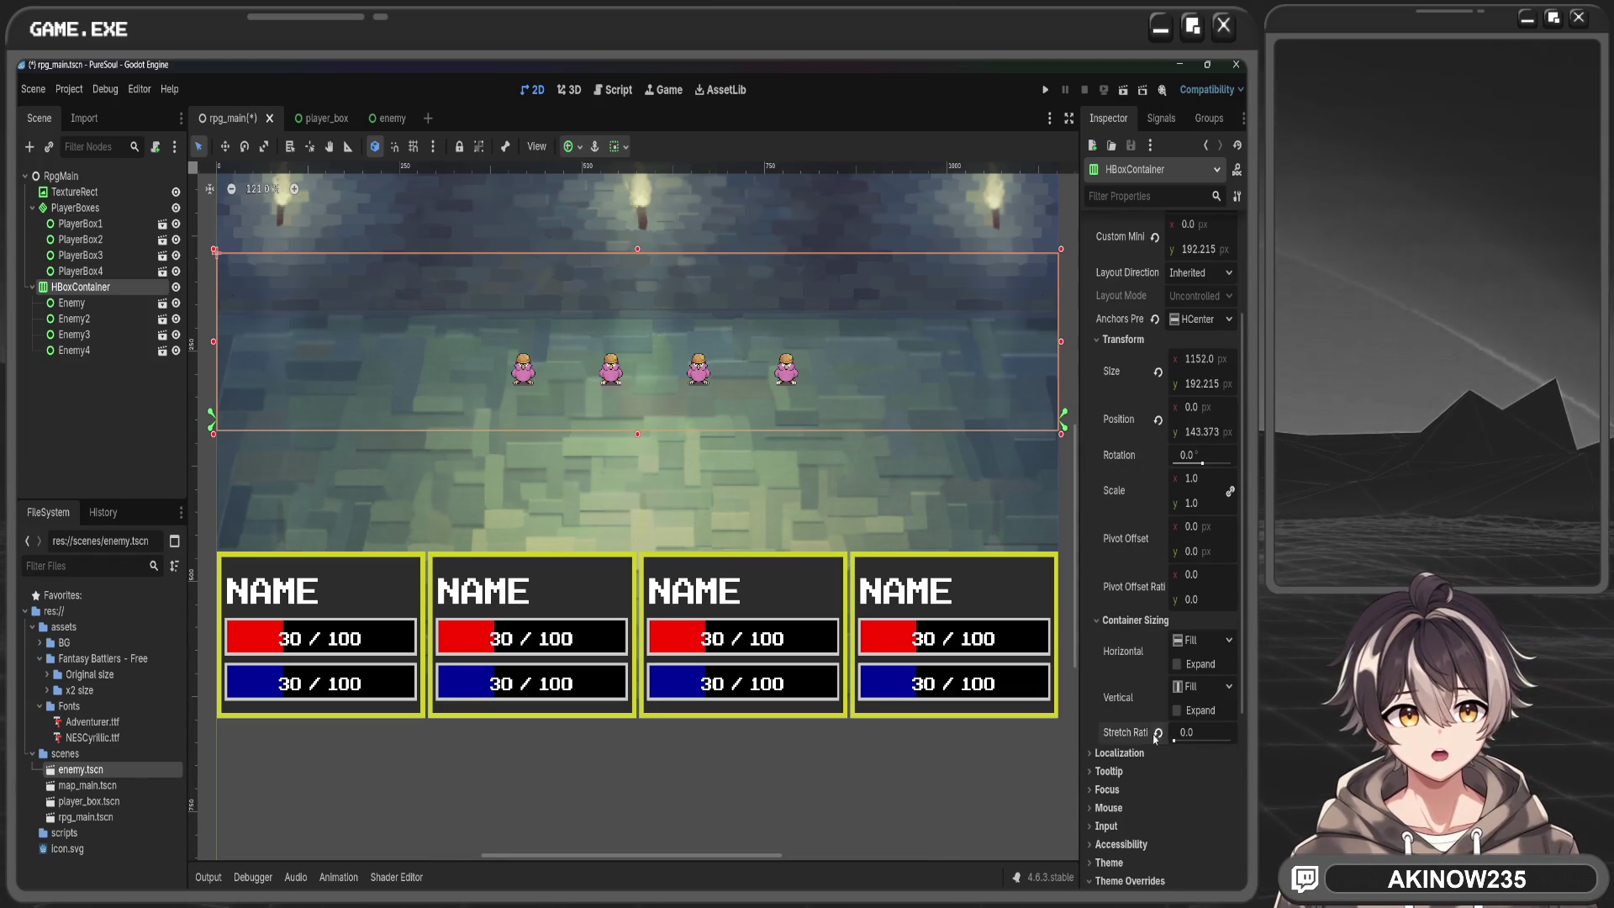
Set the HBoxContainer's horizontal and vertical container sizing to Fill with Expand enabled
left_click(1195, 688)
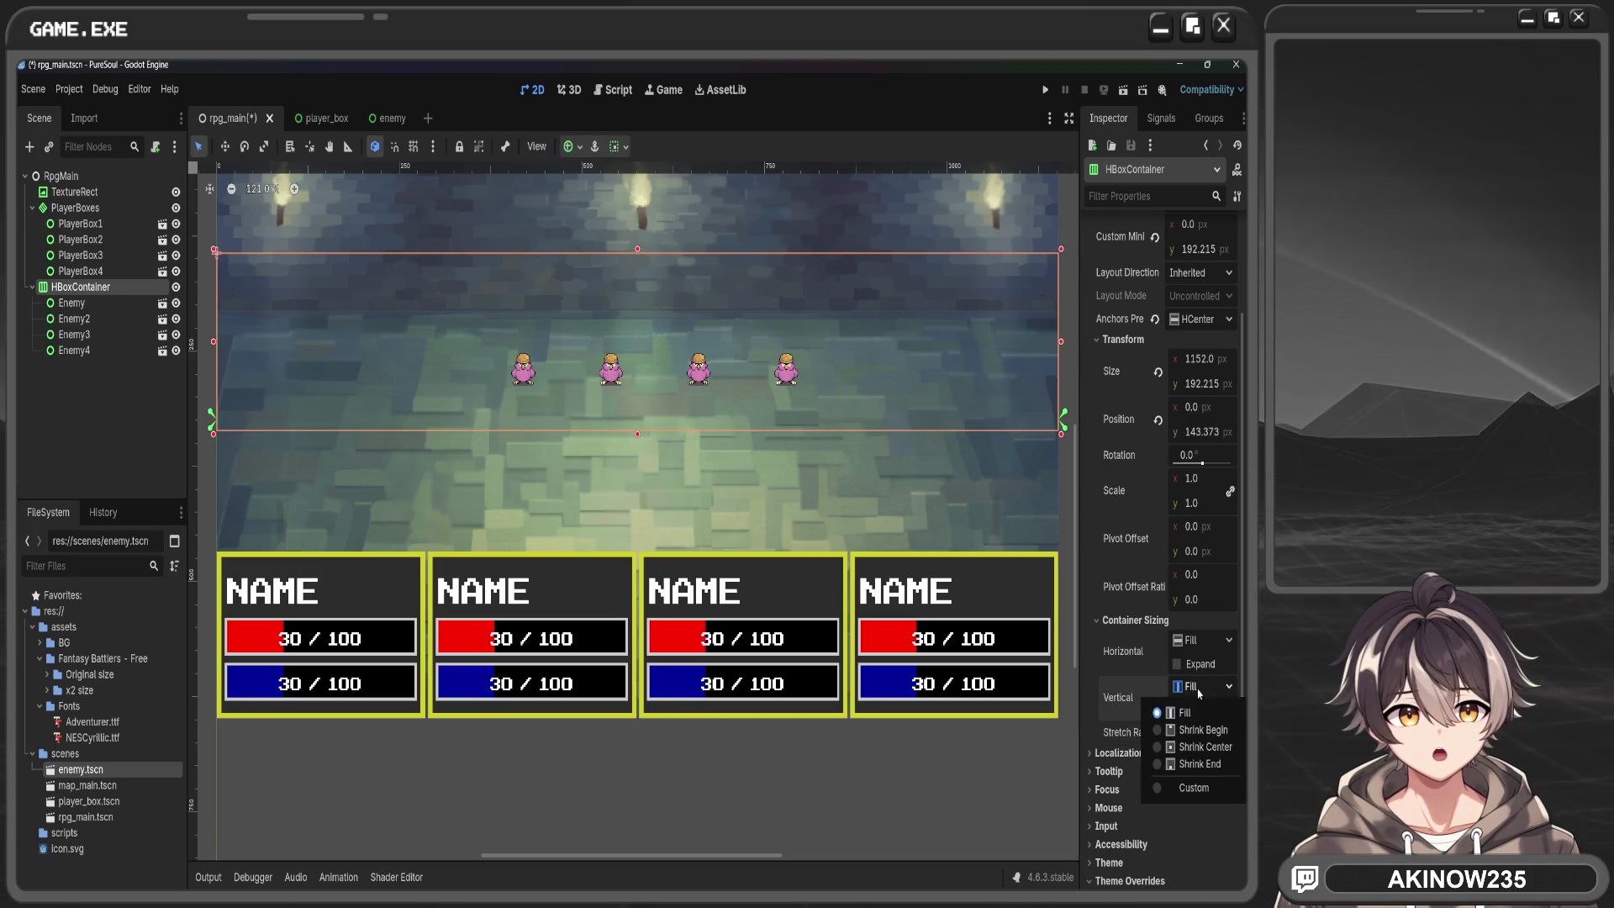
left_click(1184, 712)
left_click(1202, 640)
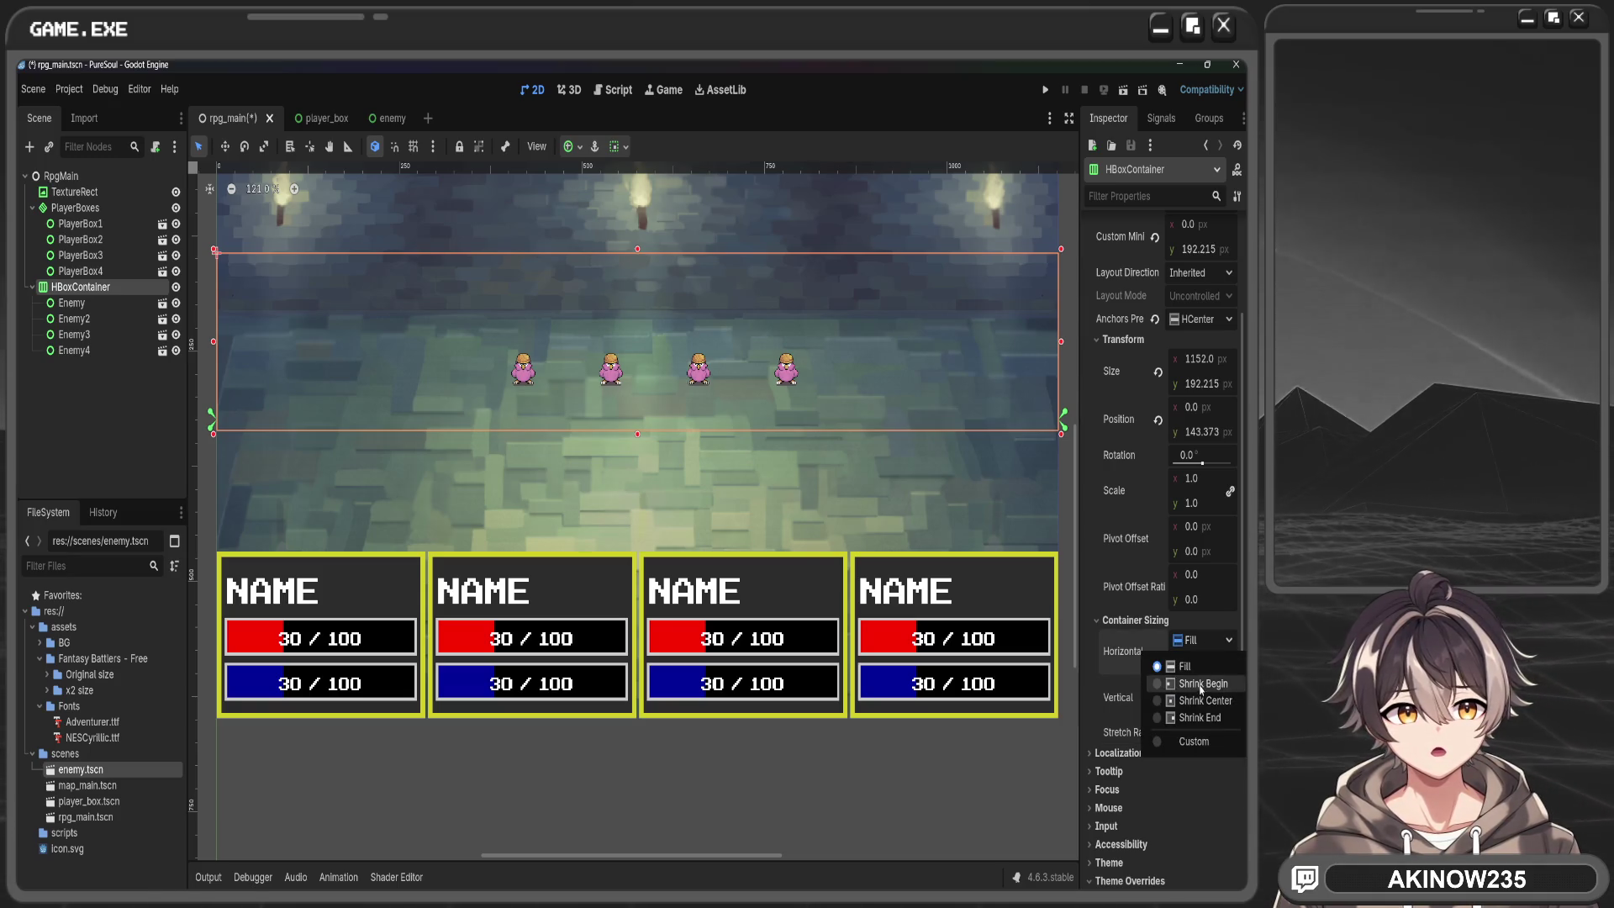
left_click(1202, 700)
left_click(1192, 666)
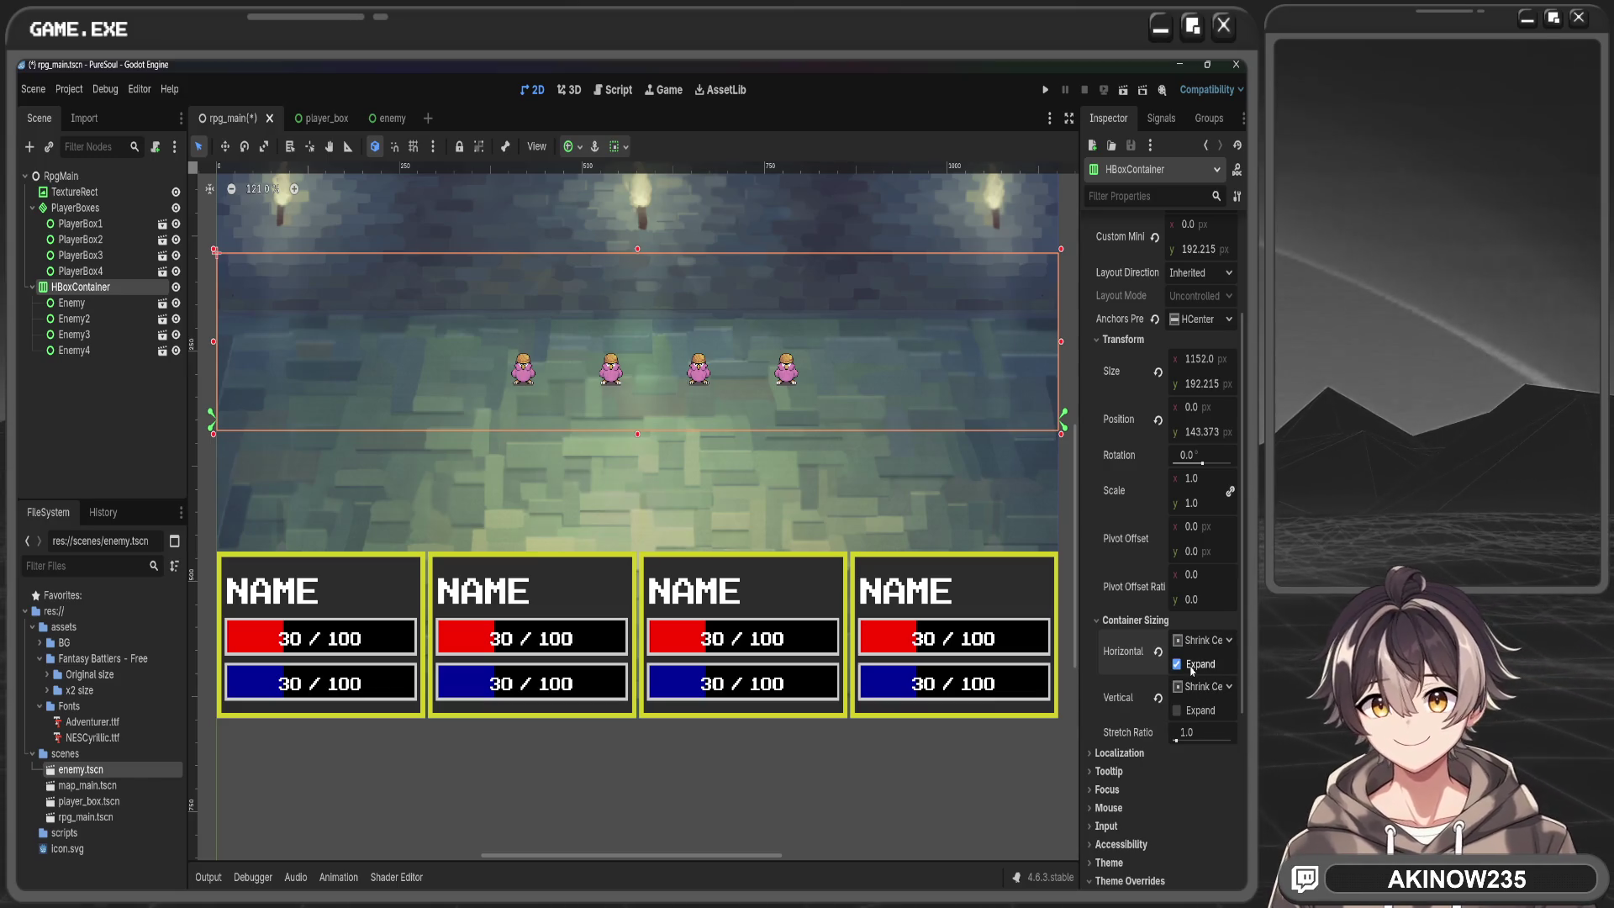
left_click(1196, 640)
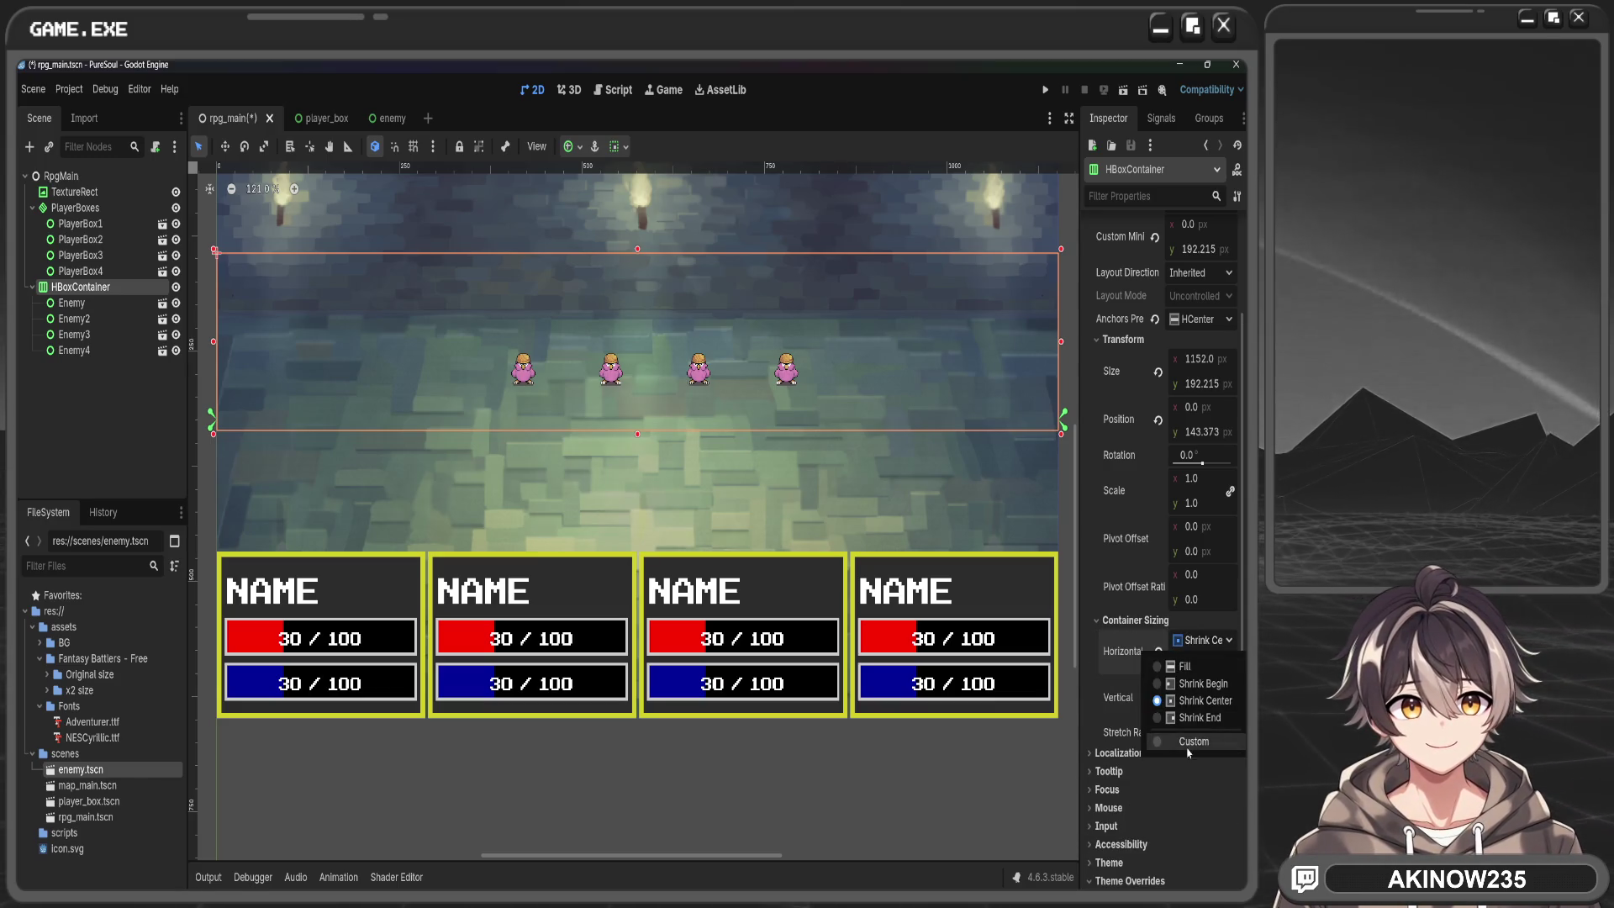
left_click(1185, 666)
left_click(1202, 686)
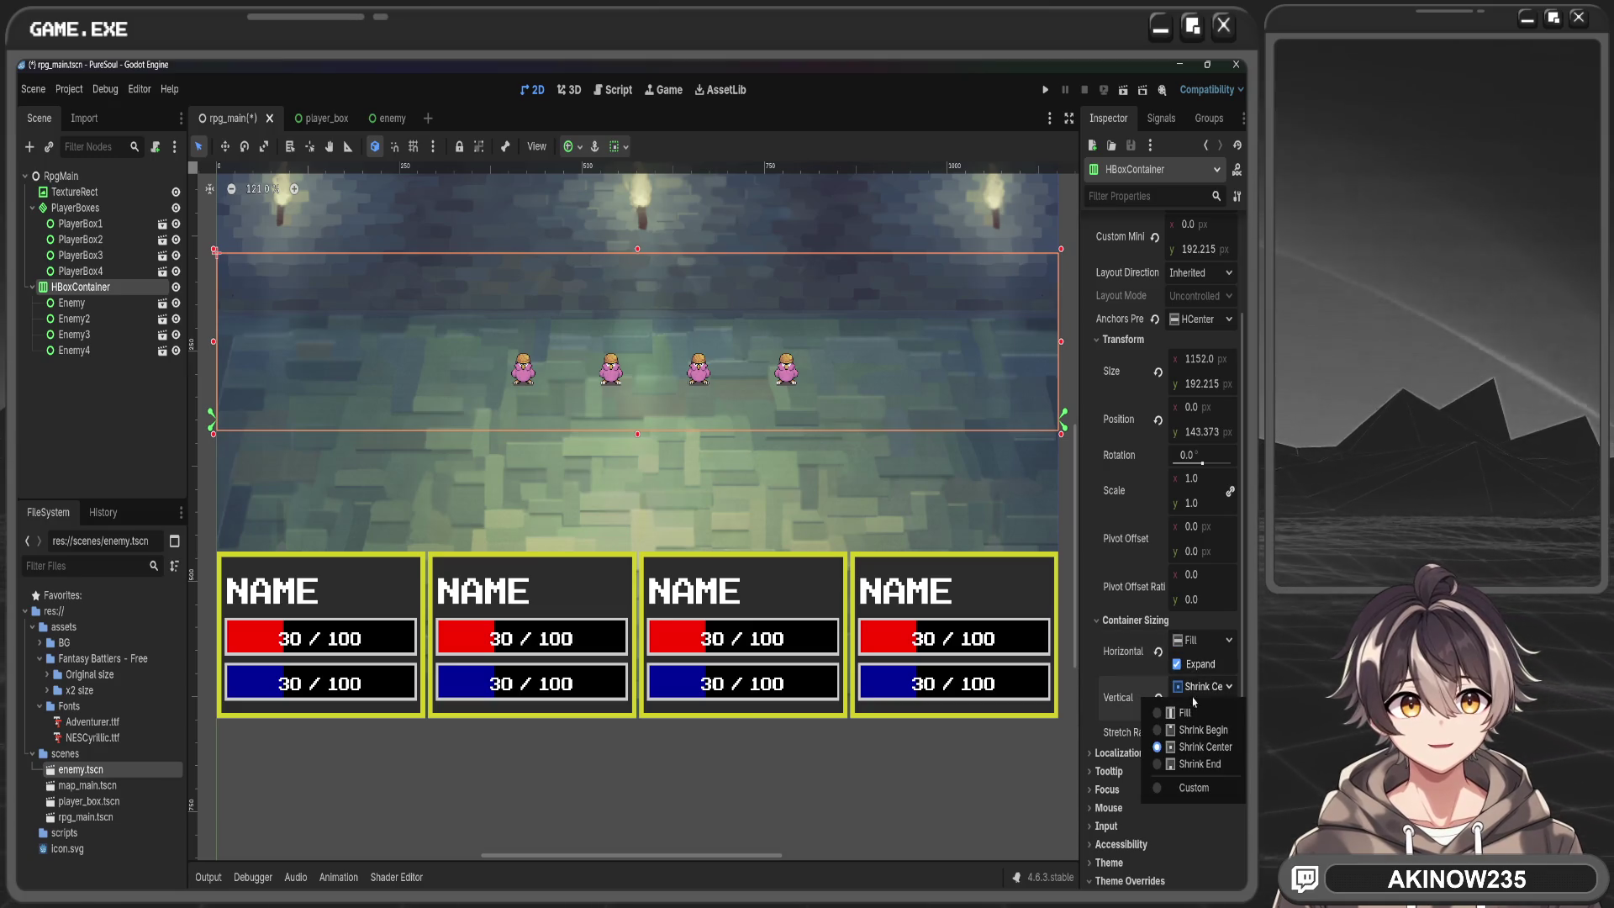
left_click(1186, 712)
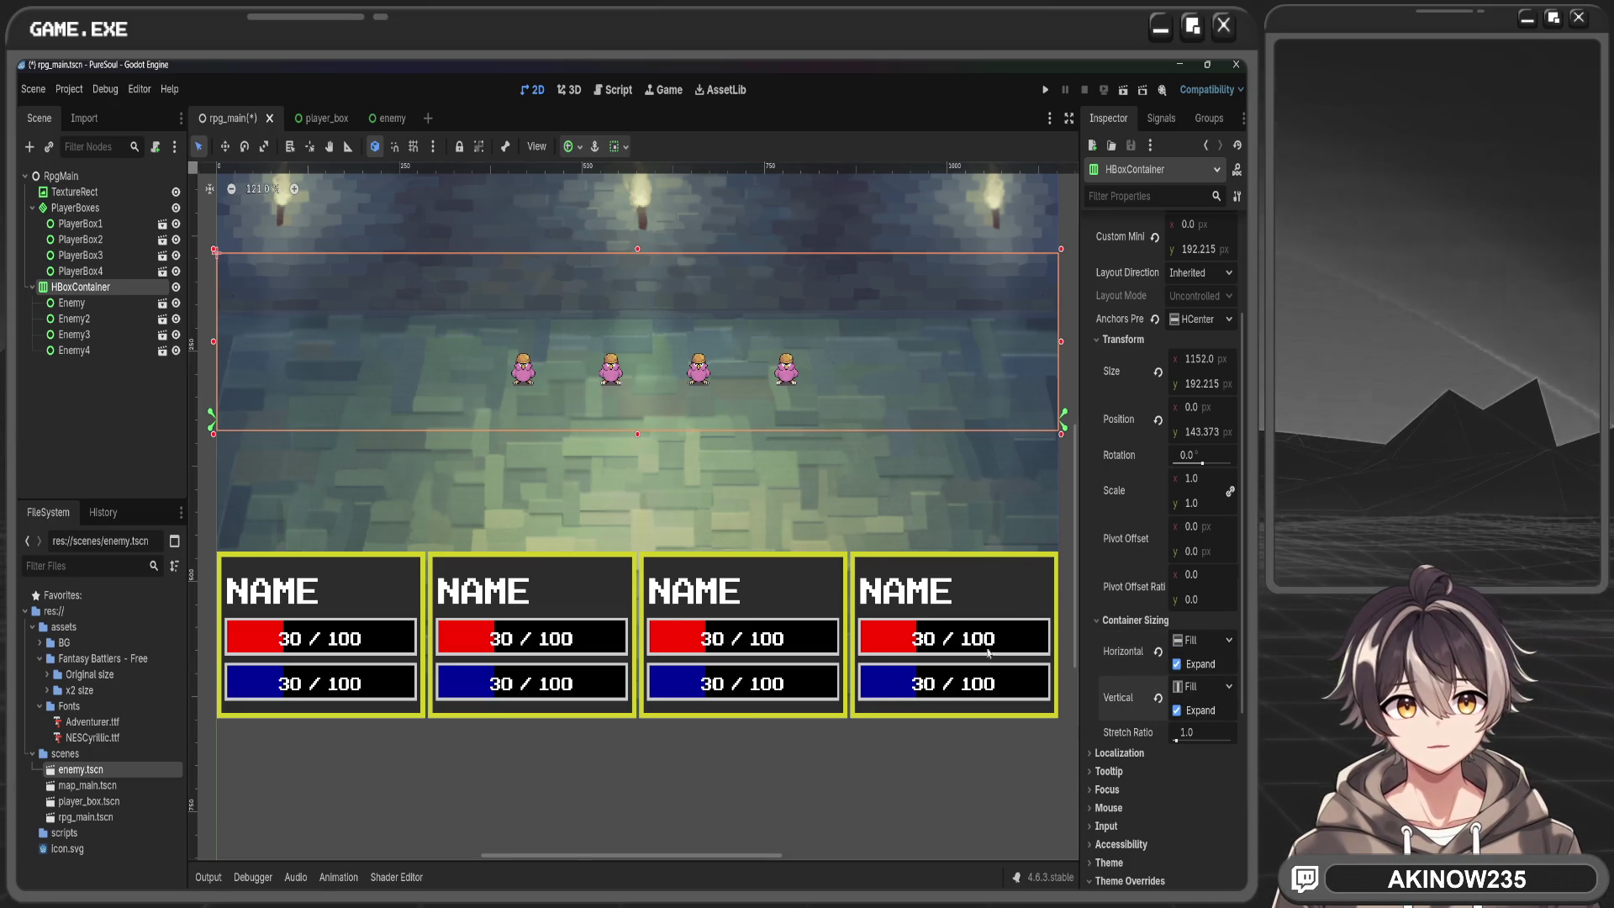
Reset the enemy row's rotation to 0 after rotating it on the canvas
scroll(929, 691, "down", 2)
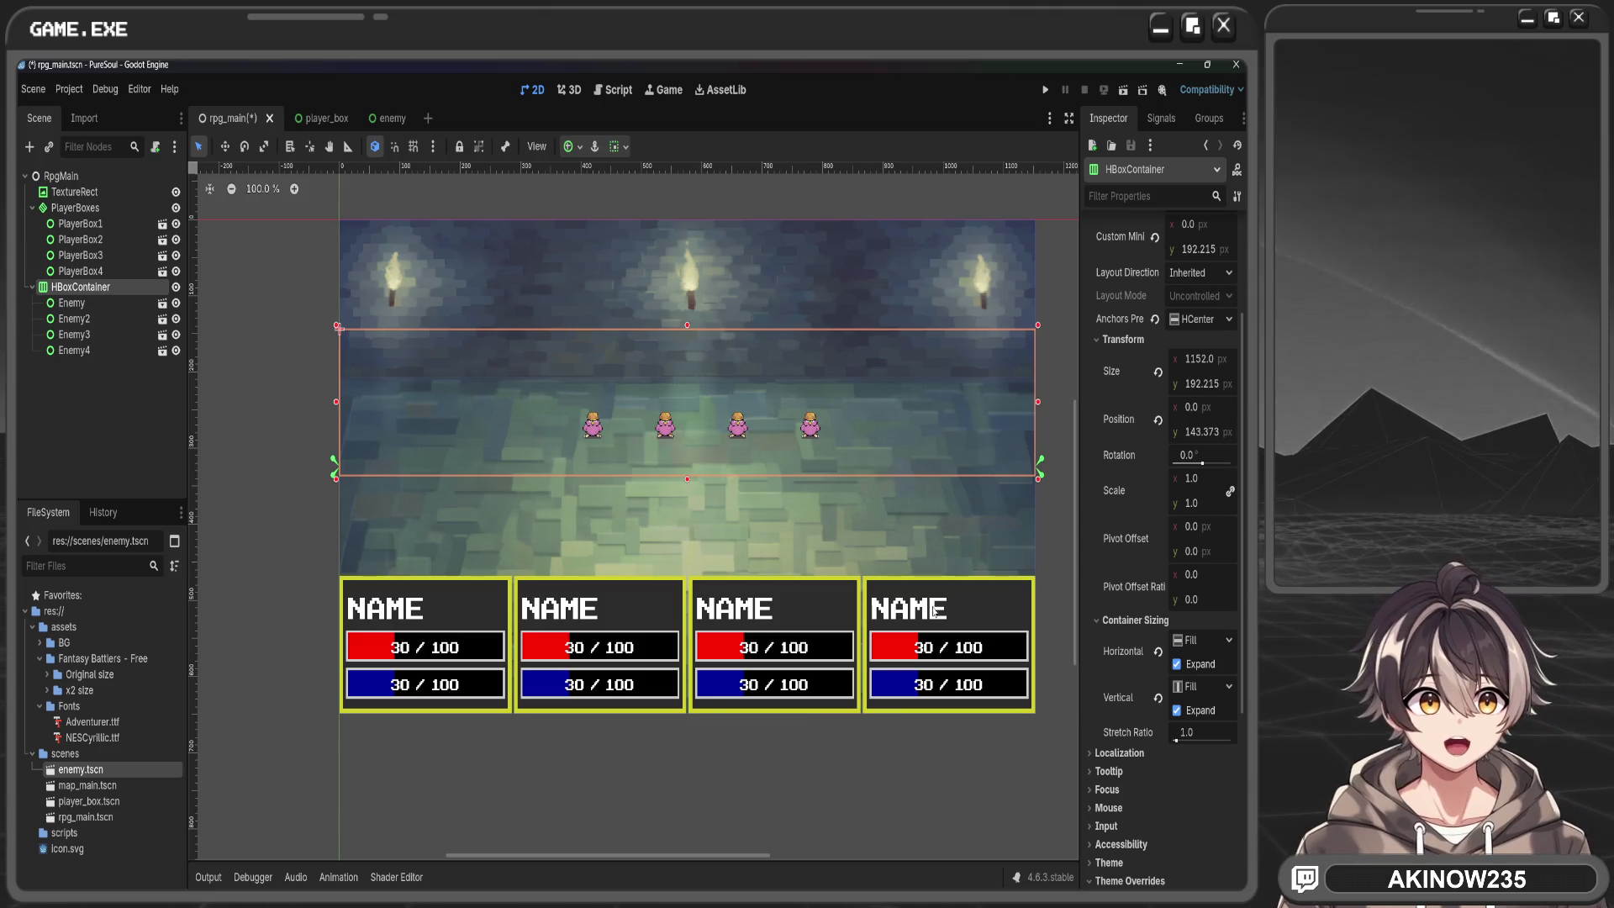
scroll(1158, 689, "down", 3)
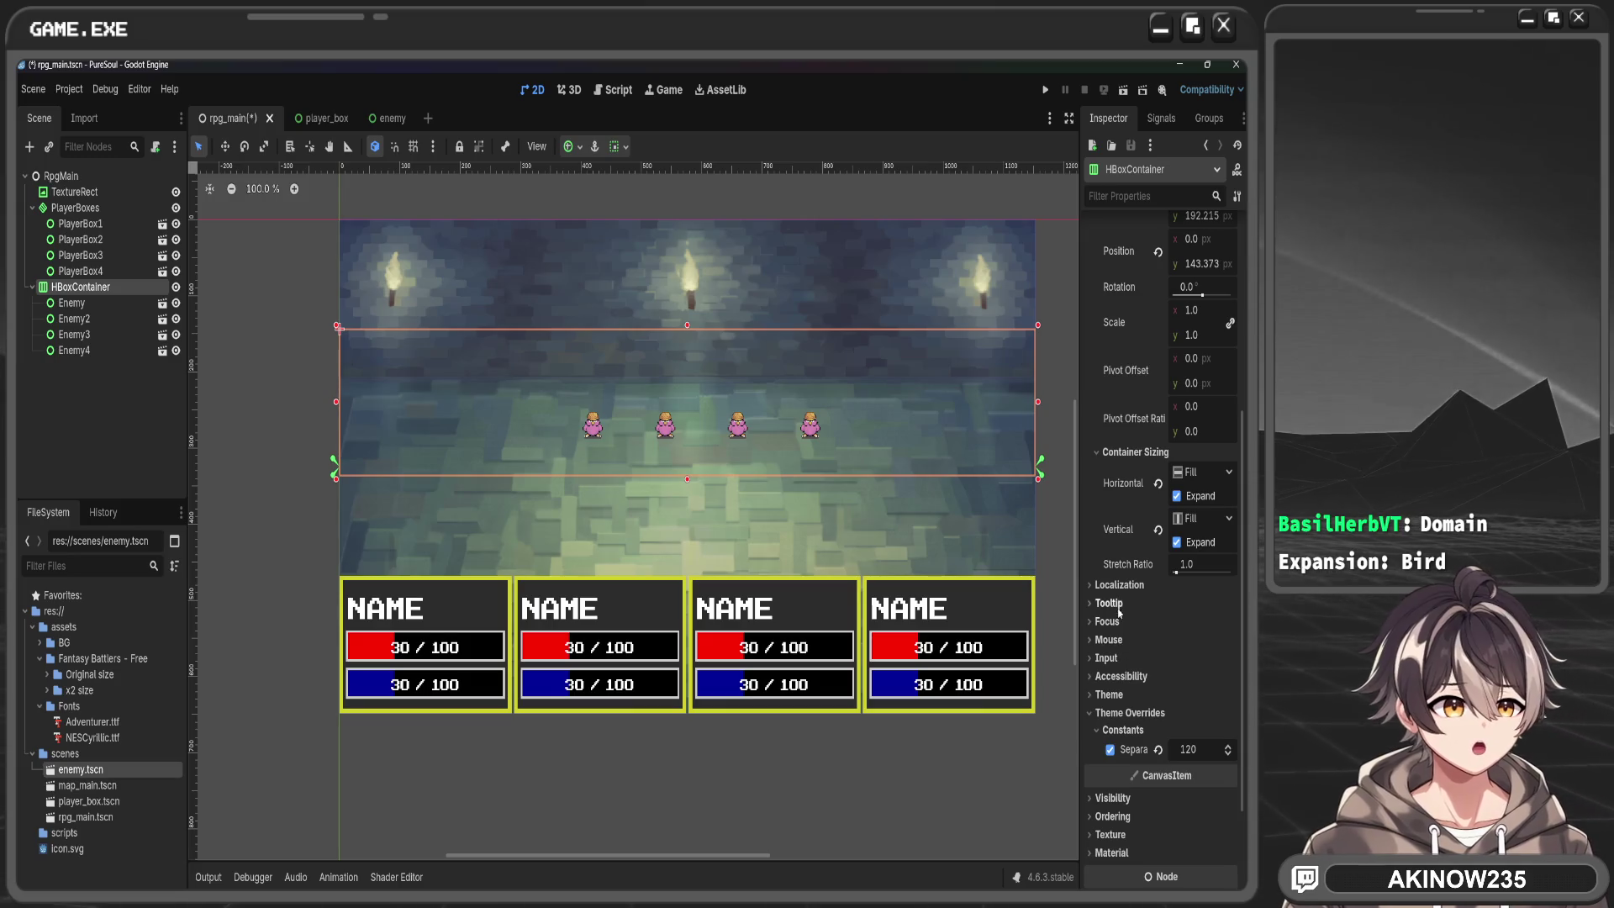
left_click(1106, 622)
left_click(1106, 622)
scroll(1119, 624, "up", 6)
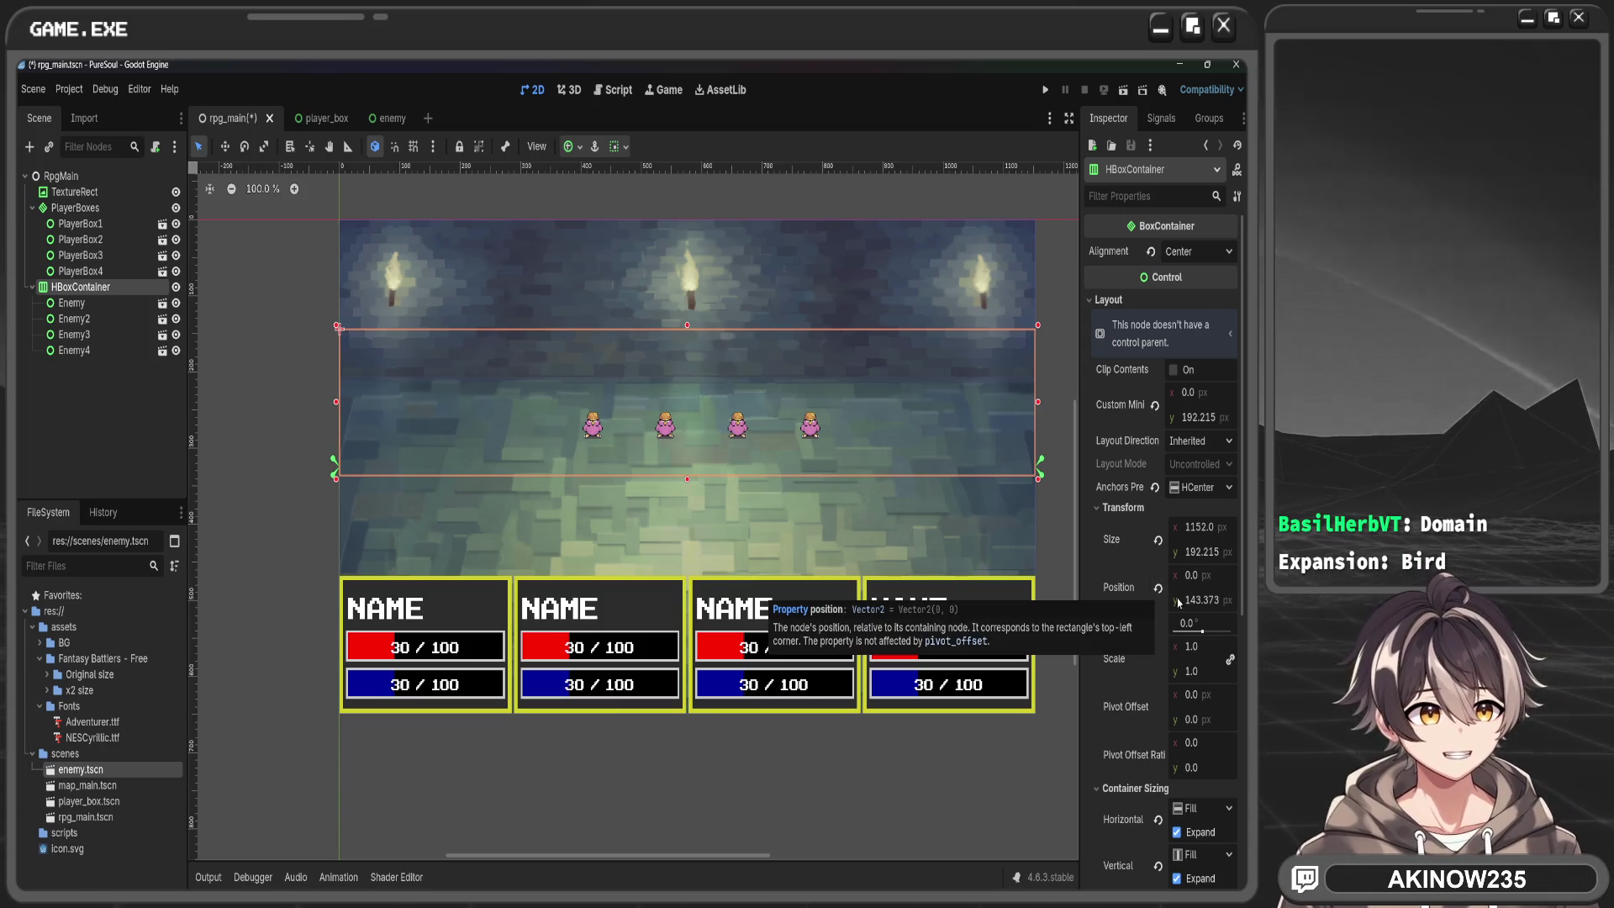
mouse_move(1202, 631)
left_mouse_down()
mouse_move(1231, 631)
mouse_move(1054, 644)
mouse_move(1194, 594)
mouse_move(1175, 596)
left_mouse_up()
double_click(1197, 626)
type("0")
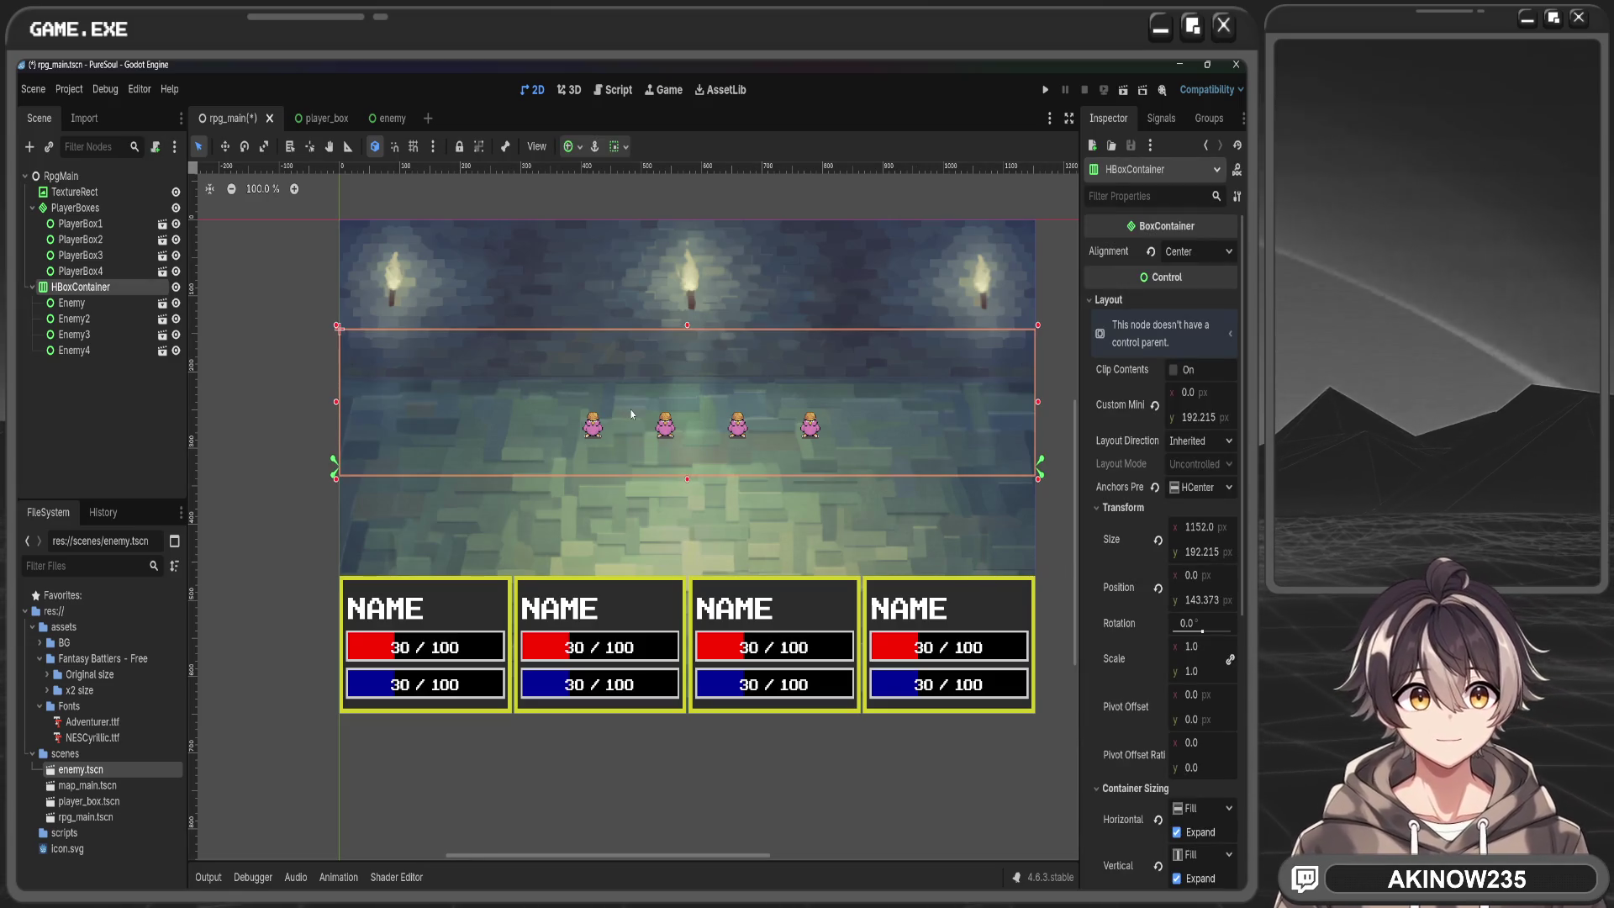
left_click(1164, 338)
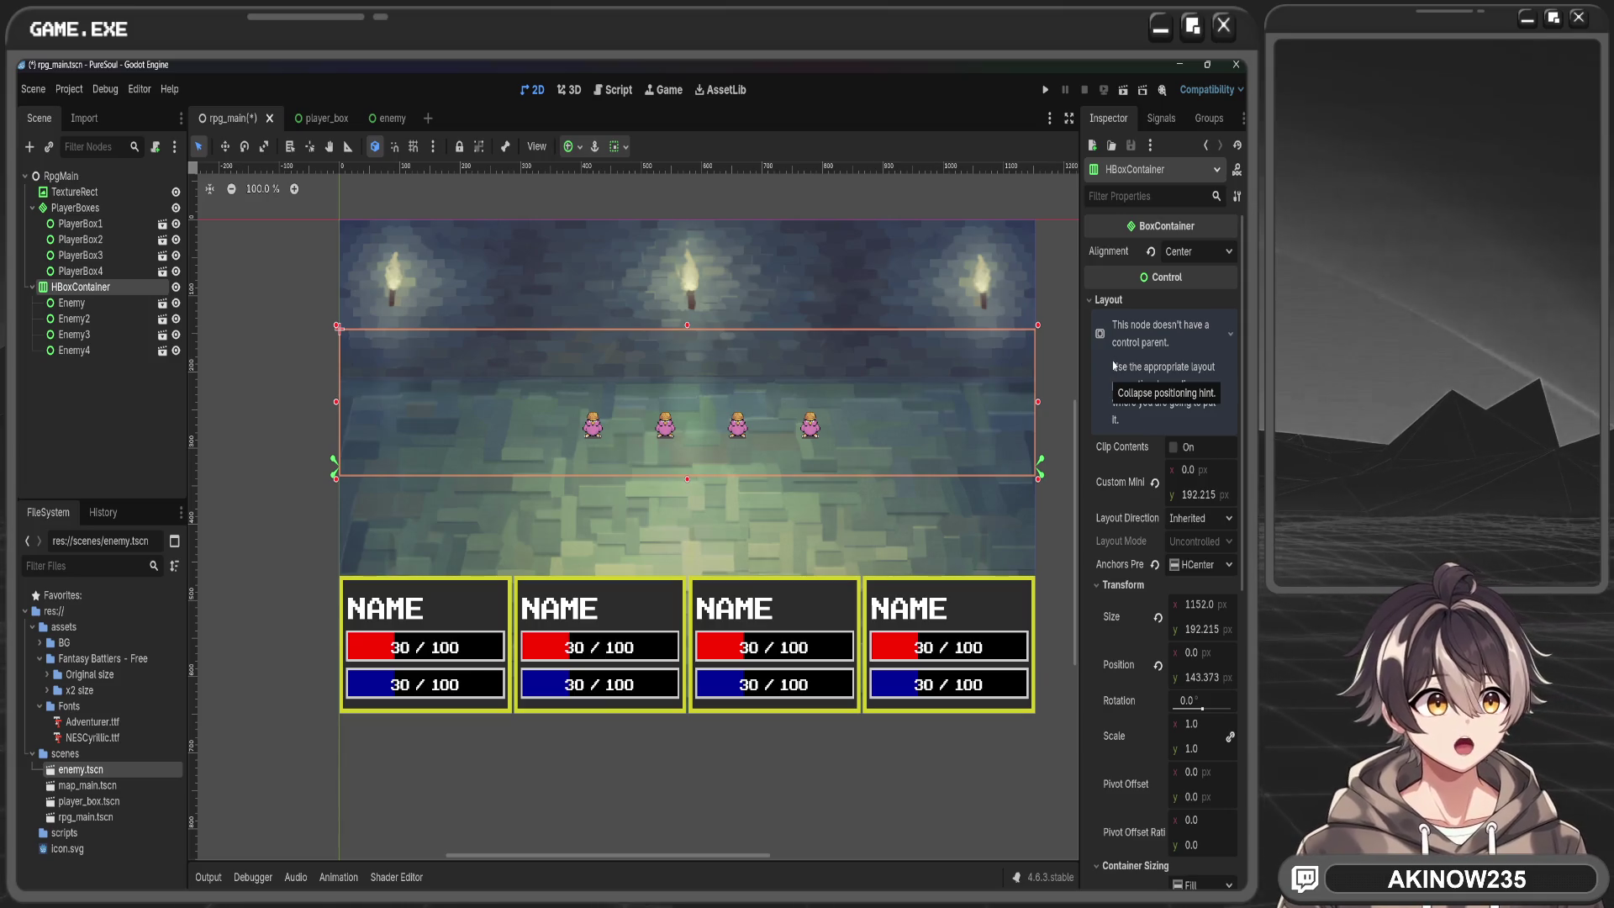
left_click(84, 176)
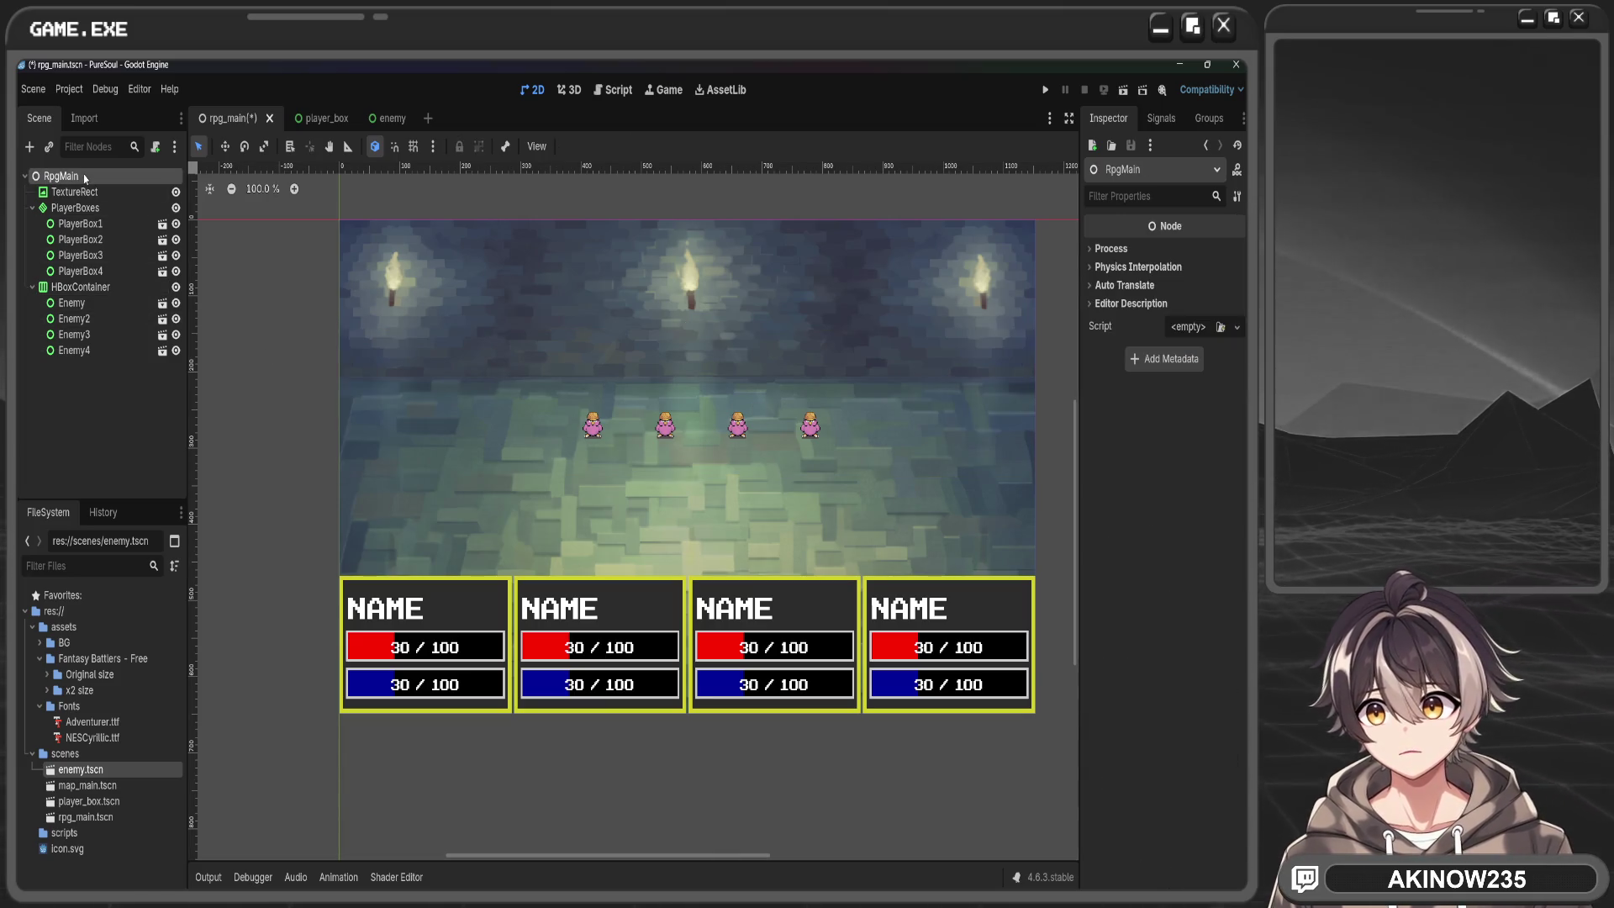
Add a Control child node under RpgMain and move the HBoxContainer inside it
key("ctrl+a")
type("ntro")
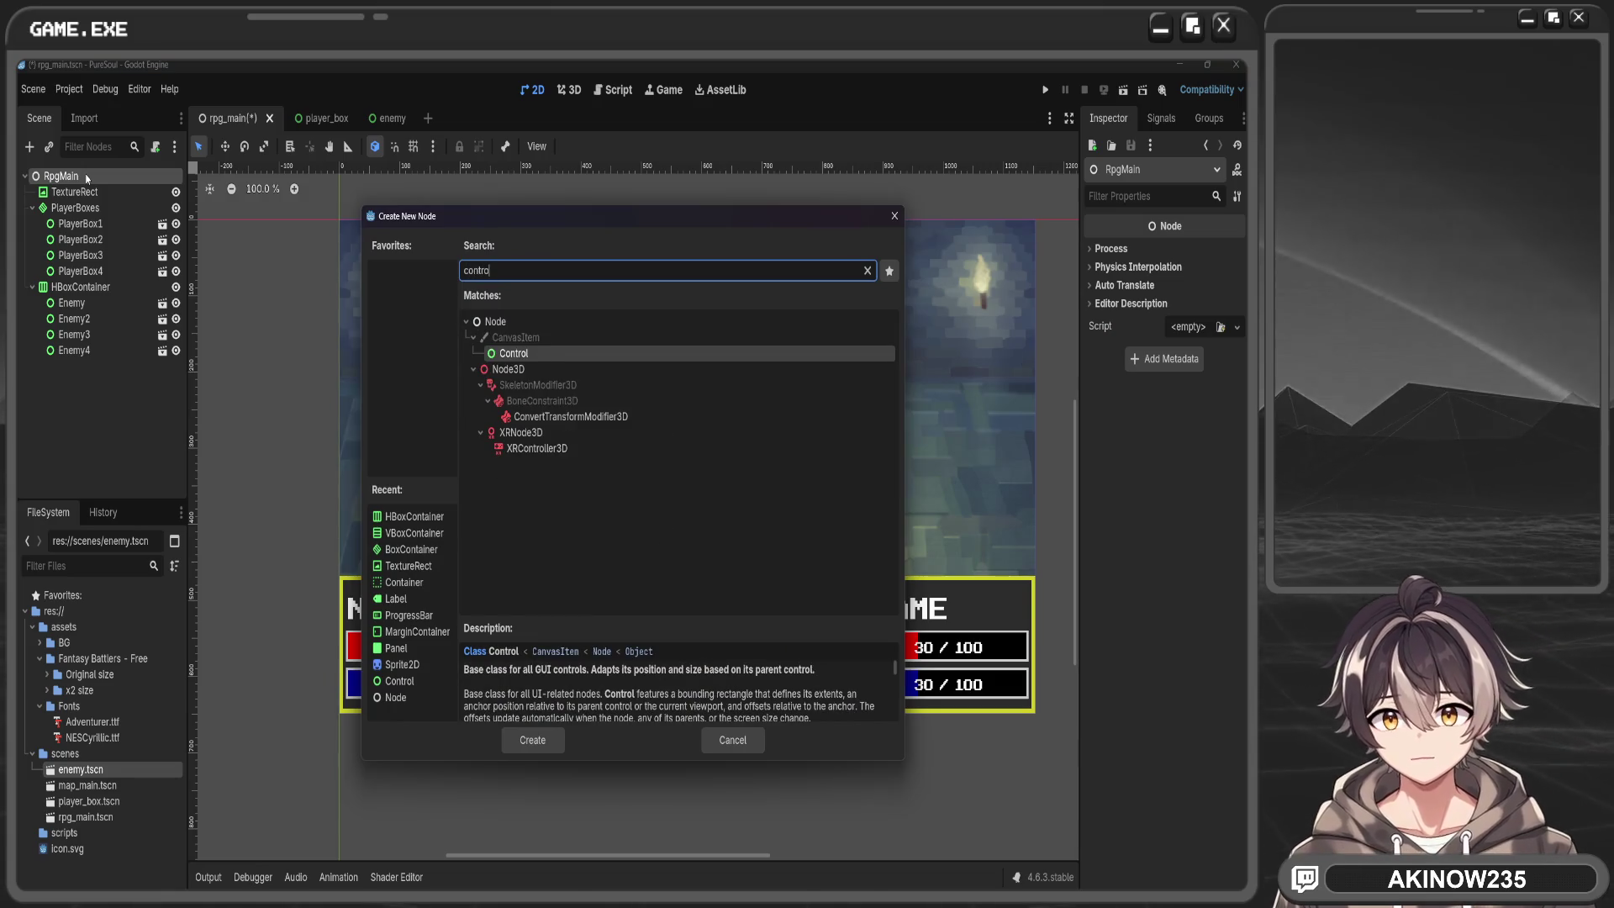
key("Return")
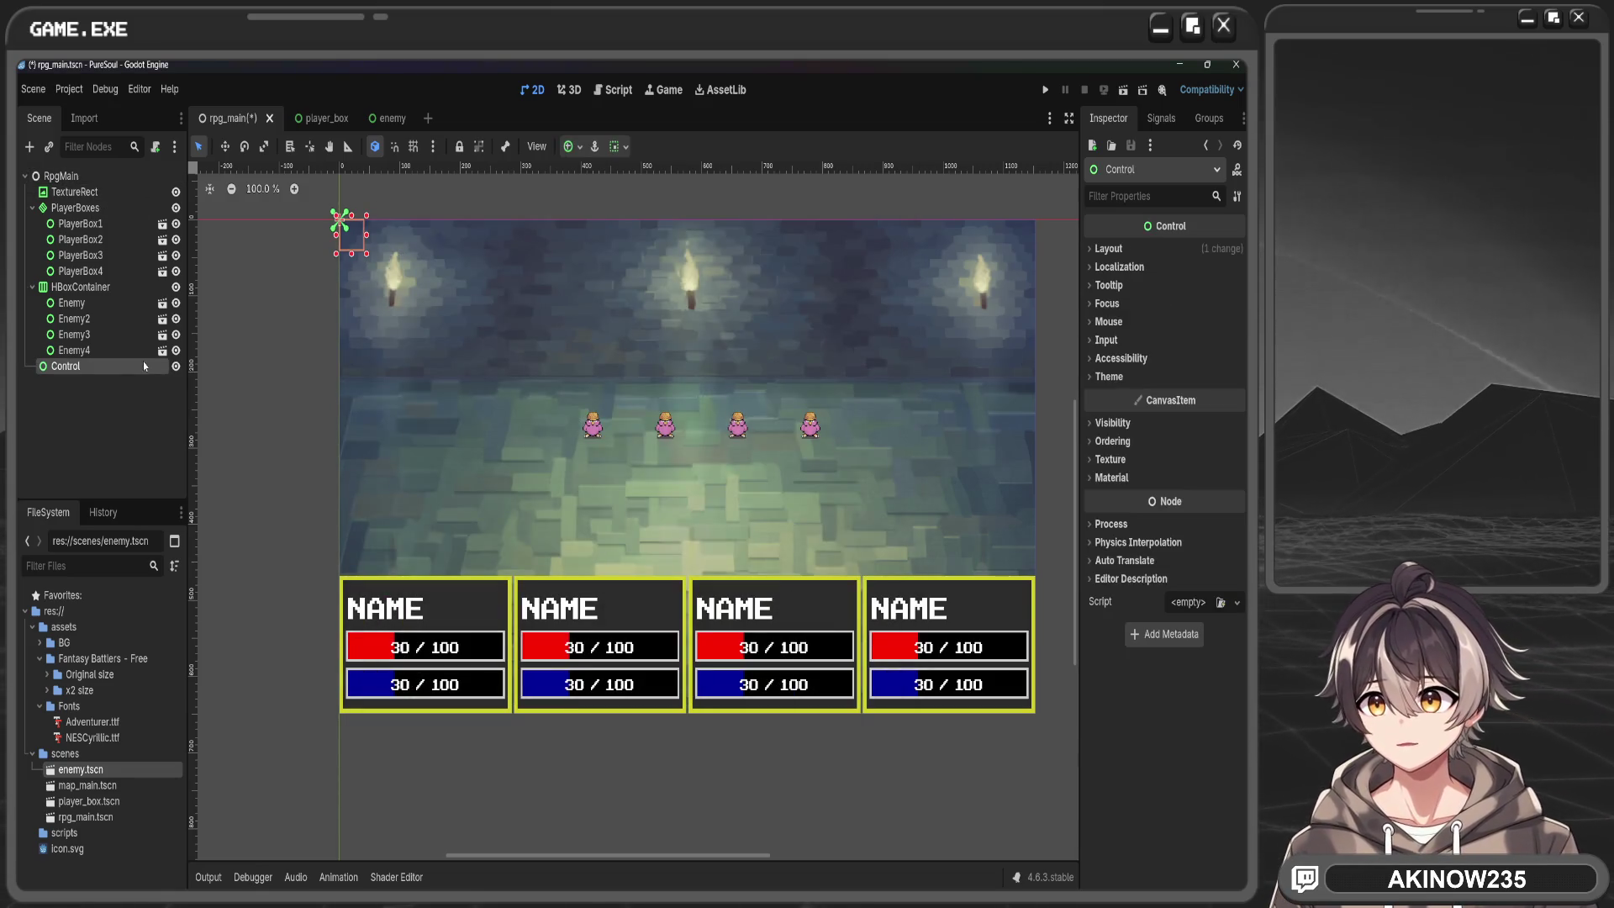
left_click_drag(83, 286, 88, 370)
left_click(91, 289)
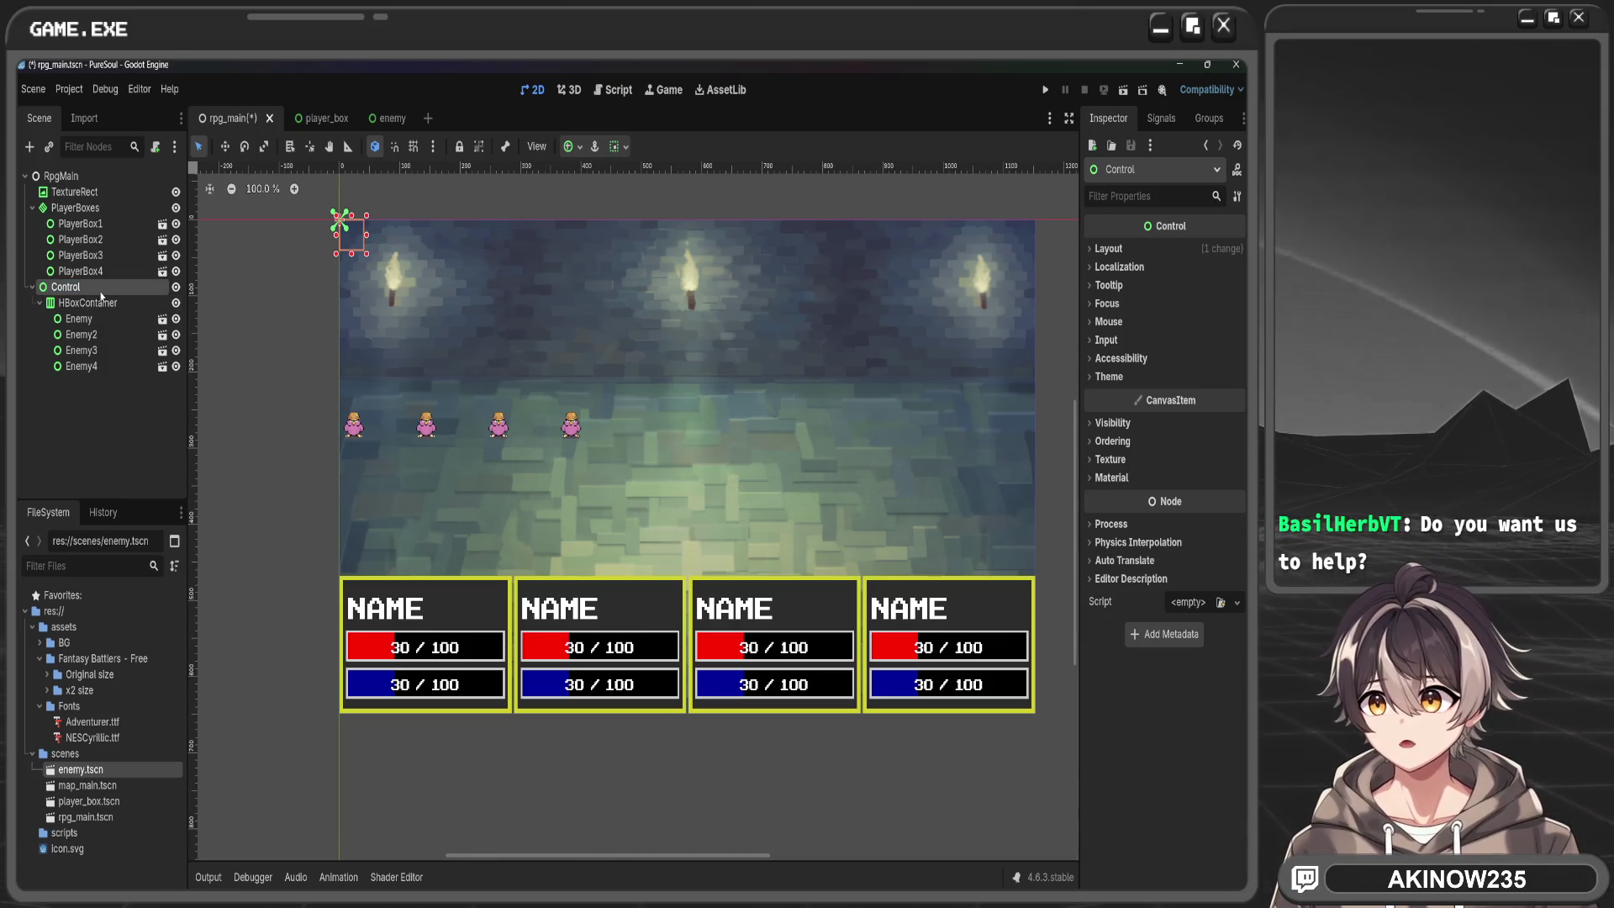
left_click(571, 146)
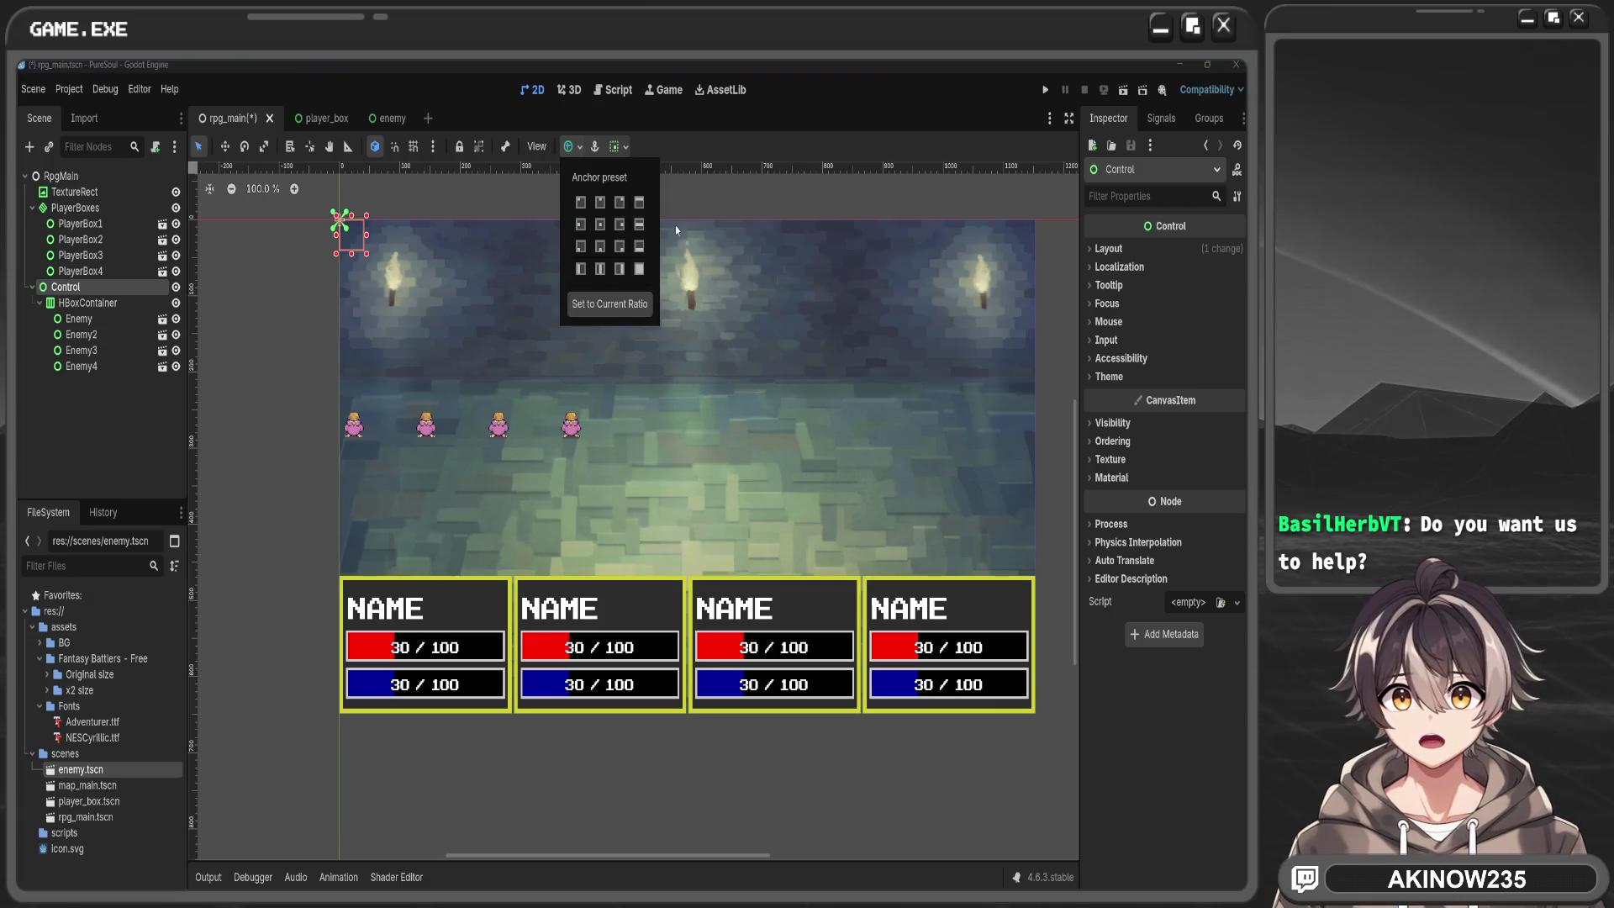
Anchor the Control node as HCenter Wide and drag it taller
left_click(639, 223)
left_click(687, 468)
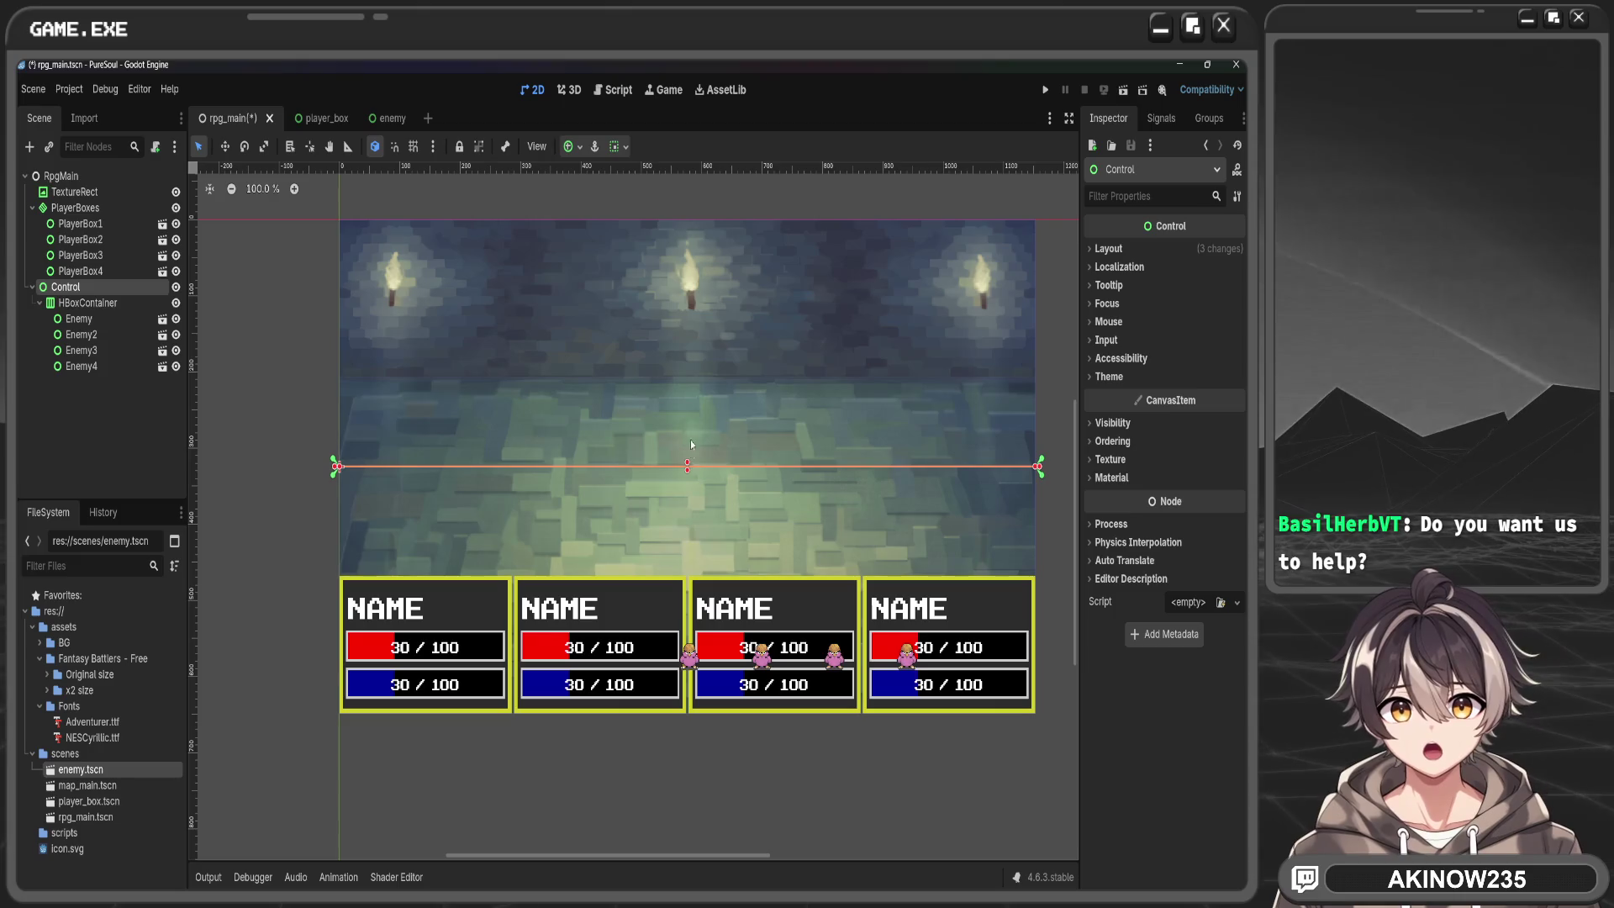
mouse_move(687, 465)
left_mouse_down()
mouse_move(647, 326)
mouse_move(605, 346)
left_mouse_up()
left_click(605, 346)
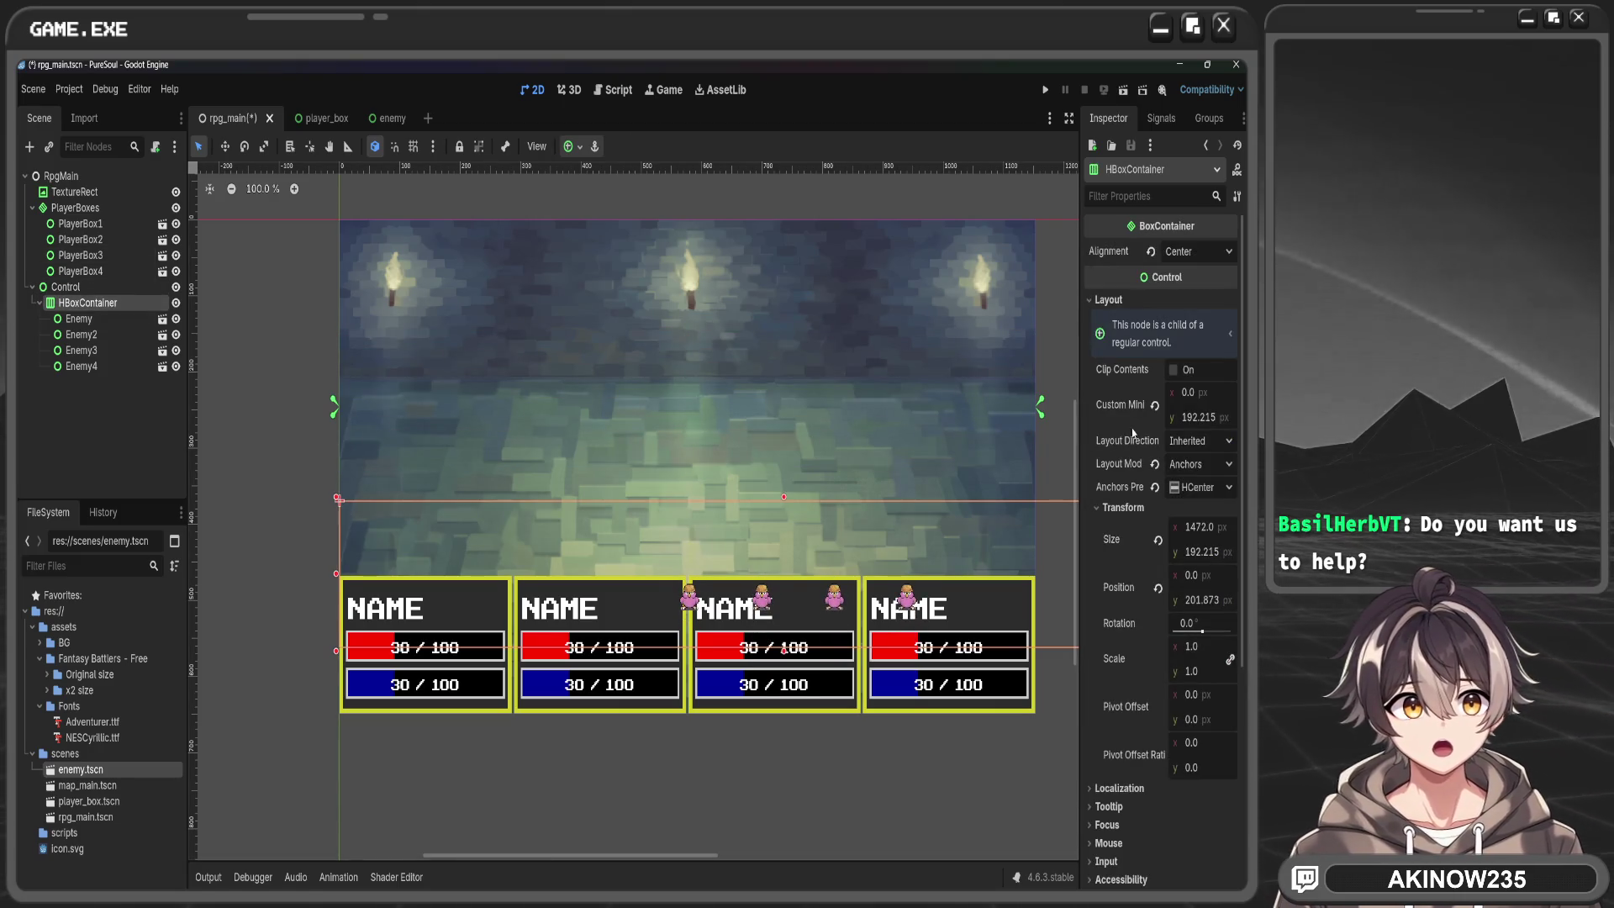
Set the enemy row's vertical position and minimum height to 0, keeping width 1472
double_click(1210, 597)
key("BackSpace")
key("BackSpace")
key("BackSpace")
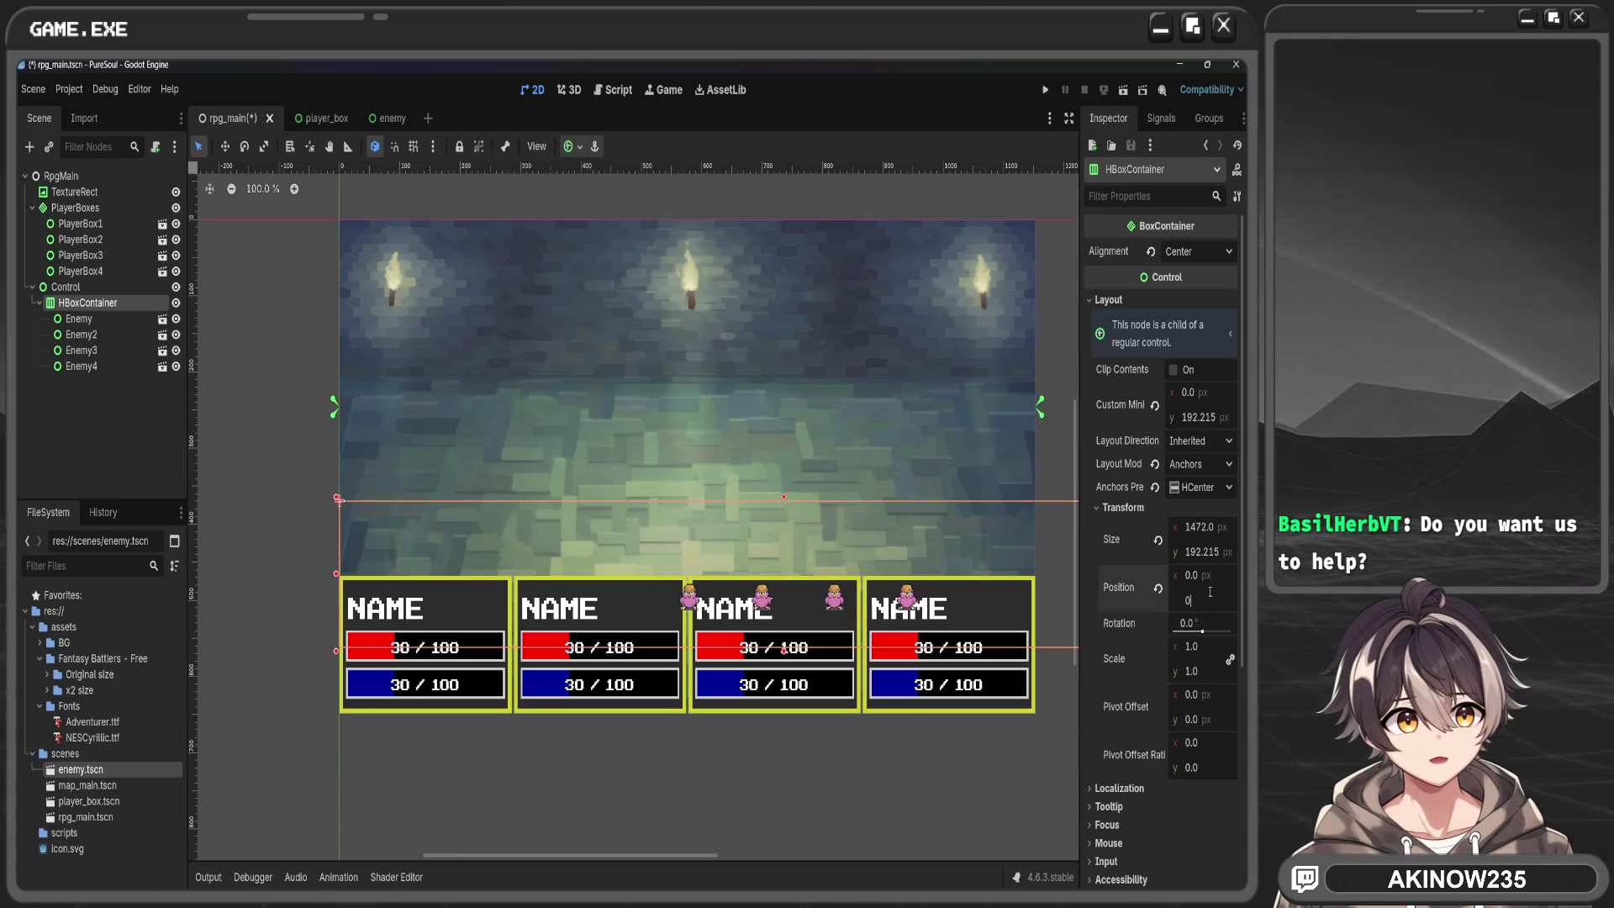
key("Return")
scroll(967, 580, "down", 4)
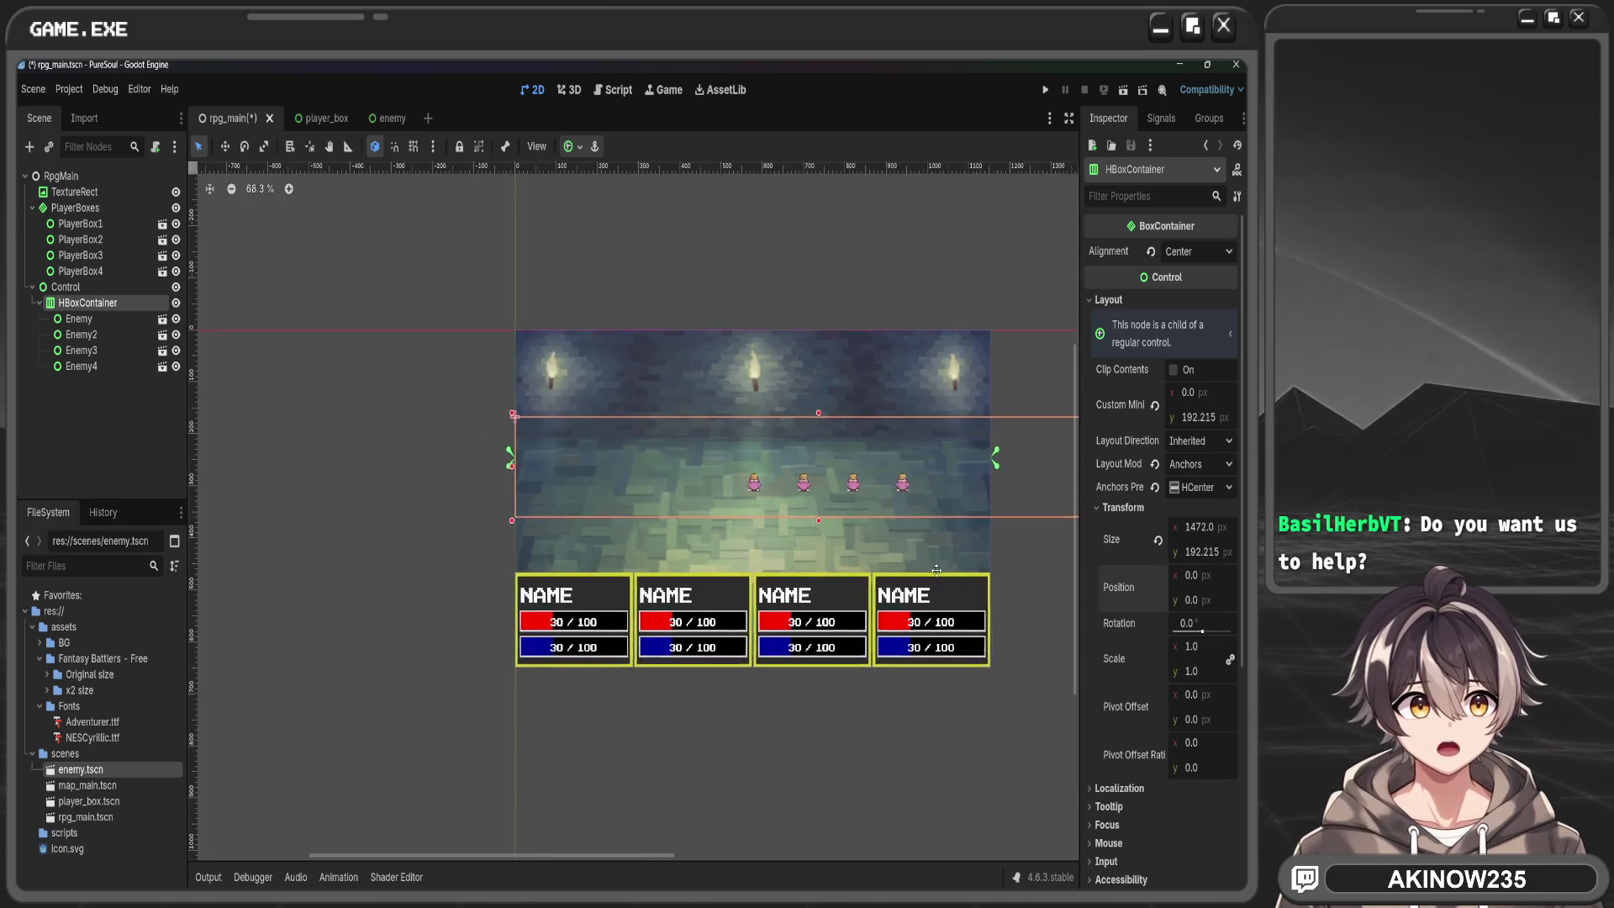
left_click_drag(1194, 417, 1164, 417)
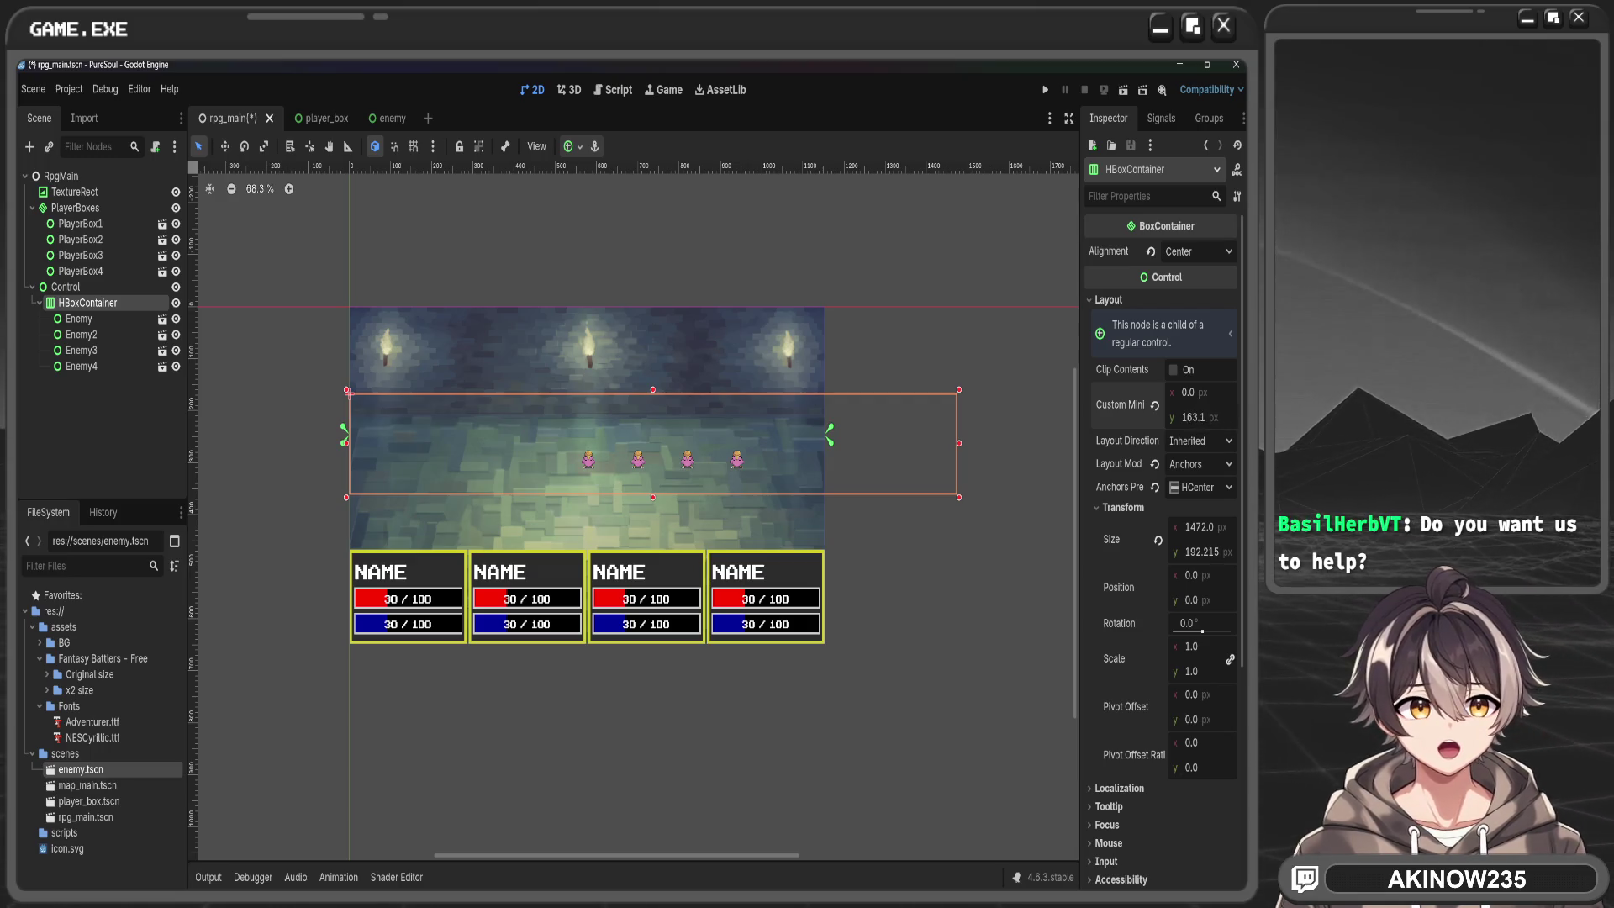
double_click(1226, 416)
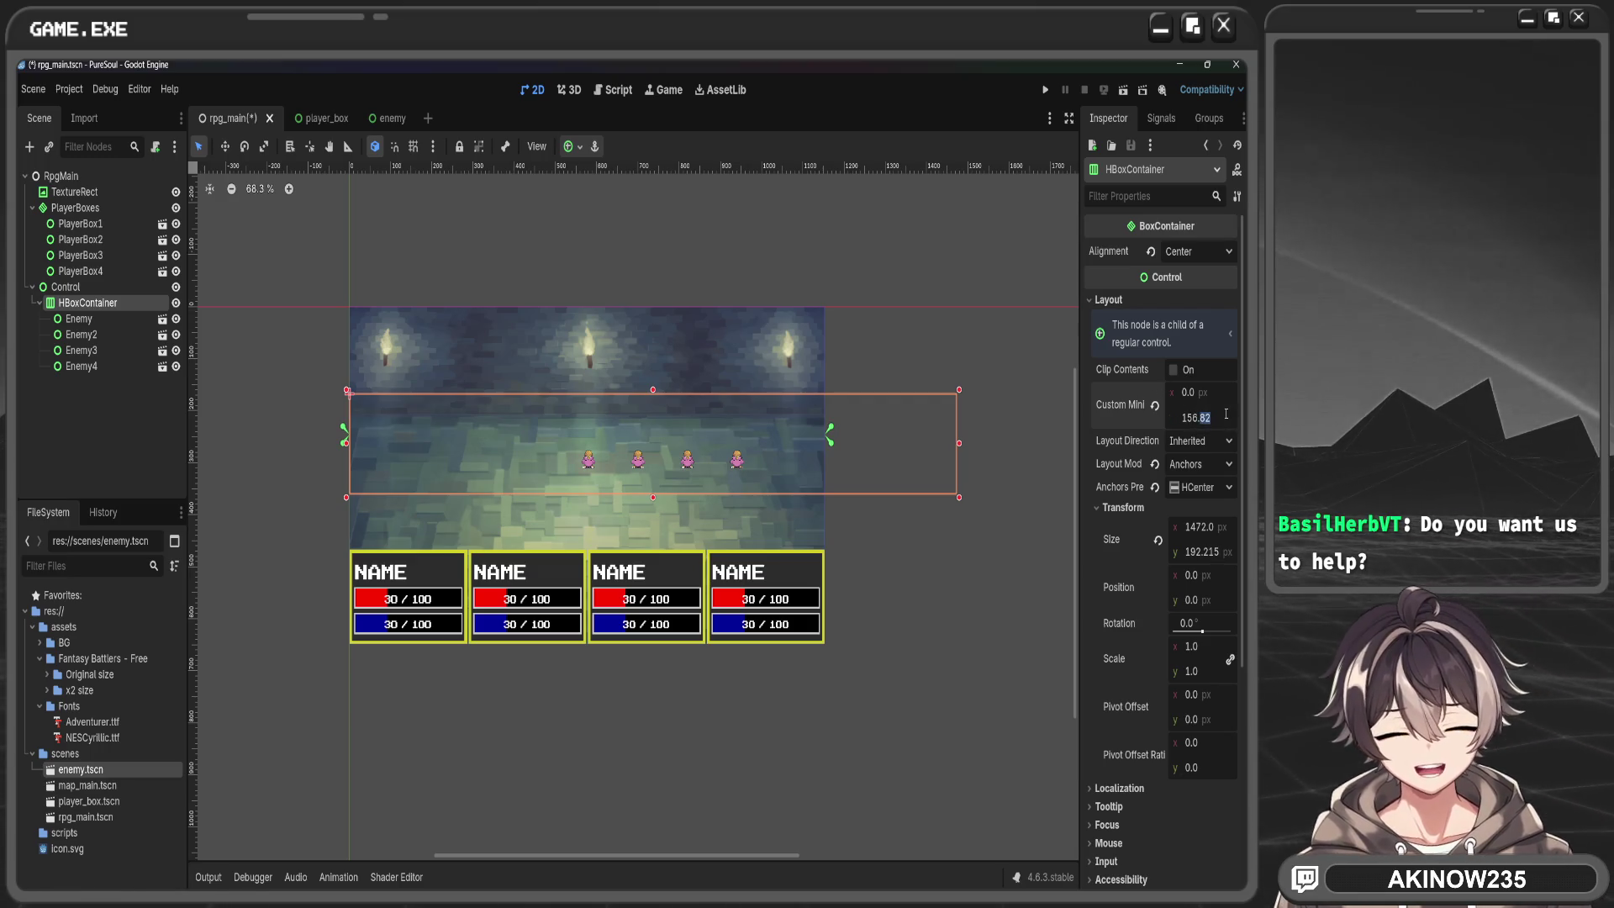
key("BackSpace")
type("00")
key("Return")
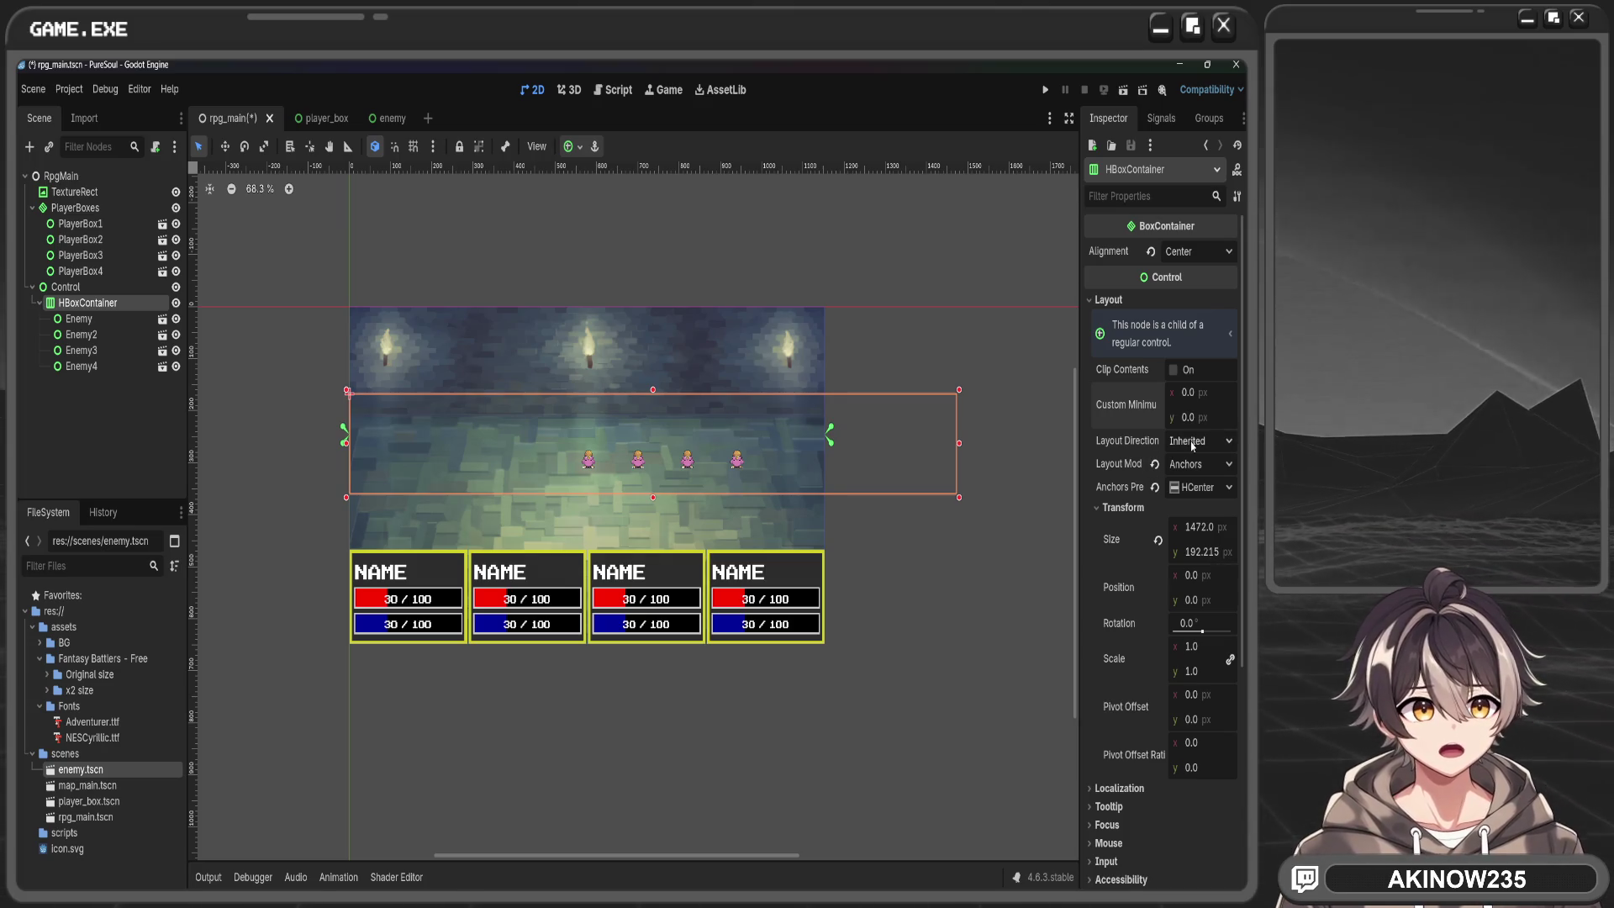
left_click_drag(1211, 551, 1185, 551)
left_click(1214, 525)
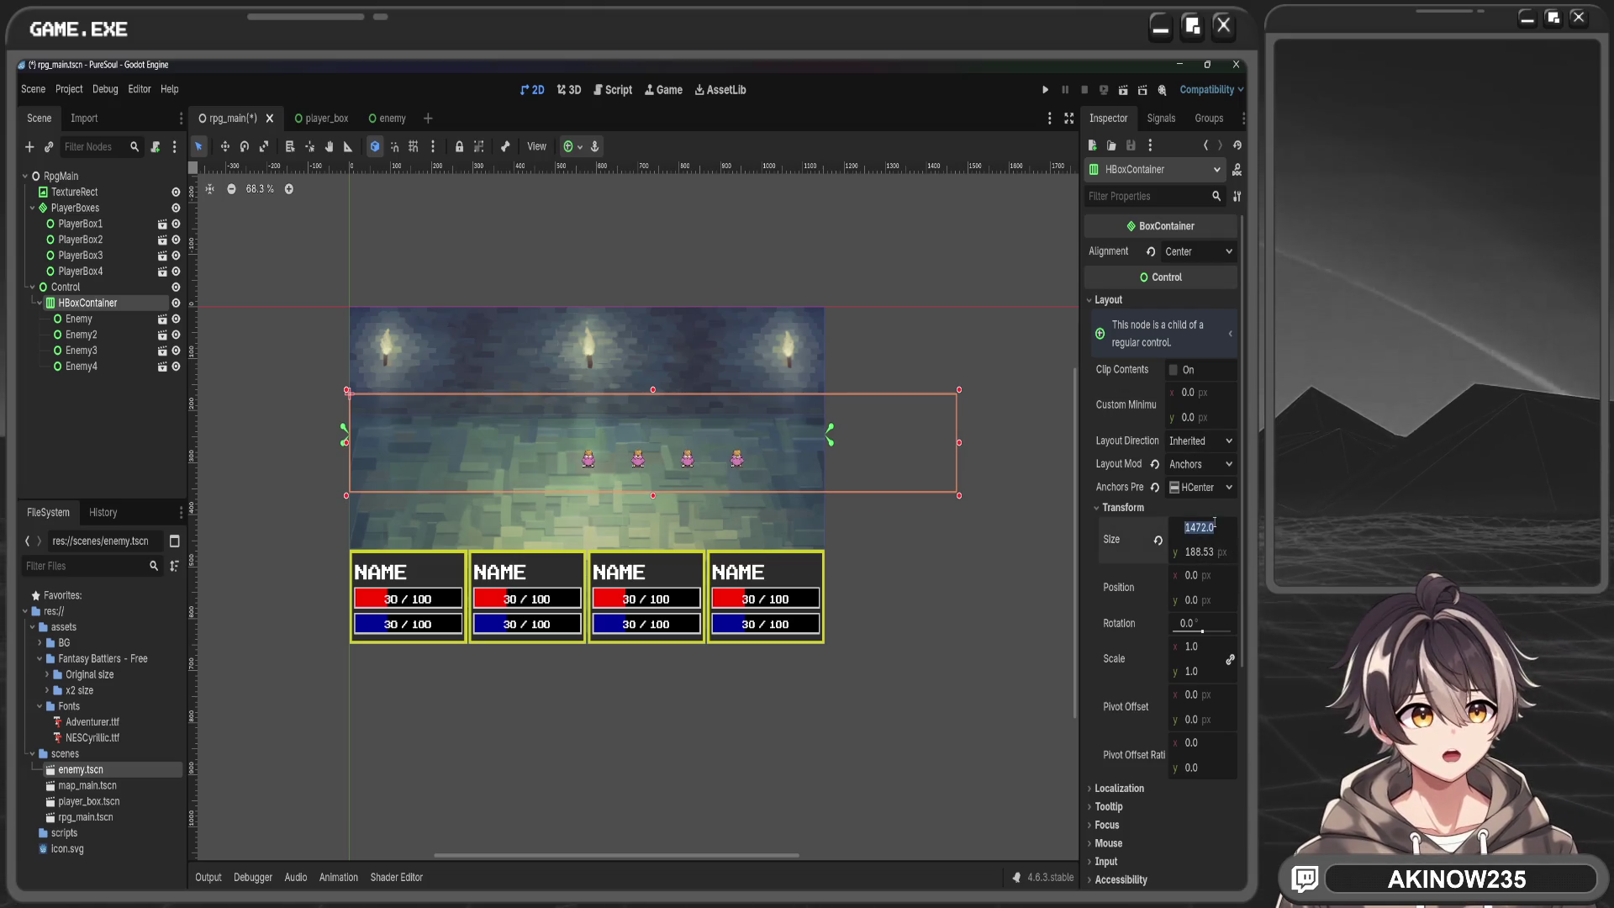
key("Return")
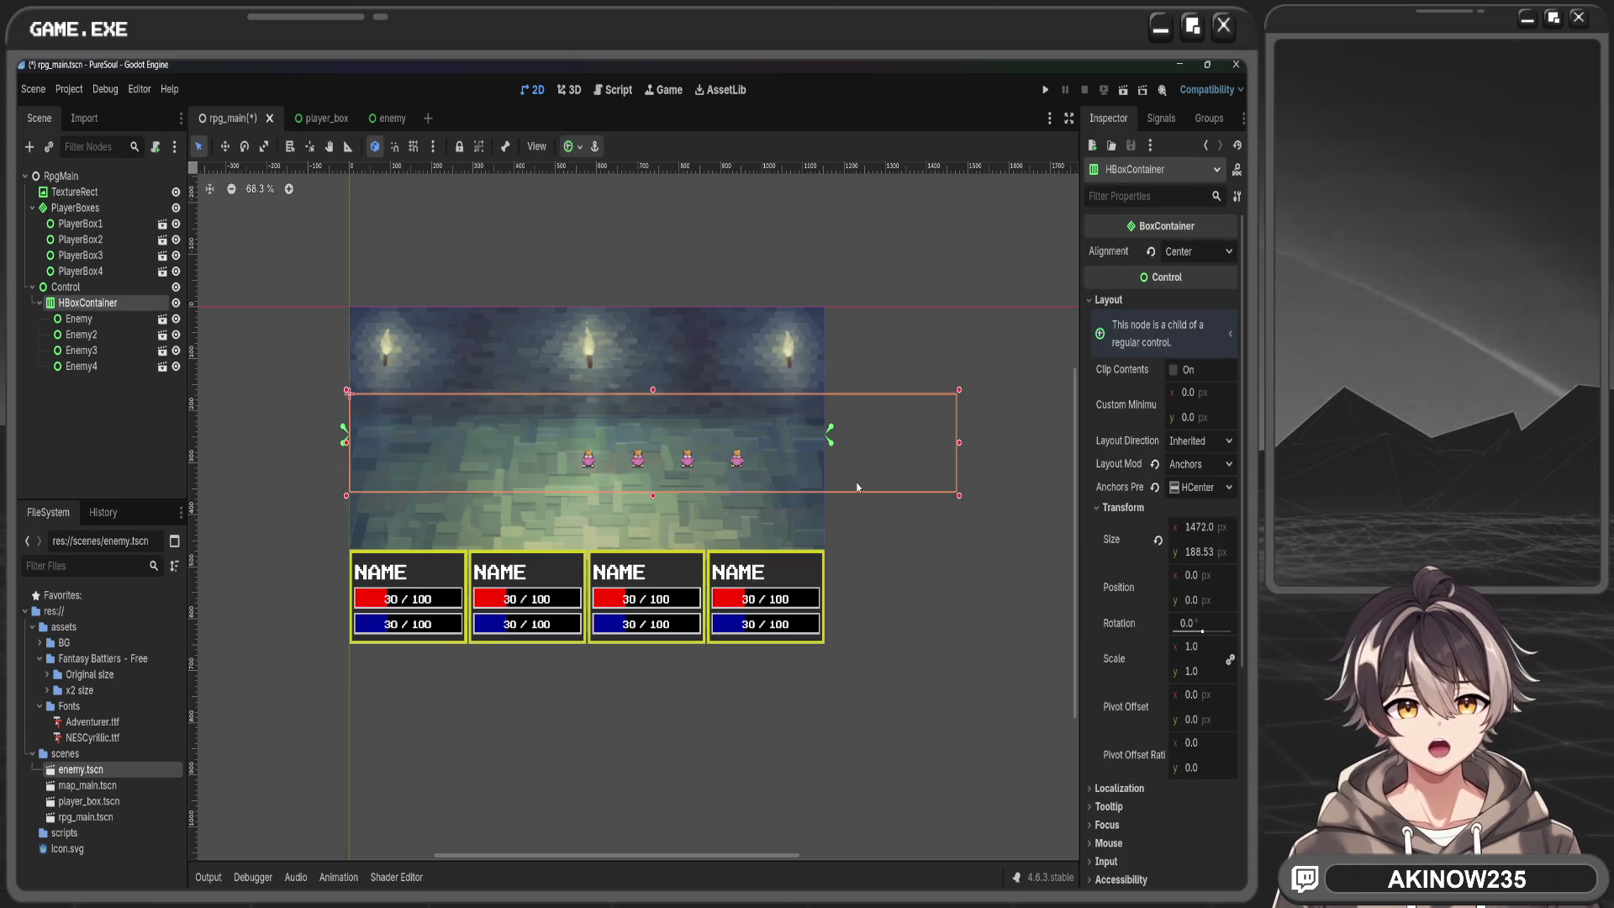
Anchor the enemy row HCenter Wide, give it 137.5 px height, and nudge it upward
left_click(581, 146)
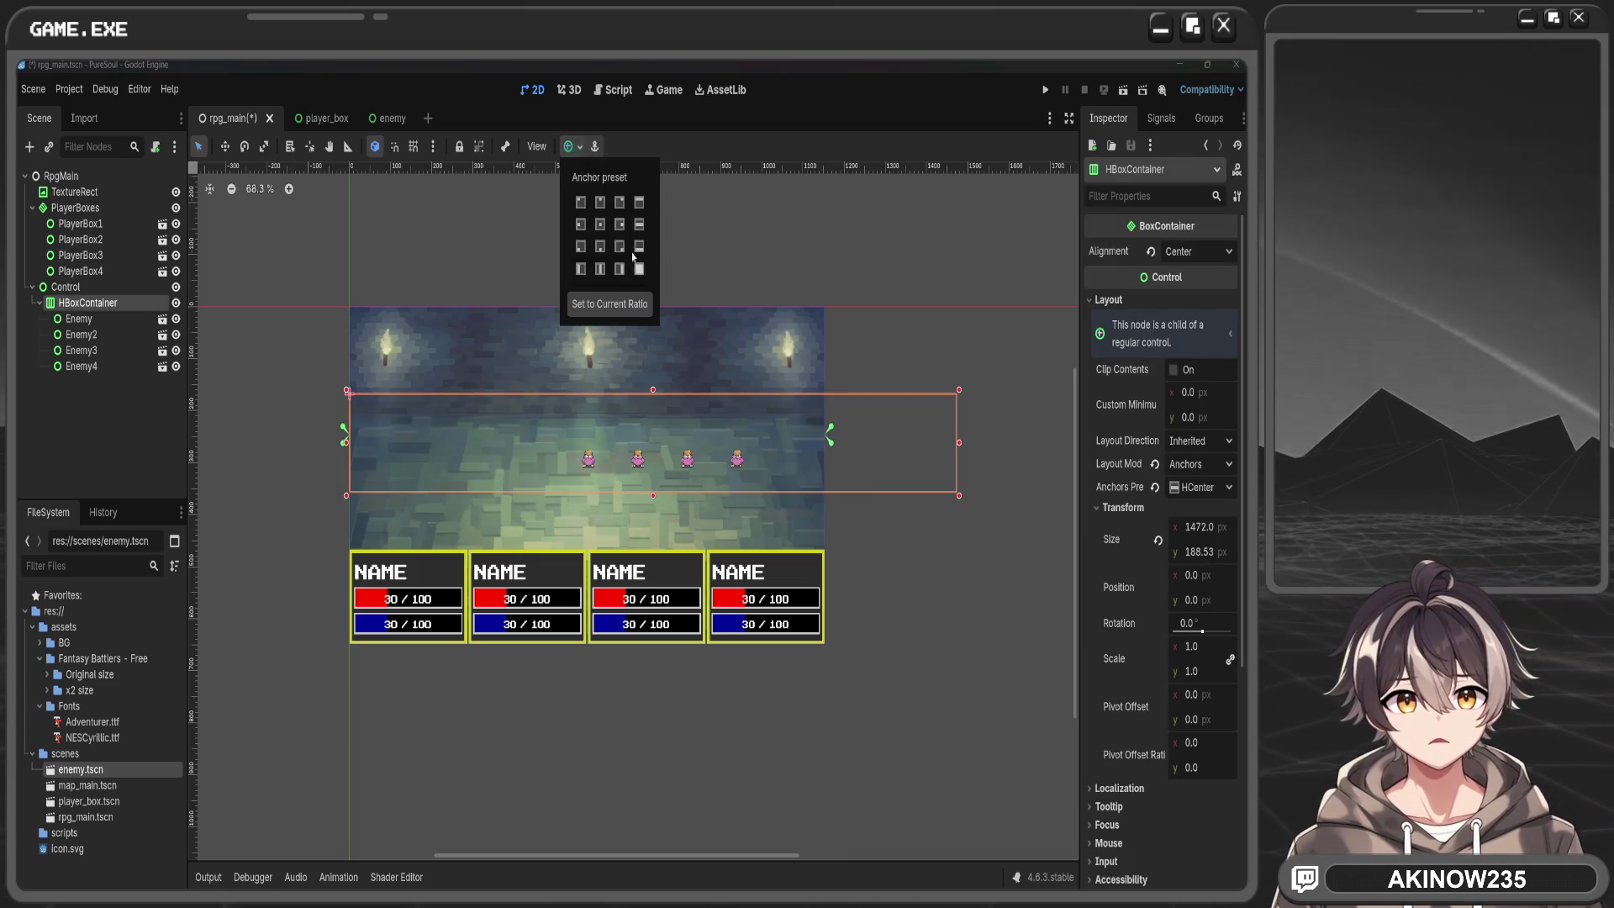
left_click(639, 224)
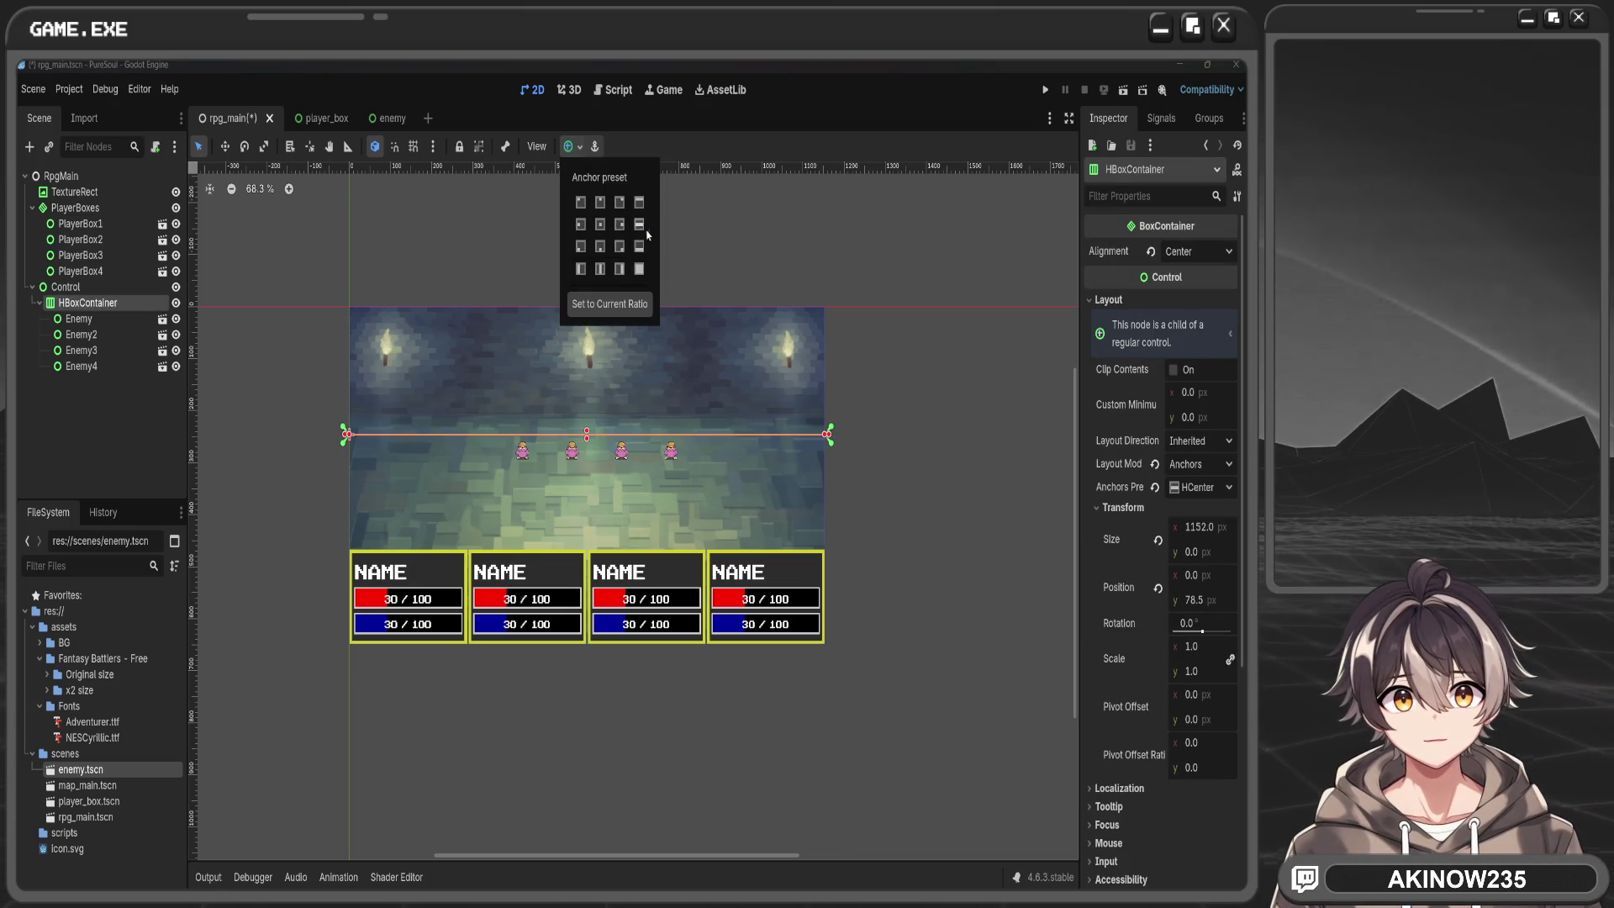
left_click(586, 446)
left_click_drag(589, 443, 600, 508)
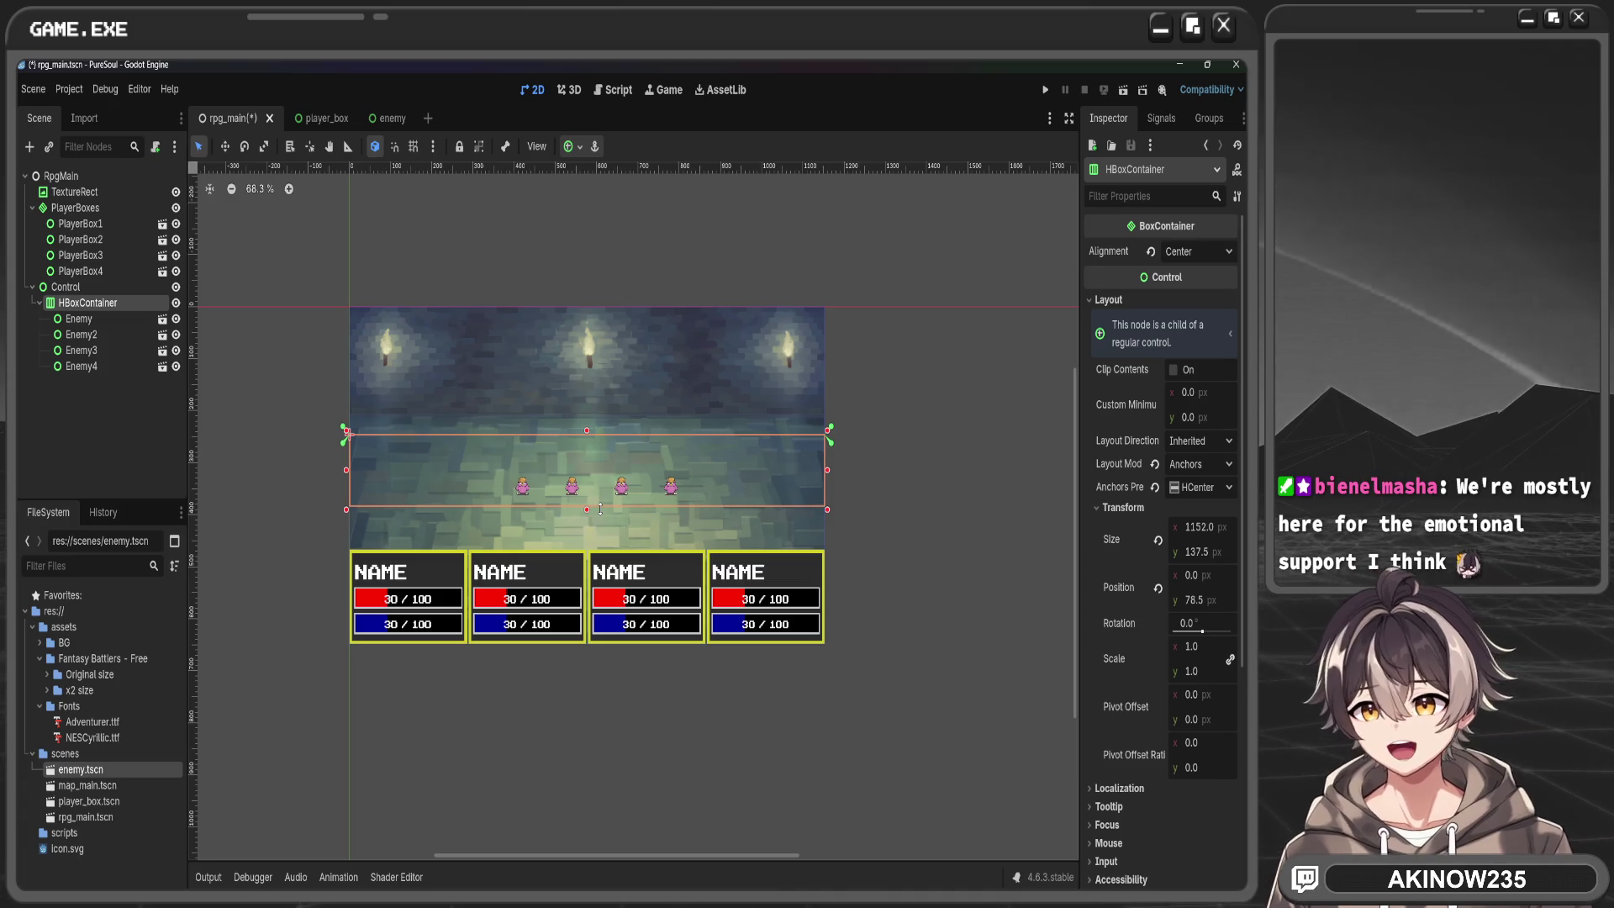
scroll(600, 508, "up", 6)
mouse_move(632, 435)
left_mouse_down()
mouse_move(631, 392)
mouse_move(632, 441)
left_mouse_up()
scroll(727, 357, "down", 4)
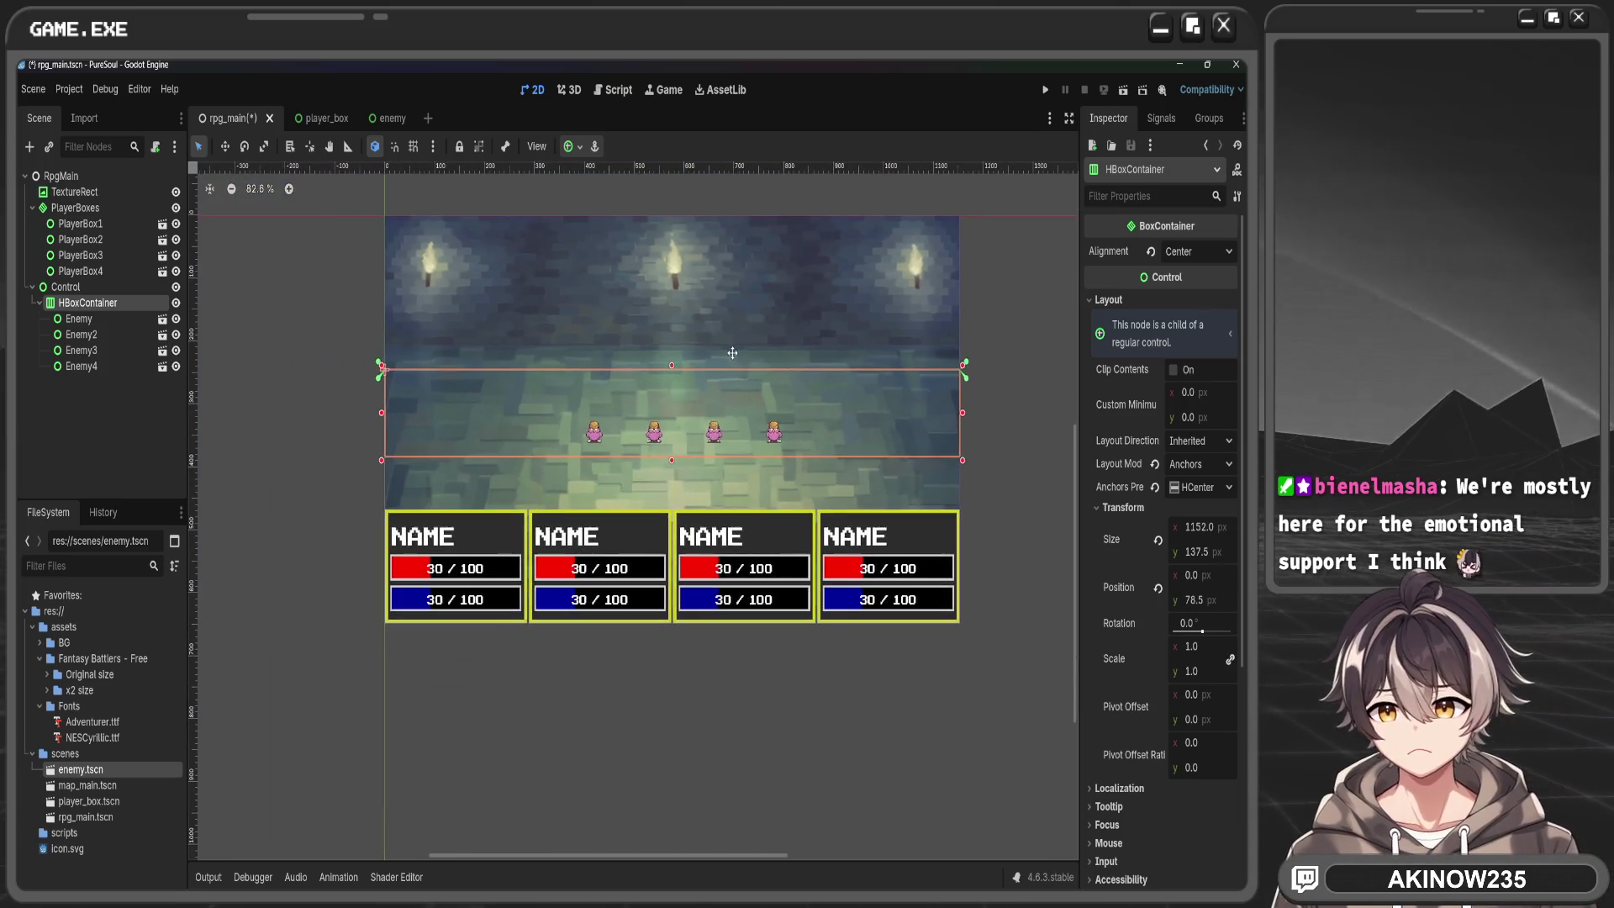
Frame the Control node in the viewport and show its Layout properties and anchor presets
left_click(92, 288)
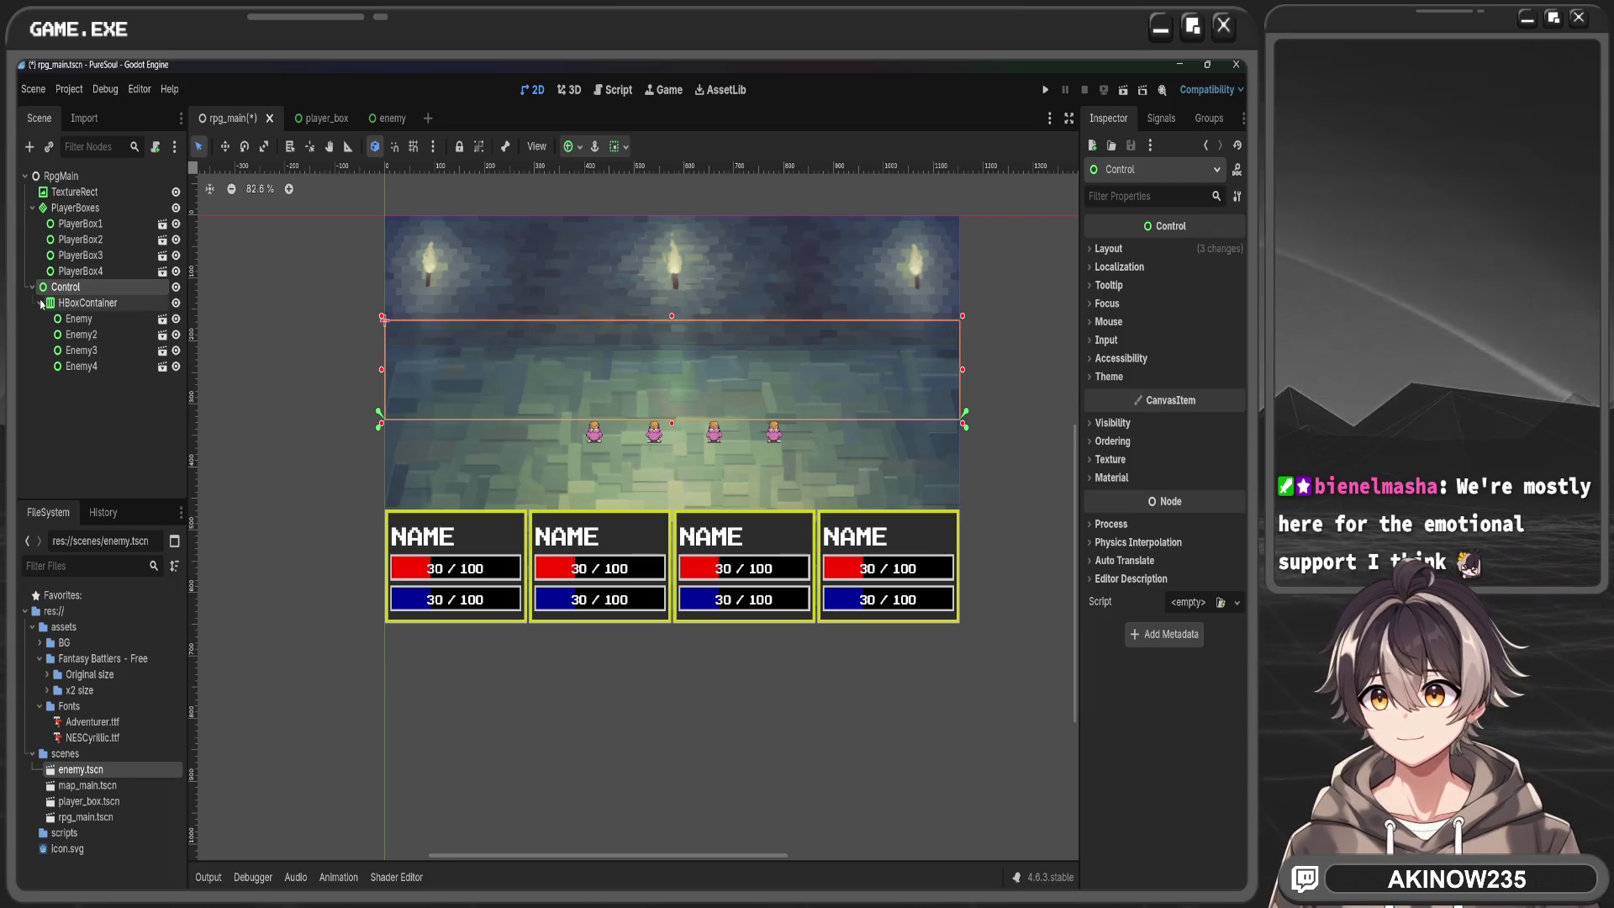
key("f")
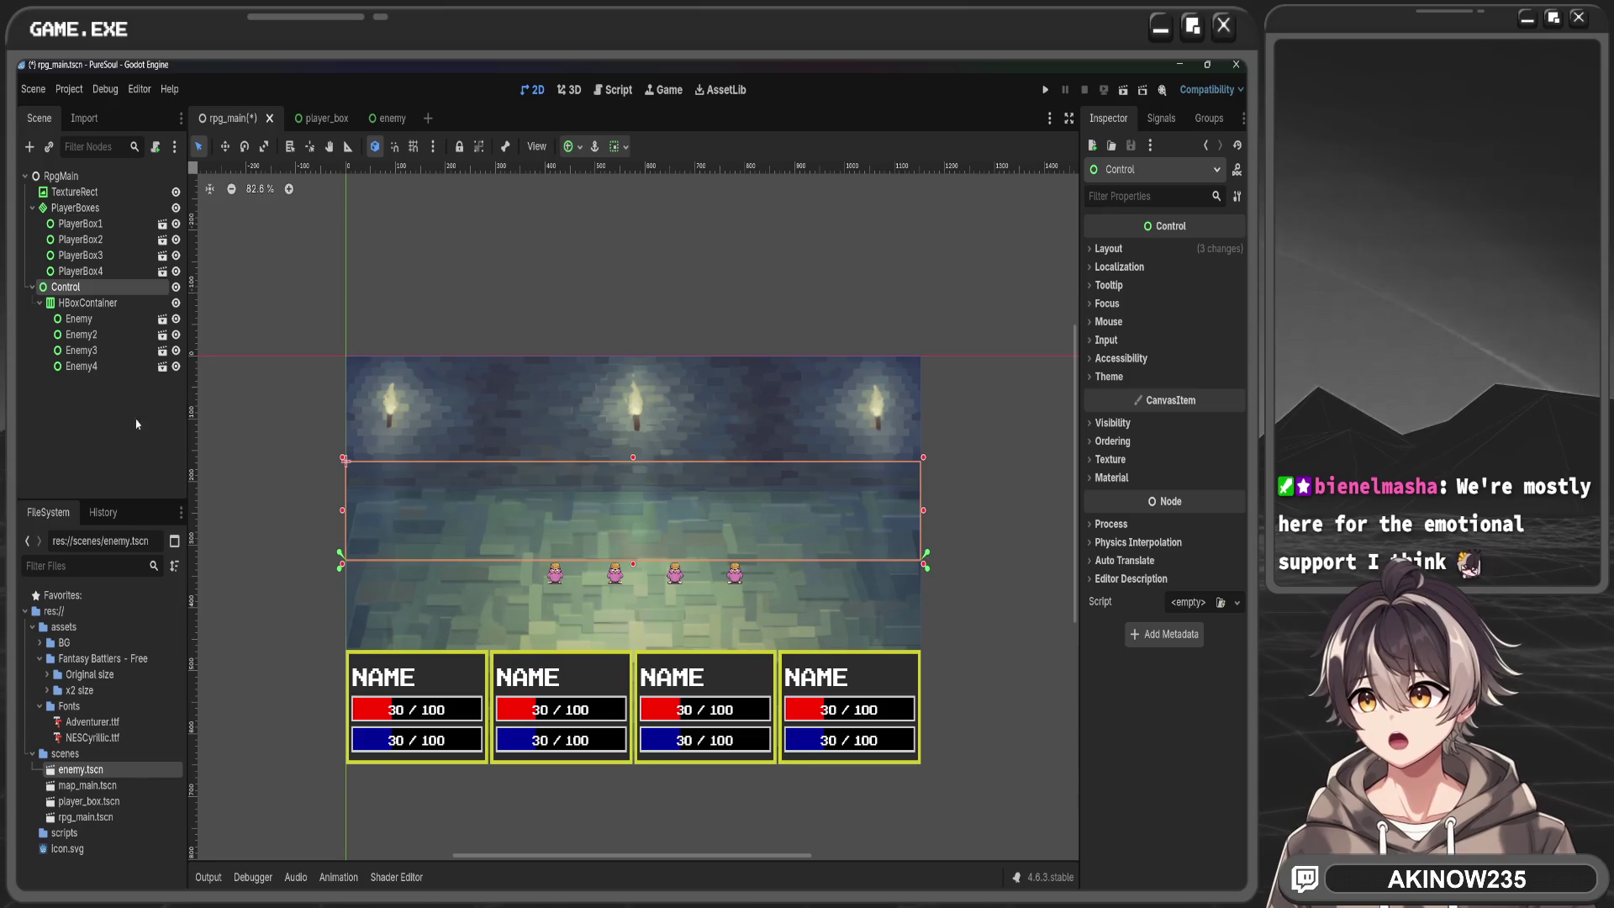
double_click(76, 286)
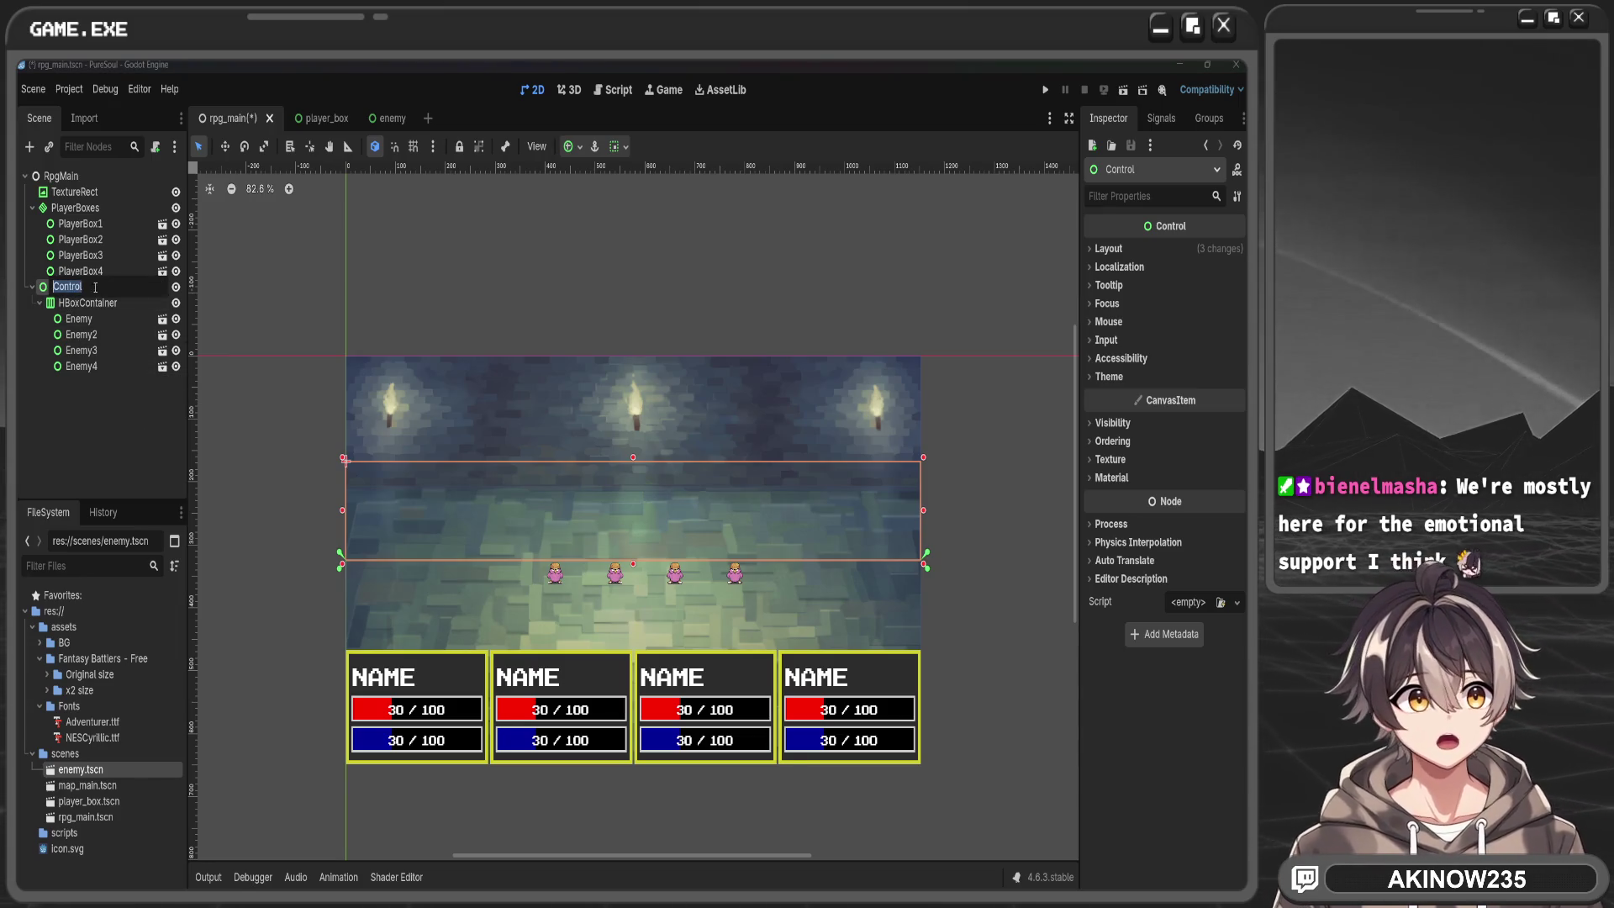
left_click(1103, 249)
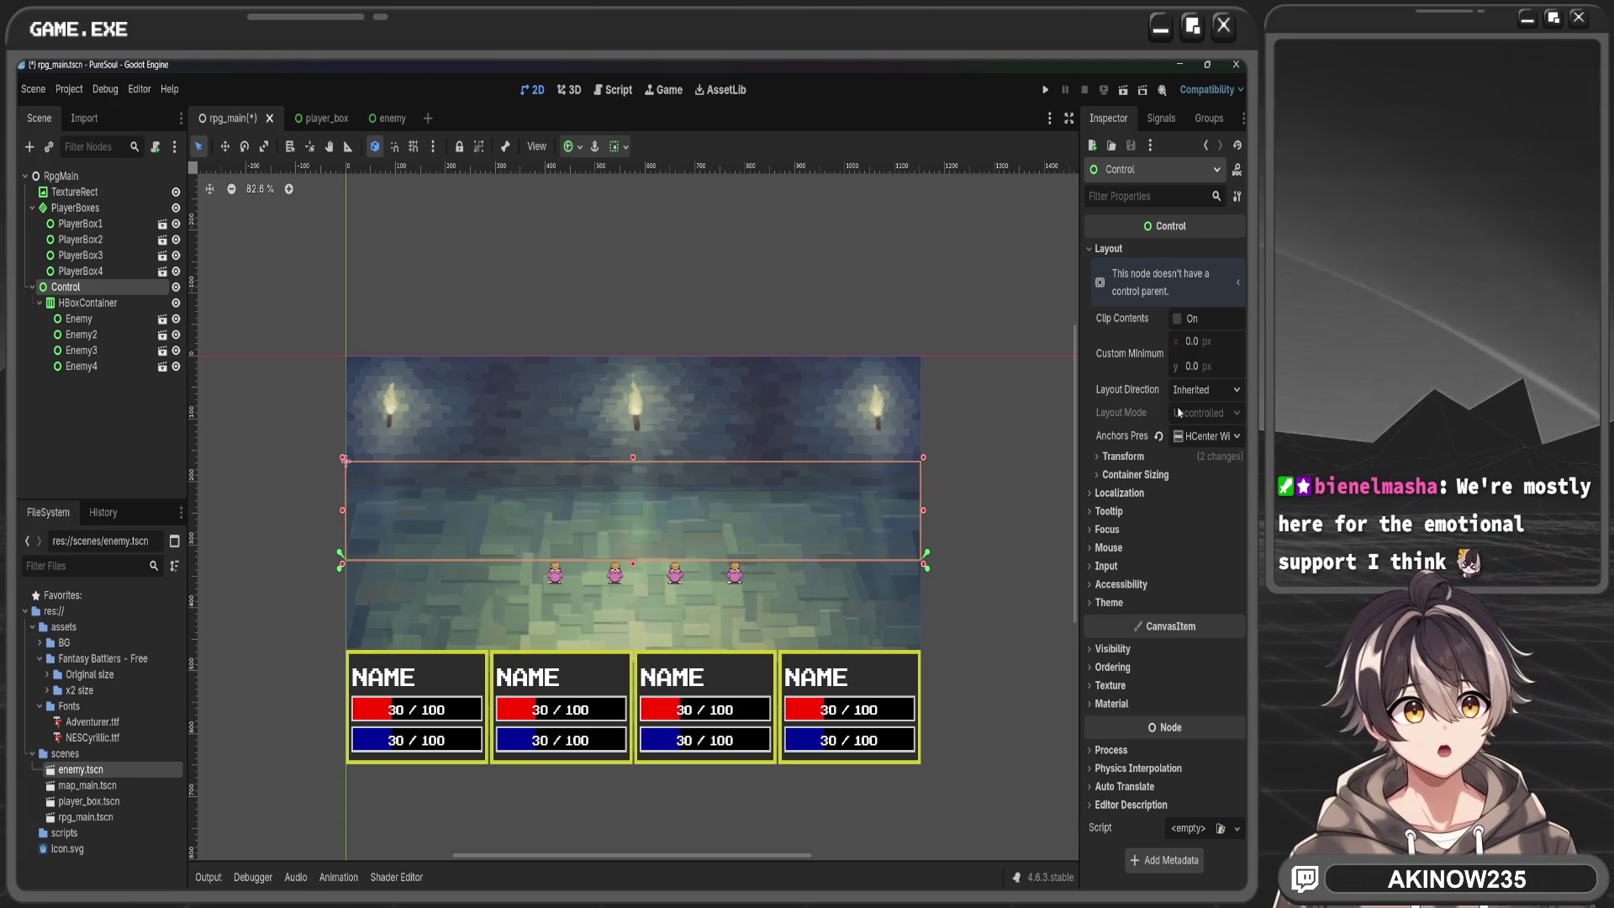
left_click(580, 147)
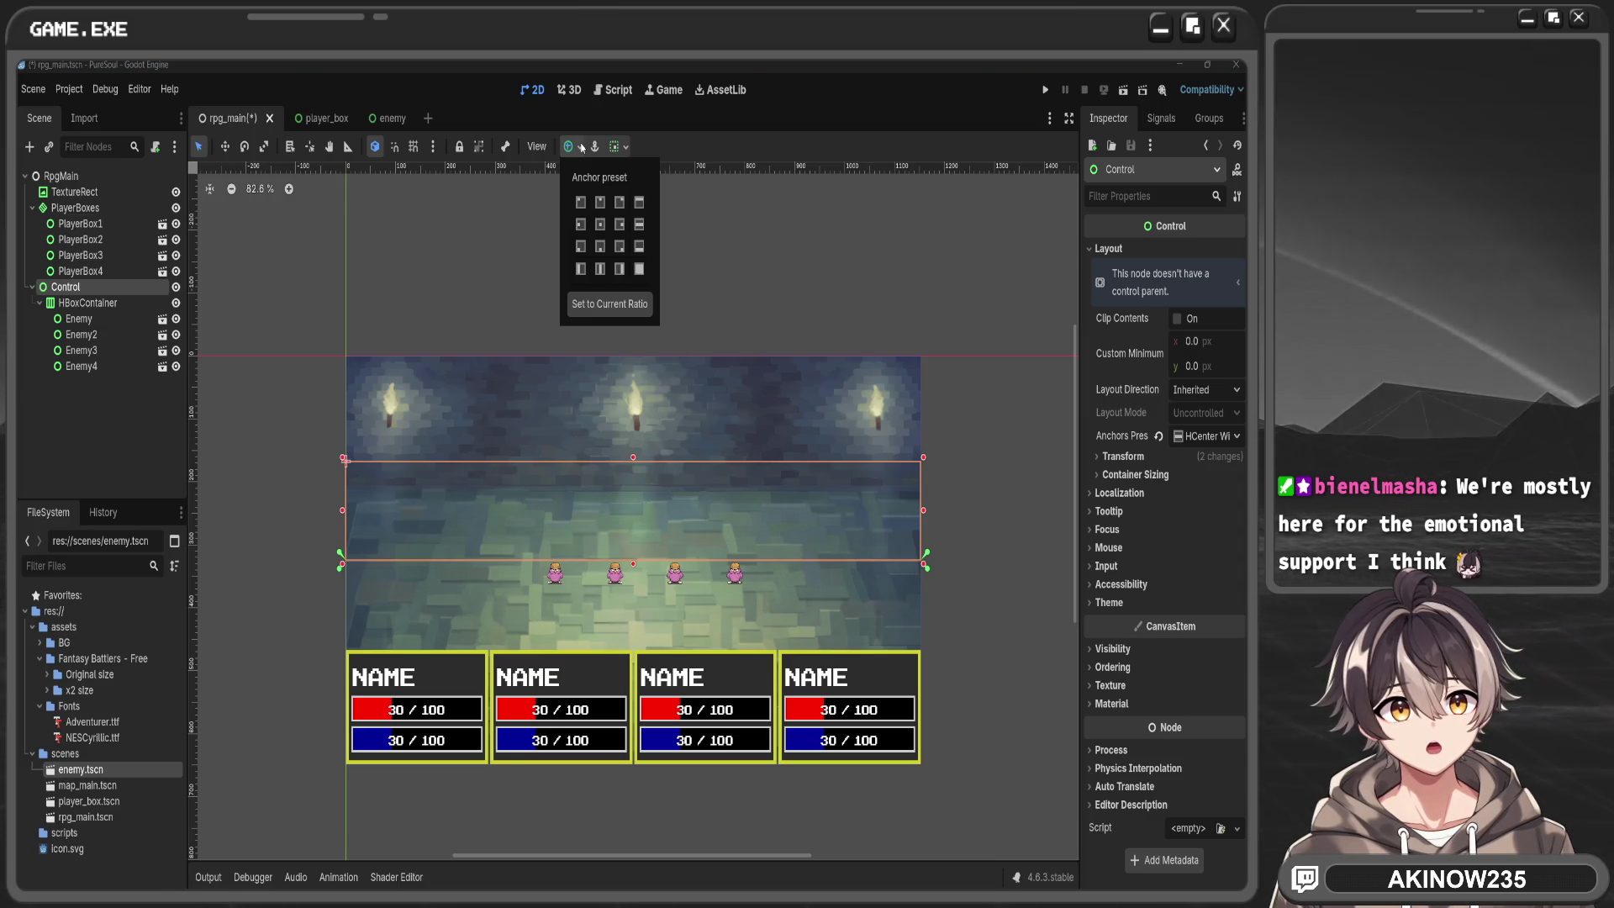
left_click(870, 270)
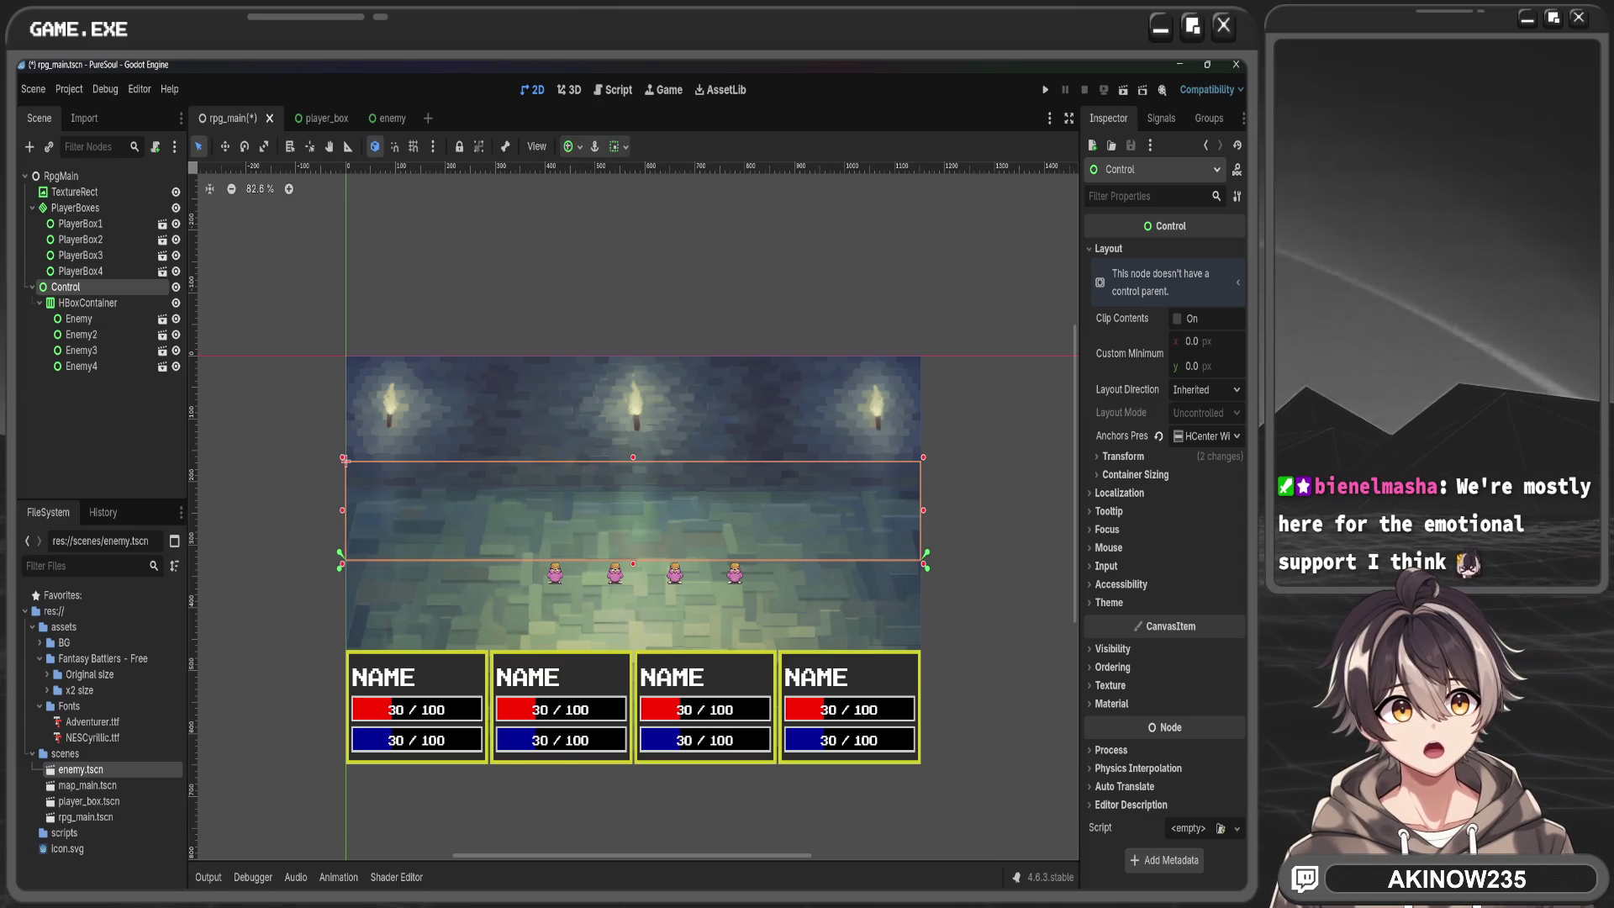
Expand the no-control-parent positioning hint, then reselect Control and show its Transform
left_click(1143, 280)
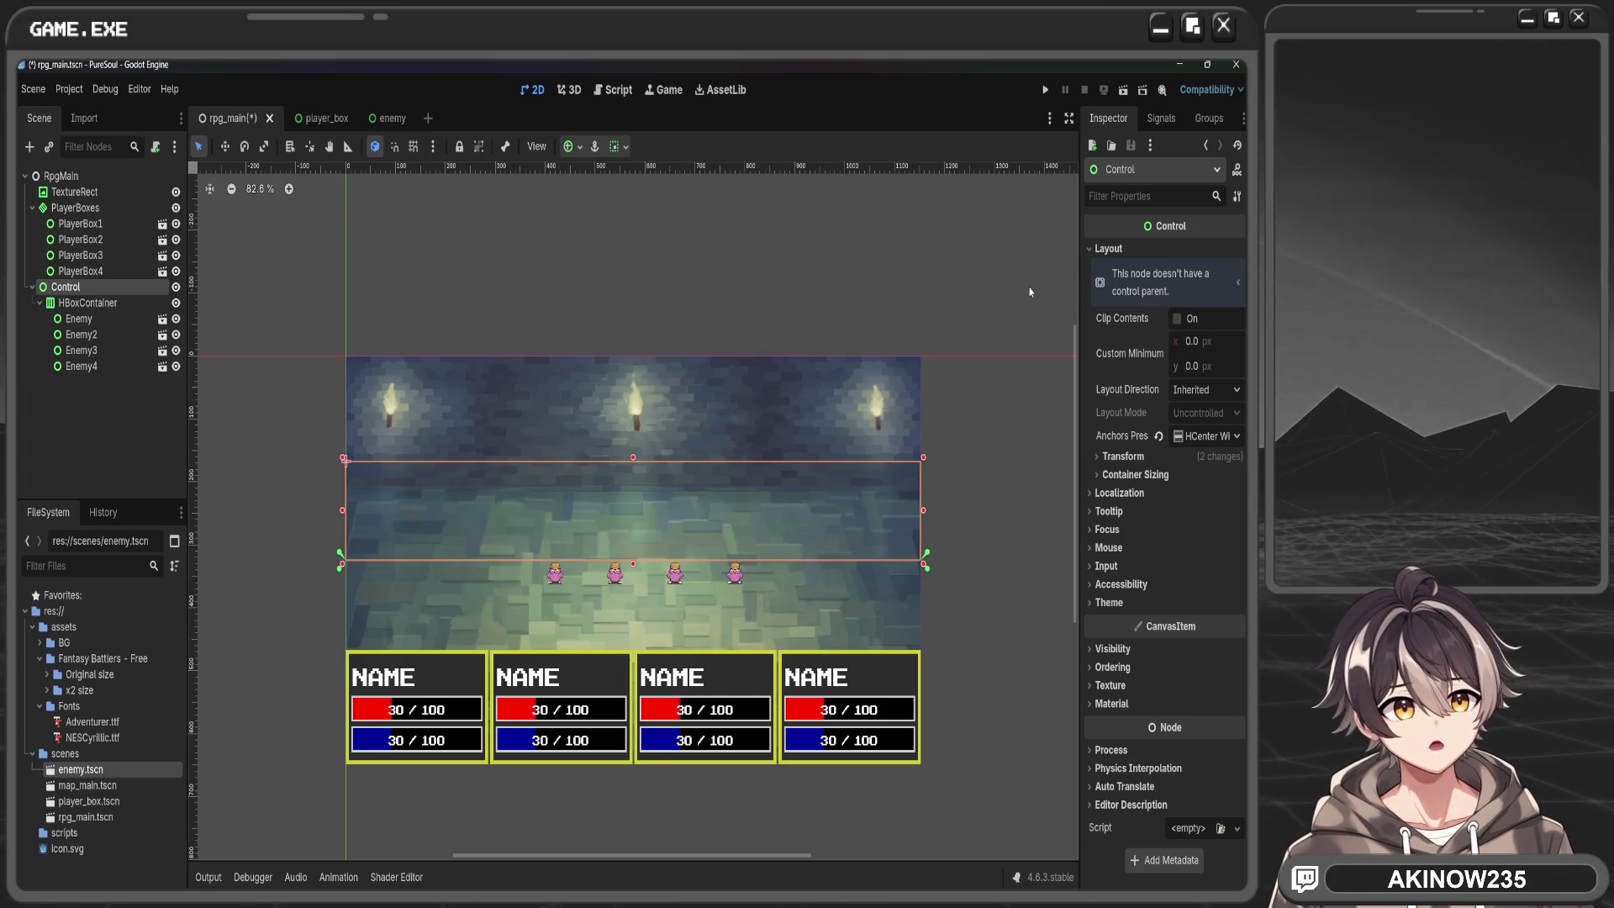
left_click(1235, 285)
left_click(1225, 282)
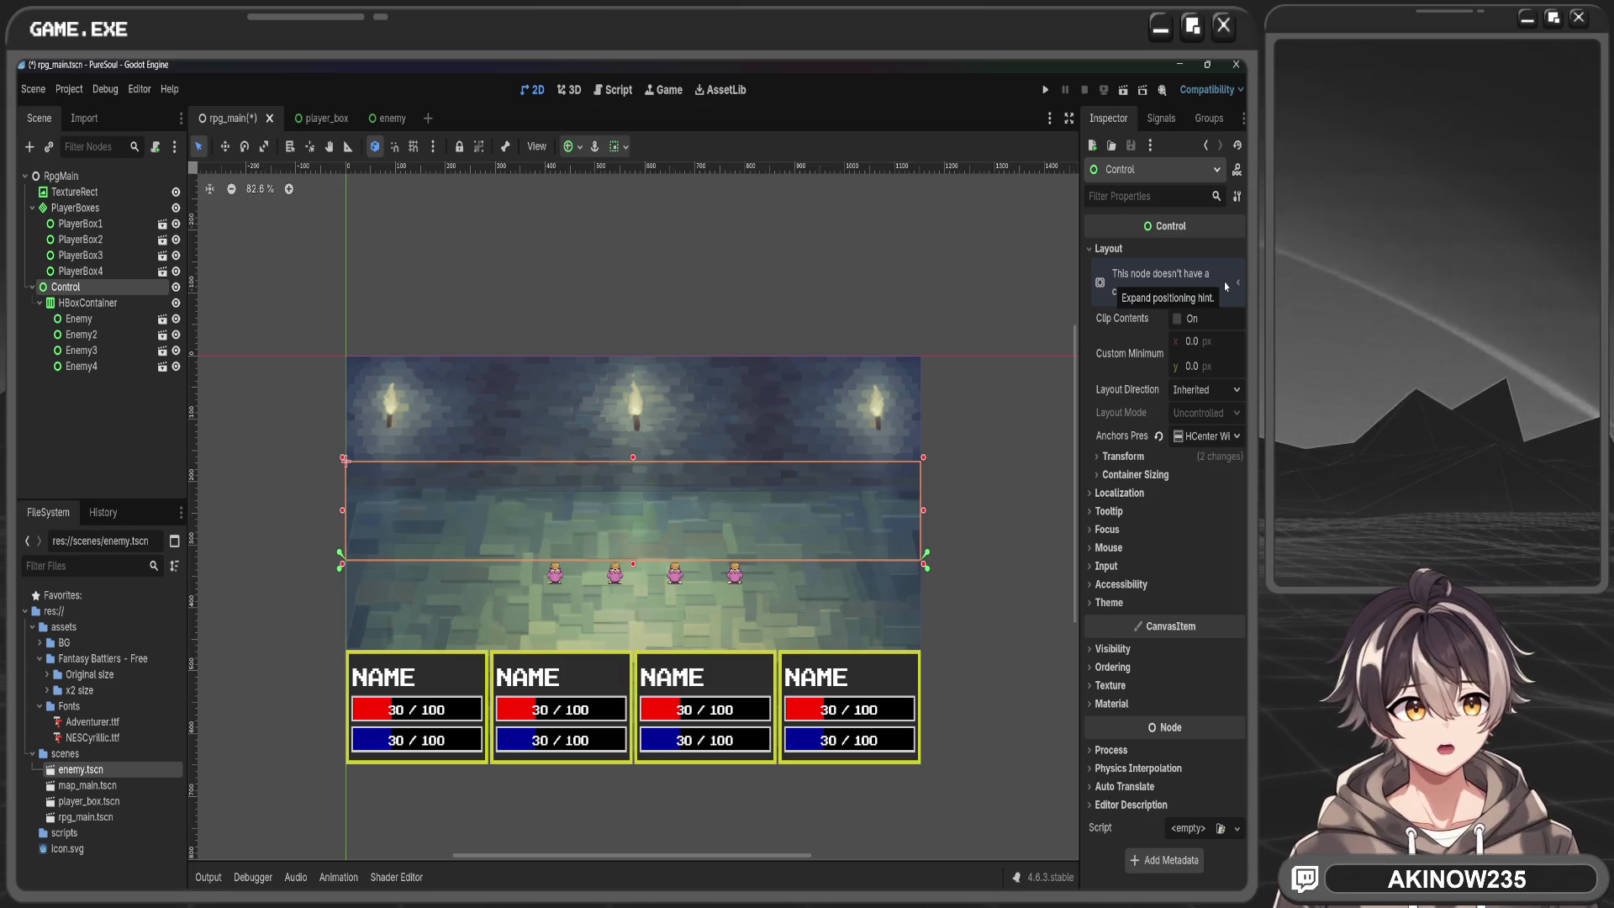
left_click(1224, 280)
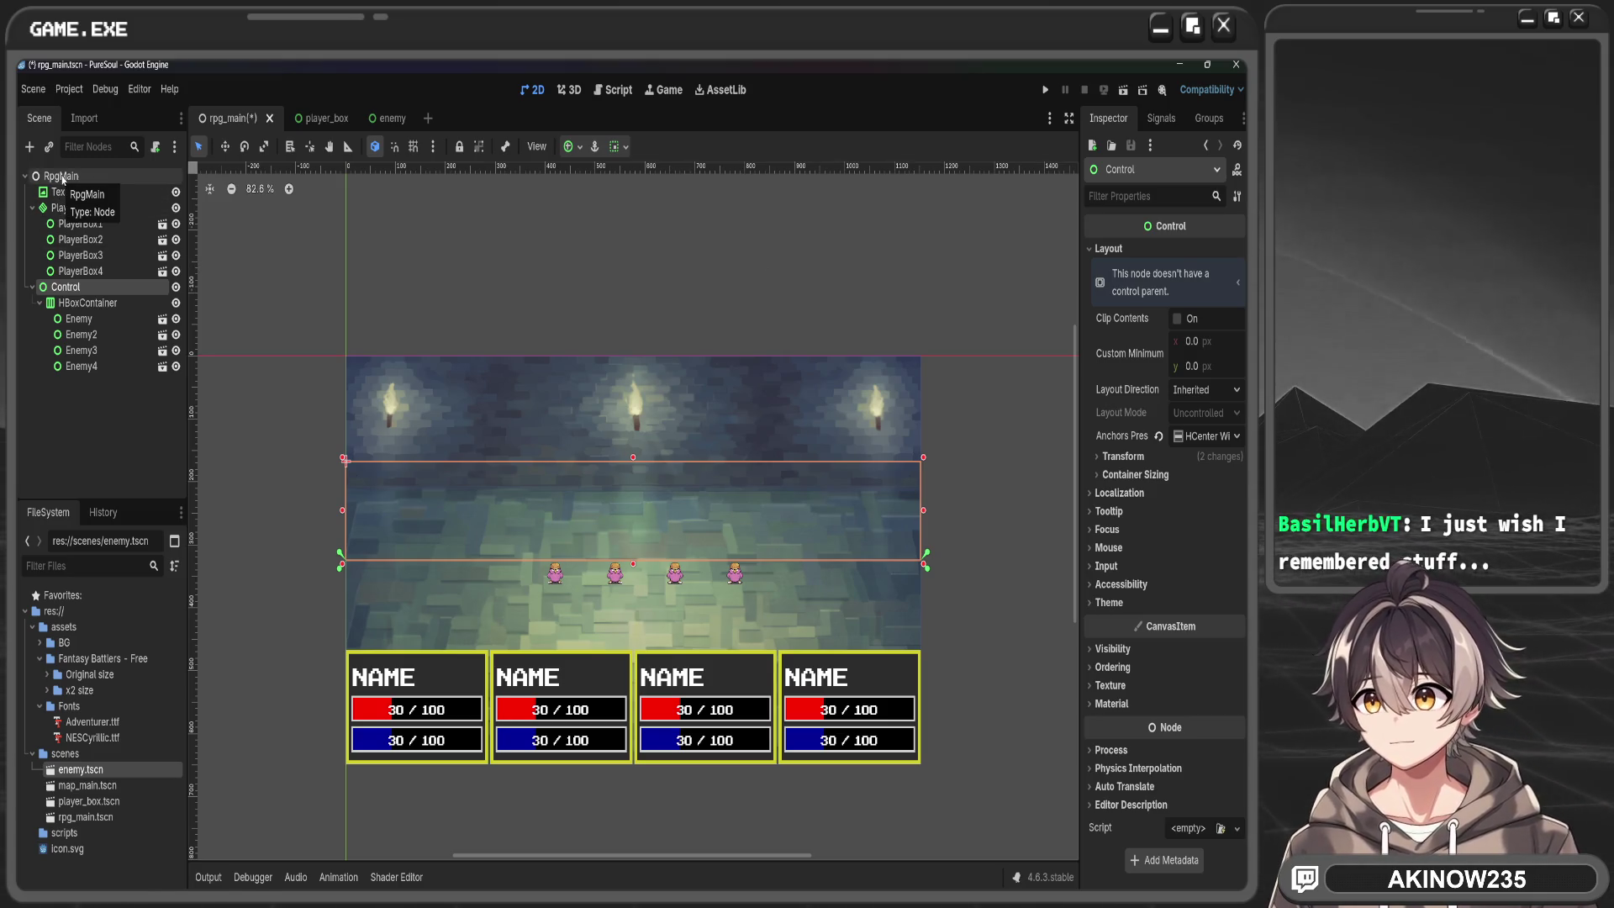
left_click(64, 177)
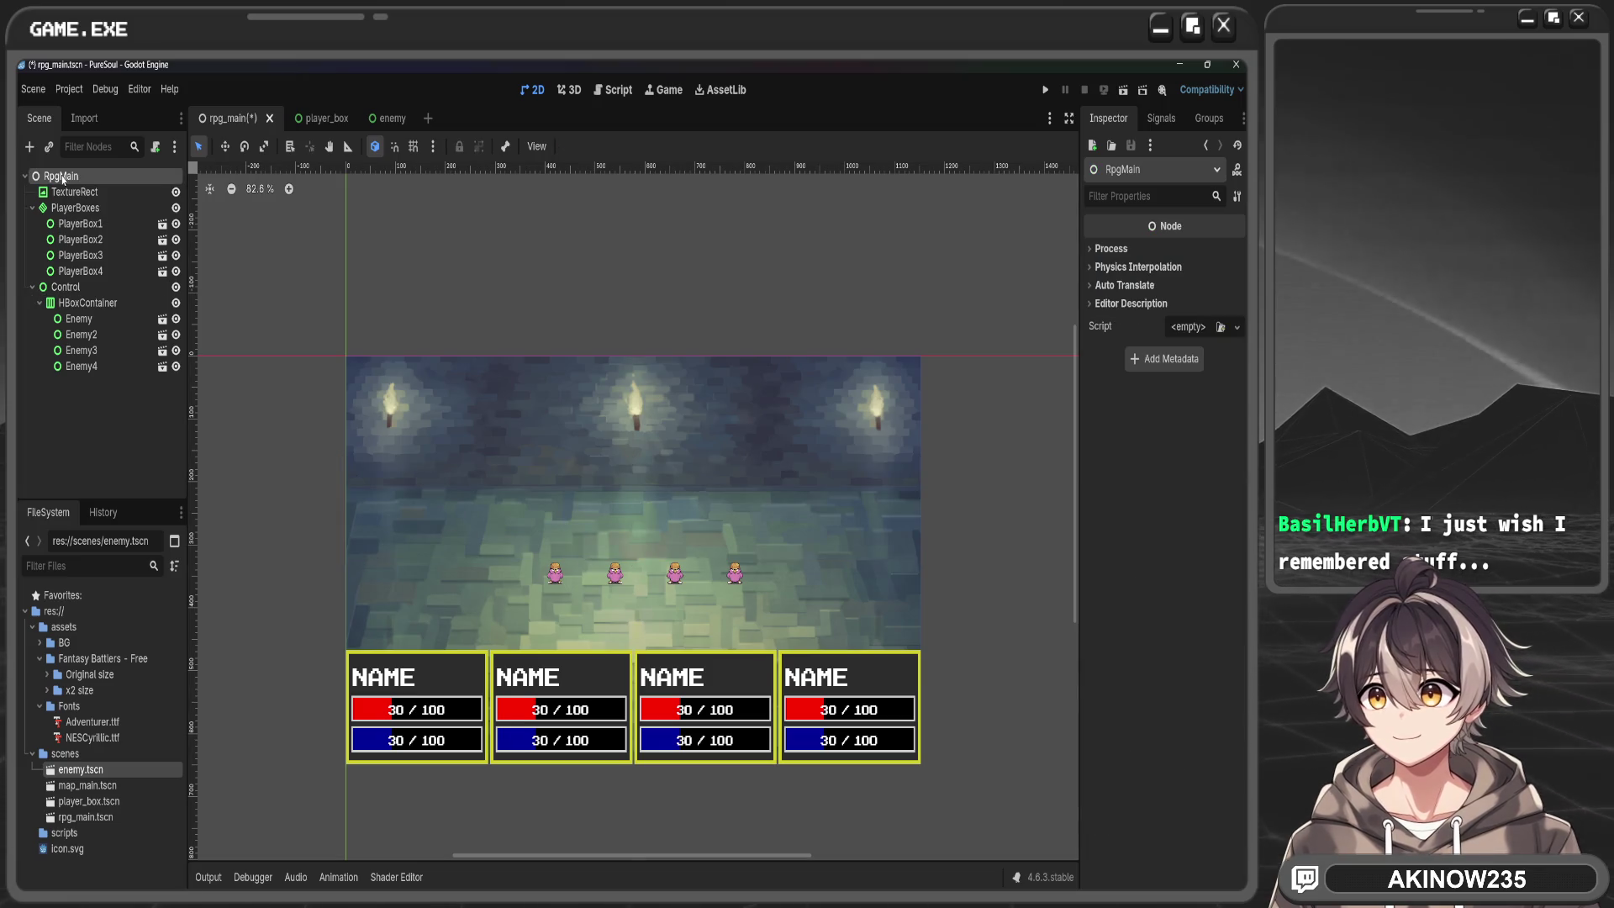
left_click(67, 287)
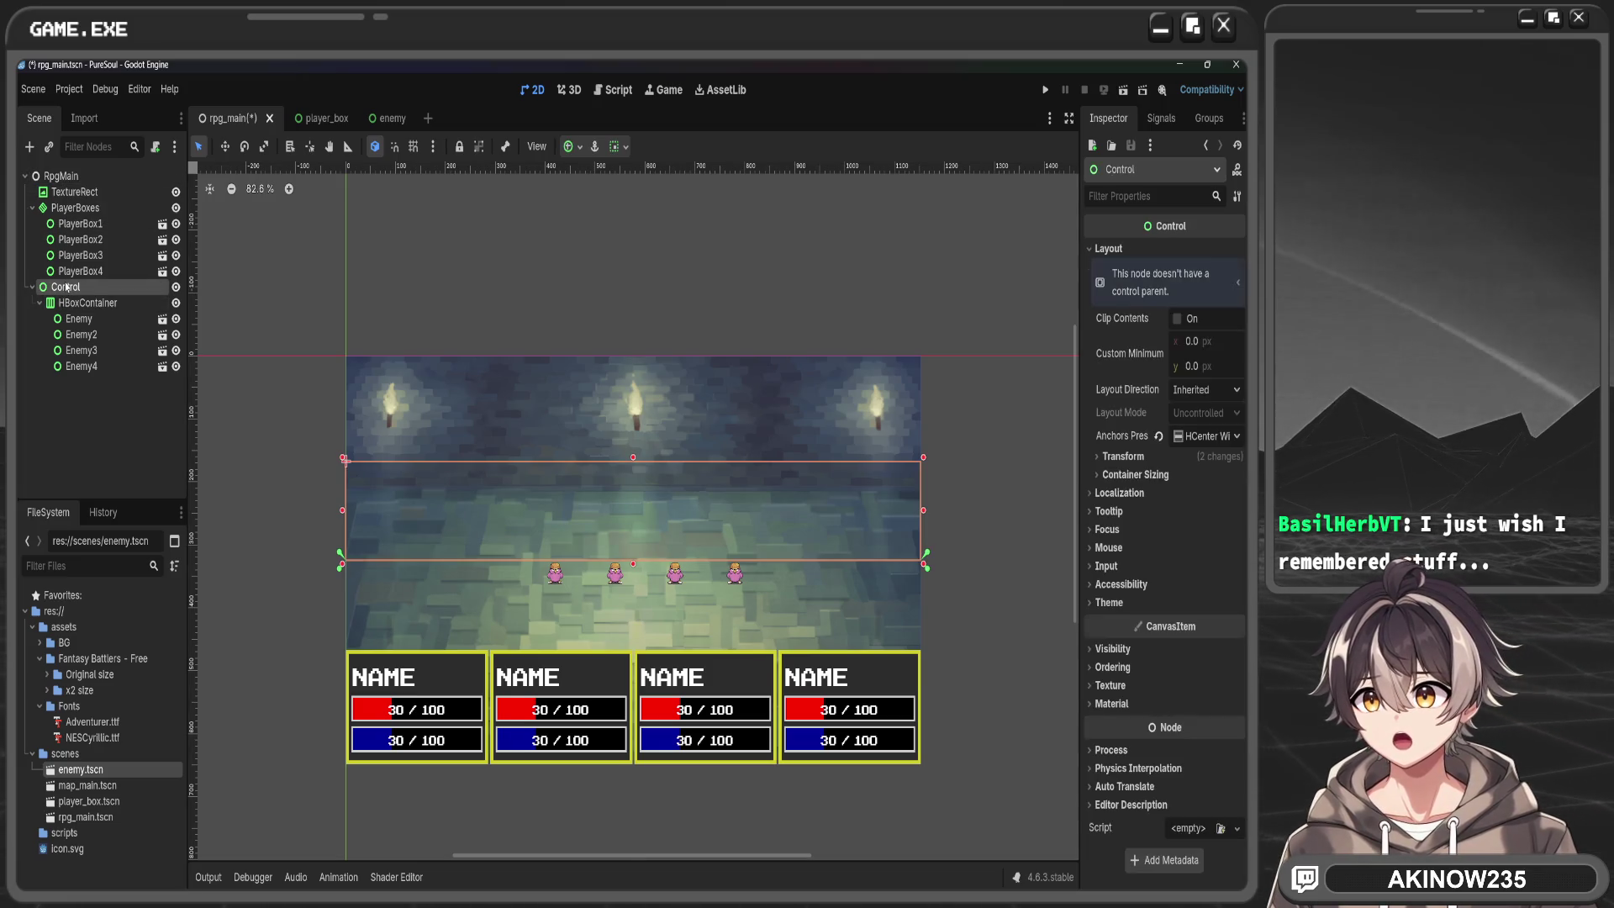
left_click(589, 294)
left_click(84, 289)
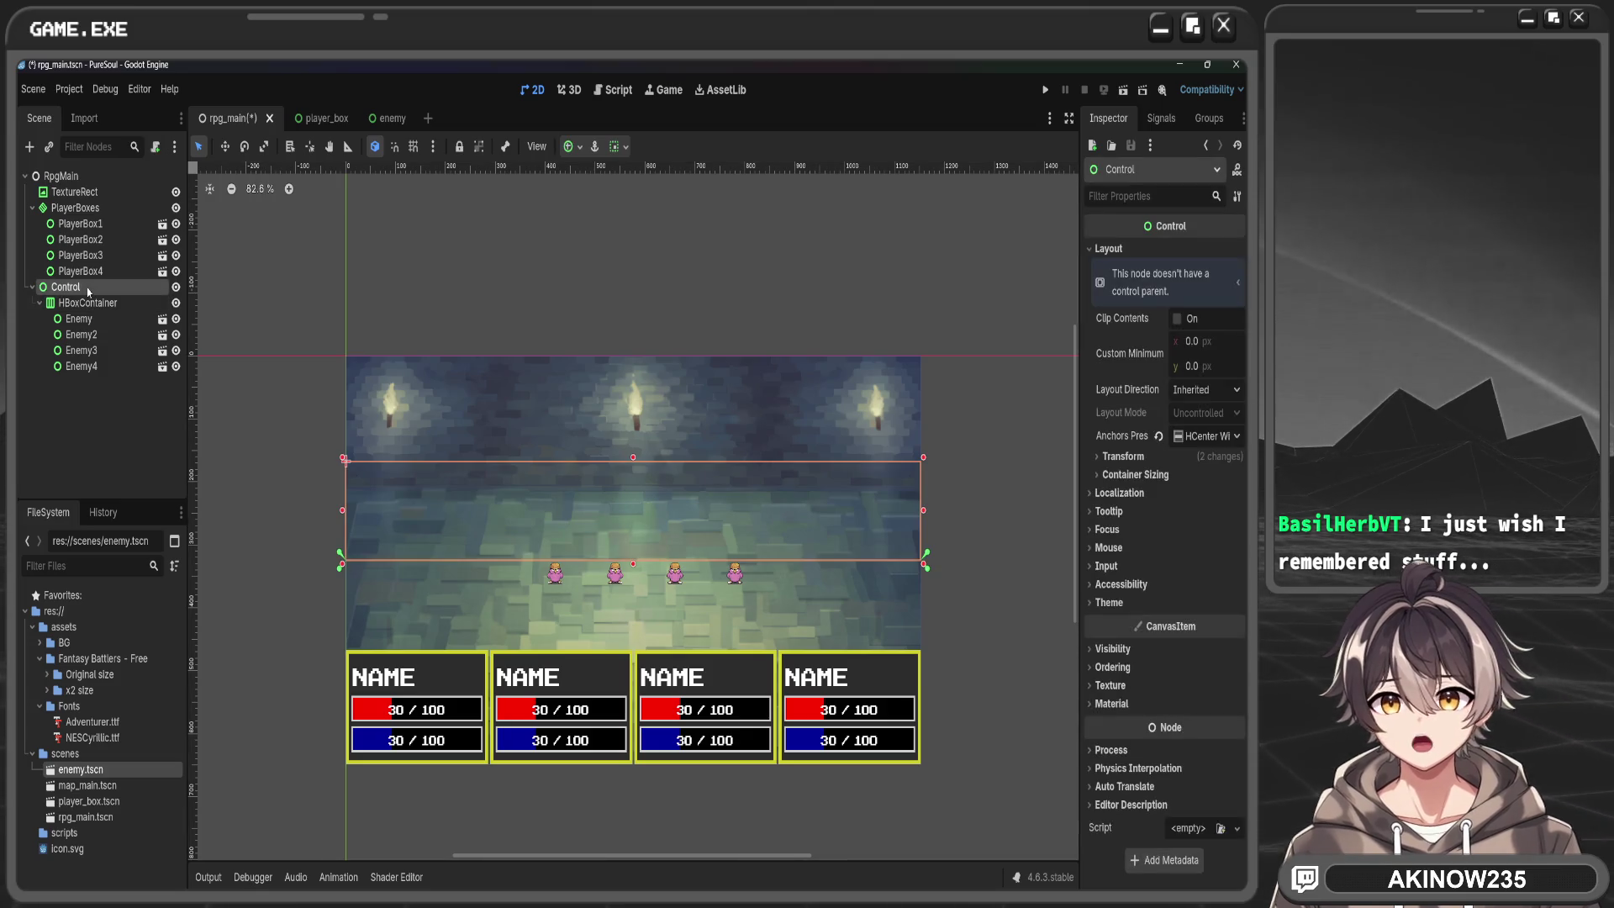
left_click(1132, 456)
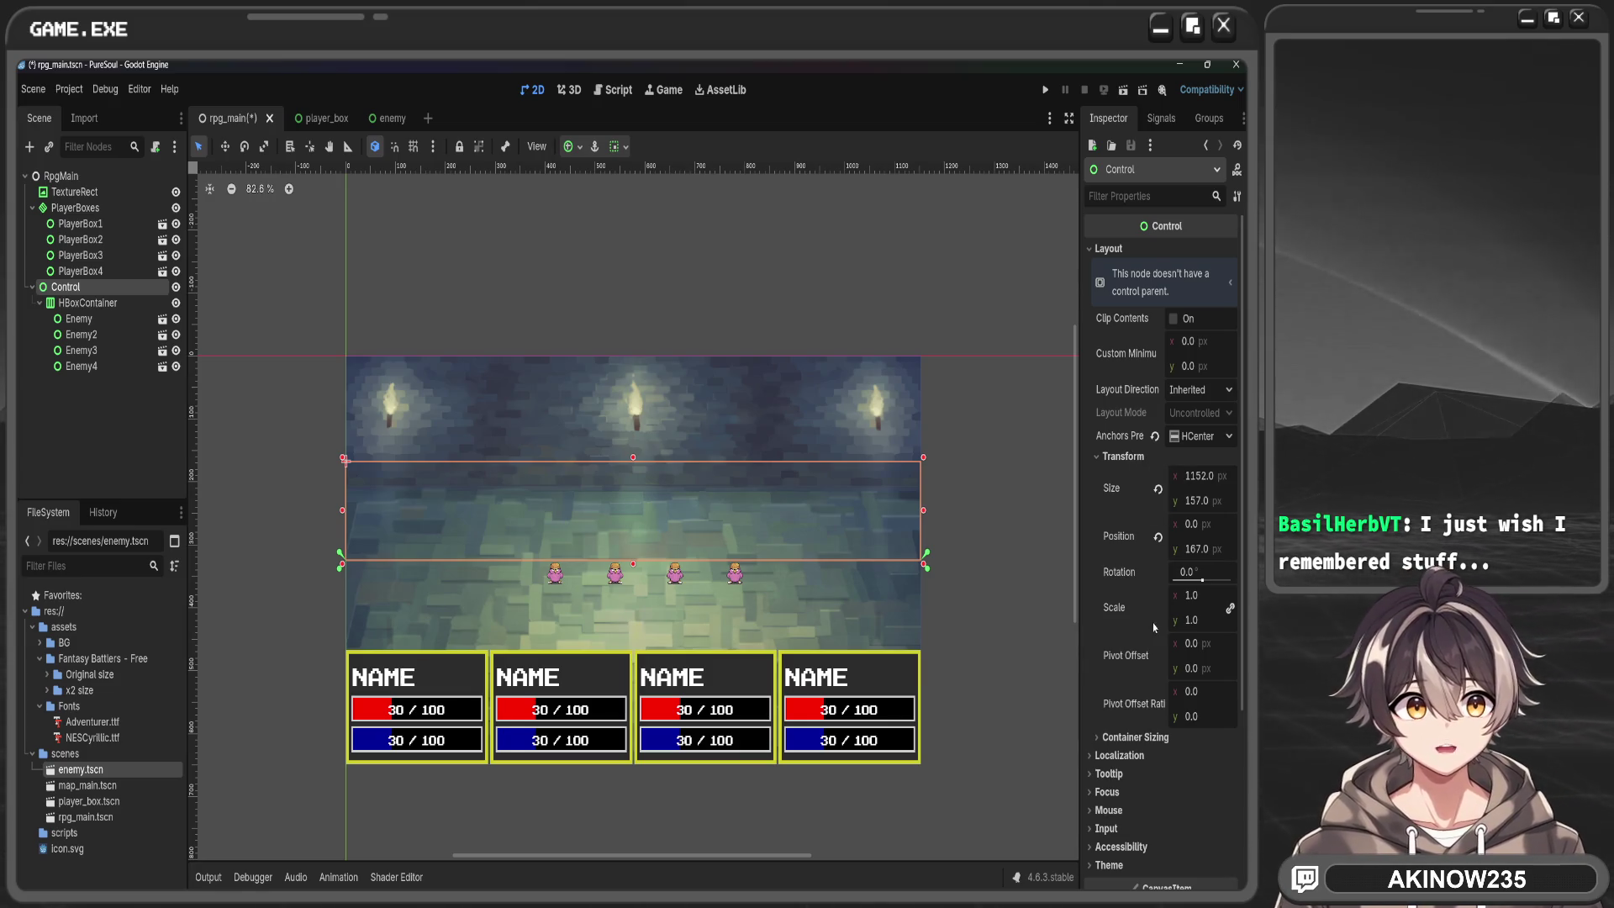
Try scaling the Control, reset Scale to 1.0, delete it, then undo and reselect it
mouse_move(1191, 602)
left_mouse_down()
mouse_move(1286, 603)
mouse_move(1187, 602)
left_mouse_up()
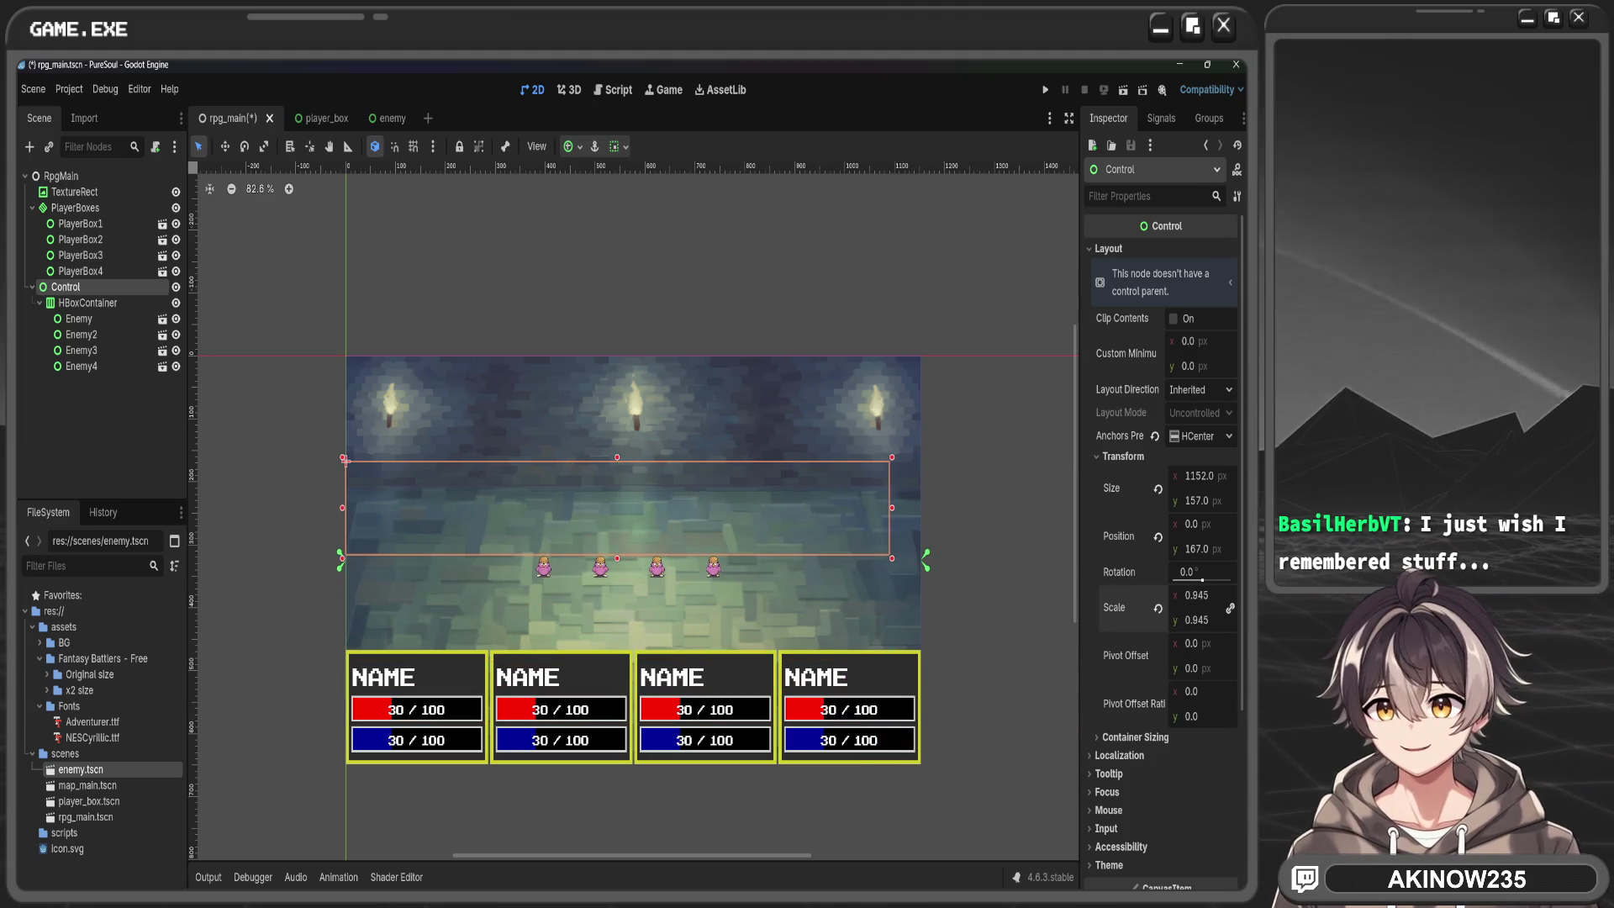
left_click(1158, 607)
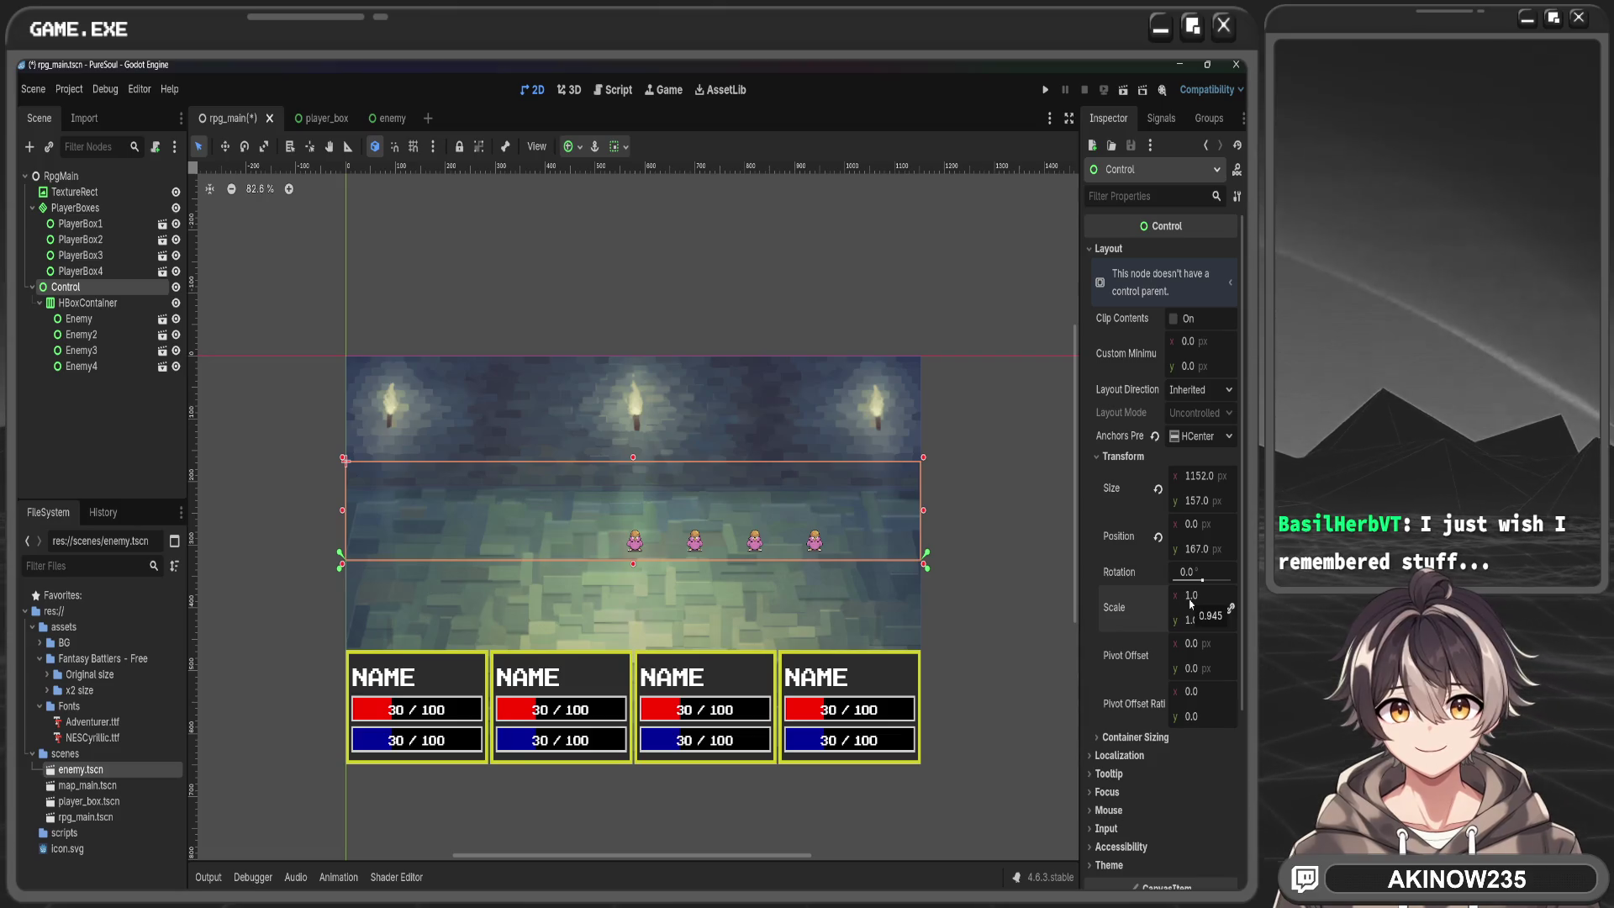
key("Delete")
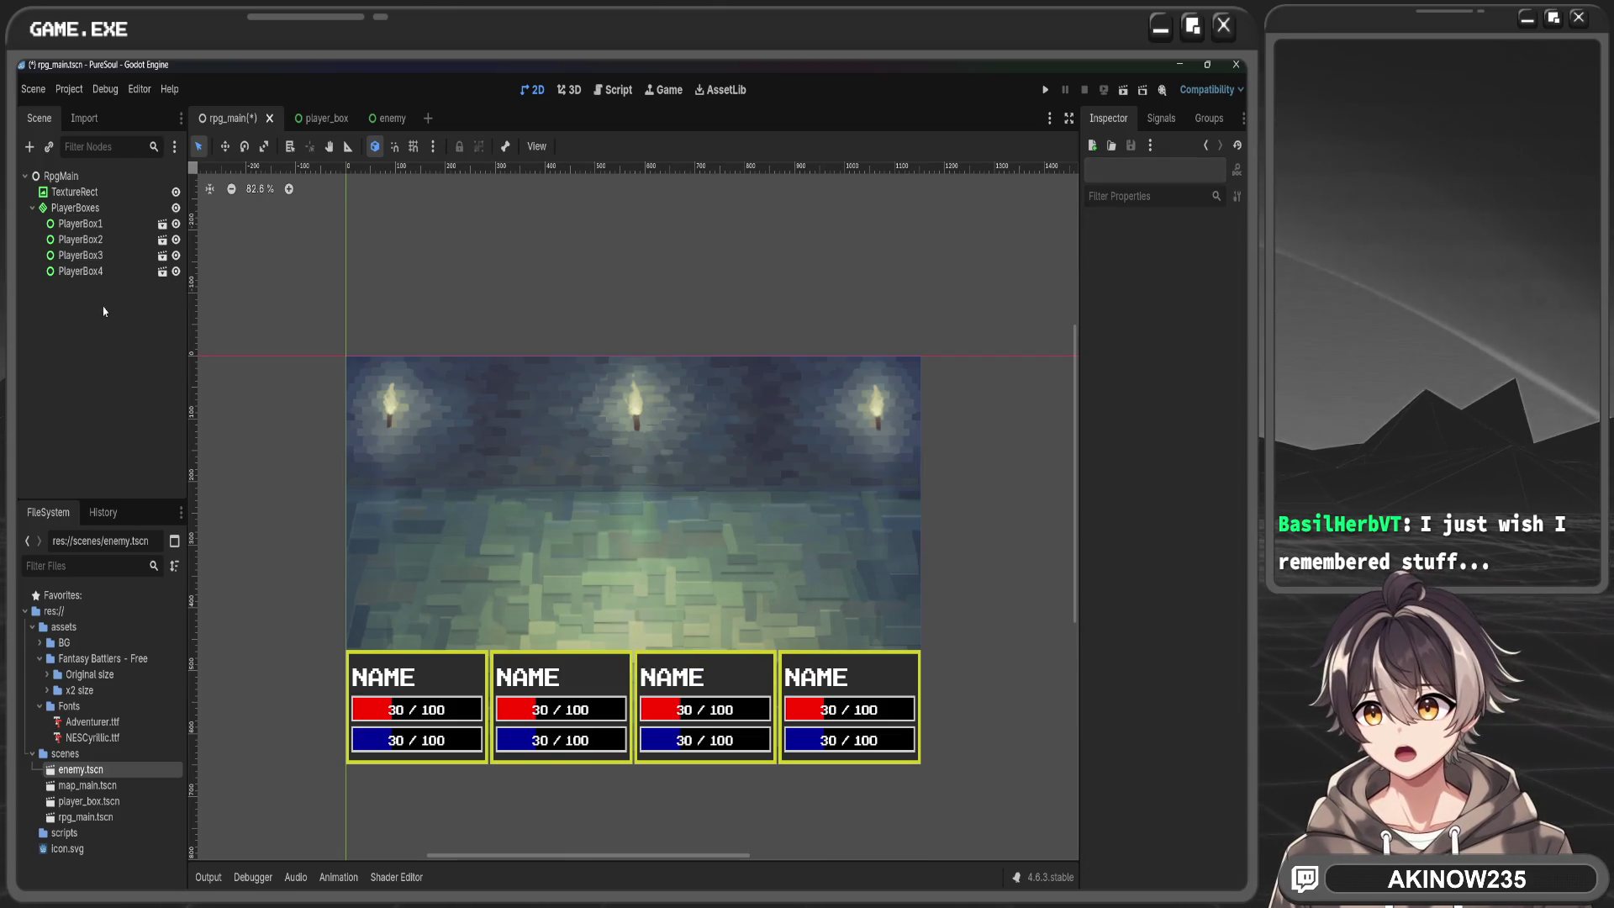
key("ctrl+z")
key("ctrl+z")
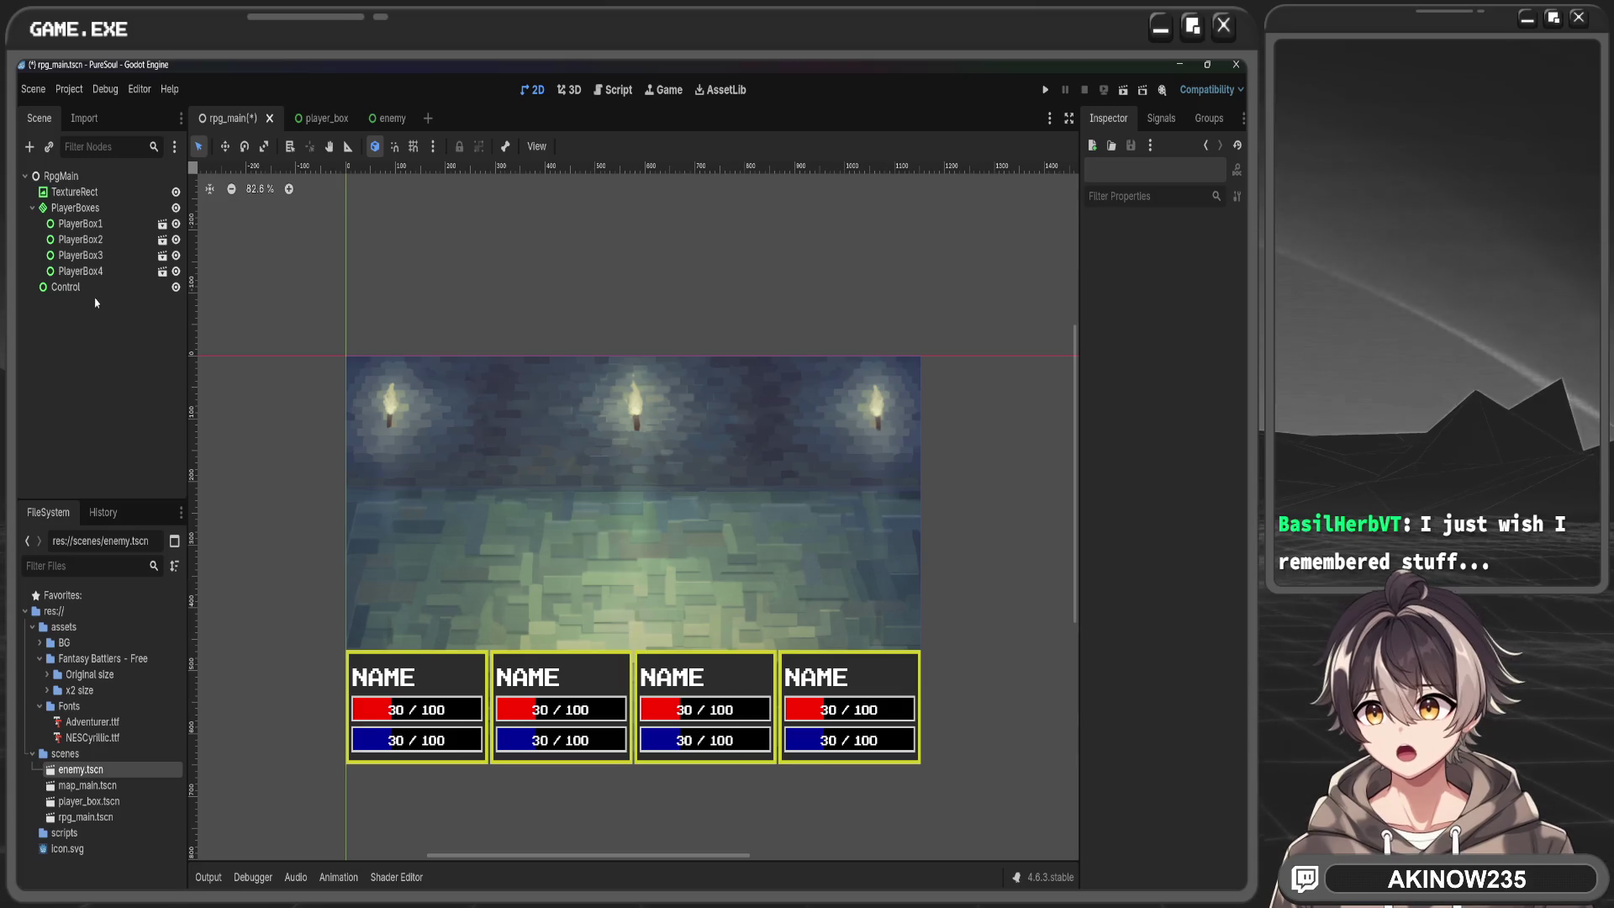
left_click(96, 289)
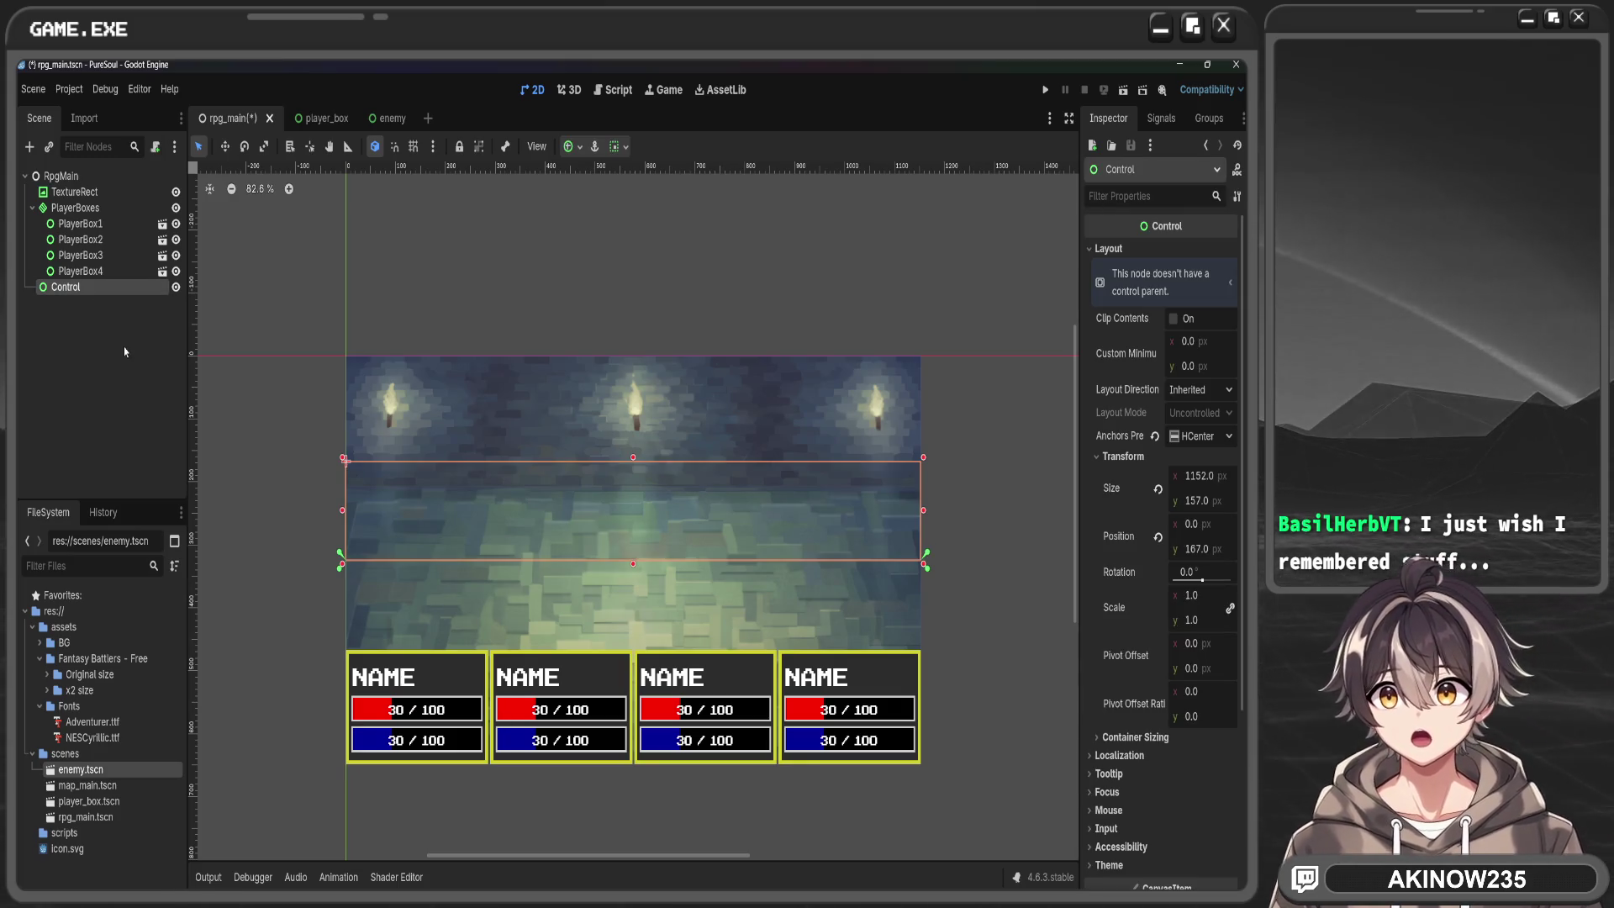